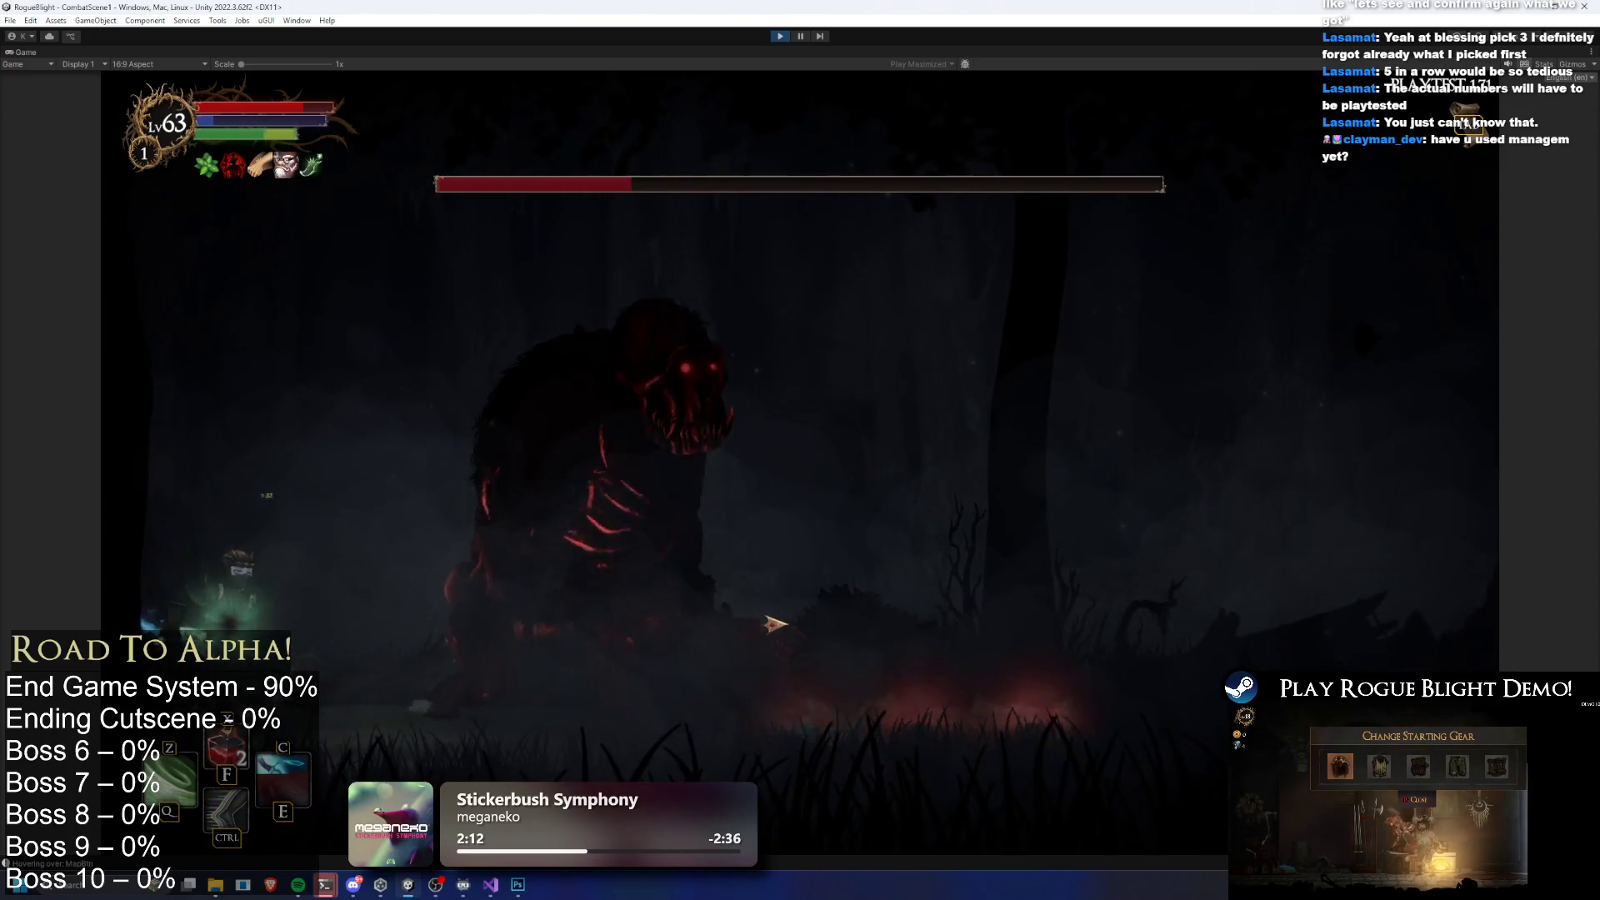
# Open on the gorilla boss with the Z skill, drinking both healing potions between attacks
pyautogui.press('z')
pyautogui.press('d')
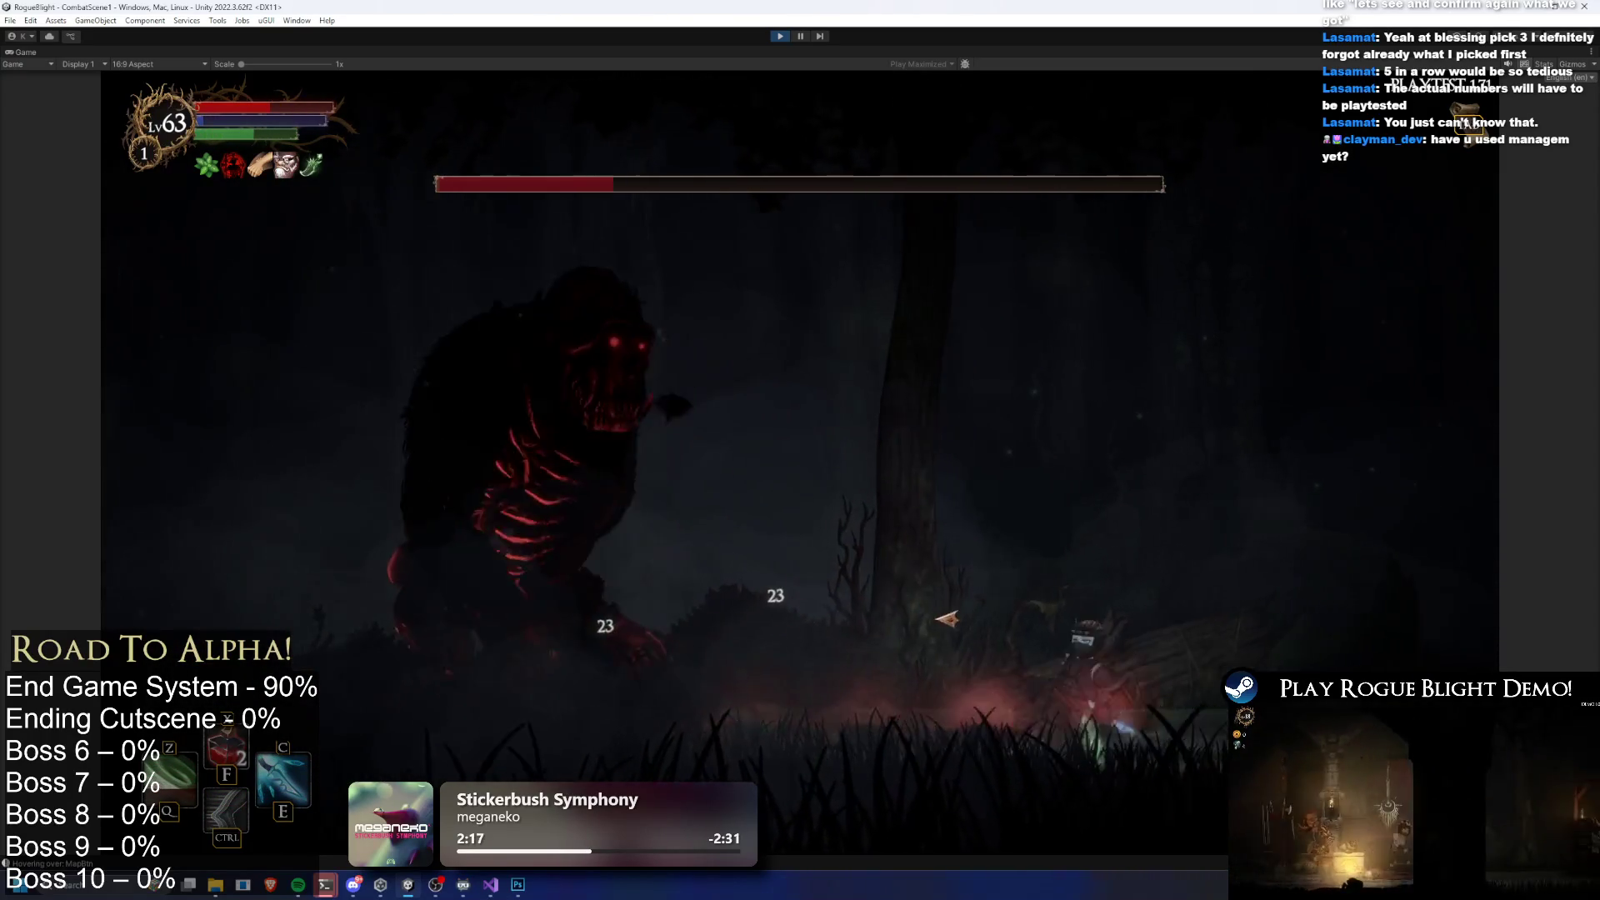
pyautogui.press('d')
pyautogui.press('f')
pyautogui.press('a')
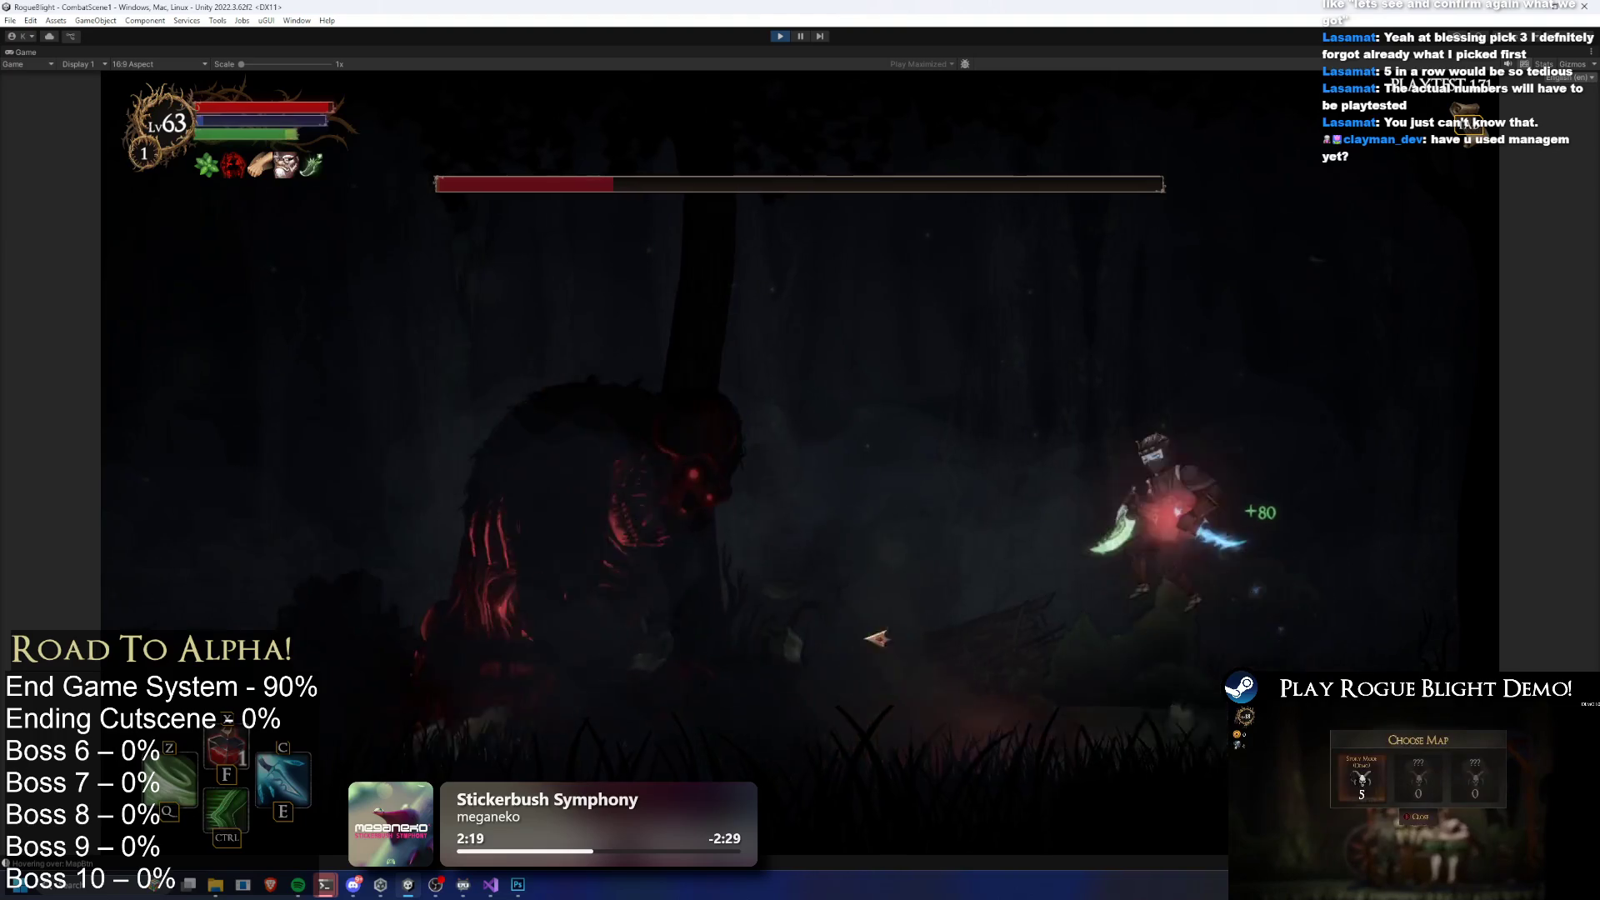
pyautogui.press('a')
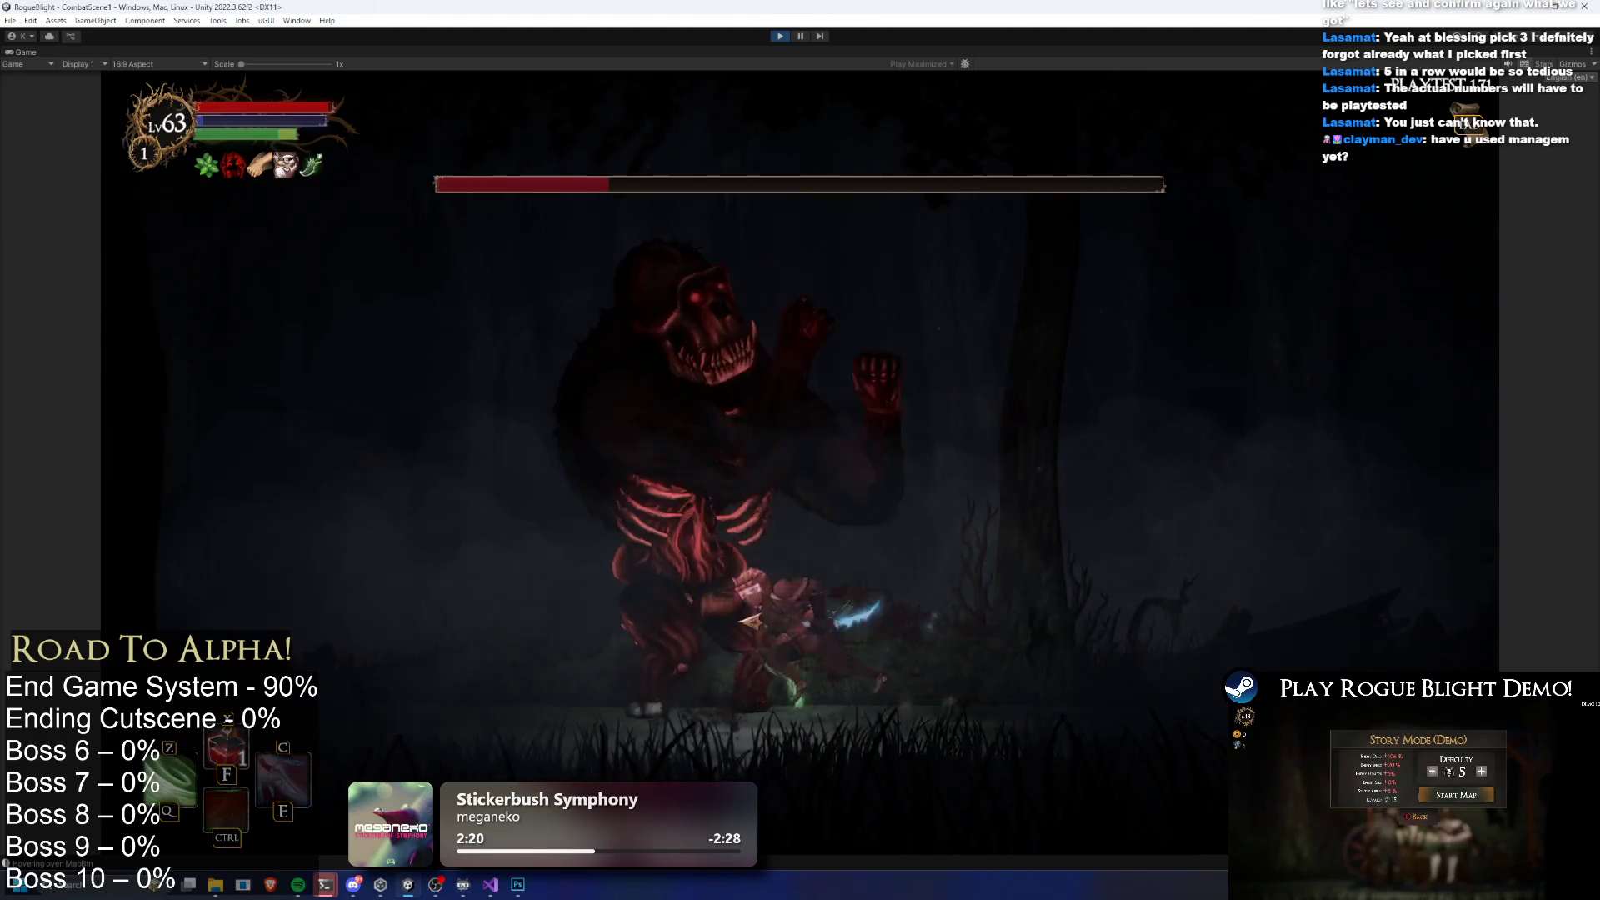
pyautogui.press('f')
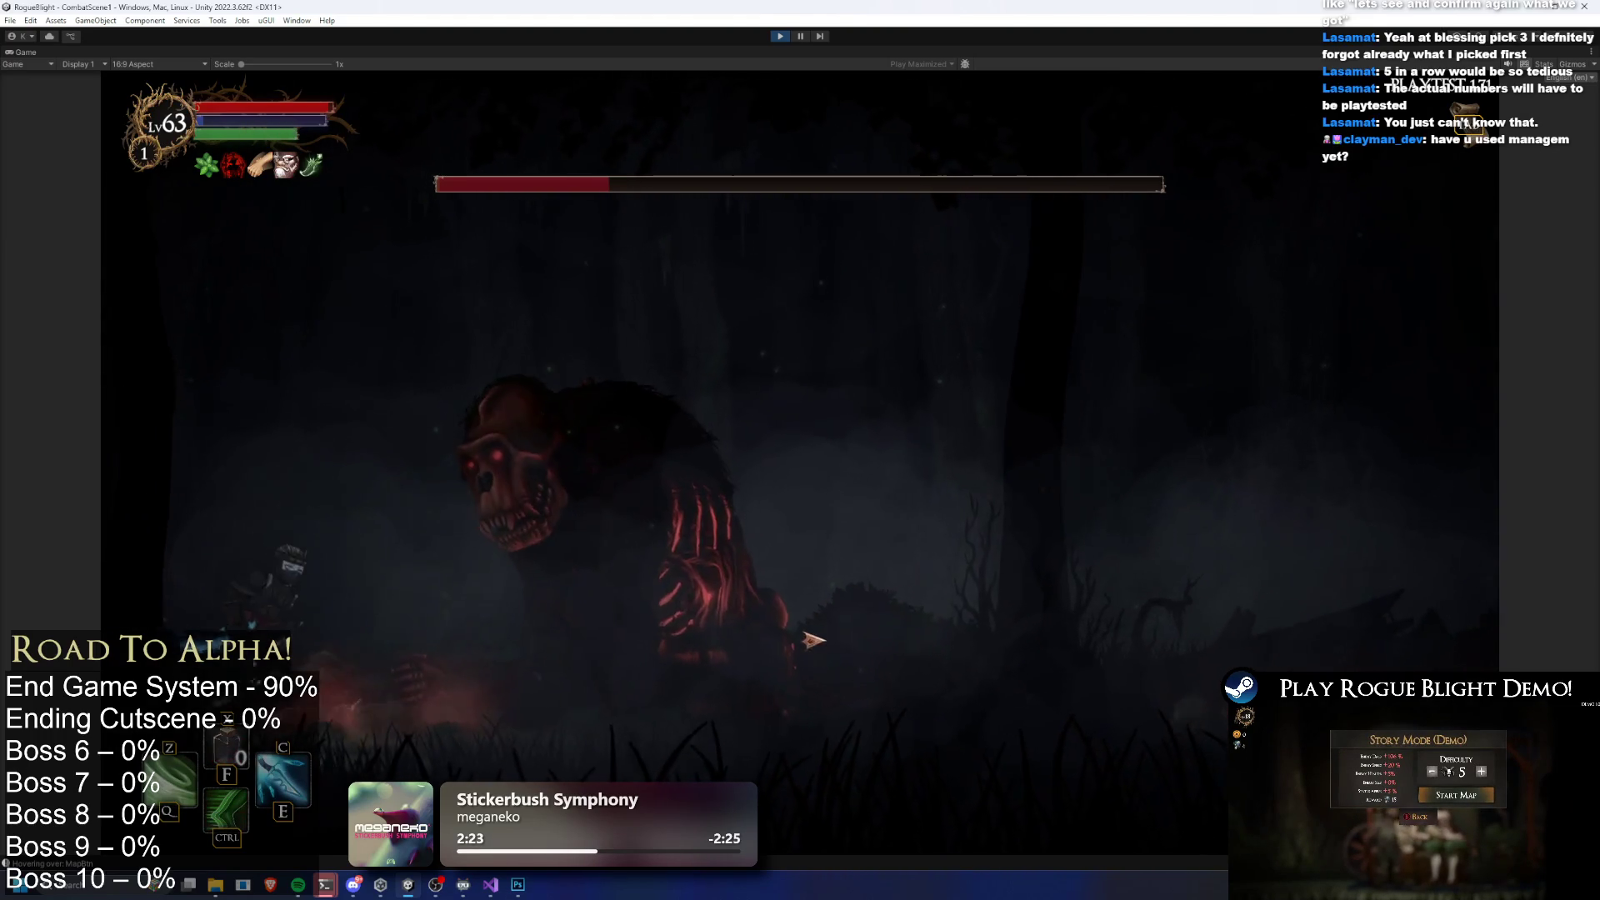
pyautogui.press('d')
# Slip under the boss, then dash in repeatedly and land a string of slashes
pyautogui.press('a')
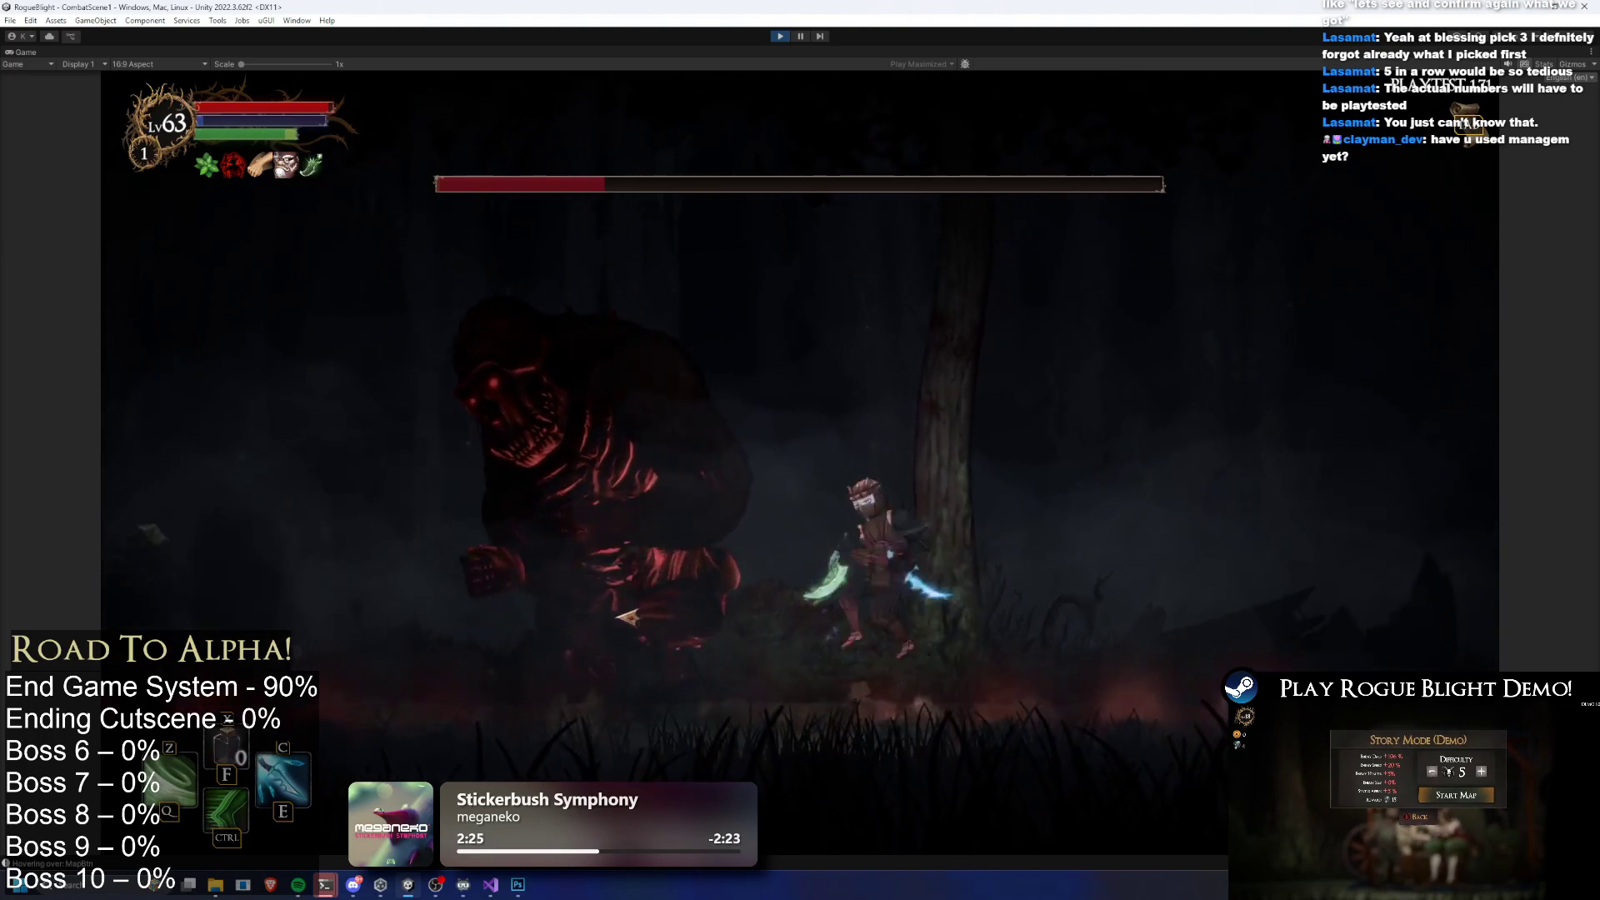
pyautogui.press('d')
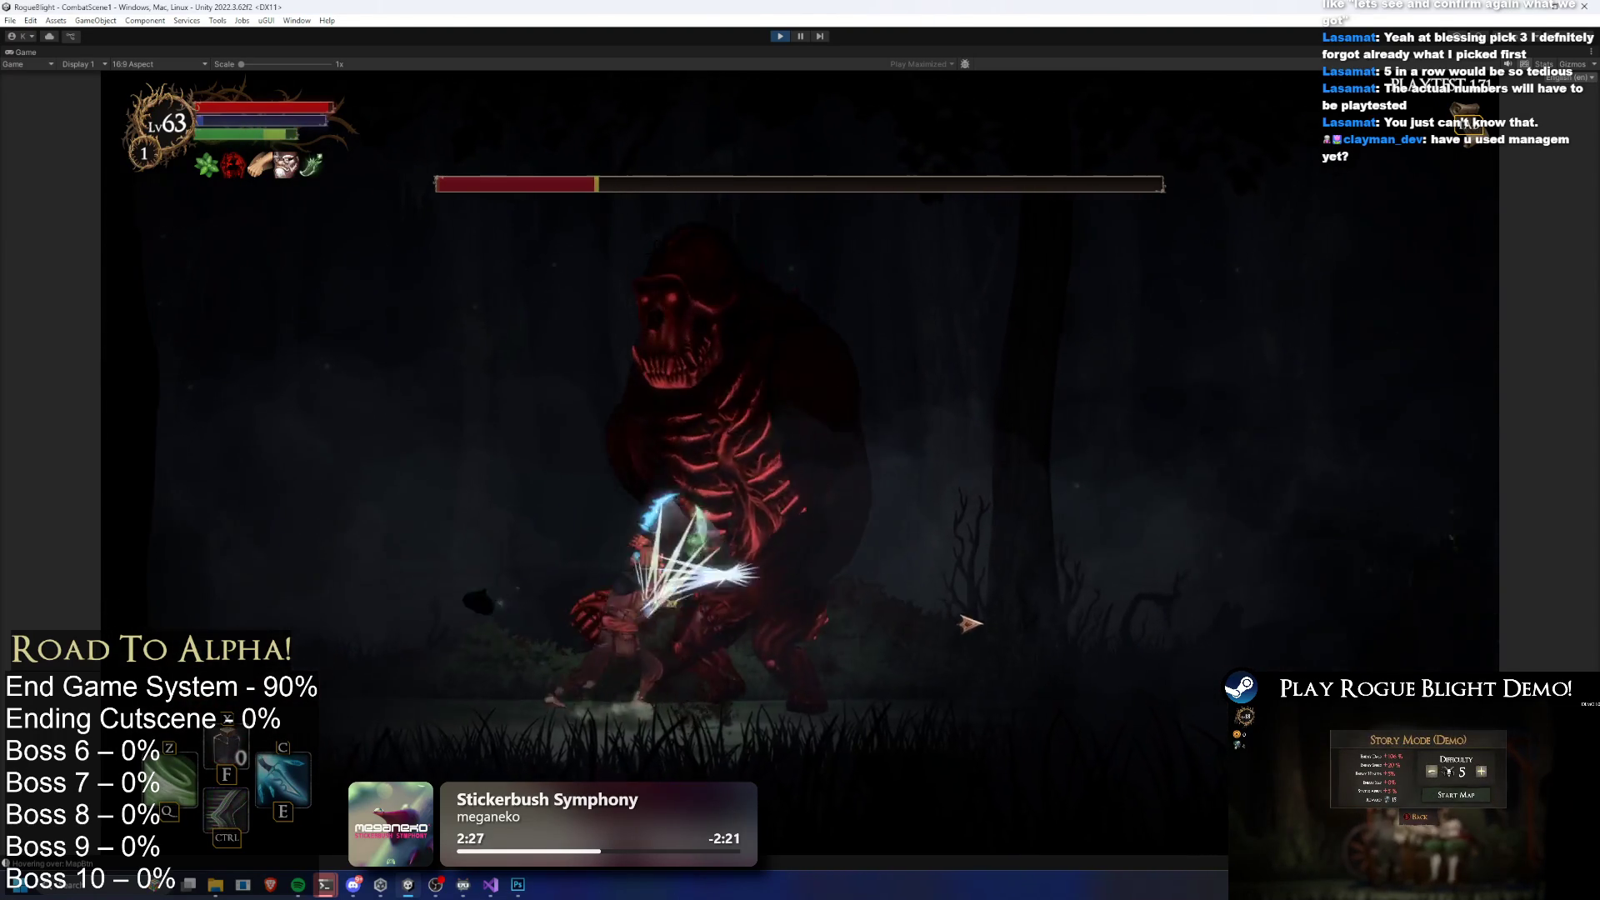
pyautogui.press('d')
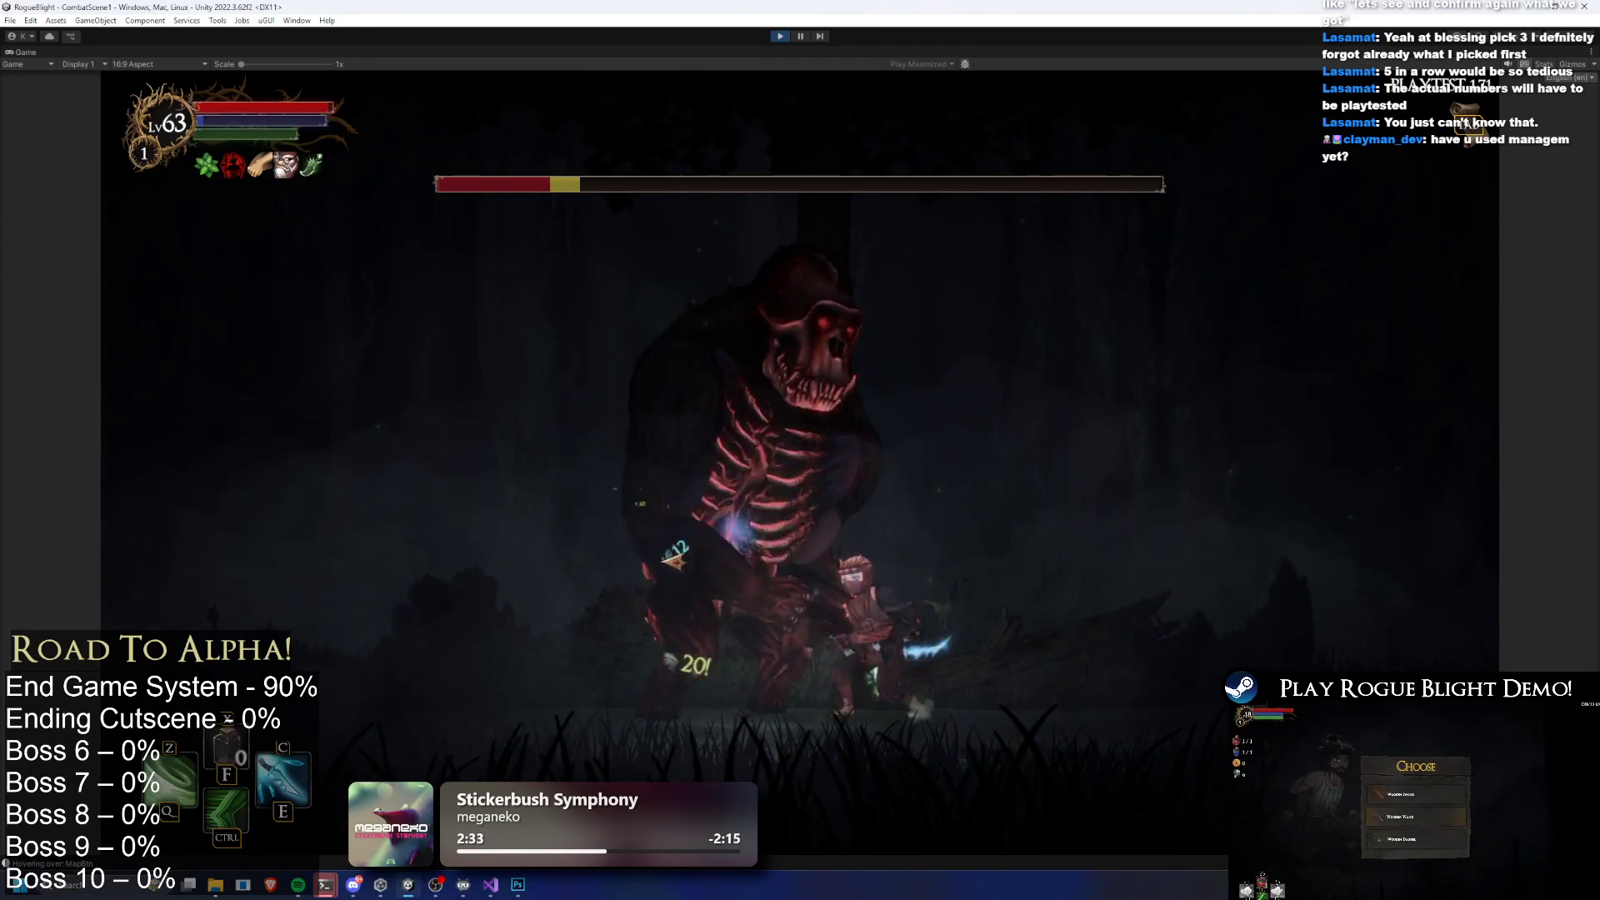
pyautogui.press('a')
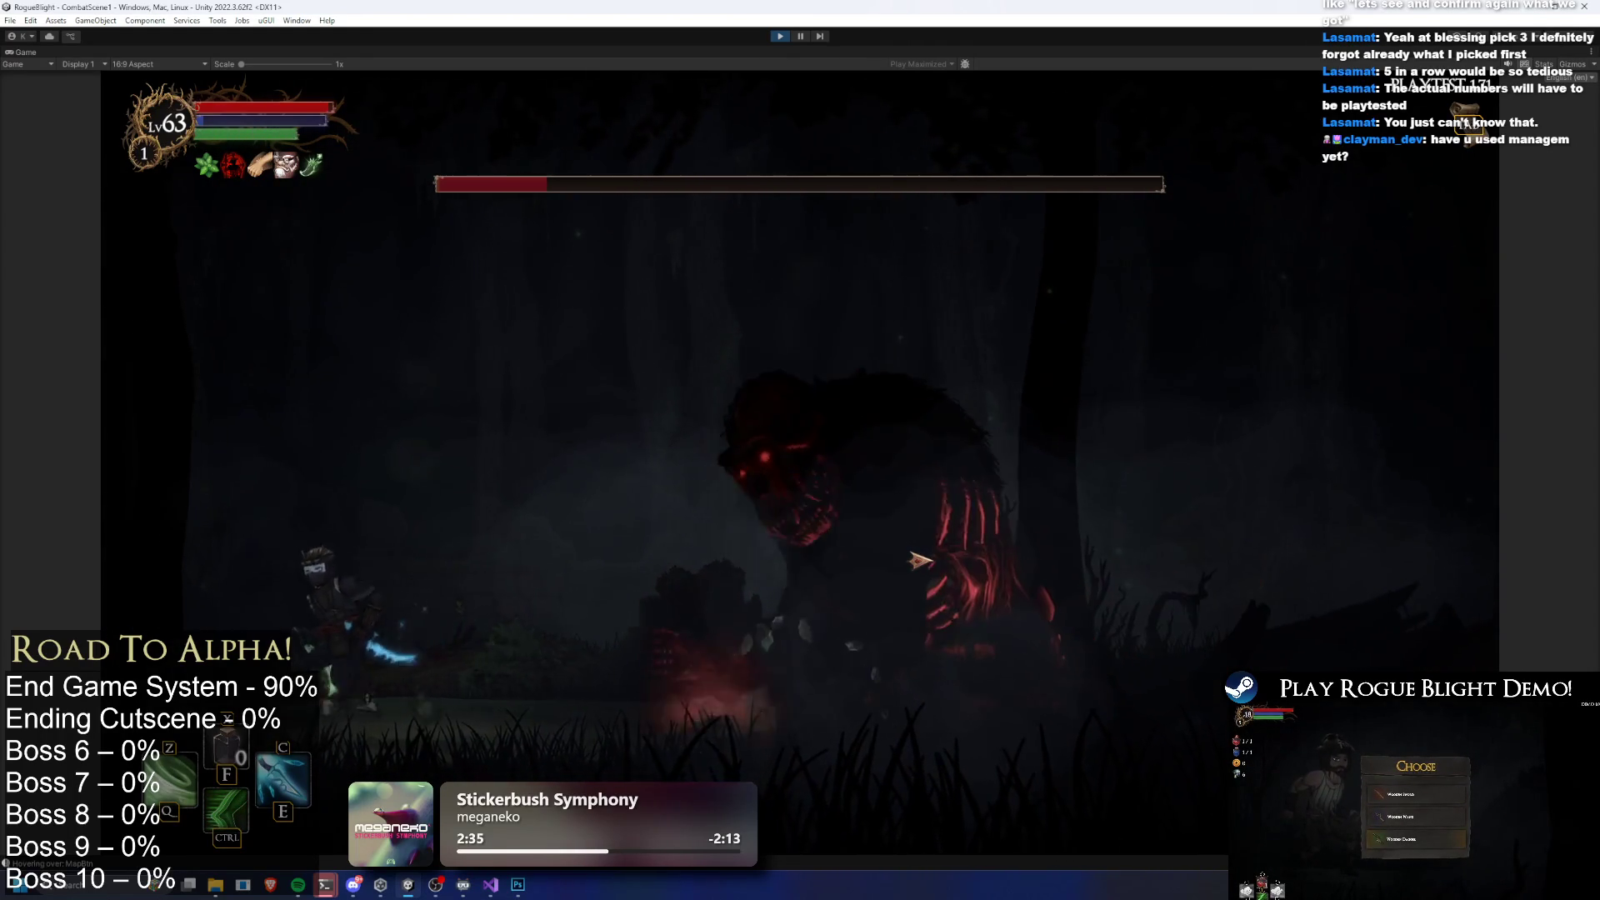
pyautogui.press('ctrl')
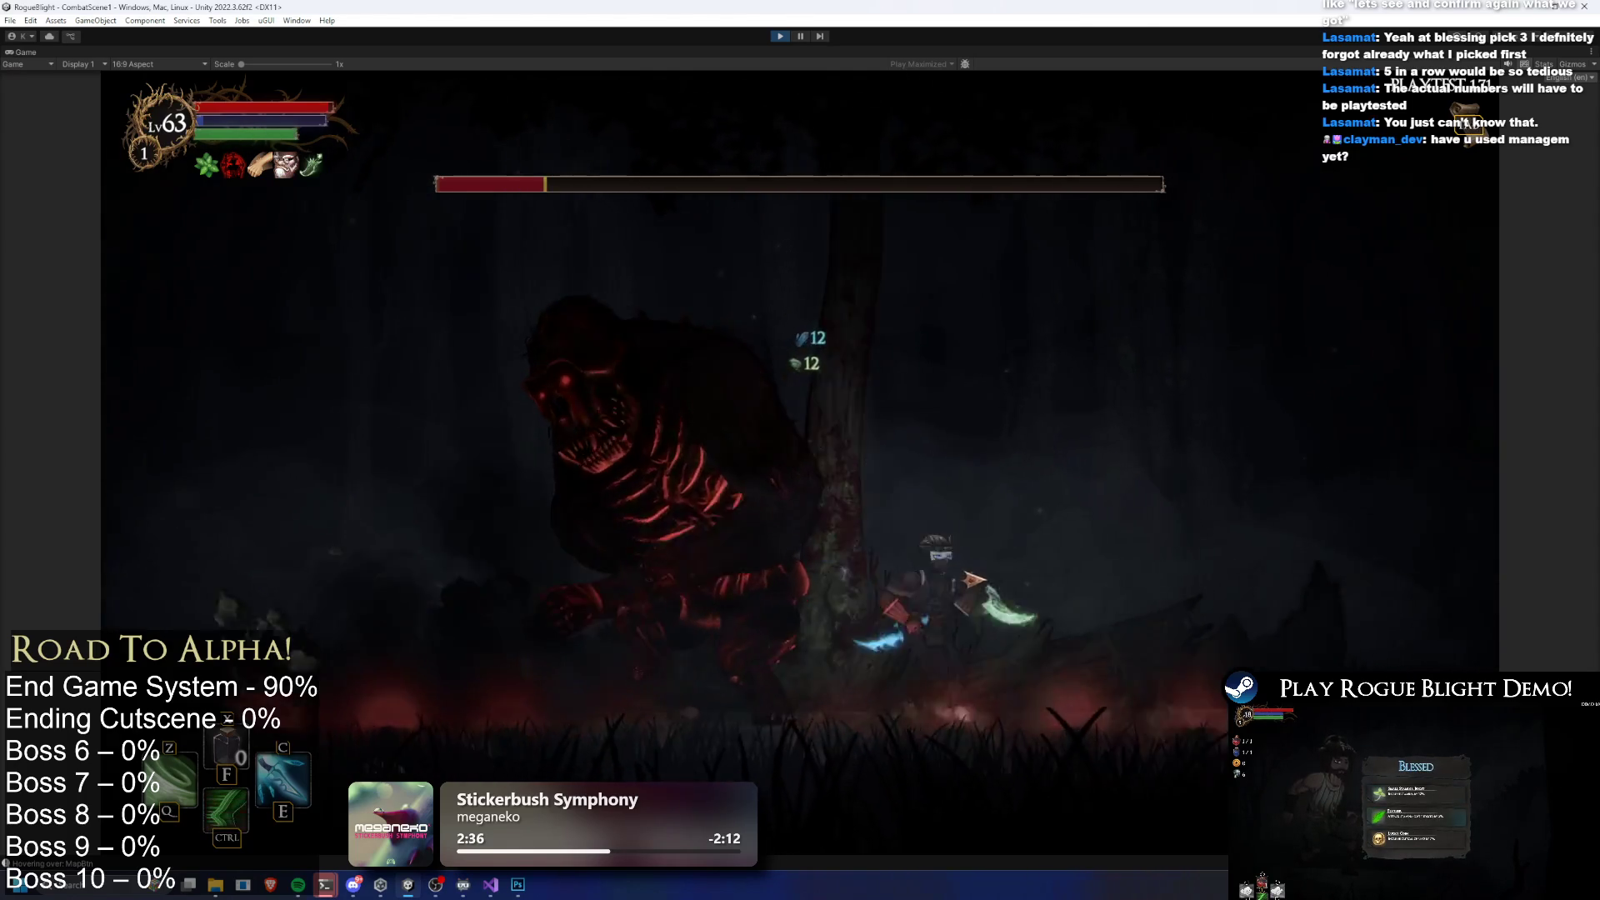
pyautogui.click(933, 575)
pyautogui.press('ctrl')
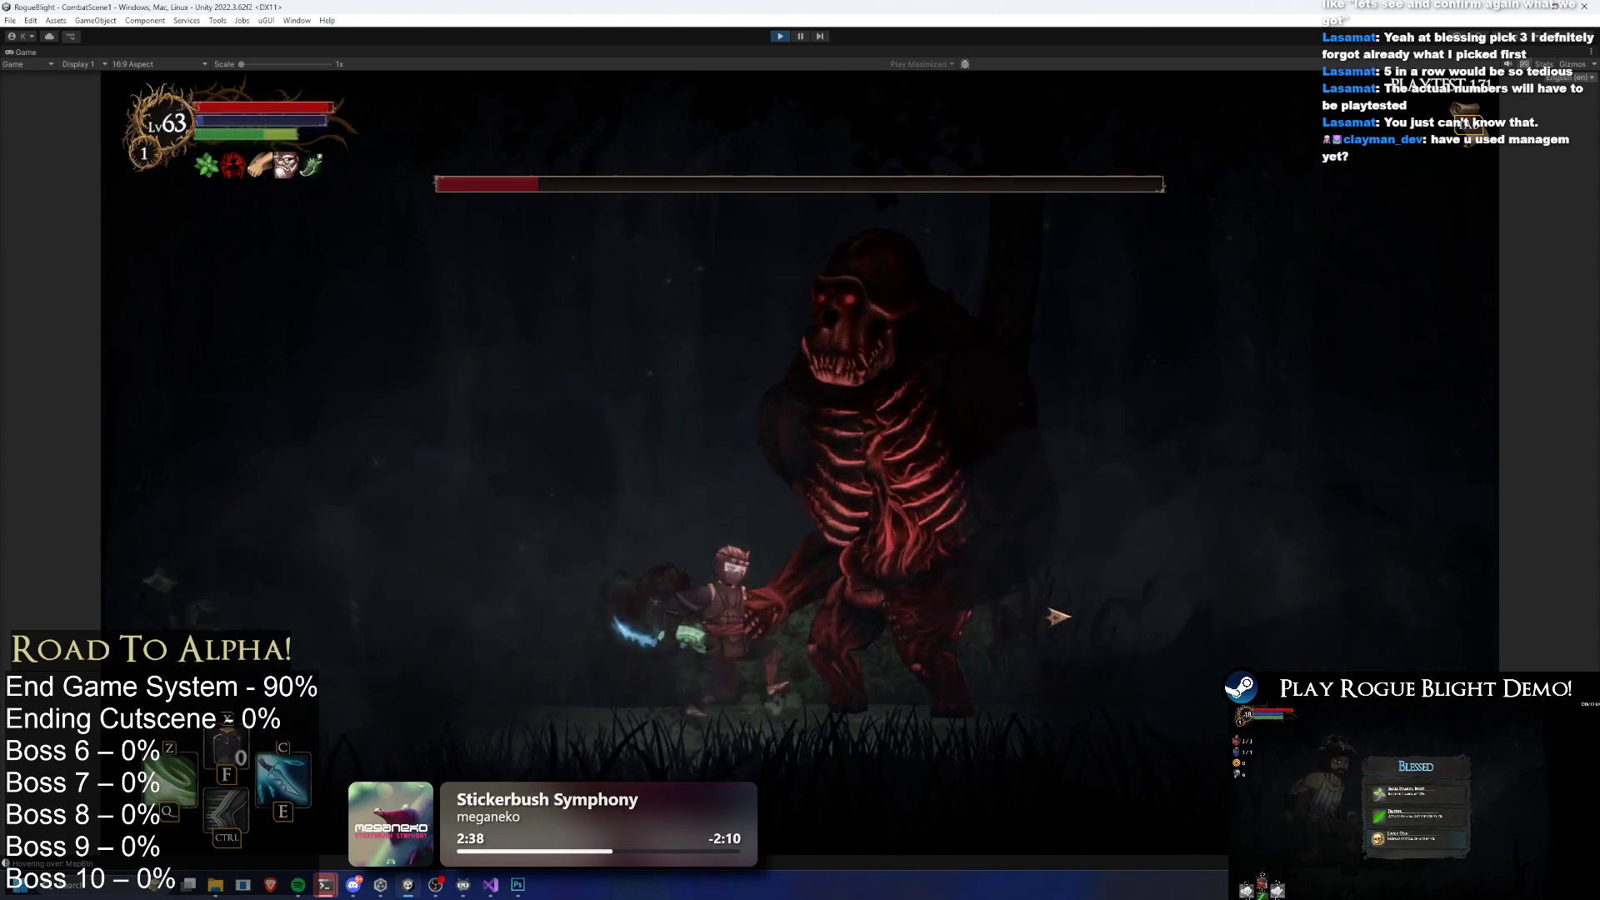
pyautogui.click(1064, 611)
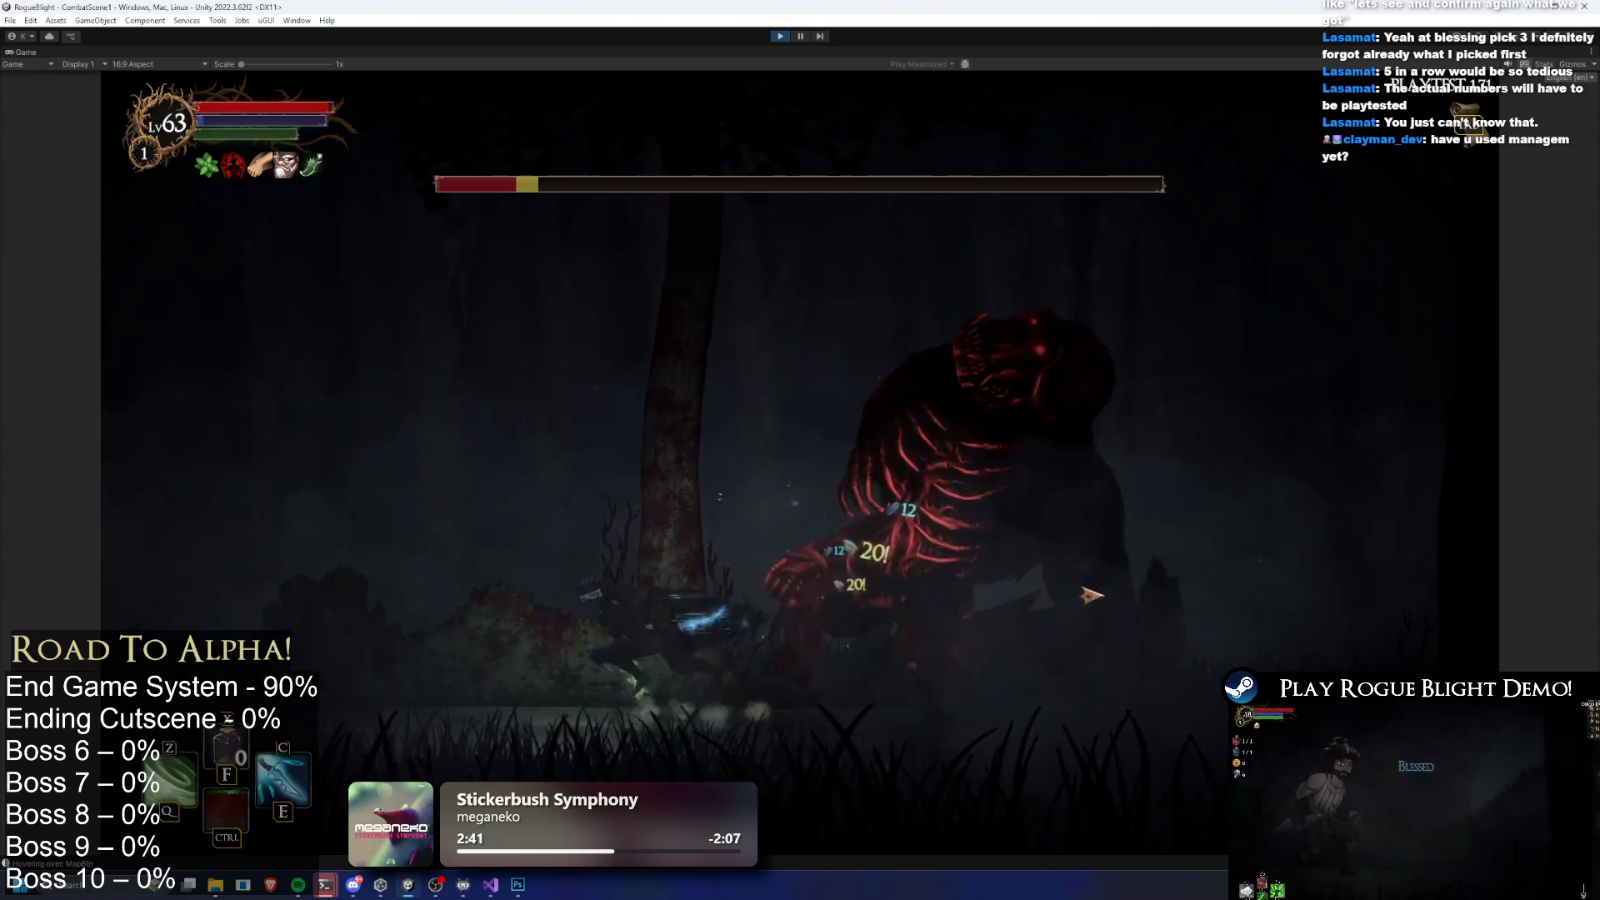
pyautogui.press('ctrl')
pyautogui.click(1023, 598)
pyautogui.click(1023, 597)
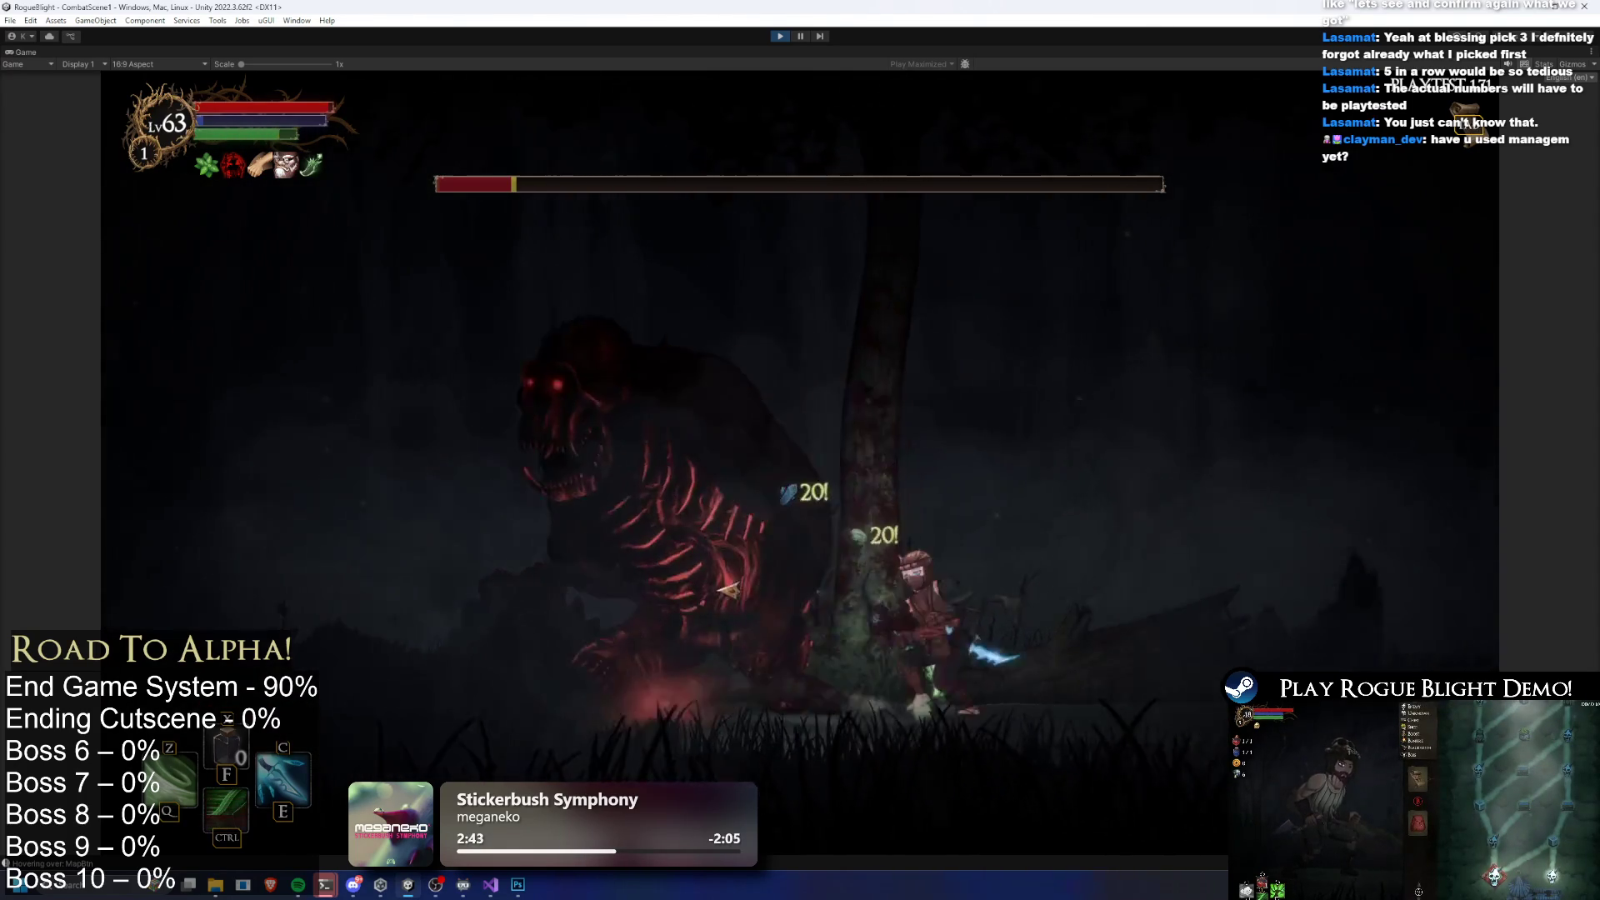
pyautogui.click(1023, 597)
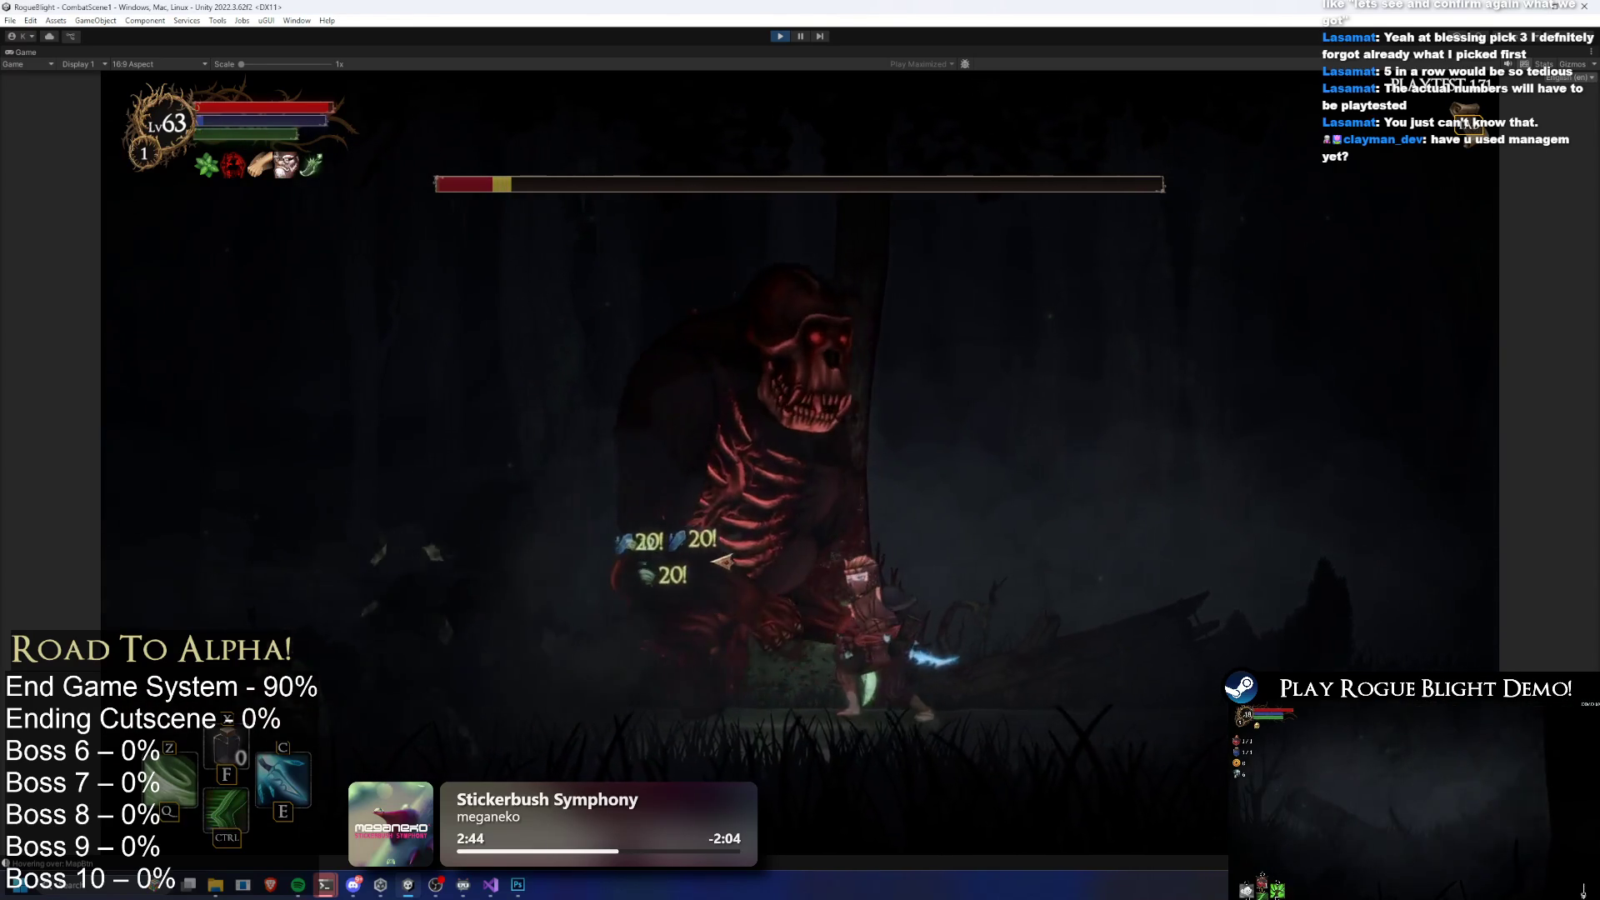
# Jump away and back in, hitting the boss on each approach
pyautogui.press('a')
pyautogui.press('space')
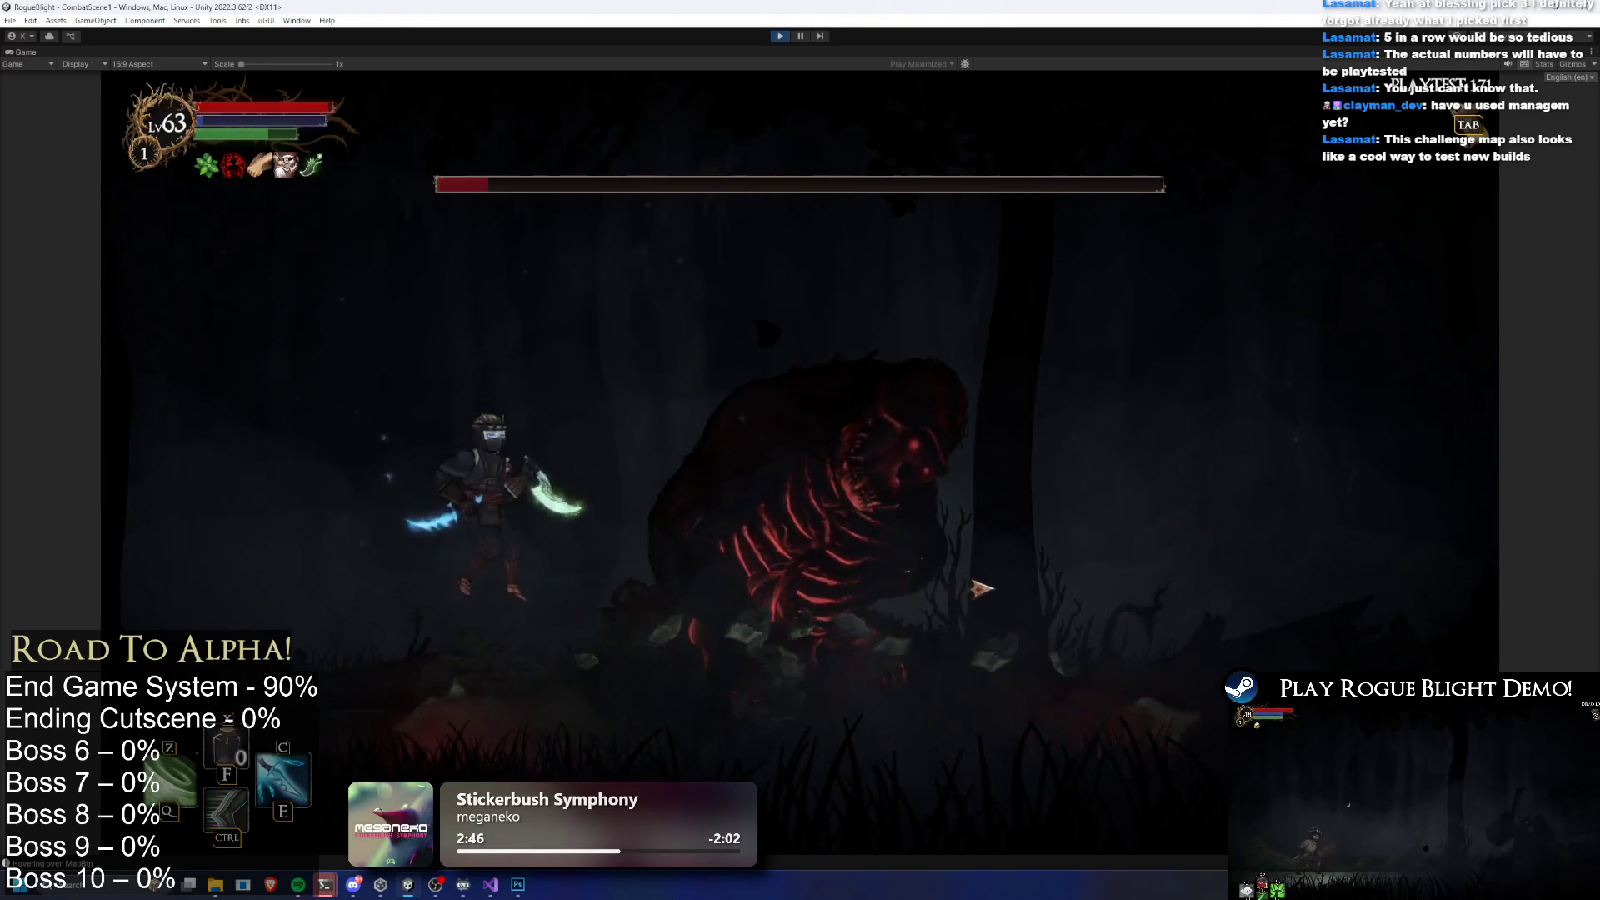
pyautogui.press('d')
pyautogui.click(975, 586)
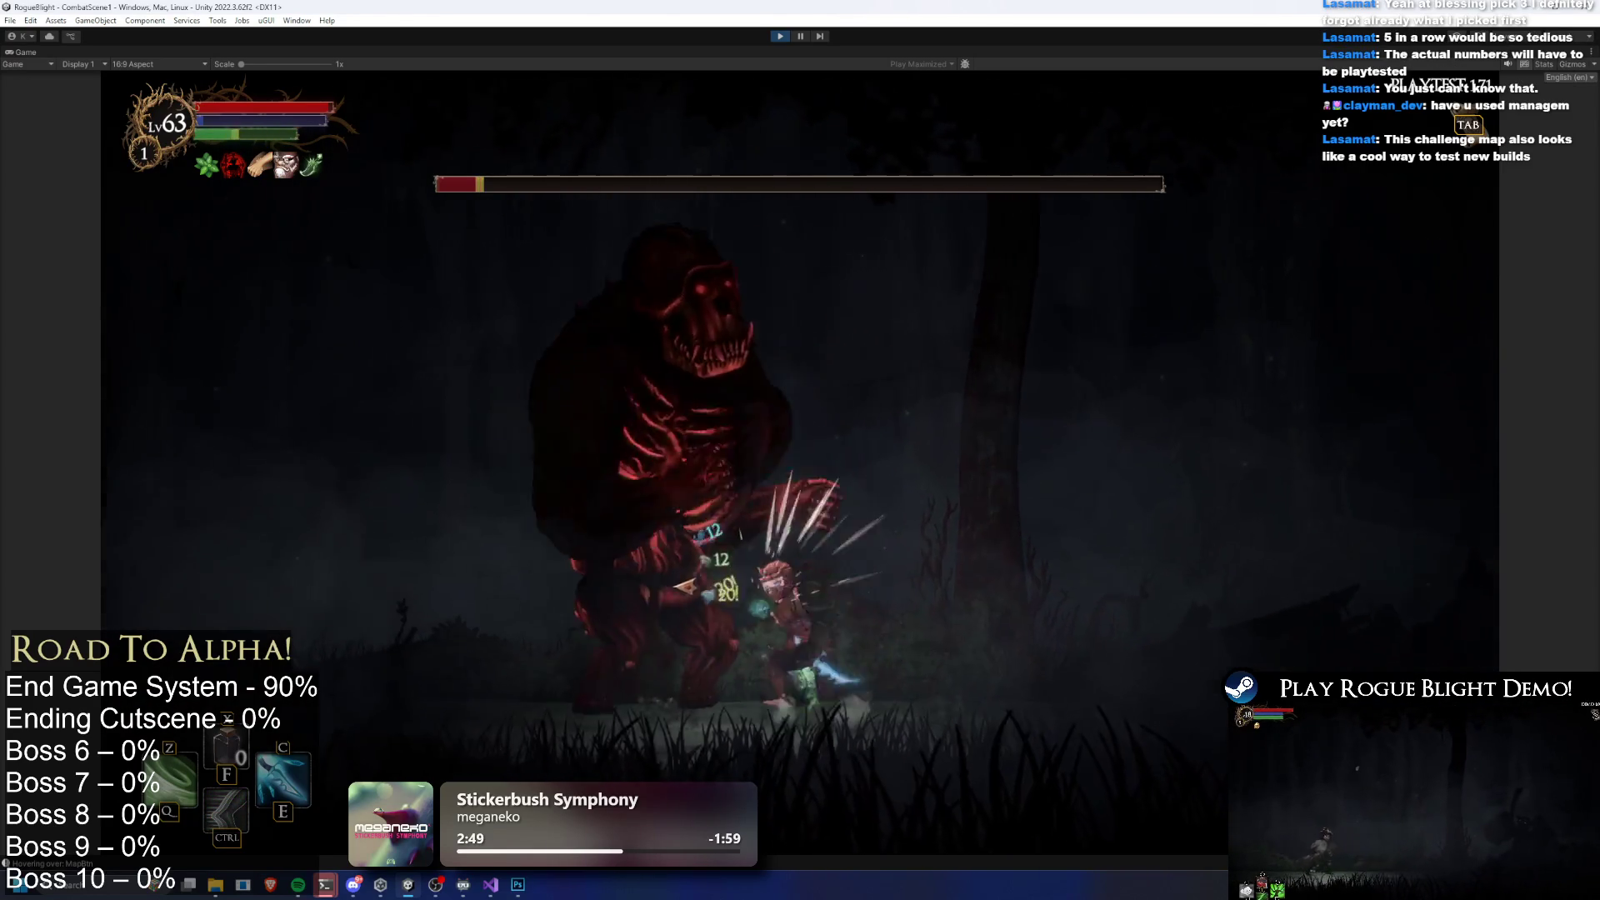
pyautogui.press('a')
pyautogui.press('space')
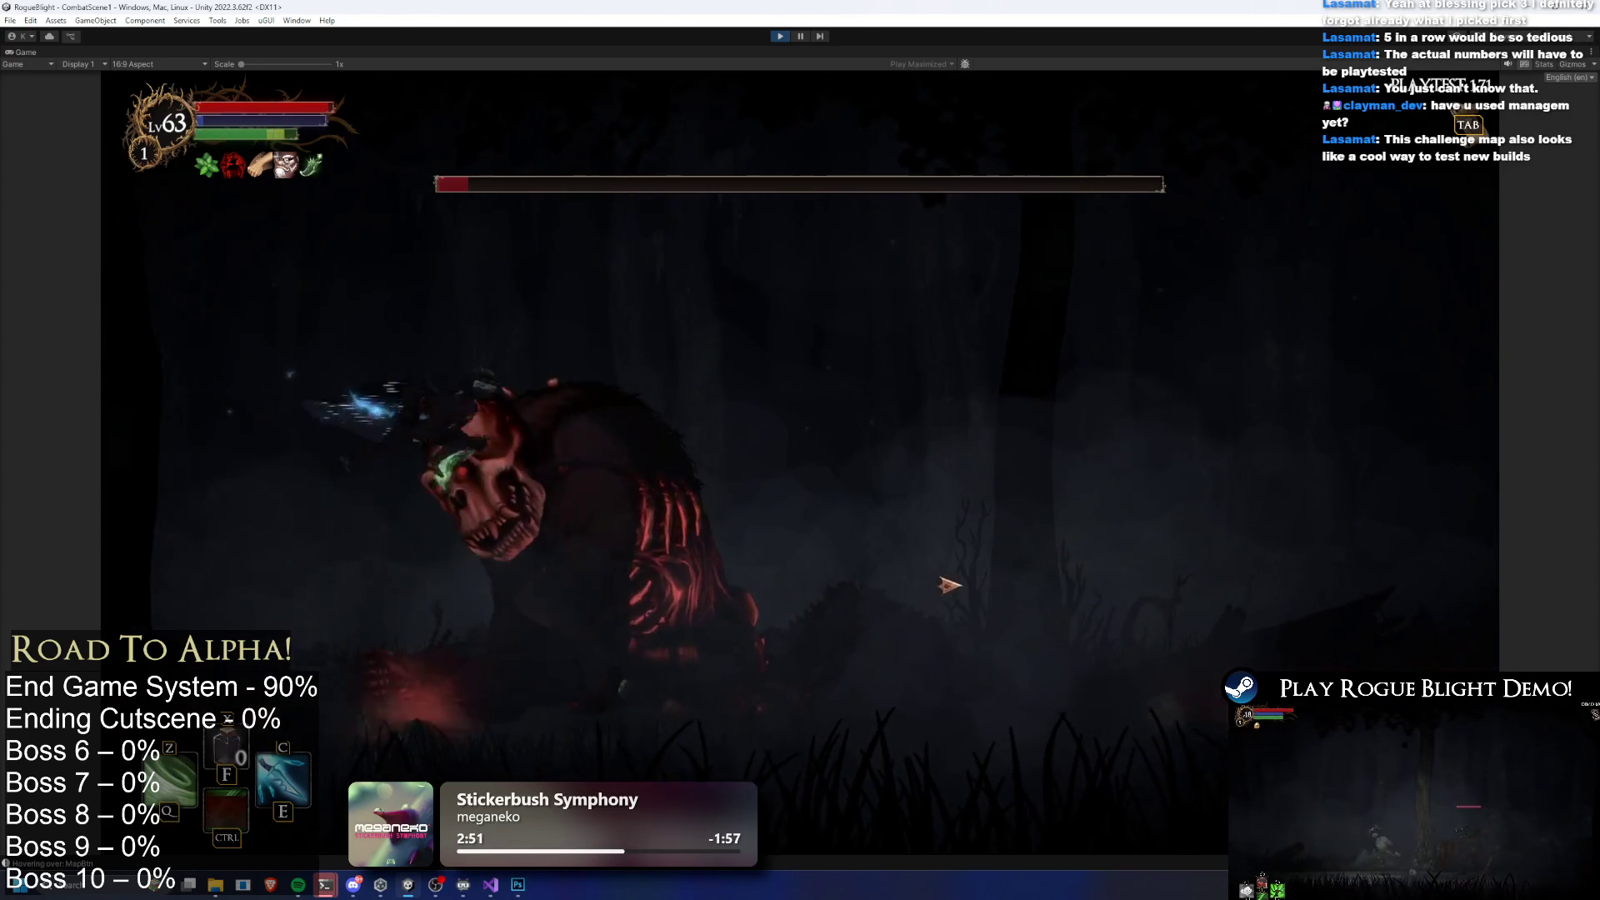
pyautogui.press('d')
pyautogui.click(975, 590)
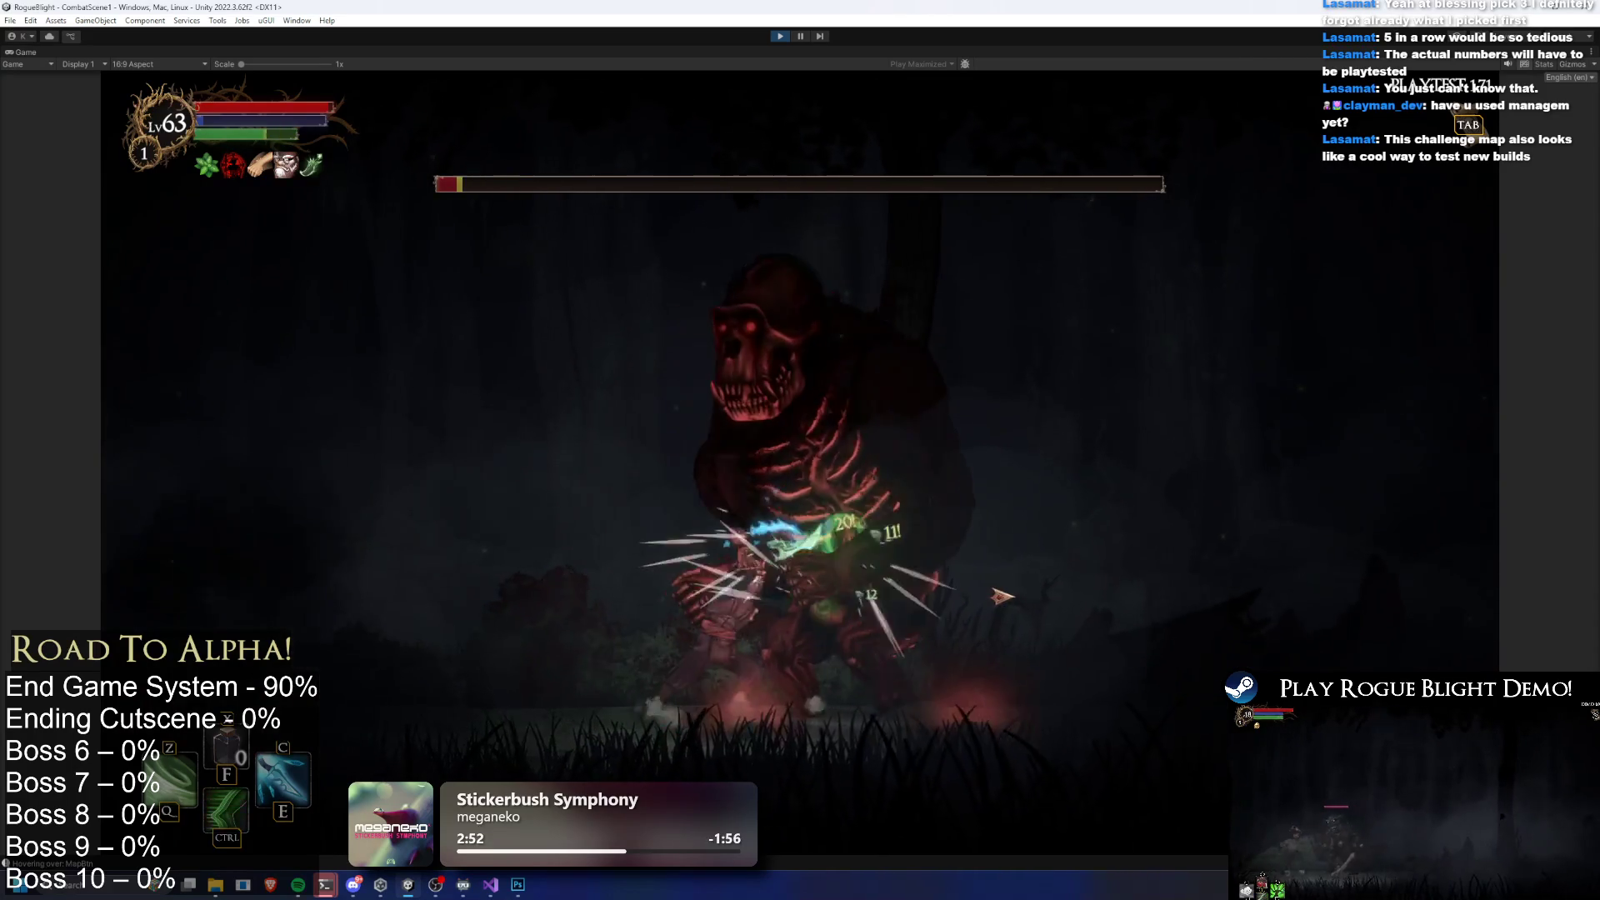
# Attack the boss in mid-air and keep striking until its health is nearly gone
pyautogui.press('space')
pyautogui.click(973, 649)
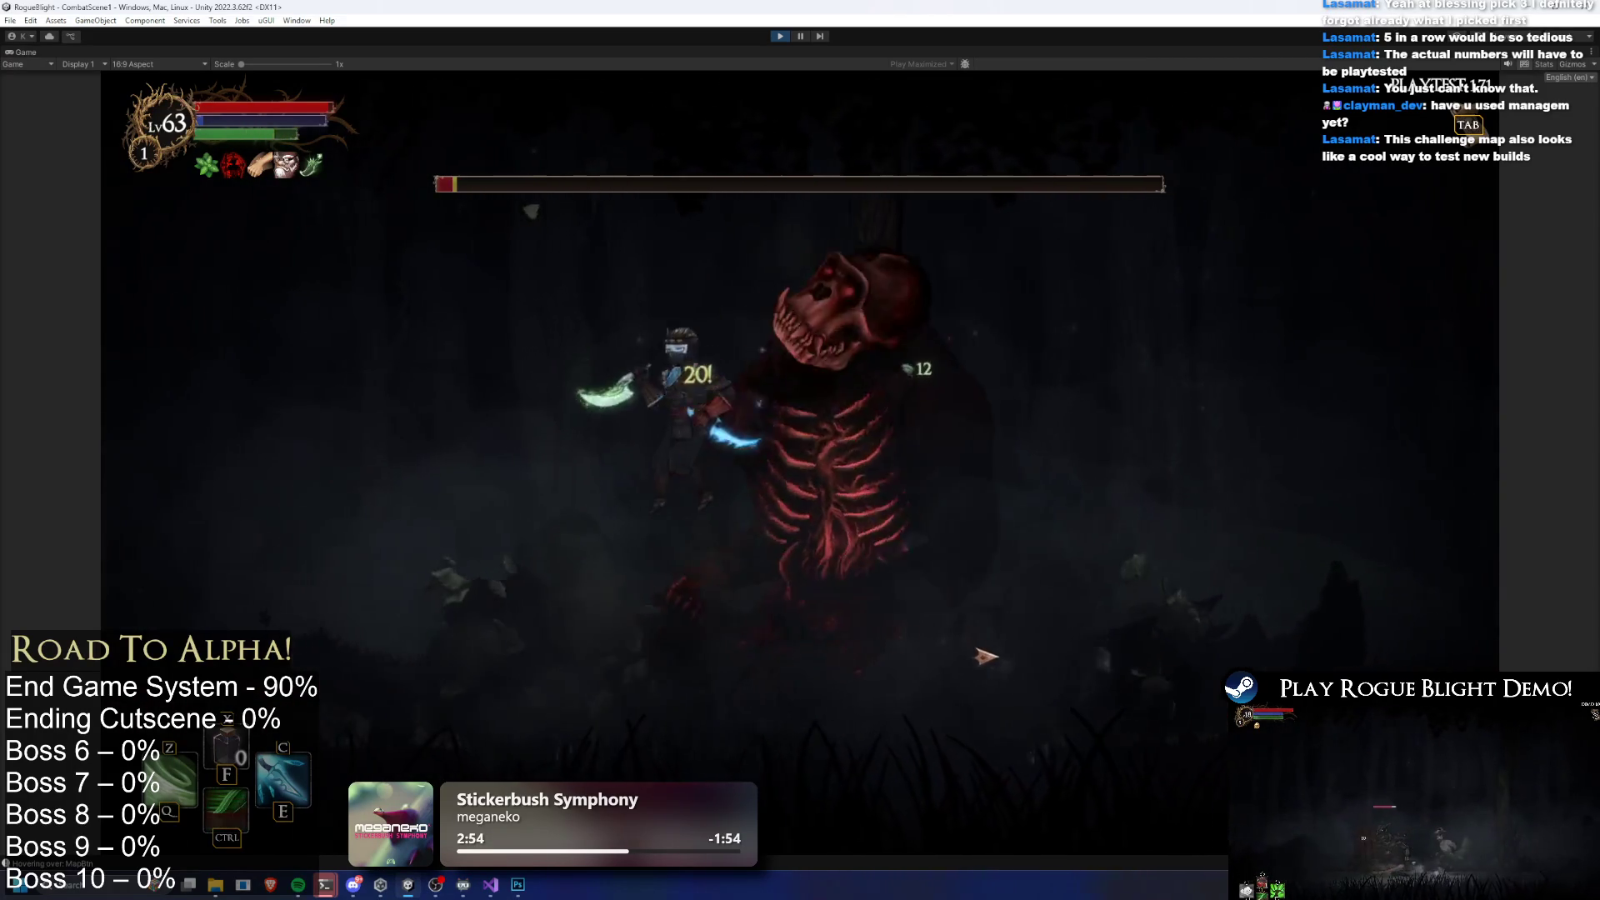
pyautogui.click(966, 646)
pyautogui.press('a')
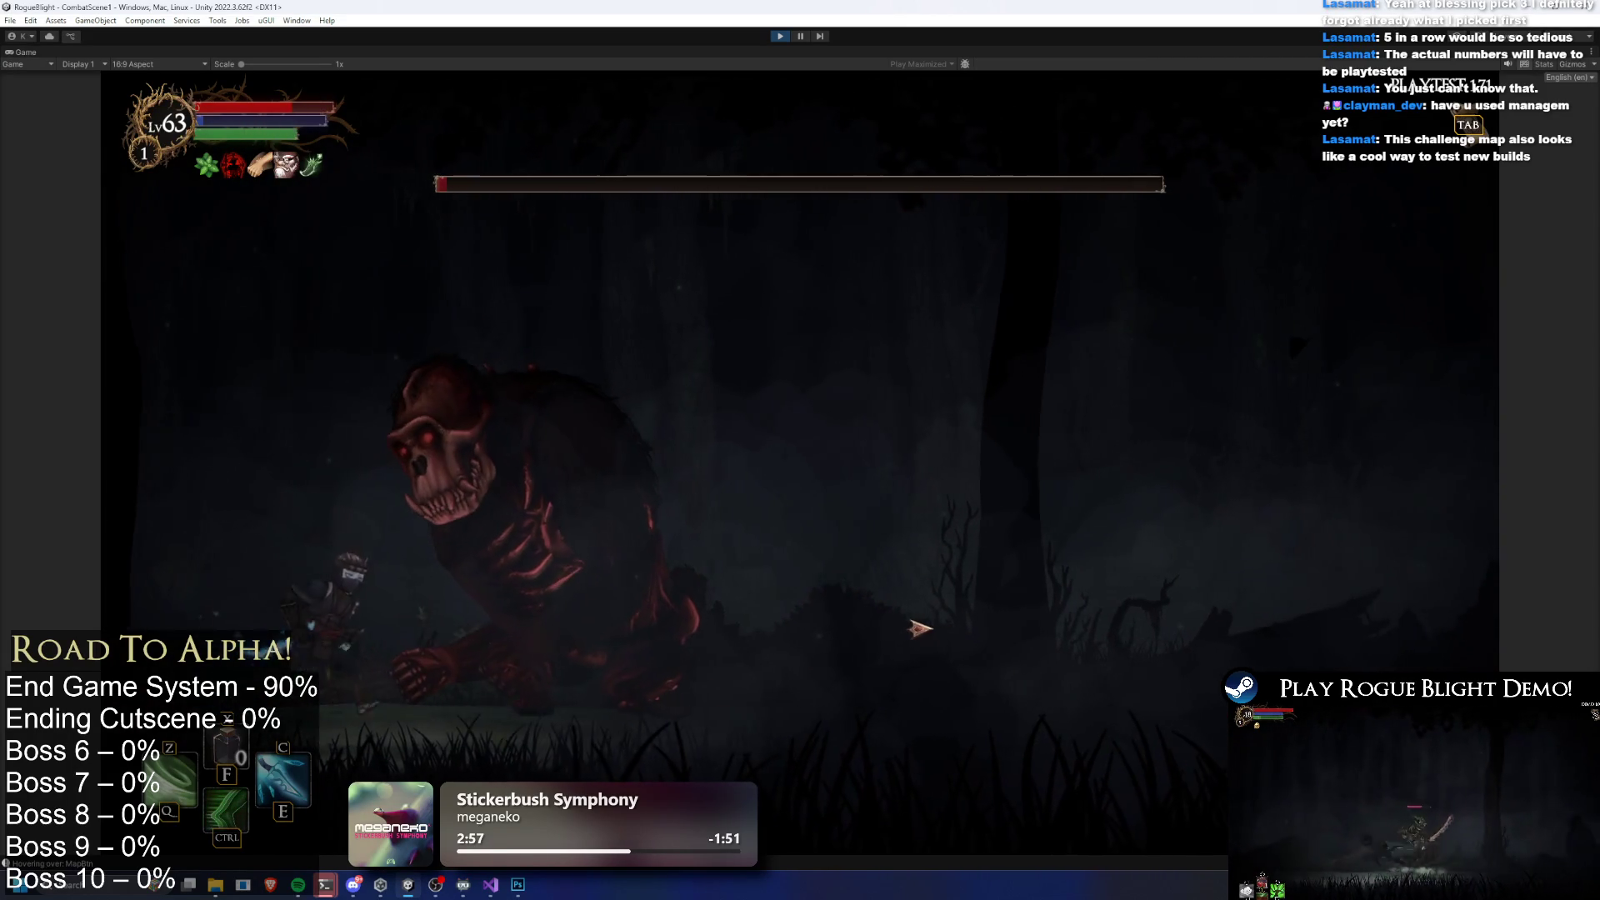
pyautogui.click(904, 621)
pyautogui.click(879, 603)
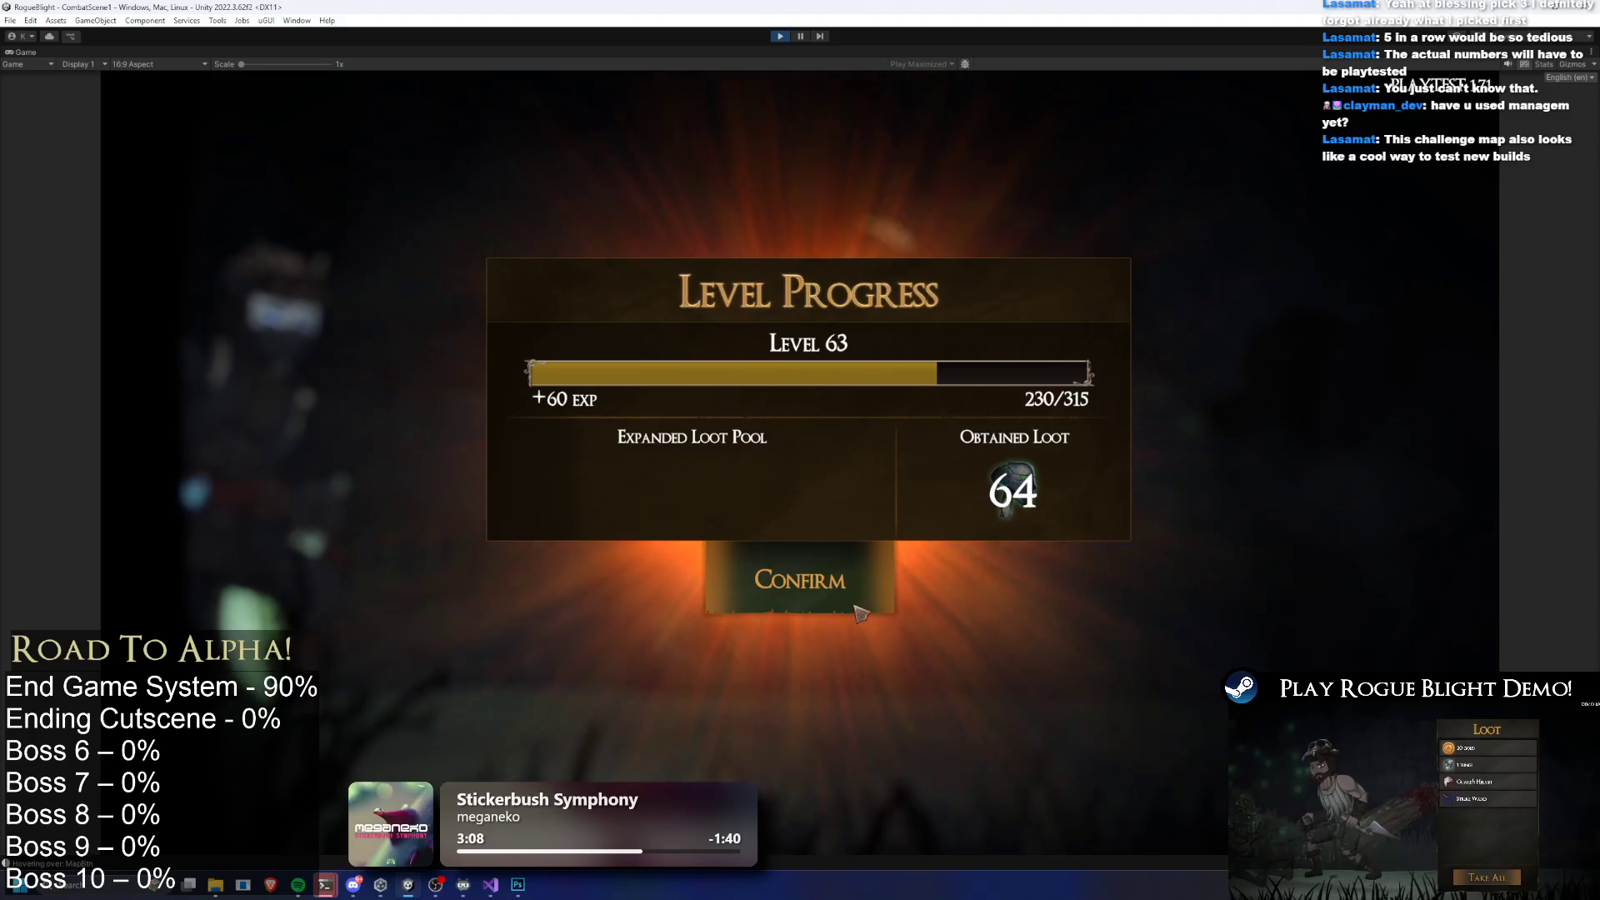
# Confirm the Level Progress screen and walk through the Sanctuary to talk to the map keeper
pyautogui.click(890, 606)
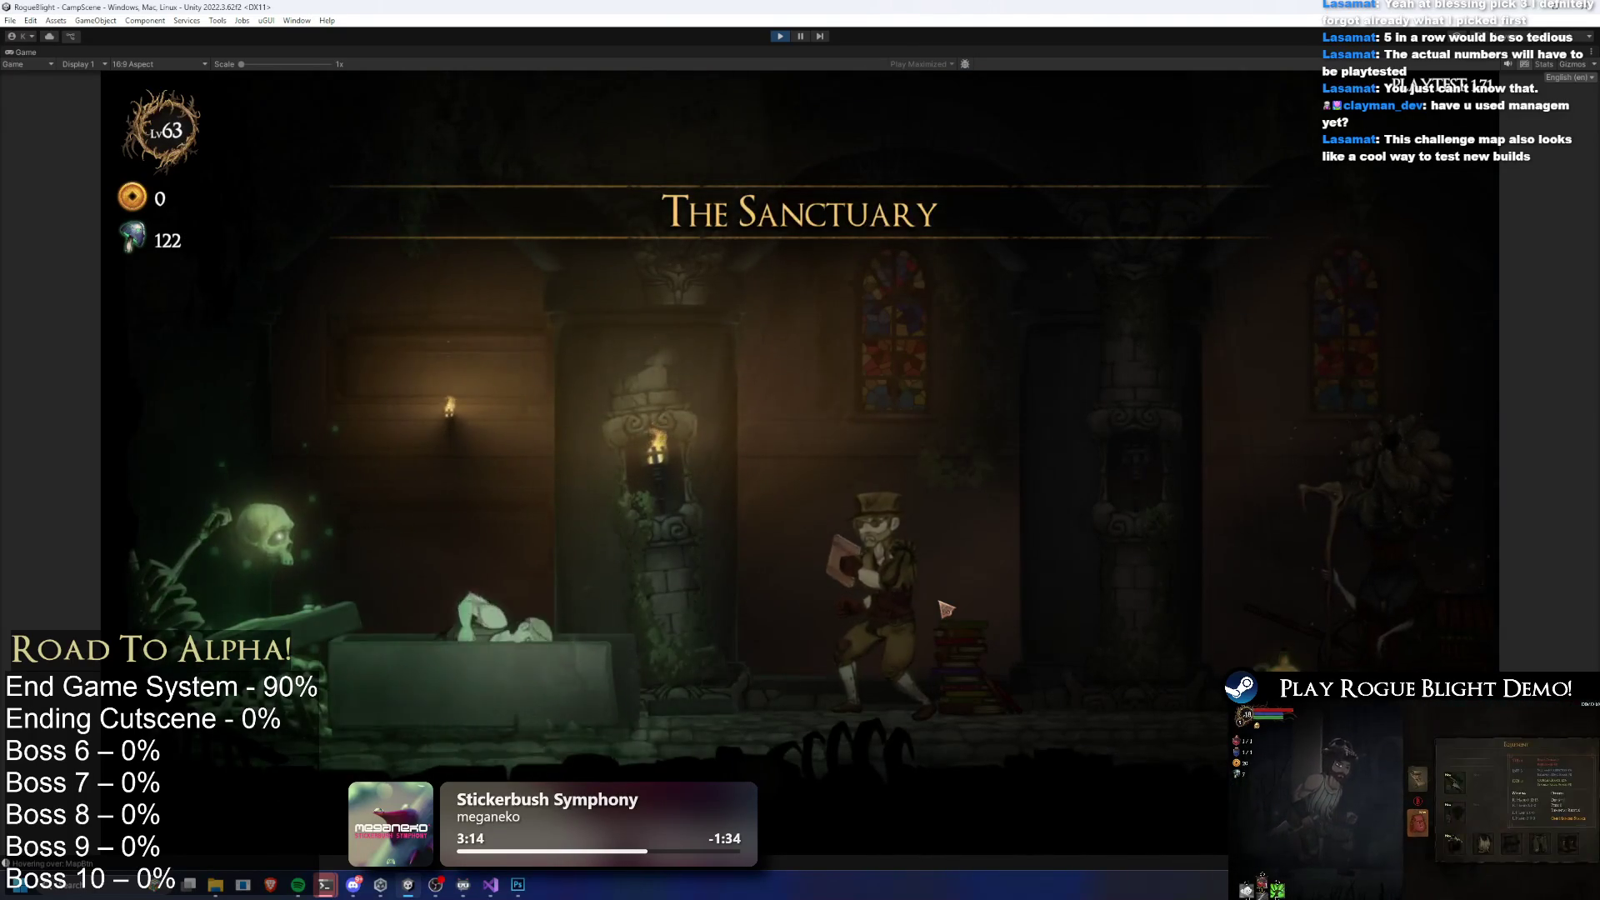
pyautogui.press('d')
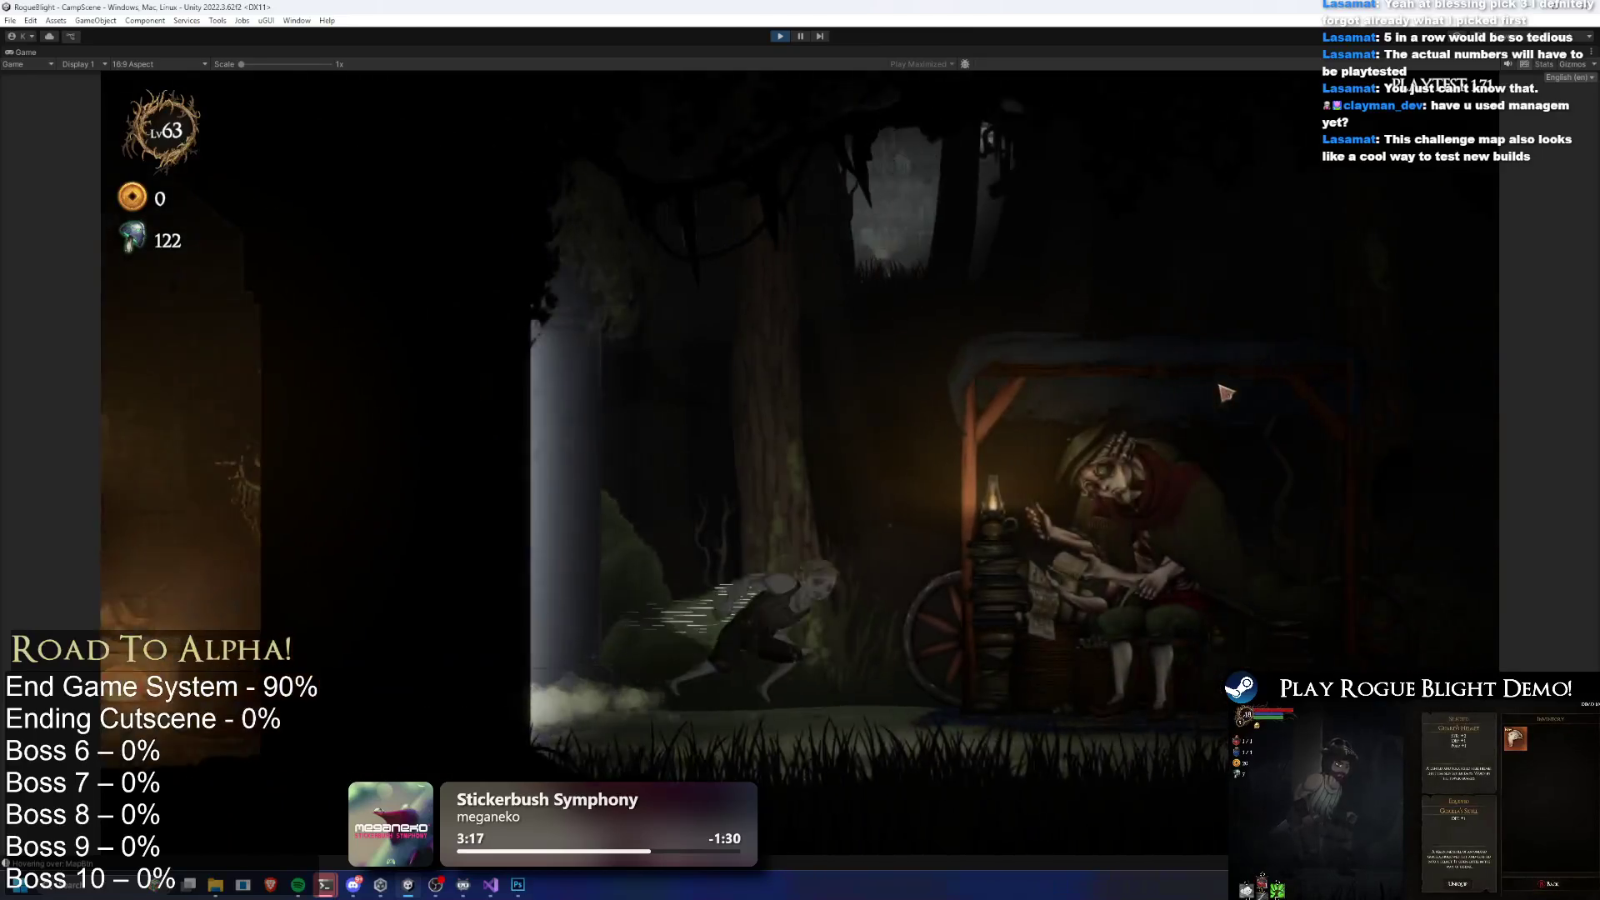
pyautogui.press('e')
# Browse the Challenge Maps list of Gorilla Prime maps, then back out and close the map choice
pyautogui.click(1075, 250)
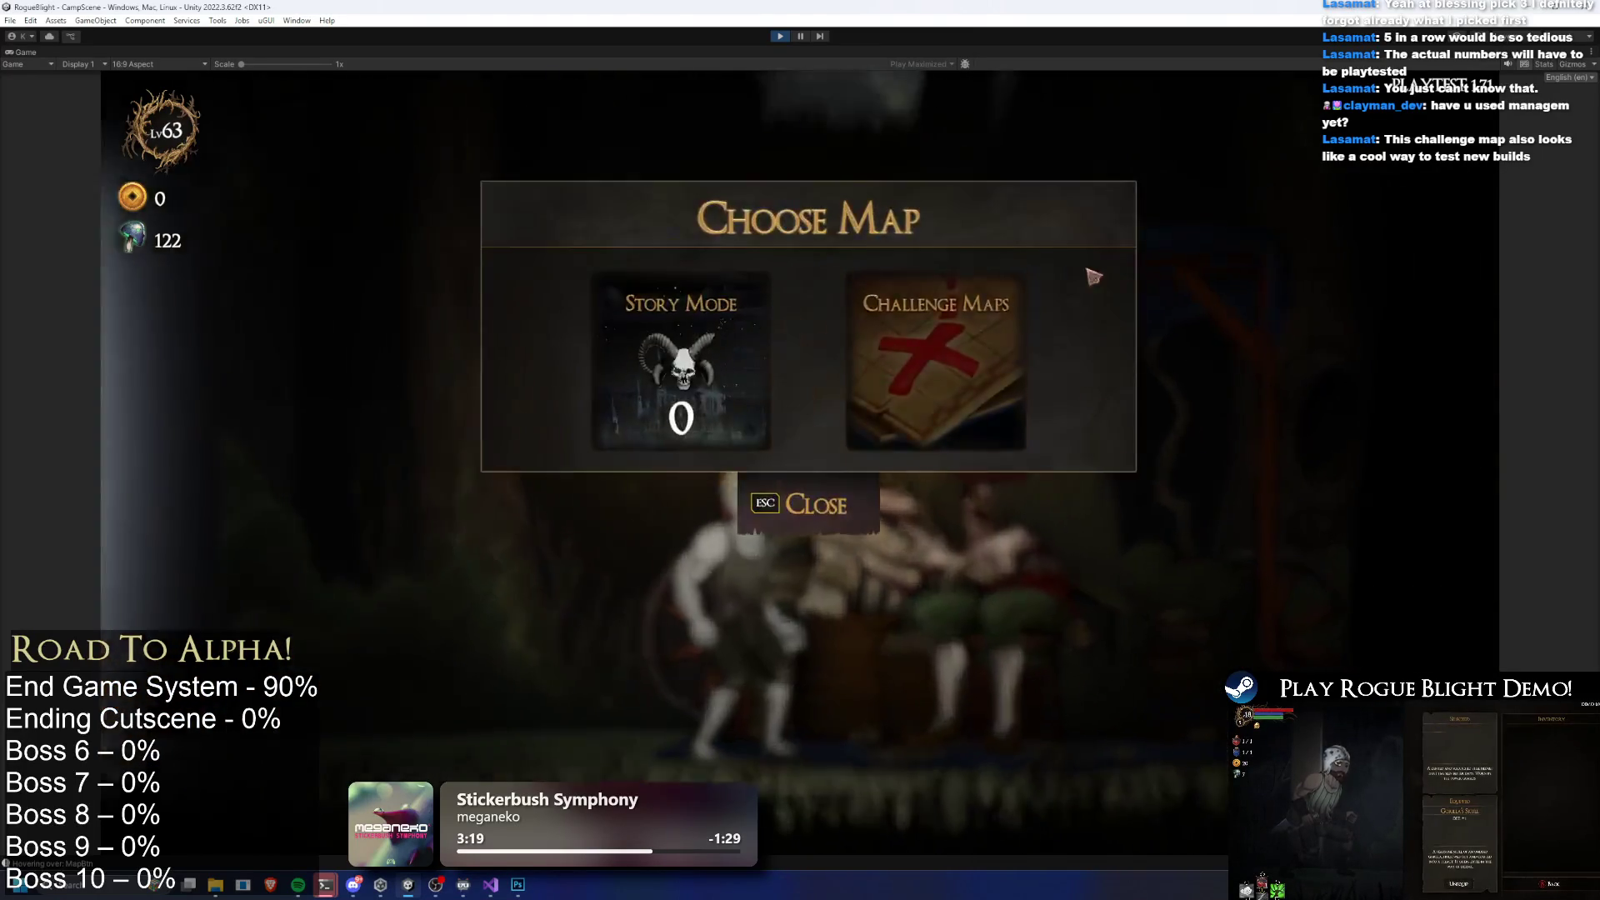
pyautogui.click(907, 376)
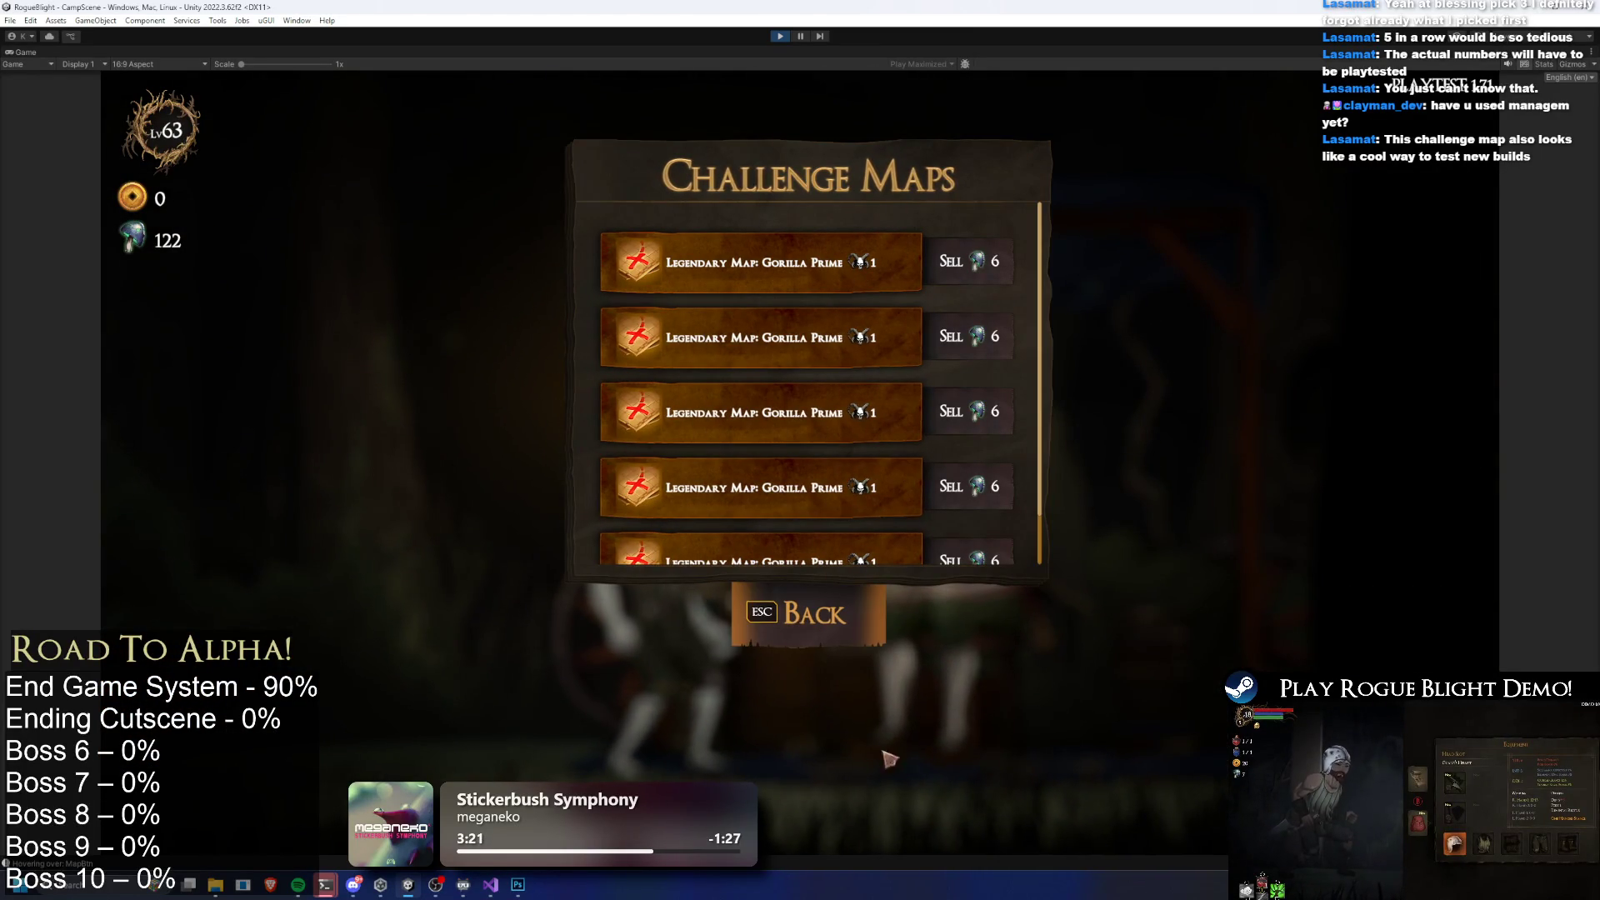
pyautogui.scroll(-2, 833, 467)
pyautogui.scroll(2, 833, 467)
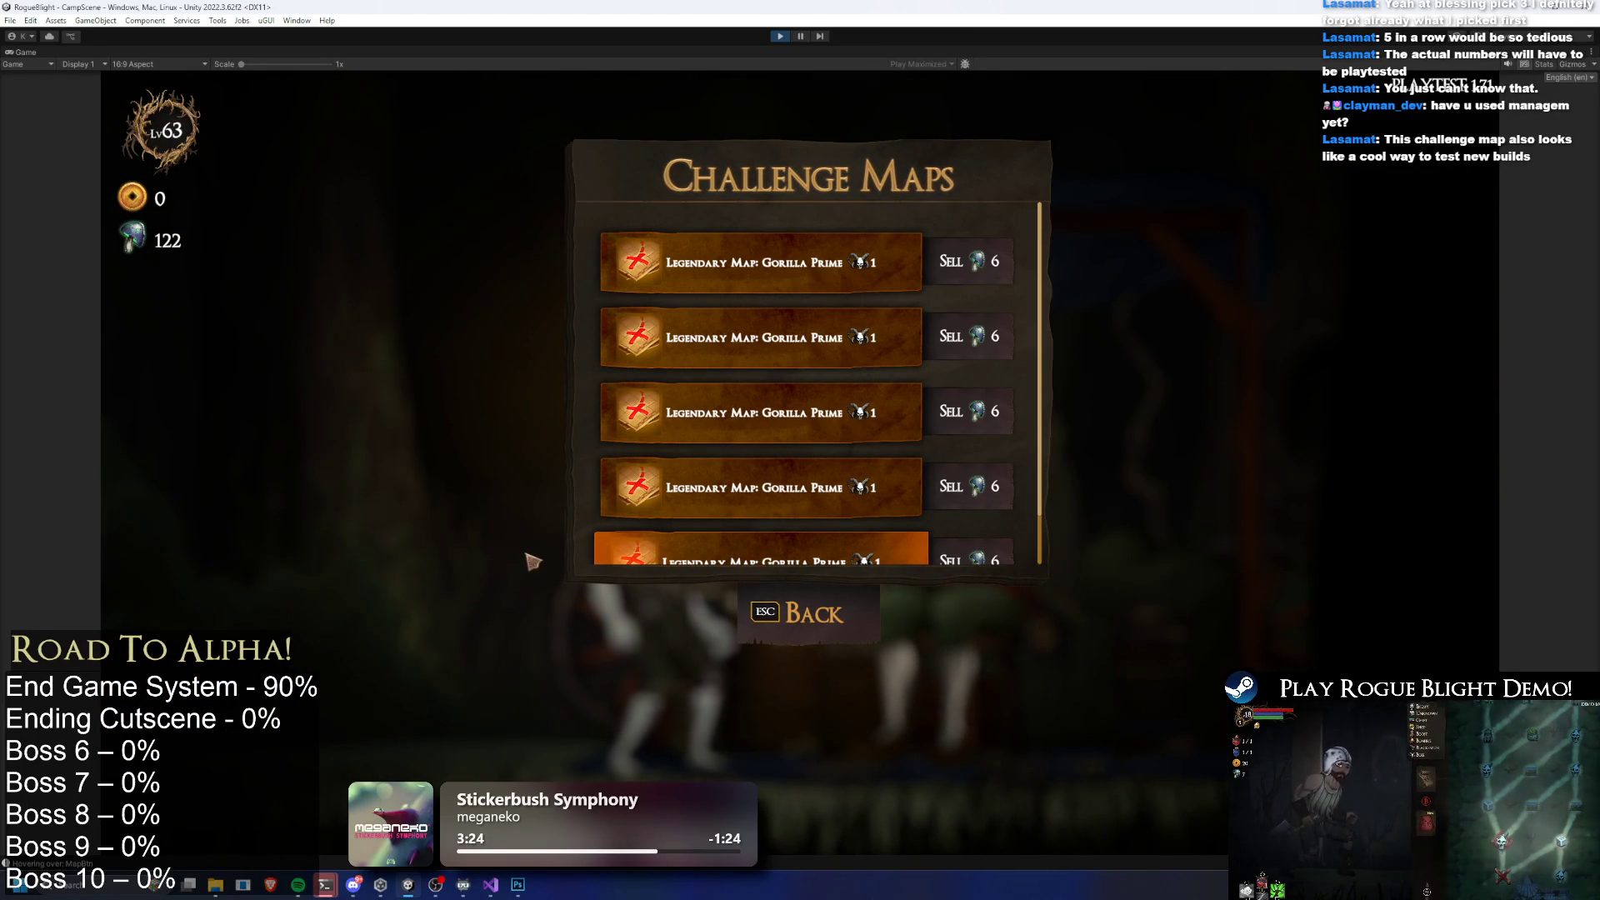
pyautogui.press('Escape')
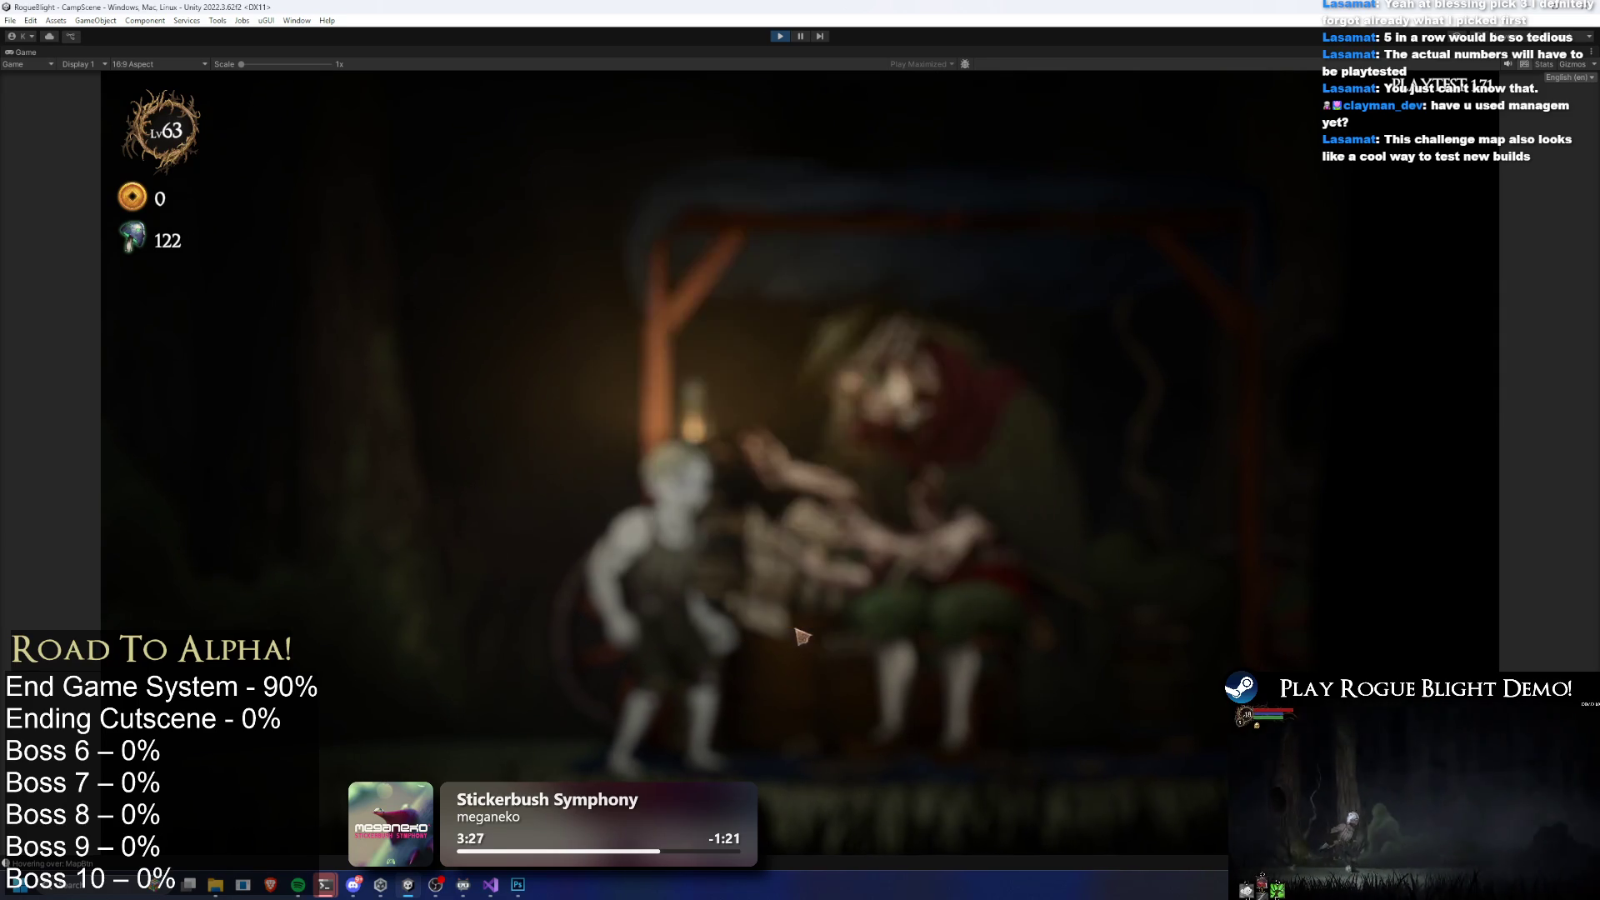
pyautogui.click(875, 520)
# Visit the upgrades NPC, check the Fortune upgrades page, and close it
pyautogui.press('d')
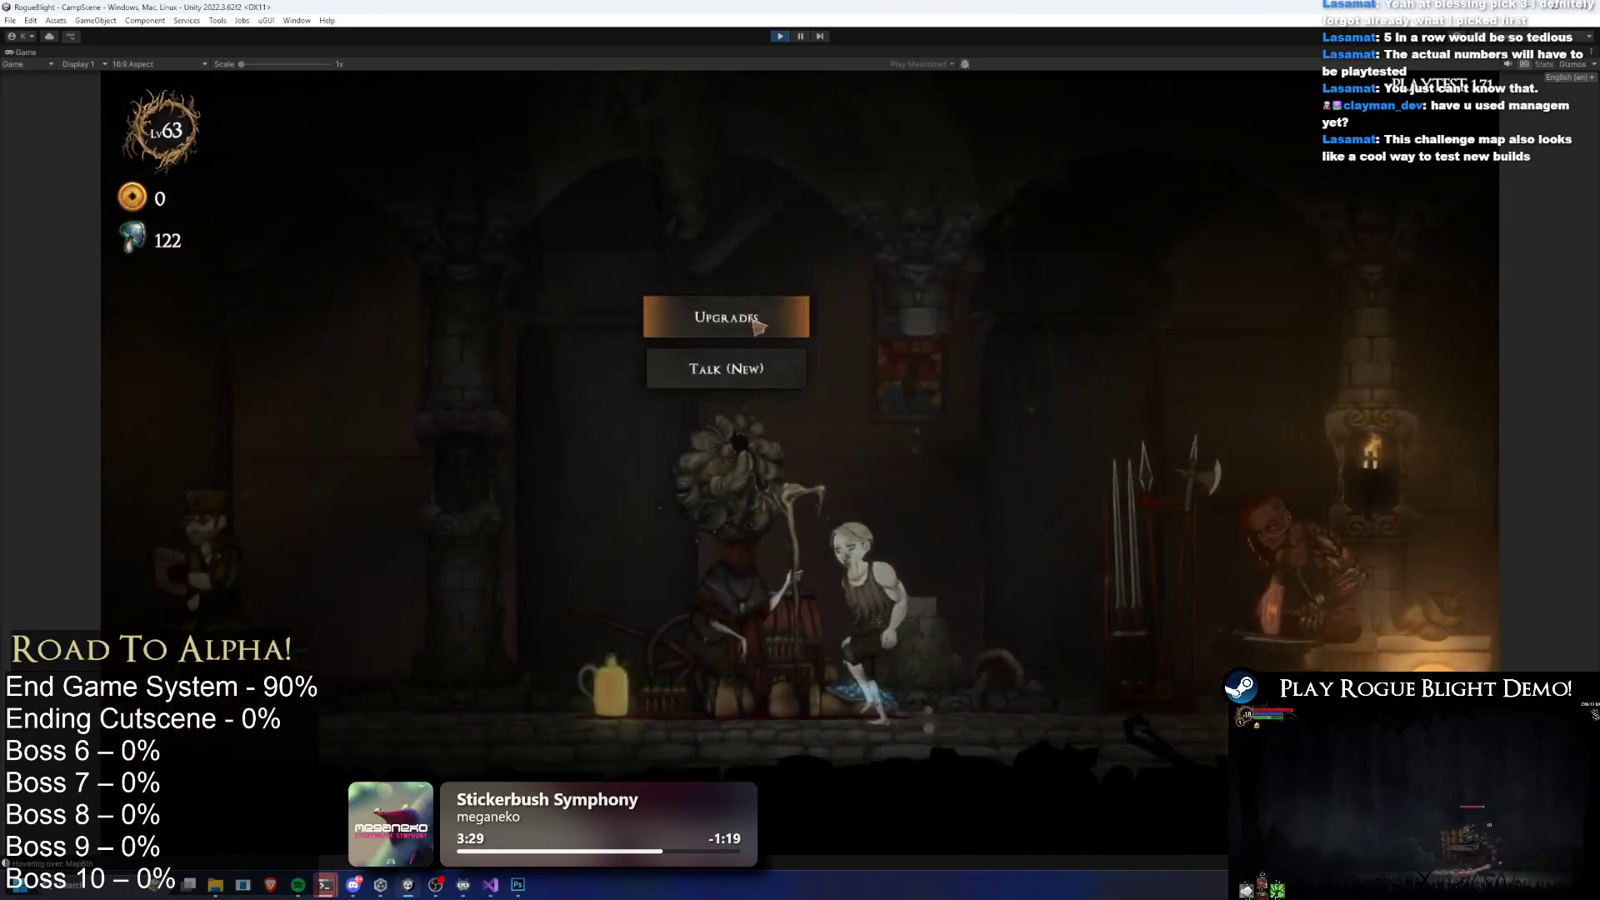
pyautogui.click(757, 325)
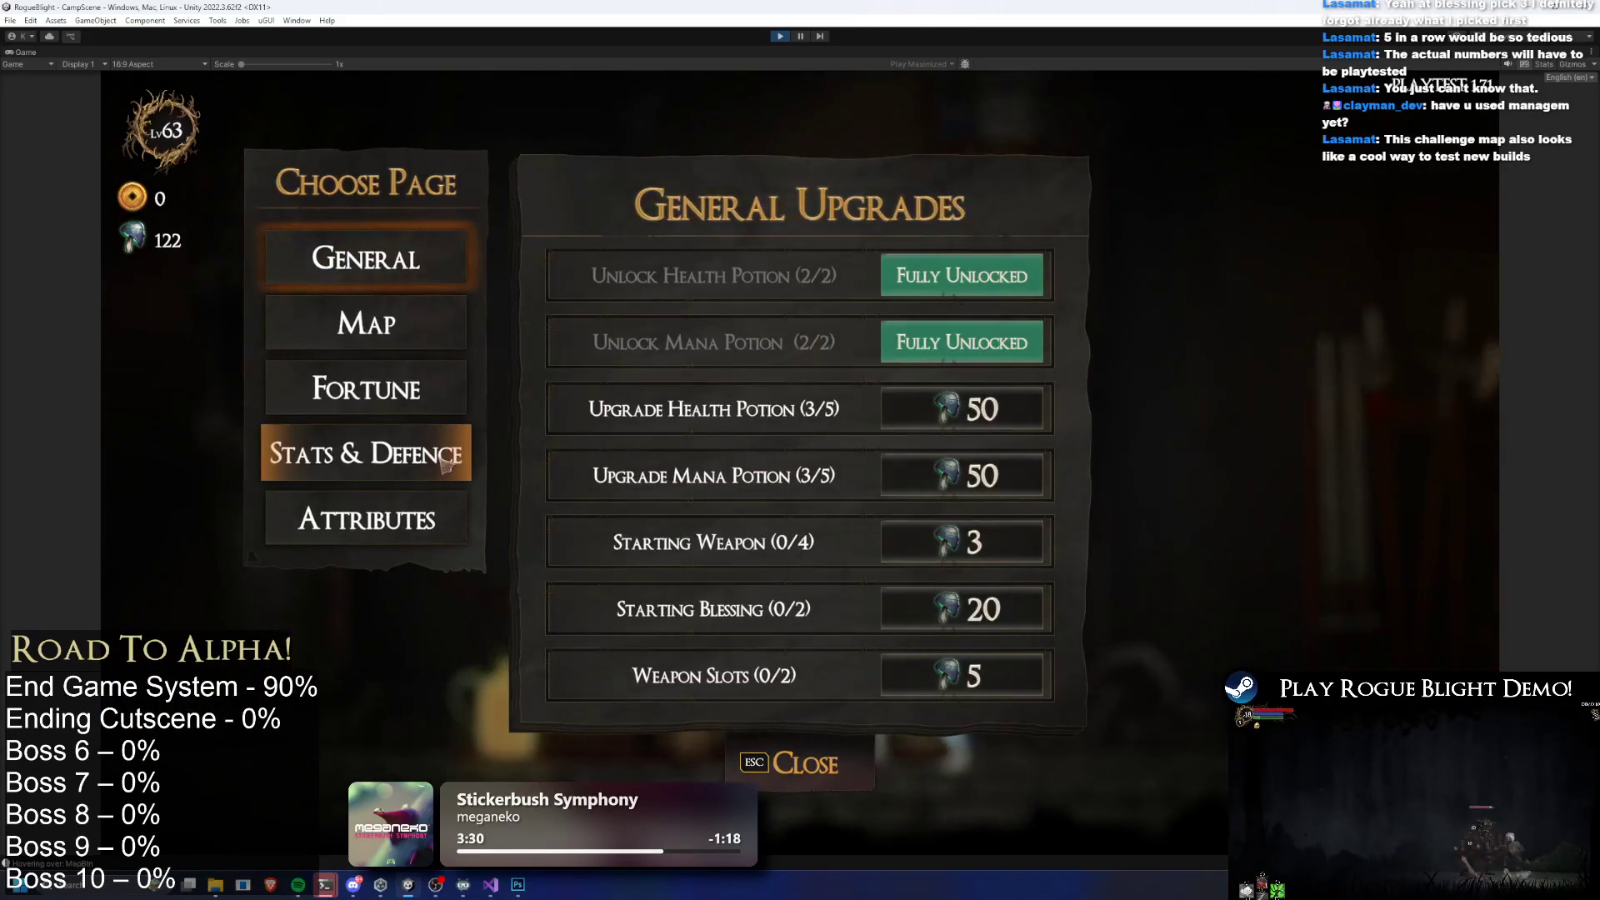
pyautogui.click(416, 390)
pyautogui.moveTo(843, 597)
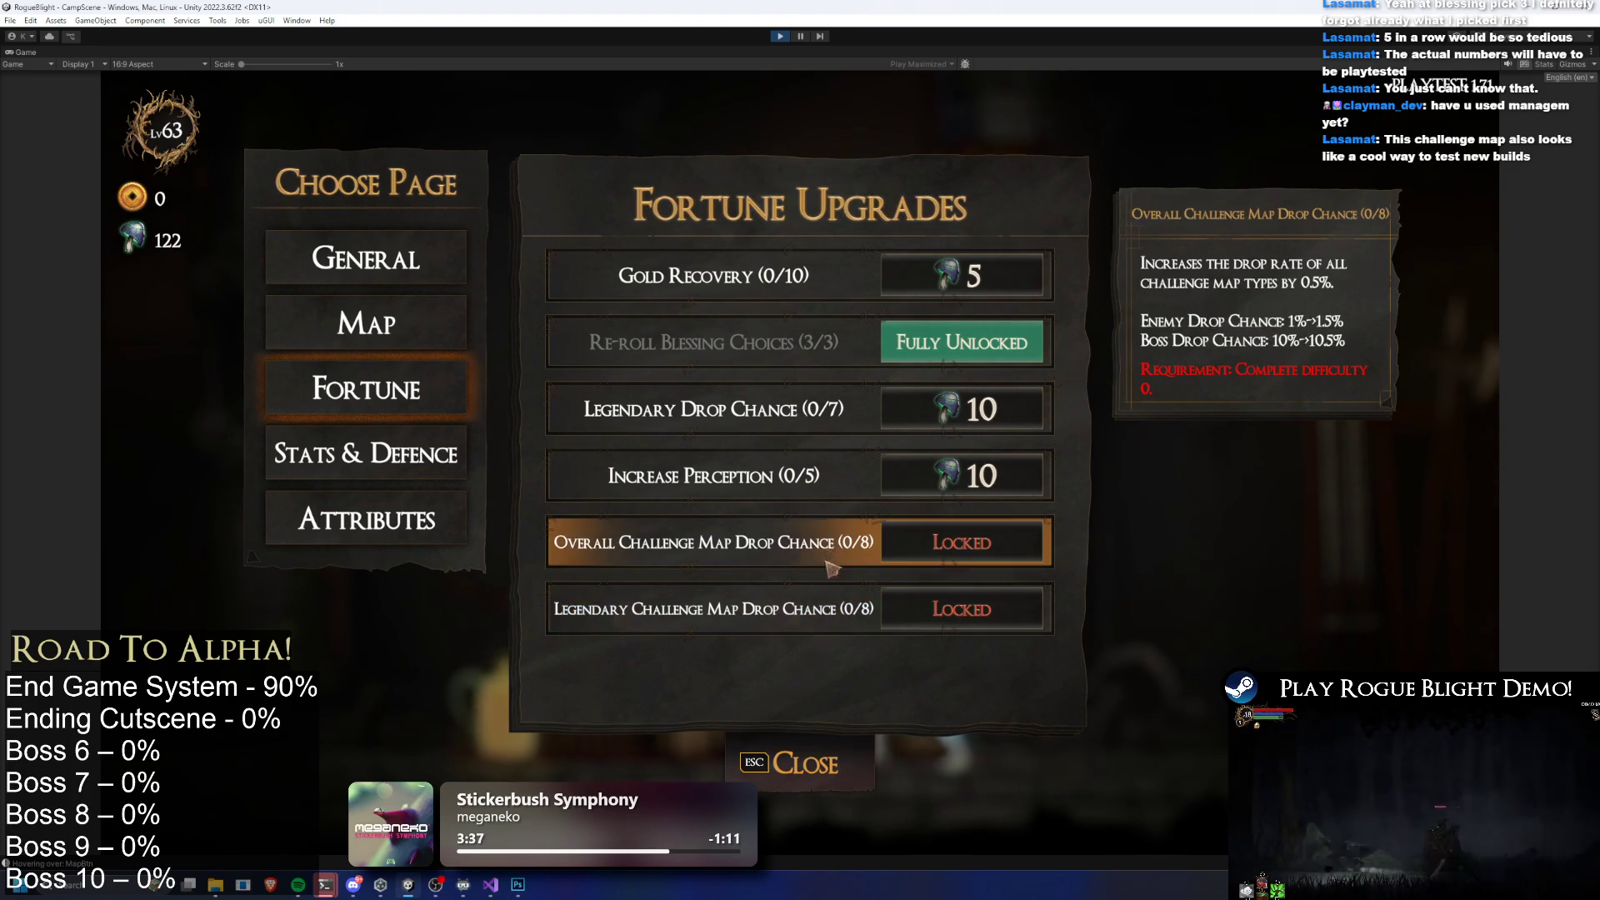
pyautogui.click(778, 762)
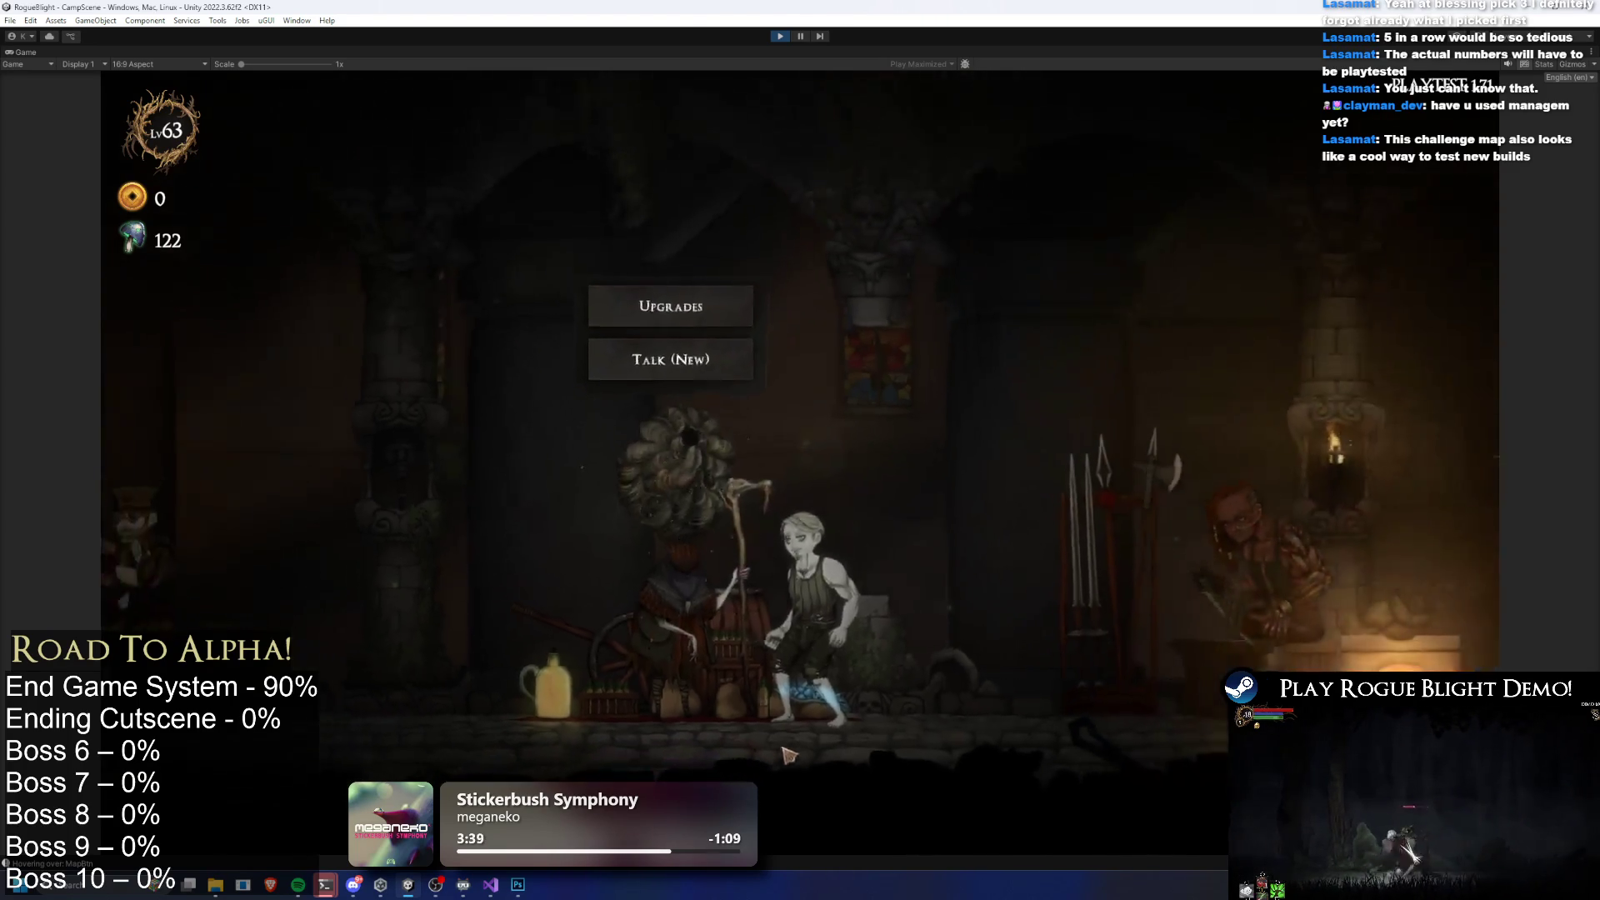
# Choose Challenge Map, pick Legendary Map: Gorilla Prime, and start it
pyautogui.press('d')
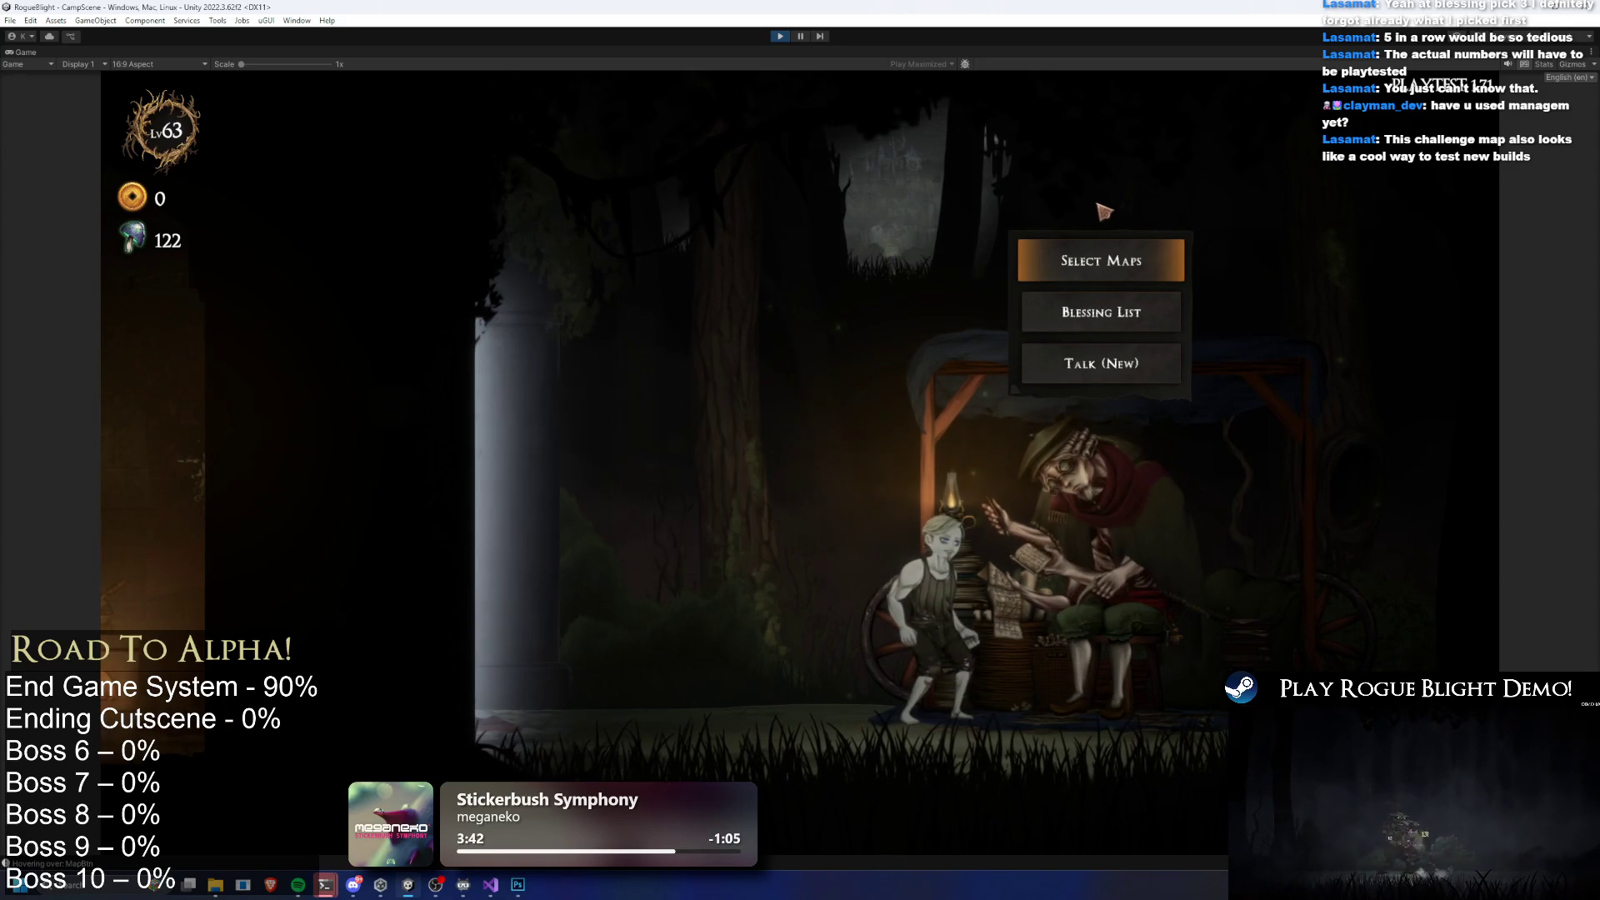
pyautogui.click(1100, 260)
pyautogui.click(942, 358)
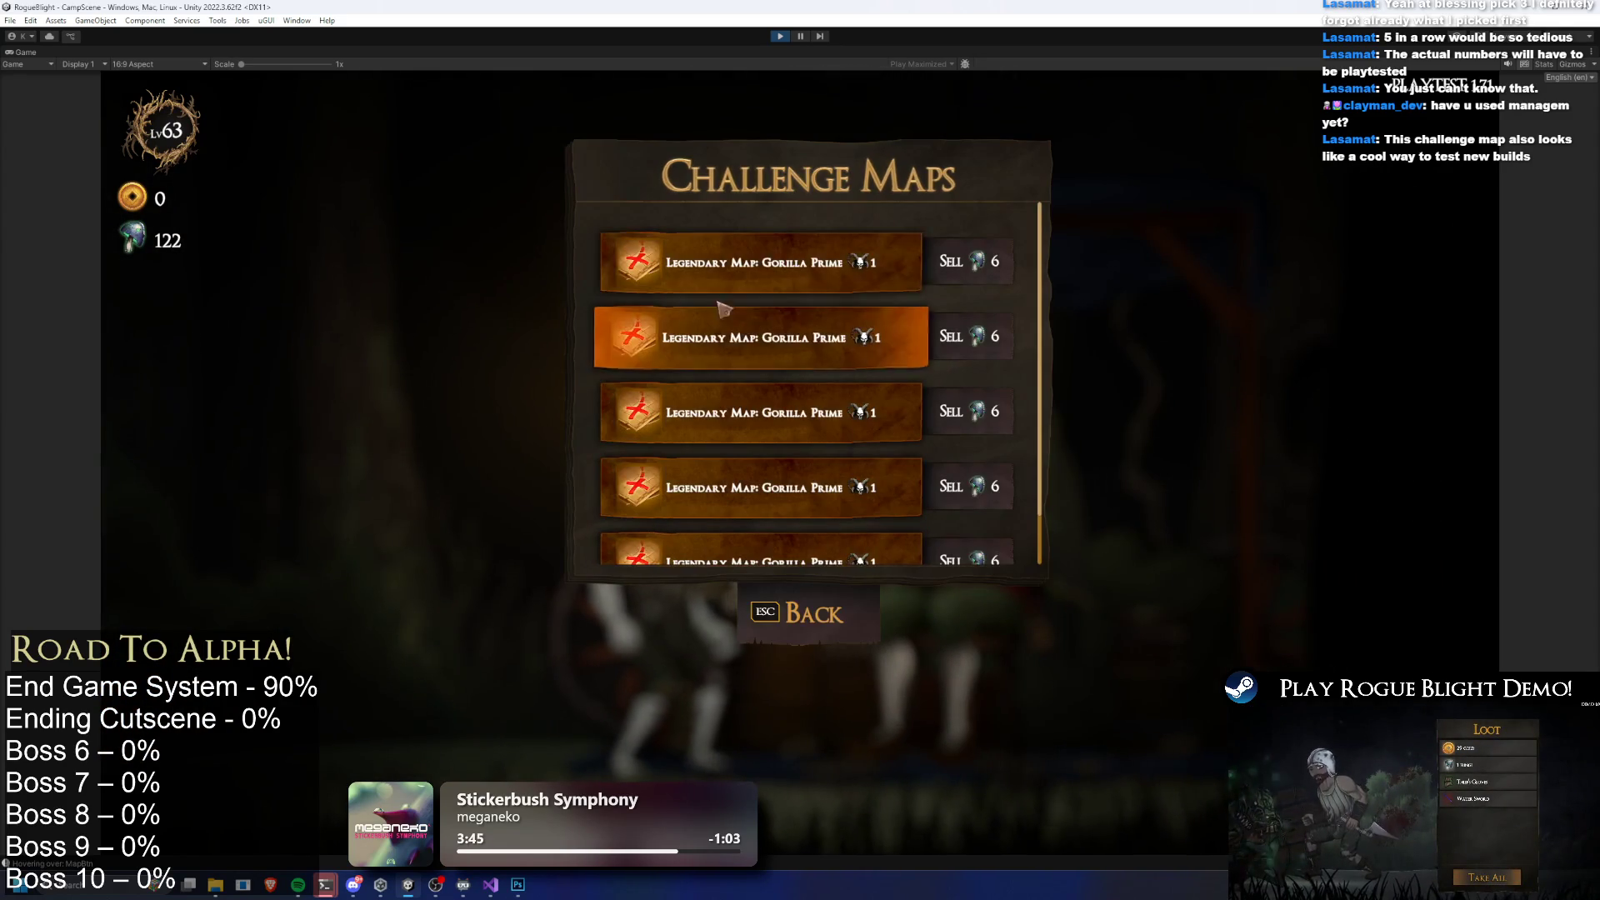
pyautogui.click(717, 312)
pyautogui.click(891, 420)
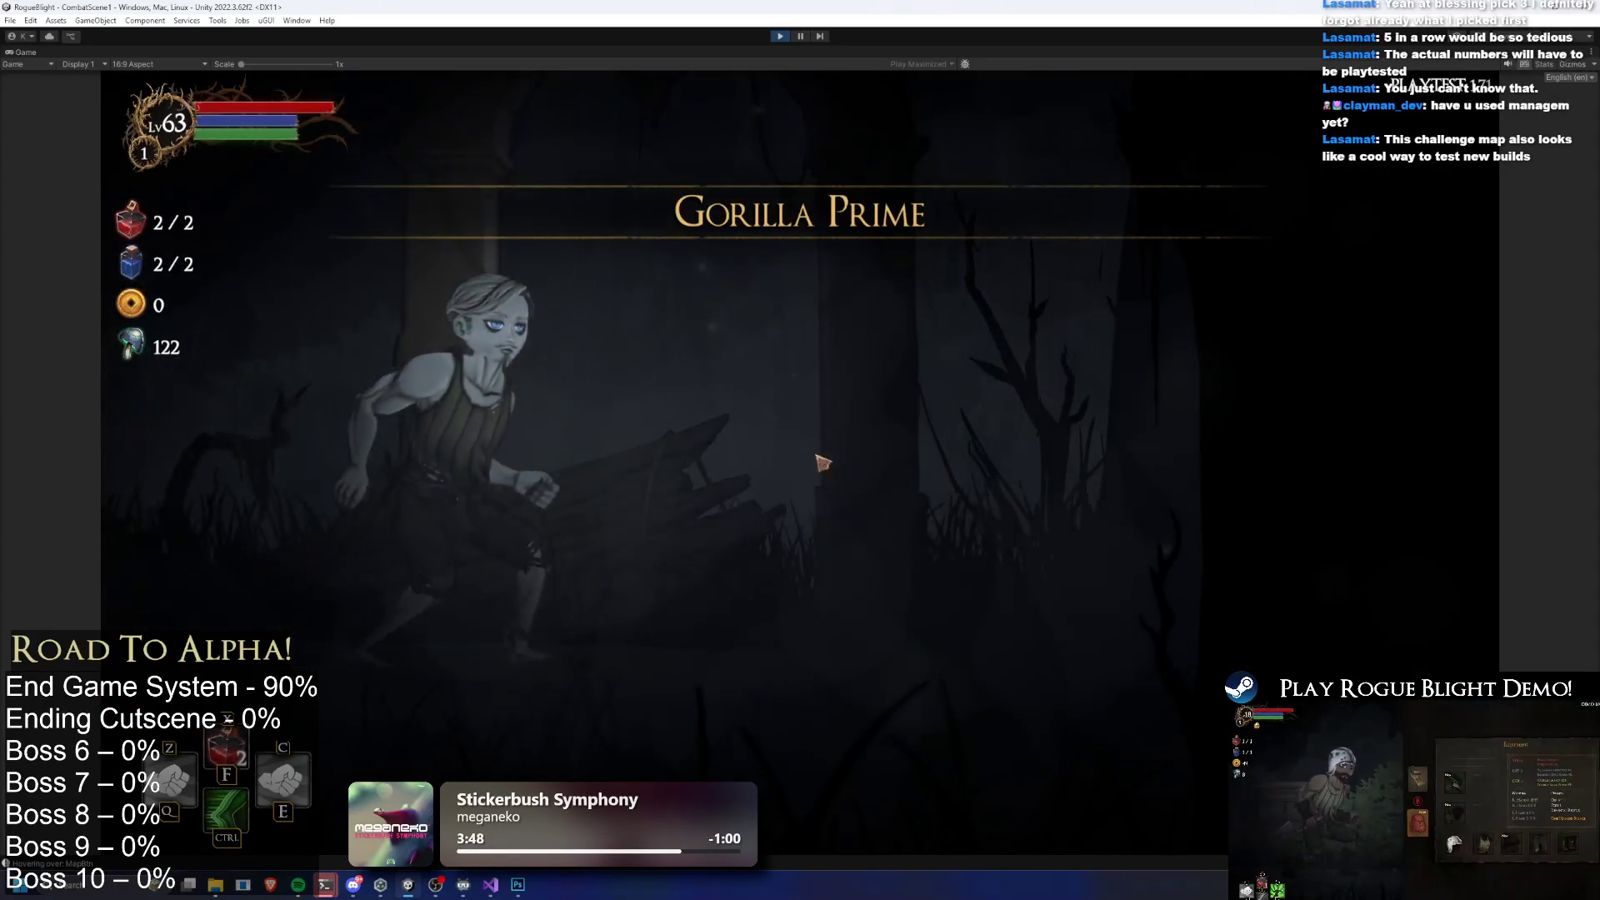
# Pick the starting weapon, check the equipment, and travel to the first room on the map
pyautogui.click(794, 409)
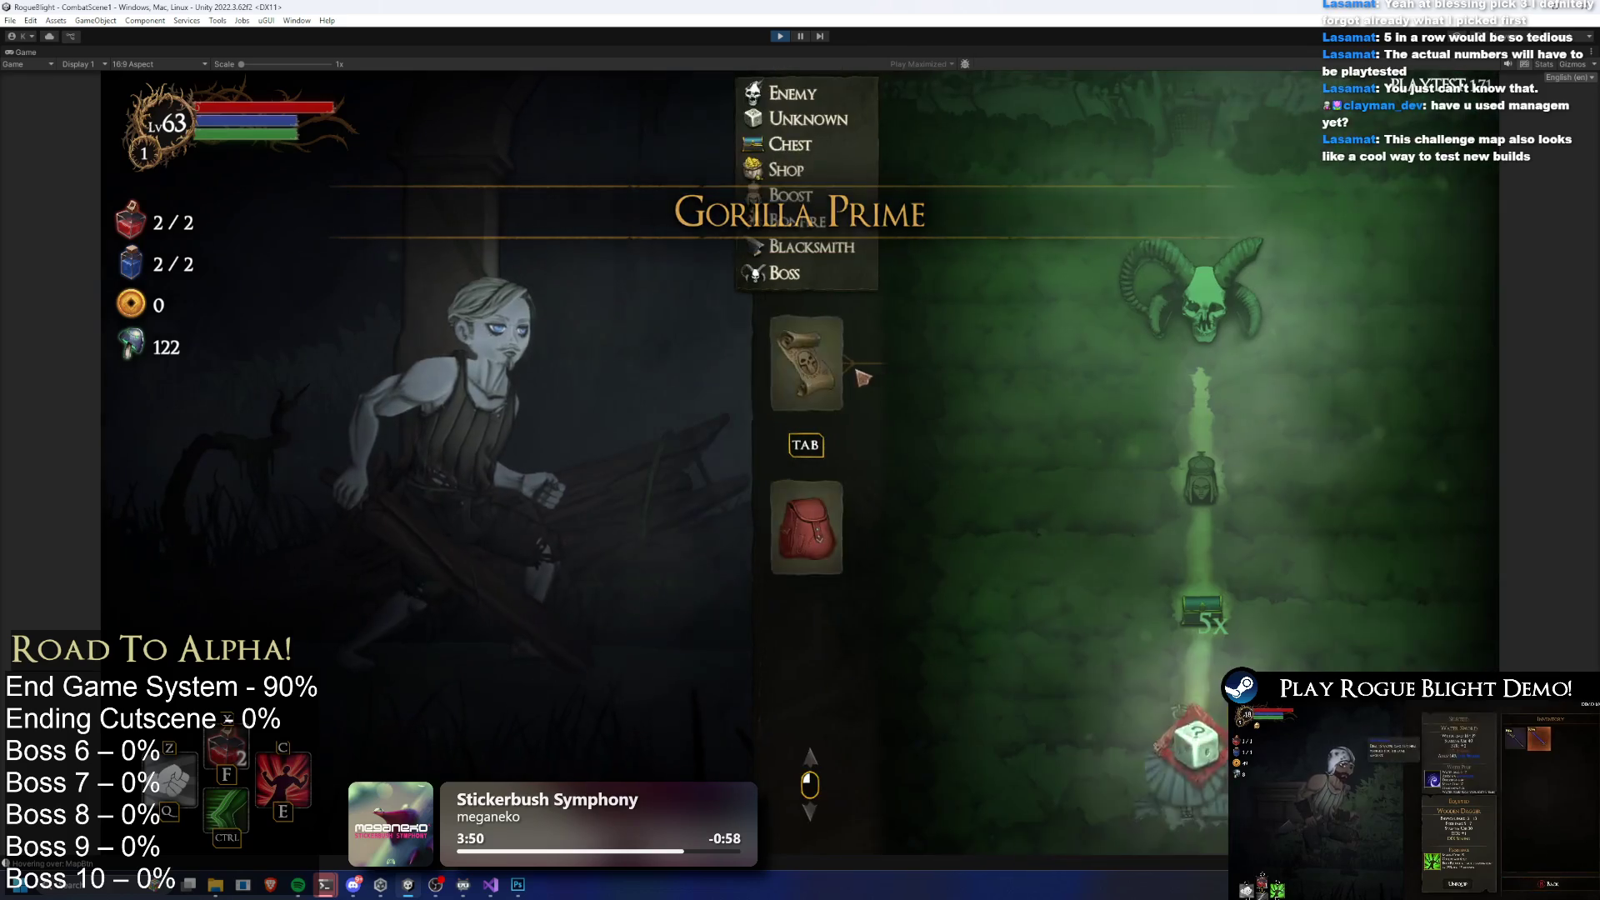
pyautogui.click(806, 527)
pyautogui.click(803, 392)
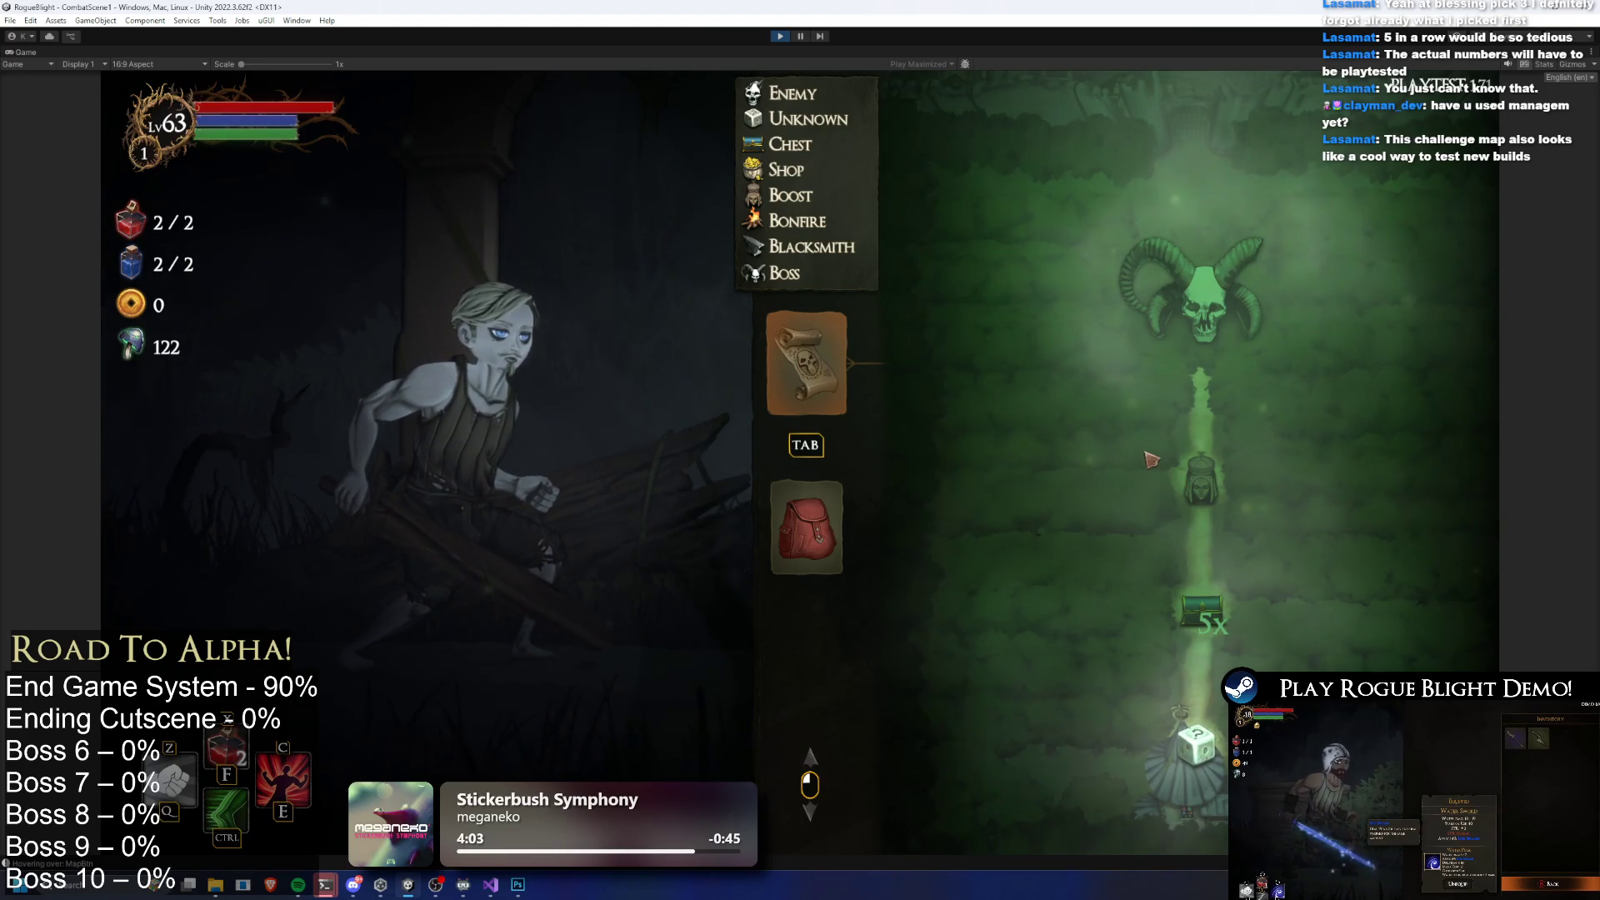
pyautogui.click(1208, 720)
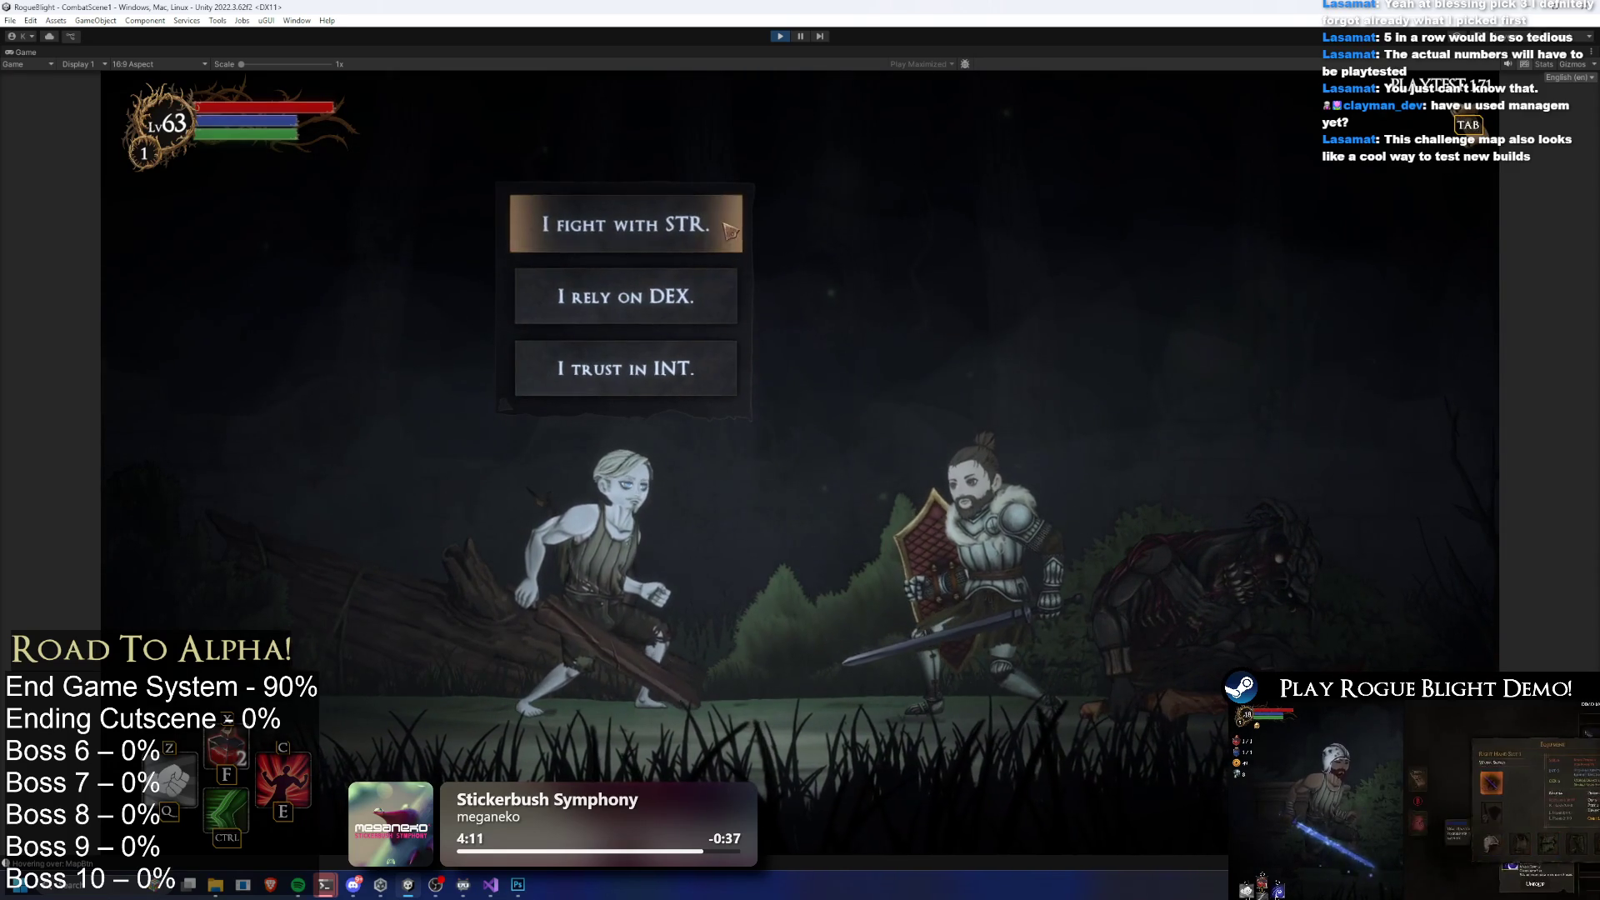
# Reply 'I fight with STR.', take all loot, and equip the +5 Ice and Lightning Swords
pyautogui.click(731, 359)
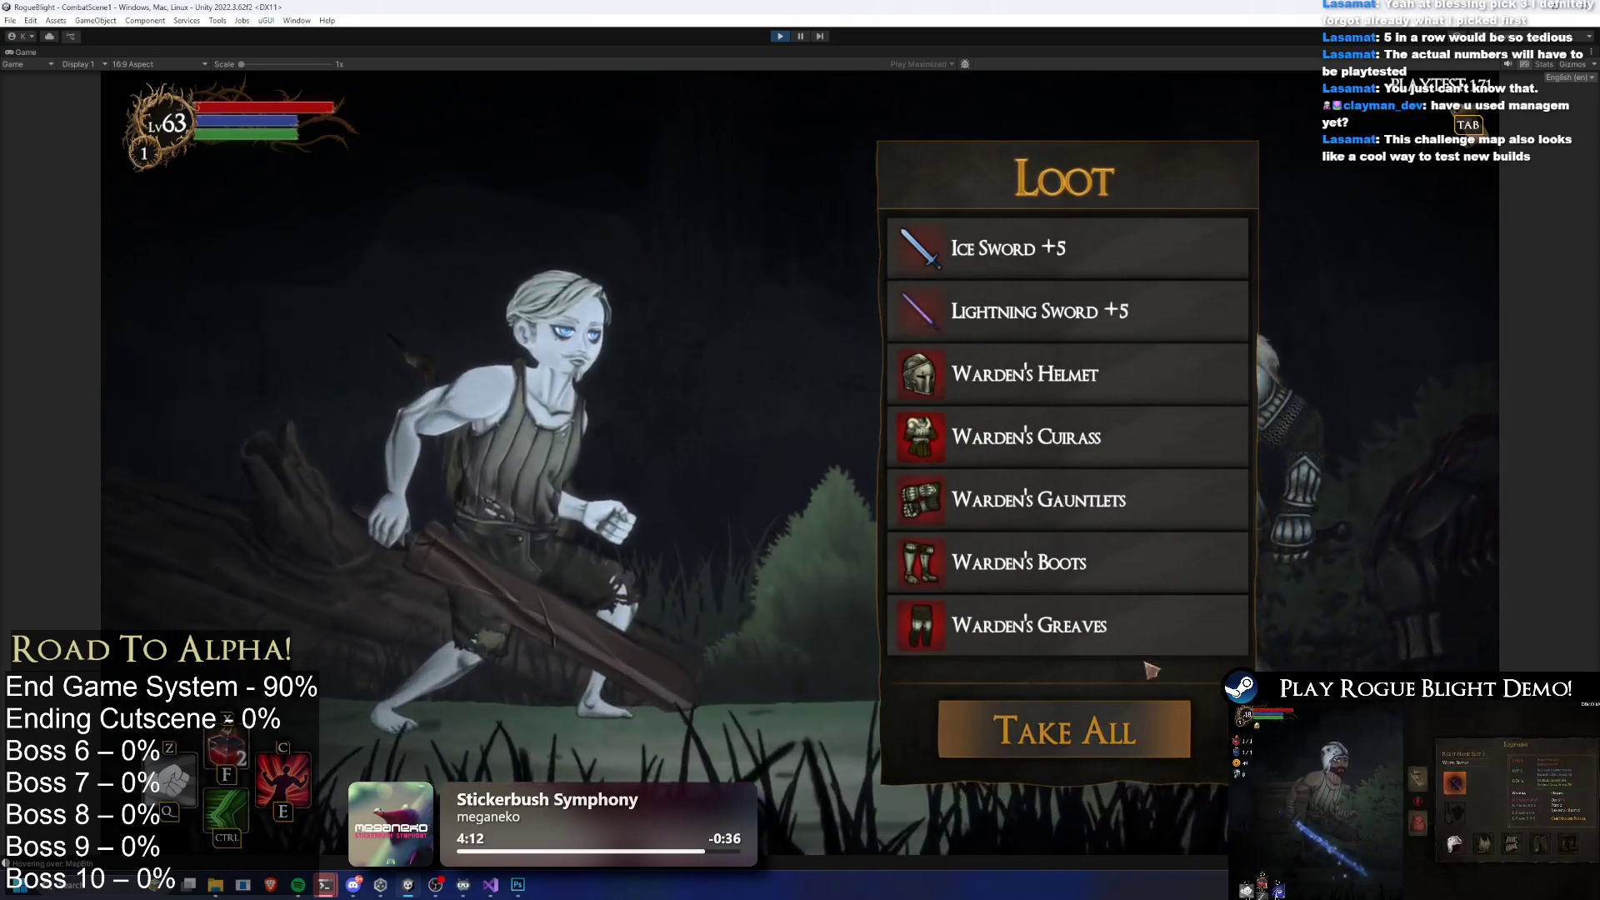
pyautogui.click(1156, 743)
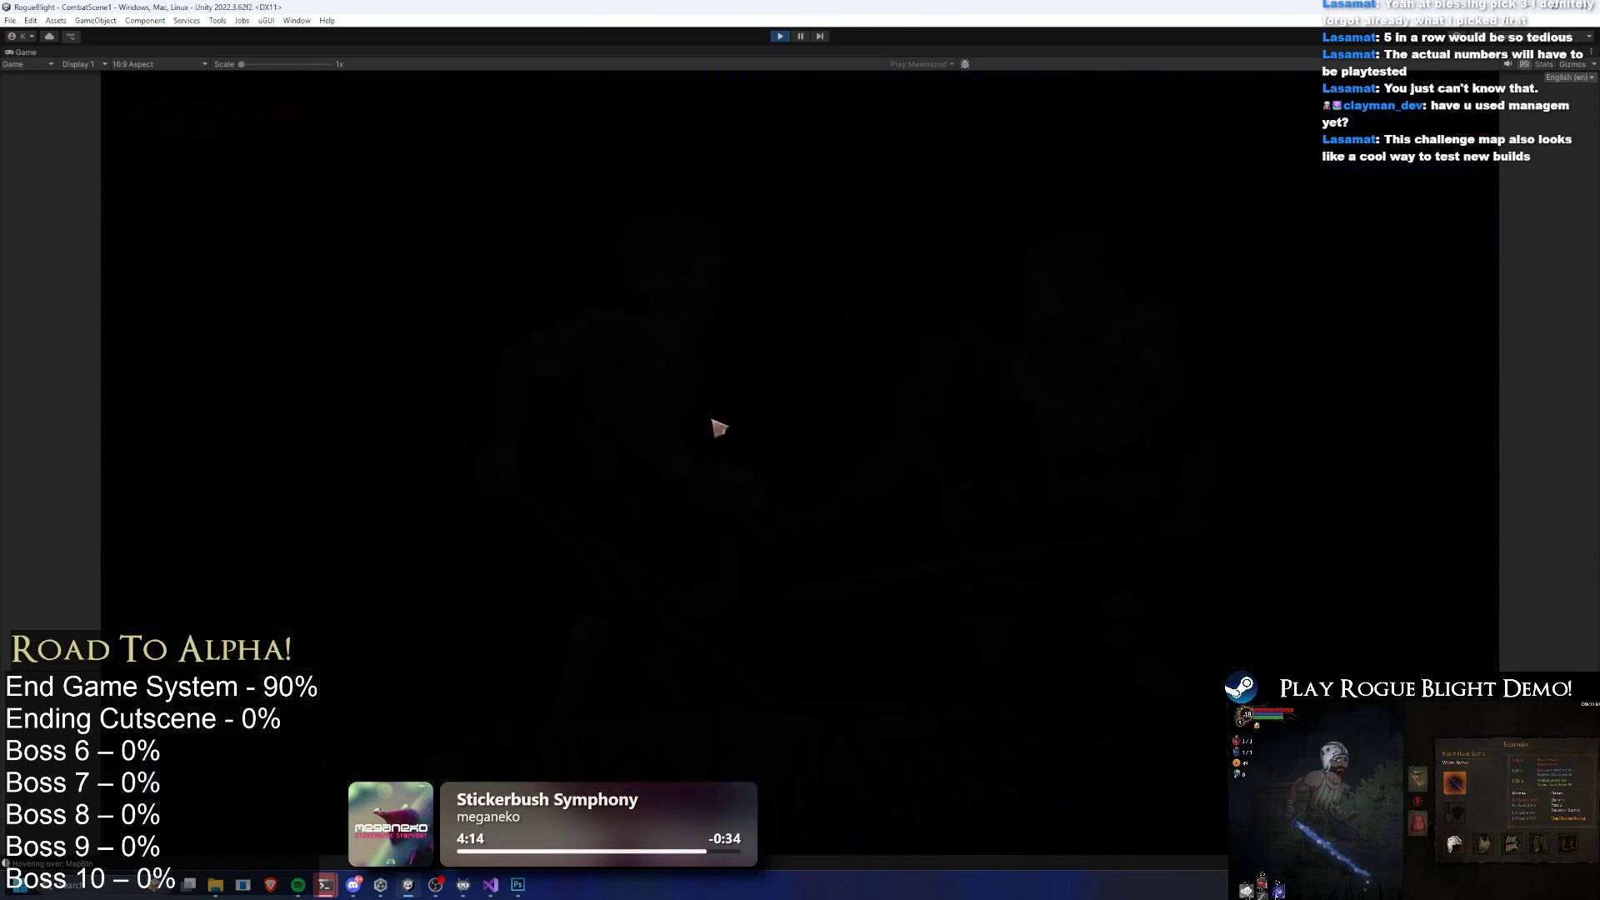
pyautogui.press('Escape')
pyautogui.press('Tab')
pyautogui.press('Return')
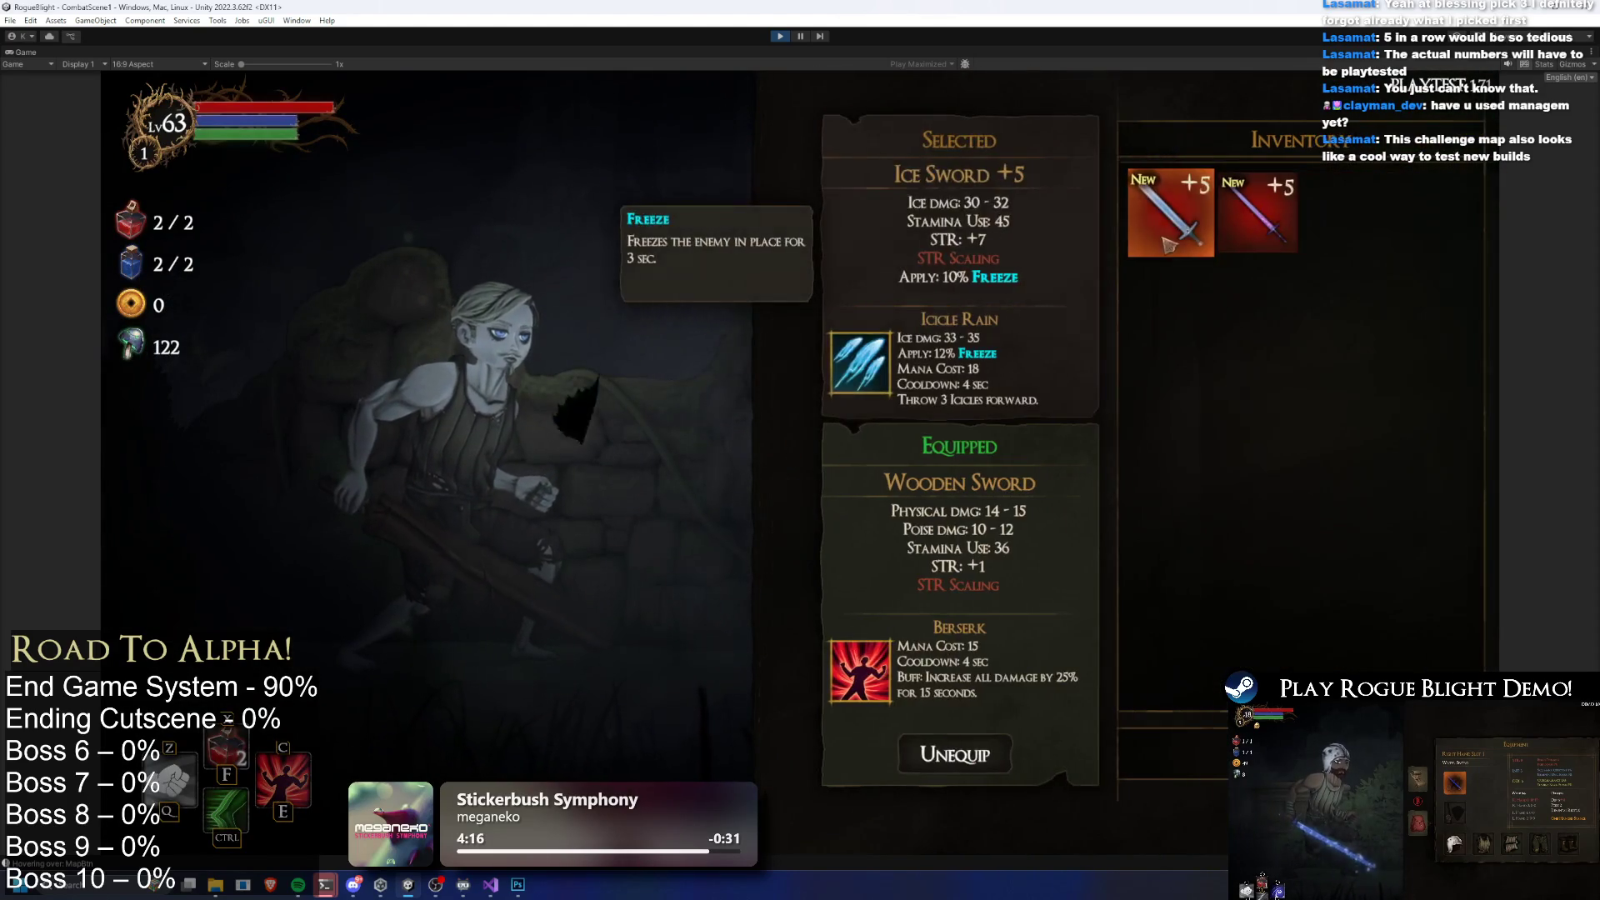
pyautogui.press('Return')
pyautogui.press('Return')
pyautogui.press('Down')
# Equip the Warden's helmet, cuirass, greaves, gauntlets and boots, then open the next room's chest
pyautogui.press('Return')
pyautogui.press('Return')
pyautogui.press('Right')
pyautogui.press('Return')
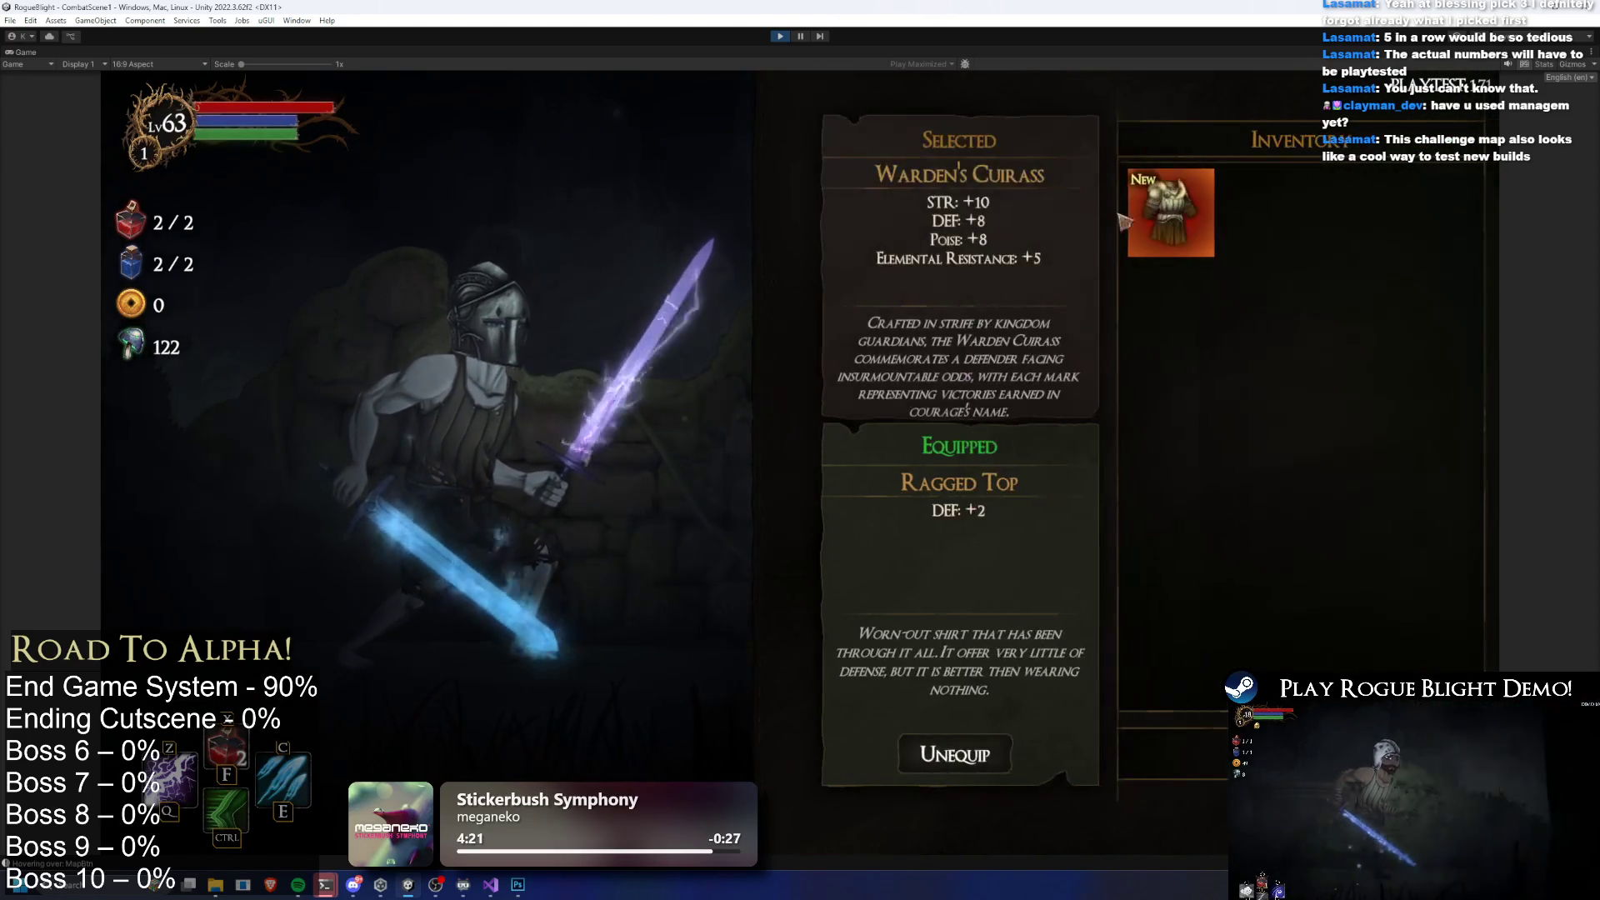
pyautogui.press('Return')
pyautogui.press('Right')
pyautogui.press('Return')
pyautogui.press('Return')
pyautogui.press('Right')
pyautogui.press('Return')
pyautogui.press('Return')
pyautogui.press('Right')
pyautogui.press('Return')
pyautogui.press('Return')
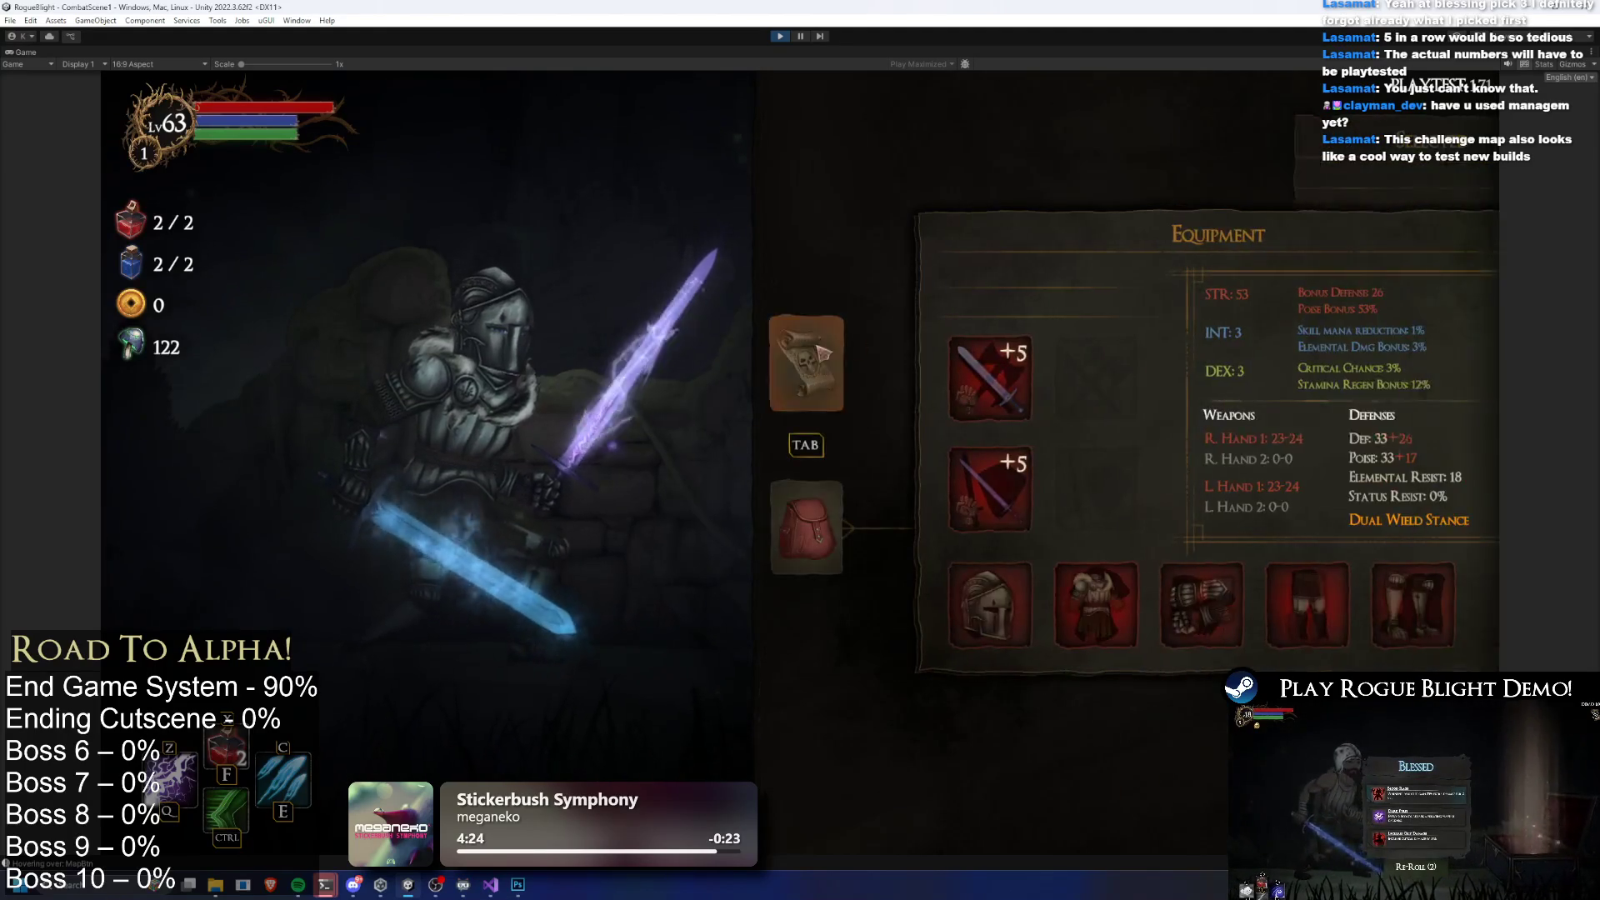
pyautogui.press('Tab')
pyautogui.click(1203, 608)
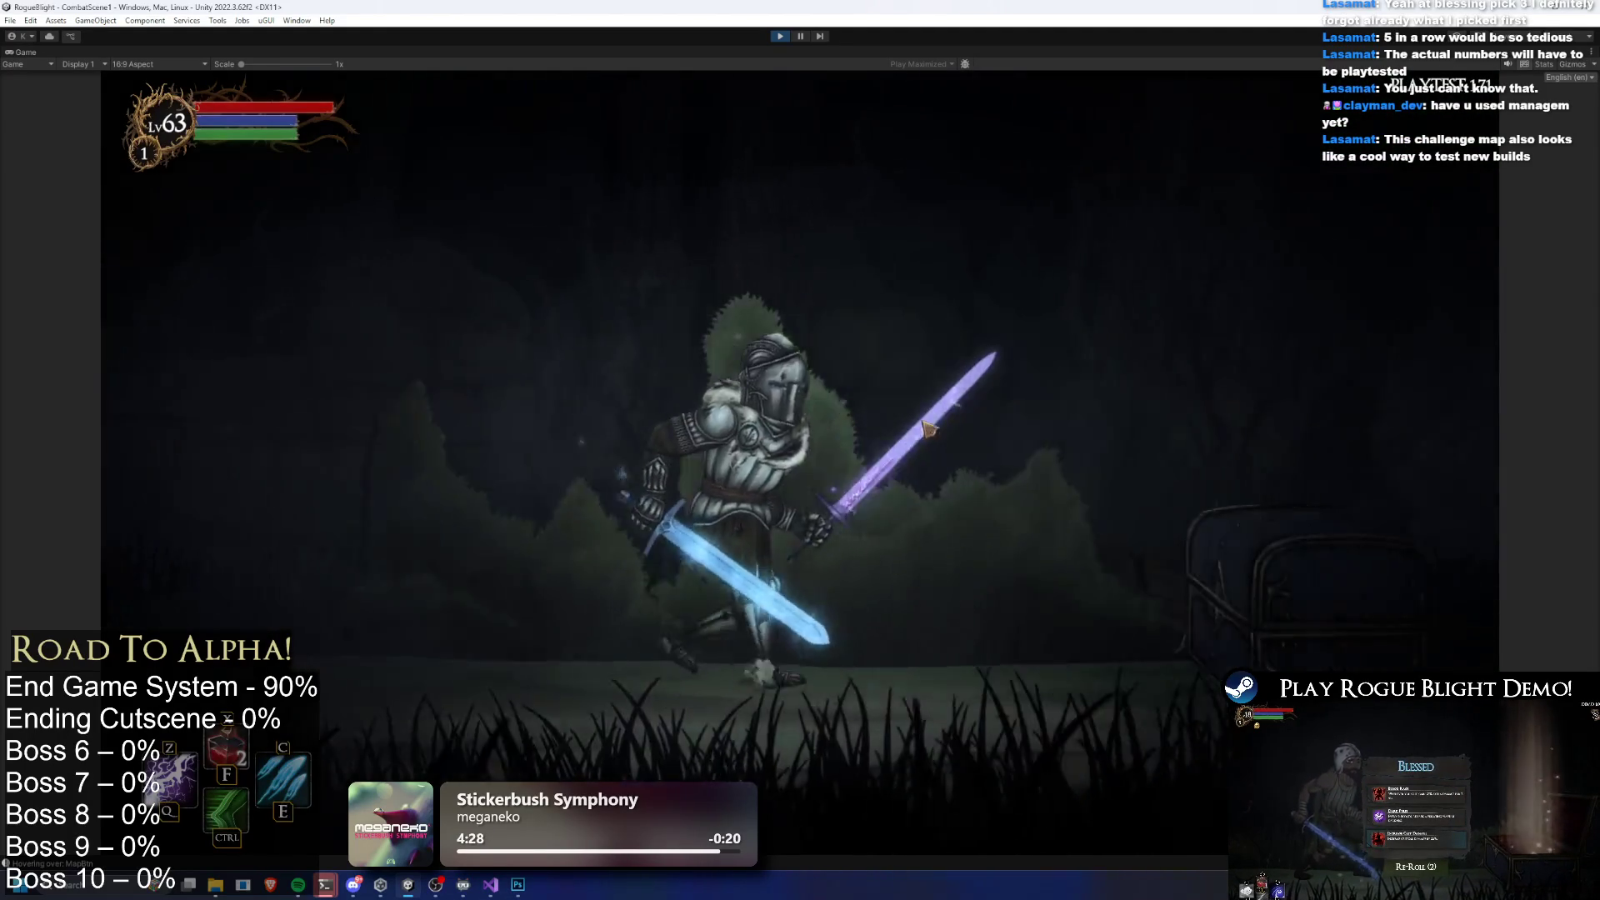
pyautogui.press('e')
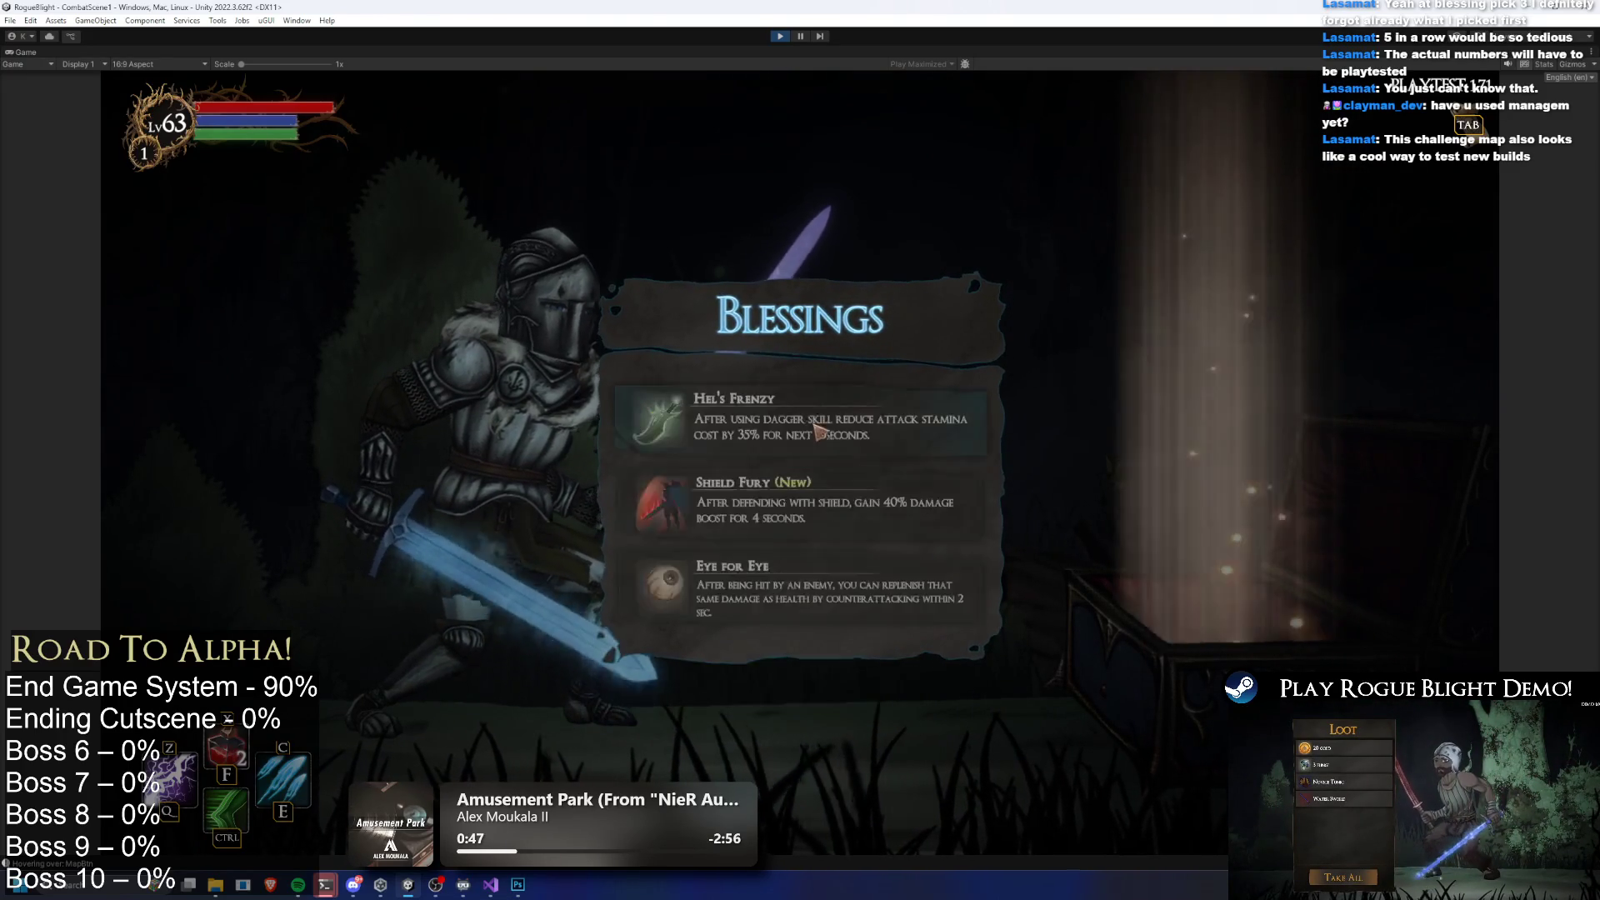
# Reroll the offered blessings three times and take Increase Crit Damage
pyautogui.click(810, 427)
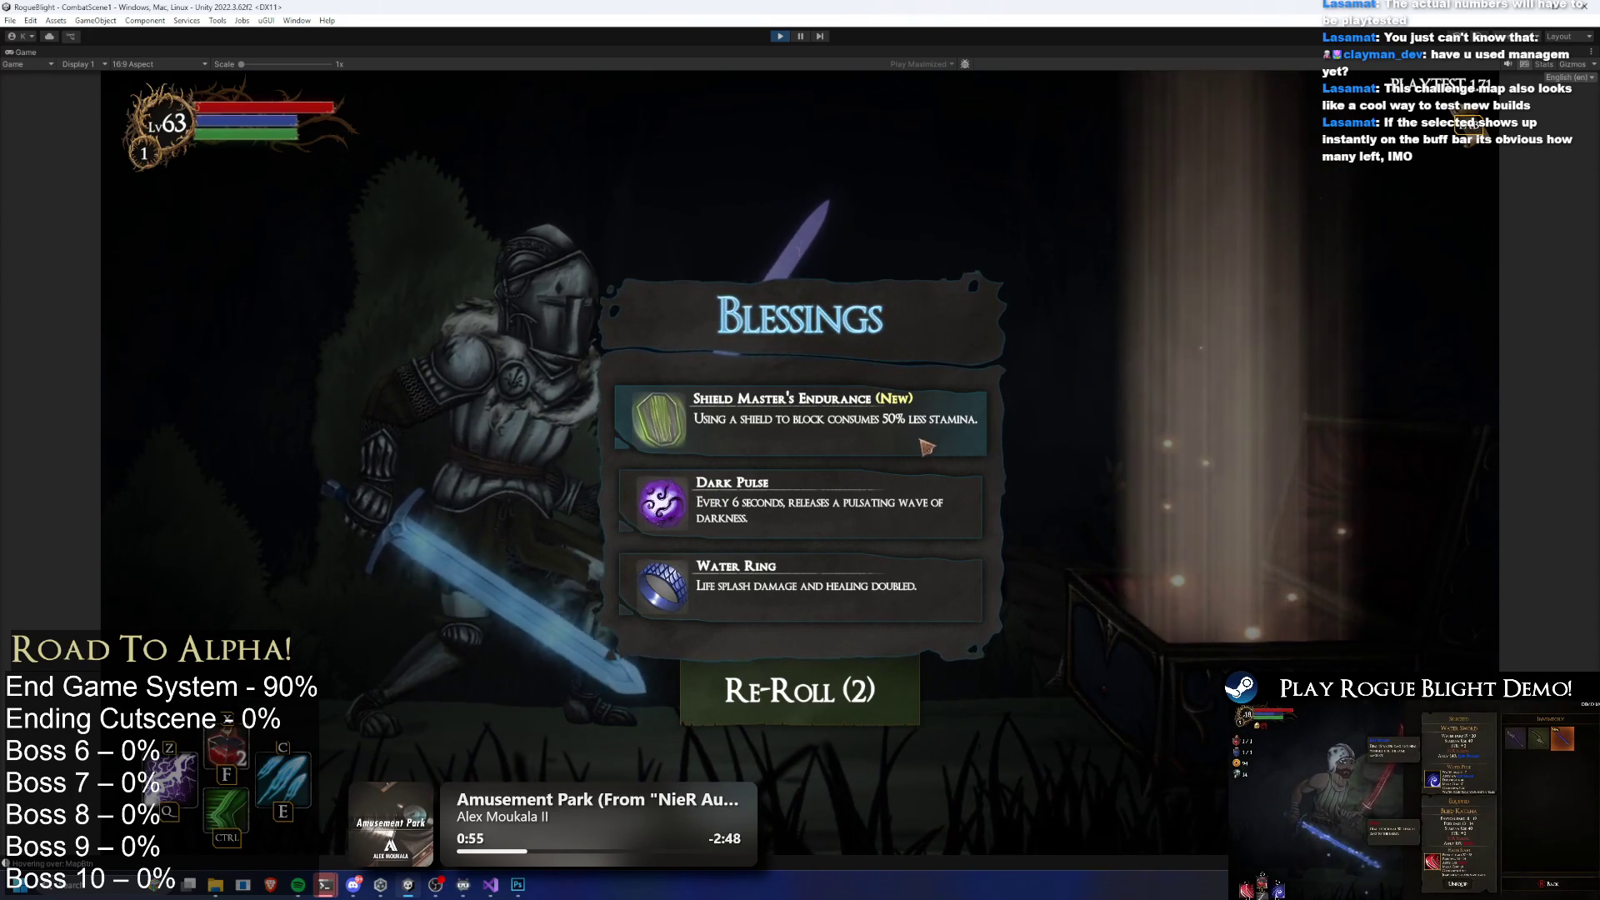
pyautogui.click(842, 569)
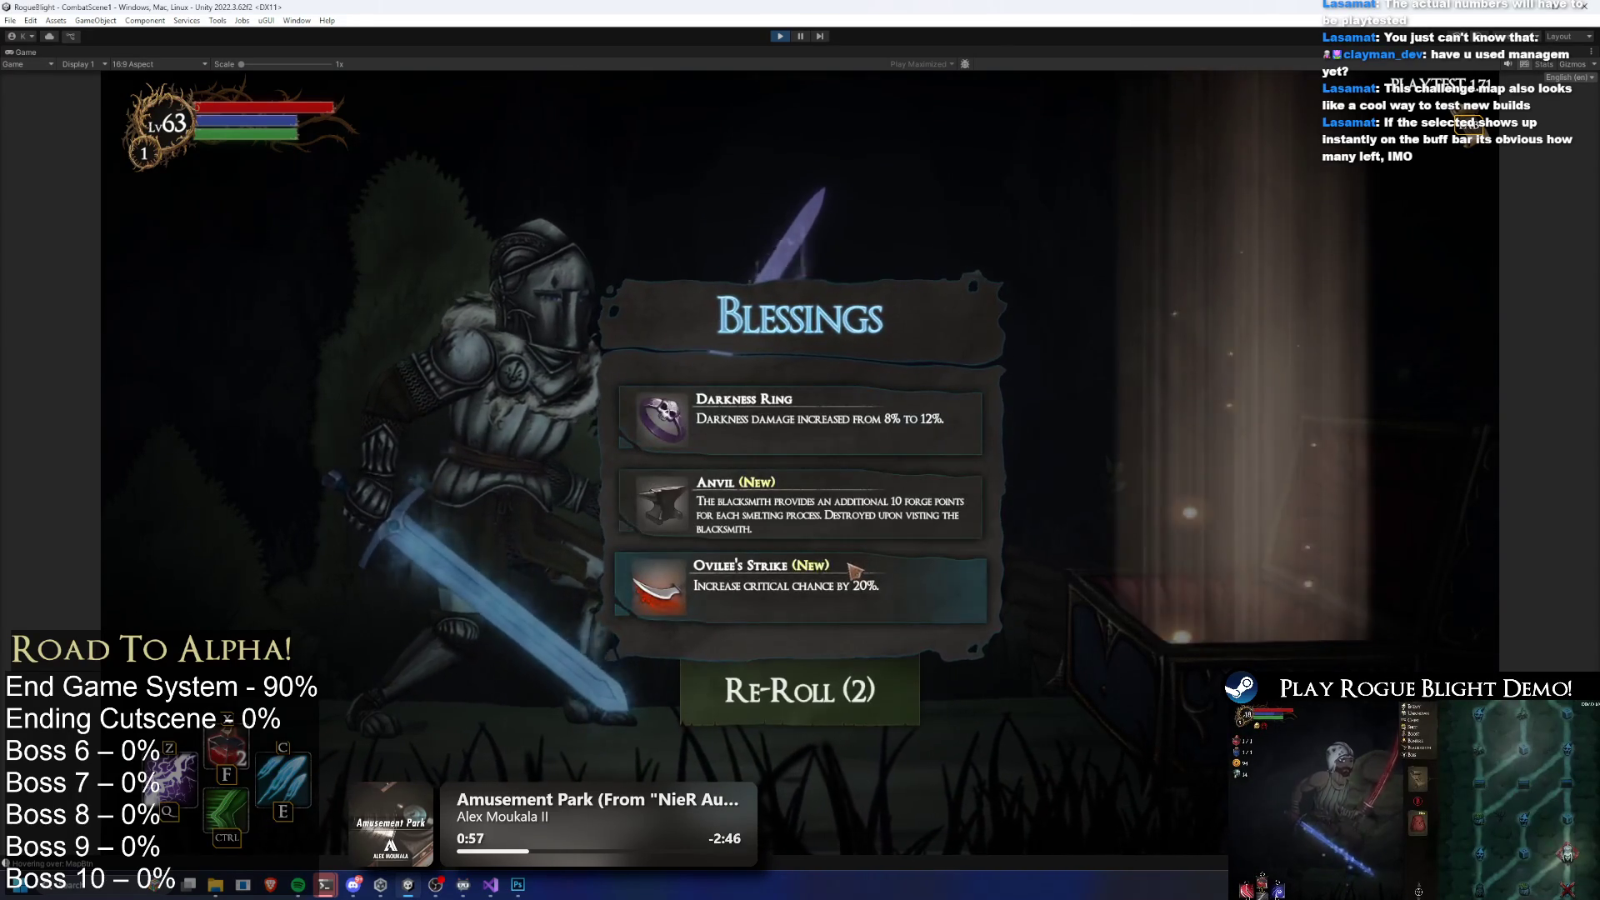
pyautogui.click(858, 570)
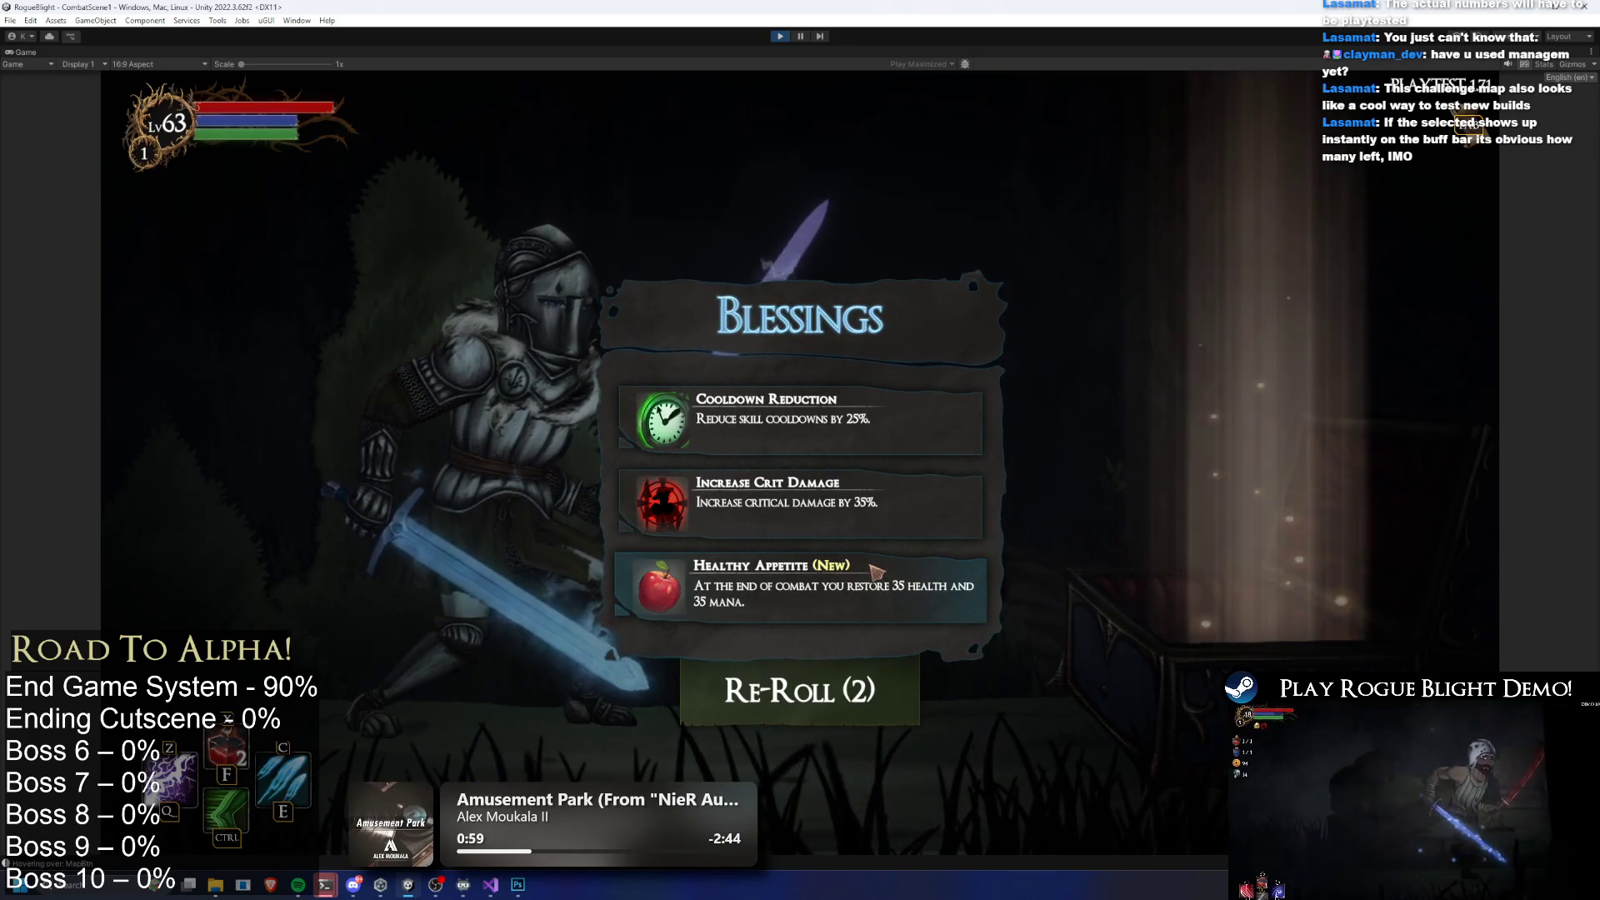
pyautogui.click(885, 508)
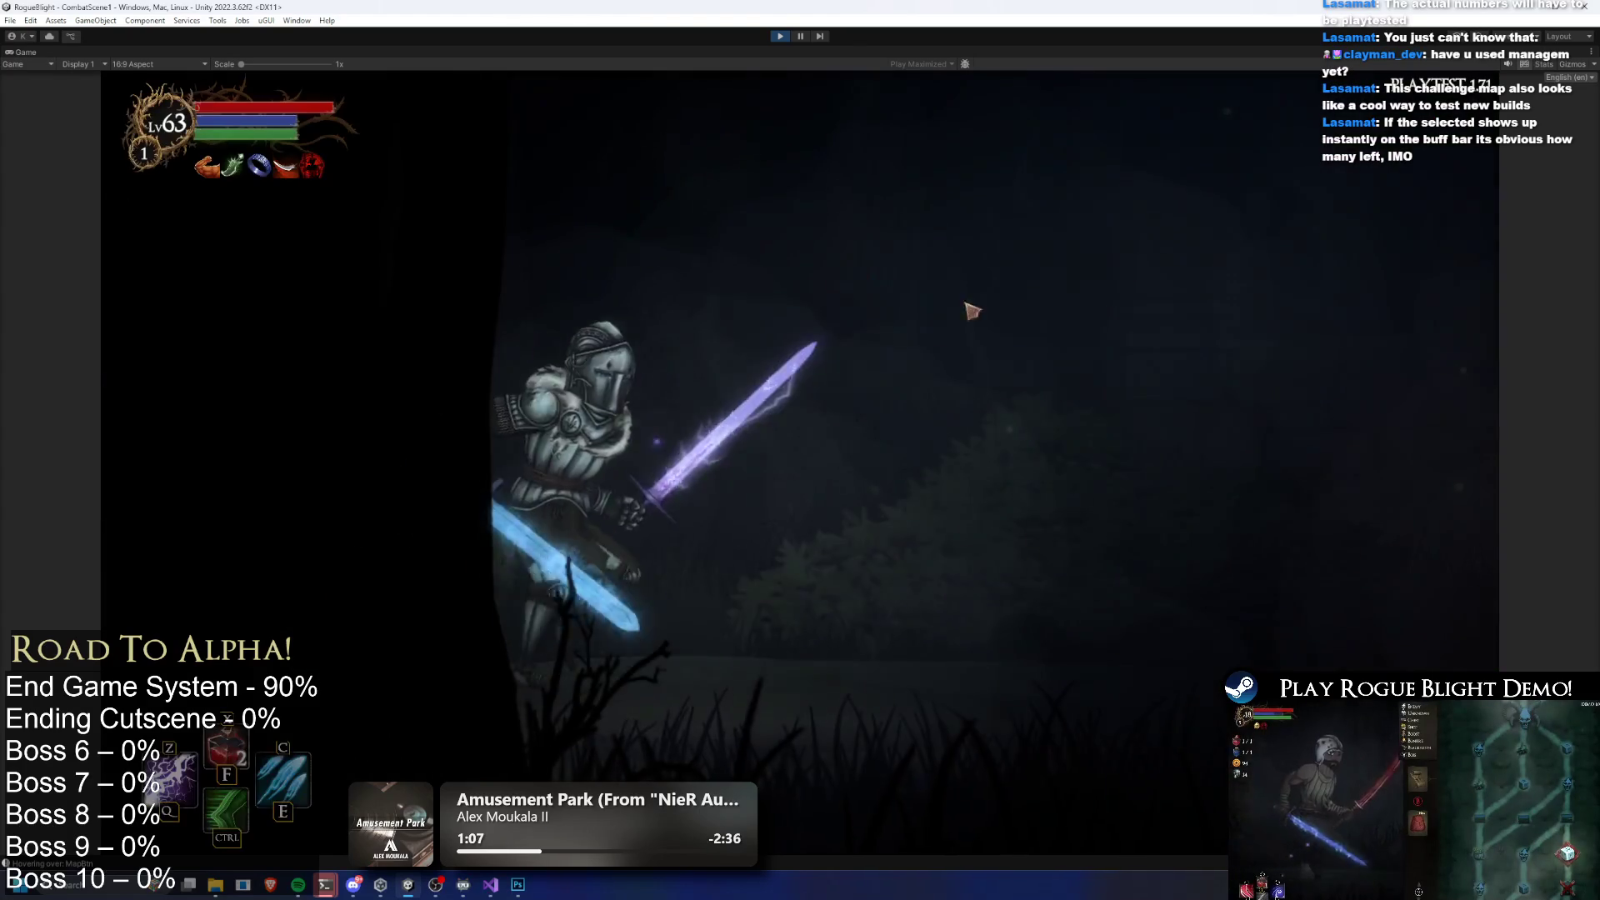
# Pray at the statue, take the +40 Bonus Health boost, and stop play mode with Ctrl+P
pyautogui.press('w')
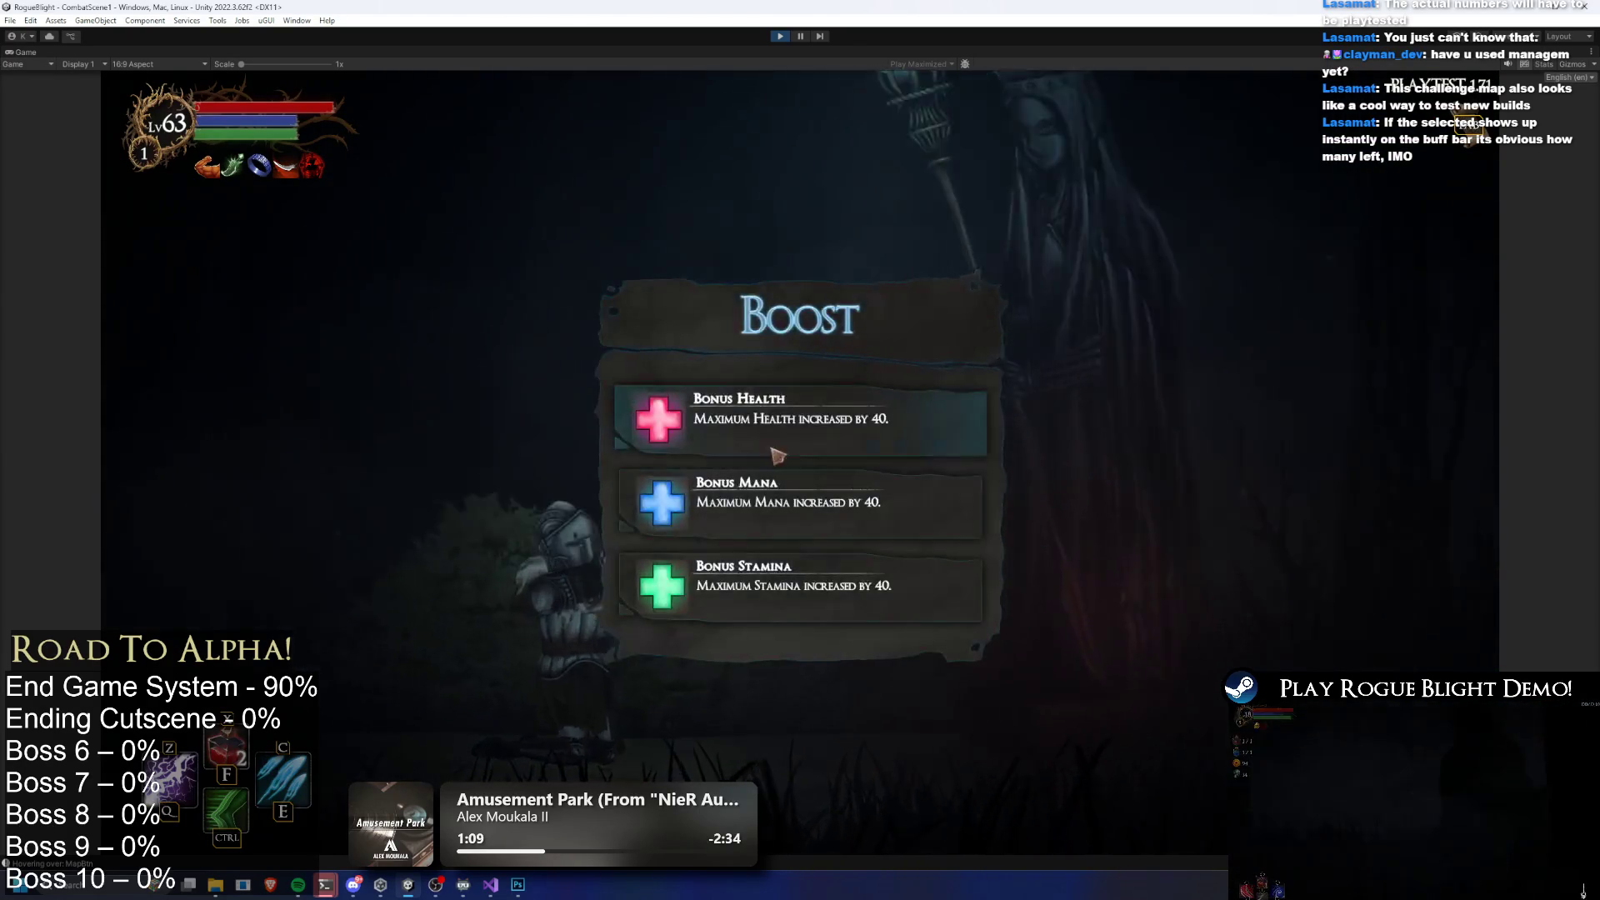
pyautogui.click(764, 453)
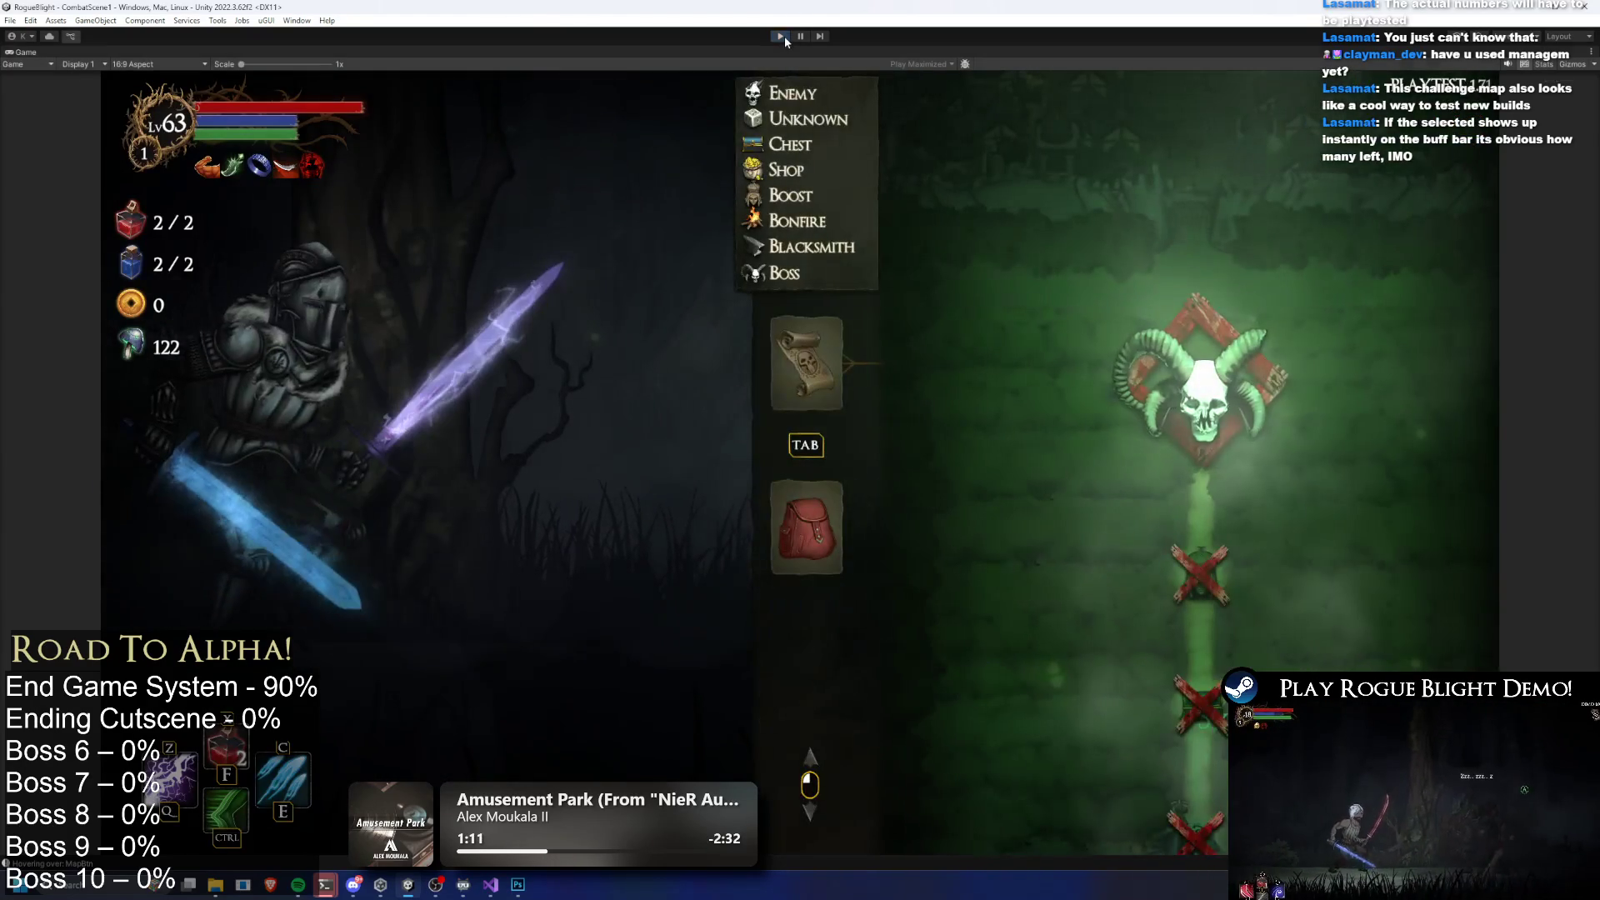
pyautogui.hotkey('ctrl', 'p')
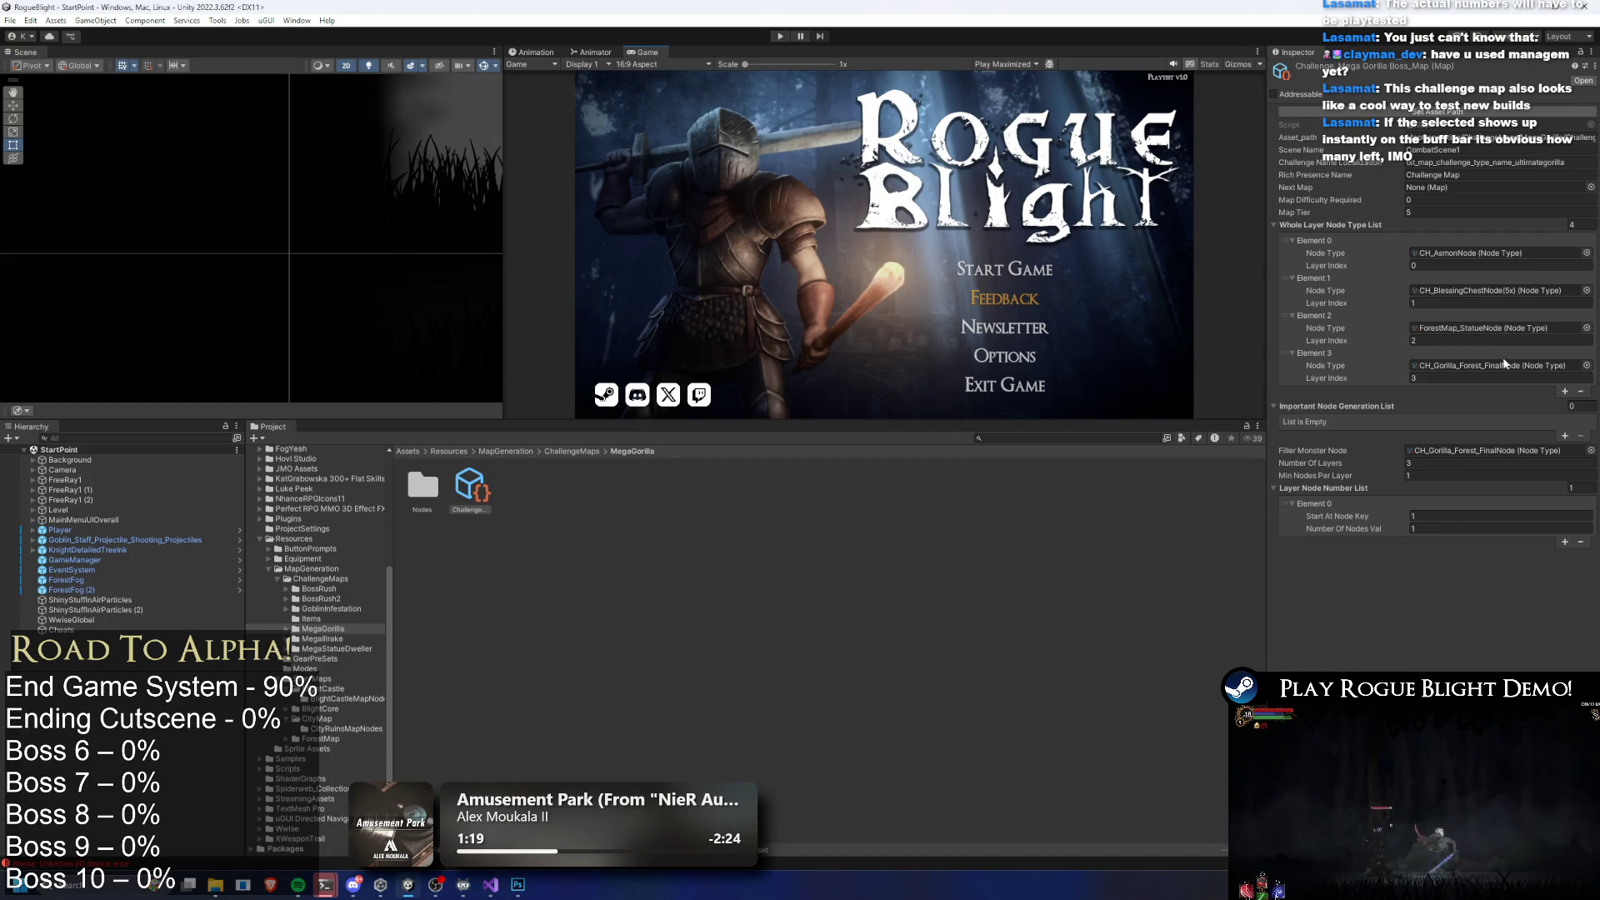
# Ping and open the ForestMap_StatueNode asset, then go up to the ForestMap folder
pyautogui.click(1490, 327)
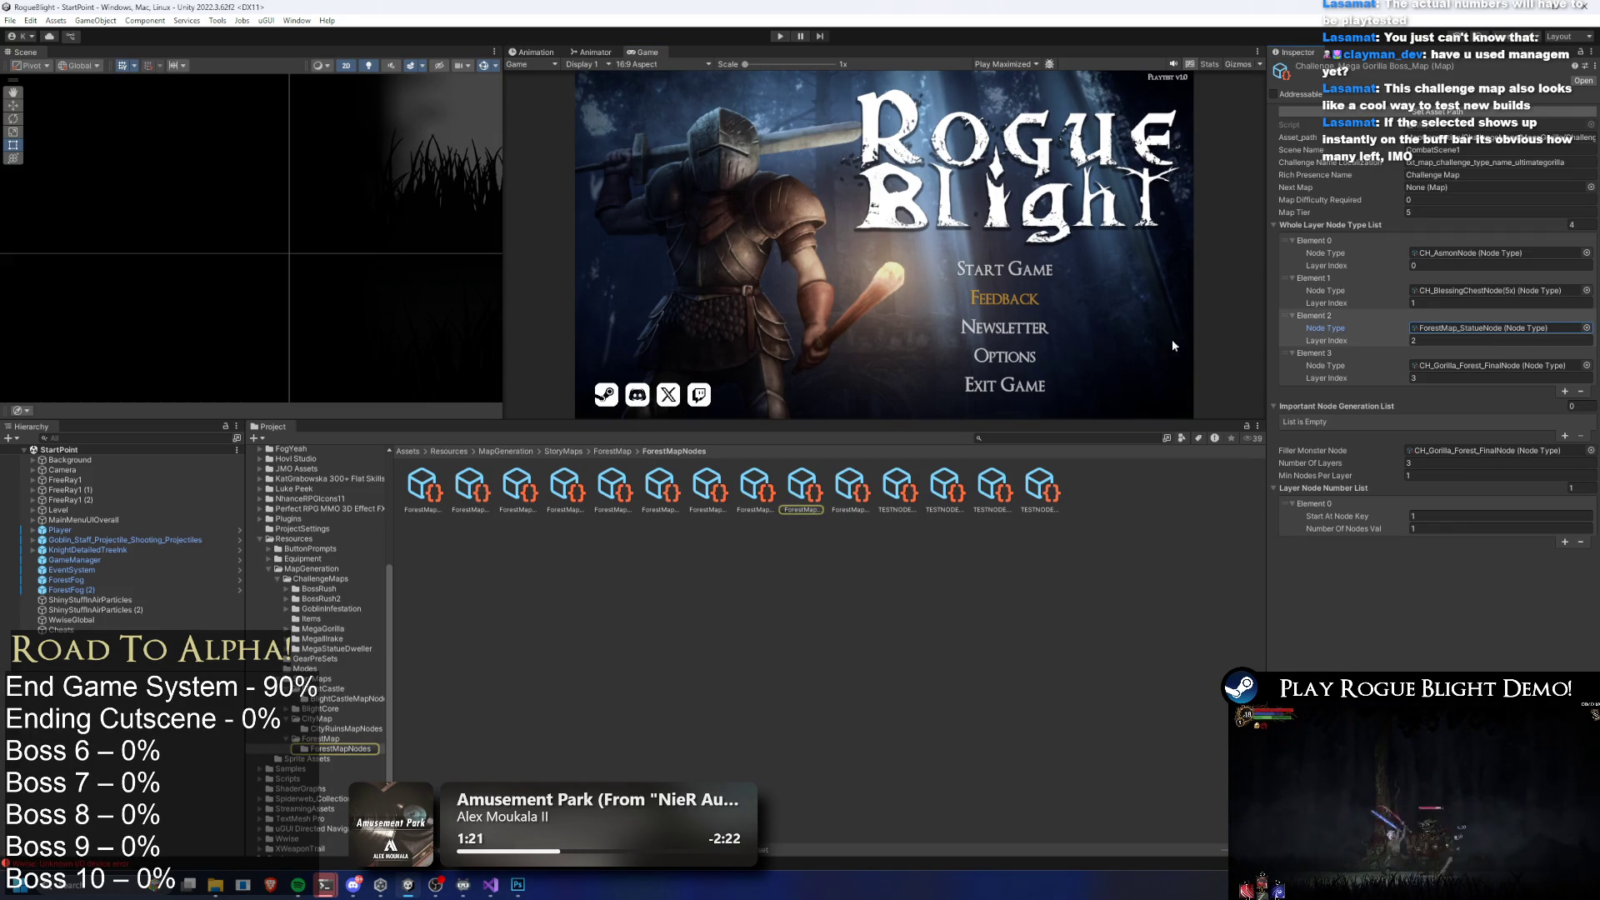
pyautogui.rightClick(771, 493)
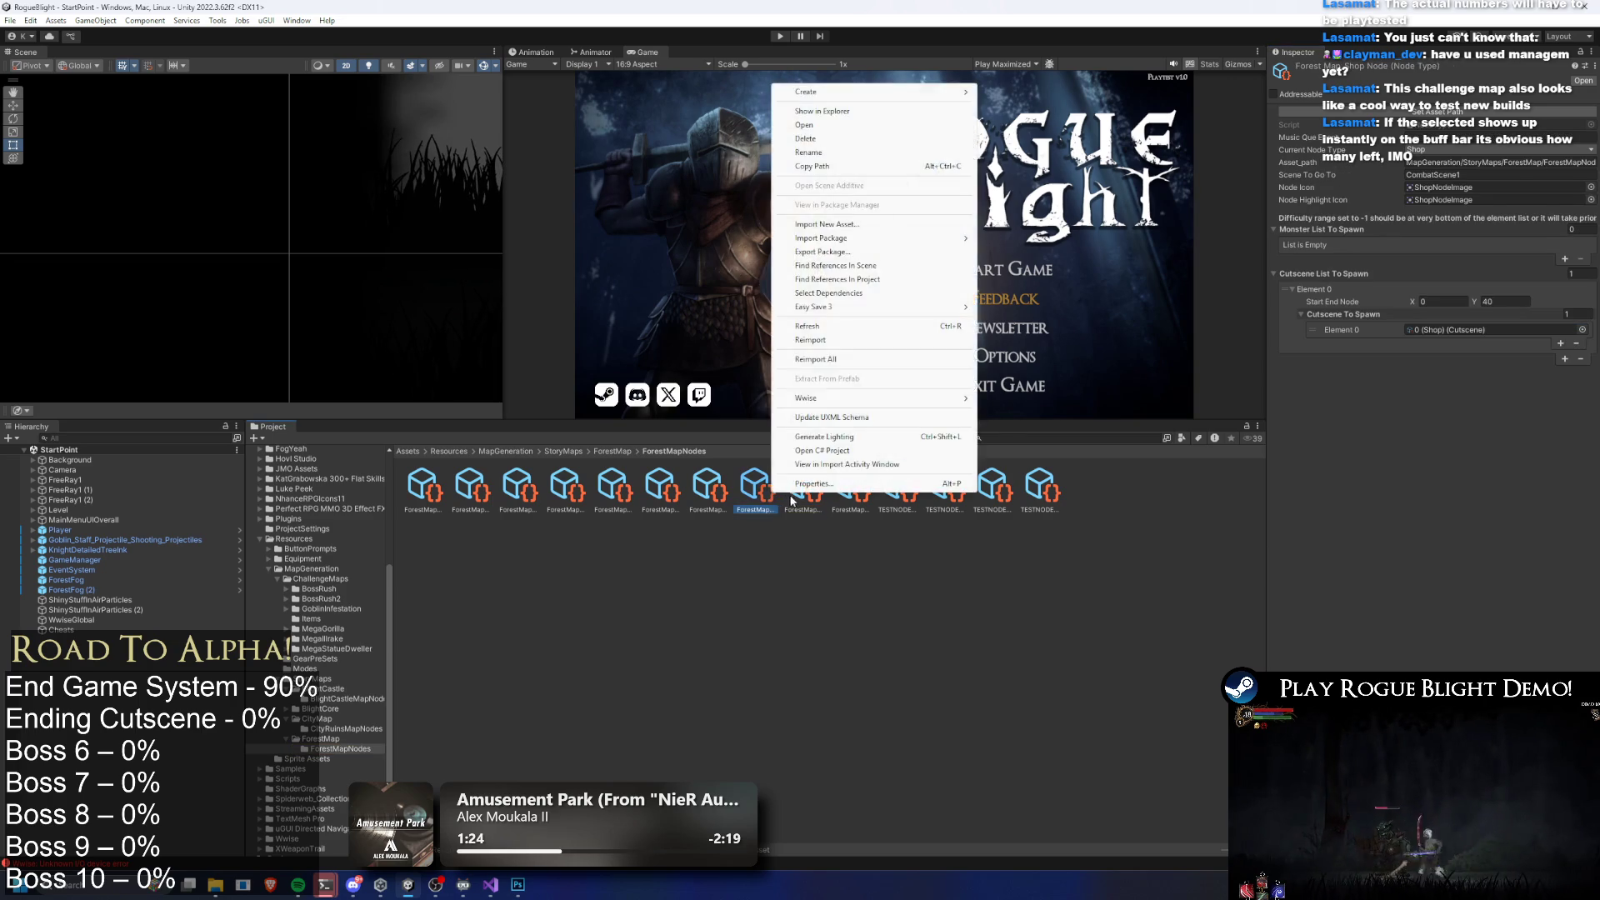
pyautogui.rightClick(794, 493)
pyautogui.click(897, 137)
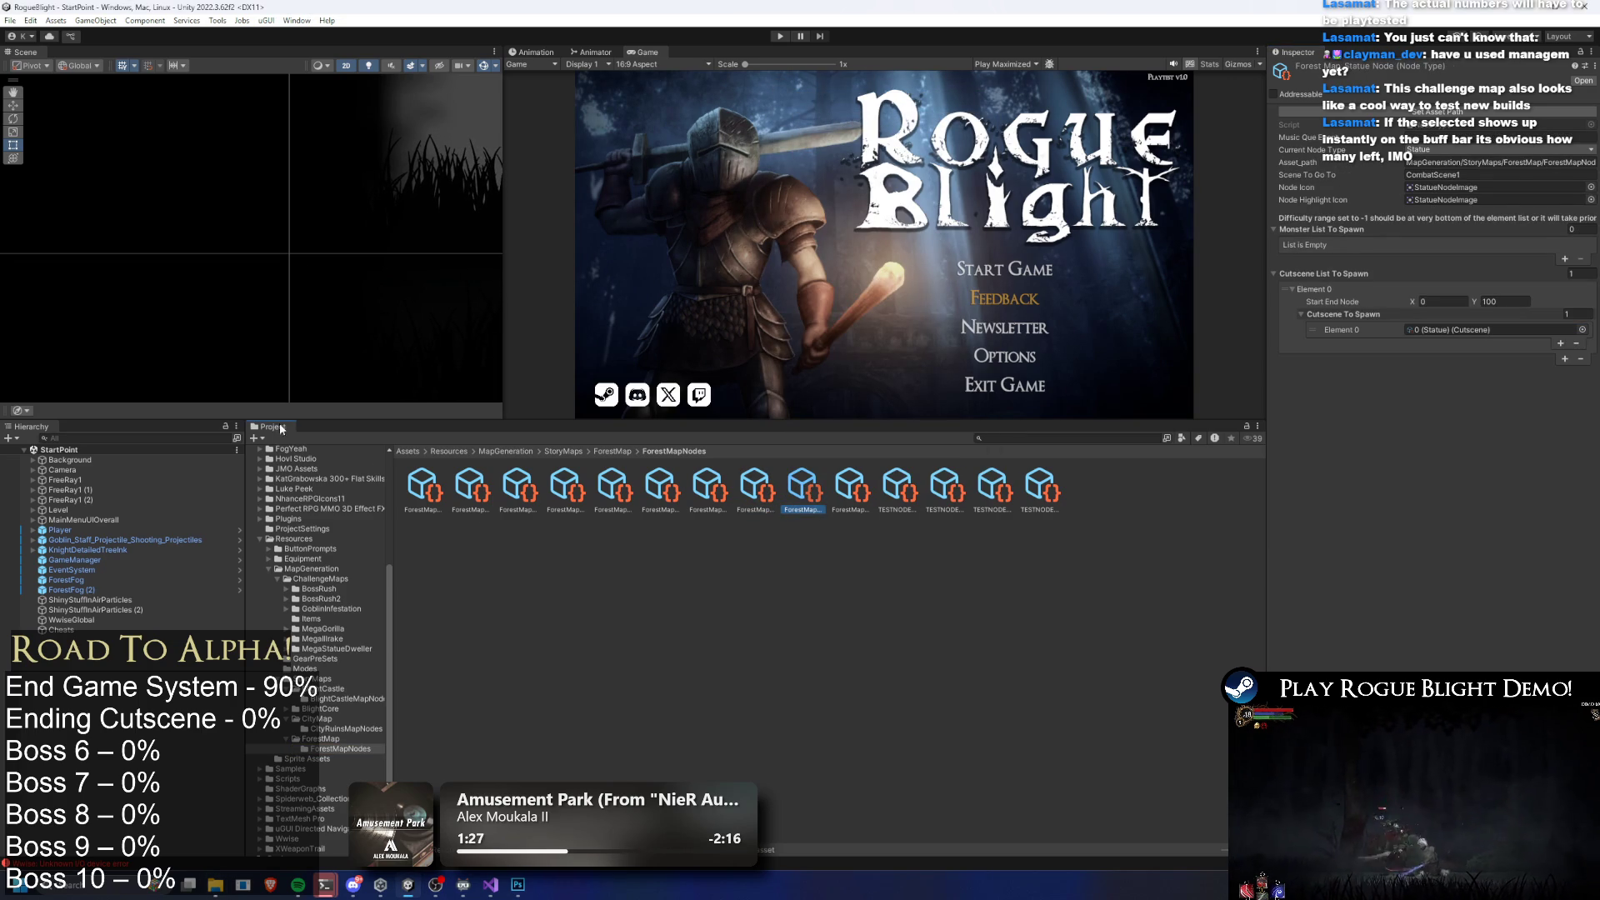
pyautogui.click(611, 452)
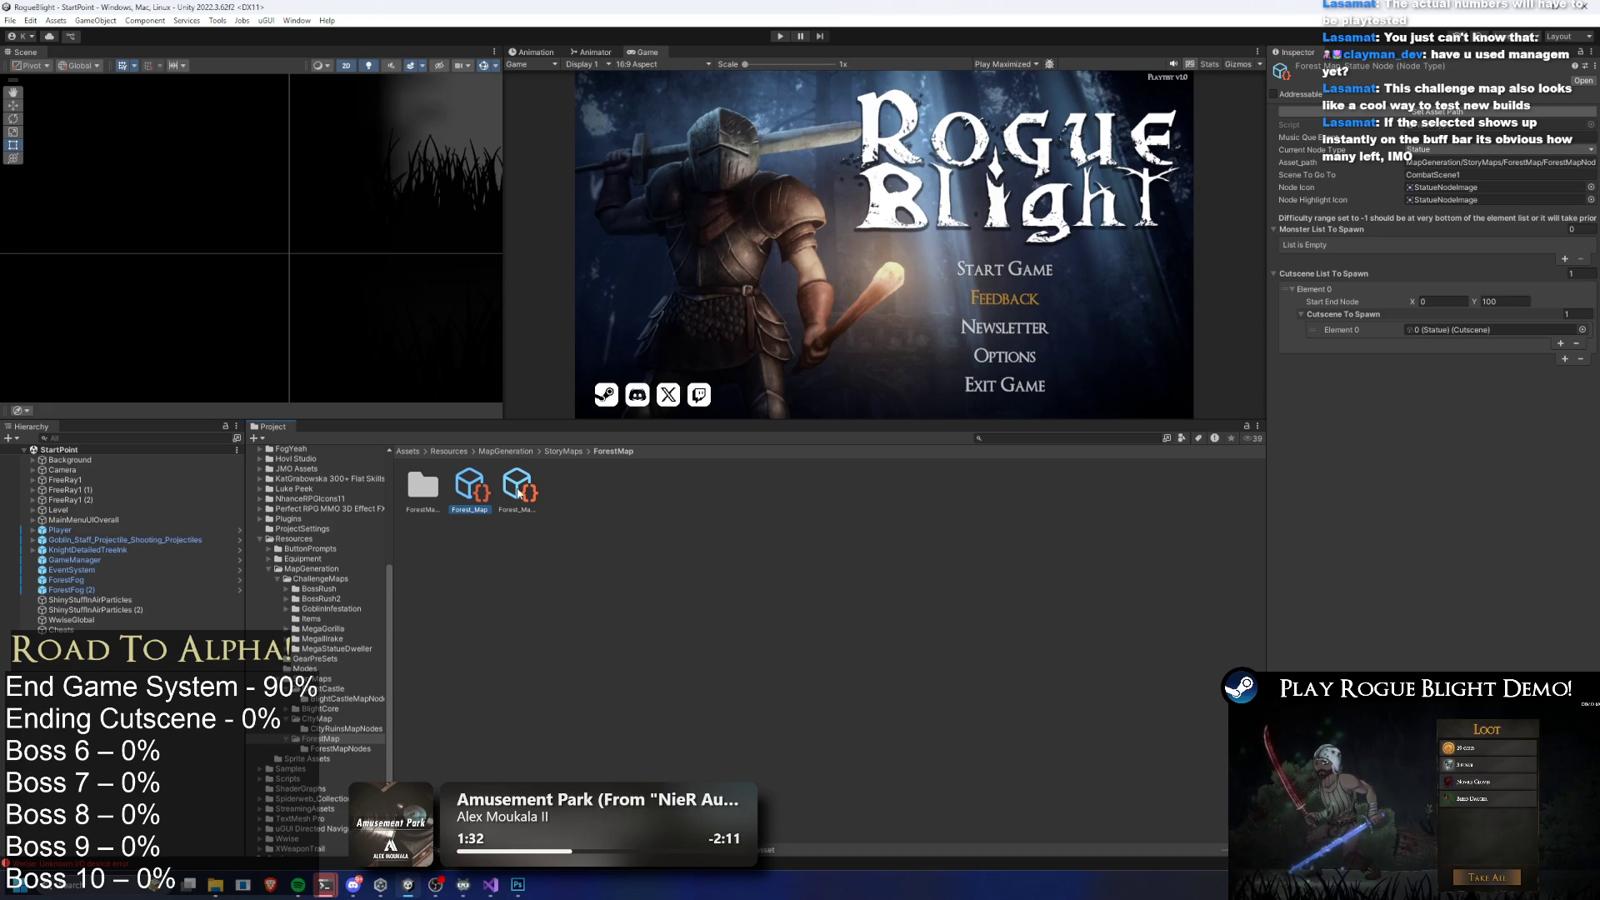
# Search 'ch asmon', select the CH_Asmon node asset, and reveal its MegaGorilla Nodes folder
pyautogui.press('Right')
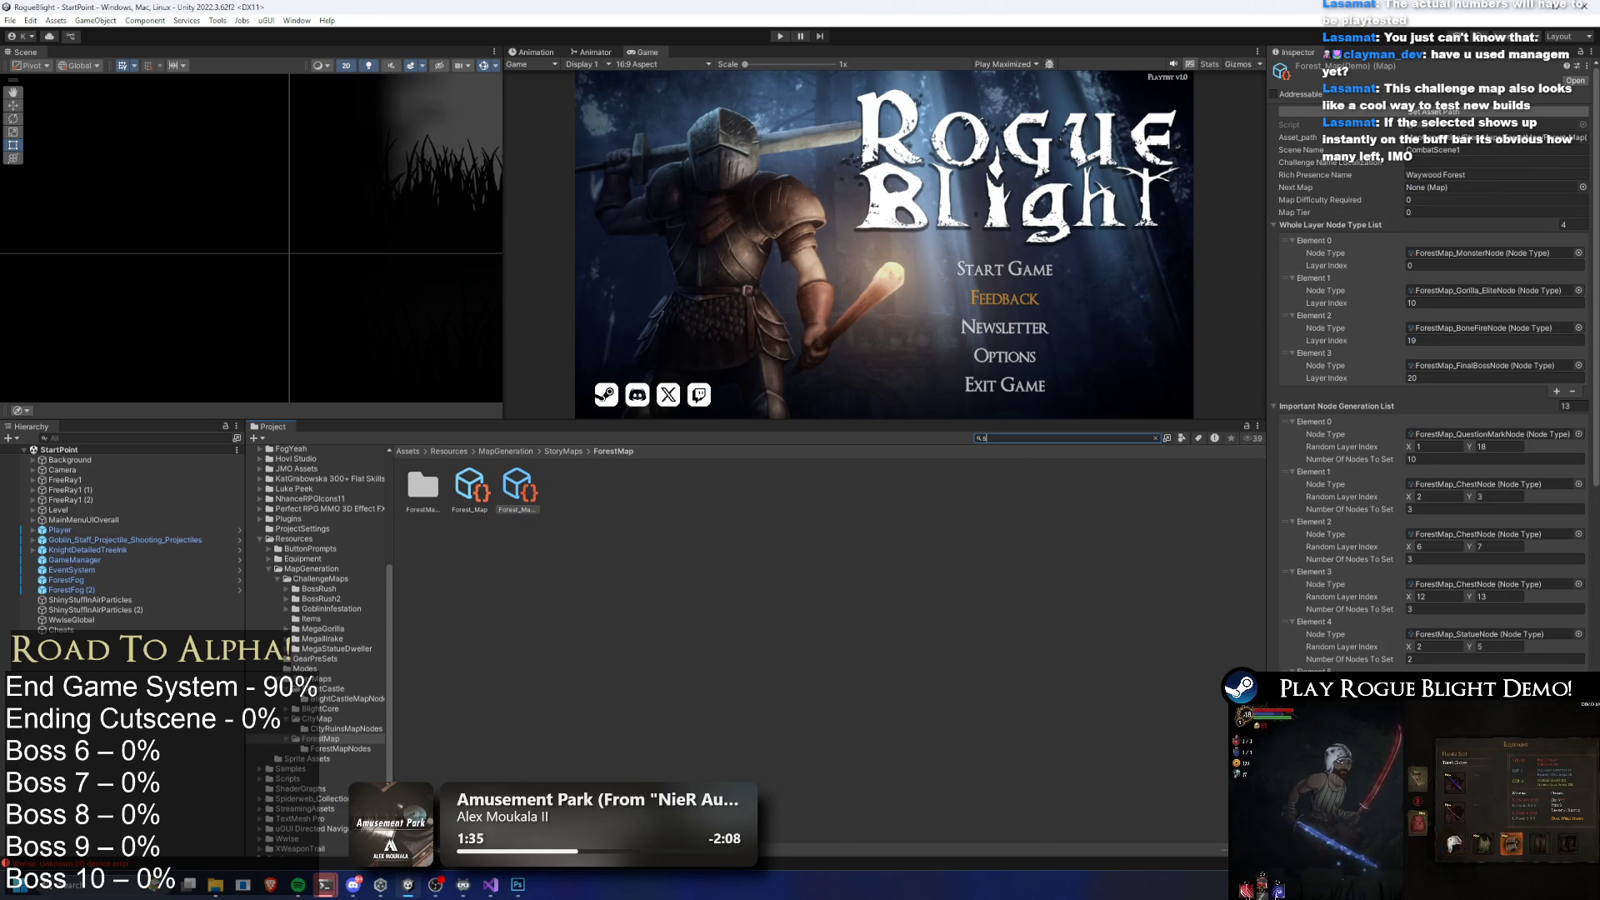
pyautogui.write('s')
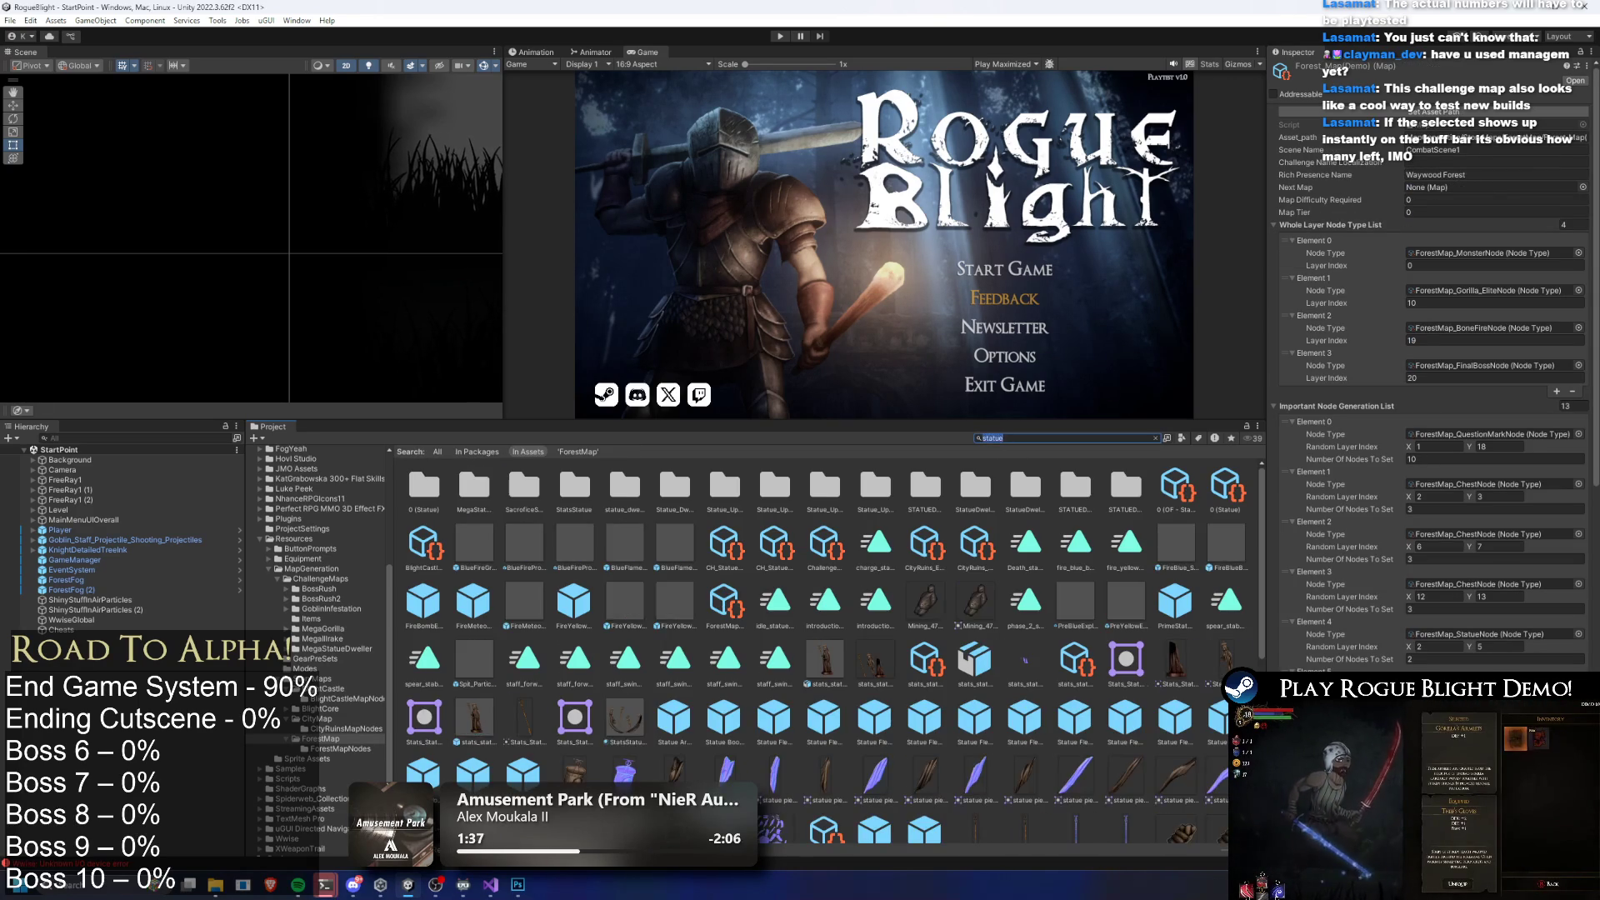
pyautogui.press('BackSpace')
pyautogui.write('ch asmon')
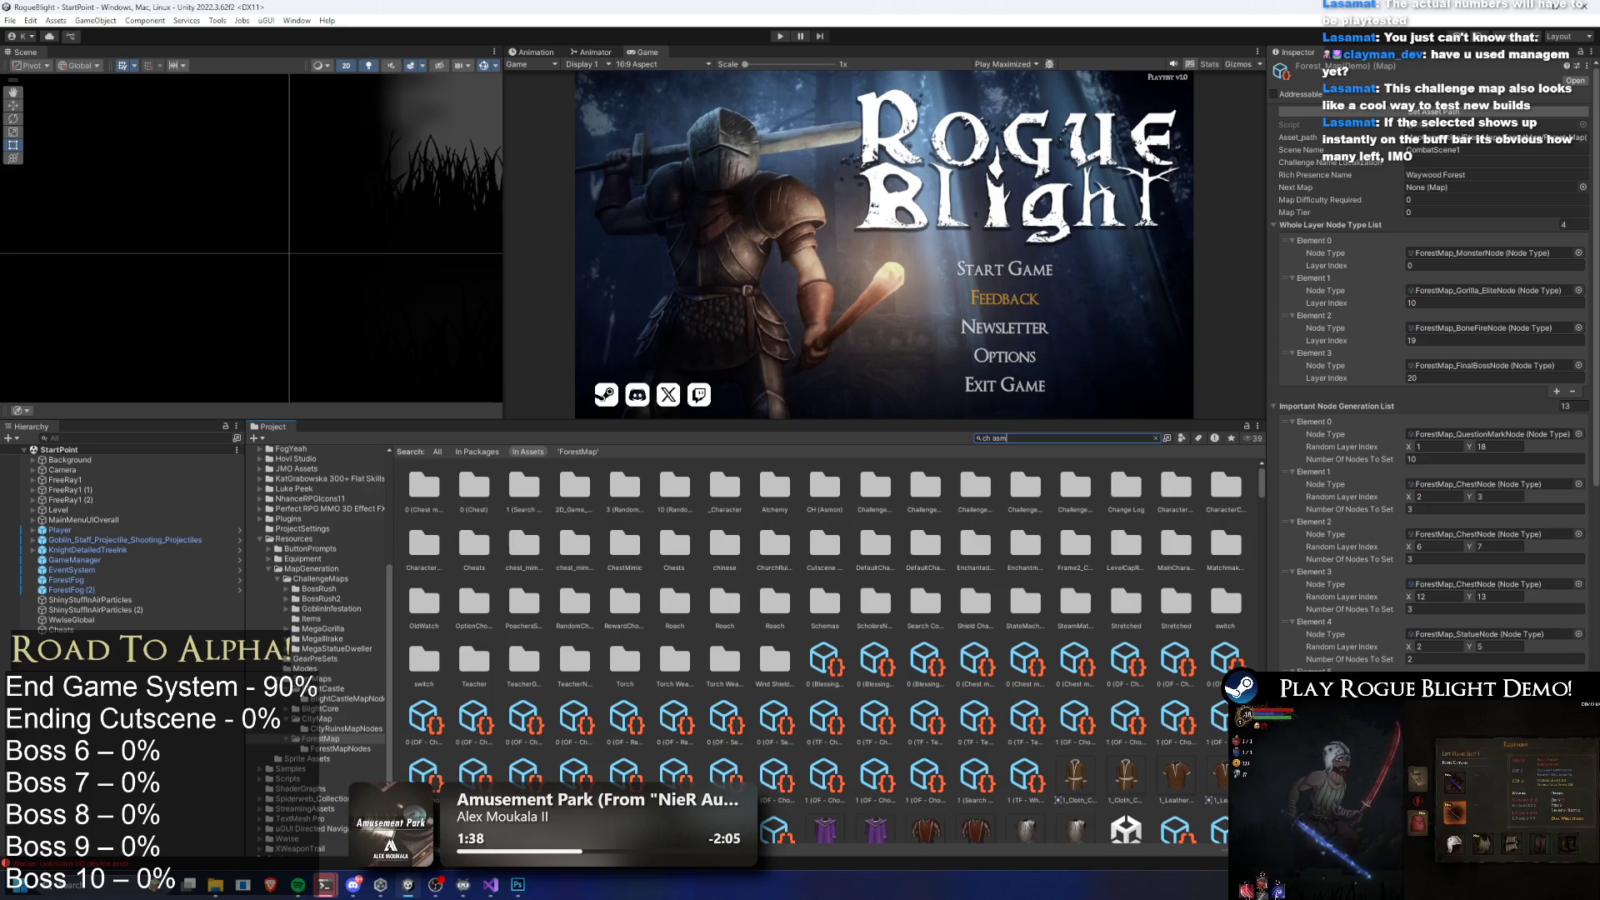
pyautogui.click(707, 488)
pyautogui.click(1154, 438)
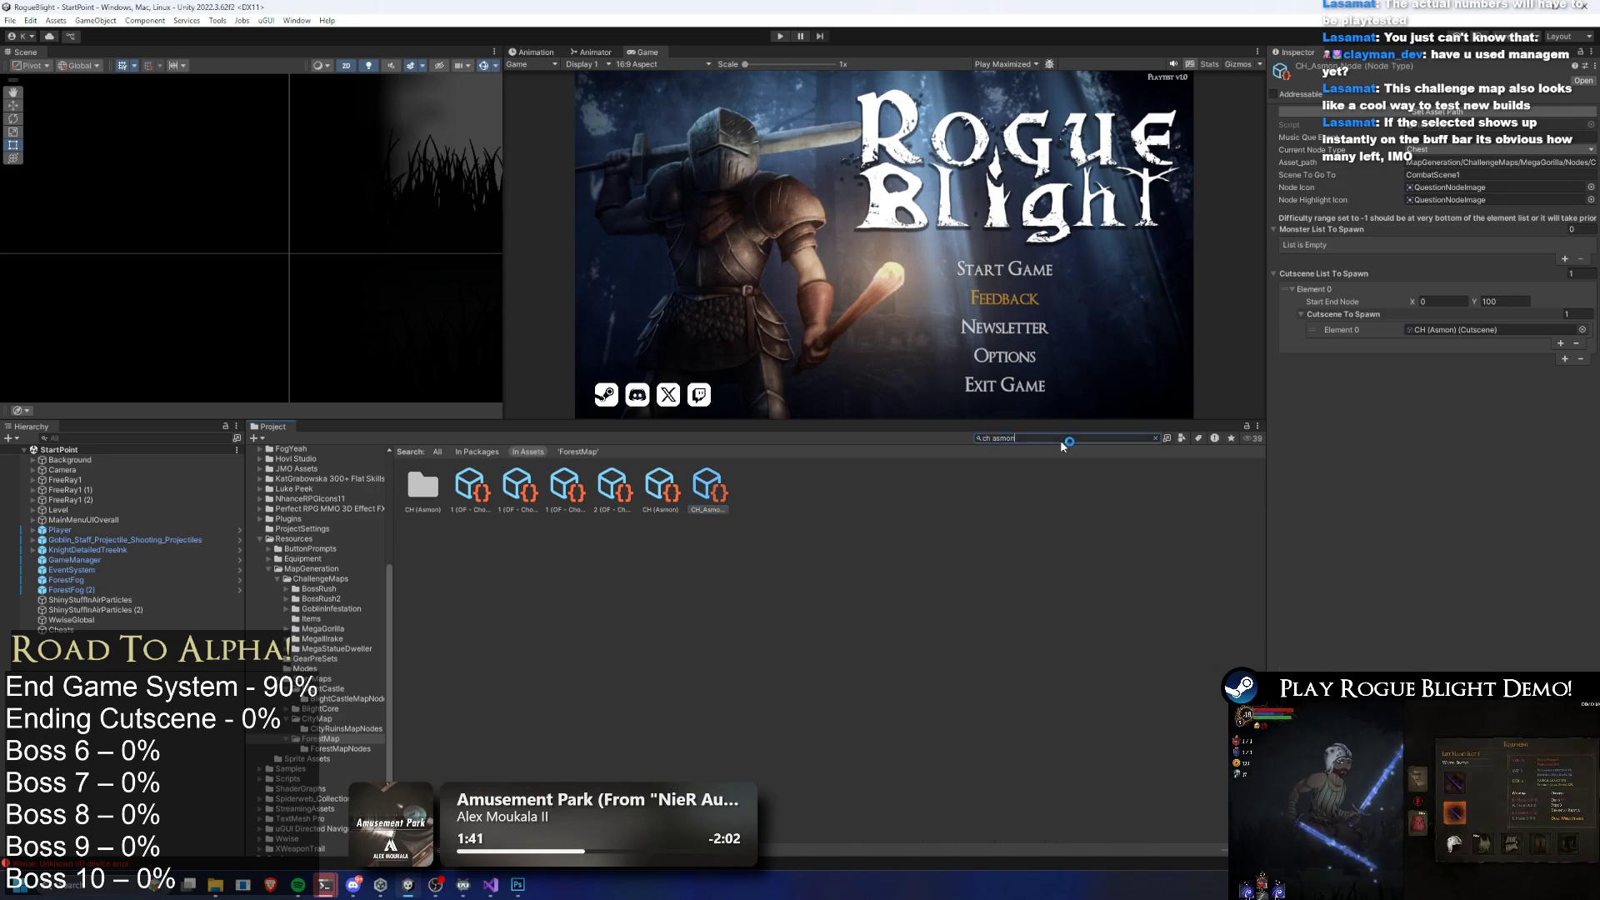
pyautogui.rightClick(642, 516)
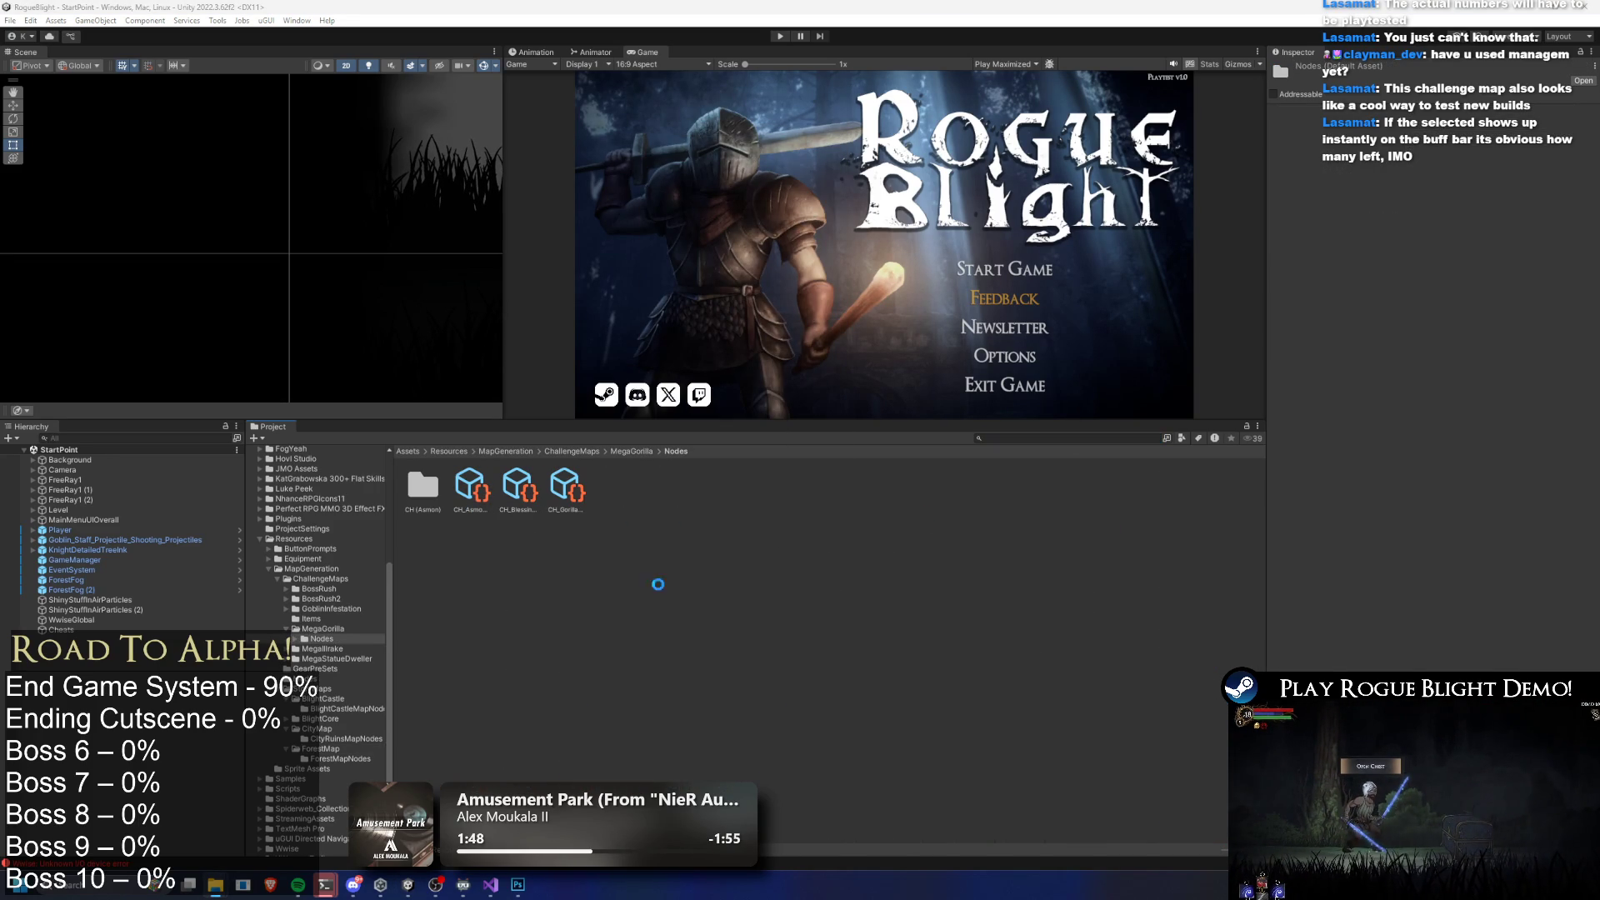
# Rename the copied statue node to CH_Statue Node(x 3) and widen the Inspector panel
pyautogui.rightClick(661, 506)
pyautogui.click(728, 153)
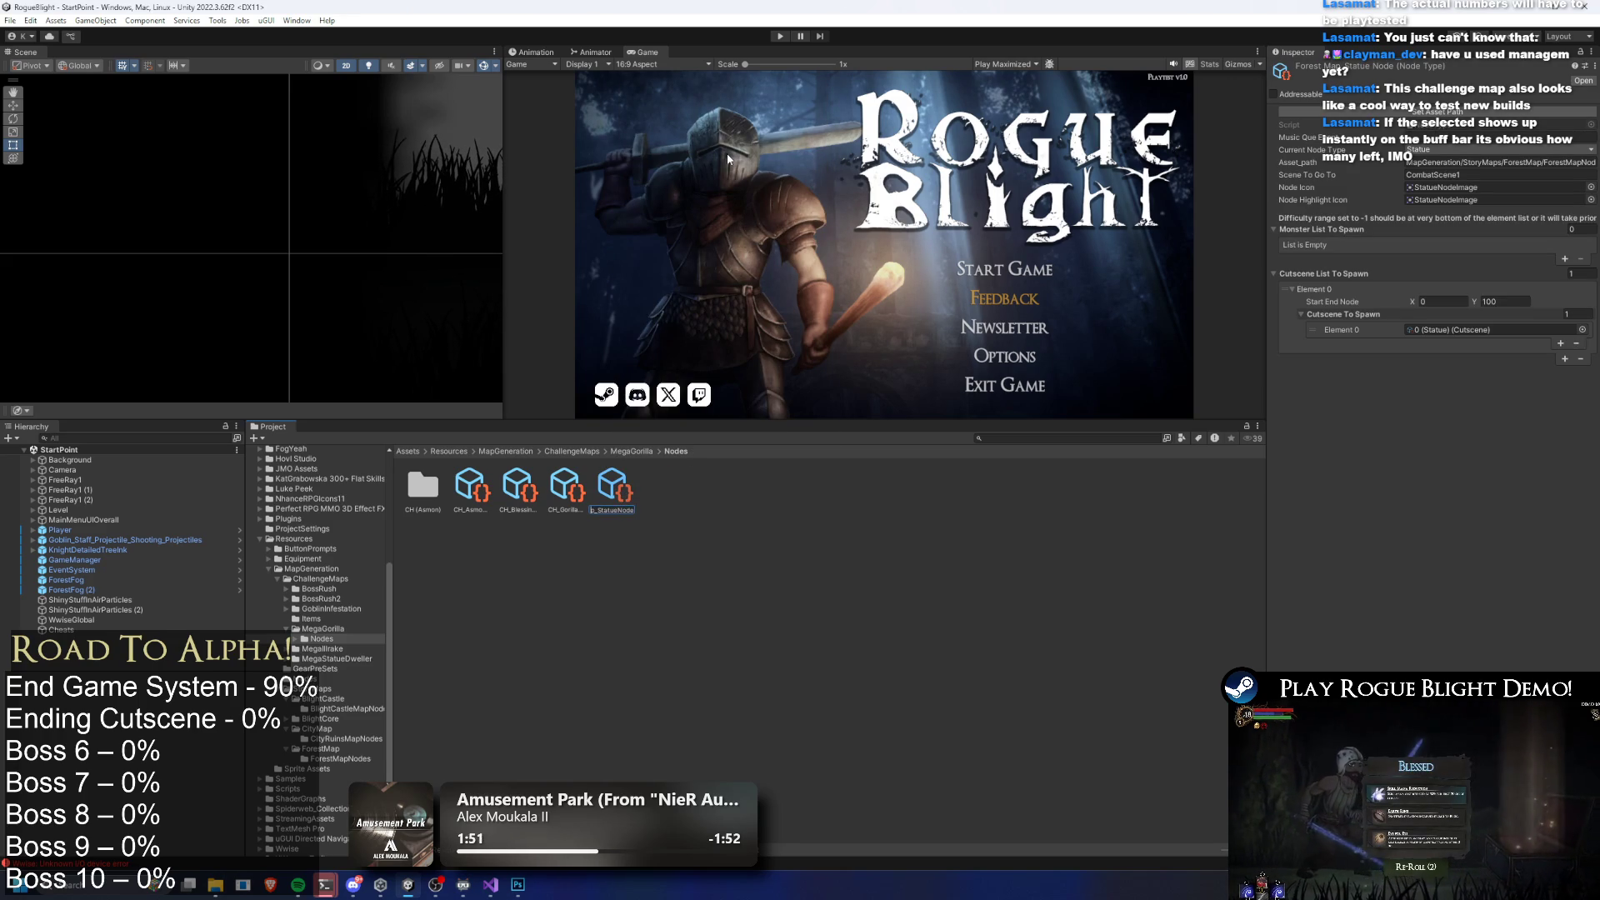
pyautogui.write('CH')
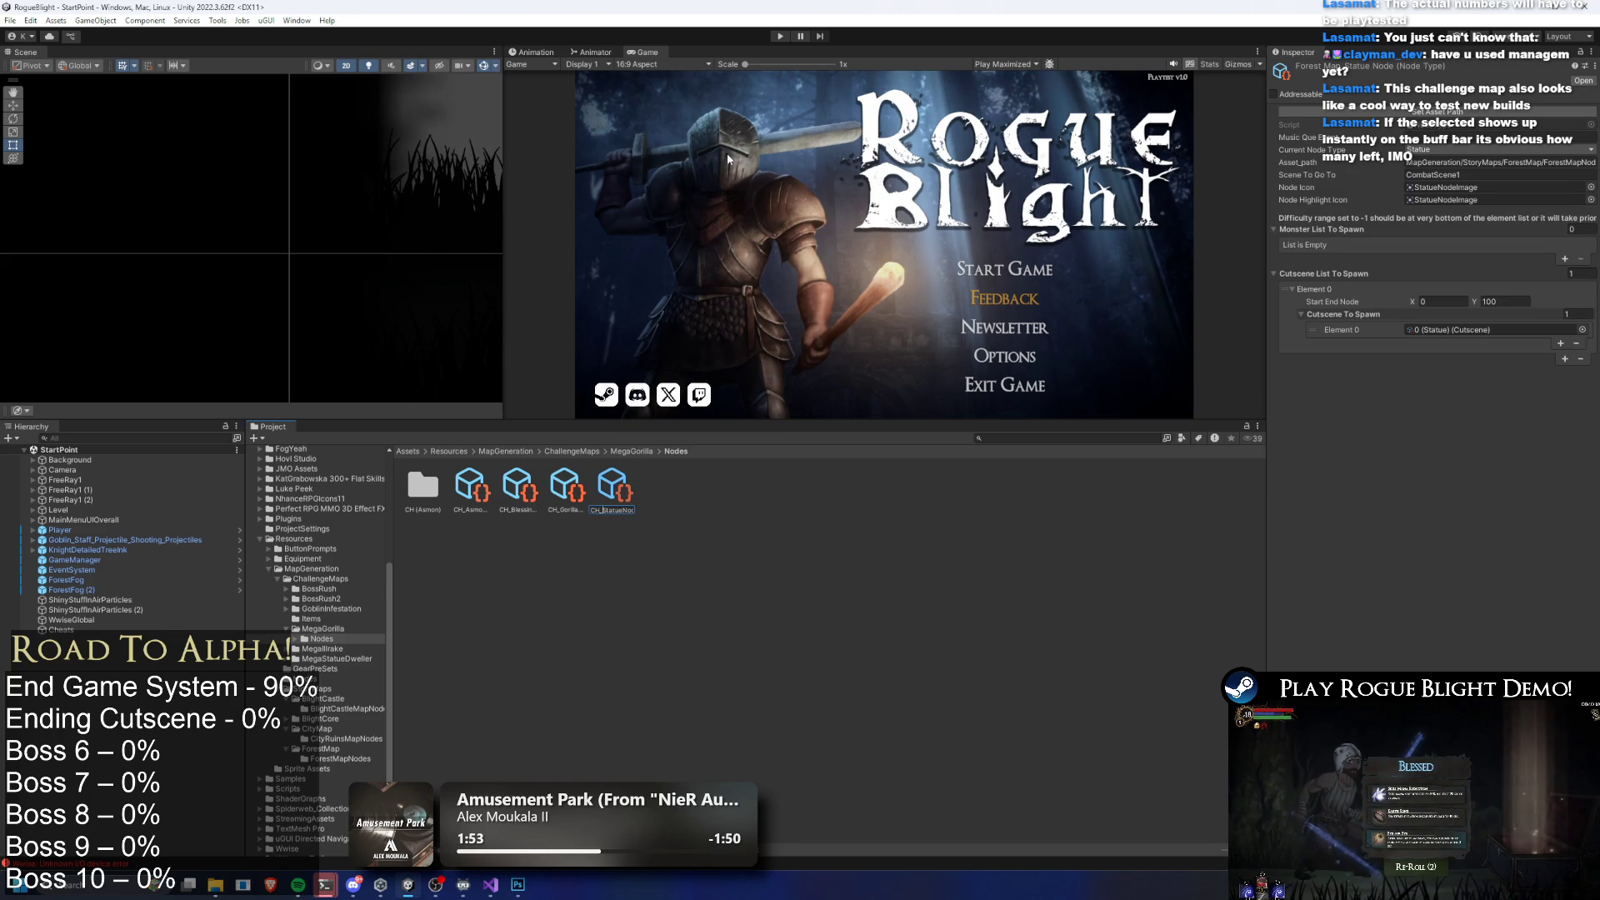
pyautogui.press('End')
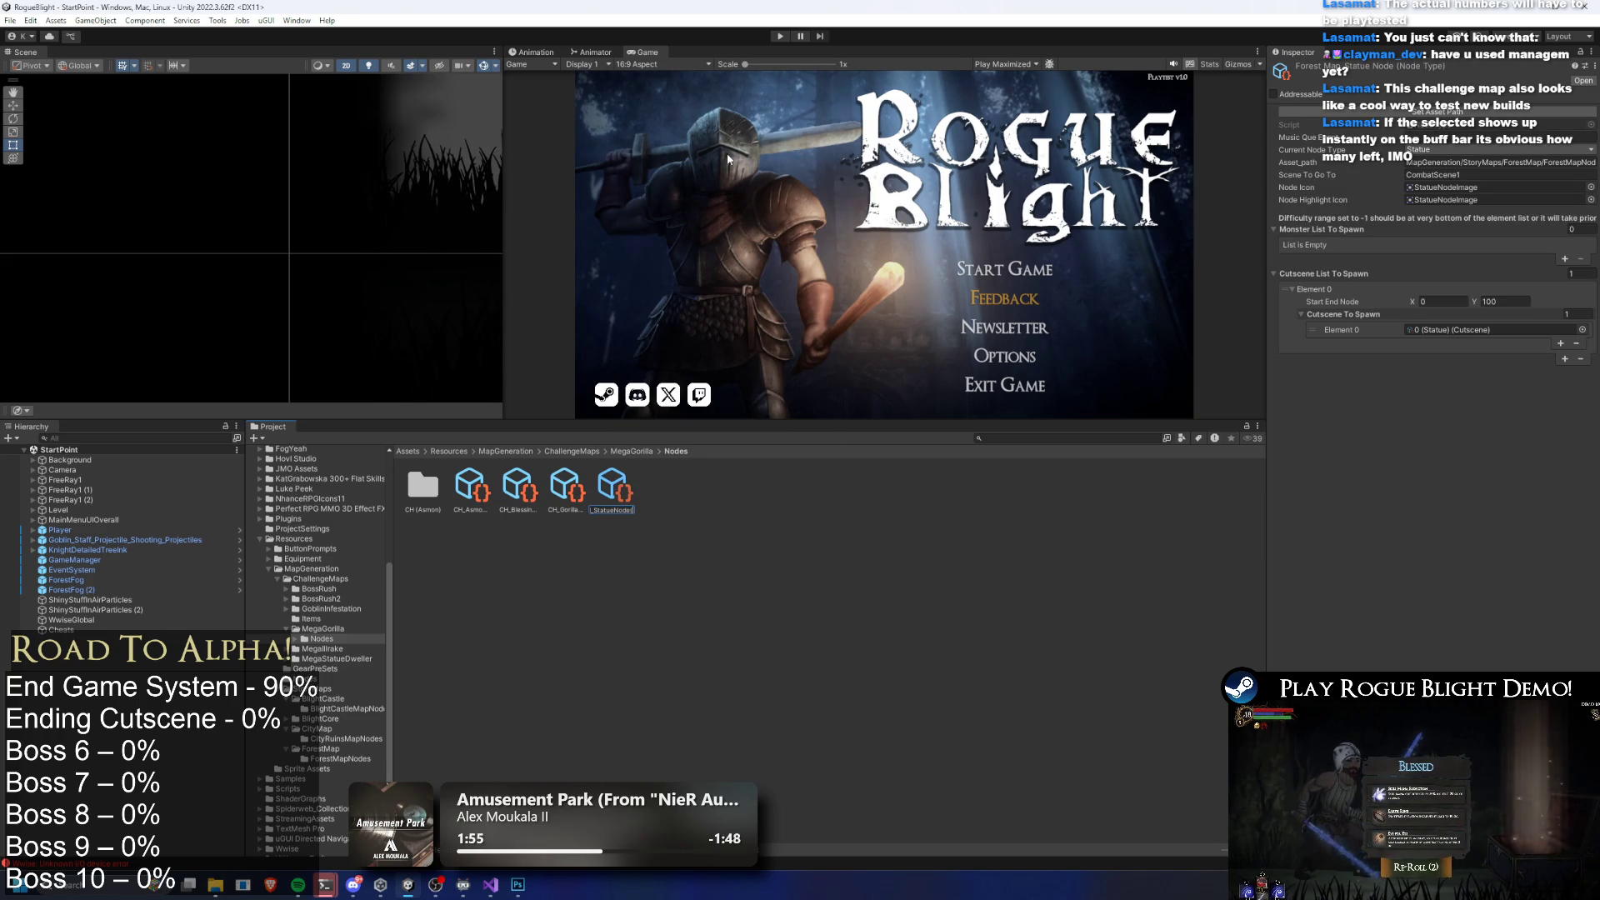
pyautogui.press('Return')
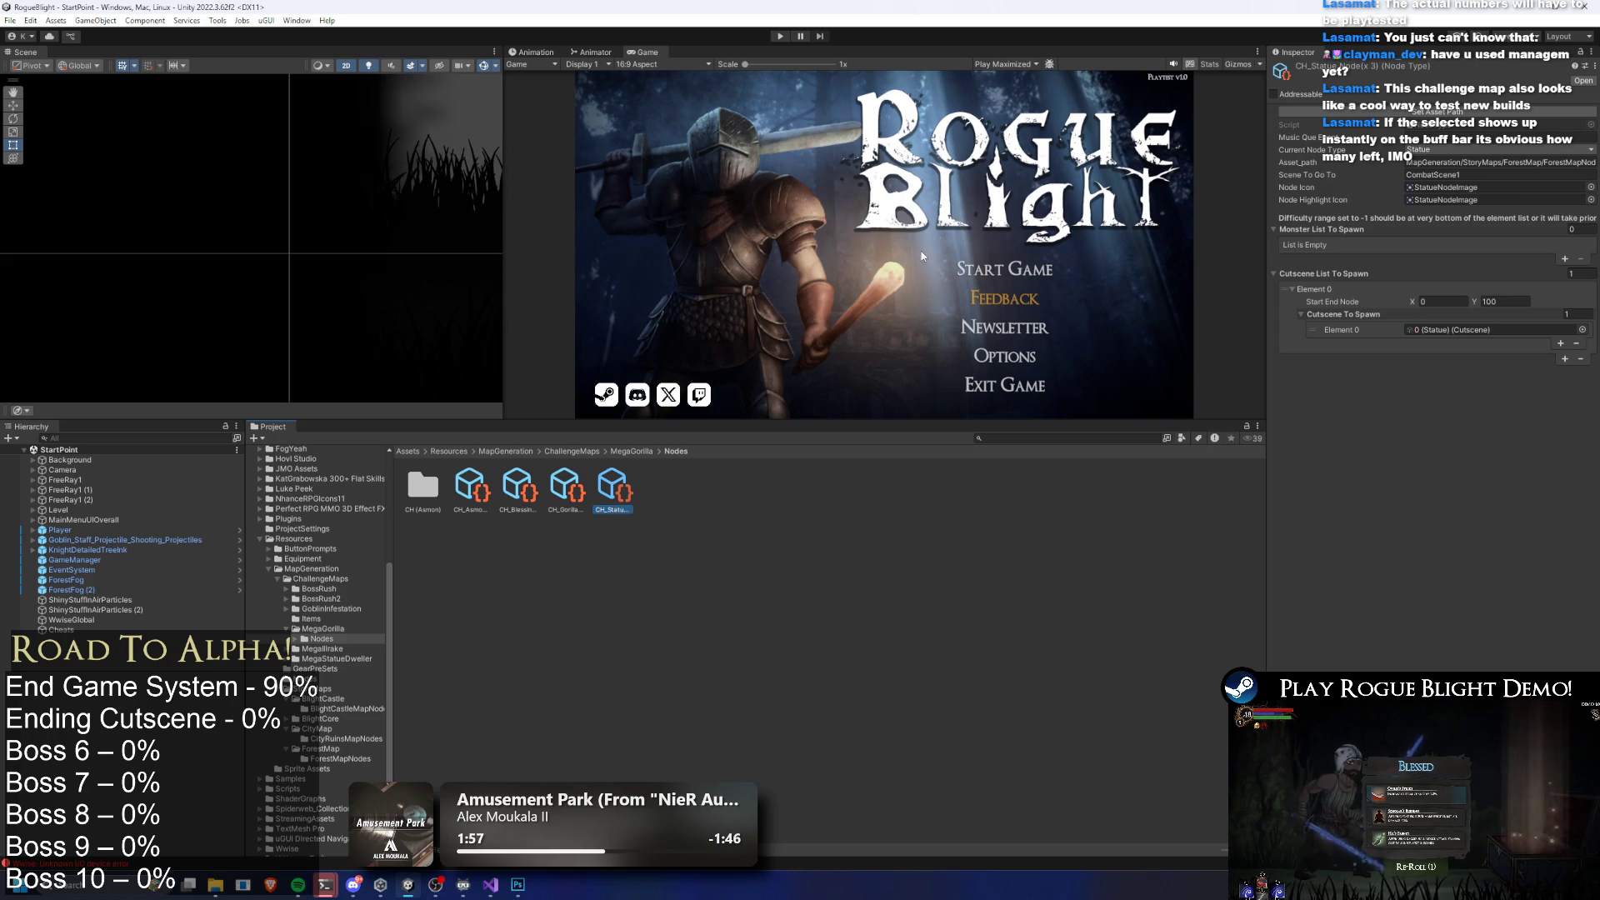
pyautogui.click(1282, 174)
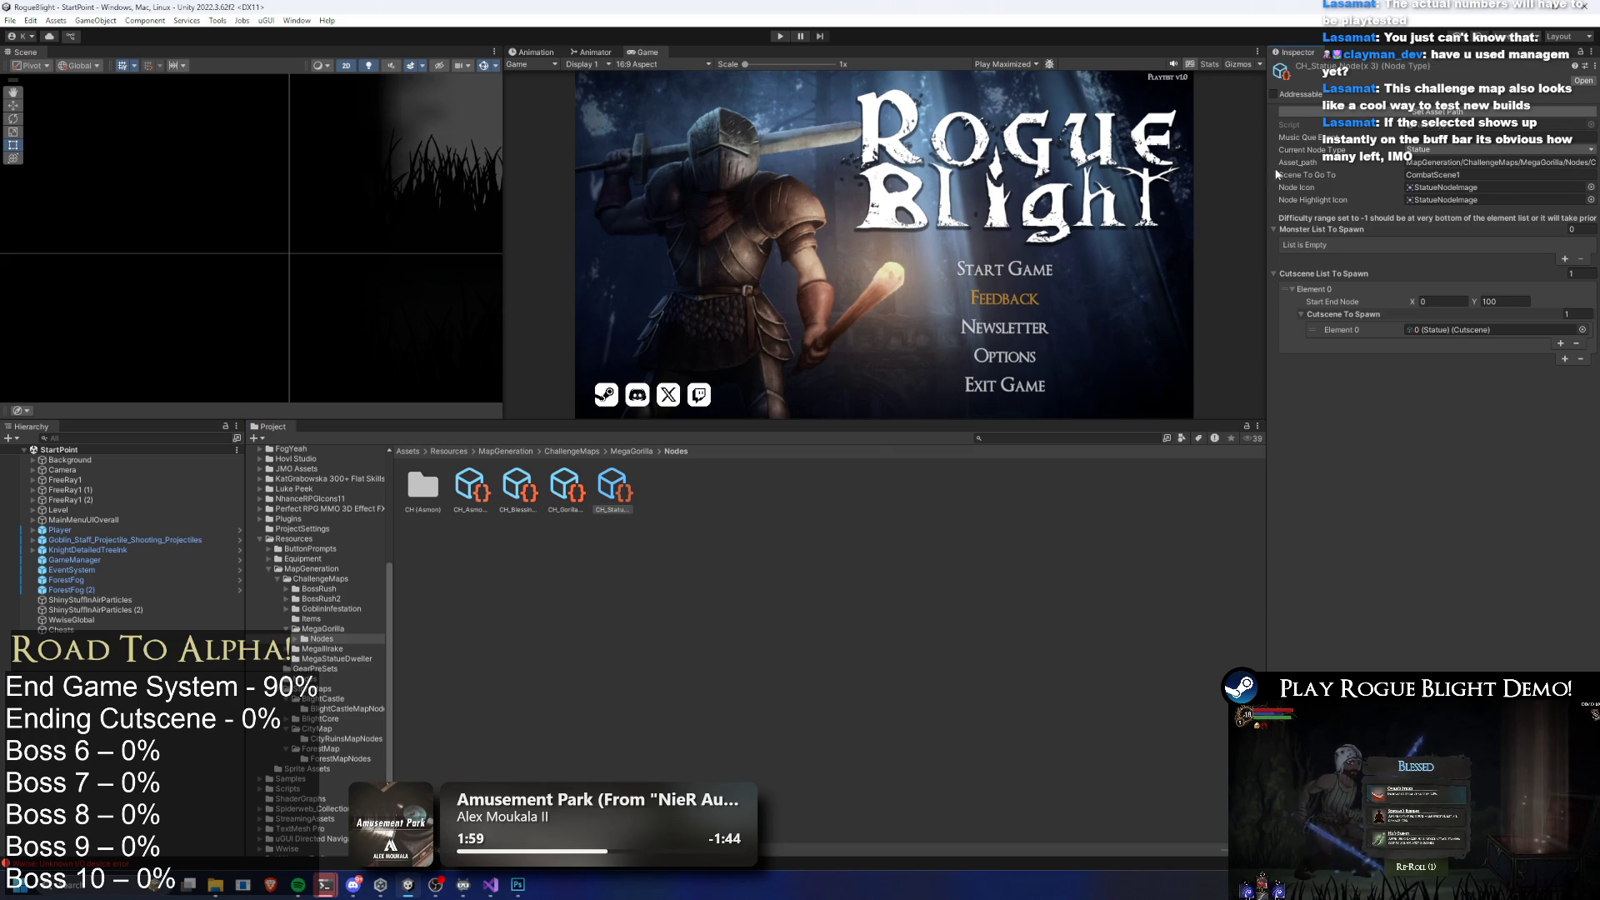
pyautogui.moveTo(1267, 173); pyautogui.dragTo(1169, 169)
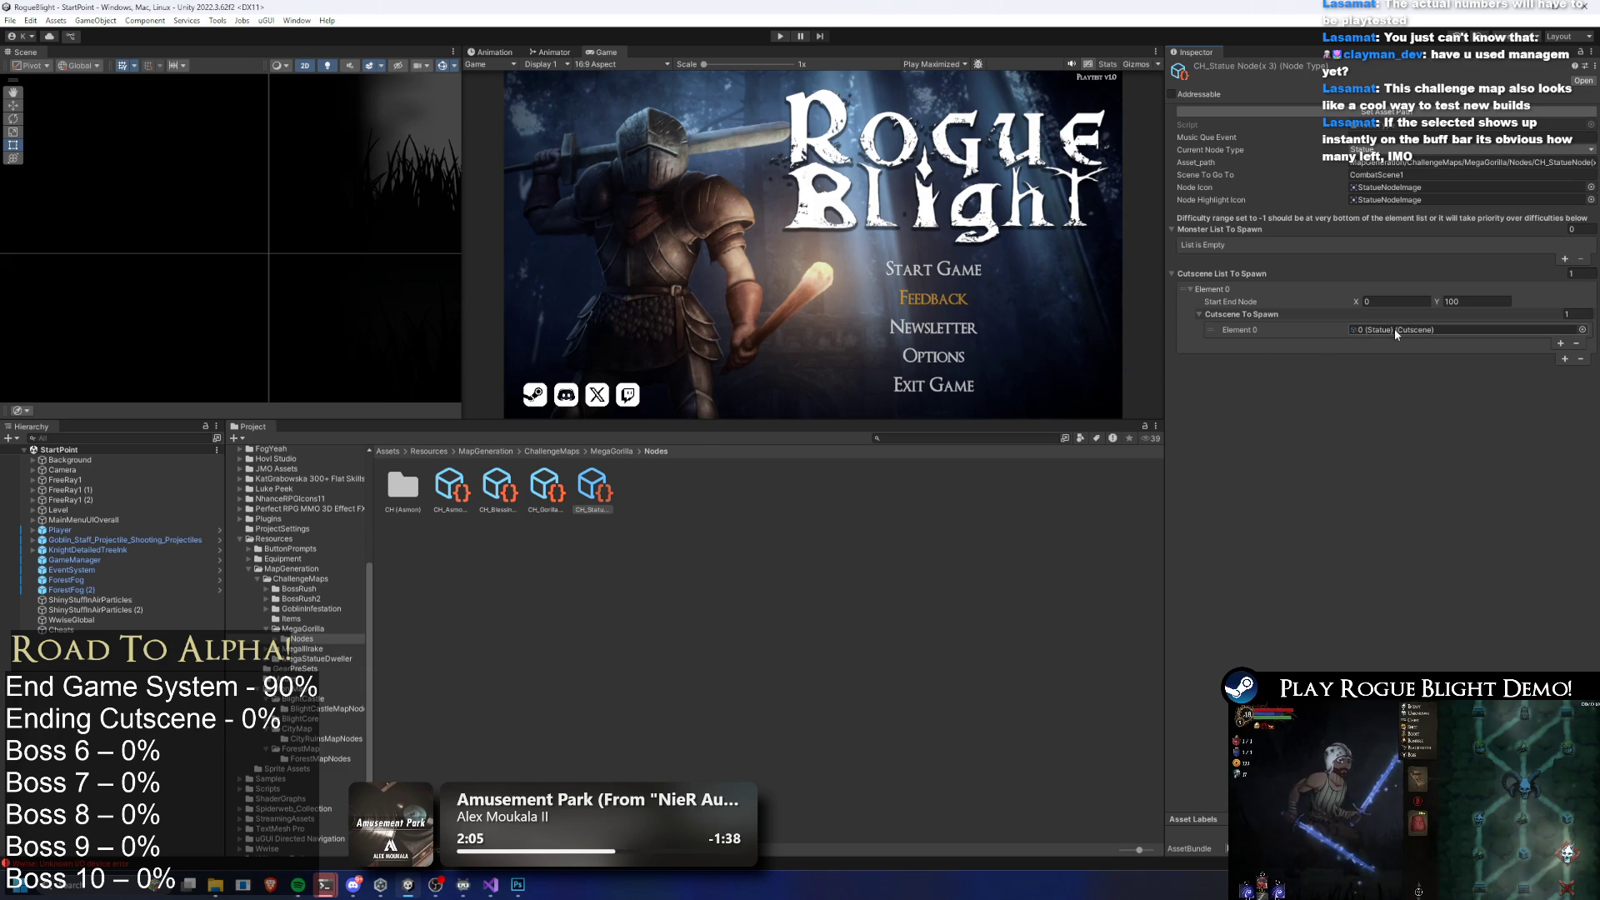
# Ping the statue cutscene and reveal the 0 (Statue) folder in Explorer
pyautogui.click(1396, 332)
pyautogui.click(672, 450)
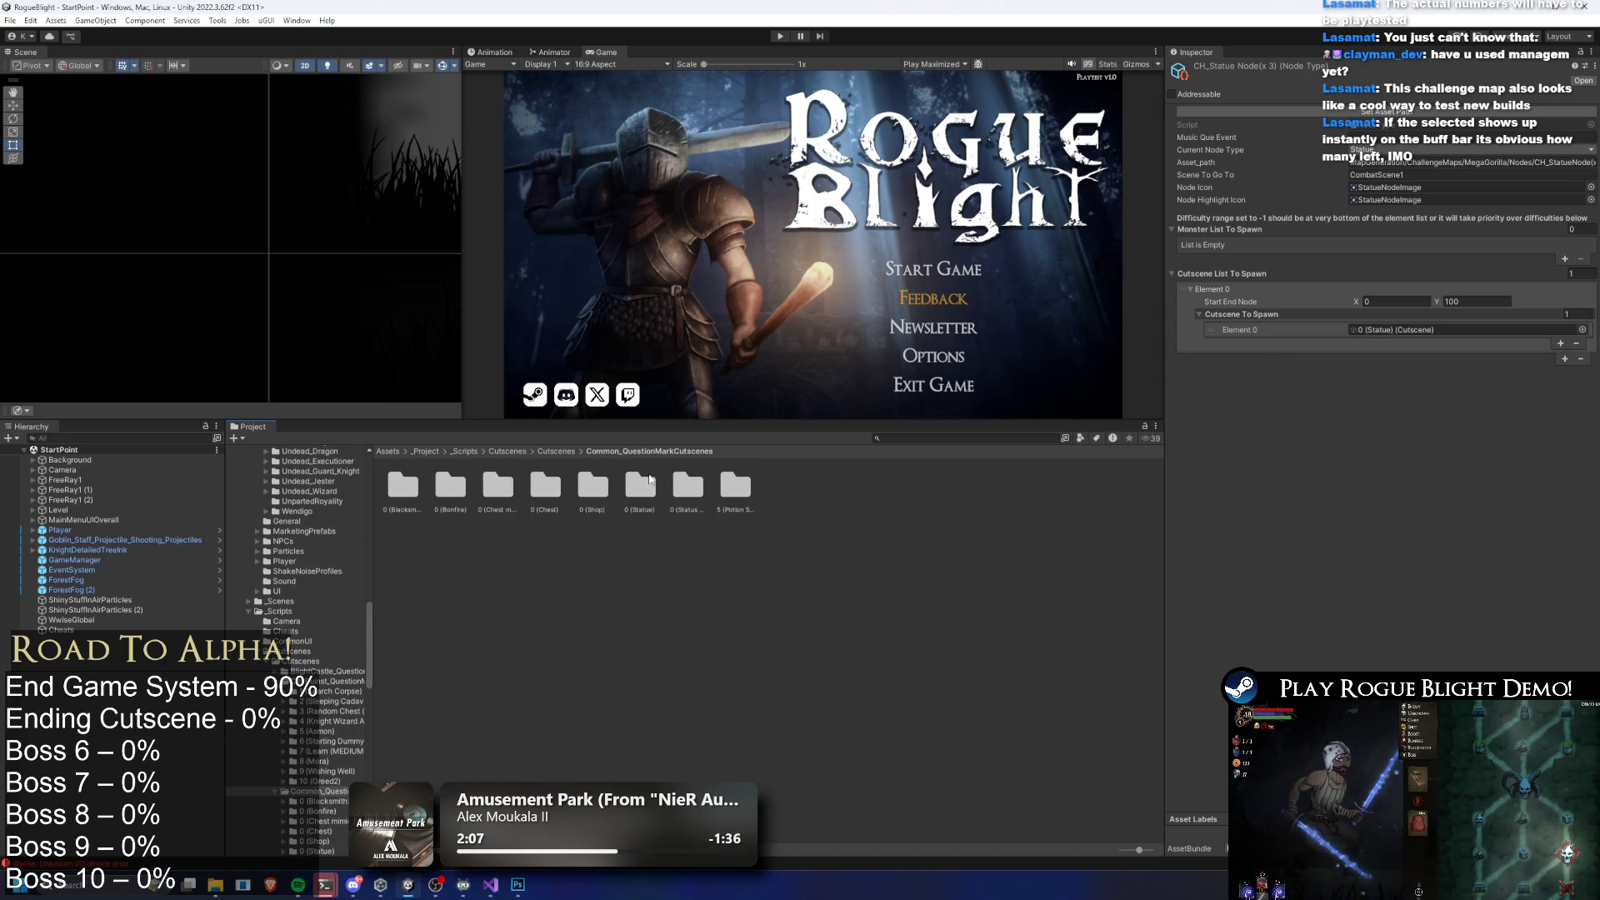
pyautogui.rightClick(401, 493)
pyautogui.rightClick(643, 508)
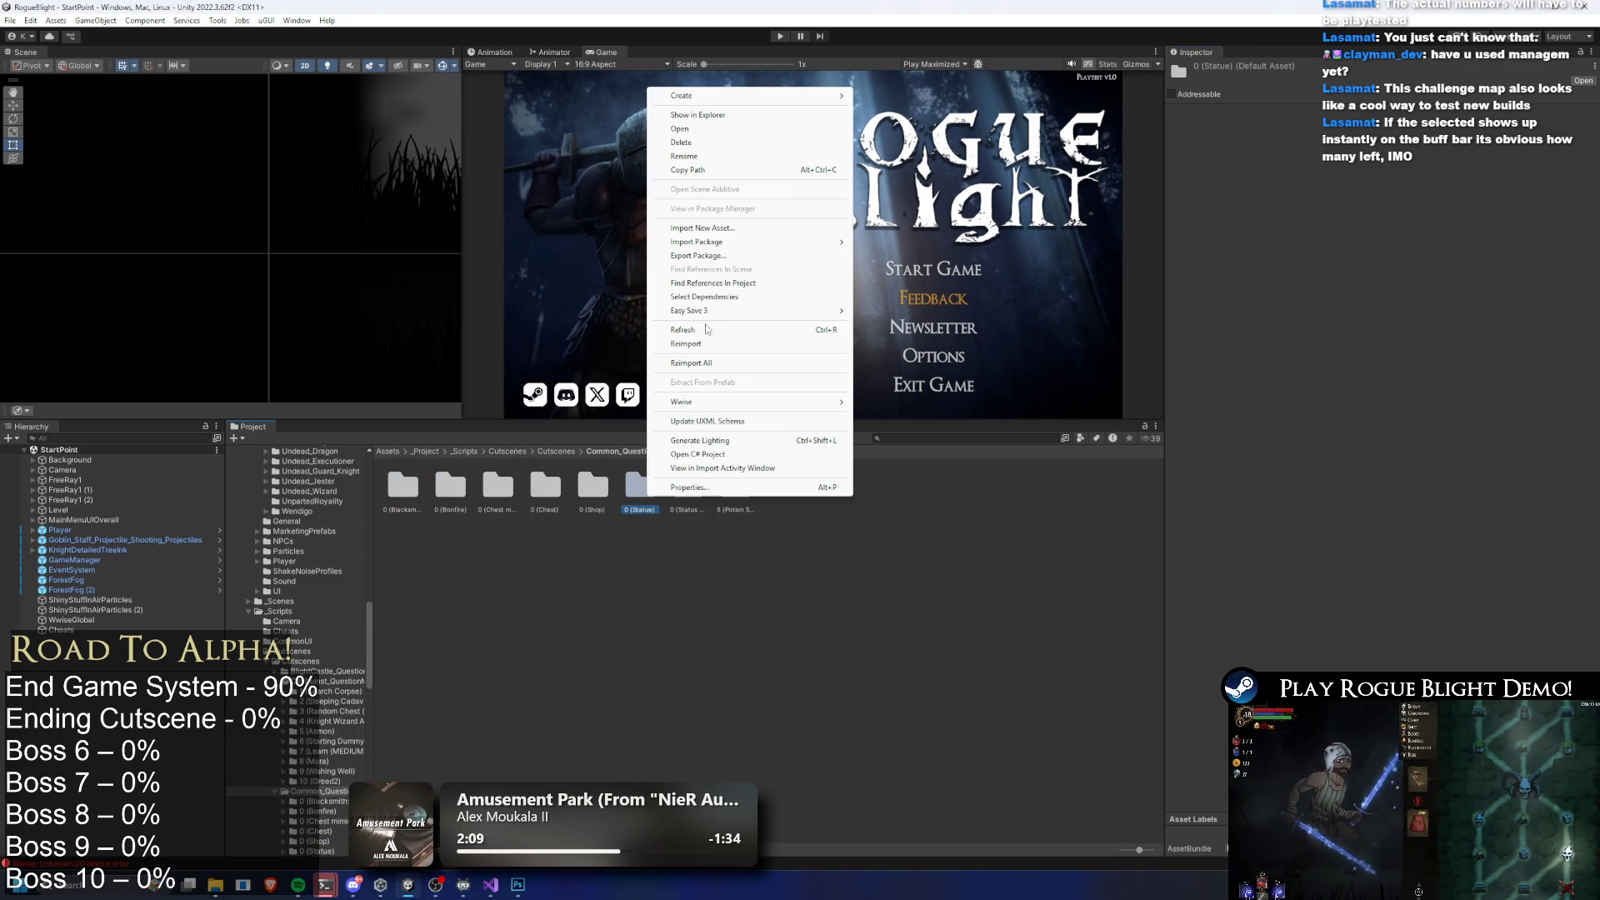
pyautogui.click(752, 125)
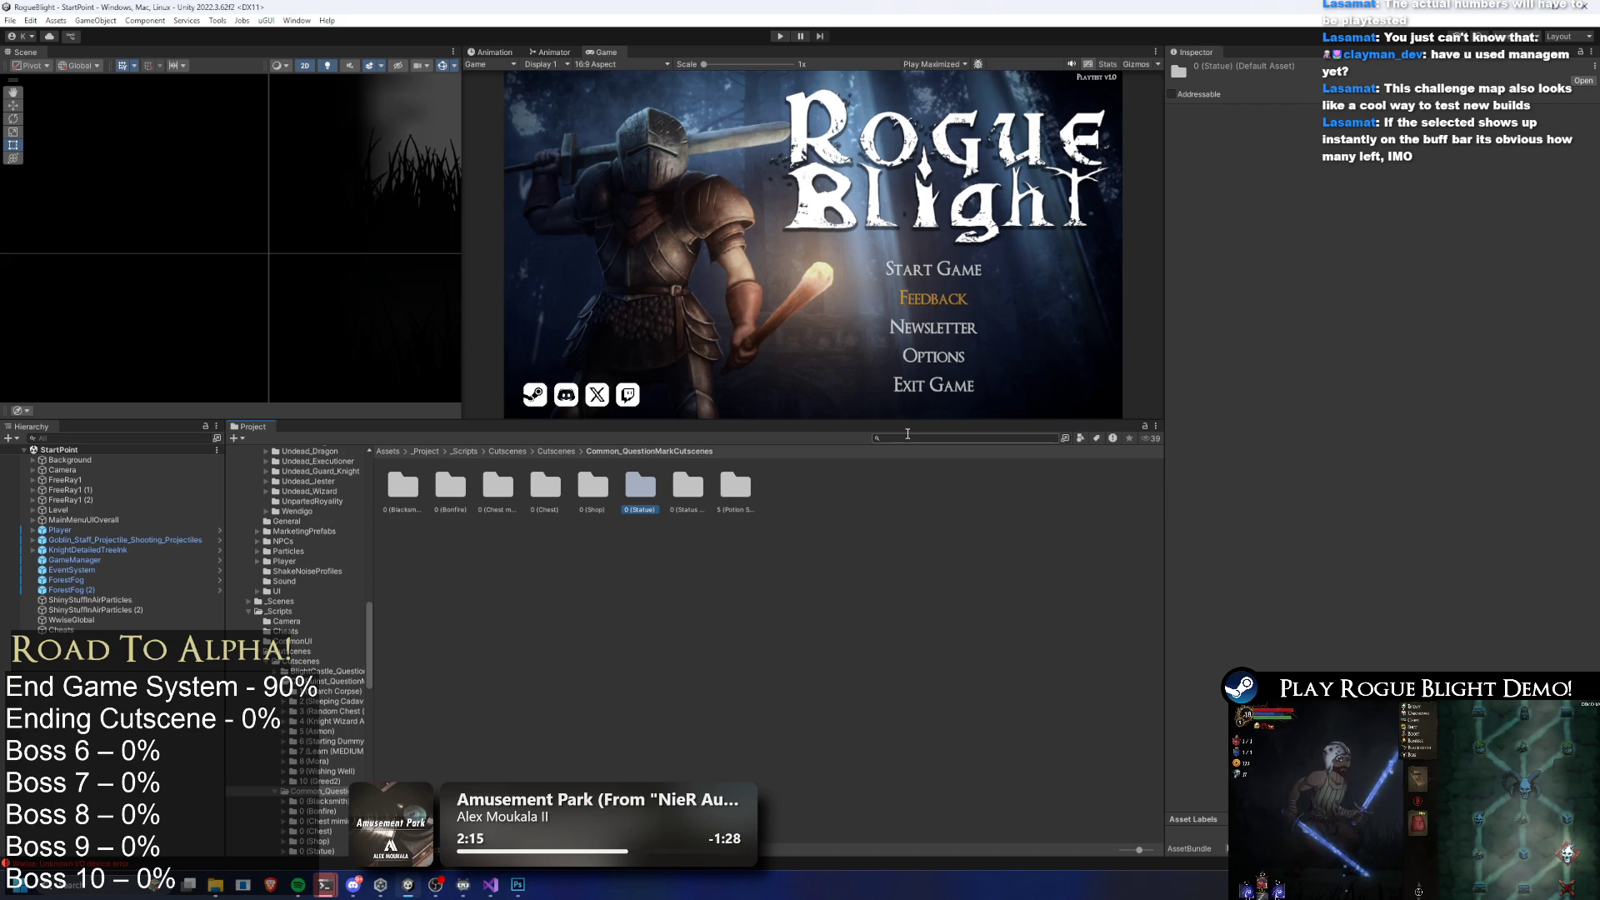
# Search 's statue', compare the city map statue node with CH_Statue Node(x 3), and show the MegaGorilla Nodes folder
pyautogui.write('s')
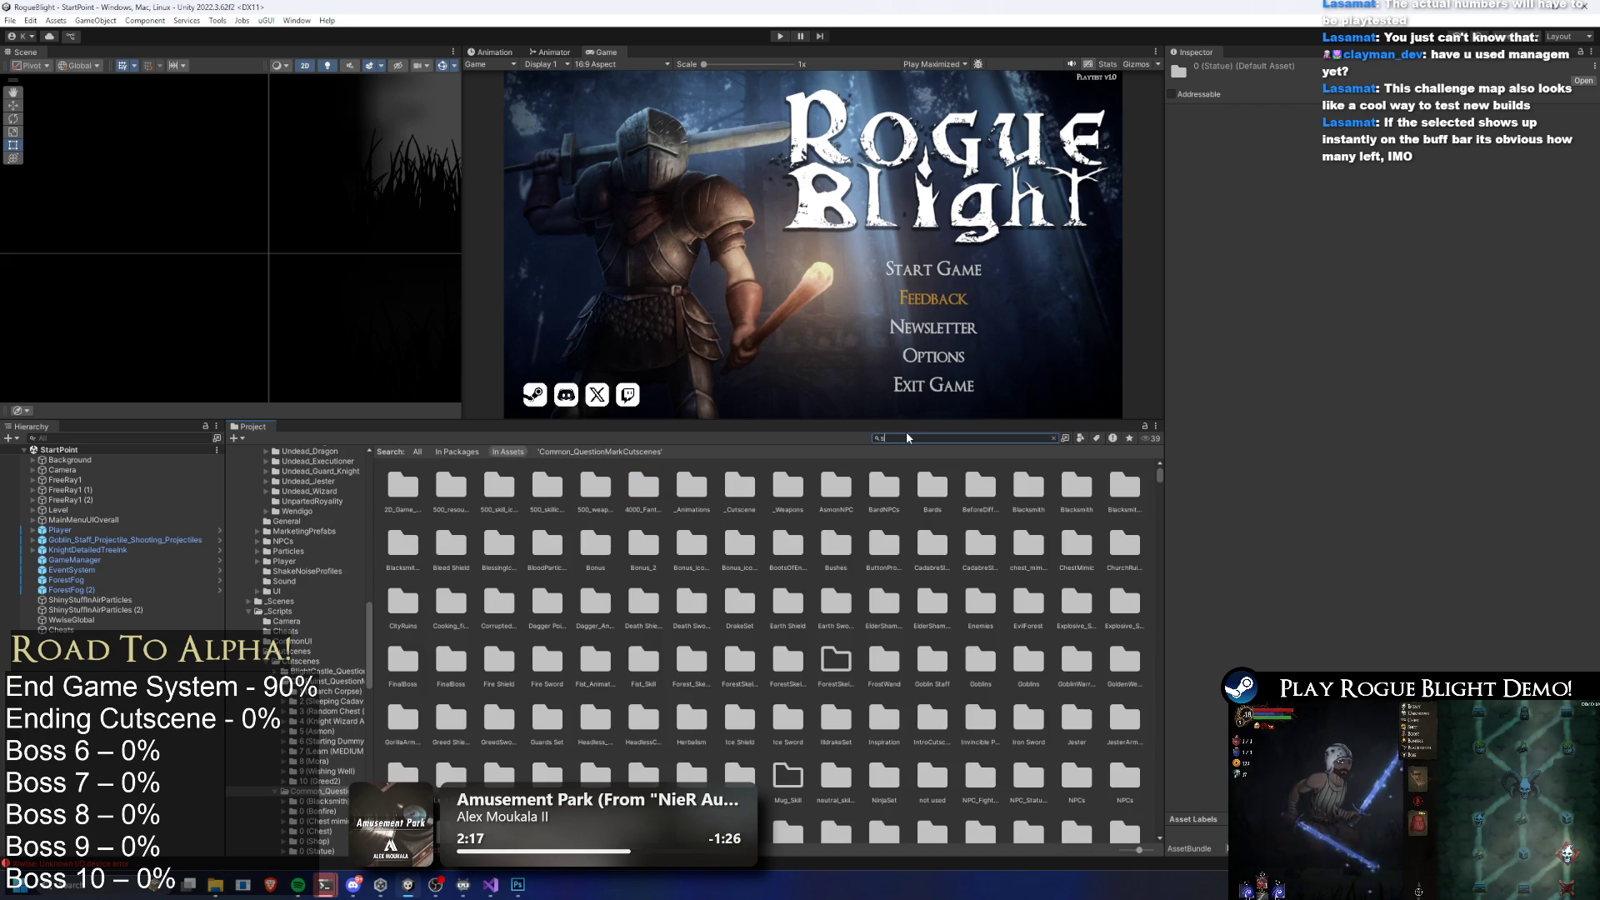
pyautogui.write(' statue')
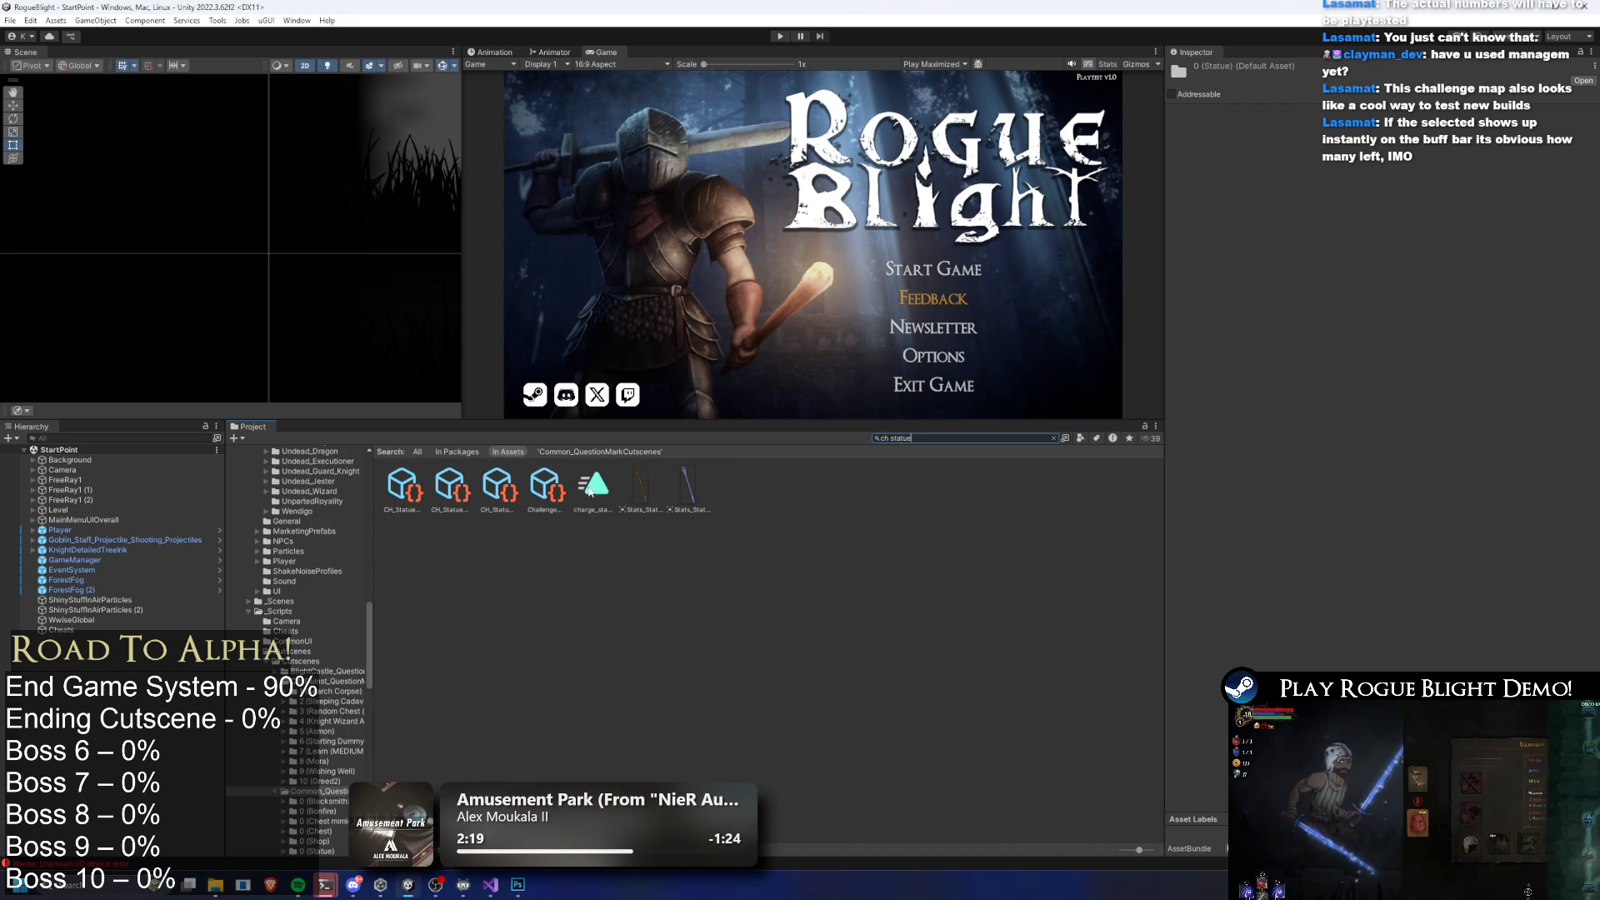
pyautogui.click(467, 491)
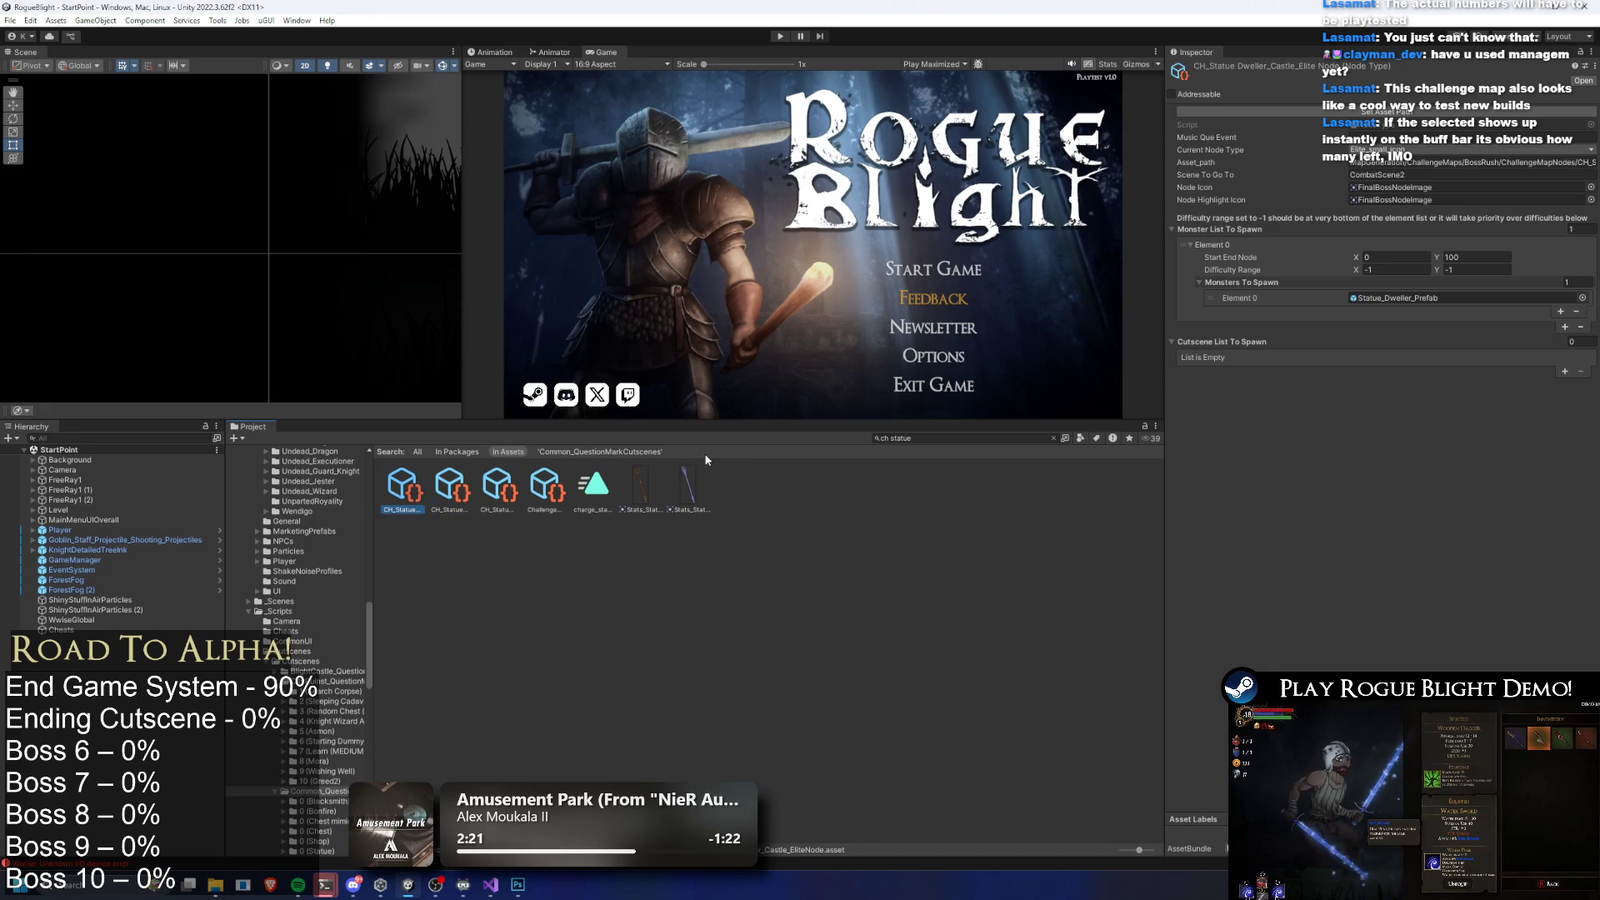
pyautogui.click(941, 438)
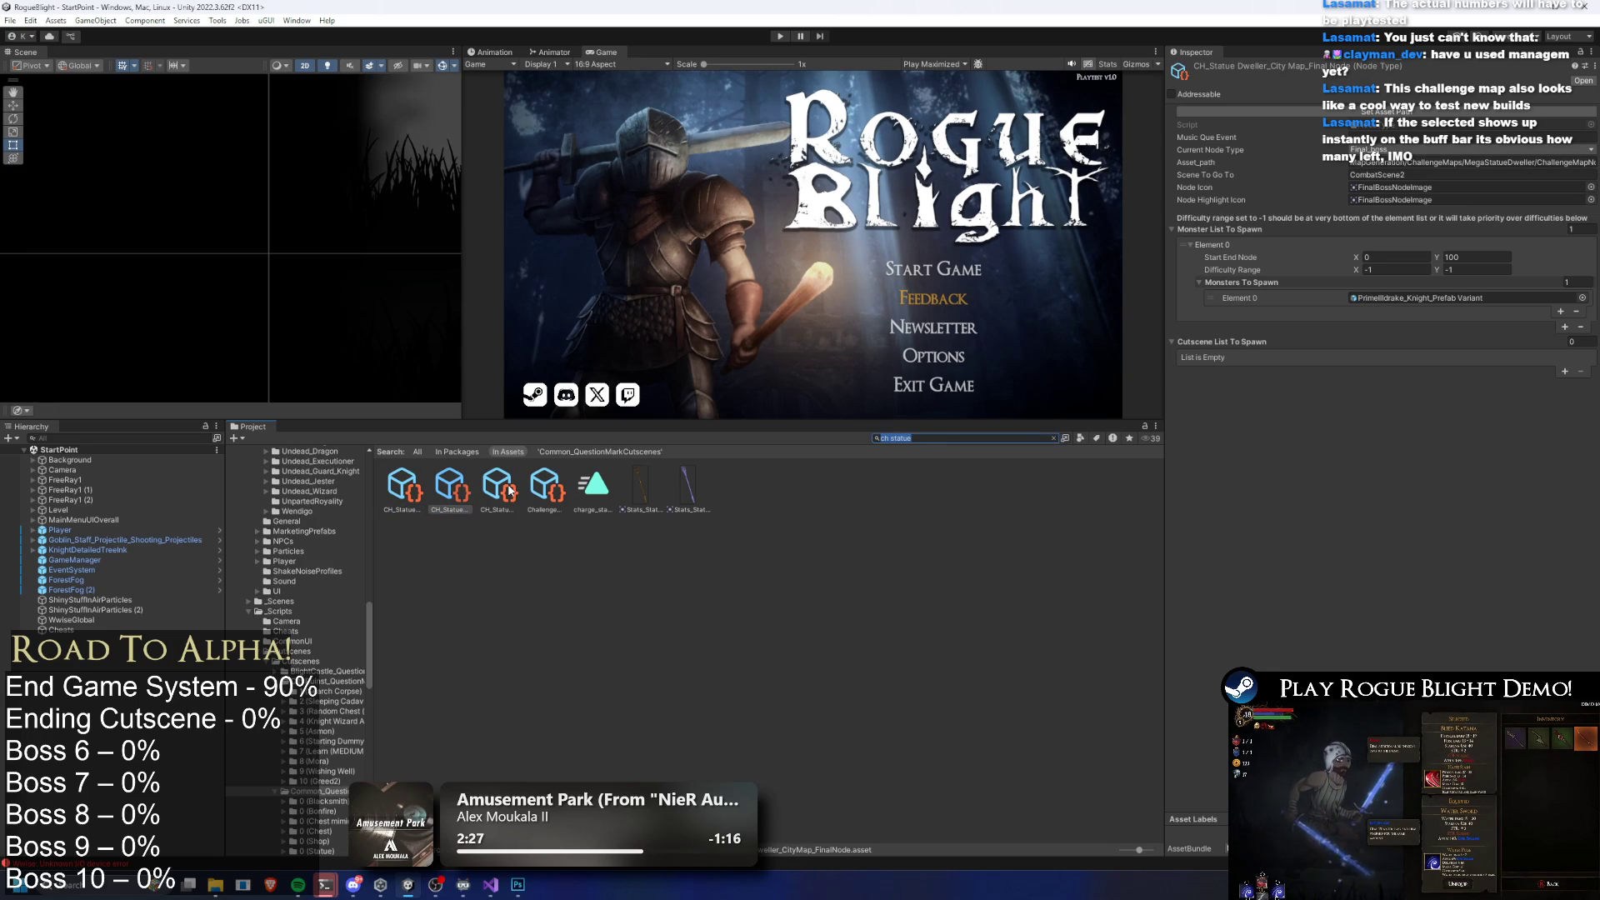
pyautogui.click(511, 491)
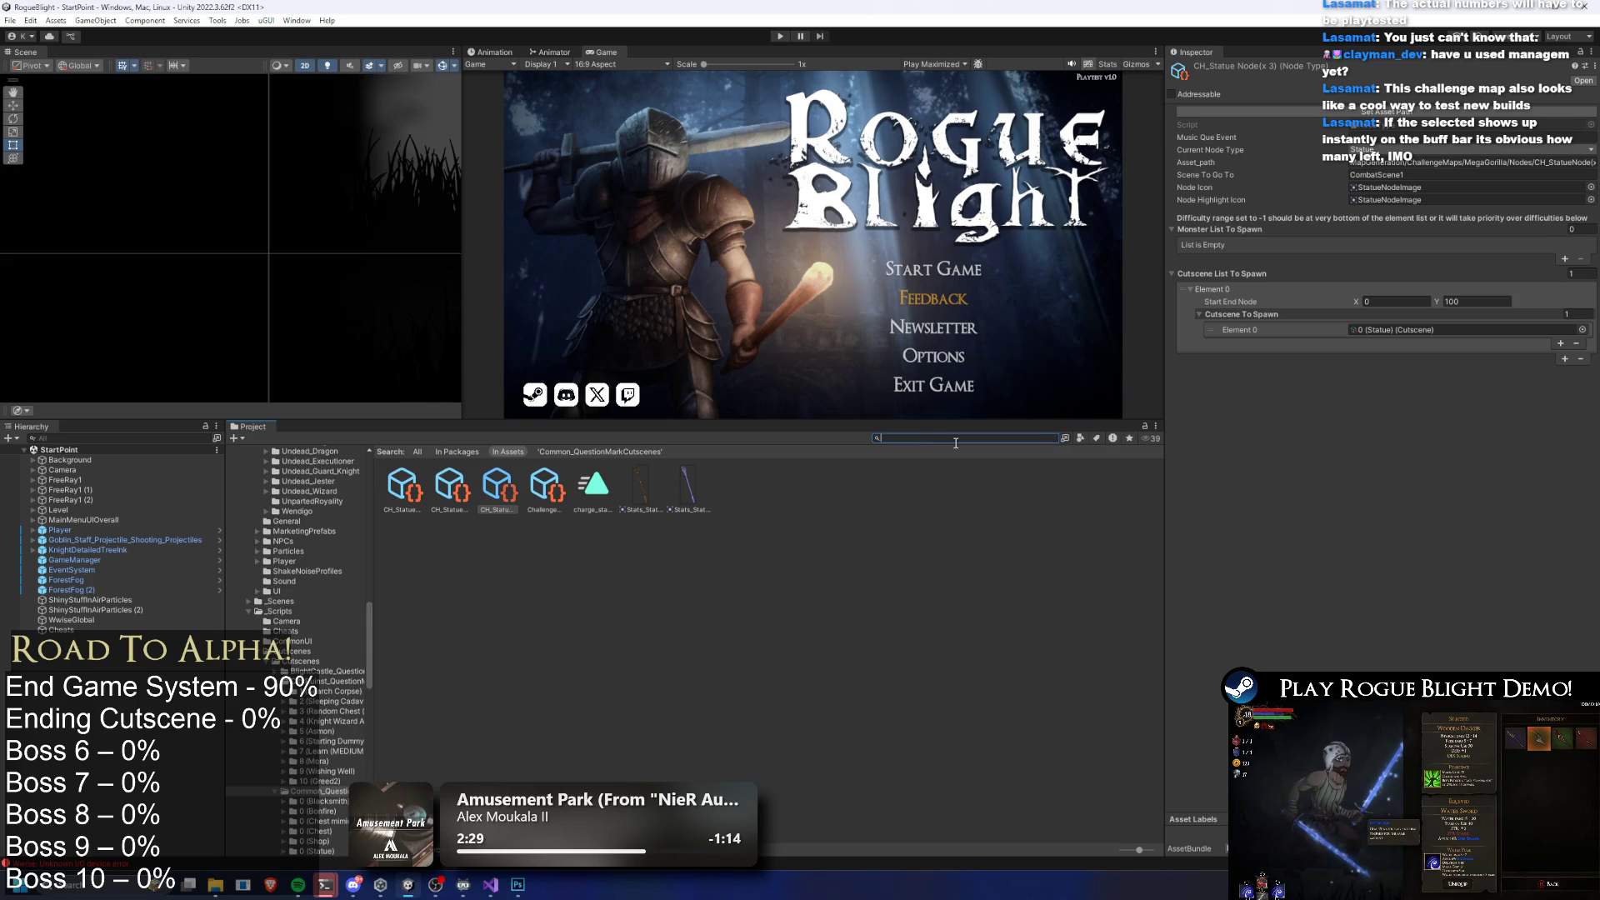
pyautogui.rightClick(622, 510)
pyautogui.click(742, 209)
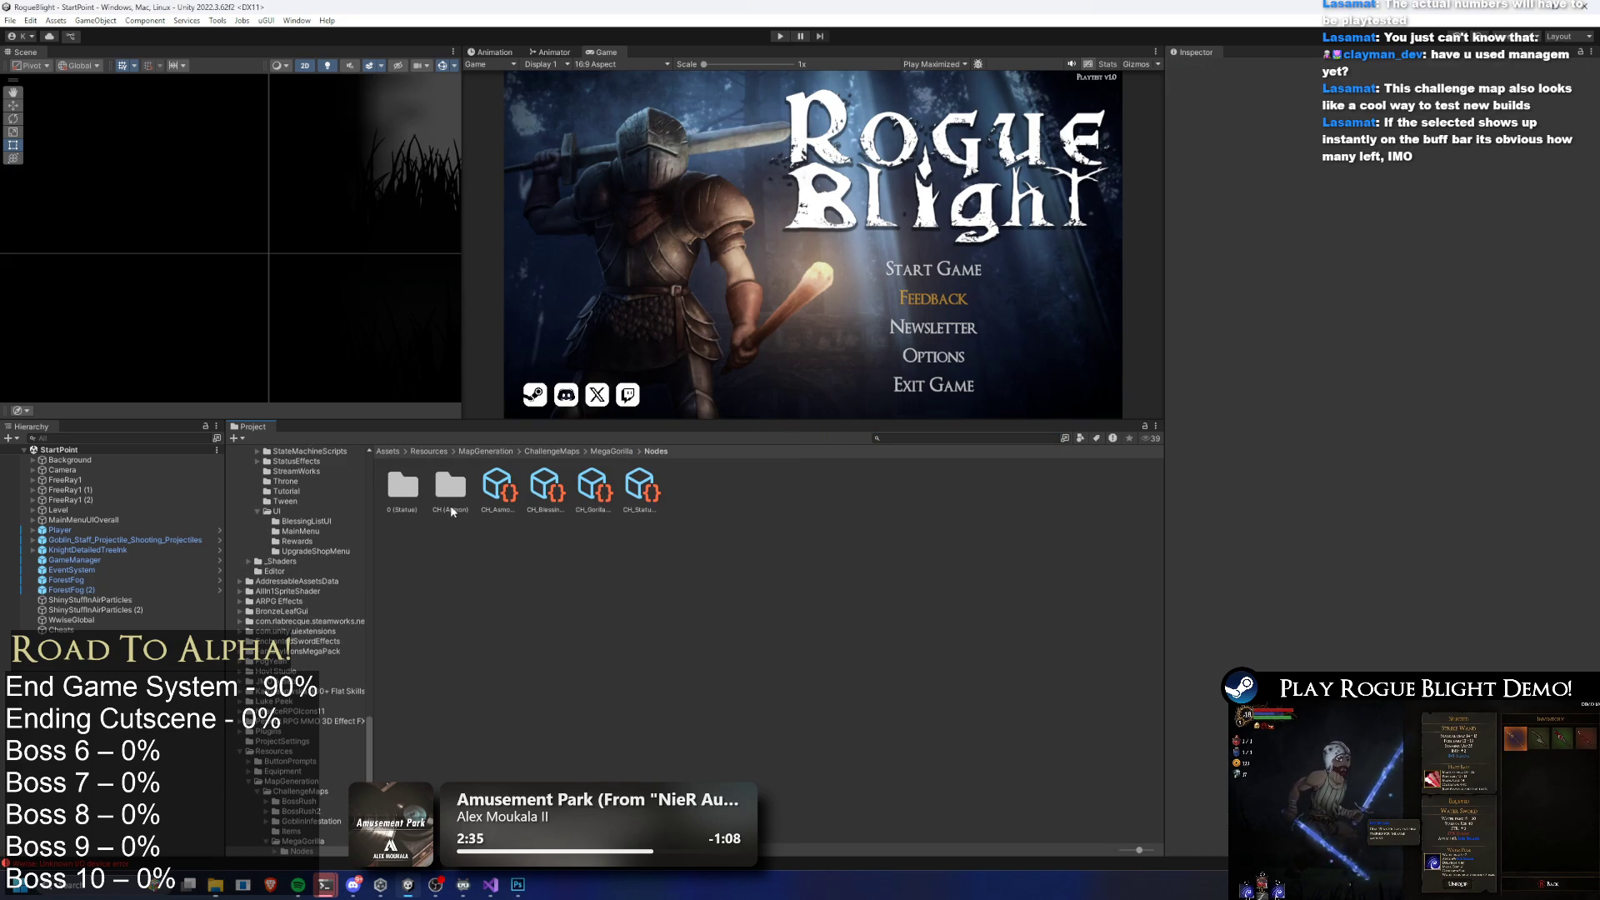
# Rename the copied 0 (Statue) folder to CH (Statue), cancelling an accidental delete
pyautogui.rightClick(382, 481)
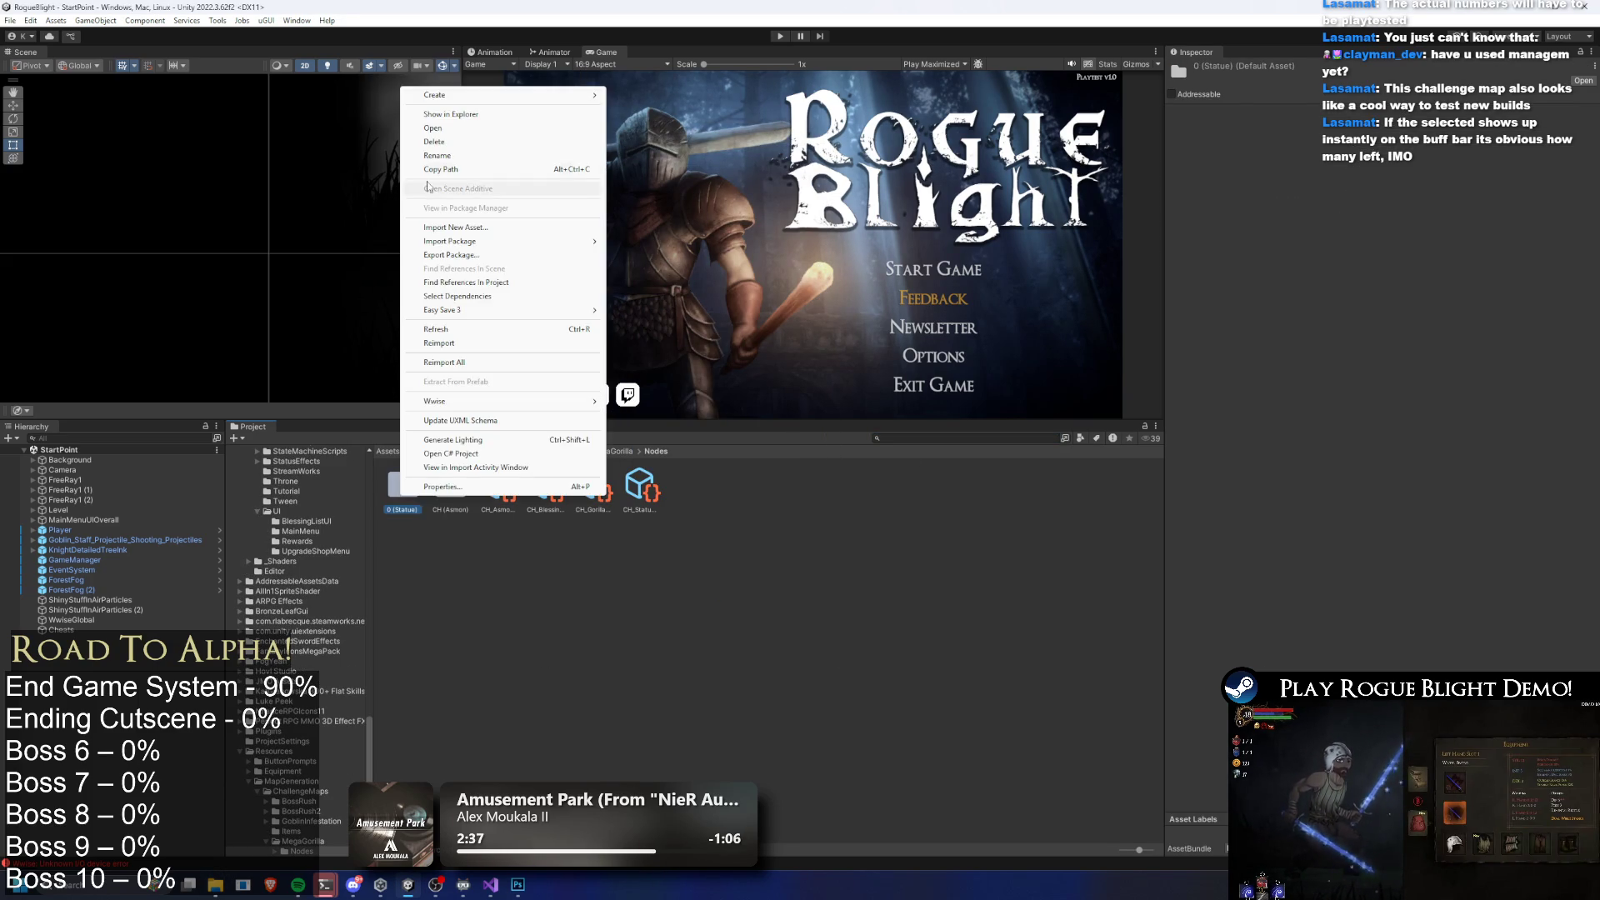
pyautogui.click(481, 157)
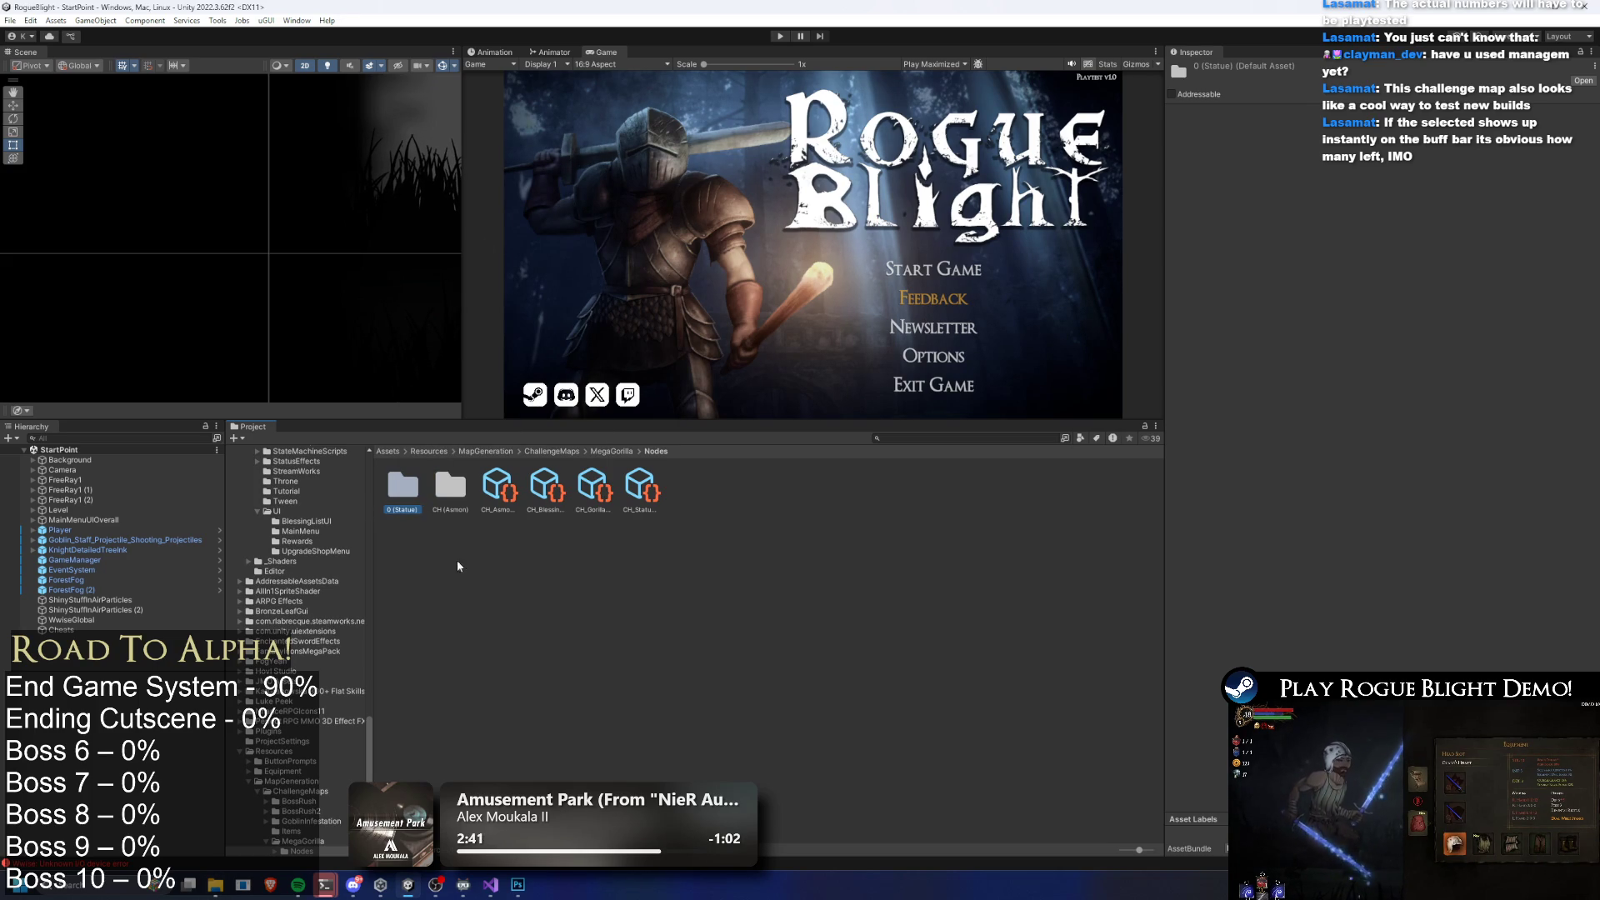
pyautogui.rightClick(413, 495)
pyautogui.click(478, 155)
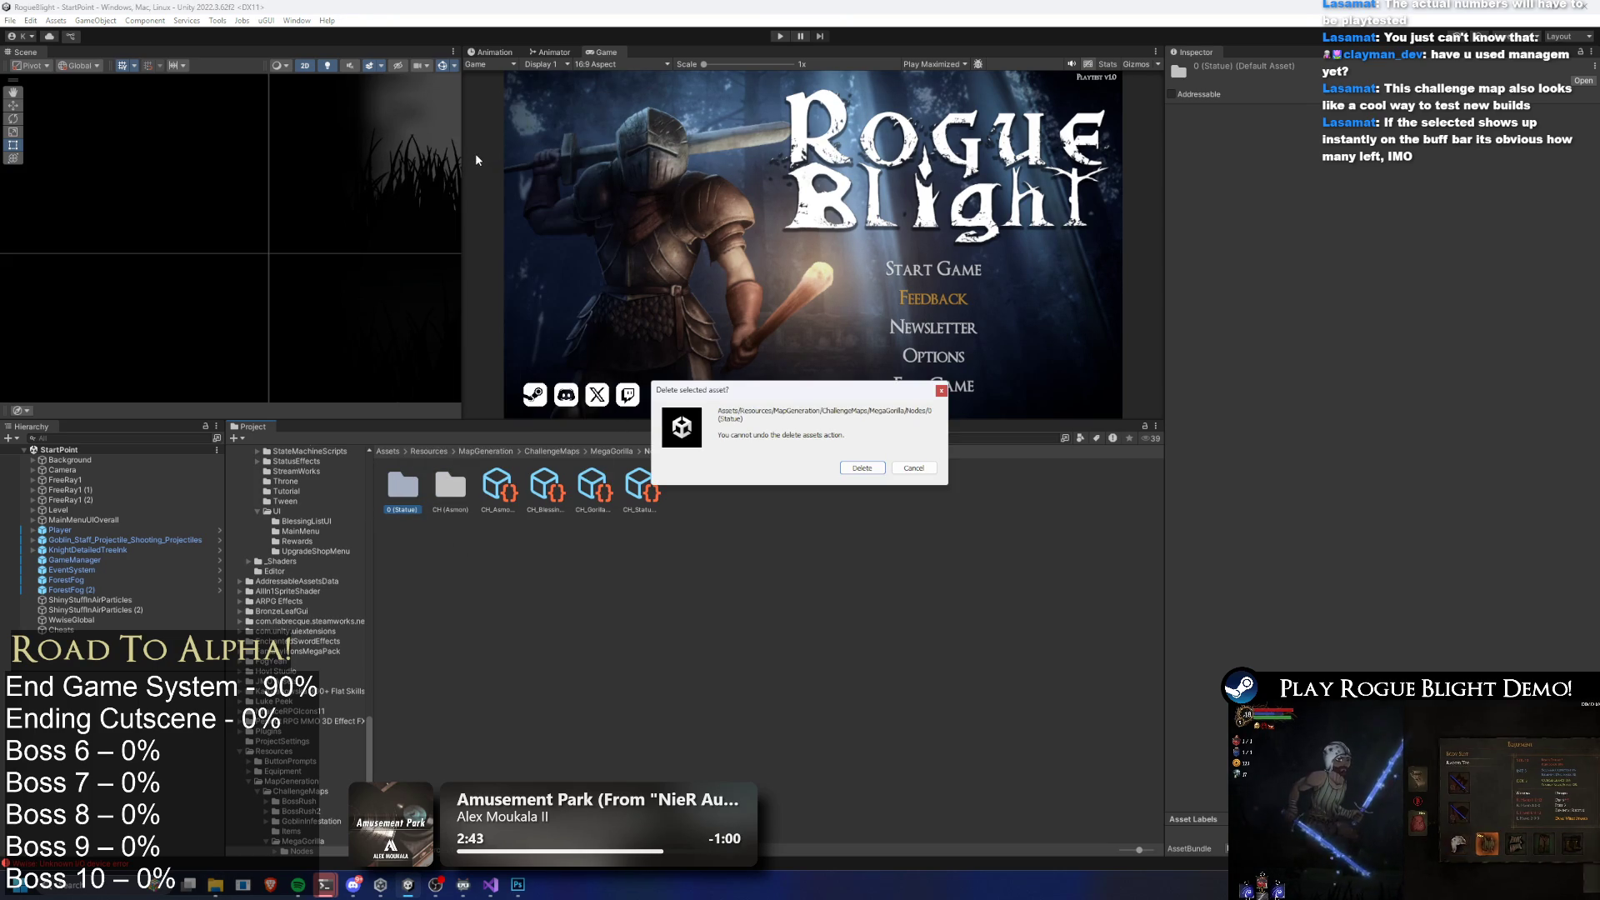
pyautogui.press('Escape')
pyautogui.rightClick(413, 496)
pyautogui.click(476, 163)
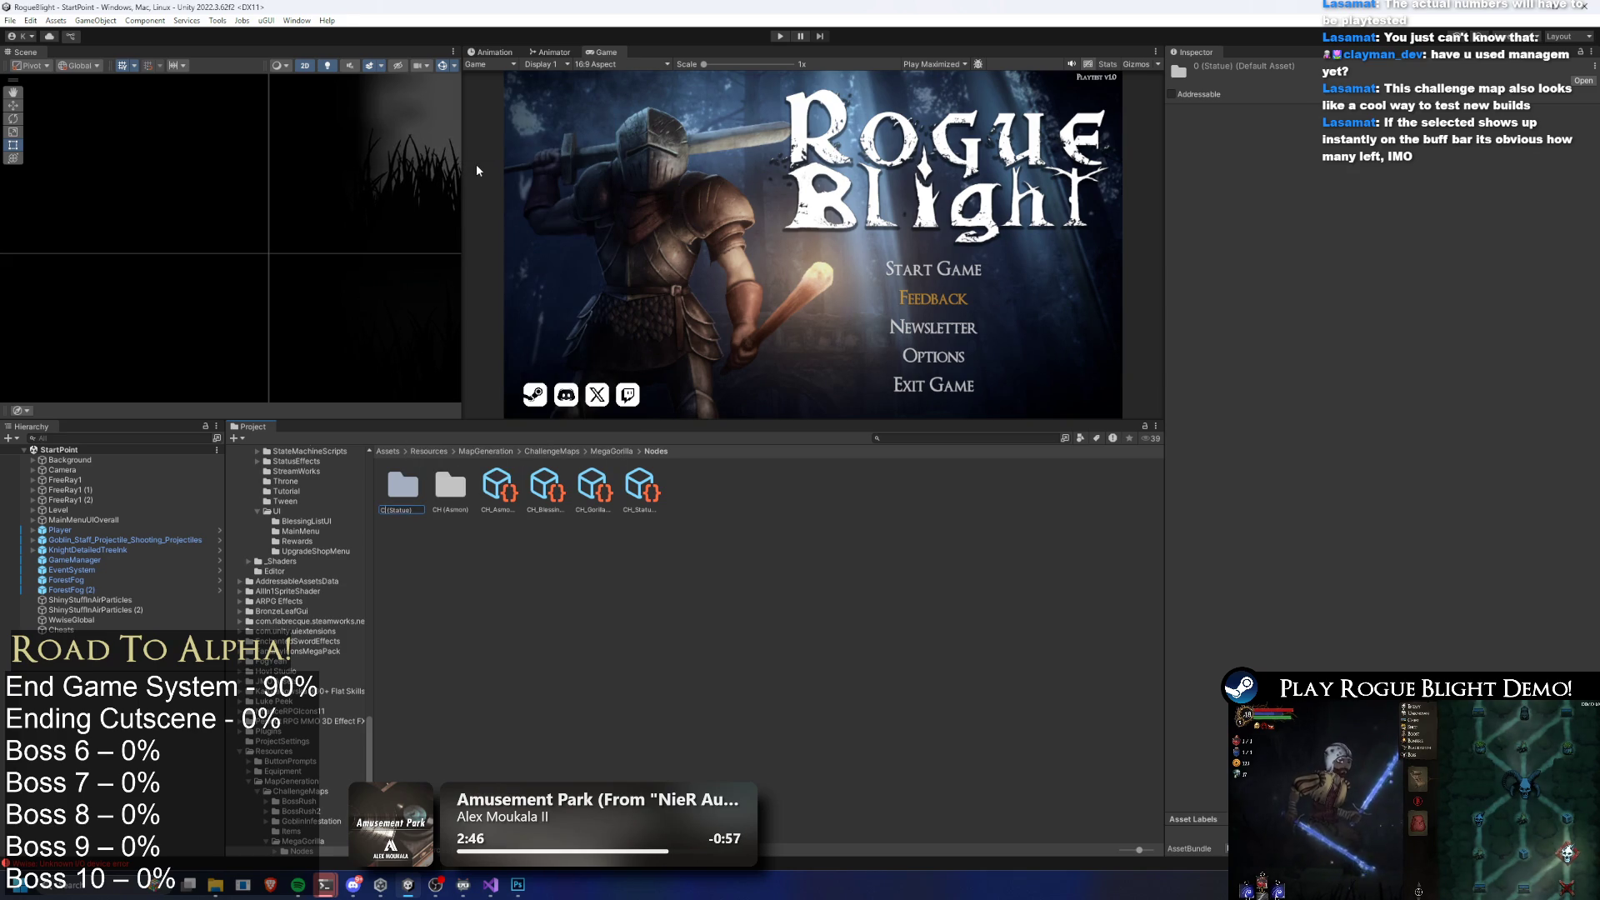
pyautogui.write('H')
pyautogui.press('Return')
# Open the CH (Statue) folder and unpin the statue node's Inspector
pyautogui.click(631, 485)
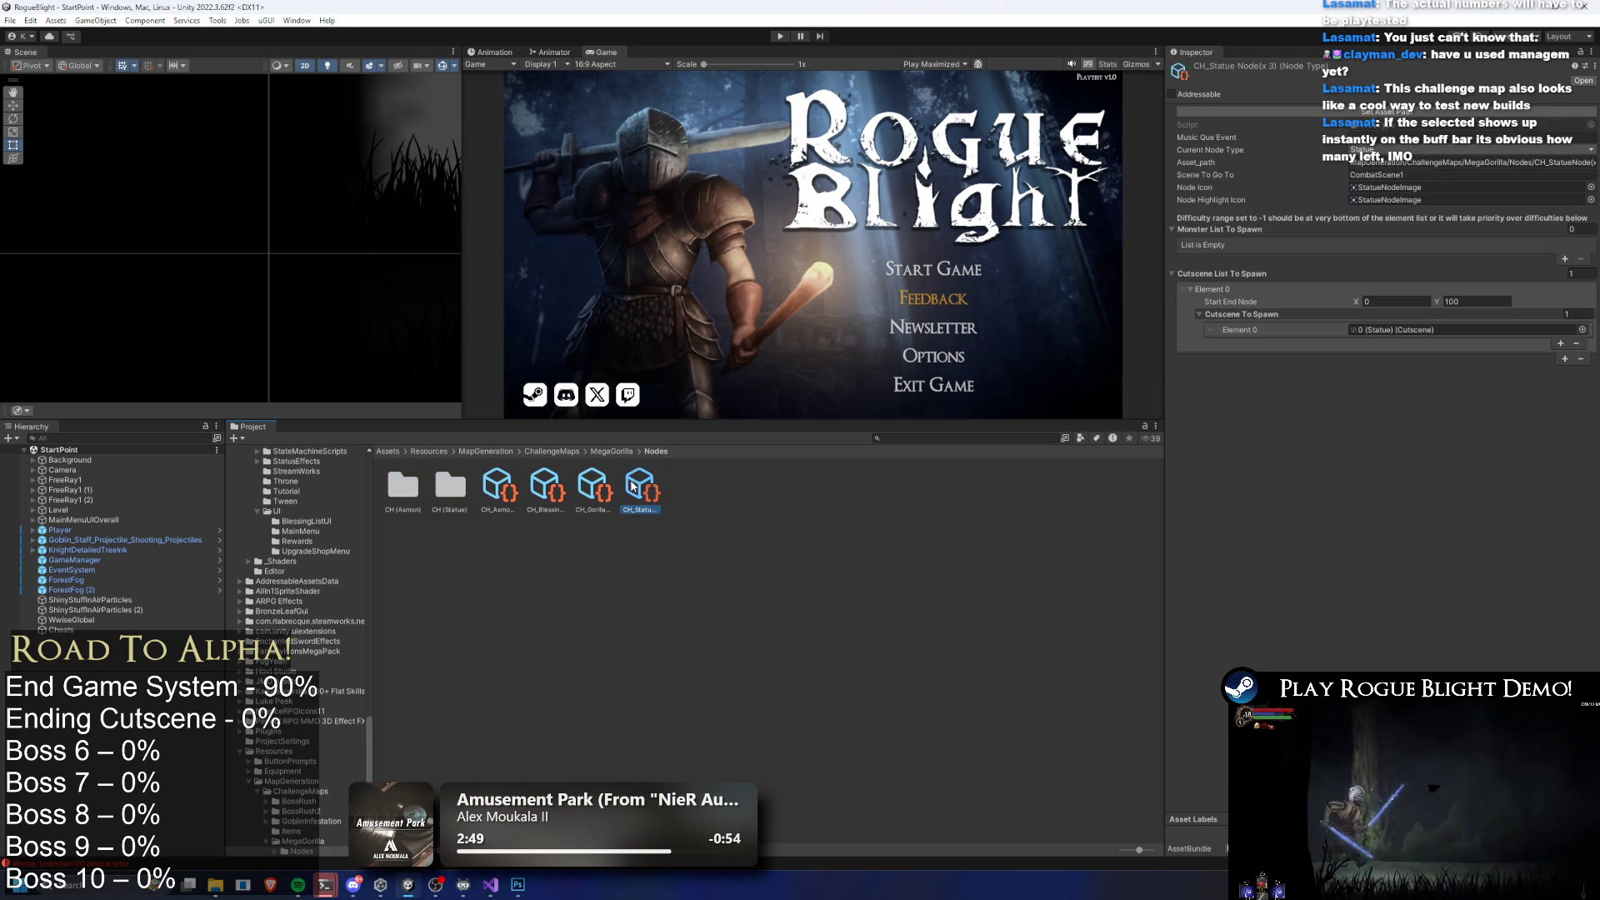
pyautogui.moveTo(446, 499)
pyautogui.mouseDown()
pyautogui.moveTo(925, 162)
pyautogui.moveTo(1410, 475)
pyautogui.mouseUp()
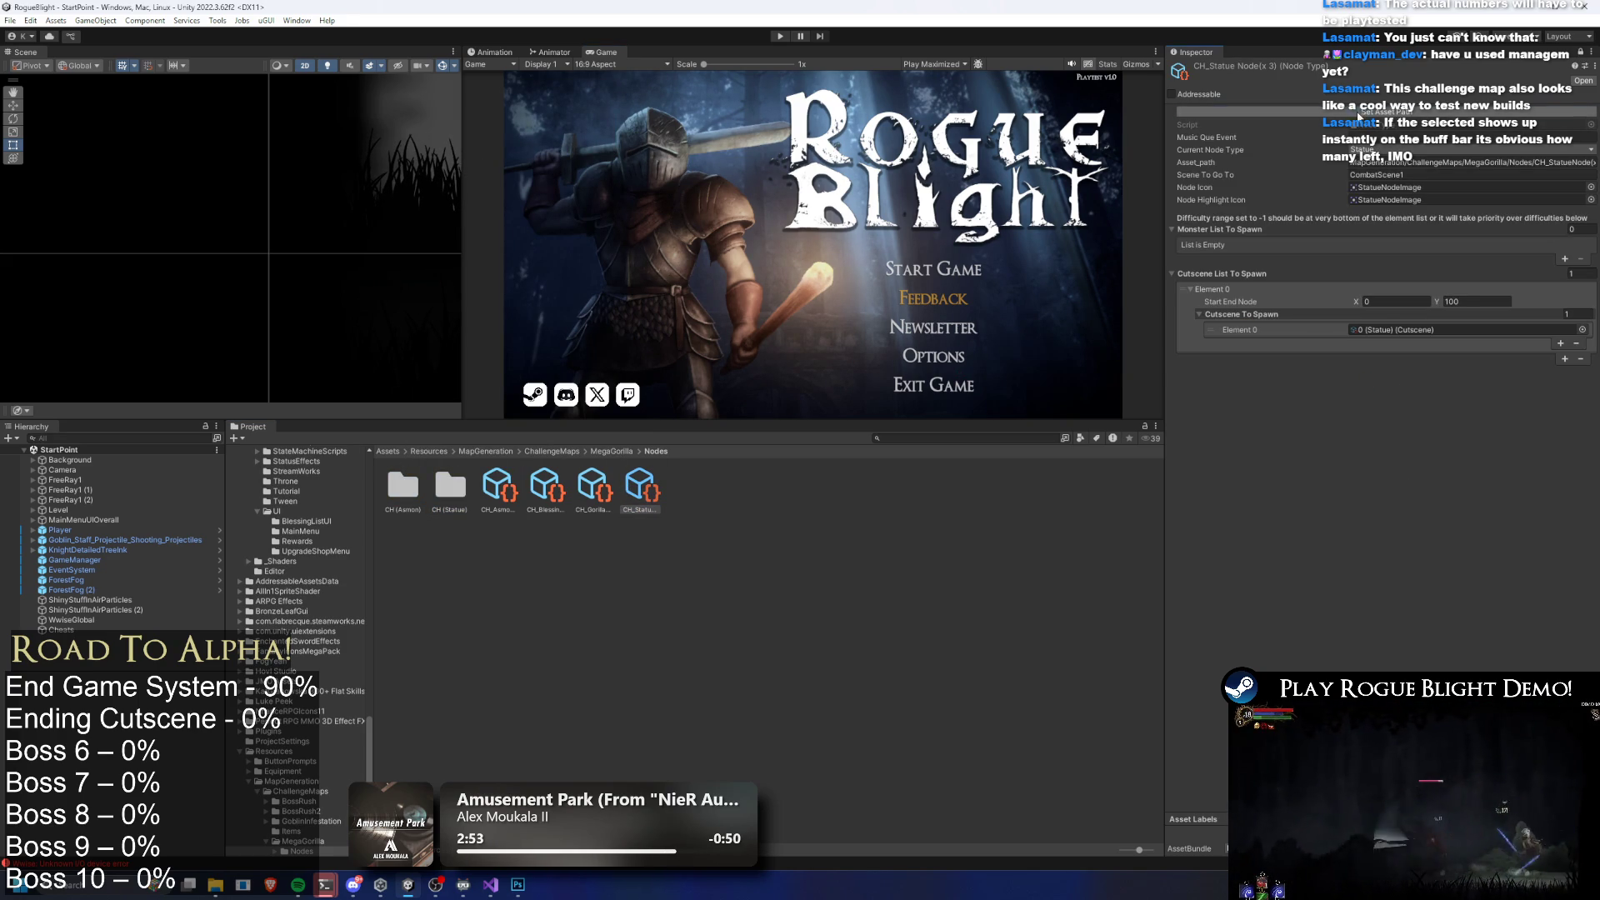
pyautogui.doubleClick(447, 492)
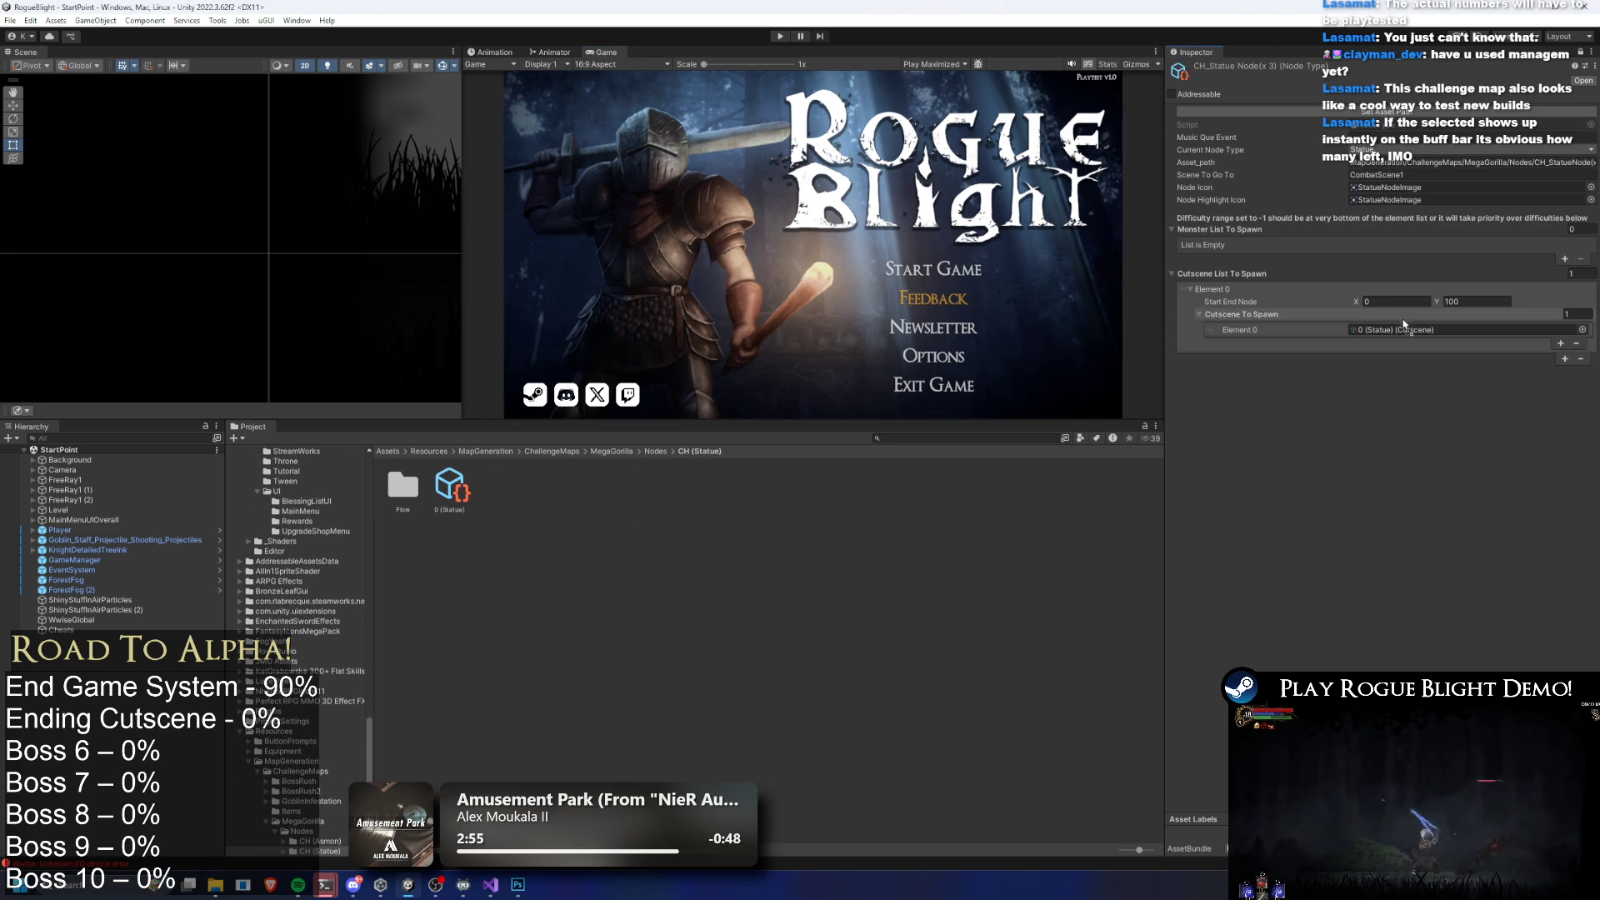
pyautogui.click(1580, 53)
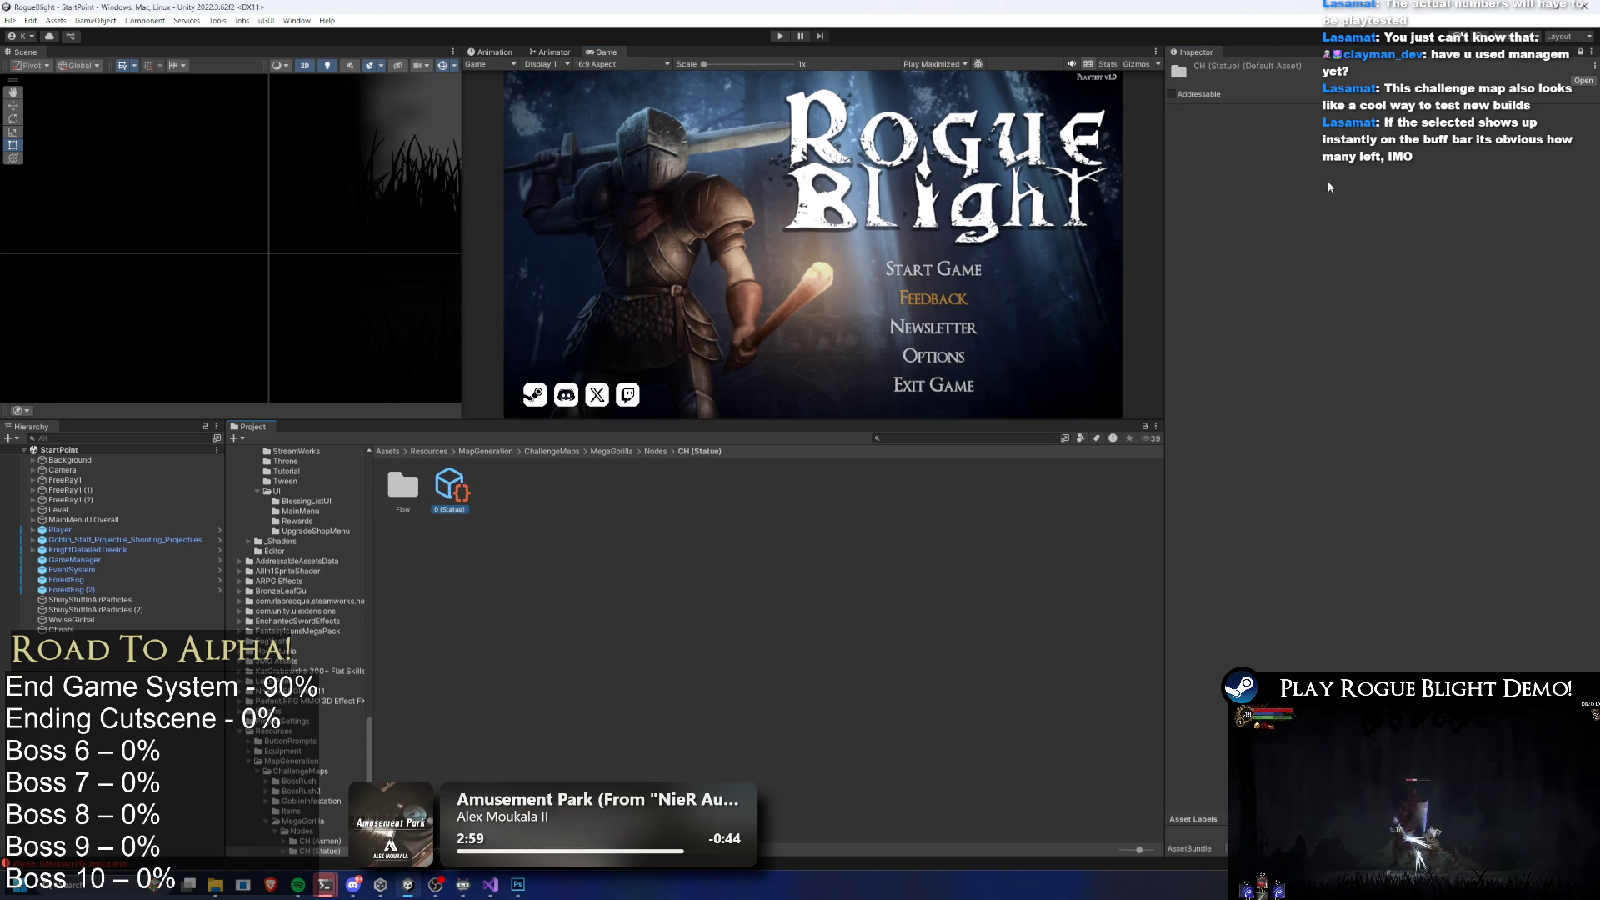
# In the Flow folder, rename the statue opening flow asset to end in (3x)
pyautogui.click(1578, 53)
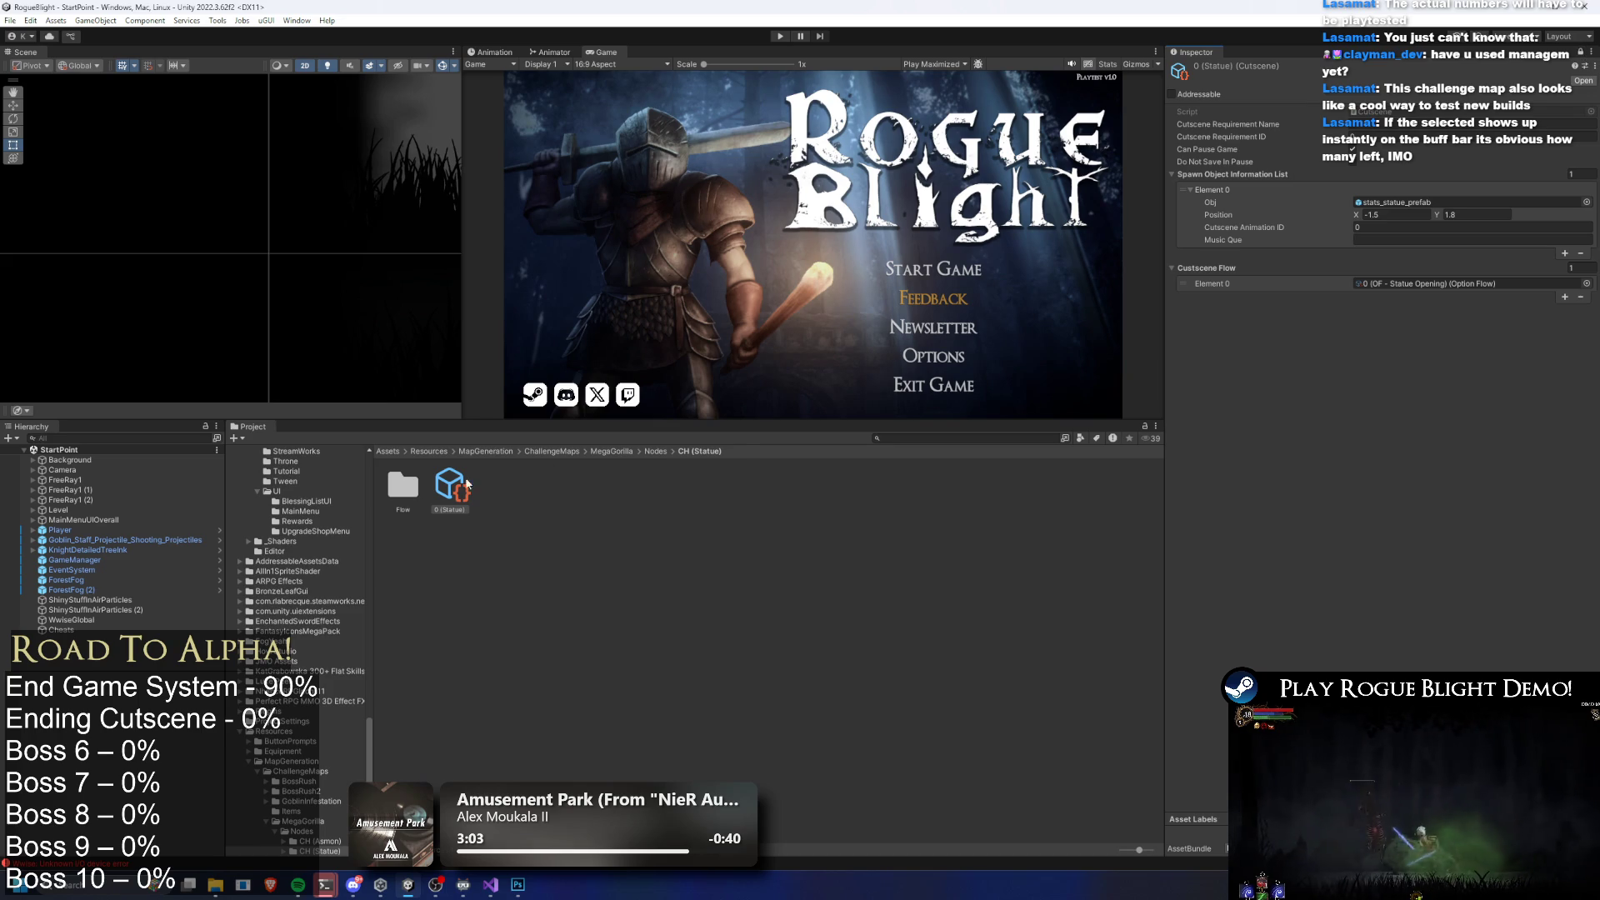
pyautogui.doubleClick(404, 487)
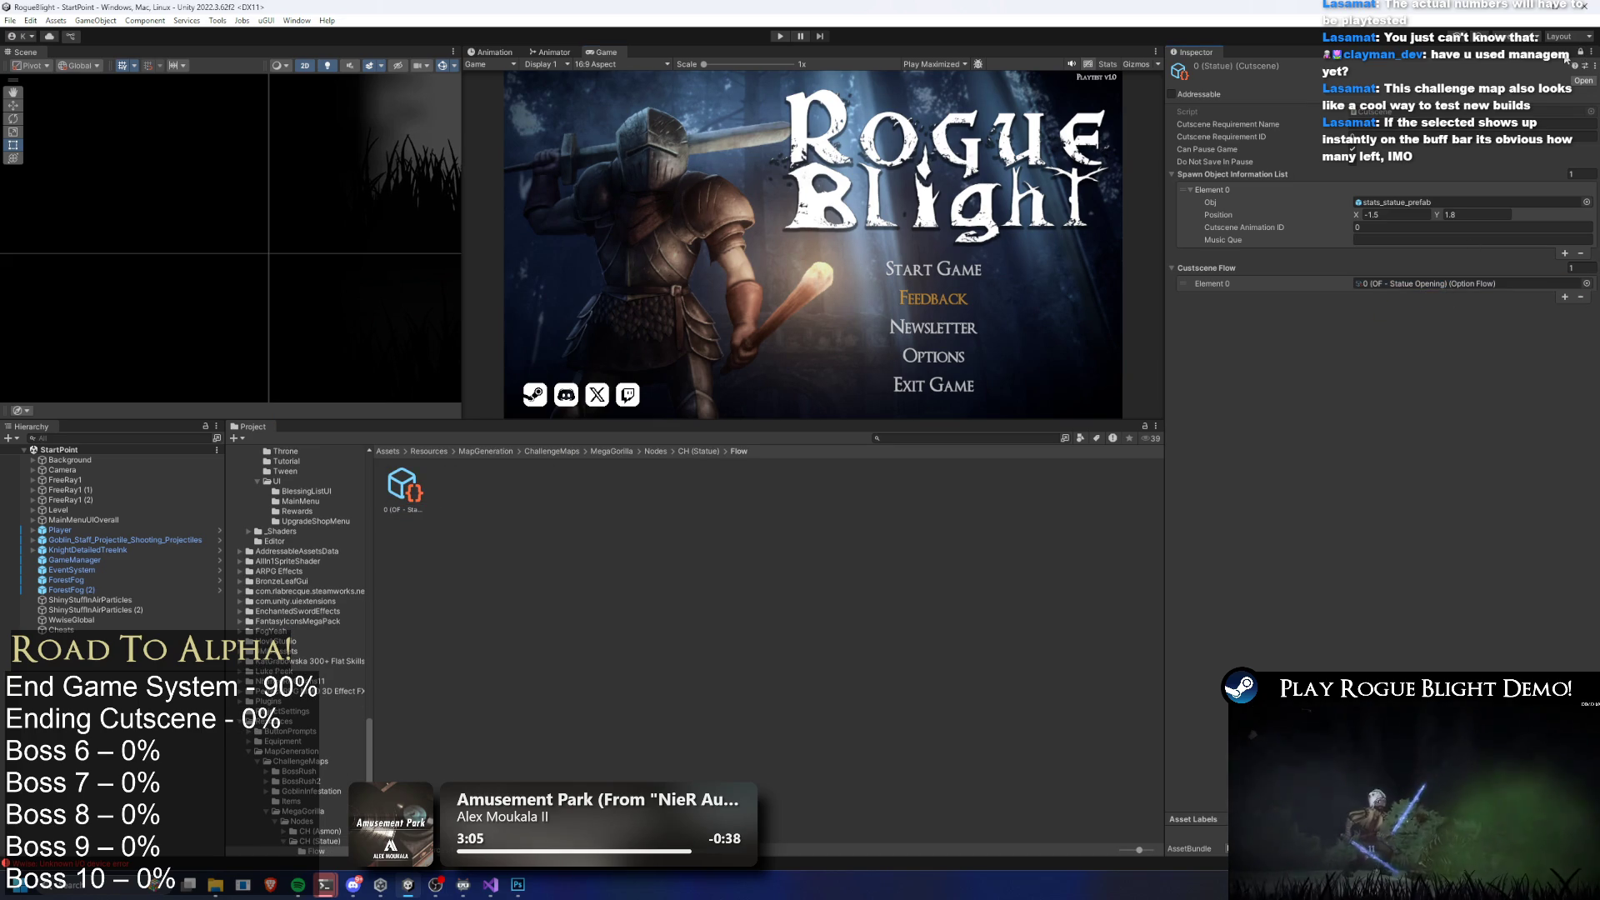
pyautogui.moveTo(1428, 302); pyautogui.dragTo(409, 505)
pyautogui.rightClick(409, 505)
pyautogui.click(533, 162)
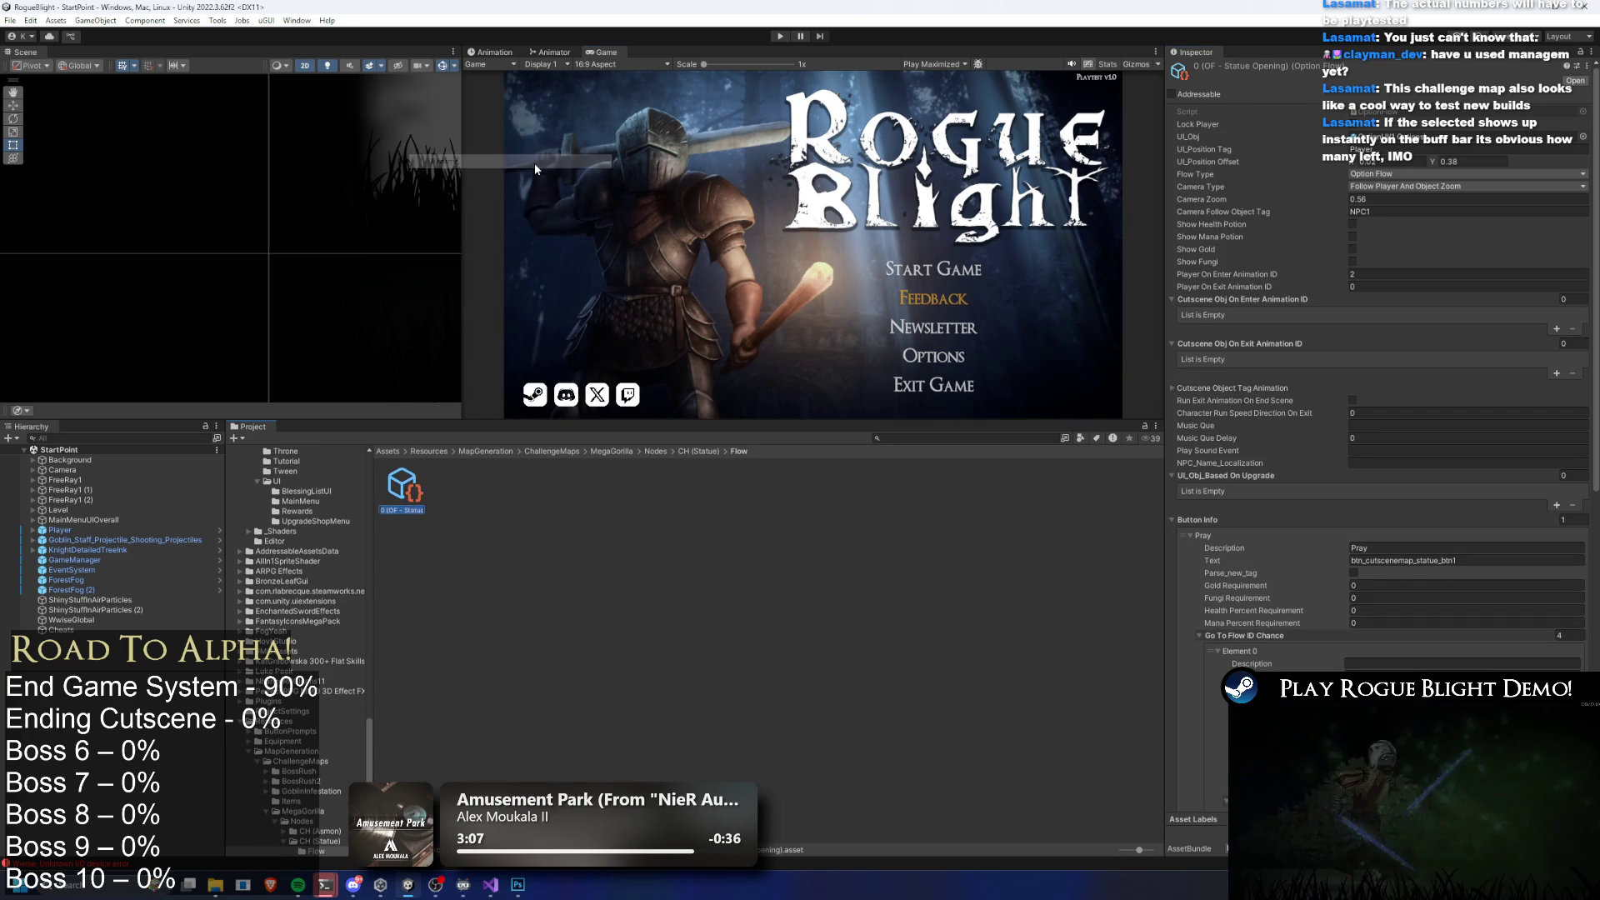
pyautogui.write('(3x)')
pyautogui.press('Return')
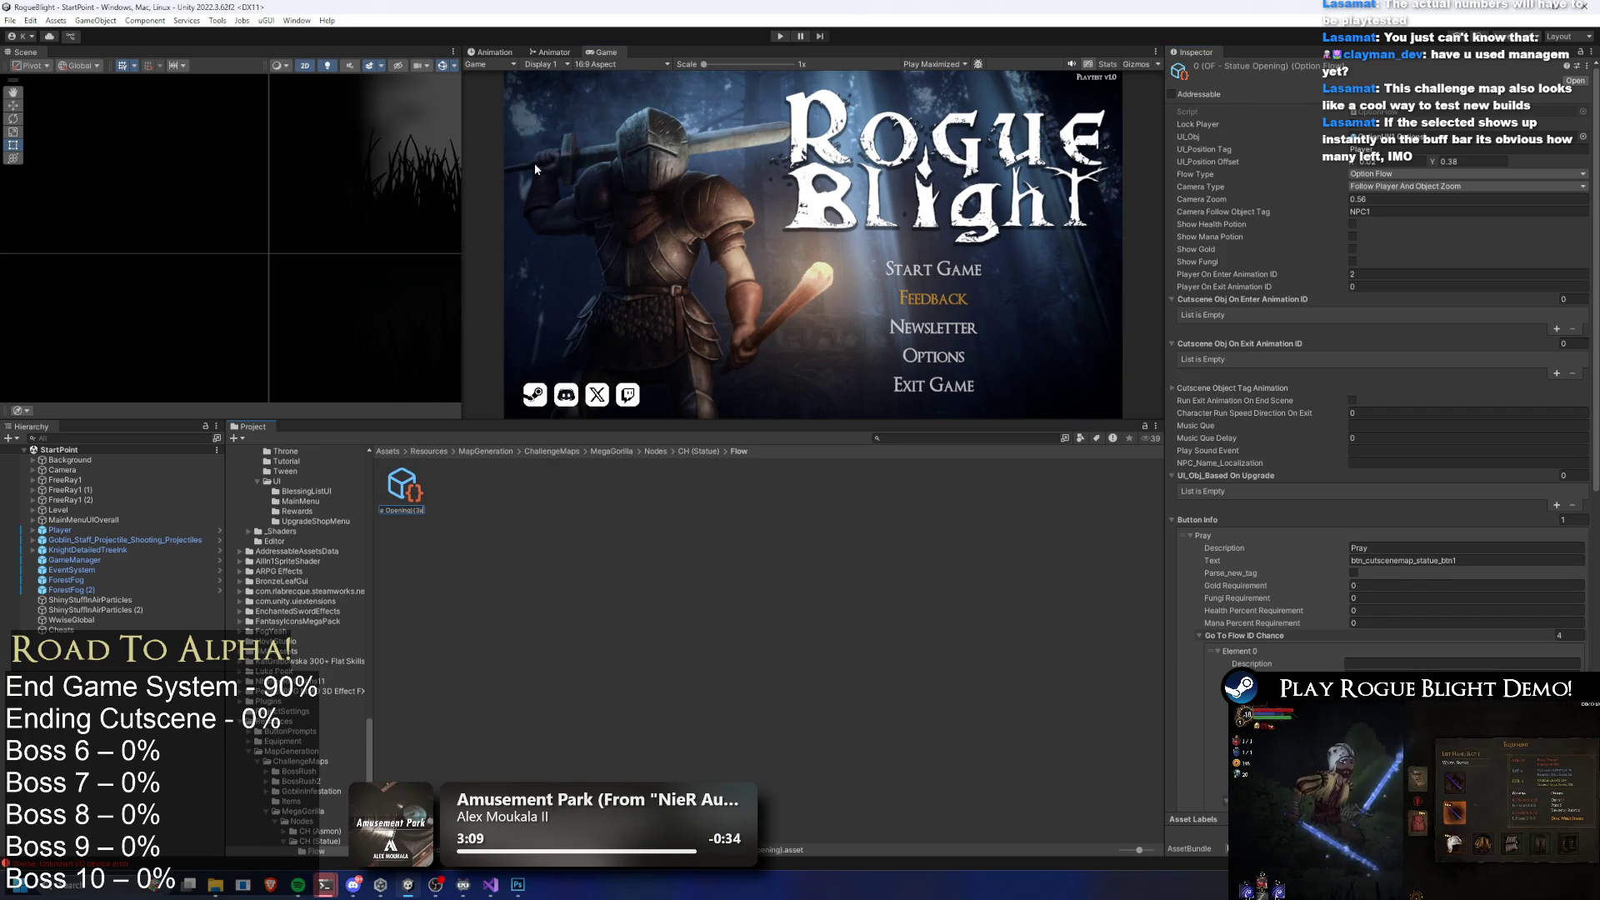
# Grow Random Blessing Type Drop to three entries and give Element 1 three blessing lists
pyautogui.scroll(-10, 1416, 416)
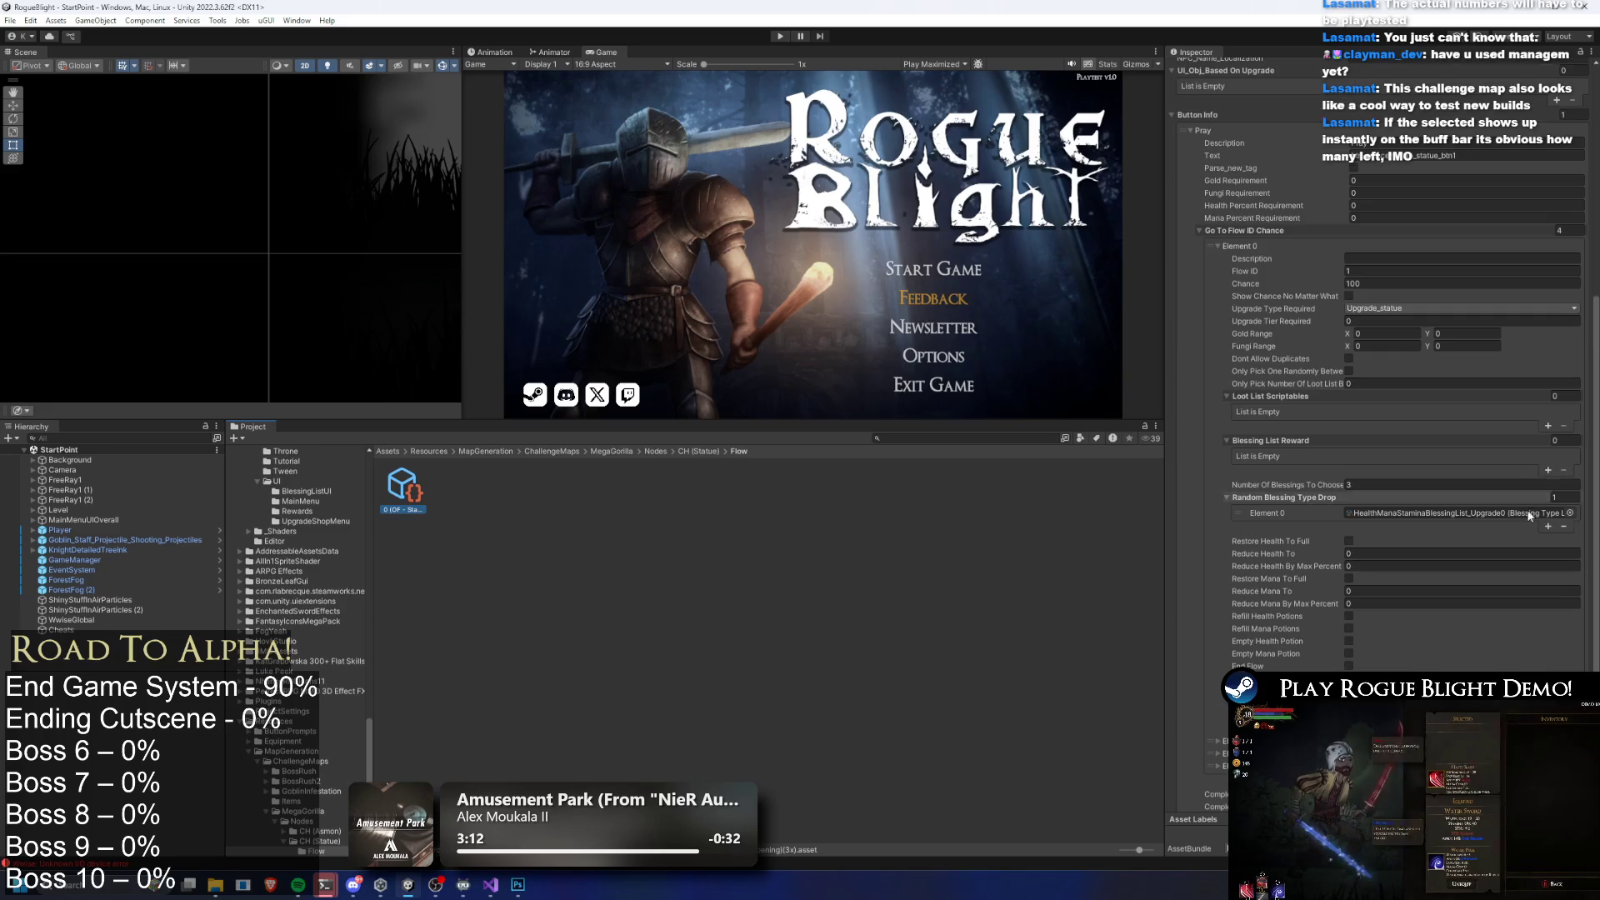
pyautogui.click(1550, 537)
pyautogui.click(1550, 538)
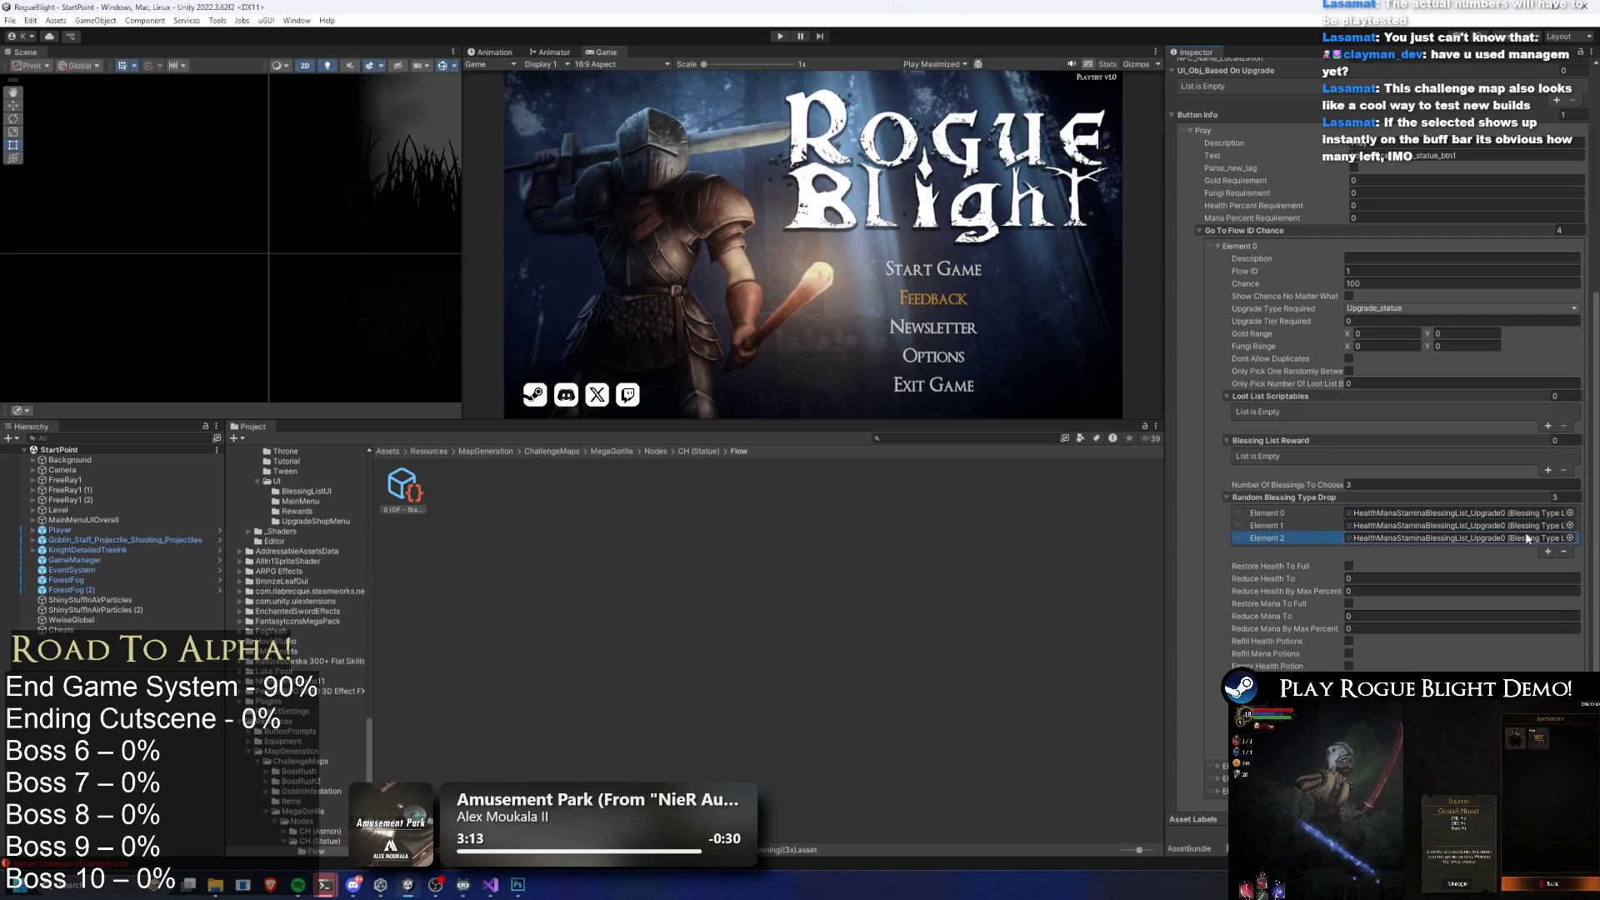
pyautogui.scroll(-4, 1416, 575)
pyautogui.click(1250, 597)
pyautogui.scroll(-8, 1416, 566)
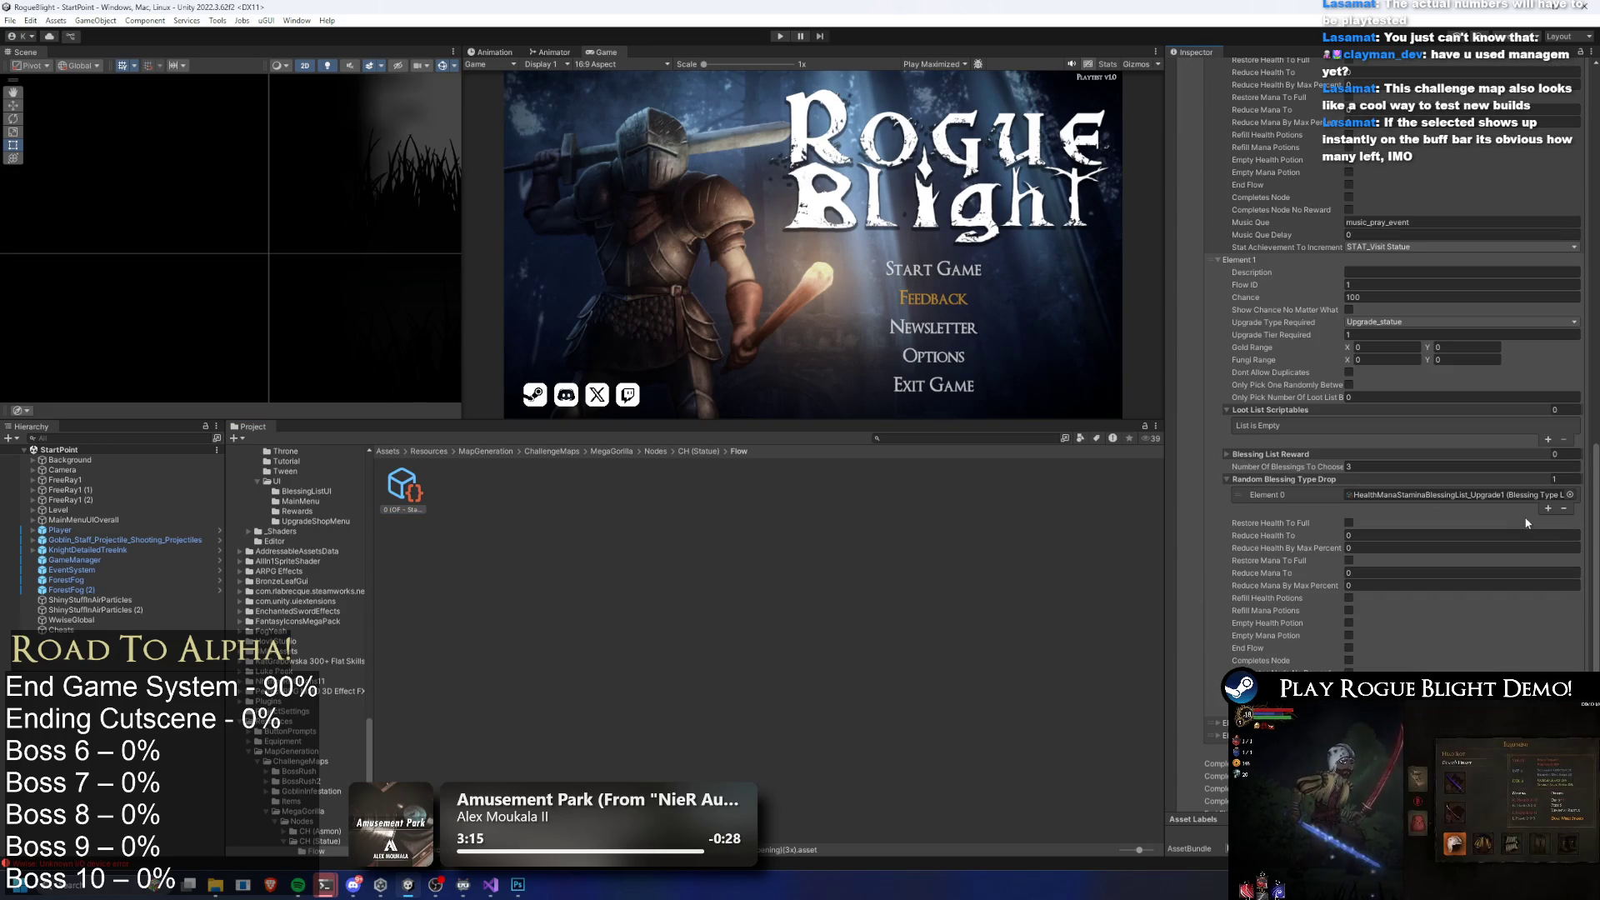
pyautogui.click(1548, 509)
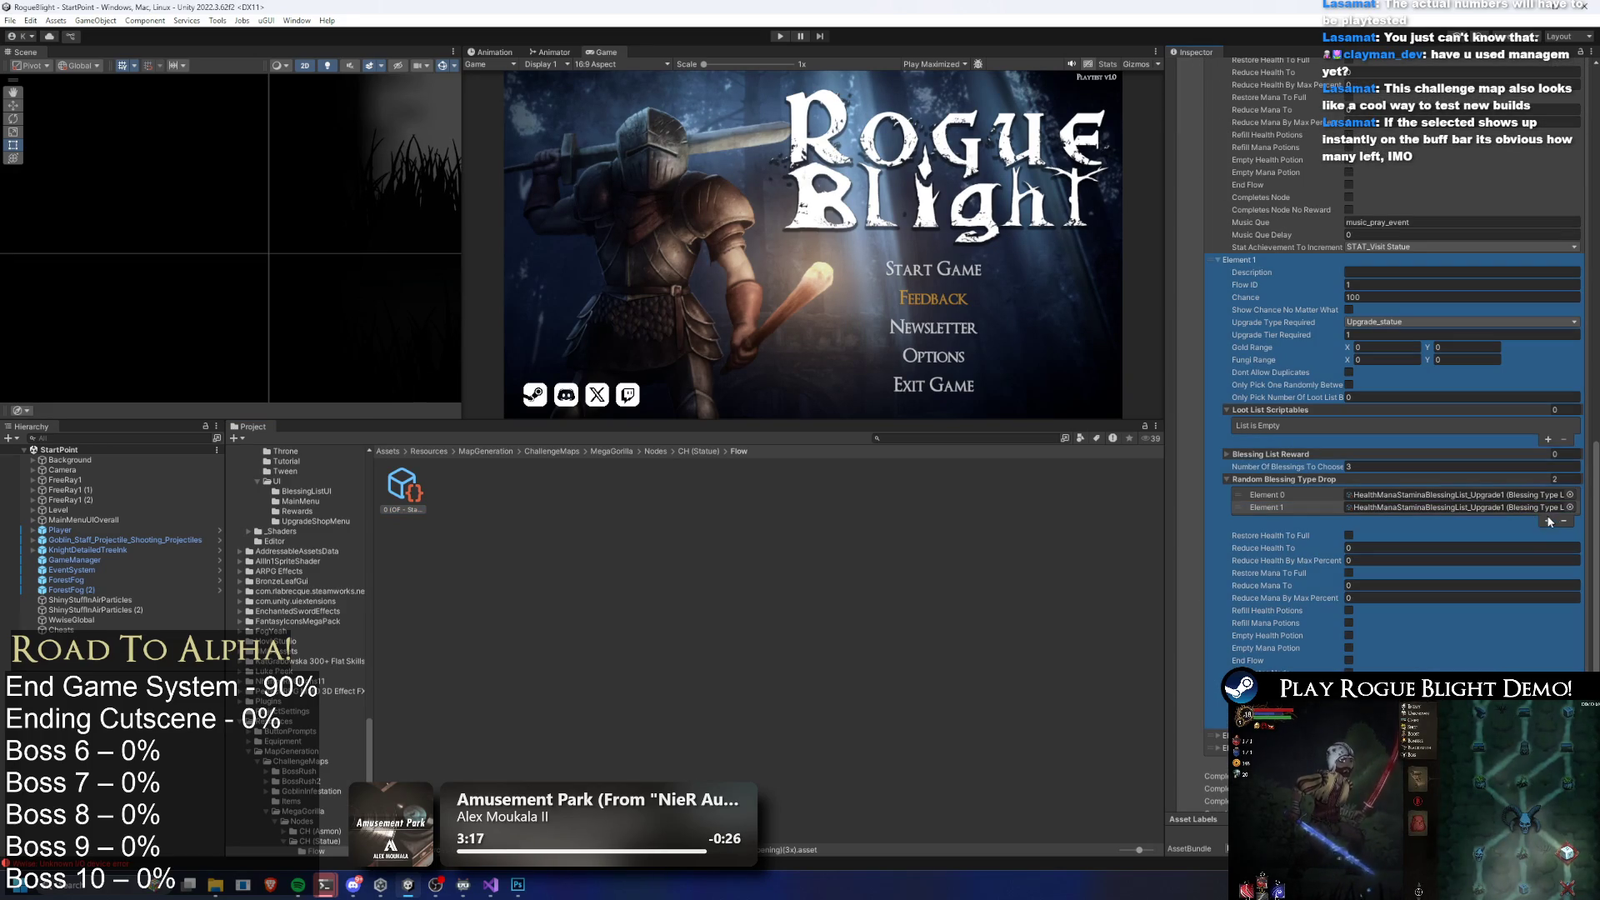
pyautogui.click(1548, 521)
pyautogui.scroll(-3, 1491, 549)
# Fill Element 2's tier 2 Blessing List Reward drop list with three Upgrade2 entries
pyautogui.click(1288, 607)
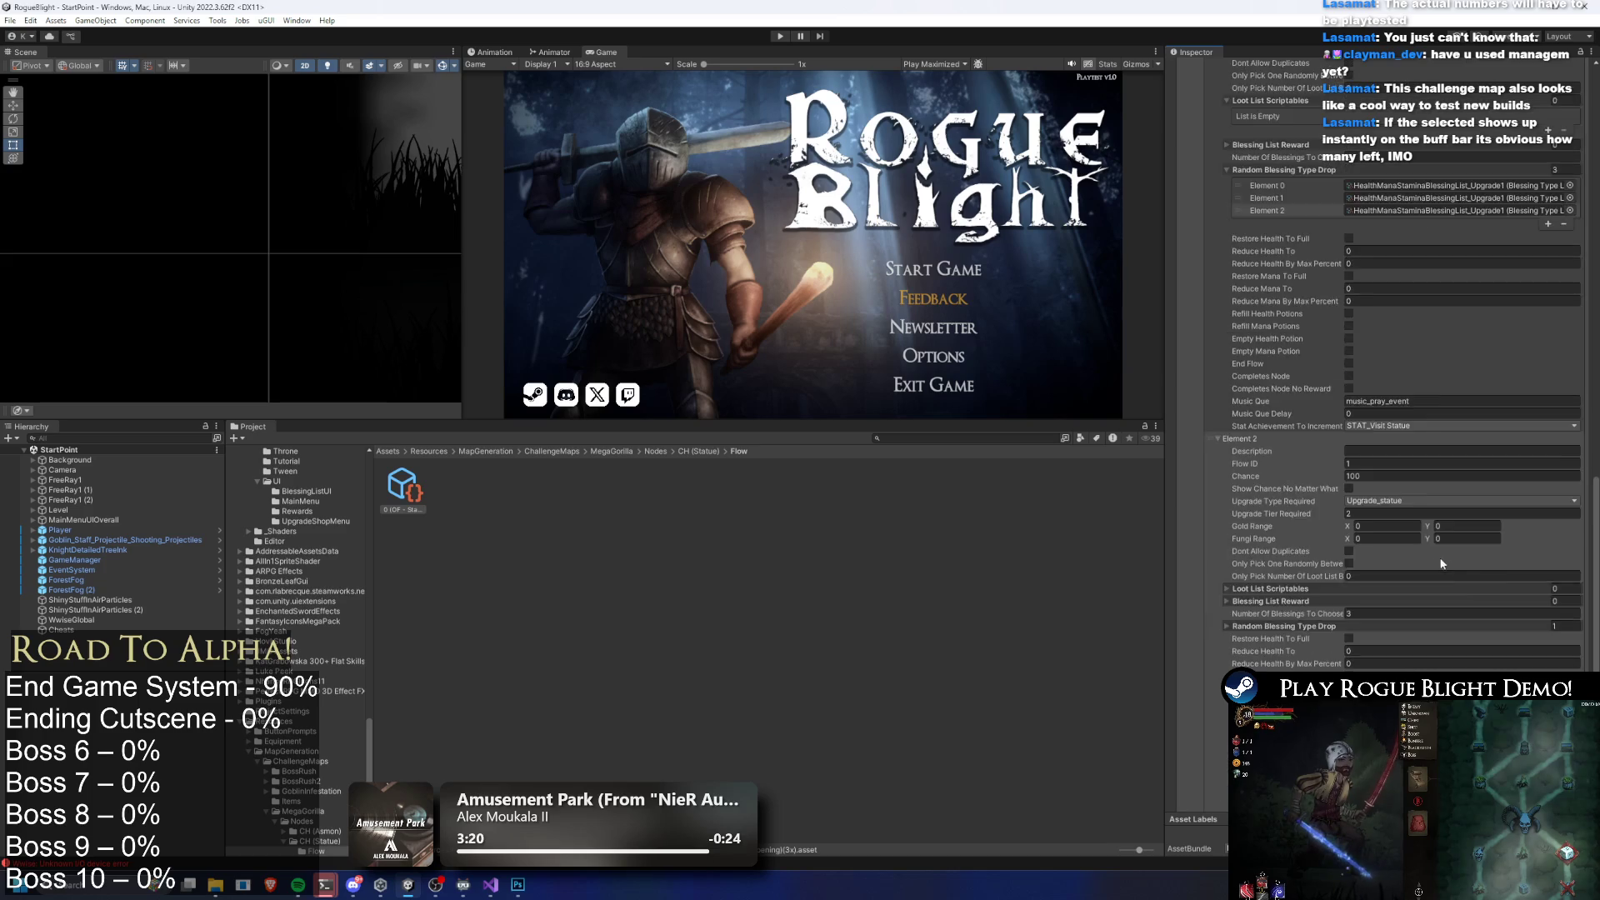
pyautogui.scroll(-8, 1288, 607)
pyautogui.click(1342, 372)
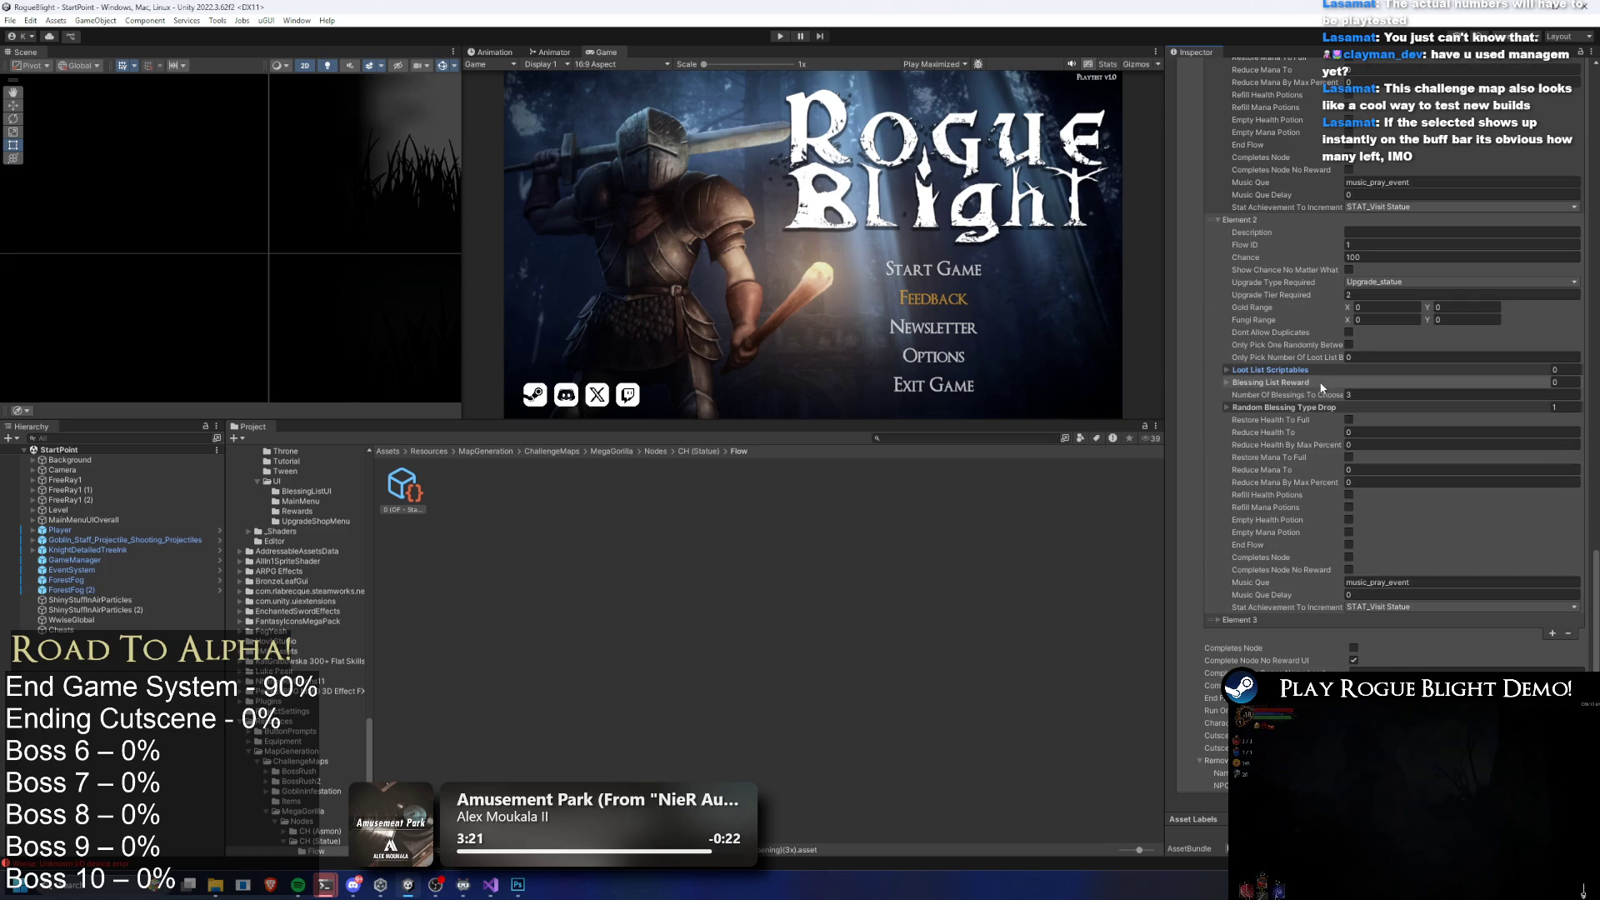
pyautogui.click(1395, 383)
pyautogui.click(1399, 439)
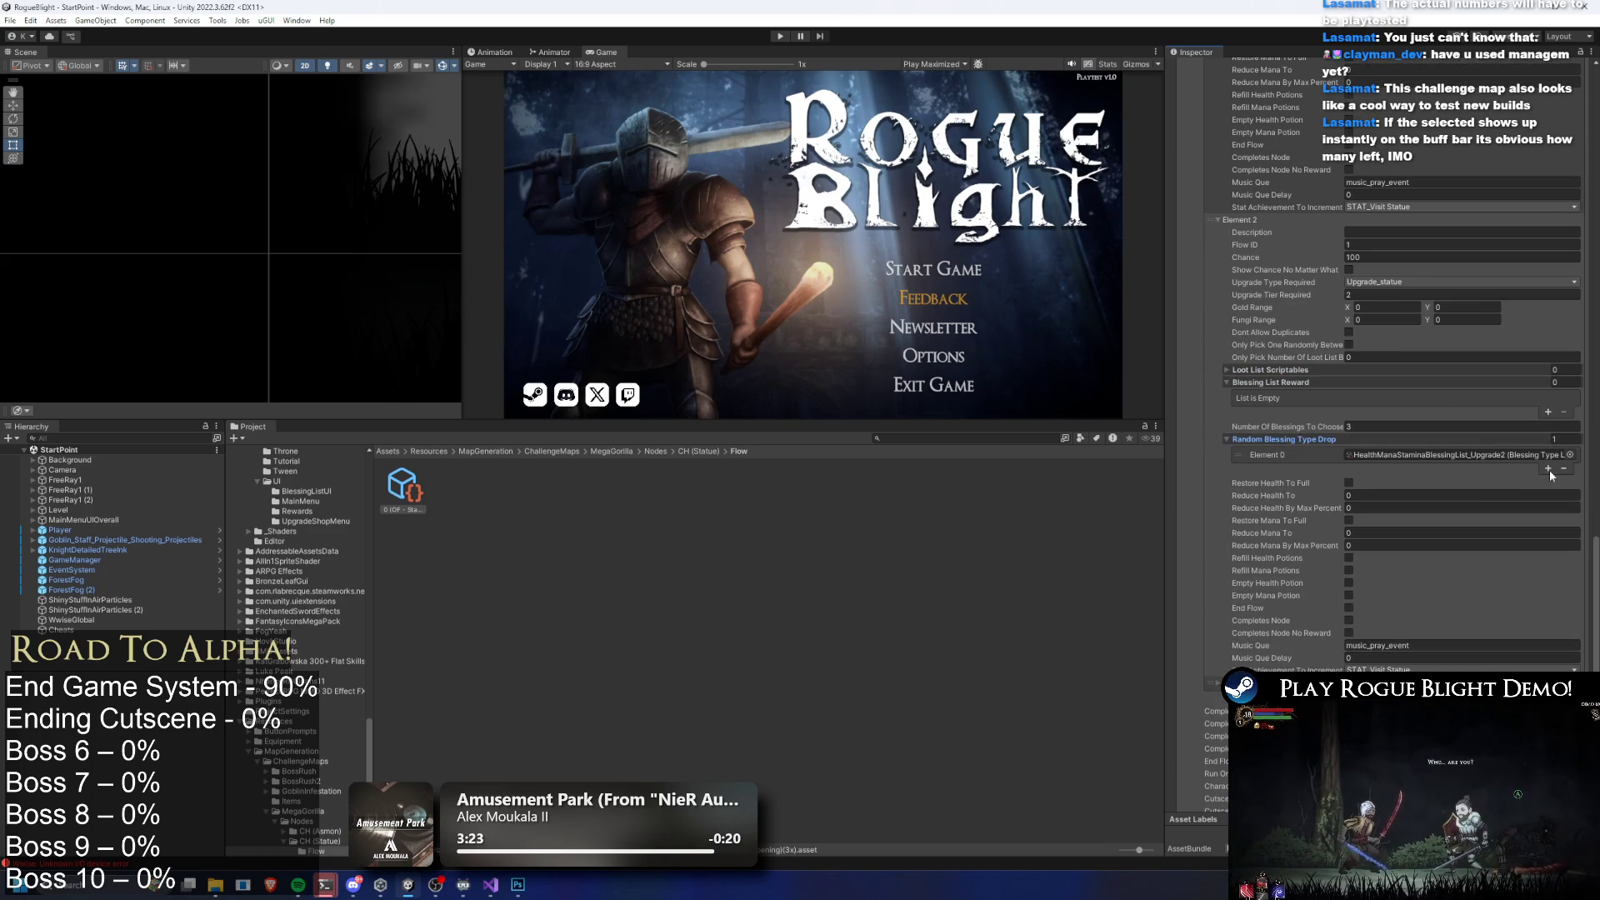
pyautogui.click(1548, 469)
pyautogui.click(1548, 482)
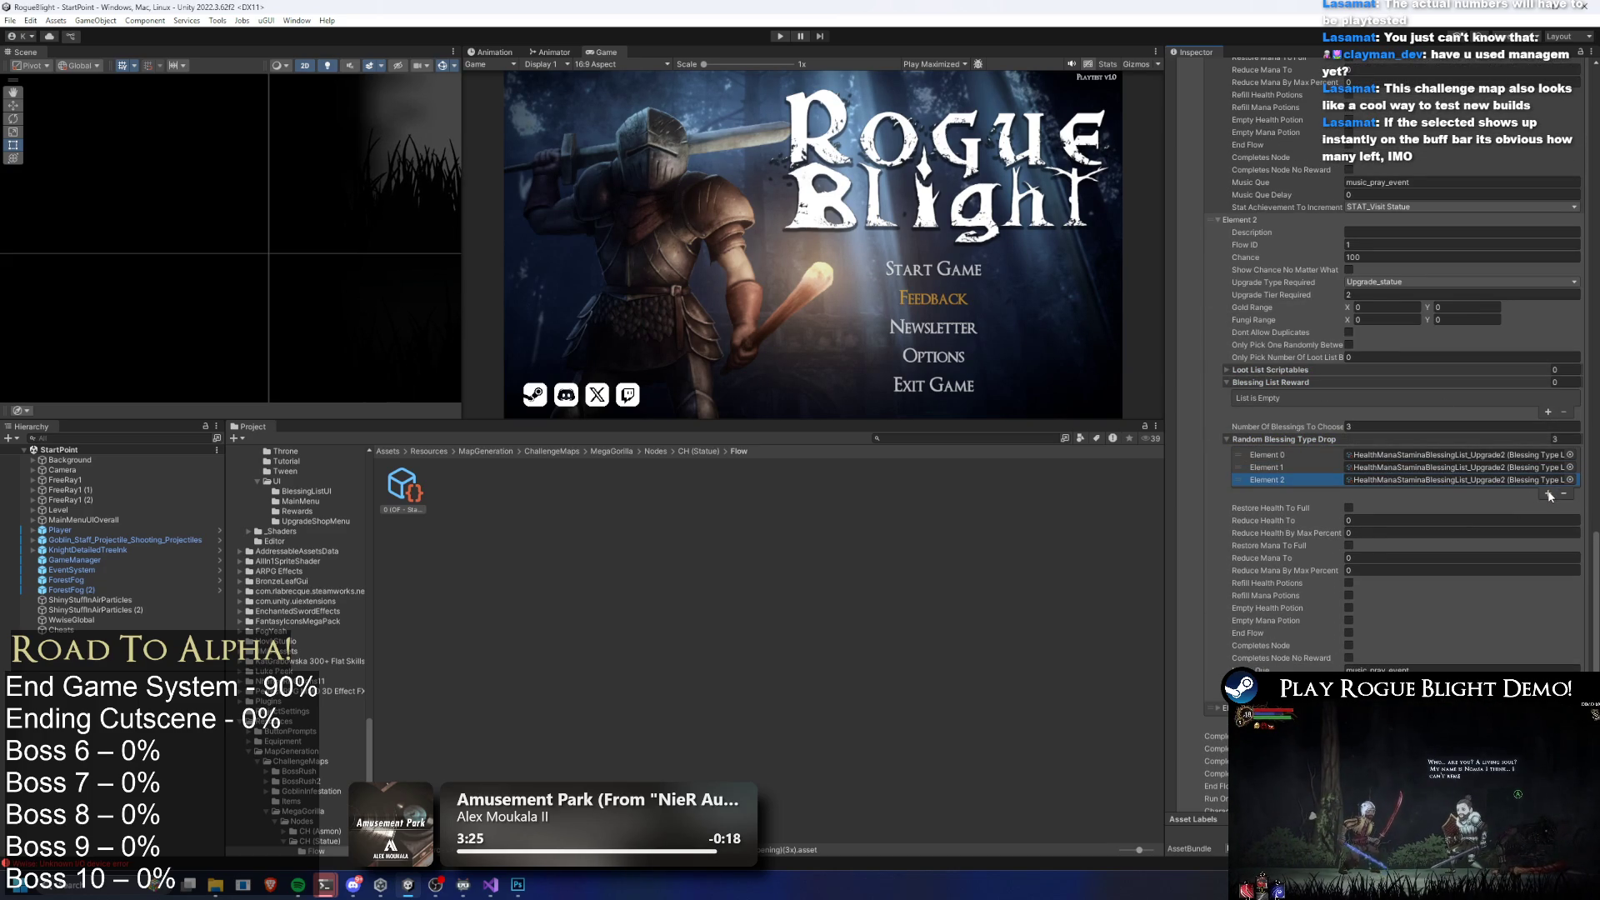
pyautogui.scroll(-2, 1274, 623)
# Fill Element 3's tier 3 random blessing drop list with three Upgrade3 entries
pyautogui.click(1274, 623)
pyautogui.scroll(-4, 1316, 583)
pyautogui.click(1271, 613)
pyautogui.click(1298, 669)
pyautogui.scroll(-3, 1298, 669)
pyautogui.click(1548, 565)
pyautogui.click(1548, 578)
pyautogui.scroll(10, 1491, 587)
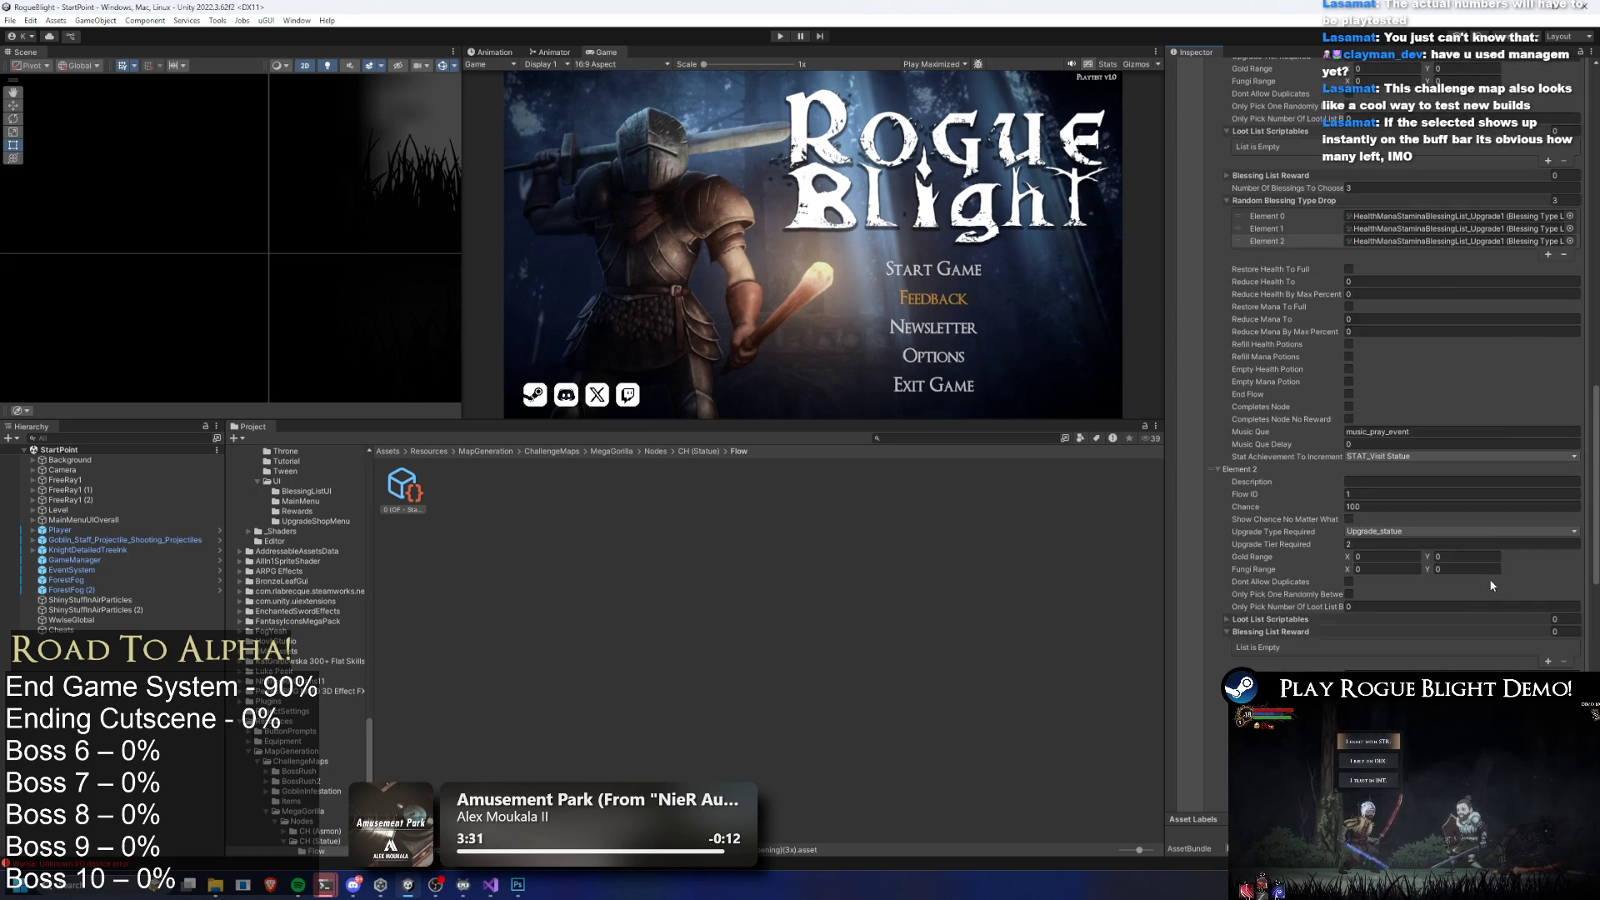
pyautogui.scroll(15, 1491, 587)
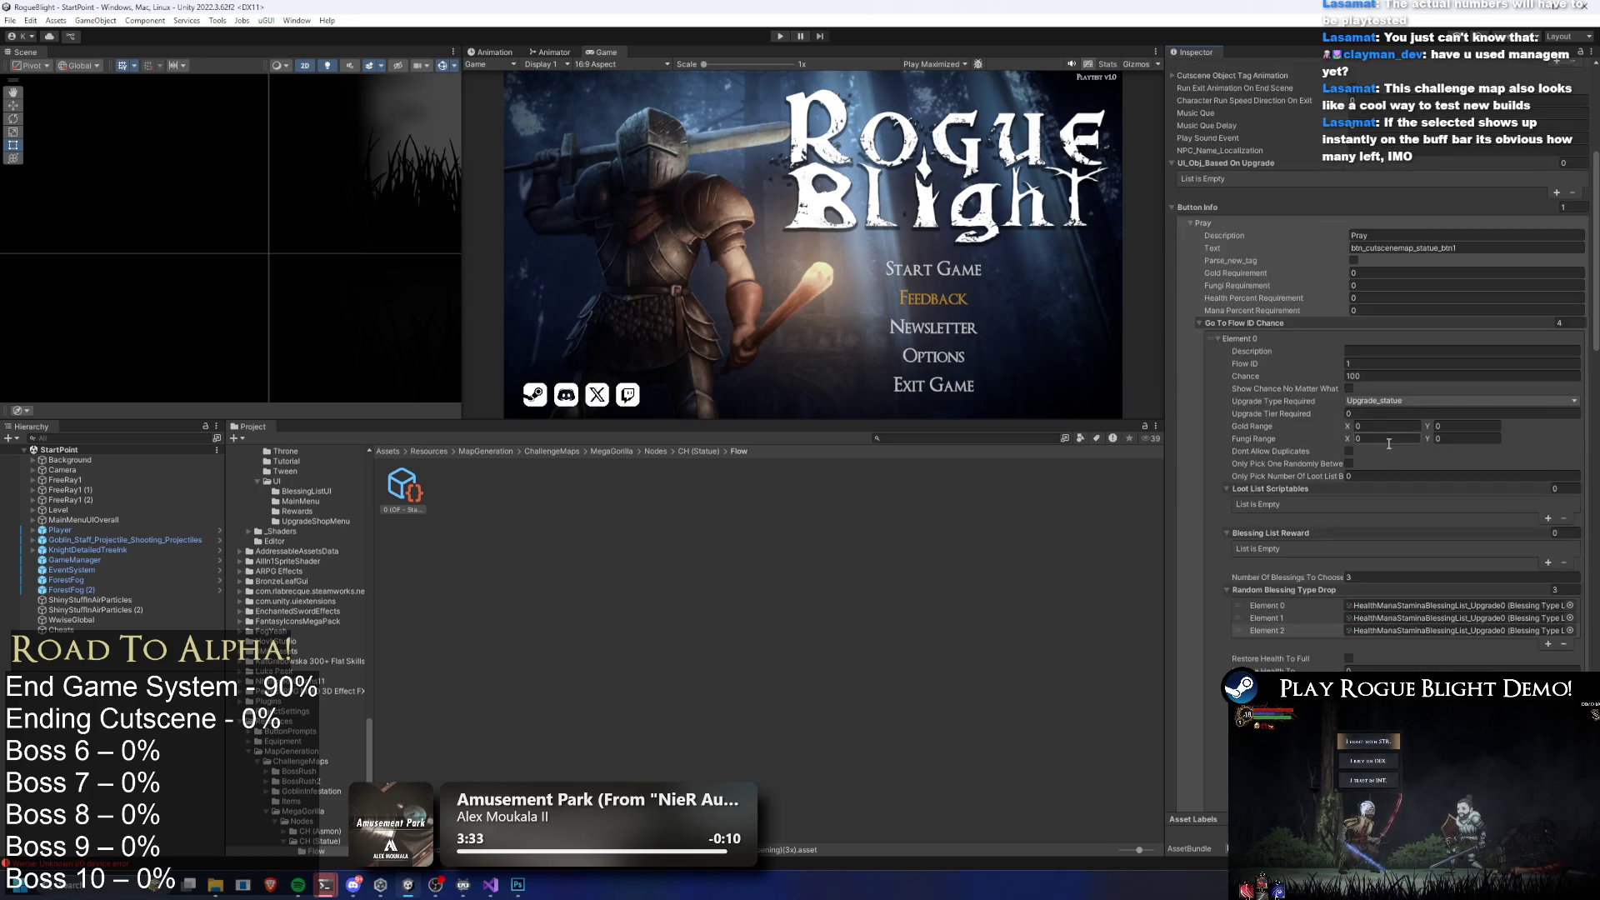
pyautogui.scroll(-15, 1380, 447)
pyautogui.scroll(-10, 1415, 442)
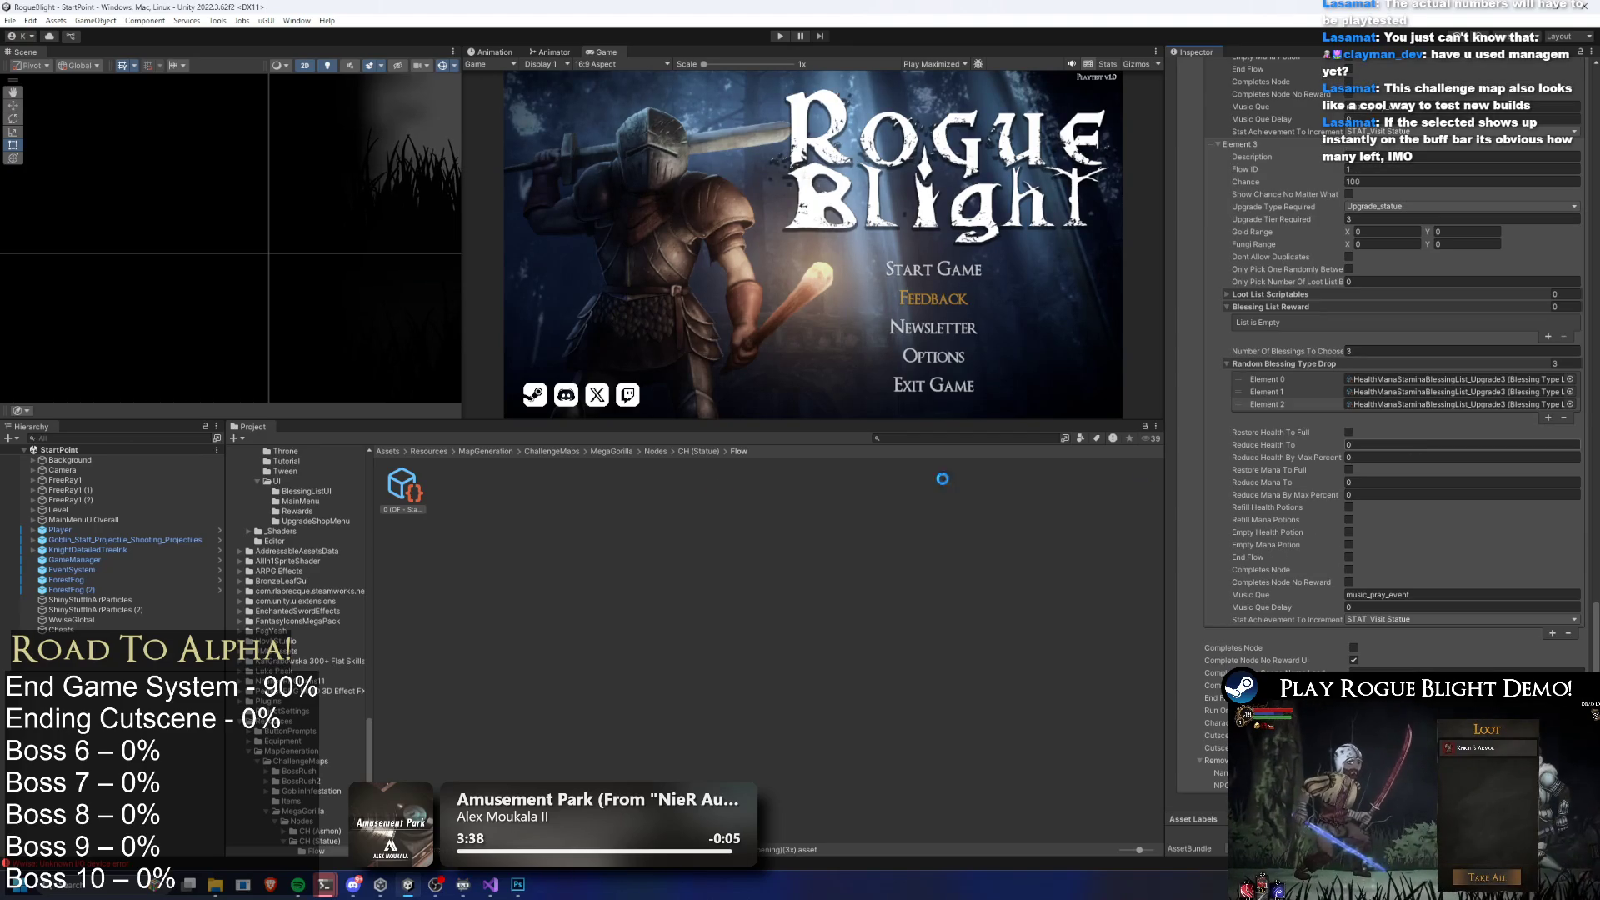
# Return to the CH (Statue) folder and select the 0 (Statue) cutscene asset
pyautogui.click(679, 560)
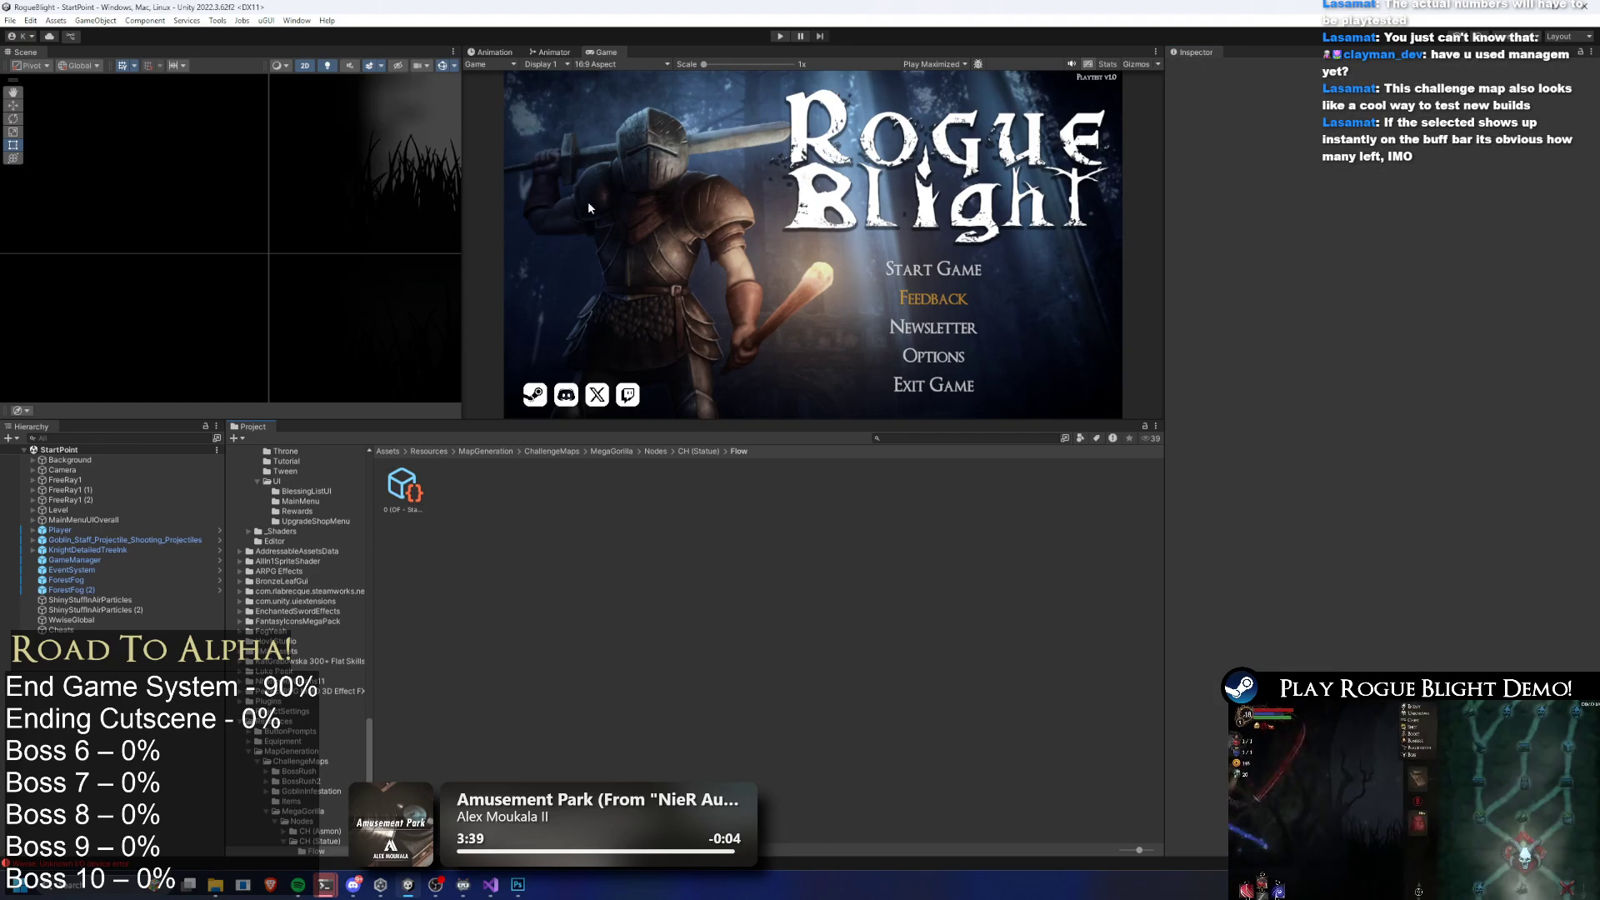
pyautogui.click(403, 488)
pyautogui.click(689, 452)
pyautogui.click(456, 493)
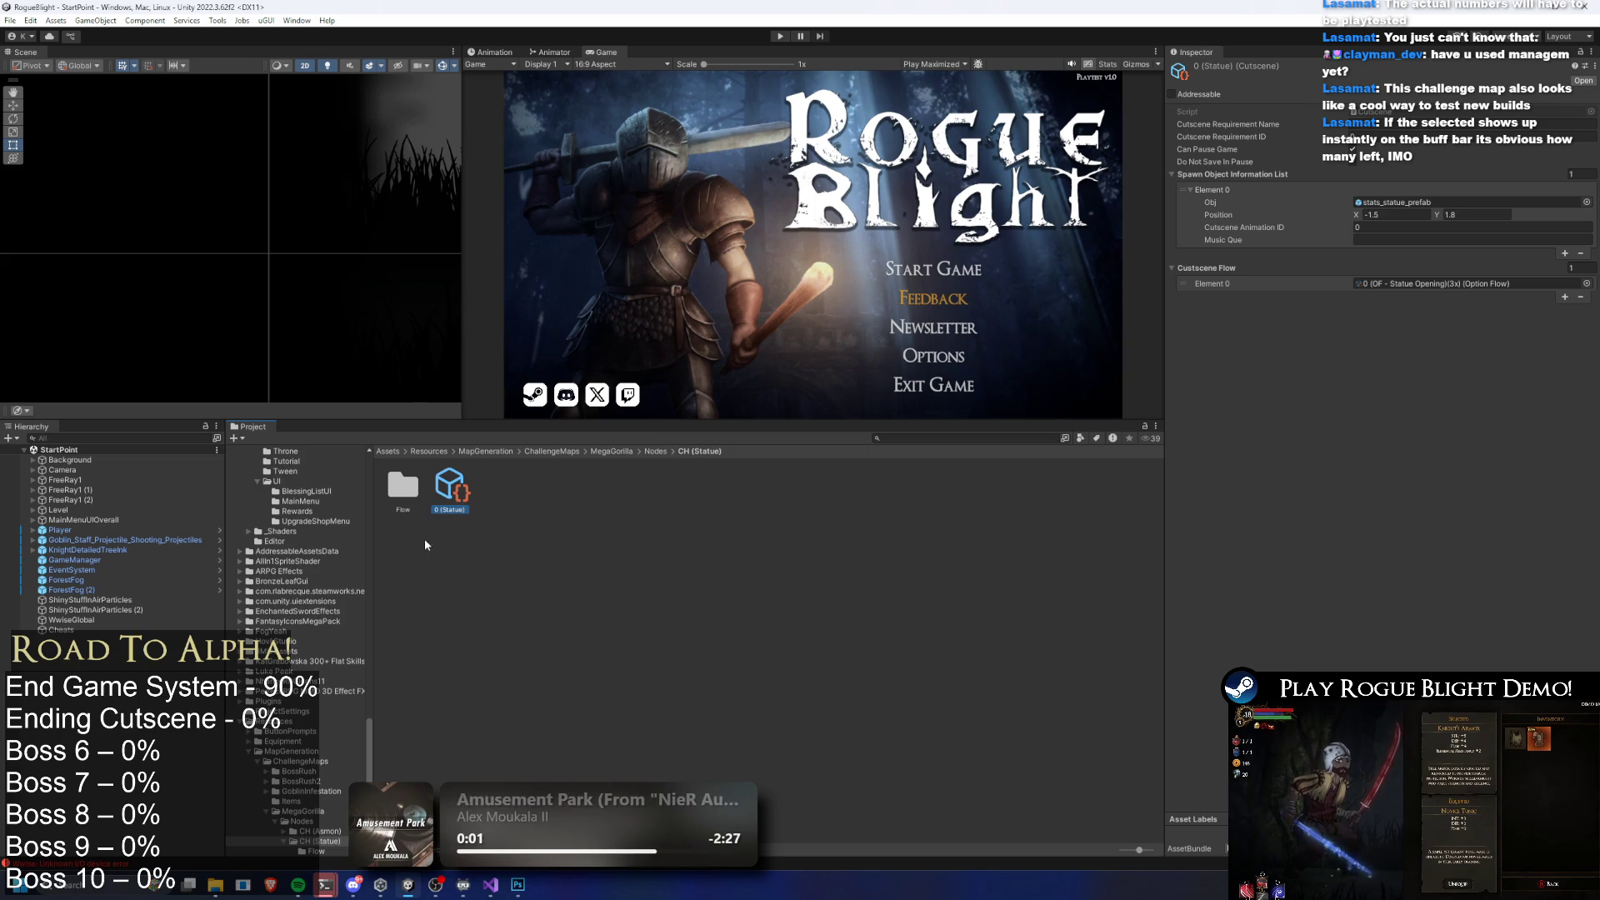
# Rename the 0 (Statue) cutscene asset to CH (Statue)
pyautogui.rightClick(451, 490)
pyautogui.click(549, 157)
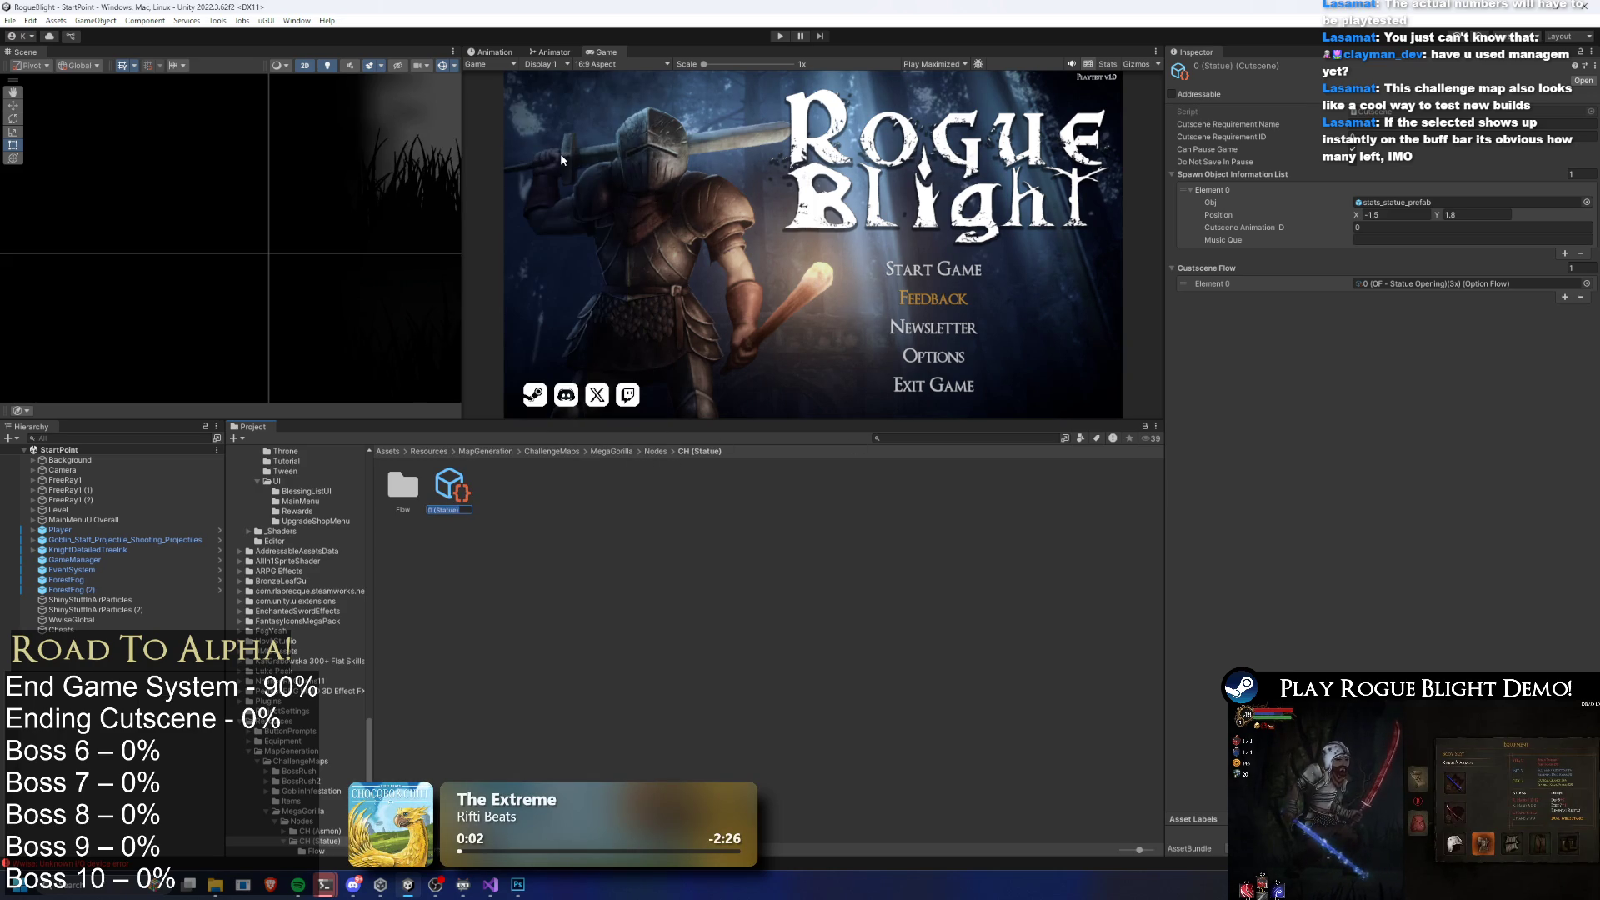
pyautogui.press('Home')
pyautogui.press('Delete')
pyautogui.write('CH')
pyautogui.press('Return')
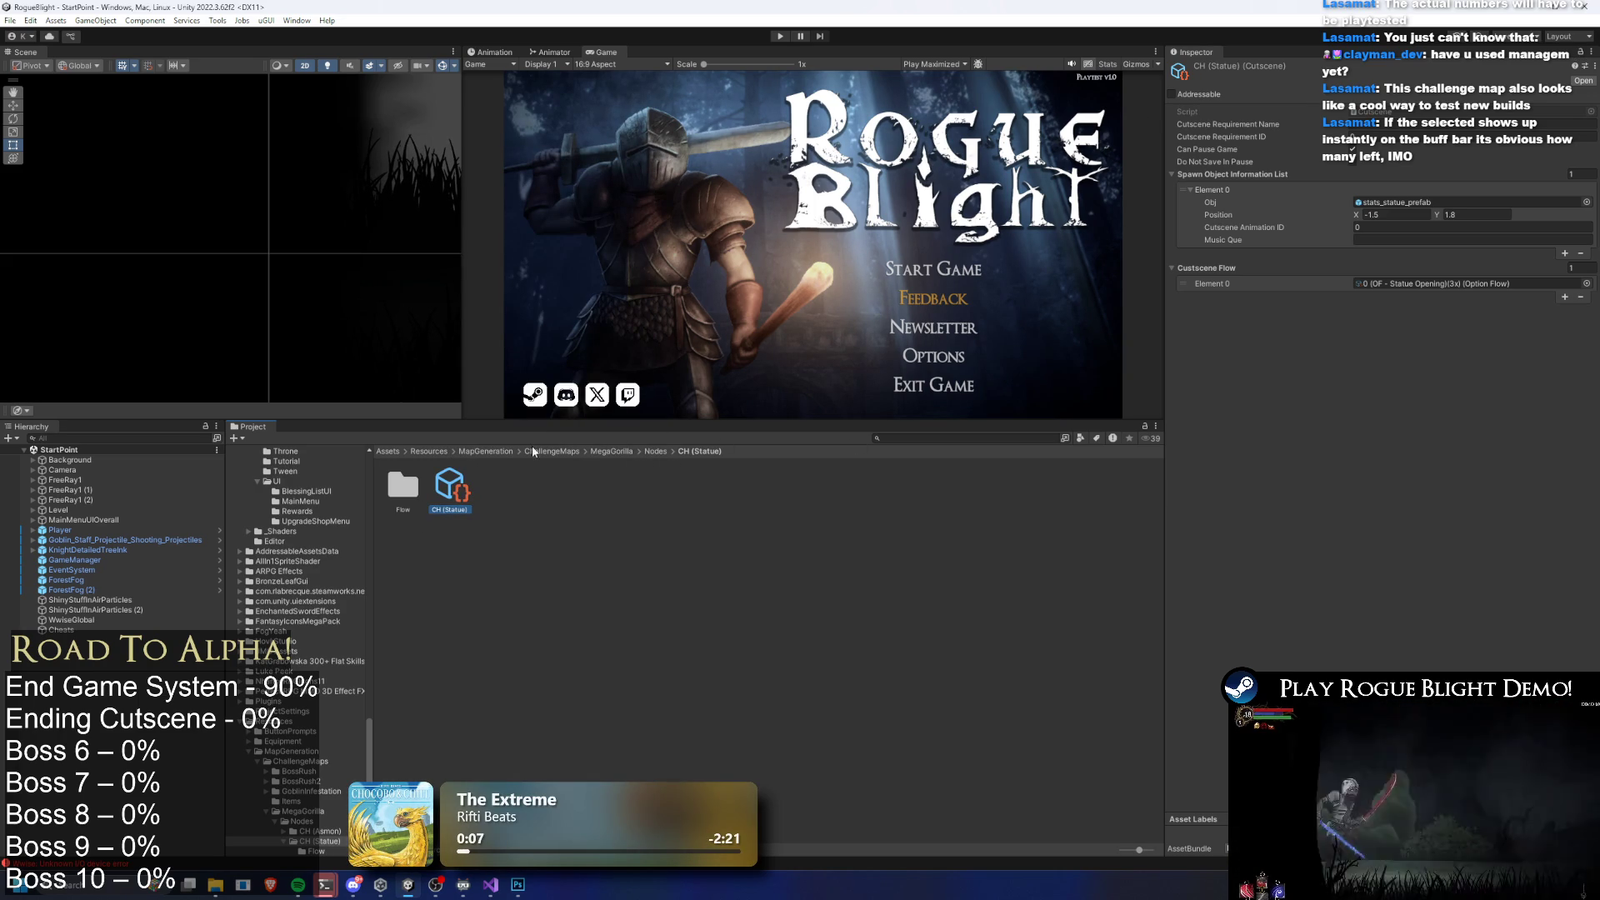
# Set the Mega Gorilla challenge map's Element 2 node type to CH_StatueNode(x3)
pyautogui.click(658, 451)
pyautogui.click(646, 481)
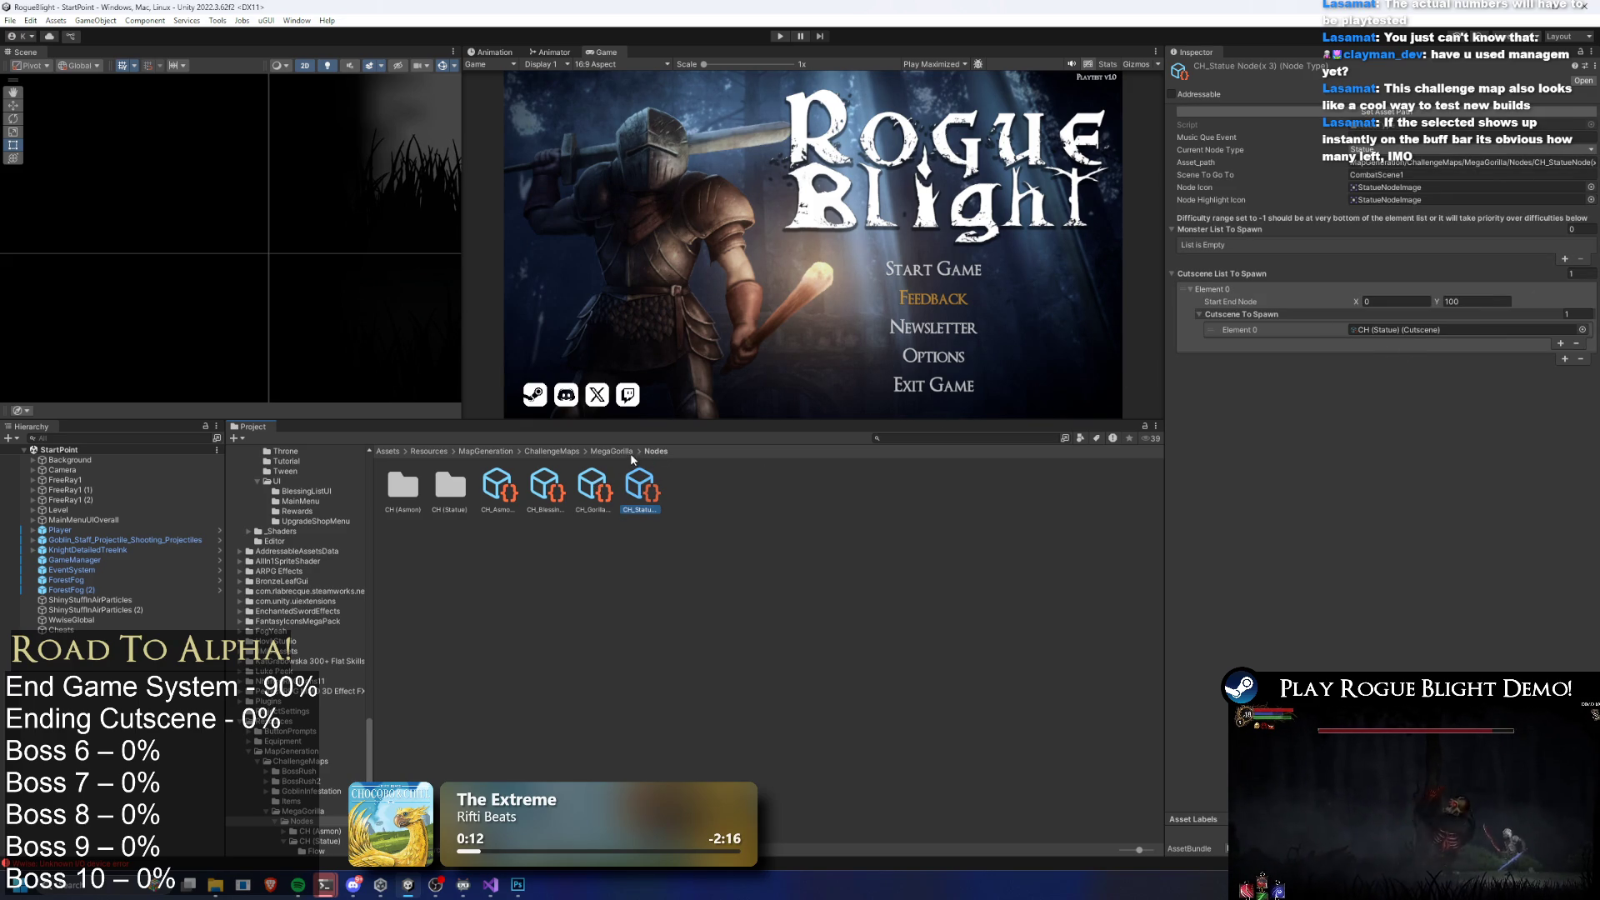
pyautogui.click(612, 452)
pyautogui.click(472, 495)
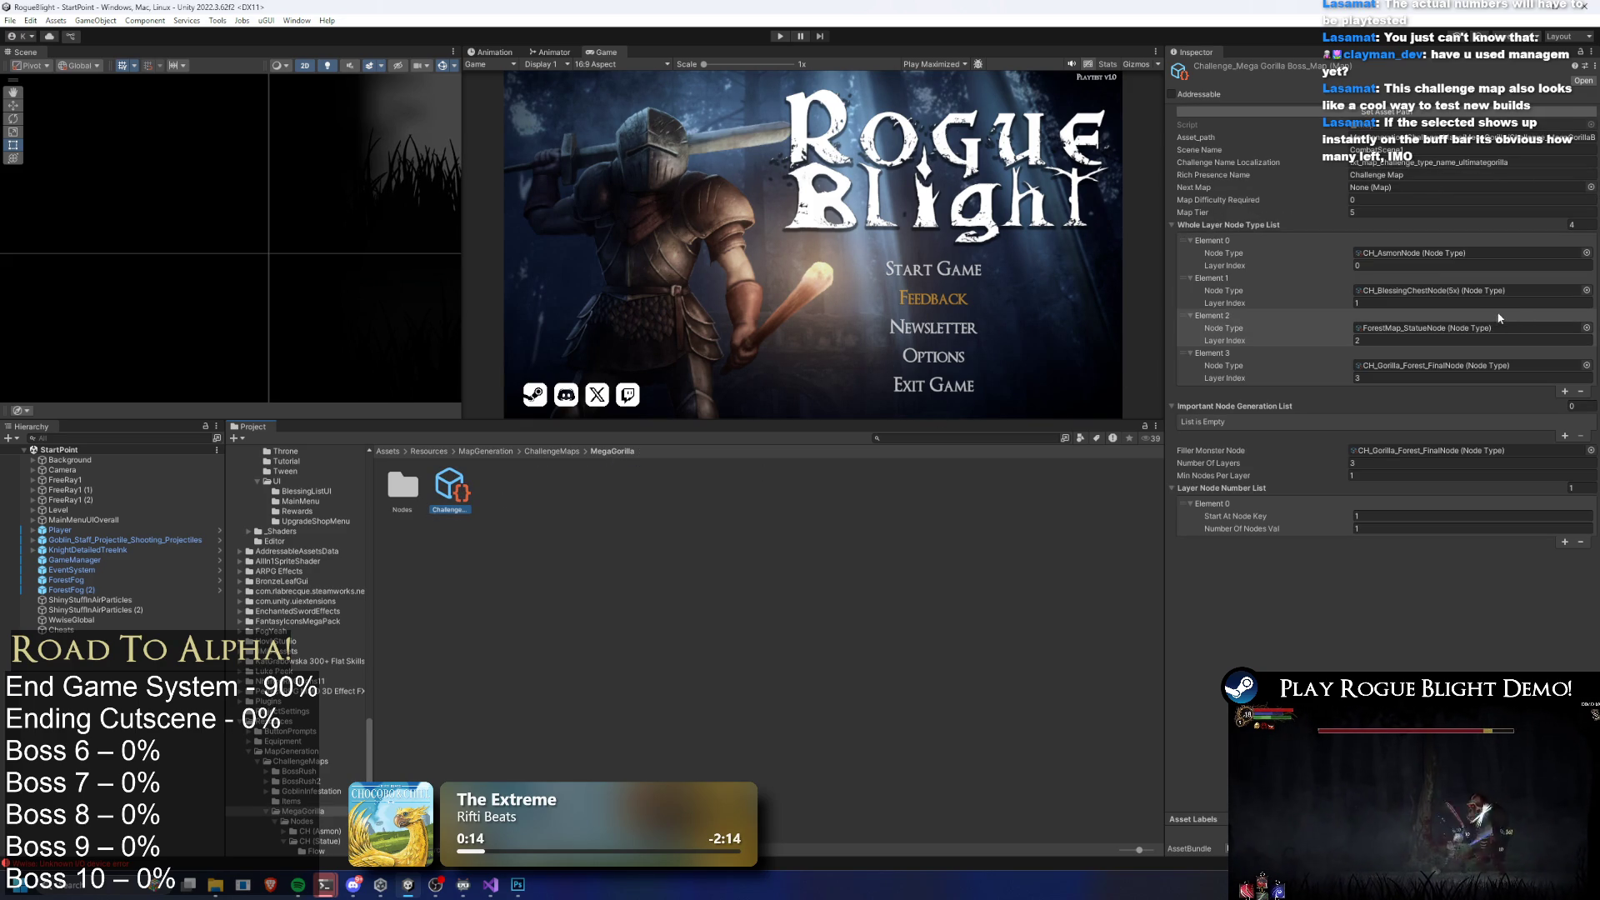
pyautogui.click(1586, 329)
pyautogui.write('h stat')
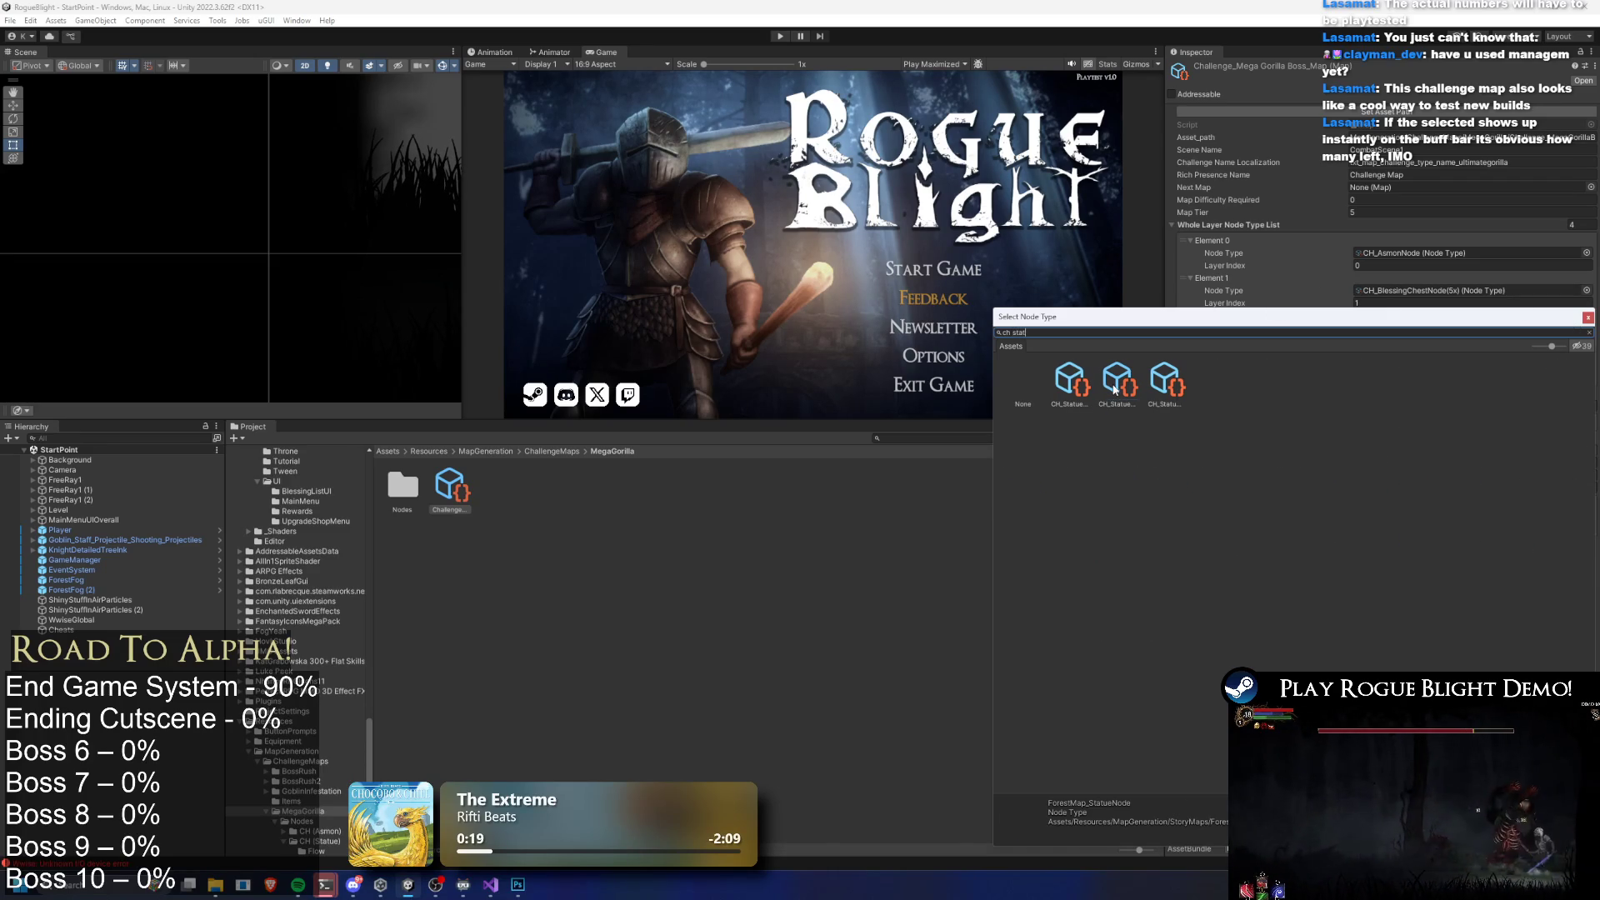
pyautogui.doubleClick(1114, 388)
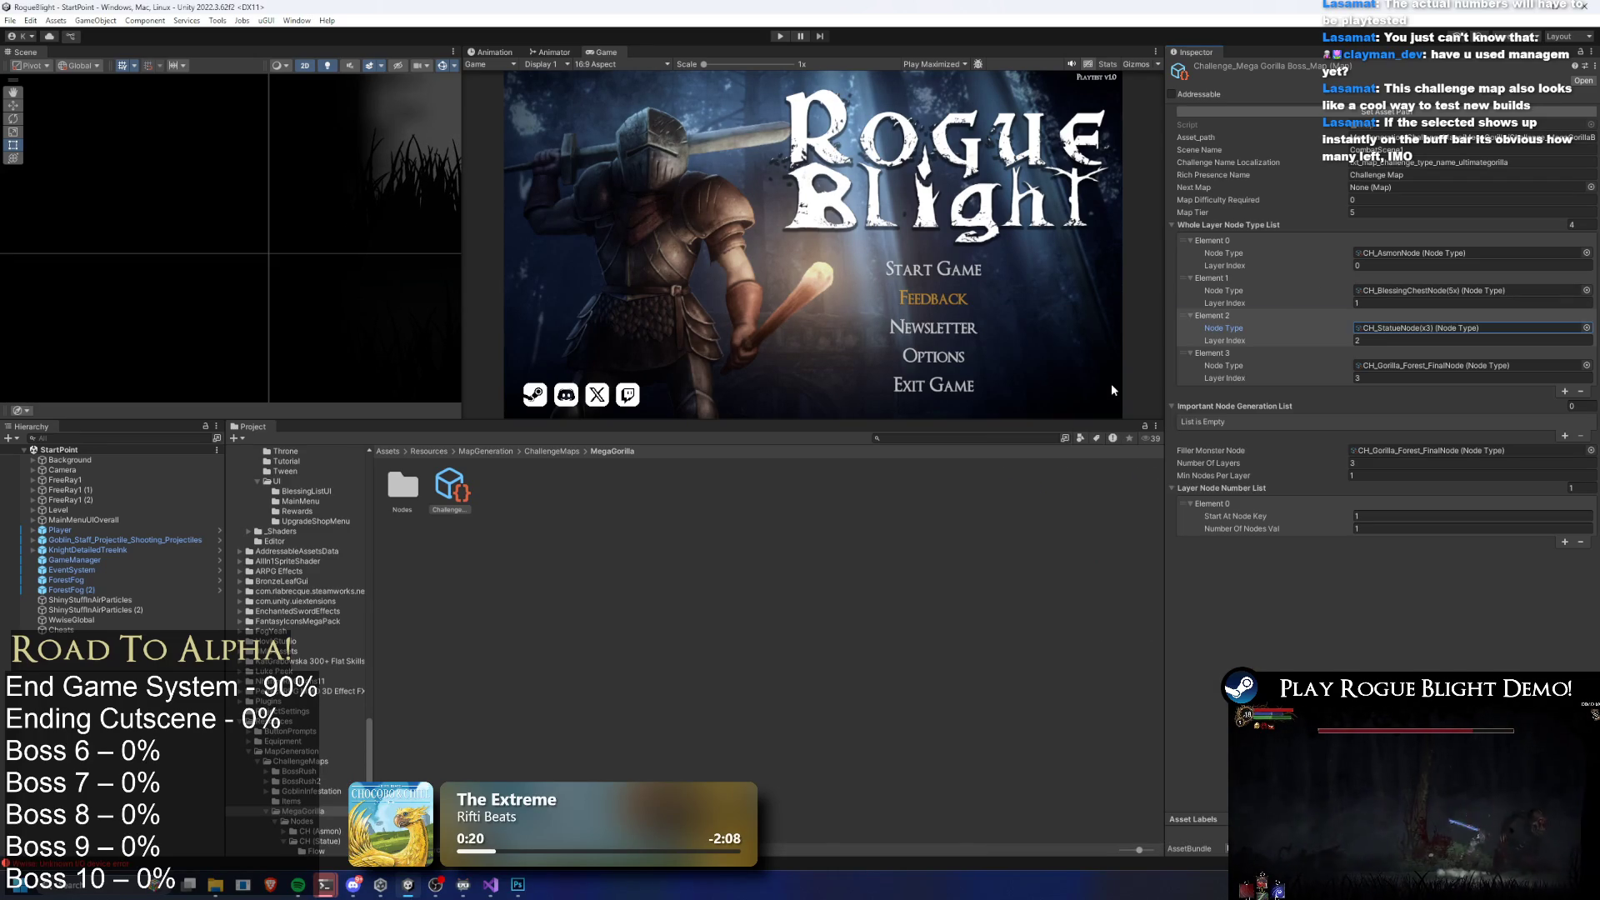
pyautogui.doubleClick(1408, 327)
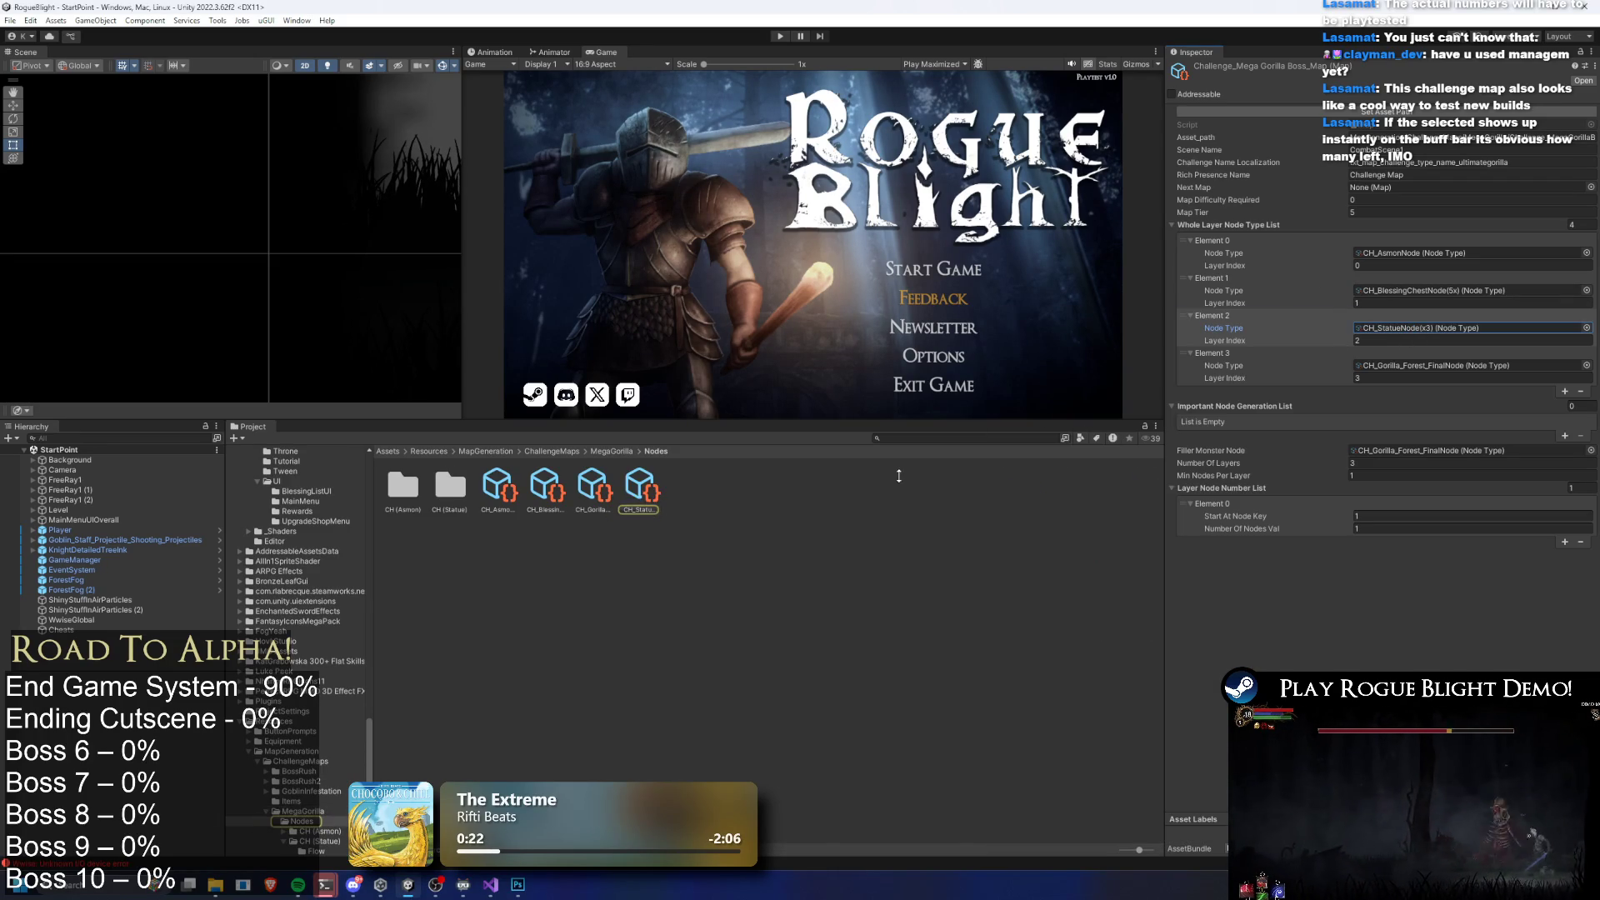
pyautogui.click(1415, 190)
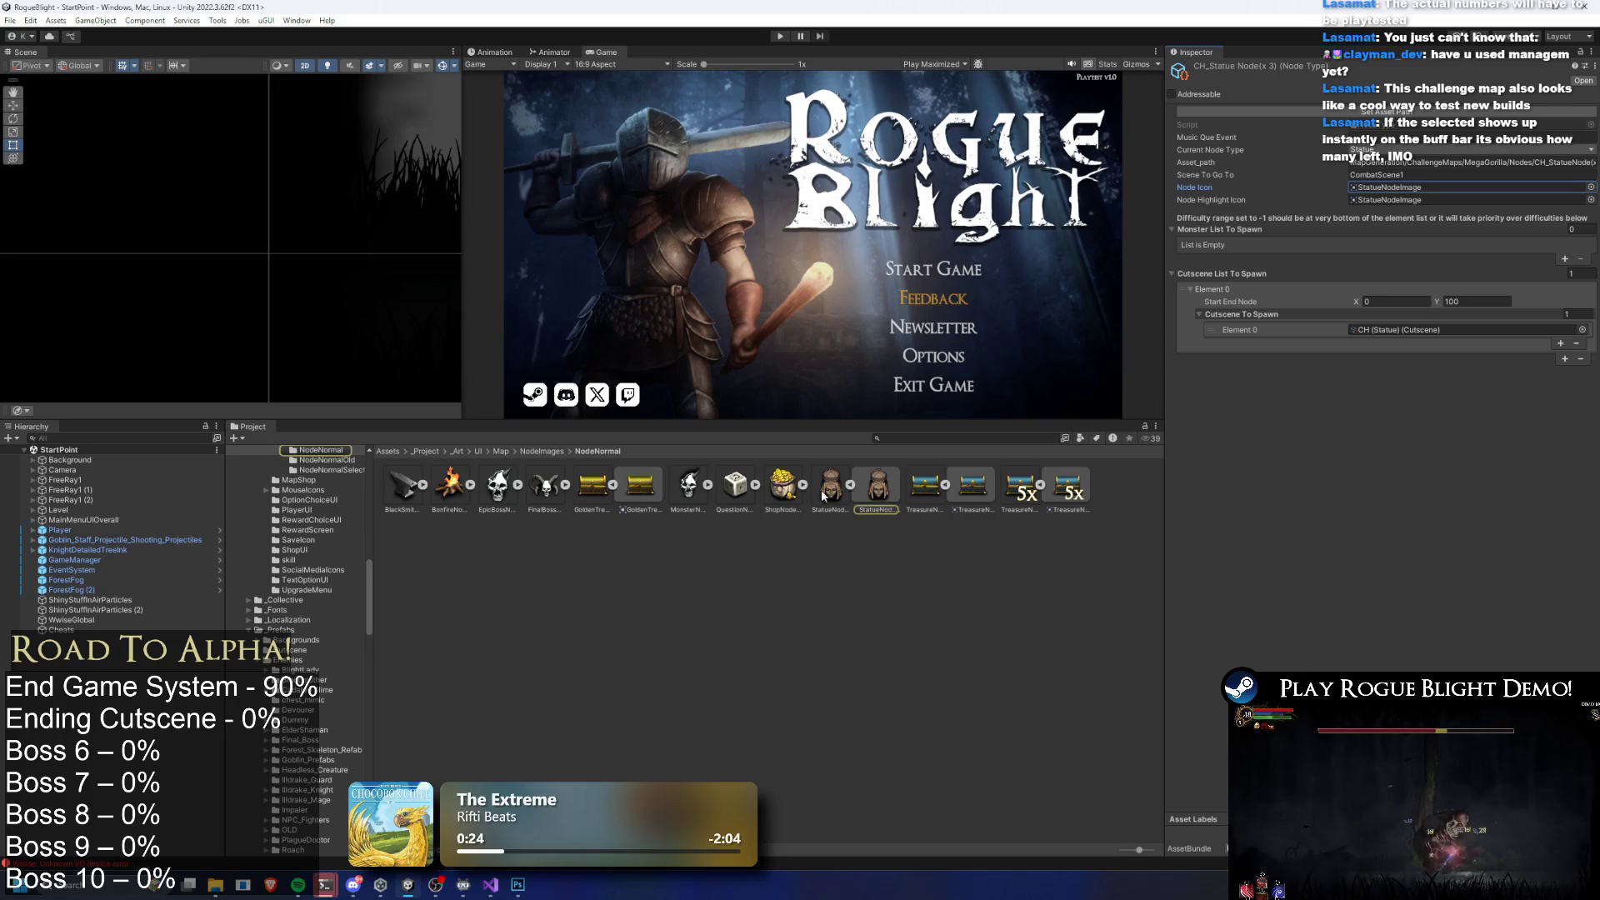
# Duplicate StatueNodeImage, rename the copy StatueNodeImage(3x), and open it in Photoshop
pyautogui.doubleClick(1414, 190)
pyautogui.hotkey('ctrl', 'd')
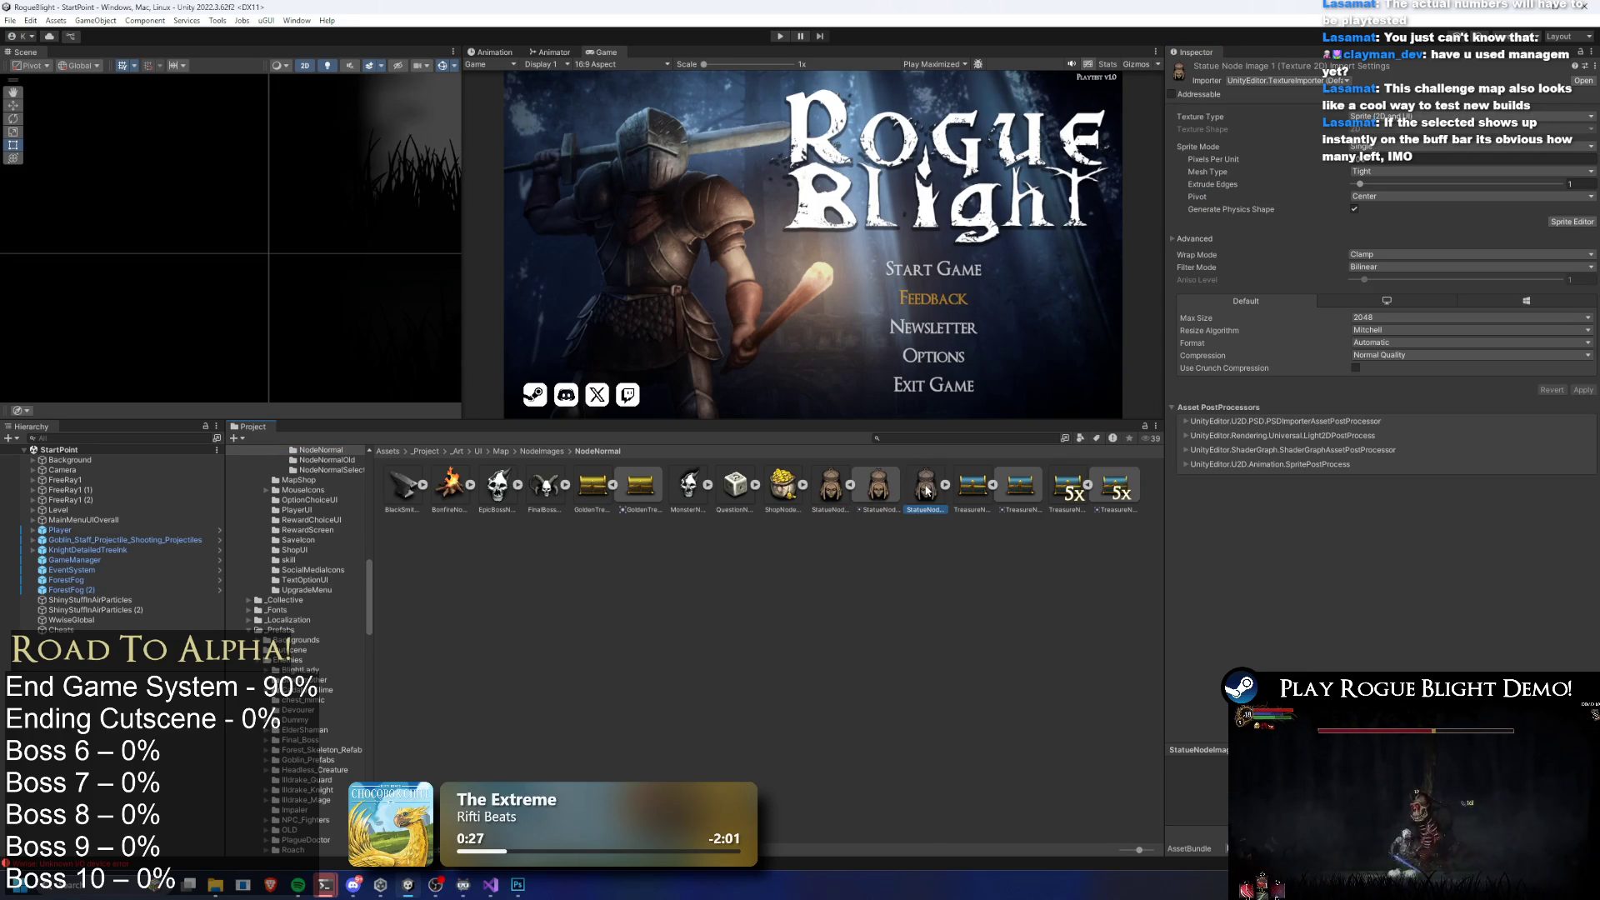
pyautogui.rightClick(937, 516)
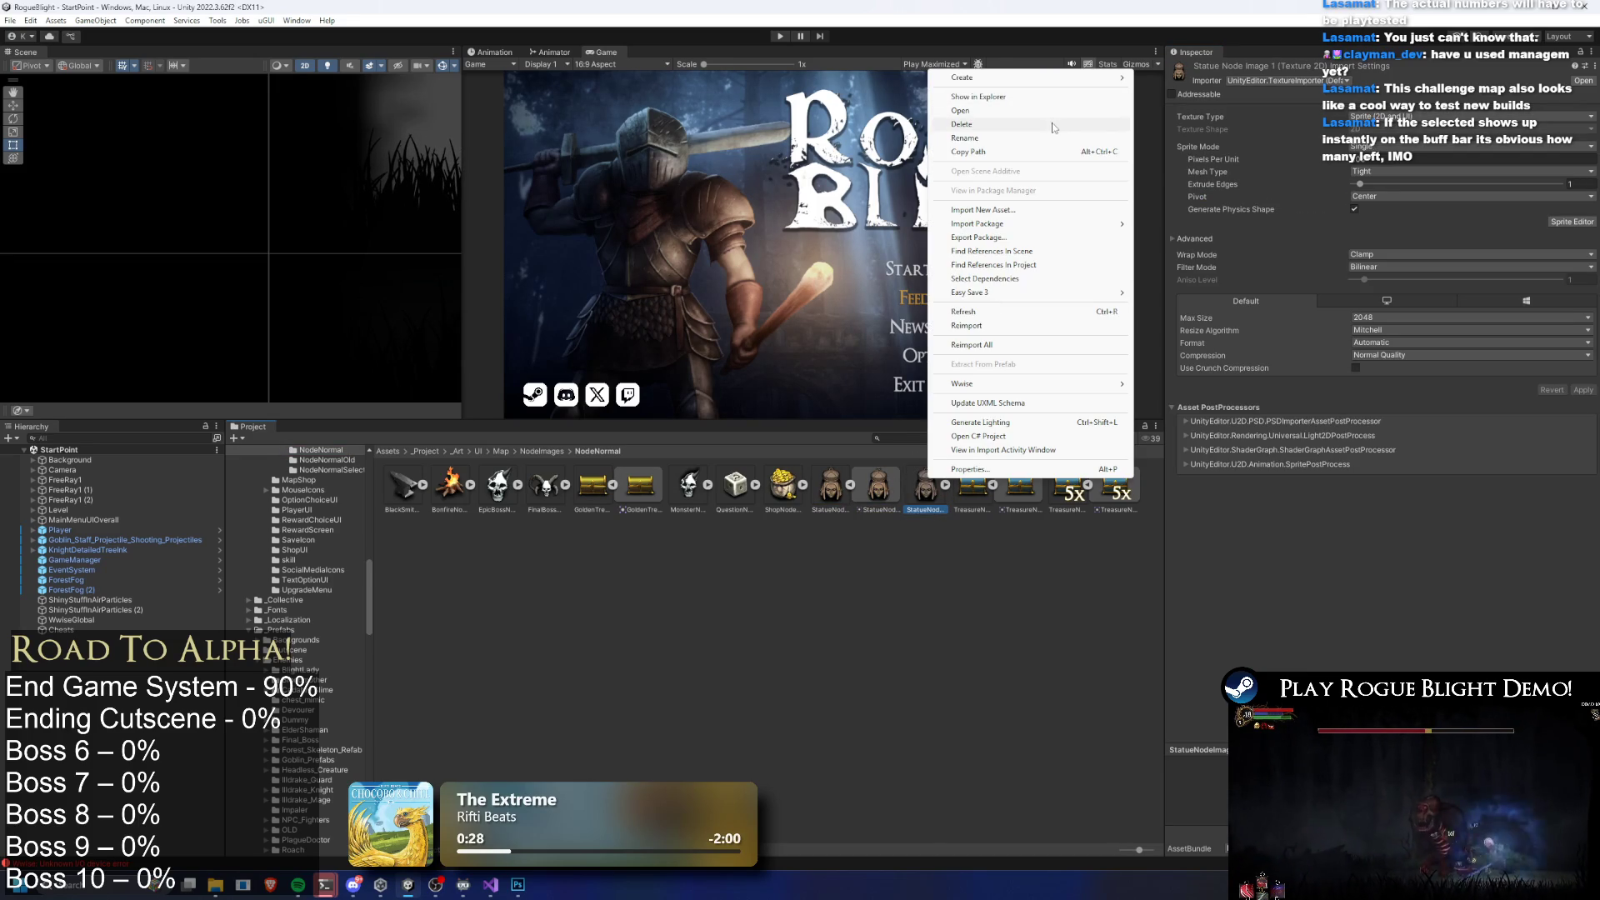
pyautogui.click(1056, 140)
pyautogui.press('End')
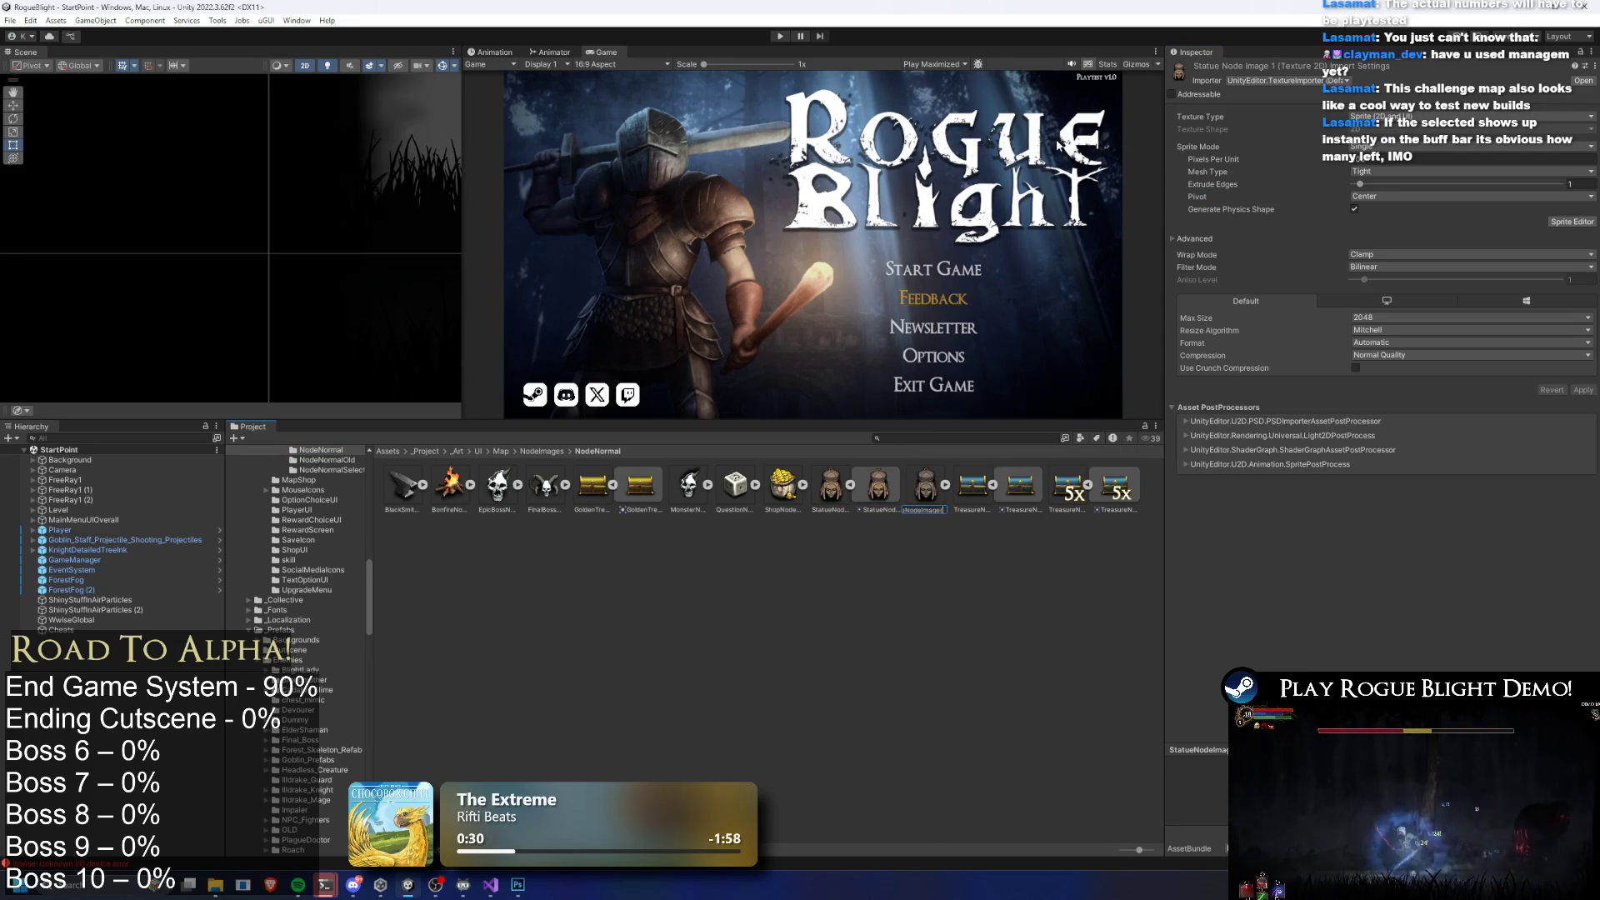
pyautogui.write('x)')
pyautogui.press('Return')
pyautogui.doubleClick(930, 493)
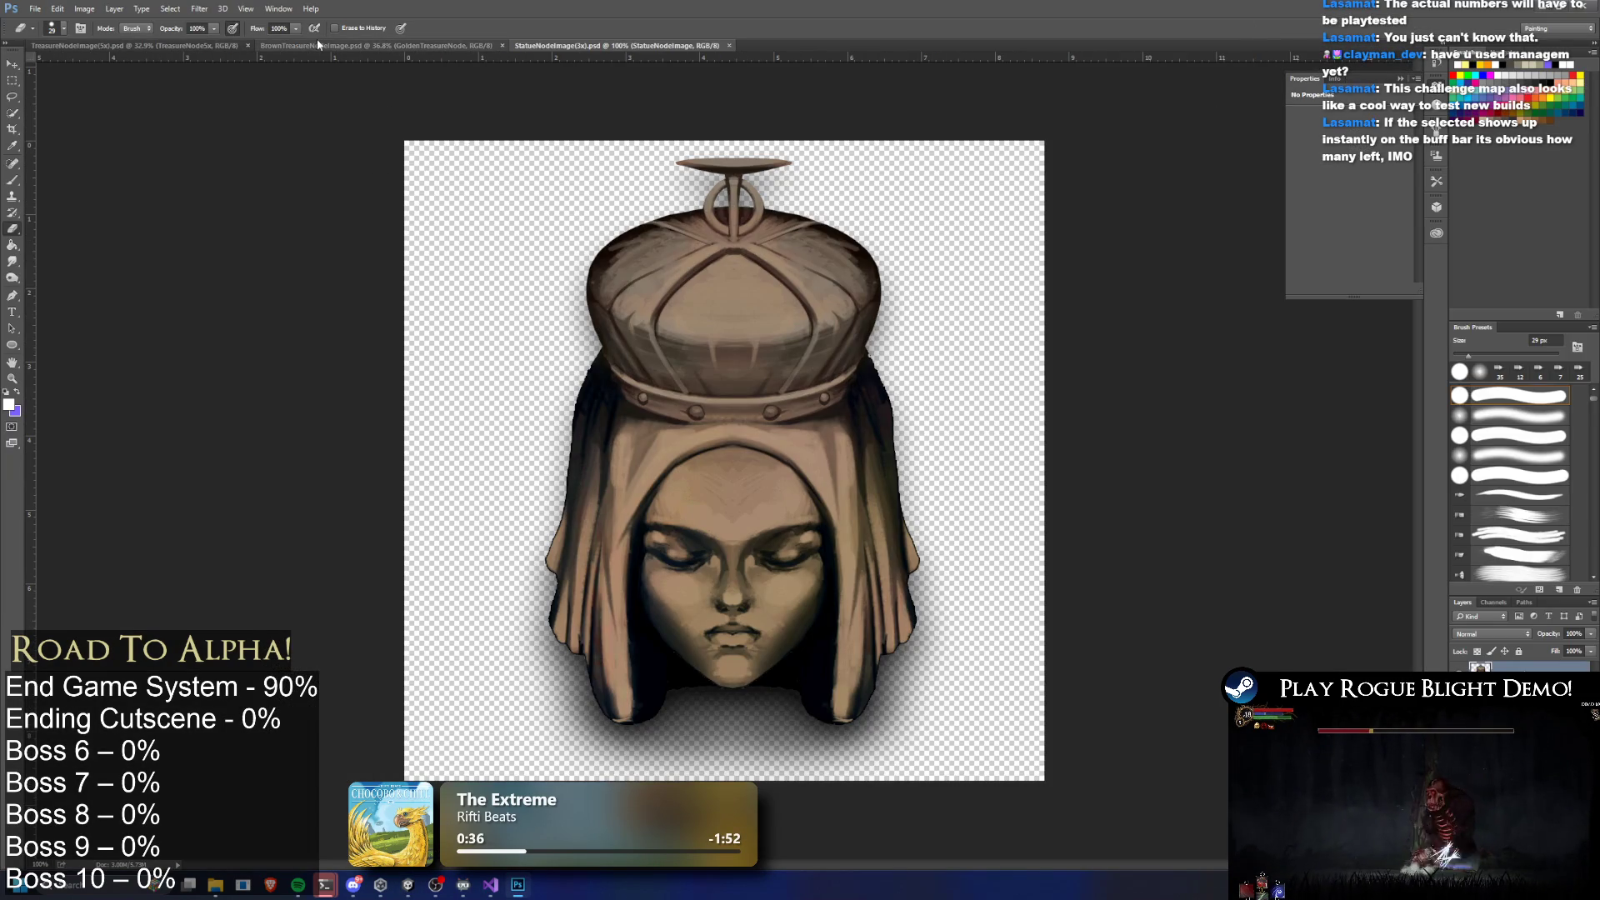
# Compare the treasure chest documents and select the 5x label layer in the 5x chest image
pyautogui.click(287, 46)
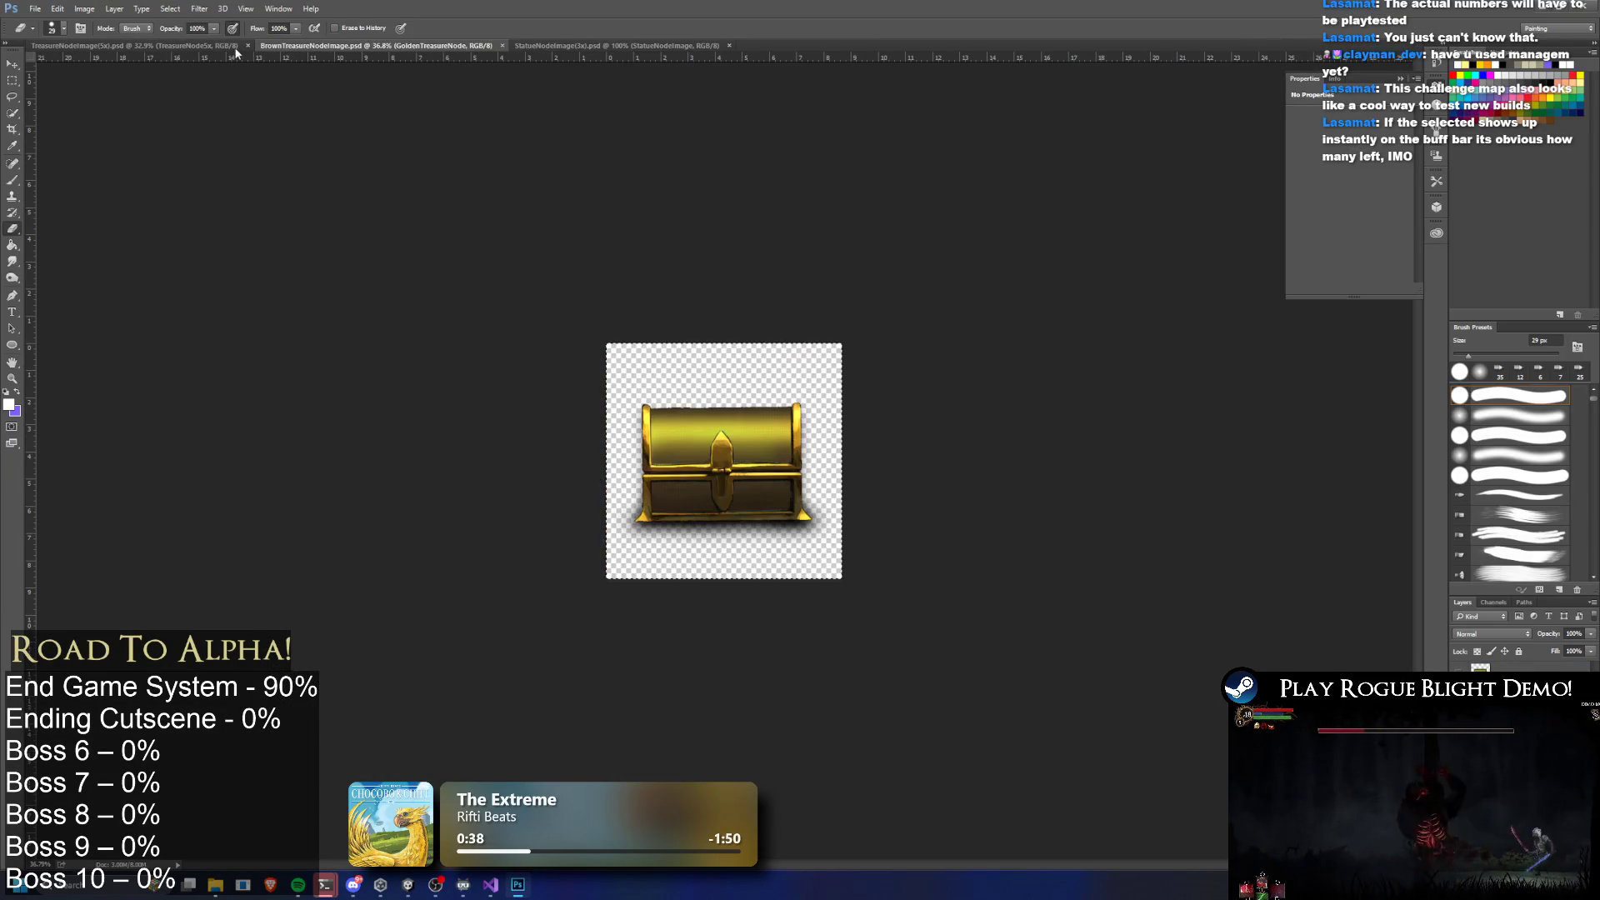
pyautogui.click(175, 46)
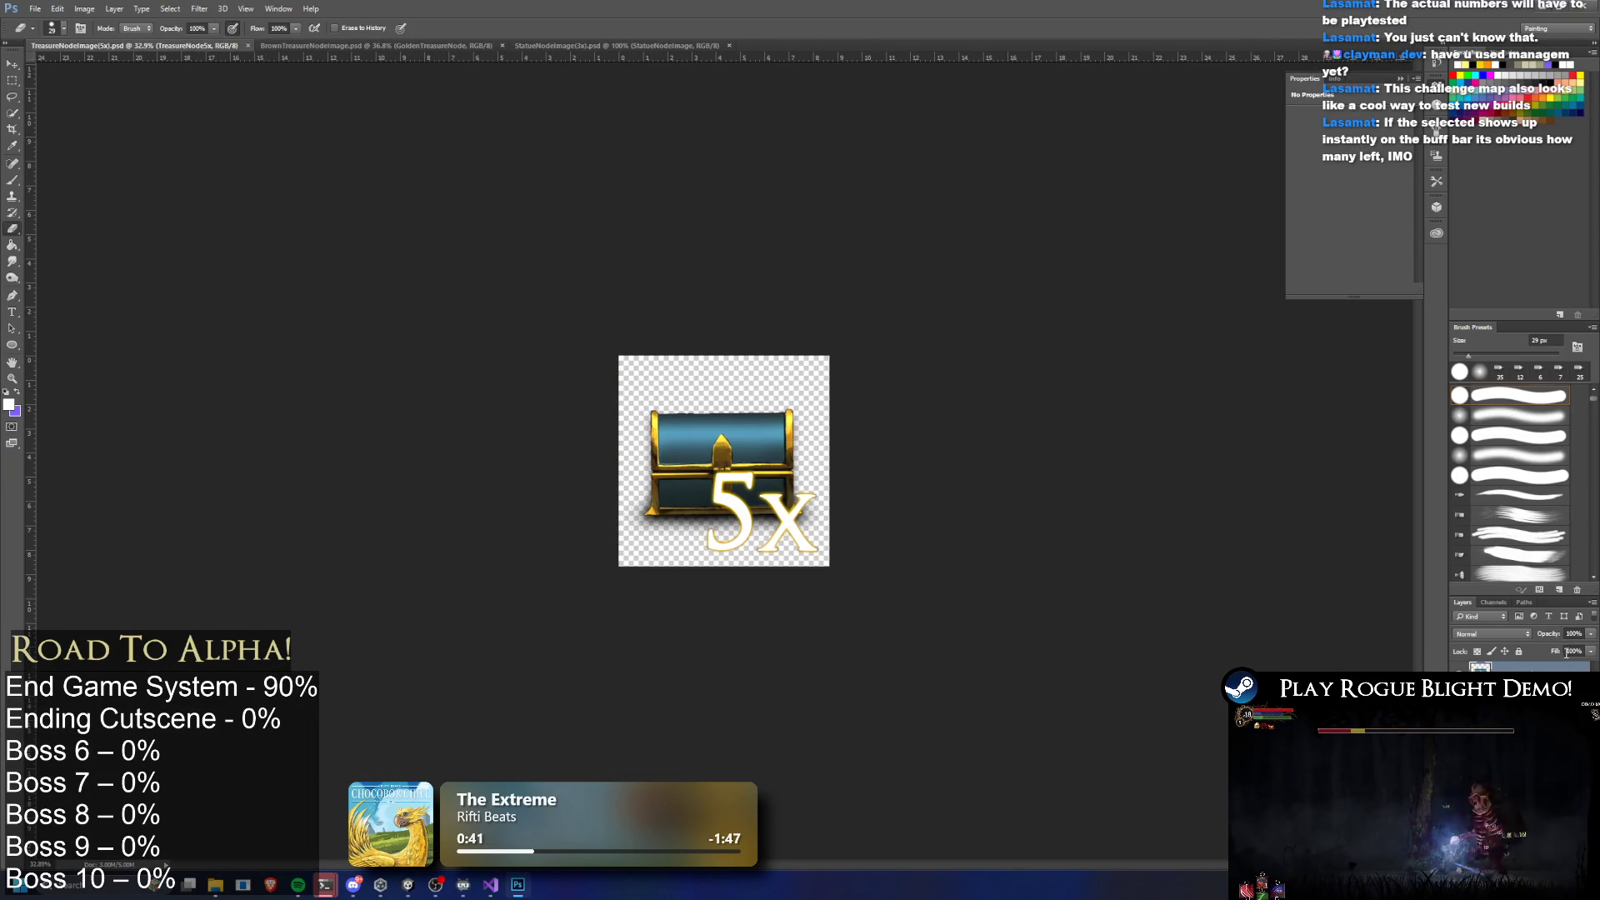
pyautogui.click(1525, 700)
pyautogui.rightClick(1478, 700)
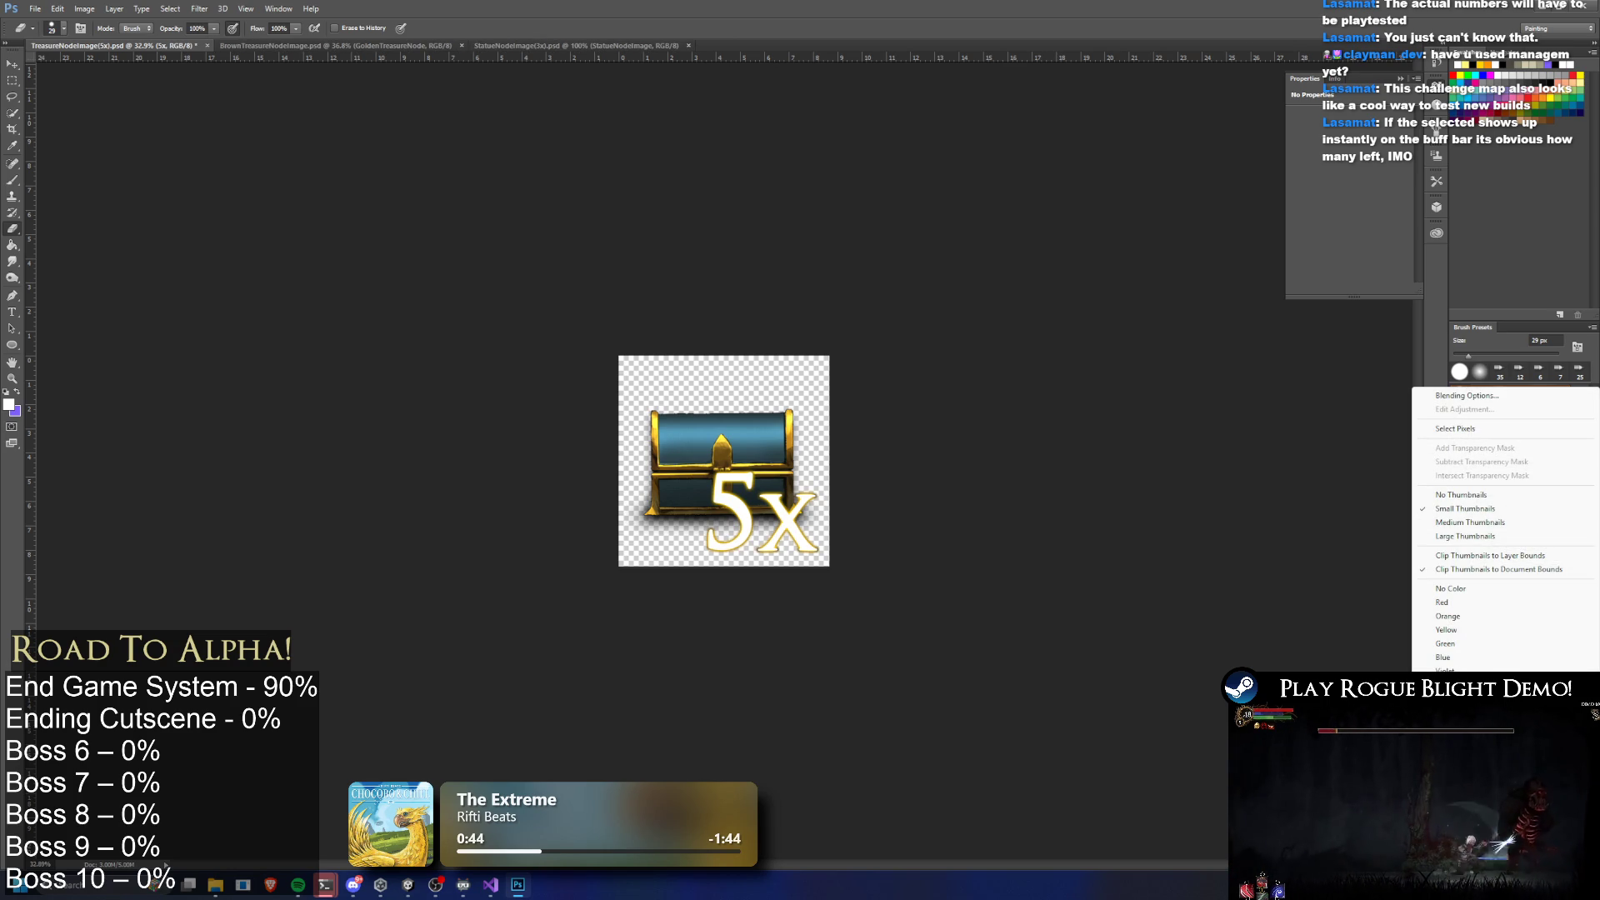
pyautogui.press('Escape')
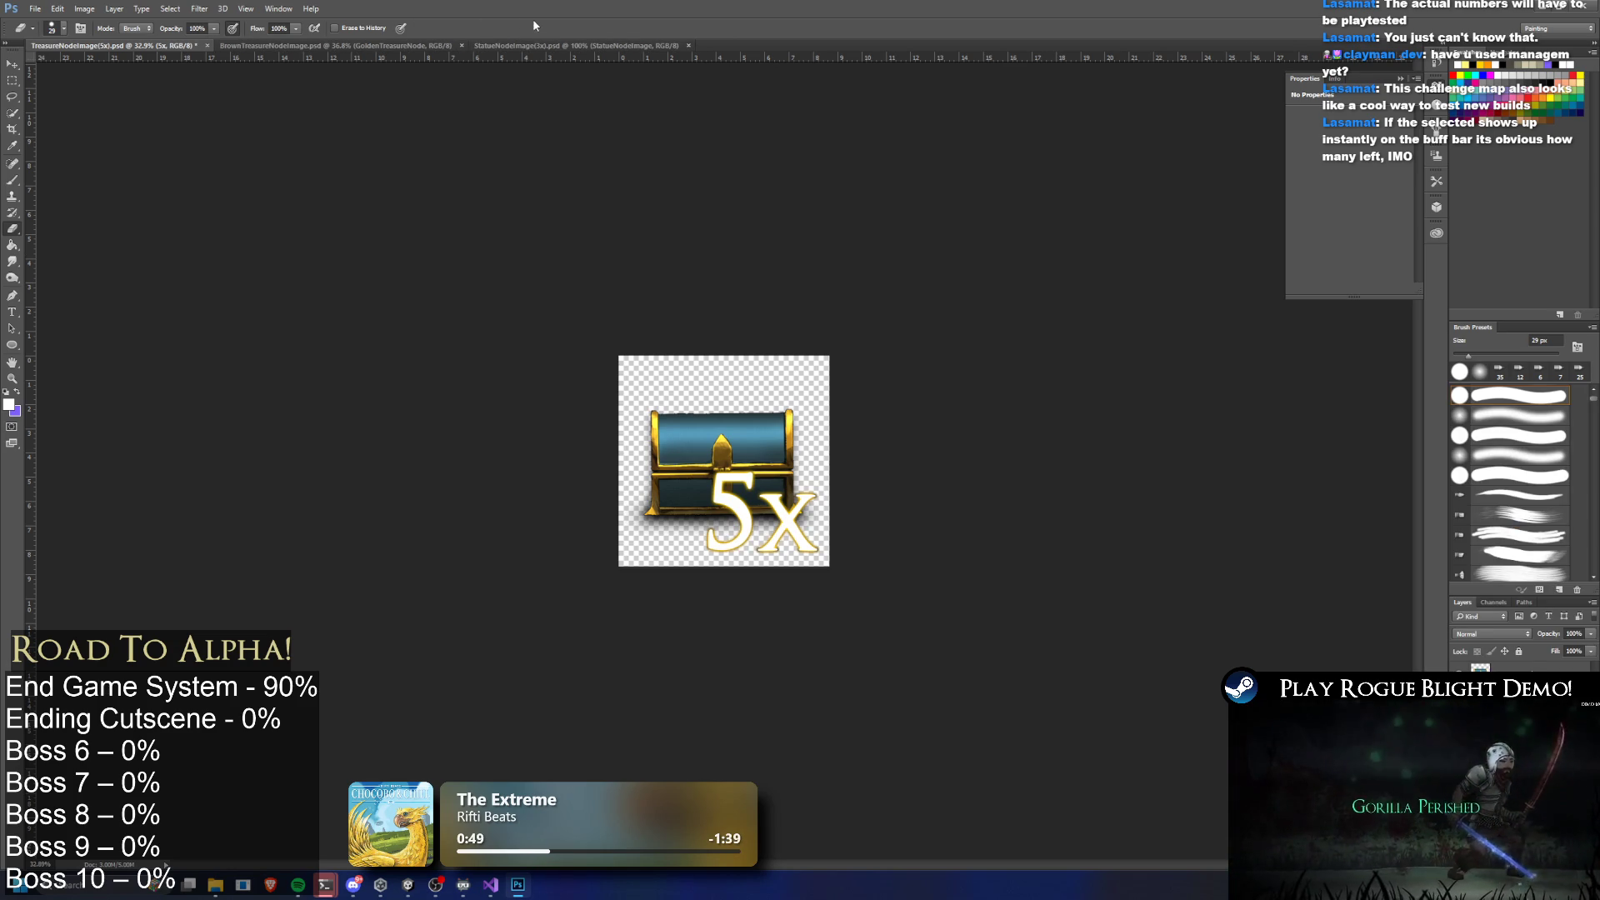
pyautogui.click(584, 45)
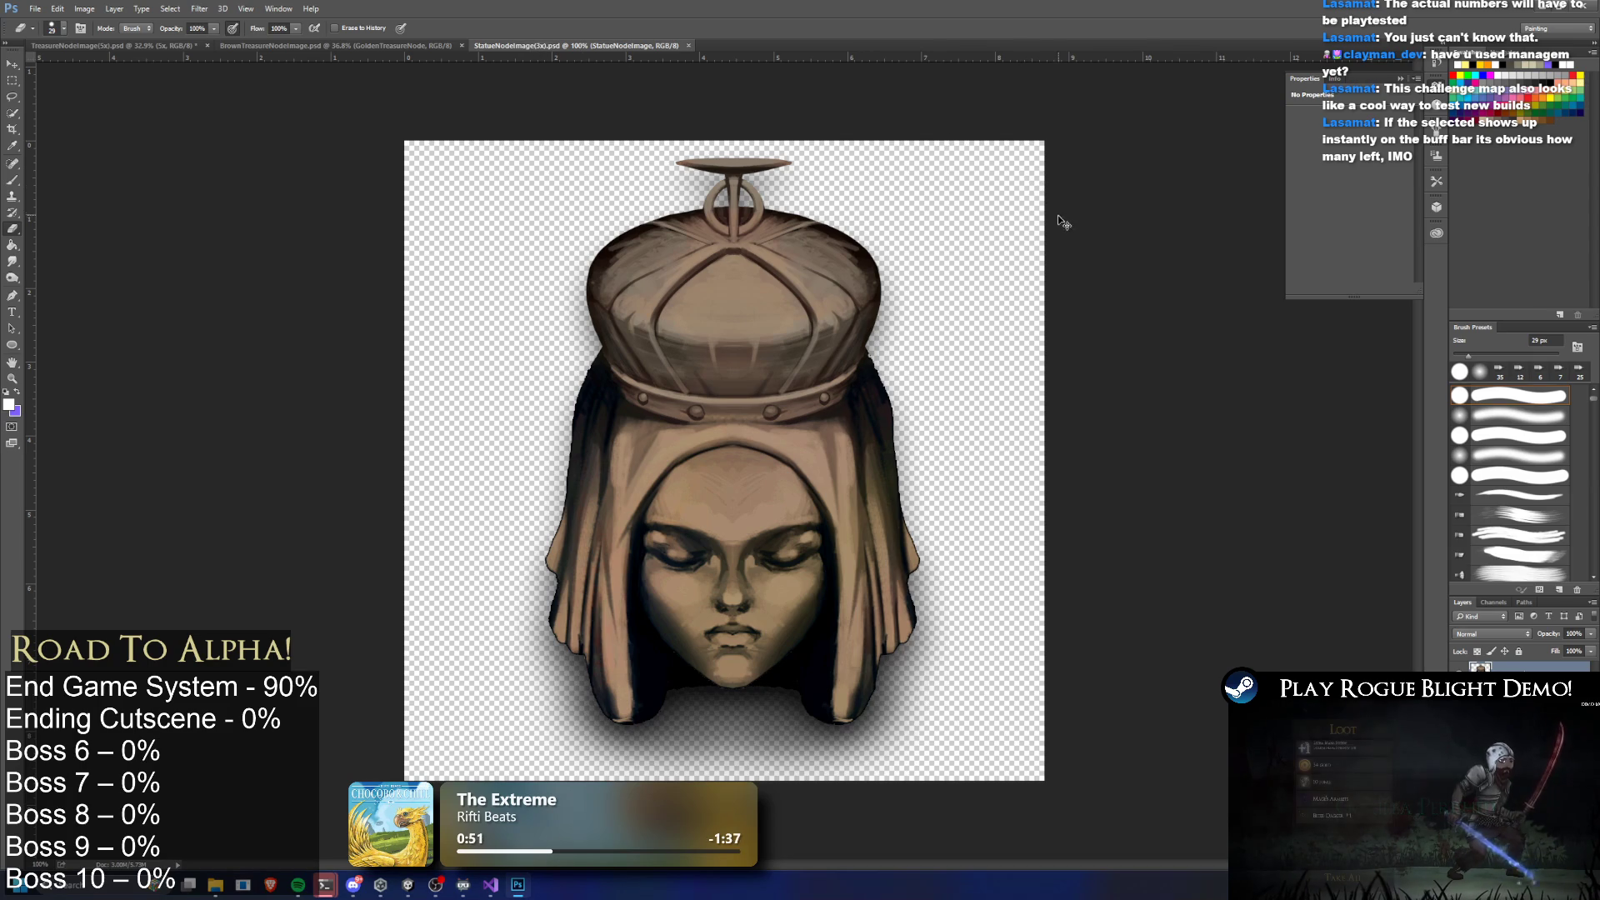
pyautogui.click(133, 45)
pyautogui.rightClick(1491, 666)
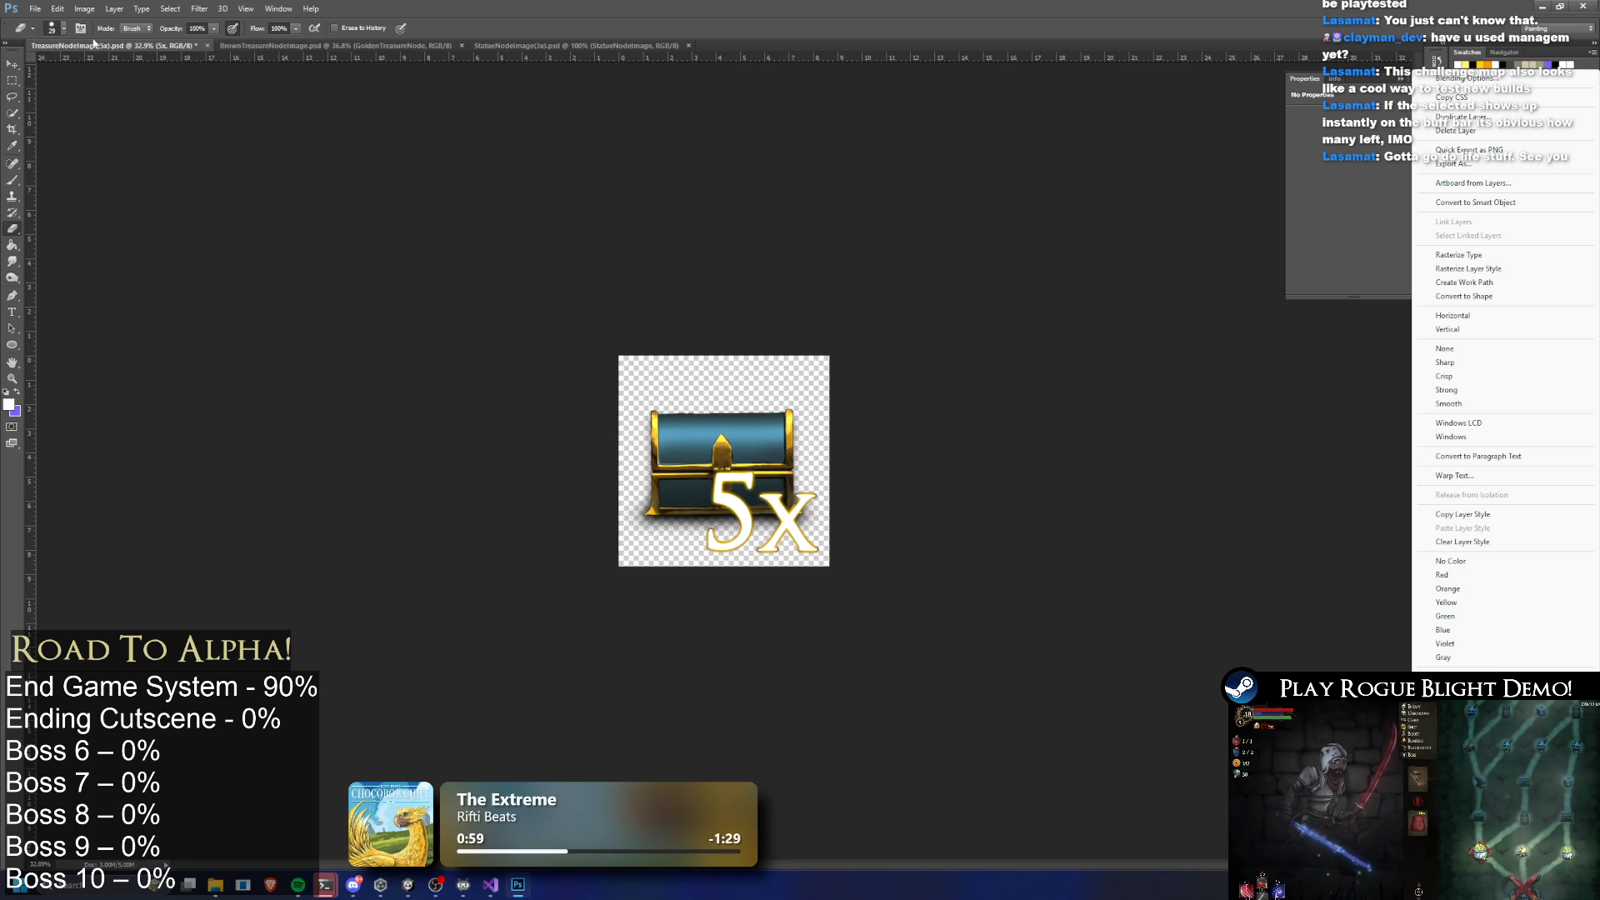
# Duplicate the 5x label layer into StatueNodeImage(3x).psd
pyautogui.click(33, 8)
pyautogui.click(34, 8)
pyautogui.moveTo(60, 9)
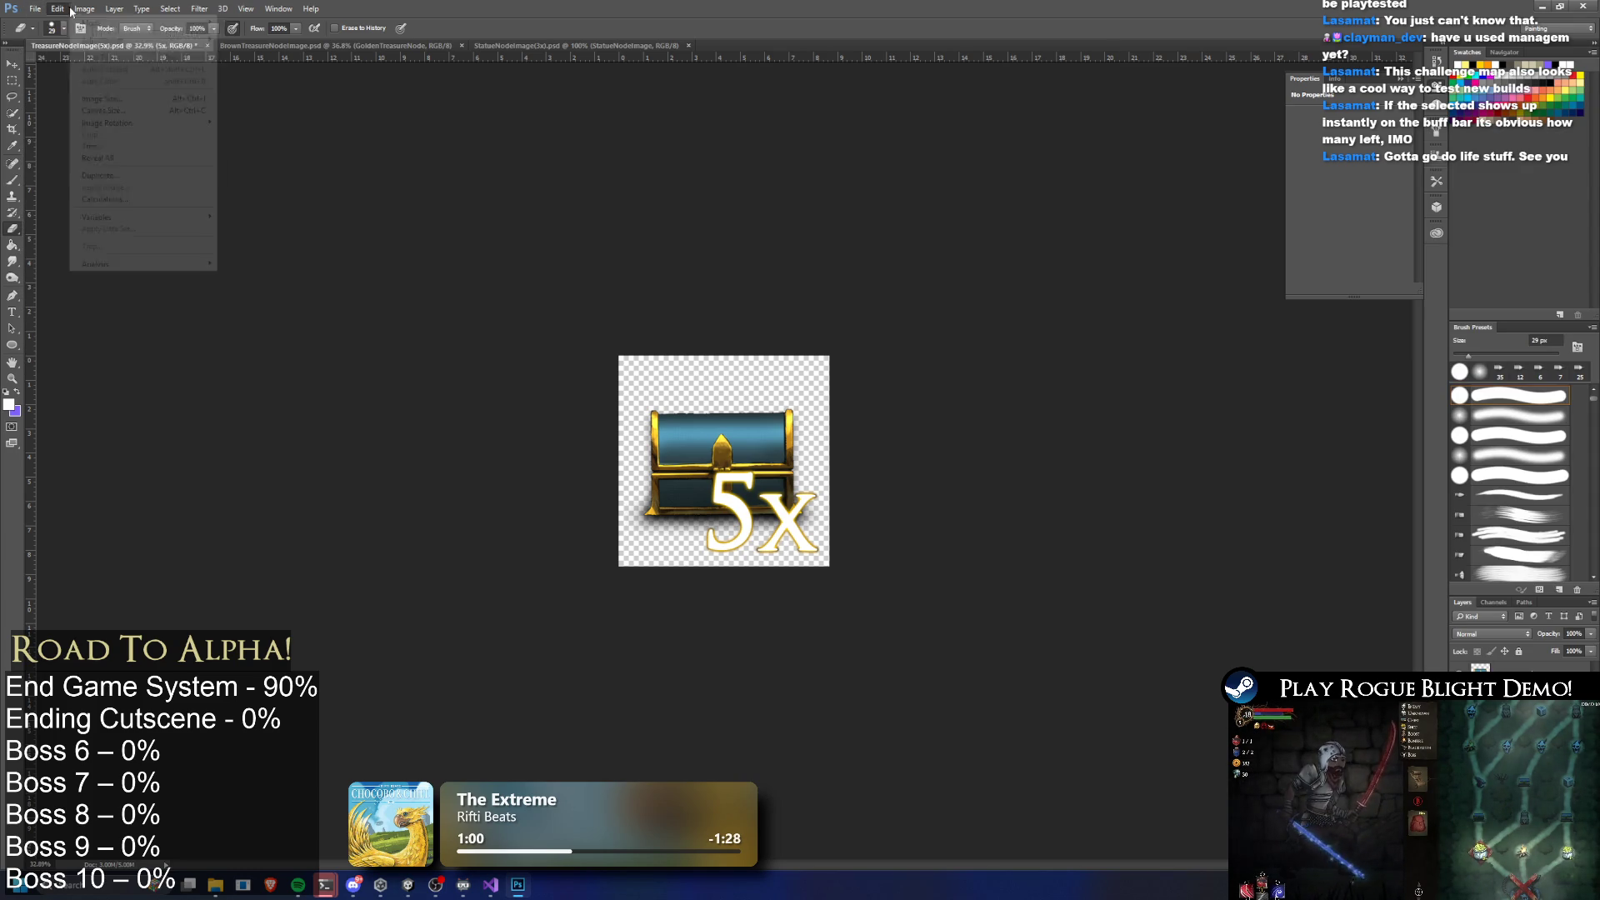
pyautogui.moveTo(108, 10)
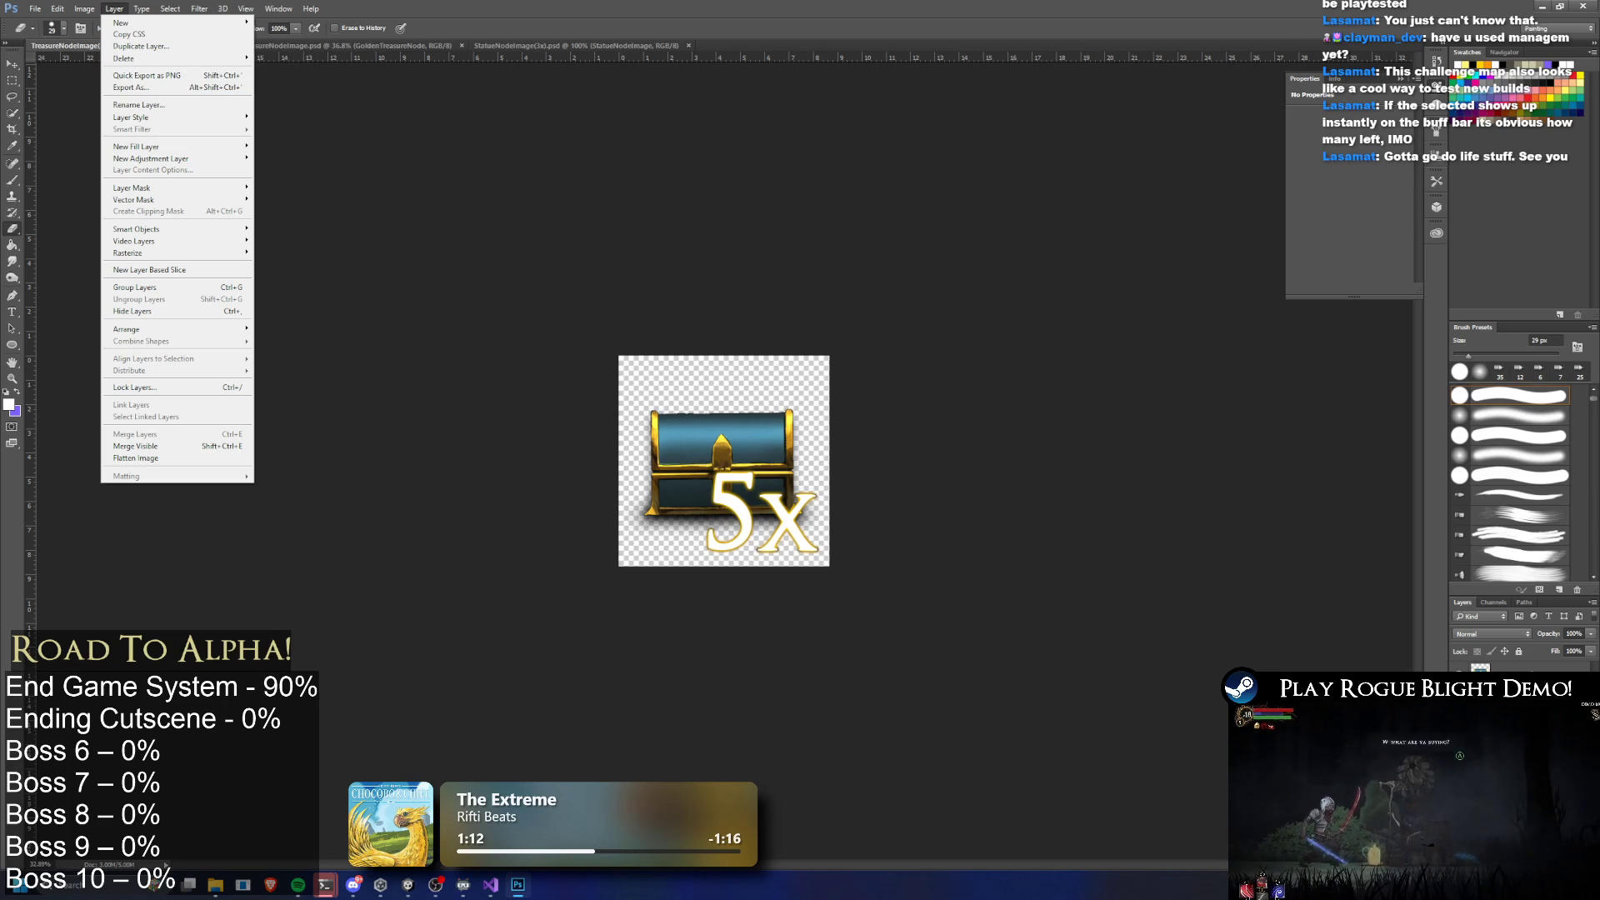
pyautogui.rightClick(1491, 675)
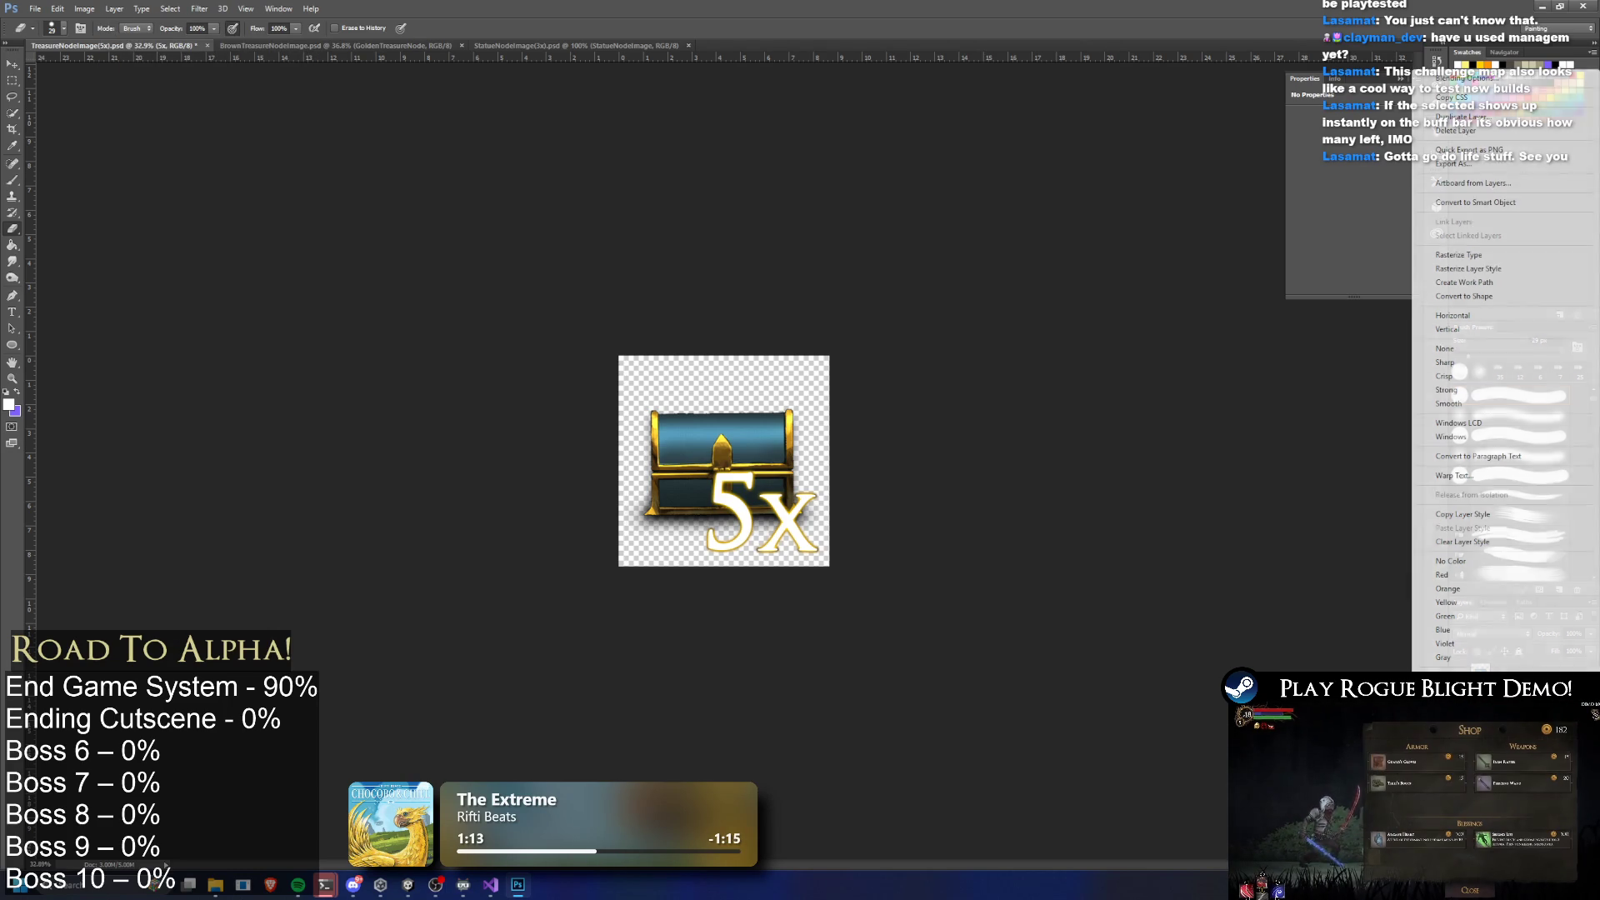
pyautogui.click(1499, 122)
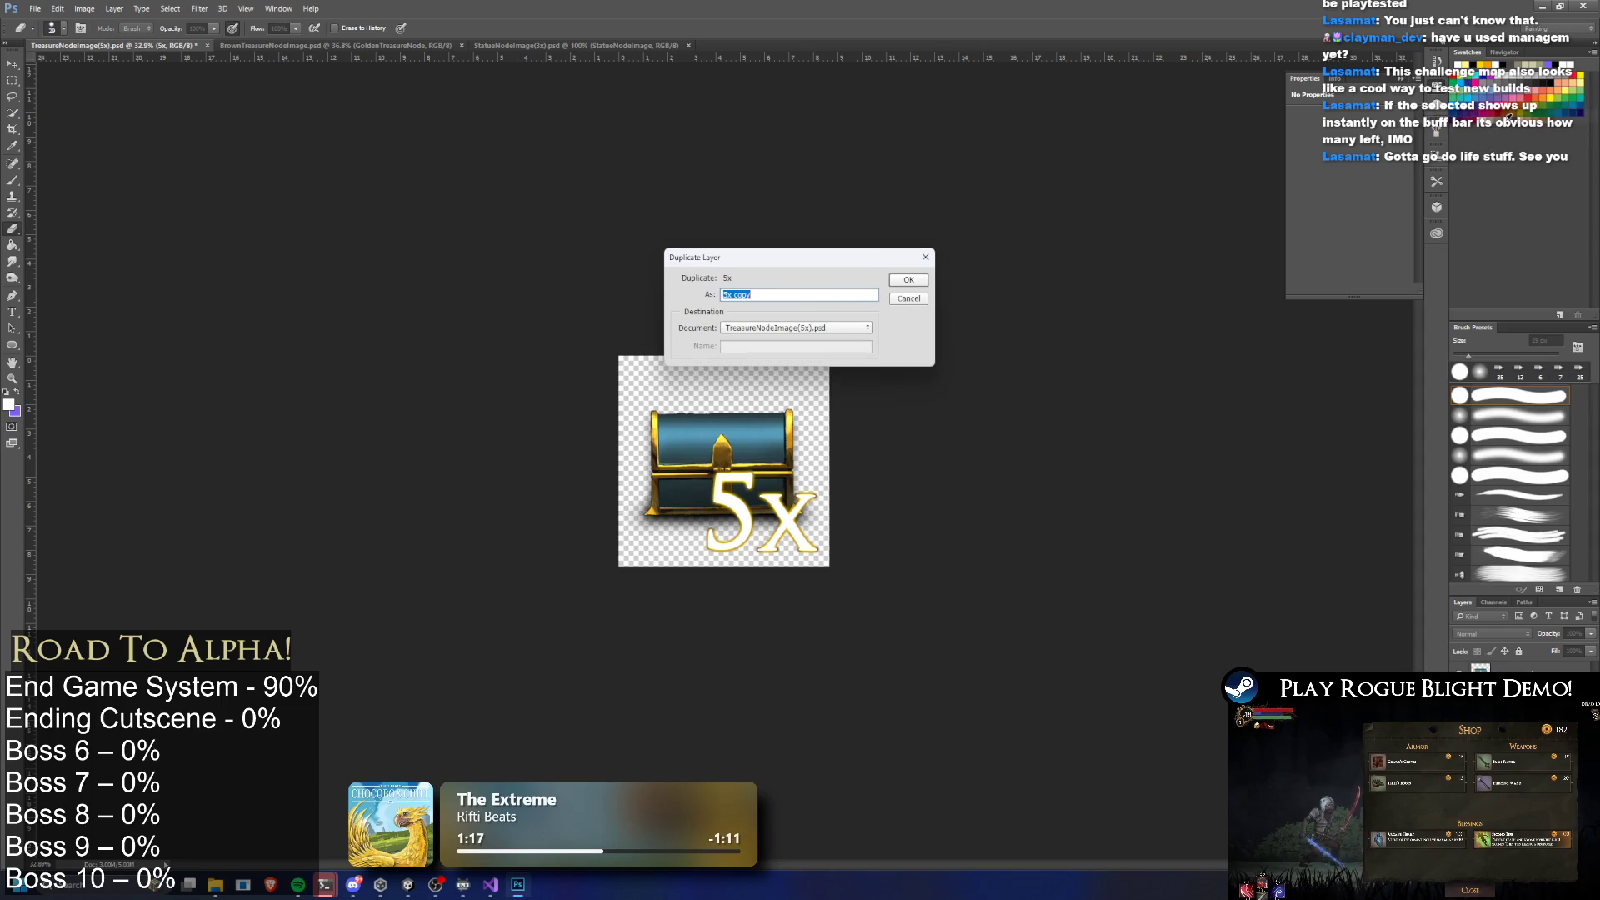
pyautogui.click(847, 328)
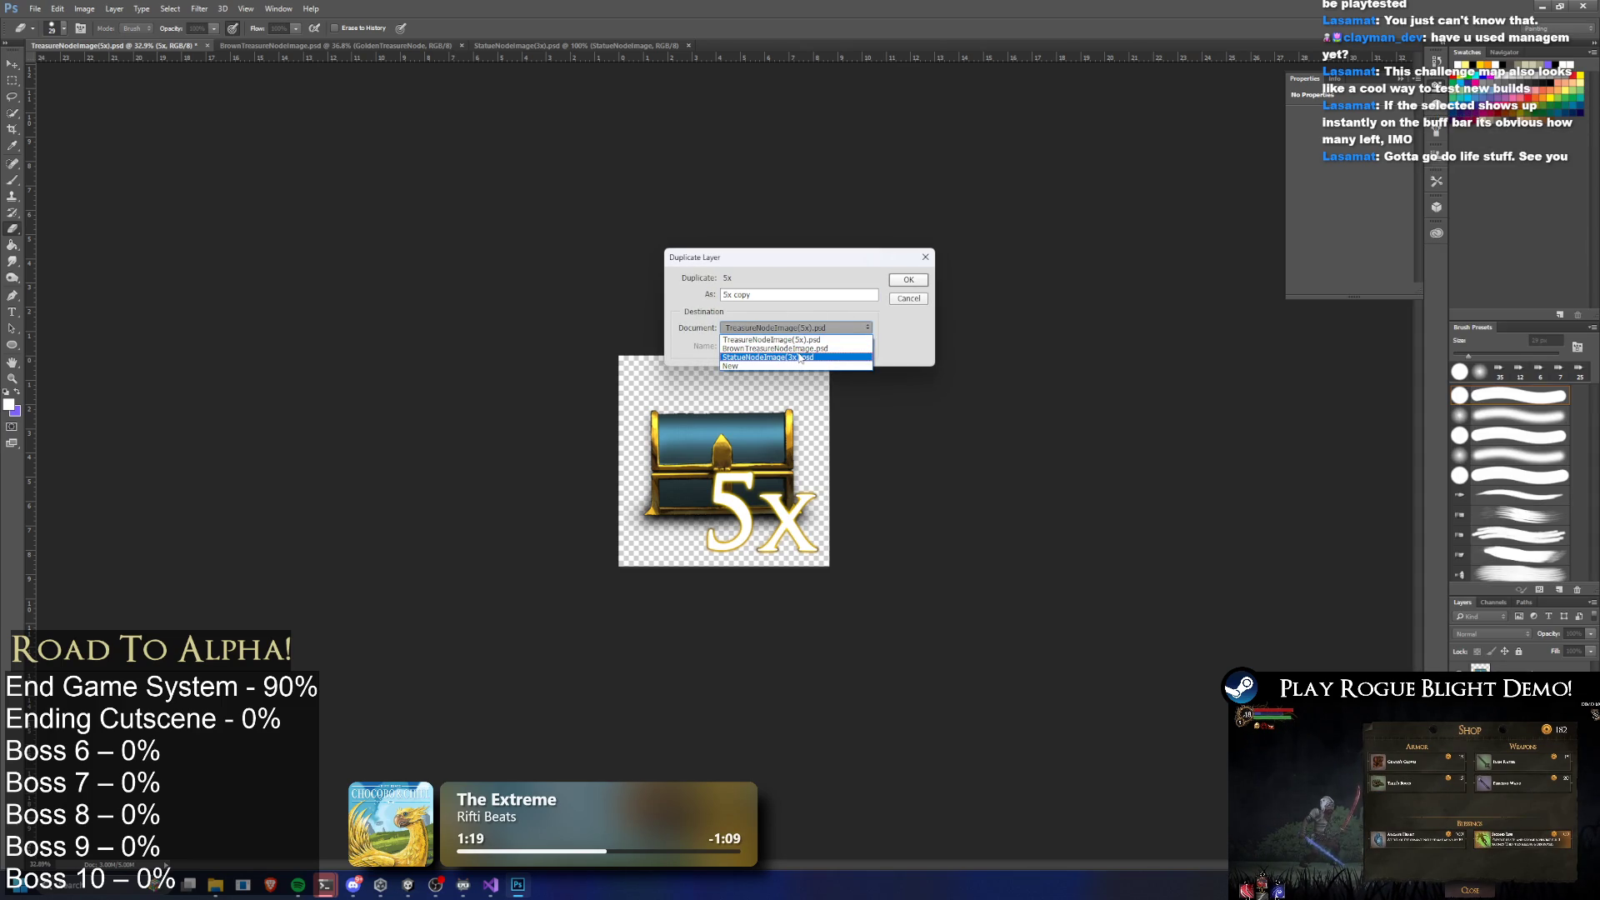
pyautogui.click(802, 358)
pyautogui.click(908, 280)
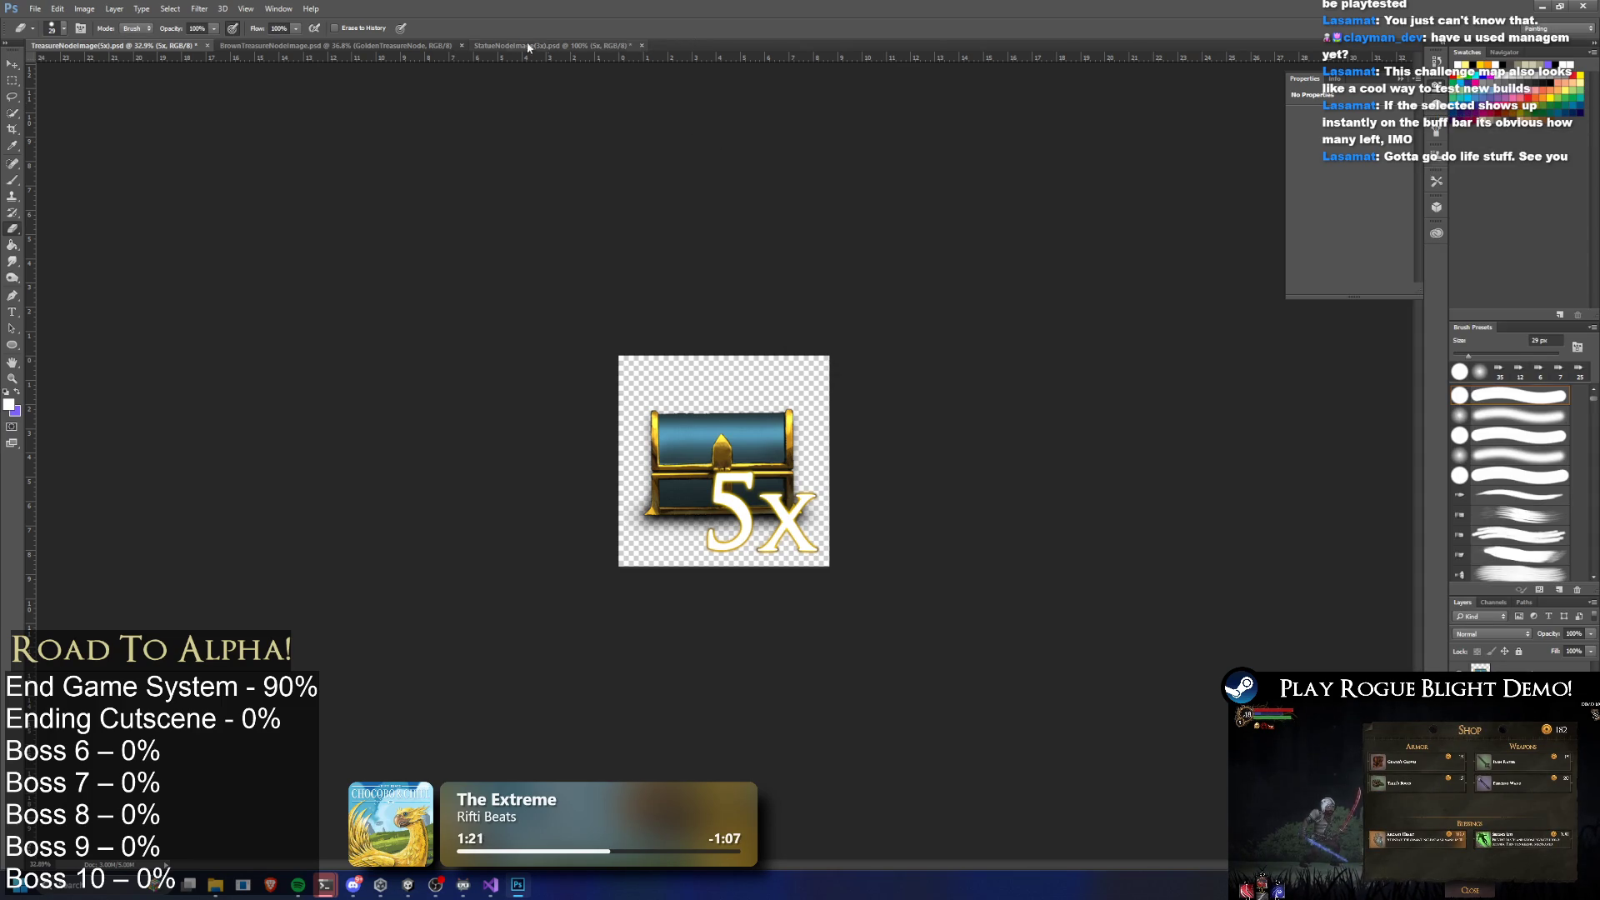
pyautogui.click(515, 43)
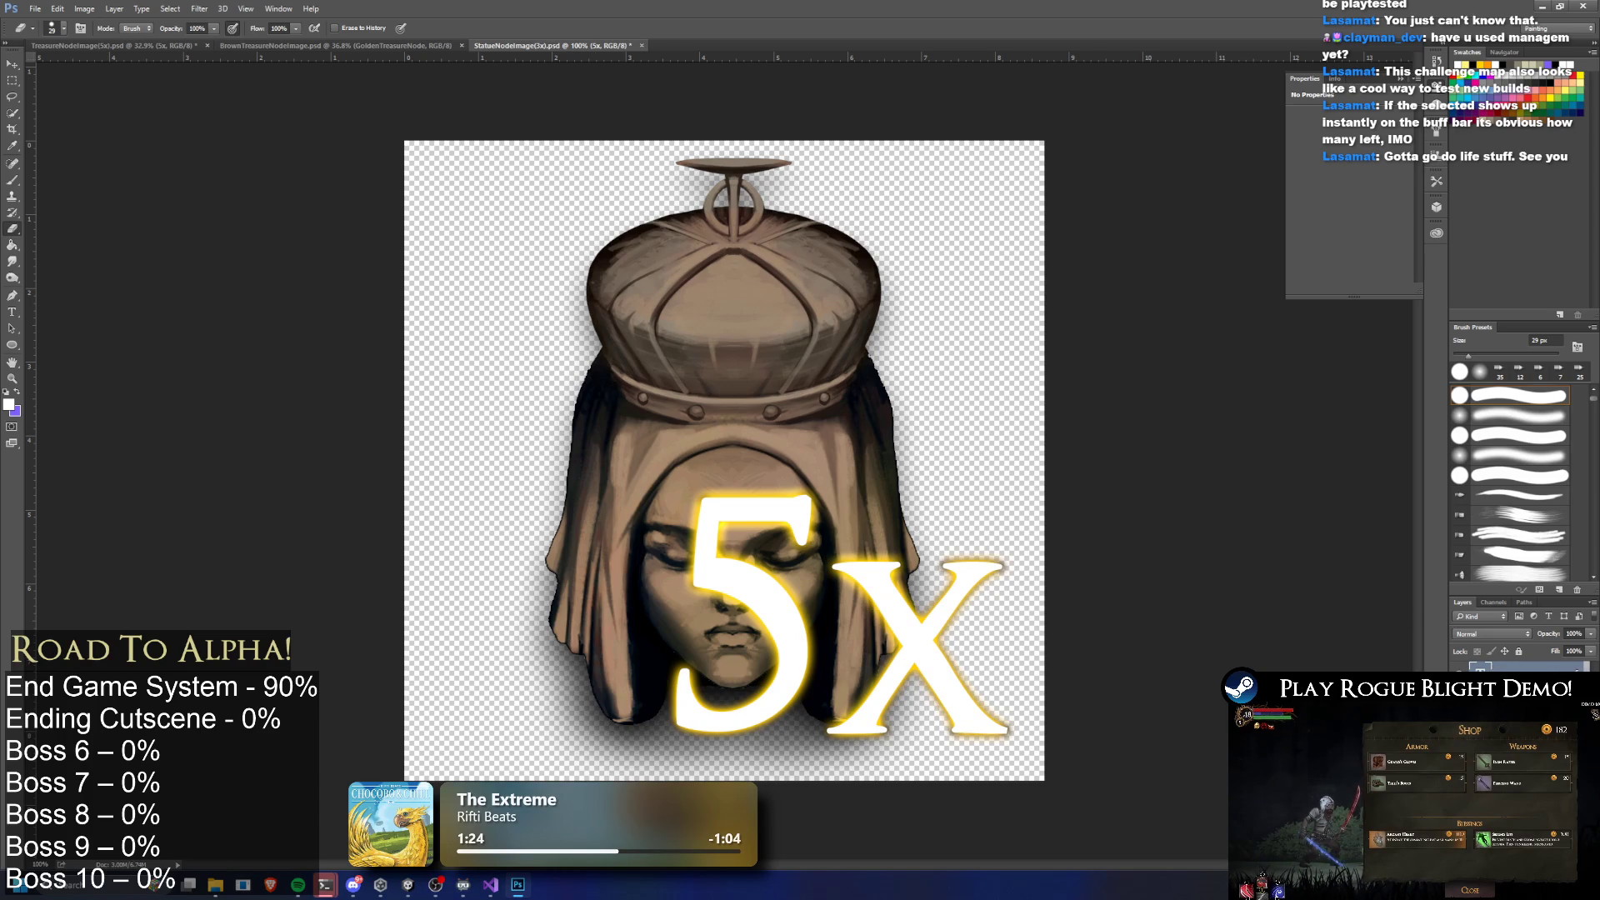
# Rasterize the 5x label's type and its glow layer style in the statue image
pyautogui.rightClick(1508, 669)
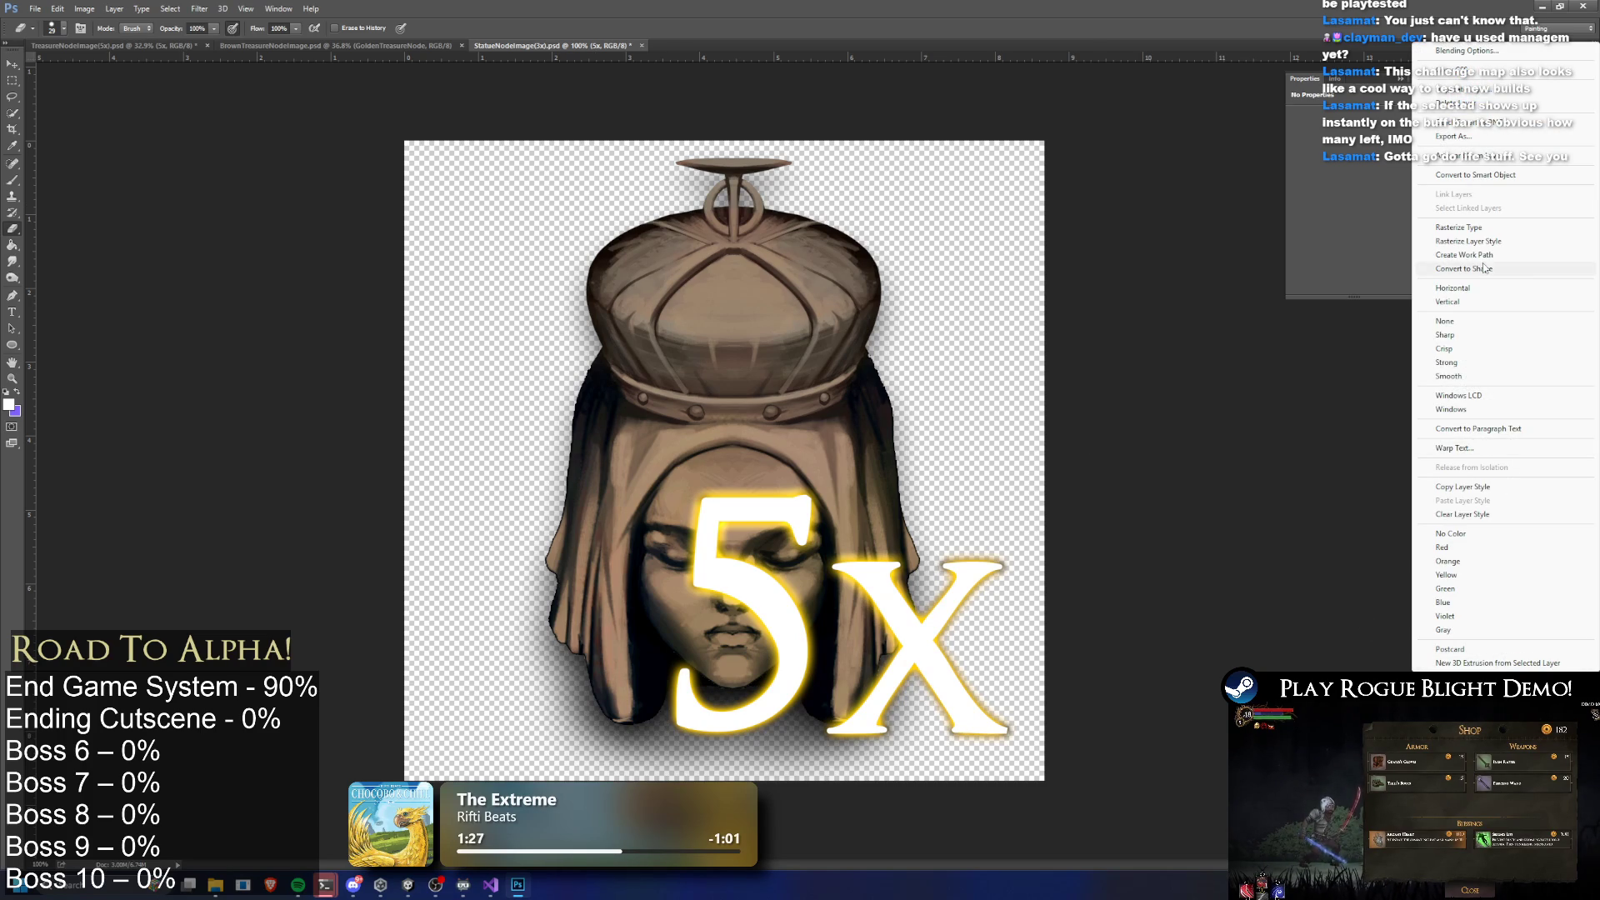
pyautogui.click(1466, 228)
pyautogui.rightClick(1508, 669)
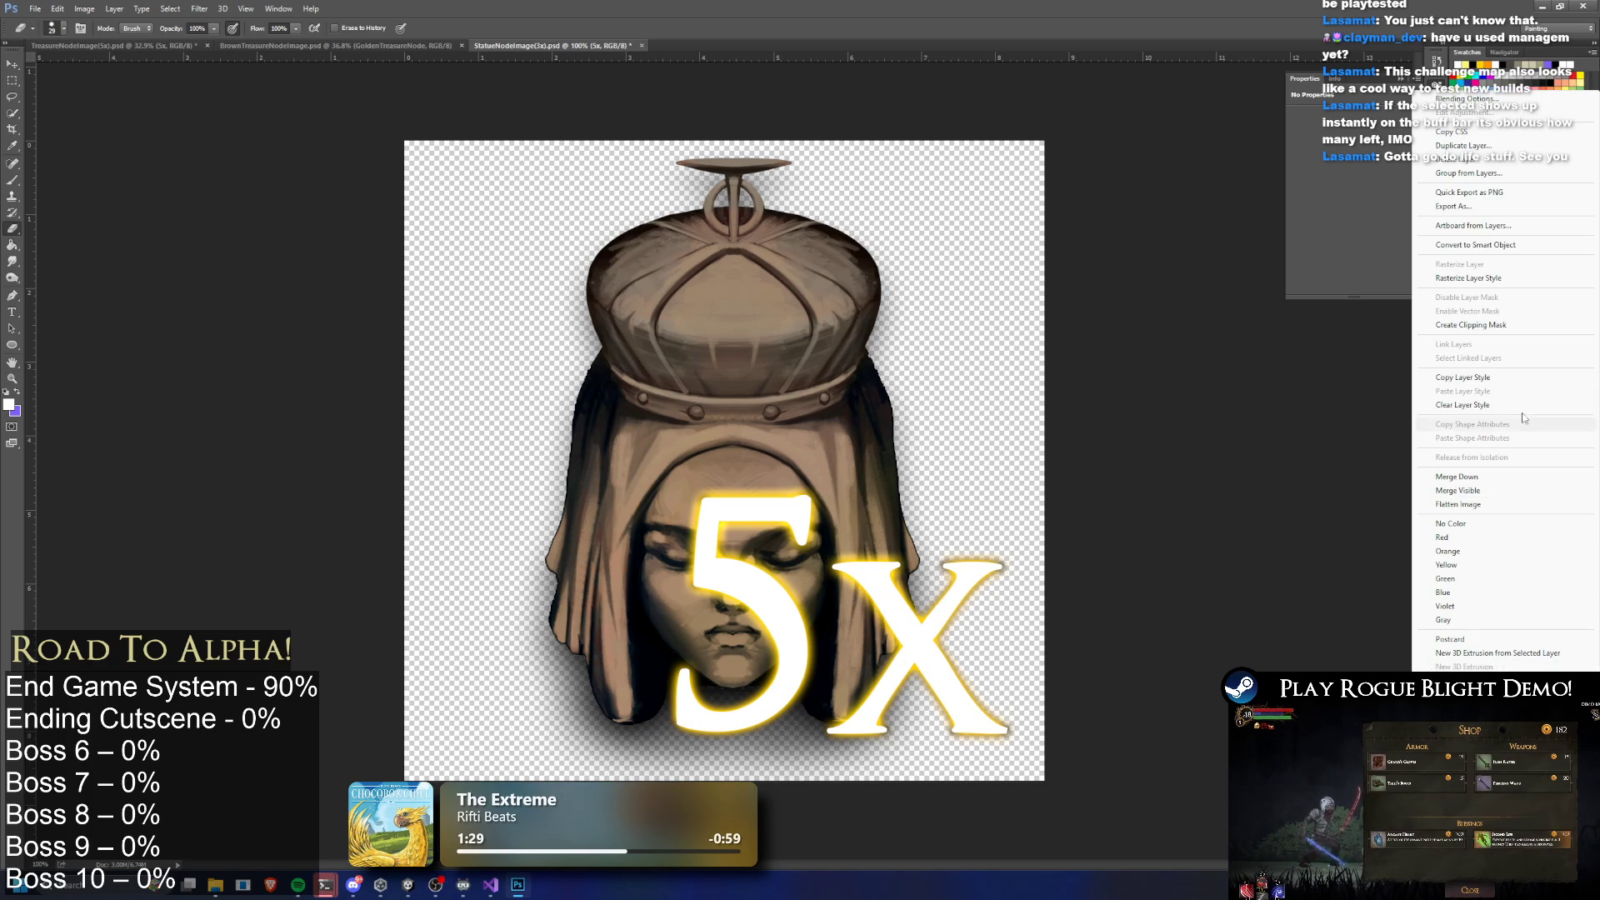
pyautogui.click(1494, 287)
pyautogui.rightClick(1520, 667)
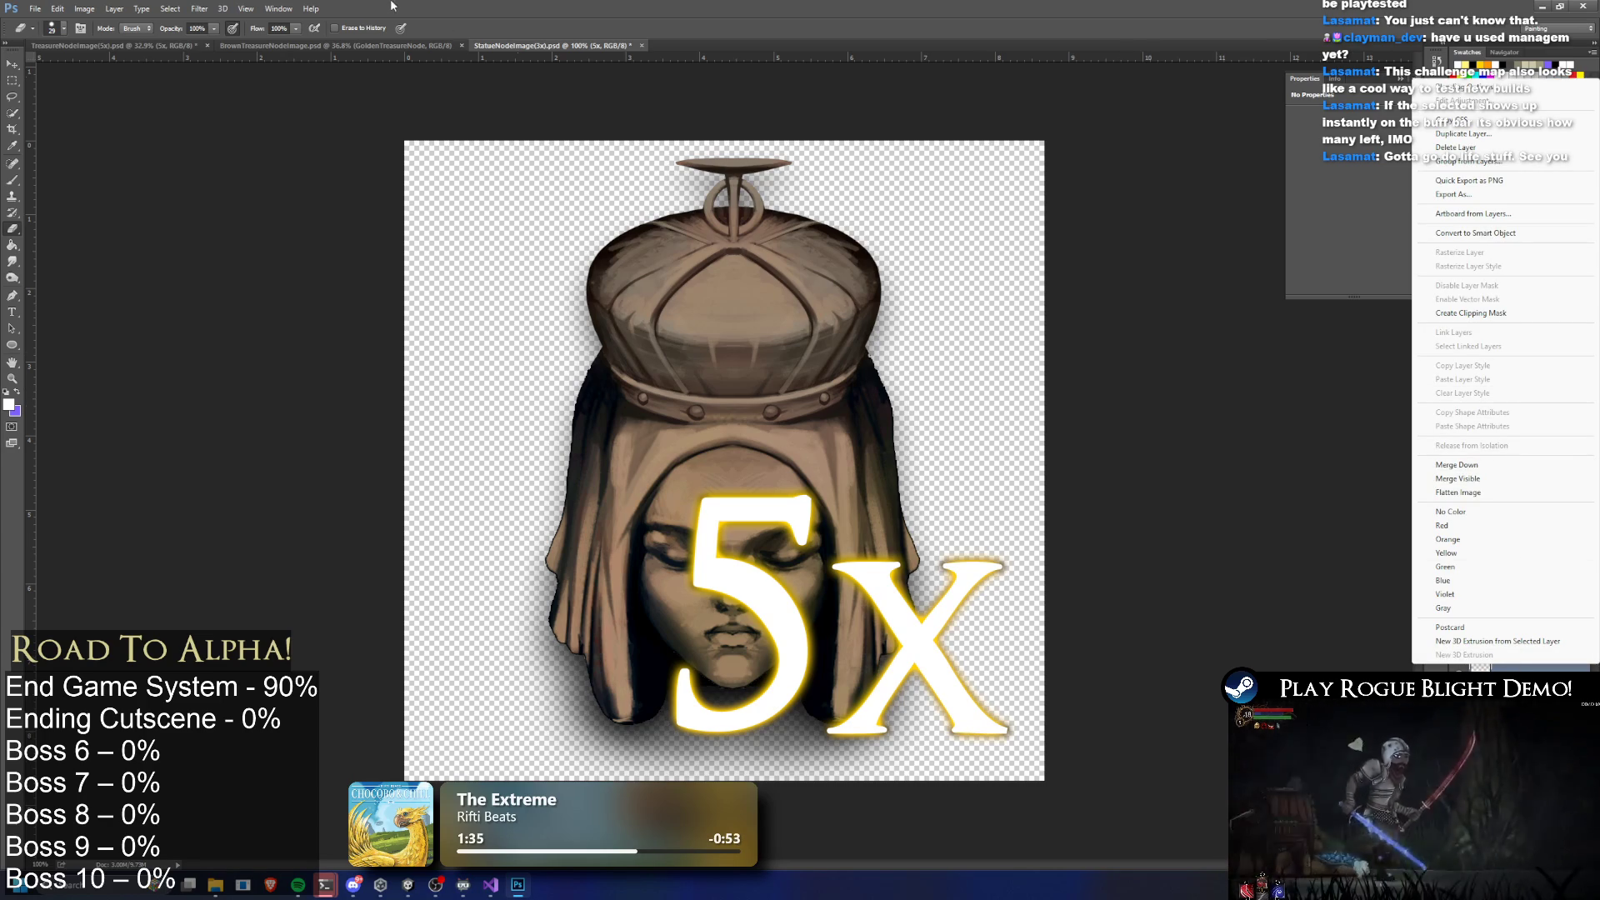
pyautogui.click(115, 50)
pyautogui.click(229, 46)
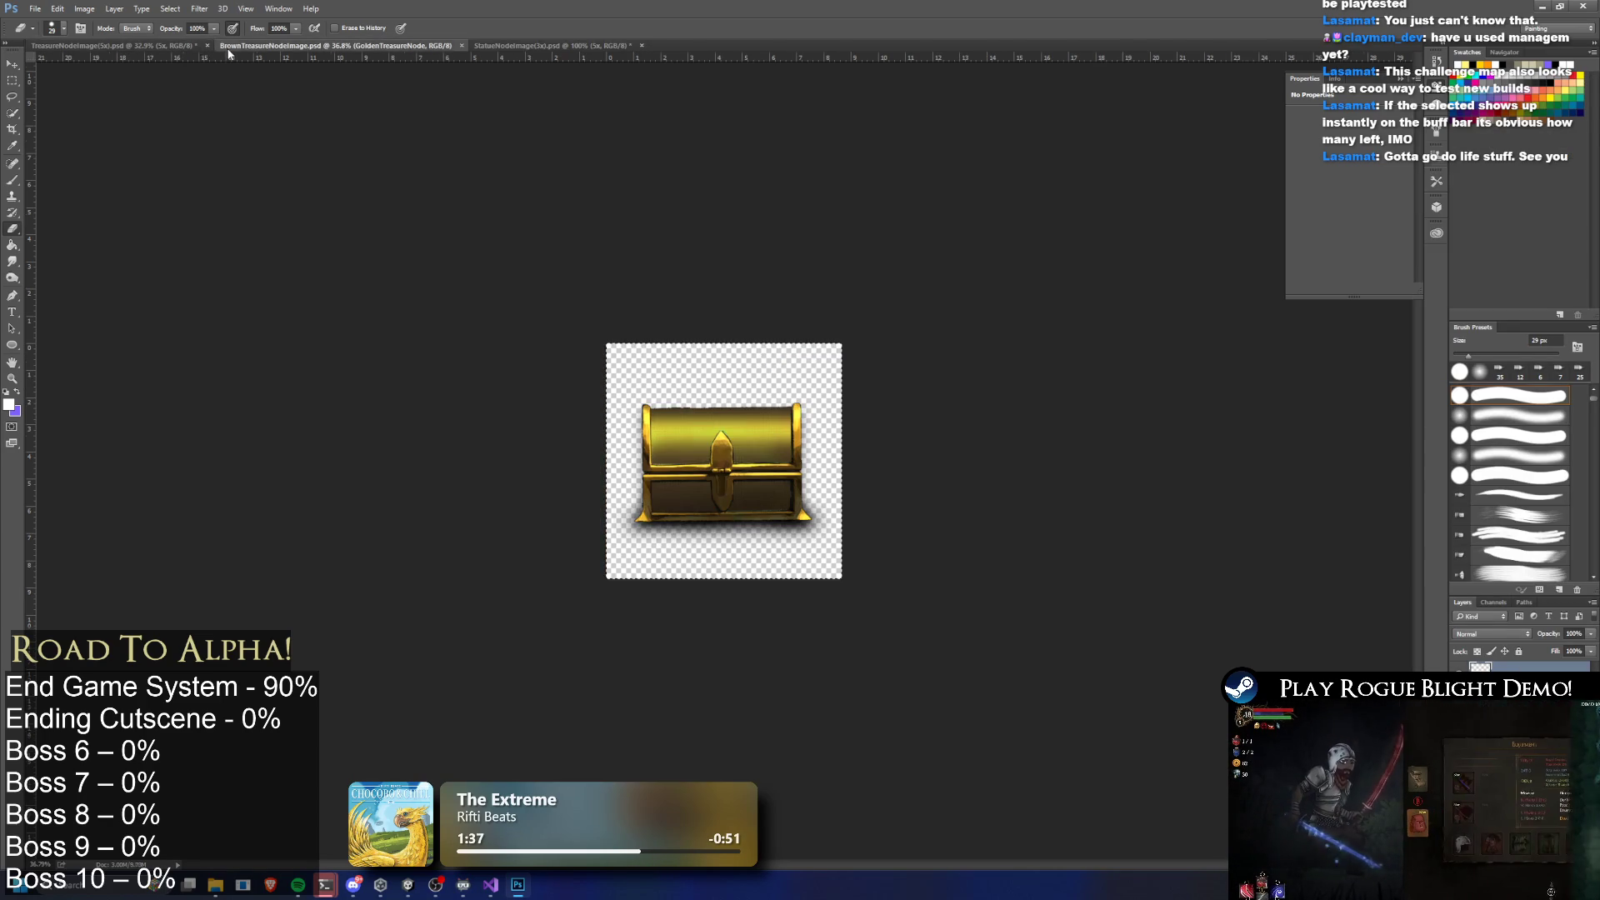
pyautogui.click(148, 44)
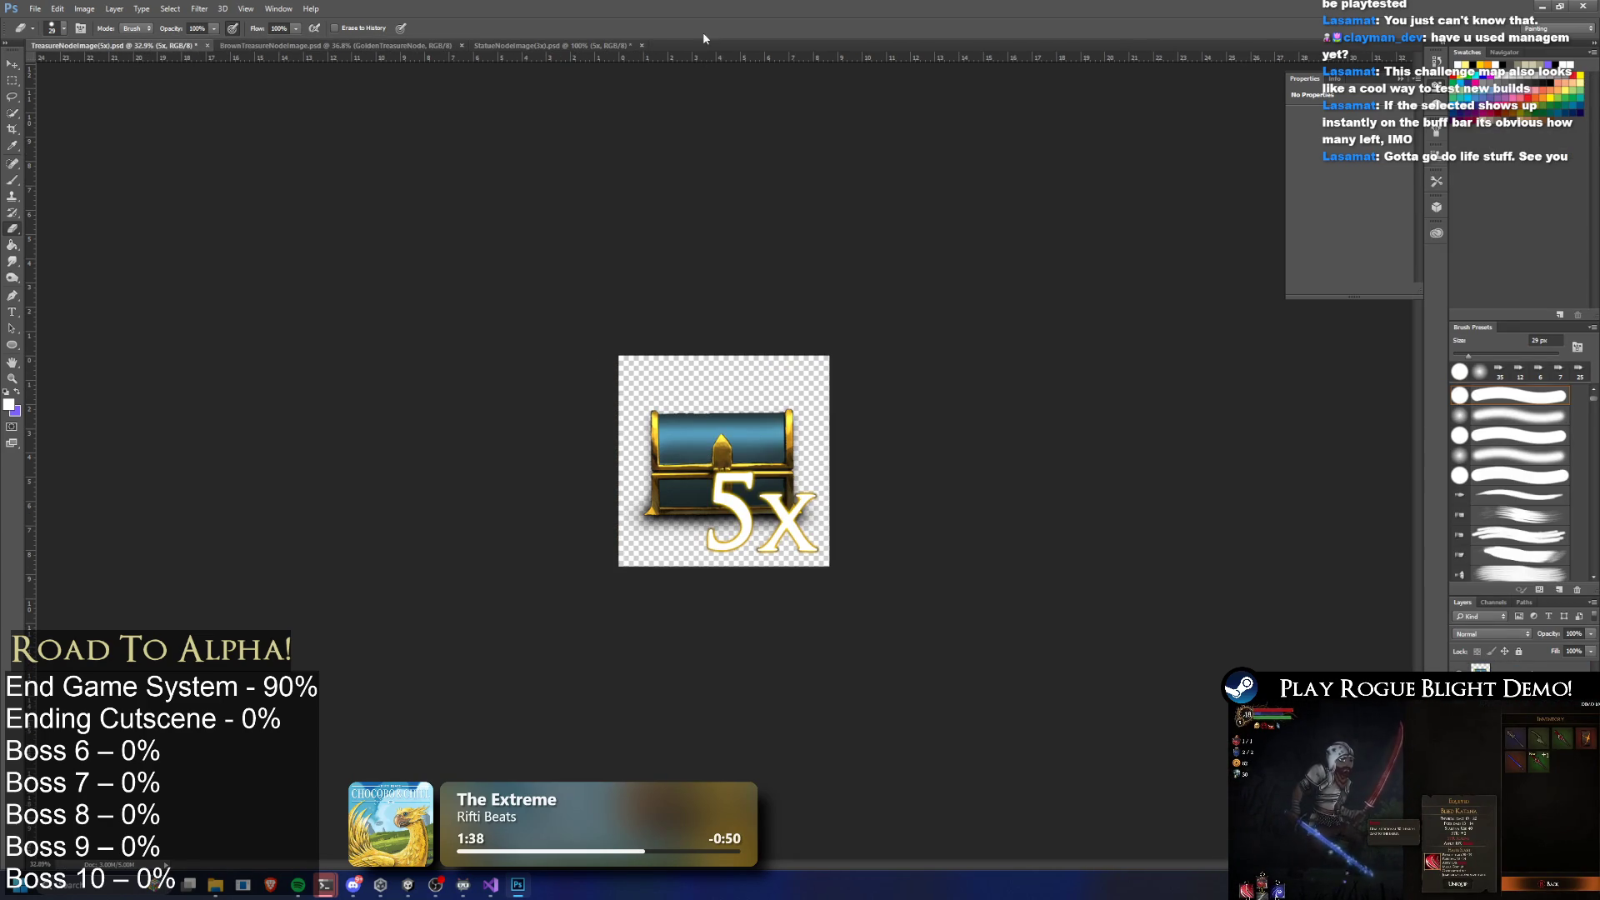
pyautogui.click(552, 46)
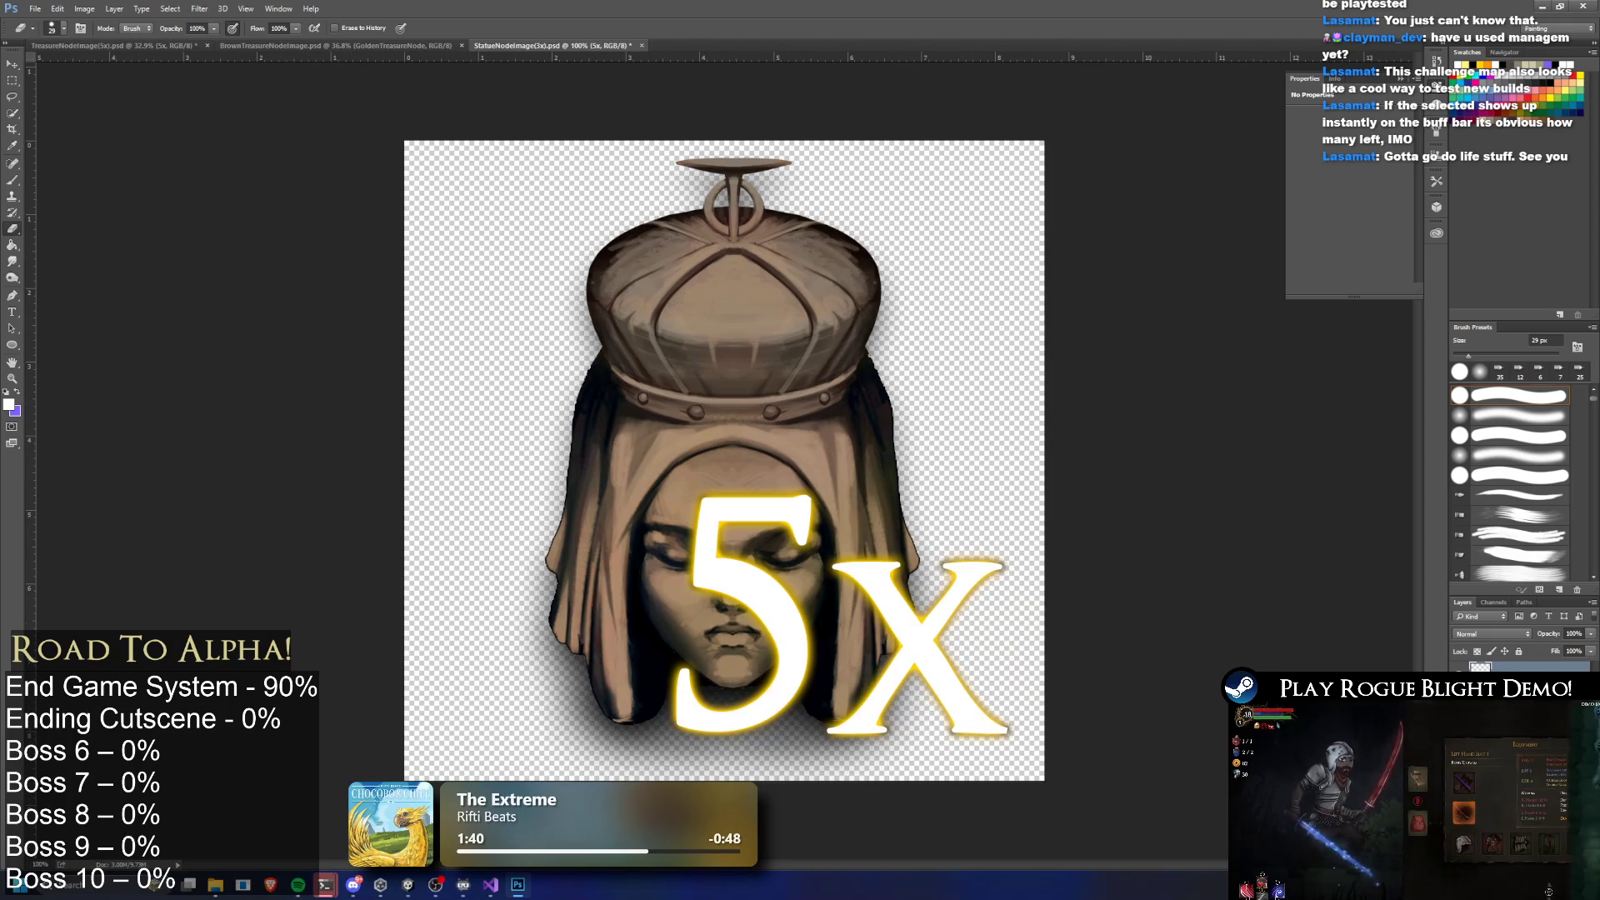
# Nudge the 5x label lower right and merge it down into the statue head image
pyautogui.click(11, 65)
pyautogui.moveTo(841, 562)
pyautogui.mouseDown()
pyautogui.moveTo(881, 586)
pyautogui.moveTo(562, 571)
pyautogui.moveTo(885, 200)
pyautogui.moveTo(858, 229)
pyautogui.moveTo(872, 232)
pyautogui.moveTo(908, 542)
pyautogui.mouseUp()
pyautogui.rightClick(1516, 679)
pyautogui.click(1524, 494)
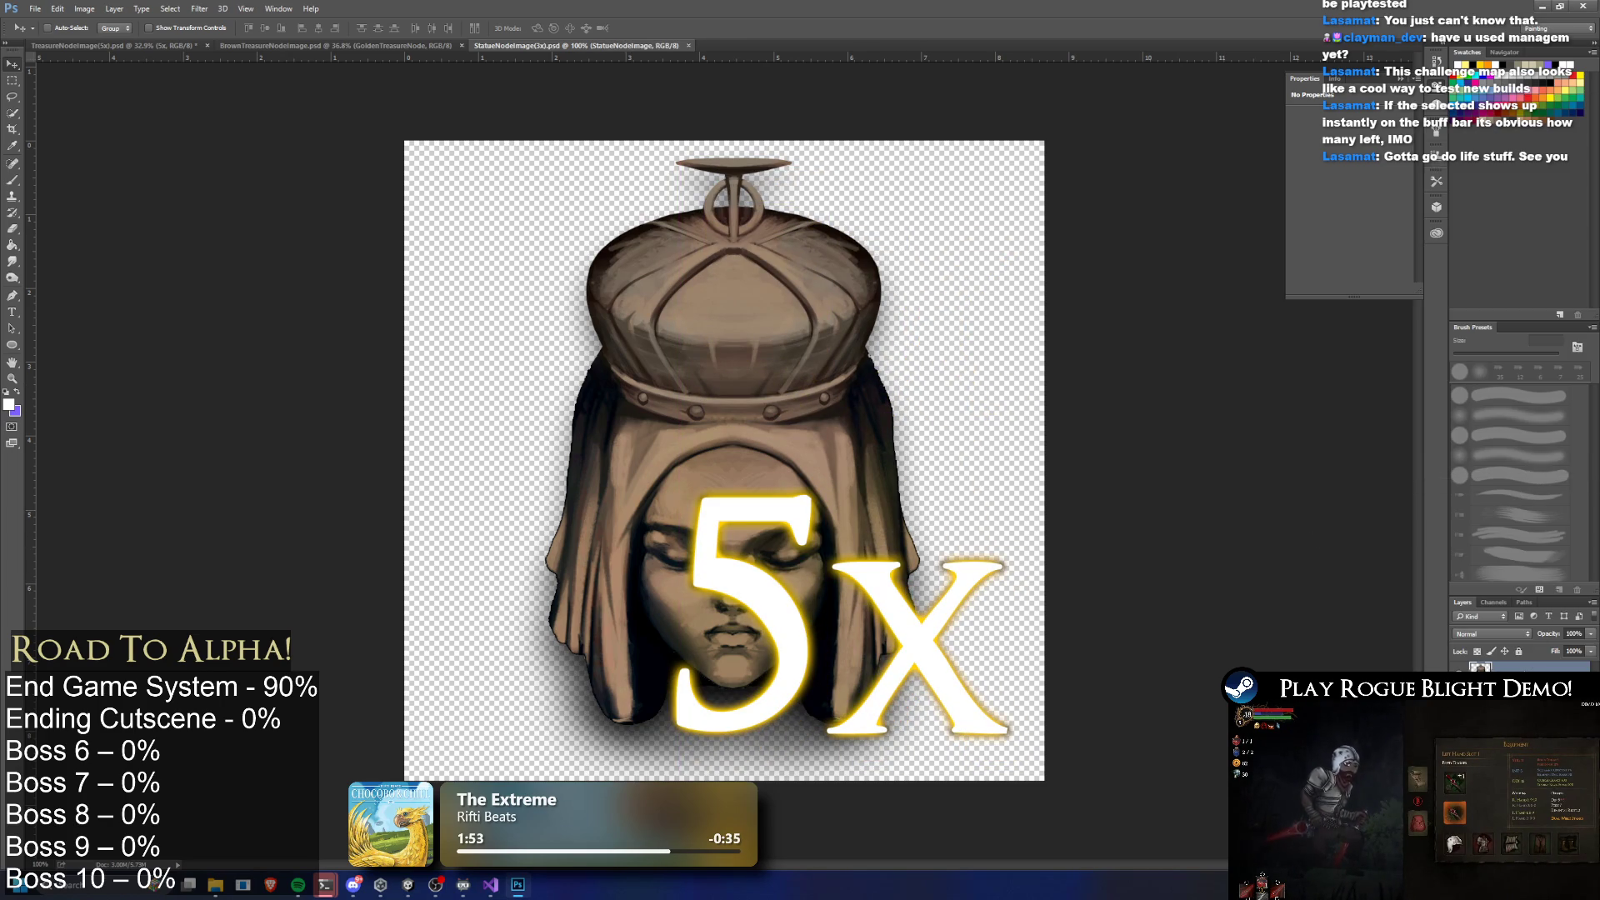
pyautogui.rightClick(1524, 673)
pyautogui.click(1479, 221)
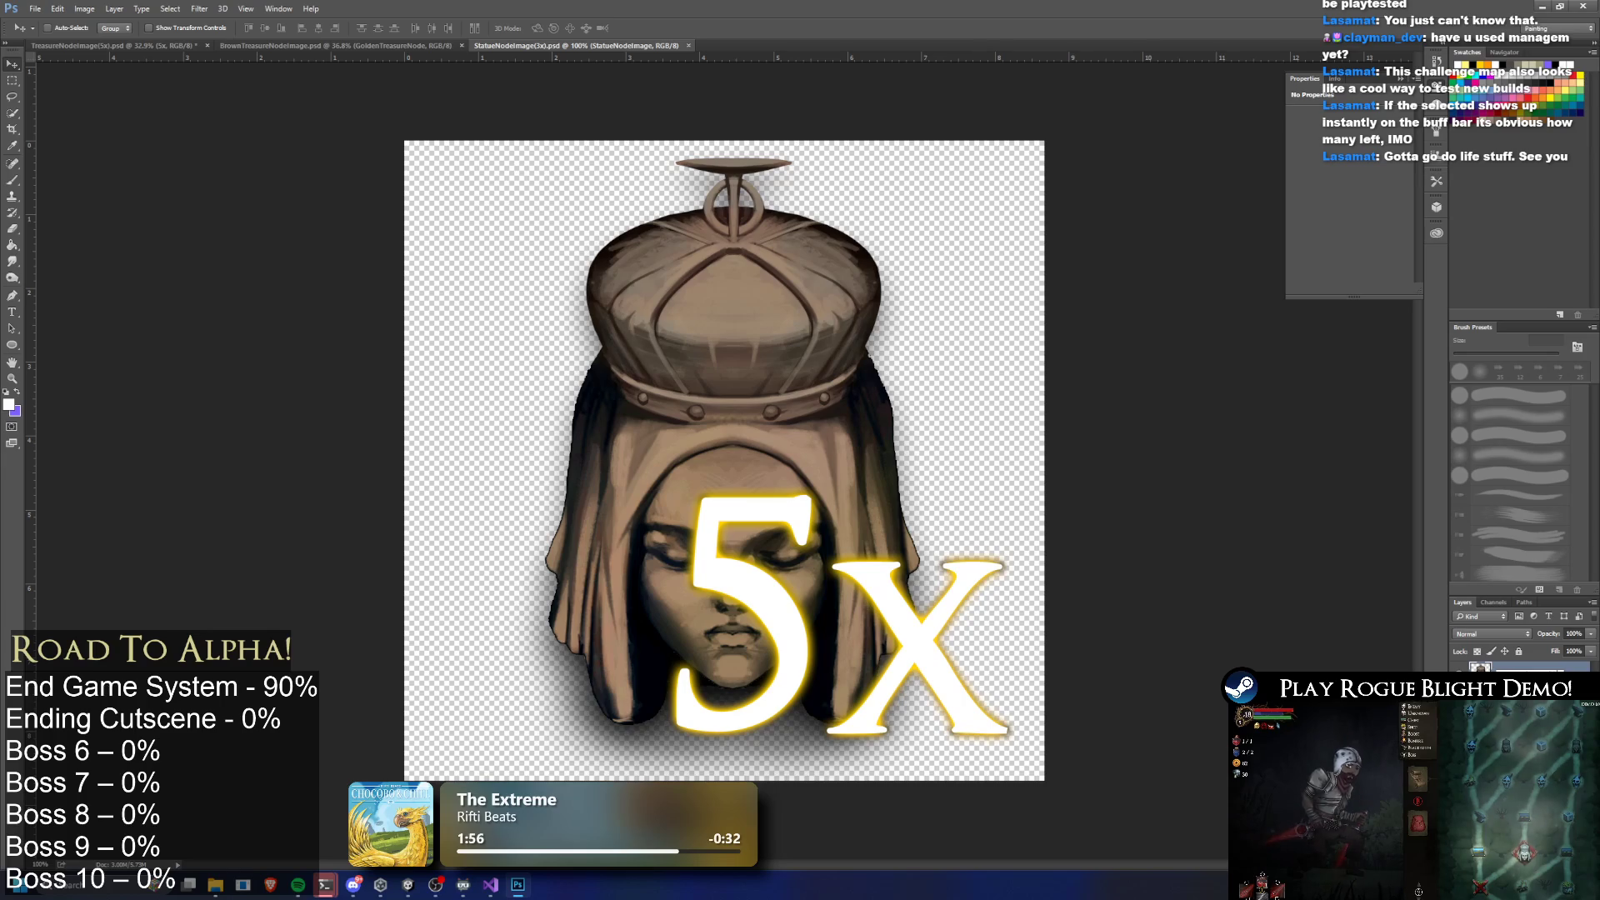
pyautogui.click(1516, 687)
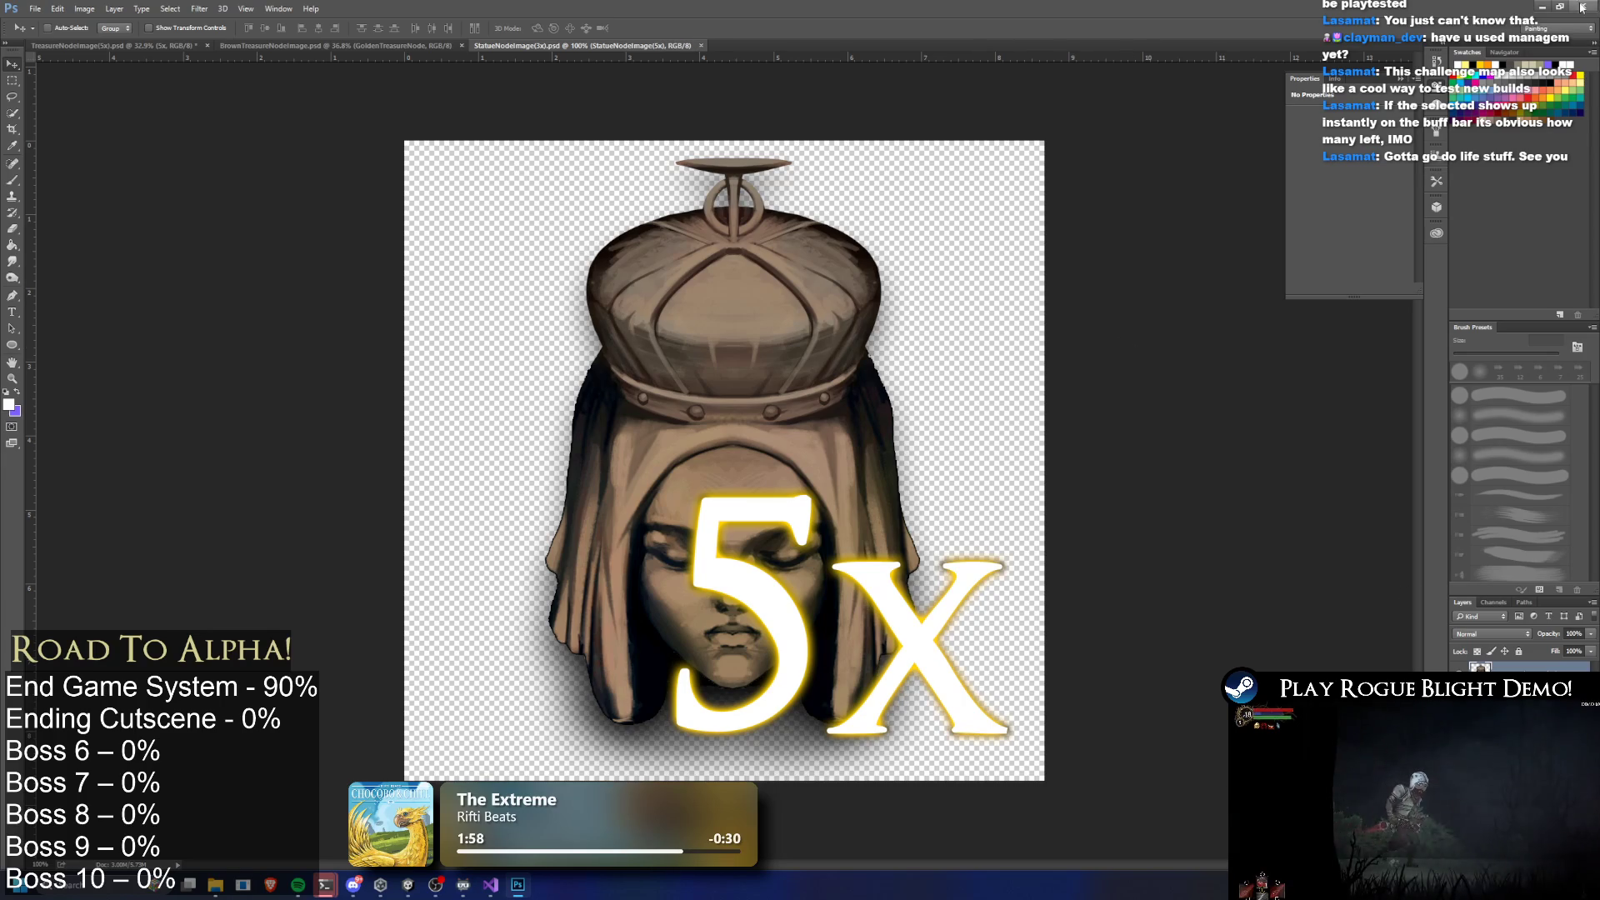
pyautogui.hotkey('alt', 'Tab')
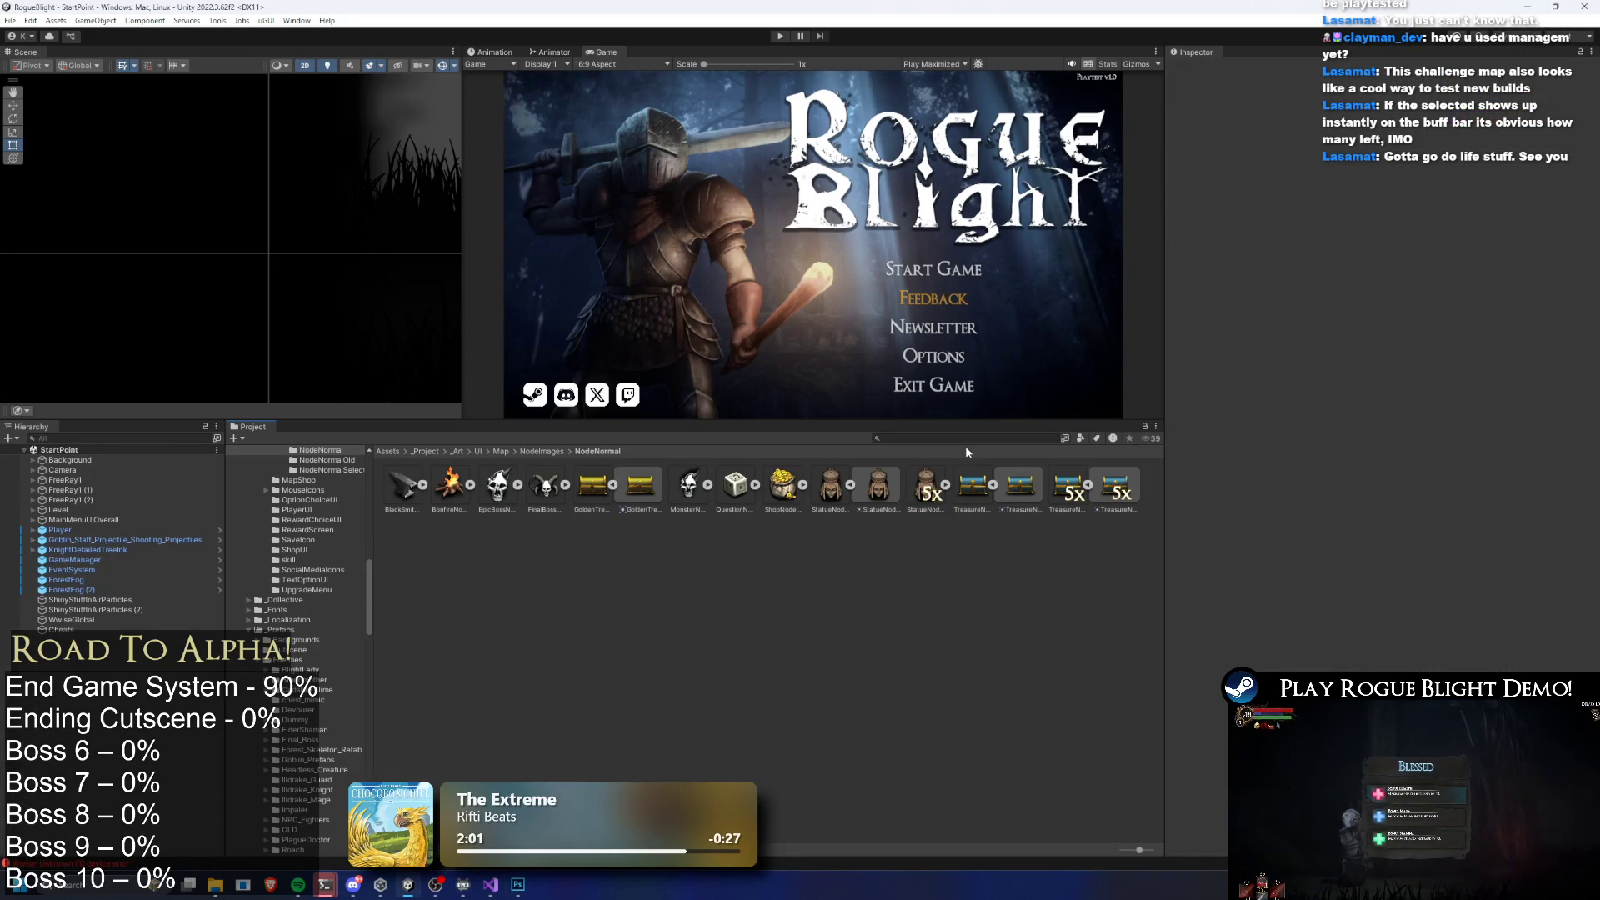
# Find CH_Statue Node(x 3) and set its Node Icon to StatueNodeImage(3x)
pyautogui.click(962, 440)
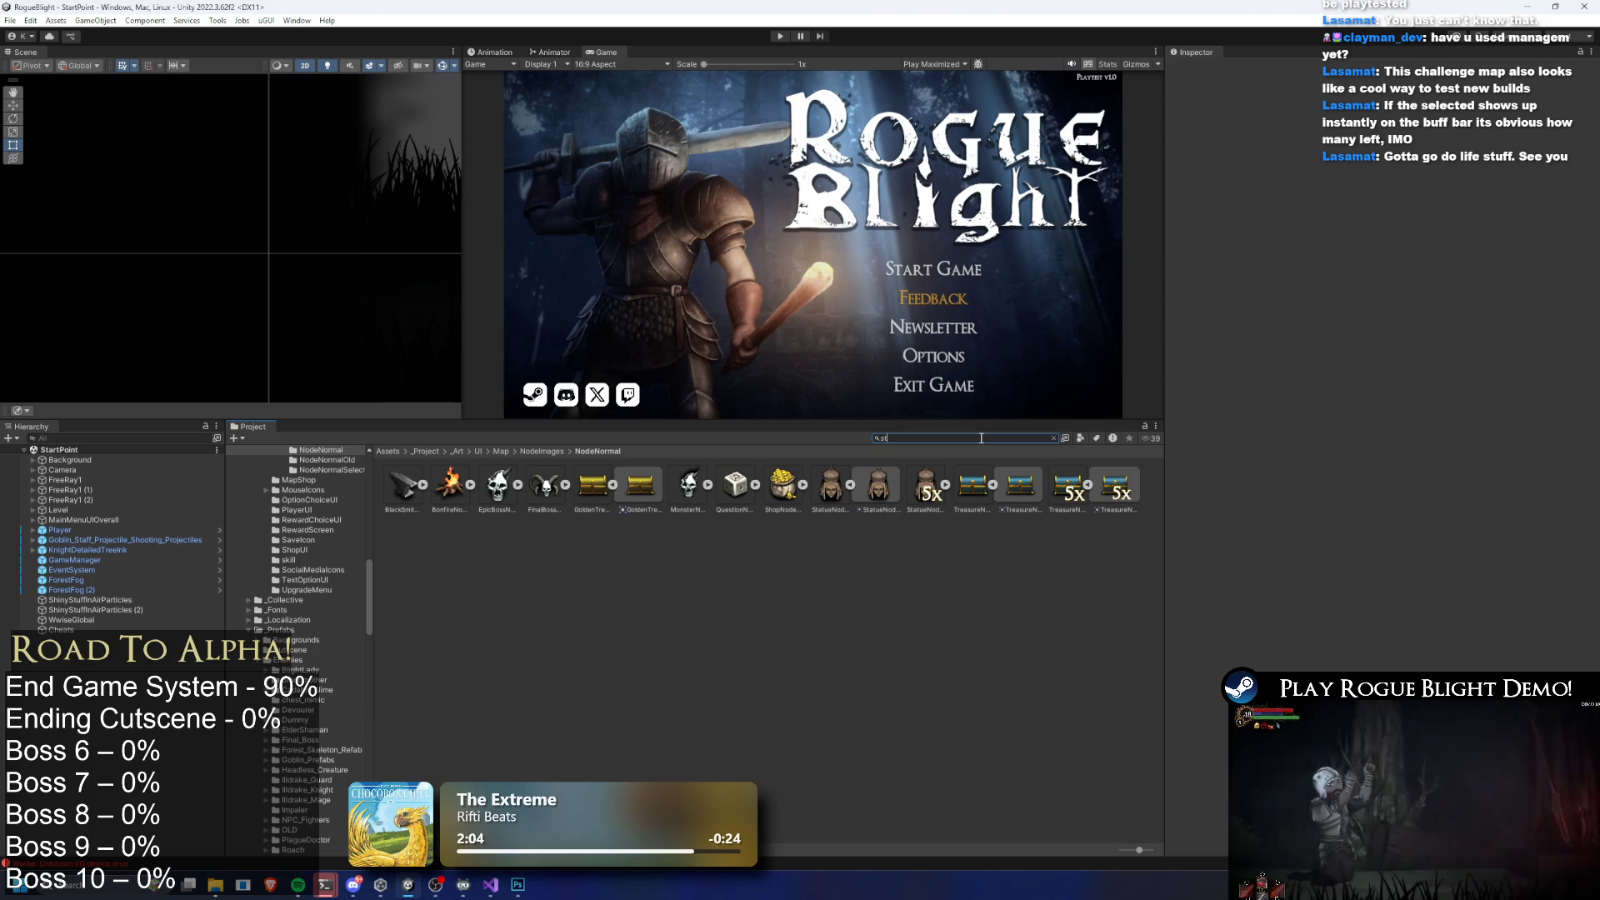
pyautogui.write('atue ch')
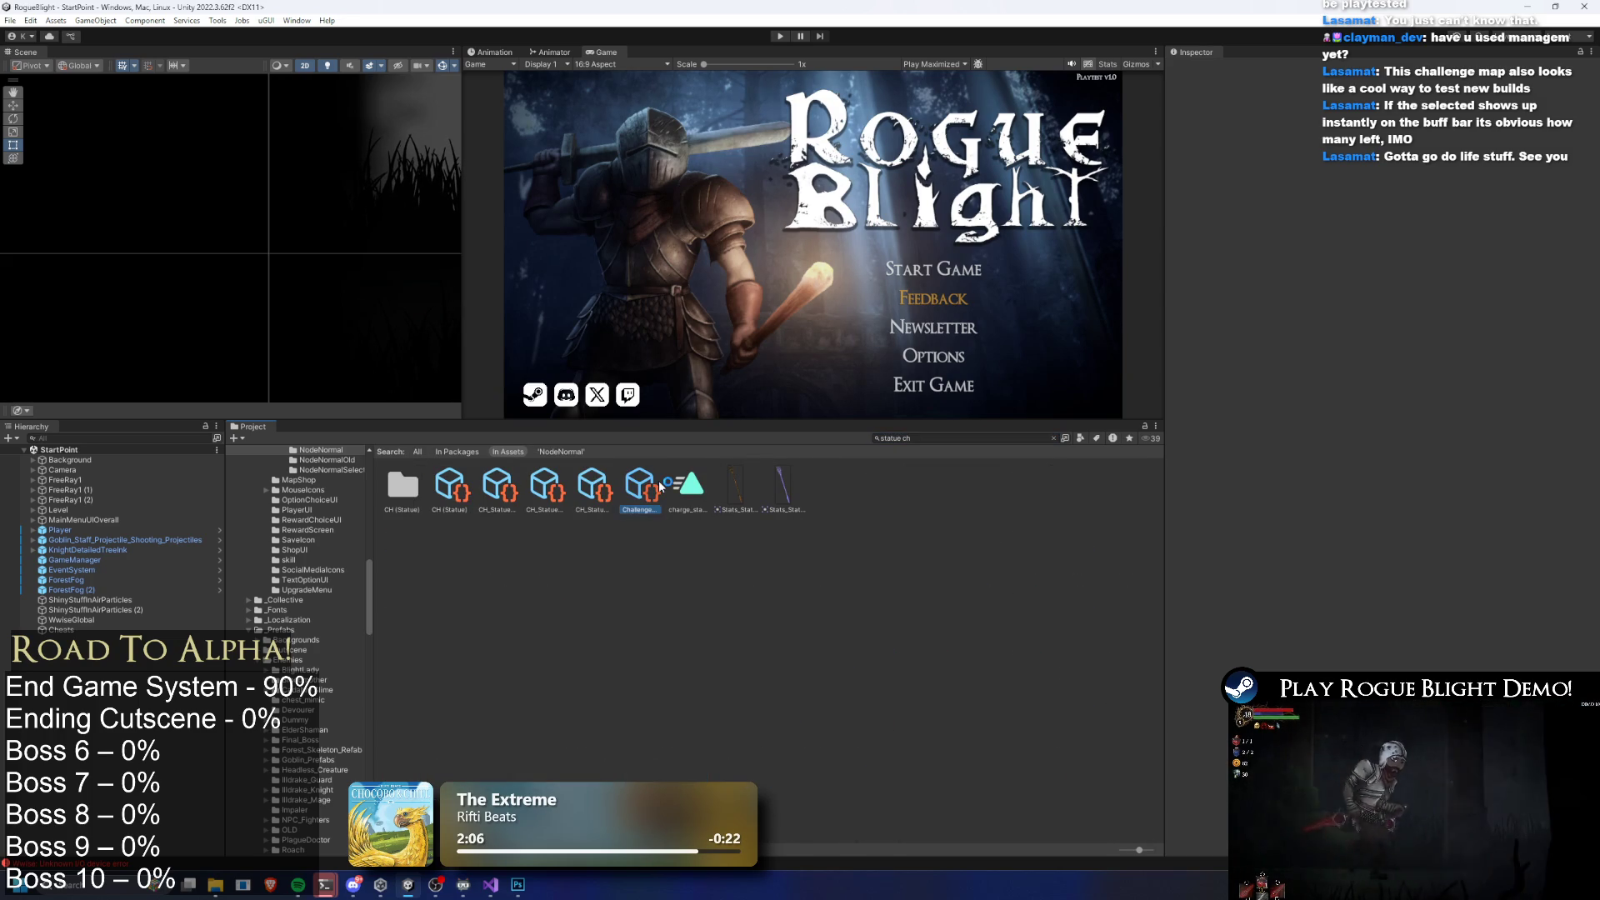
pyautogui.click(594, 485)
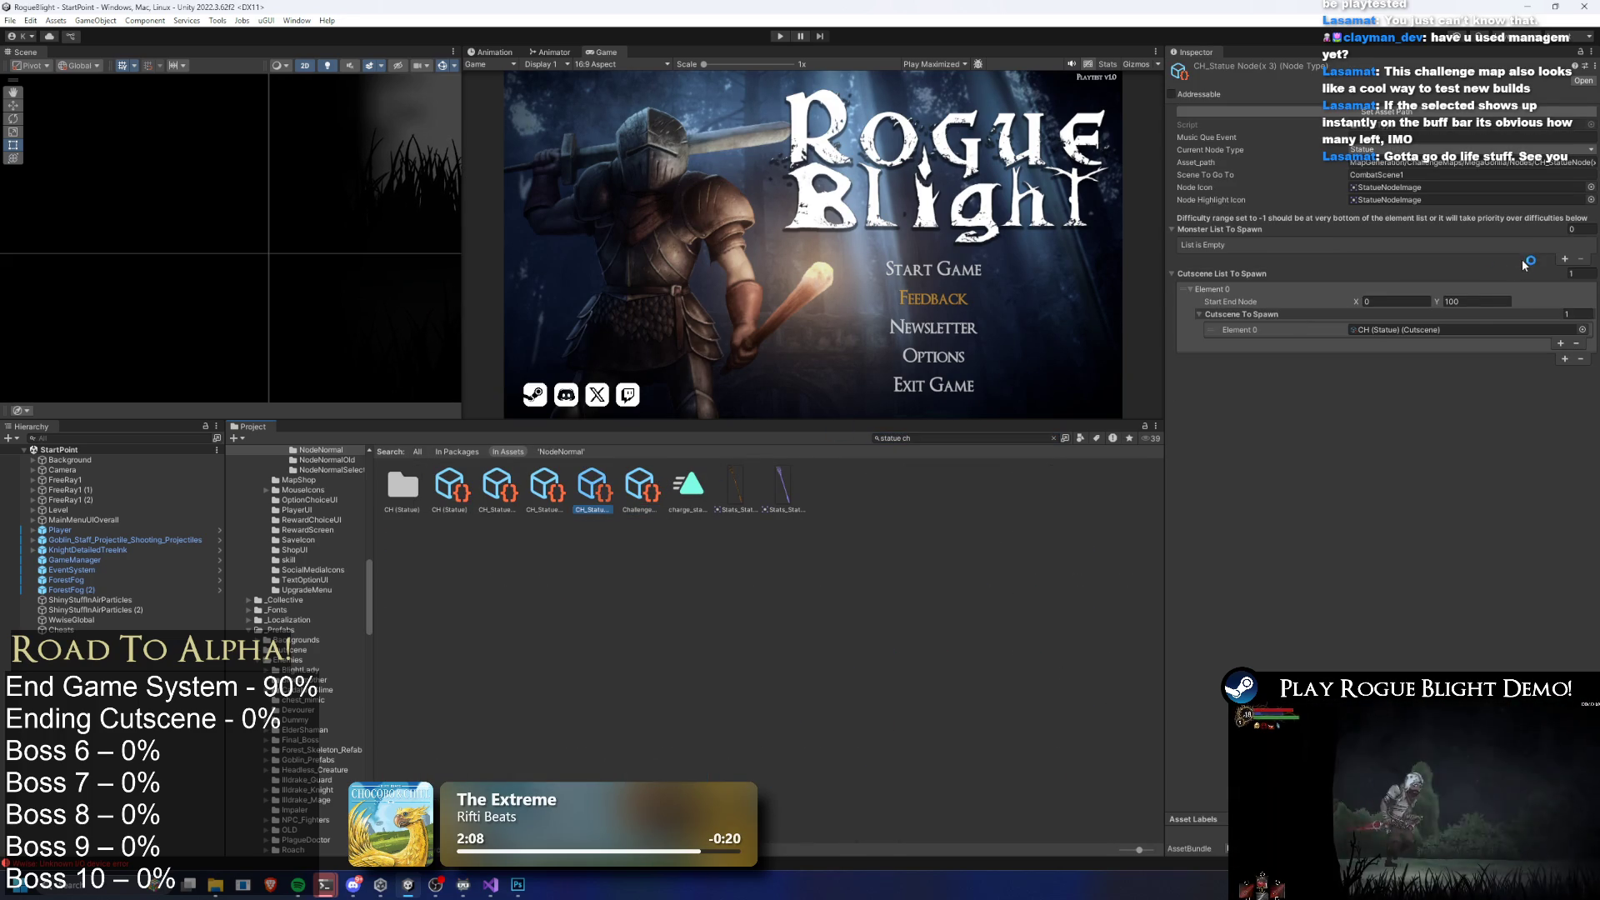
pyautogui.click(1455, 330)
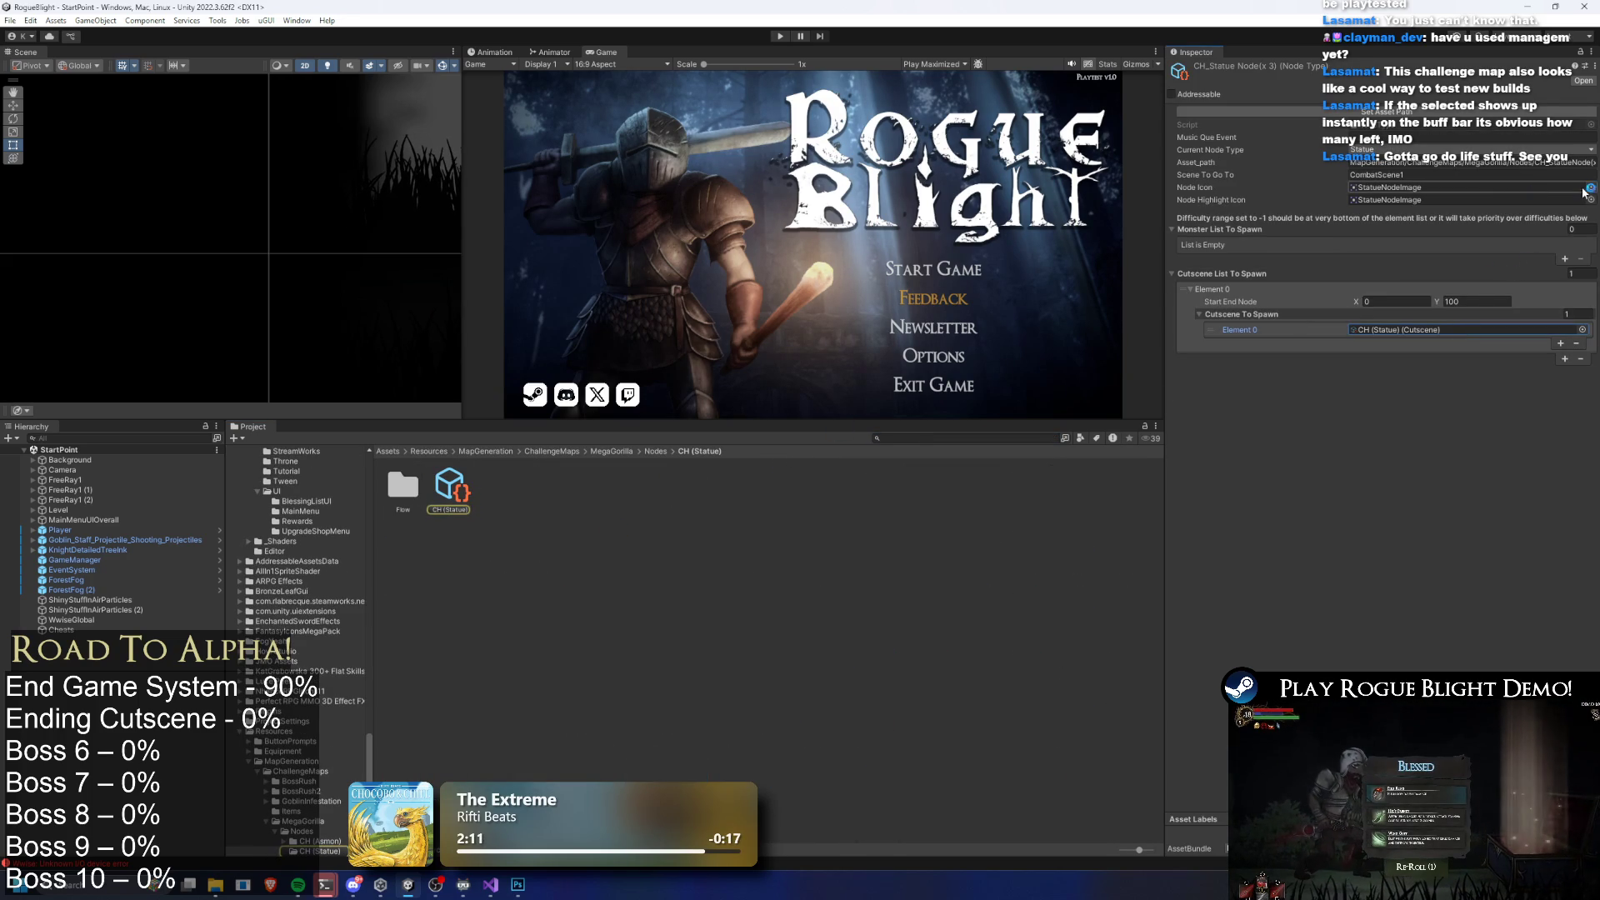
pyautogui.click(1588, 187)
pyautogui.press('BackSpace')
pyautogui.press('BackSpace')
pyautogui.press('BackSpace')
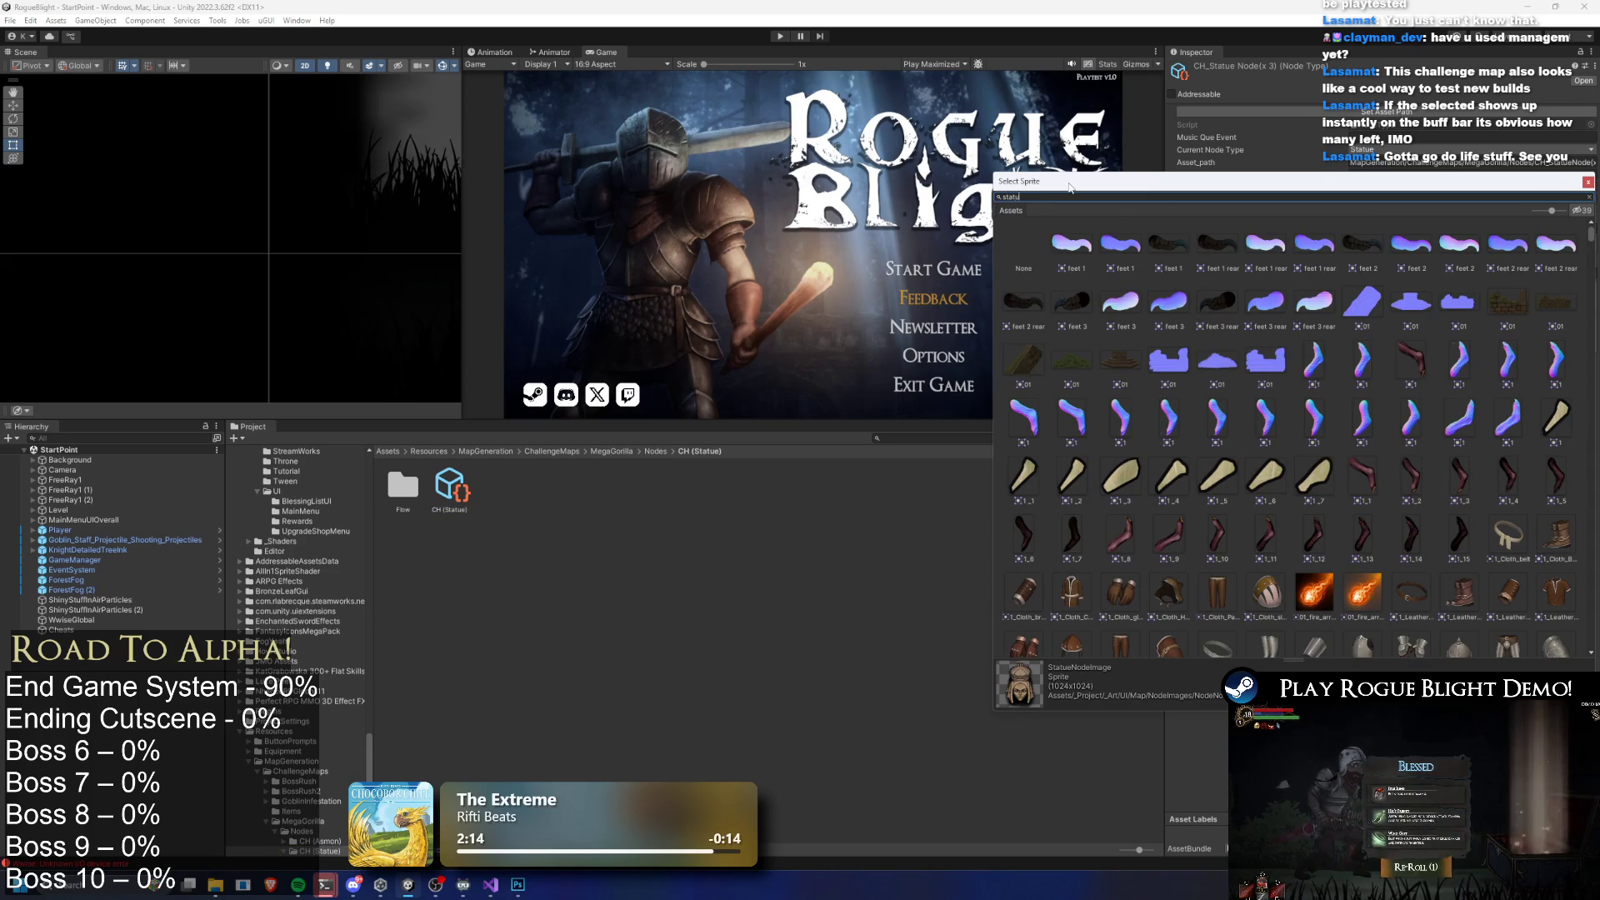
pyautogui.write('ue')
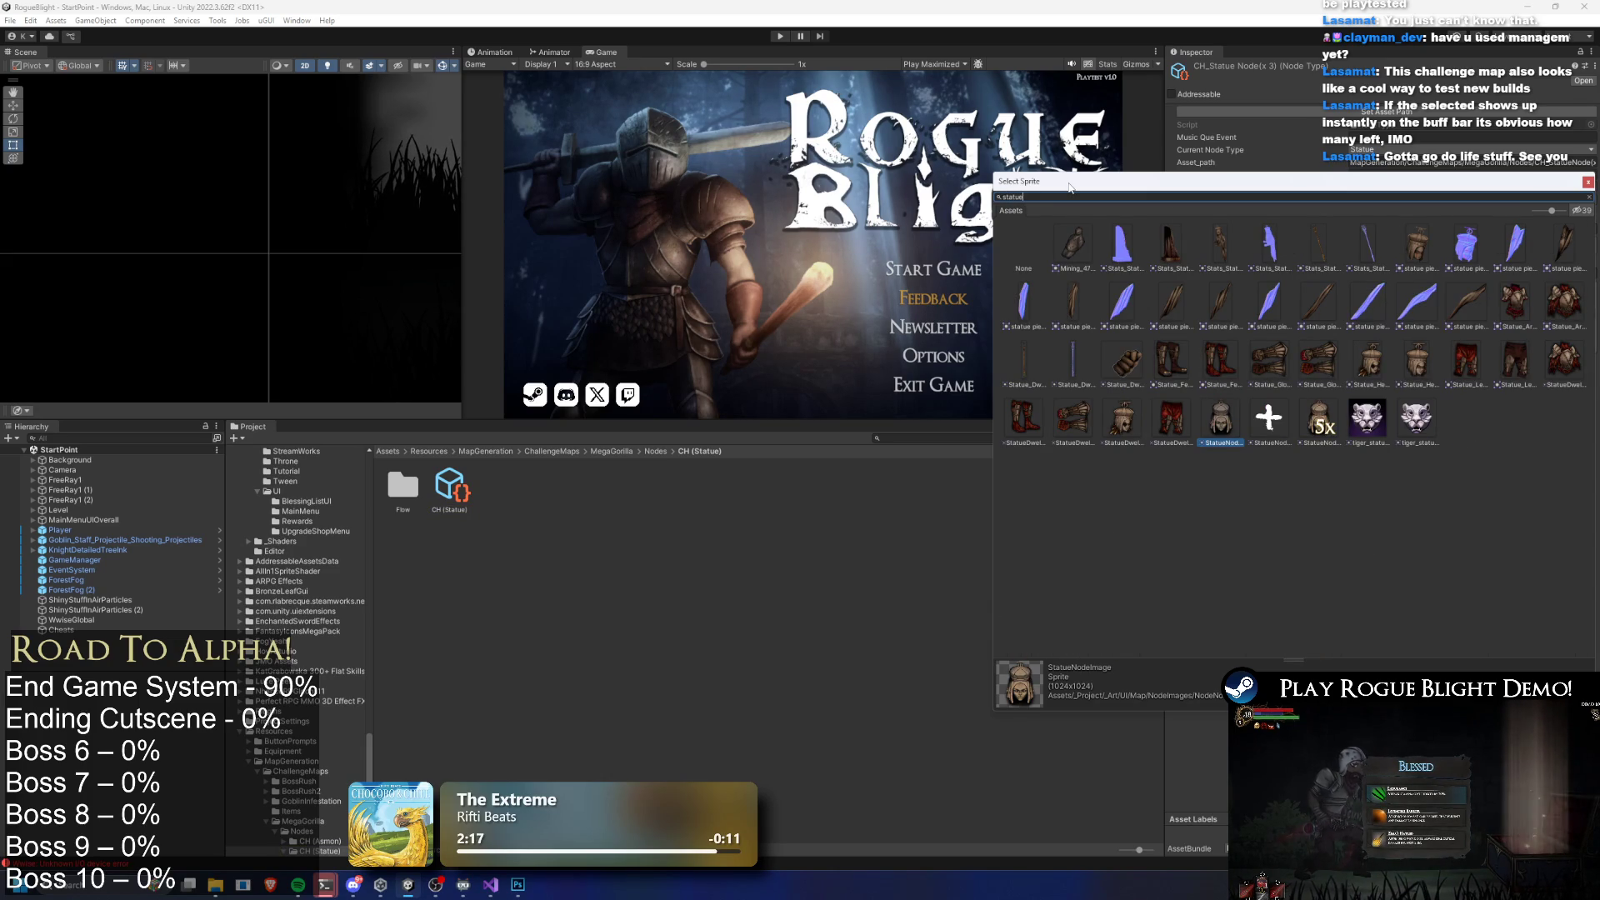
pyautogui.doubleClick(1320, 419)
# Set the Node Highlight Icon to StatueNodeImage(3x) as well
pyautogui.click(1427, 188)
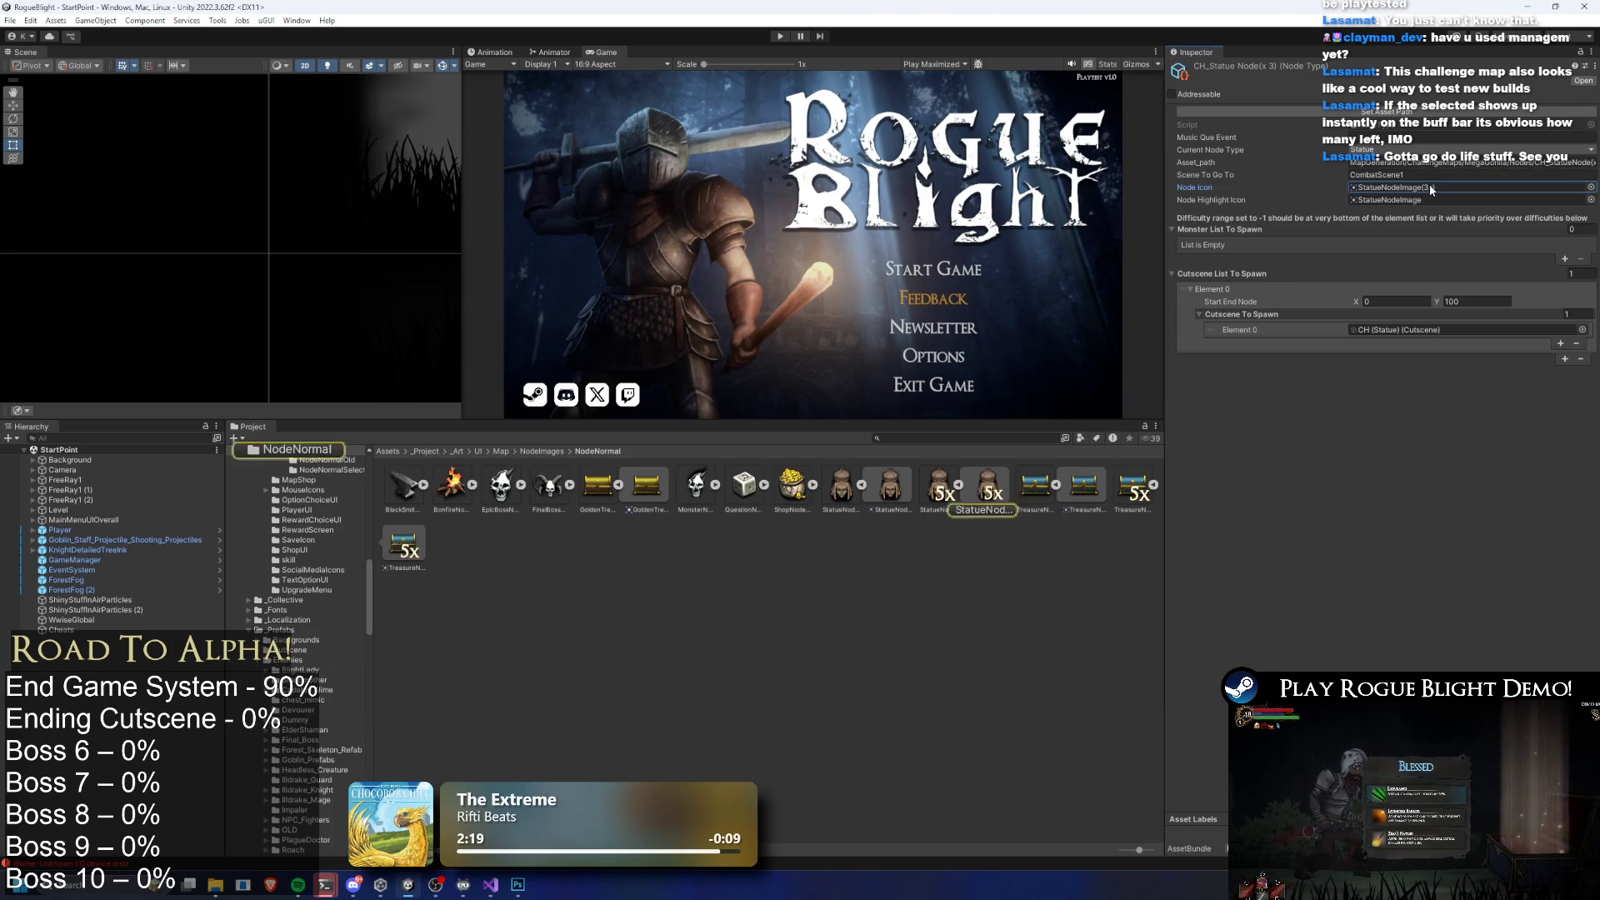
pyautogui.moveTo(988, 498)
pyautogui.mouseDown()
pyautogui.moveTo(1445, 235)
pyautogui.moveTo(1453, 200)
pyautogui.mouseUp()
pyautogui.hotkey('alt', 'Tab')
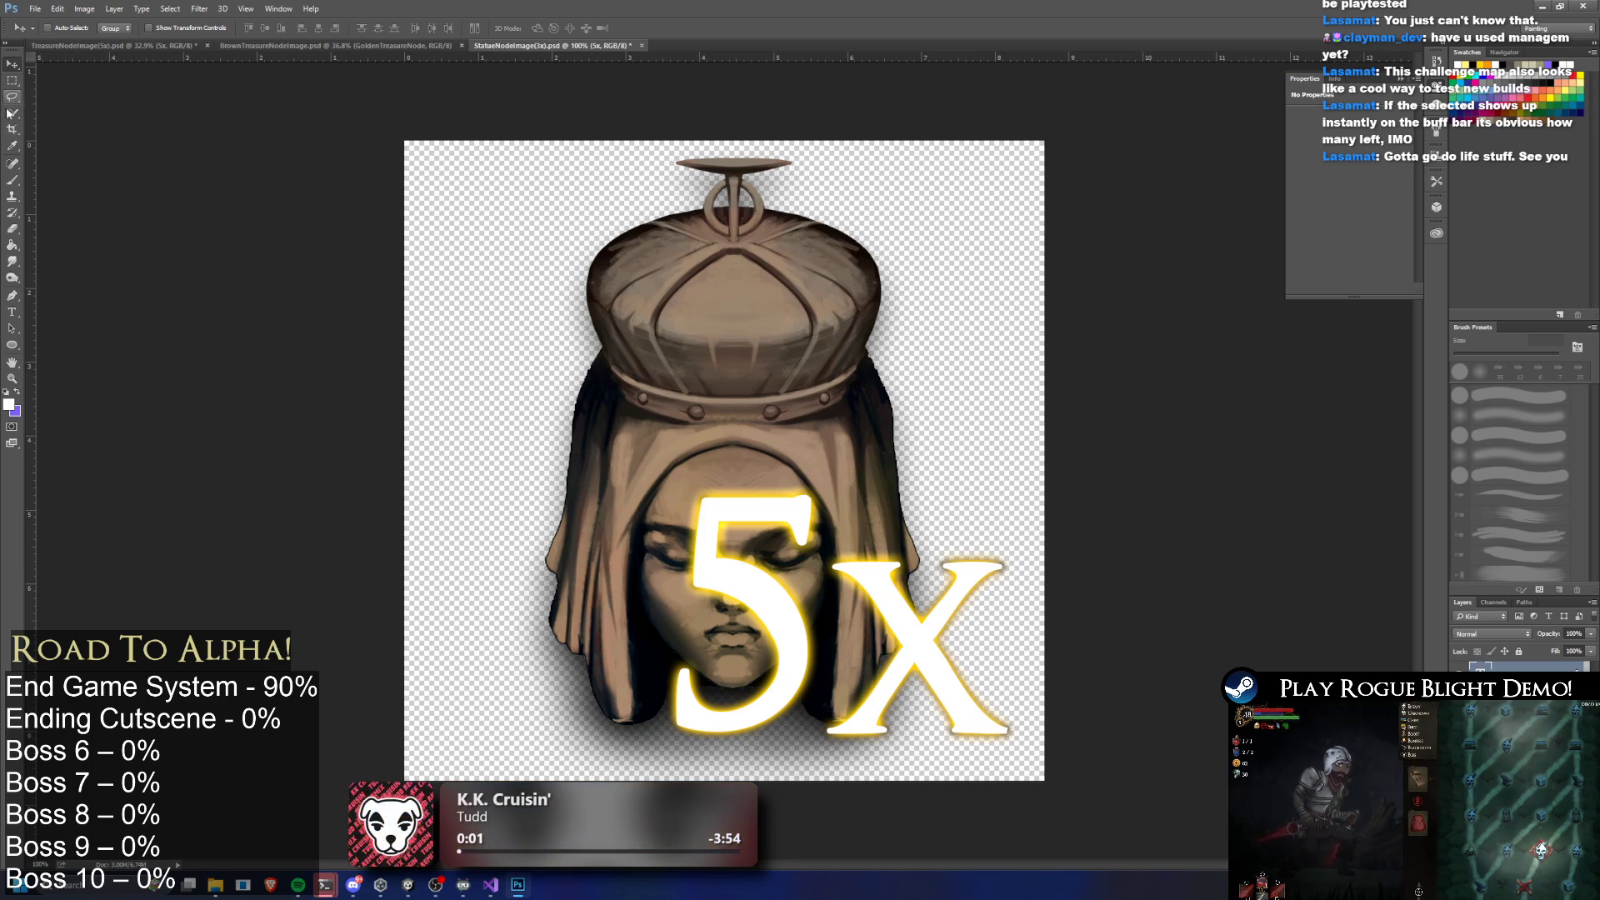
# Edit the statue head's label text from 5x to 3x
pyautogui.click(13, 314)
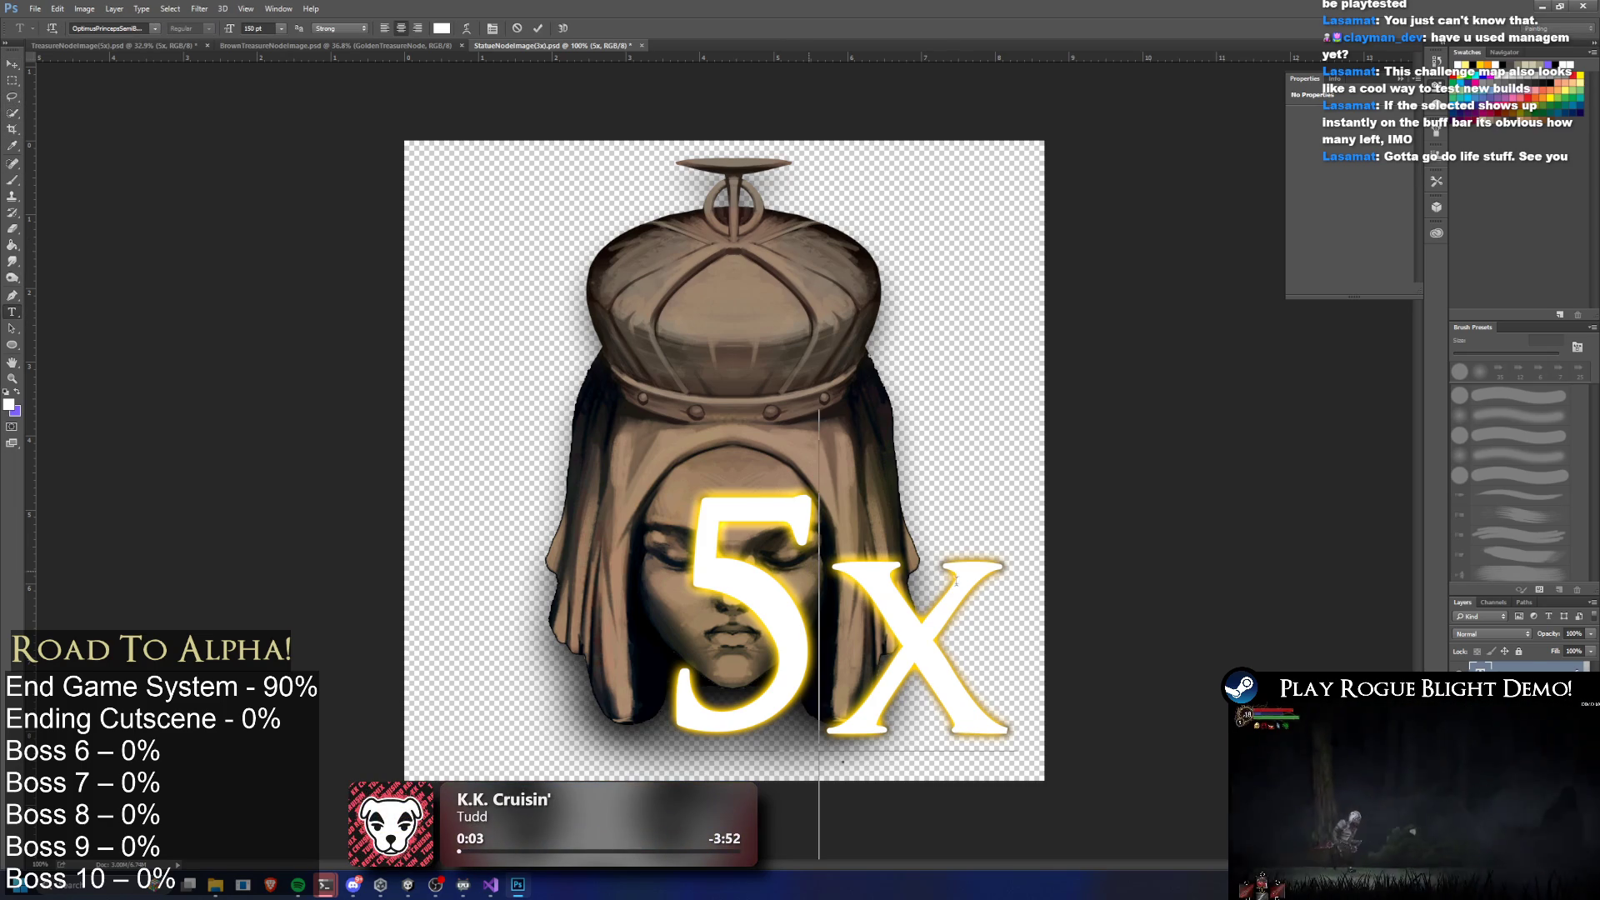
pyautogui.click(819, 616)
pyautogui.press('BackSpace')
pyautogui.write('3')
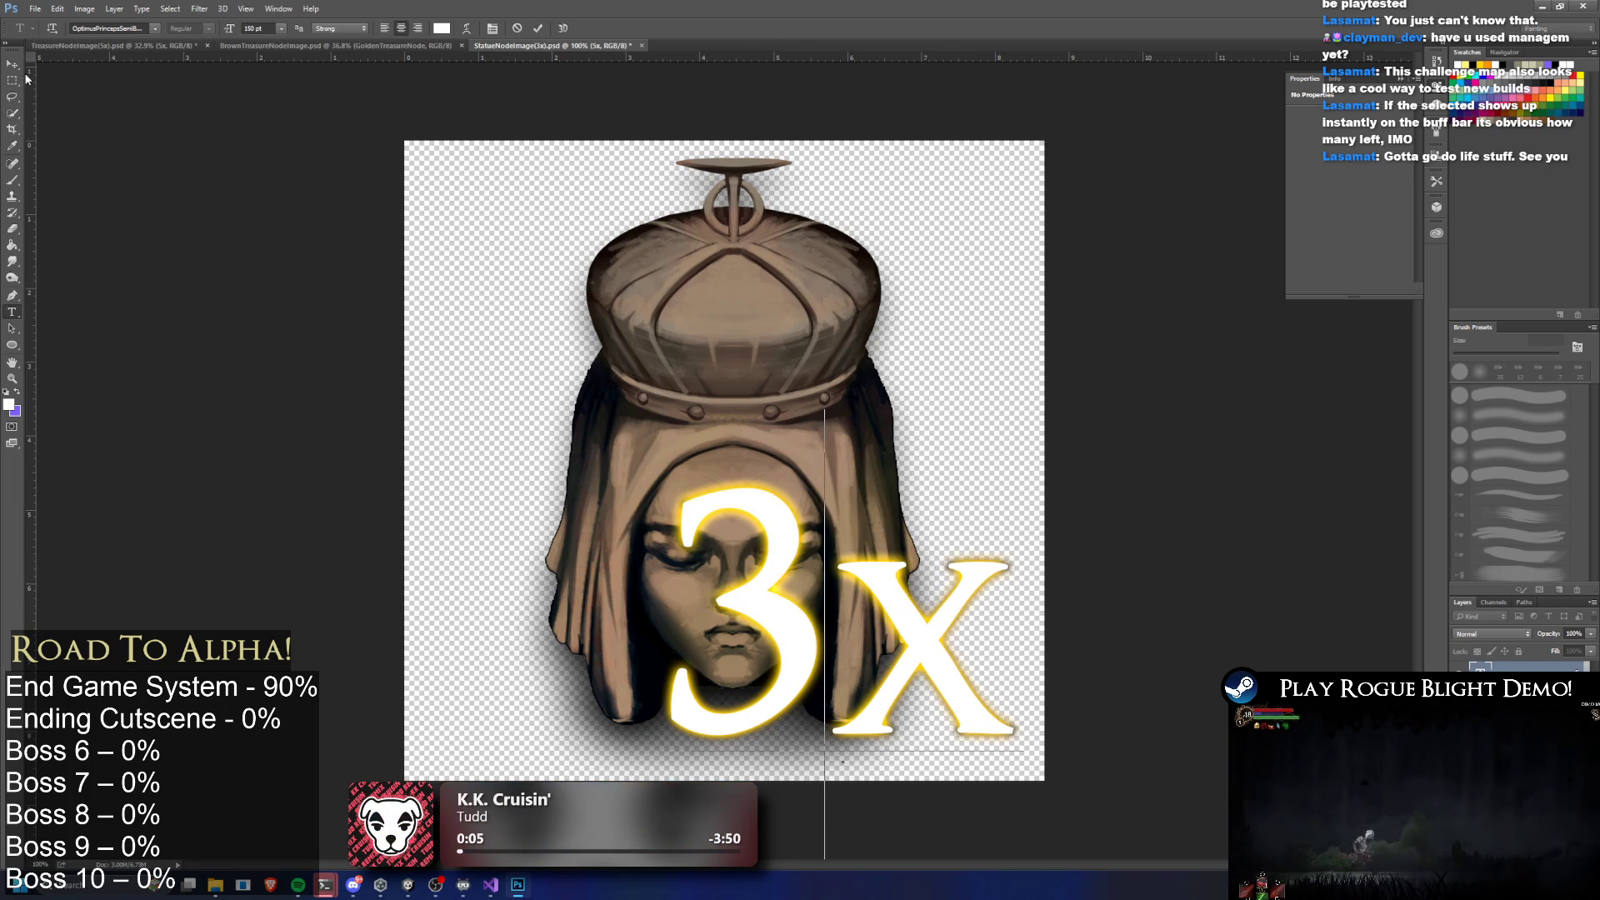
pyautogui.click(12, 80)
pyautogui.click(1591, 327)
pyautogui.press('Escape')
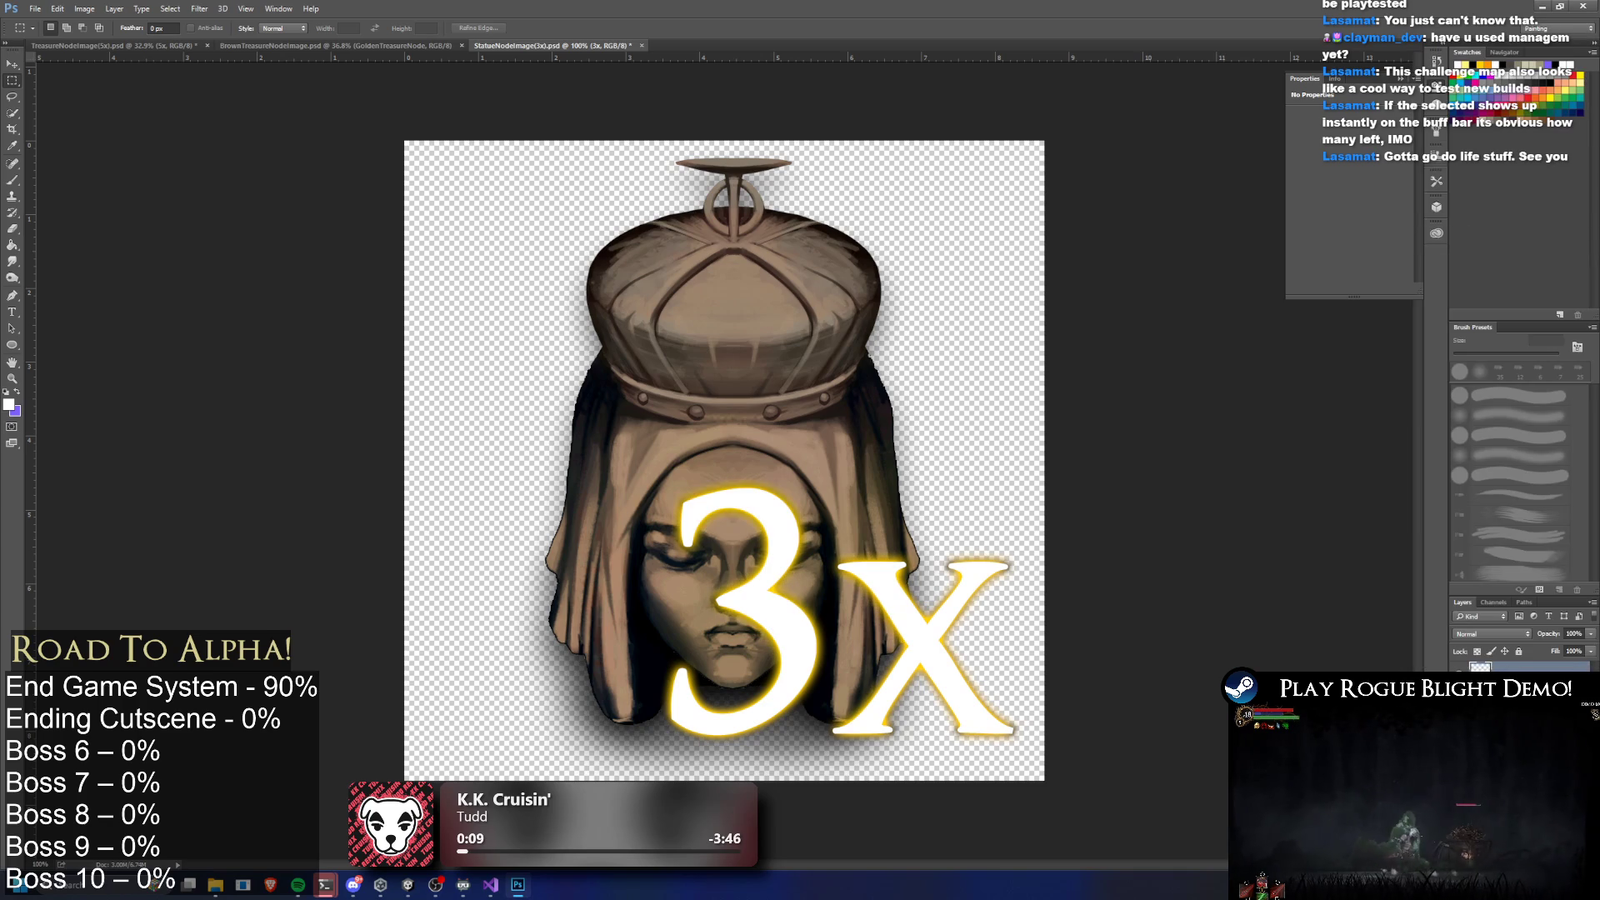
# Merge the 3x label into the statue image and save the file
pyautogui.rightClick(1491, 671)
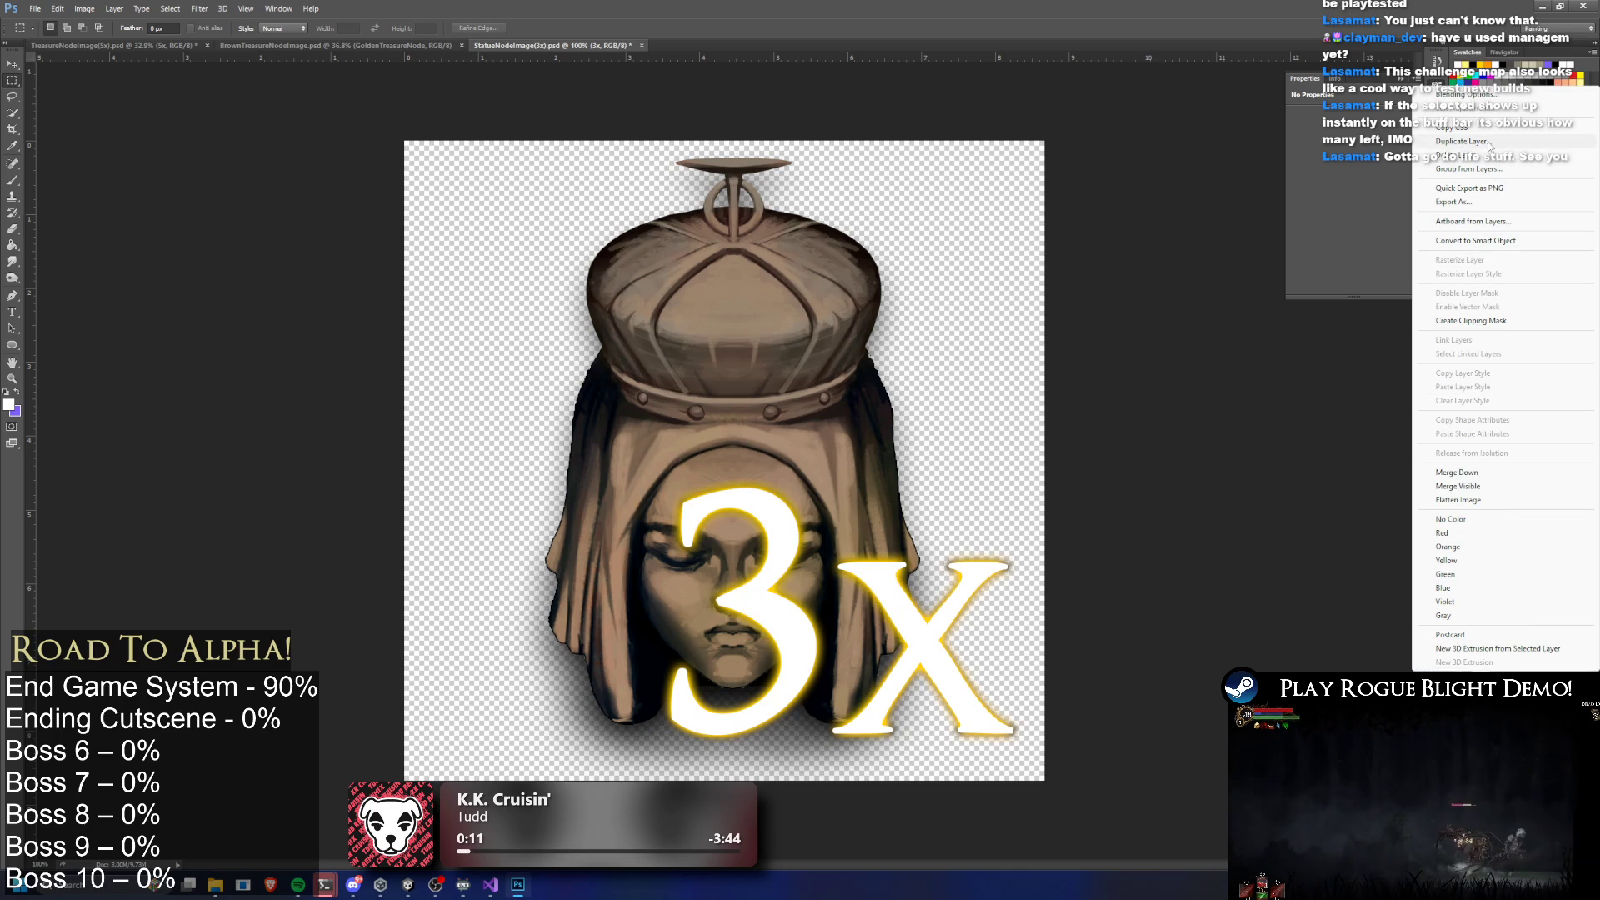
pyautogui.click(1457, 471)
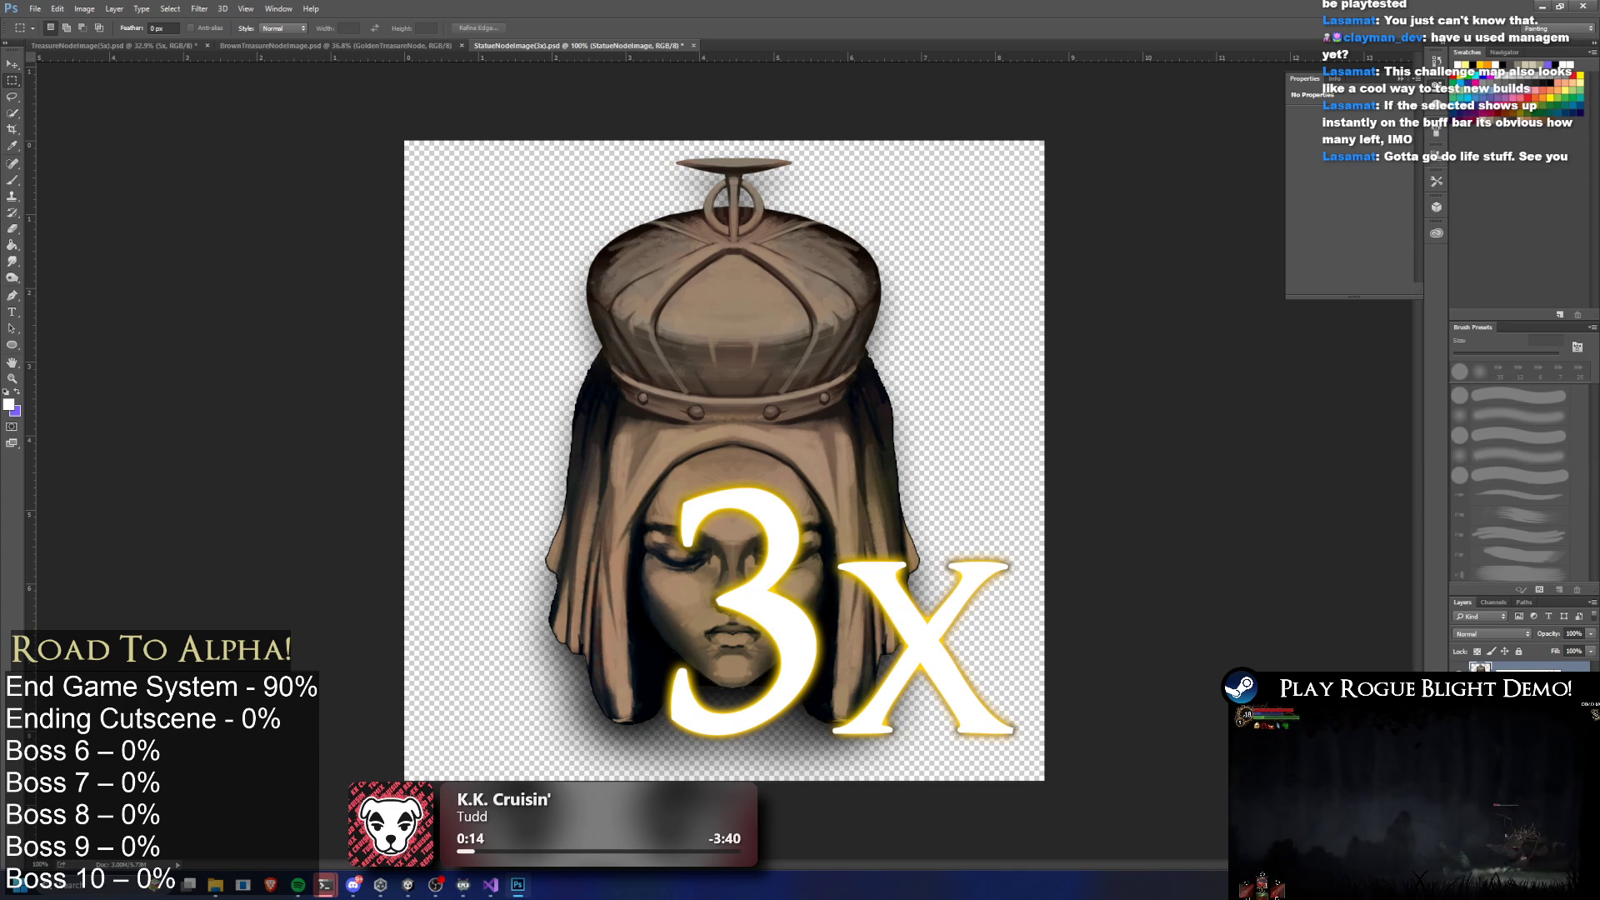
pyautogui.hotkey('ctrl', 's')
pyautogui.hotkey('alt', 'Tab')
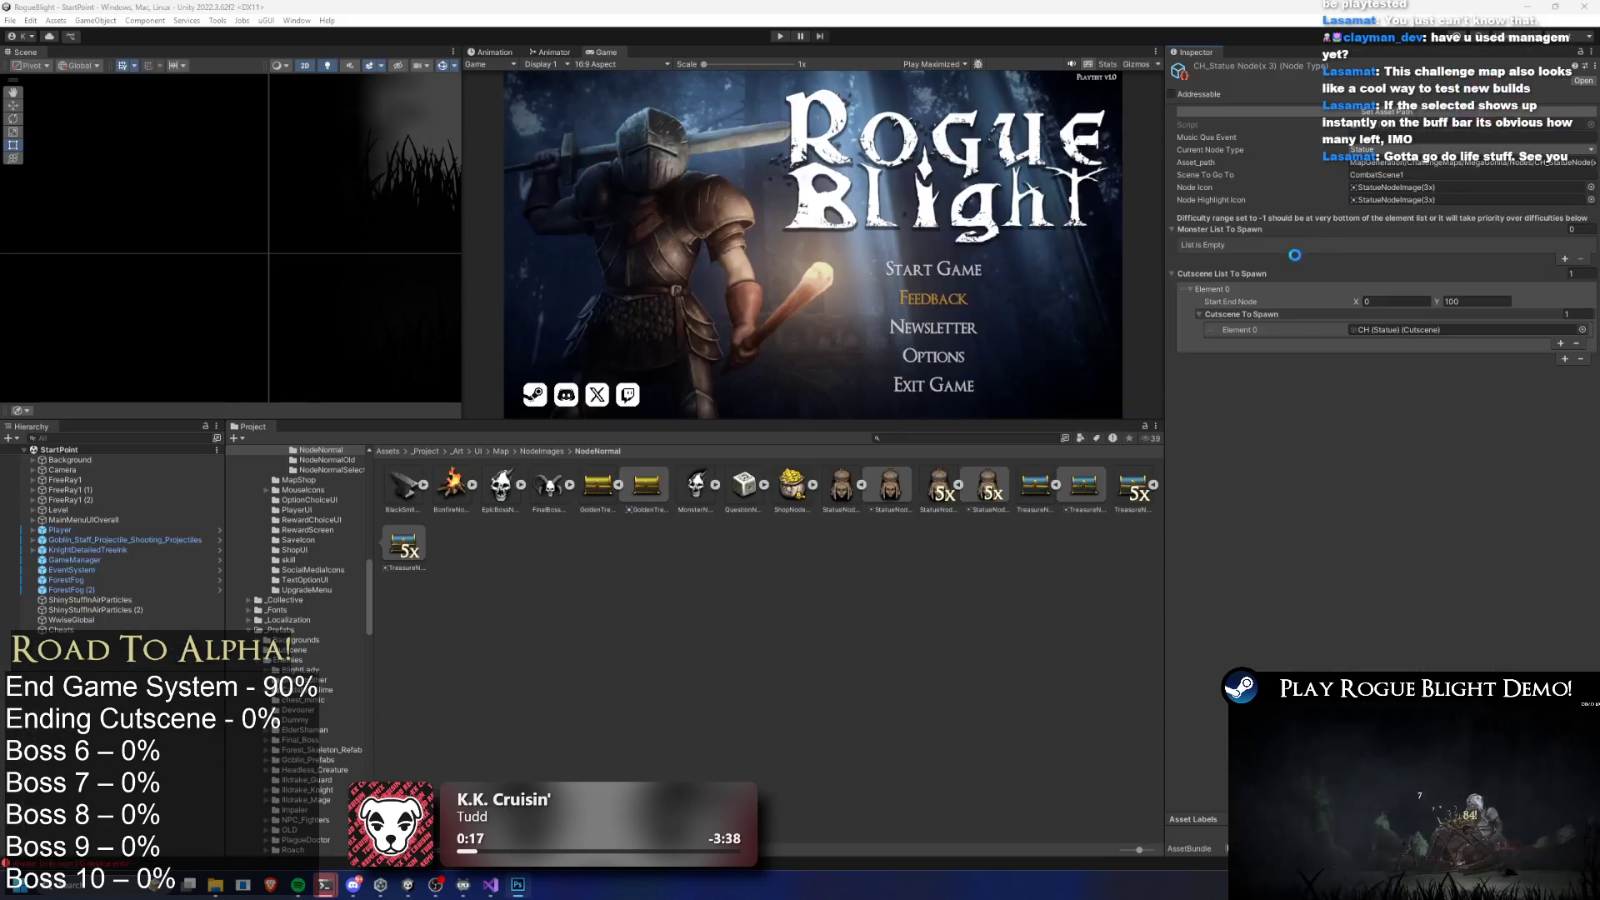
# Start play mode maximized to playtest from the Rogue Blight title screen
pyautogui.click(979, 439)
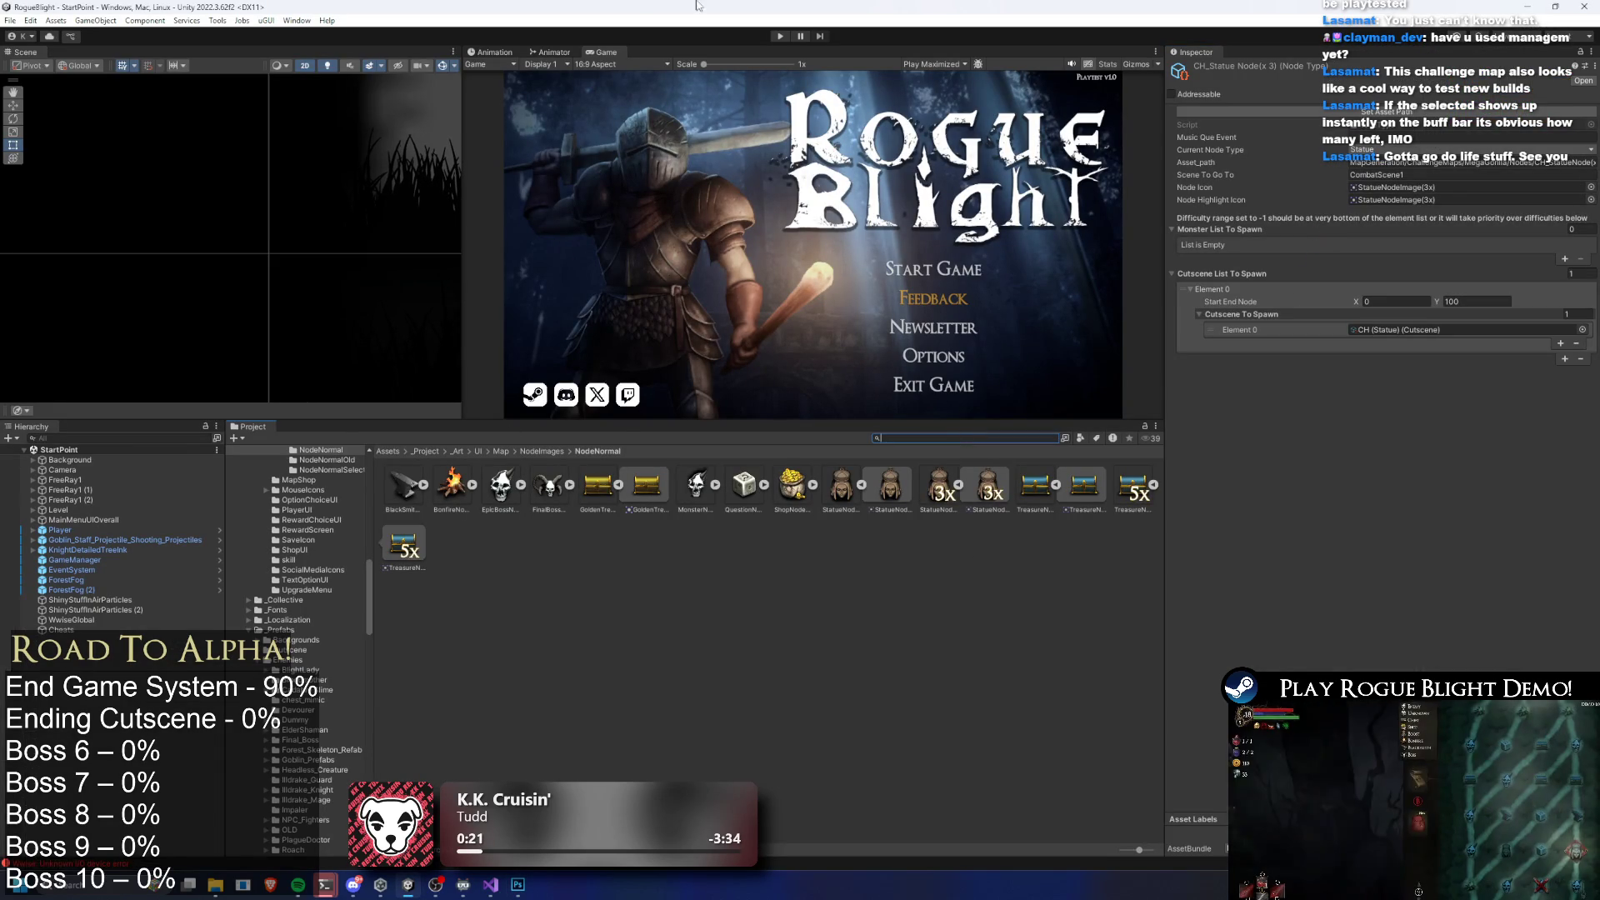
pyautogui.click(777, 37)
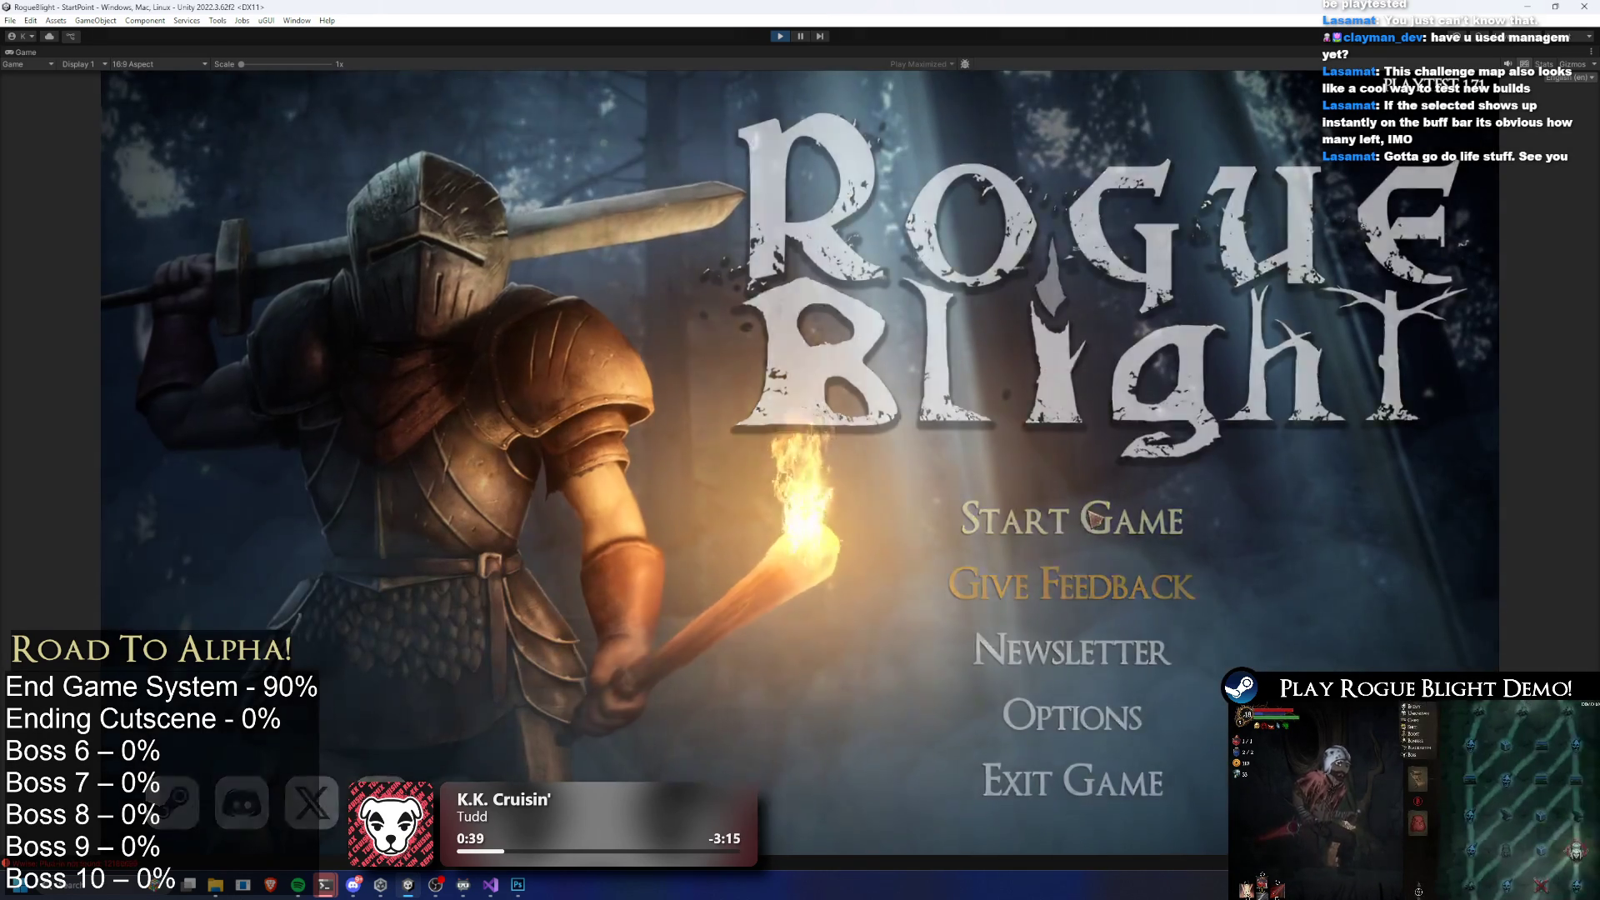
# Start the game, load a save slot and abandon the current run
pyautogui.click(1079, 518)
pyautogui.click(1142, 451)
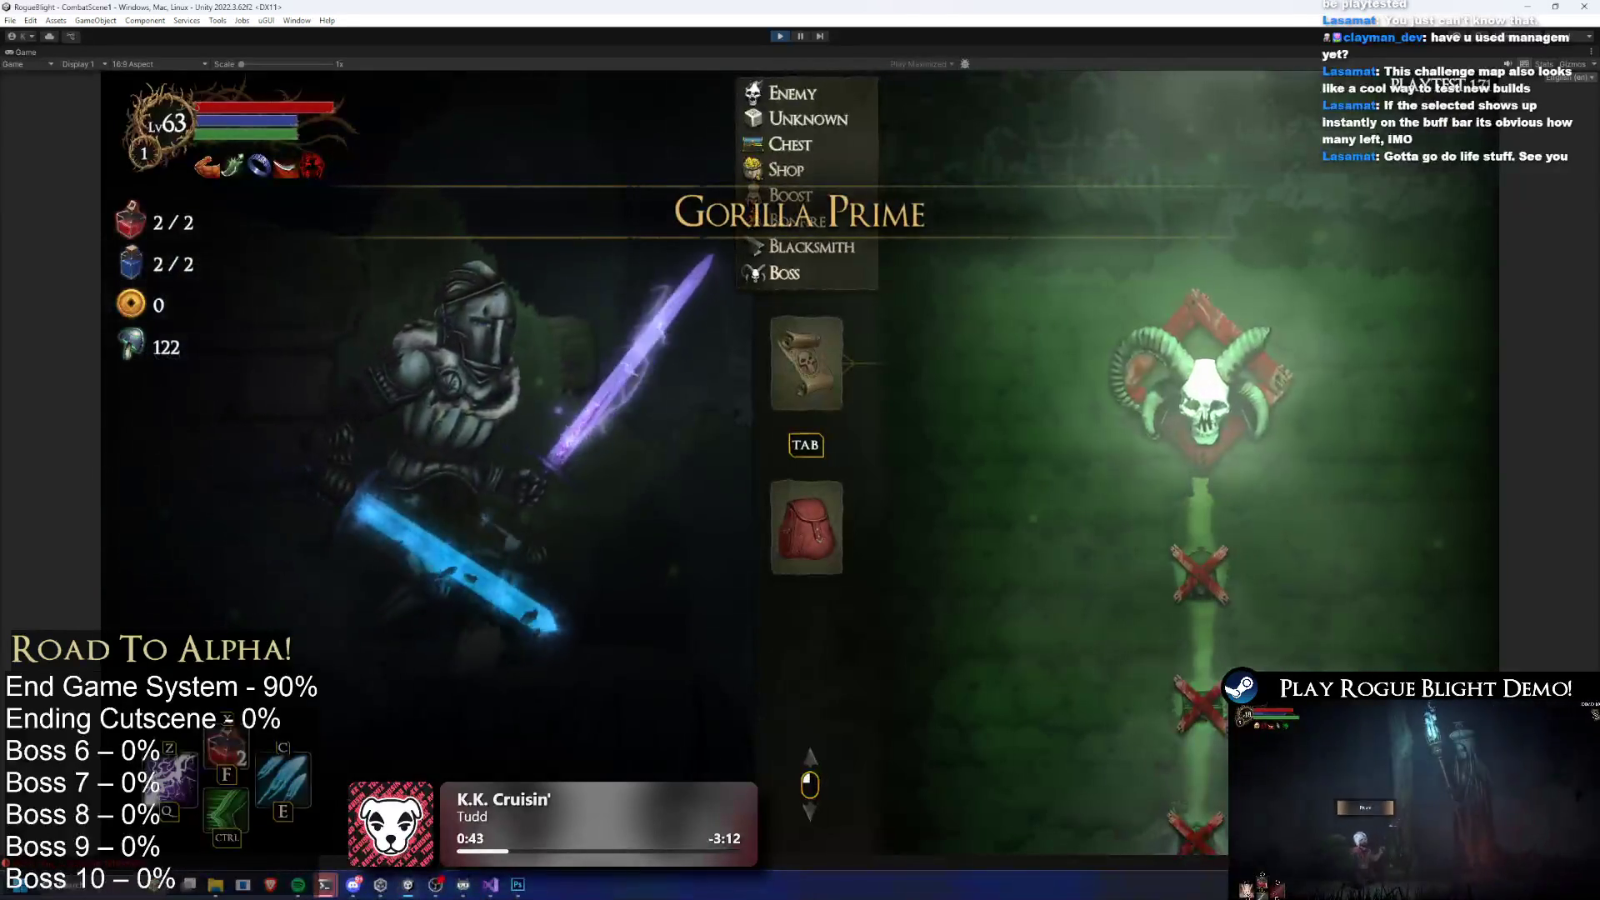
pyautogui.press('Escape')
pyautogui.click(857, 482)
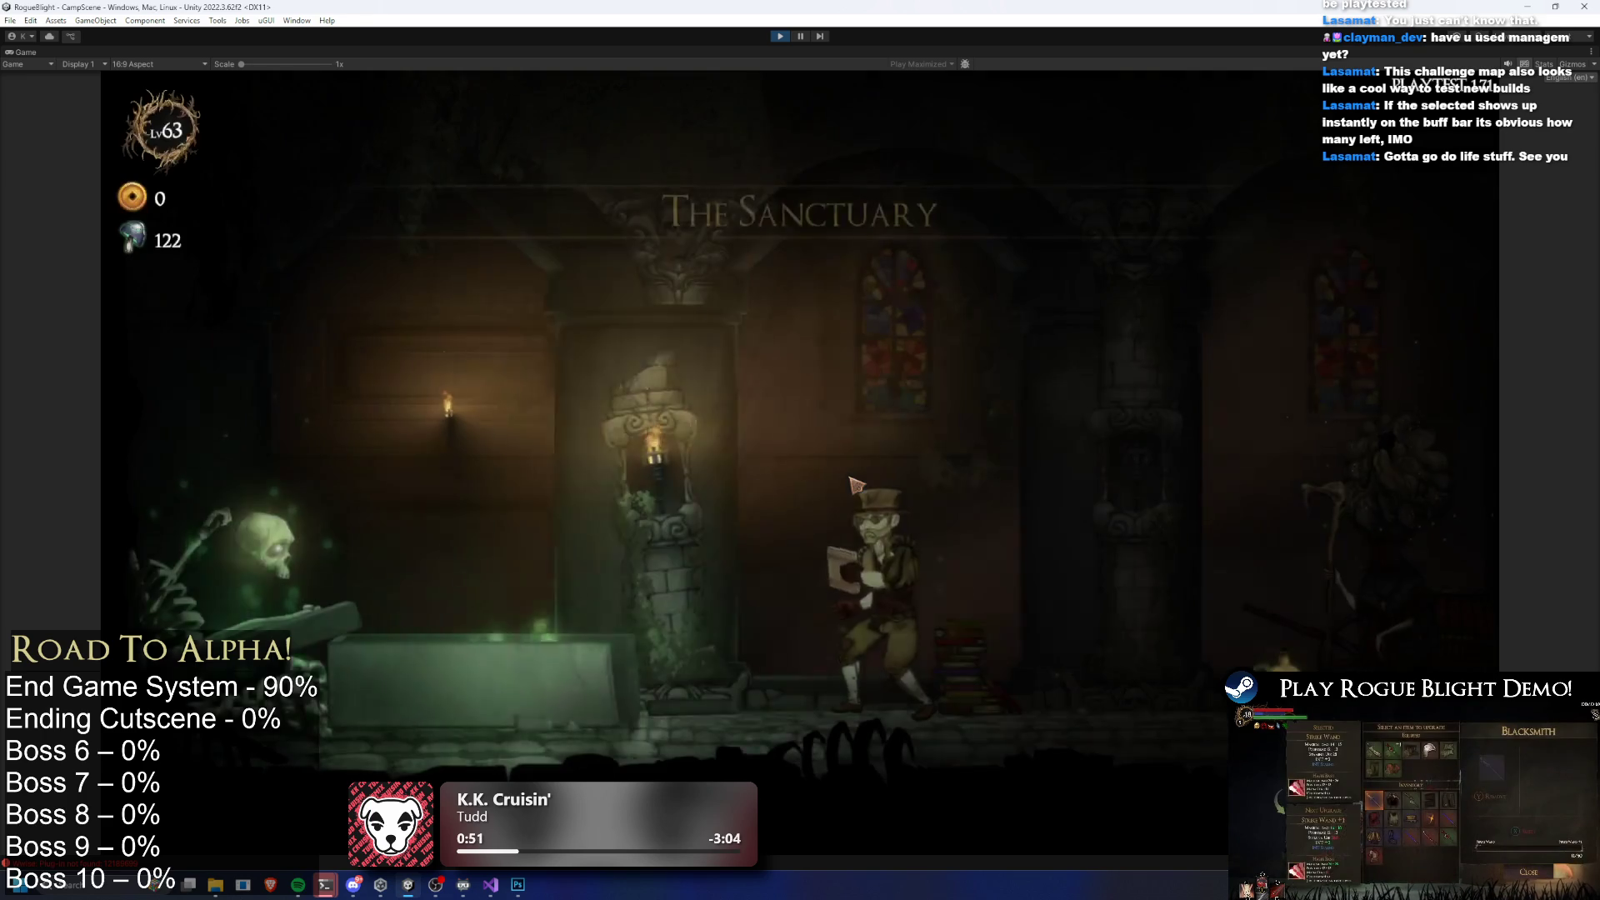
# Walk to the map giver and start a Gorilla Prime legendary challenge map
pyautogui.press('d')
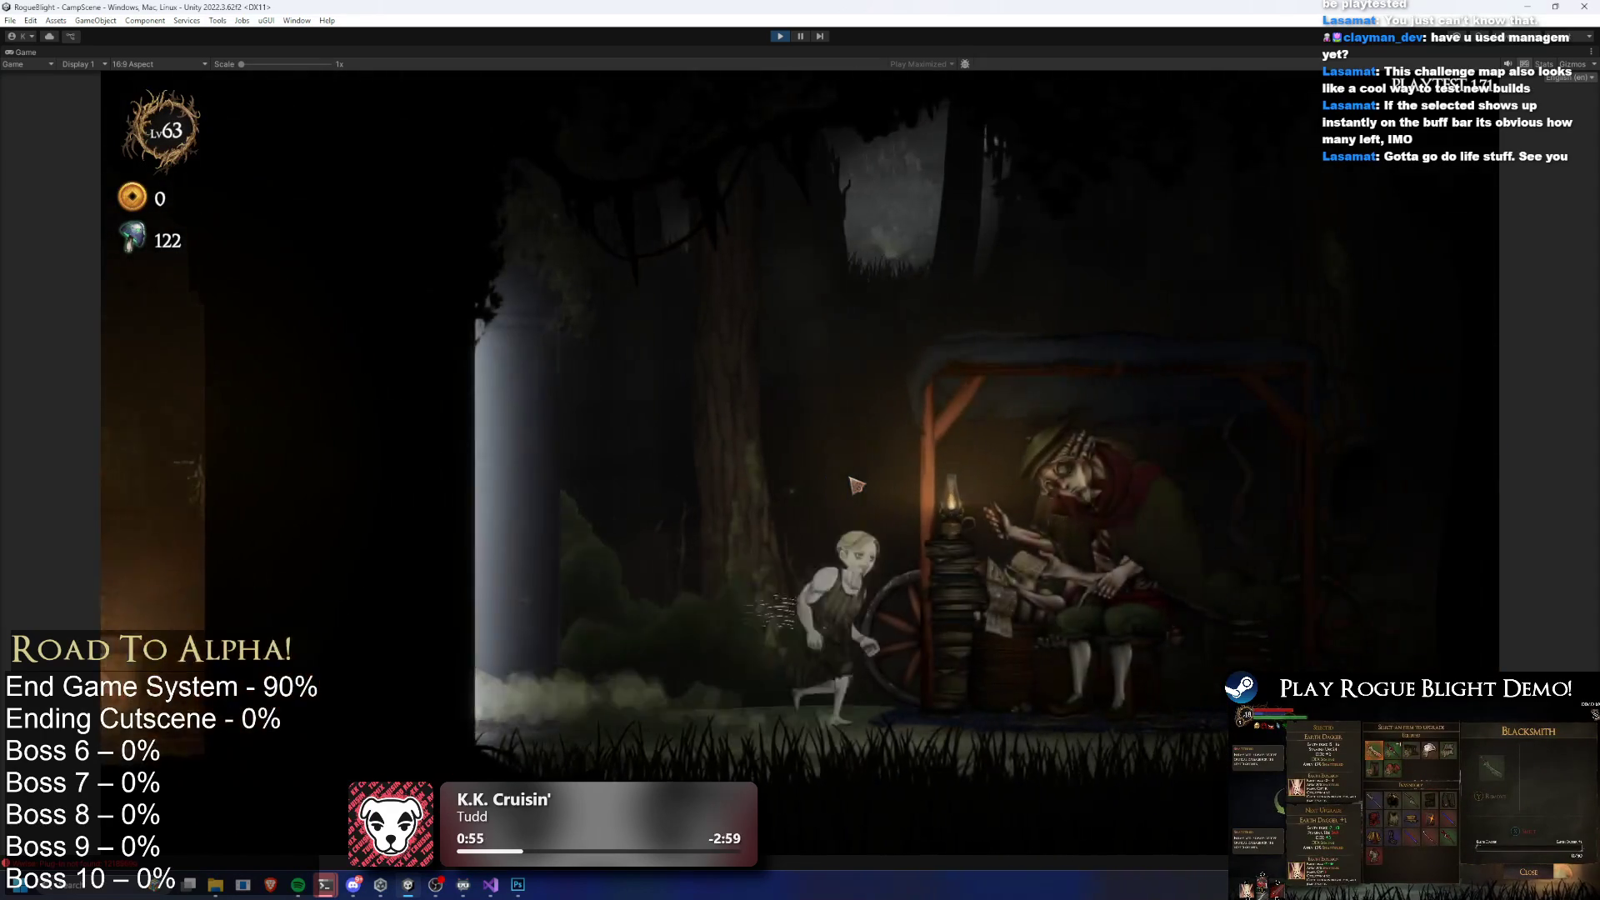
pyautogui.press('e')
pyautogui.press('e')
pyautogui.click(971, 379)
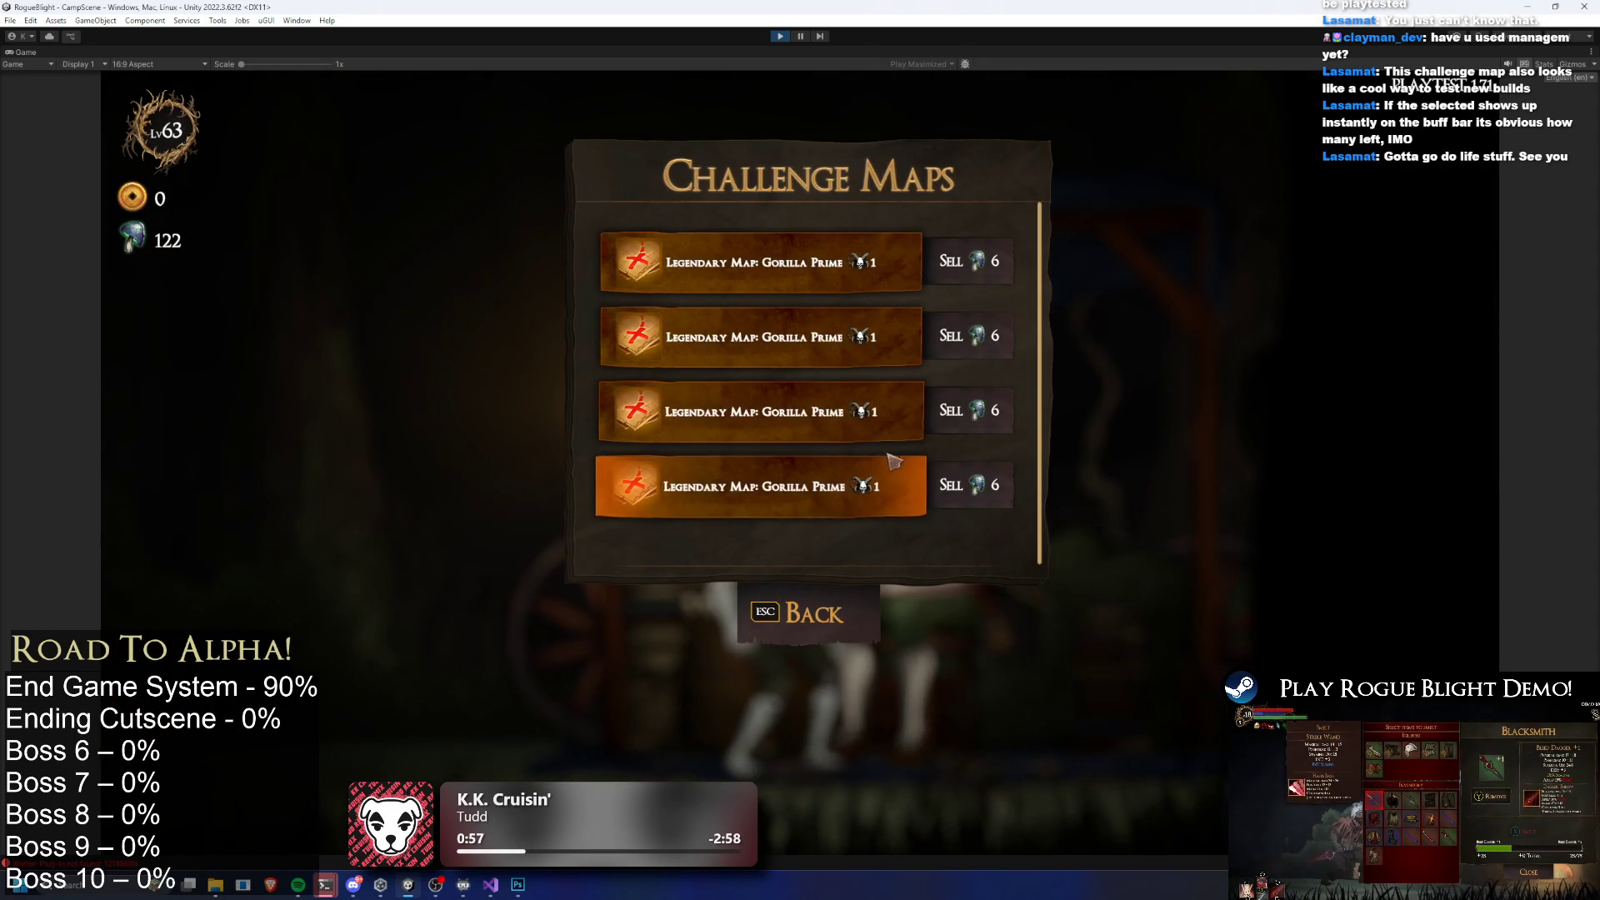
pyautogui.click(833, 475)
pyautogui.click(925, 428)
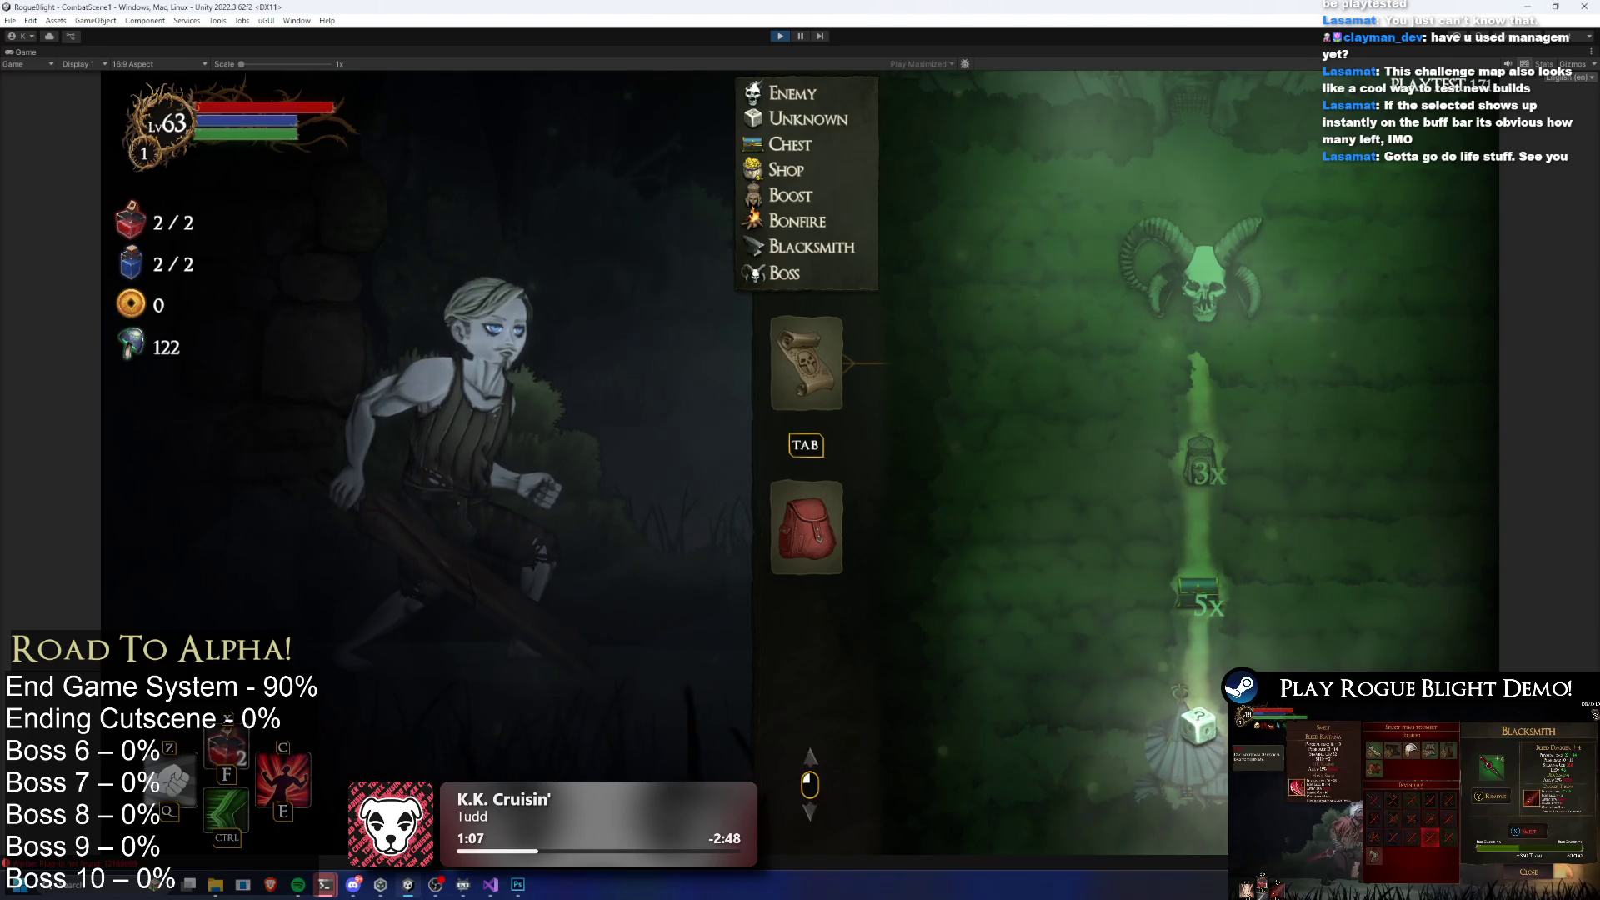
# Run into the next room, answer the knight with DEX and take all the loot
pyautogui.press('Tab')
pyautogui.press('d')
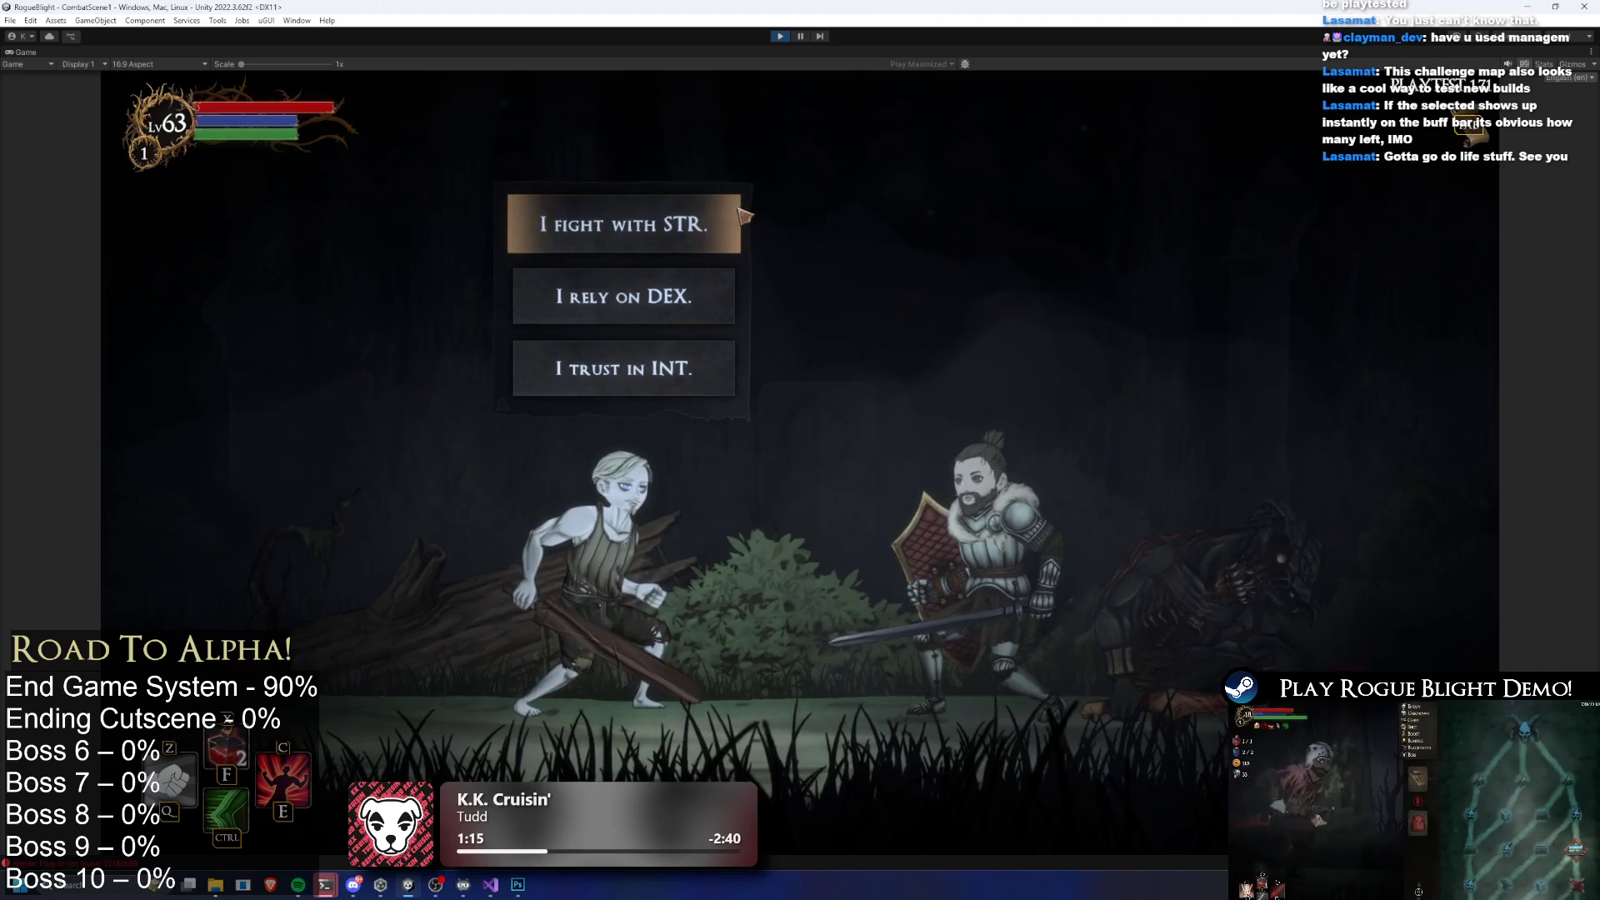
pyautogui.click(716, 296)
pyautogui.click(1102, 293)
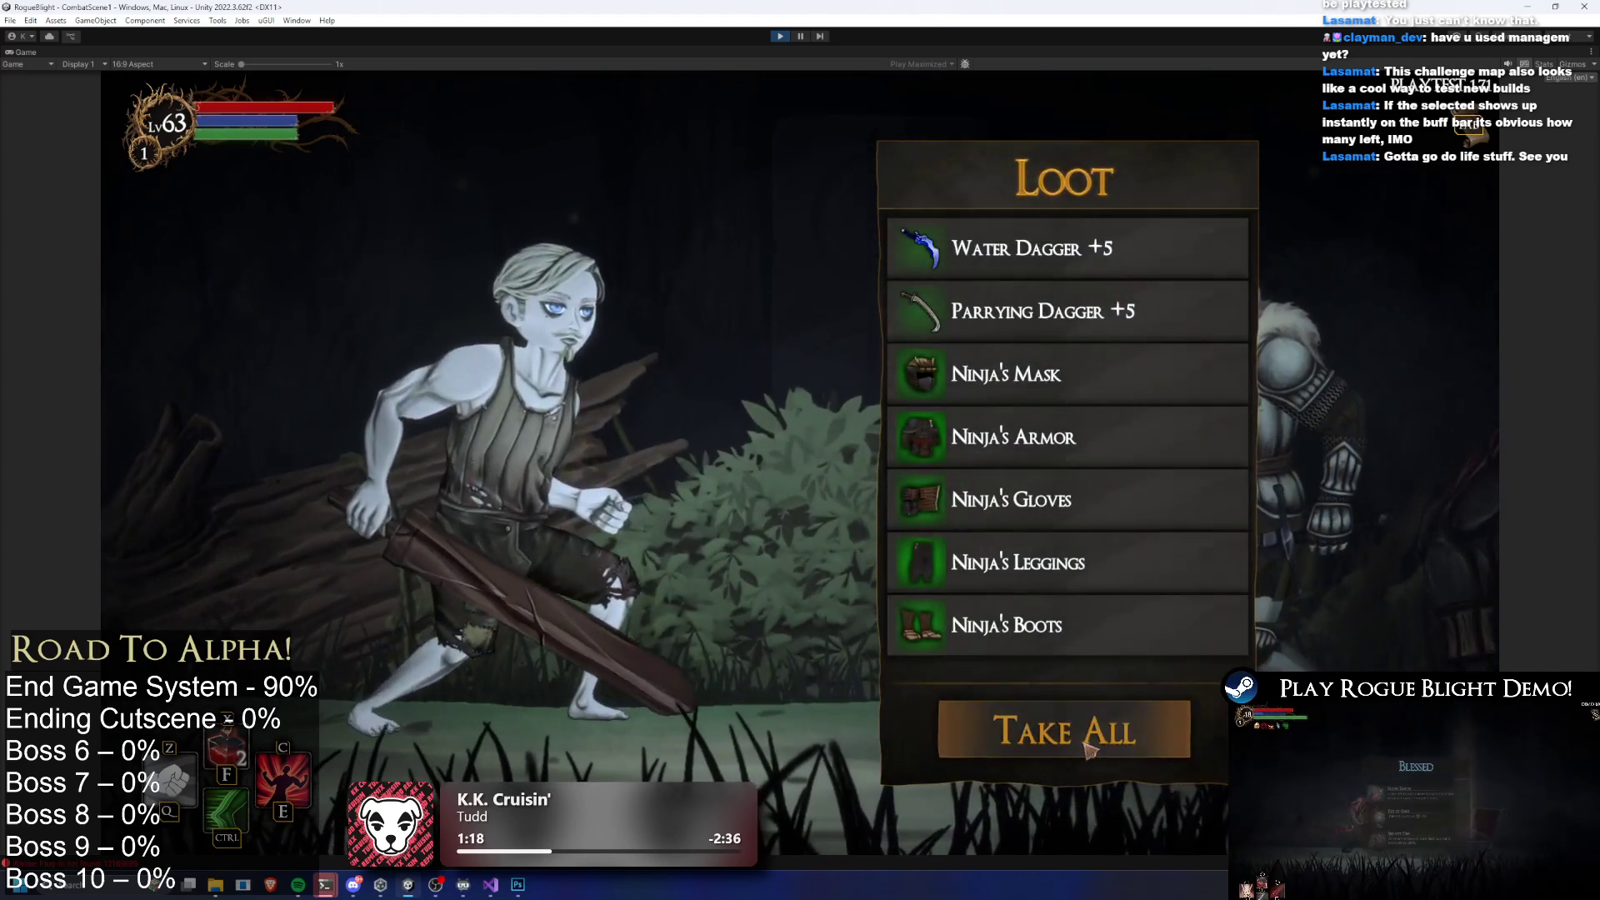
pyautogui.click(1087, 750)
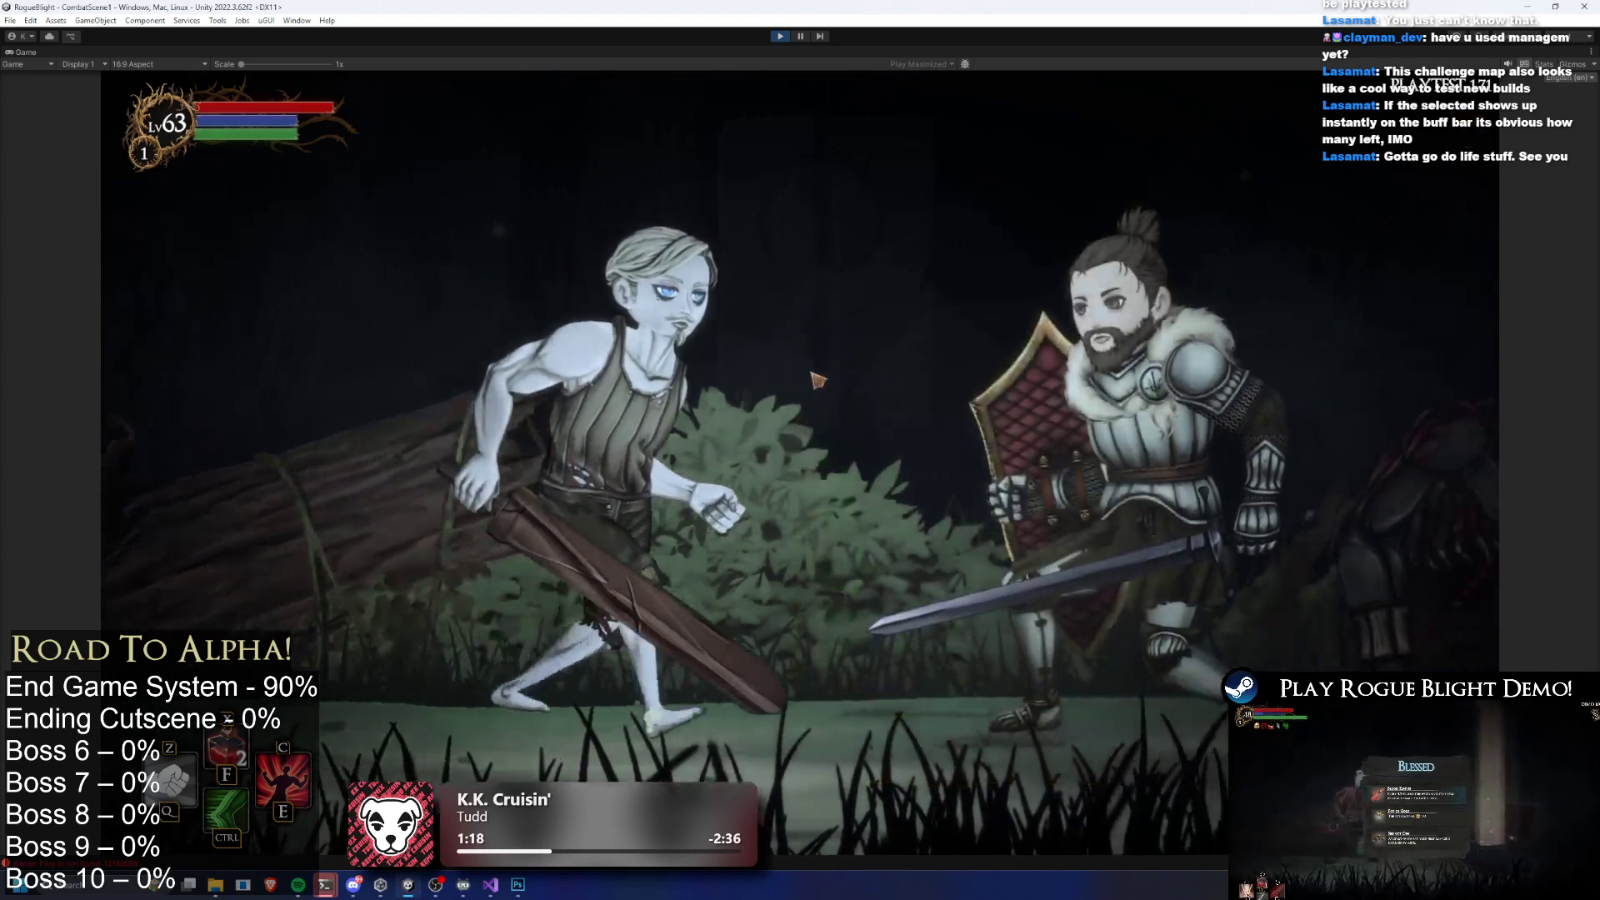
# Equip the Water Dagger +5, Parrying Dagger +5 and Ninja's Mask
pyautogui.press('Tab')
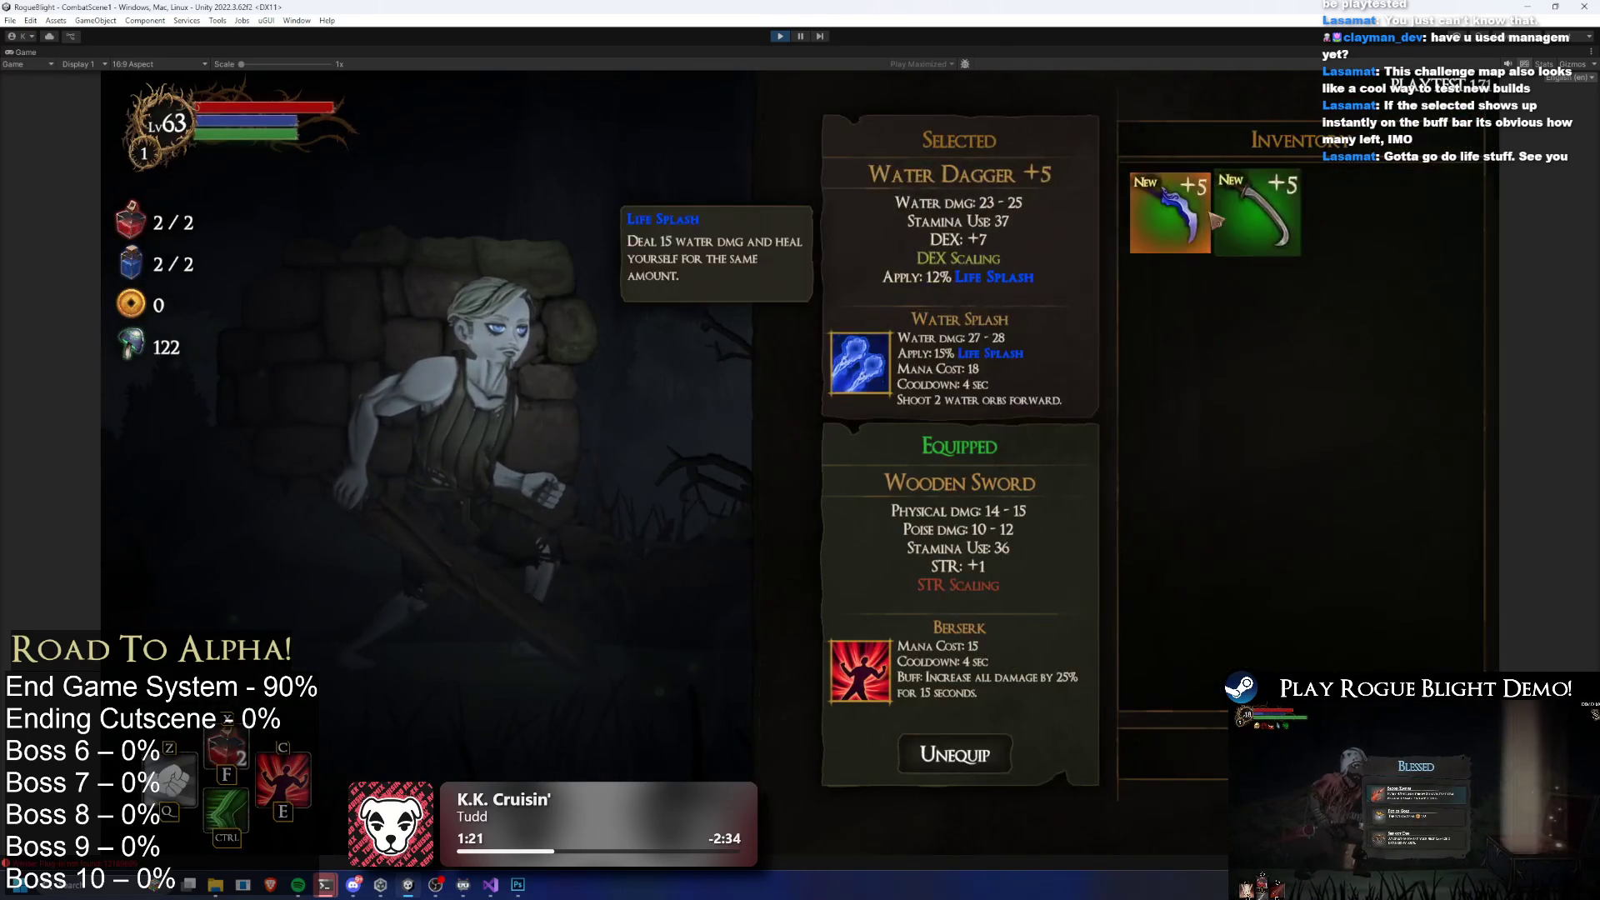
pyautogui.click(1150, 214)
pyautogui.click(960, 490)
pyautogui.click(1160, 214)
pyautogui.click(960, 604)
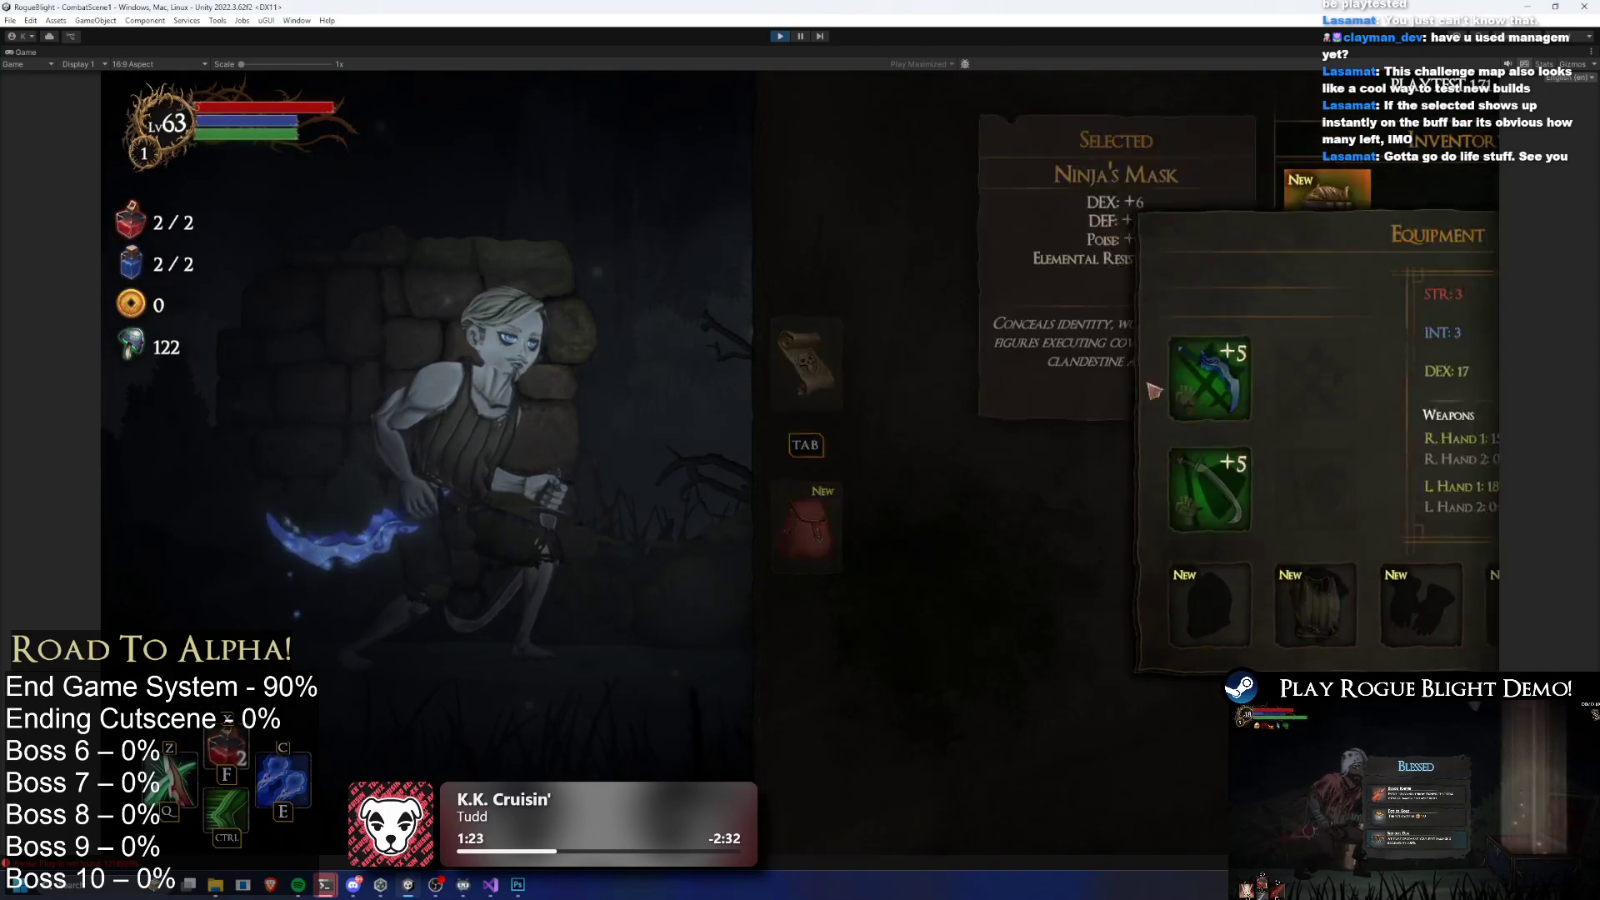
pyautogui.click(1166, 214)
pyautogui.click(958, 604)
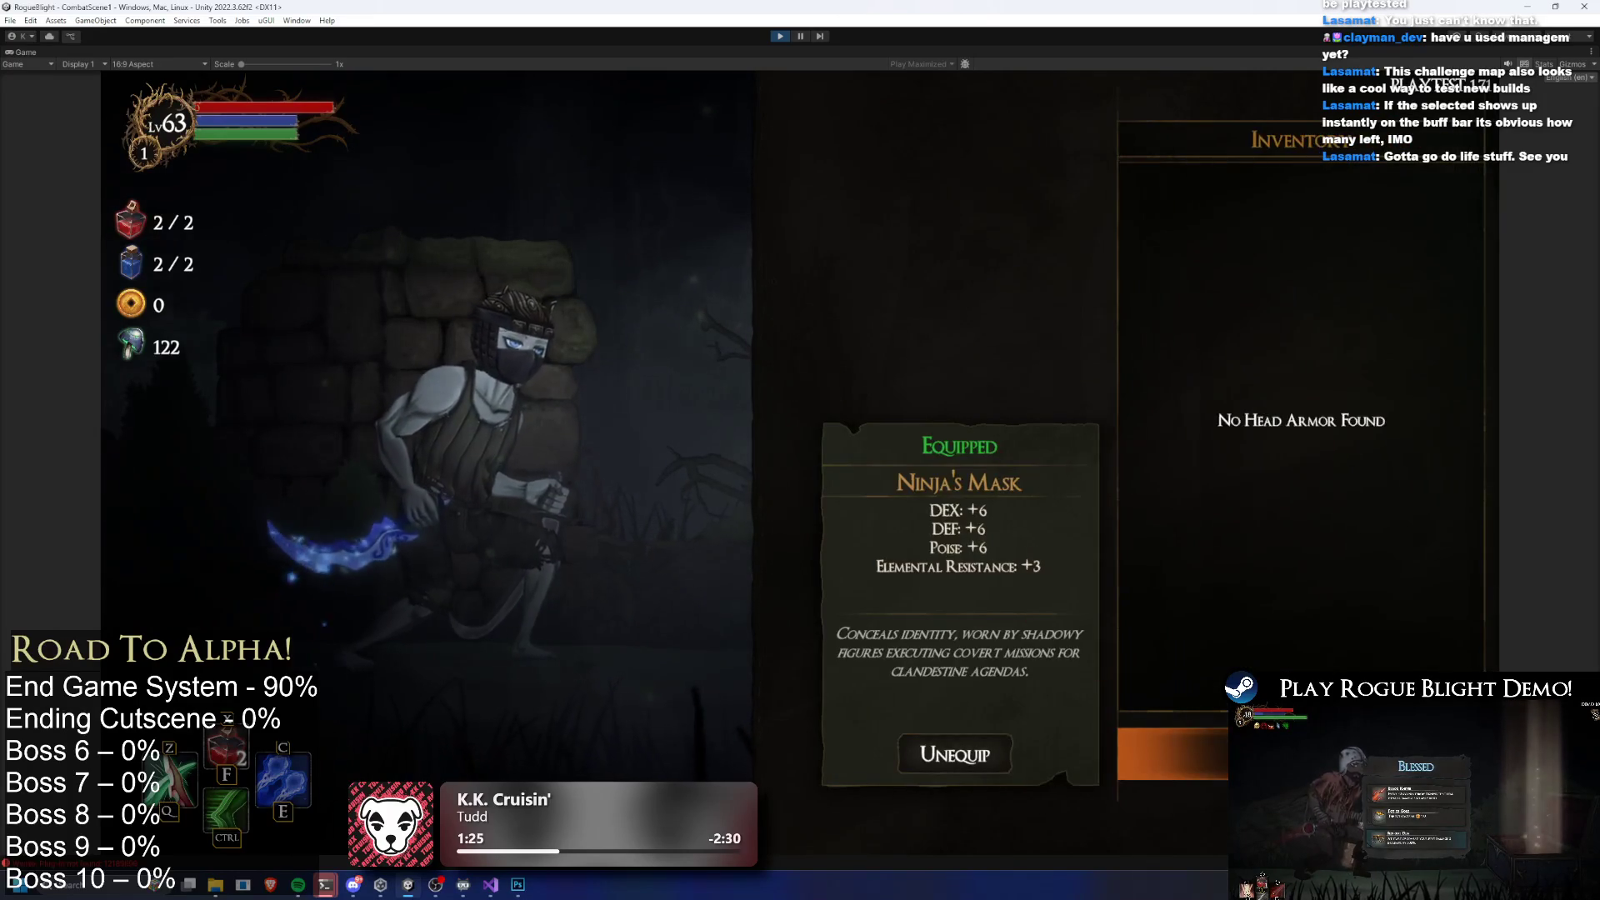
pyautogui.press('Escape')
# Equip Ninja's Armor, Gloves, leggings and Boots, then return to gameplay
pyautogui.click(1049, 604)
pyautogui.click(1150, 212)
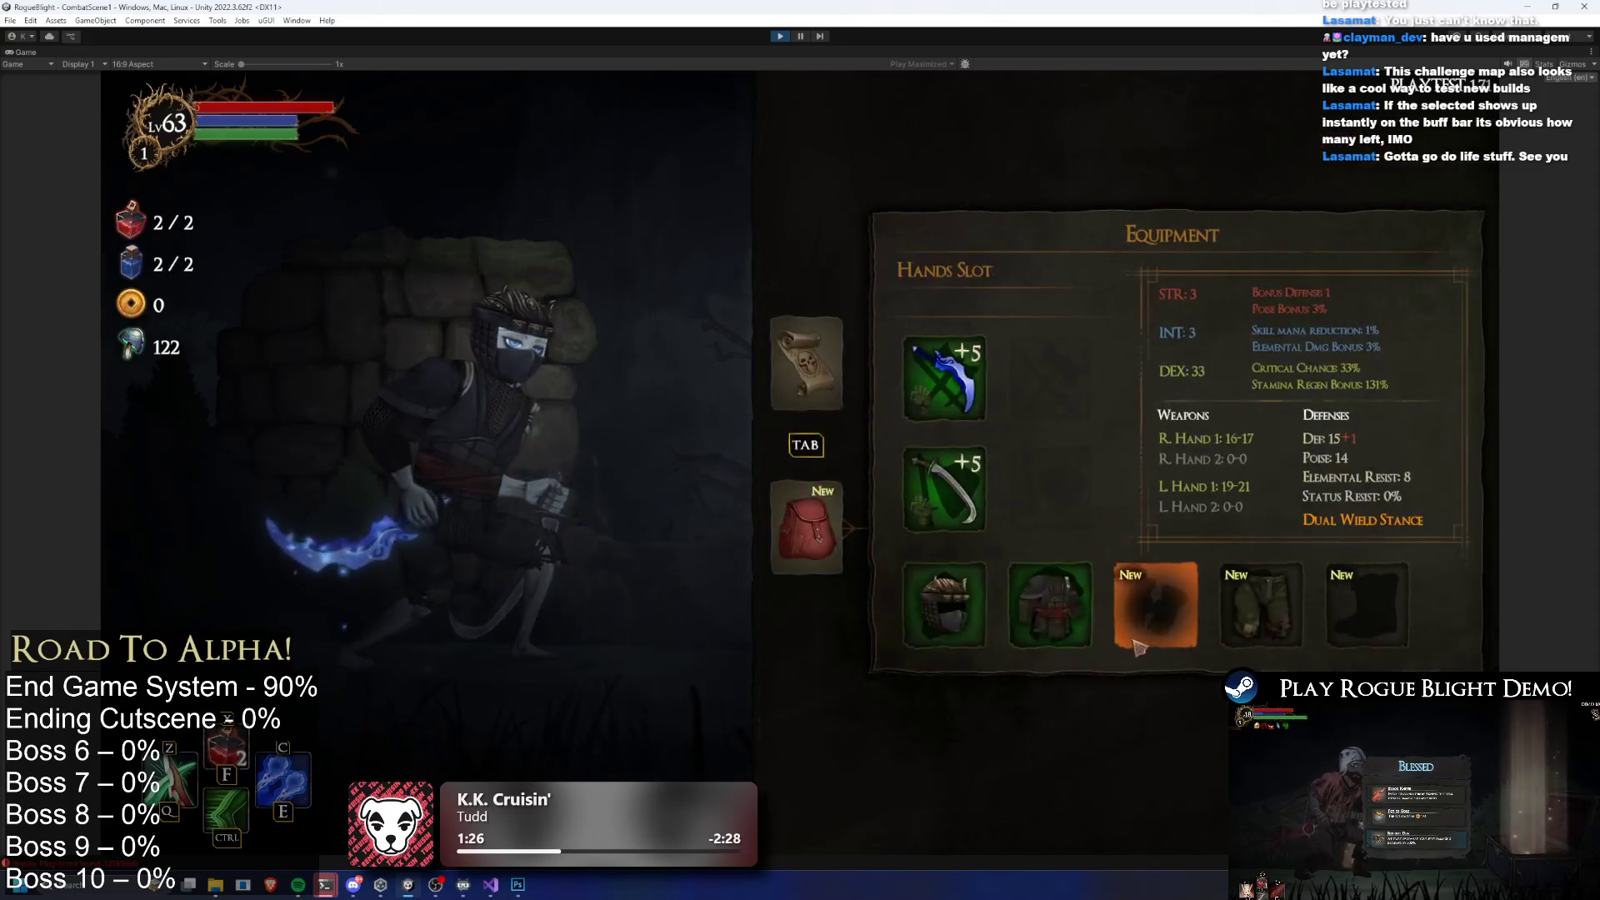
pyautogui.click(1189, 604)
pyautogui.click(1150, 212)
pyautogui.click(1293, 604)
pyautogui.click(1170, 212)
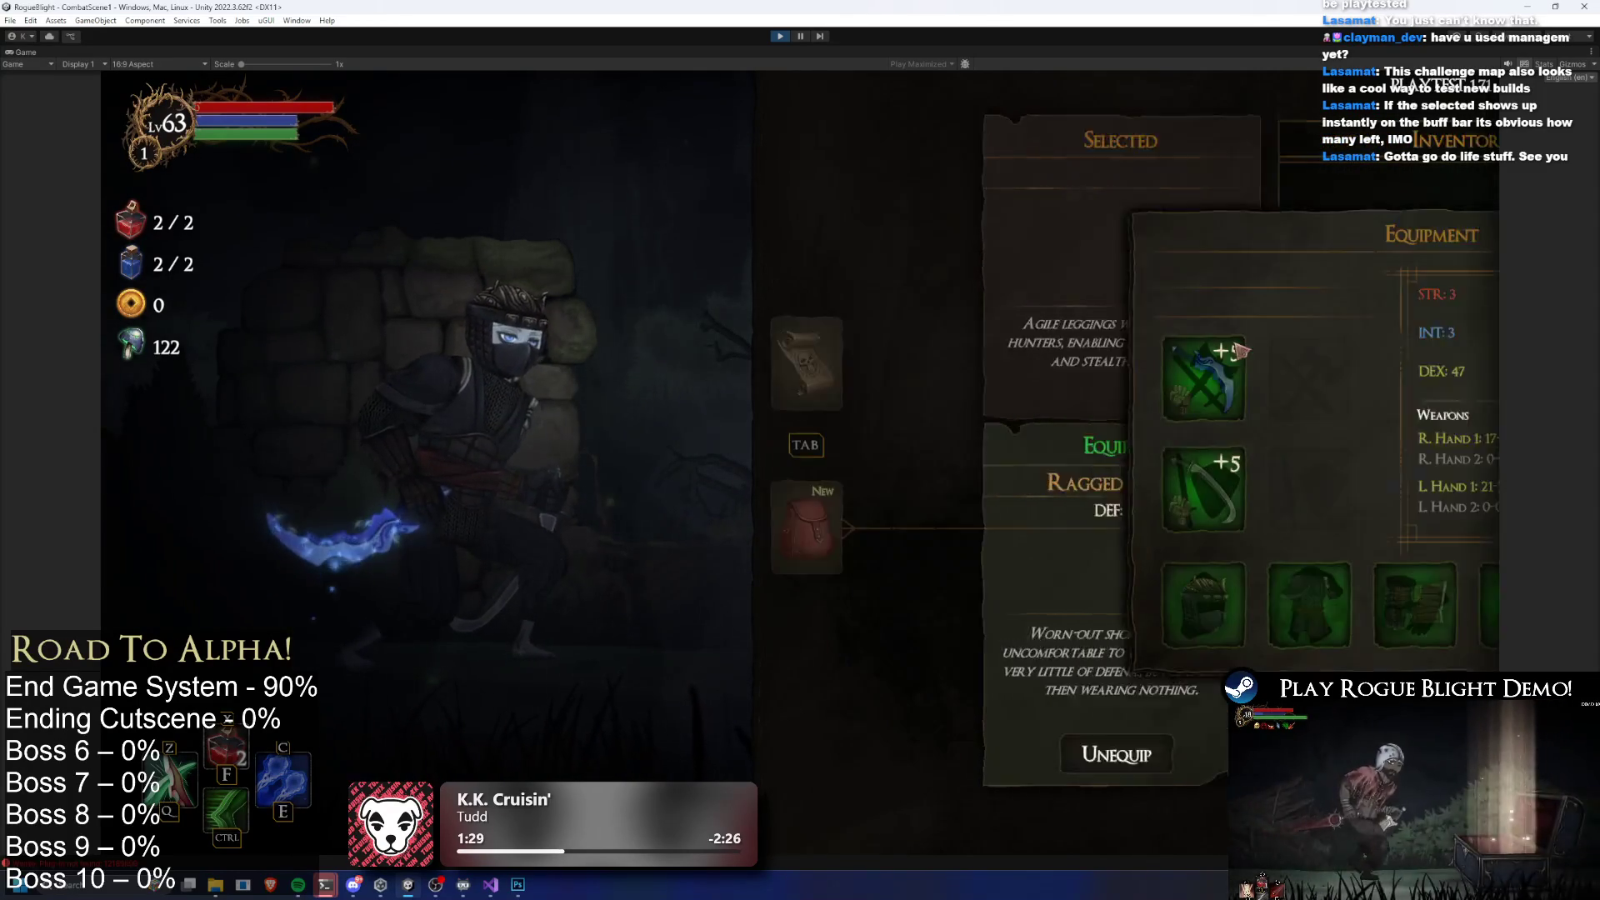
pyautogui.click(1399, 604)
pyautogui.click(1171, 213)
pyautogui.press('Tab')
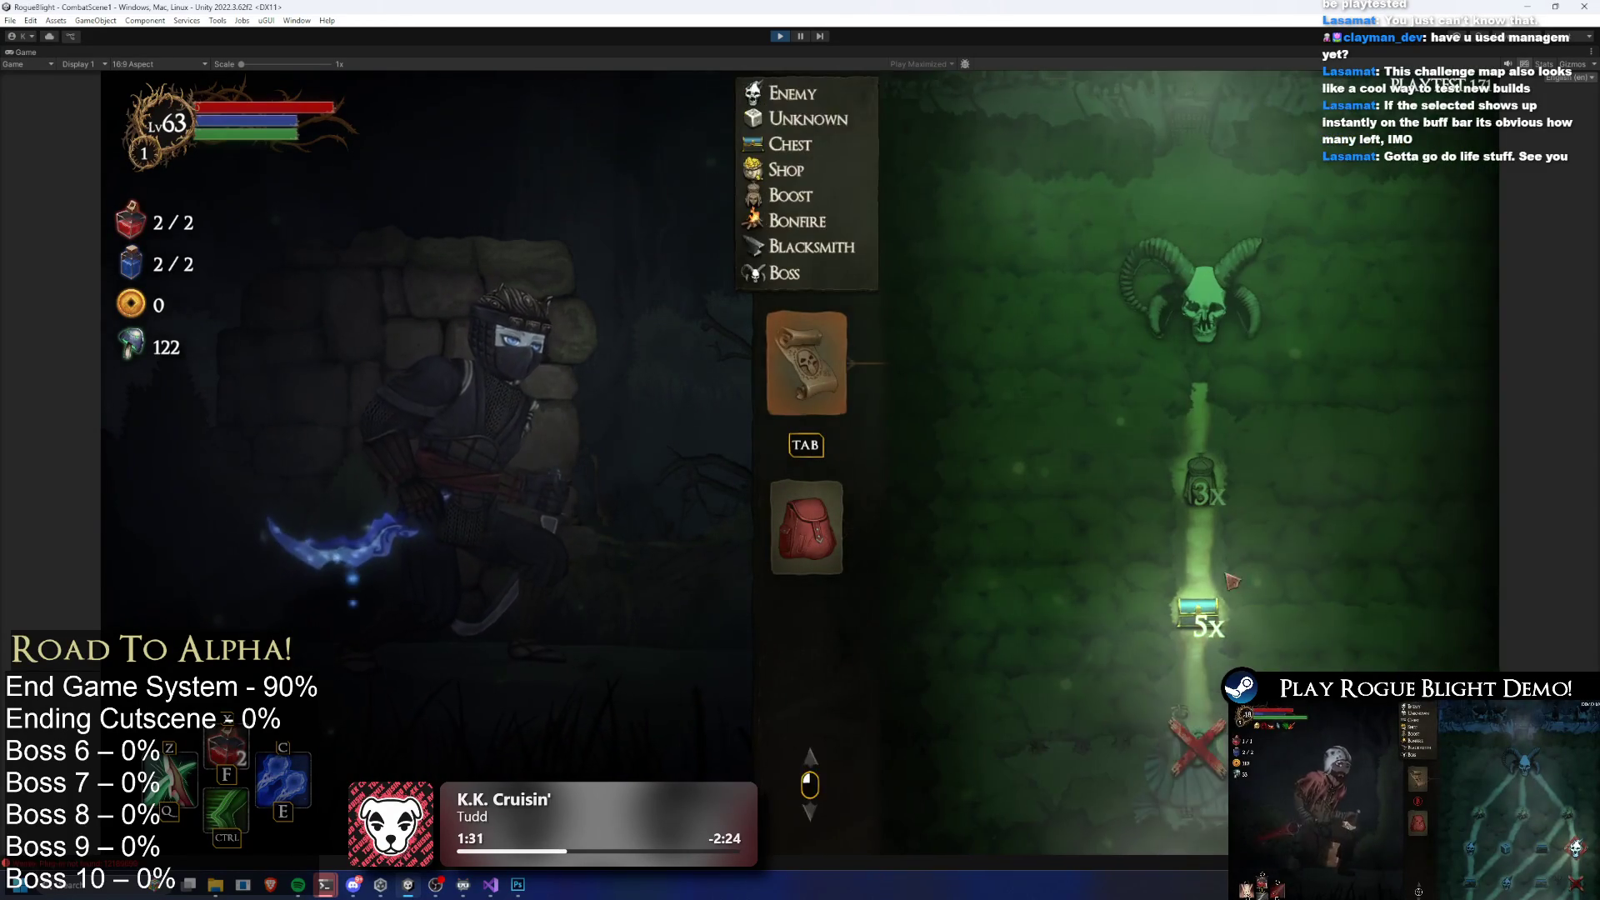
pyautogui.press('Escape')
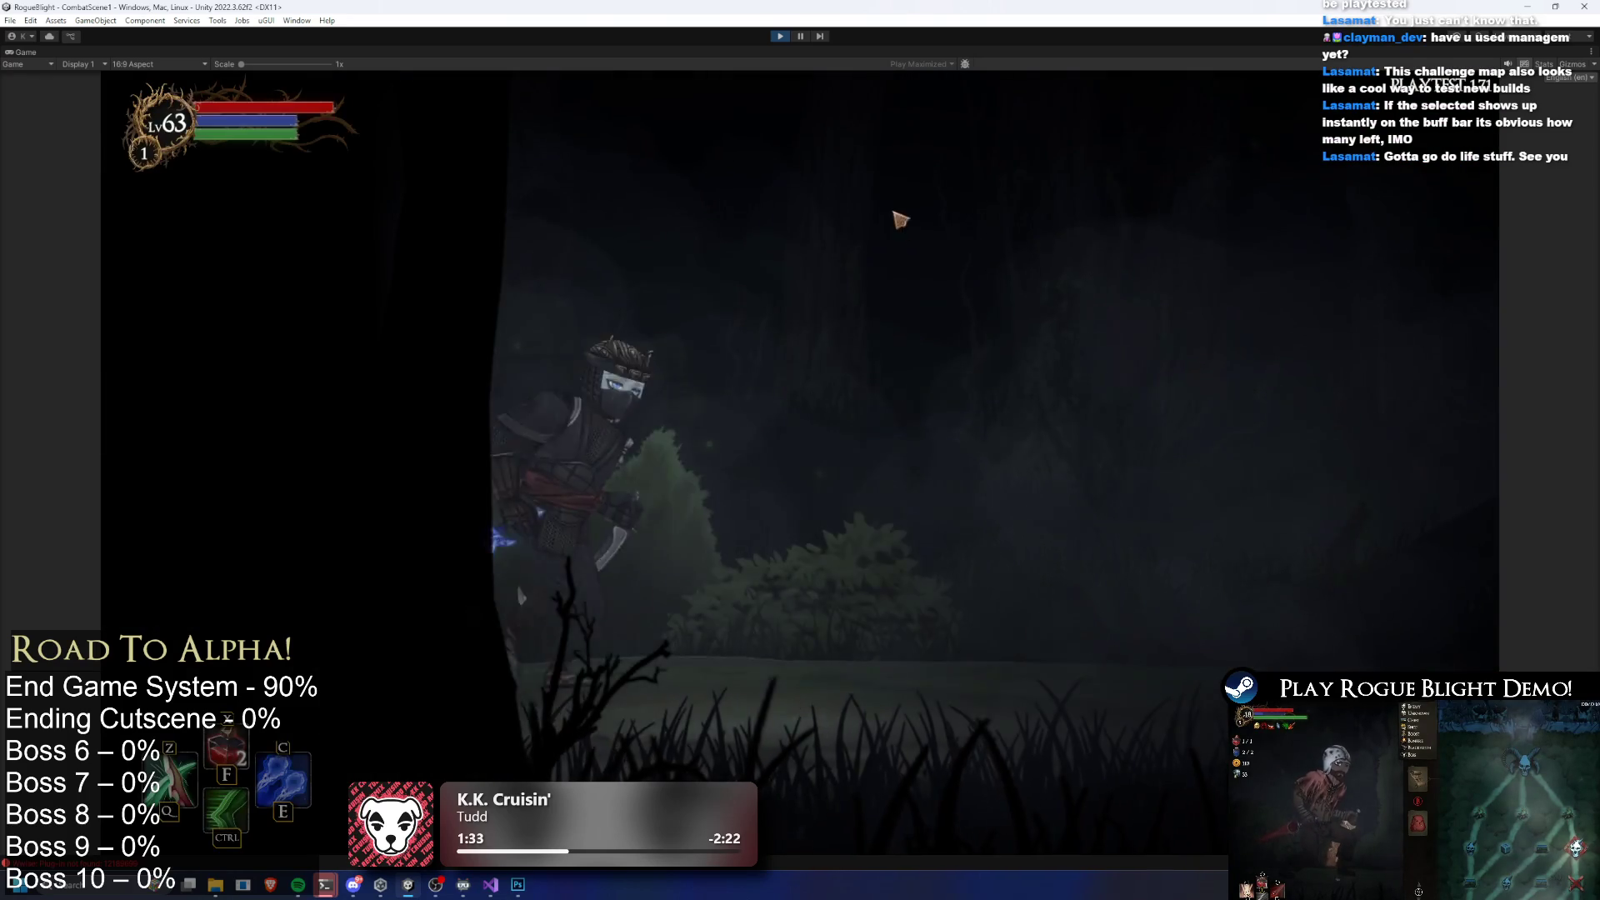
# Open the chest, reroll the offered blessings and choose Water Pulse
pyautogui.click(638, 319)
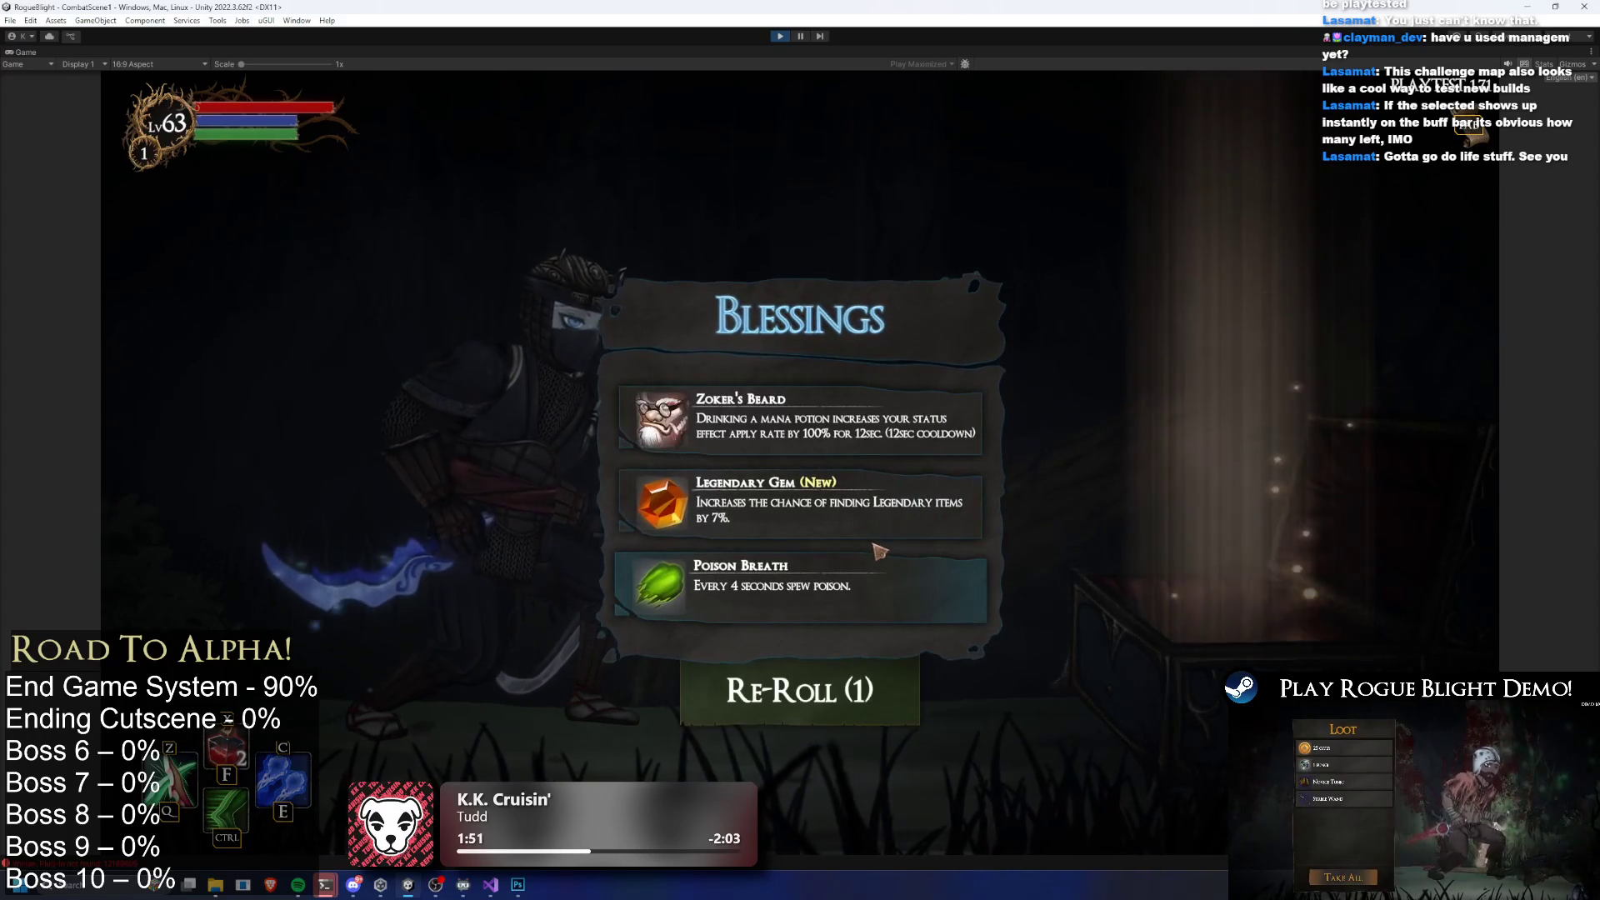
pyautogui.click(879, 554)
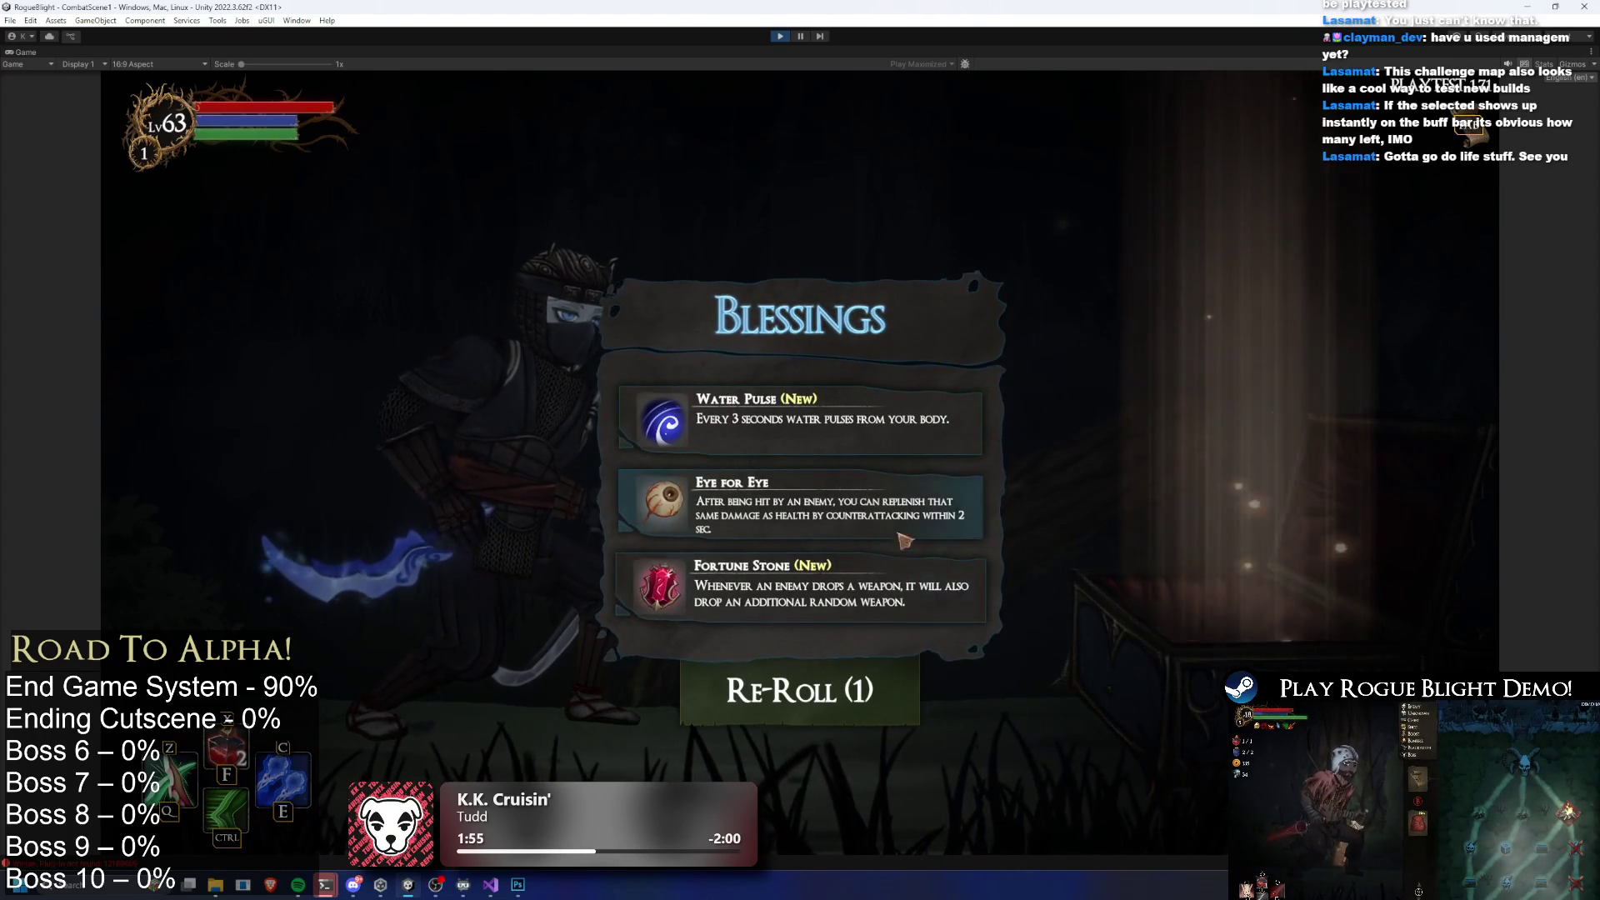
pyautogui.click(914, 461)
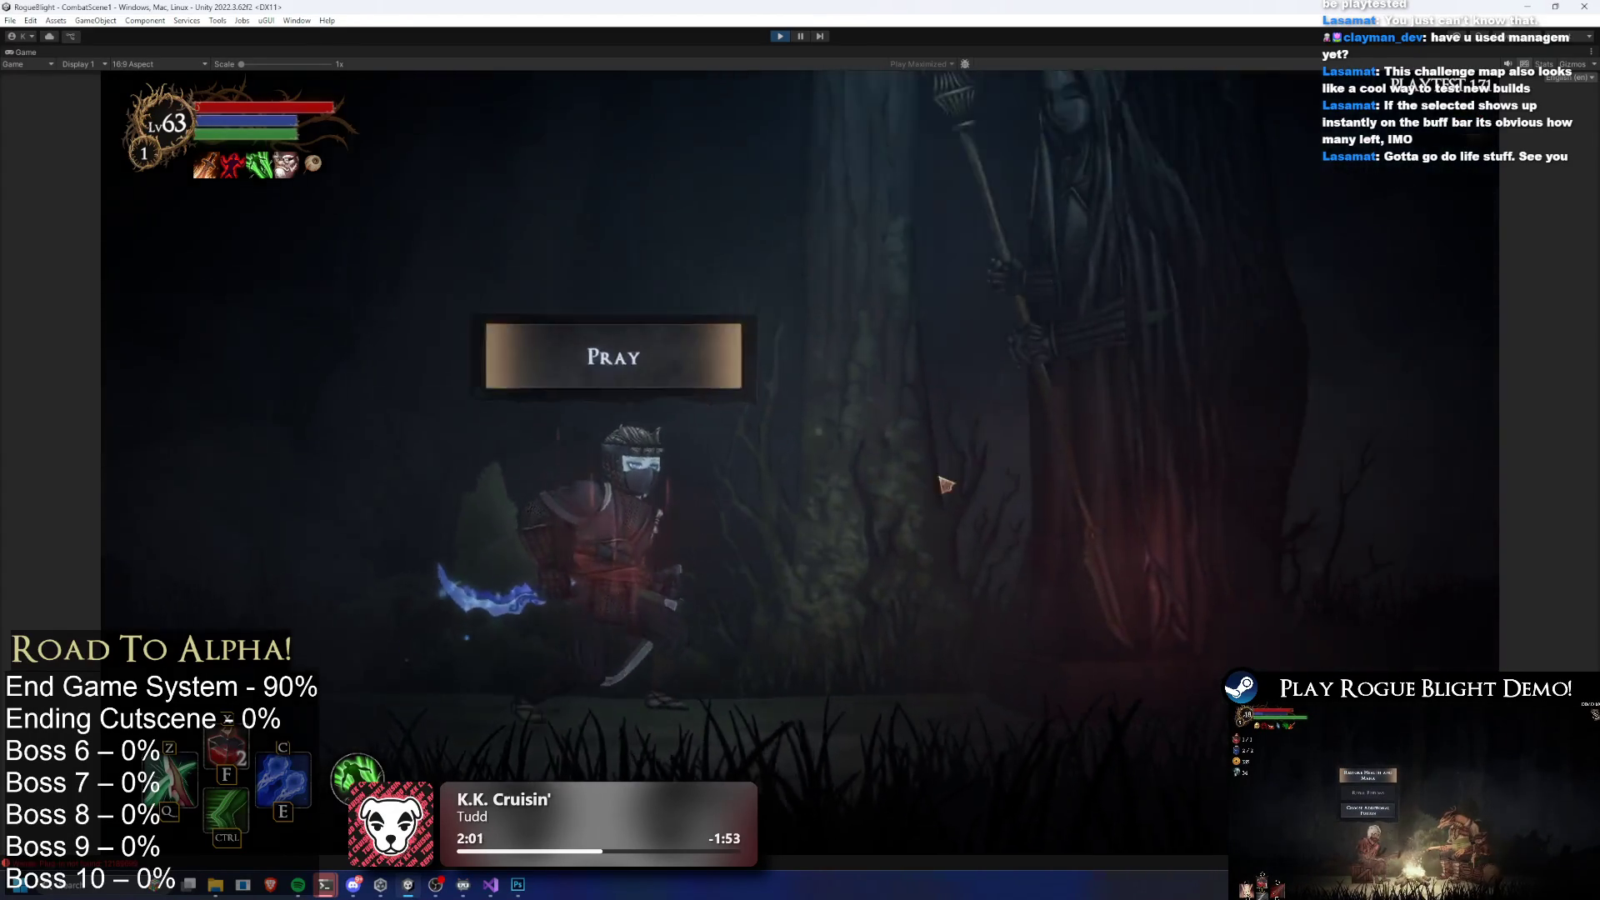
# Check the audio settings in the pause menu and resume play
pyautogui.press('Escape')
pyautogui.click(786, 402)
pyautogui.click(875, 346)
pyautogui.click(825, 560)
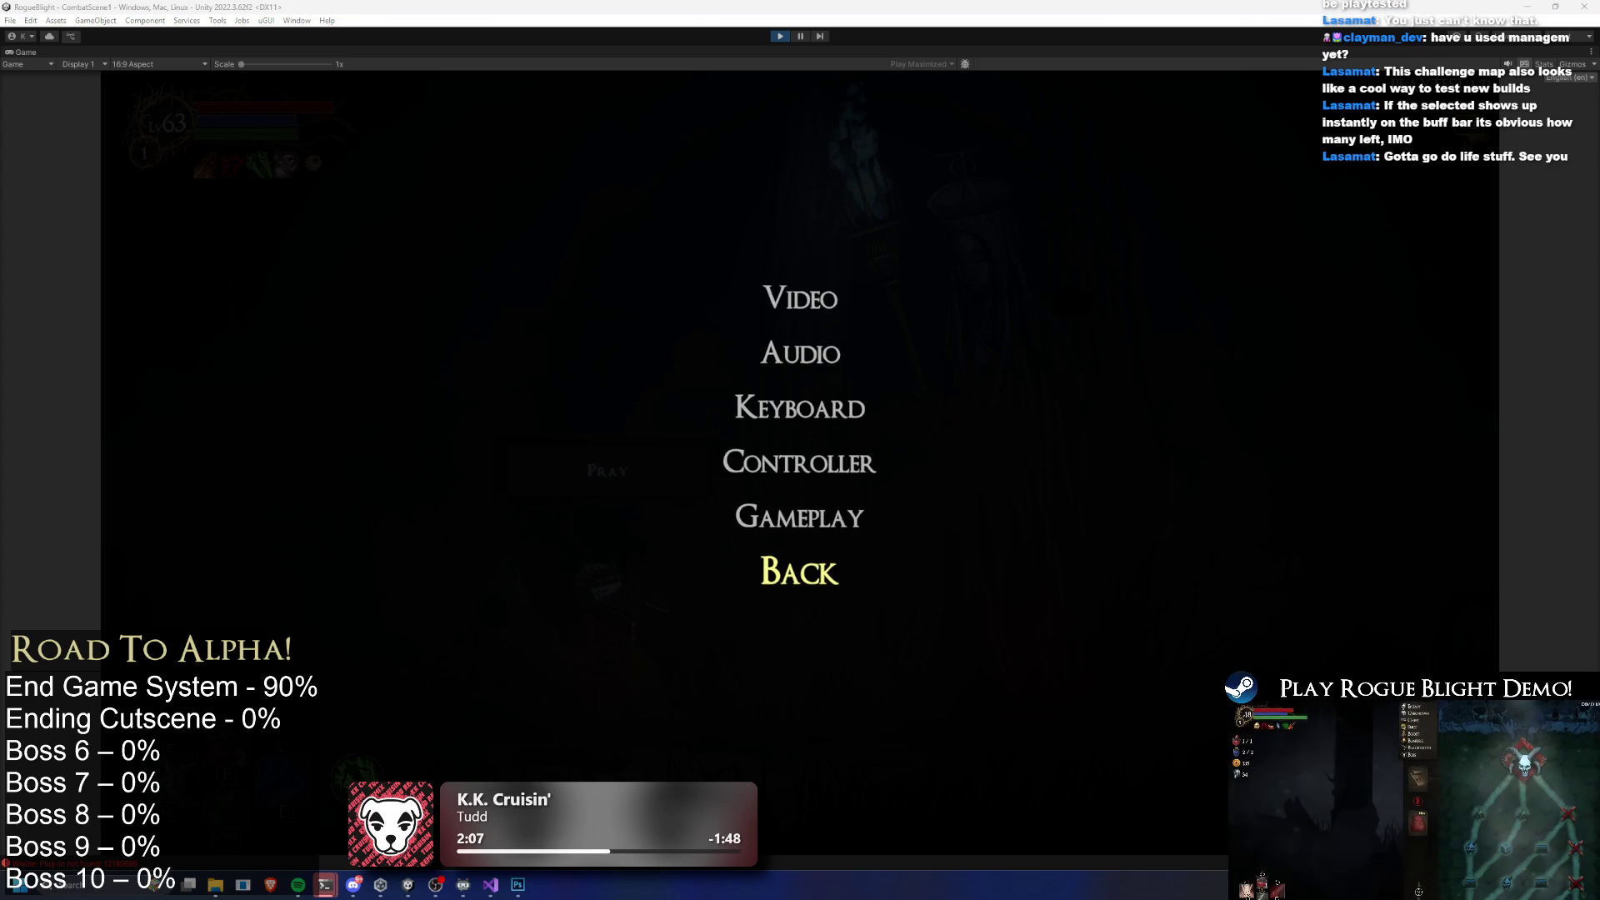
pyautogui.press('super+i')
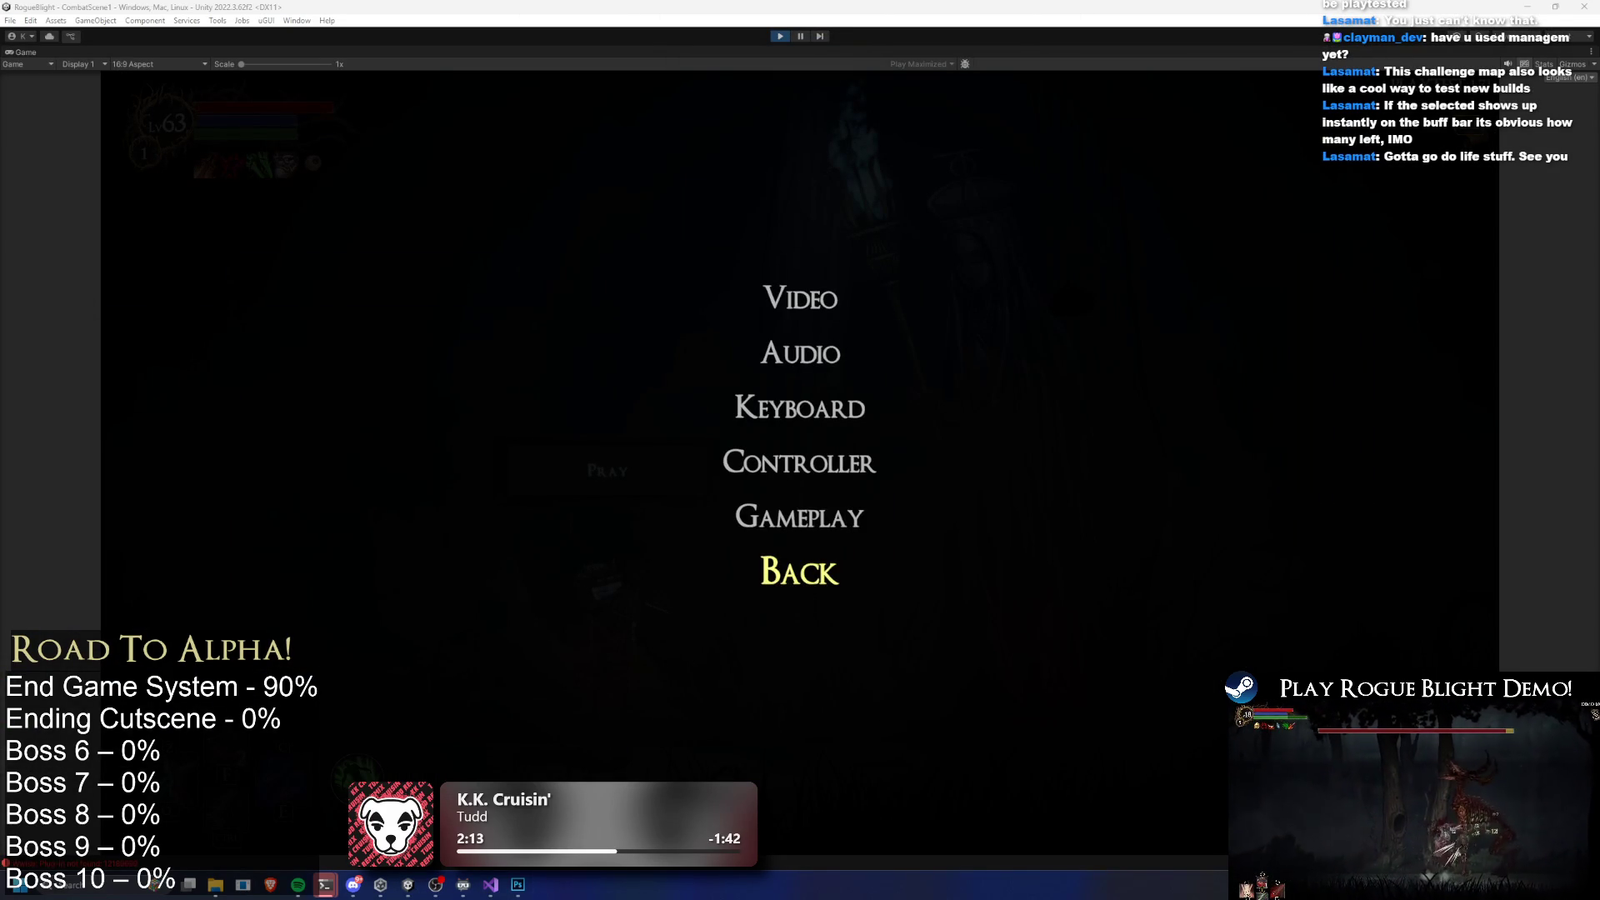
pyautogui.press('Up')
pyautogui.press('Up')
pyautogui.press('Up')
pyautogui.press('Return')
pyautogui.click(808, 593)
pyautogui.click(814, 577)
# Pray at the statue, take the Bonus Stamina boost and stop the playtest
pyautogui.press('Return')
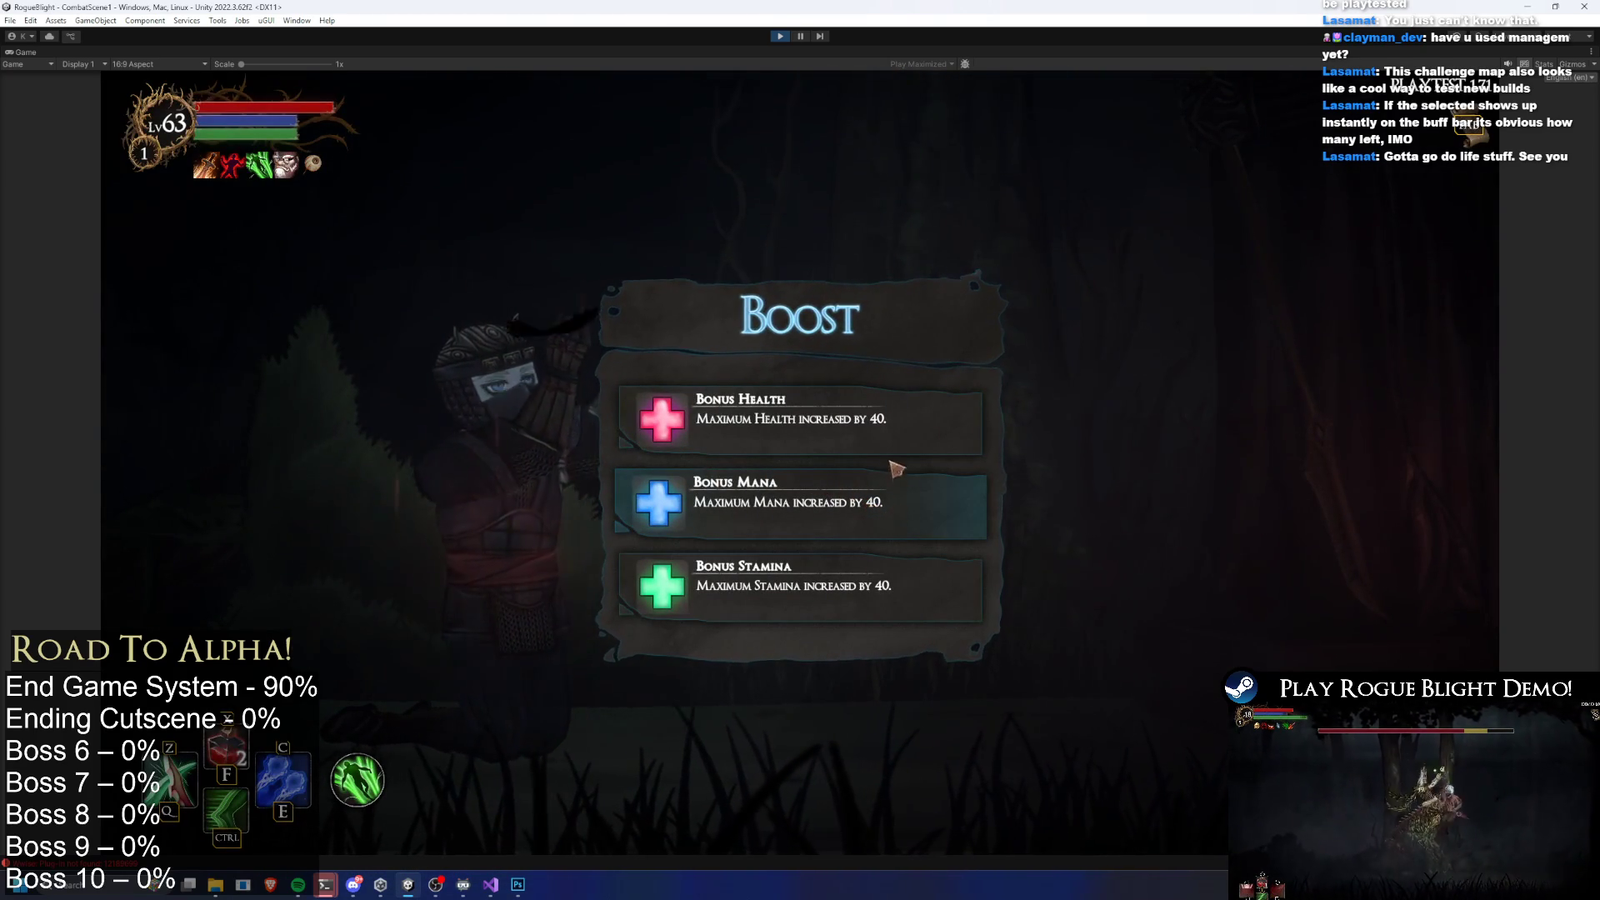
pyautogui.click(856, 569)
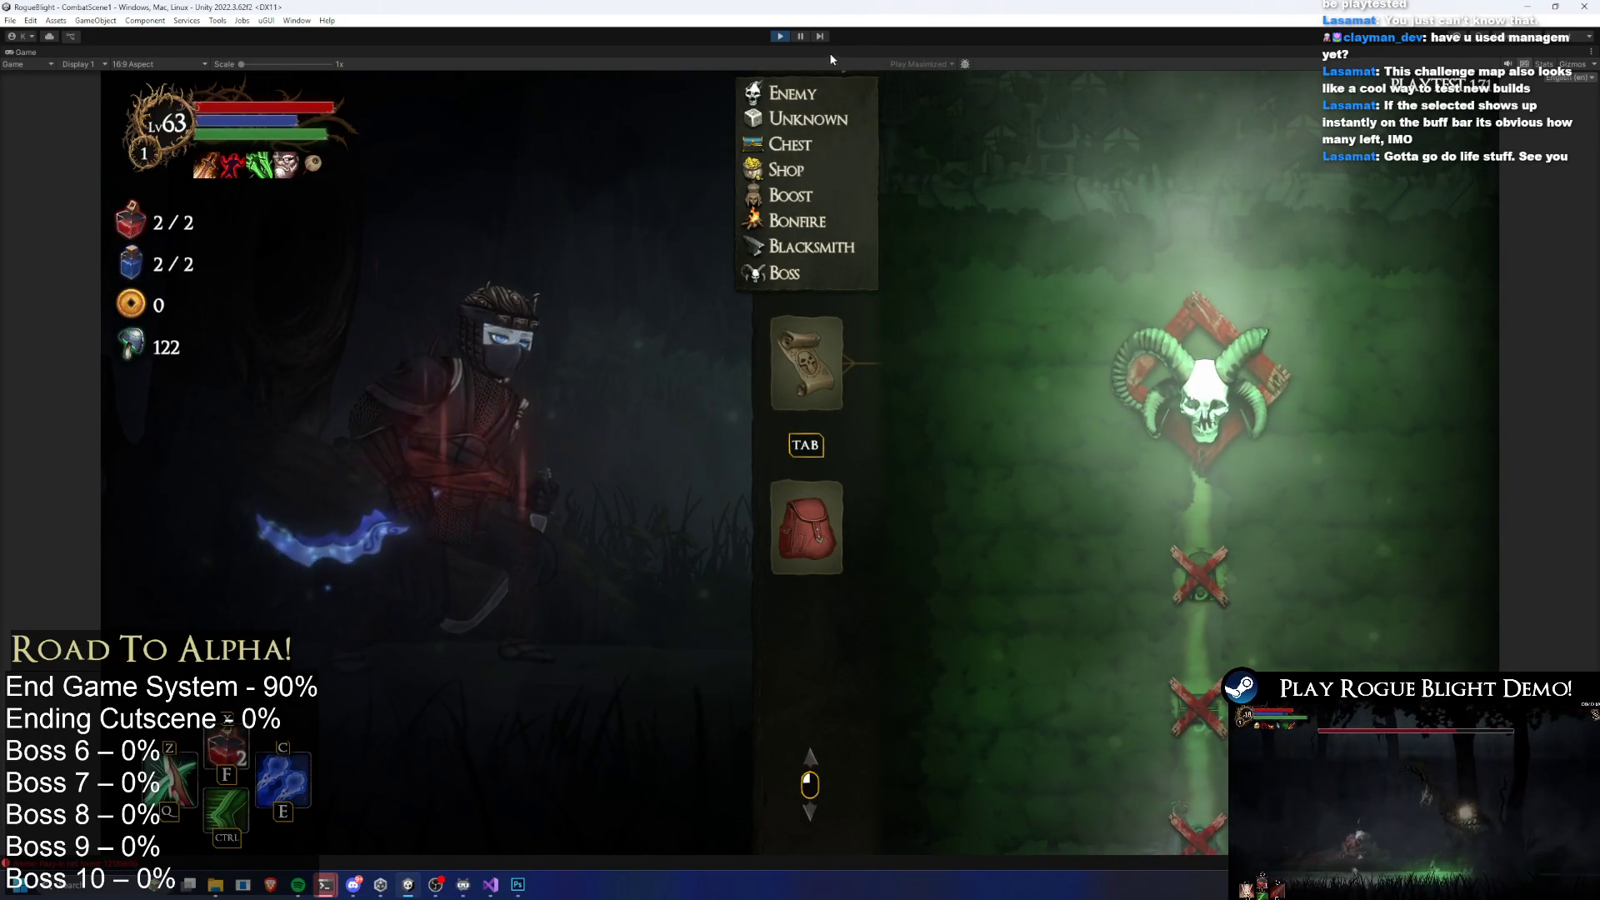
pyautogui.click(783, 36)
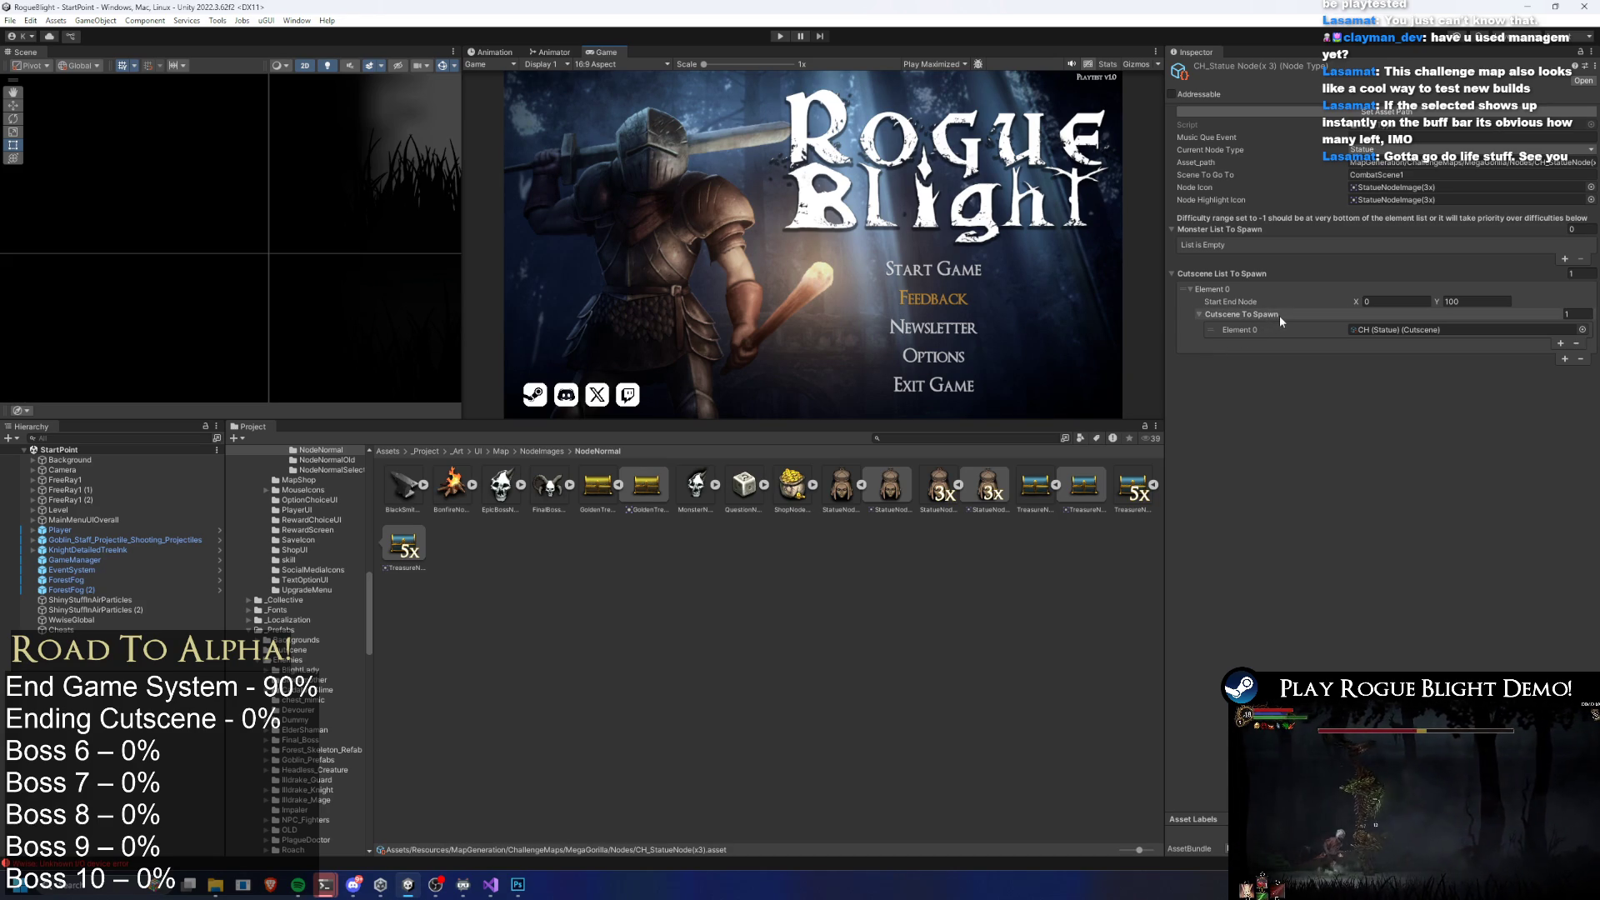
# Find the CH (Statue) cutscene and open its statue opening option flow
pyautogui.click(1392, 328)
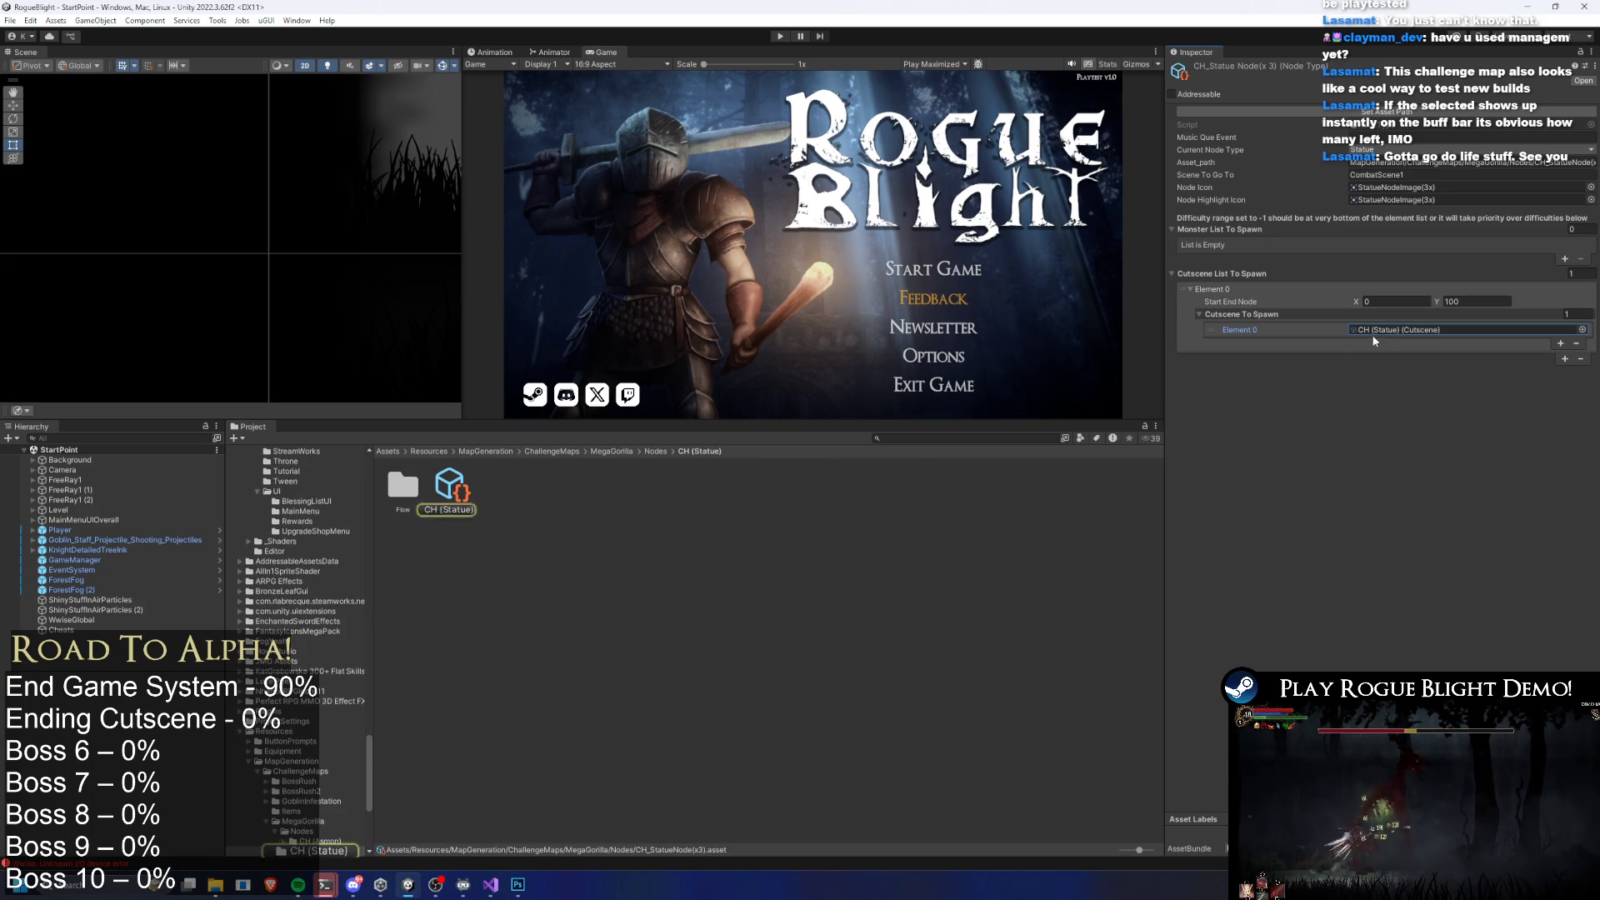
pyautogui.click(477, 487)
pyautogui.click(467, 500)
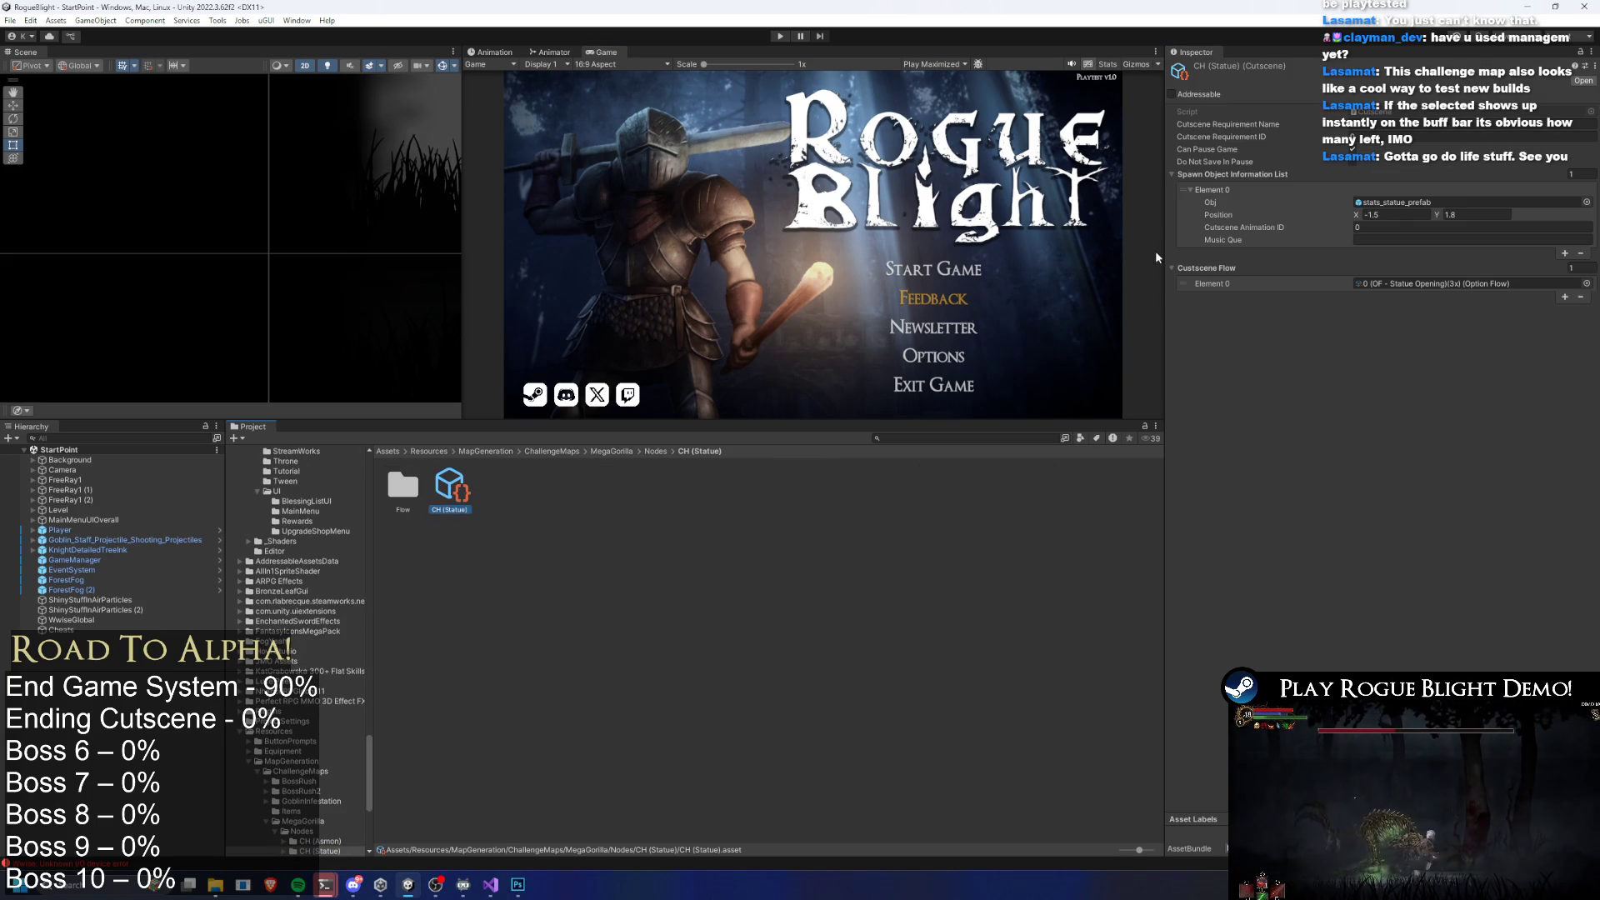
pyautogui.doubleClick(1473, 285)
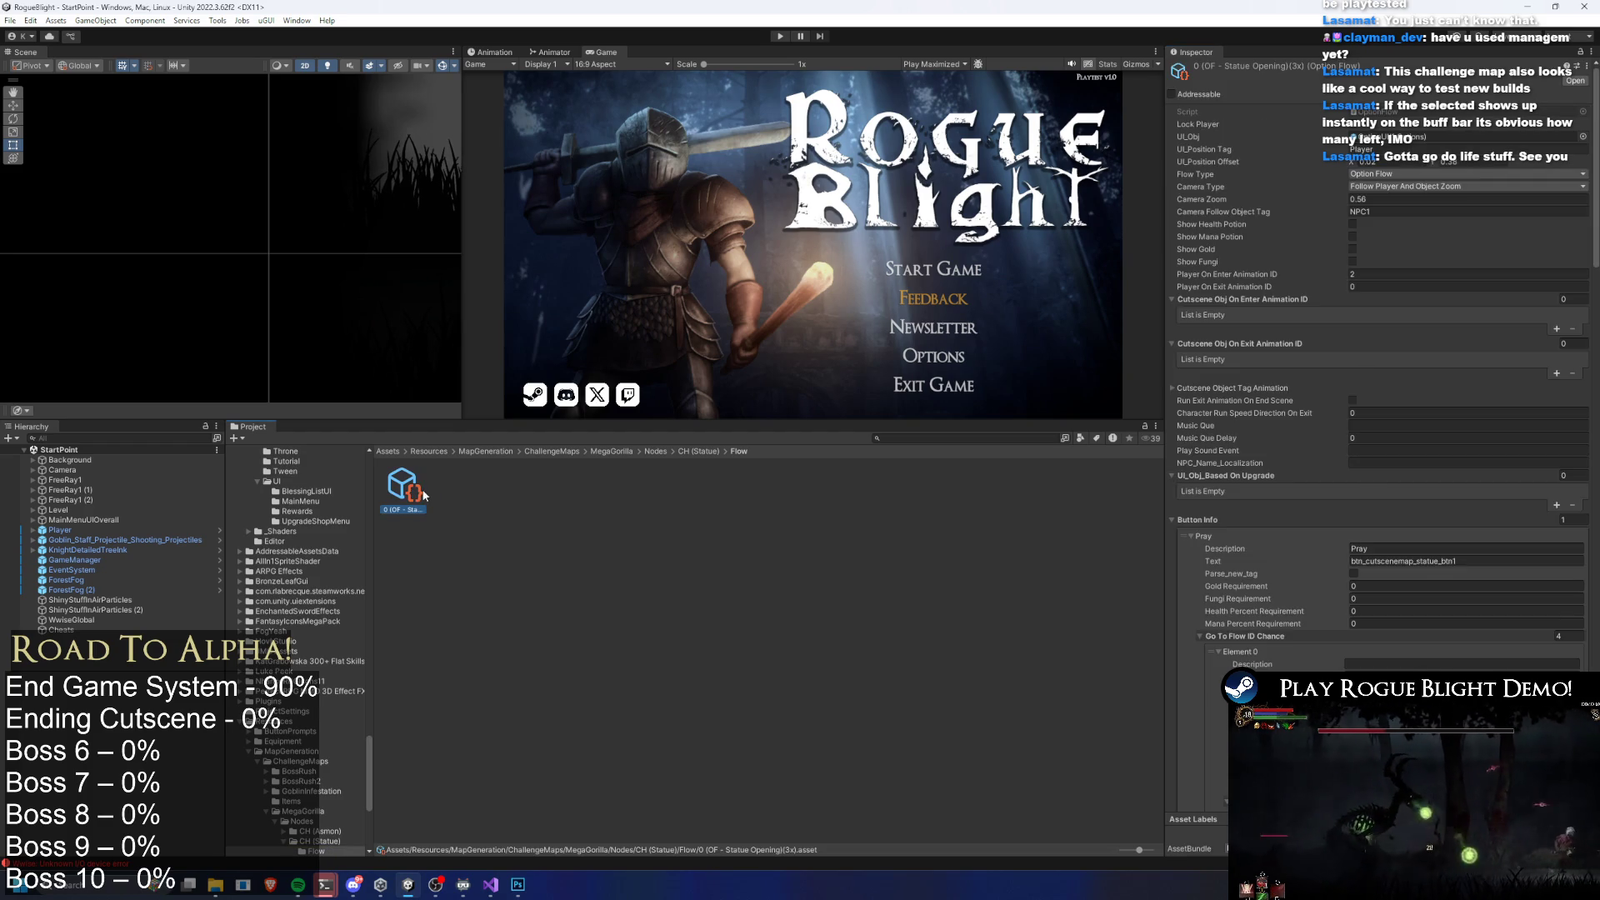
pyautogui.scroll(-5, 1516, 375)
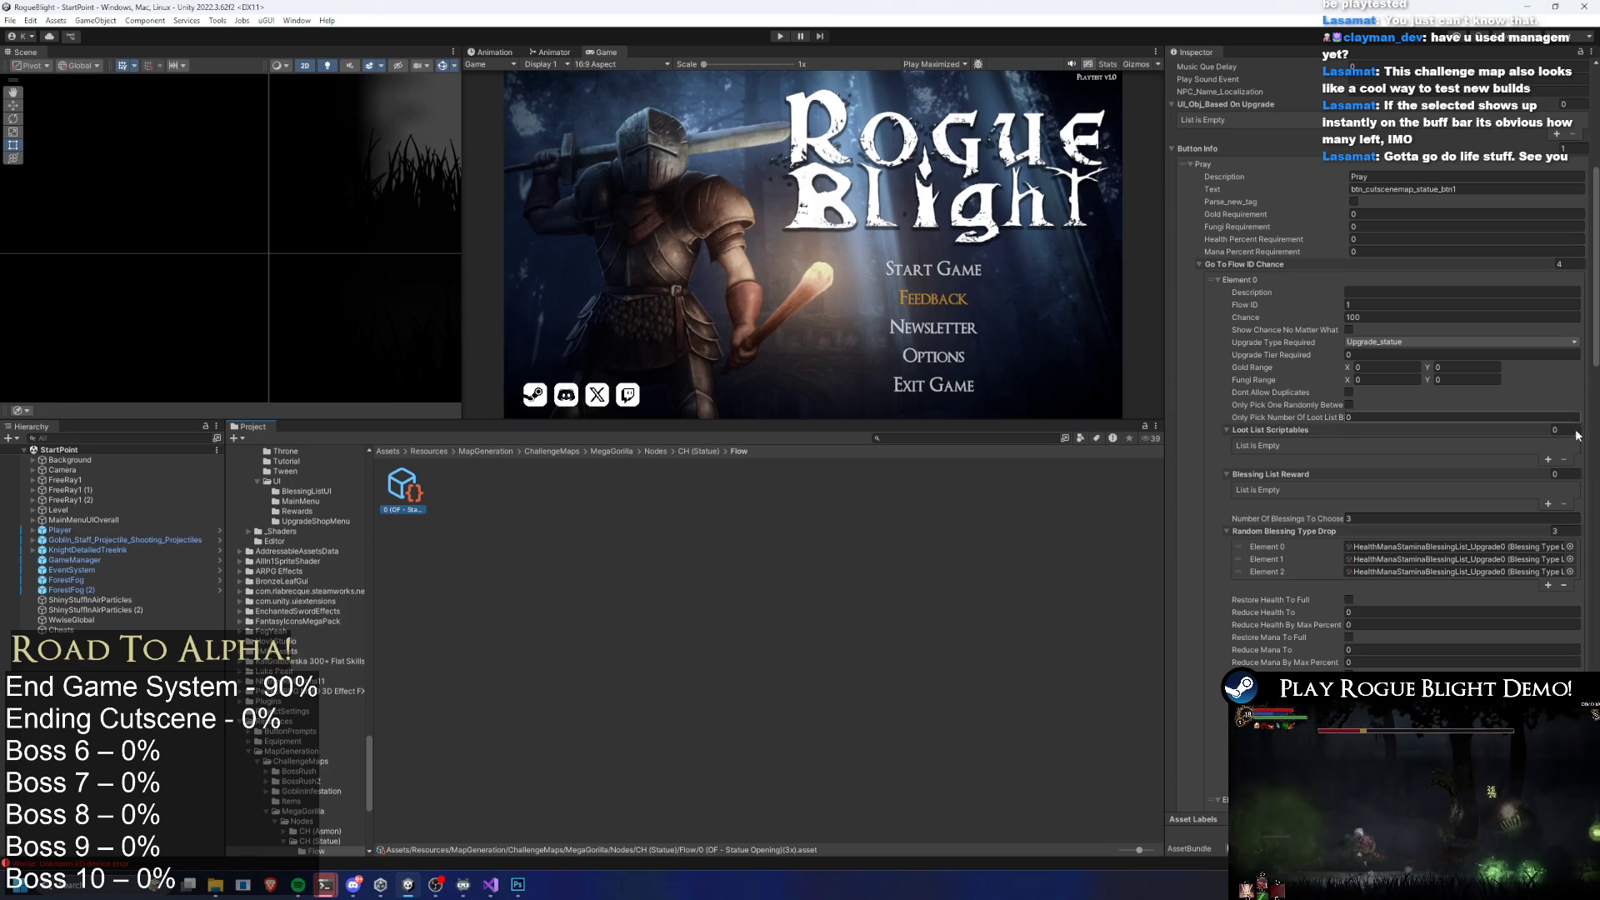
# Add a Blessing List Reward entry to the Pray option, then remove it again
pyautogui.click(1548, 505)
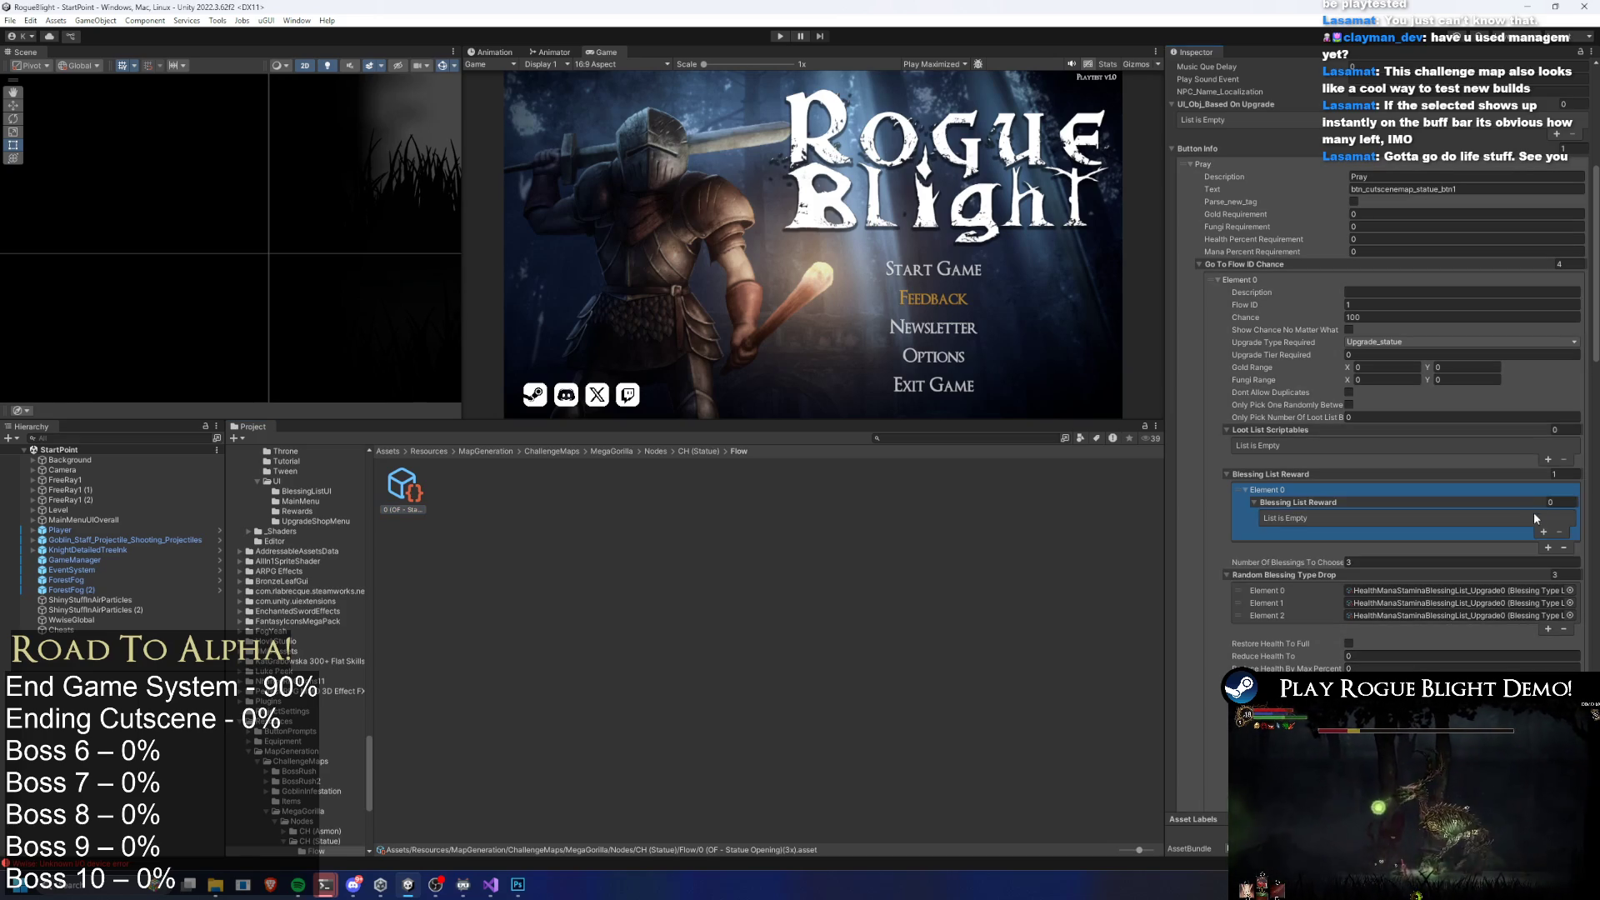
pyautogui.click(1542, 532)
pyautogui.click(1410, 589)
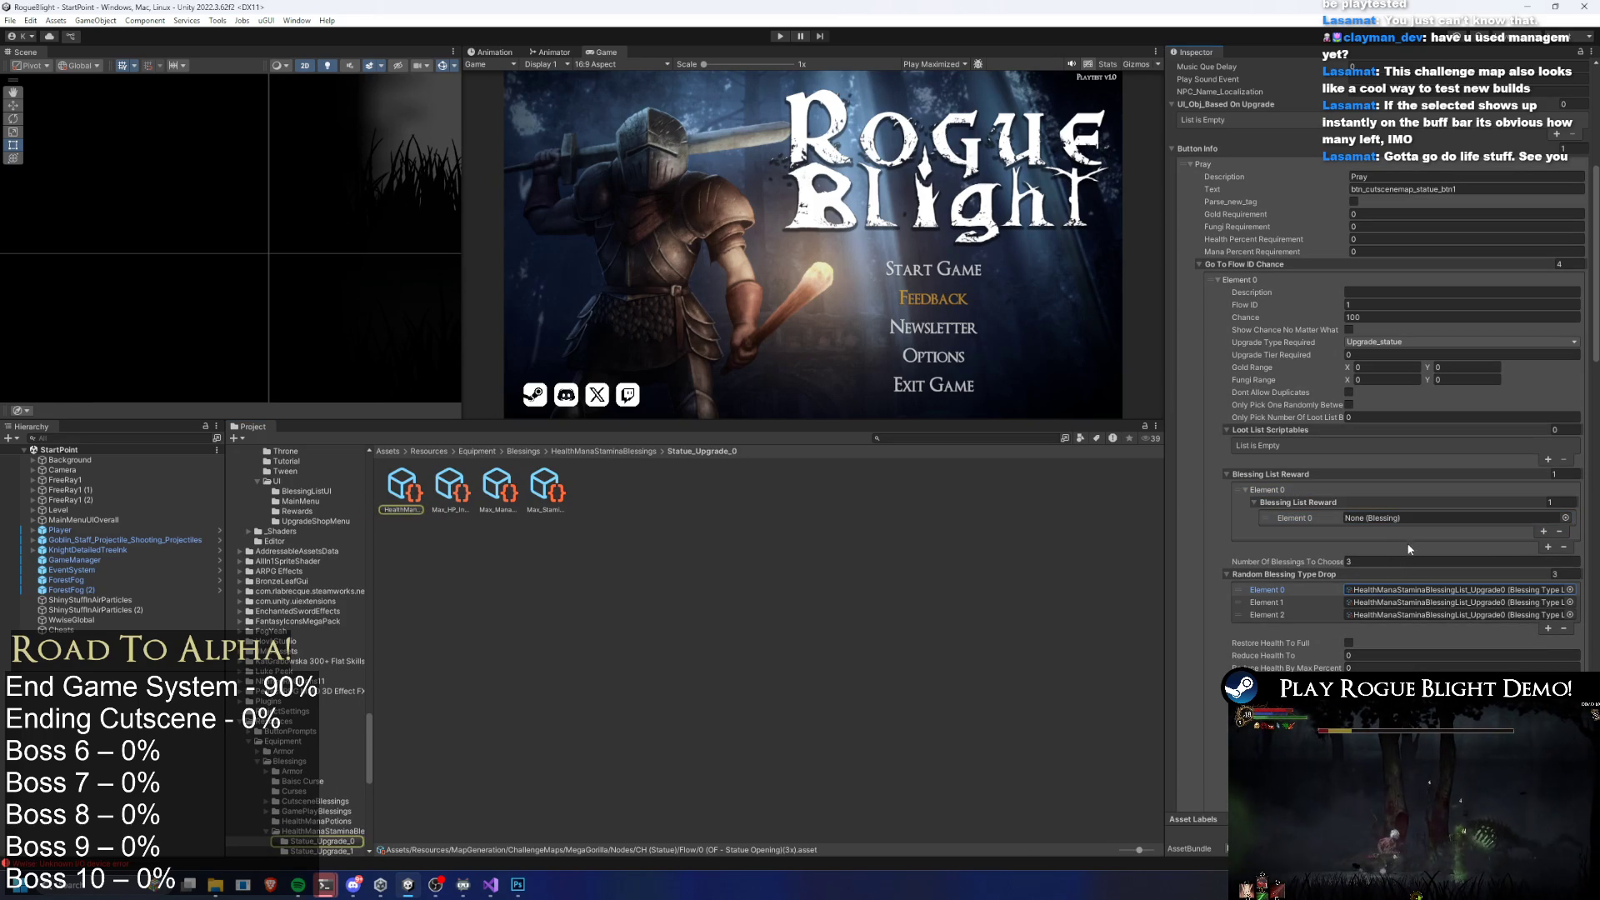
pyautogui.click(1559, 531)
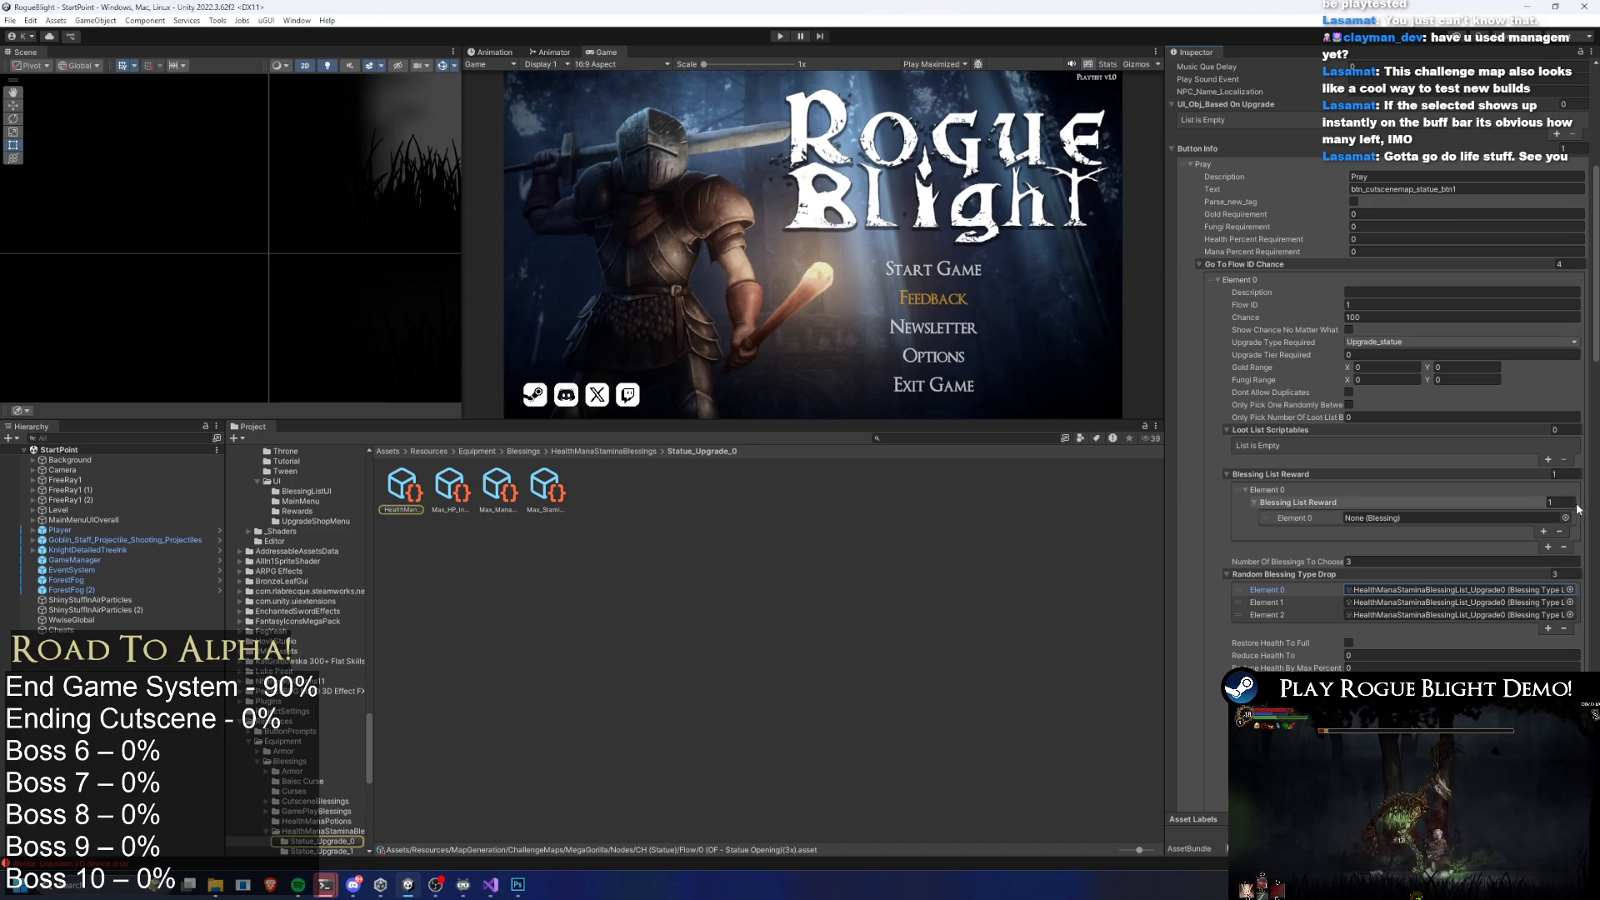
pyautogui.click(1562, 546)
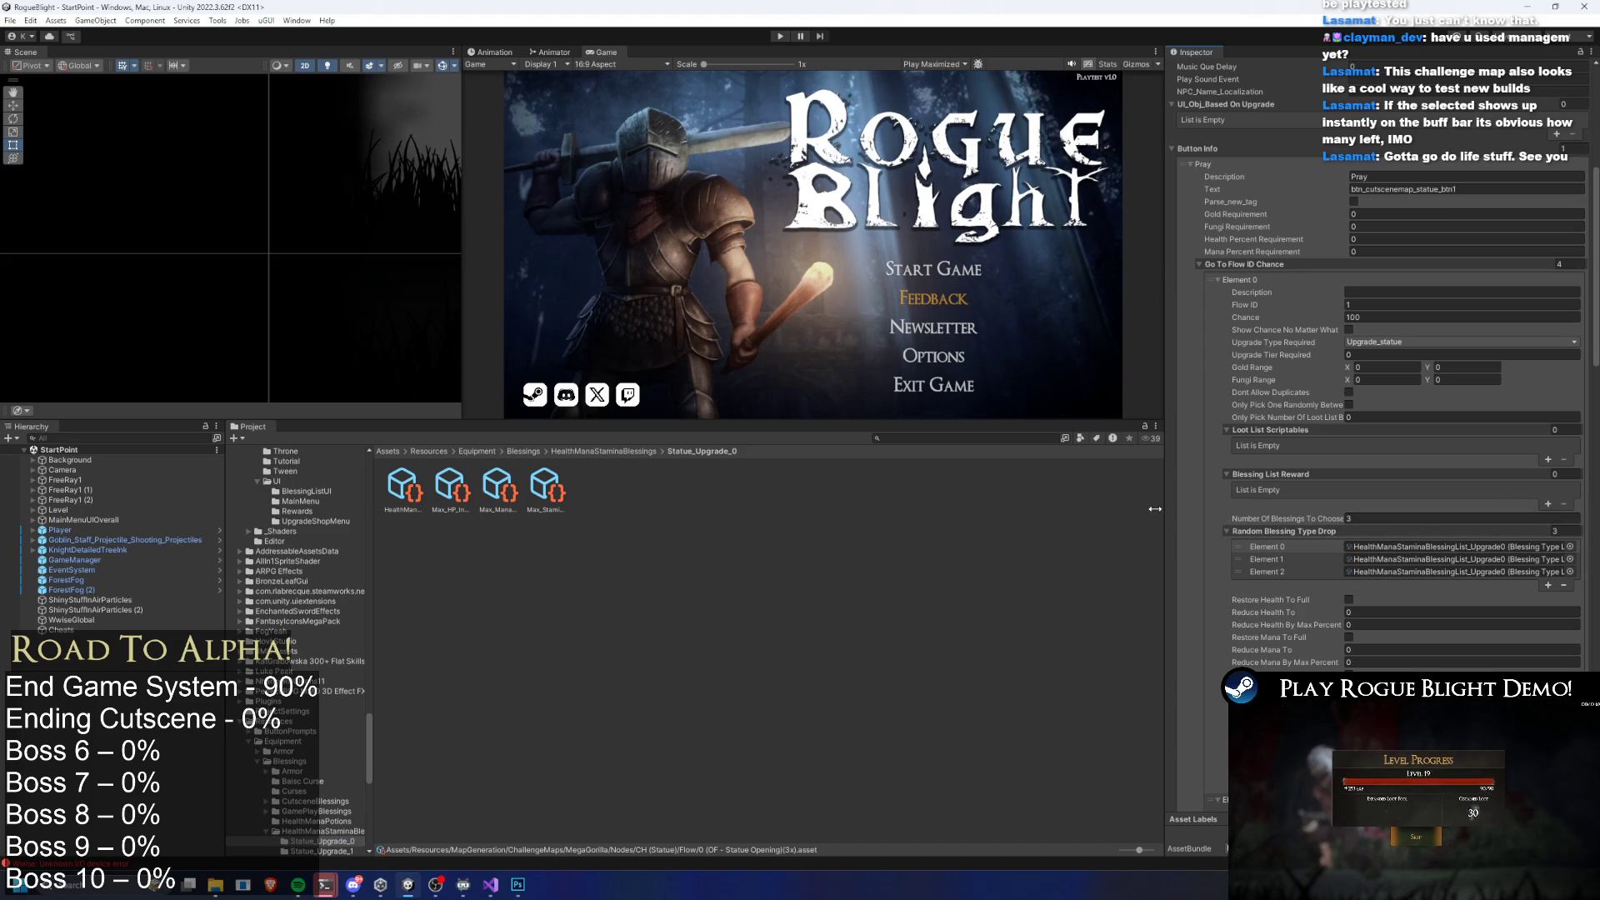
pyautogui.moveTo(1164, 514); pyautogui.dragTo(1093, 514)
# Inspect the health/mana/stamina Upgrade0 blessing list referenced by the Pray drop
pyautogui.scroll(-3, 1423, 476)
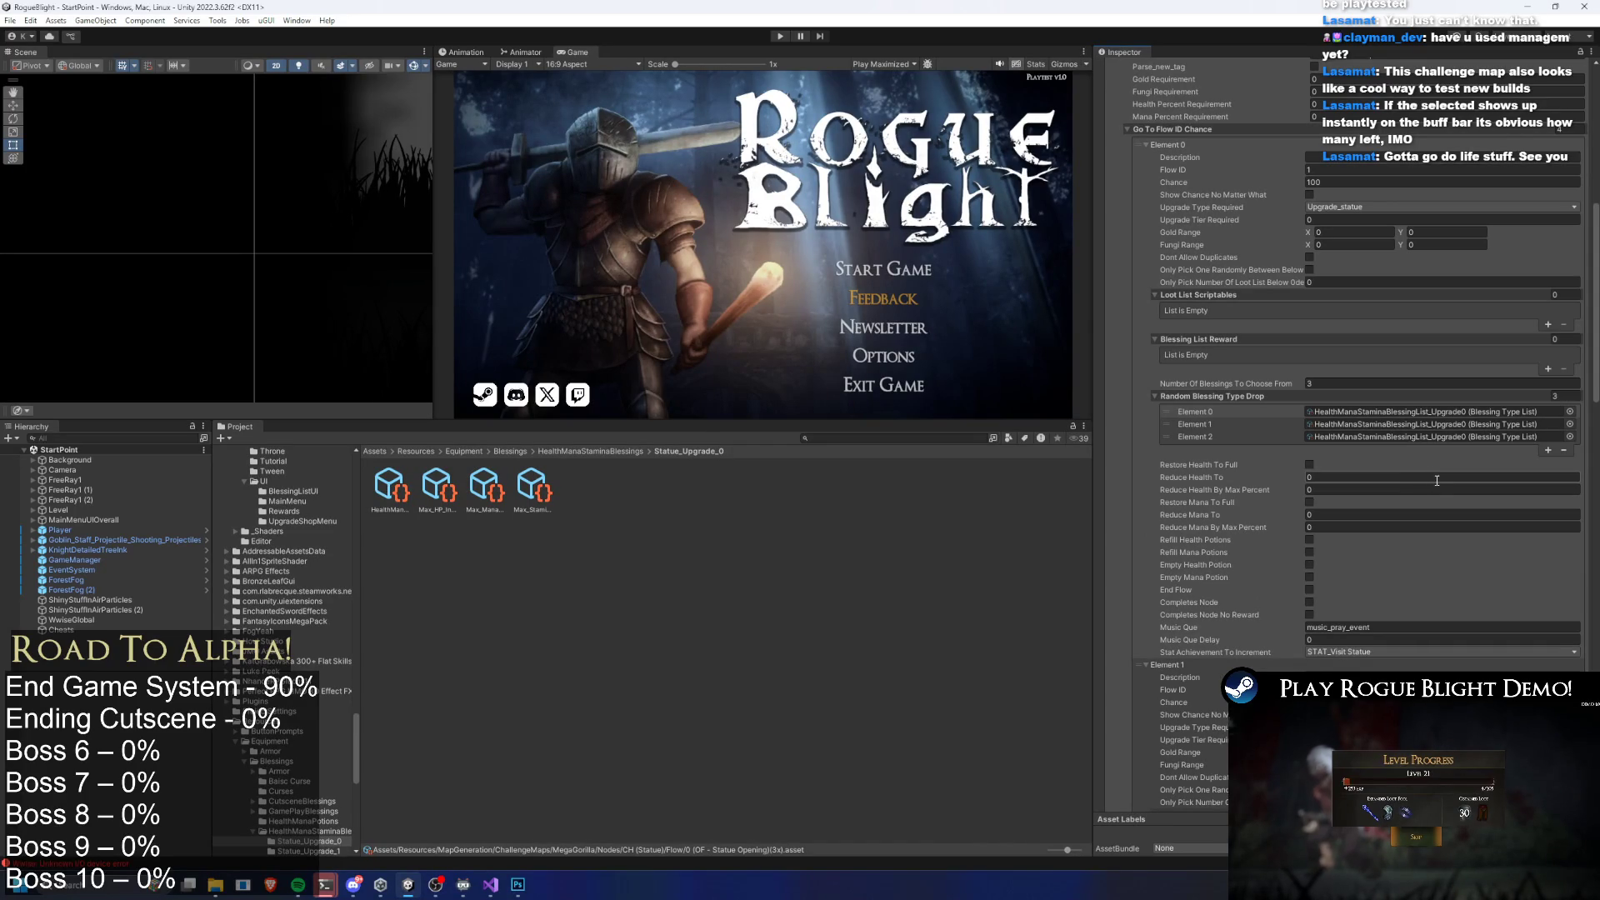
pyautogui.click(1452, 411)
pyautogui.click(394, 491)
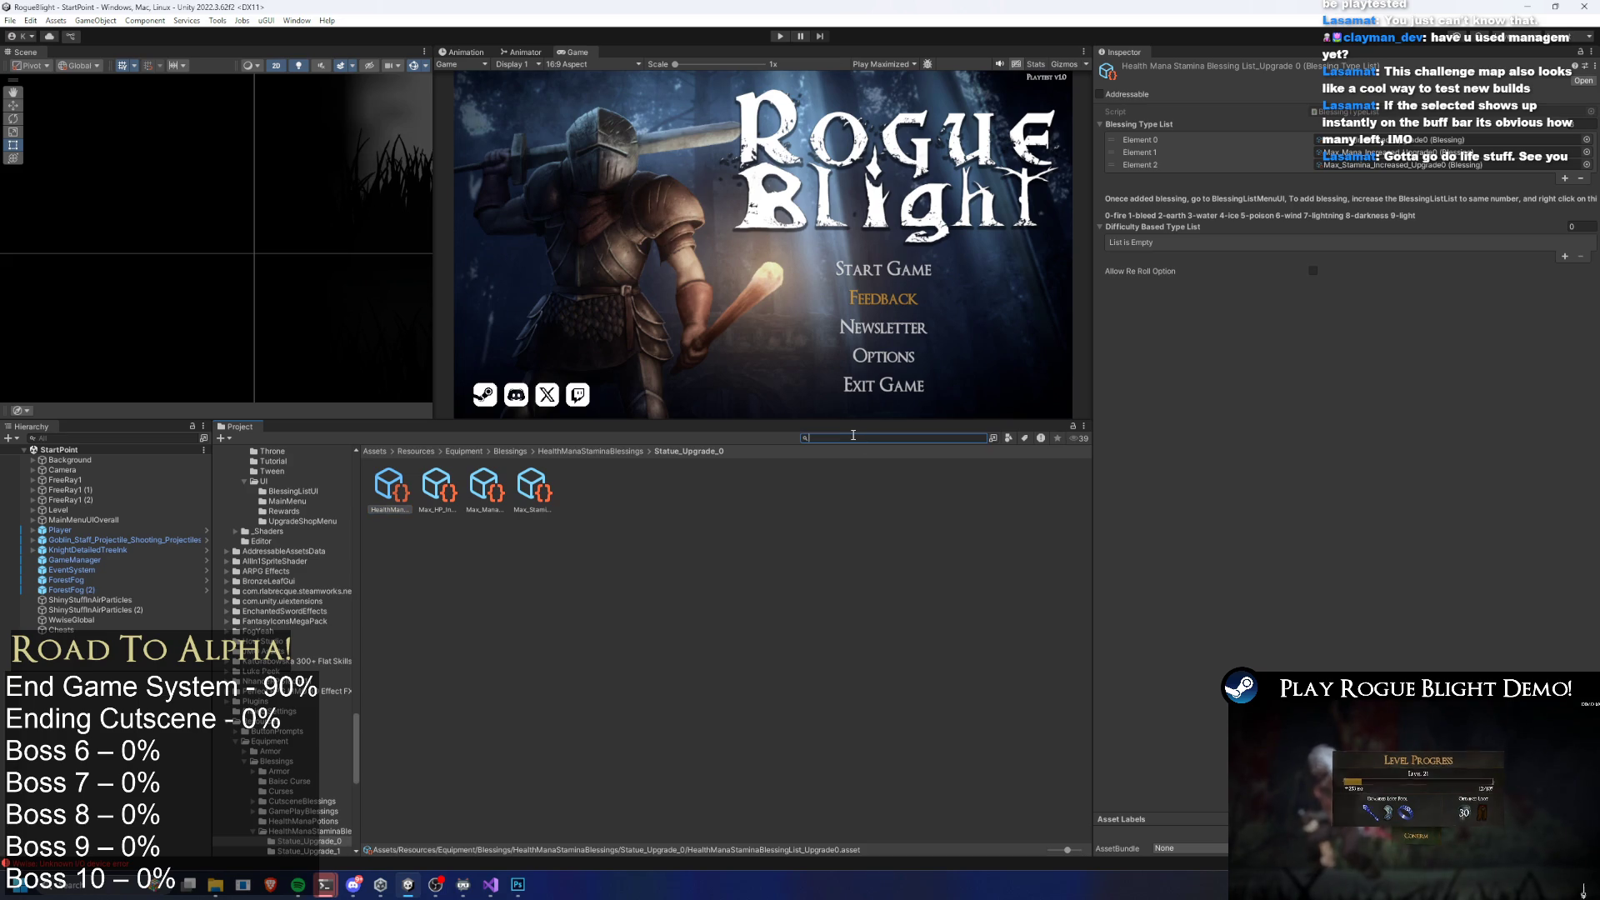
# Search '5x b' and open the Blessing Chest (5x) opening flow
pyautogui.write('5x b')
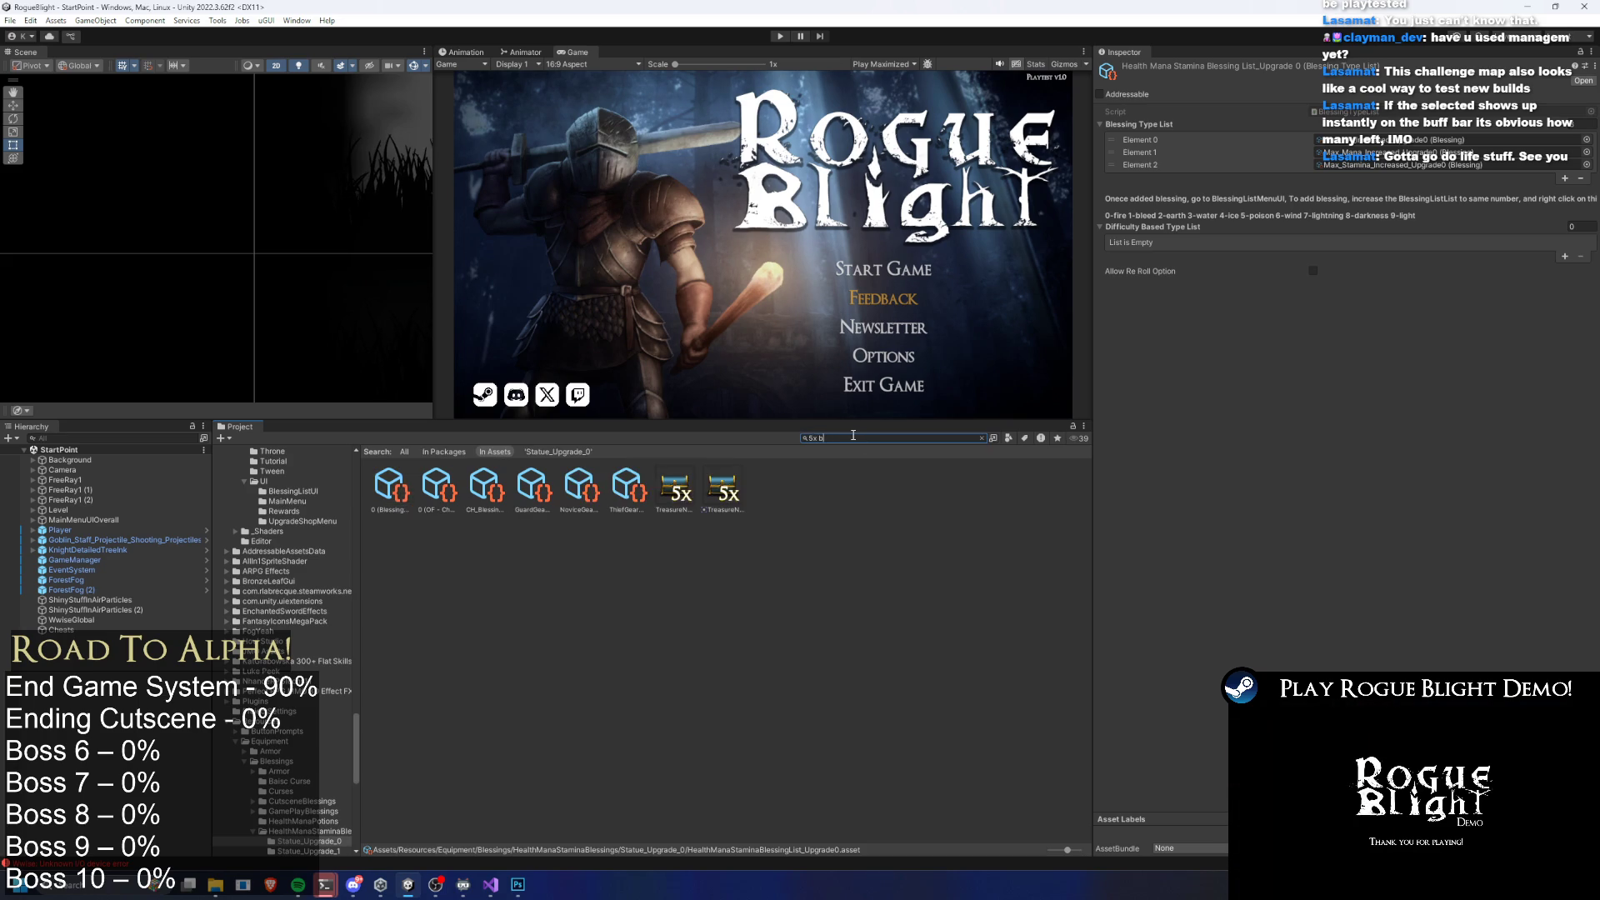
pyautogui.click(390, 487)
pyautogui.click(1416, 283)
pyautogui.click(437, 500)
pyautogui.scroll(-5, 1395, 315)
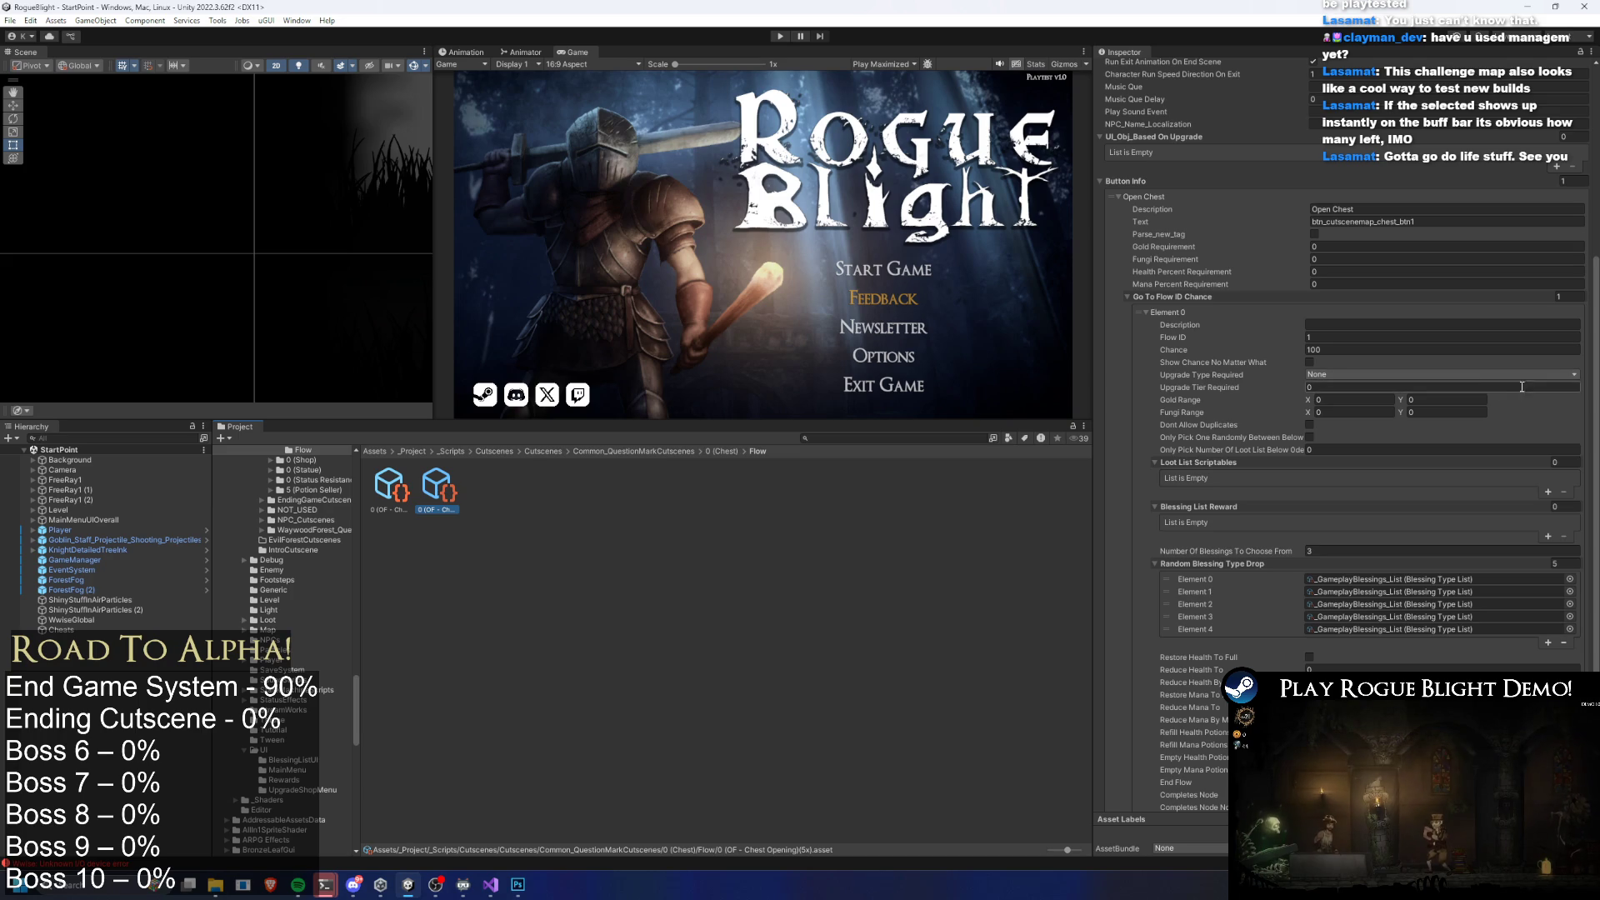
# Inspect the _GameplayBlessings_List asset used by the chest drop
pyautogui.scroll(-3, 1486, 380)
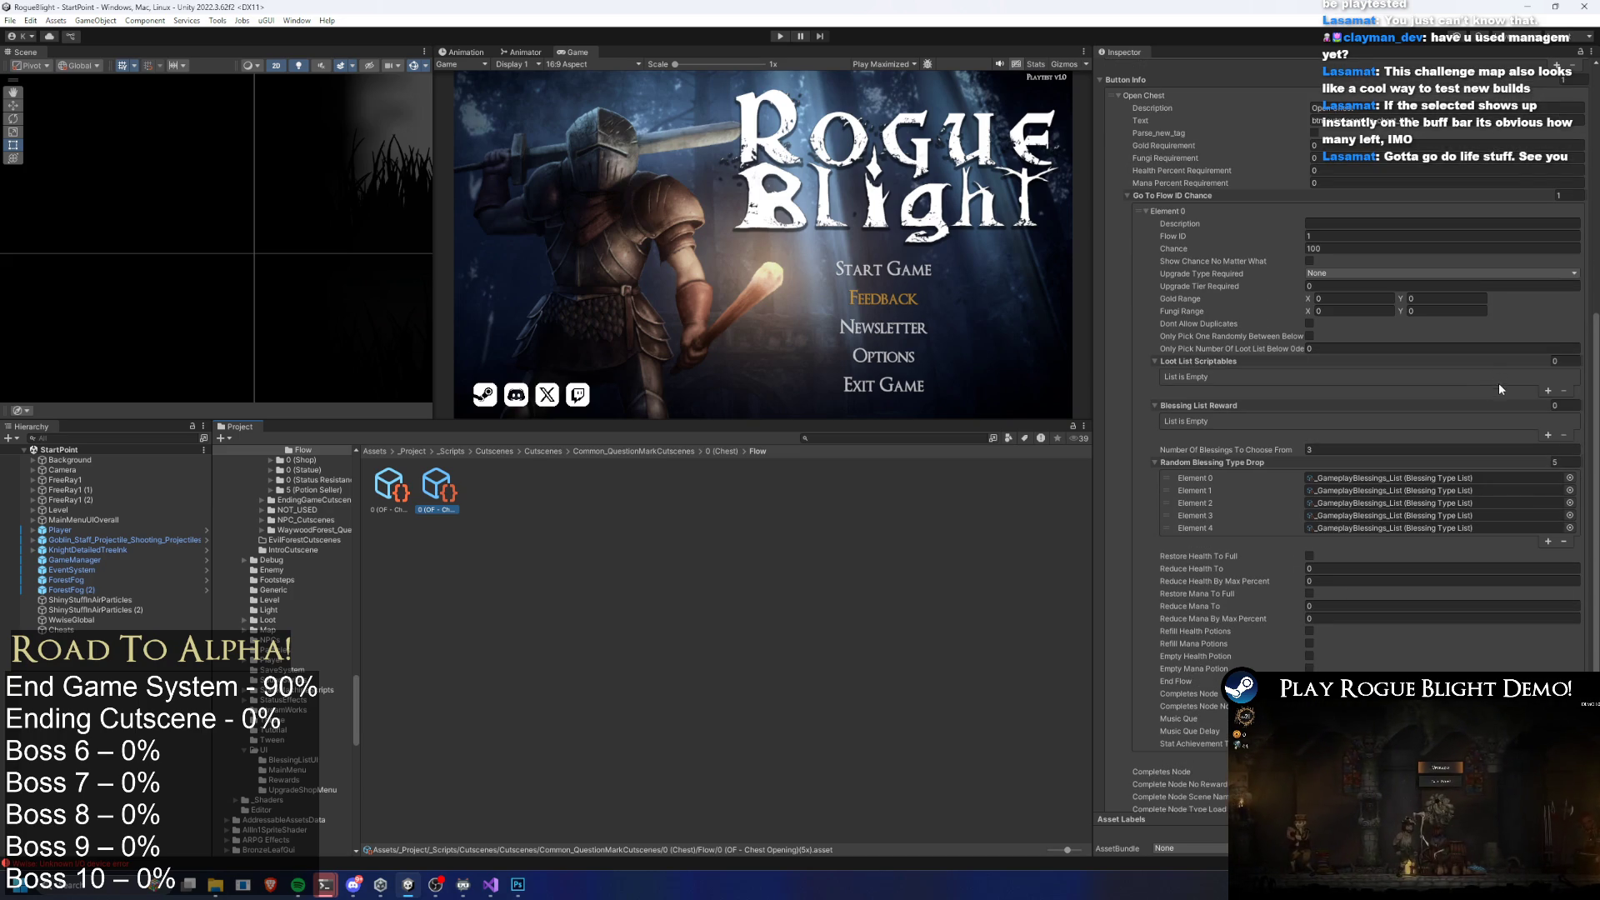
pyautogui.click(1393, 479)
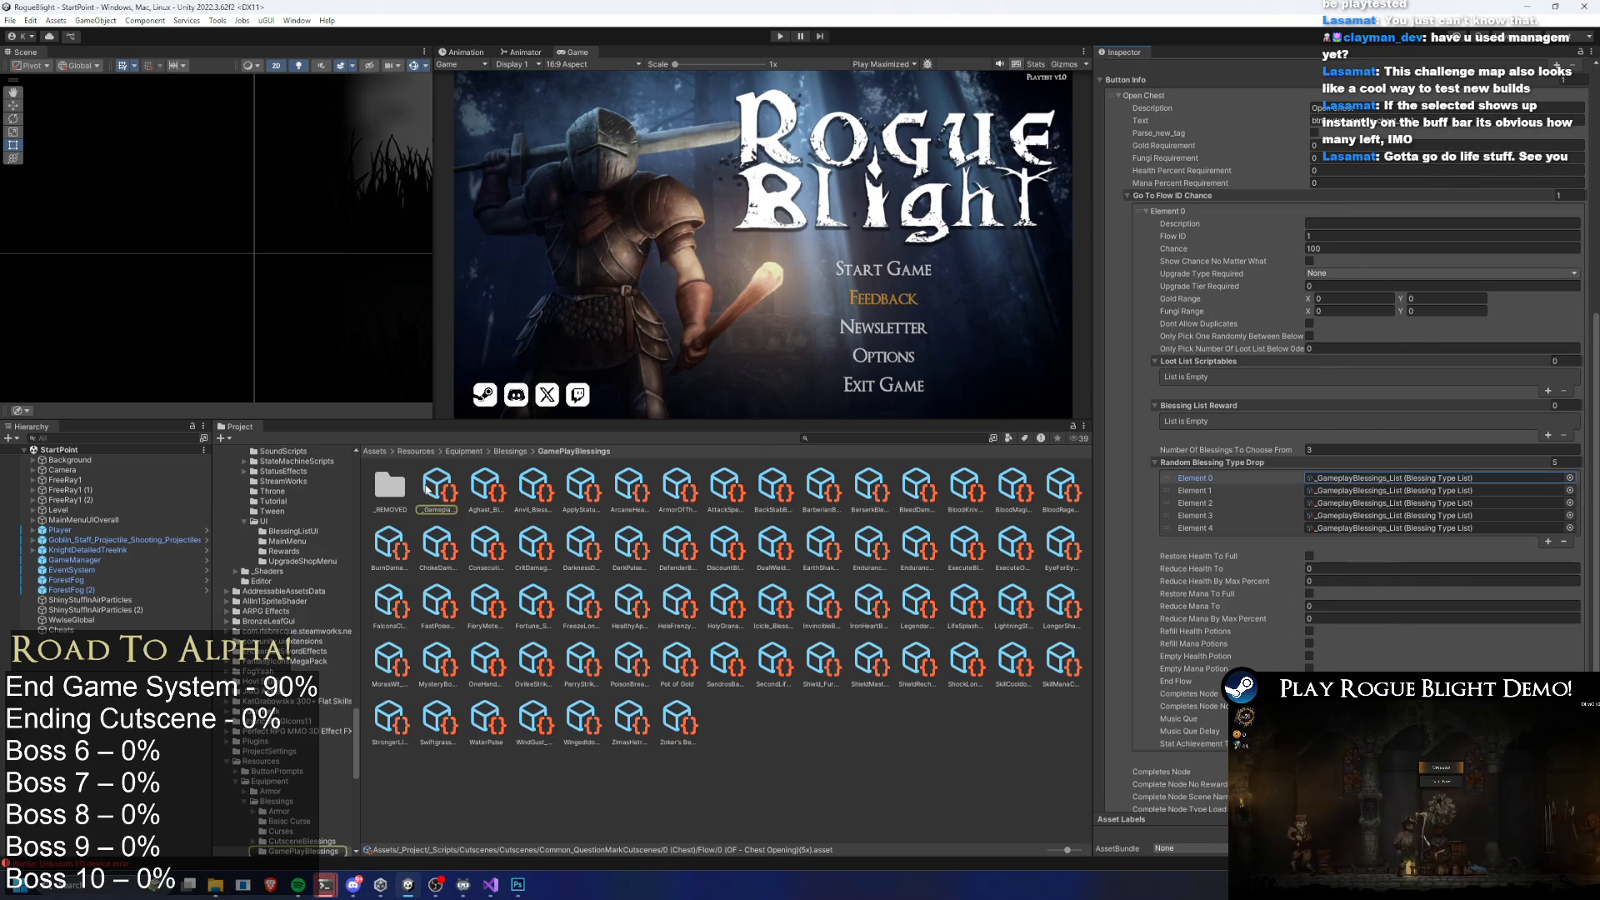
pyautogui.click(426, 488)
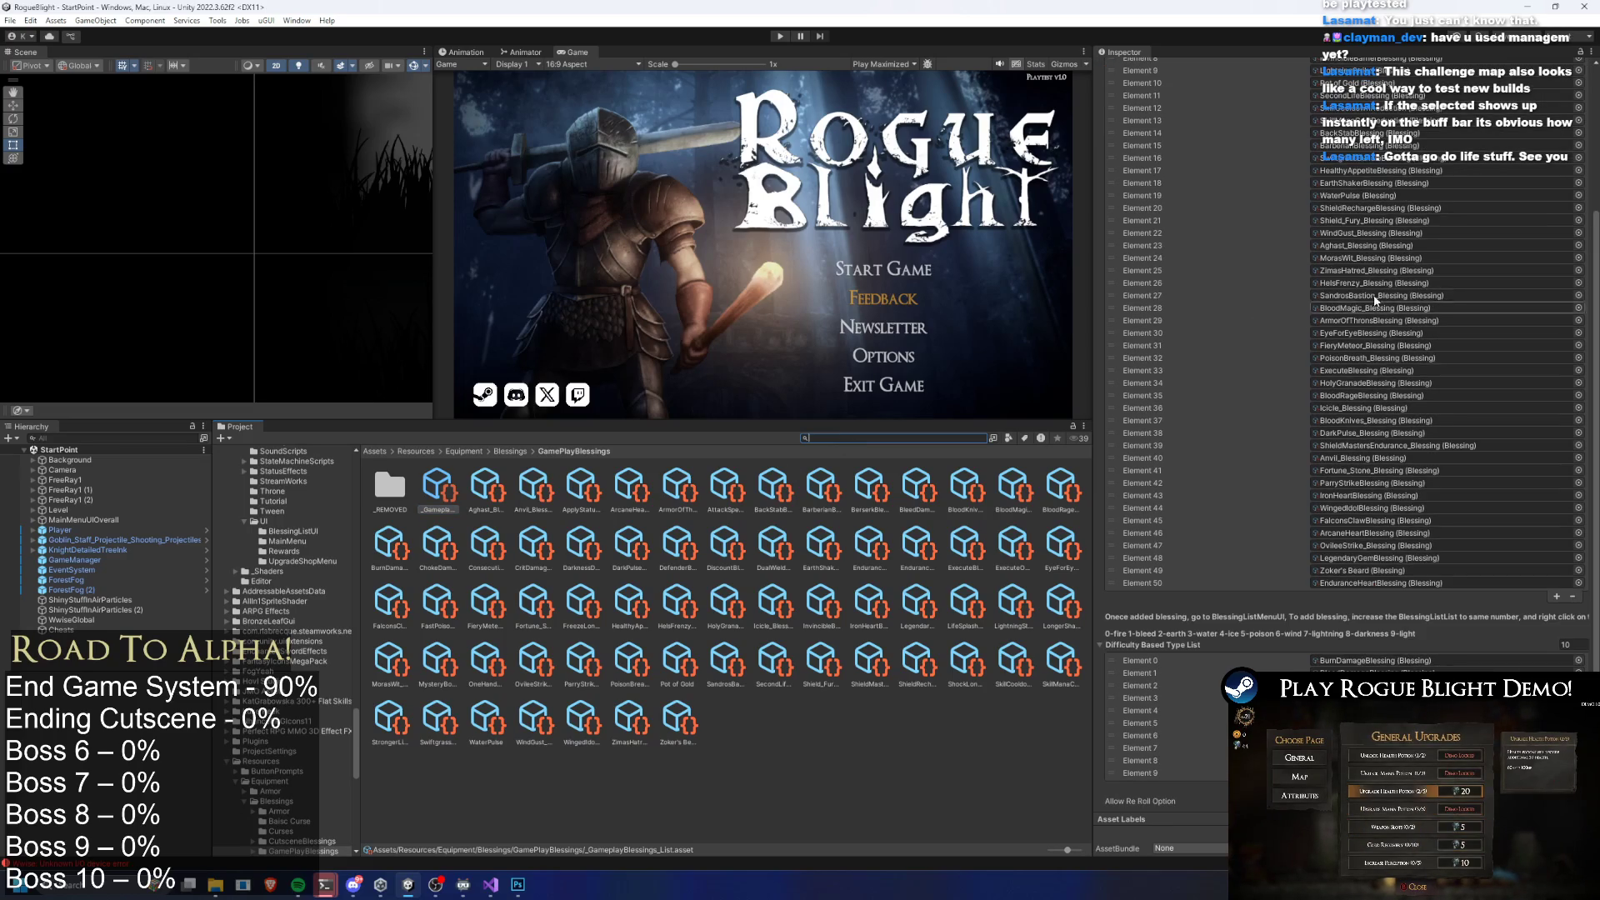
# Search '3x s' and reopen the statue opening (3x) flow
pyautogui.write('rando')
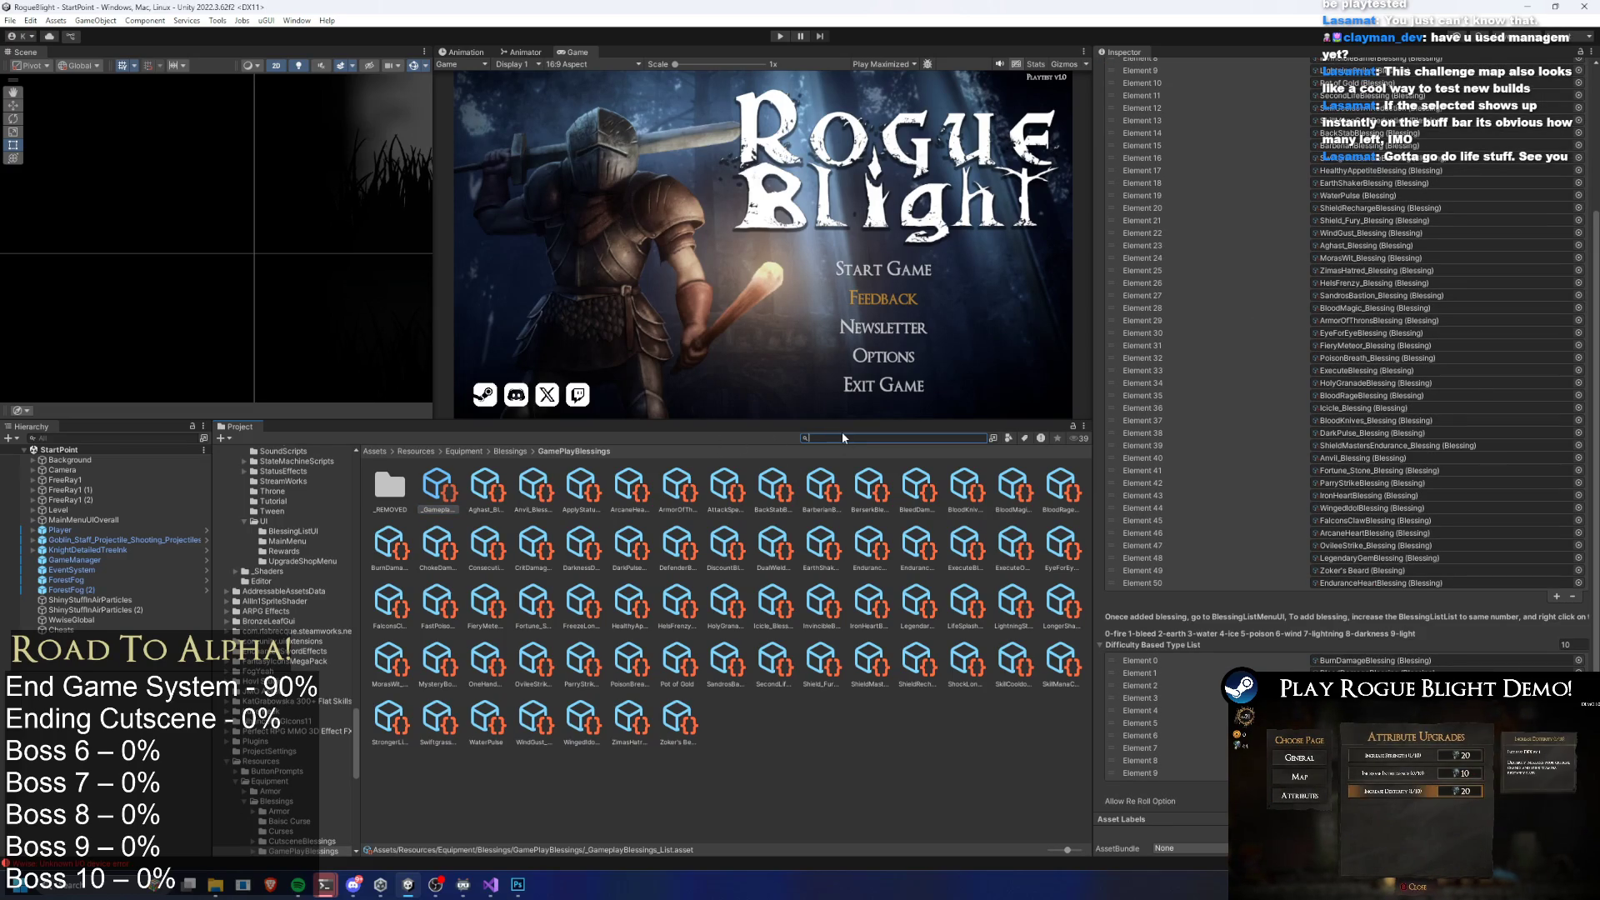
pyautogui.press('BackSpace')
pyautogui.press('BackSpace')
pyautogui.press('BackSpace')
pyautogui.write('3x s')
pyautogui.press('Down')
pyautogui.scroll(-5, 1477, 320)
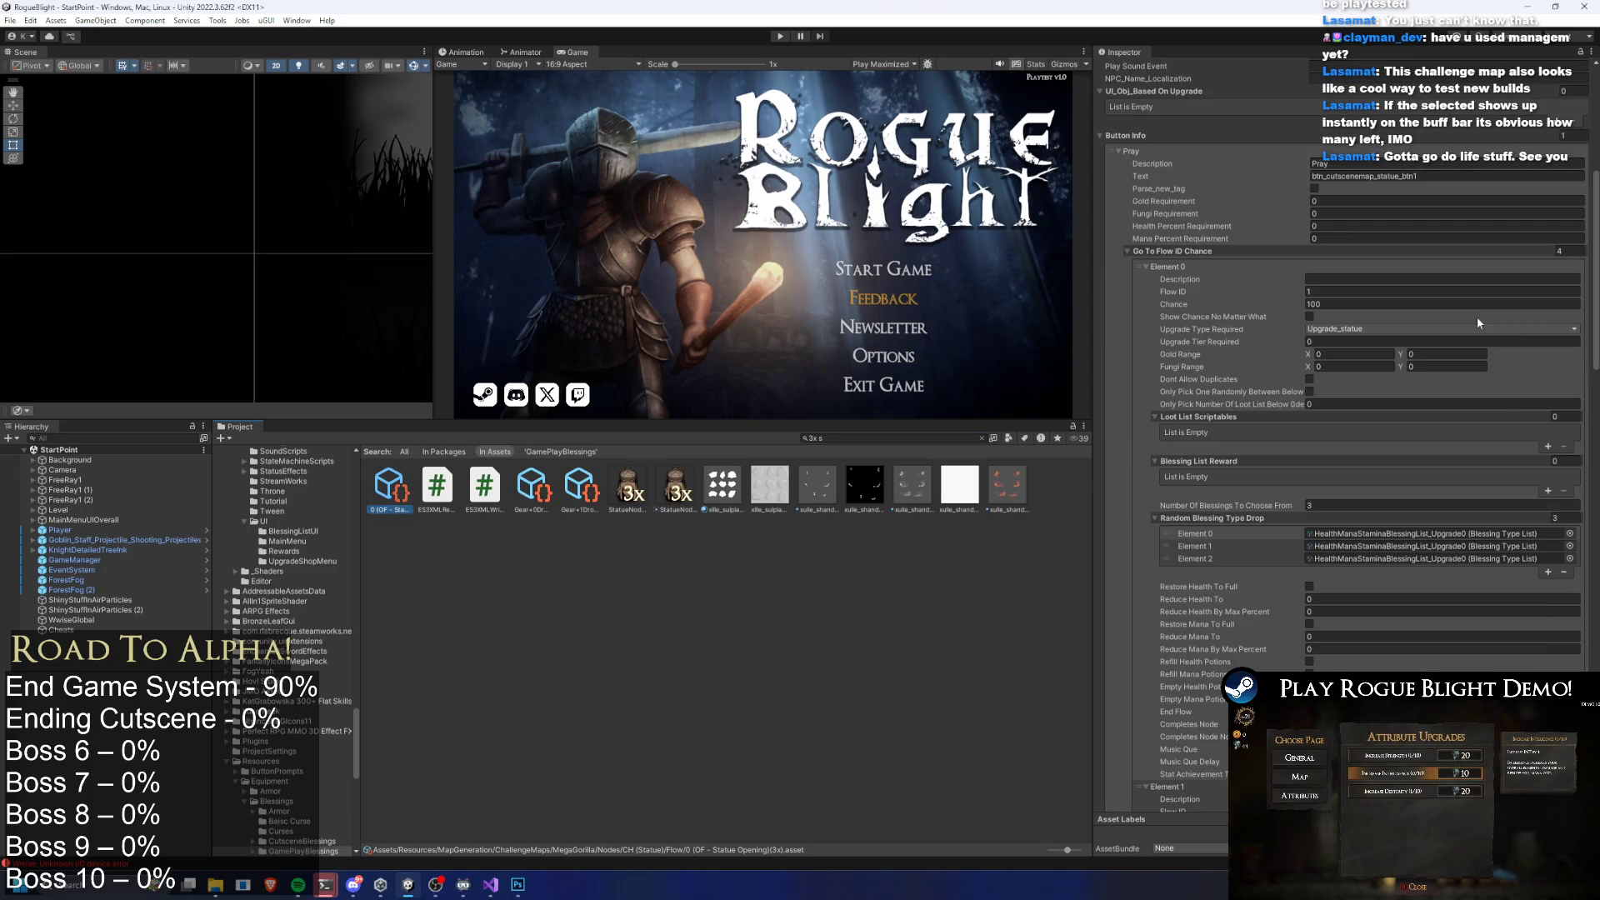
# Collapse Go To Flow ID Chance elements 0–3, then expand Element 1
pyautogui.click(1167, 153)
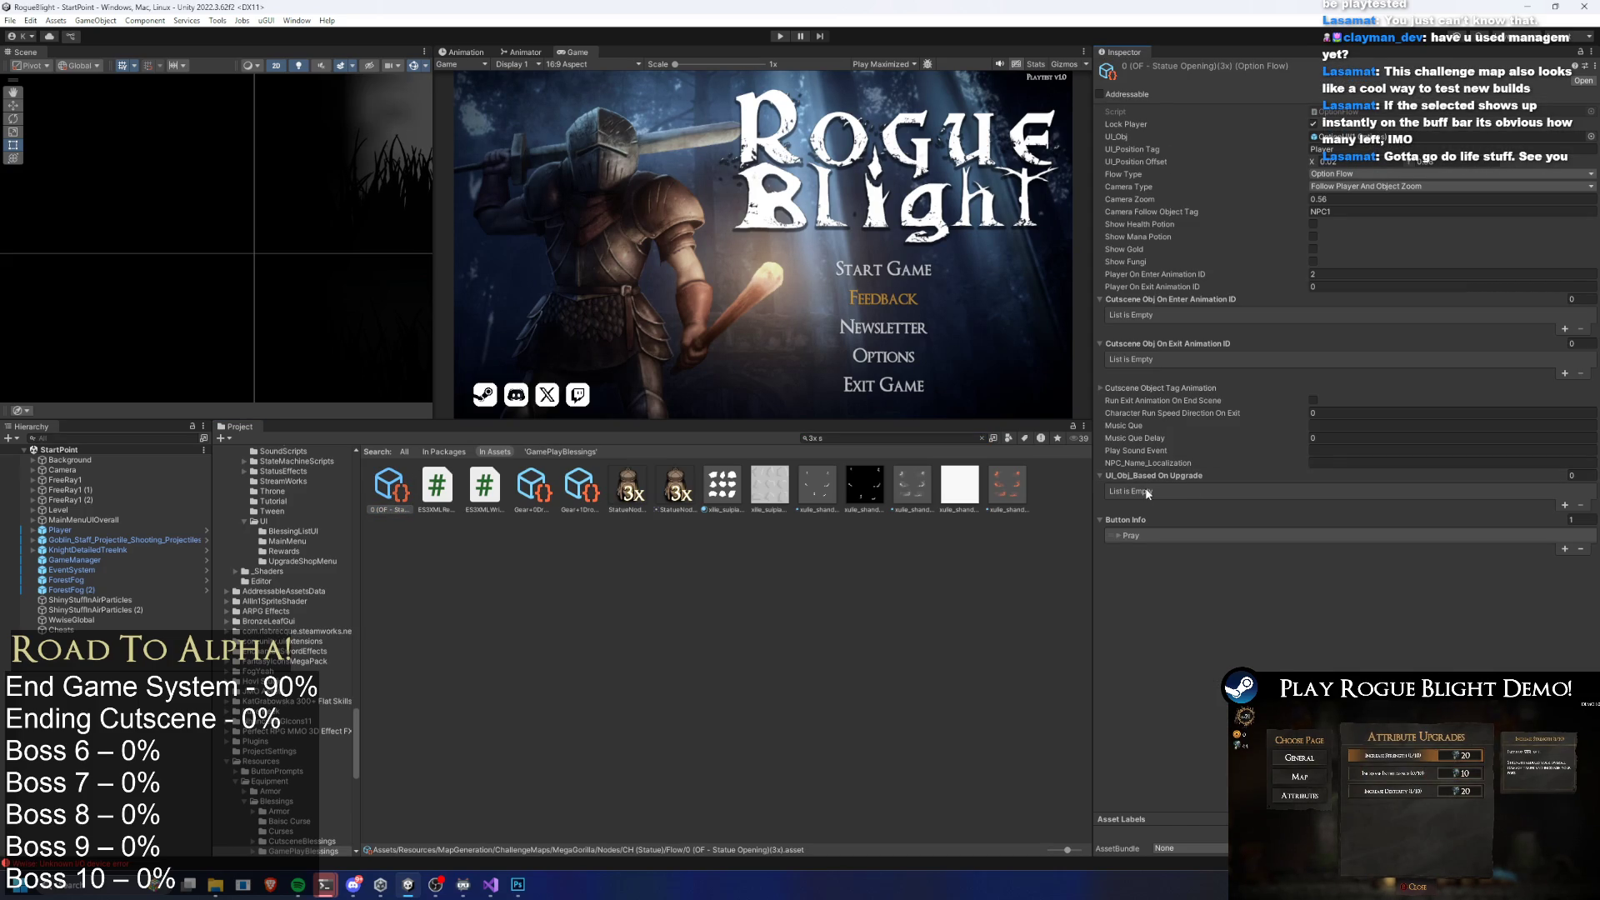
pyautogui.click(1140, 534)
pyautogui.scroll(-3, 1228, 584)
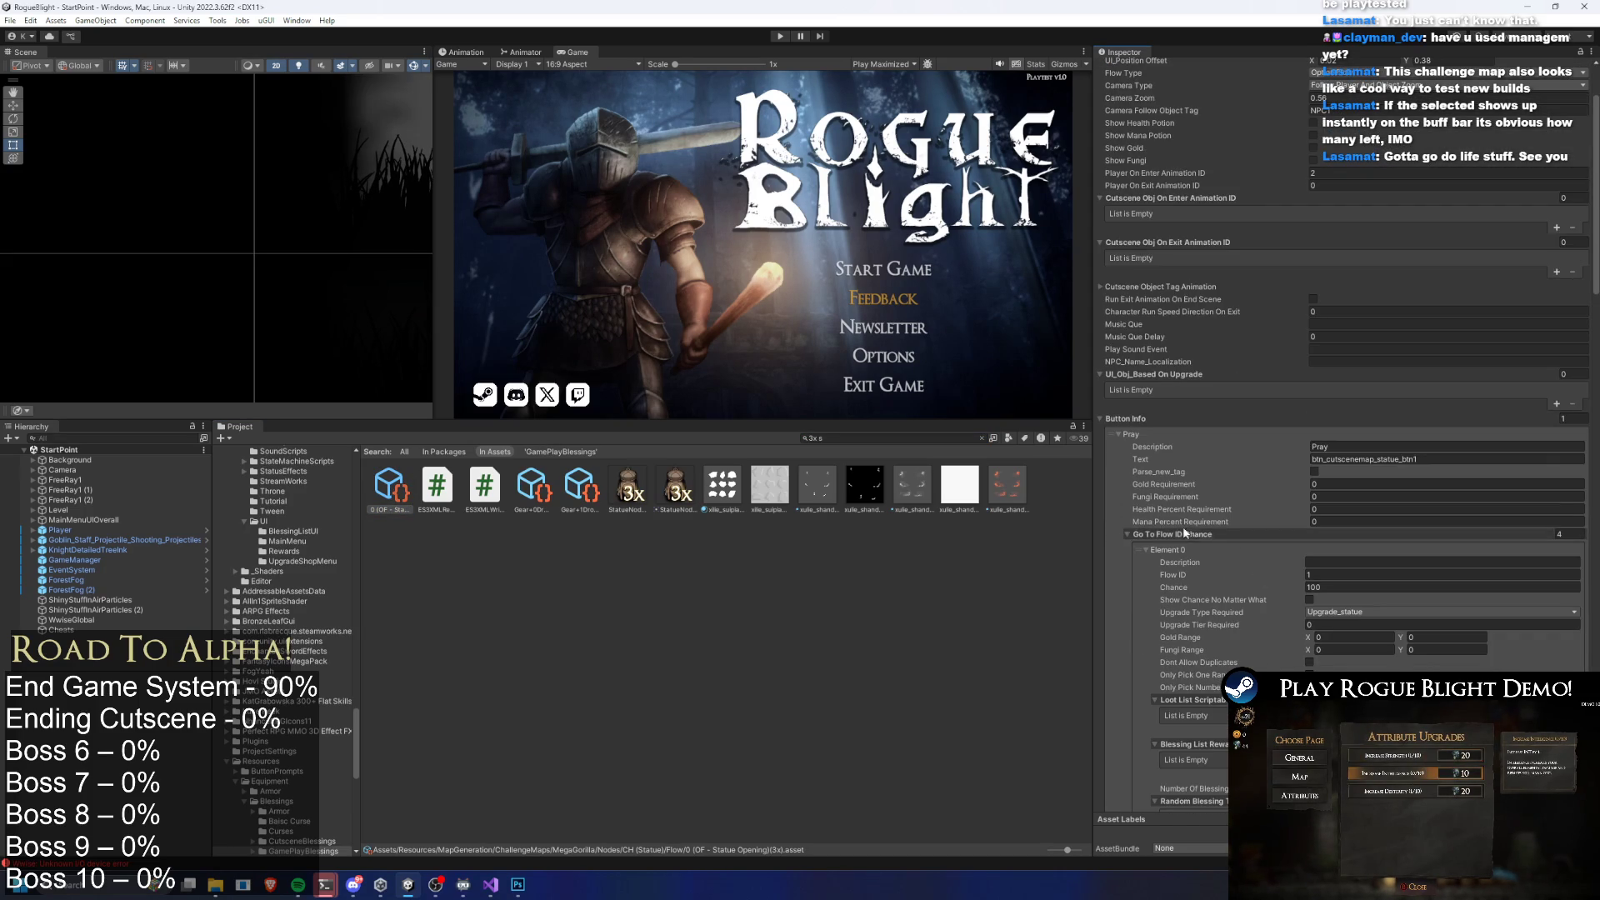
pyautogui.click(1181, 549)
pyautogui.scroll(-2, 1236, 523)
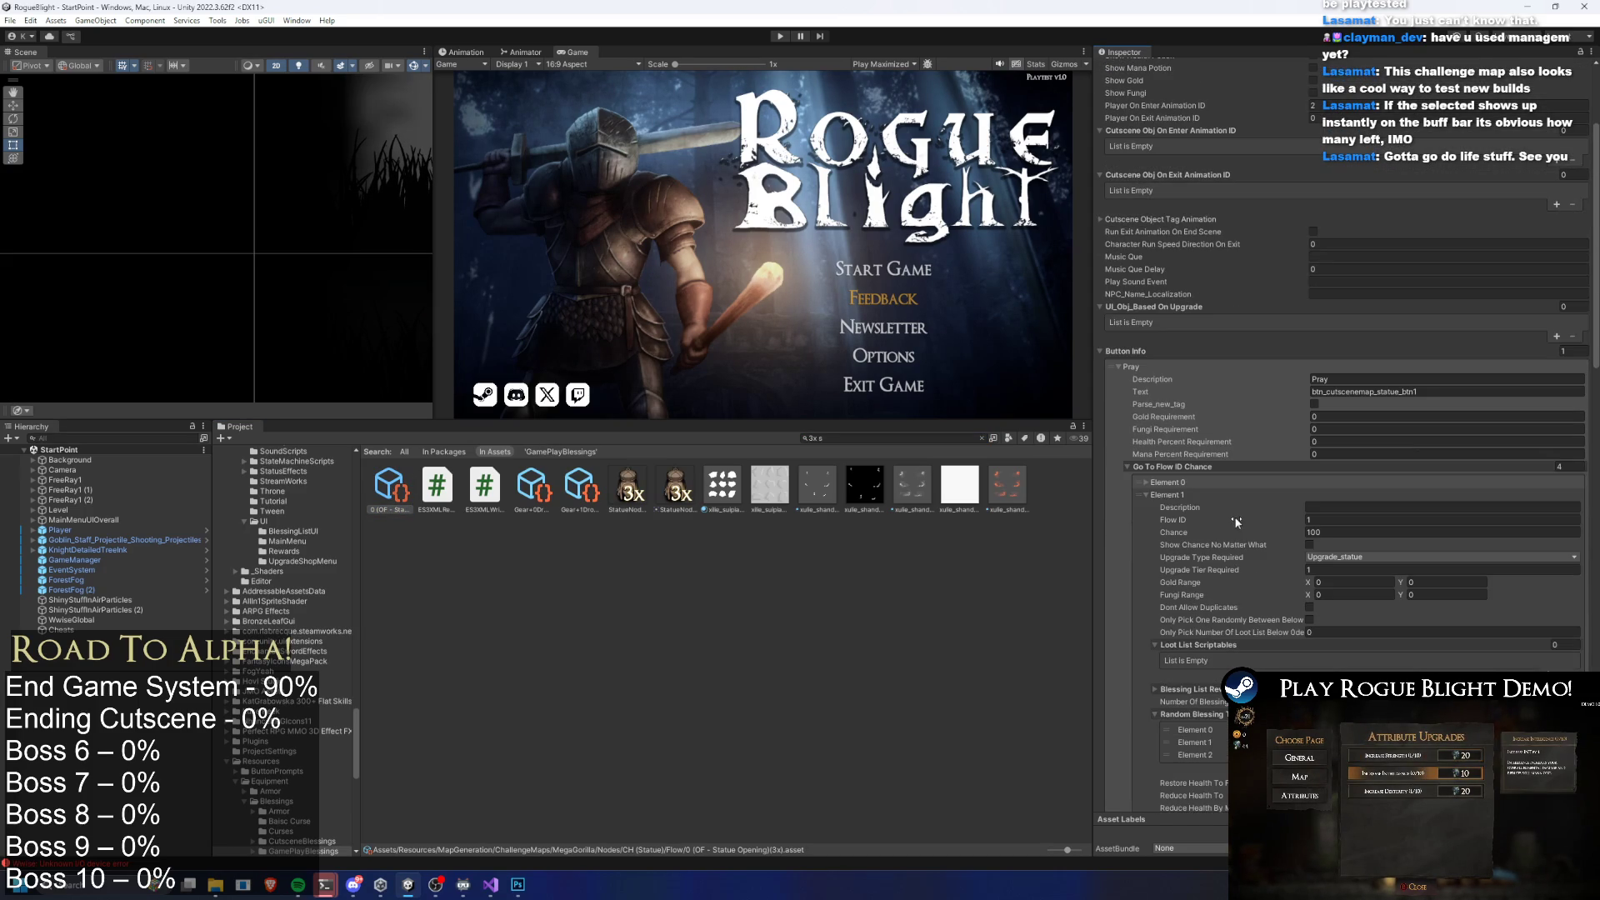
pyautogui.click(1166, 496)
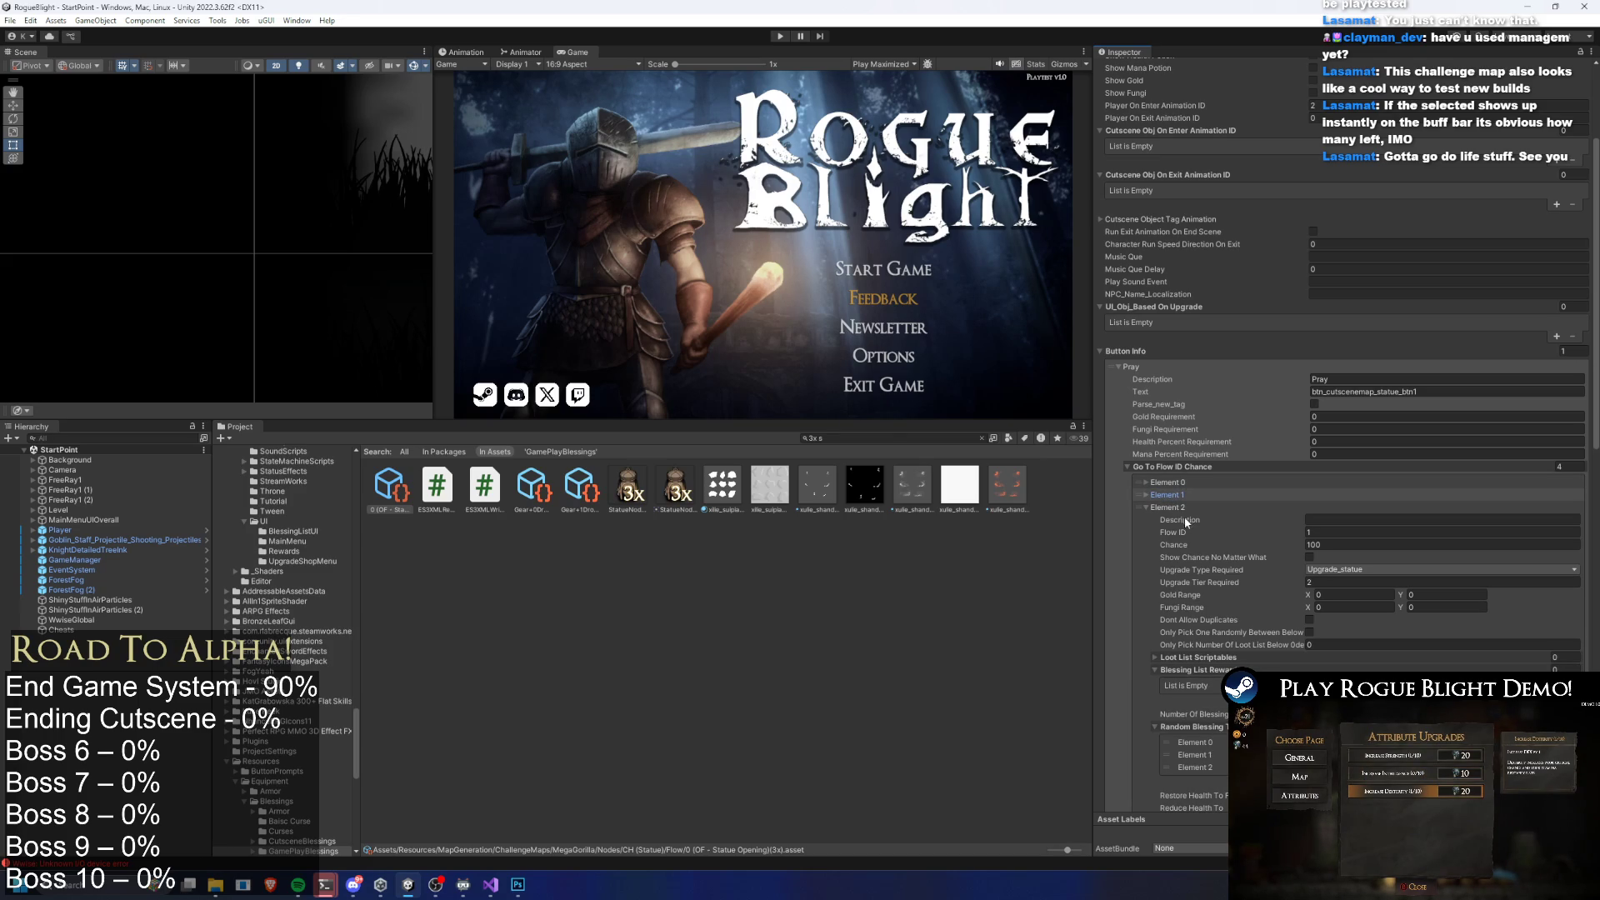
pyautogui.click(1176, 507)
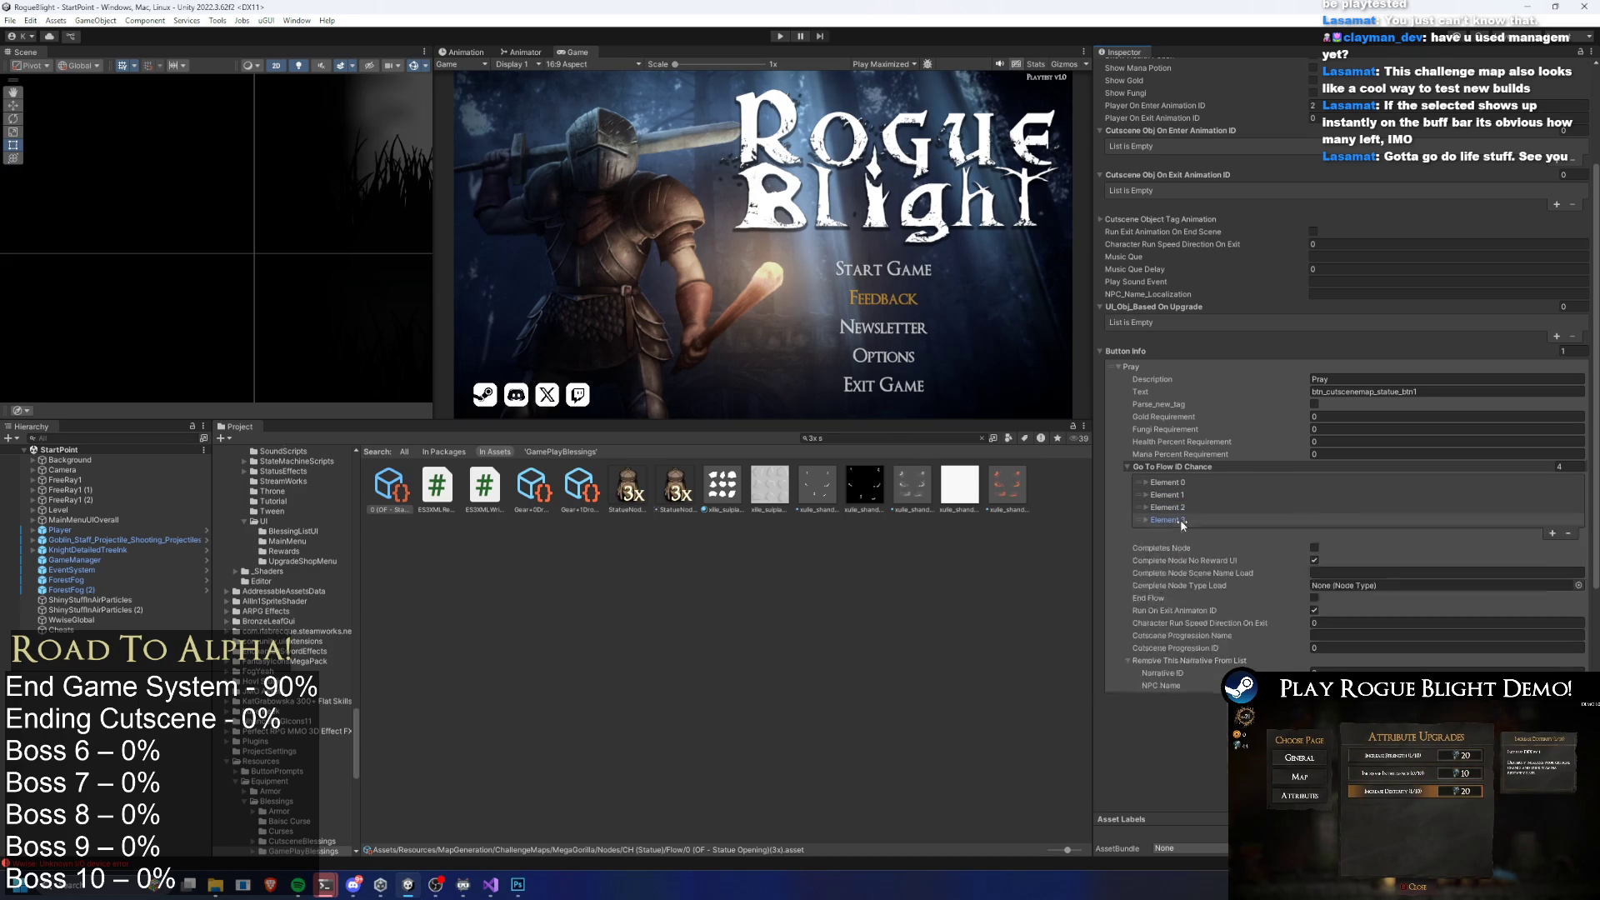
pyautogui.click(1180, 518)
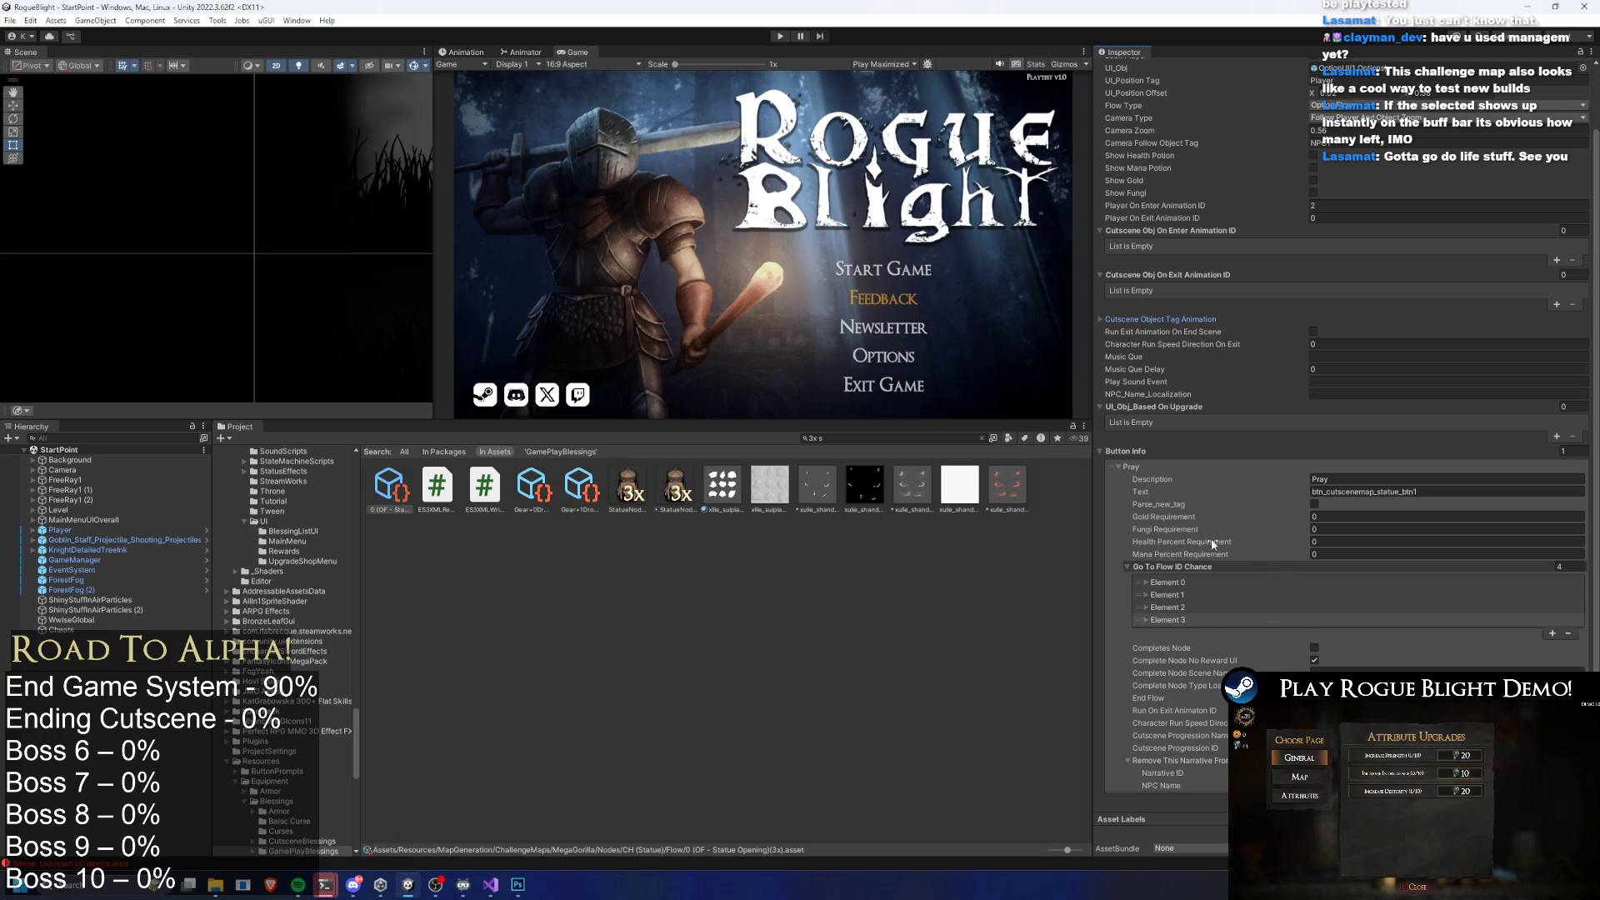
pyautogui.click(1218, 595)
pyautogui.scroll(-5, 1216, 593)
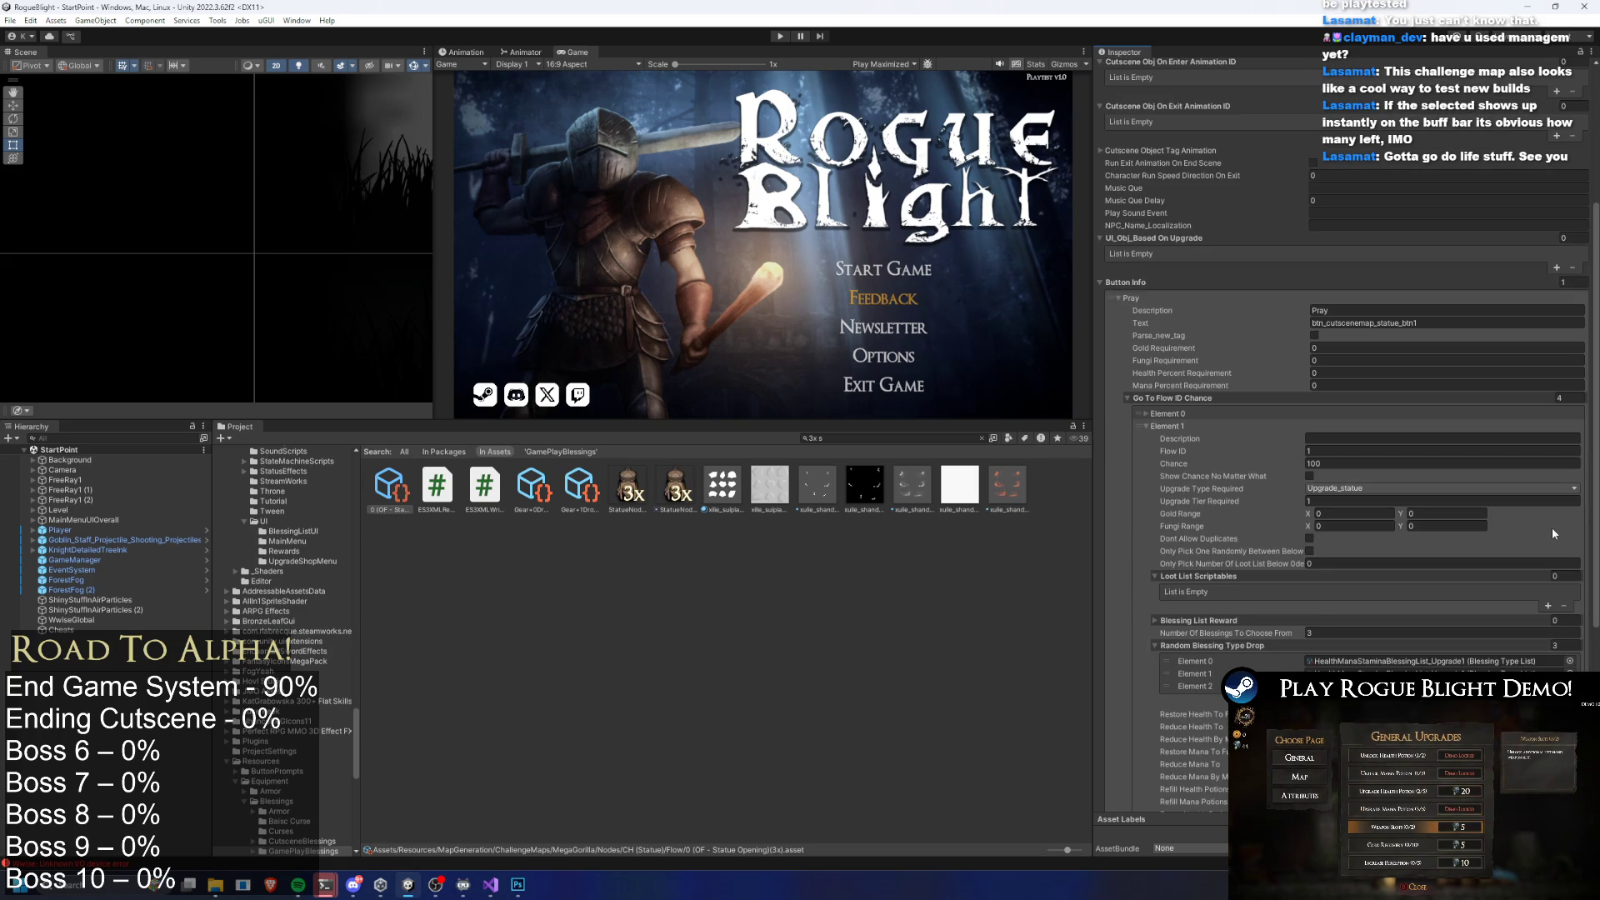
# Add and remove a Blessing List Reward element on Element 1, then clear the Project search
pyautogui.click(1283, 621)
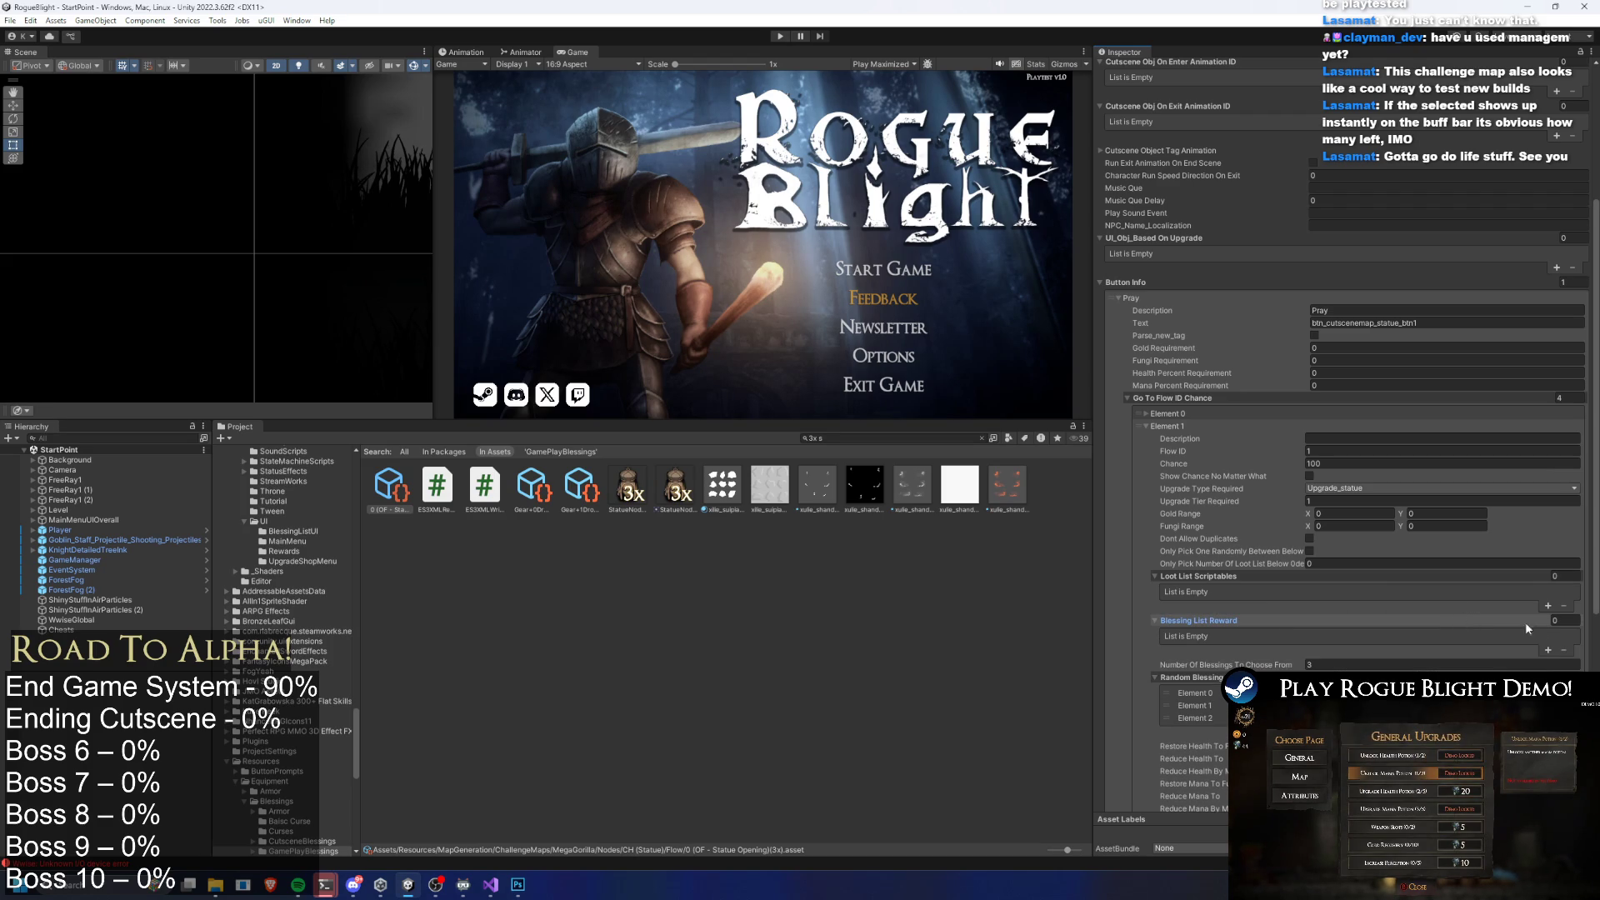
pyautogui.click(1547, 650)
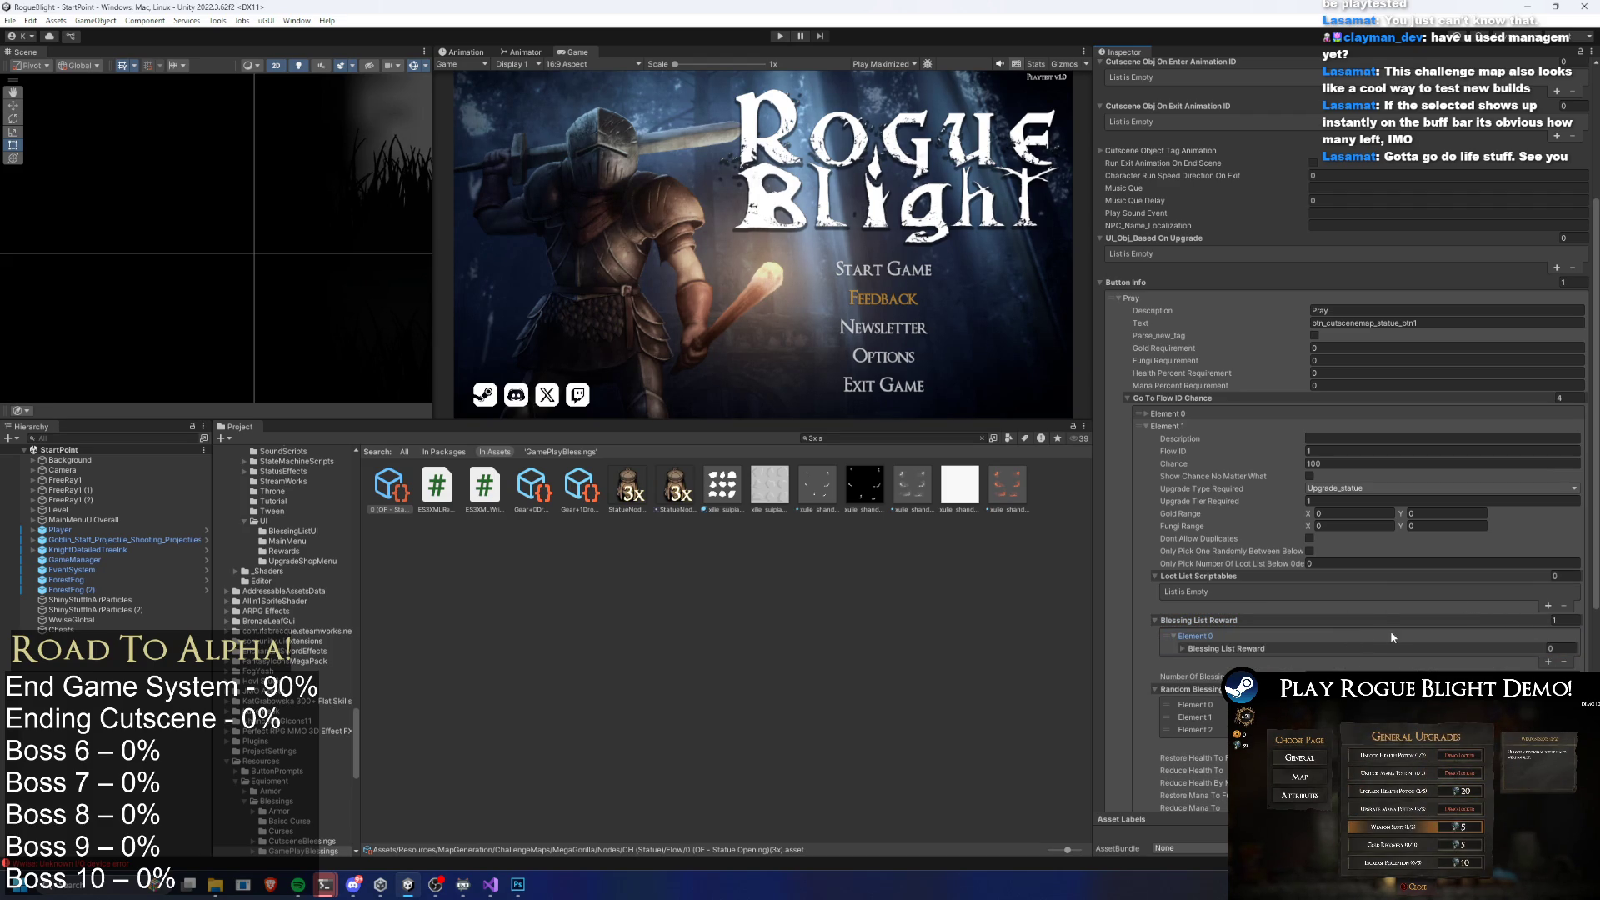
pyautogui.click(1371, 638)
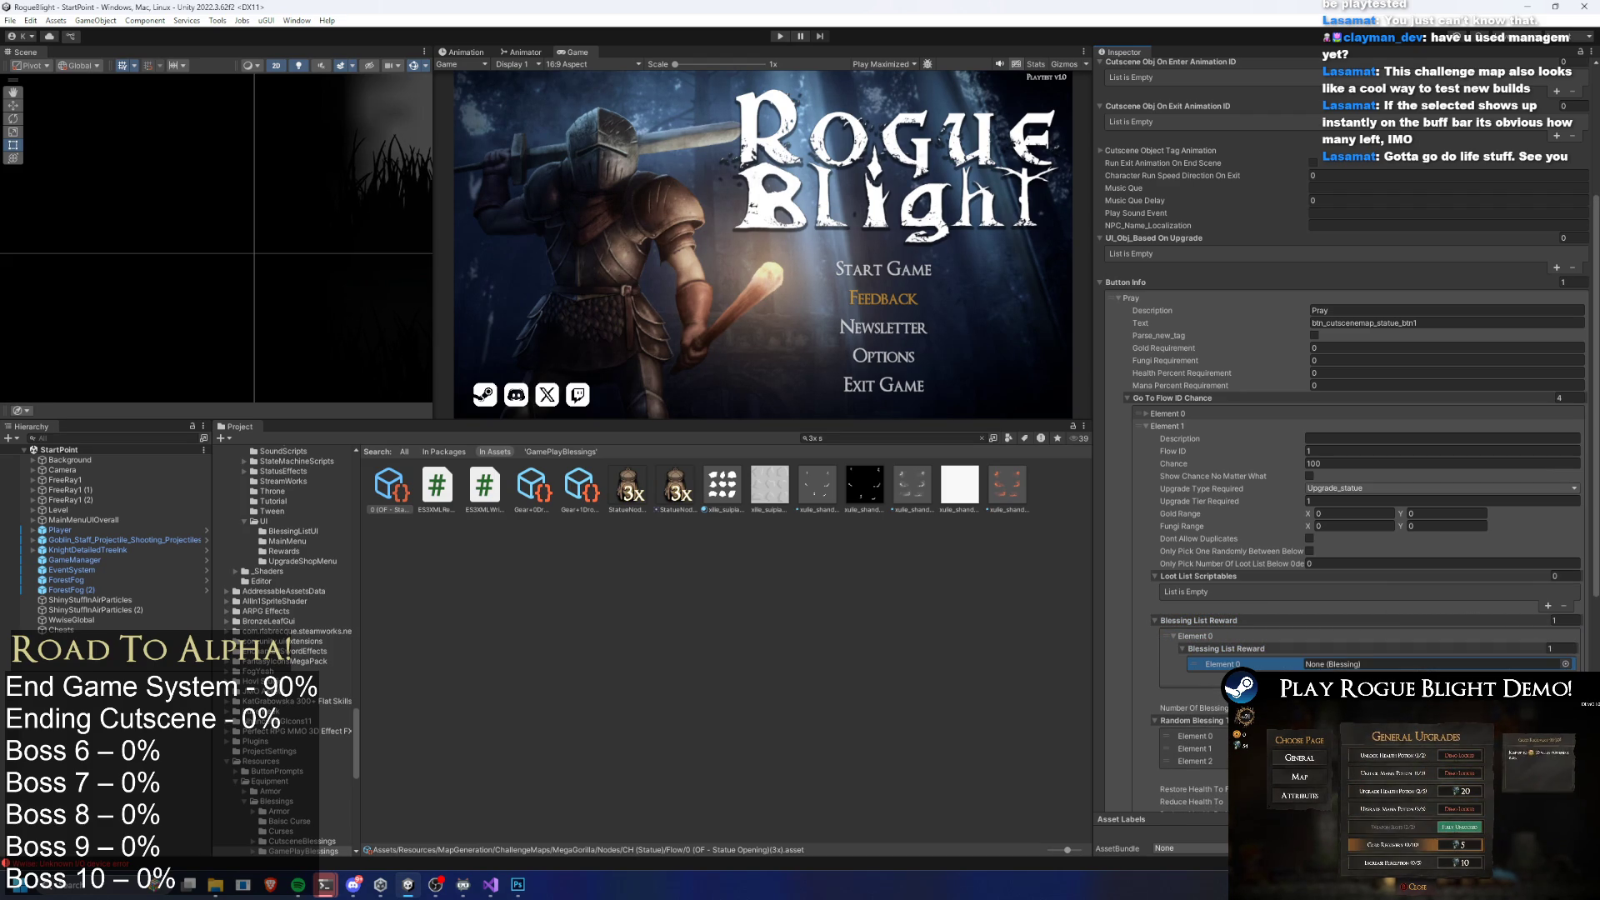
pyautogui.click(1563, 693)
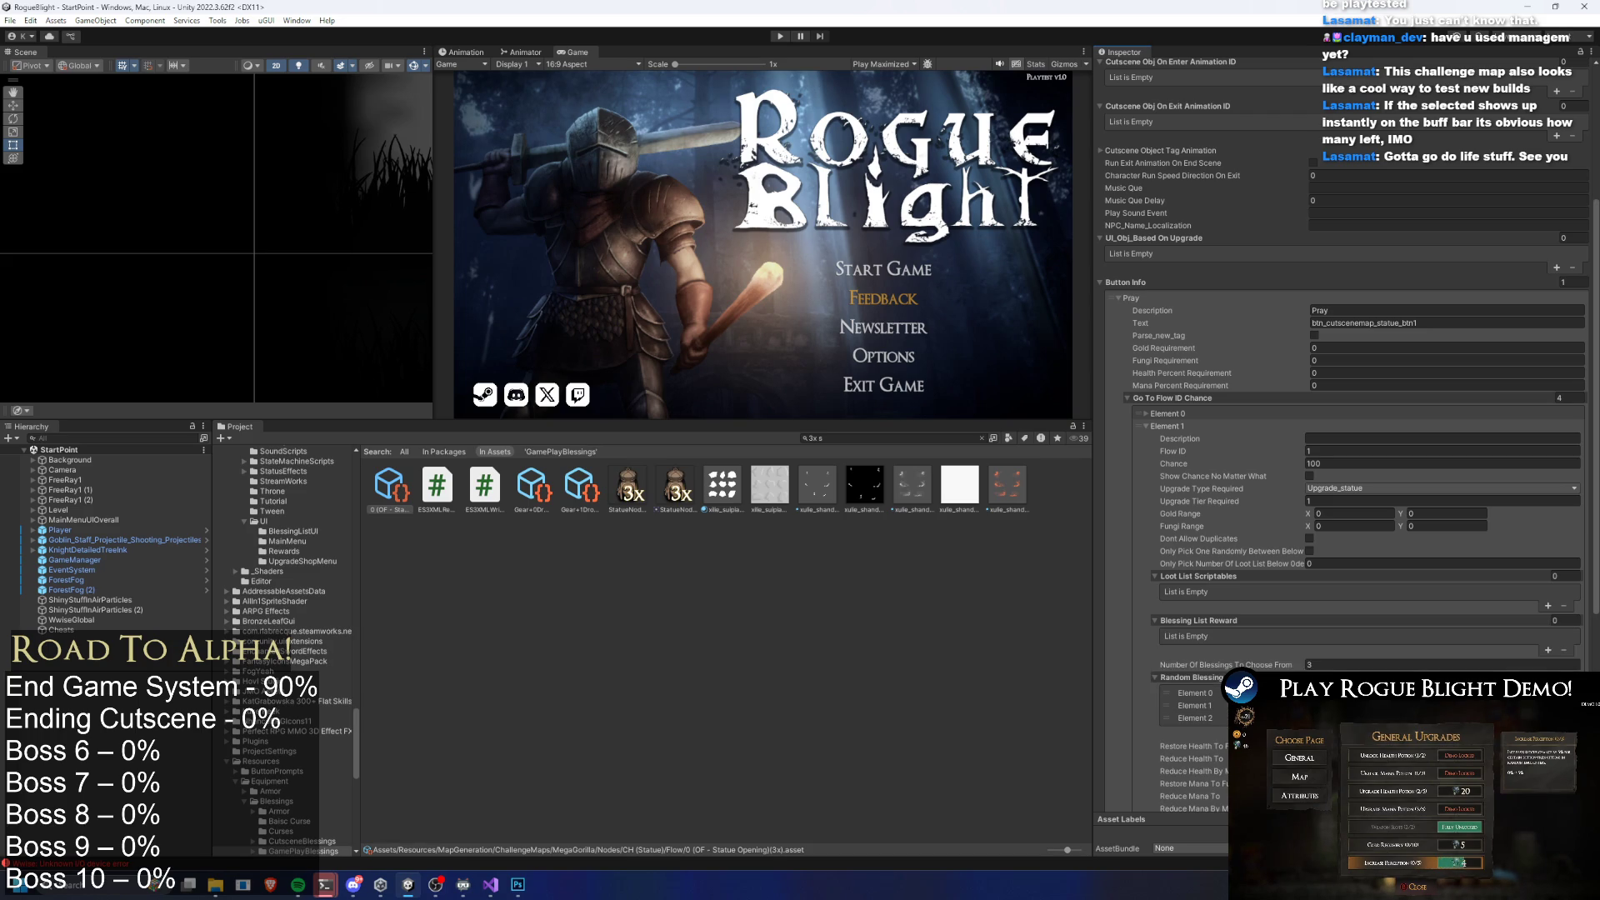
pyautogui.scroll(-3, 1552, 652)
pyautogui.scroll(-2, 1551, 646)
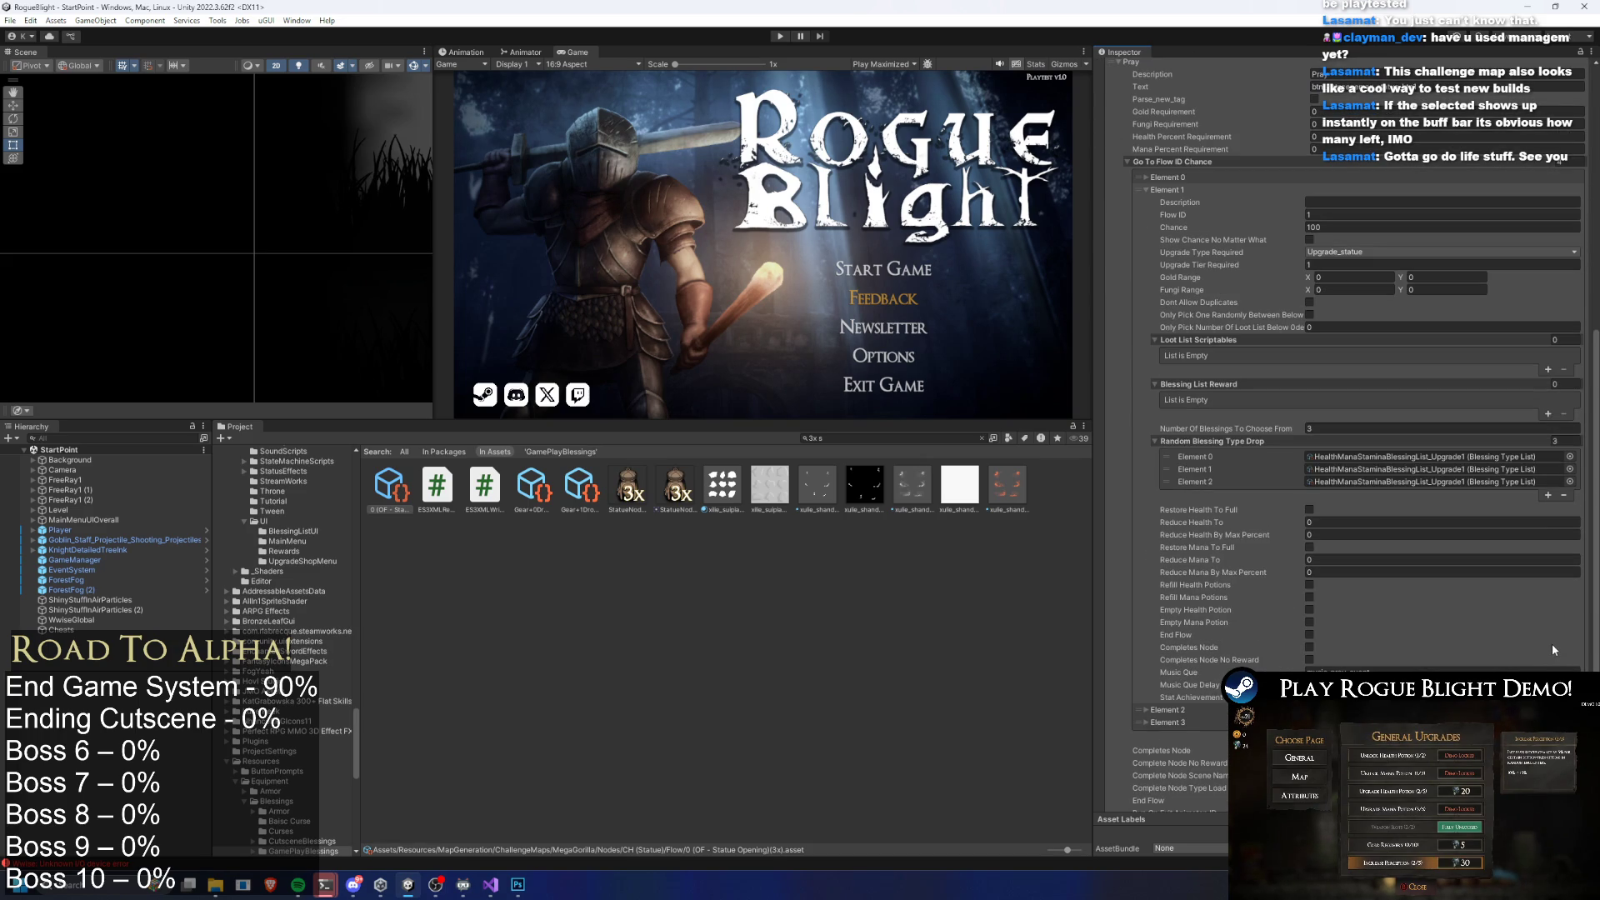
pyautogui.scroll(-2, 1525, 650)
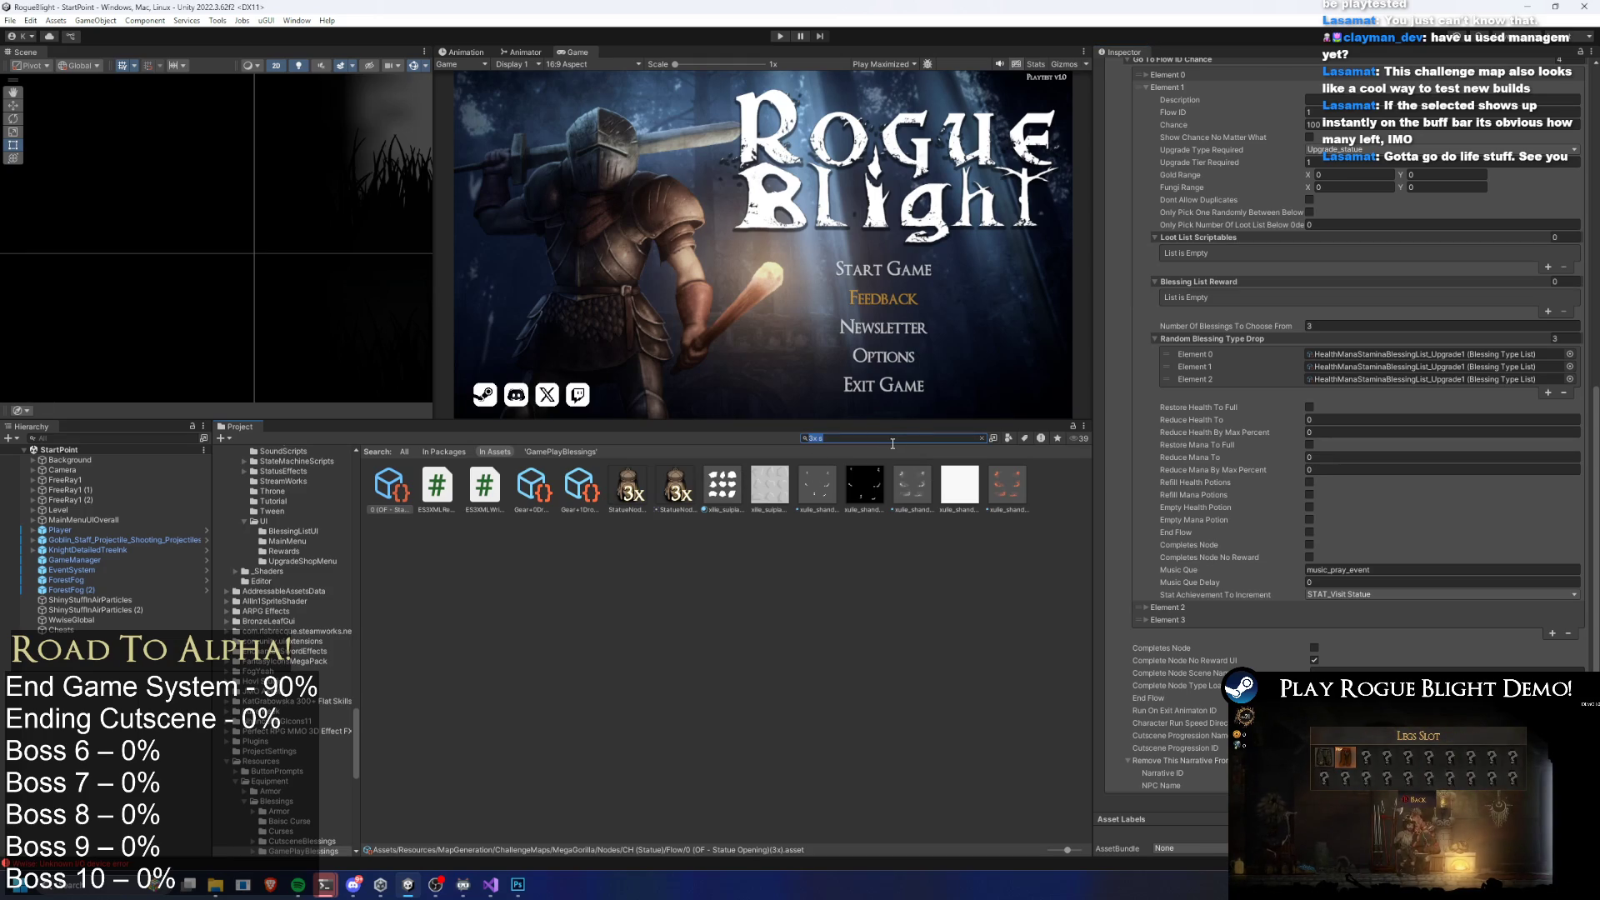
pyautogui.press('BackSpace')
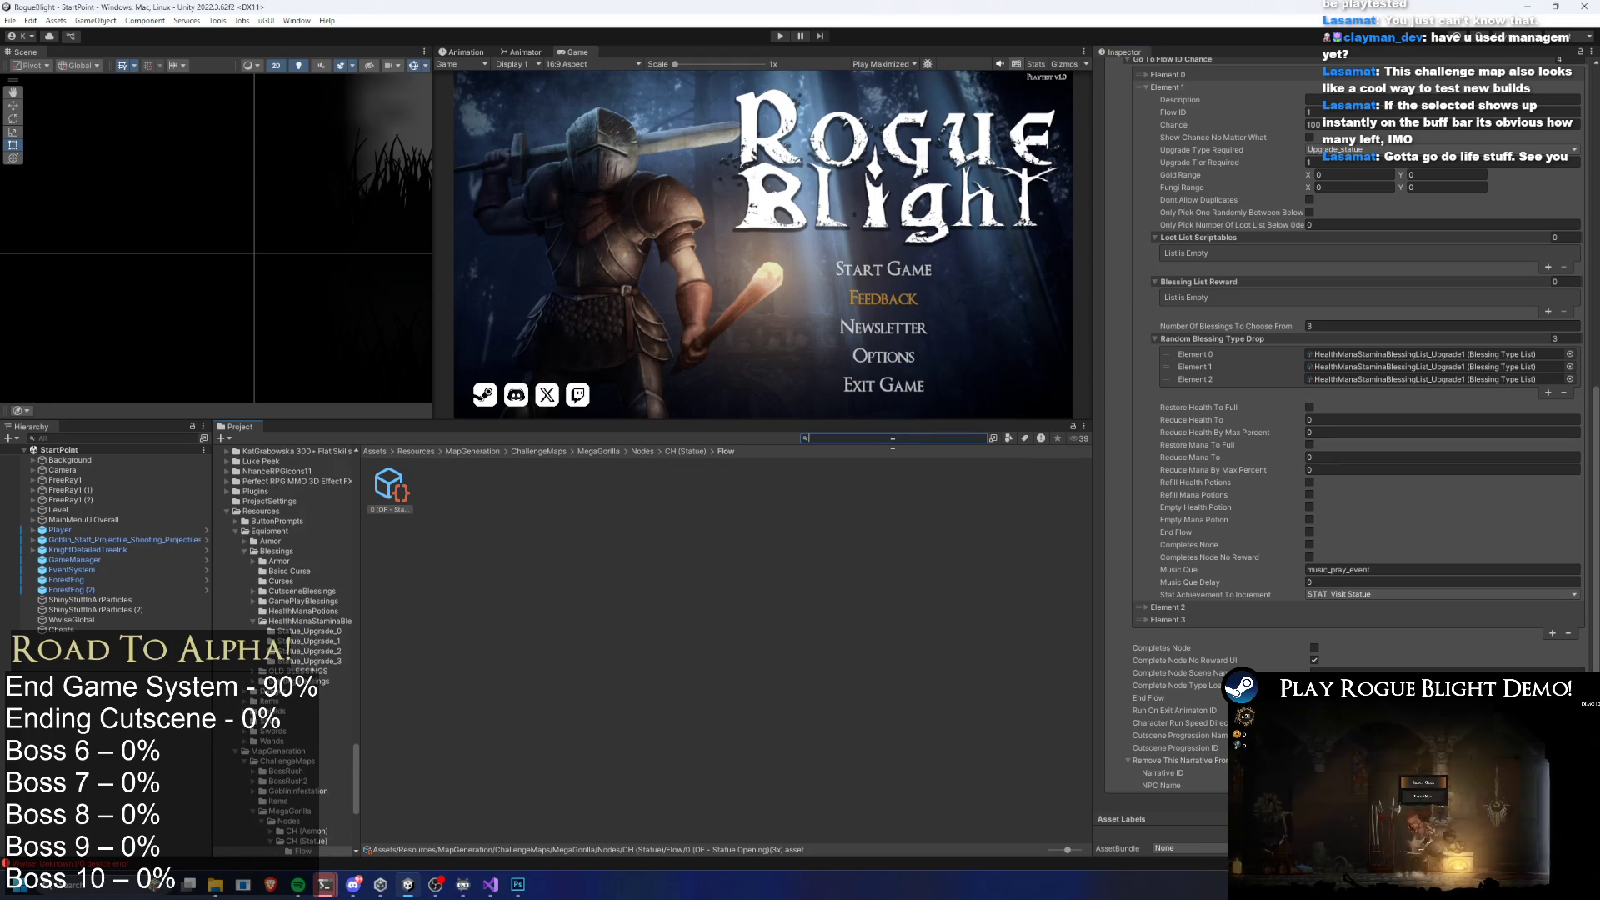
# Search 'blessing 5x' and open the Blessing Chest's opening flow
pyautogui.write('blessing 5x')
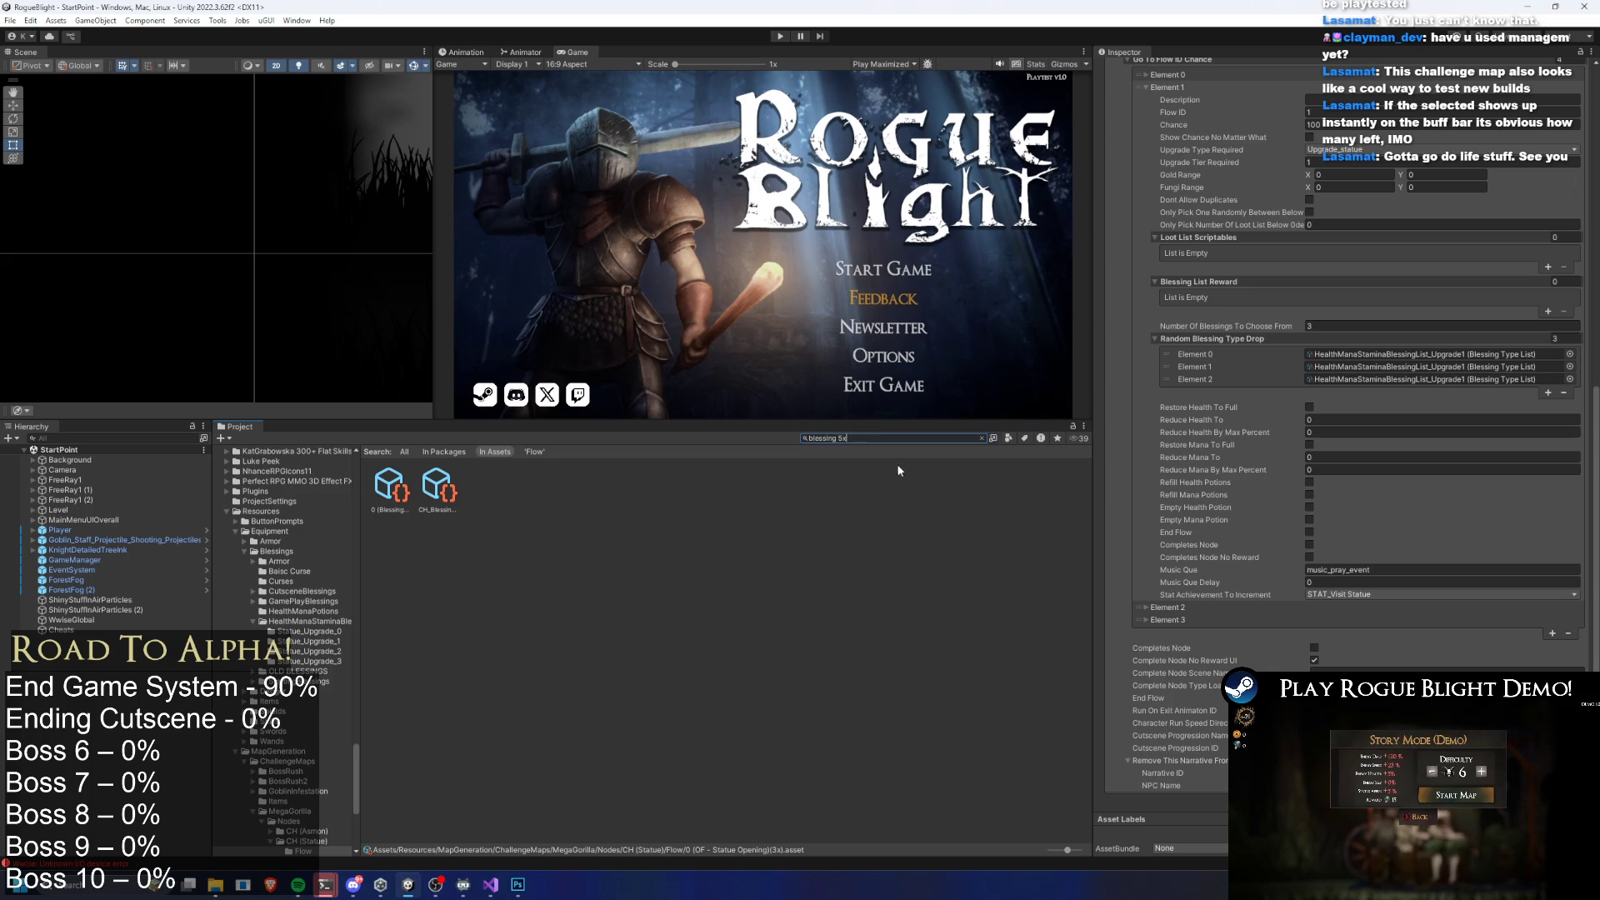
pyautogui.click(398, 492)
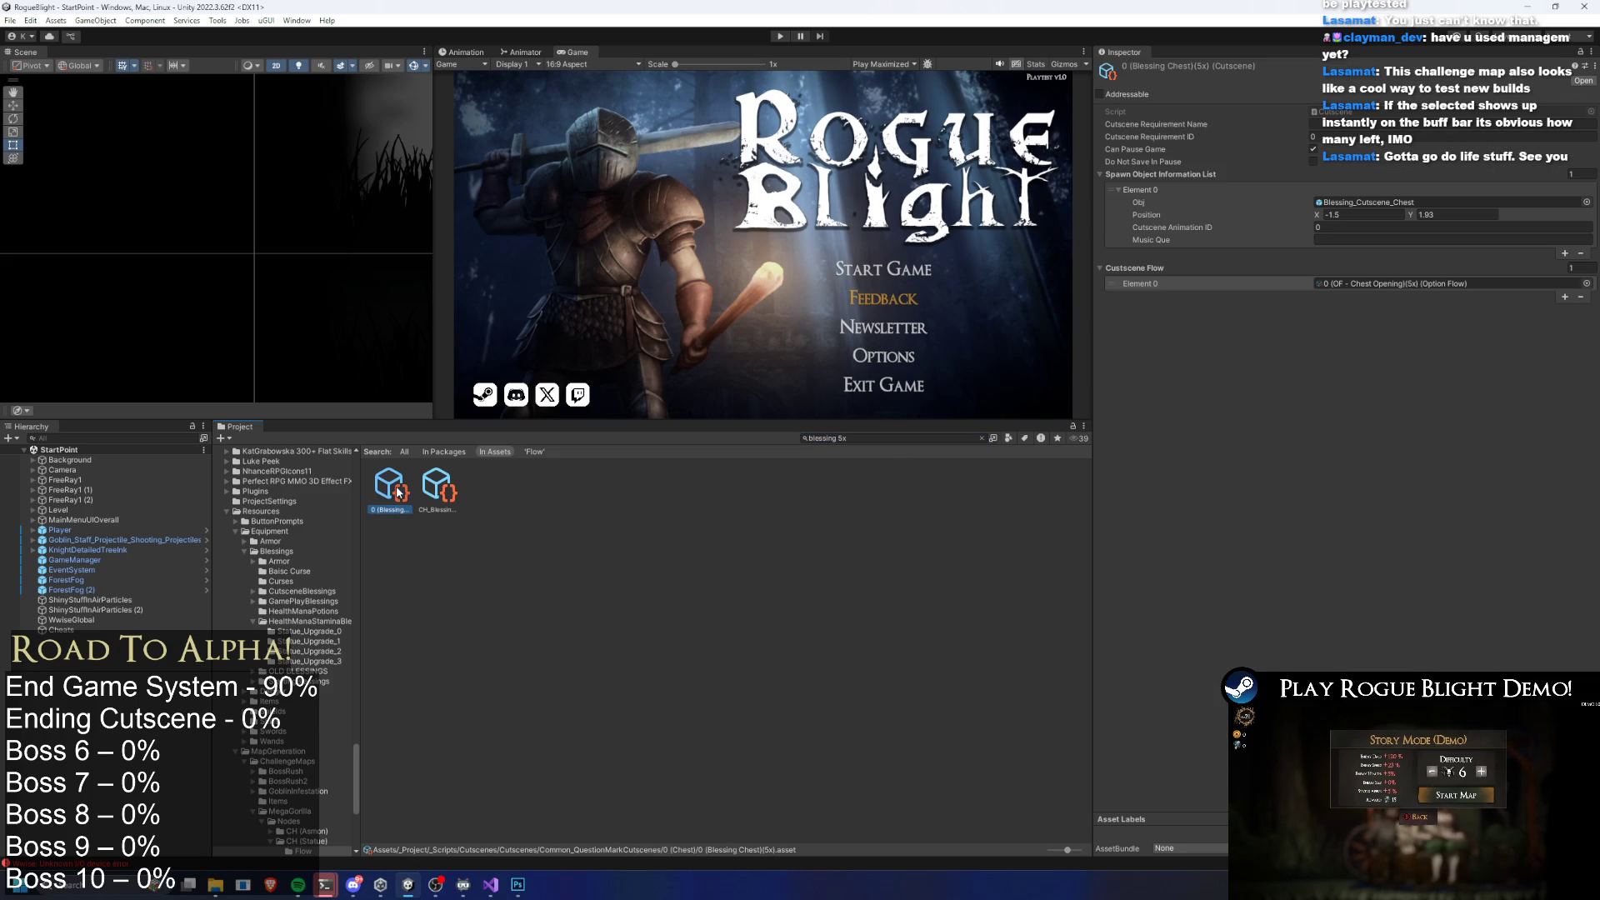
pyautogui.doubleClick(1450, 280)
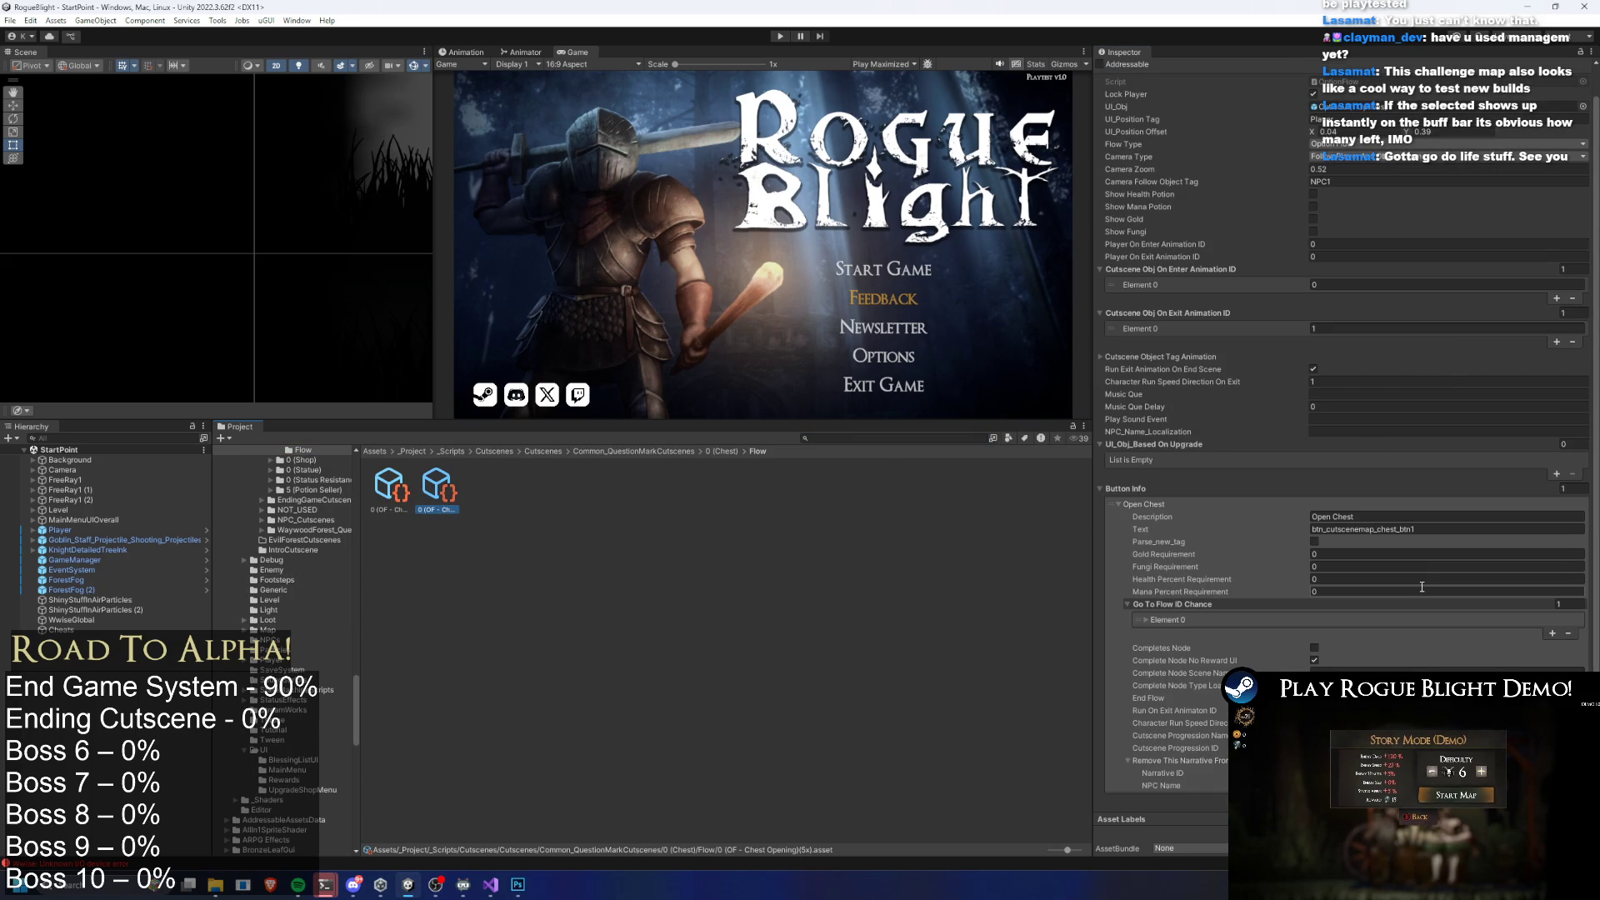
# Expand Element 0 and review the Open Chest option's five GameplayBlessings drops
pyautogui.click(1229, 618)
pyautogui.scroll(-5, 1526, 581)
pyautogui.scroll(-3, 1433, 582)
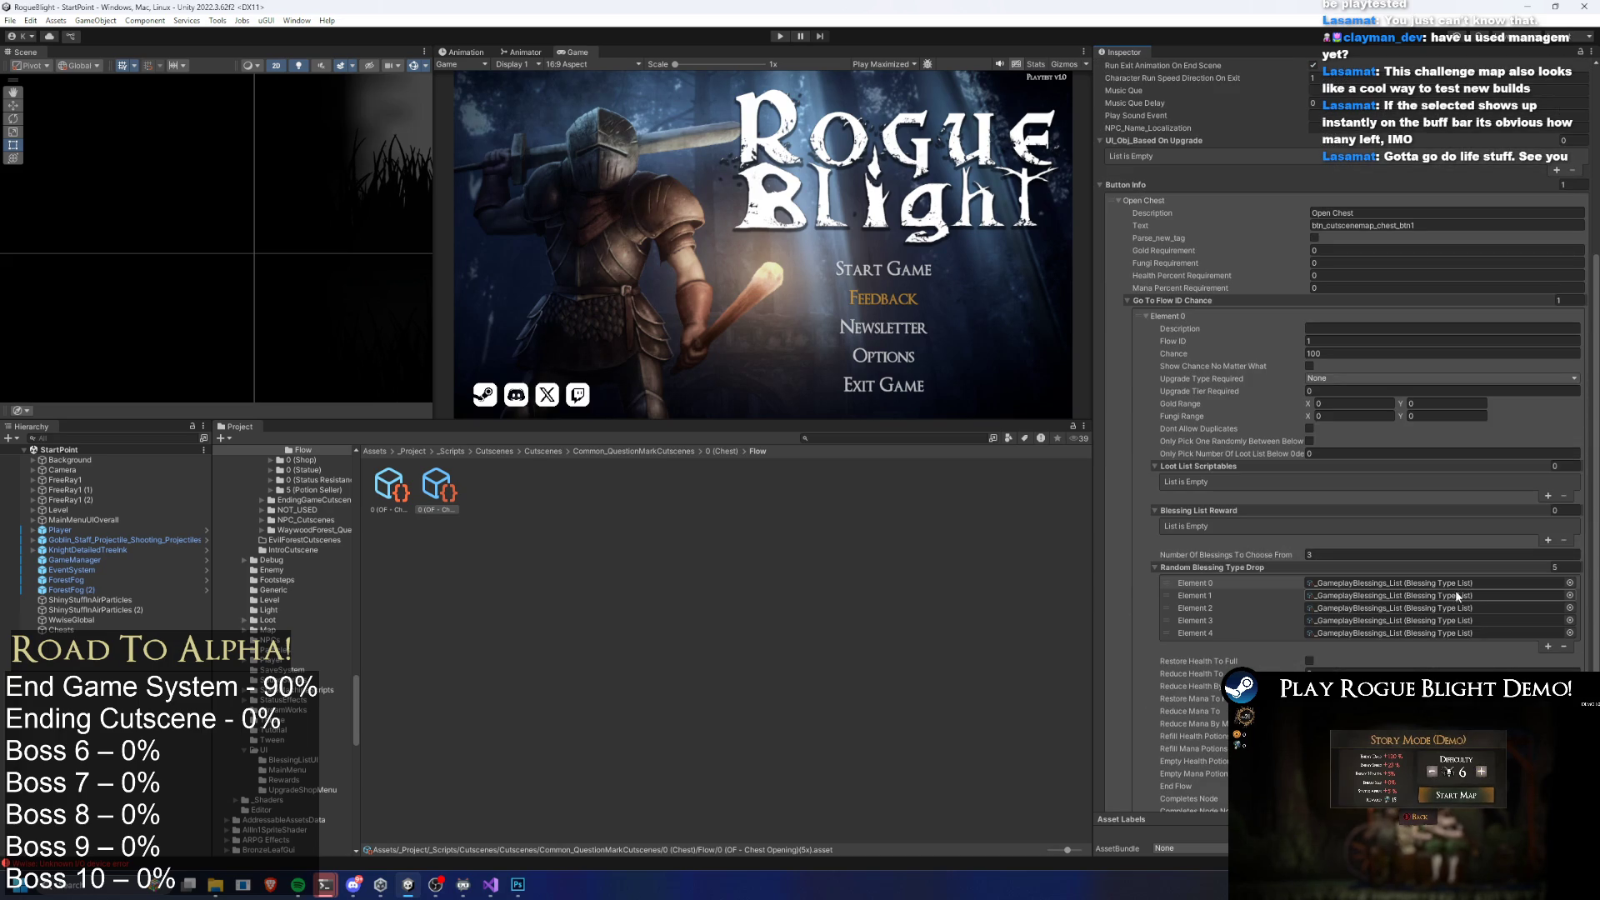
pyautogui.scroll(-4, 1472, 588)
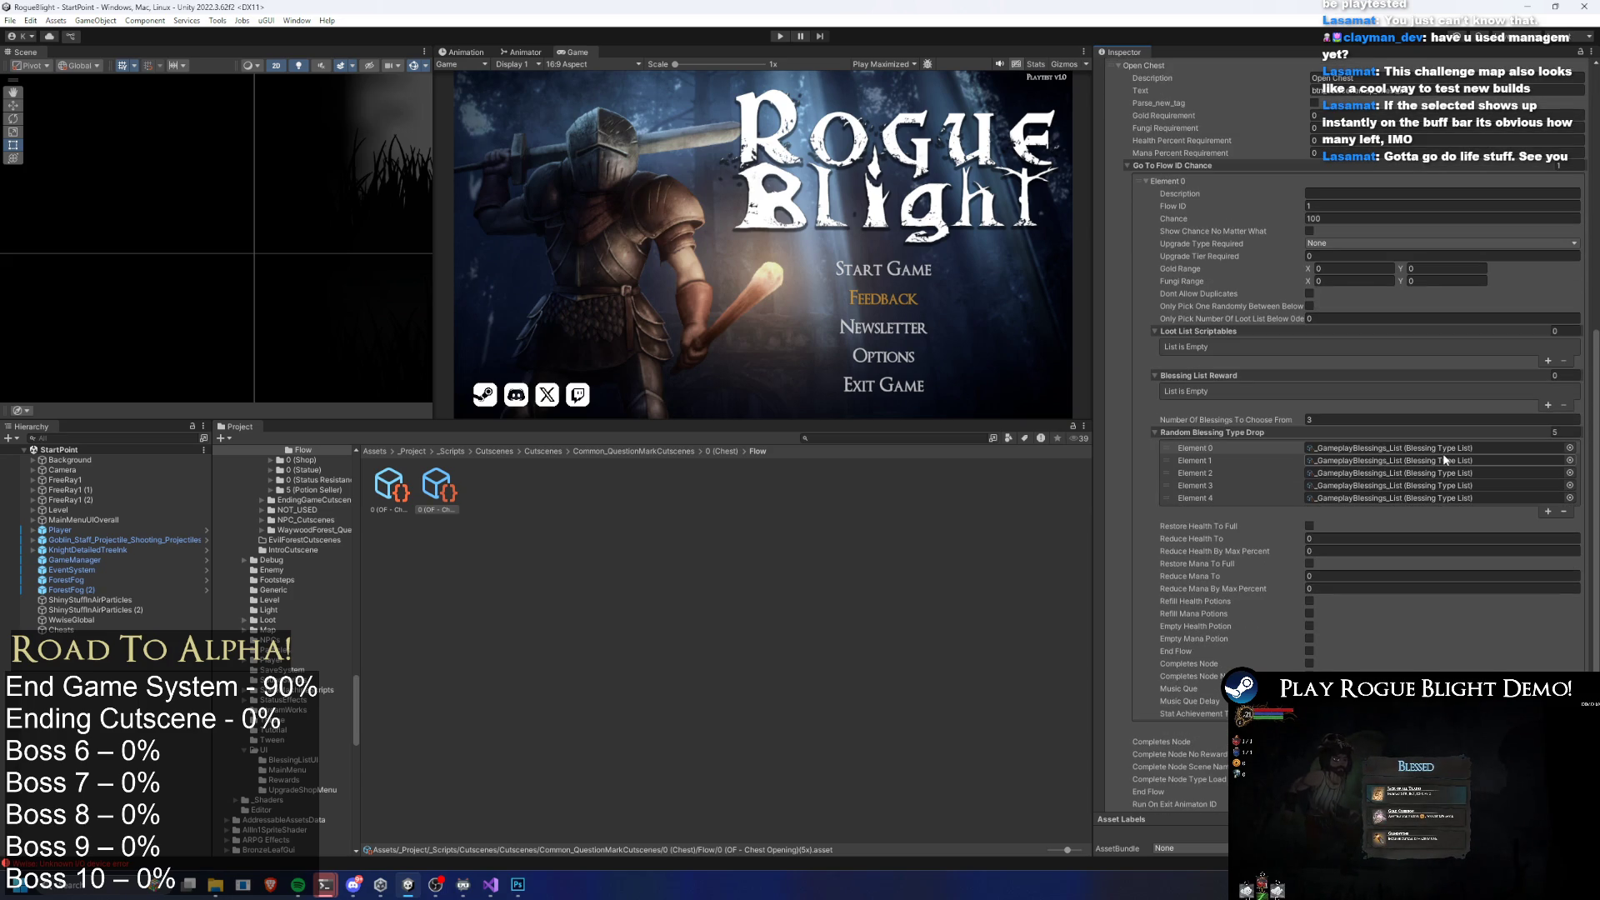
pyautogui.scroll(1, 1448, 453)
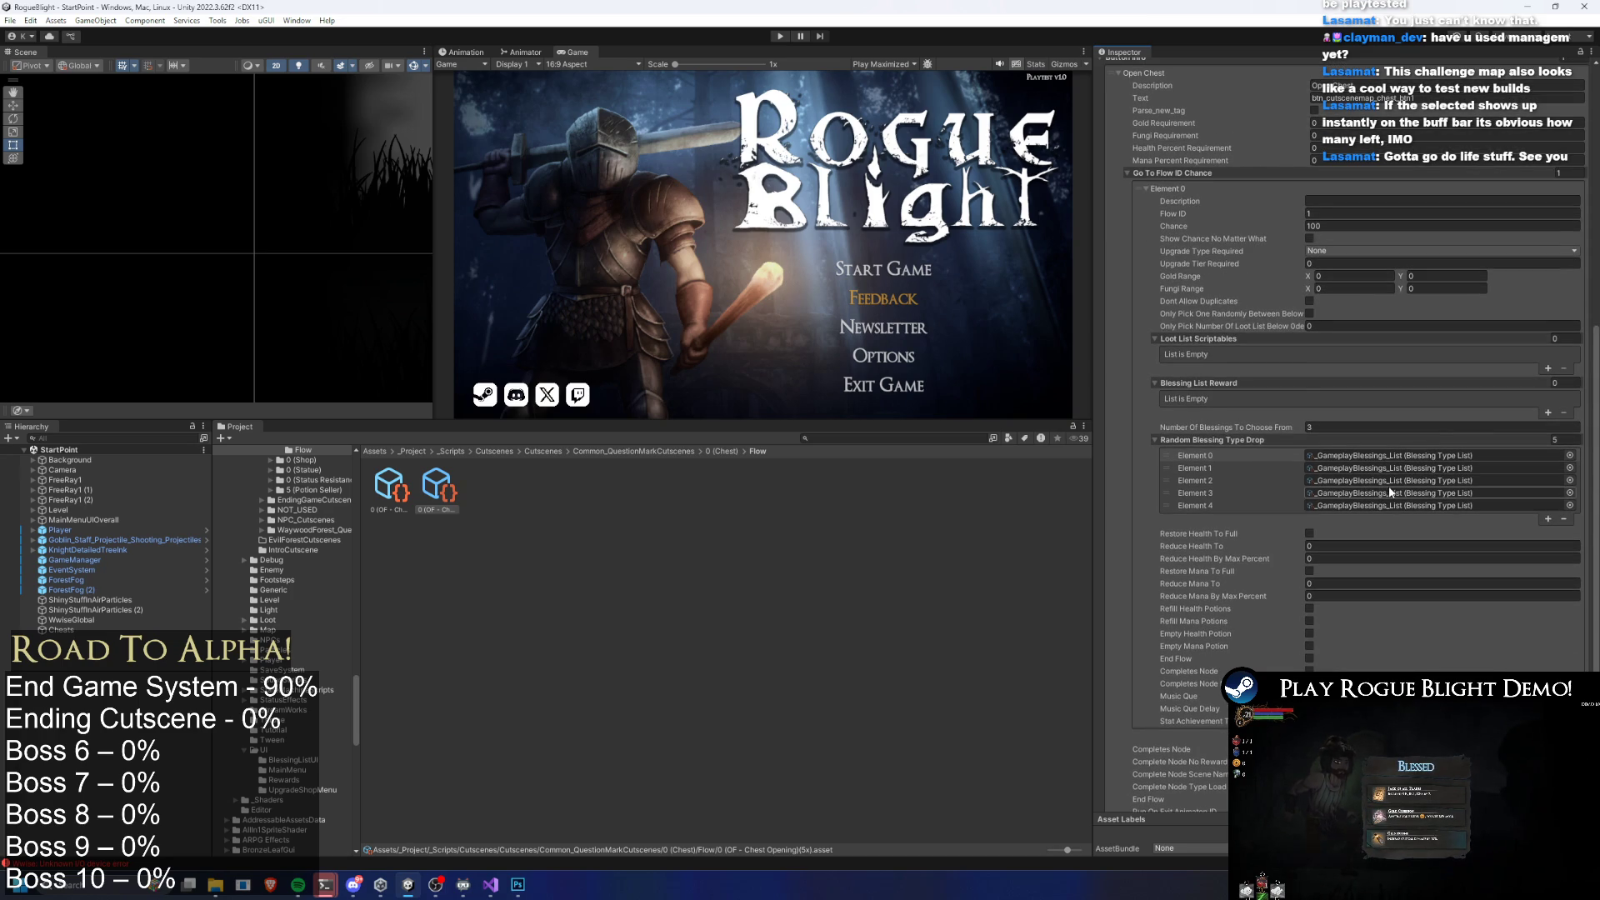
pyautogui.scroll(-3, 1390, 492)
pyautogui.press('super')
# Capture a Snipping Tool screenshot of the chest flow's Inspector settings, then close it
pyautogui.write('snipping tool')
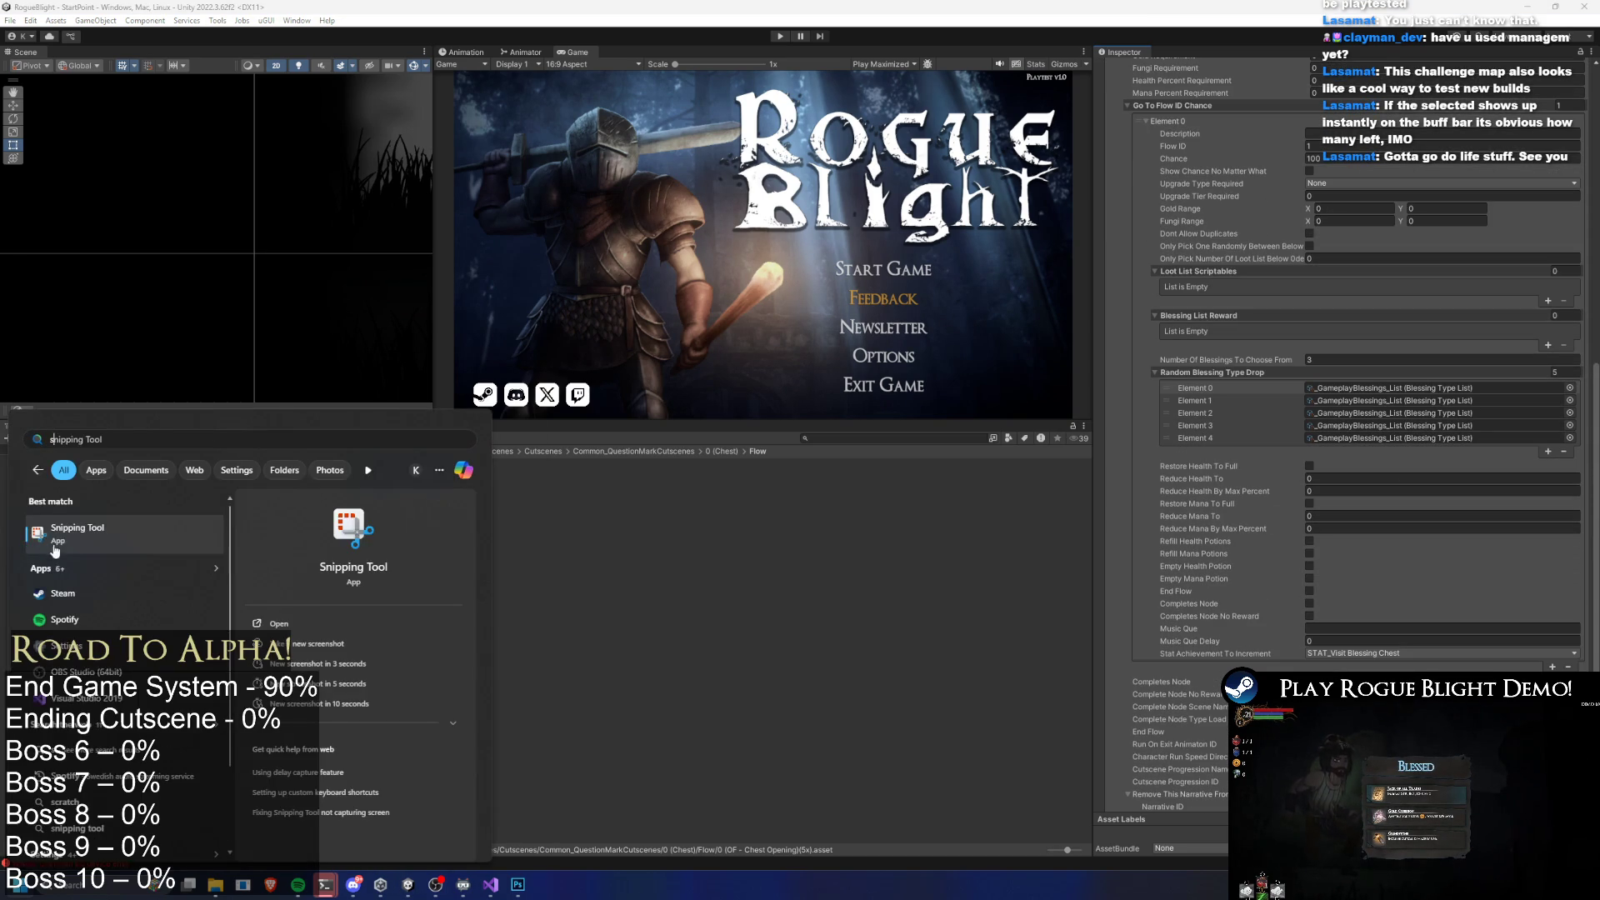
pyautogui.click(49, 546)
pyautogui.click(240, 129)
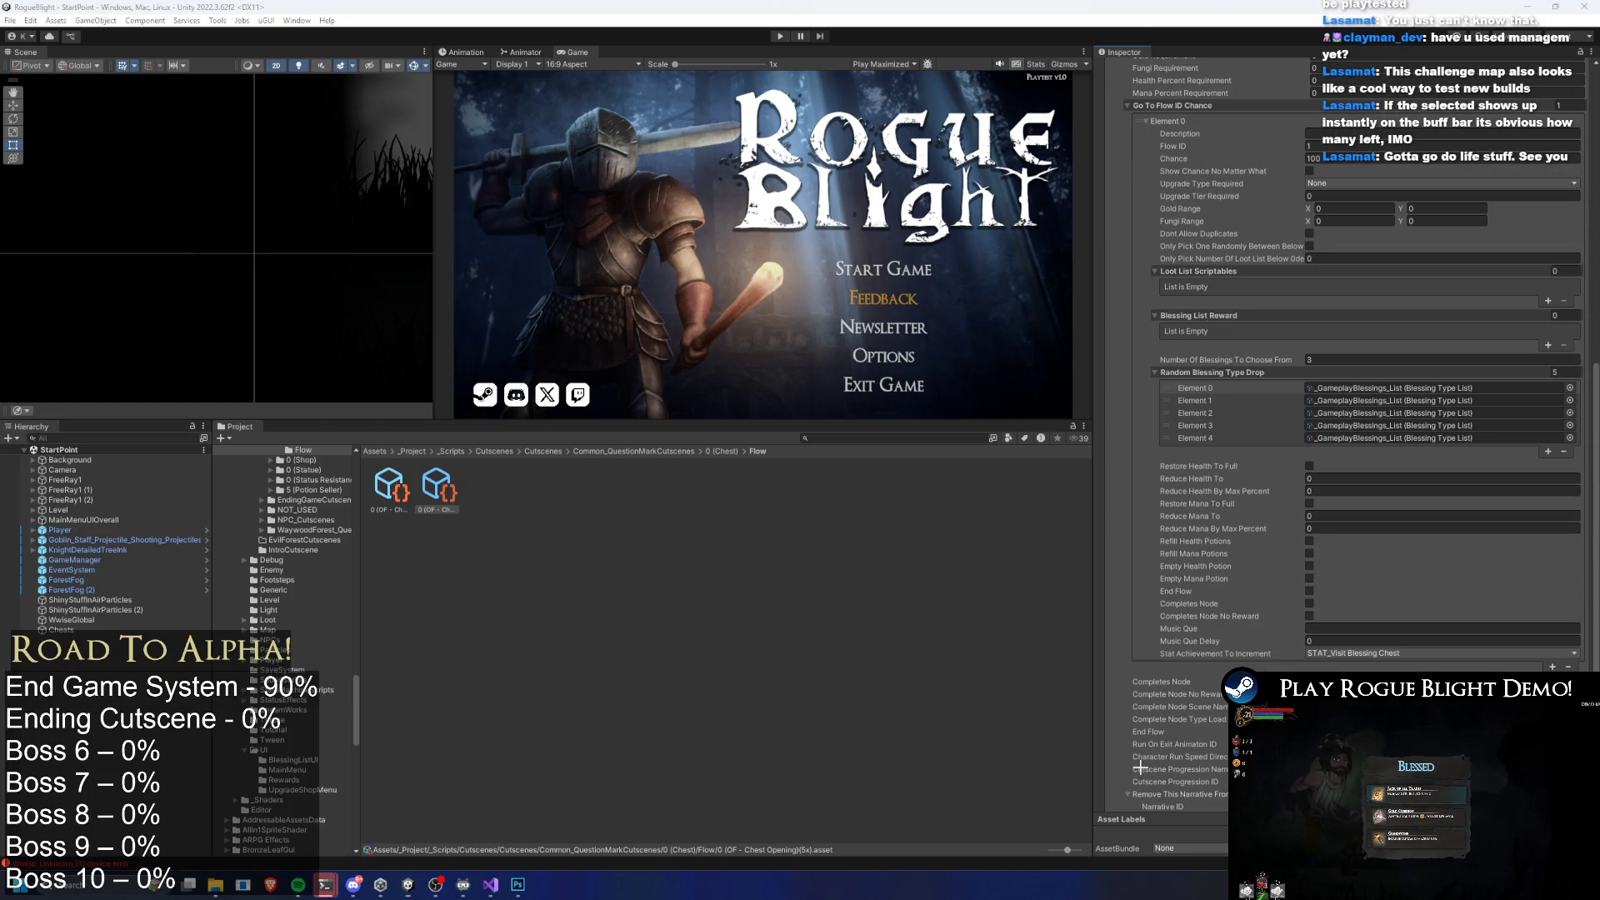
pyautogui.moveTo(1090, 825)
pyautogui.mouseDown()
pyautogui.moveTo(1555, 202)
pyautogui.moveTo(1589, 93)
pyautogui.mouseUp()
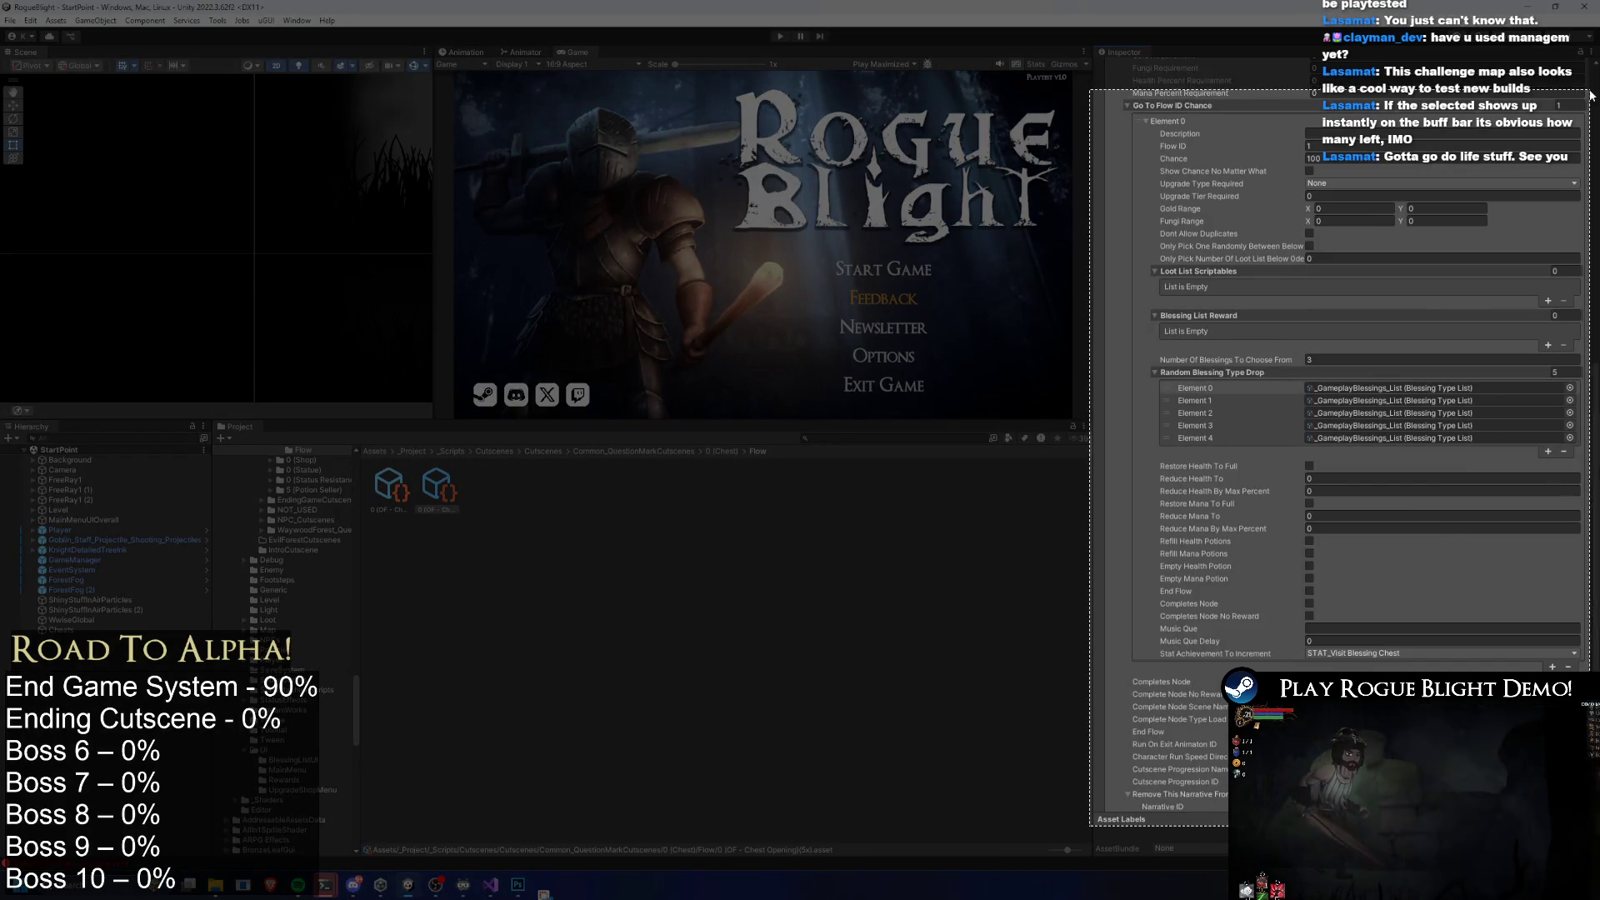
pyautogui.moveTo(297, 884)
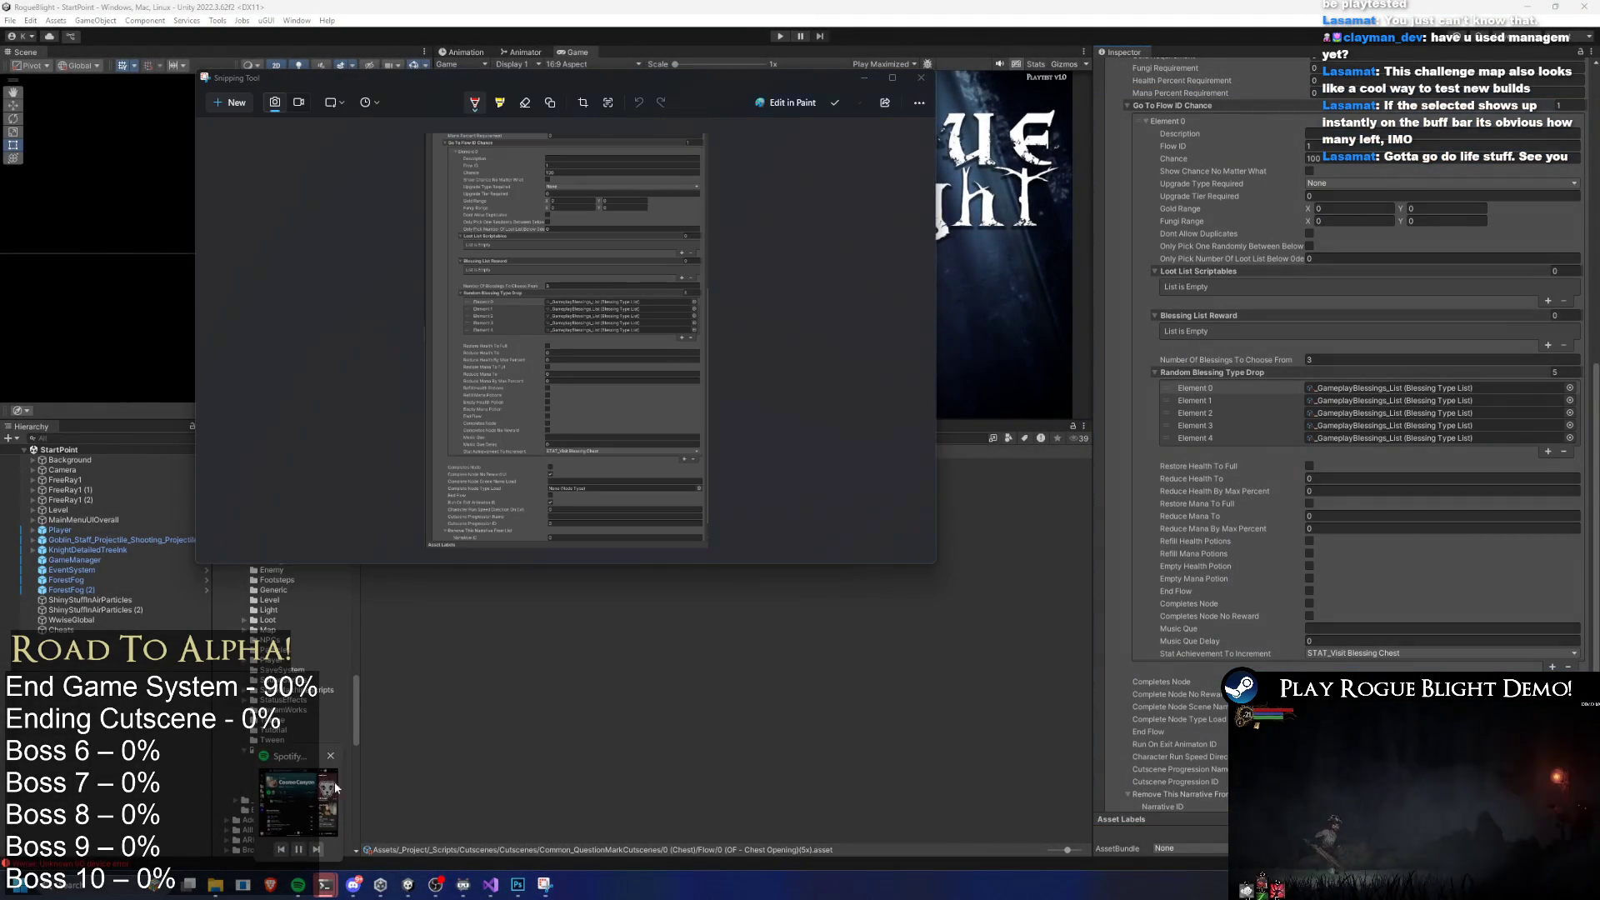
pyautogui.click(545, 884)
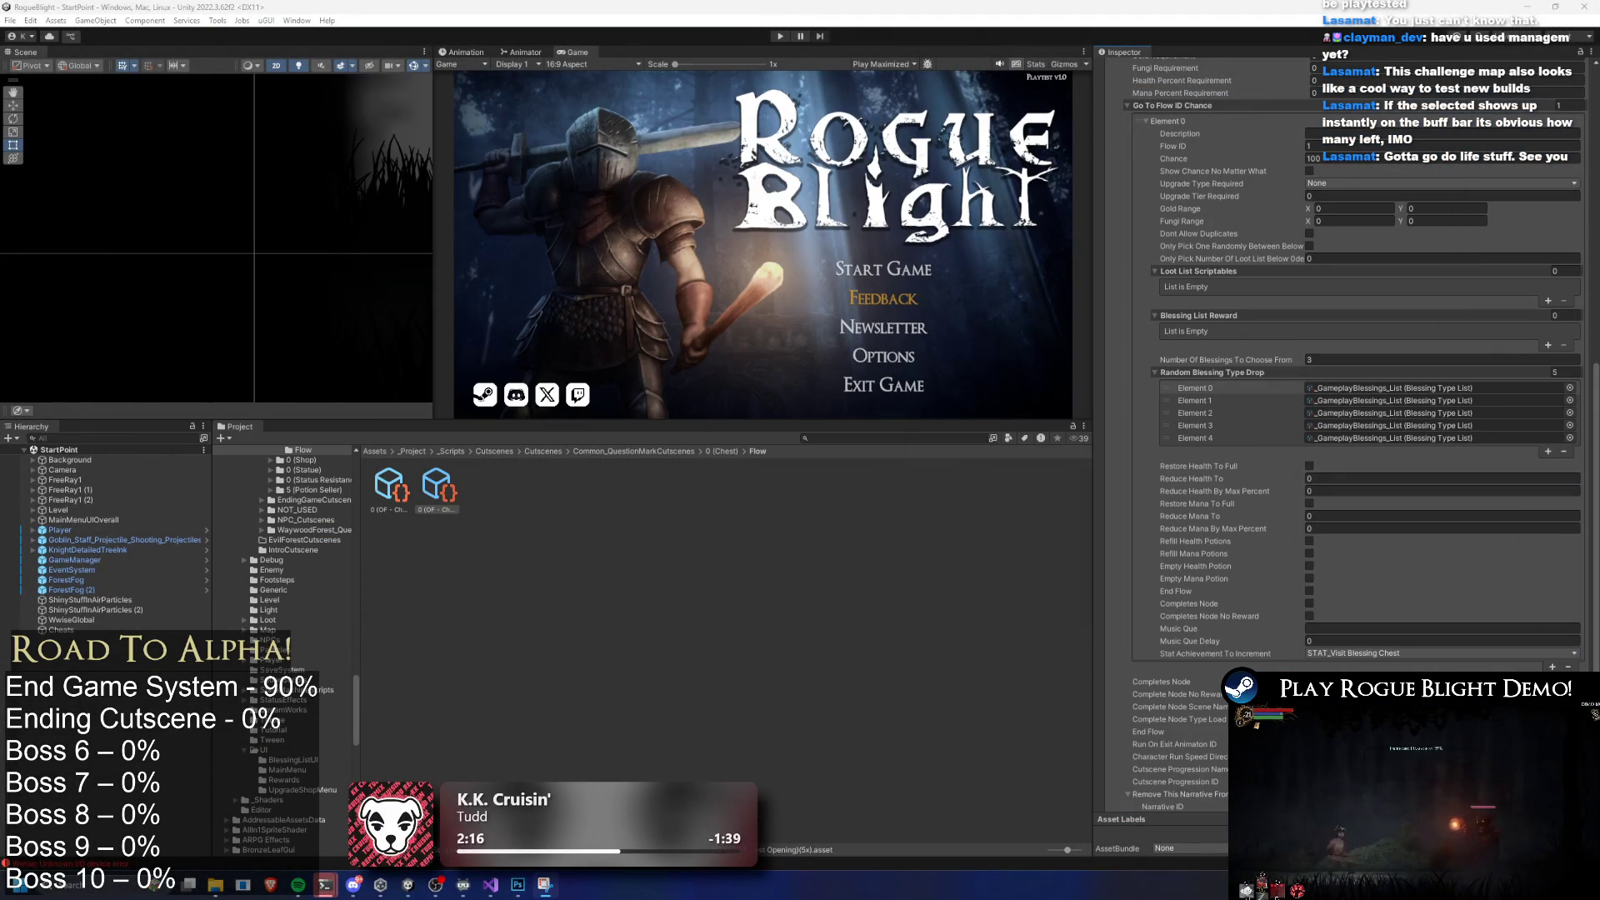
pyautogui.click(834, 437)
# Search 'x statu', open the statue flow and ping its Upgrade0 blessing list
pyautogui.write('x statu')
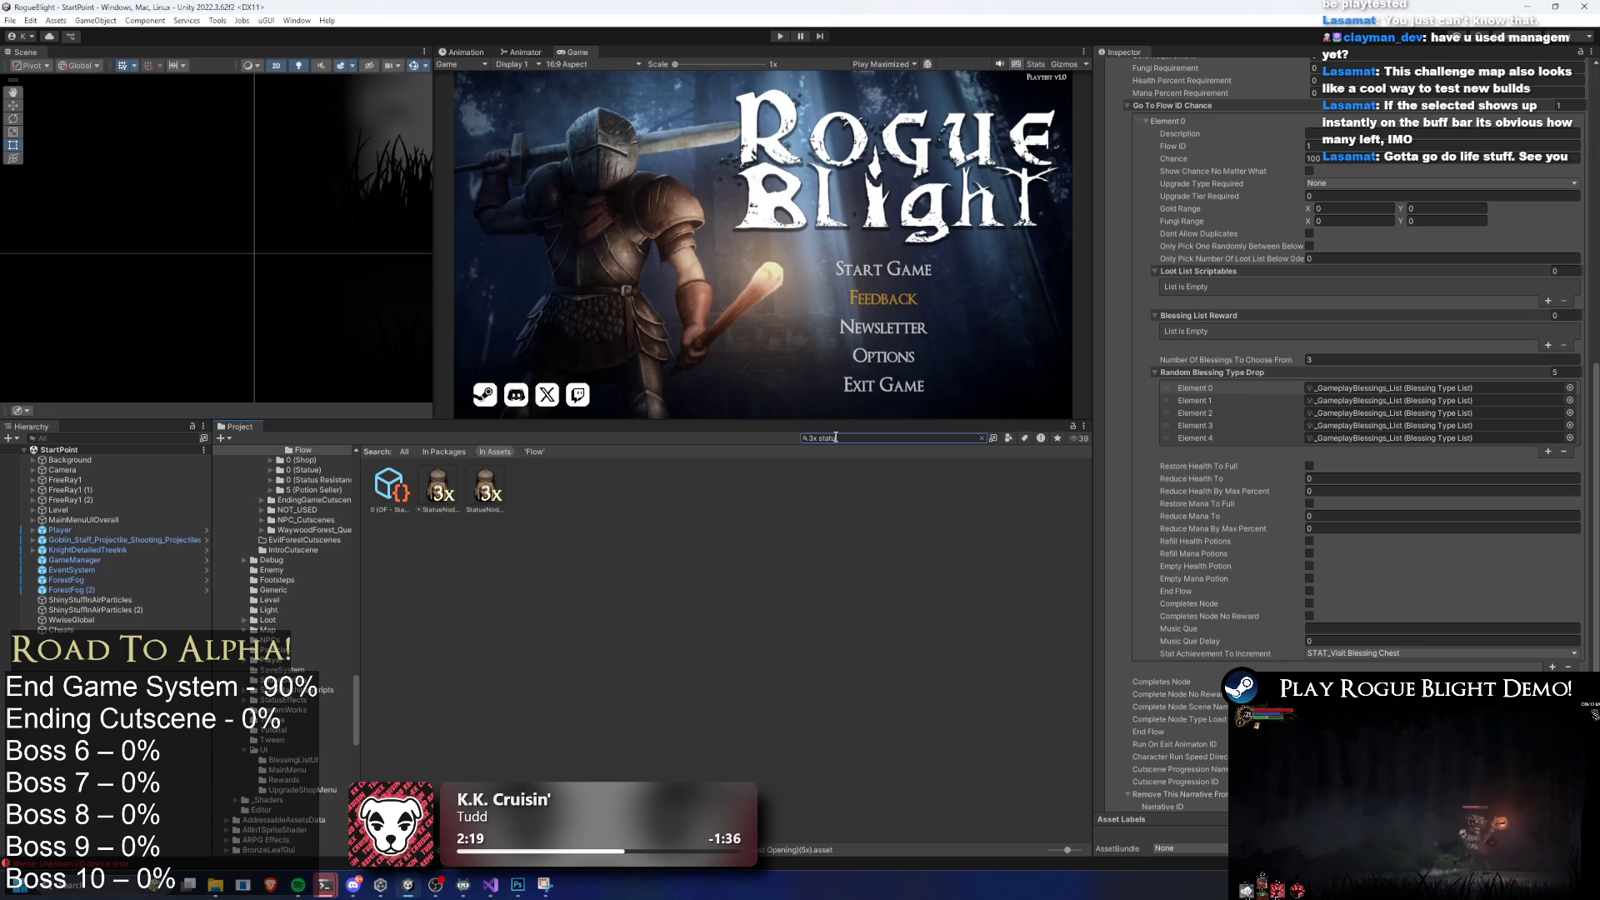
pyautogui.click(390, 487)
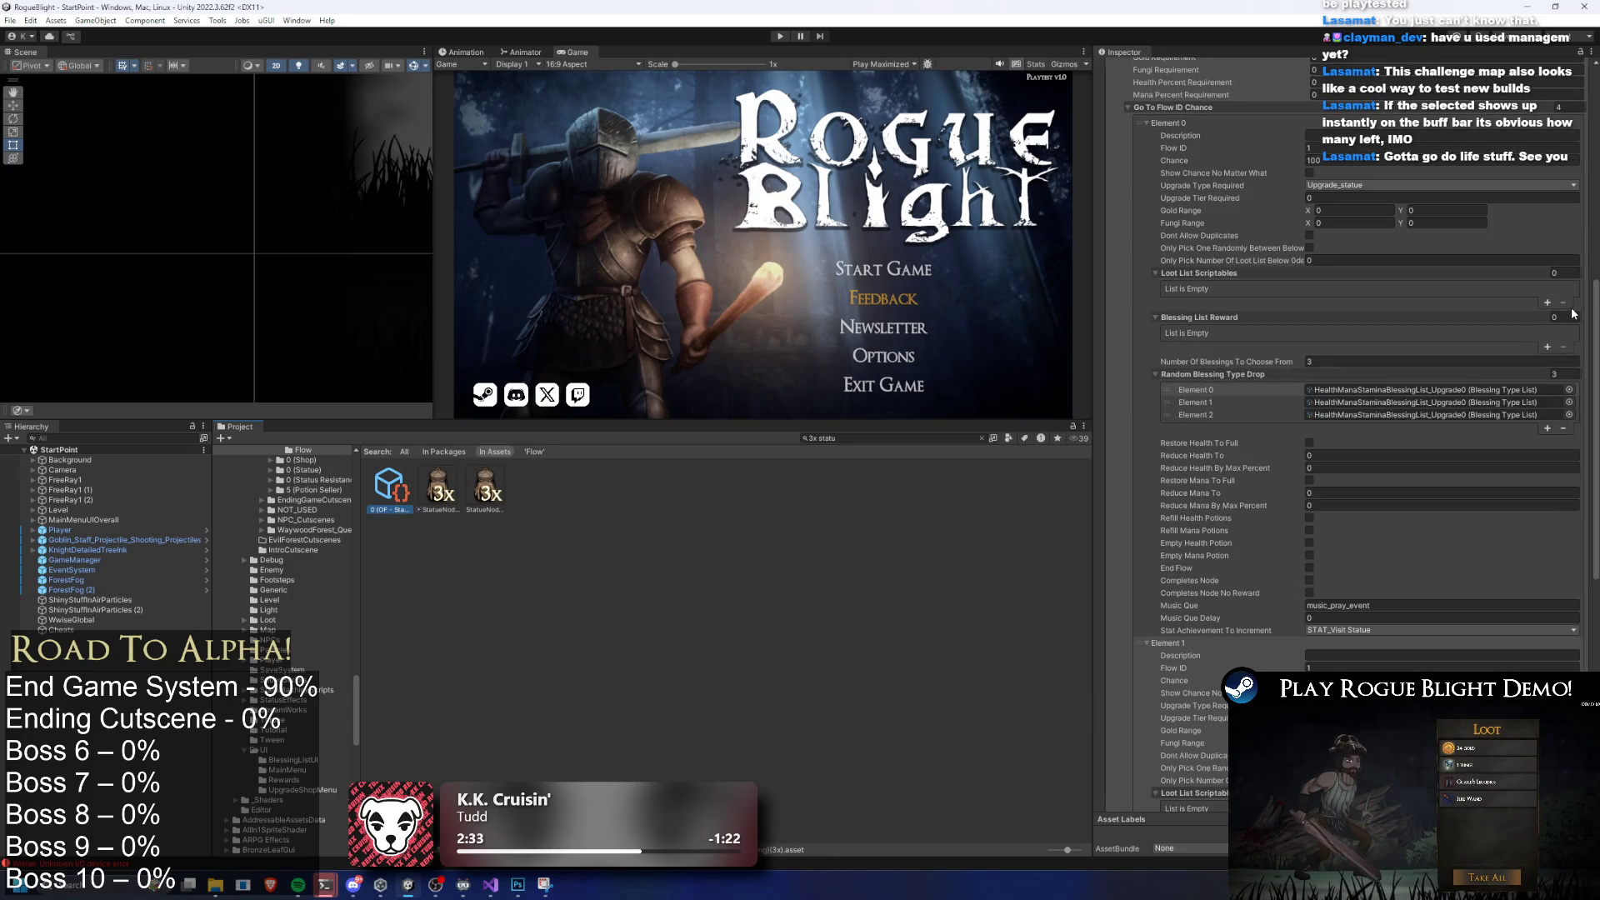
pyautogui.scroll(-10, 1456, 326)
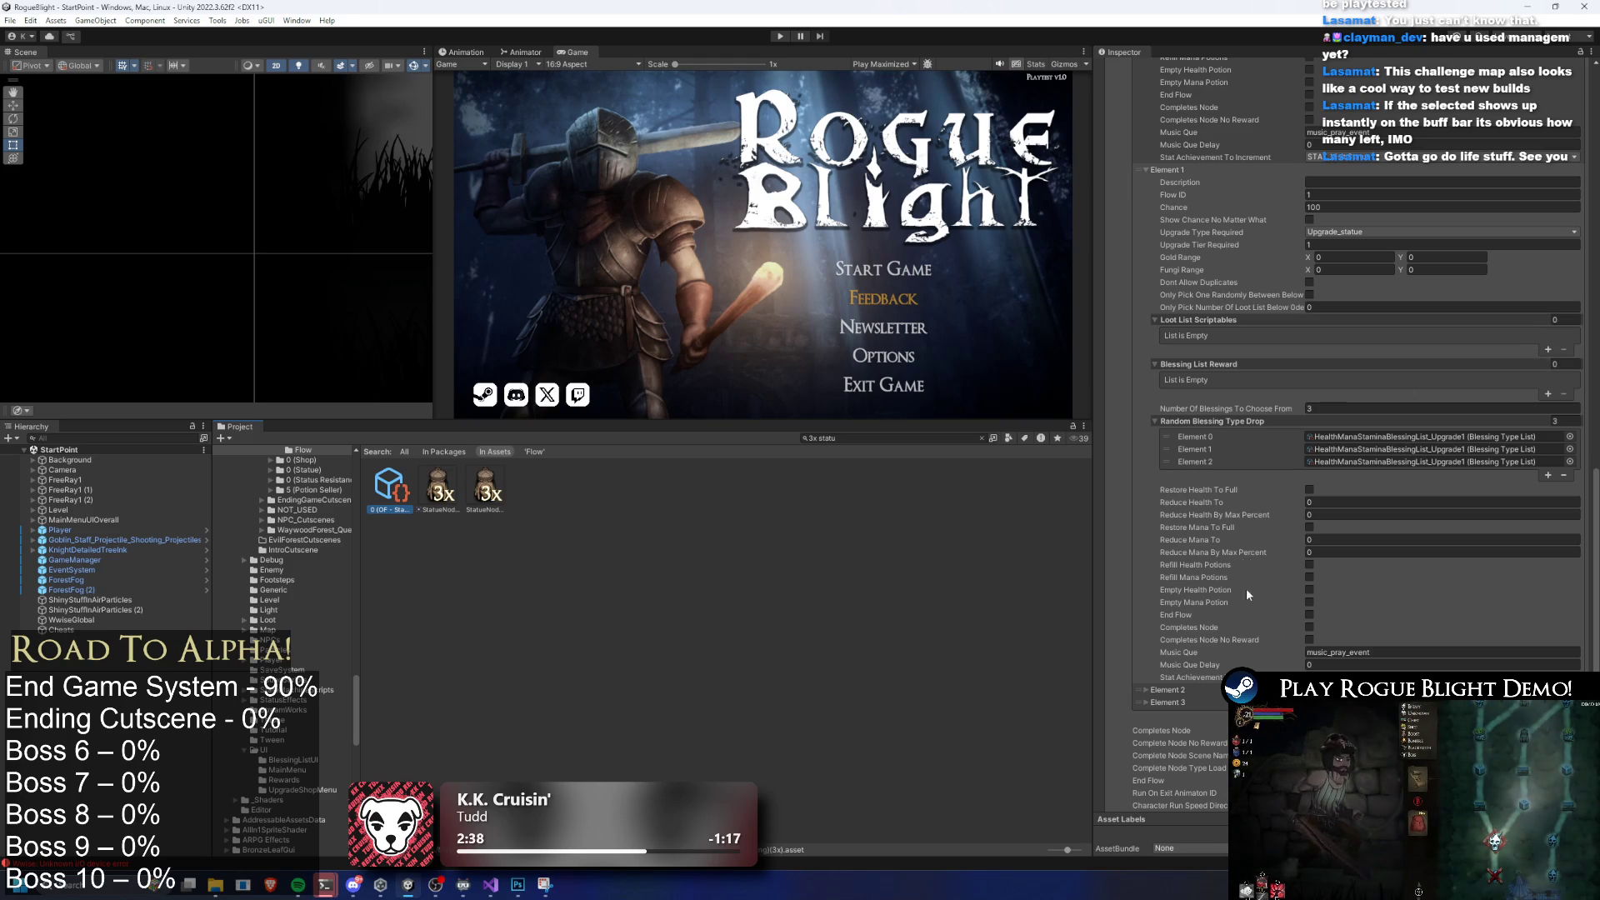
pyautogui.scroll(-2, 1283, 575)
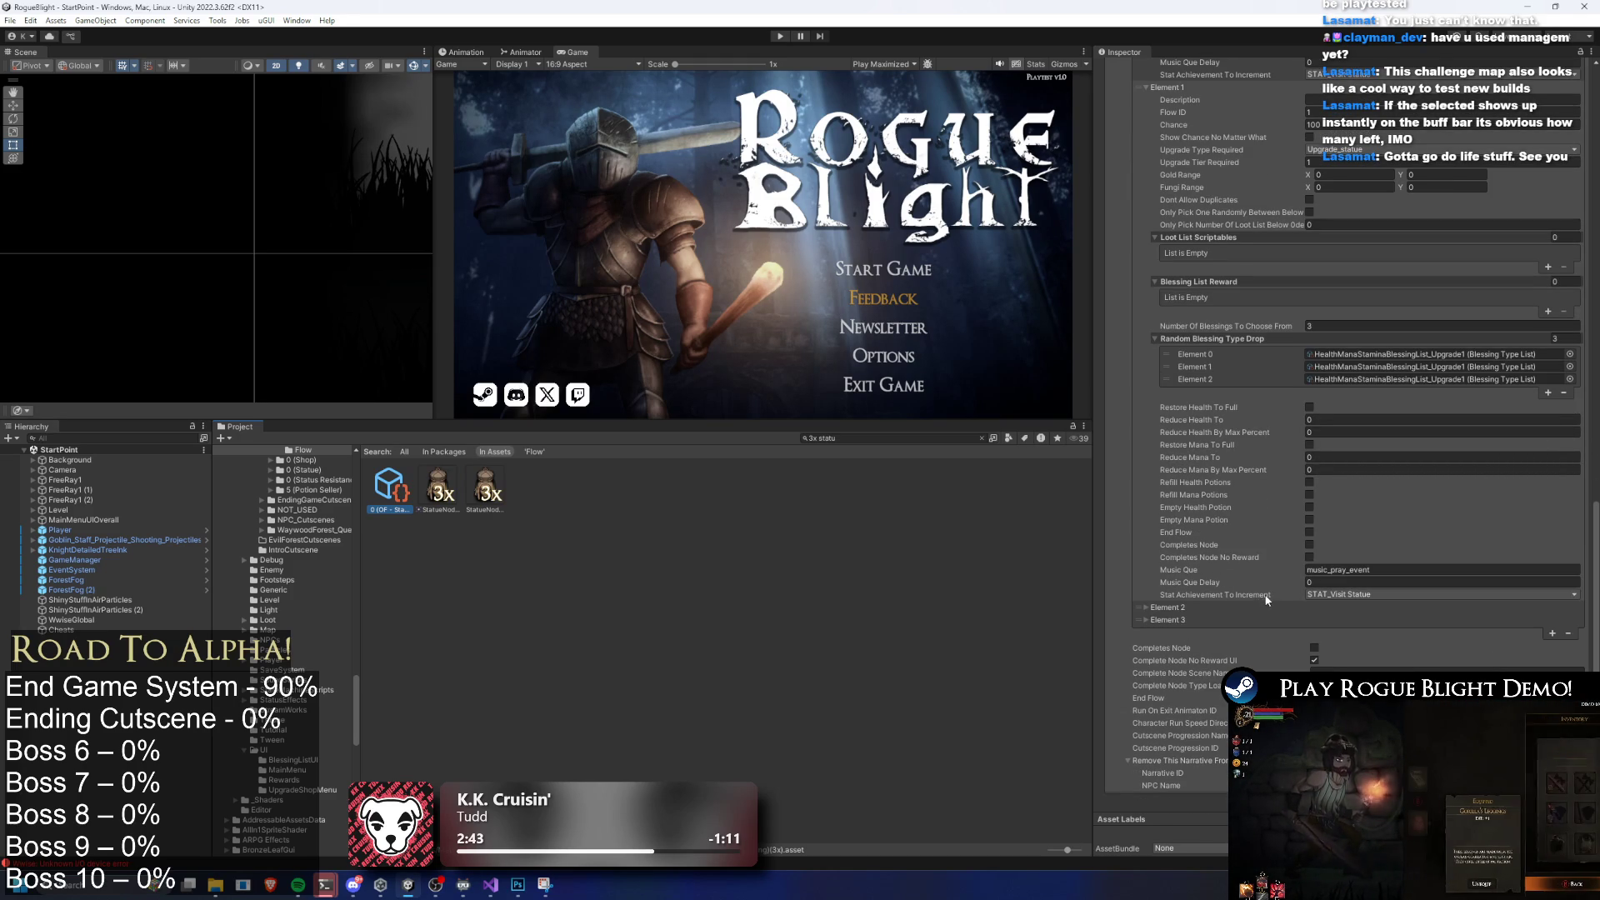
pyautogui.scroll(10, 1276, 583)
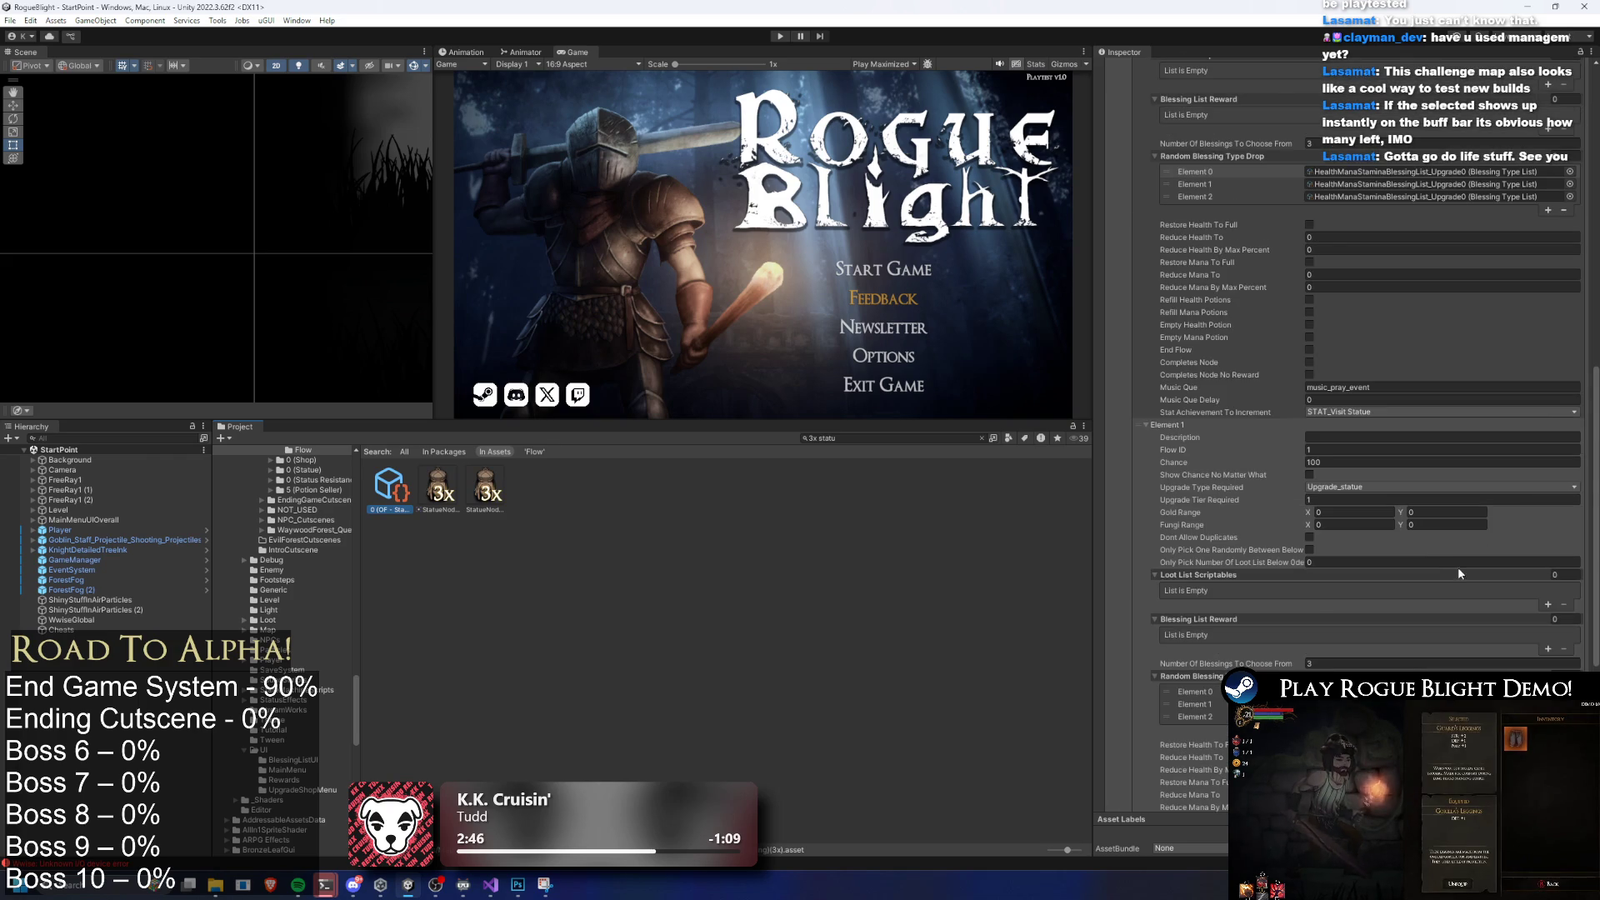
pyautogui.scroll(4, 1455, 546)
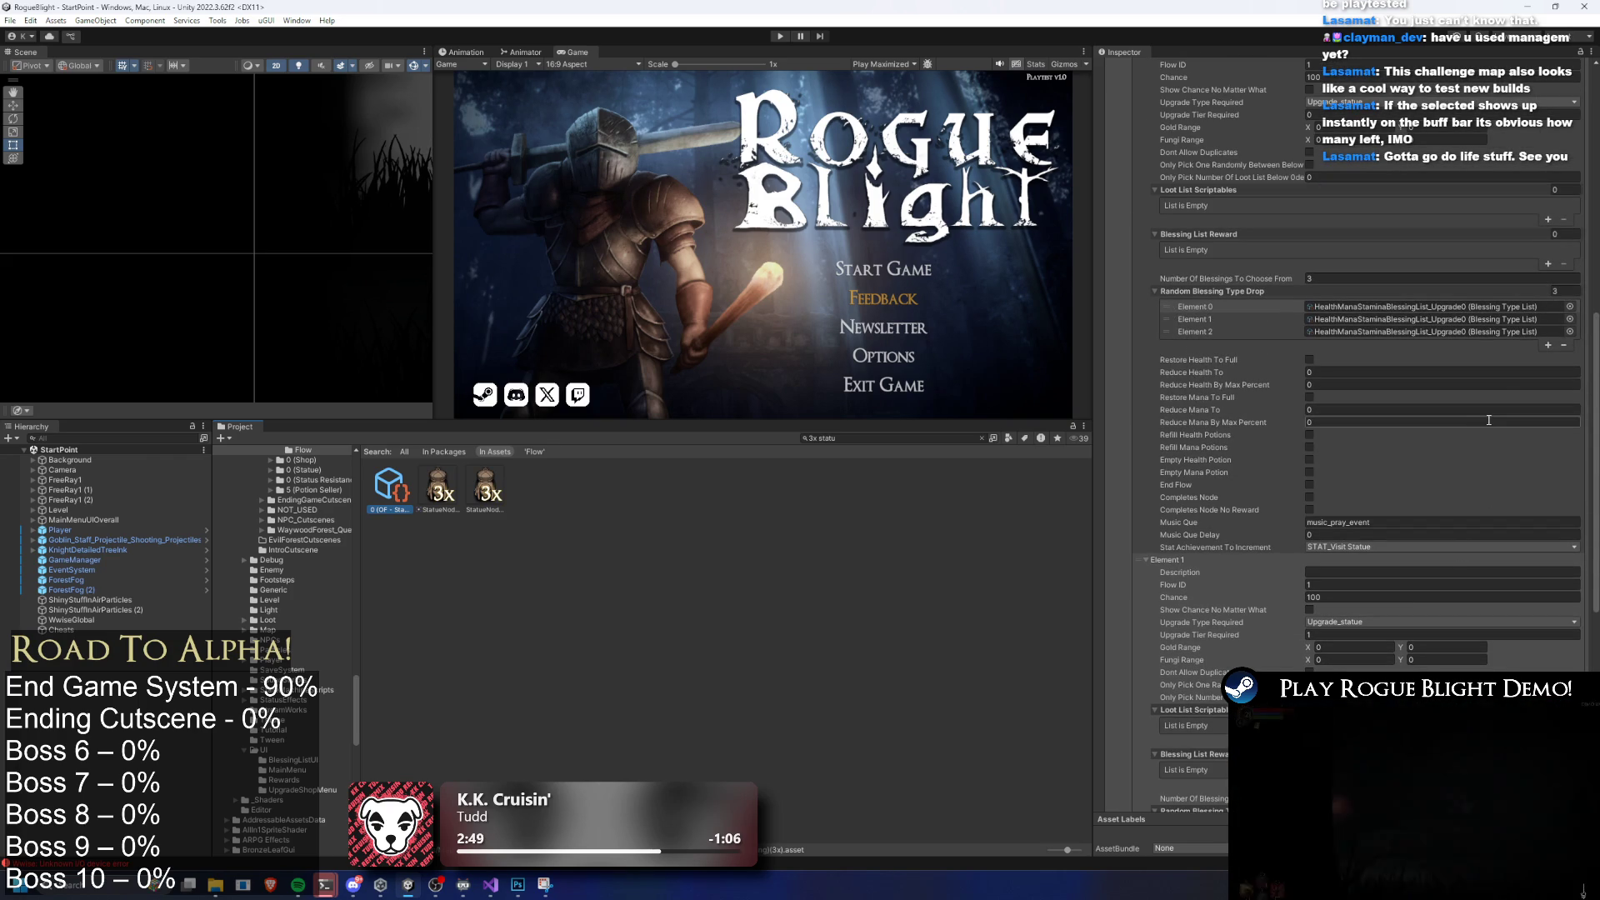
pyautogui.click(1433, 306)
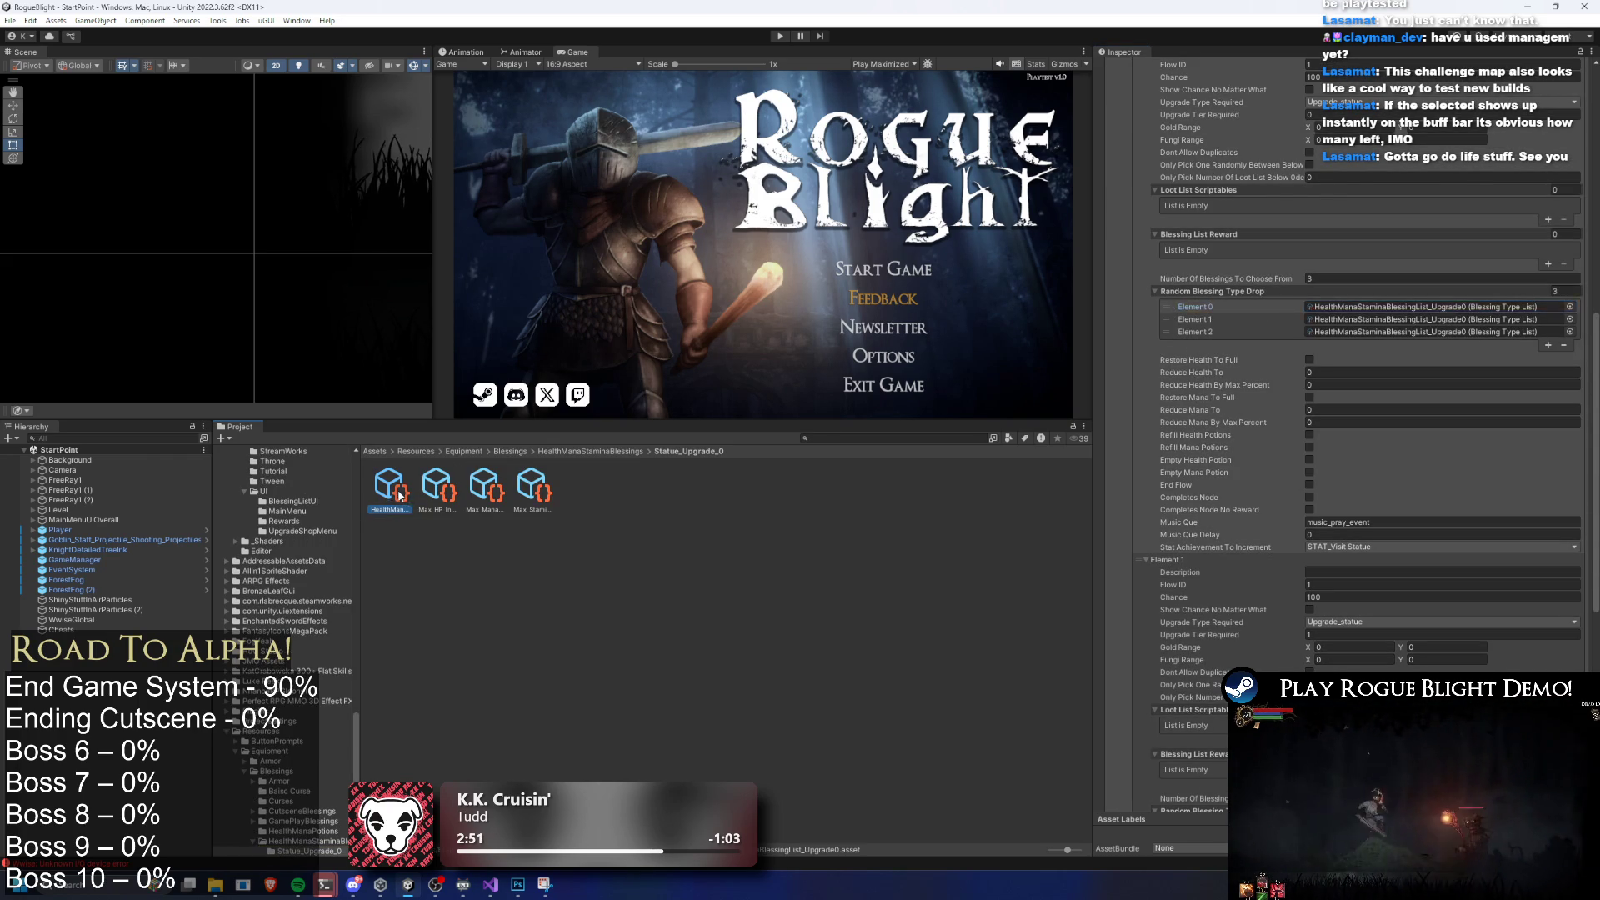
# Inspect the Upgrade0 blessing list and its max health blessing
pyautogui.click(413, 491)
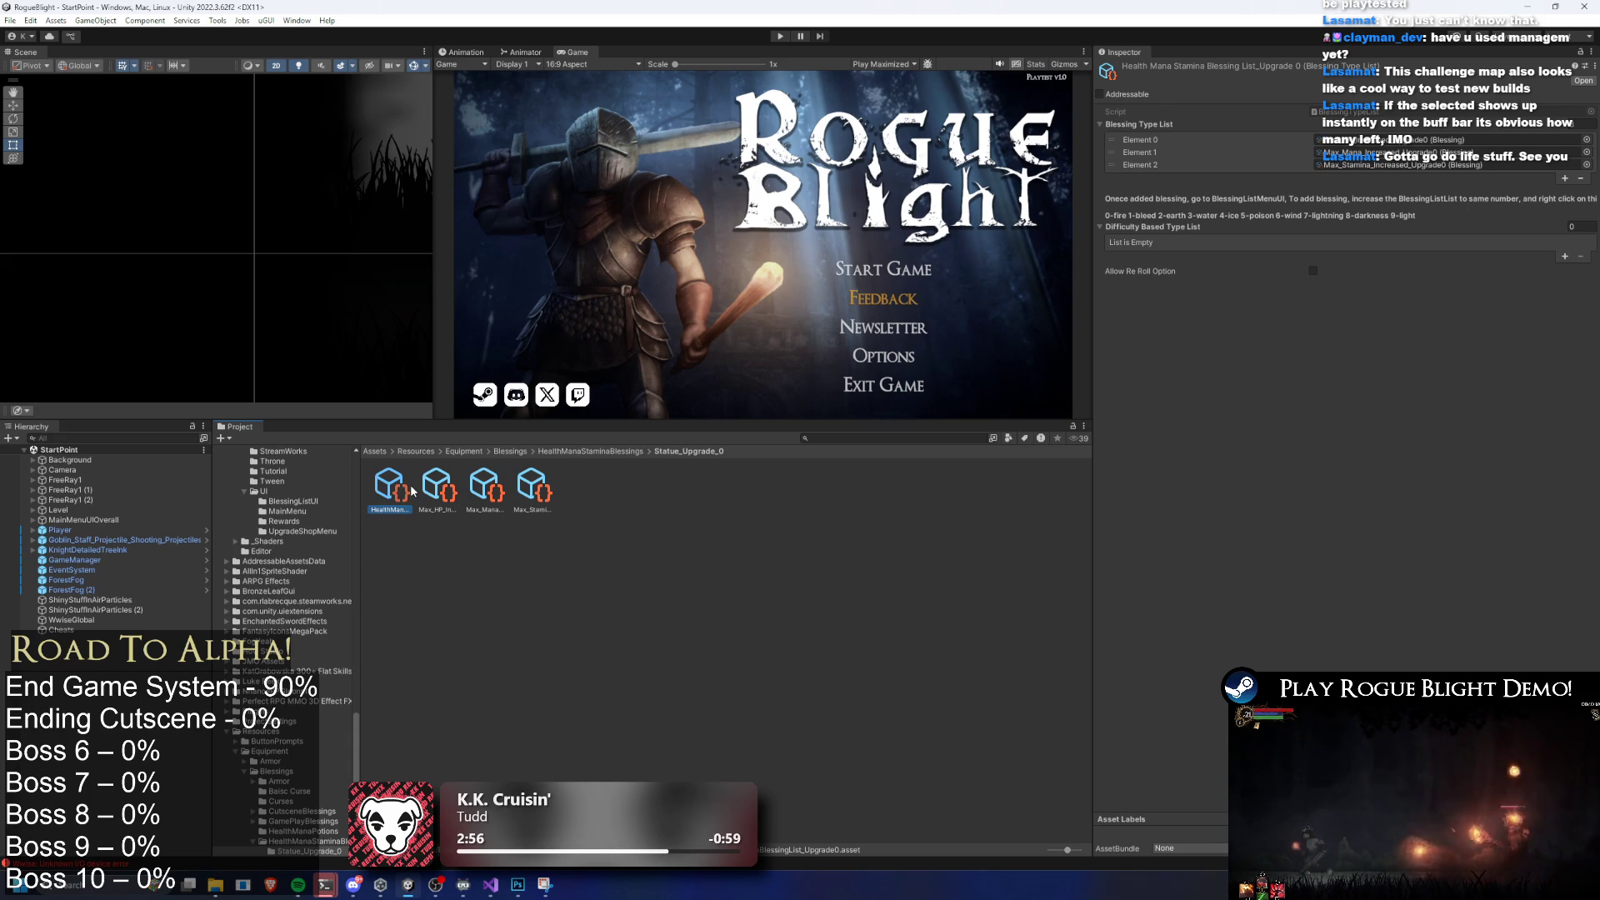
pyautogui.press('Right')
pyautogui.press('Right')
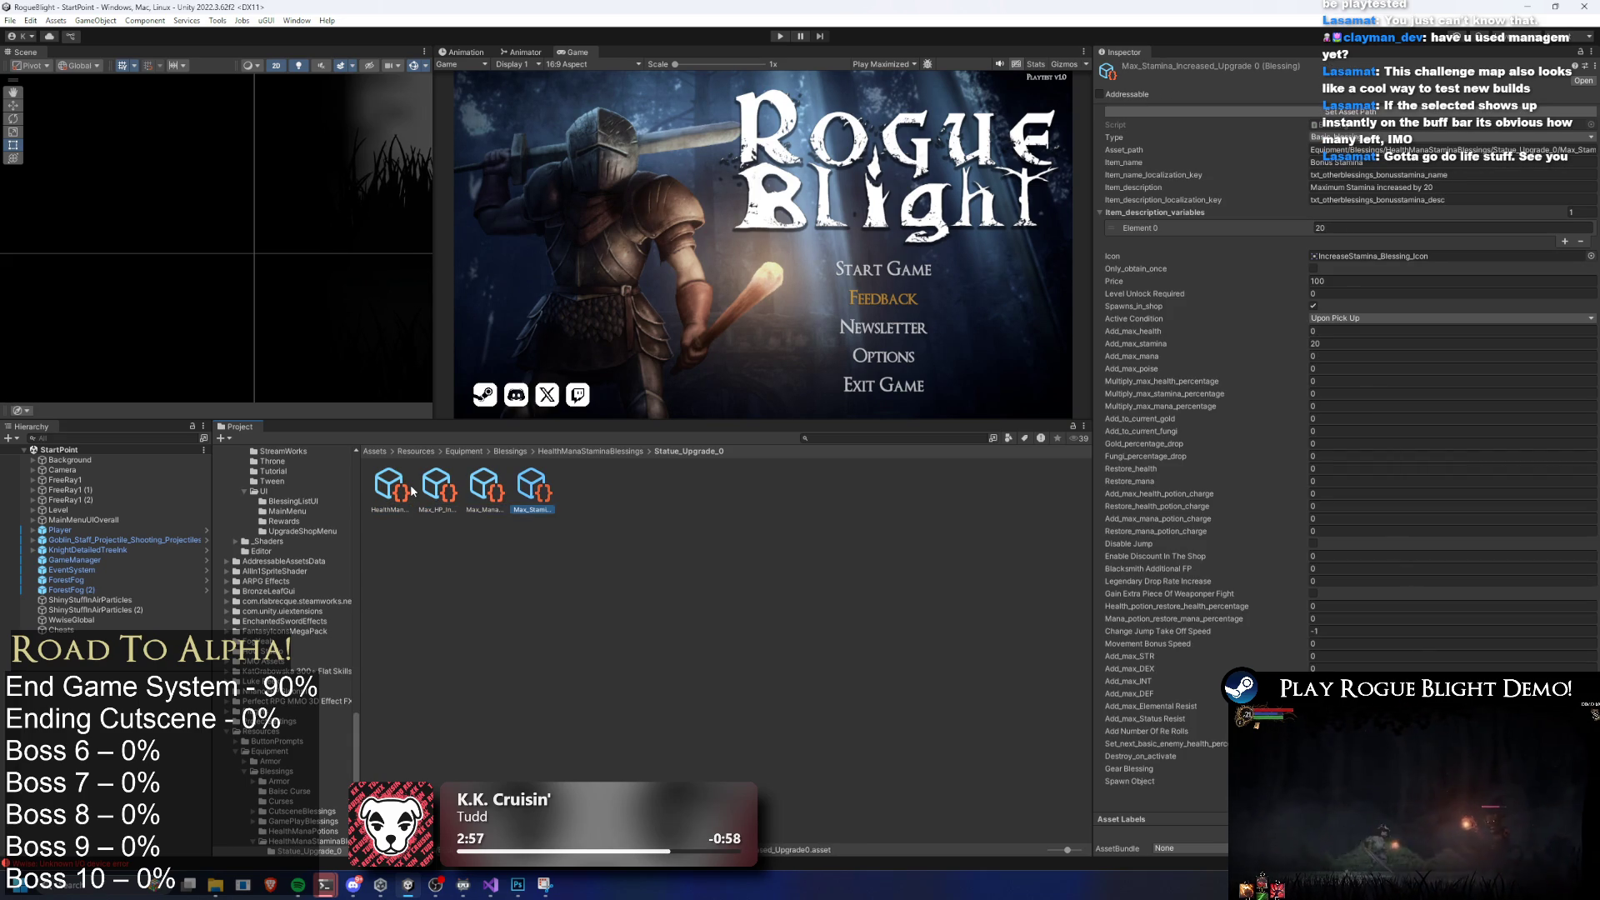
pyautogui.click(412, 492)
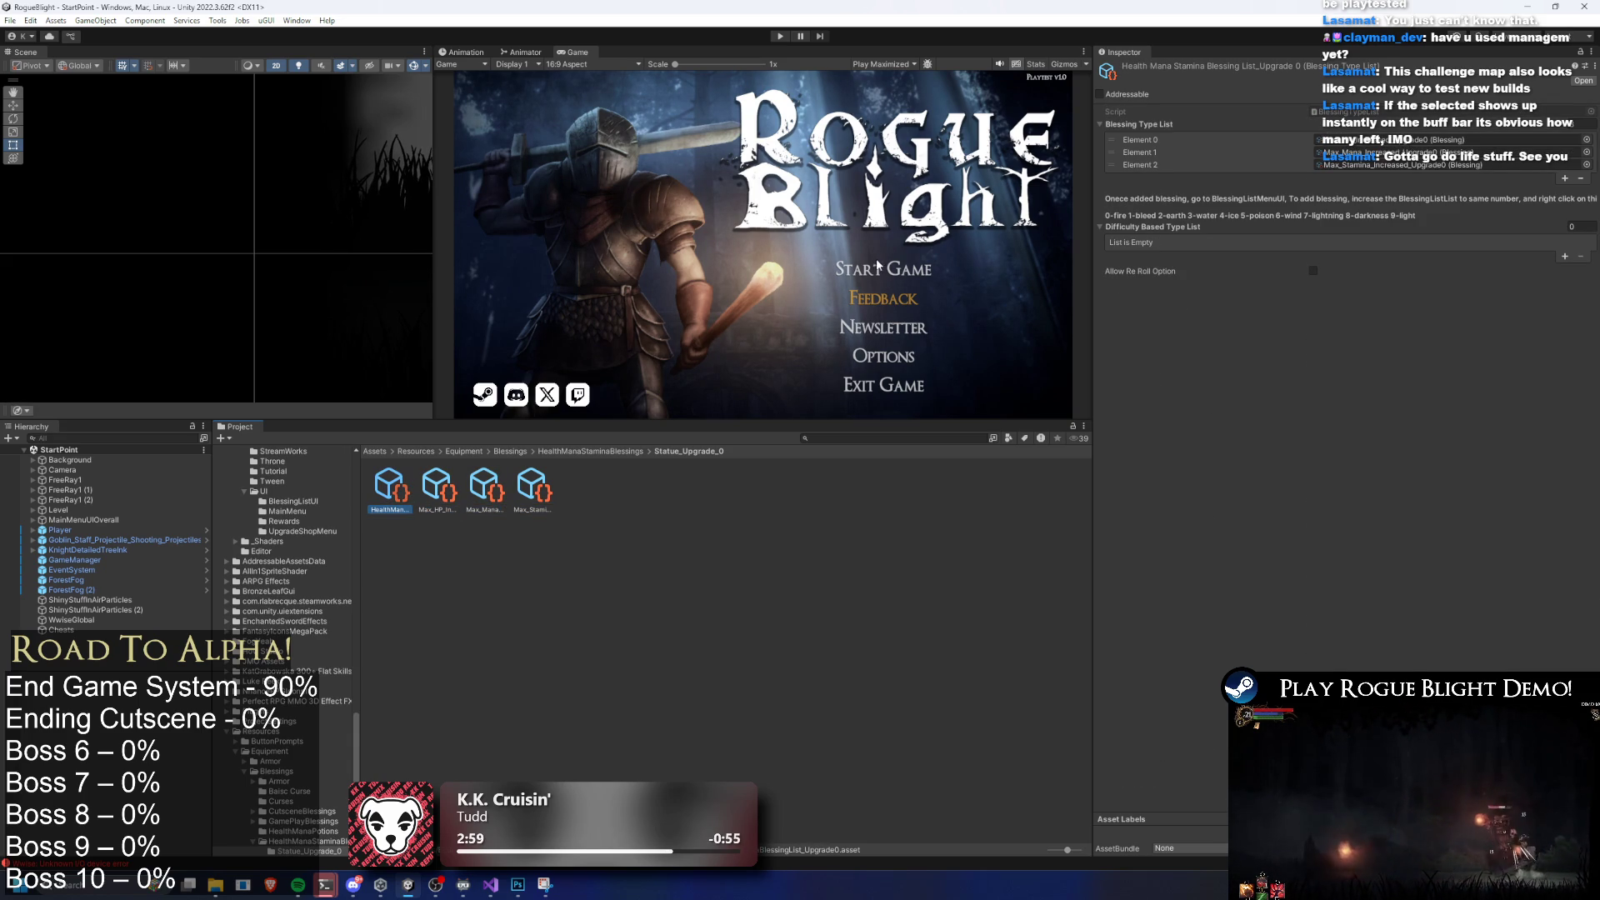
pyautogui.click(457, 491)
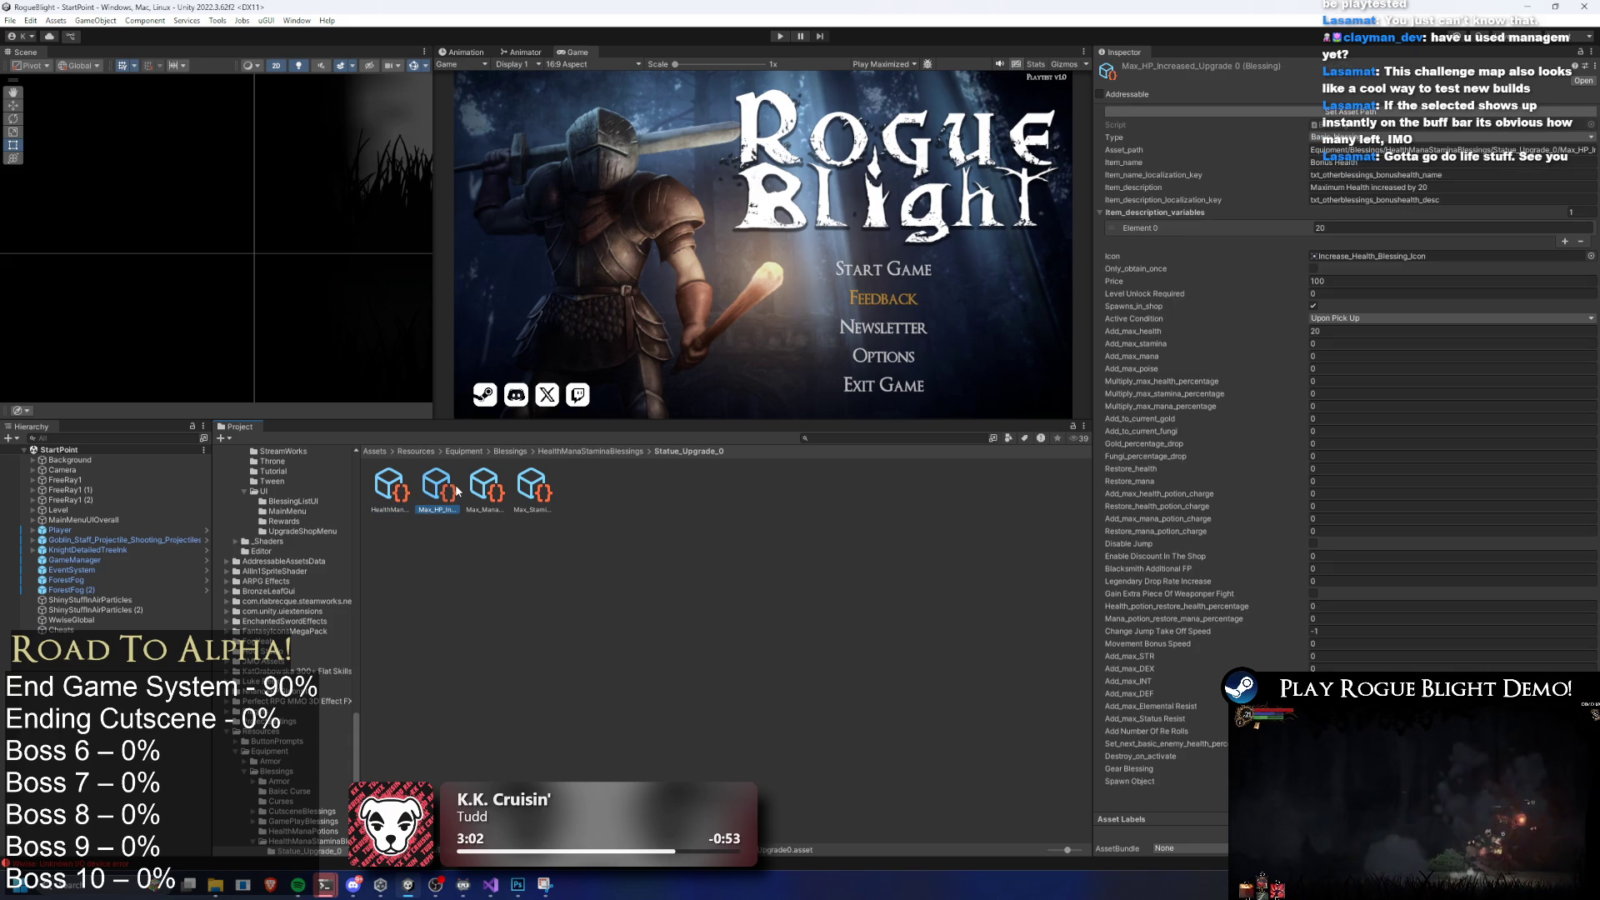
pyautogui.press('Left')
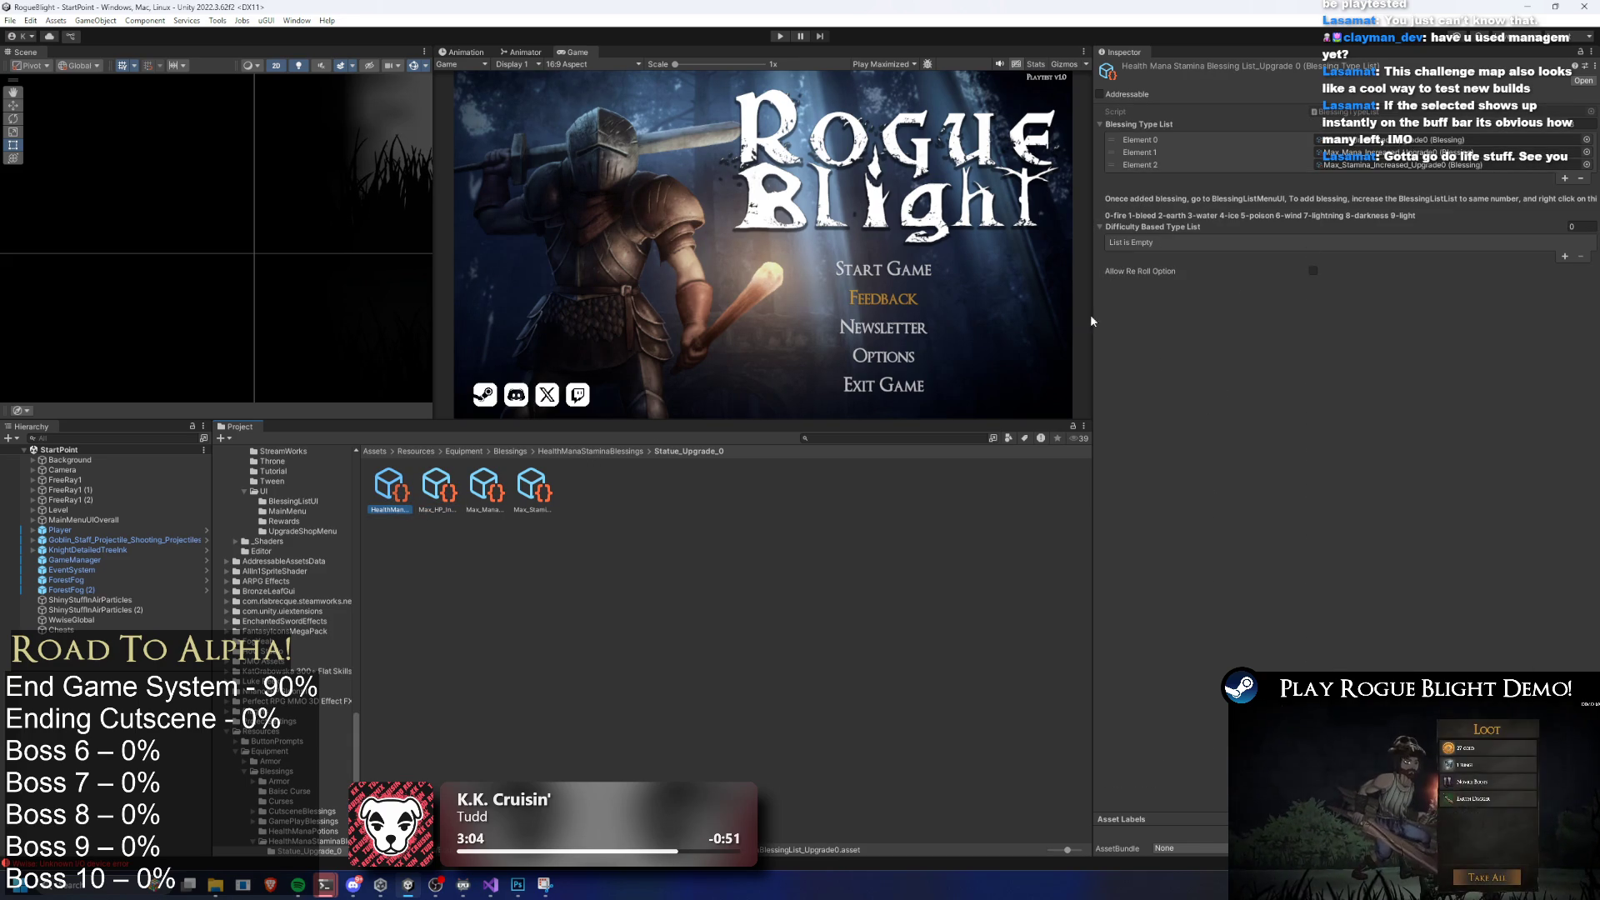
# Go to the Statue_Upgrade_2 folder and select its Upgrade 2 blessing list
pyautogui.click(591, 451)
pyautogui.click(437, 486)
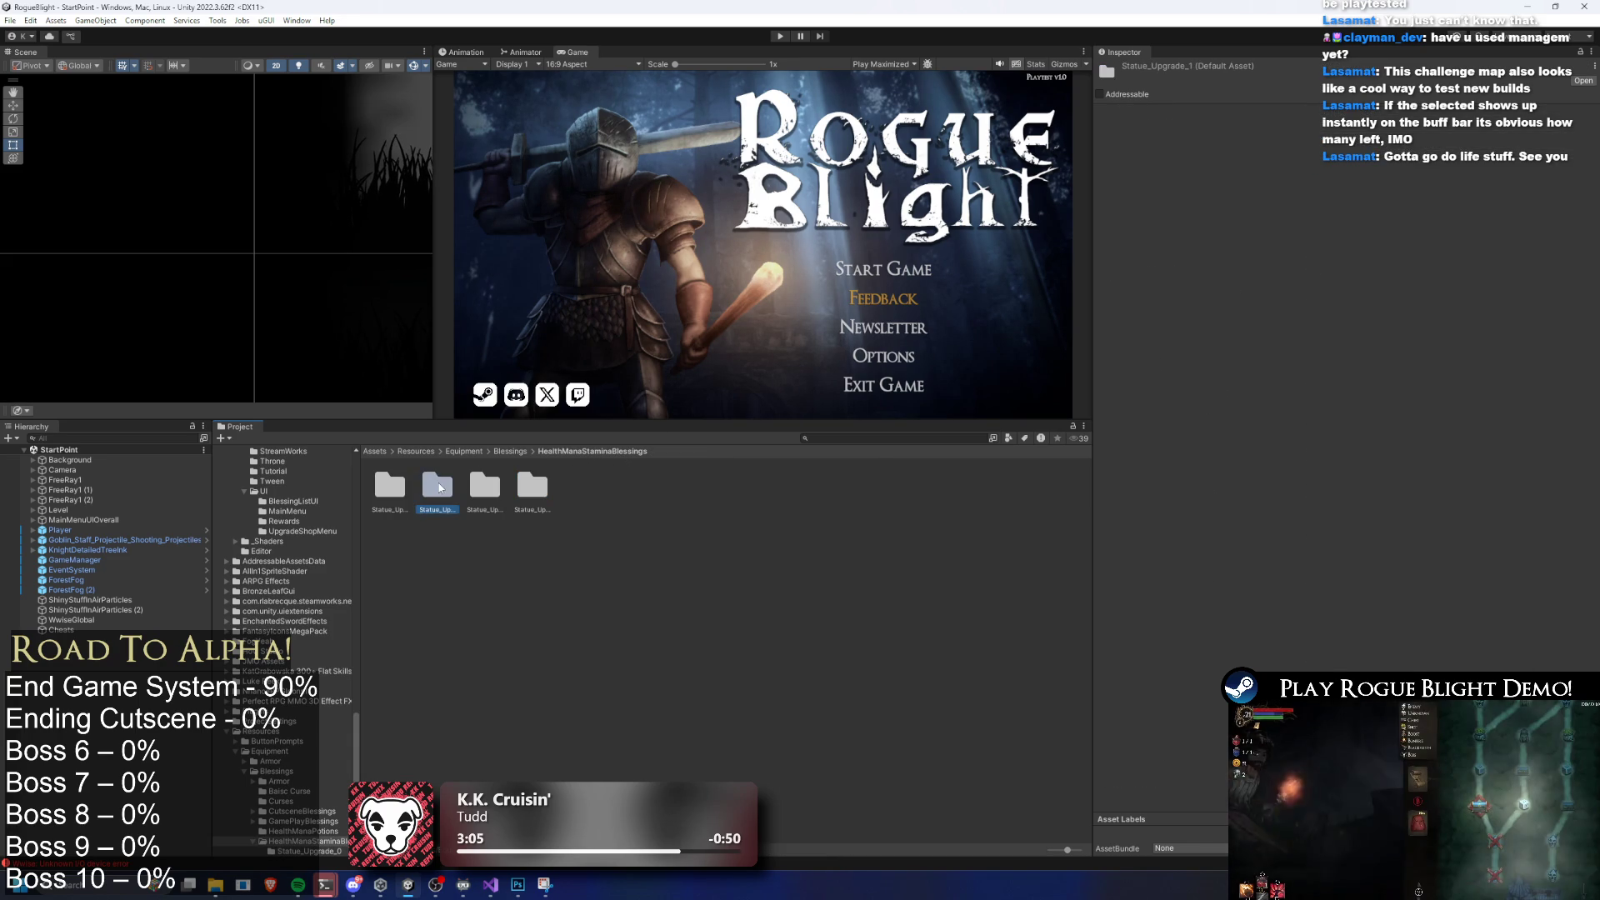
pyautogui.press('Right')
pyautogui.press('Return')
pyautogui.click(391, 509)
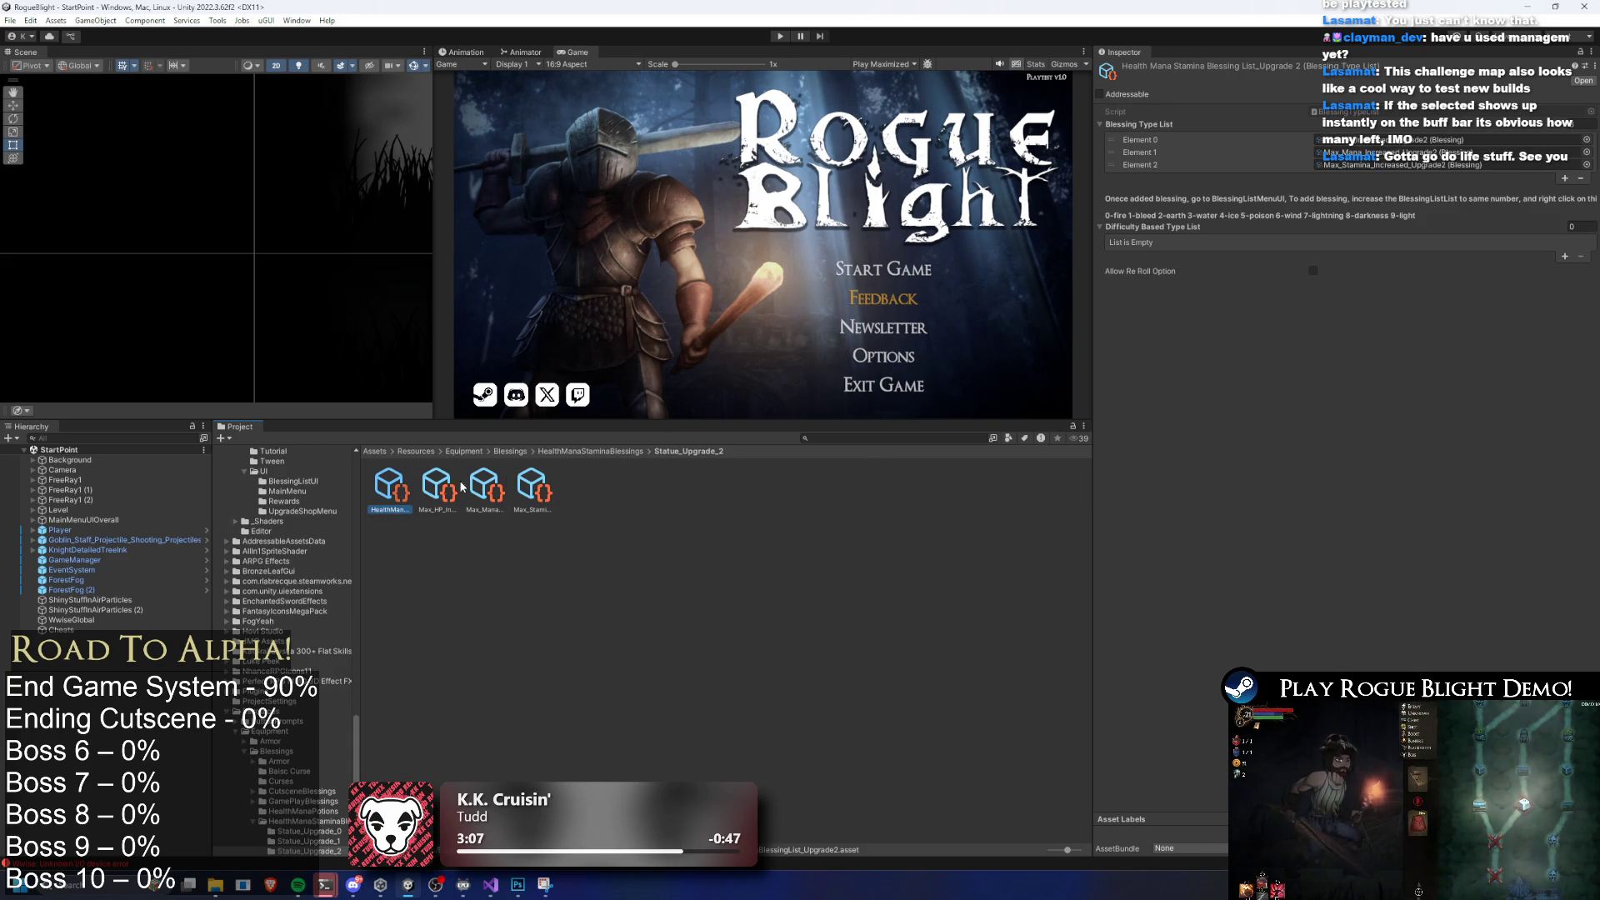
# Turn on Allow Re Roll Option for the Upgrade 0 blessing list
pyautogui.click(611, 453)
pyautogui.click(392, 490)
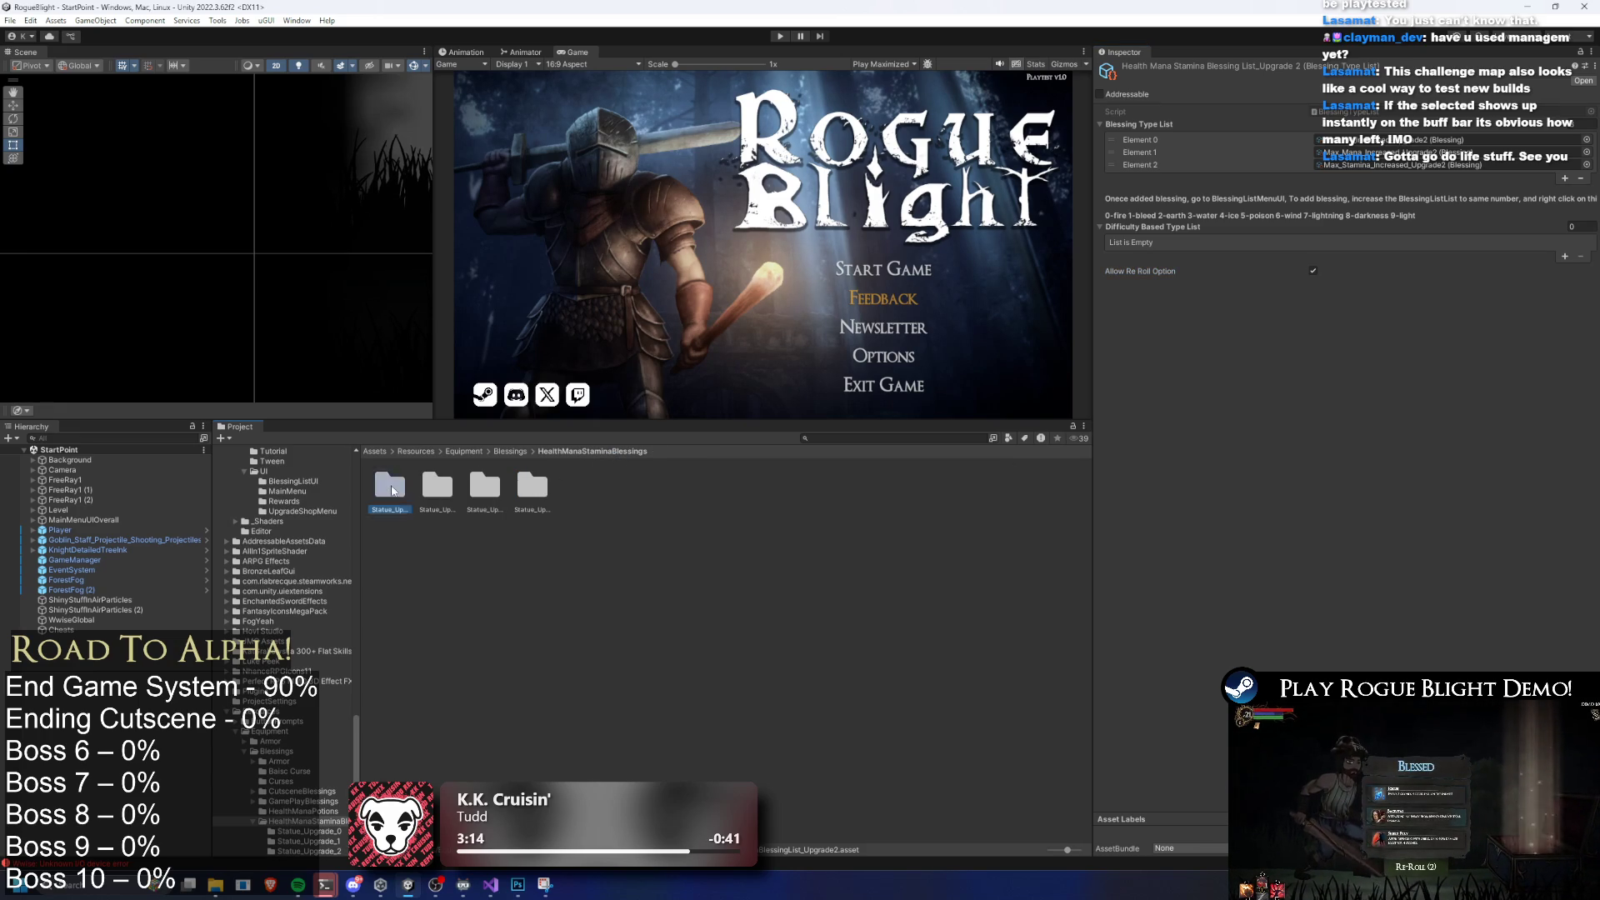
pyautogui.doubleClick(391, 490)
pyautogui.click(391, 487)
pyautogui.click(1313, 270)
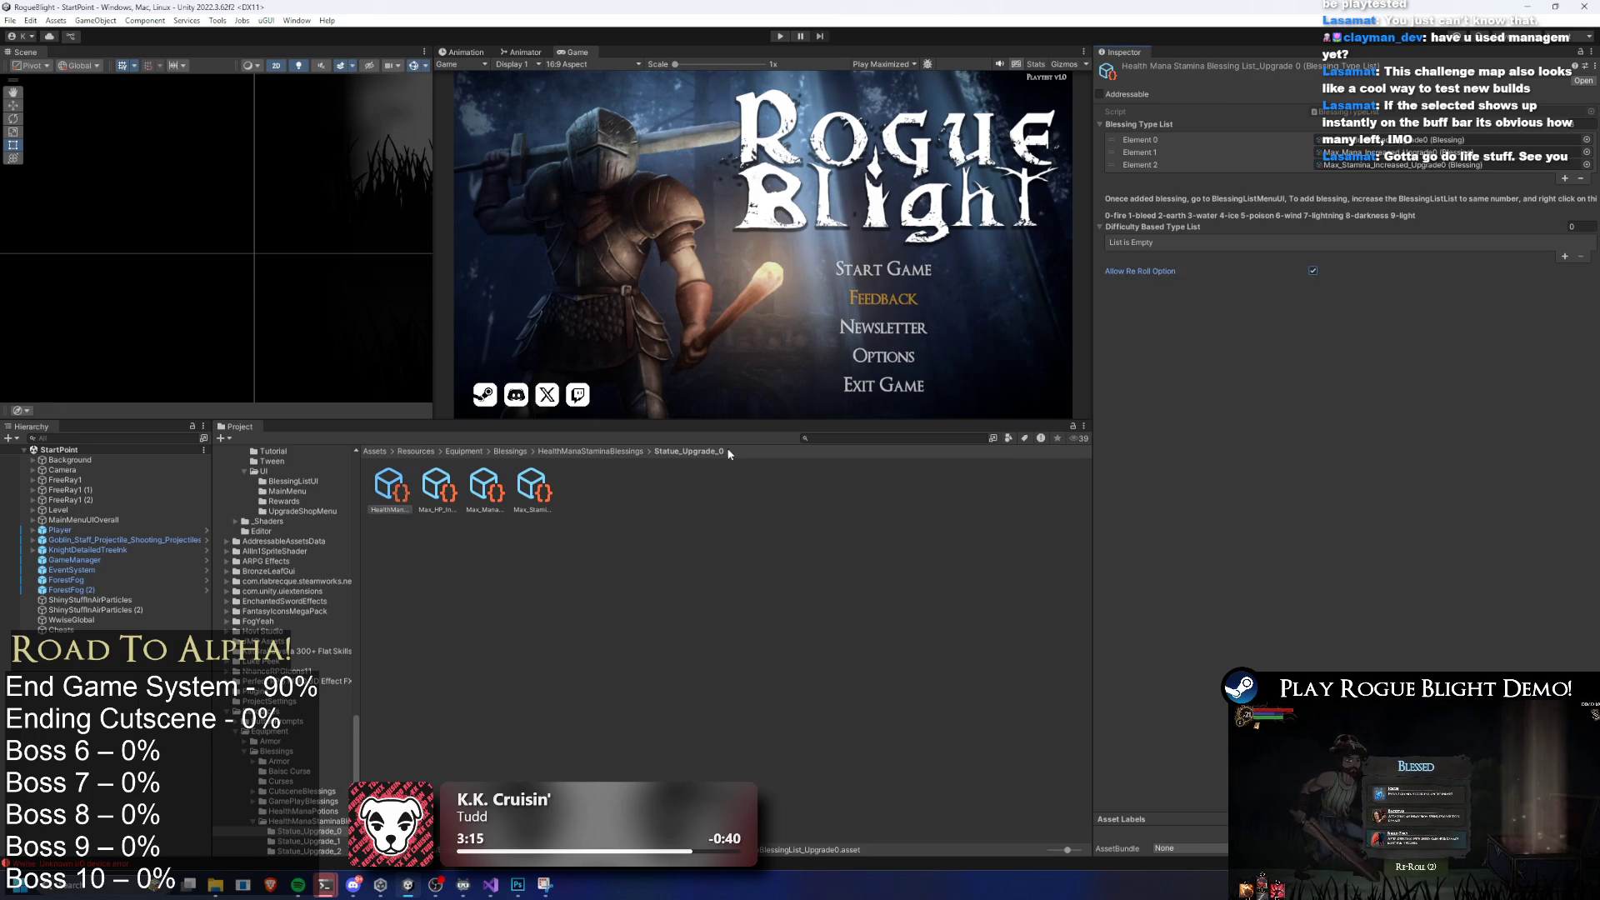
# Turn on Allow Re Roll Option for the Upgrade 1 and Upgrade 3 blessing lists
pyautogui.click(609, 451)
pyautogui.doubleClick(424, 491)
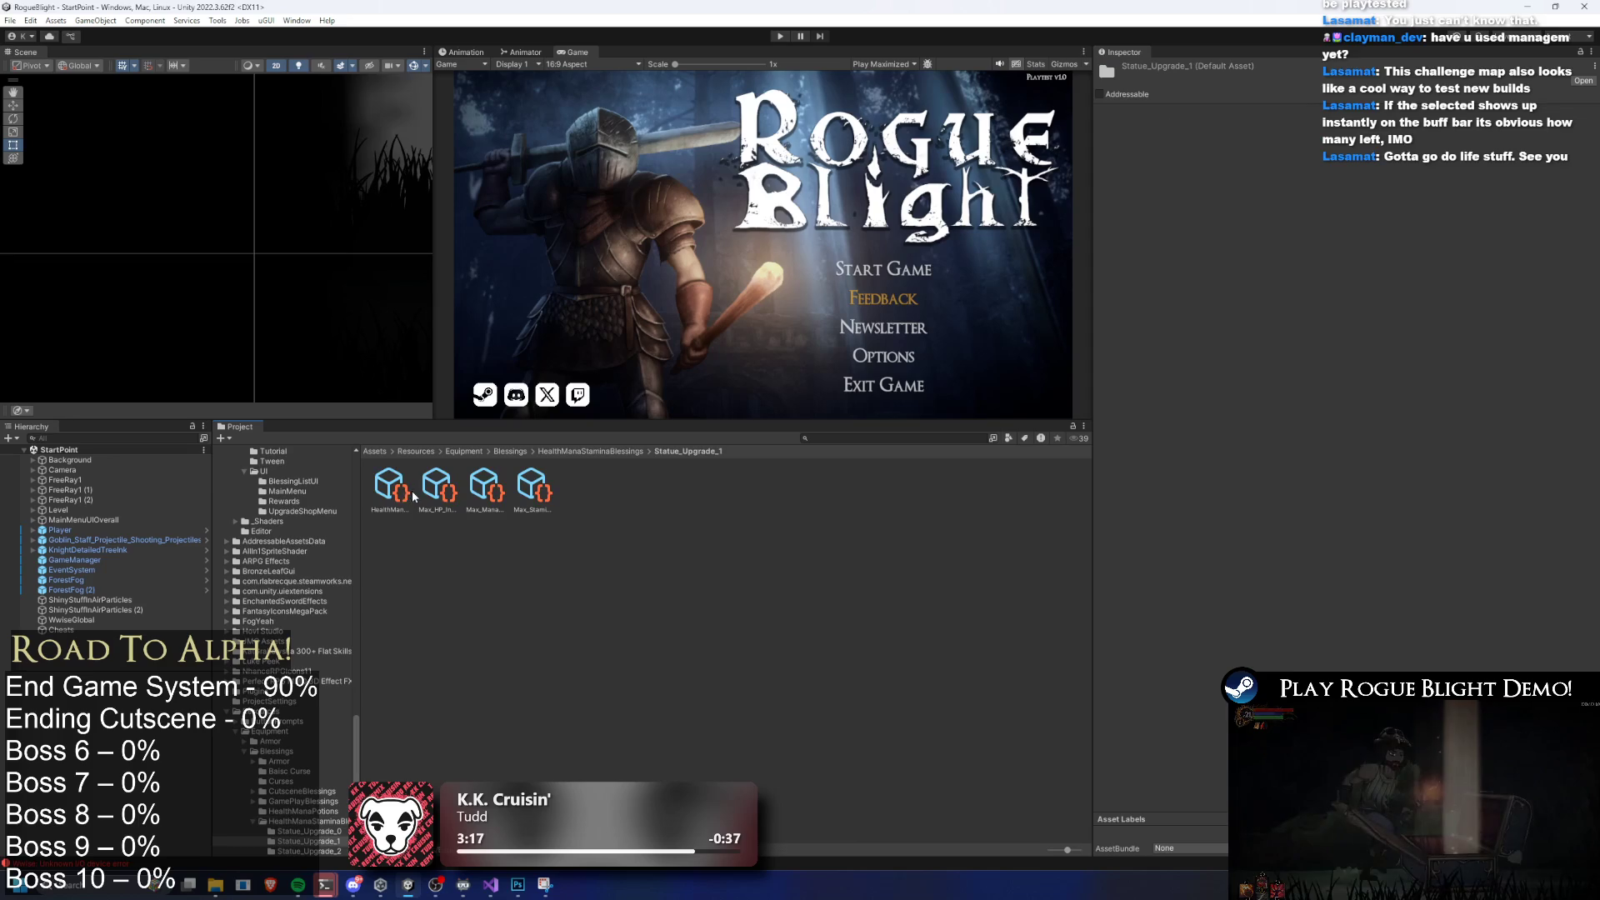
pyautogui.click(391, 488)
pyautogui.click(1313, 271)
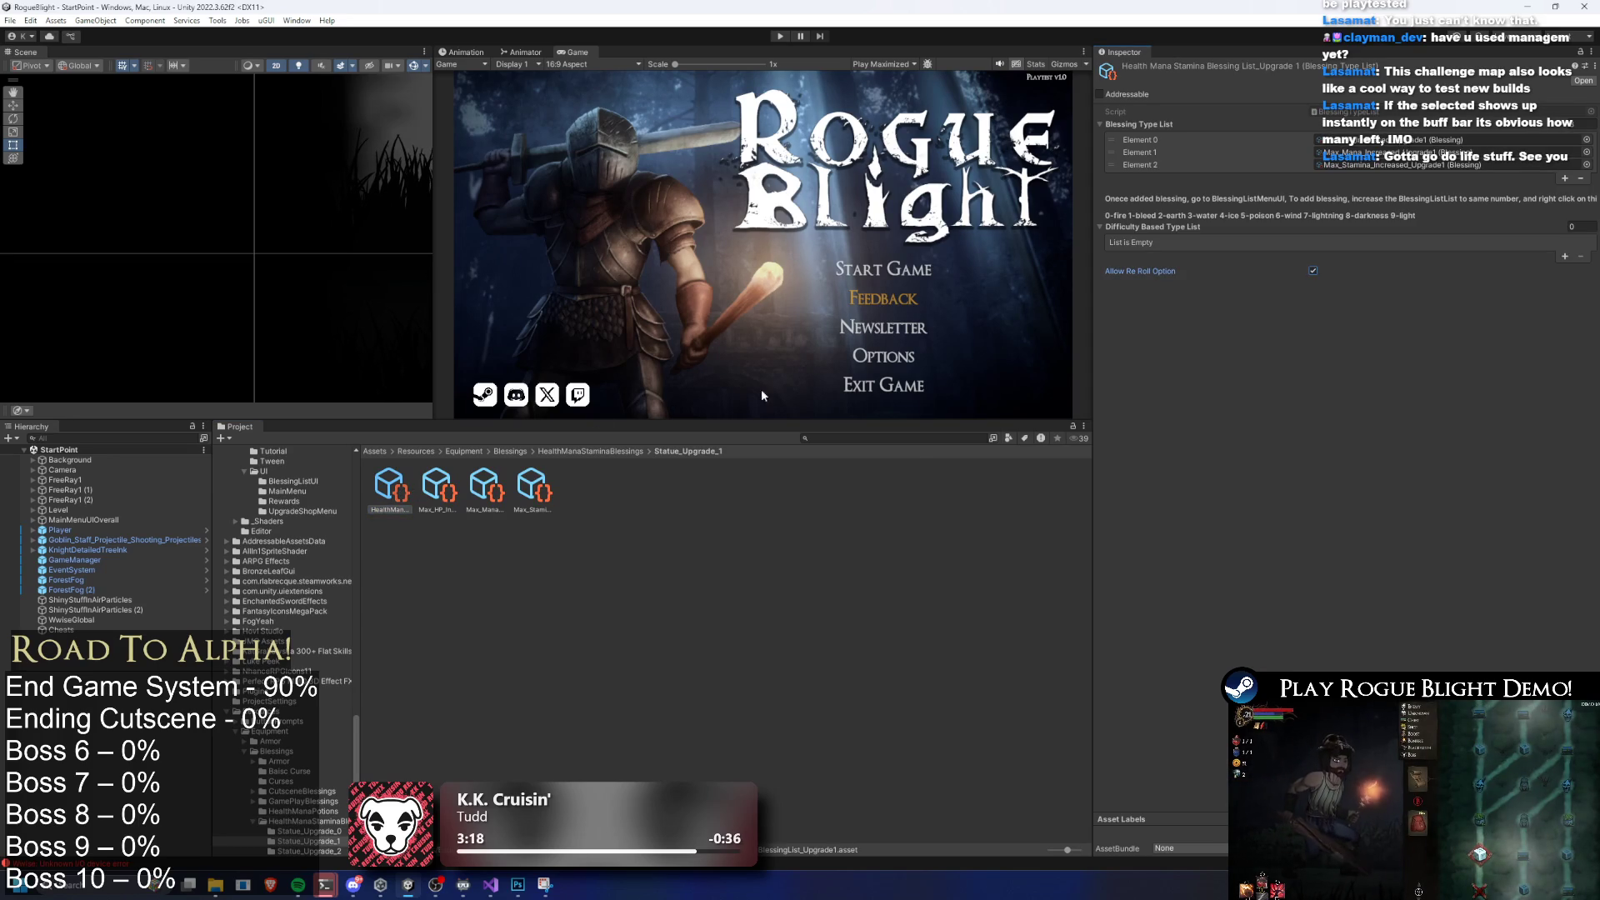
pyautogui.click(590, 451)
pyautogui.click(527, 487)
pyautogui.doubleClick(531, 487)
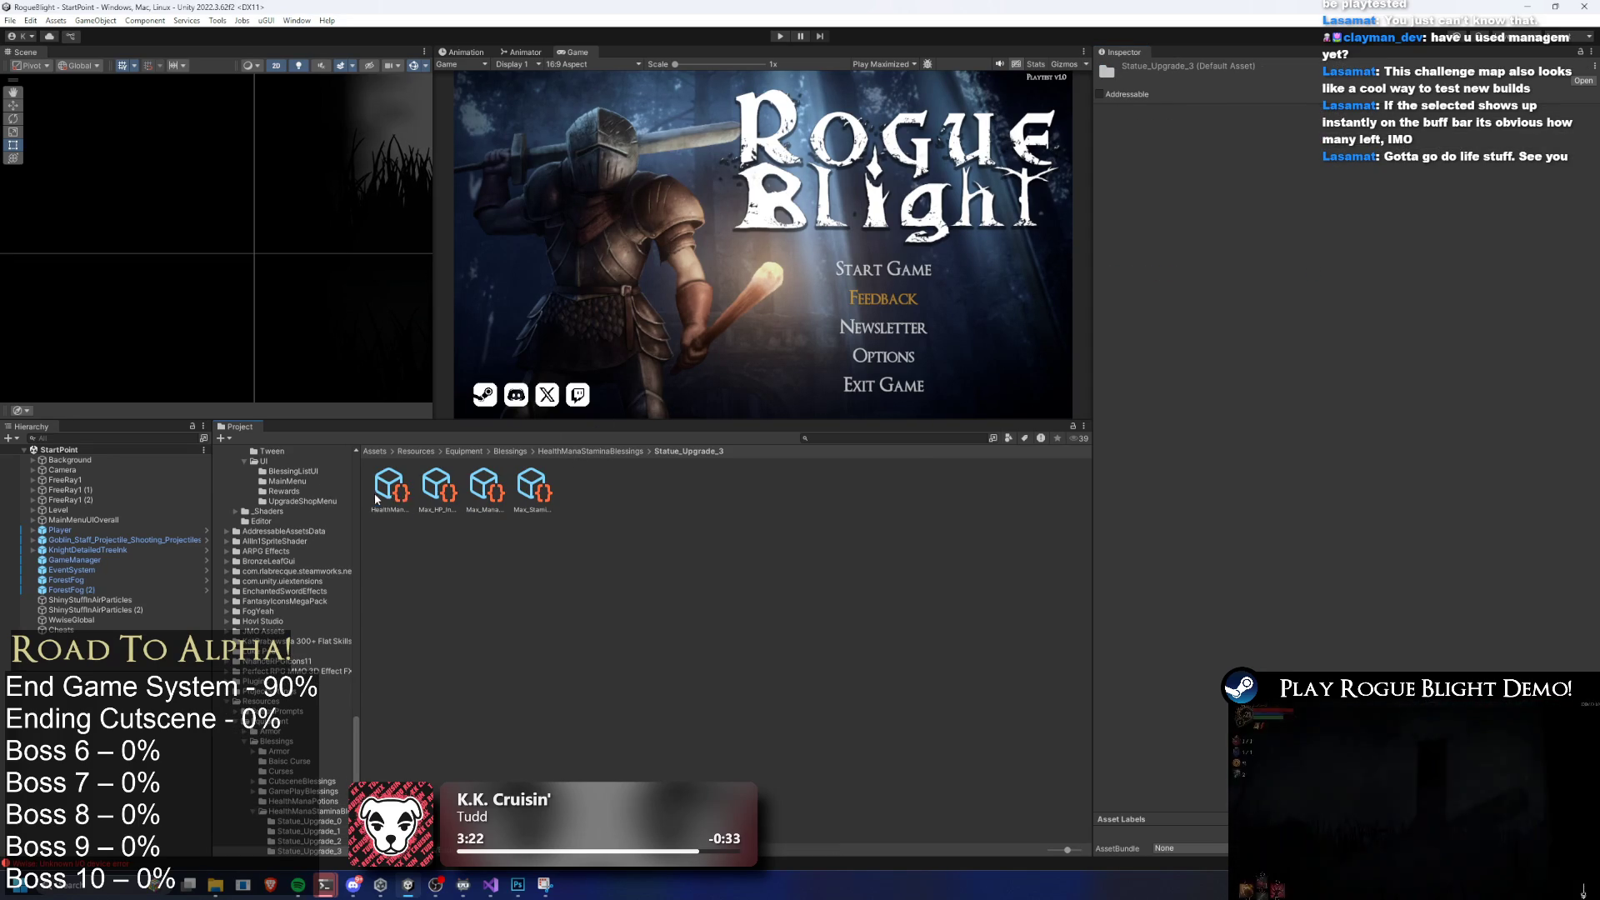
pyautogui.click(389, 487)
pyautogui.click(1313, 271)
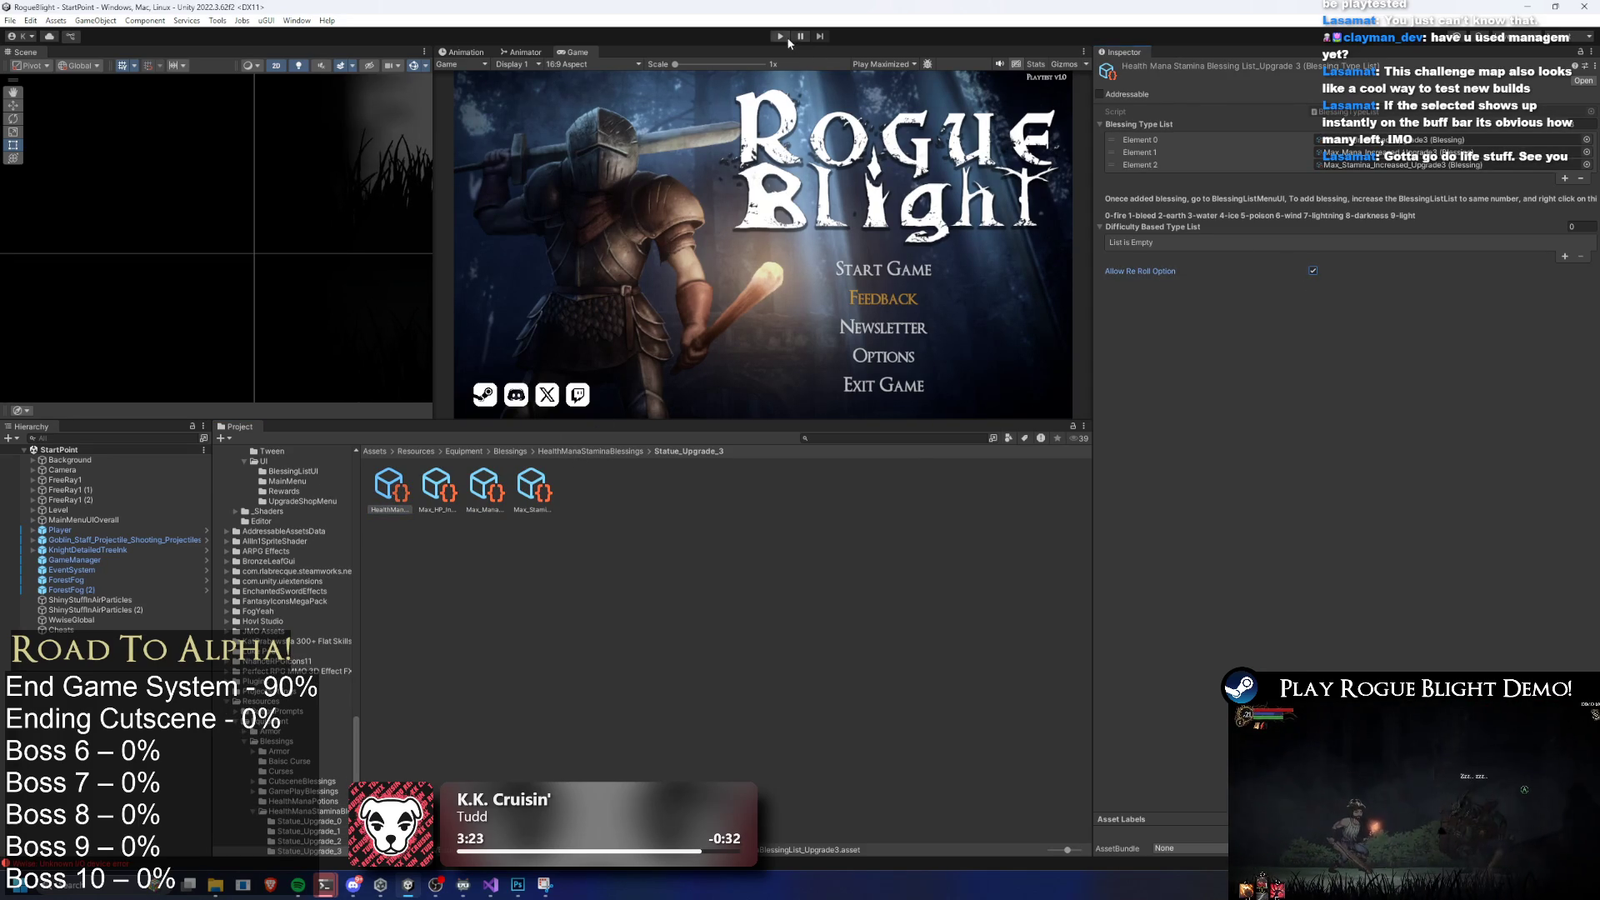
# Enter Play mode, start a new game in the first save slot, then pause
pyautogui.hotkey('ctrl', 'p')
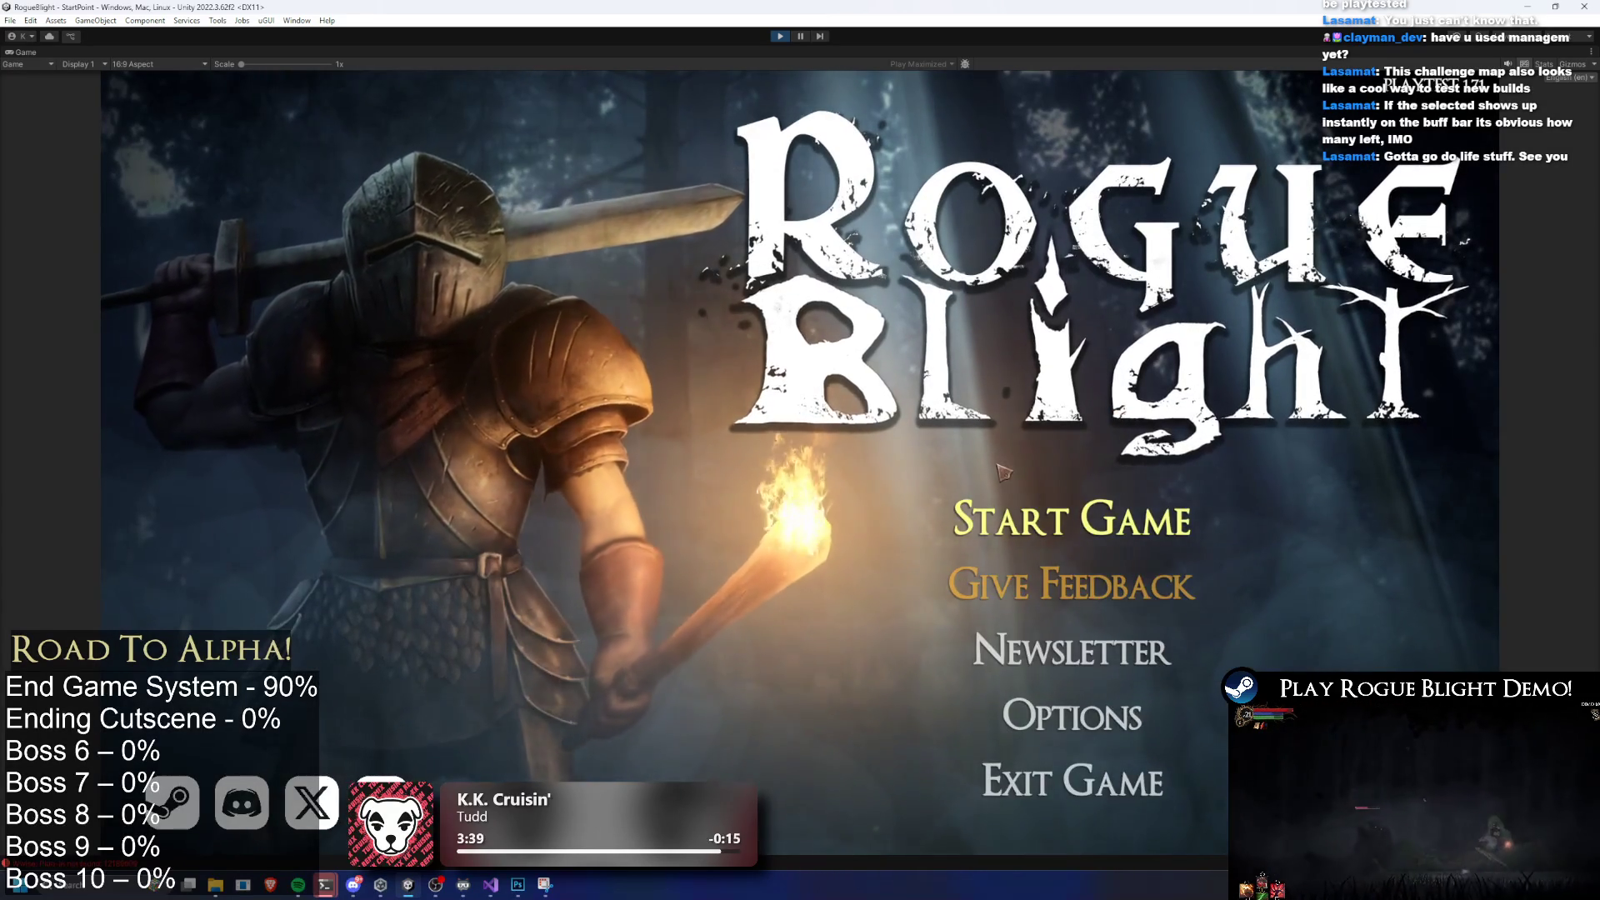
pyautogui.click(1075, 520)
pyautogui.click(1089, 452)
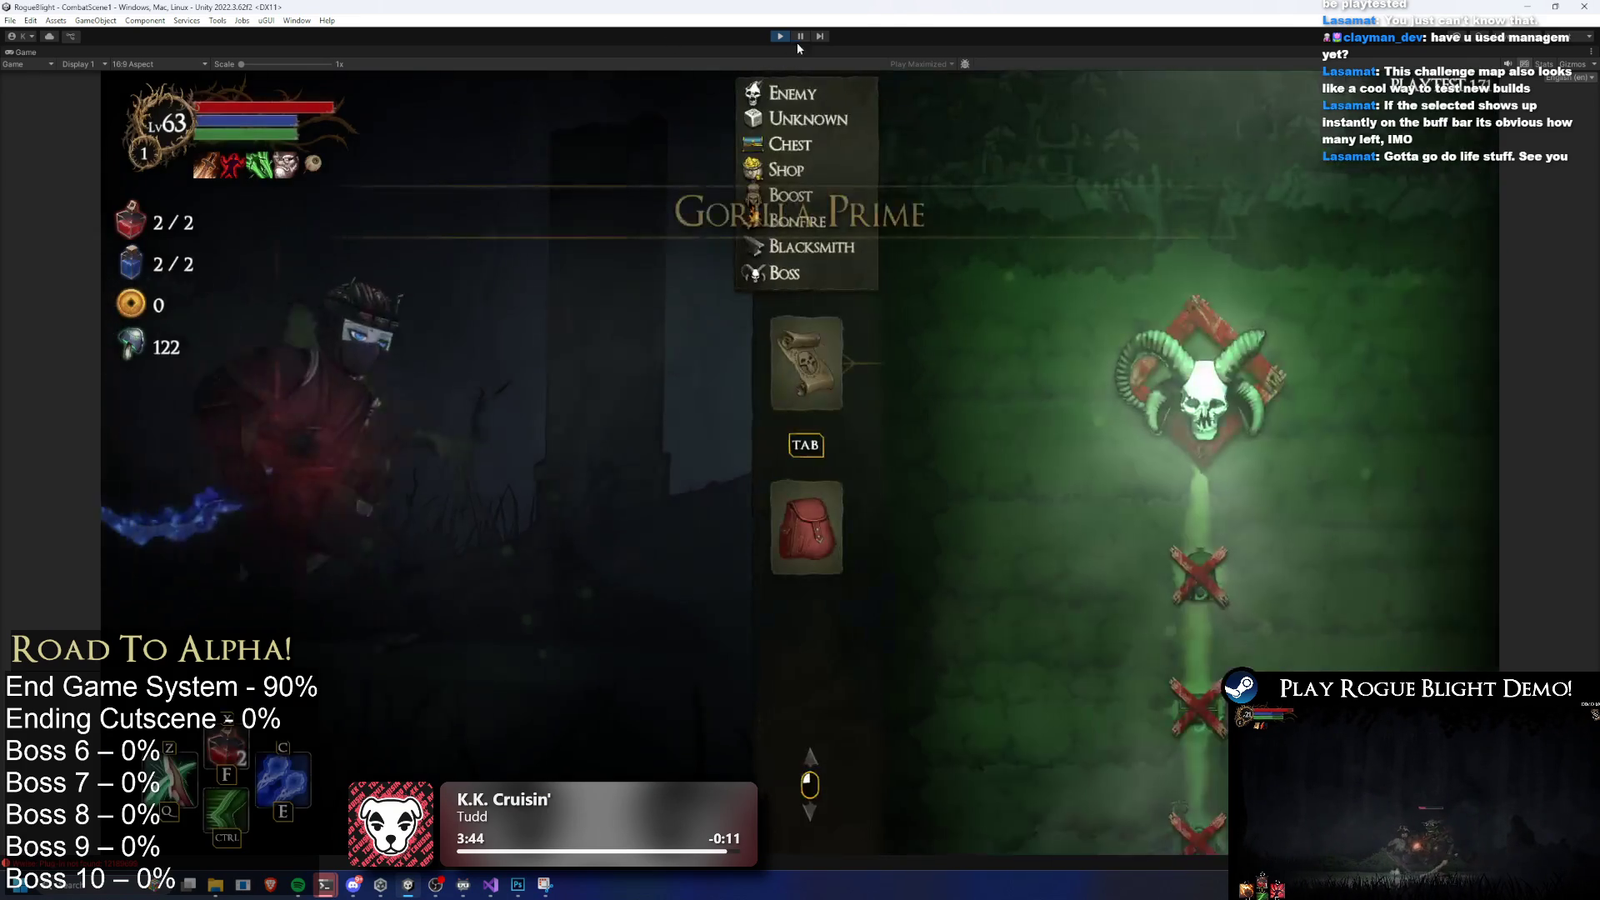
pyautogui.click(800, 36)
# Find the statue opening (3x) flow and check its Pray outcome drops three Upgrade0 lists
pyautogui.click(849, 439)
pyautogui.write('tu')
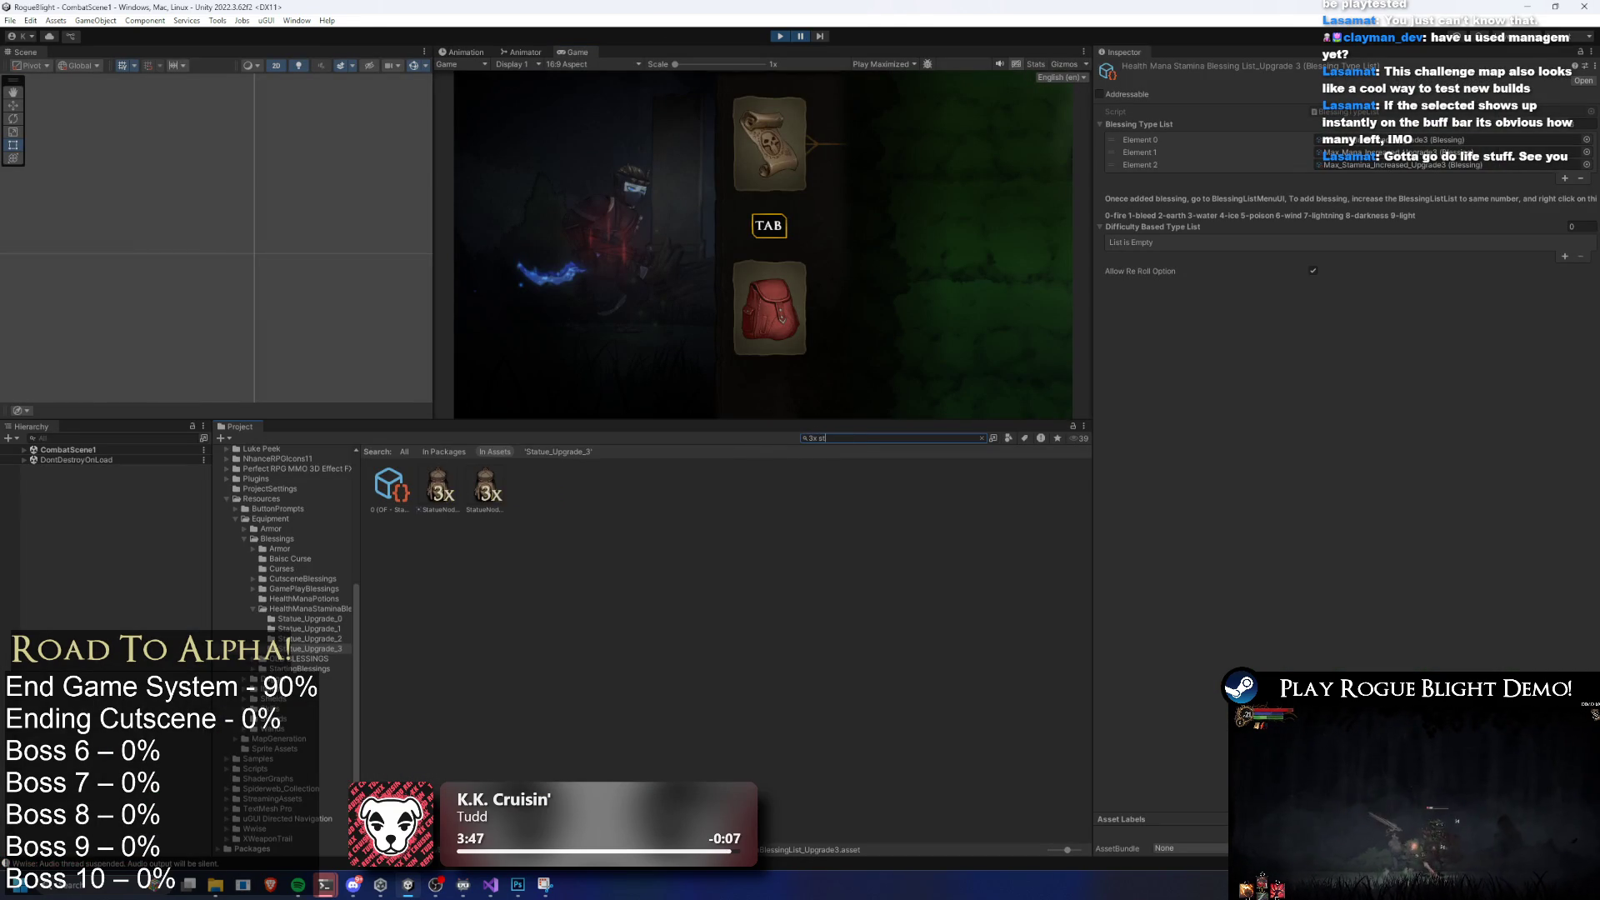
pyautogui.press('Down')
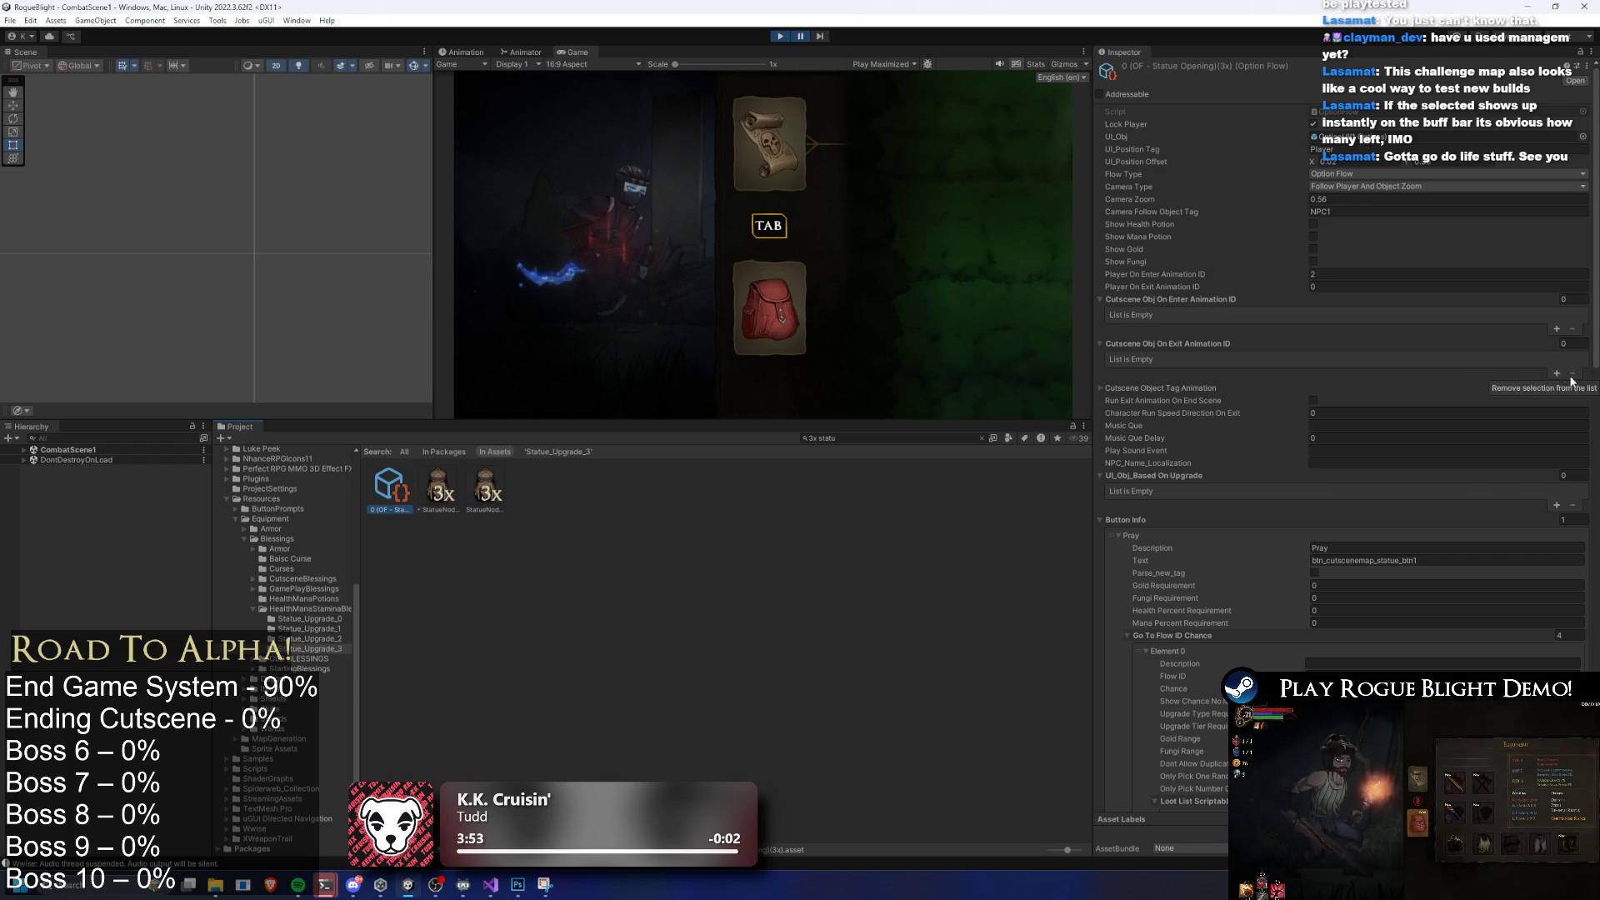
pyautogui.scroll(-3, 1575, 388)
pyautogui.scroll(-8, 1577, 387)
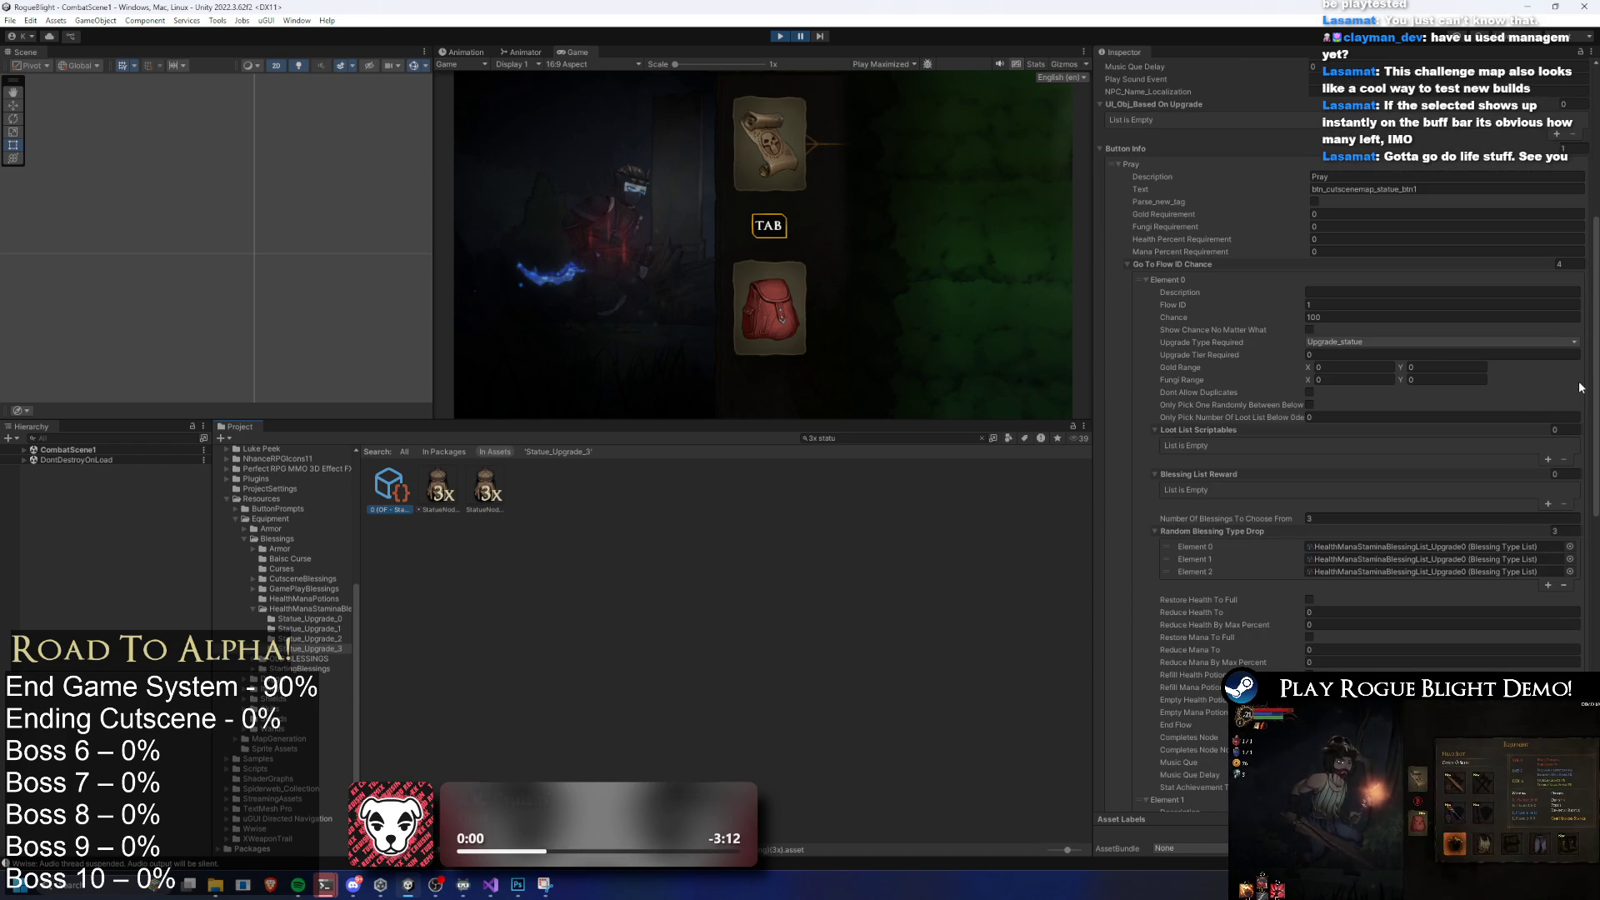
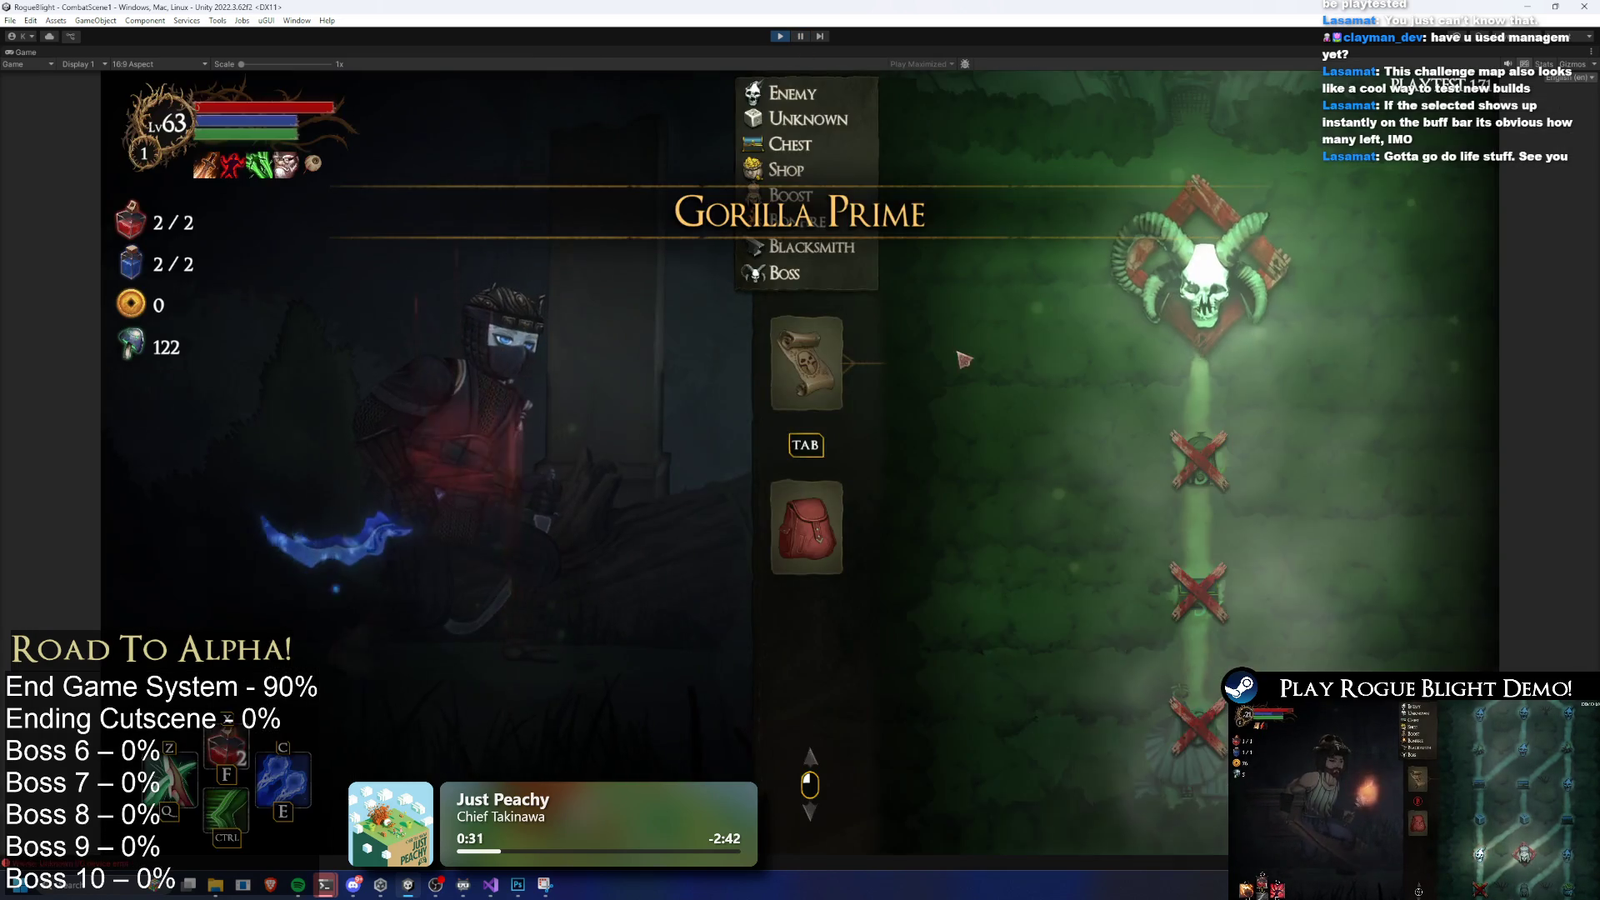
# Abandon the current run from the pause menu and walk to the map NPC
pyautogui.press('Escape')
pyautogui.click(835, 495)
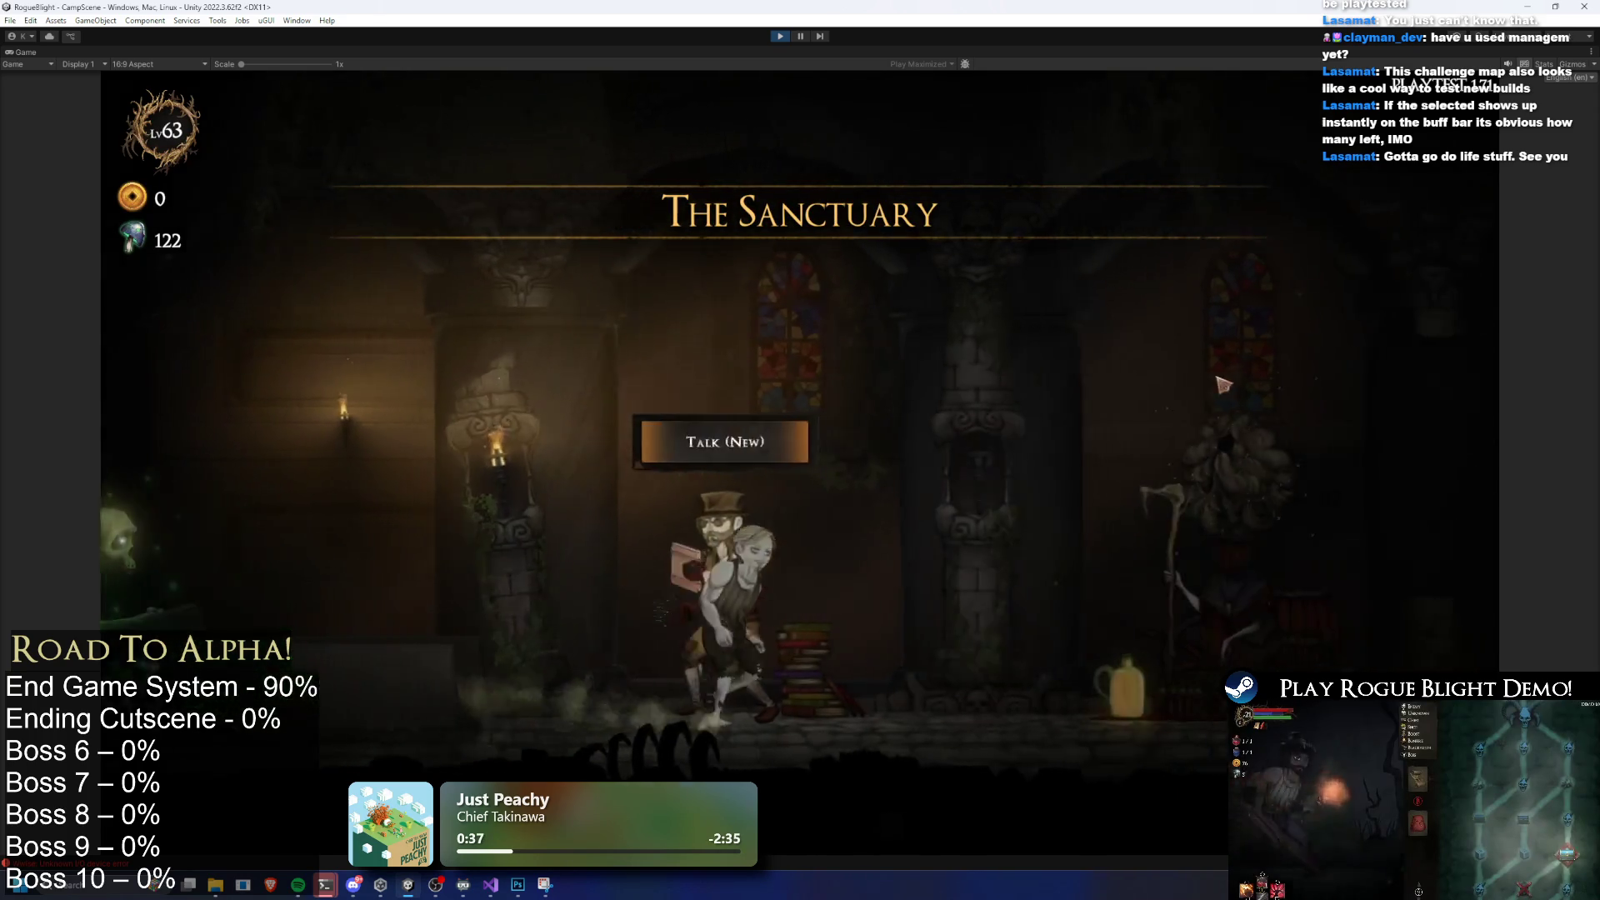
pyautogui.press('d')
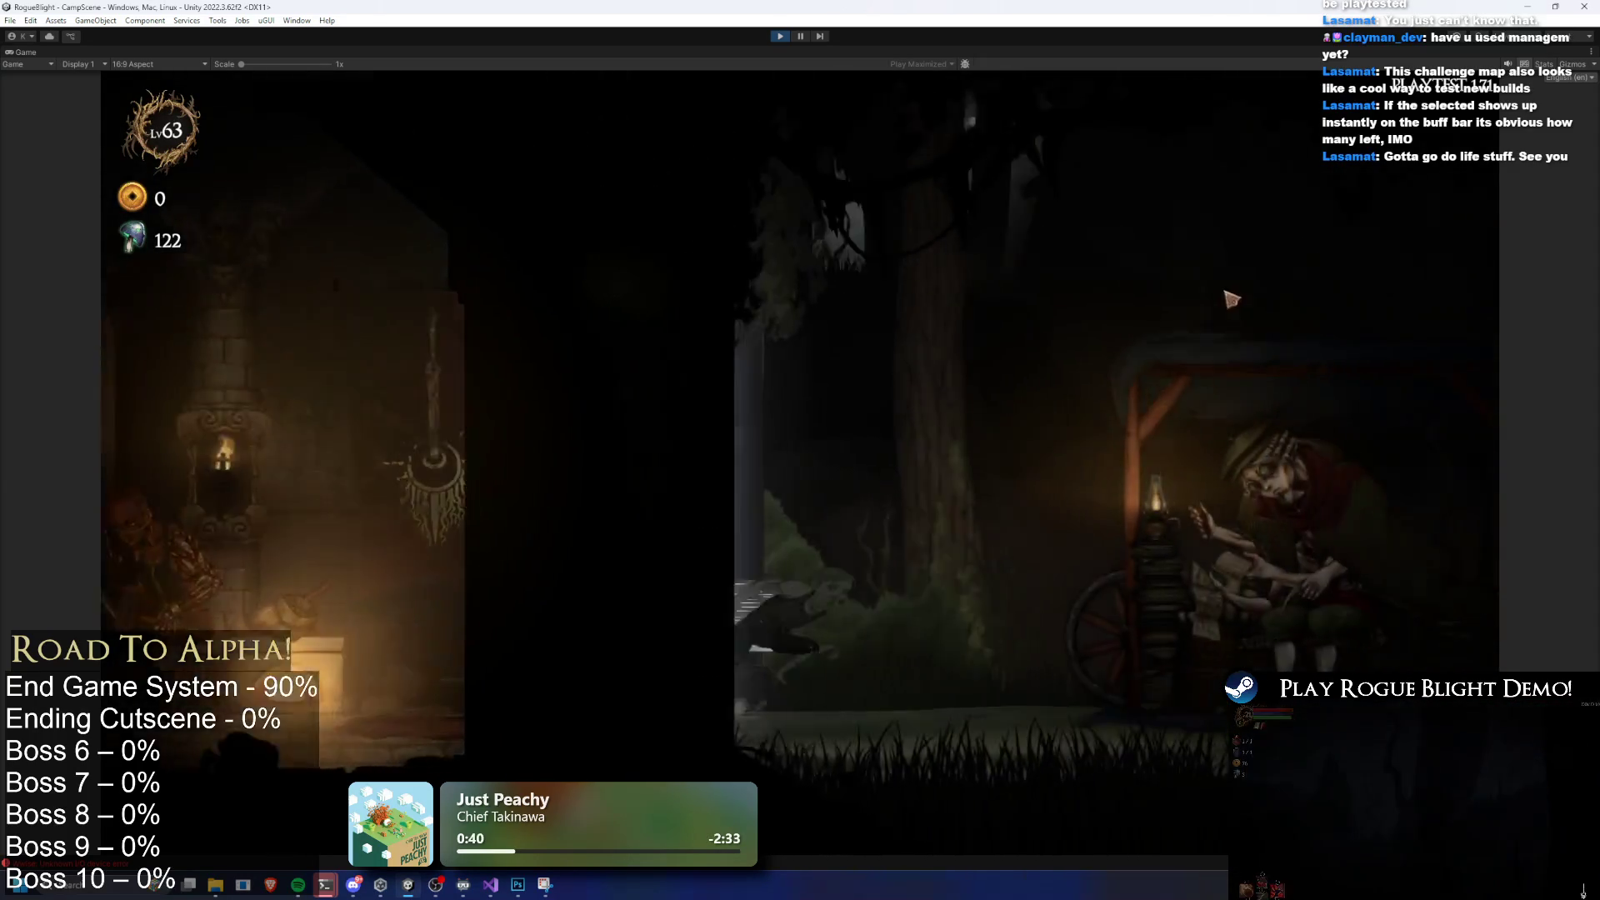
pyautogui.press('e')
# Choose the Gorilla Prime challenge map and start it
pyautogui.click(1124, 261)
pyautogui.click(746, 371)
pyautogui.press('Escape')
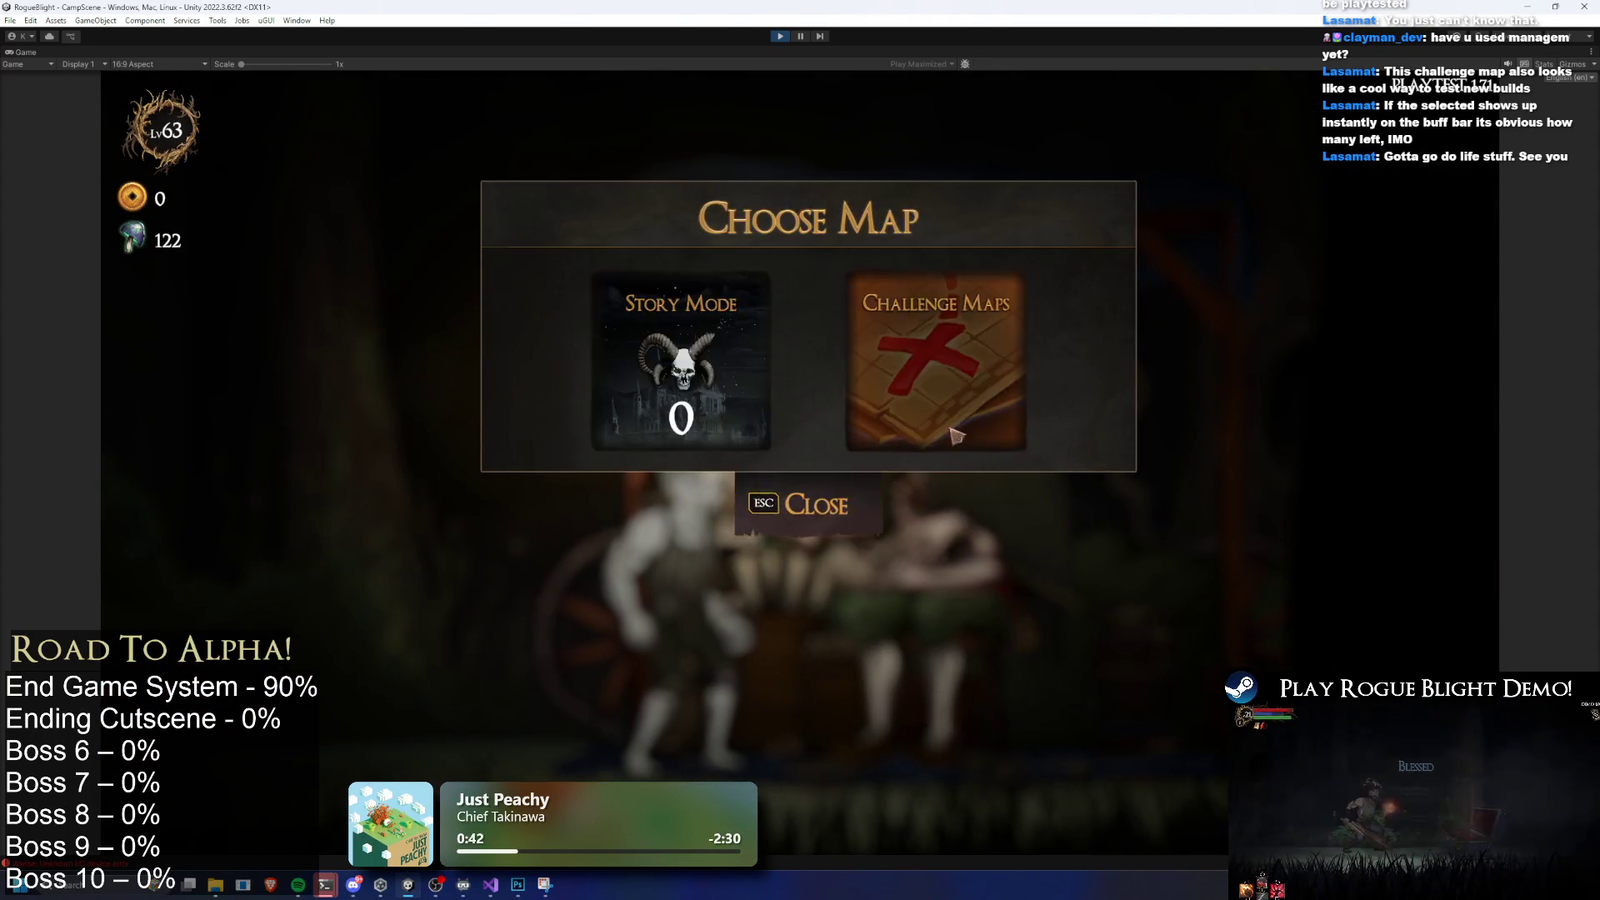
pyautogui.click(929, 383)
pyautogui.click(803, 345)
pyautogui.click(950, 429)
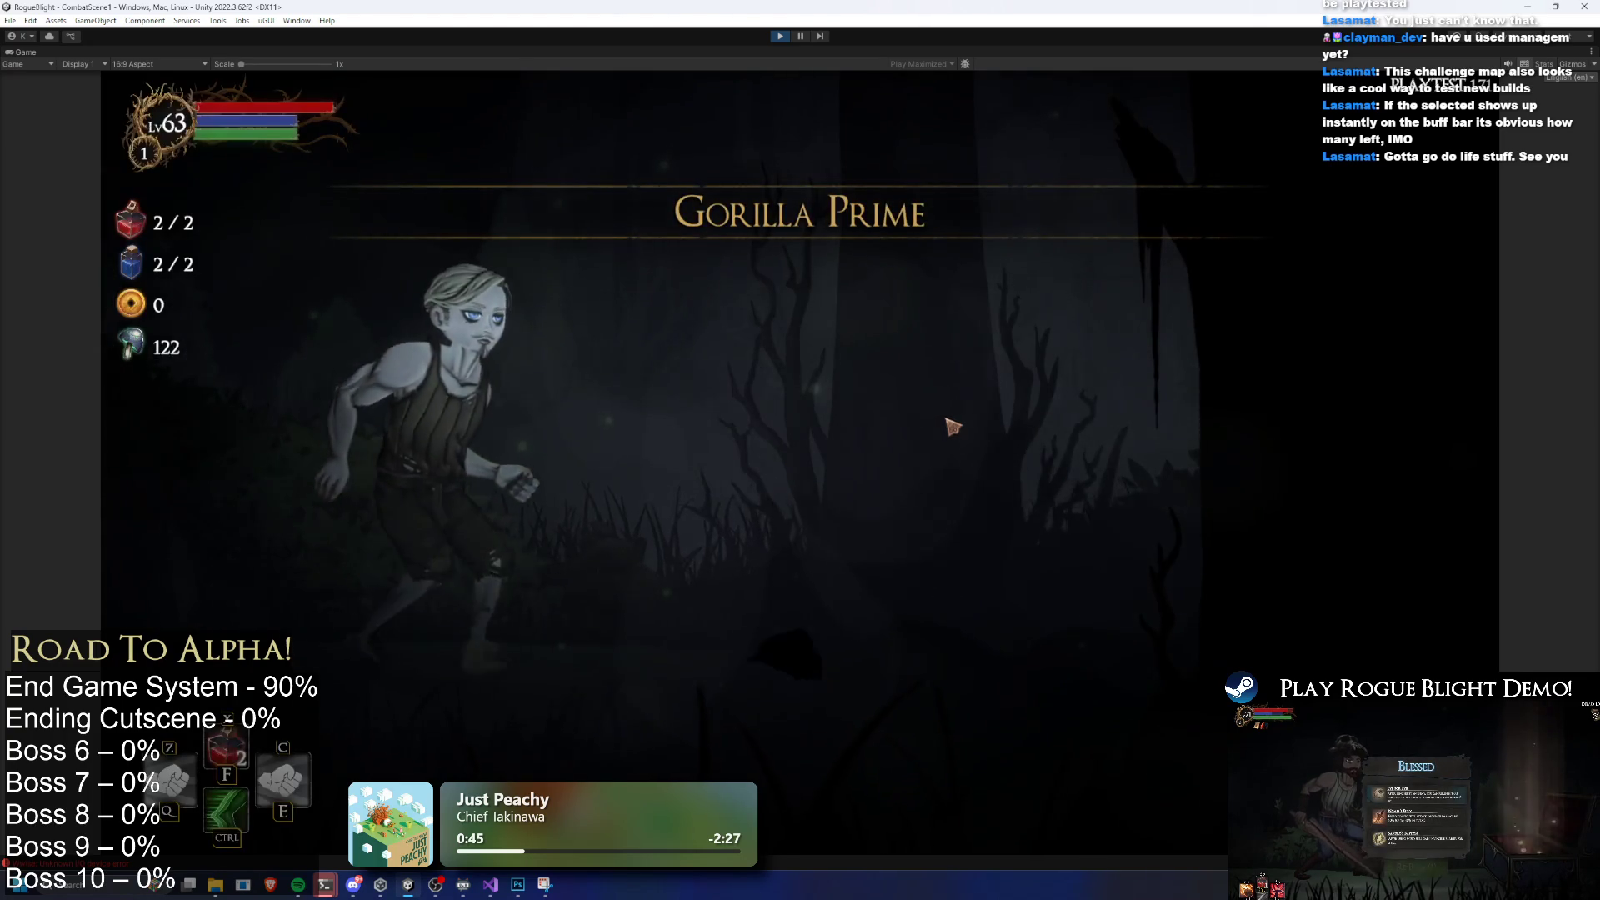
# Pick the Wooden Sword as starting weapon and answer DEX in the cutscene
pyautogui.click(847, 417)
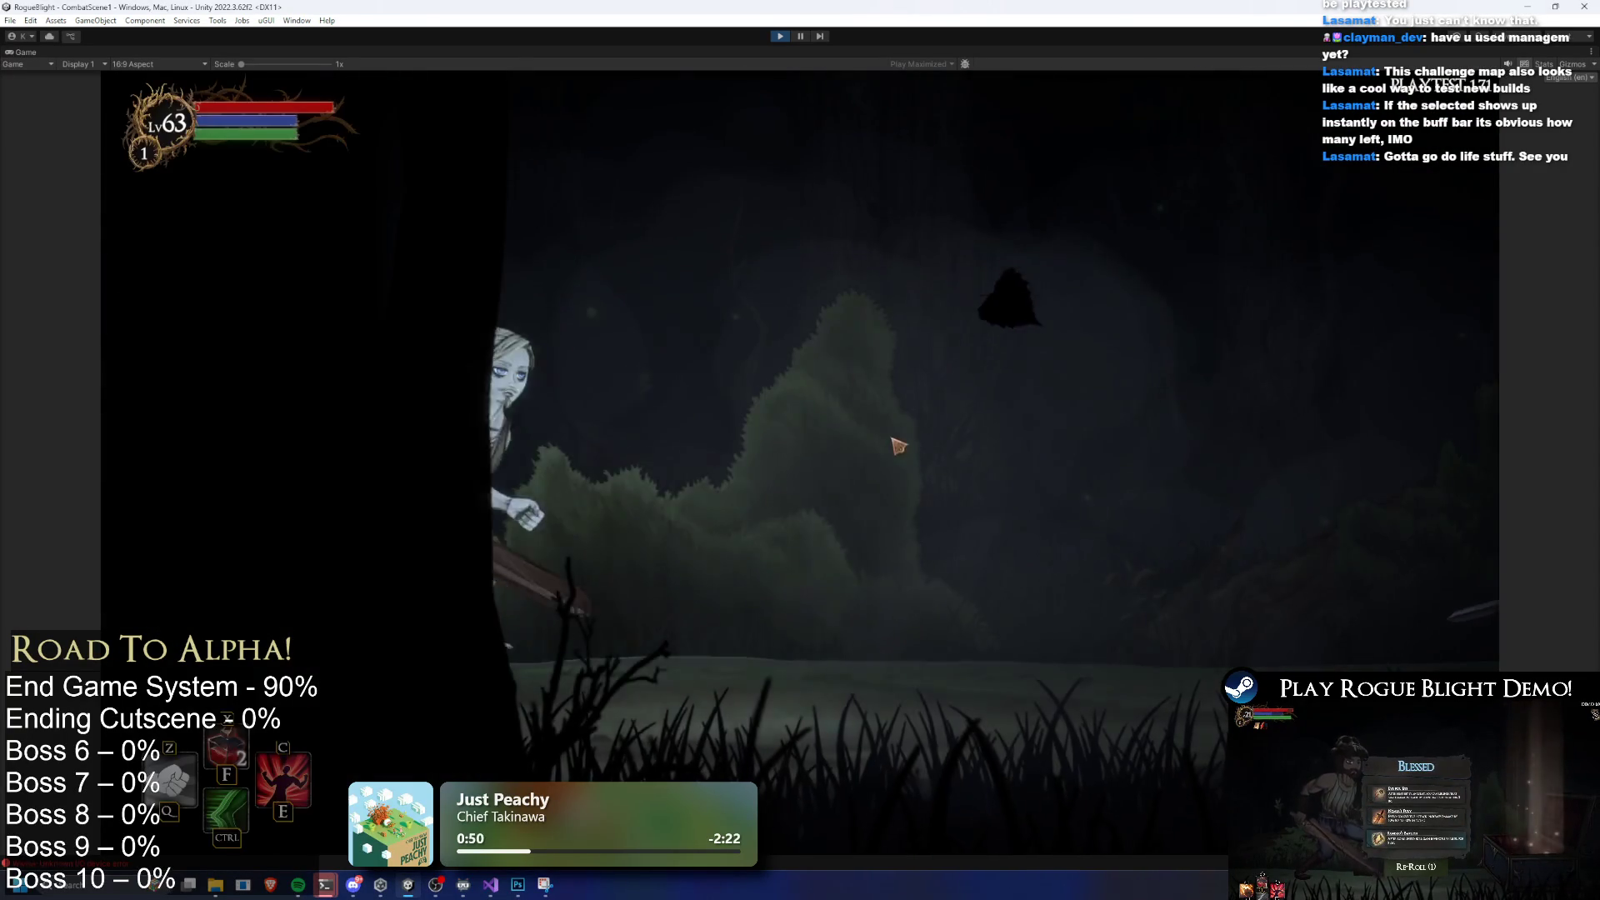
pyautogui.click(899, 404)
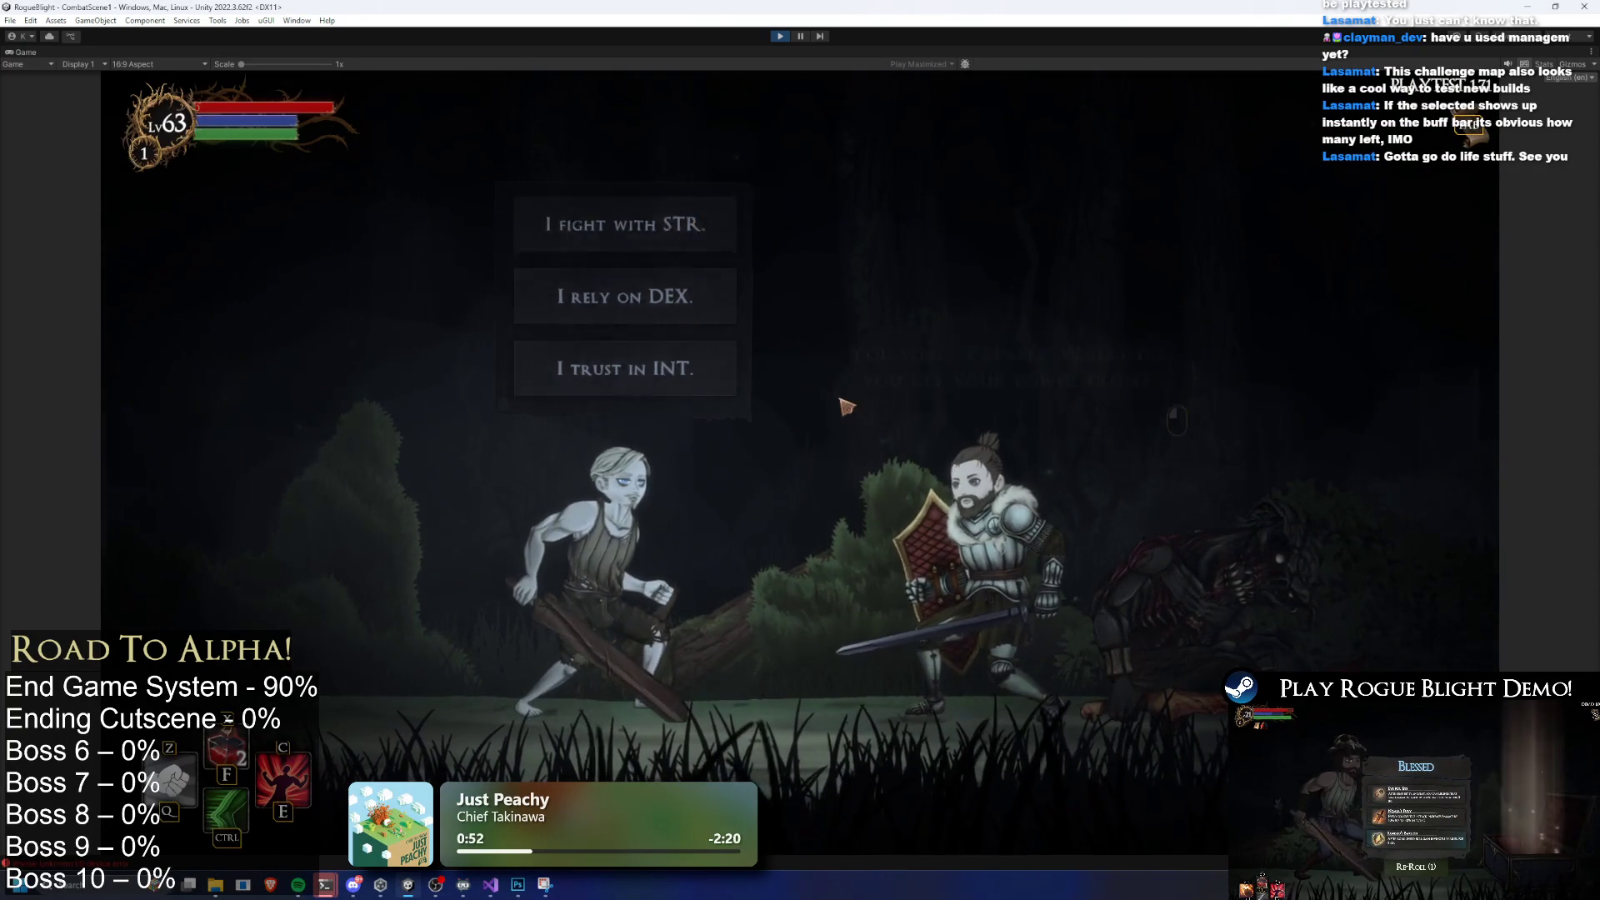
pyautogui.click(825, 300)
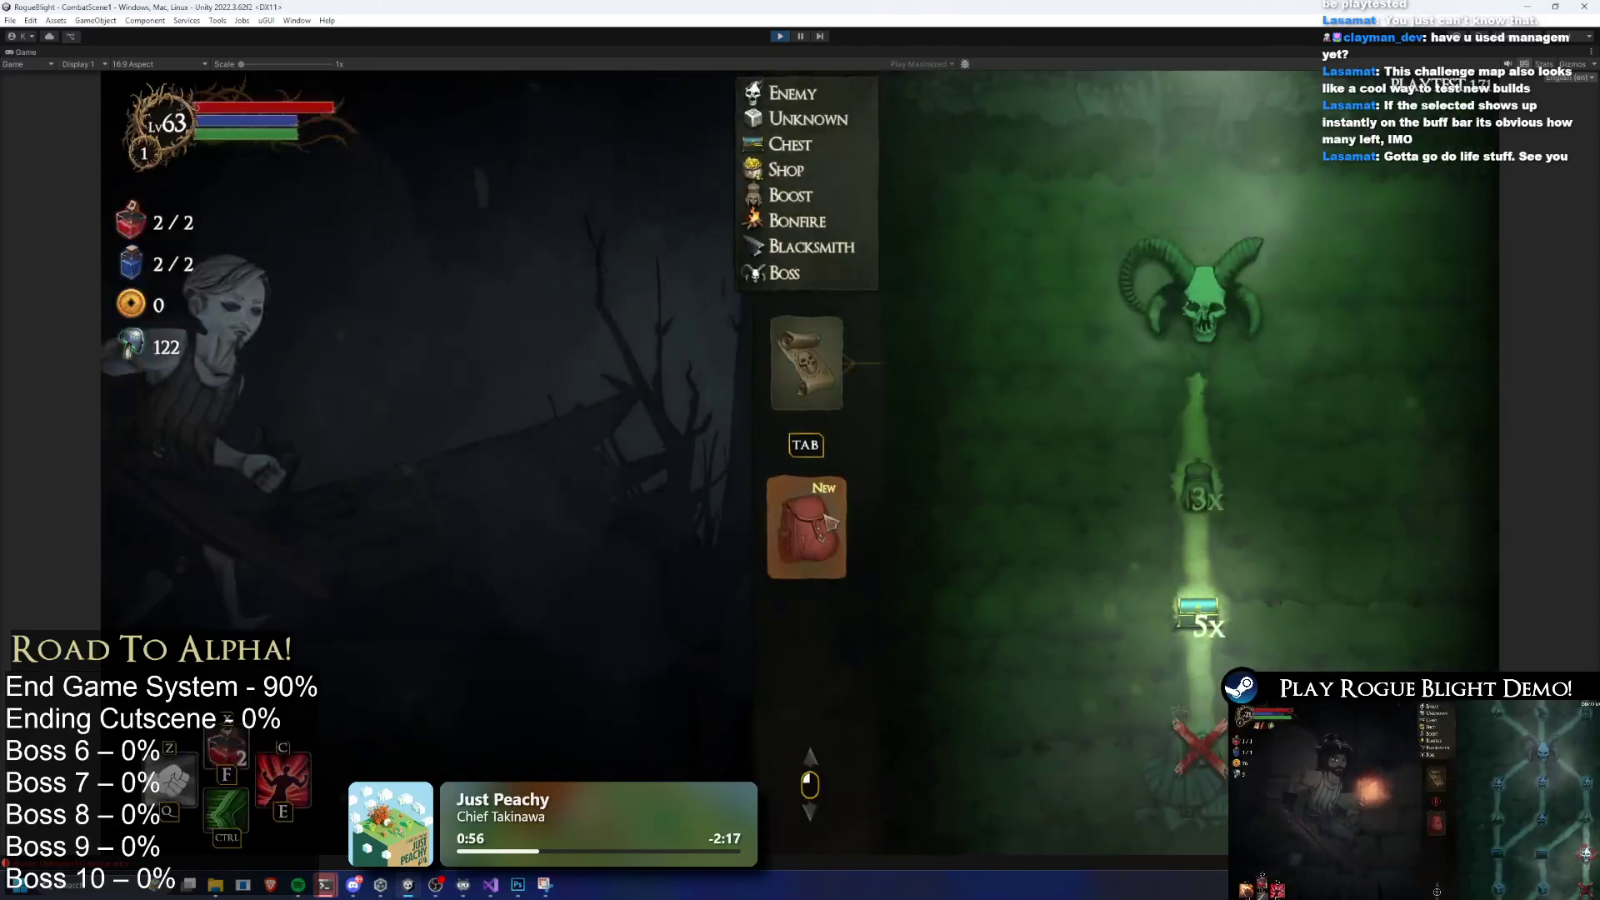
# Equip the full Ninja set: mask, armor, gloves, leggings and boots
pyautogui.press('Tab')
pyautogui.click(1048, 405)
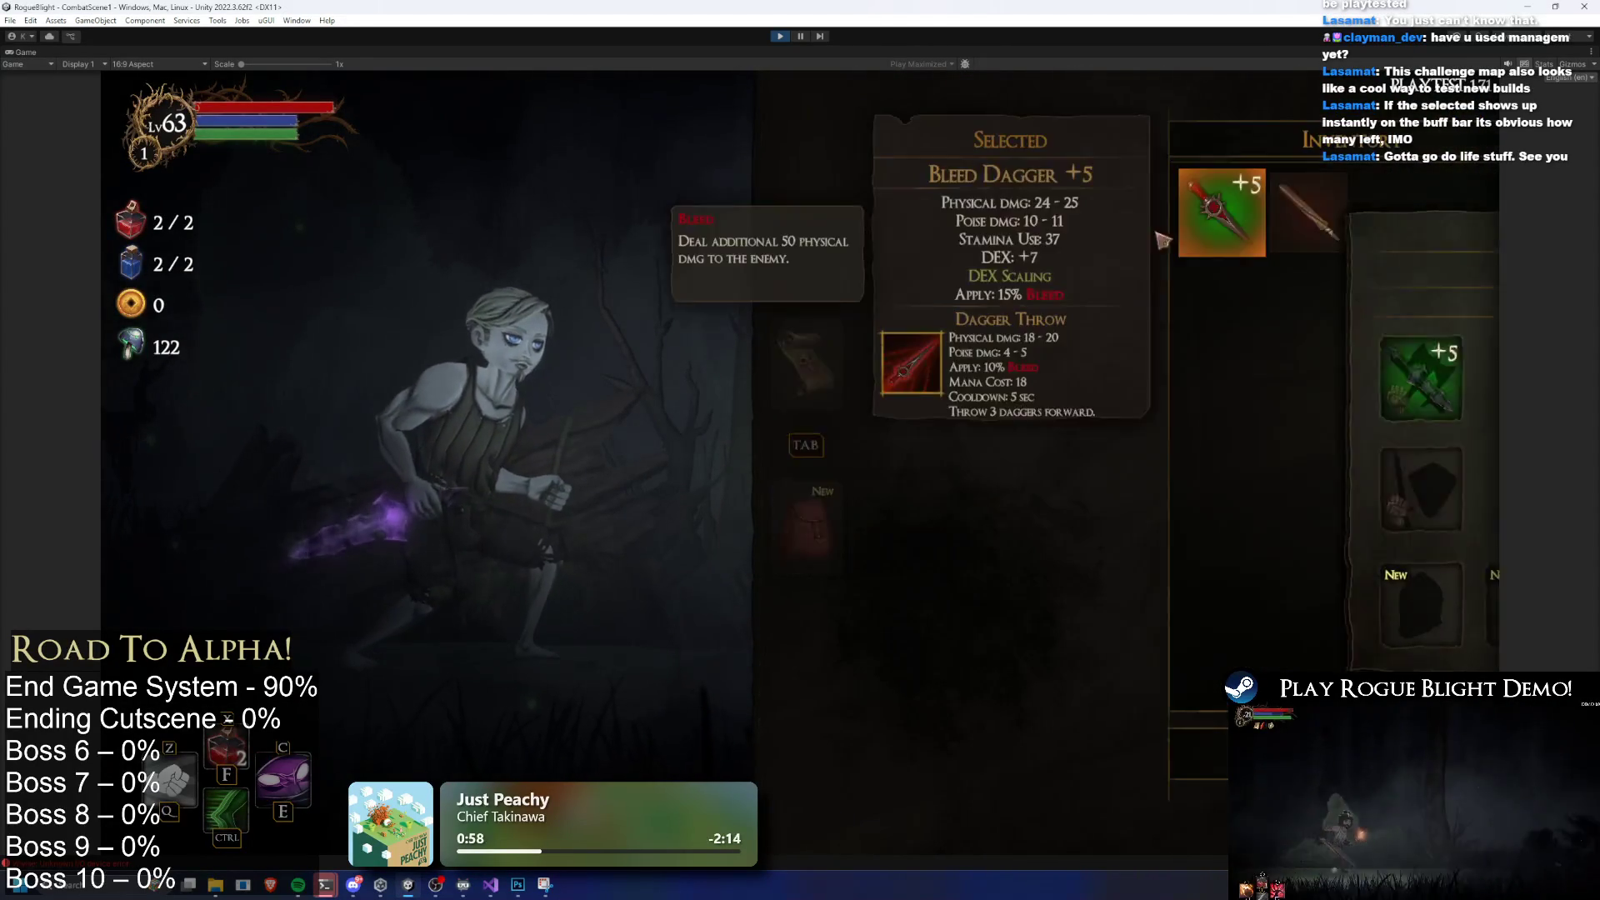
pyautogui.click(970, 560)
pyautogui.click(1033, 606)
pyautogui.click(1033, 606)
pyautogui.click(1166, 606)
pyautogui.click(1183, 611)
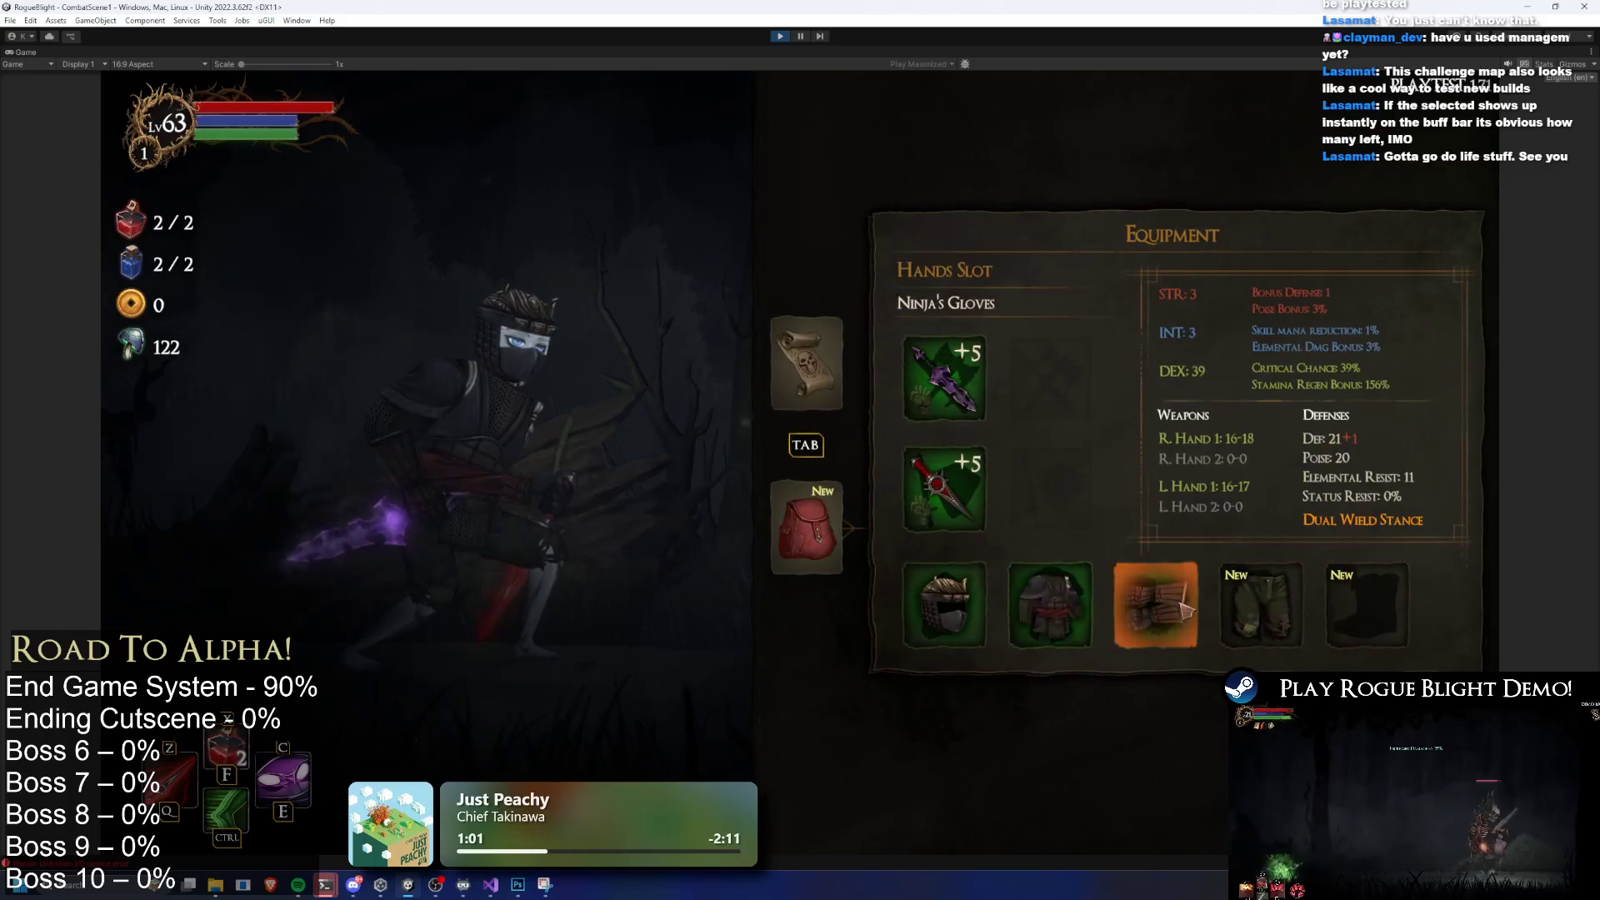
pyautogui.press('Return')
pyautogui.press('Return')
pyautogui.press('Return')
pyautogui.press('Return')
pyautogui.press('Tab')
# Travel to the statue room, take the Bonus Health boost, and stop play mode
pyautogui.click(1206, 626)
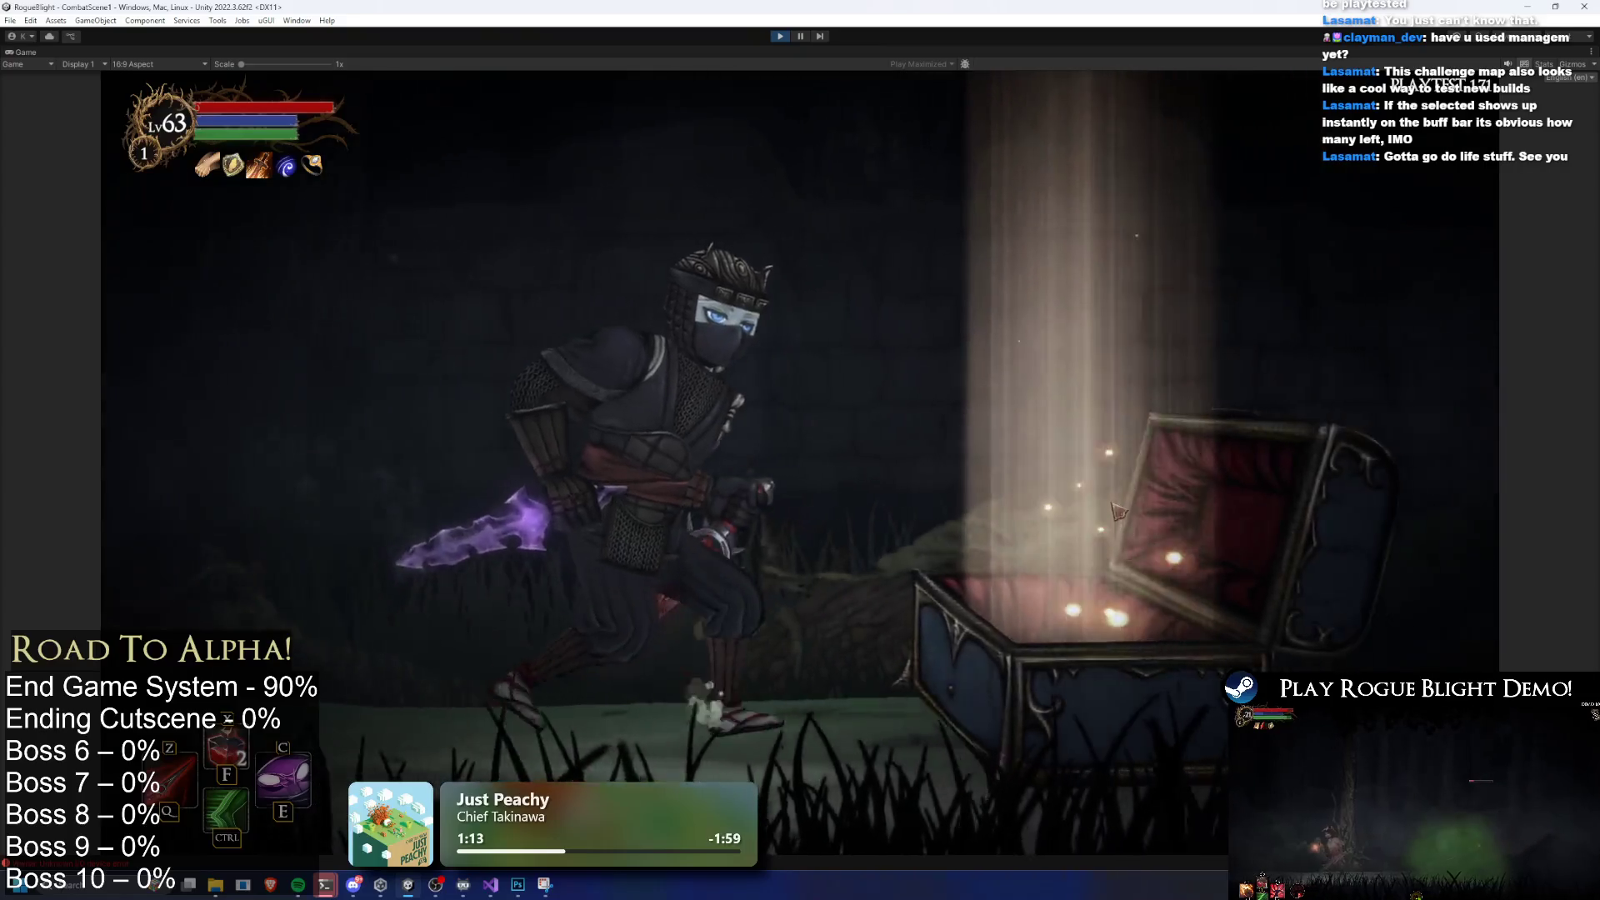
pyautogui.press('Tab')
pyautogui.click(1212, 530)
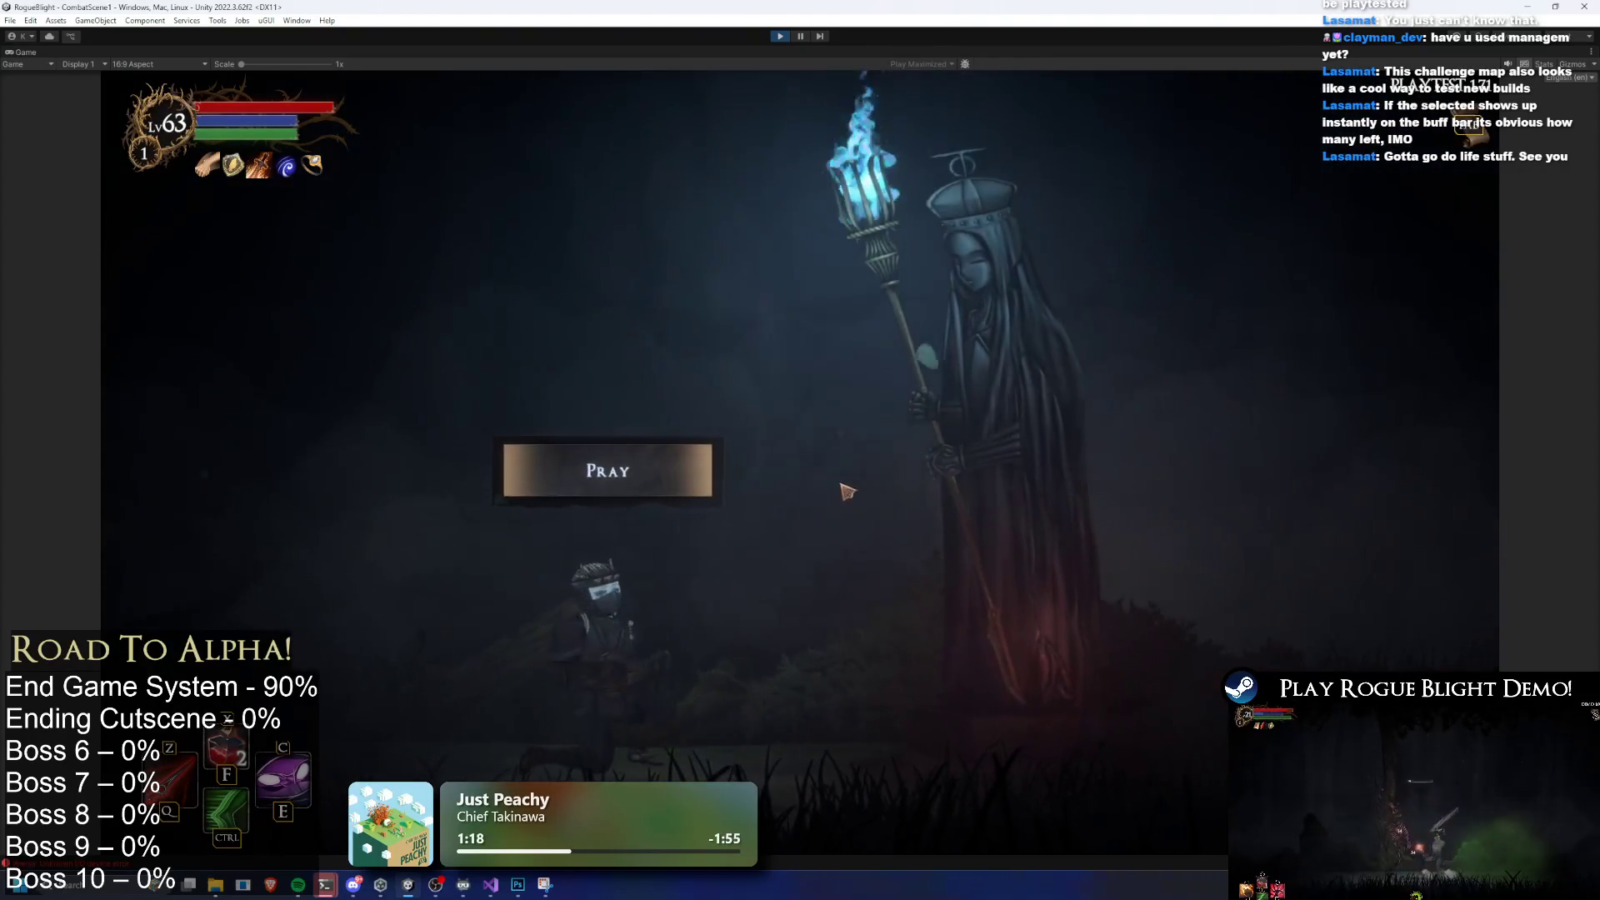
pyautogui.press('e')
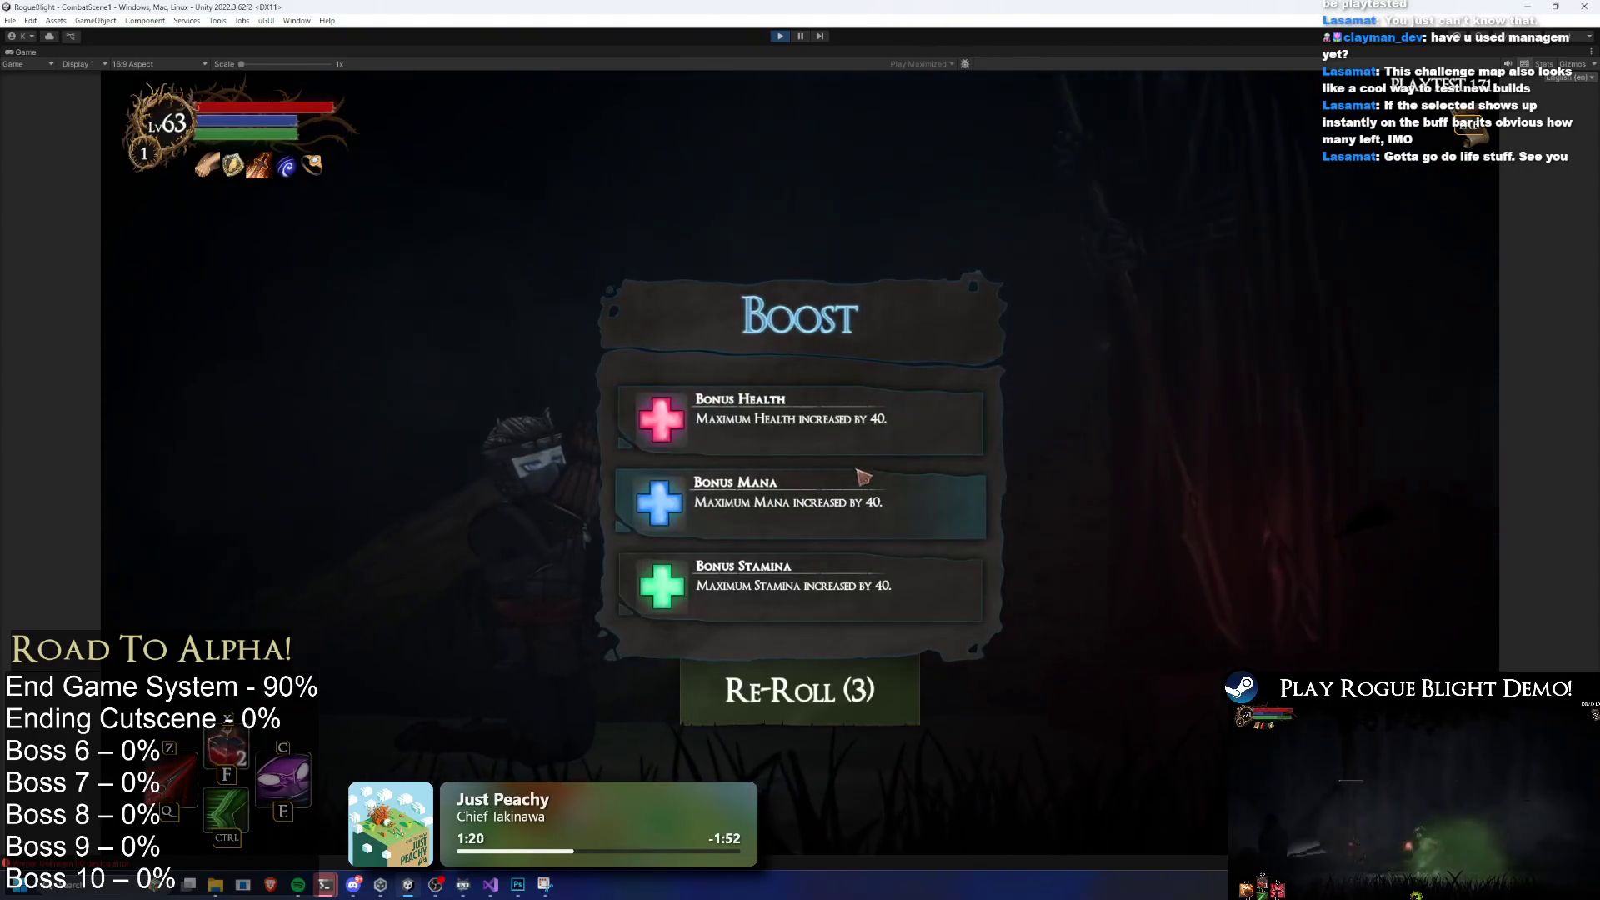
pyautogui.click(814, 450)
pyautogui.press('Tab')
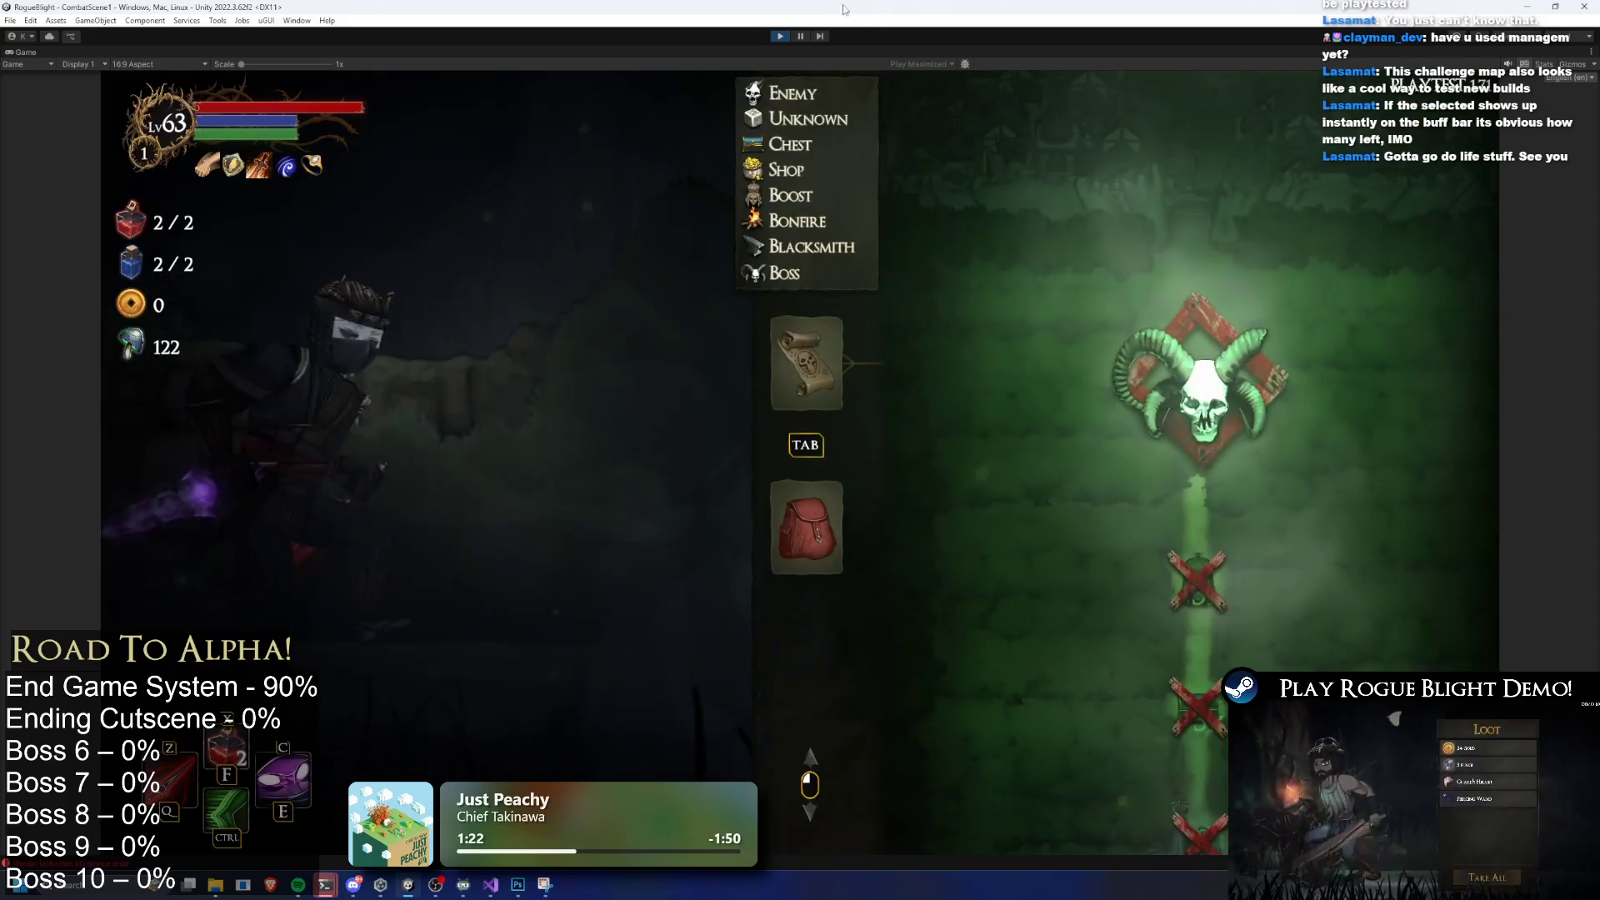
pyautogui.click(781, 35)
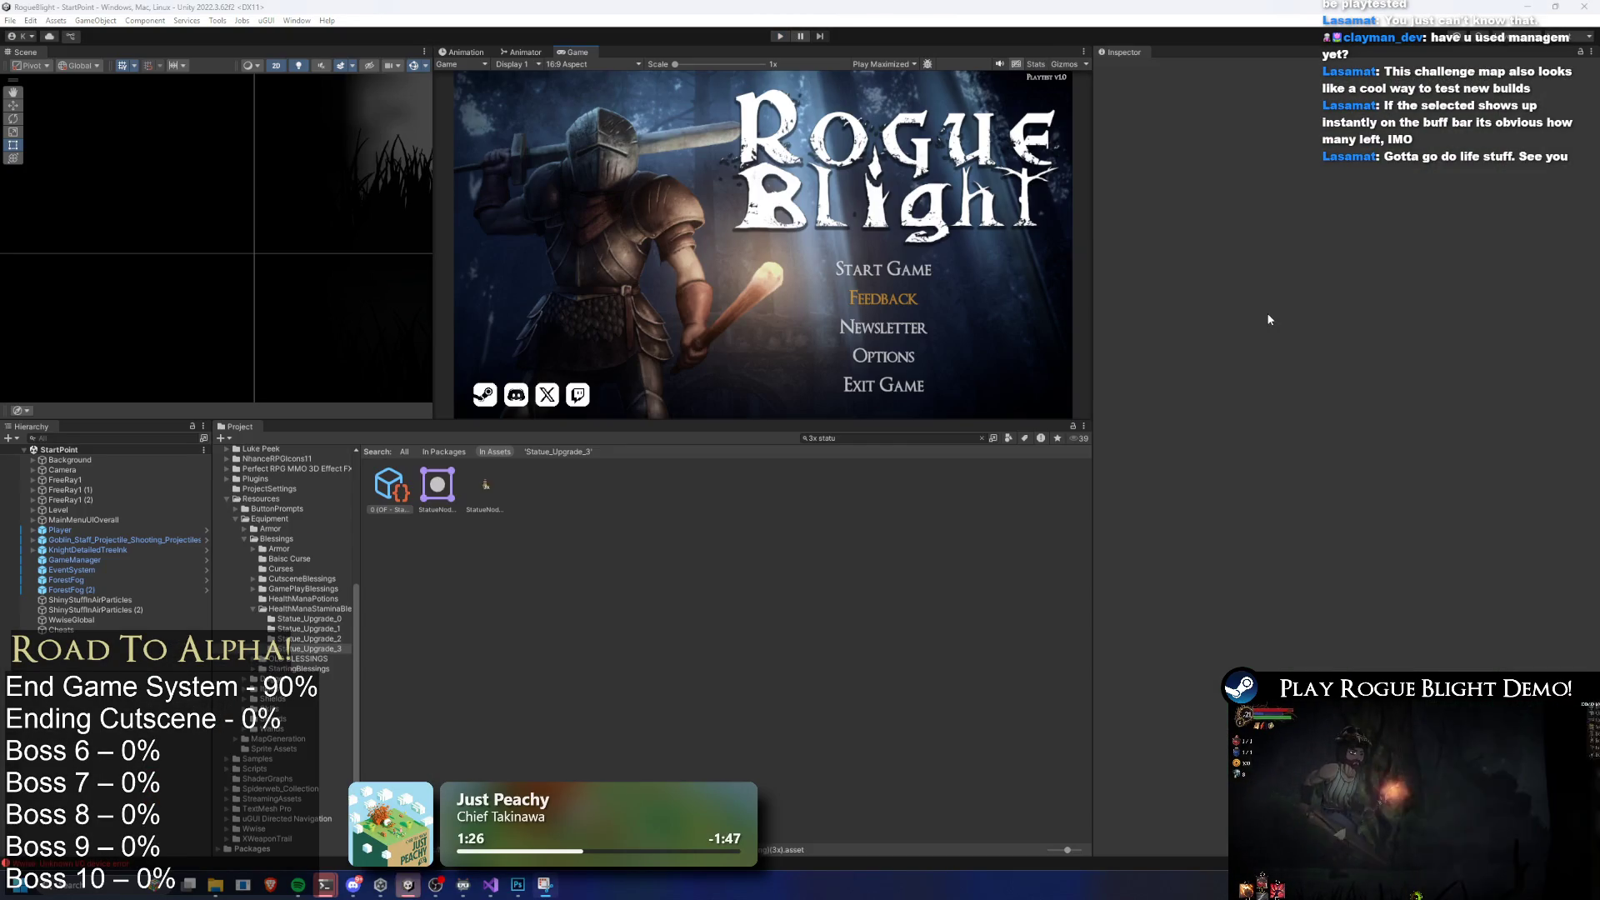
# Add two Random Blessing Type Drop entries each to Elements 0 and 1, making five
pyautogui.scroll(-5, 1461, 511)
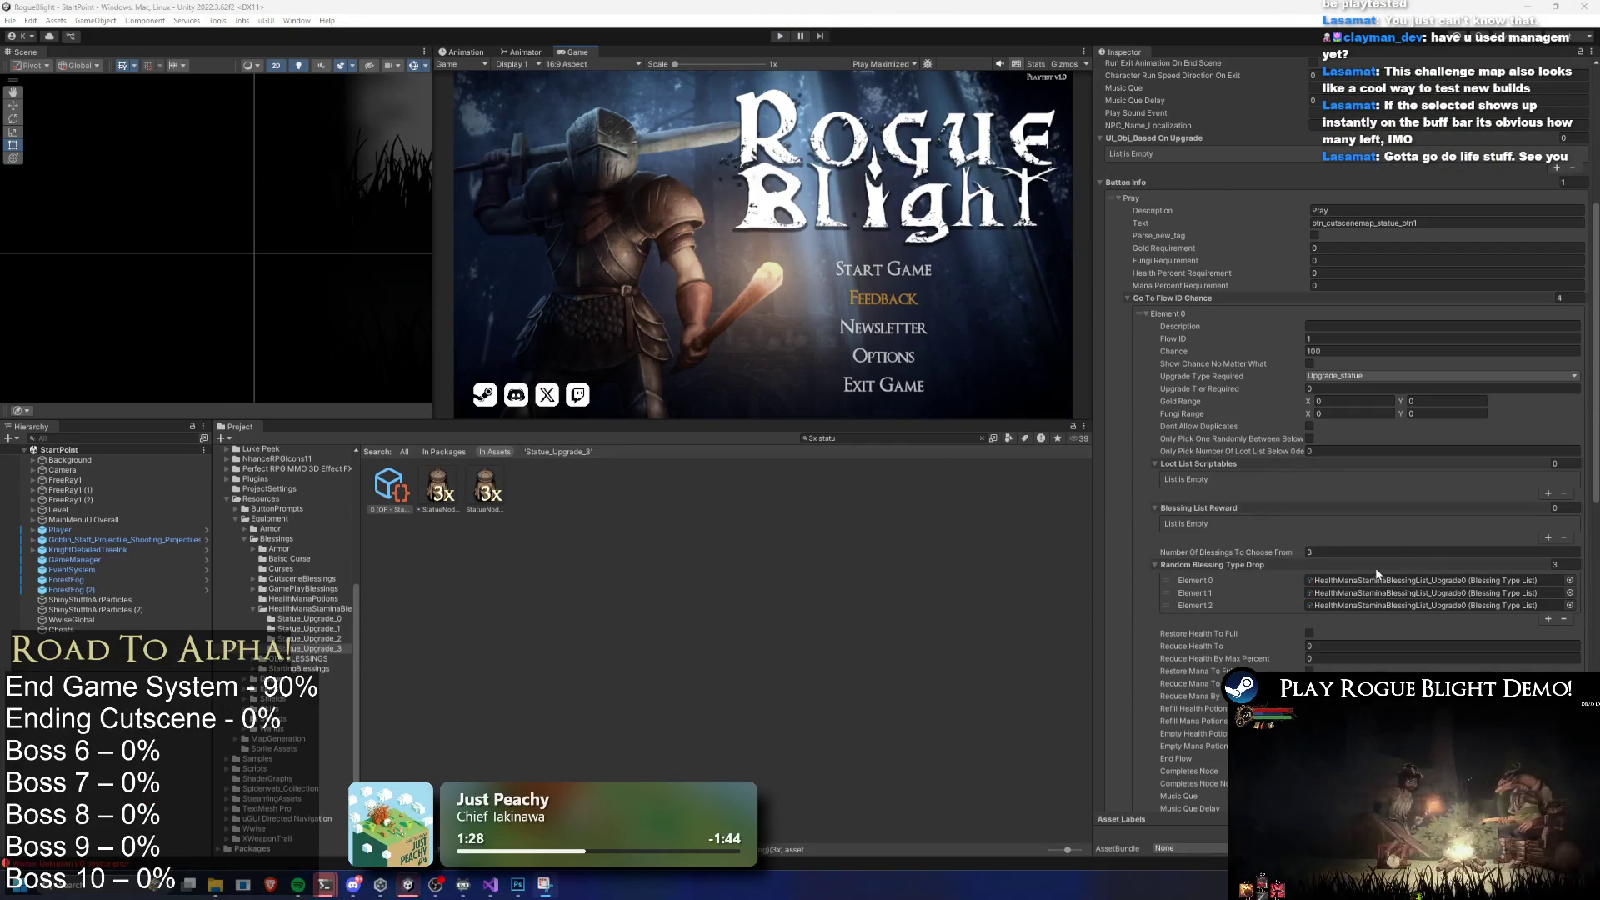
pyautogui.click(1400, 551)
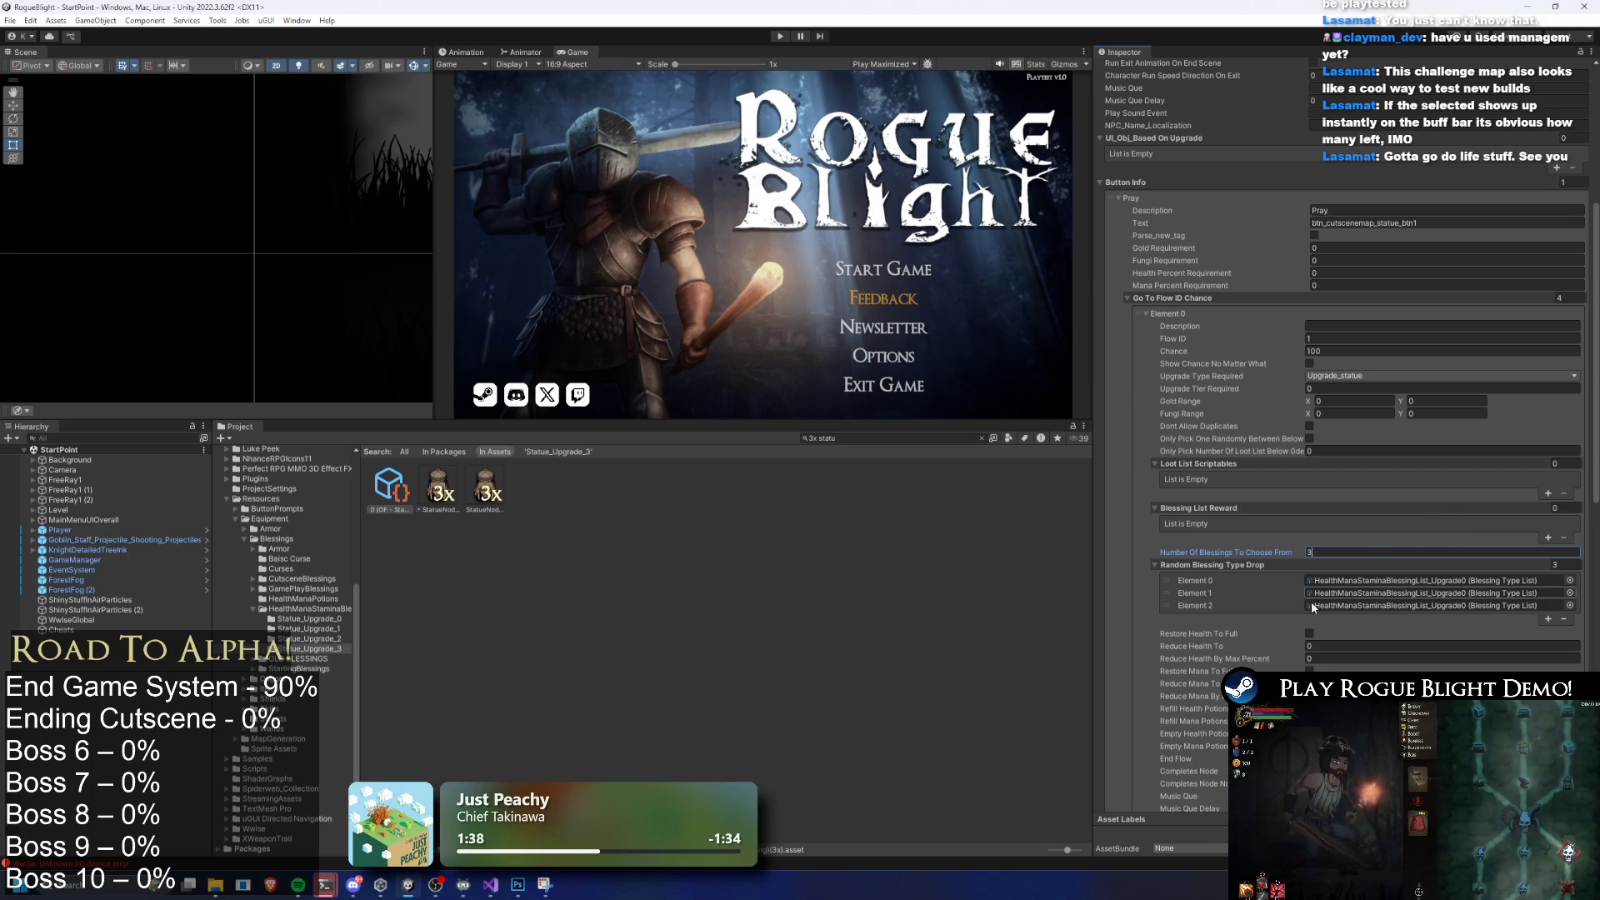
pyautogui.click(1547, 619)
pyautogui.click(1549, 632)
pyautogui.scroll(-6, 1499, 584)
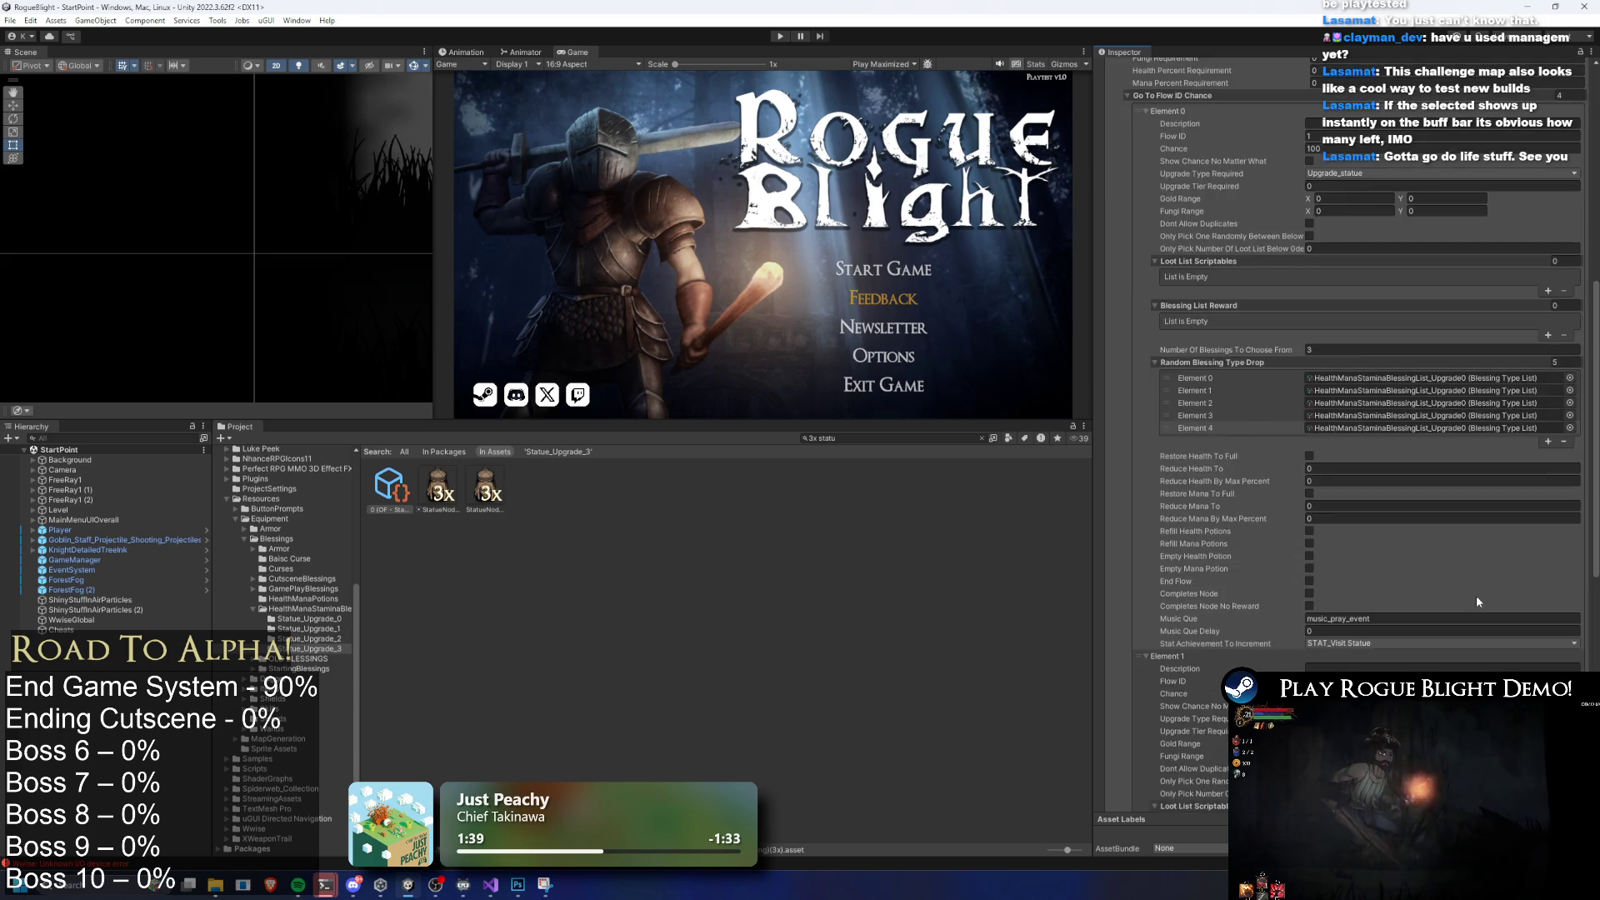
pyautogui.click(1547, 623)
pyautogui.click(1547, 635)
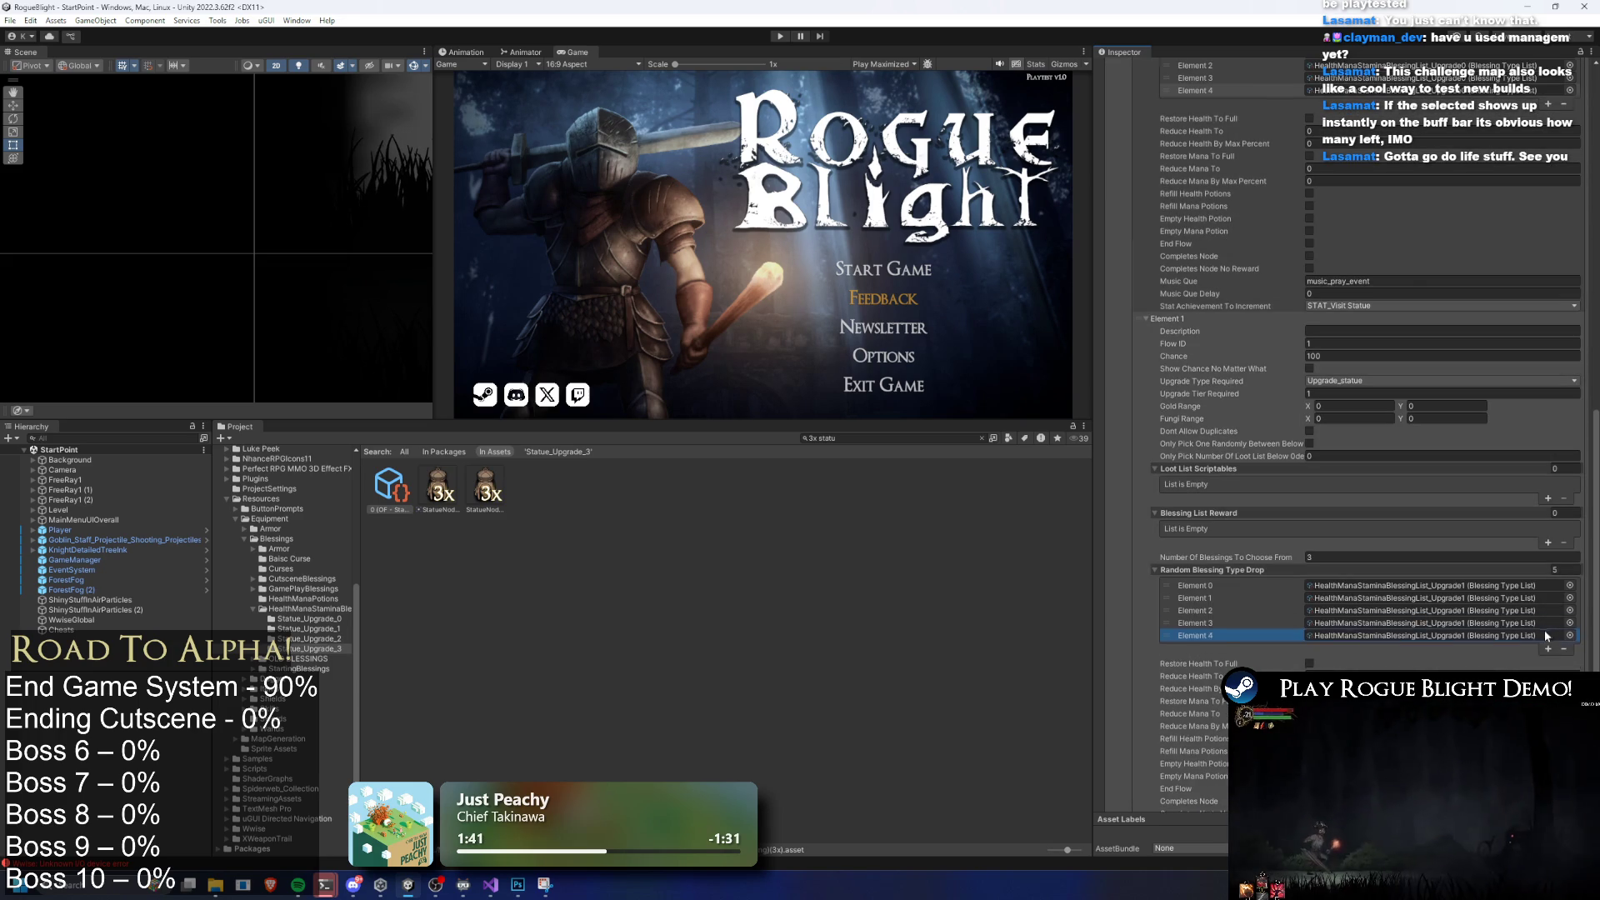
# Expand Element 2, then give Elements 2 and 3 two more blessing entries each
pyautogui.scroll(-3, 1517, 576)
pyautogui.click(1421, 606)
pyautogui.scroll(-5, 1456, 584)
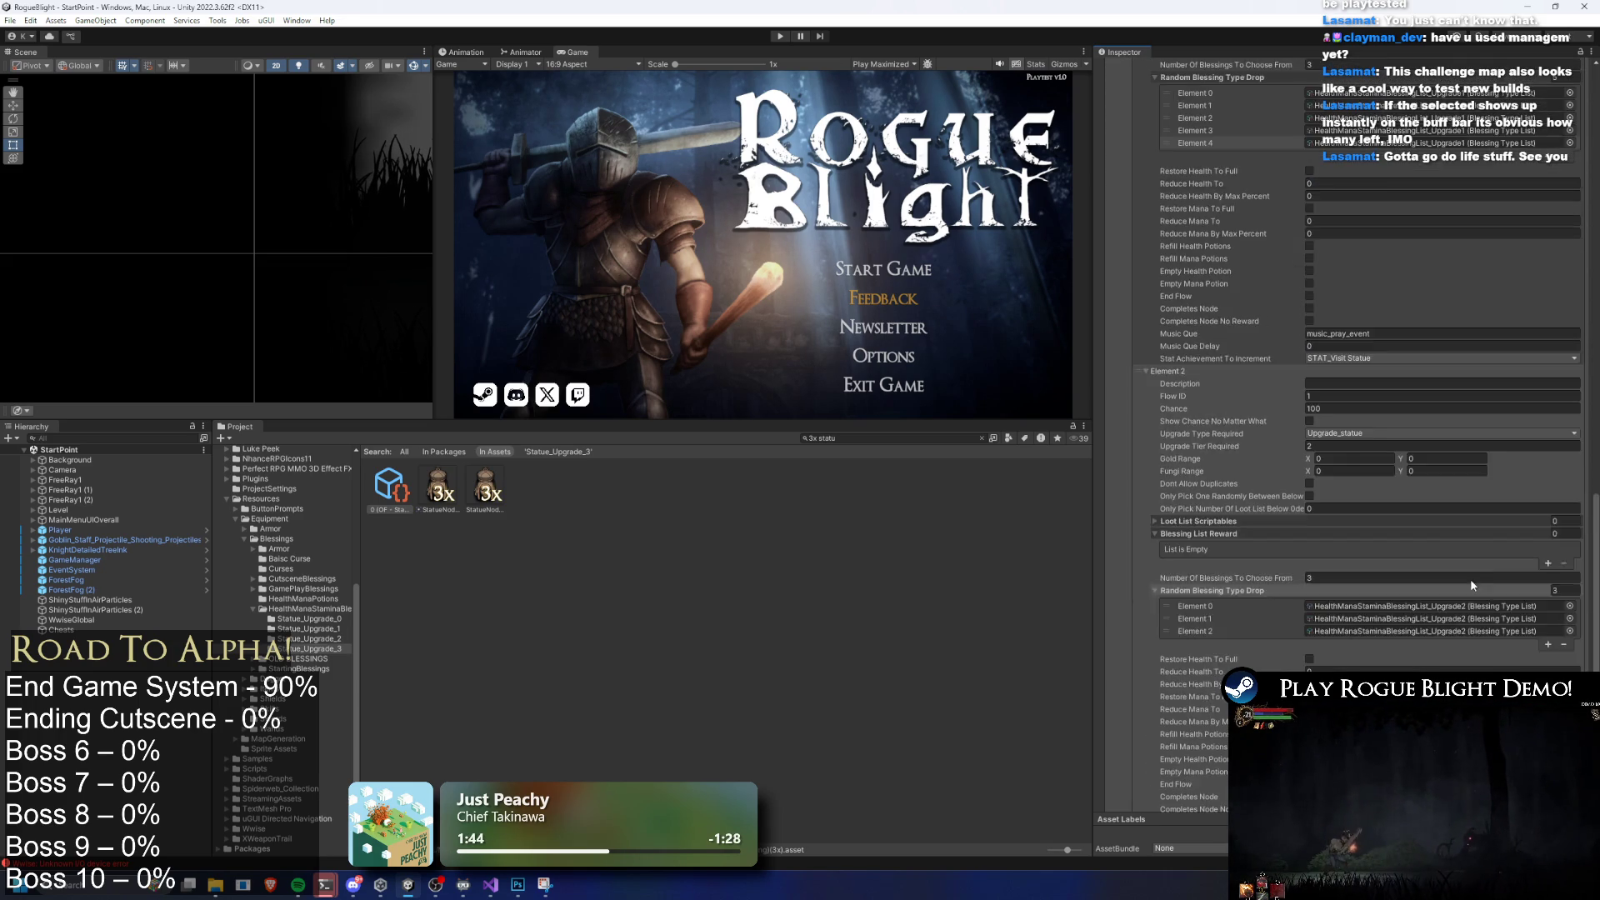
pyautogui.click(1548, 470)
pyautogui.click(1546, 486)
pyautogui.scroll(-5, 1516, 583)
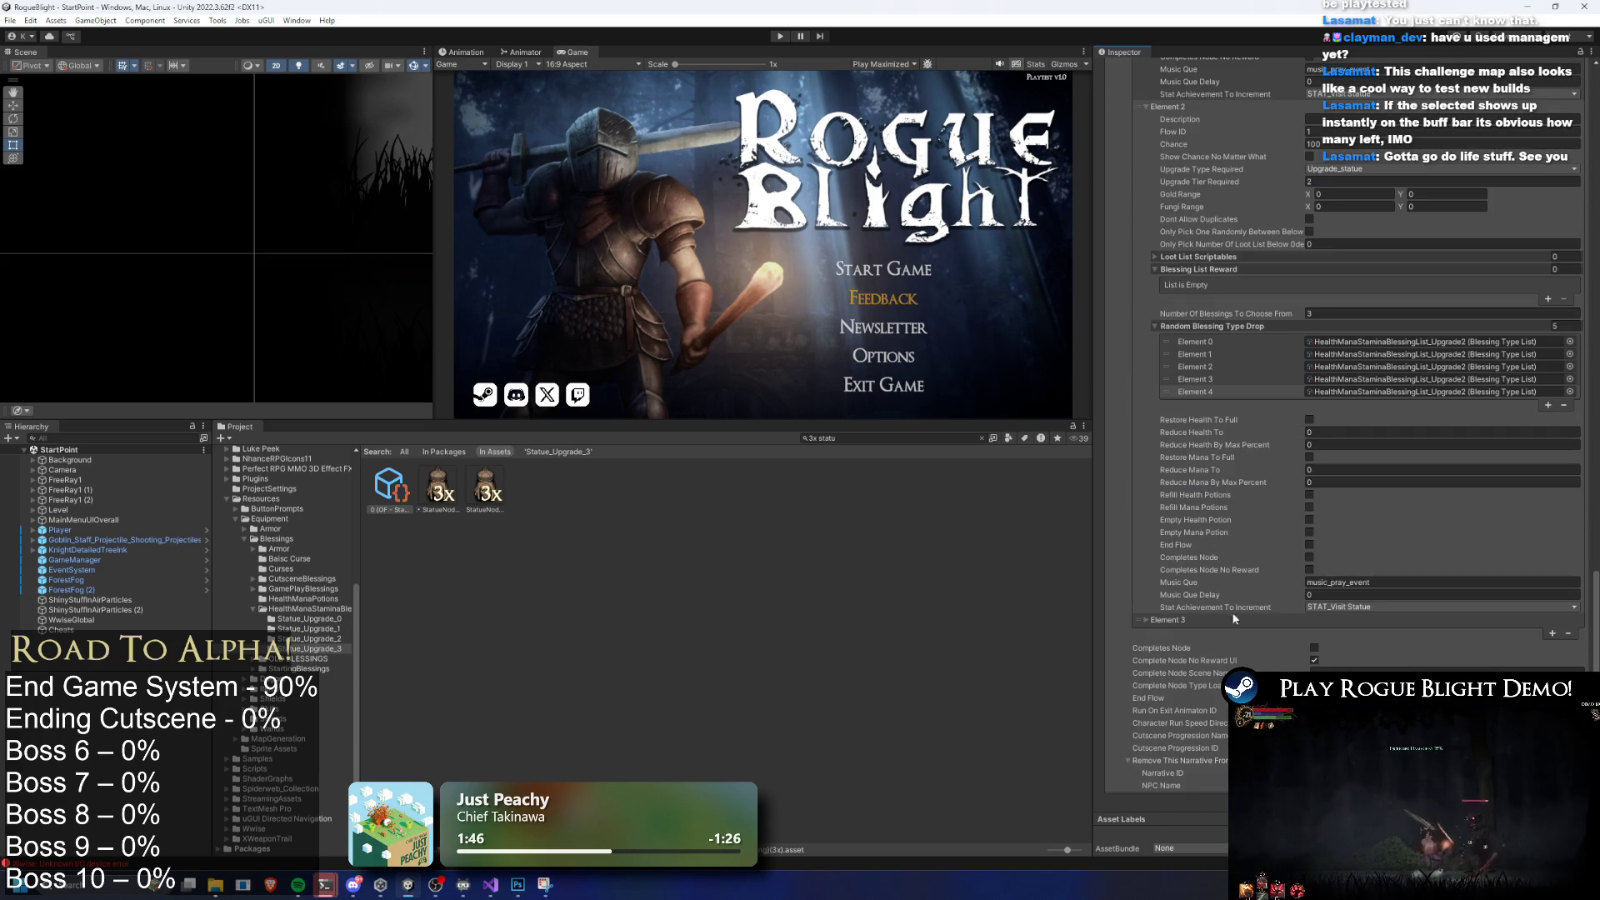
pyautogui.click(1547, 589)
pyautogui.click(1546, 602)
# Return to the top of the Inspector and enter play mode to test
pyautogui.scroll(-2, 1537, 583)
pyautogui.scroll(14, 1519, 571)
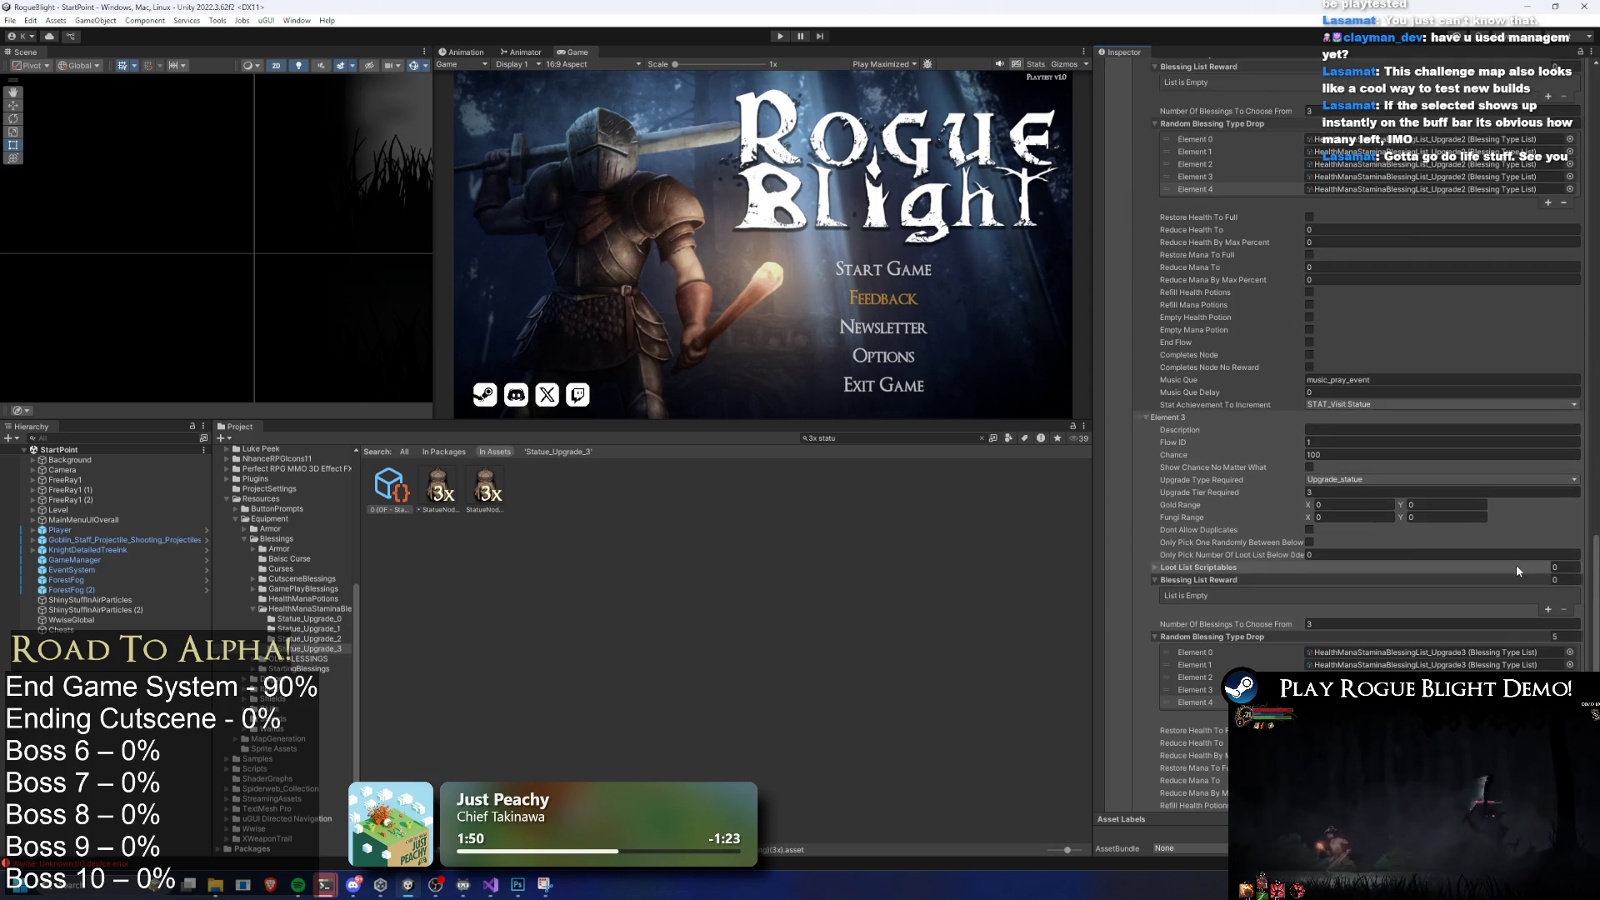
pyautogui.scroll(7, 1528, 571)
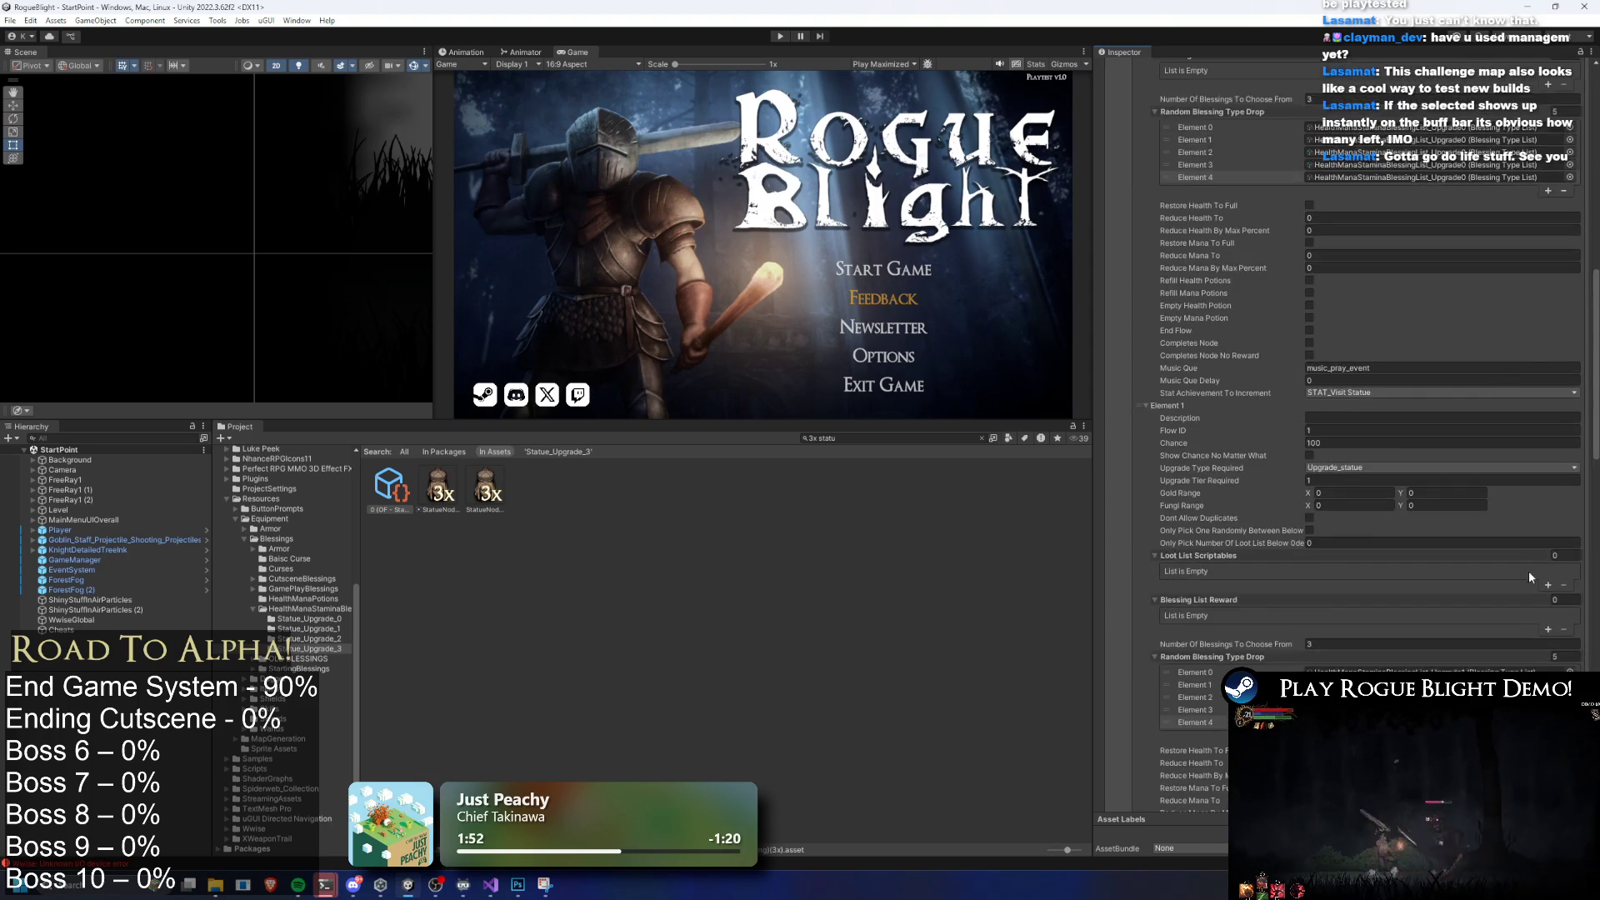
pyautogui.scroll(1, 1531, 582)
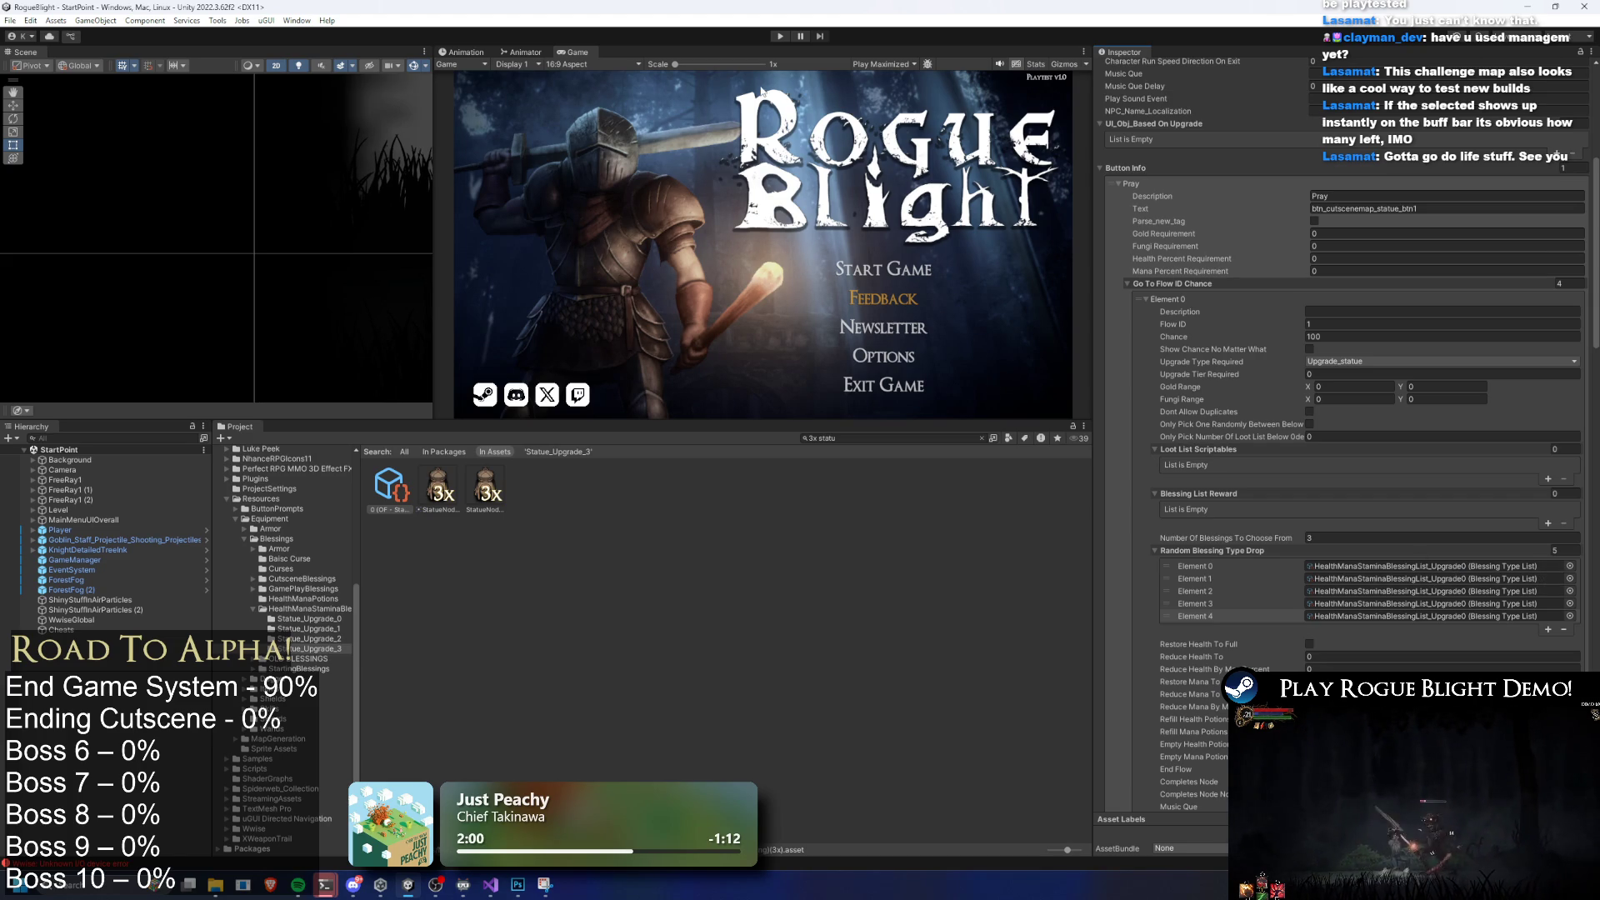
pyautogui.click(780, 36)
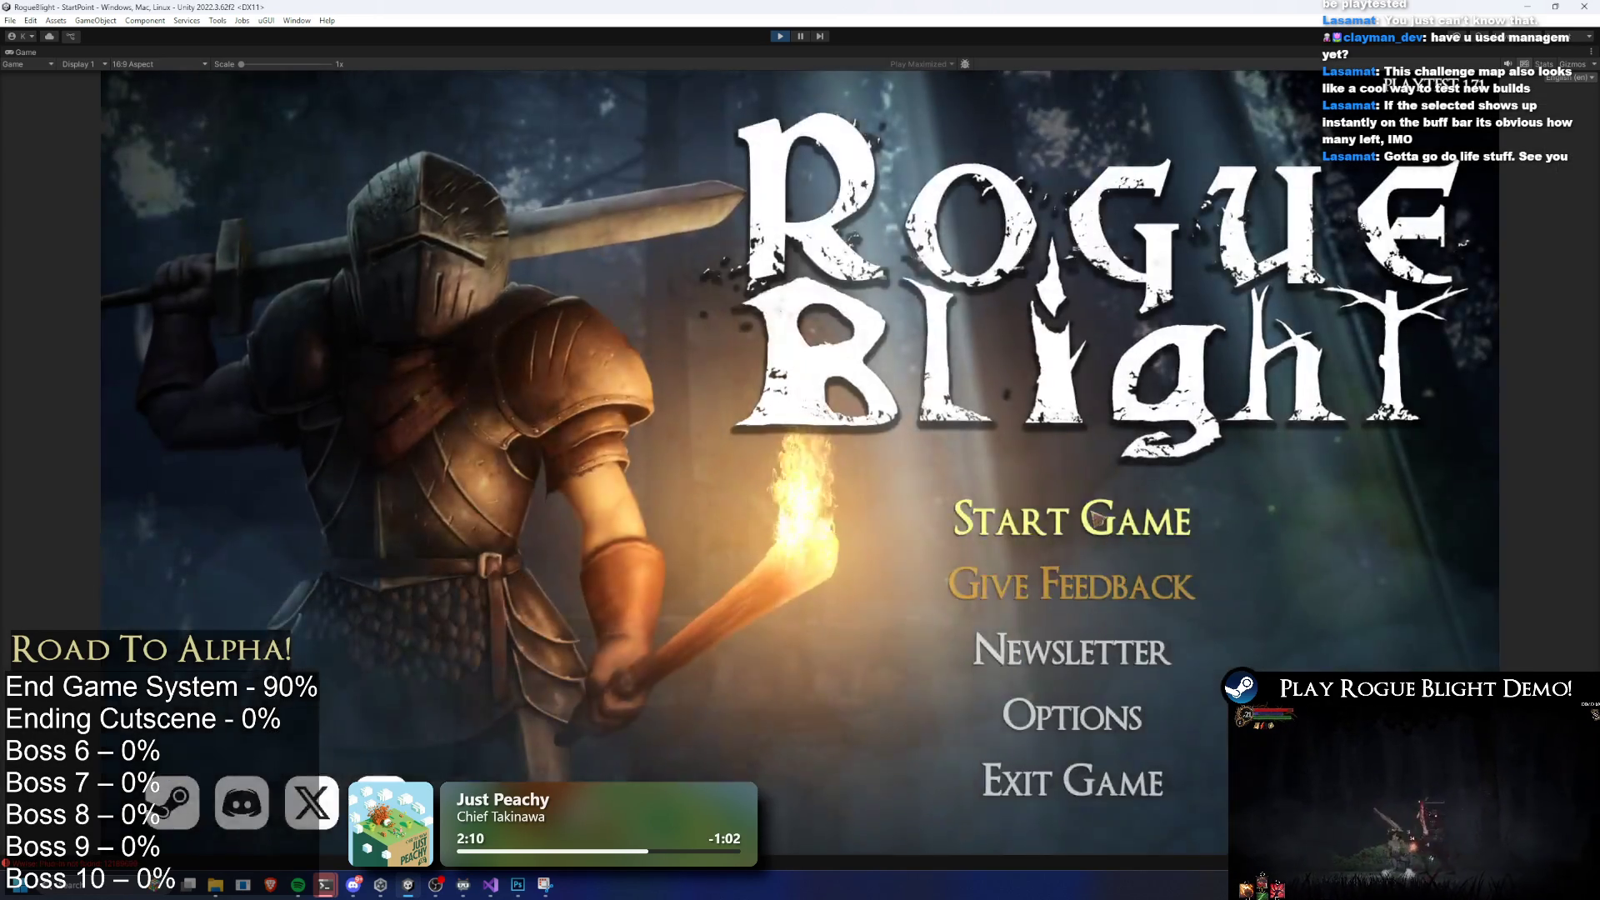
# Load the first save slot and abandon the ongoing Gorilla Prime run
pyautogui.click(1148, 473)
pyautogui.click(1141, 463)
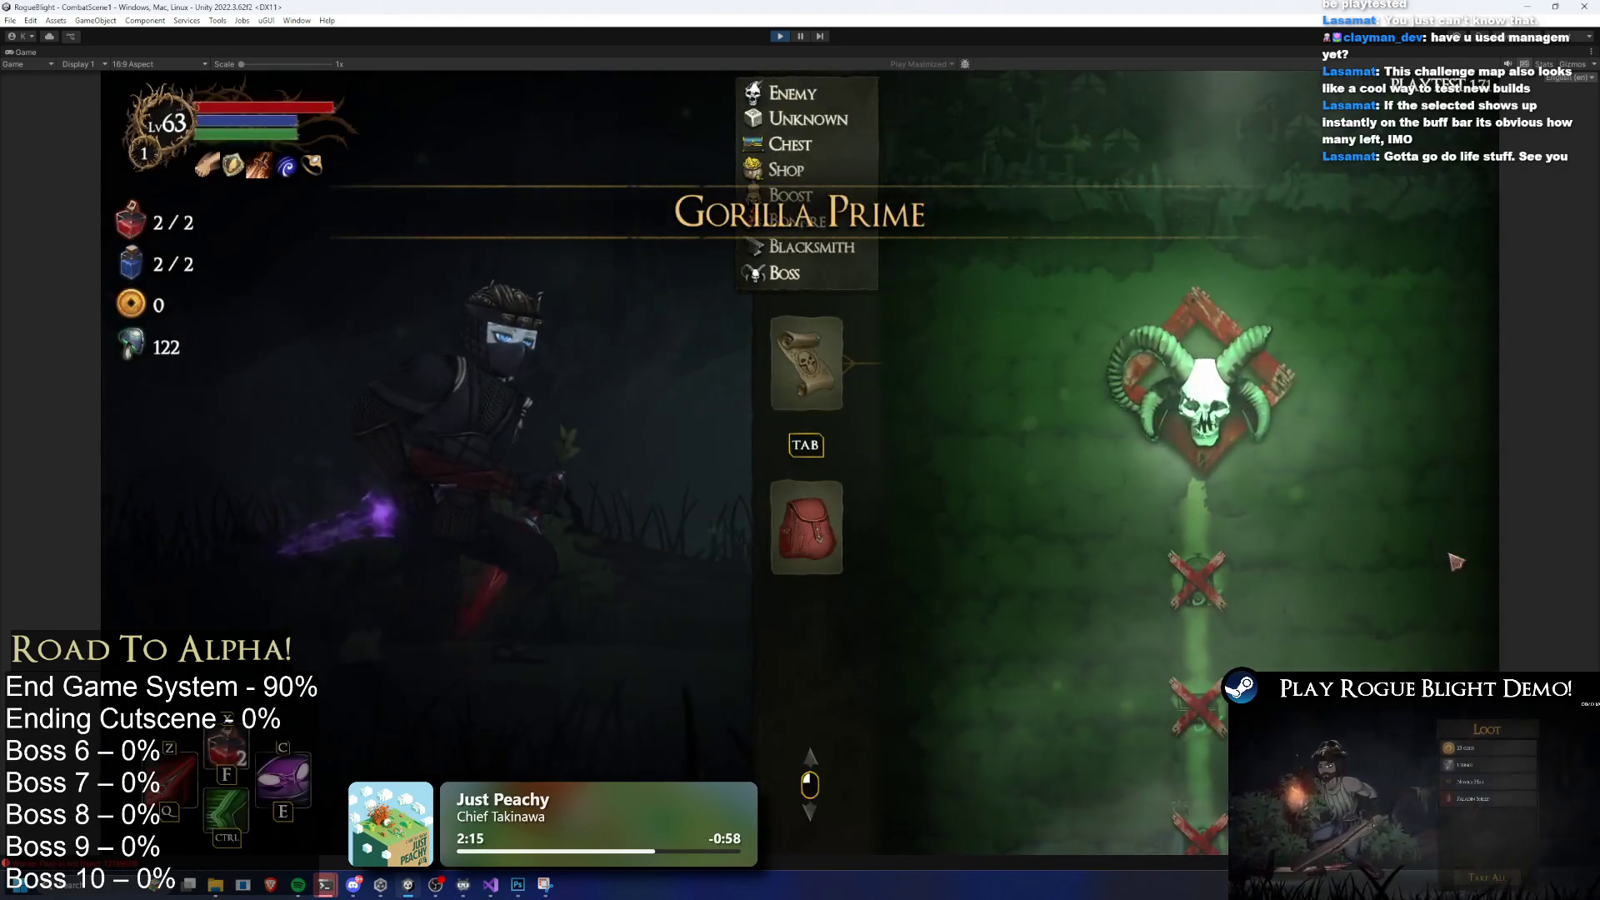
pyautogui.press('Escape')
pyautogui.click(813, 476)
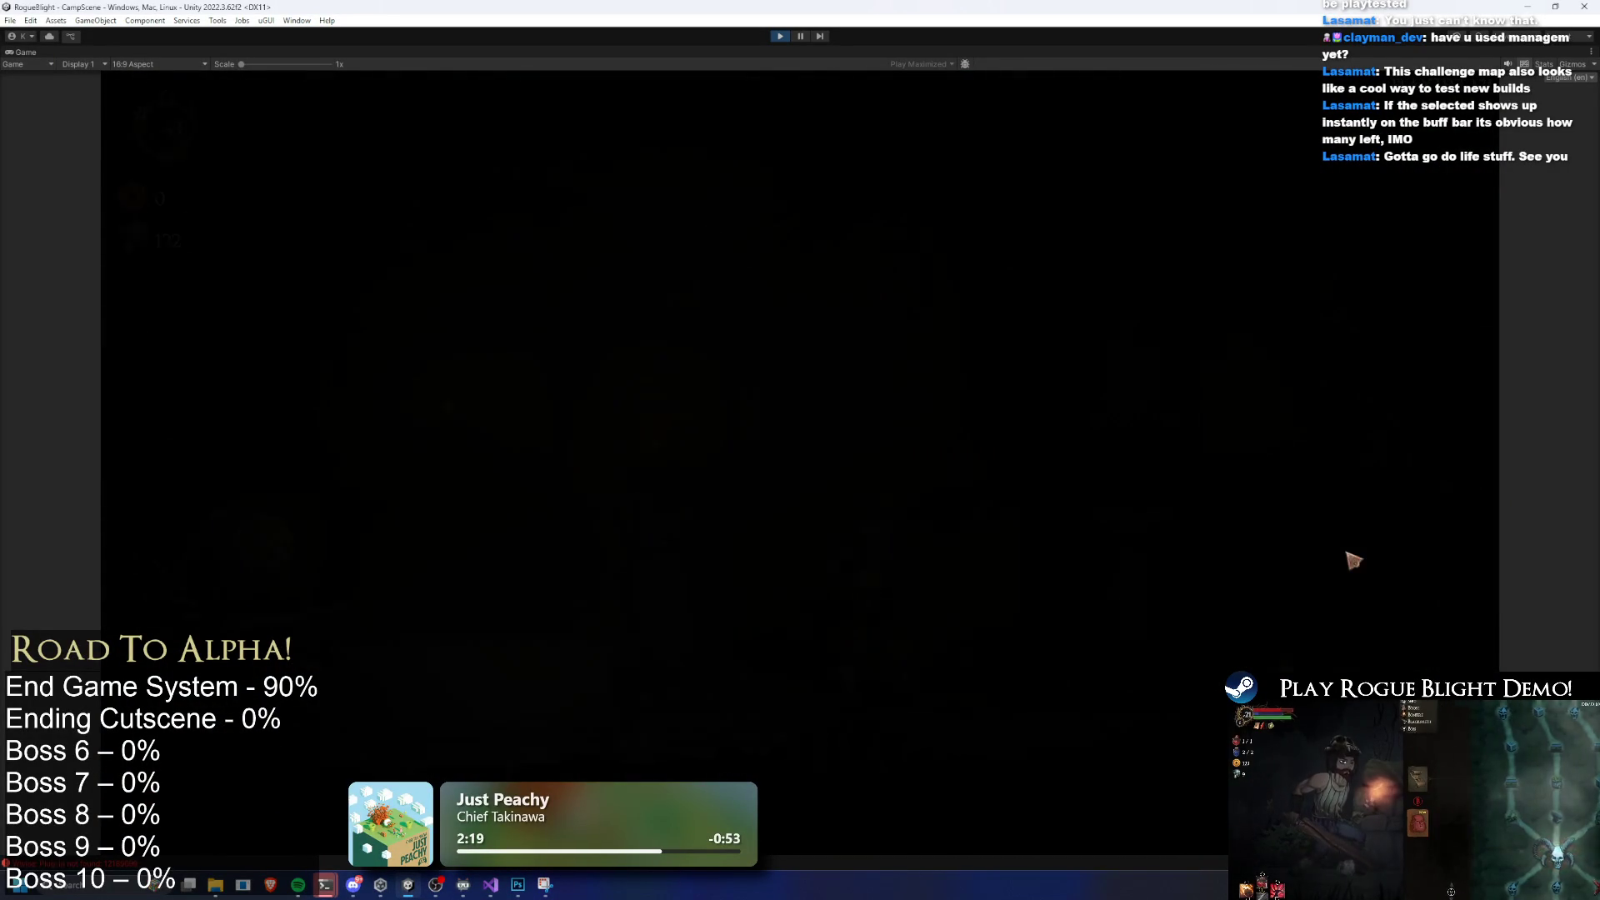
# Walk to the wagon NPC and start Legendary Map: Gorilla Prime from Challenge Maps
pyautogui.press('d')
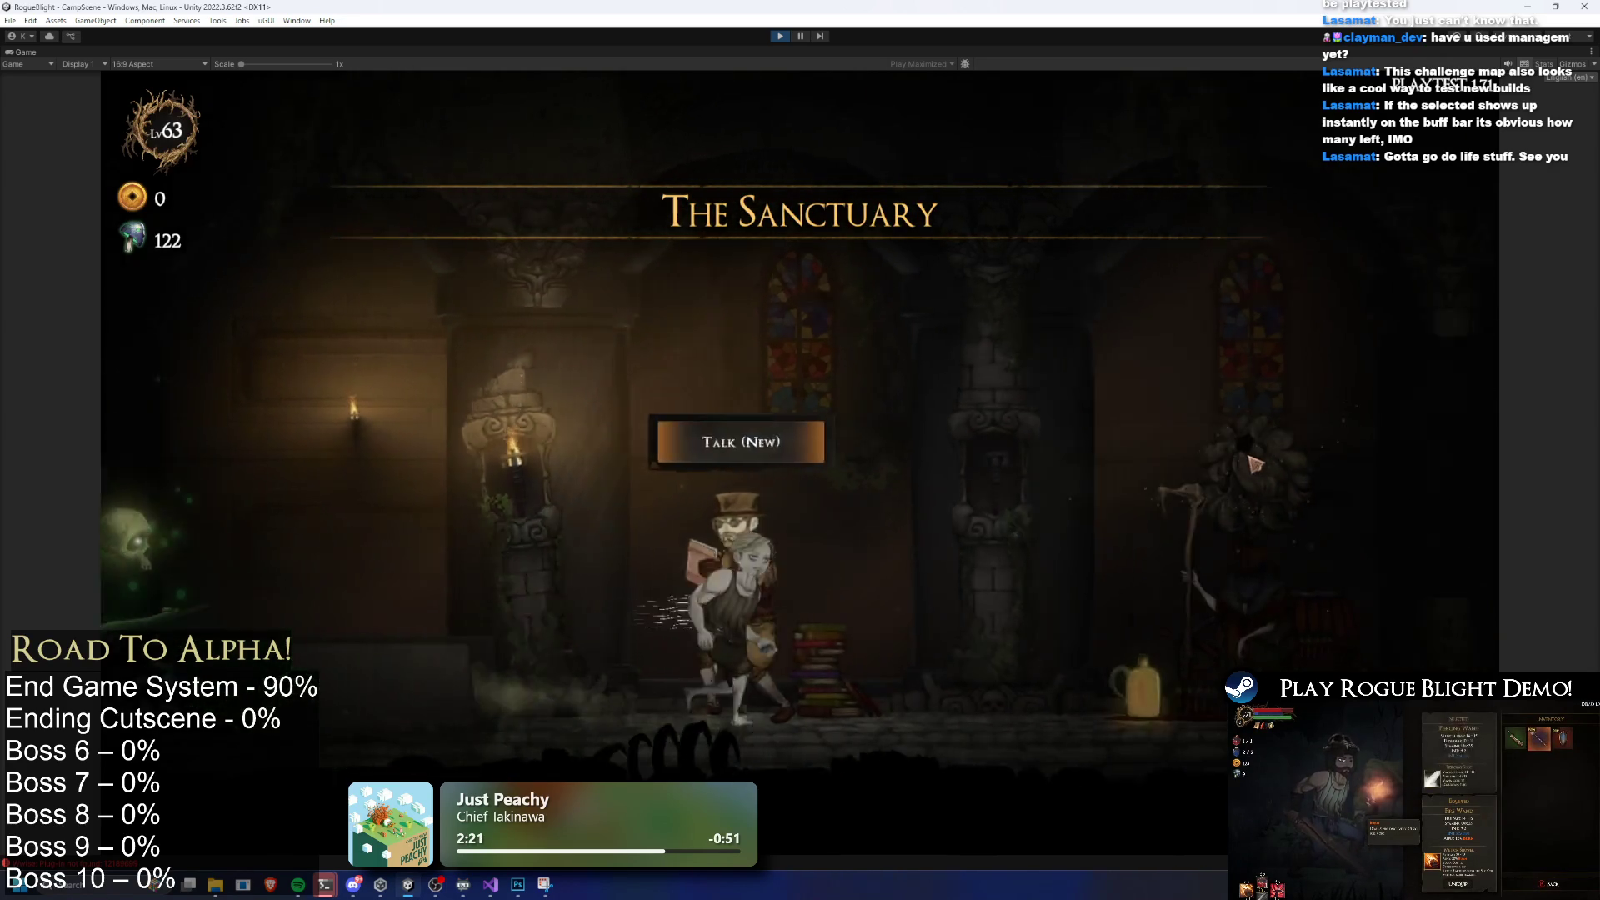
pyautogui.press('d')
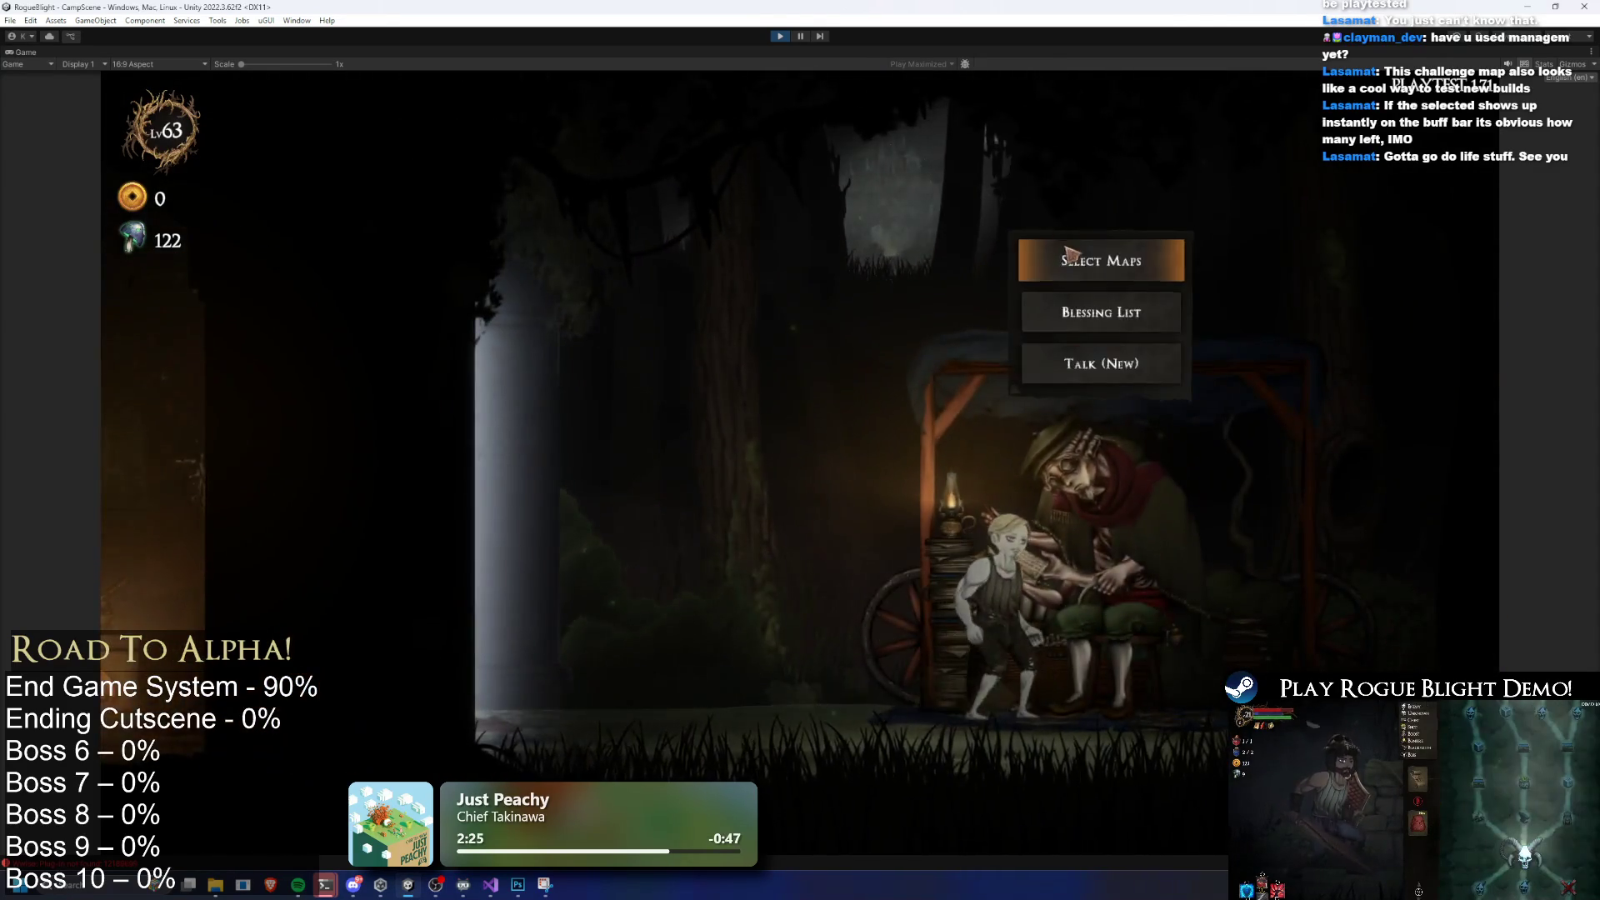
pyautogui.click(1070, 253)
pyautogui.click(858, 354)
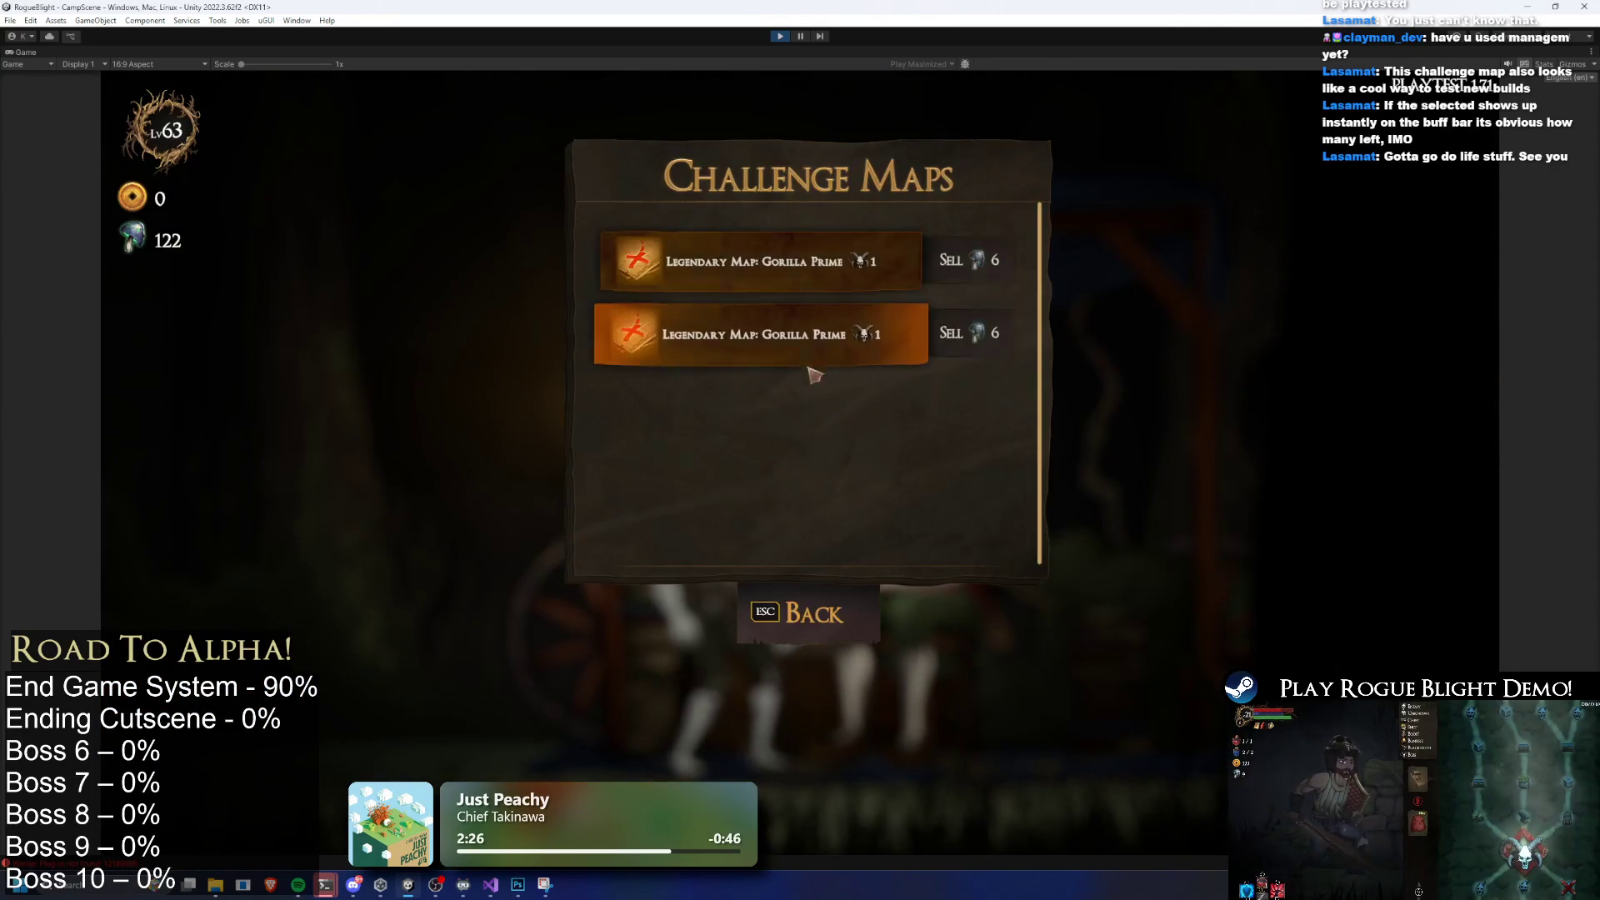
pyautogui.click(847, 360)
pyautogui.click(974, 449)
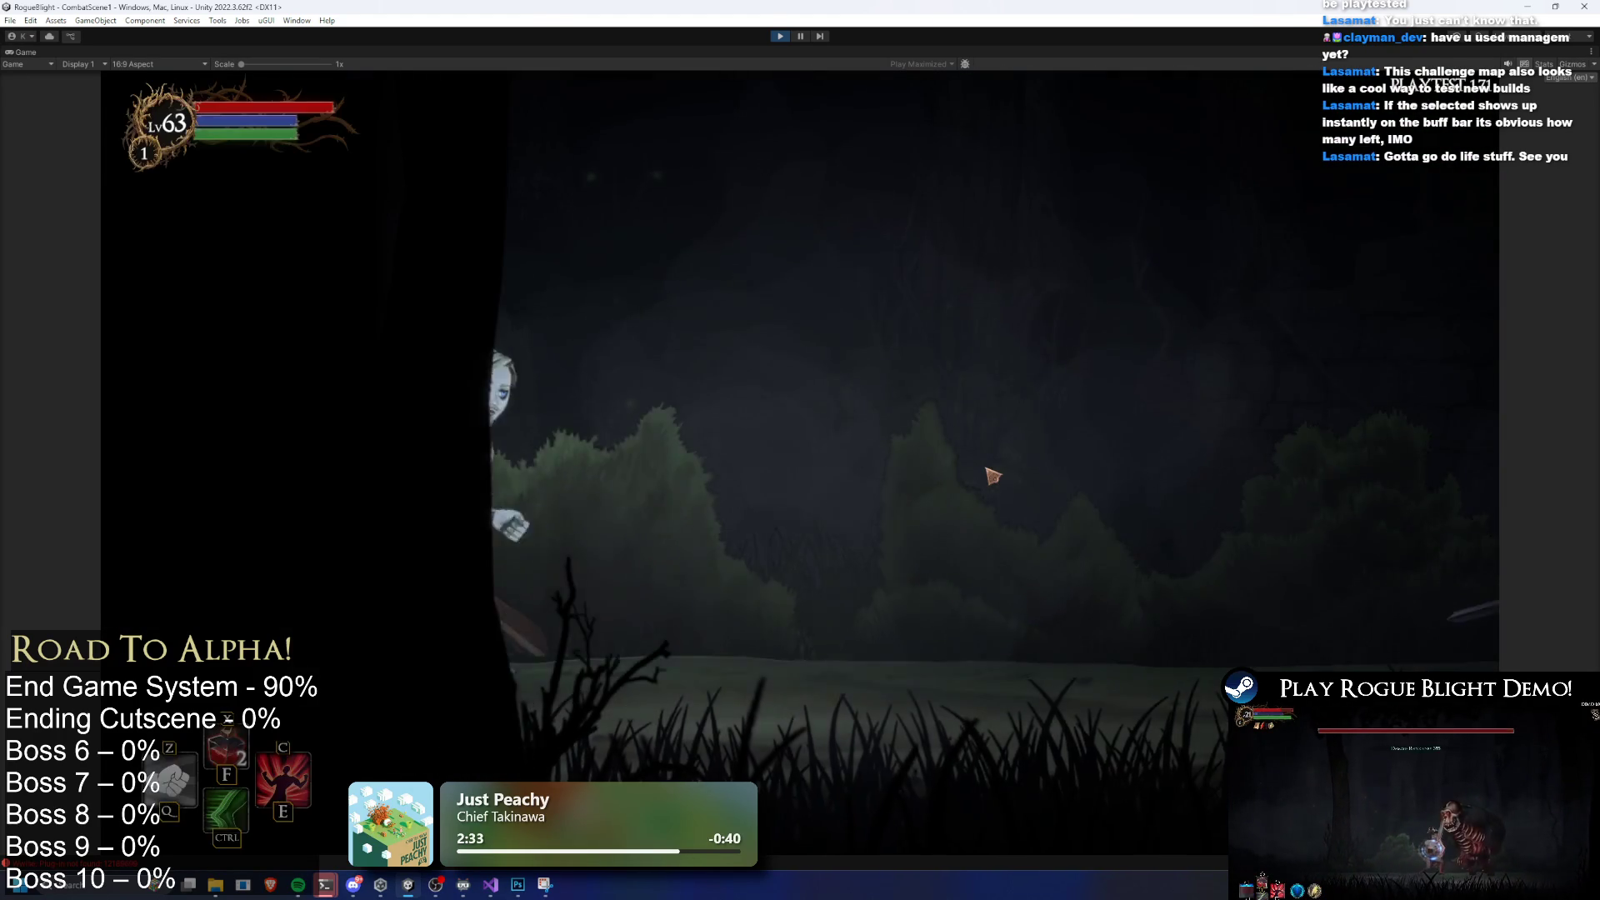
# Advance the opening dialogue, collect the loot, and walk to the chest
pyautogui.moveTo(1003, 8)
pyautogui.mouseDown()
pyautogui.moveTo(988, 51)
pyautogui.moveTo(1000, 2)
pyautogui.mouseUp()
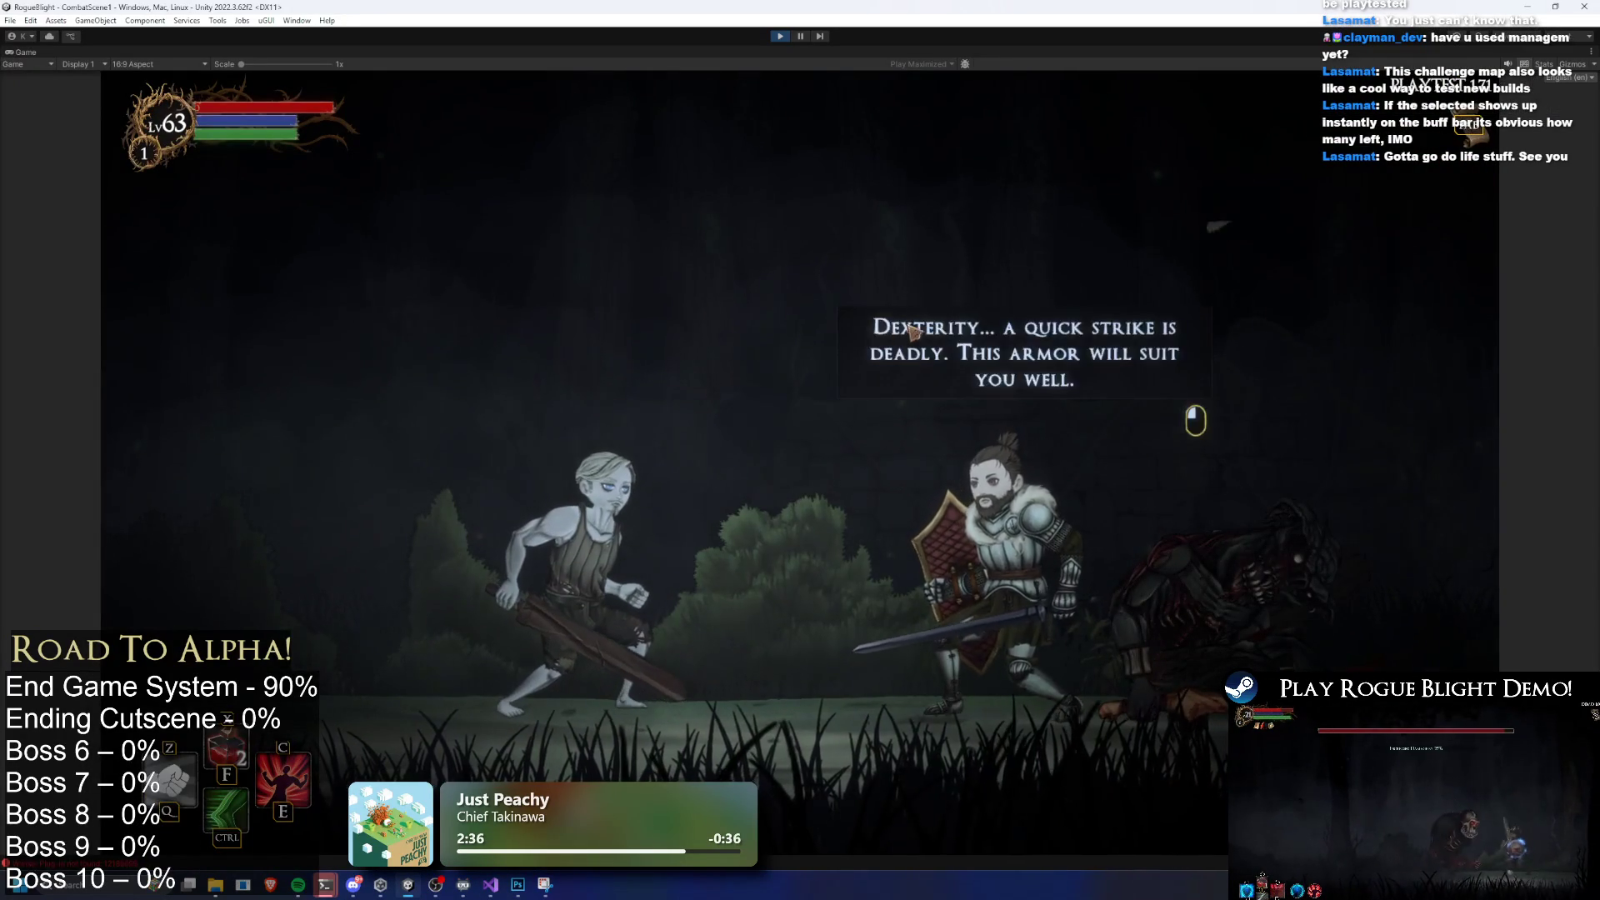
pyautogui.click(908, 331)
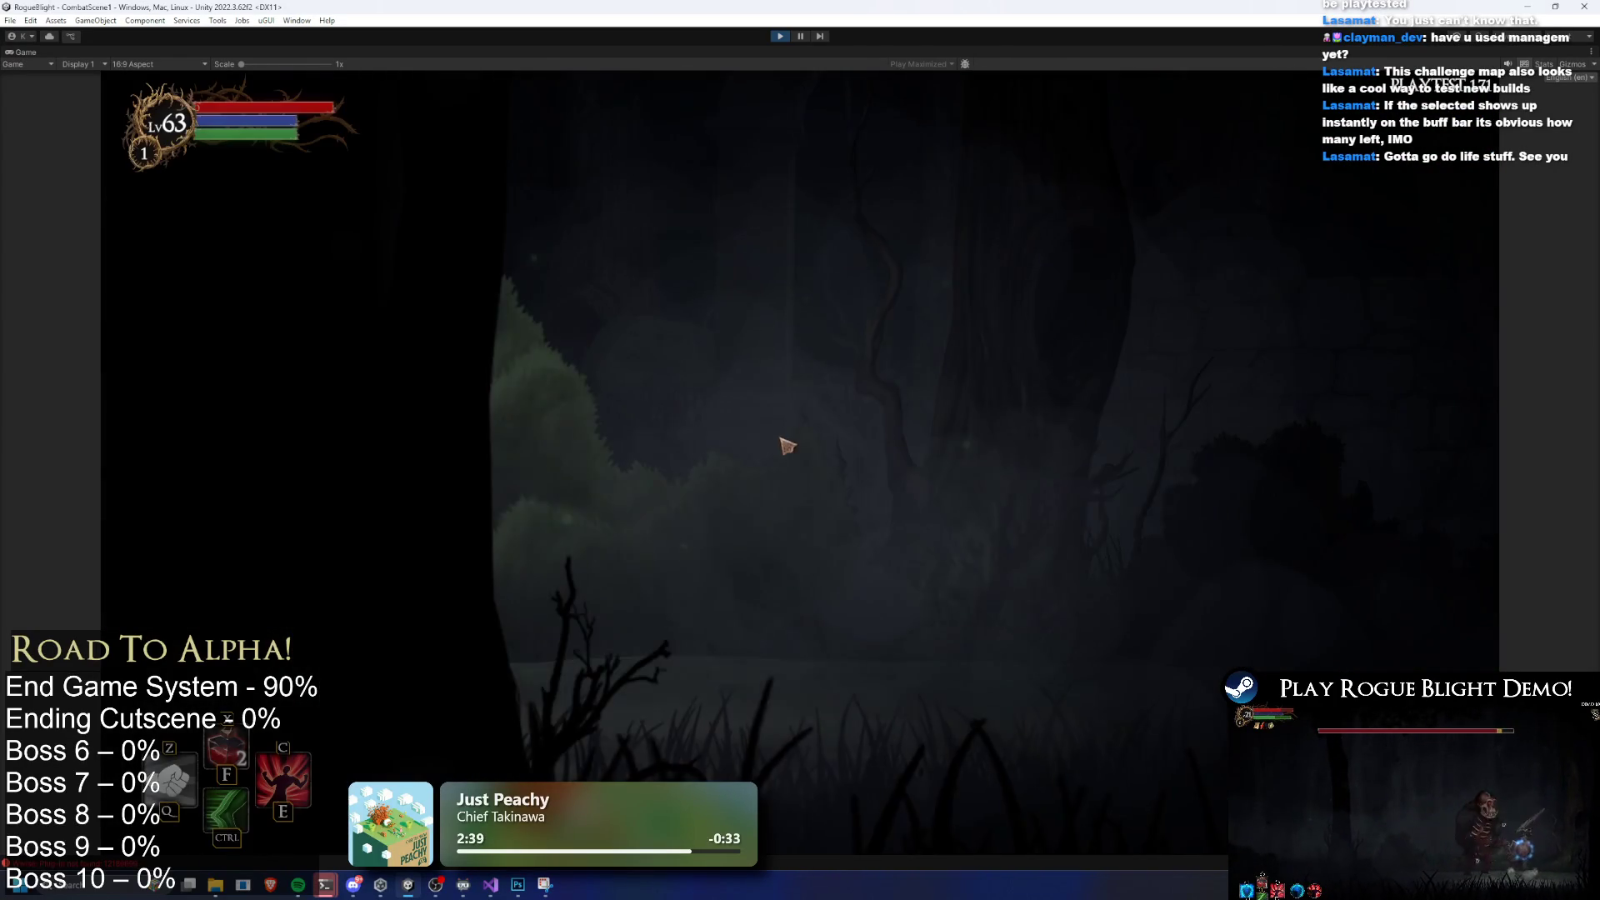
pyautogui.press('d')
# Re-roll the chest's blessings, take Nomsa's Fury, and move on to the statue area
pyautogui.press('e')
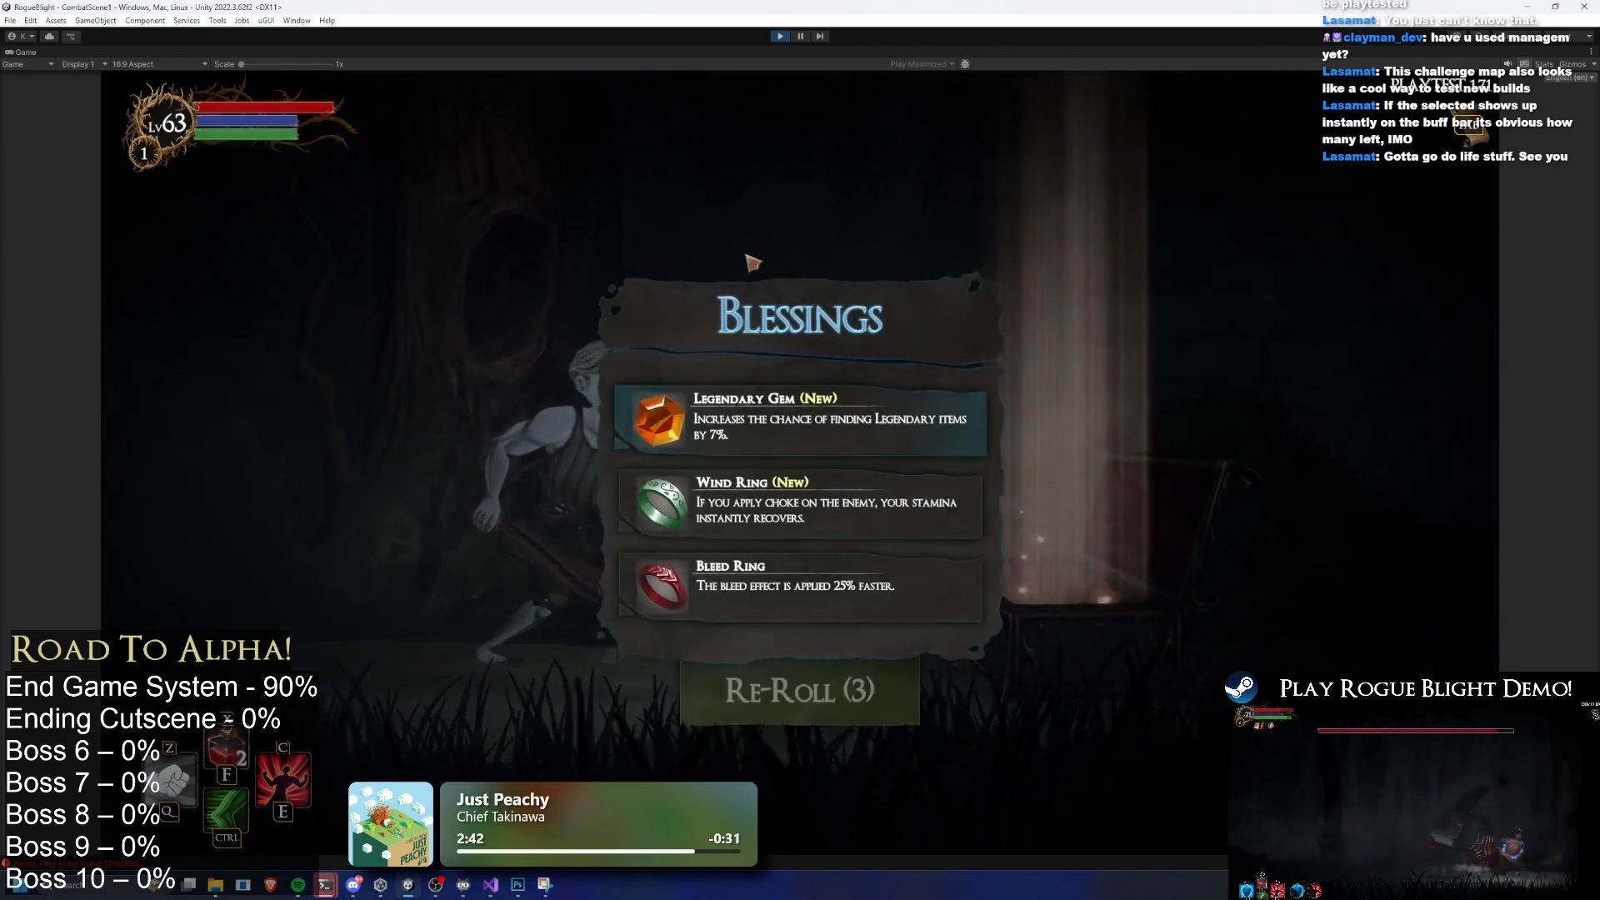
pyautogui.press('r')
pyautogui.press('r')
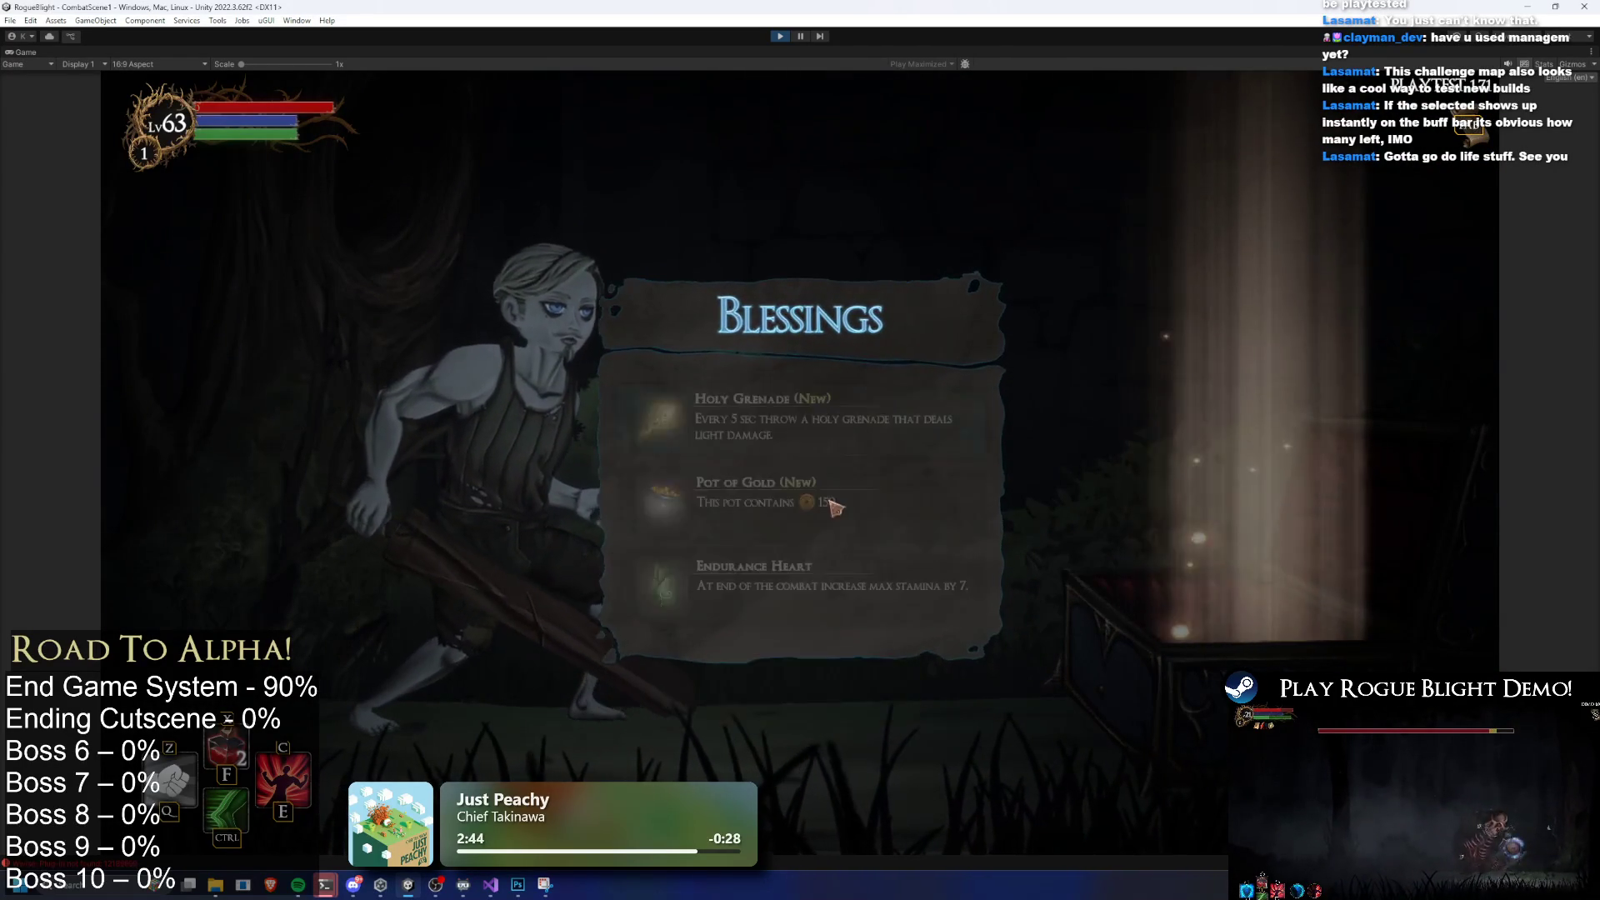
pyautogui.click(837, 508)
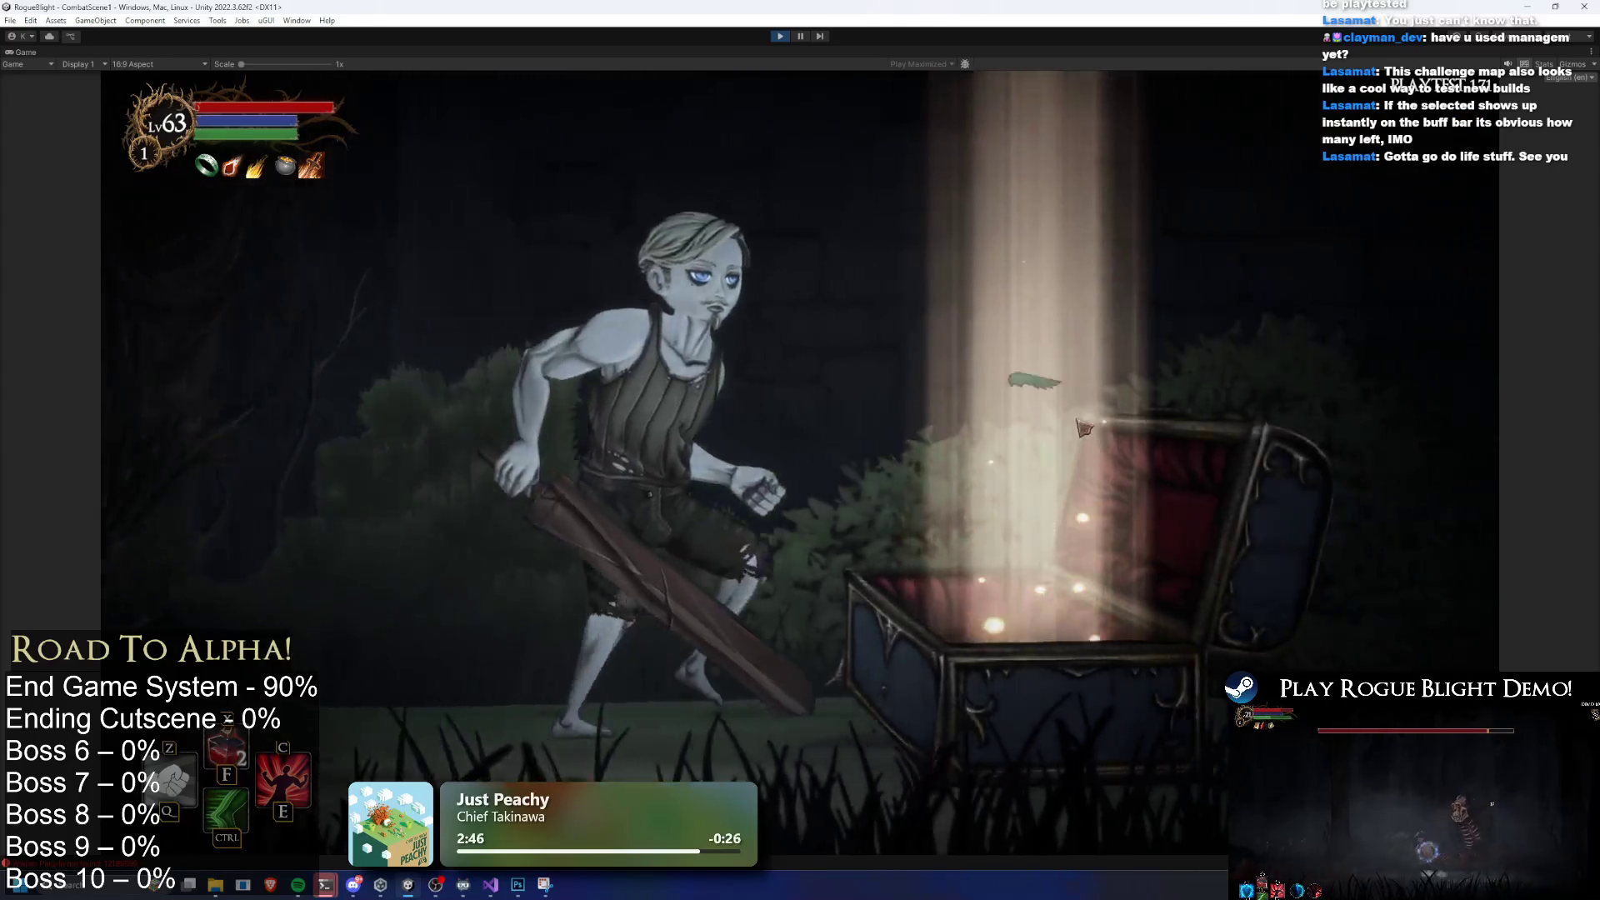
pyautogui.press('Tab')
pyautogui.press('Tab')
pyautogui.press('d')
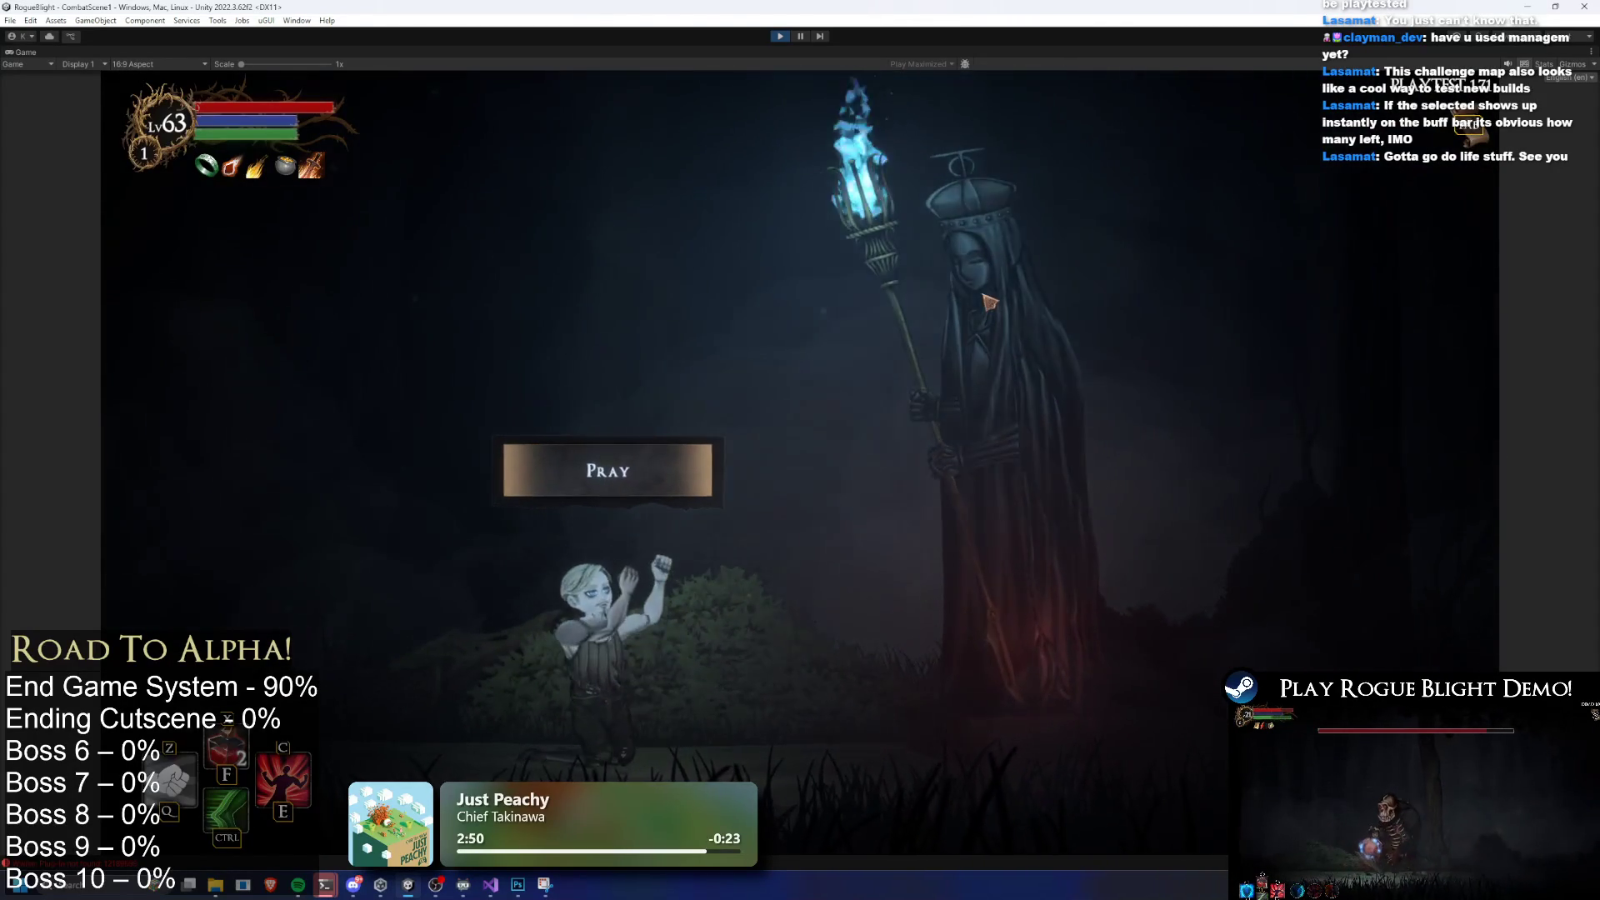
# Pray at the statue, take Bonus Health, and leave the run via the pause menu
pyautogui.press('Tab')
pyautogui.press('Tab')
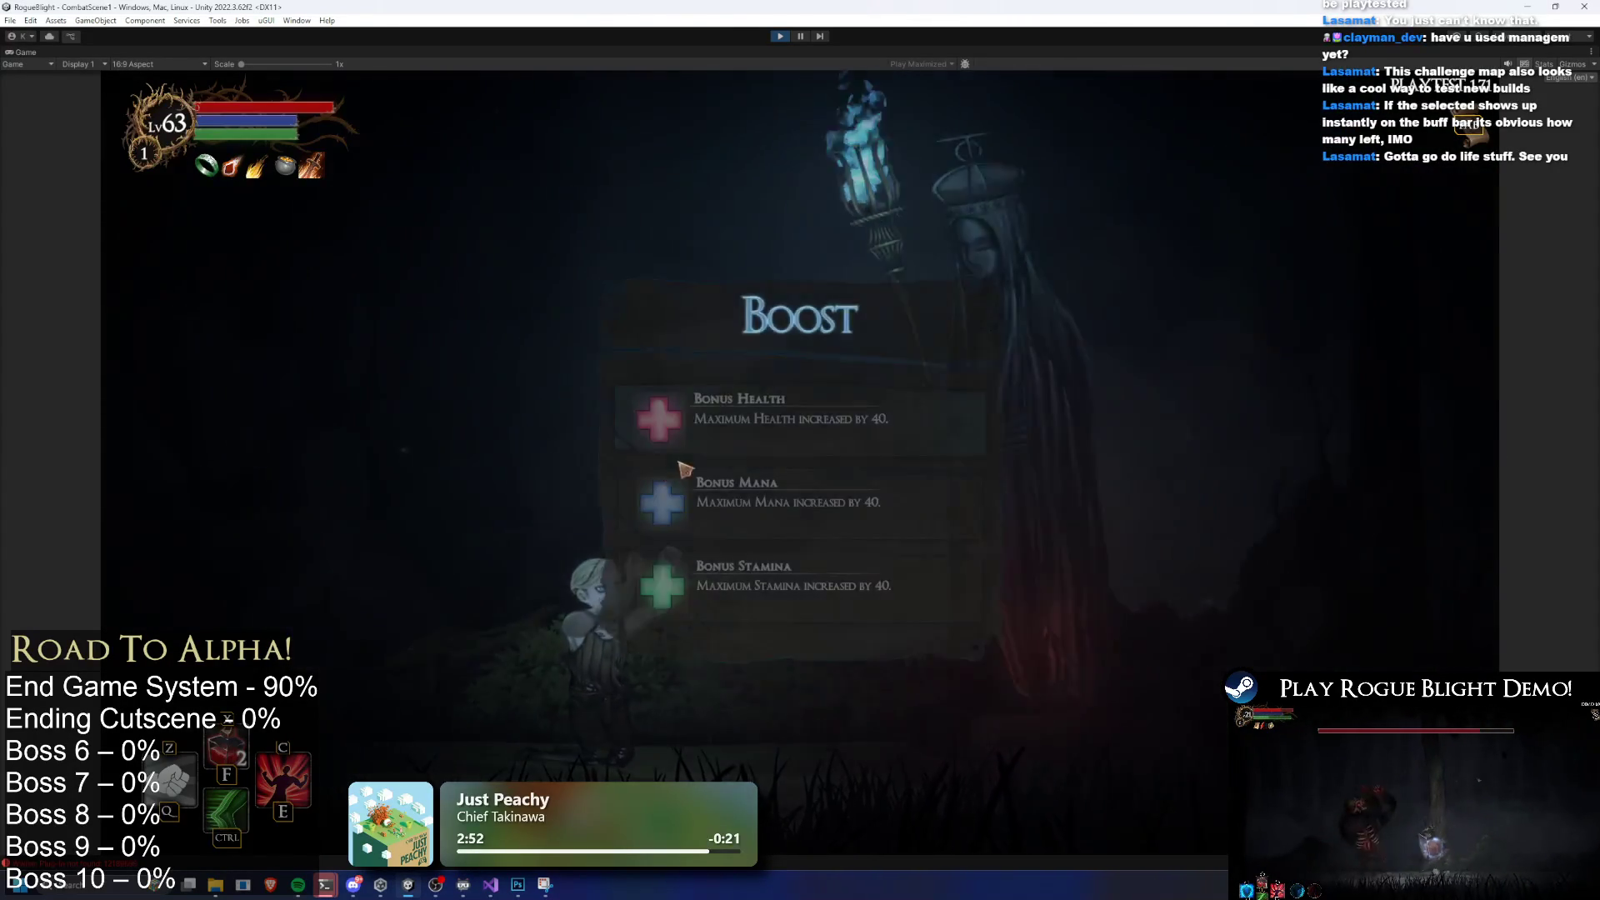
pyautogui.click(950, 436)
pyautogui.press('Tab')
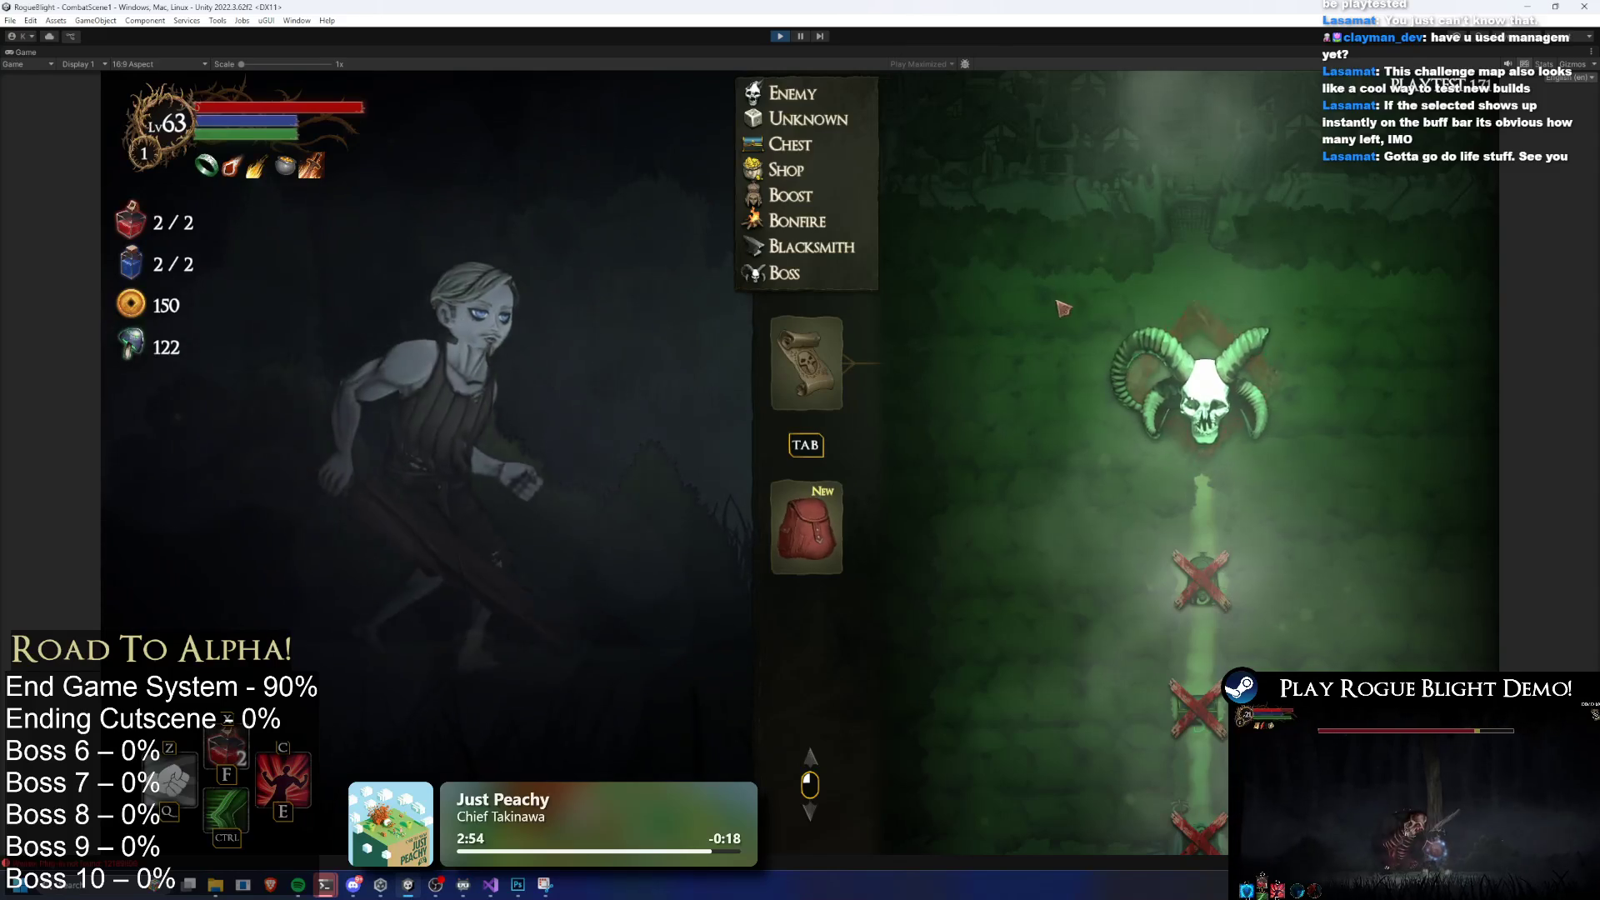
pyautogui.press('Escape')
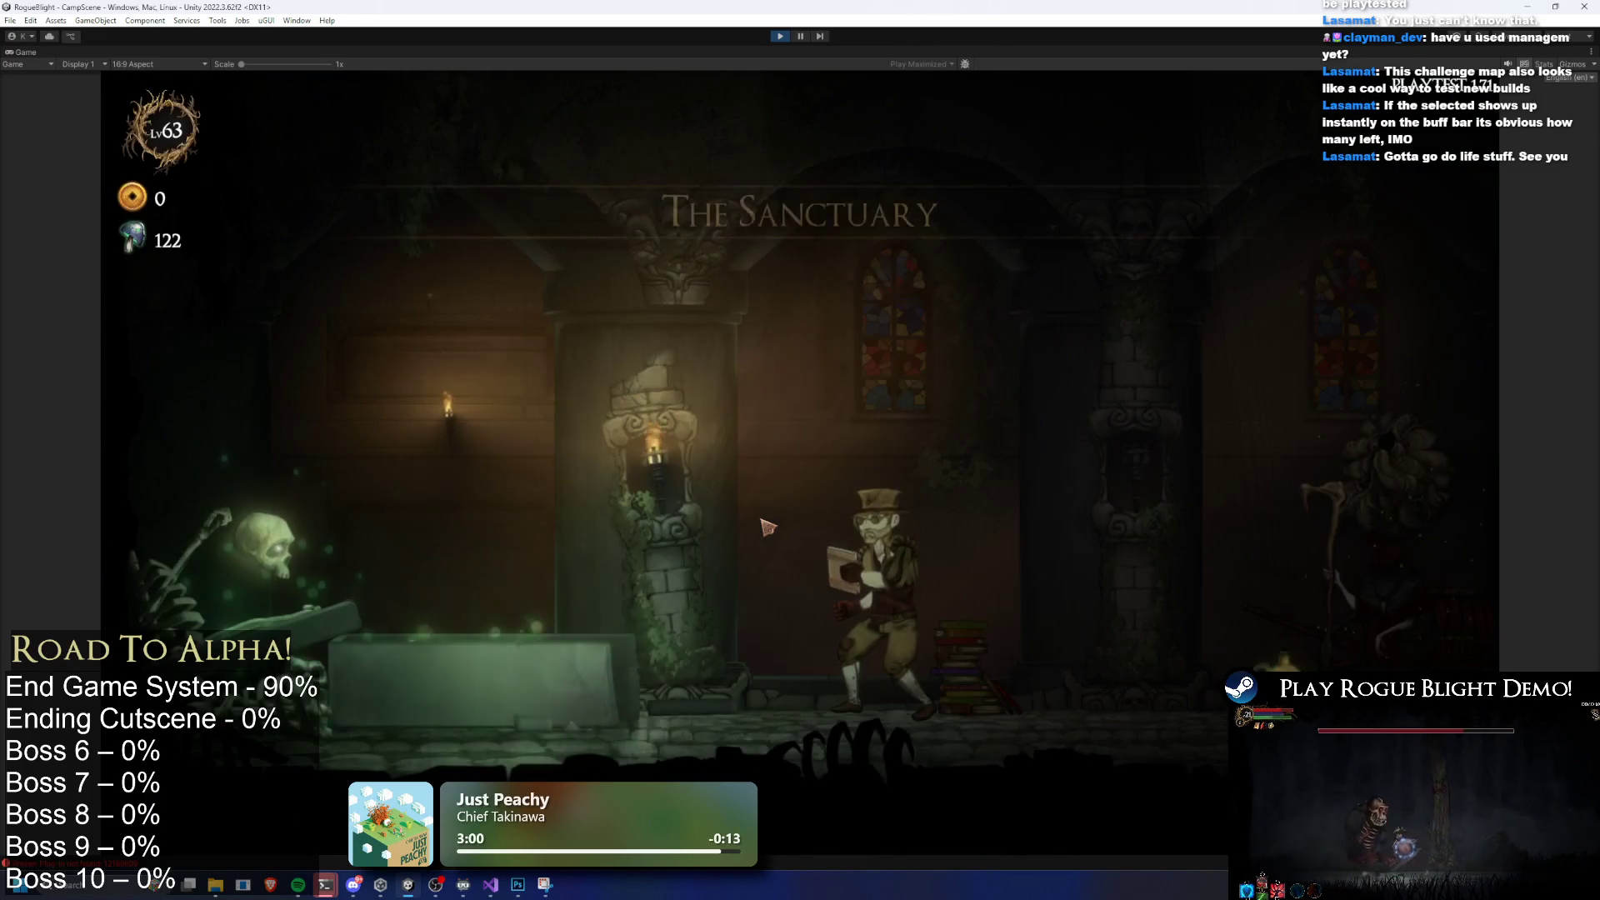
# Walk to the map NPC and browse the Challenge Maps list, checking Gorilla Prime
pyautogui.press('a')
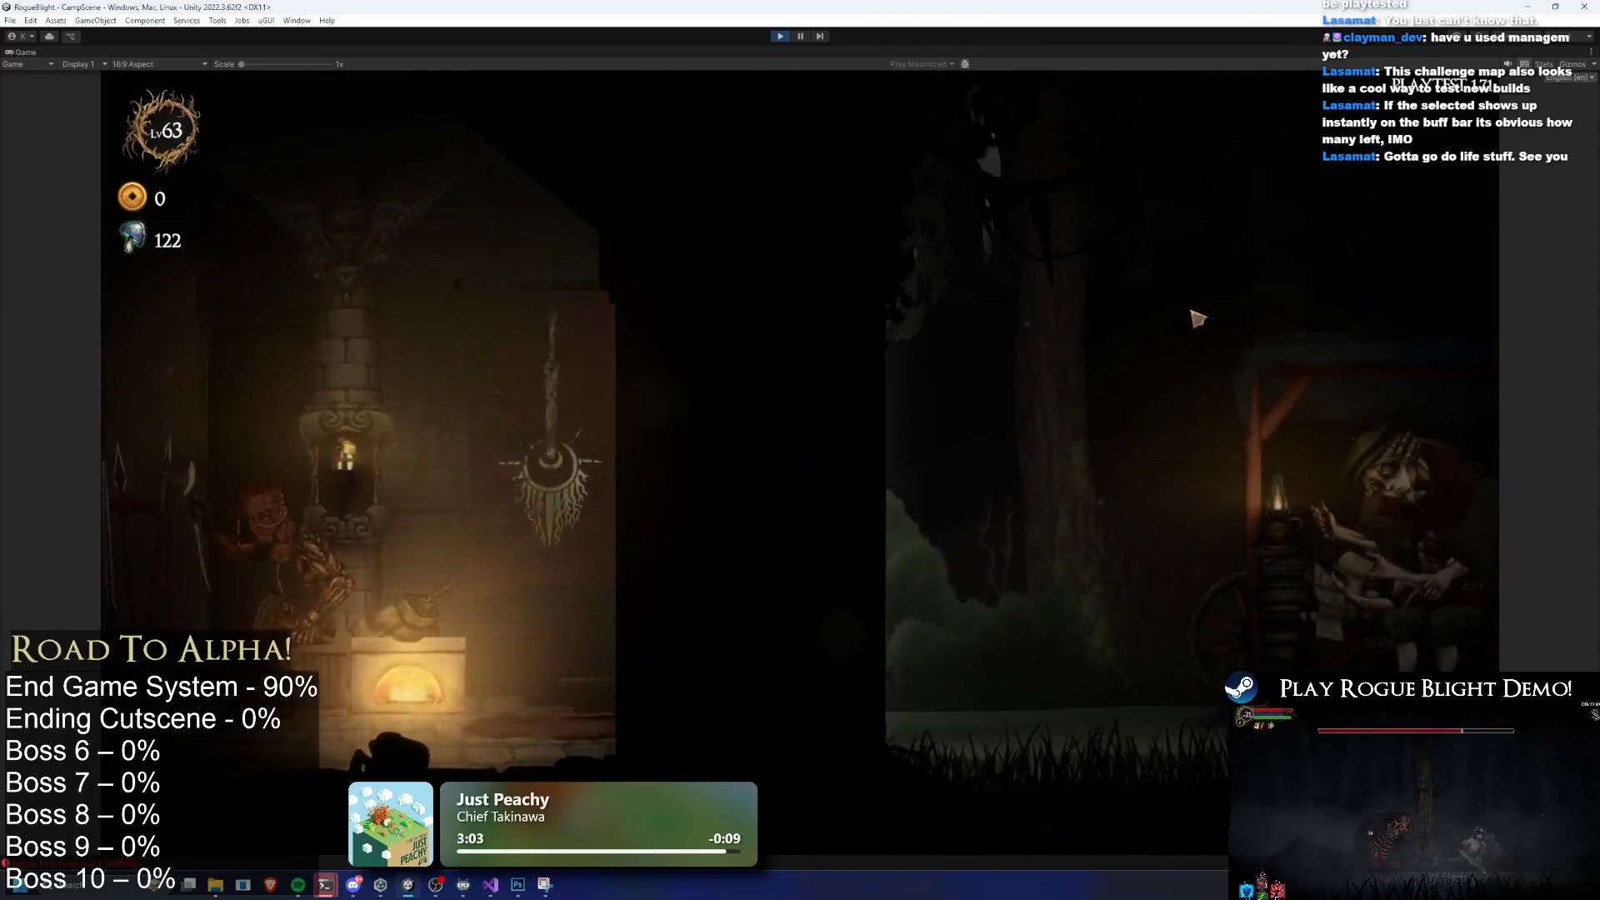
pyautogui.press('d')
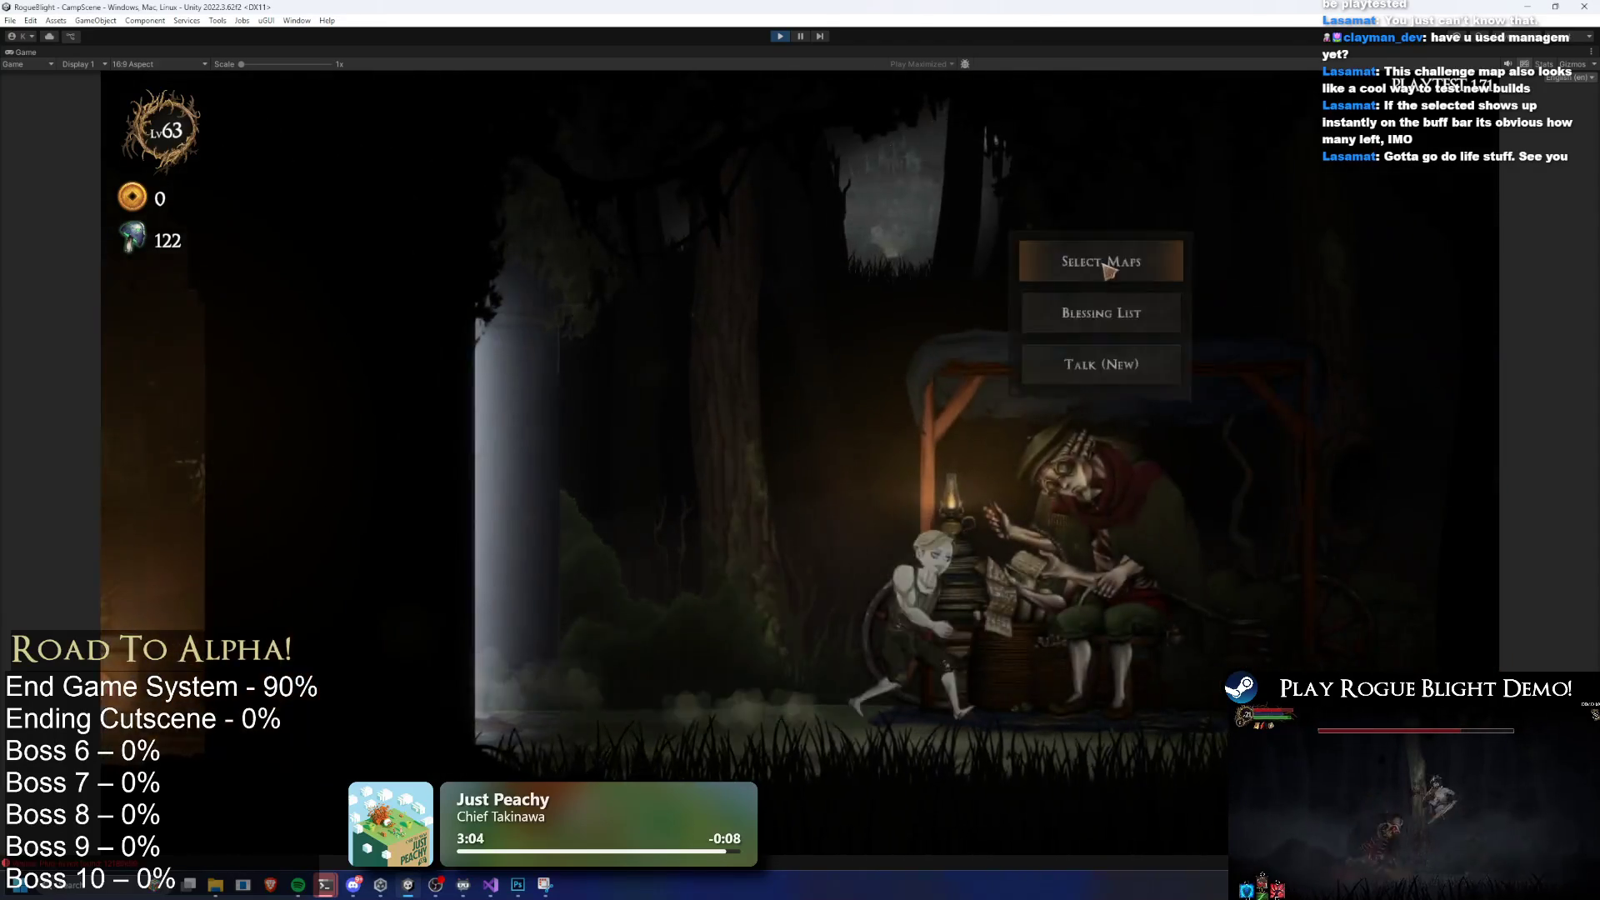
pyautogui.press('e')
pyautogui.press('e')
pyautogui.press('Escape')
pyautogui.click(998, 367)
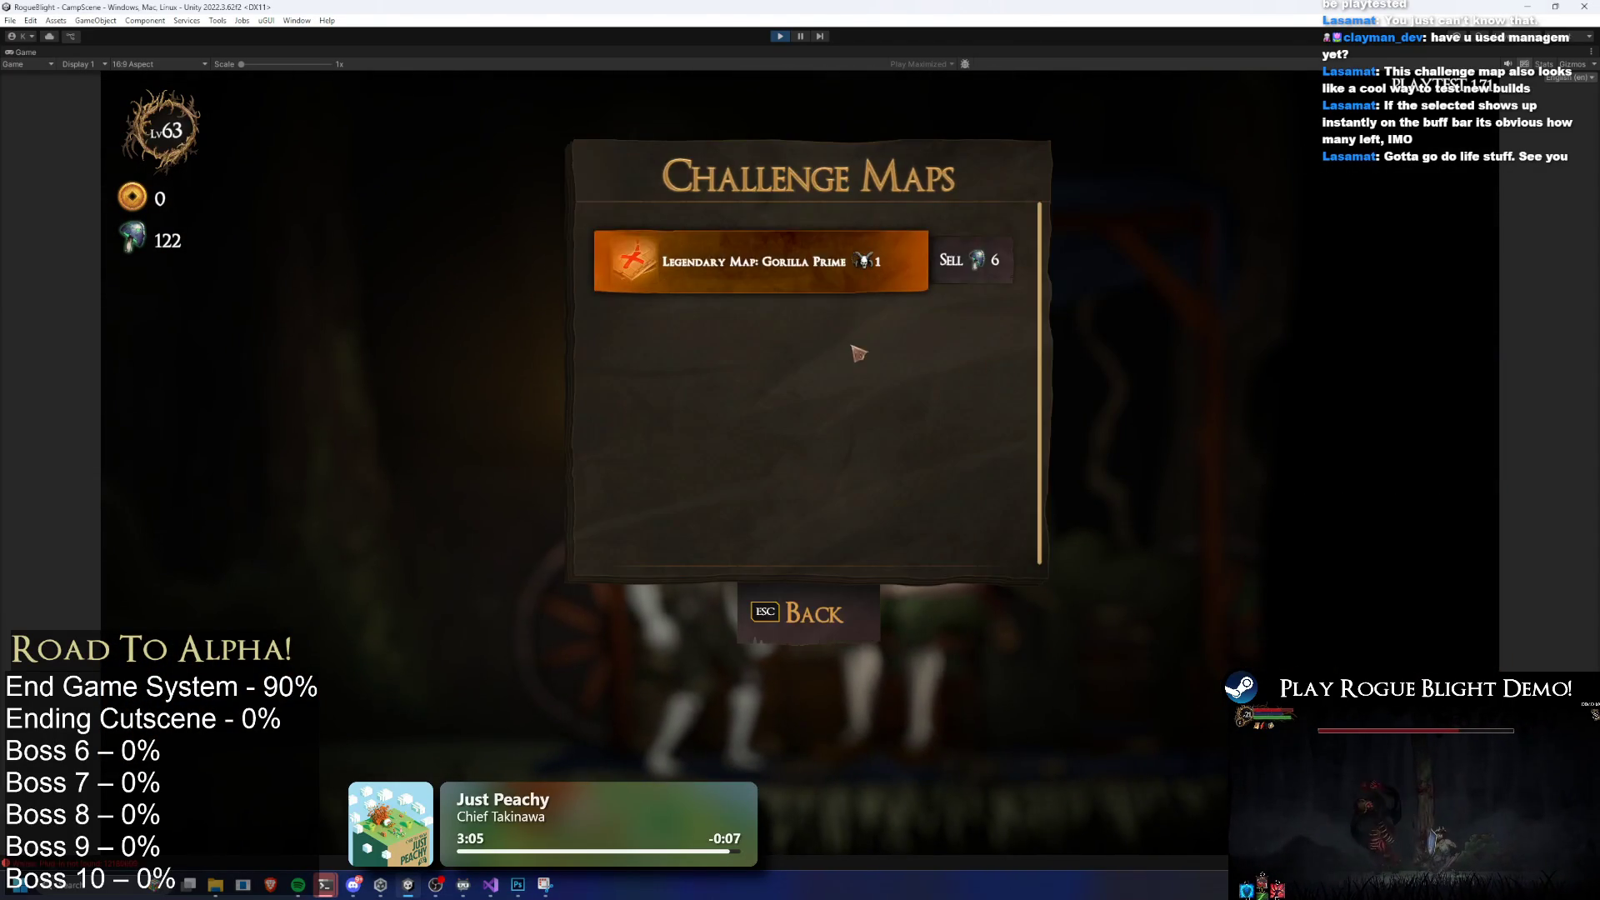
pyautogui.click(754, 261)
pyautogui.click(804, 504)
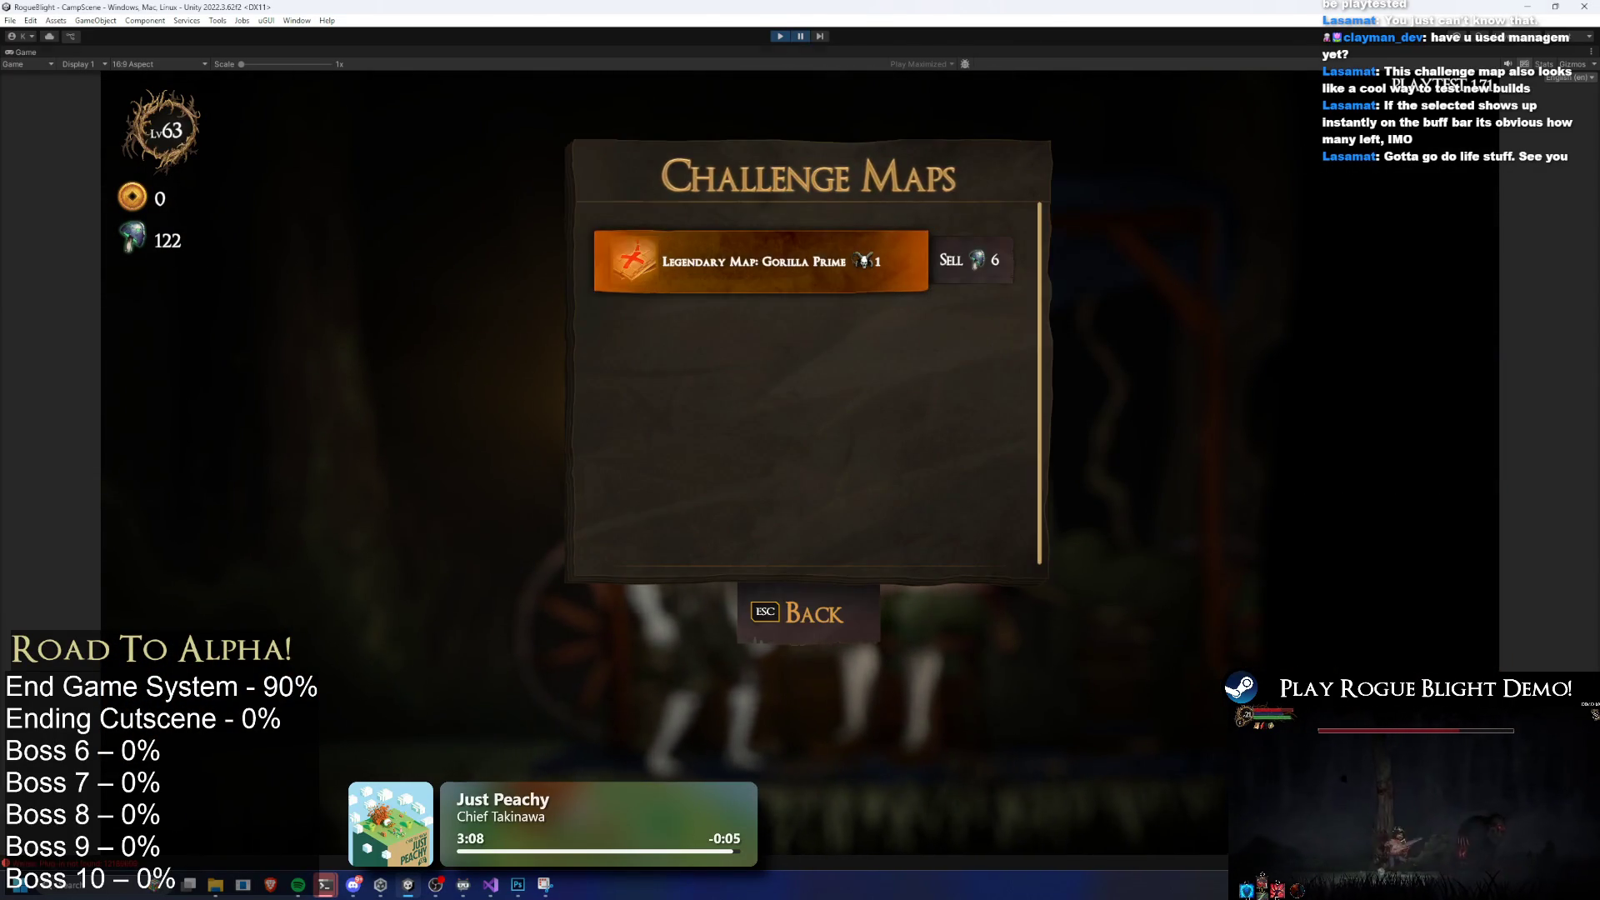
# Pause and set the Player's Challenge Map Items and Difficulty Items sizes to 16
pyautogui.click(799, 36)
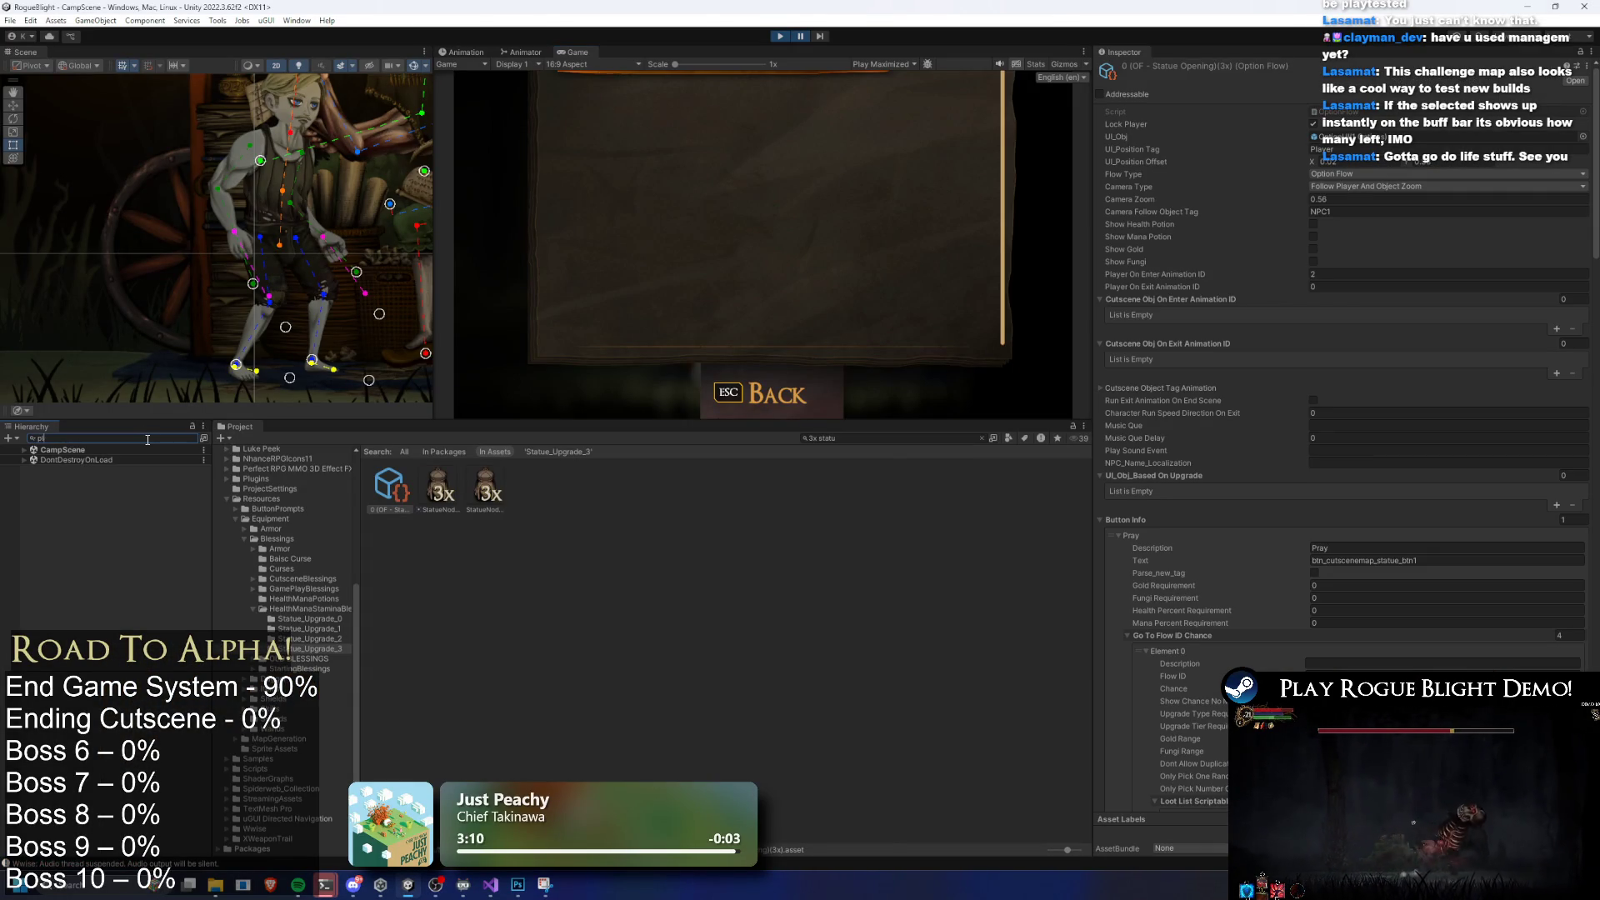
pyautogui.click(104, 480)
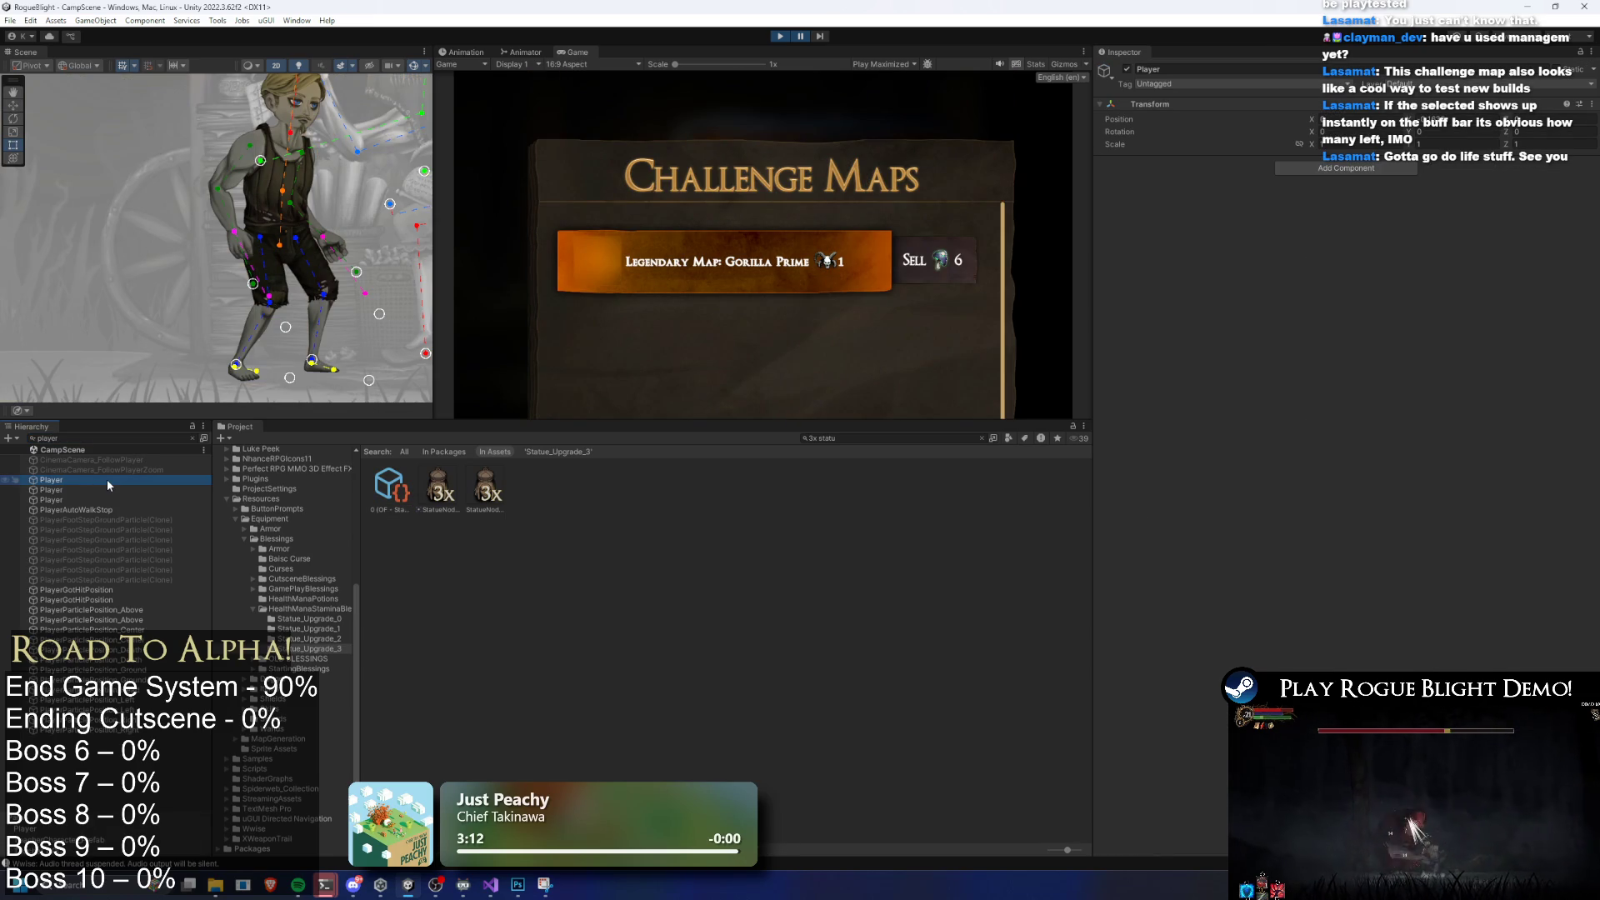
pyautogui.click(107, 490)
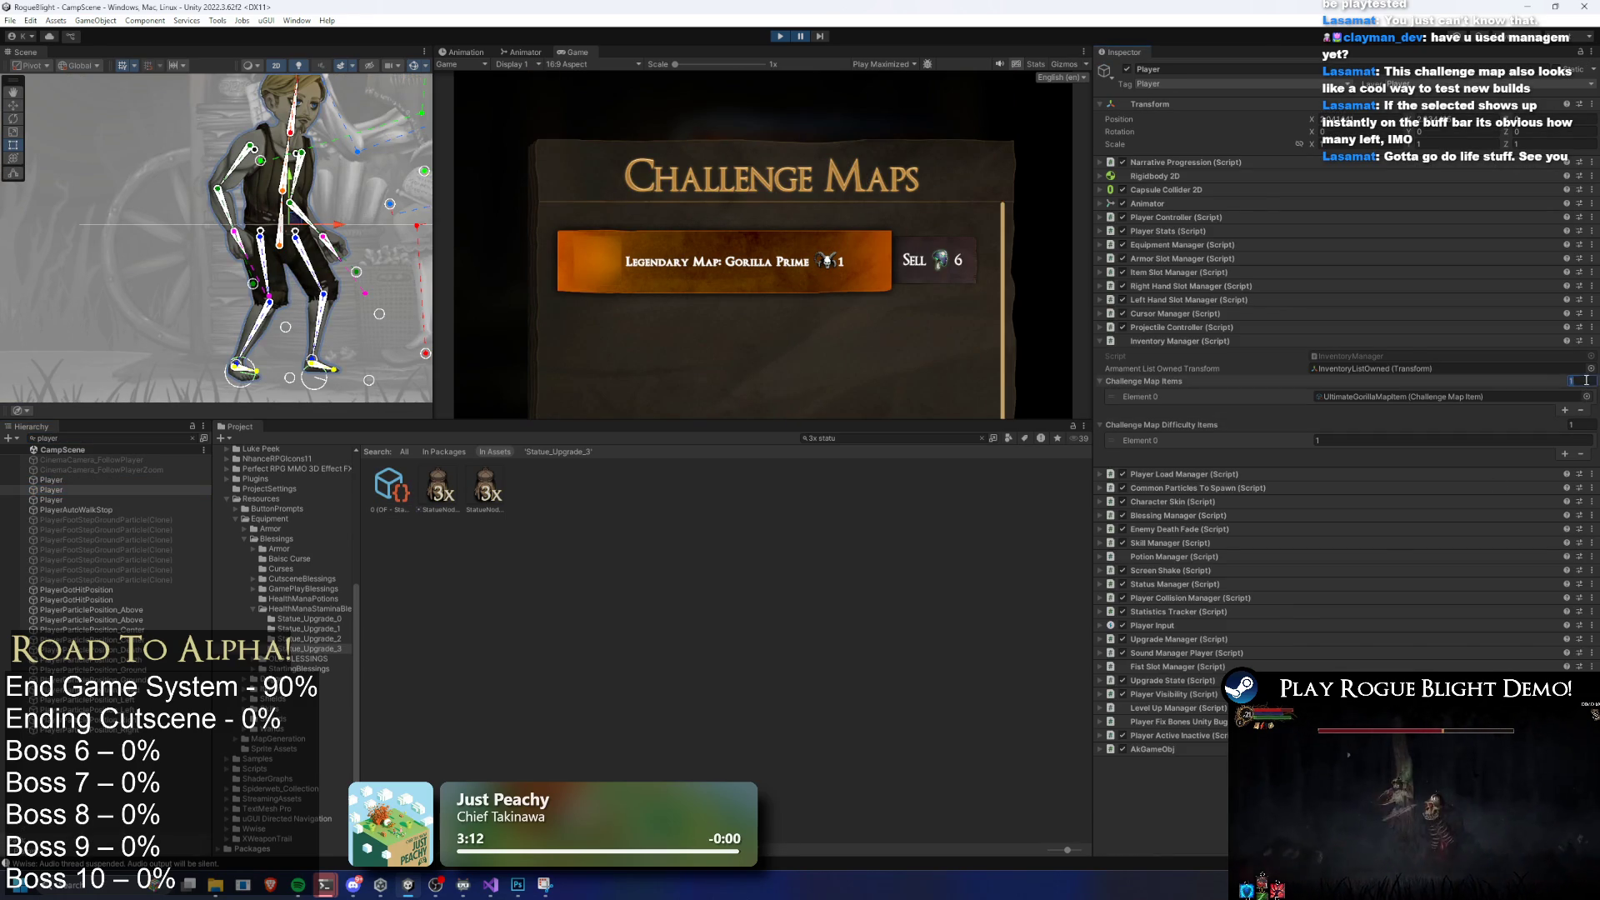
pyautogui.write('15')
pyautogui.press('Return')
pyautogui.write('5')
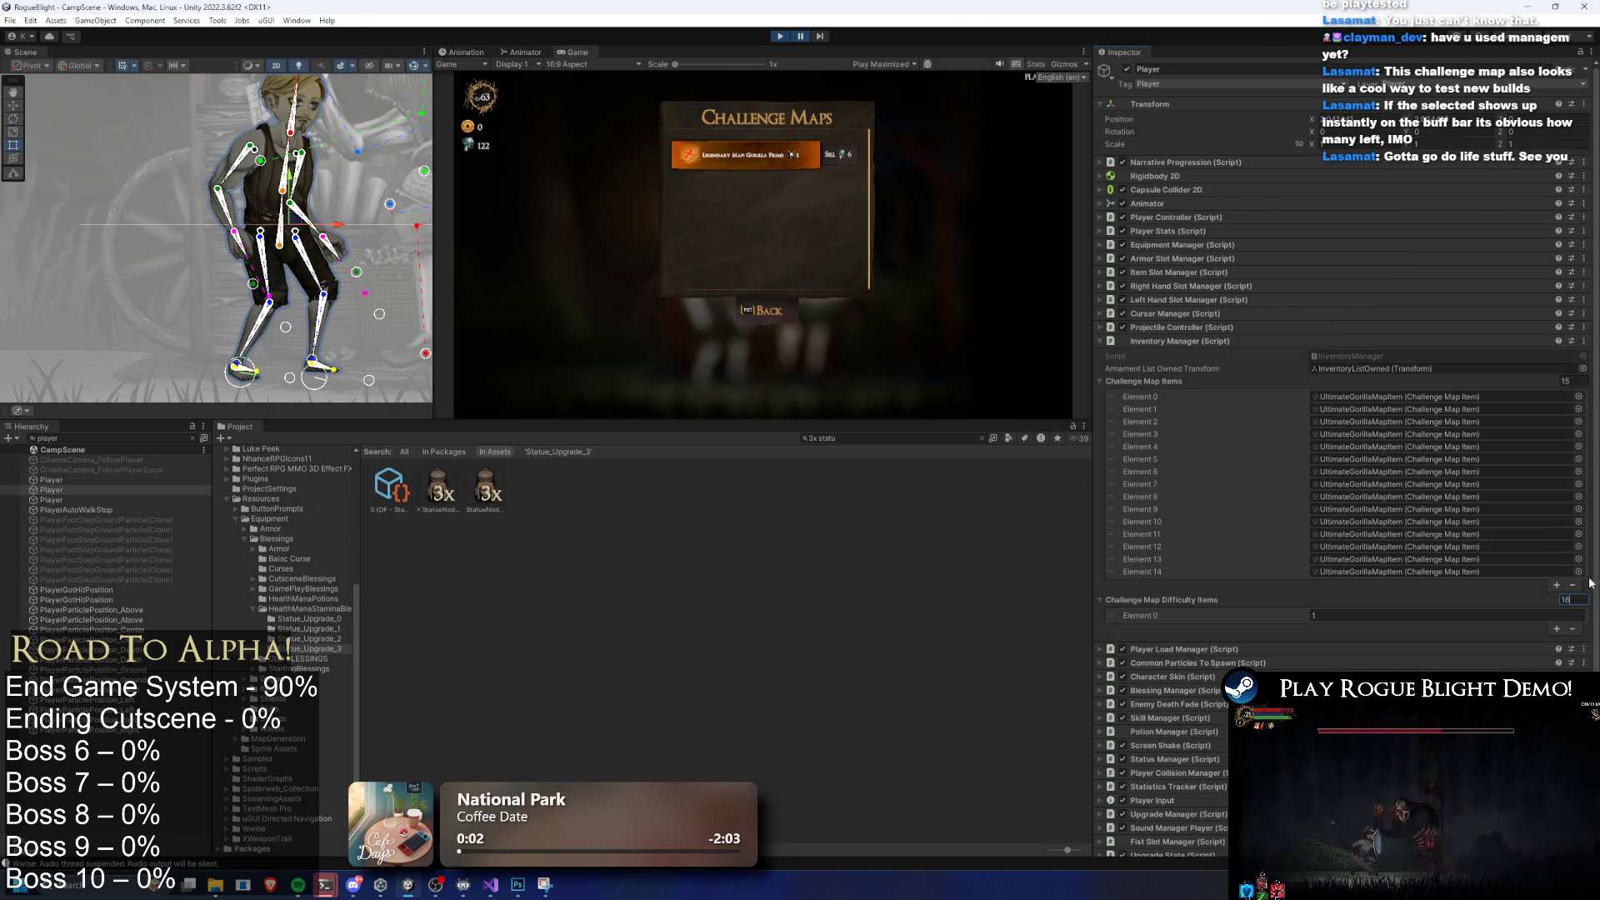
pyautogui.press('Return')
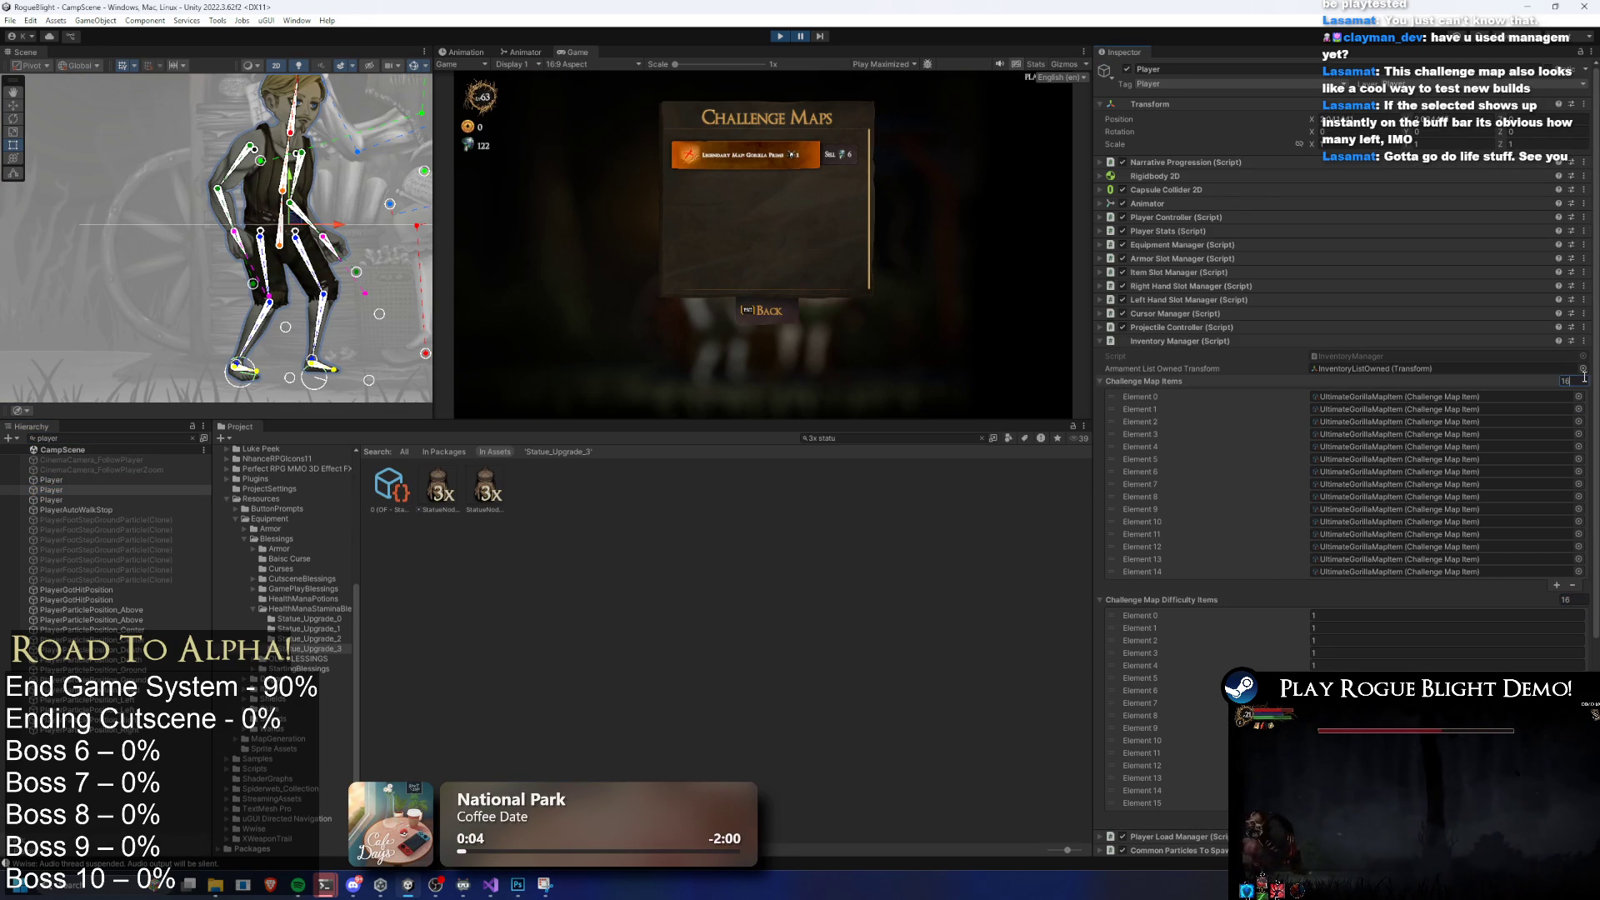
pyautogui.press('Return')
pyautogui.hotkey('shift', 'space')
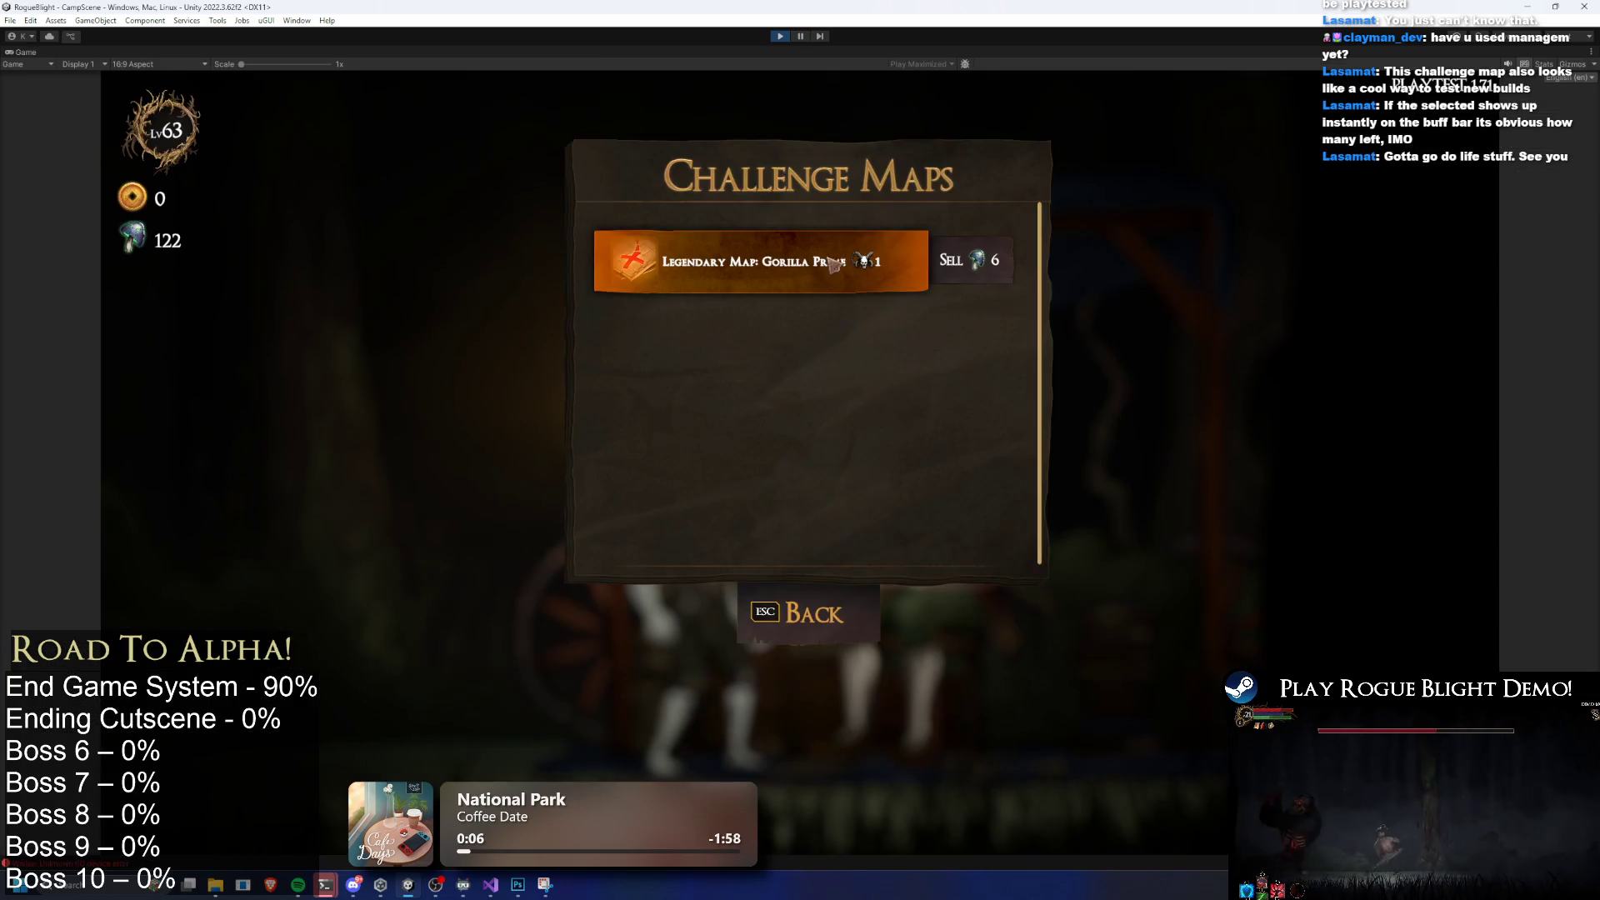
pyautogui.click(761, 258)
# Start the Gorilla Prime map, choose the Dexterity dialogue option, and take all loot
pyautogui.click(1211, 417)
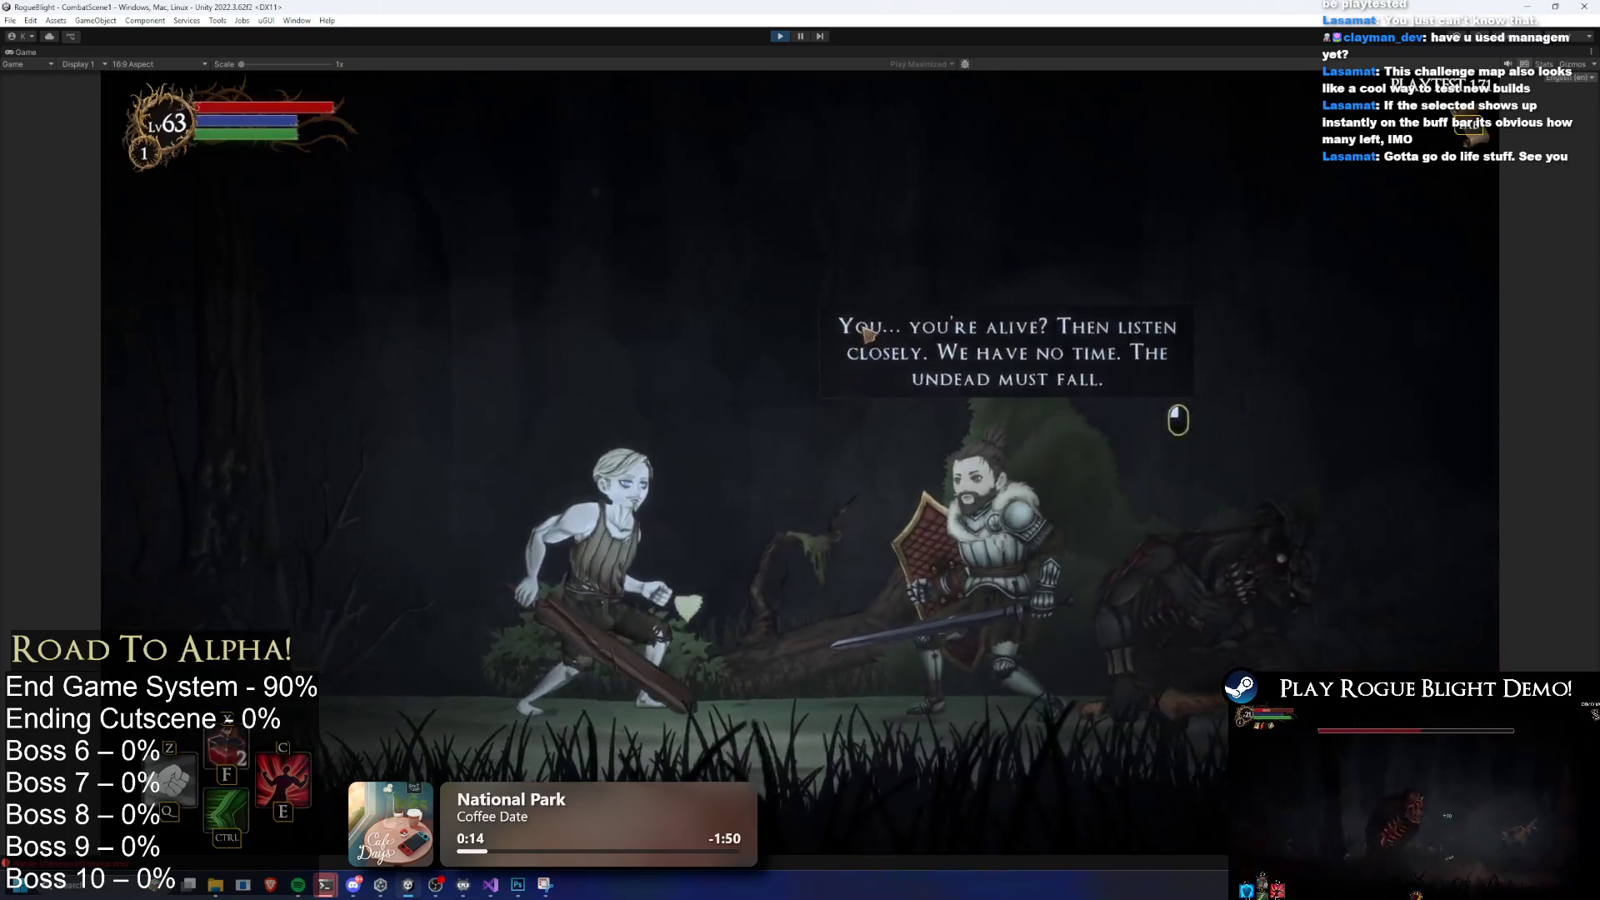
pyautogui.click(715, 312)
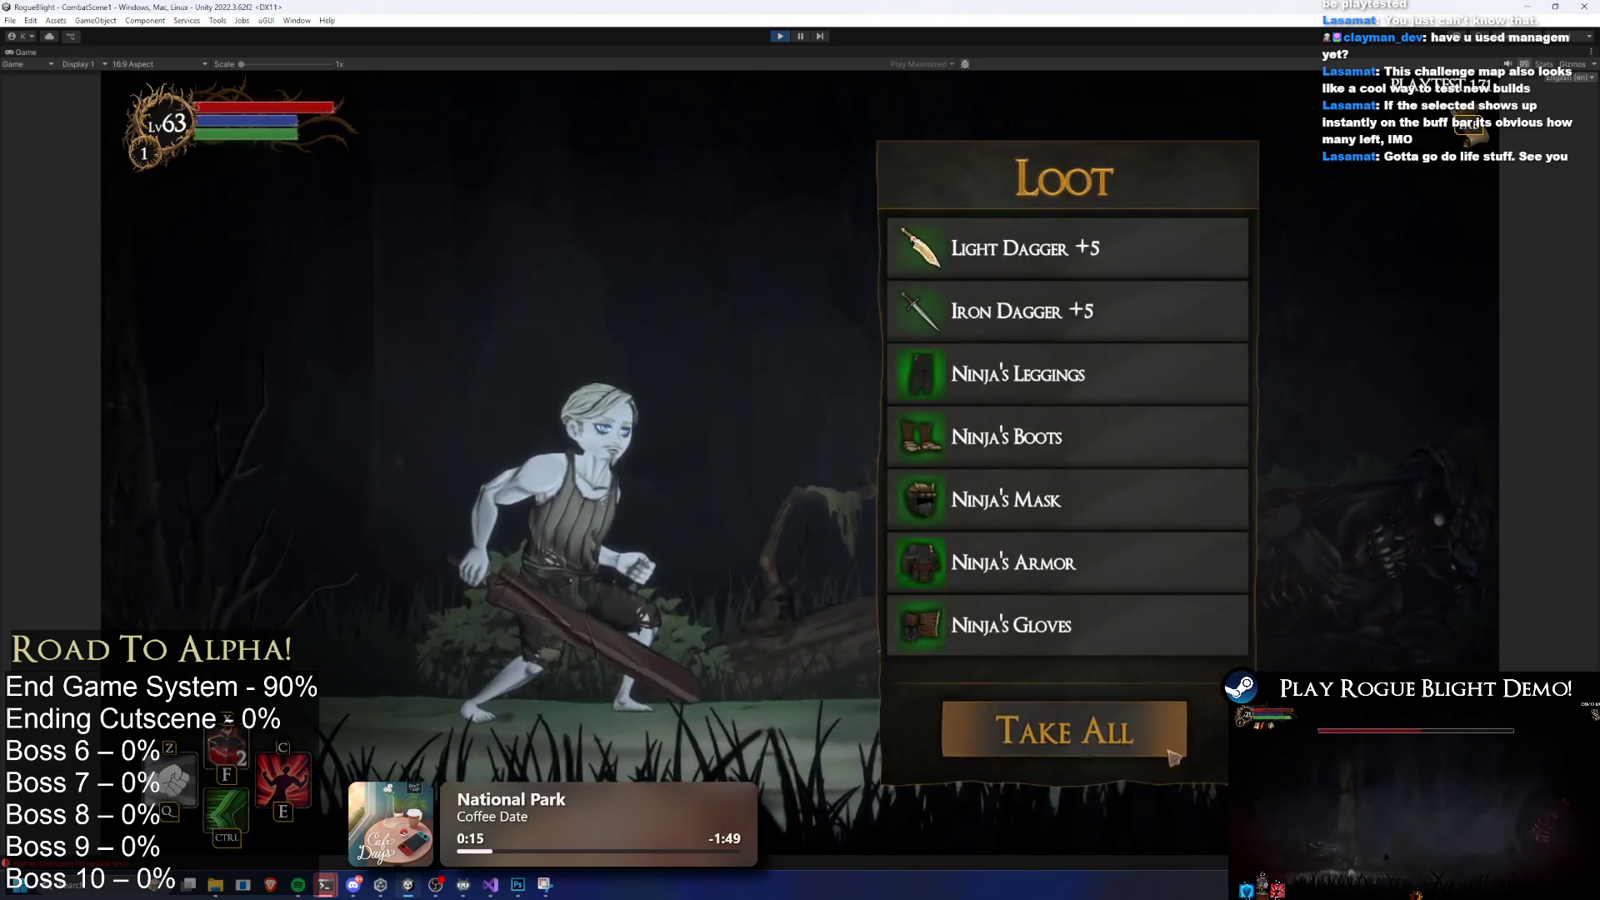
pyautogui.click(1170, 723)
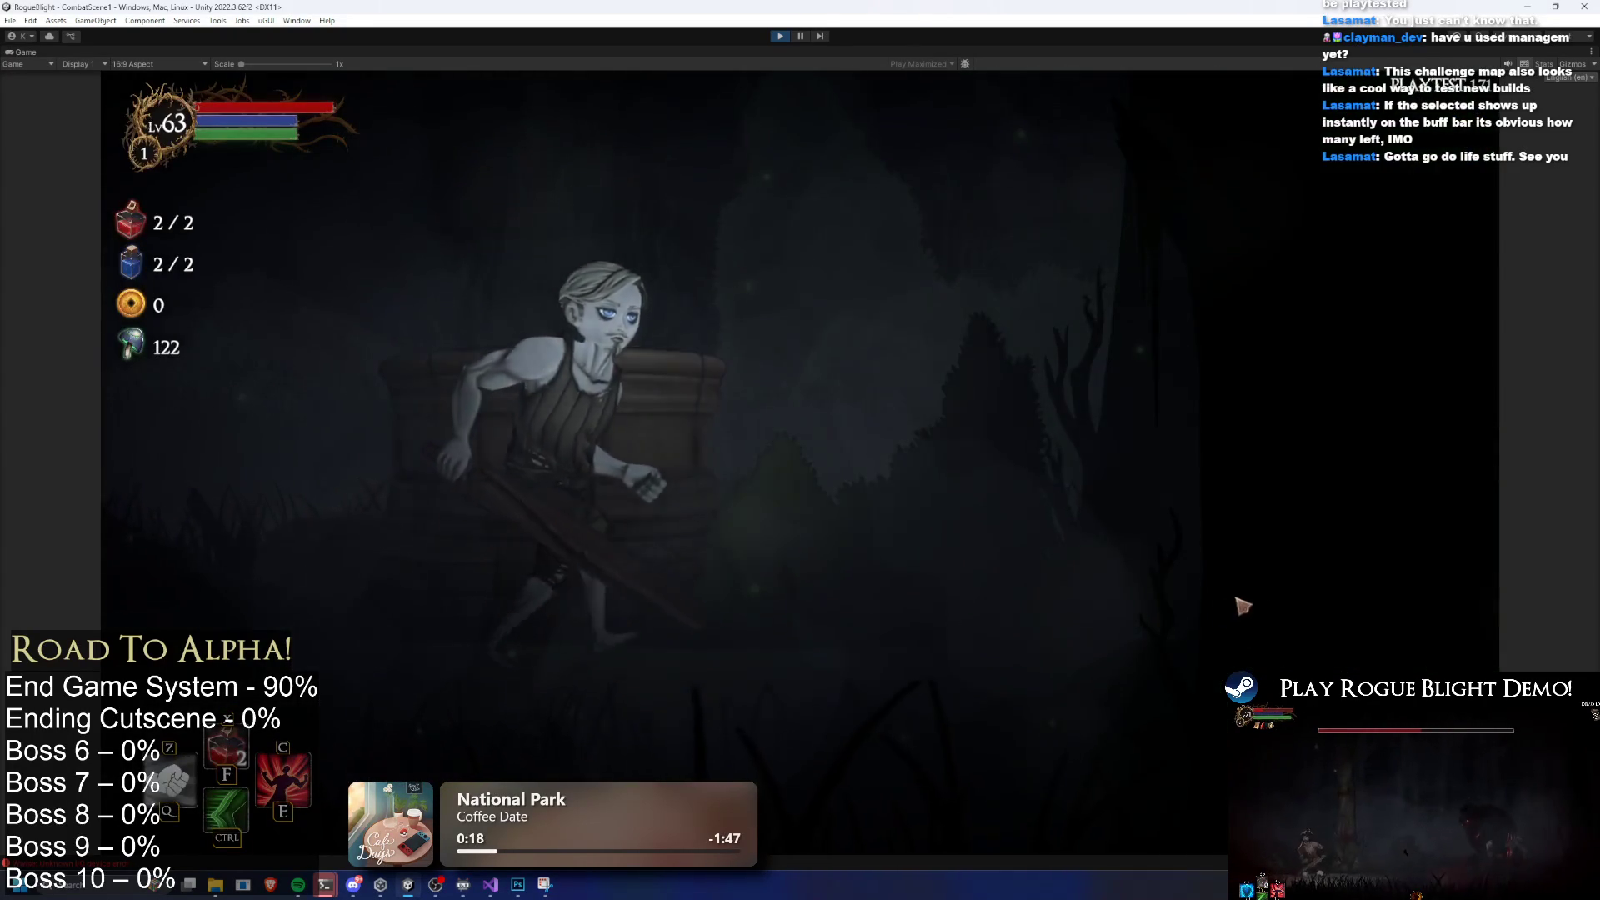
# Walk to the next room's chest, open its blessing offer, and pause the game
pyautogui.press('d')
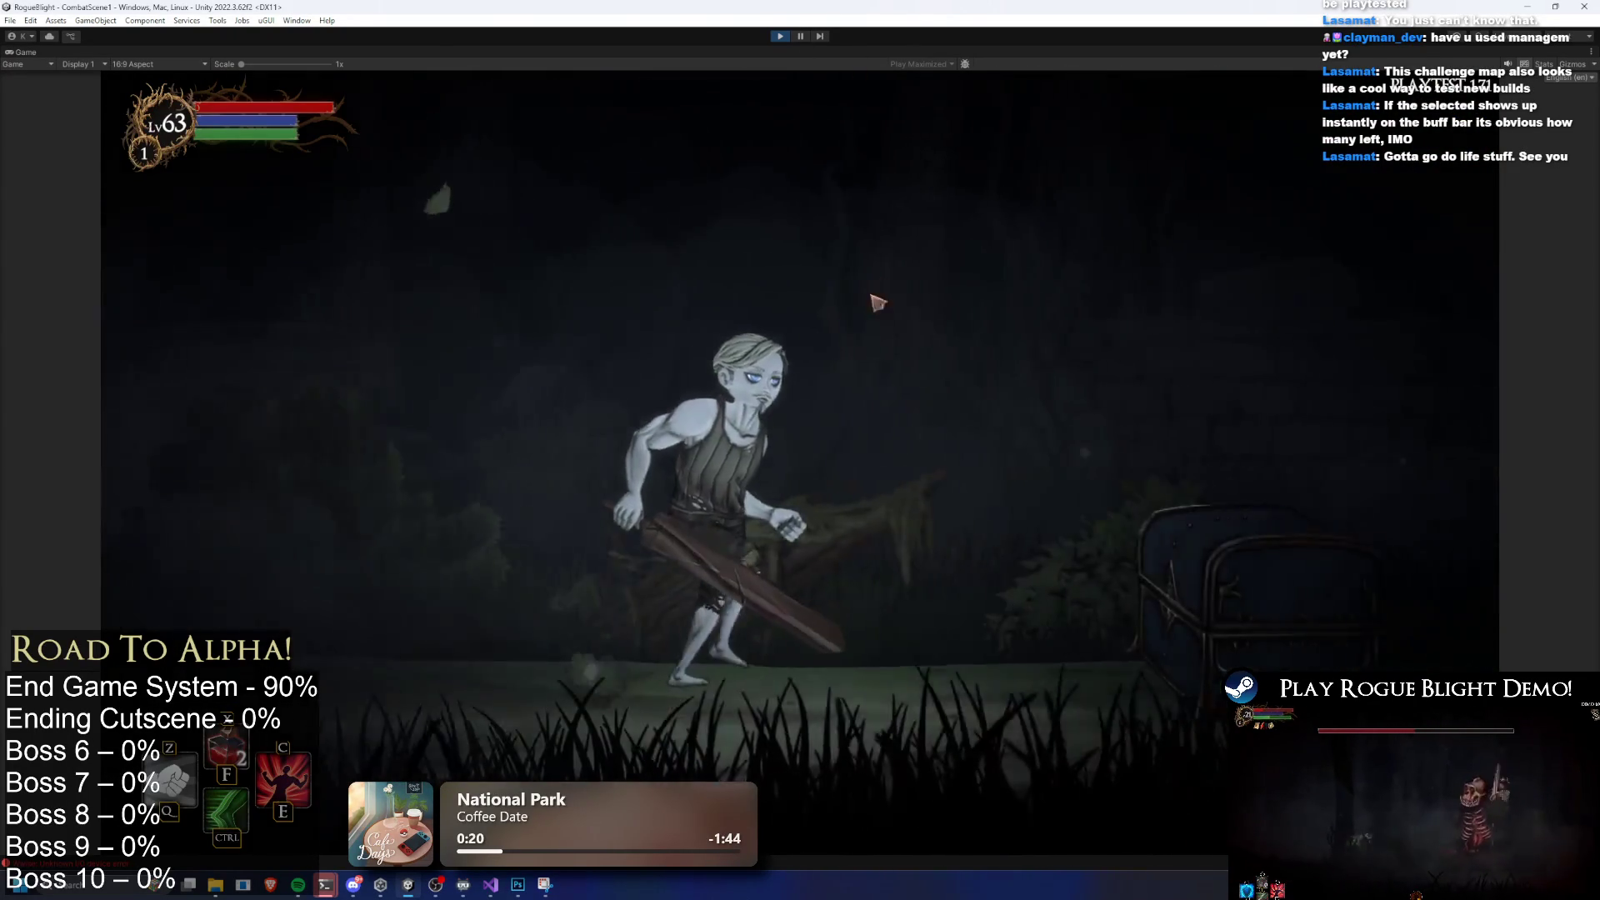
pyautogui.click(499, 890)
pyautogui.click(498, 890)
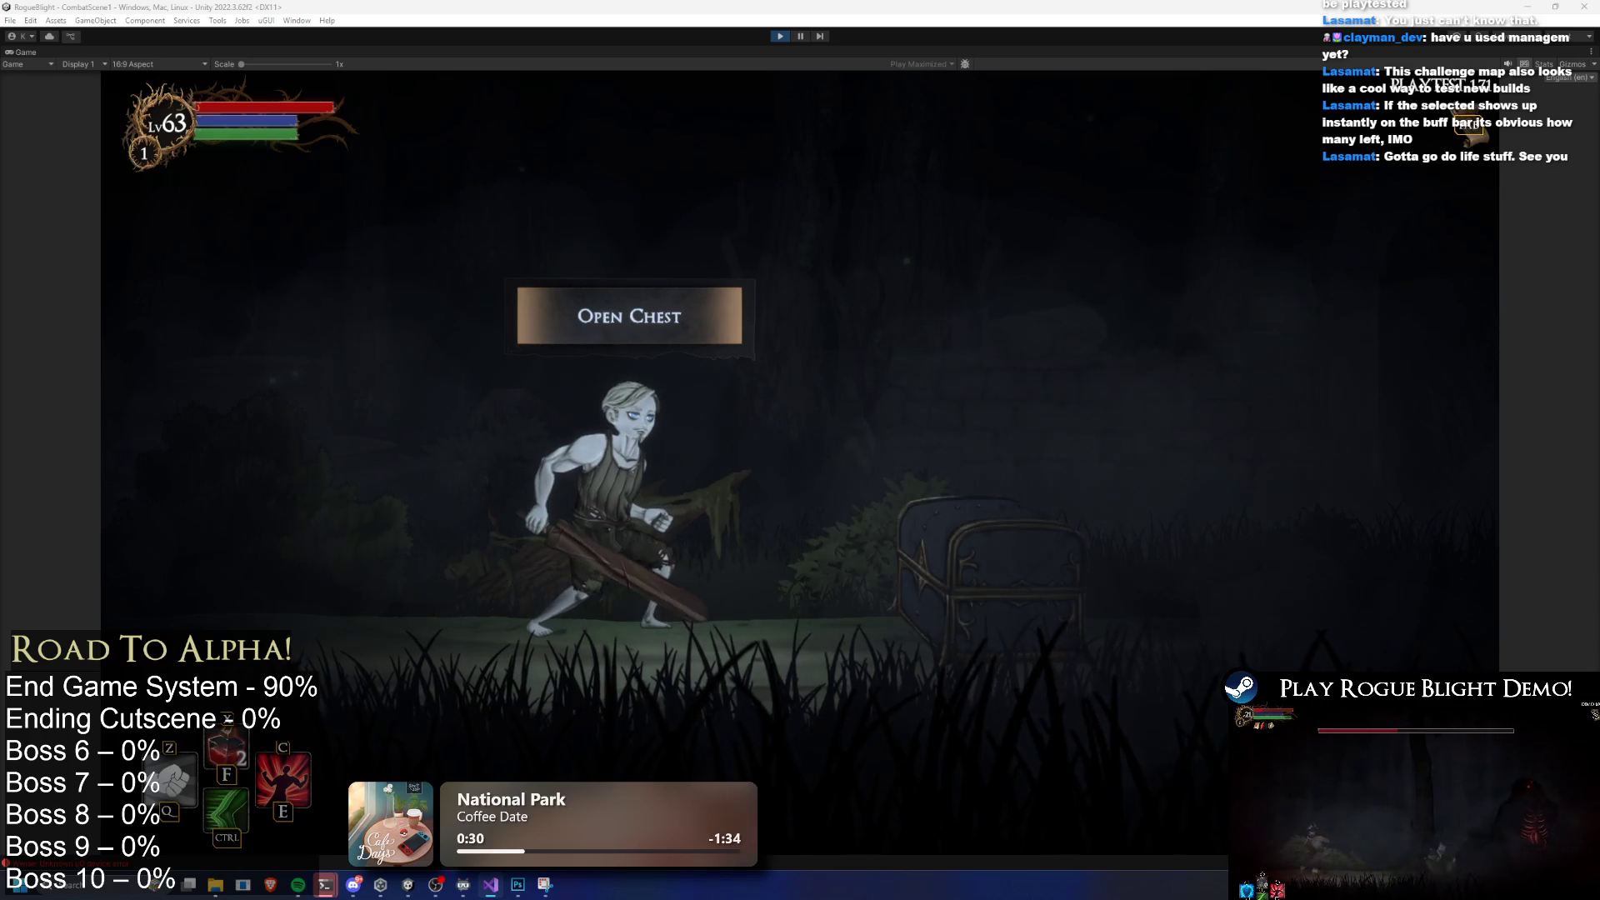
pyautogui.click(673, 335)
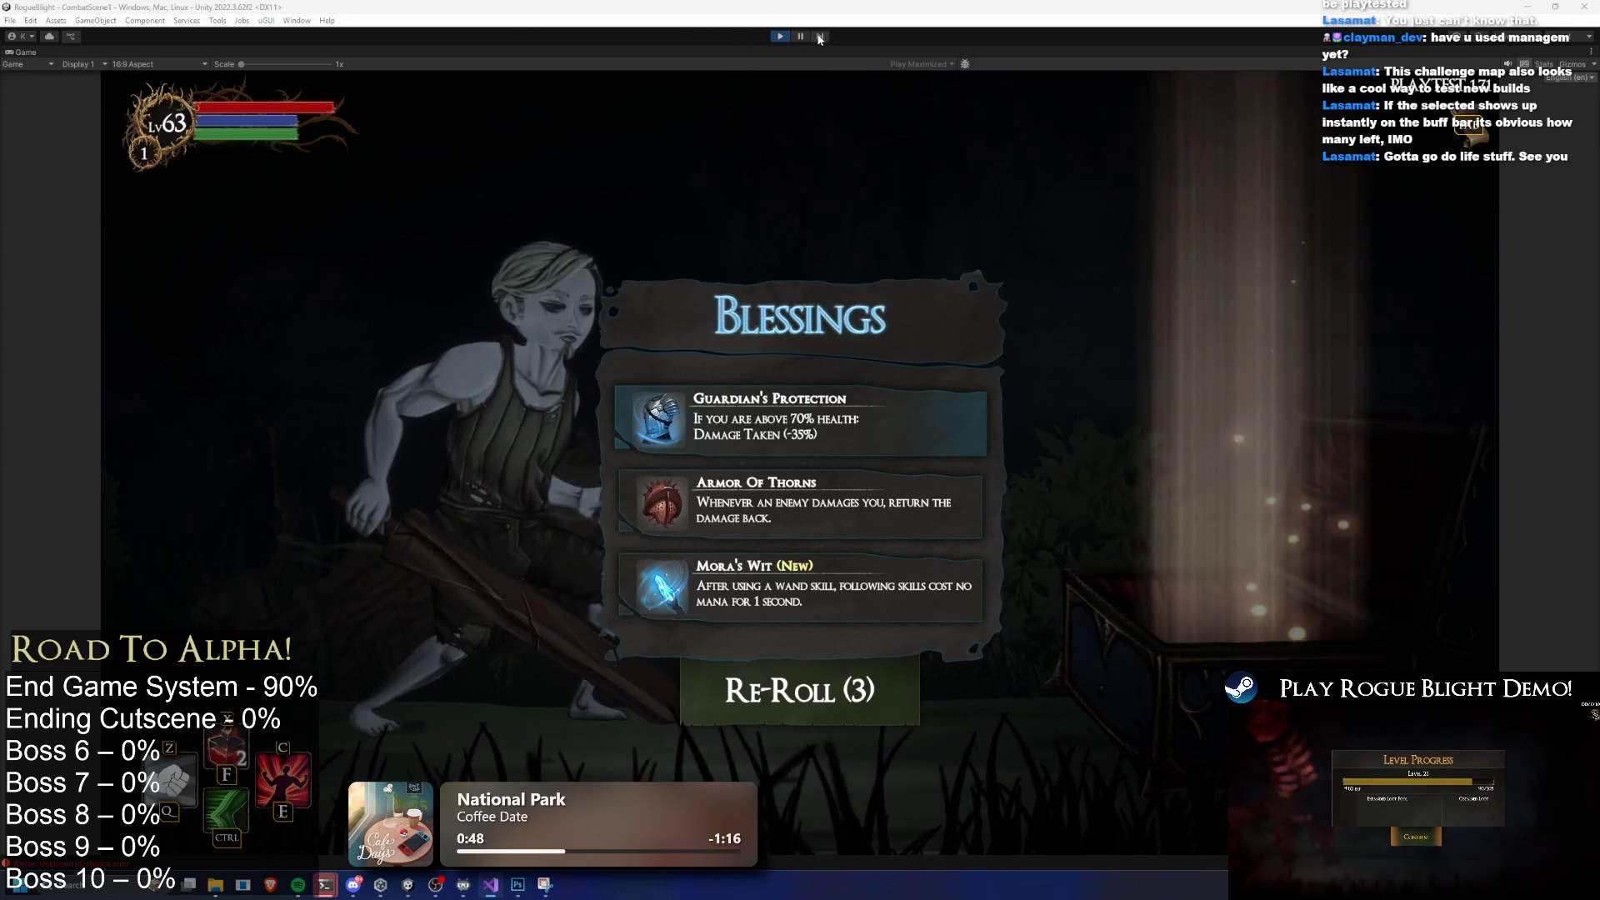
pyautogui.click(818, 39)
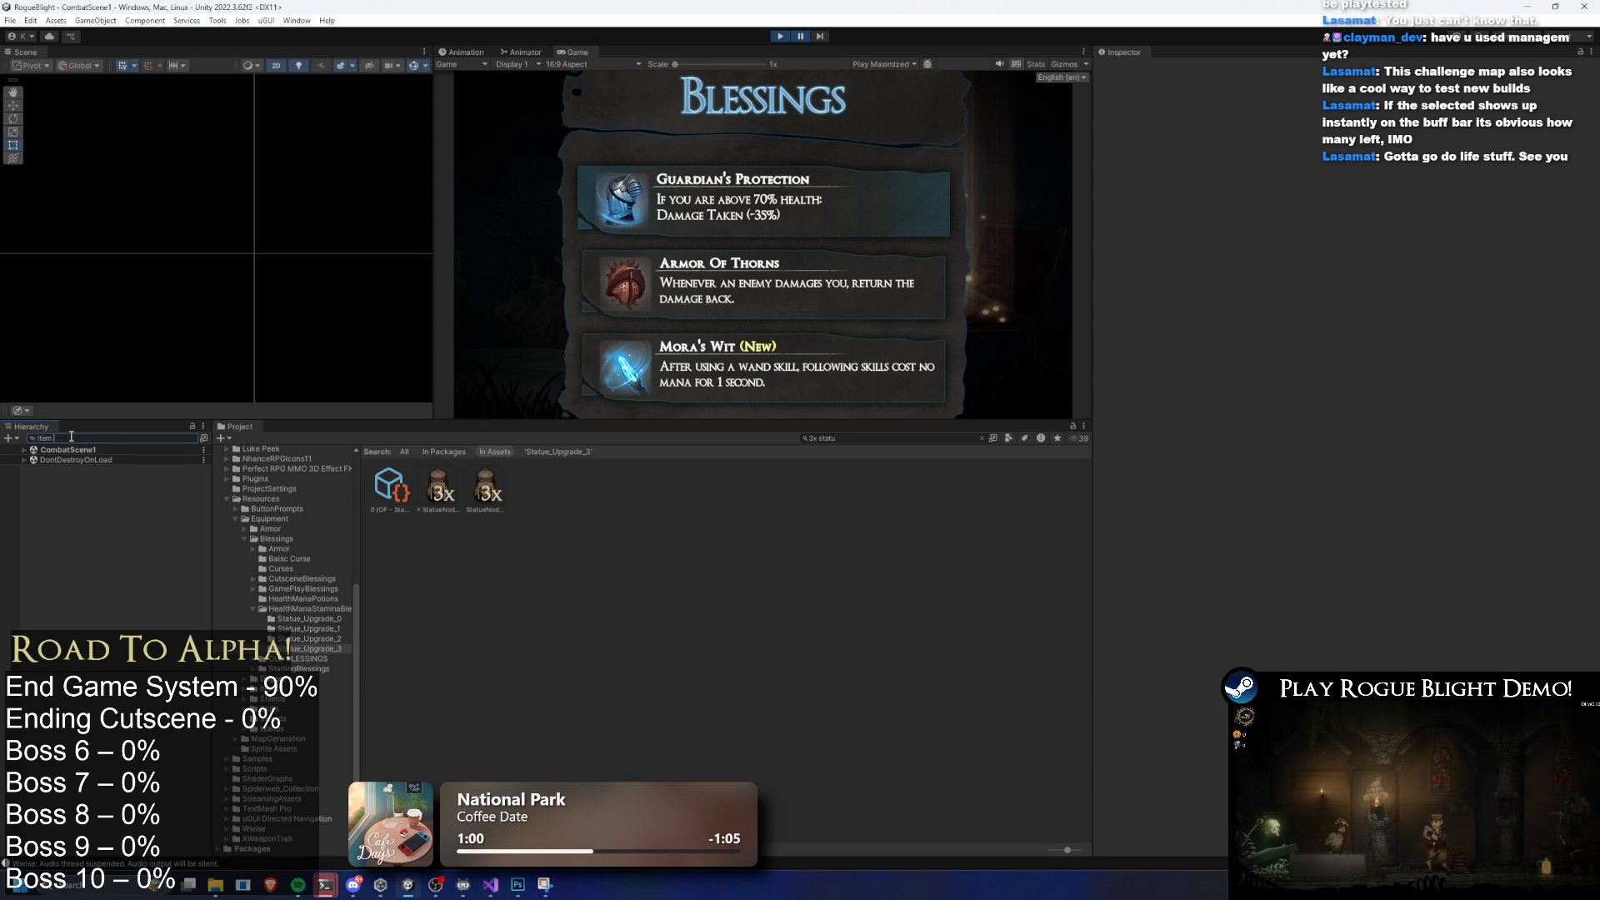
# Search the Hierarchy for 'reward', select RewardBtn(Clone), and ping its ItemRewardInfo script
pyautogui.press('BackSpace')
pyautogui.press('BackSpace')
pyautogui.press('BackSpace')
pyautogui.write('rew')
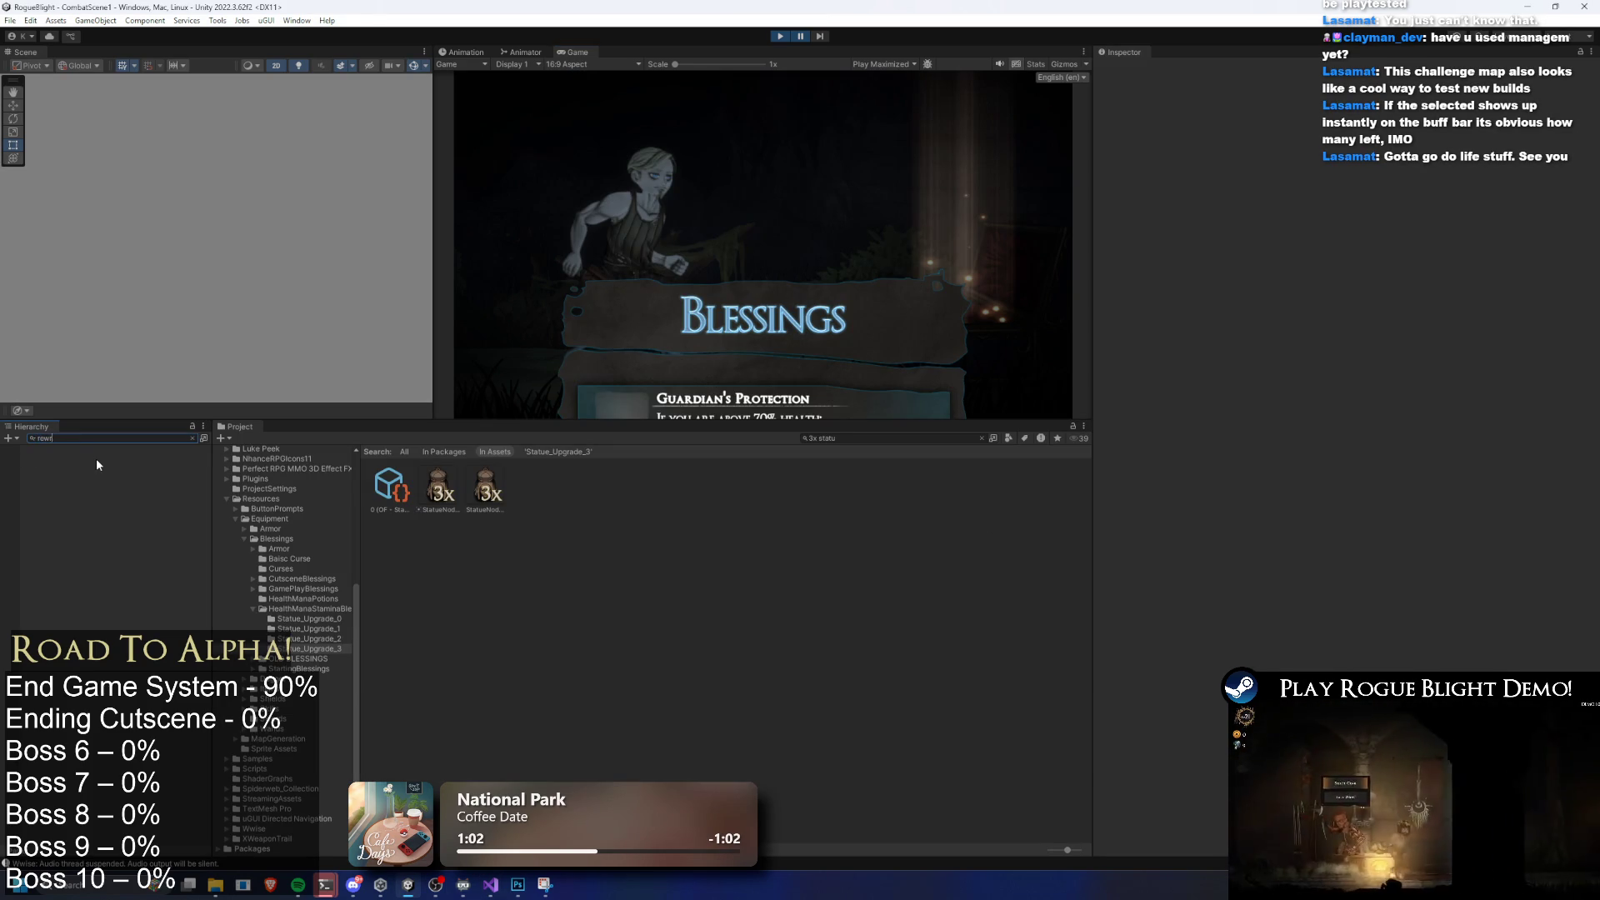
pyautogui.write('ard')
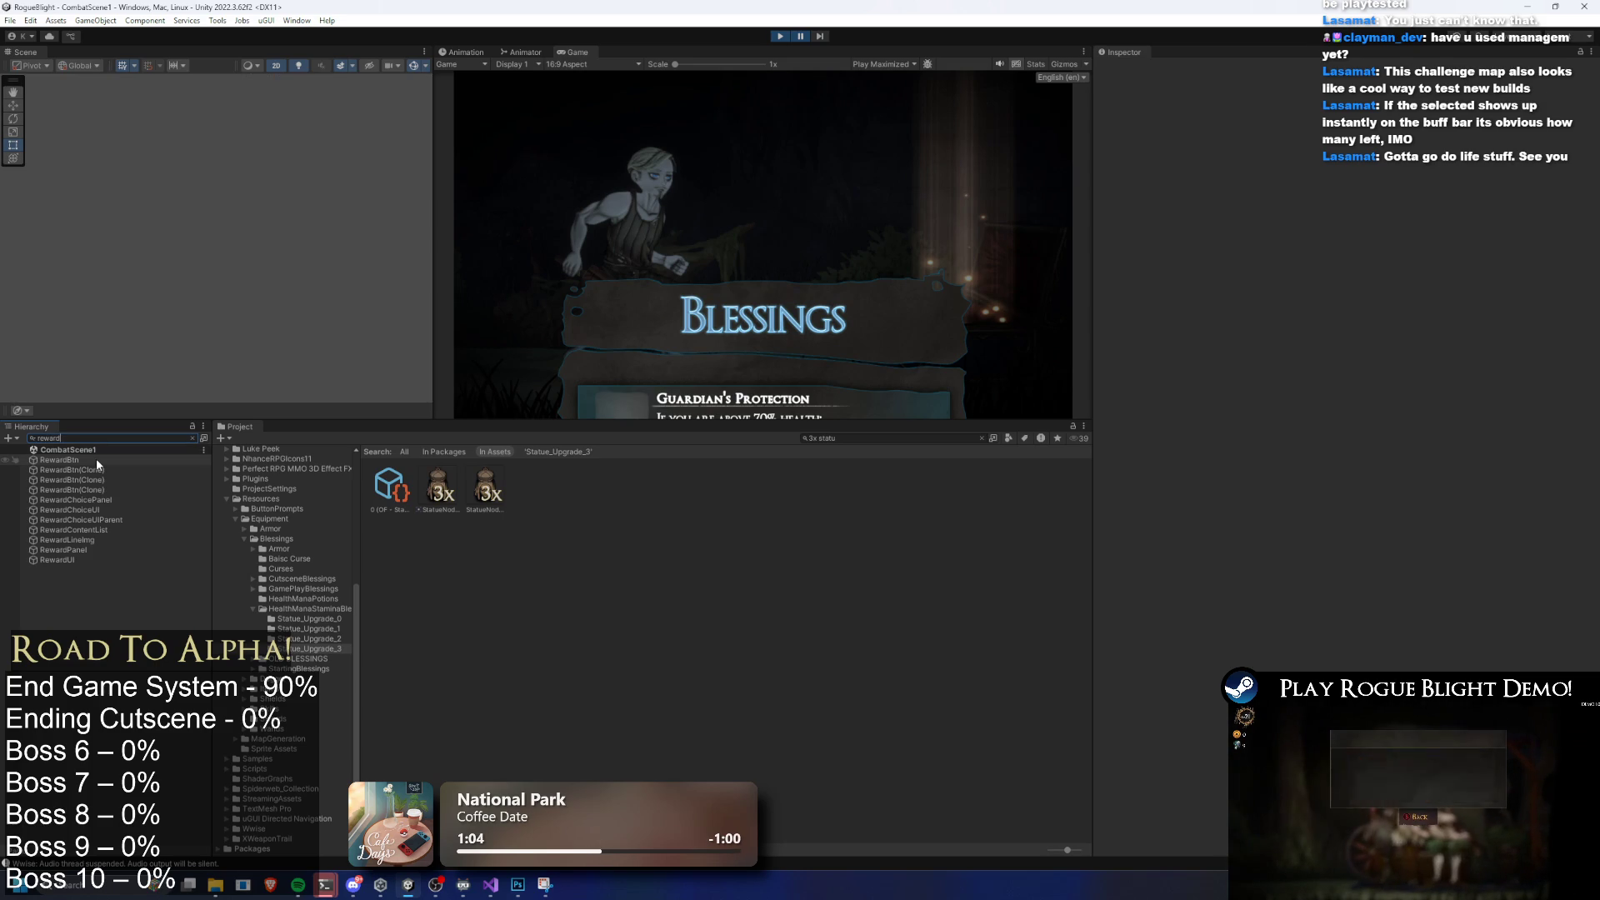
pyautogui.click(96, 459)
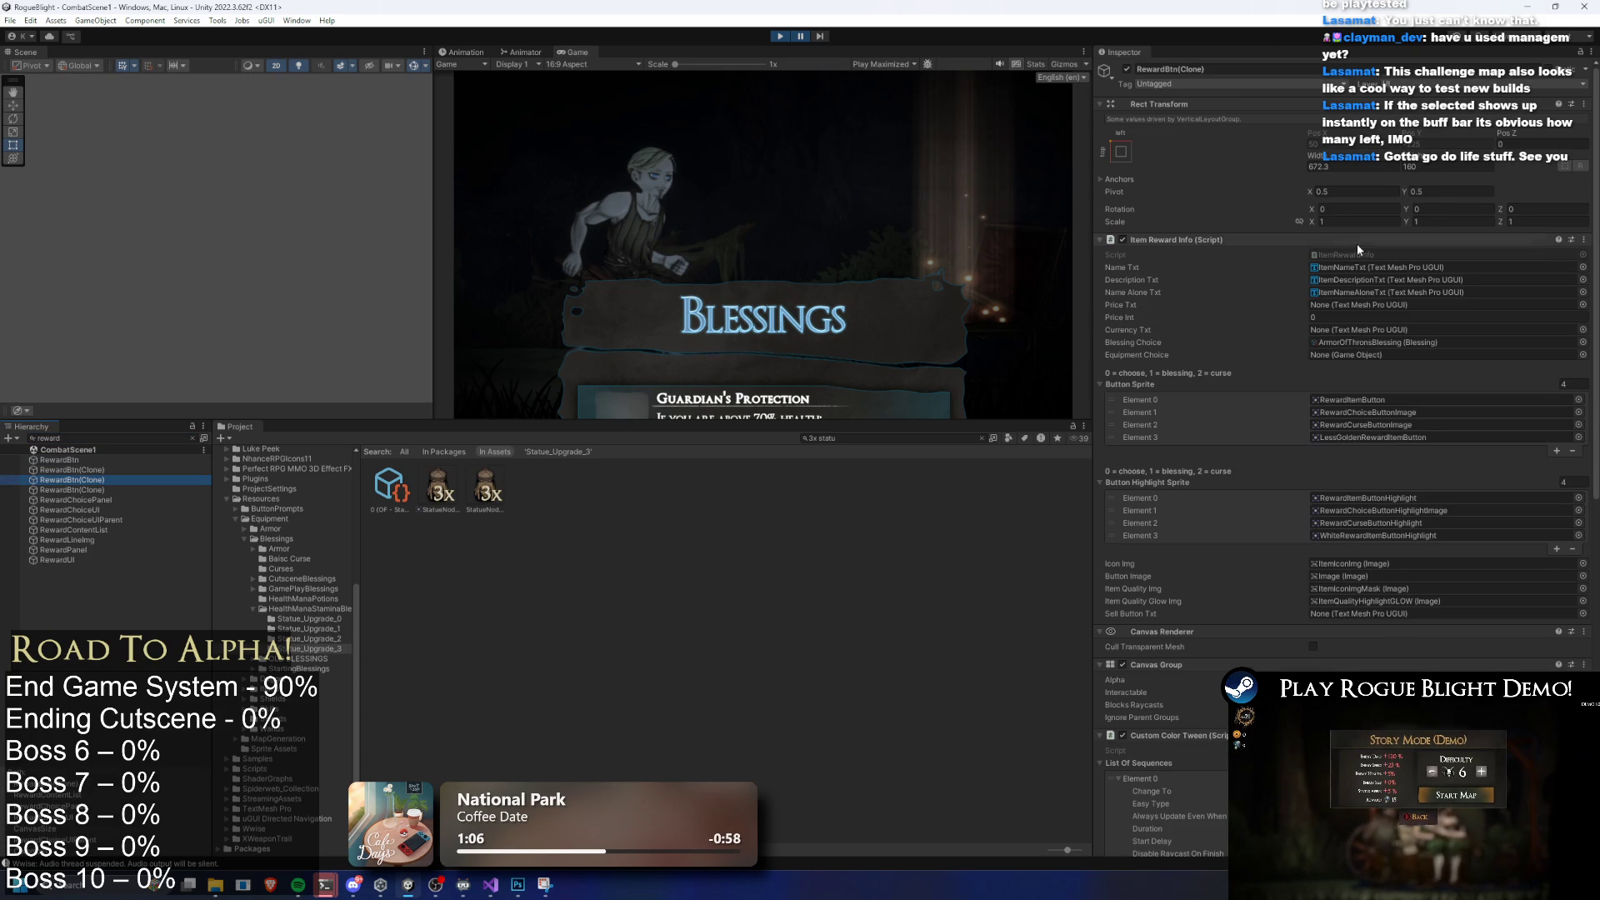
pyautogui.click(1358, 254)
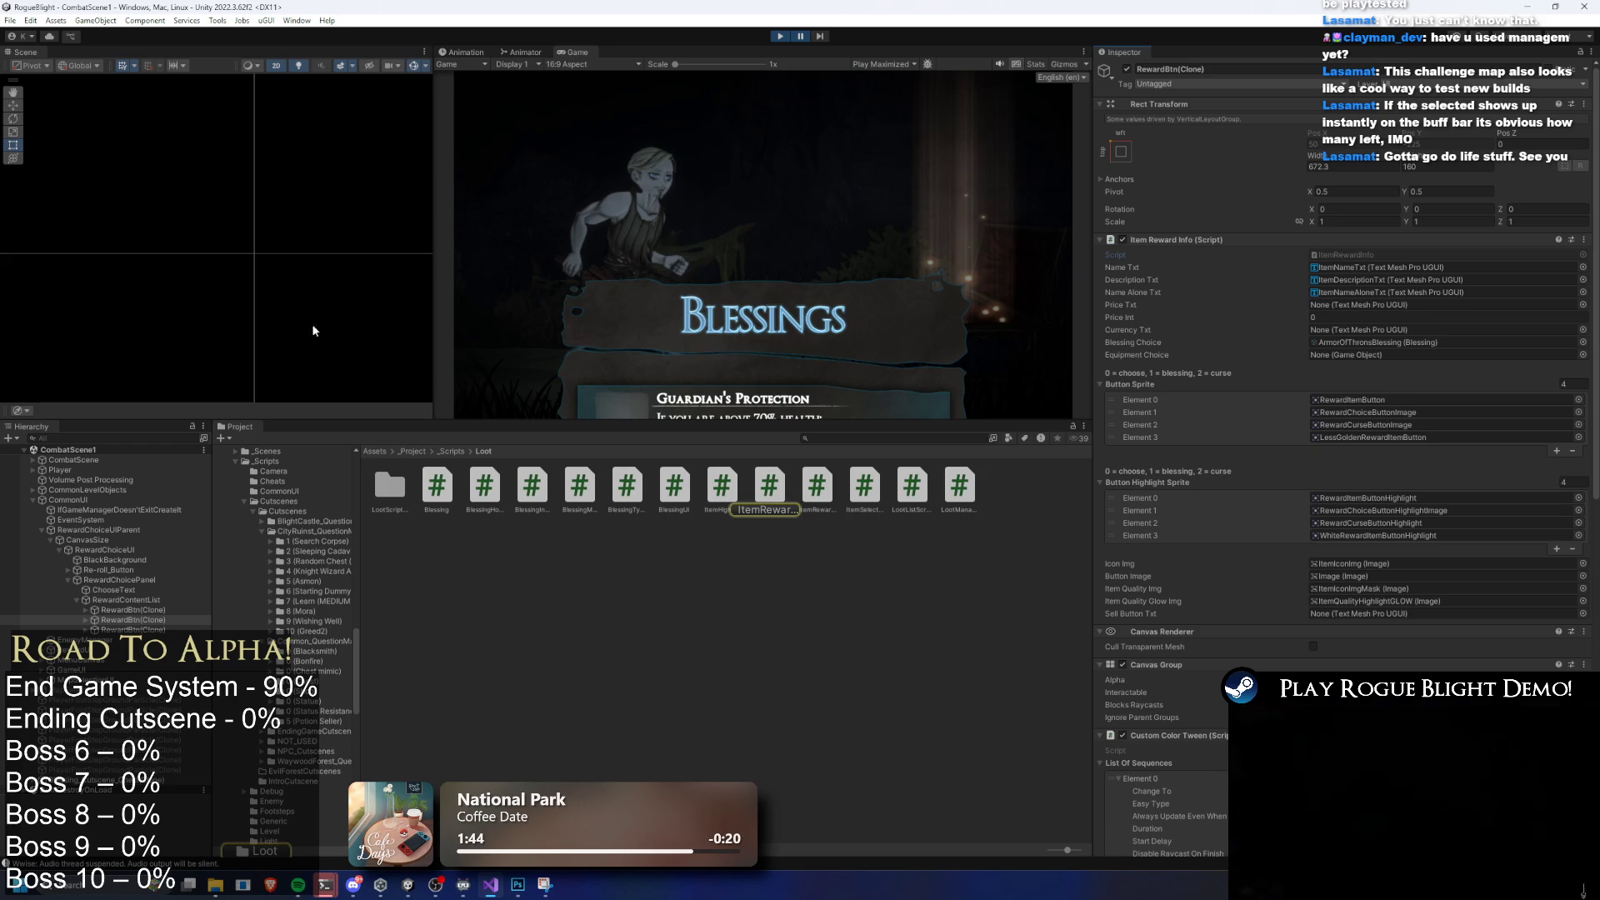
# Toggle Pause to halt at the Blessings offer, then maximize the Game view
pyautogui.click(802, 38)
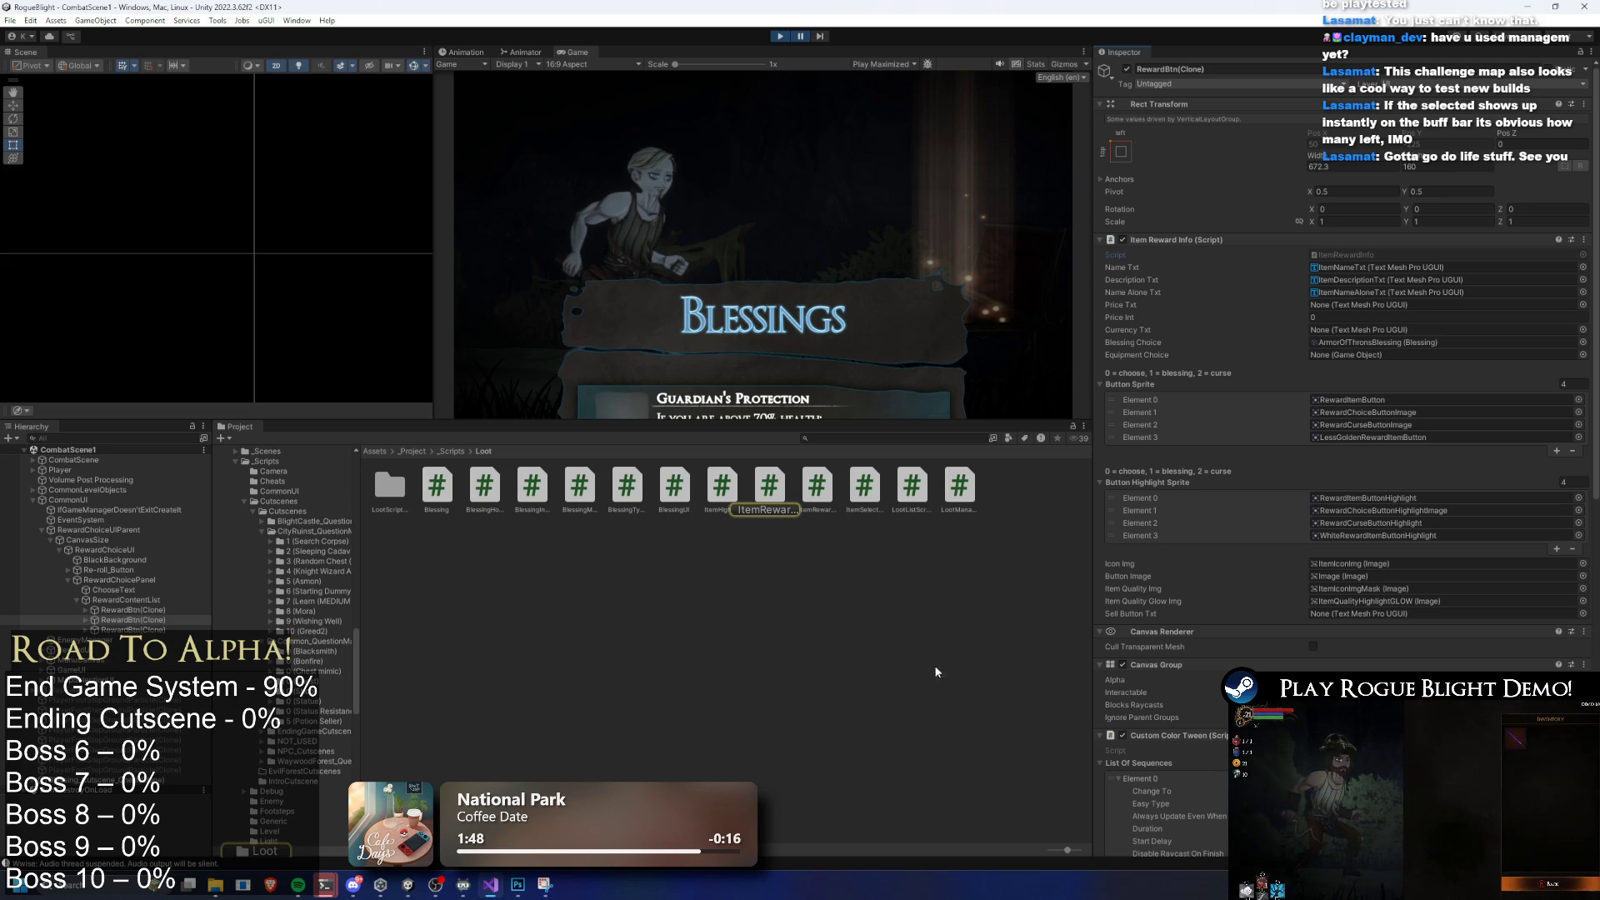
pyautogui.moveTo(498, 876)
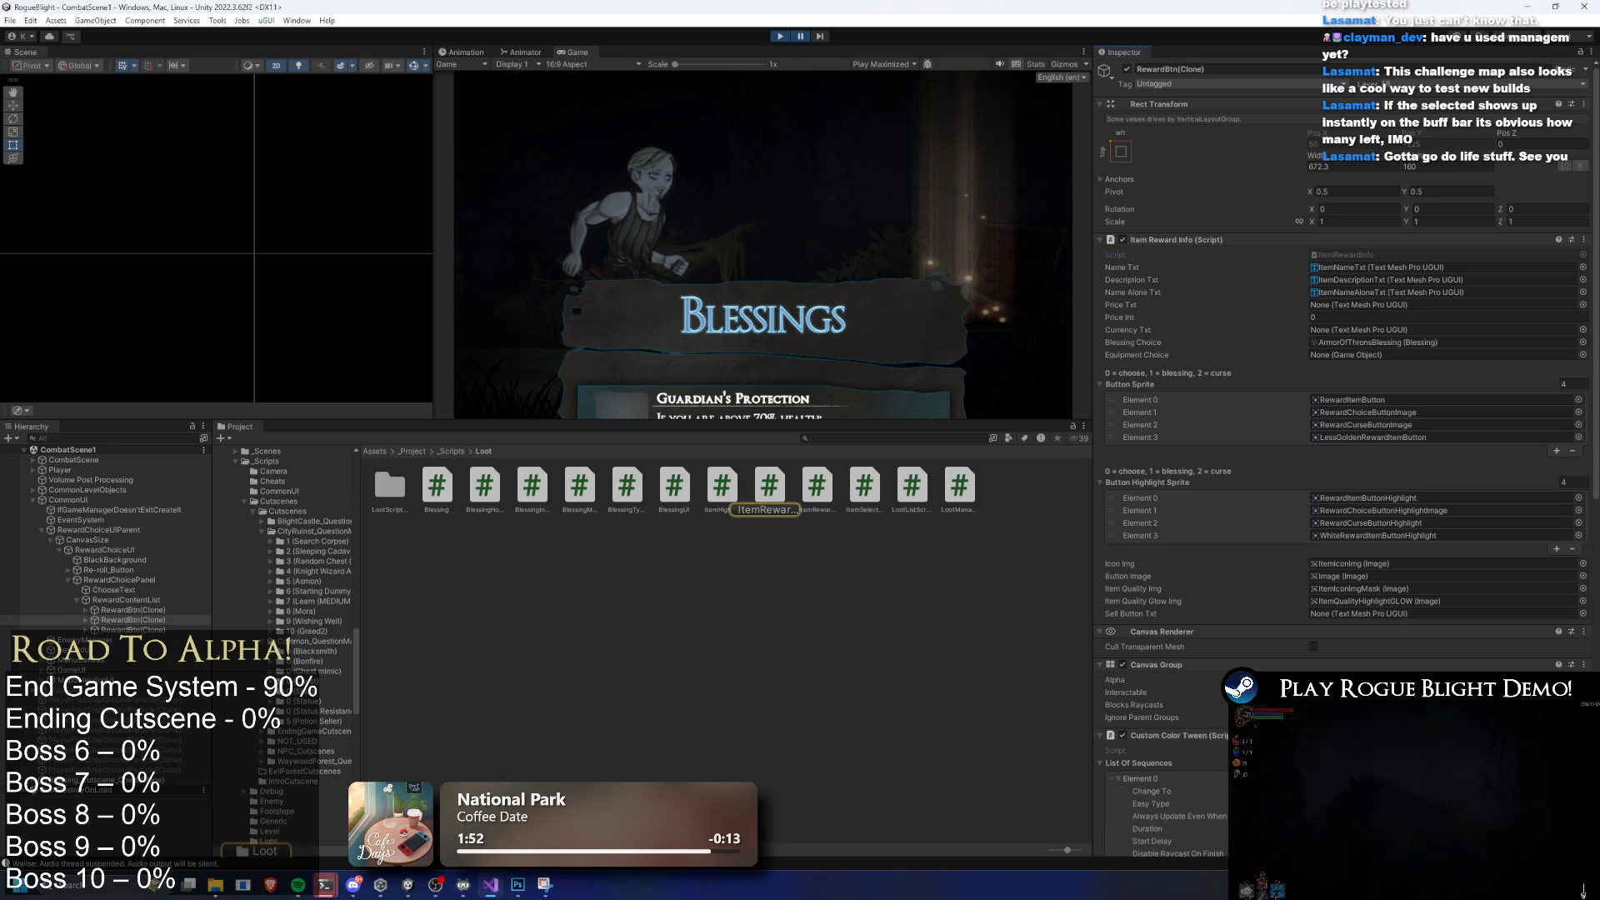
pyautogui.click(801, 36)
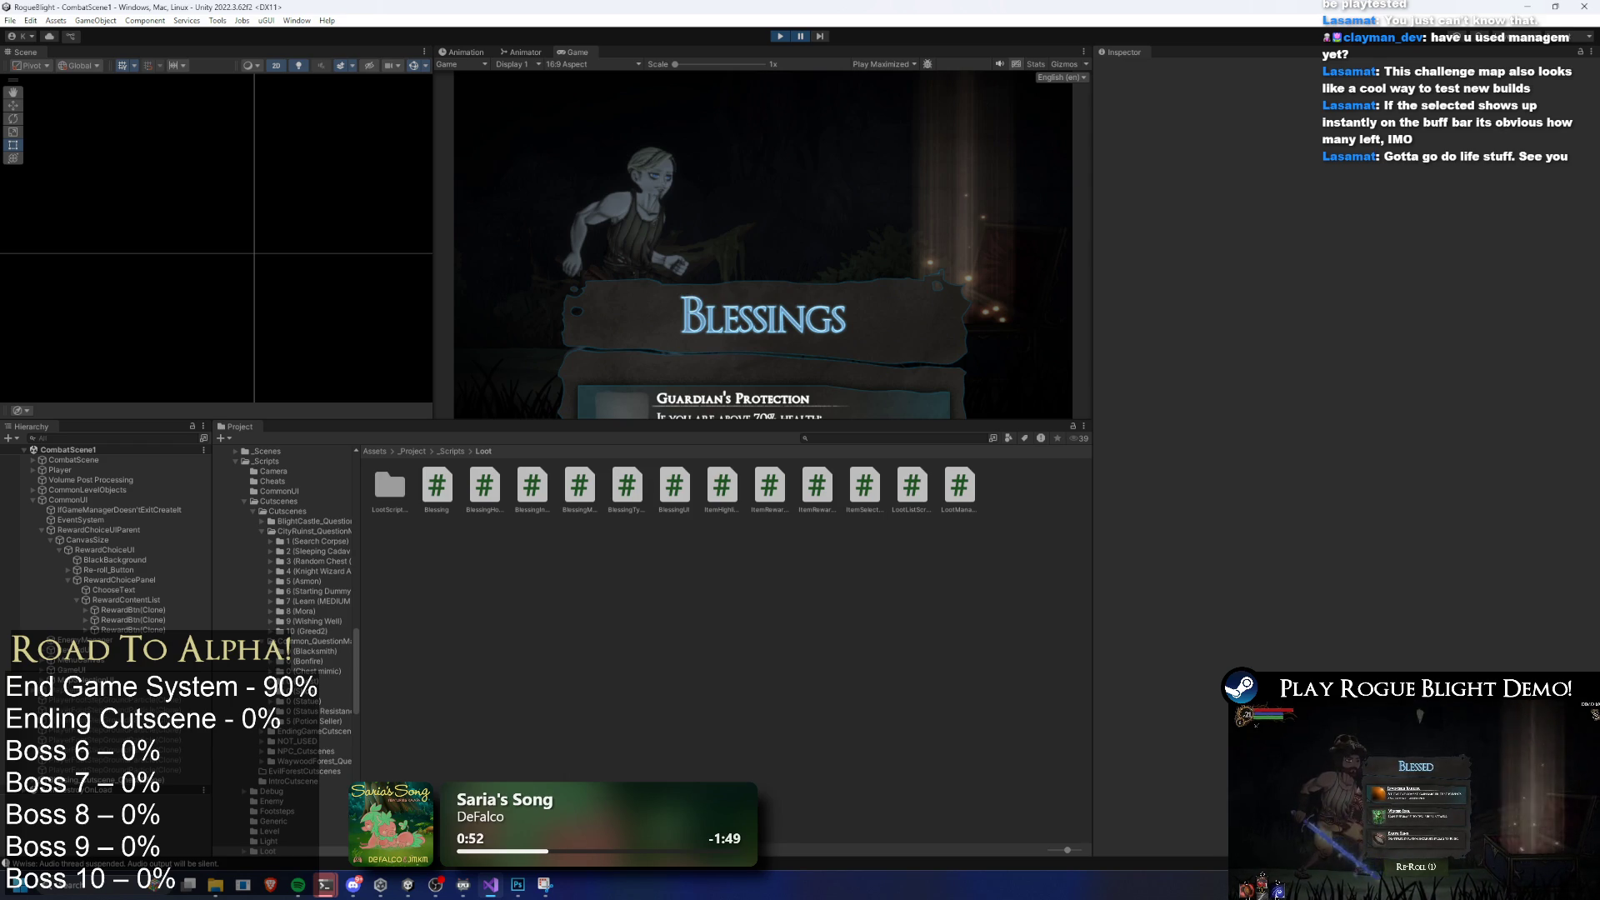
pyautogui.hotkey('shift', 'space')
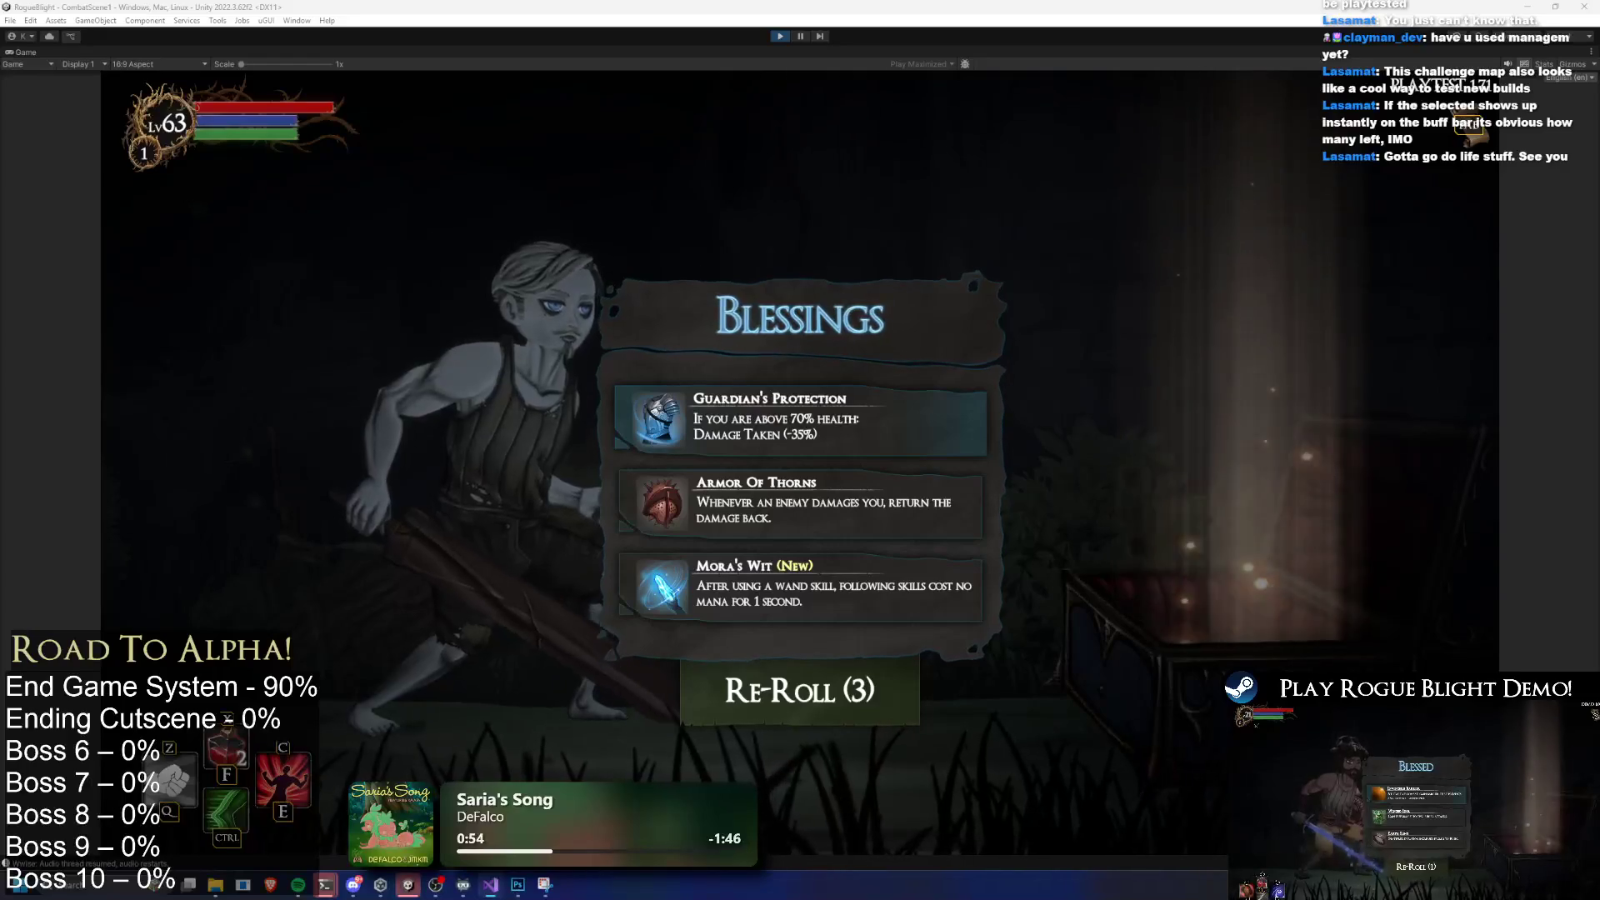
# Browse the offered blessings and take Armor Of Thorns
pyautogui.press('Down')
pyautogui.press('Down')
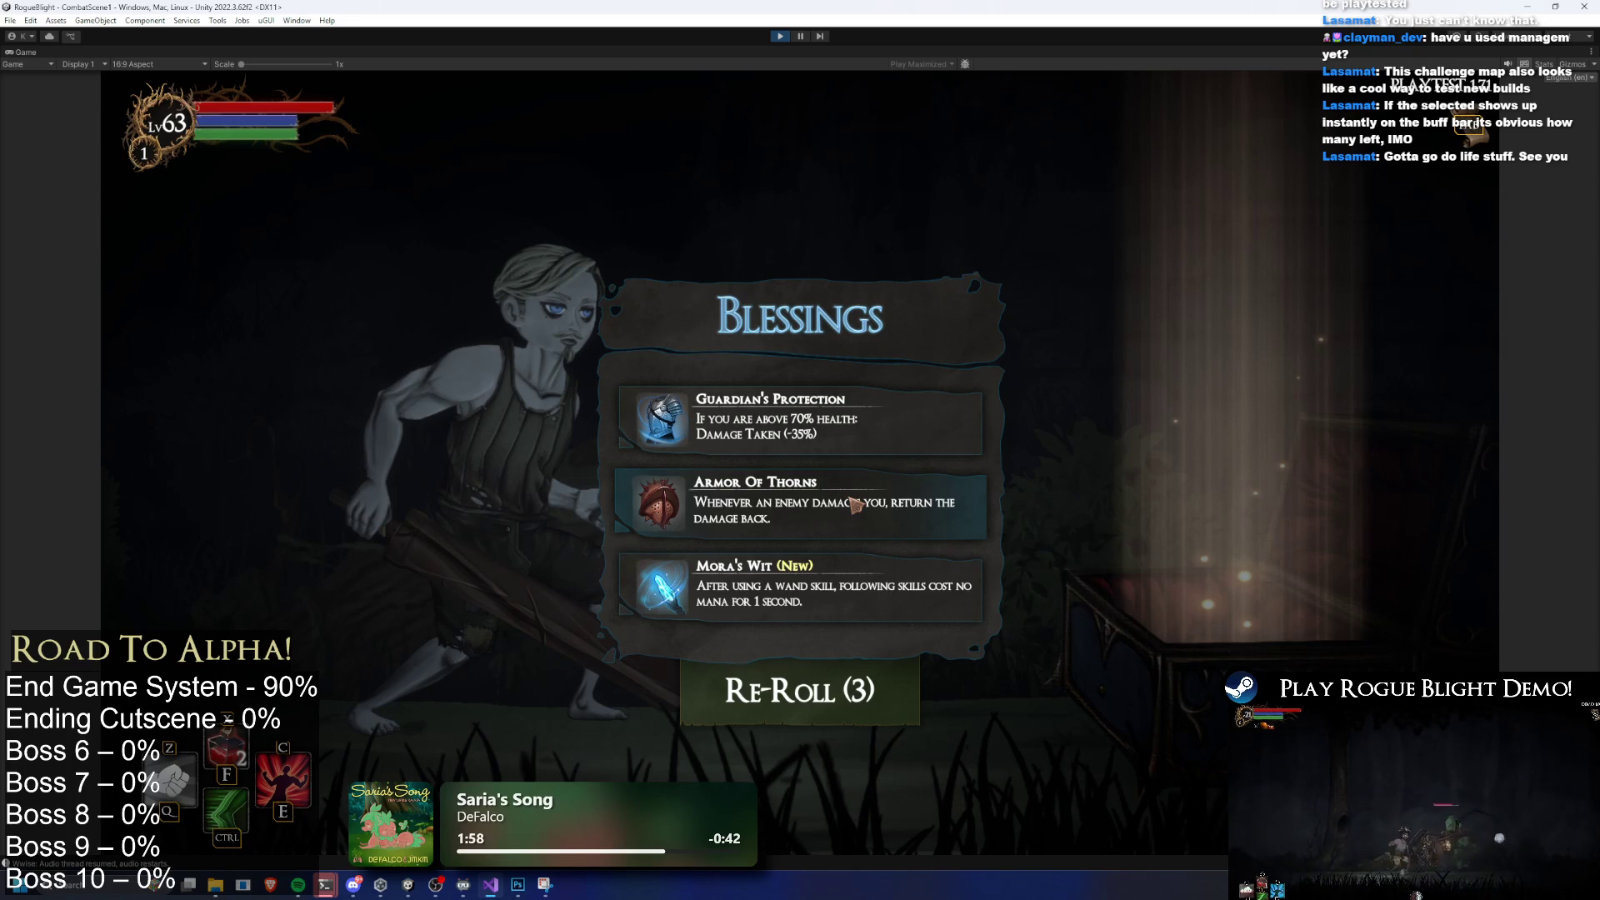
pyautogui.click(856, 503)
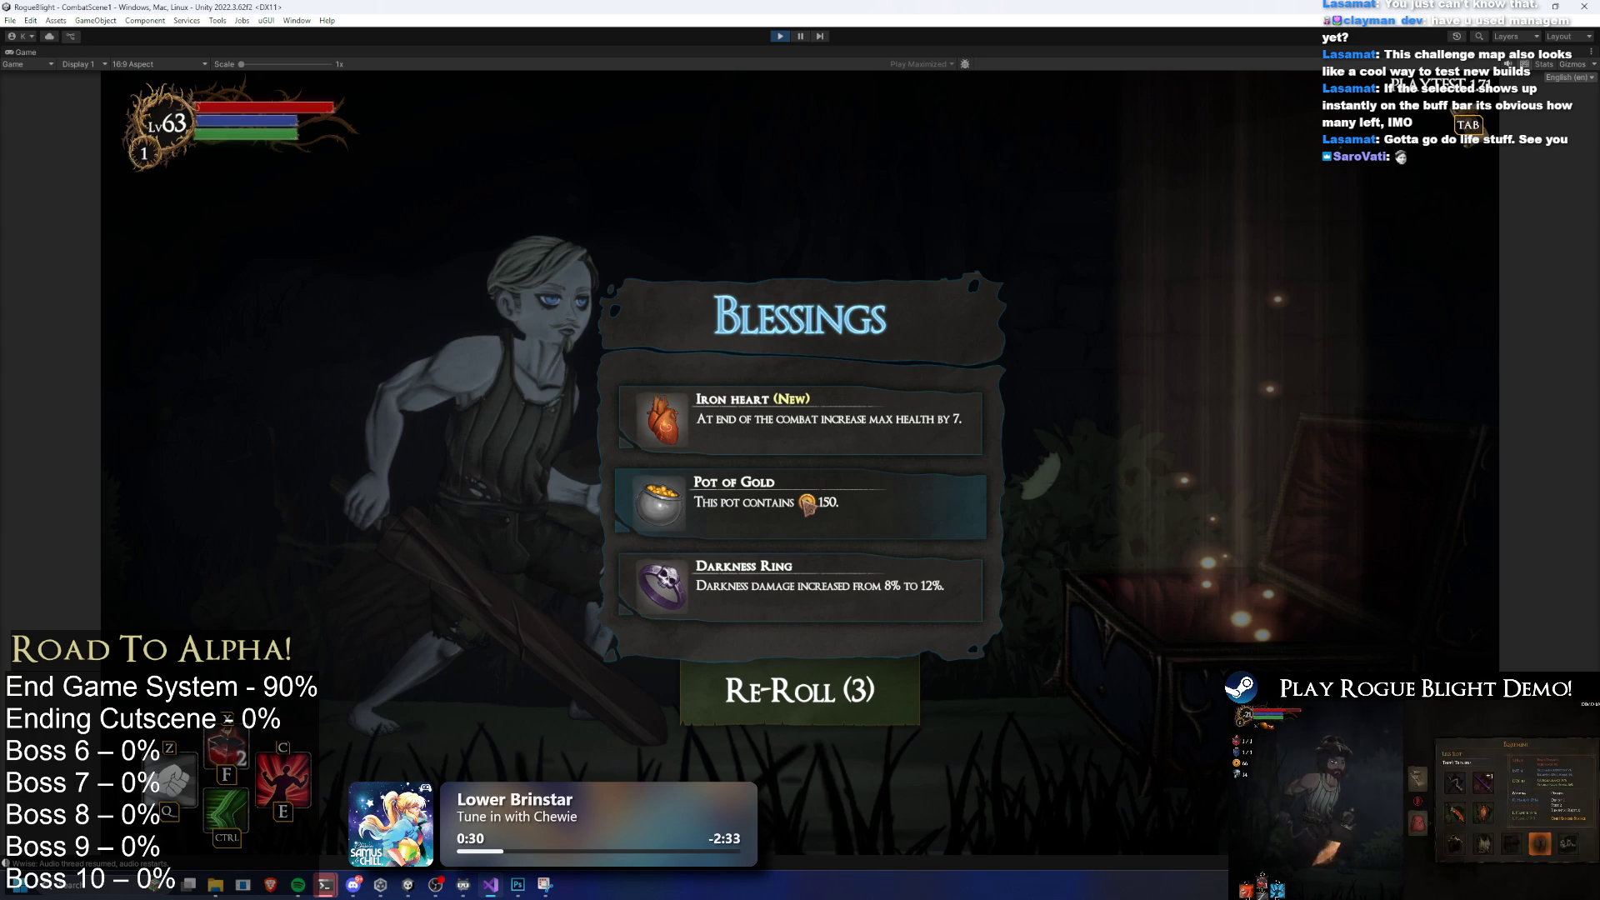
# Take Pot of Gold, Blood Magic, Poison Ring and Barbarian's Blessing, then travel to the next map room
pyautogui.click(821, 687)
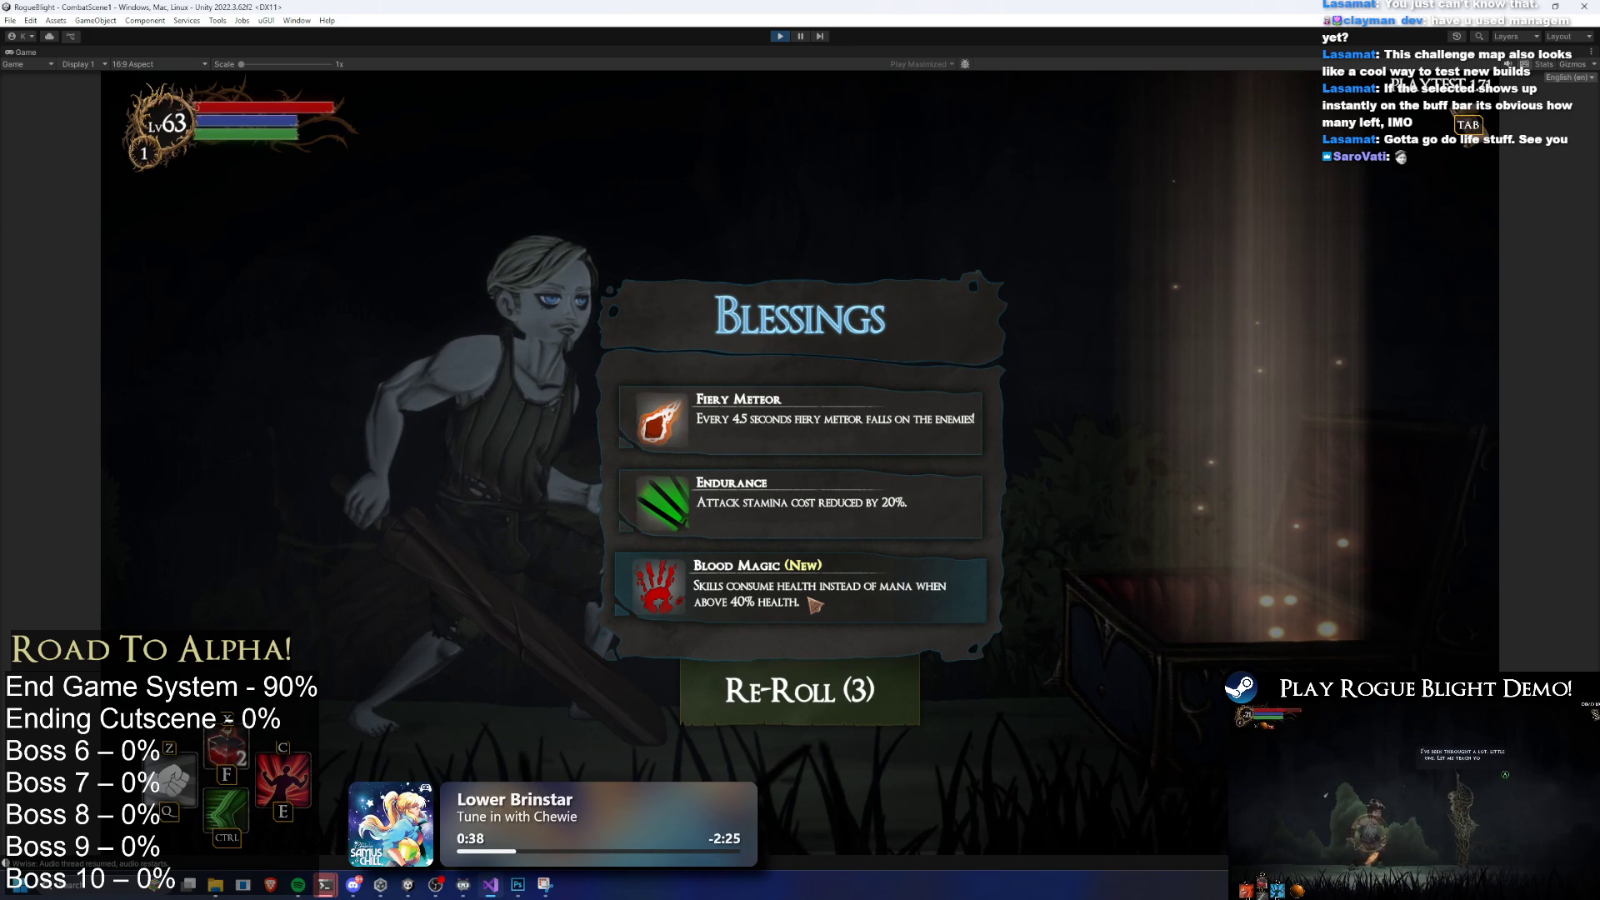
pyautogui.click(811, 600)
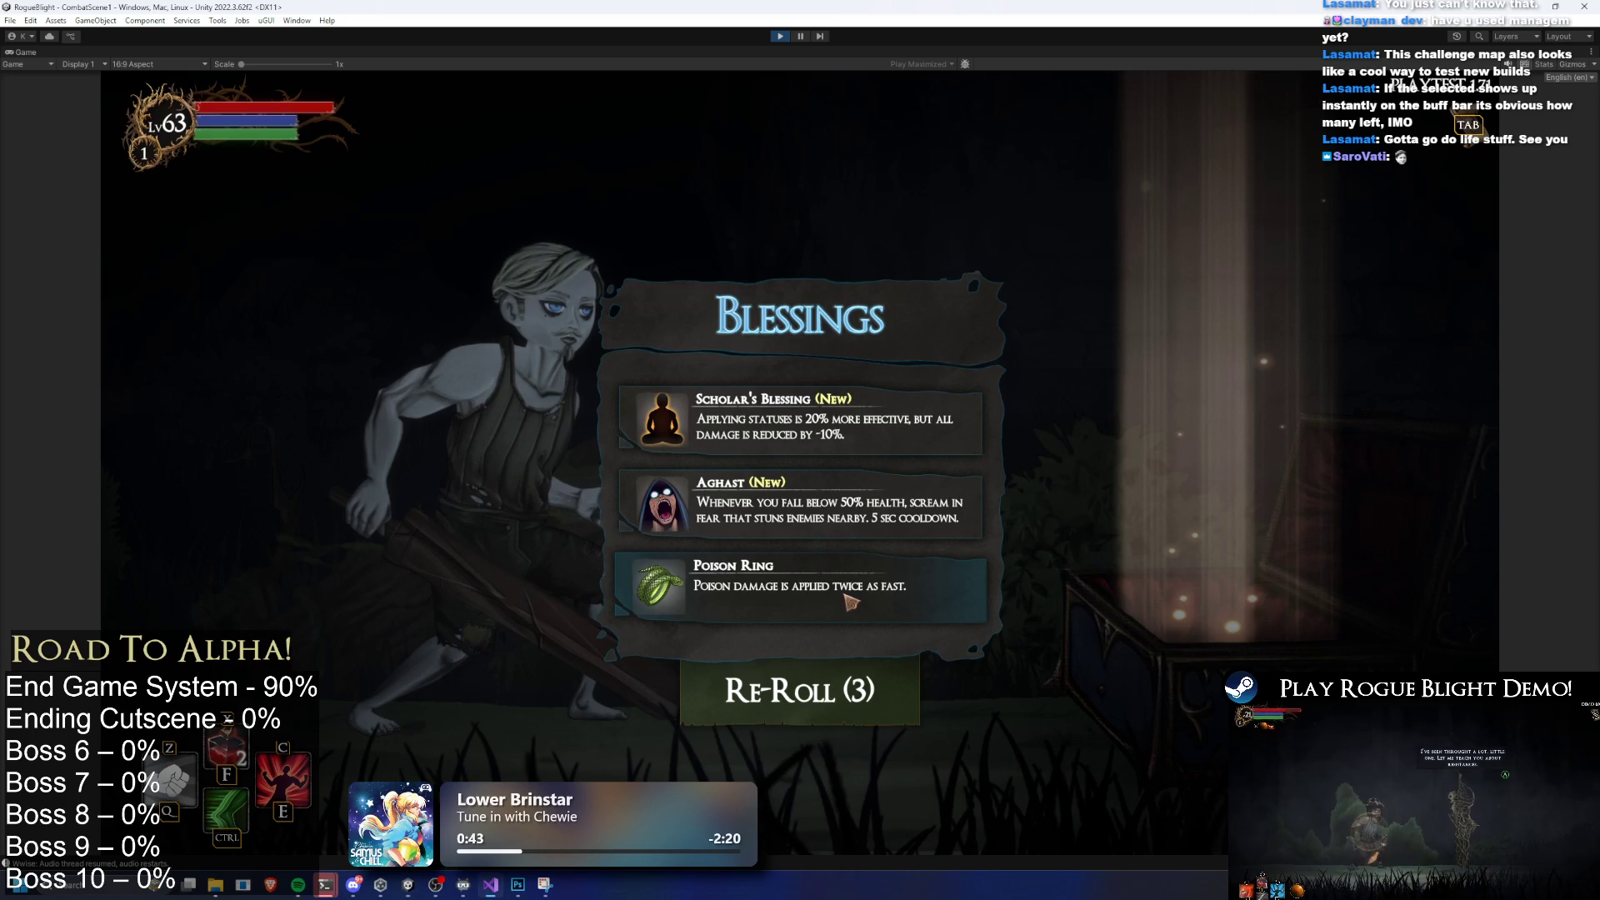
pyautogui.click(848, 599)
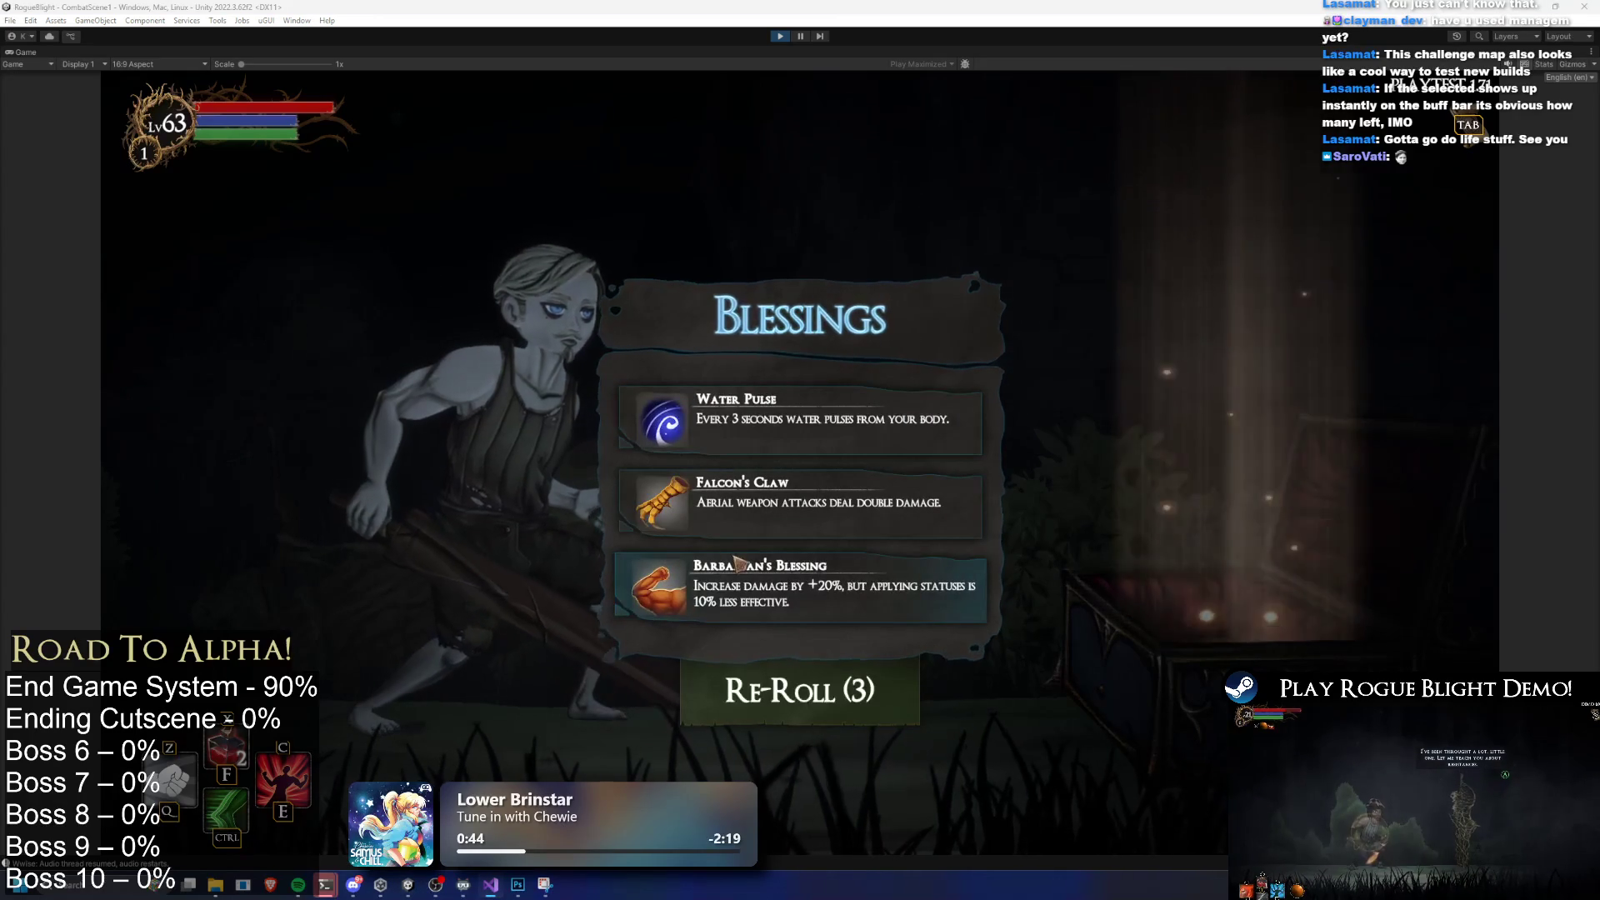
pyautogui.click(794, 588)
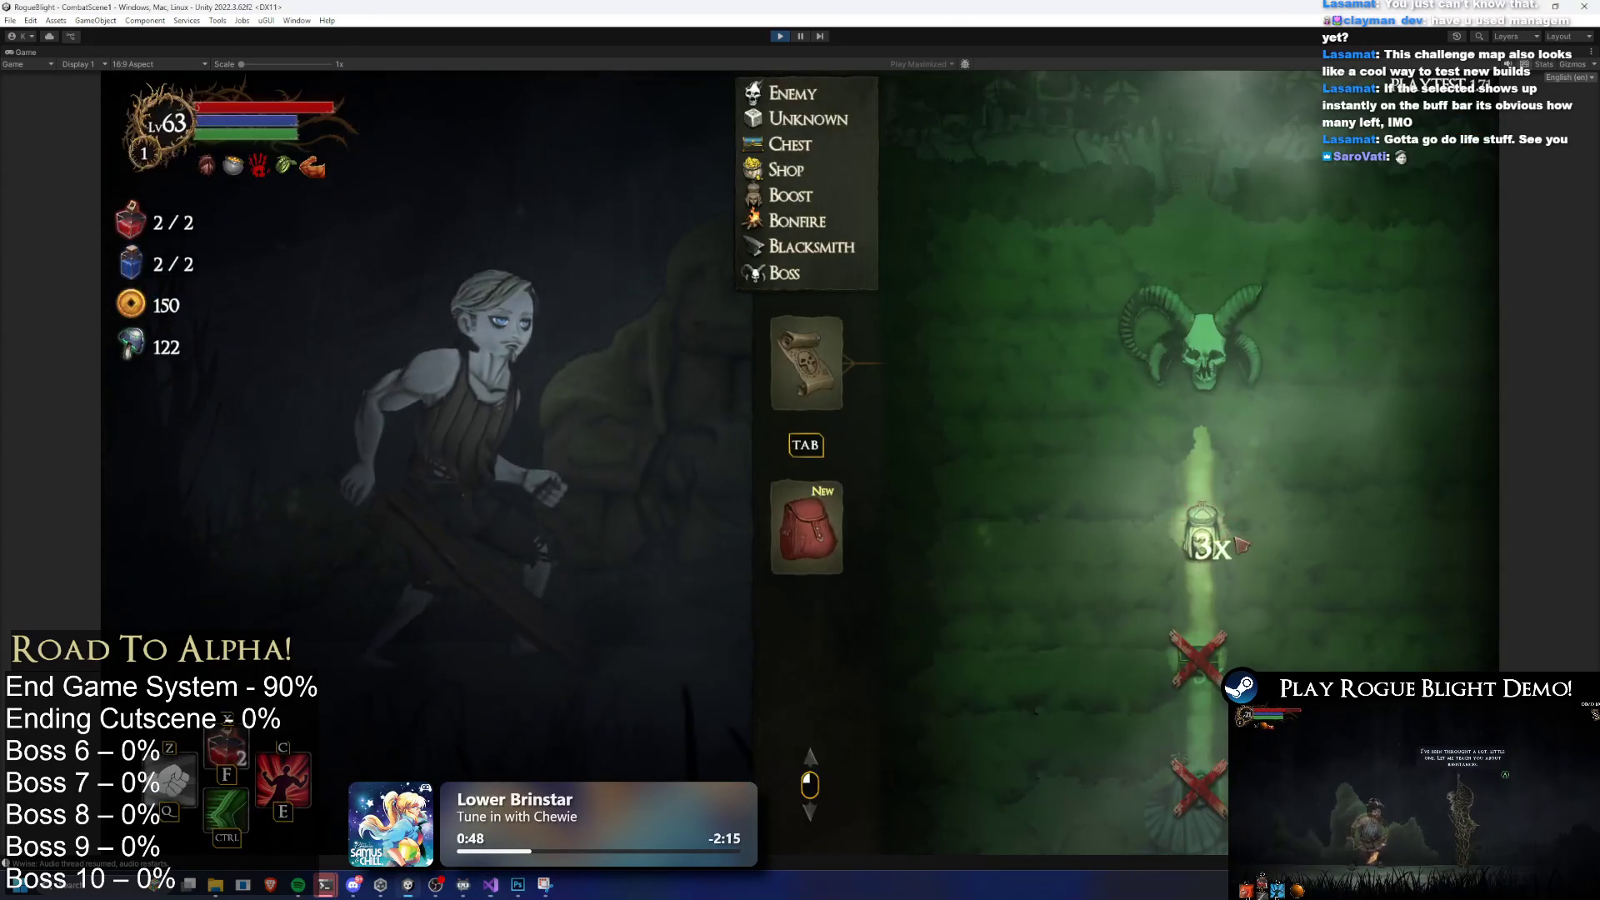
pyautogui.click(1250, 543)
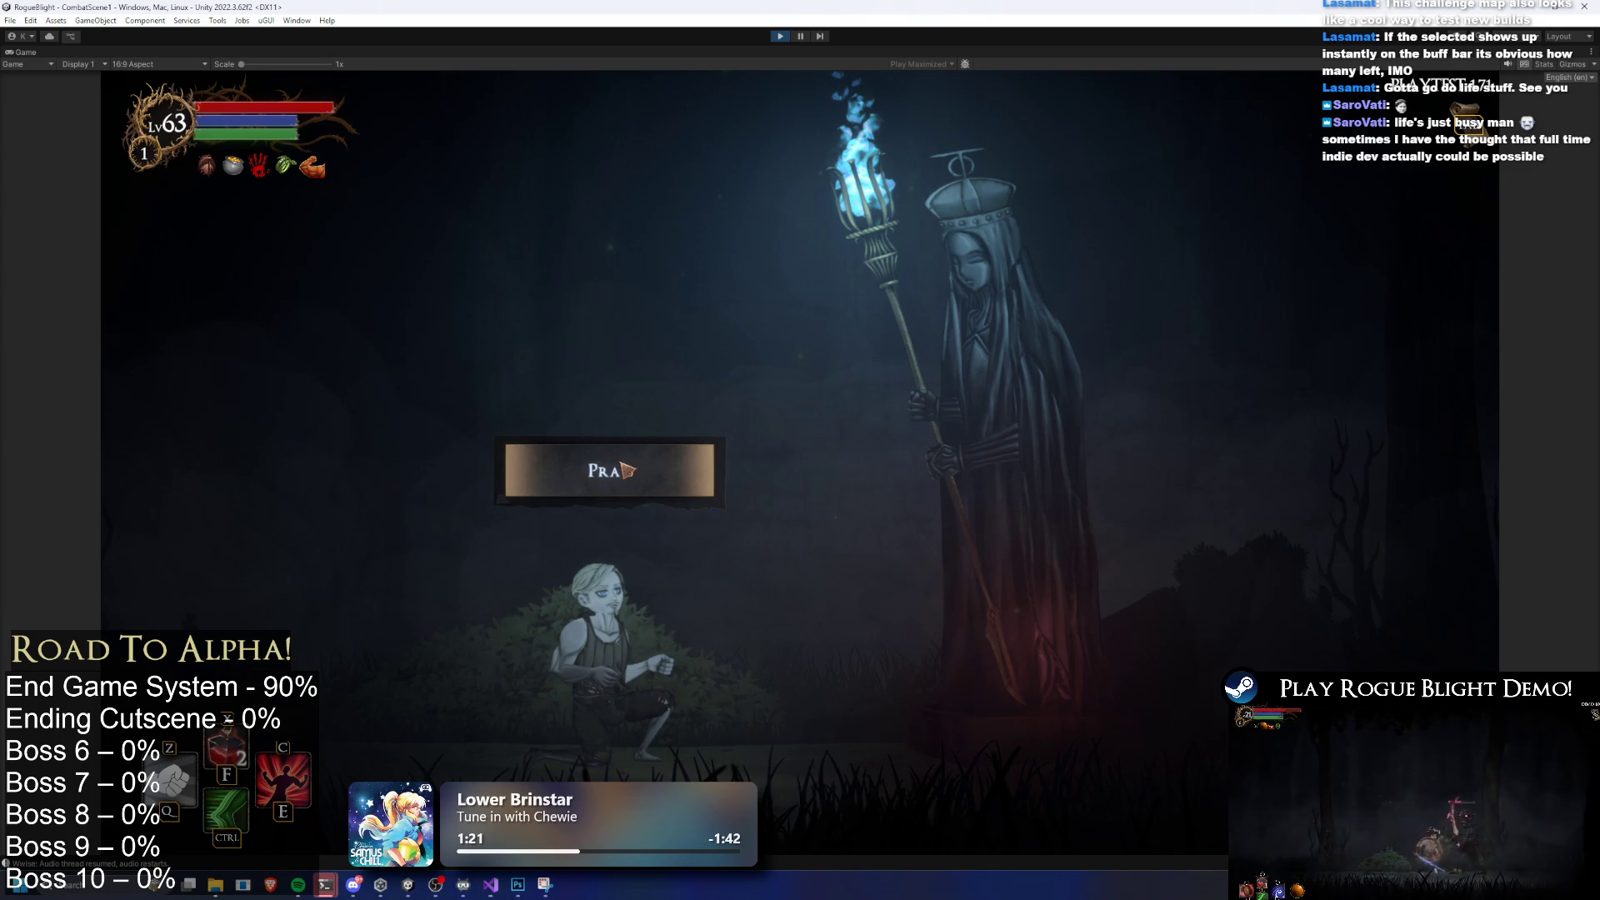
# Pray at the statue, take the Bonus Health boost, and bring up the pause menu
pyautogui.press('Up')
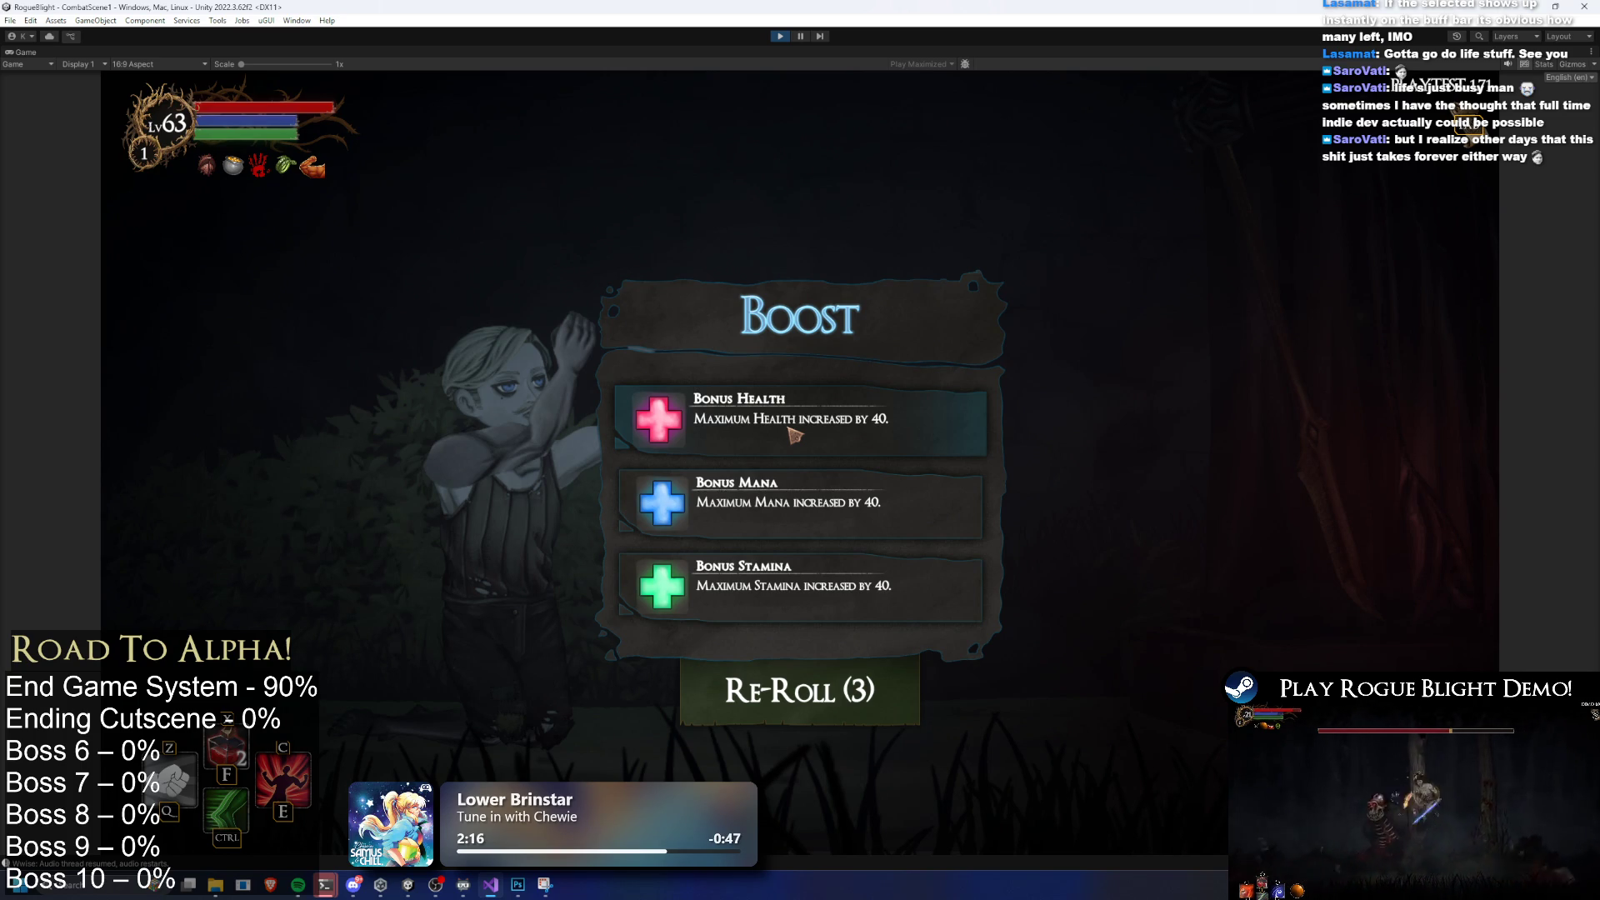
pyautogui.click(793, 434)
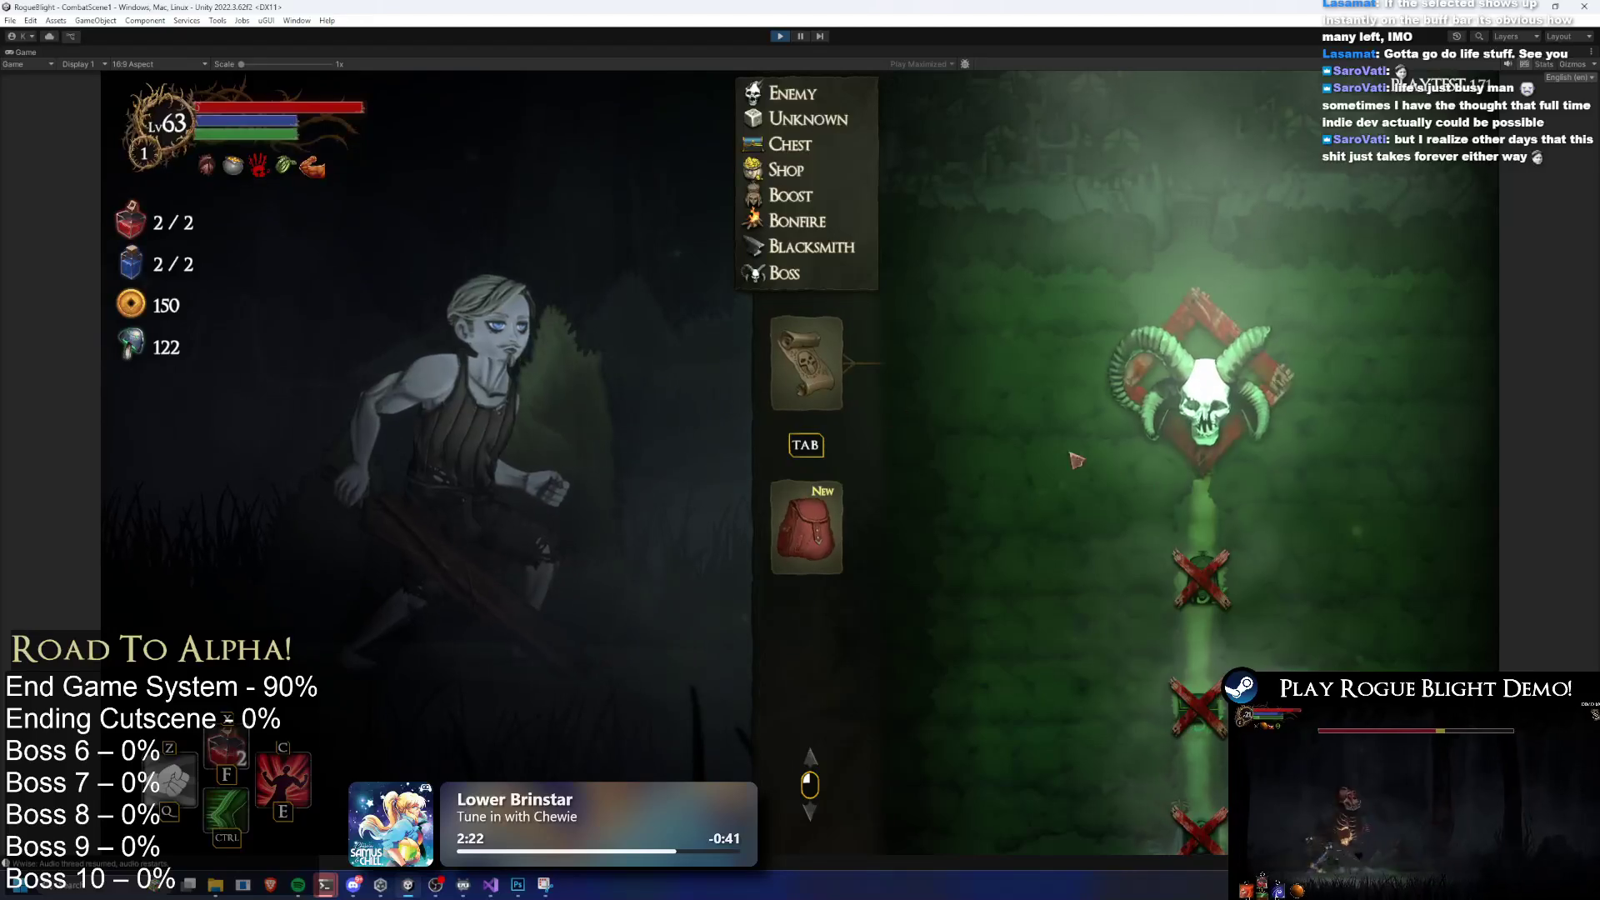
pyautogui.press('Escape')
# Abandon the current run and walk through the Sanctuary past the hooded upgrade NPC
pyautogui.click(743, 478)
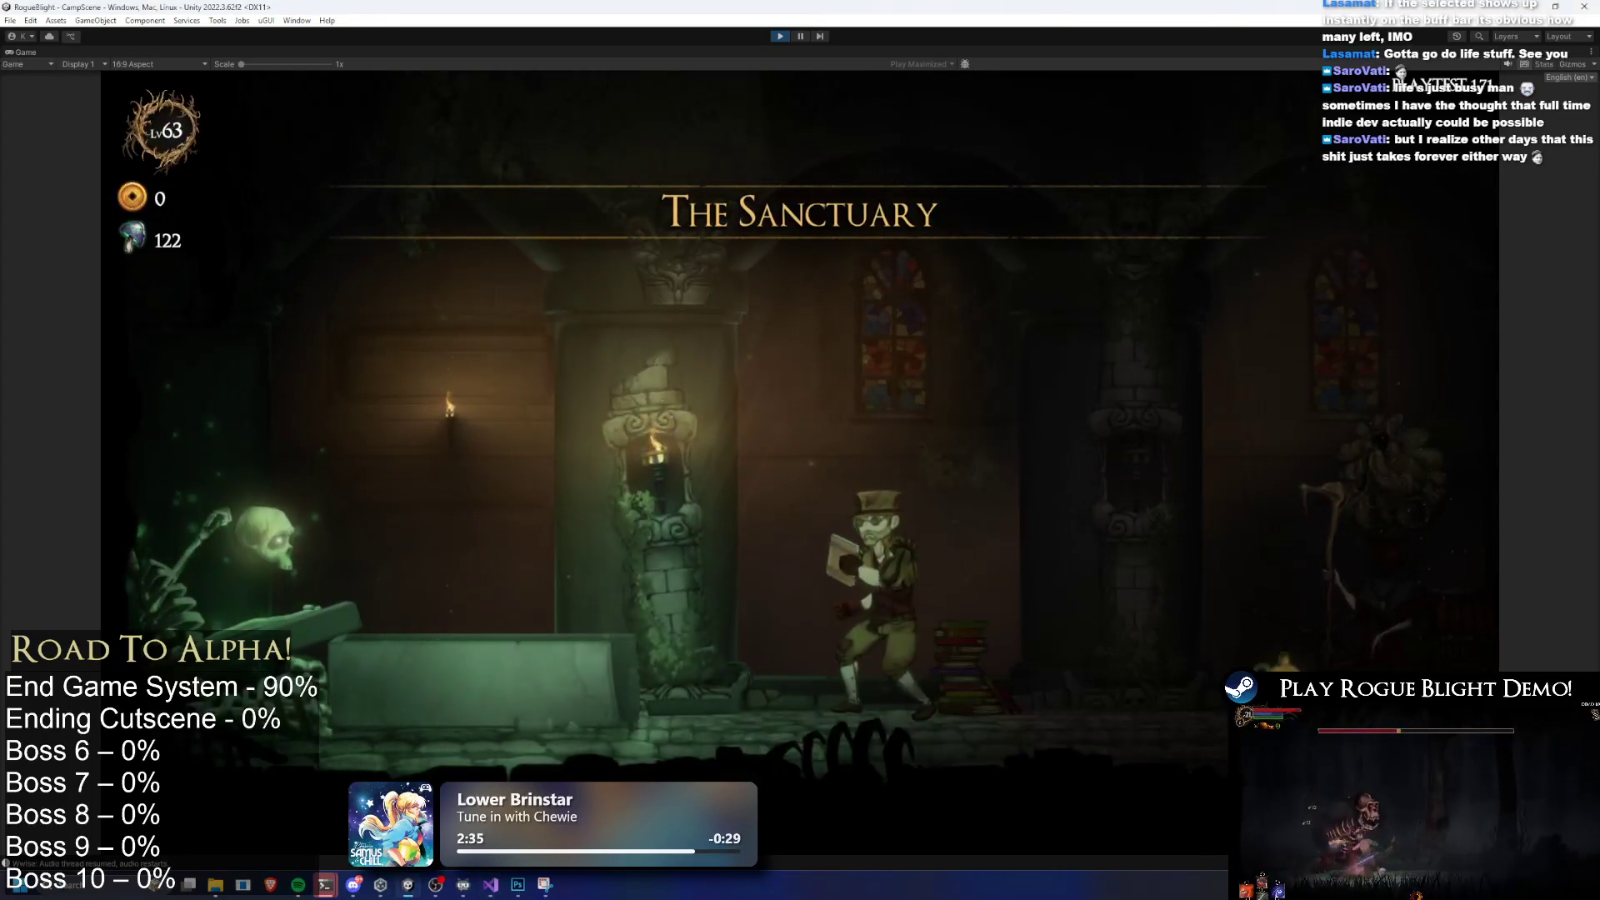
pyautogui.press('d')
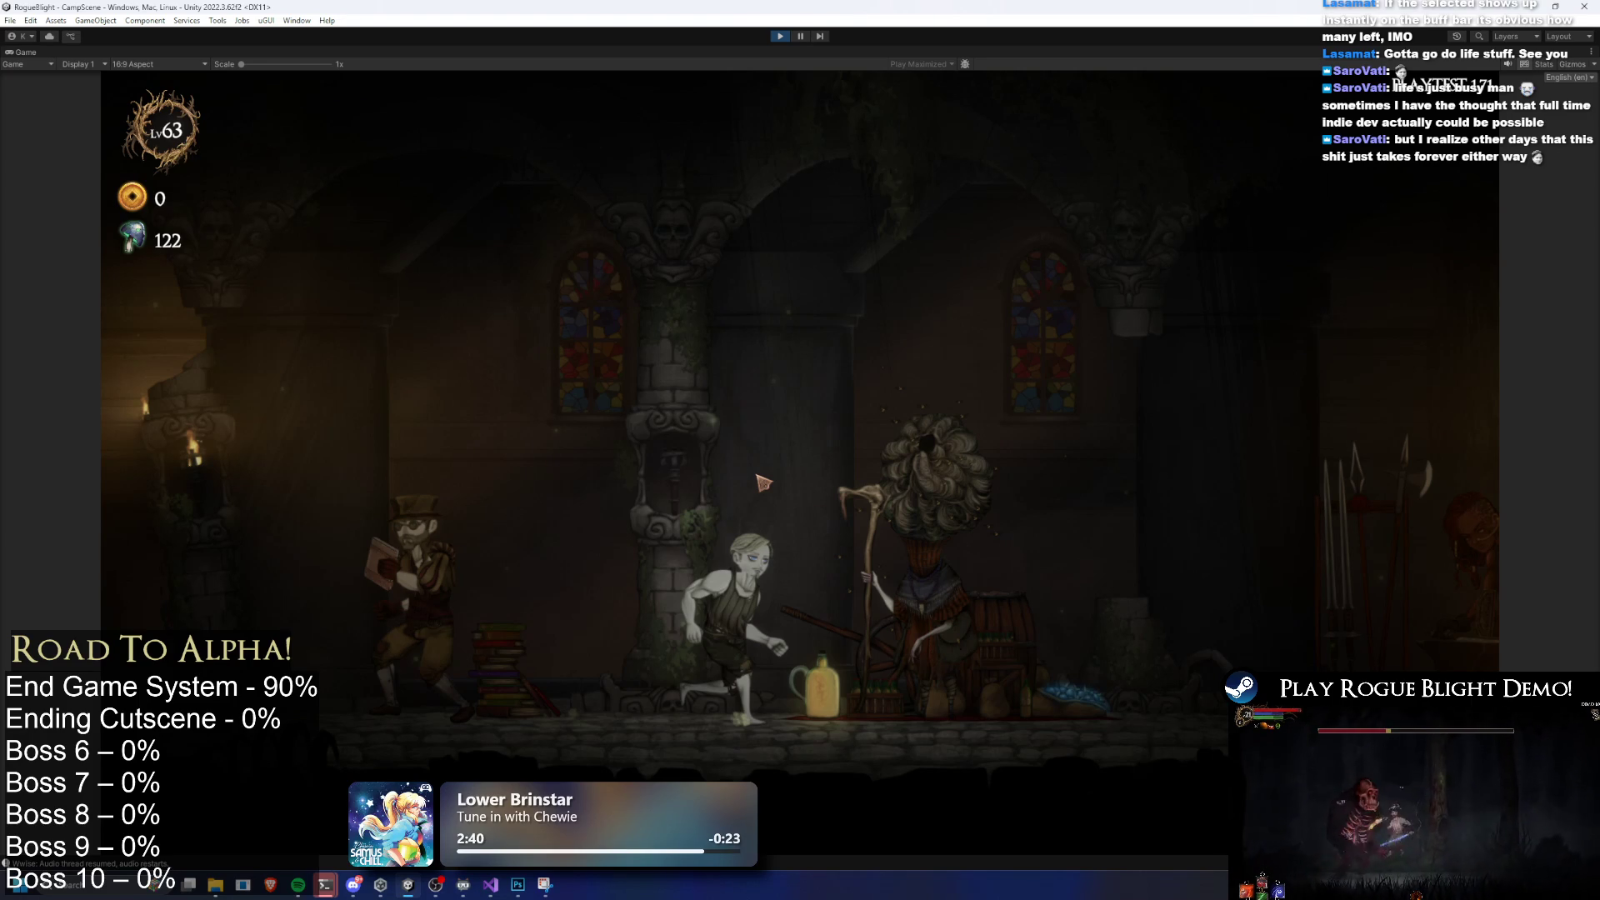
pyautogui.press('e')
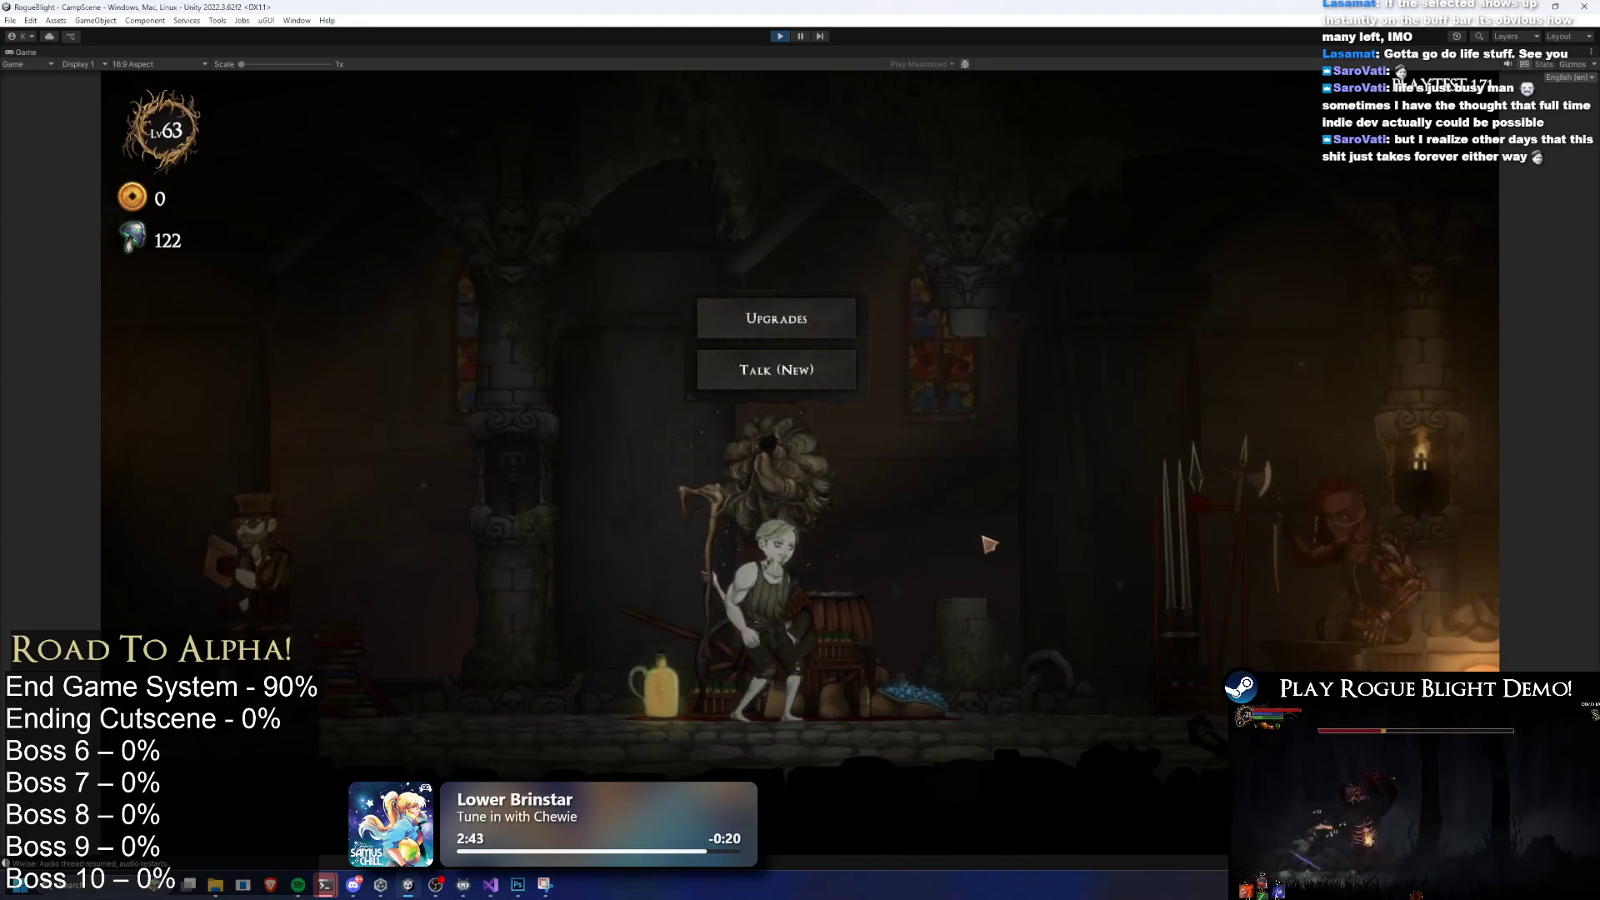
pyautogui.press('a')
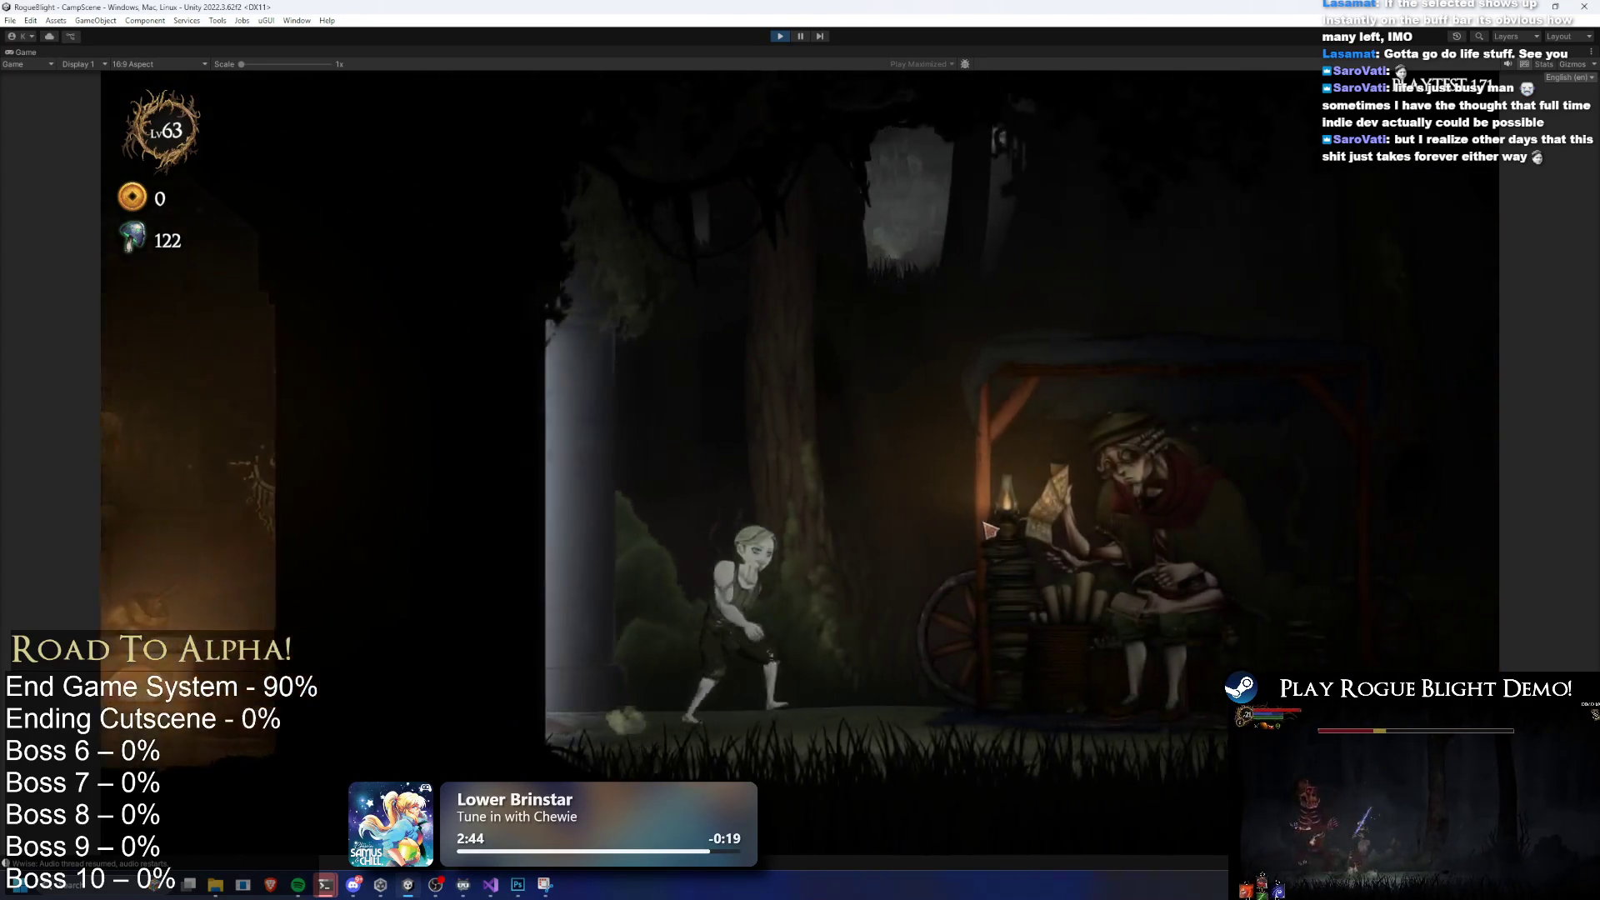
# Start the Legendary Map: Gorilla Prime challenge map from the map NPC
pyautogui.press('e')
pyautogui.press('e')
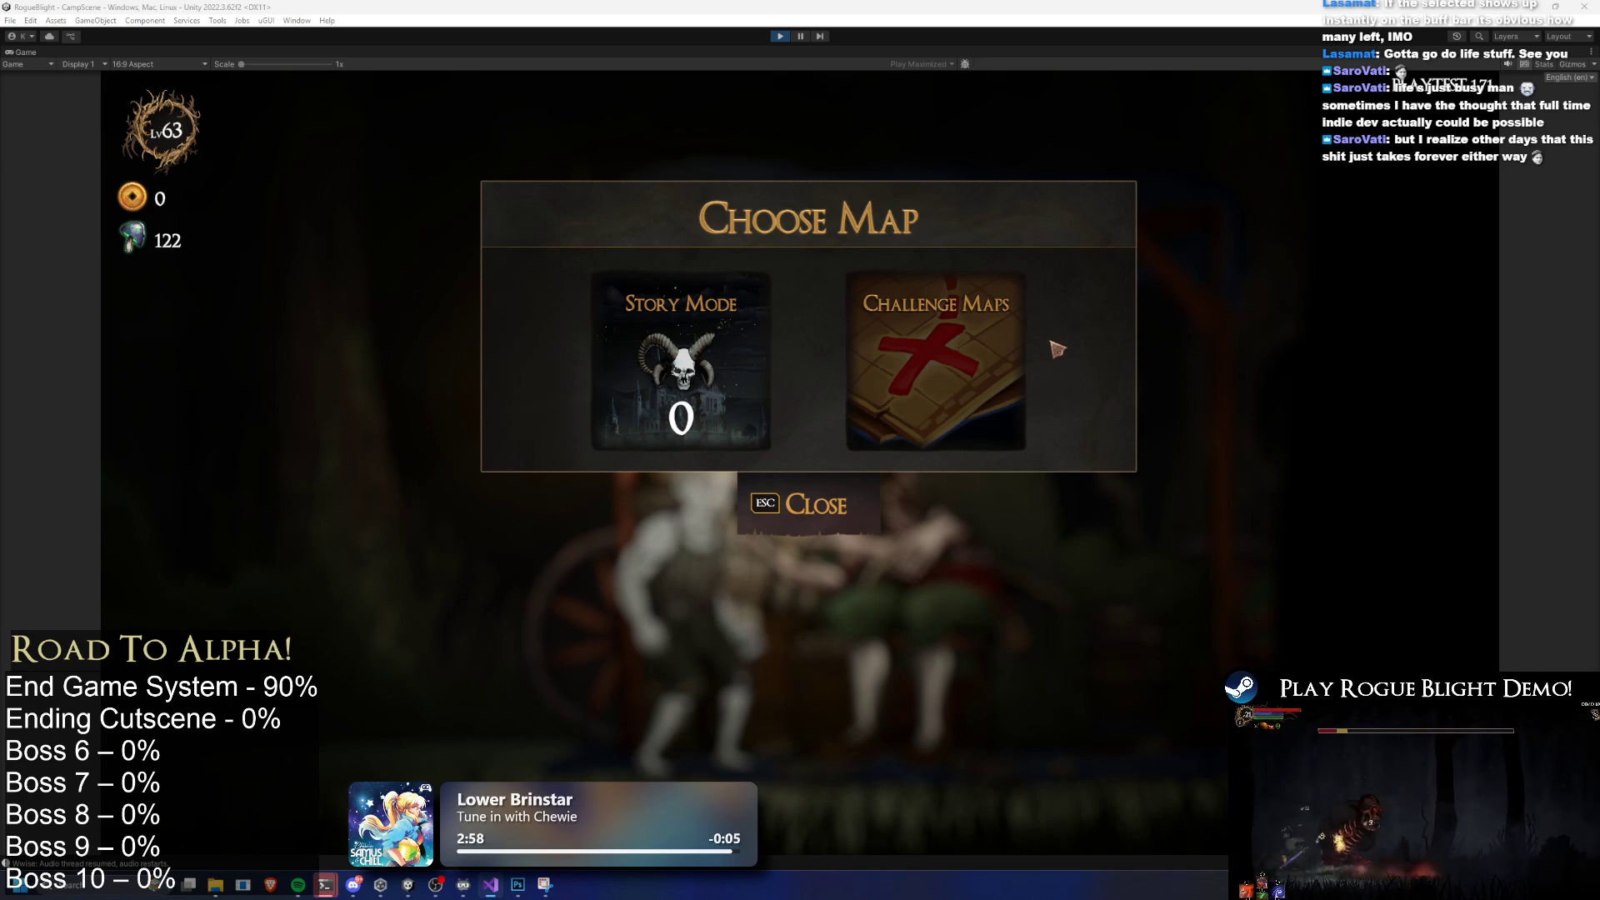
pyautogui.click(991, 346)
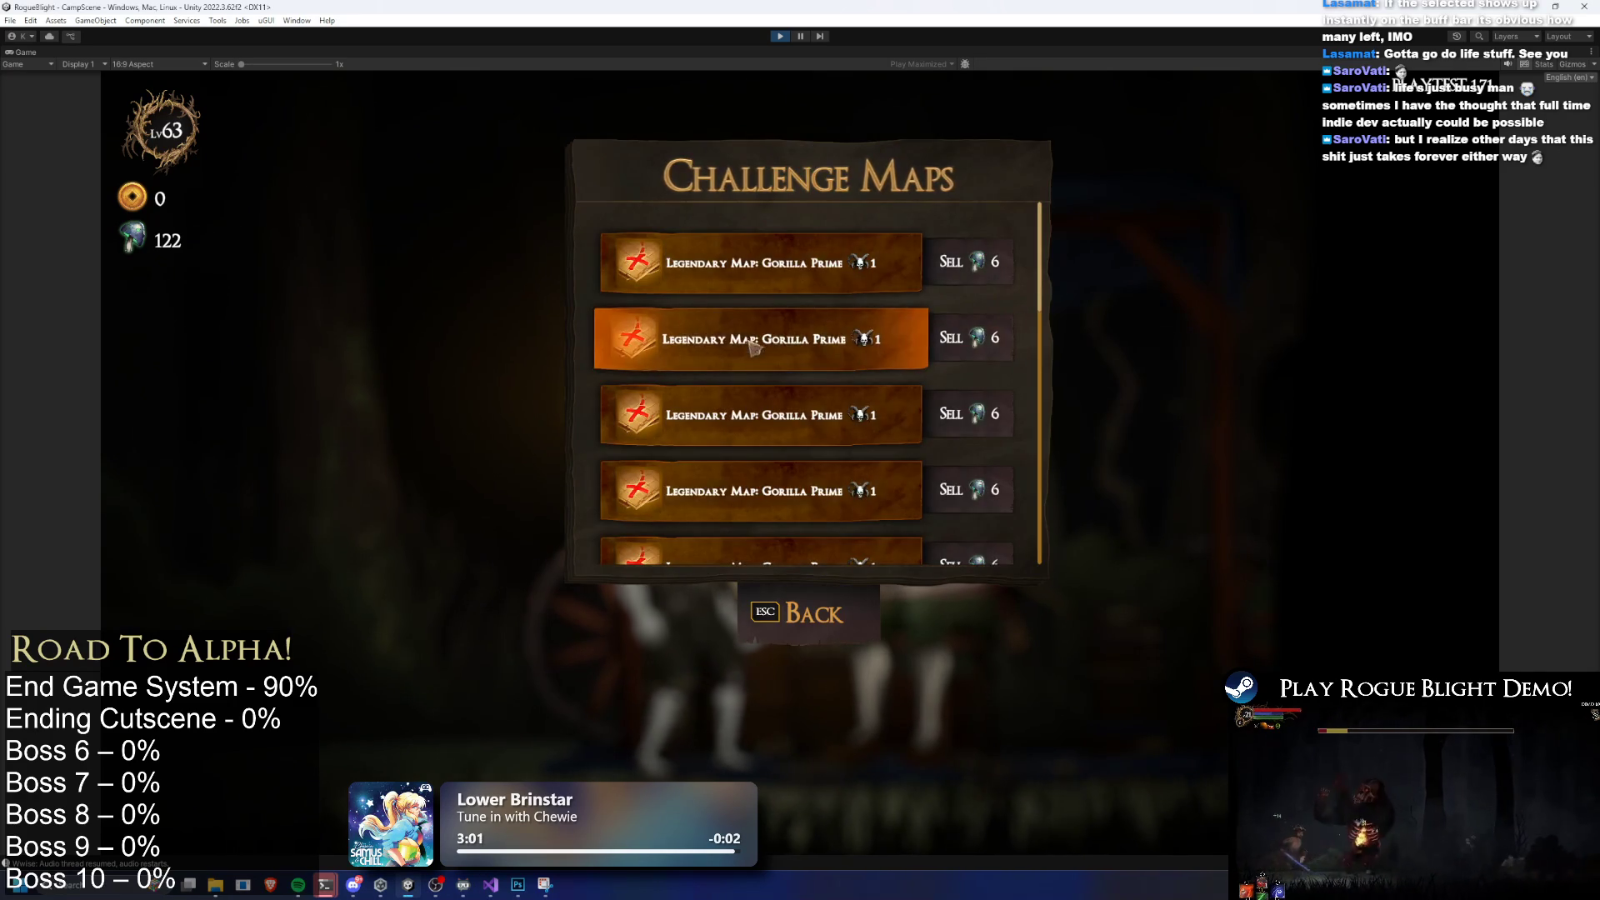
pyautogui.click(808, 340)
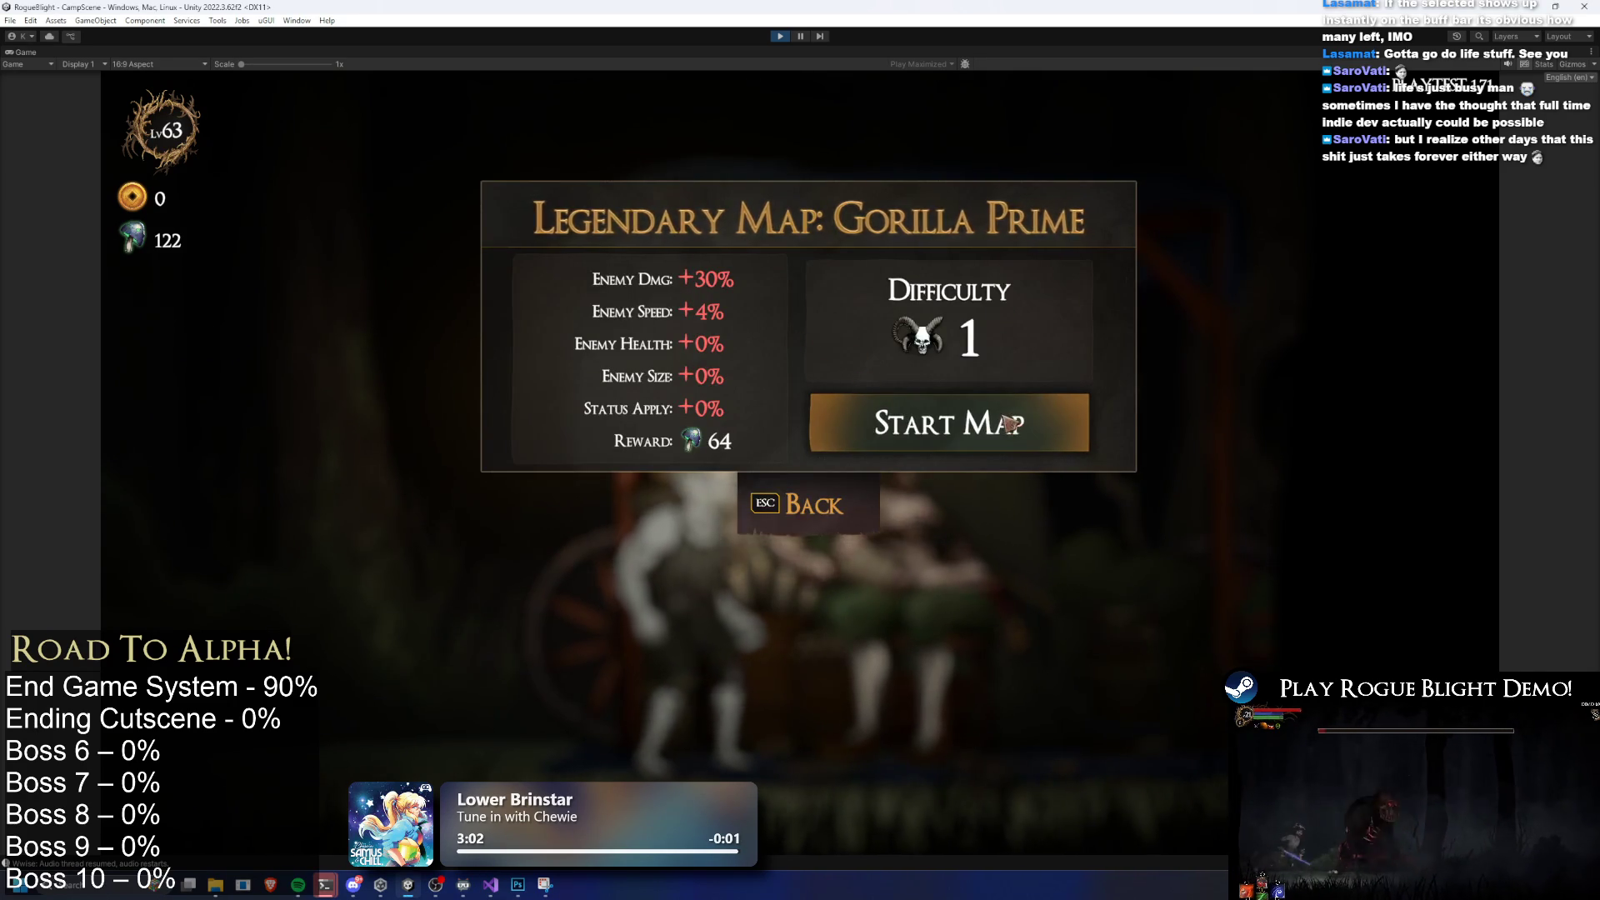
pyautogui.click(1010, 425)
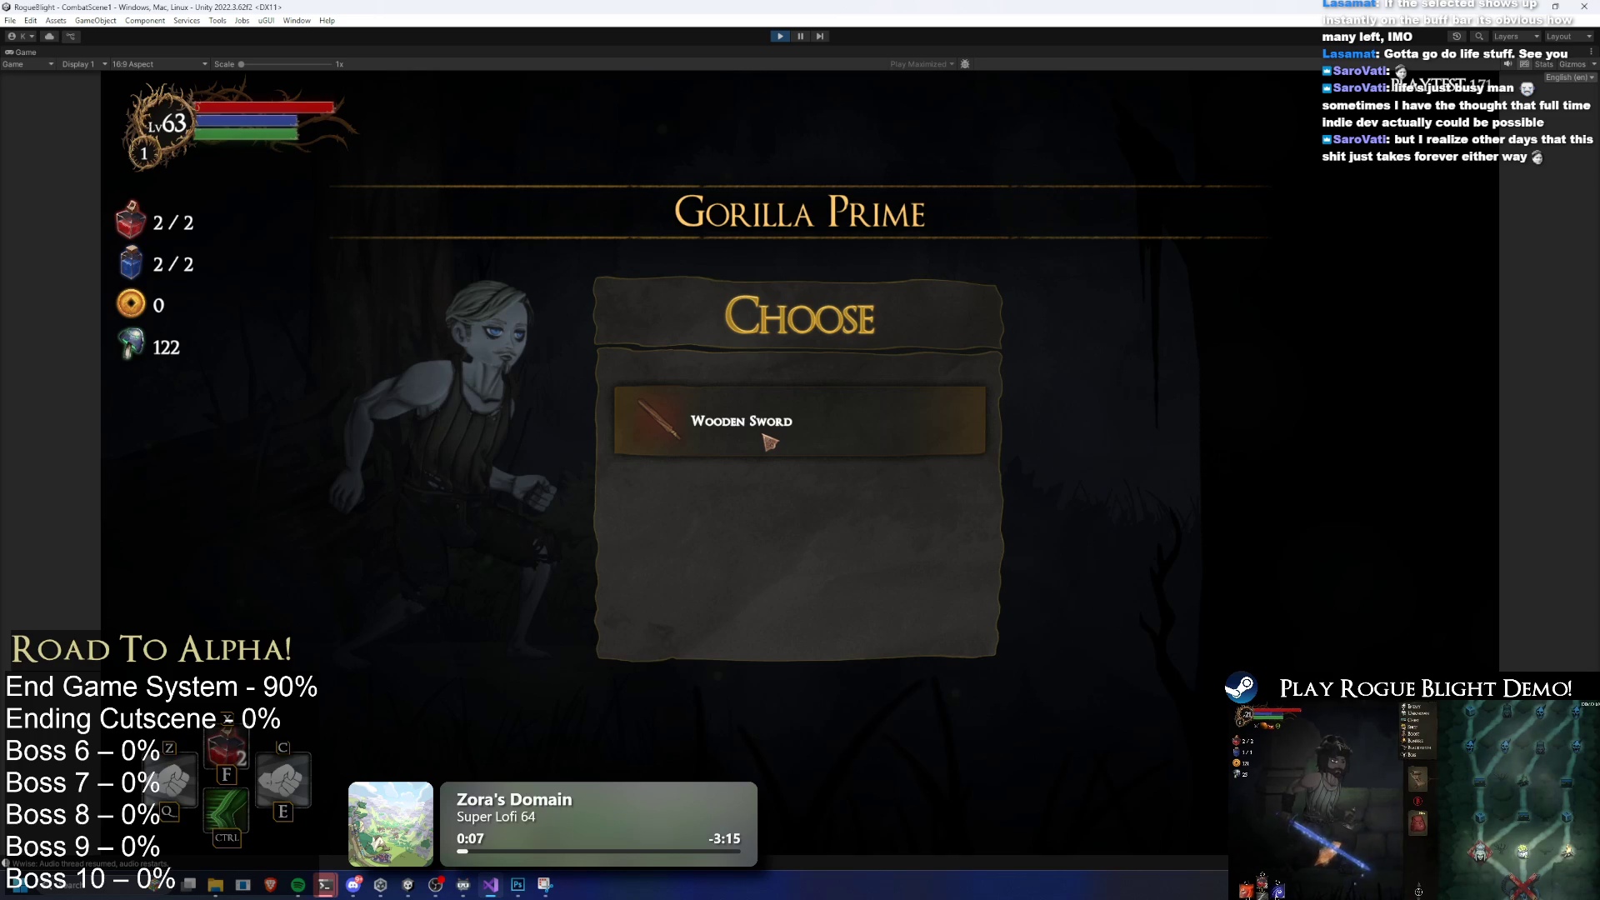
# Pick the Wooden Sword, answer 'I rely on DEX.', finish the dialogue and take all loot
pyautogui.click(768, 442)
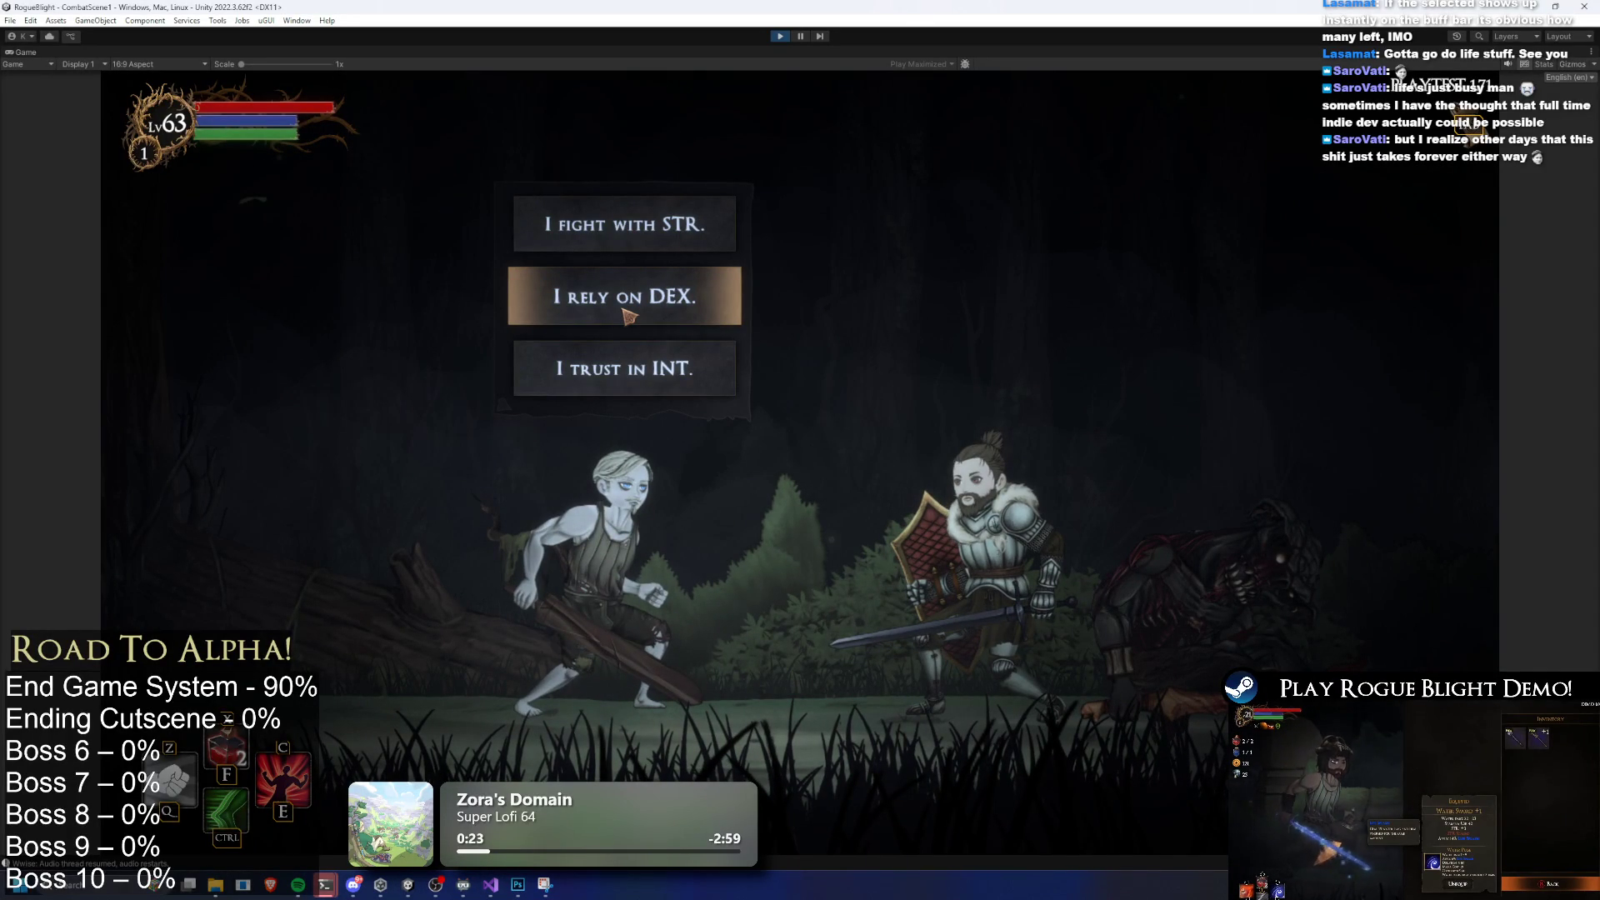
pyautogui.click(627, 315)
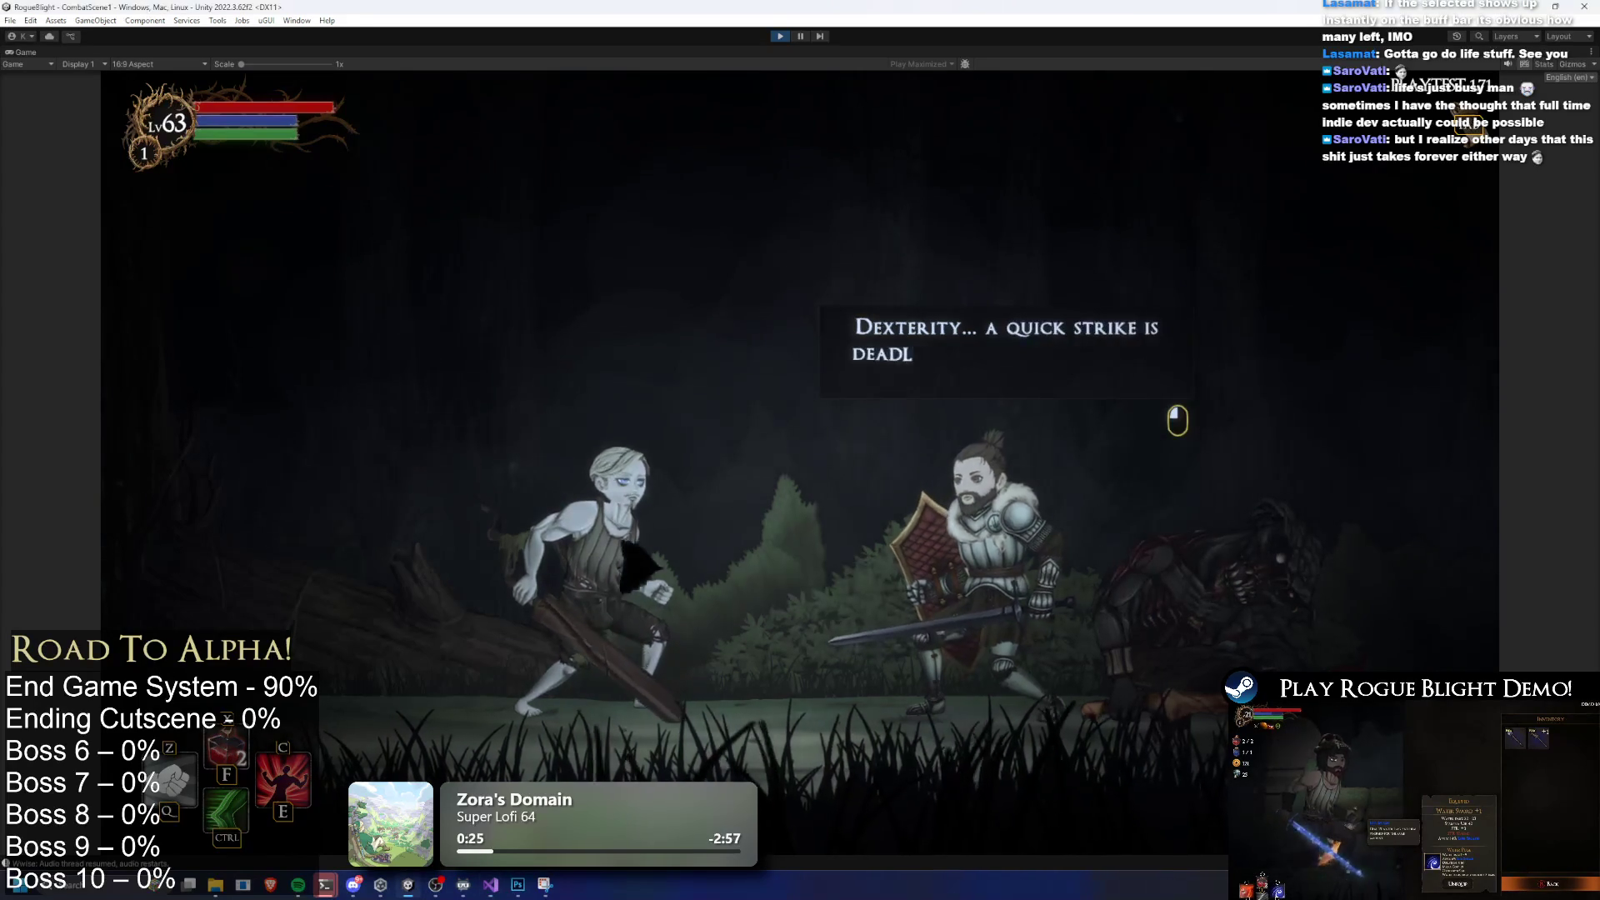
pyautogui.click(1042, 554)
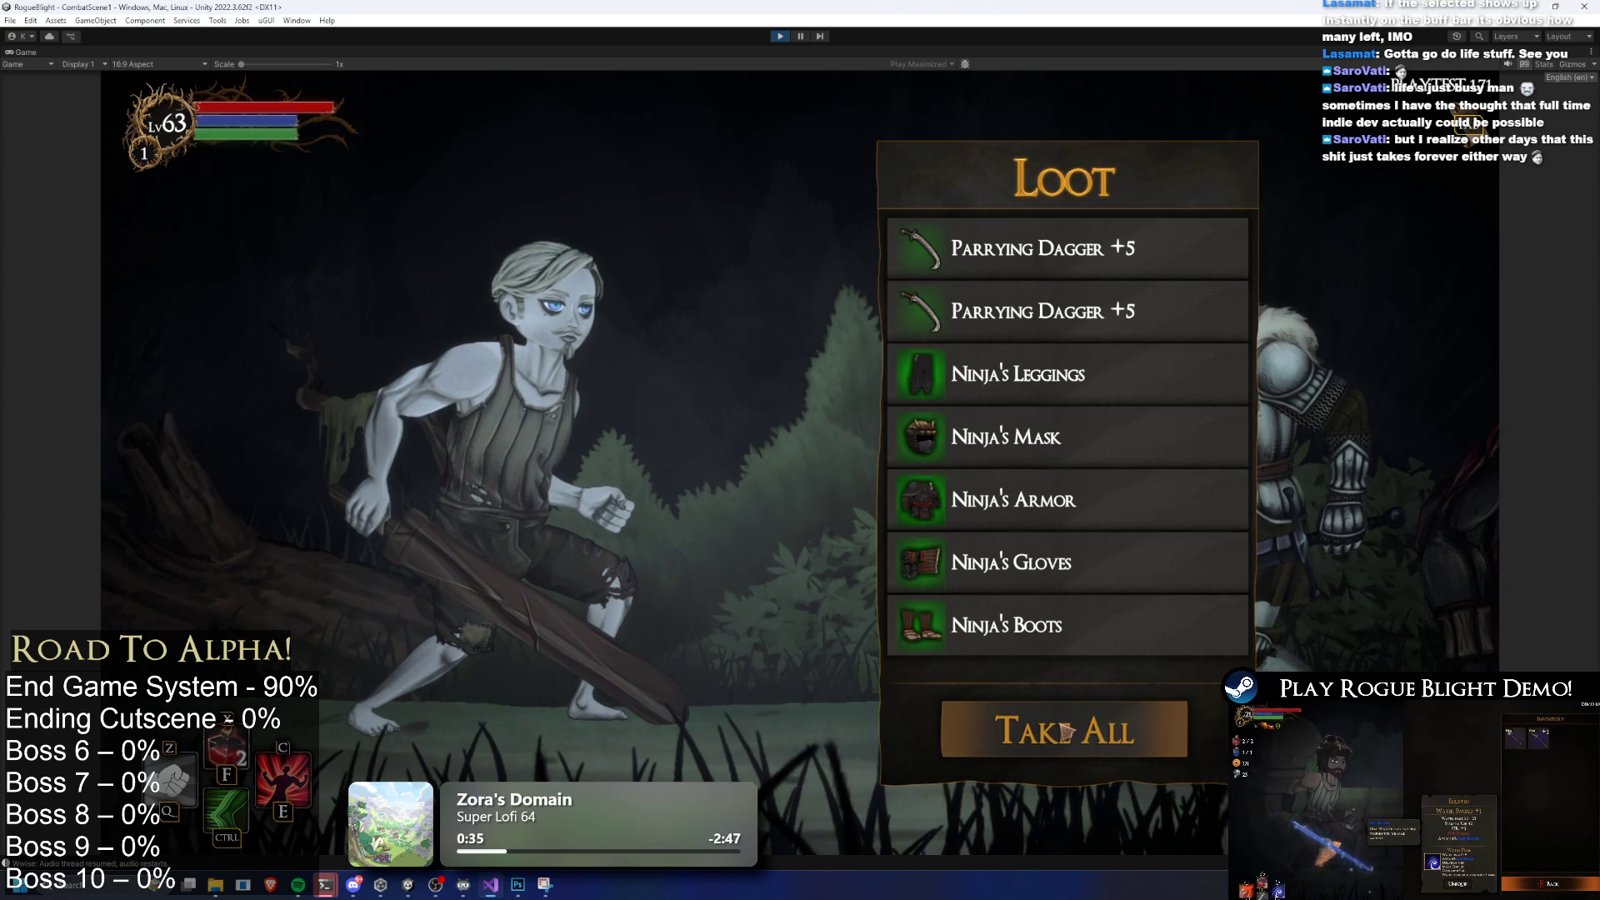
pyautogui.click(1063, 731)
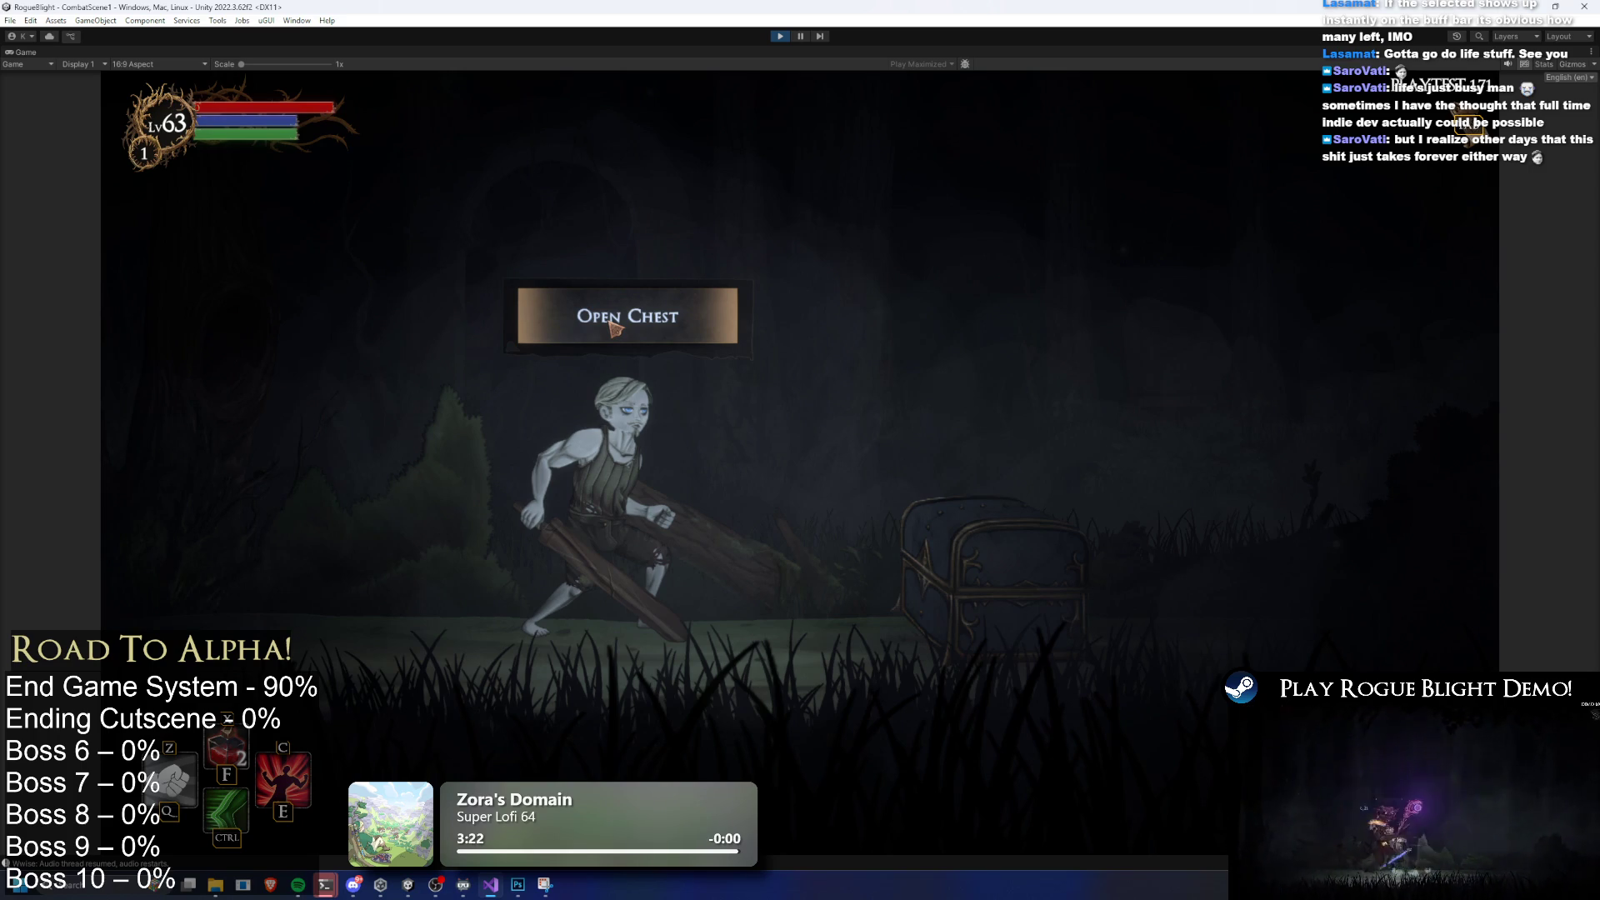
# Open the chest, re-roll the blessings twice, pick two blessings, then pray at the statue
pyautogui.click(614, 328)
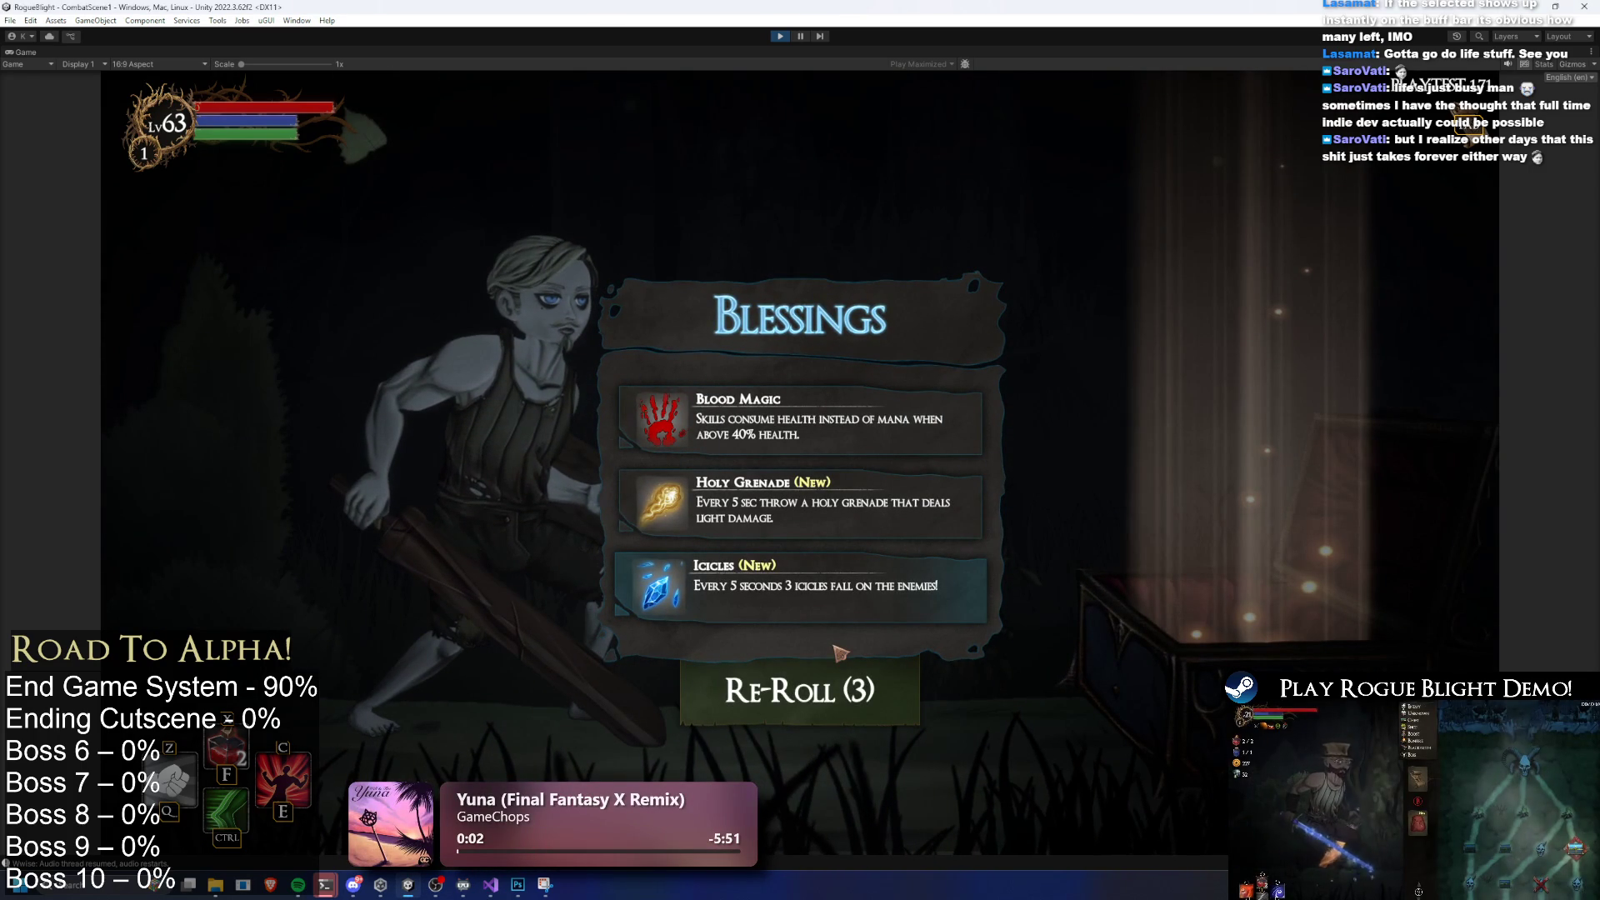
pyautogui.click(931, 557)
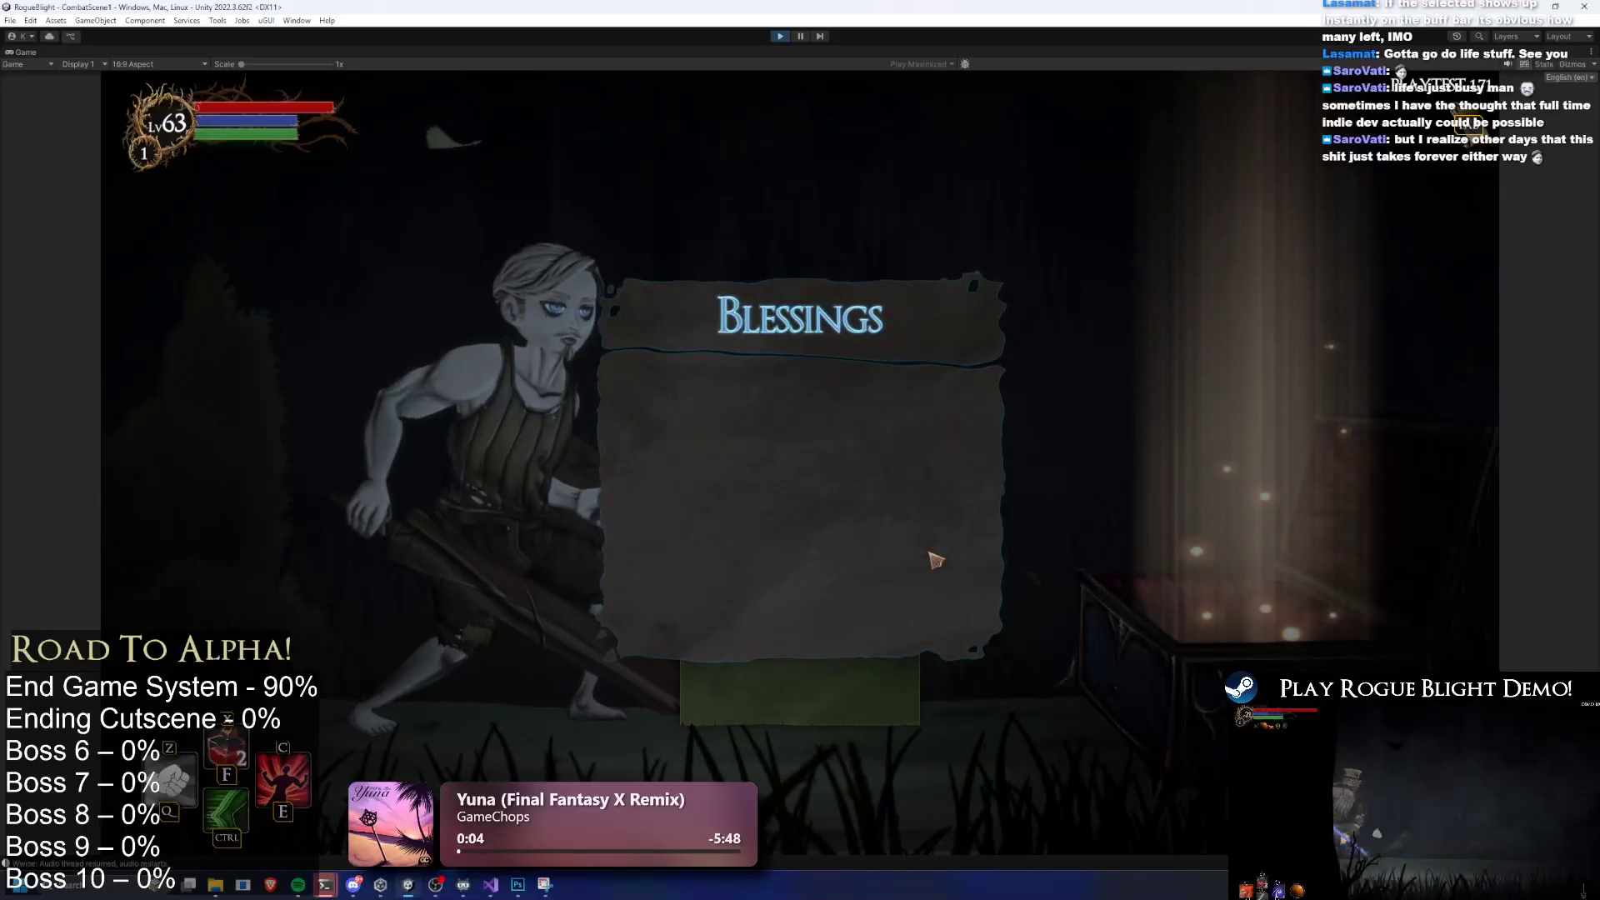
pyautogui.click(881, 600)
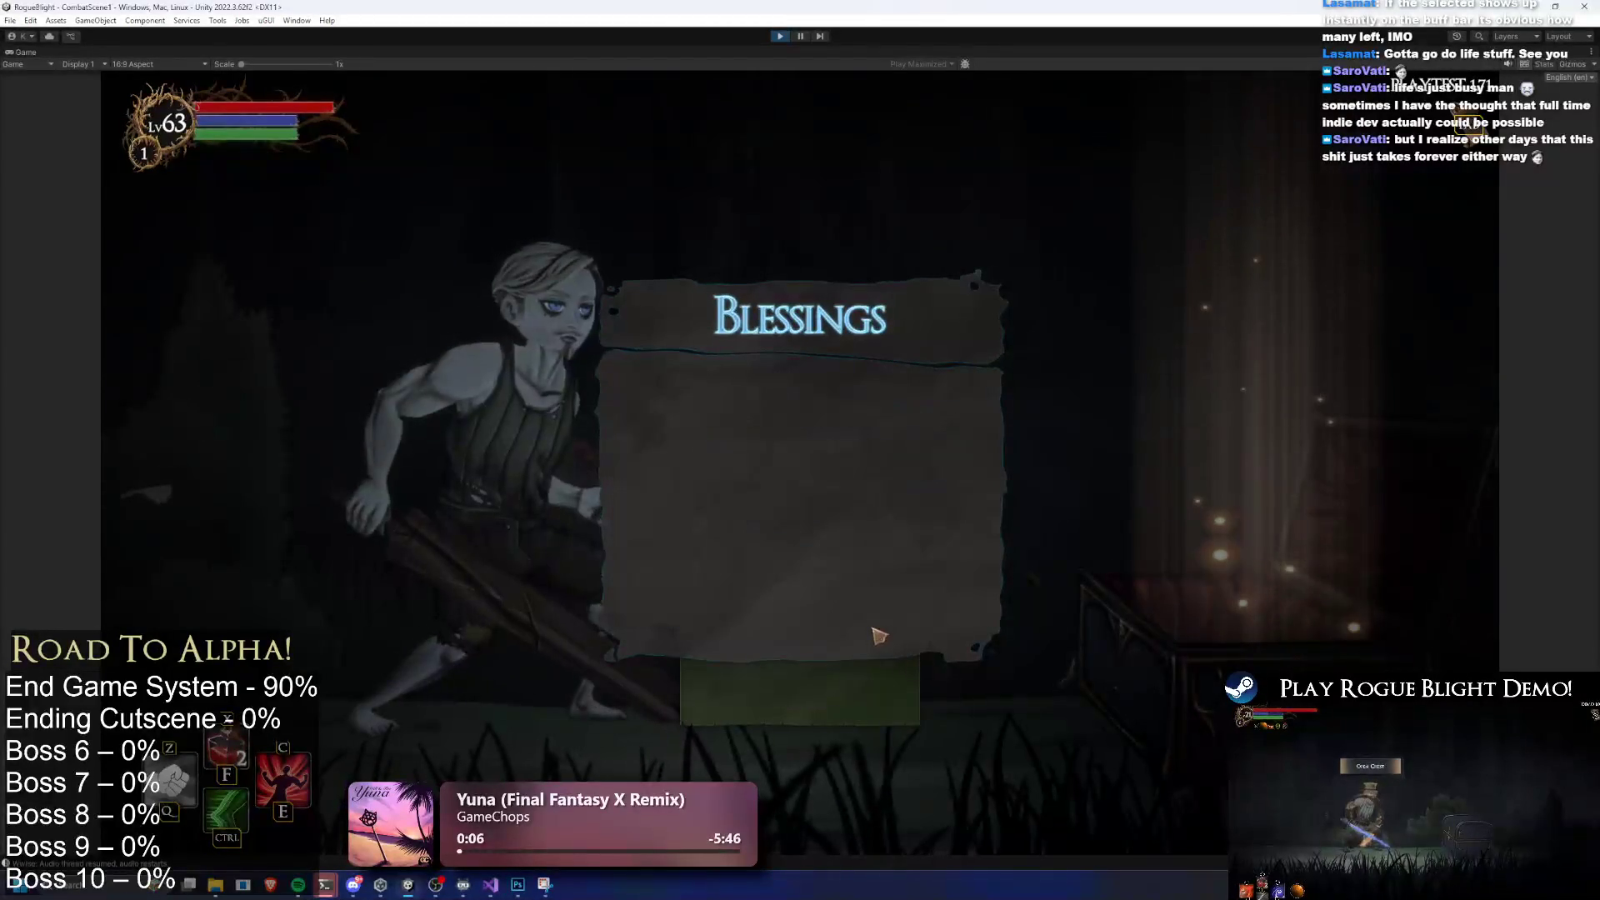
pyautogui.click(846, 616)
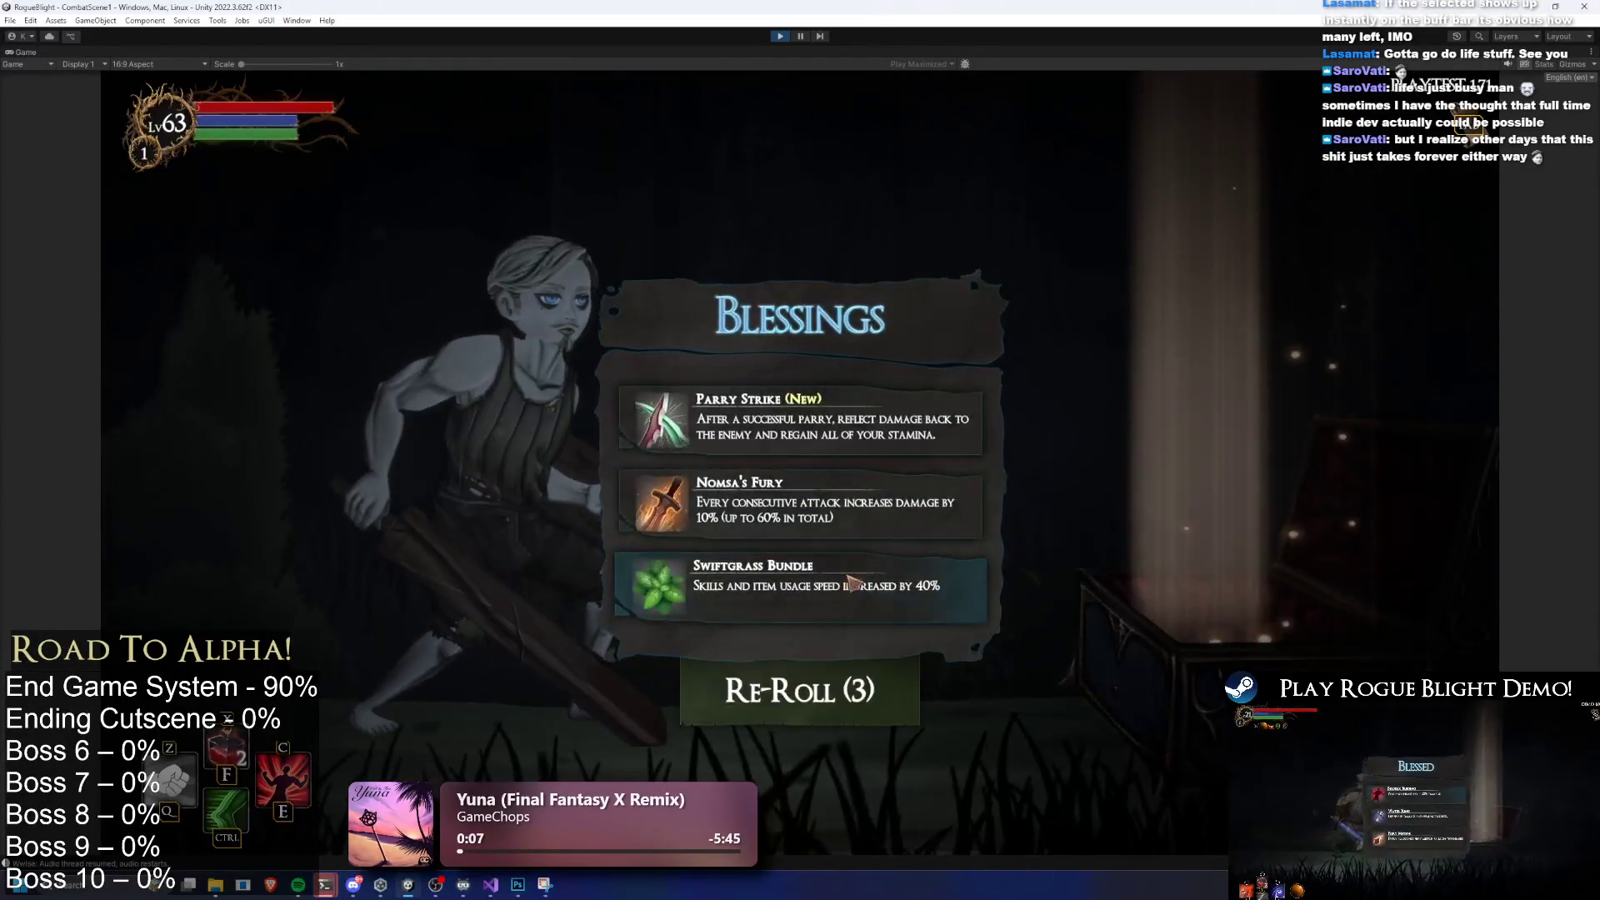
pyautogui.click(853, 580)
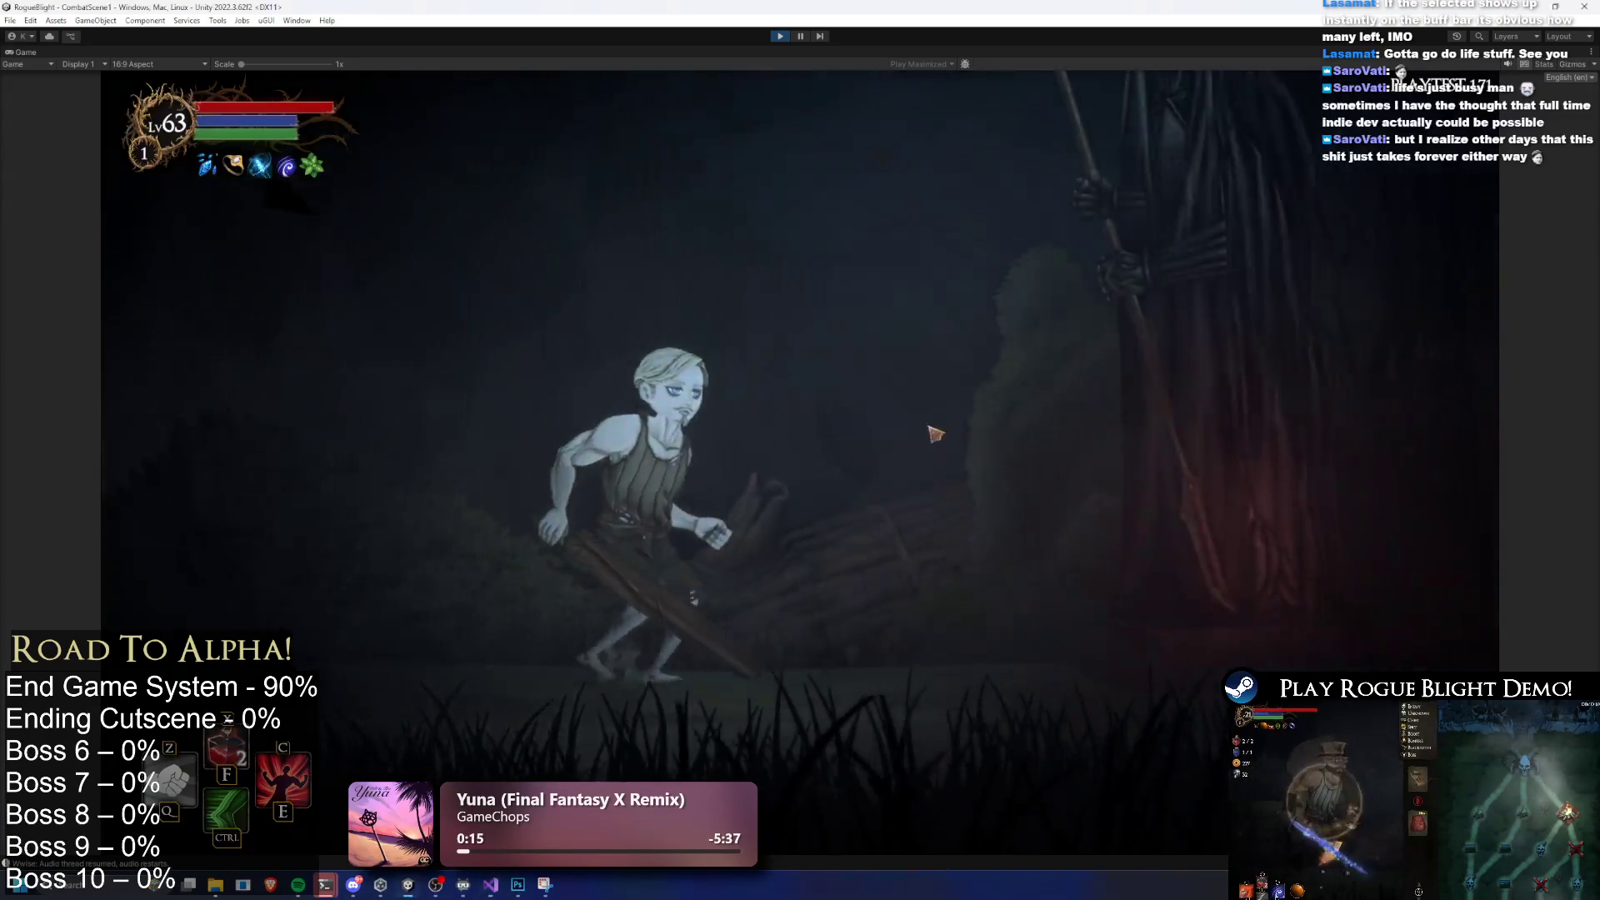
pyautogui.click(583, 459)
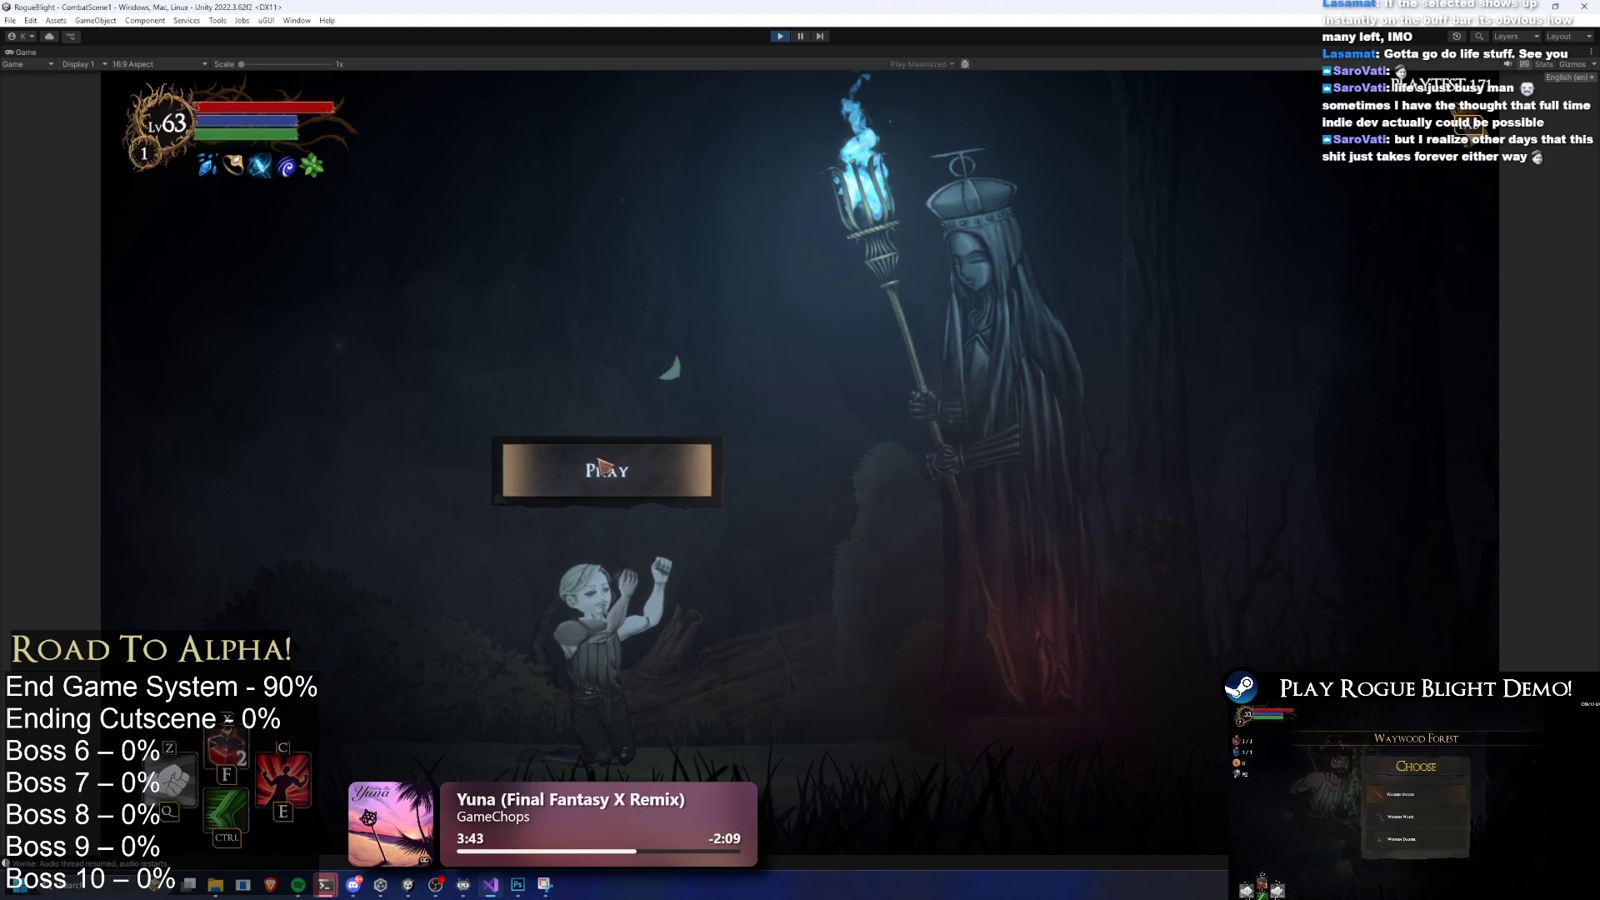
# Pray at the hooded statue to get its Boost choices
pyautogui.click(598, 463)
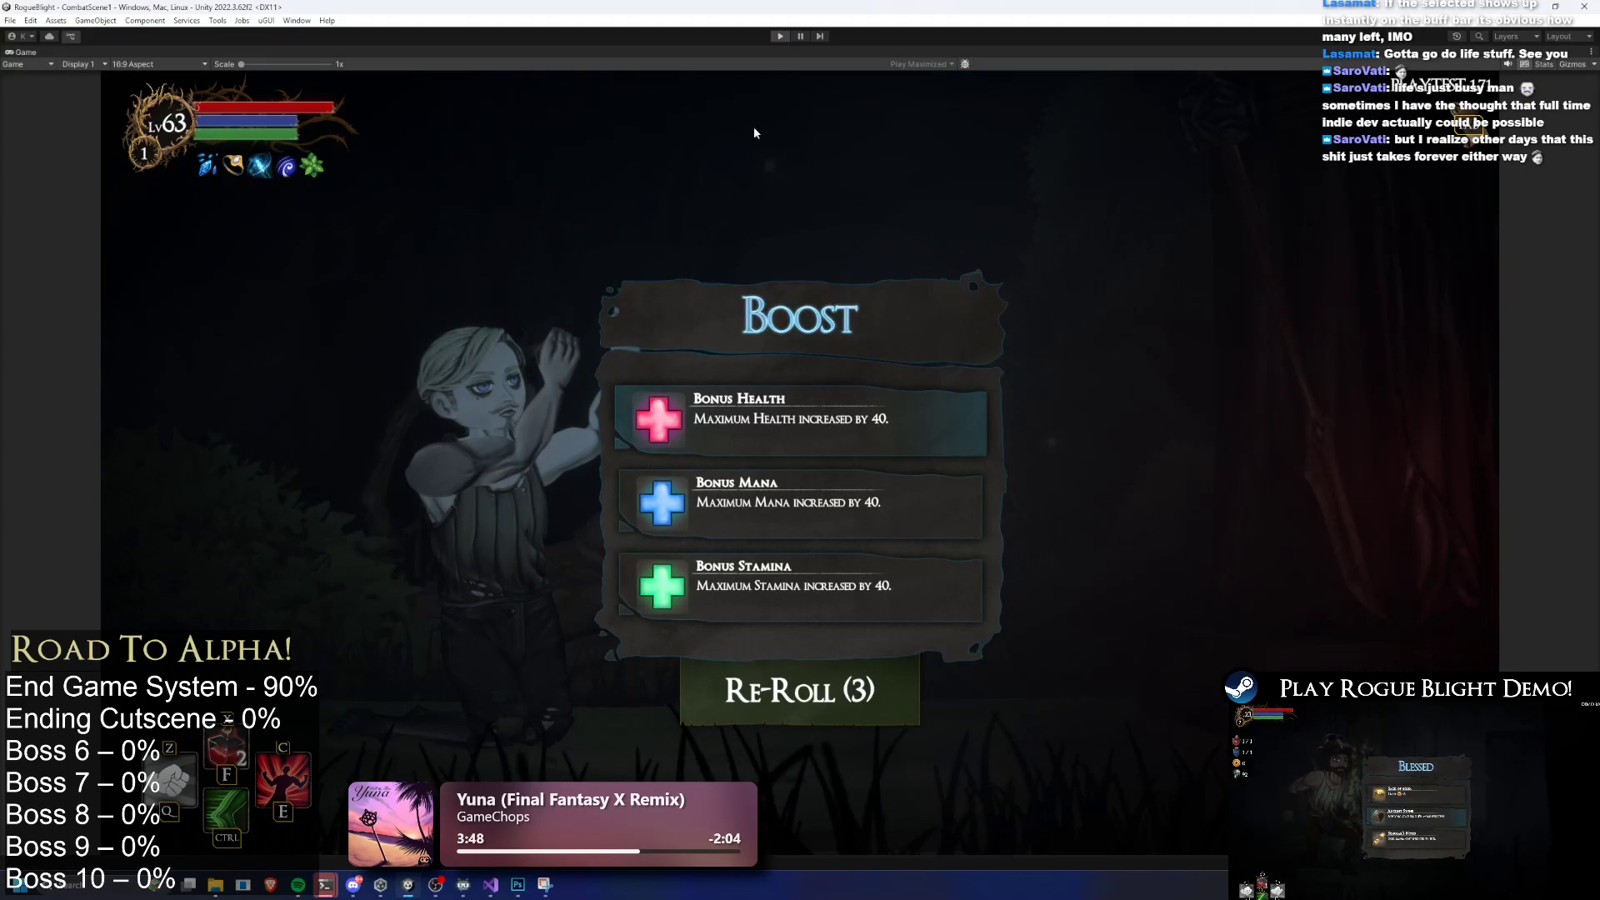
# Exit Play mode and search the Project for 'upgrade health'
pyautogui.hotkey('ctrl', 'p')
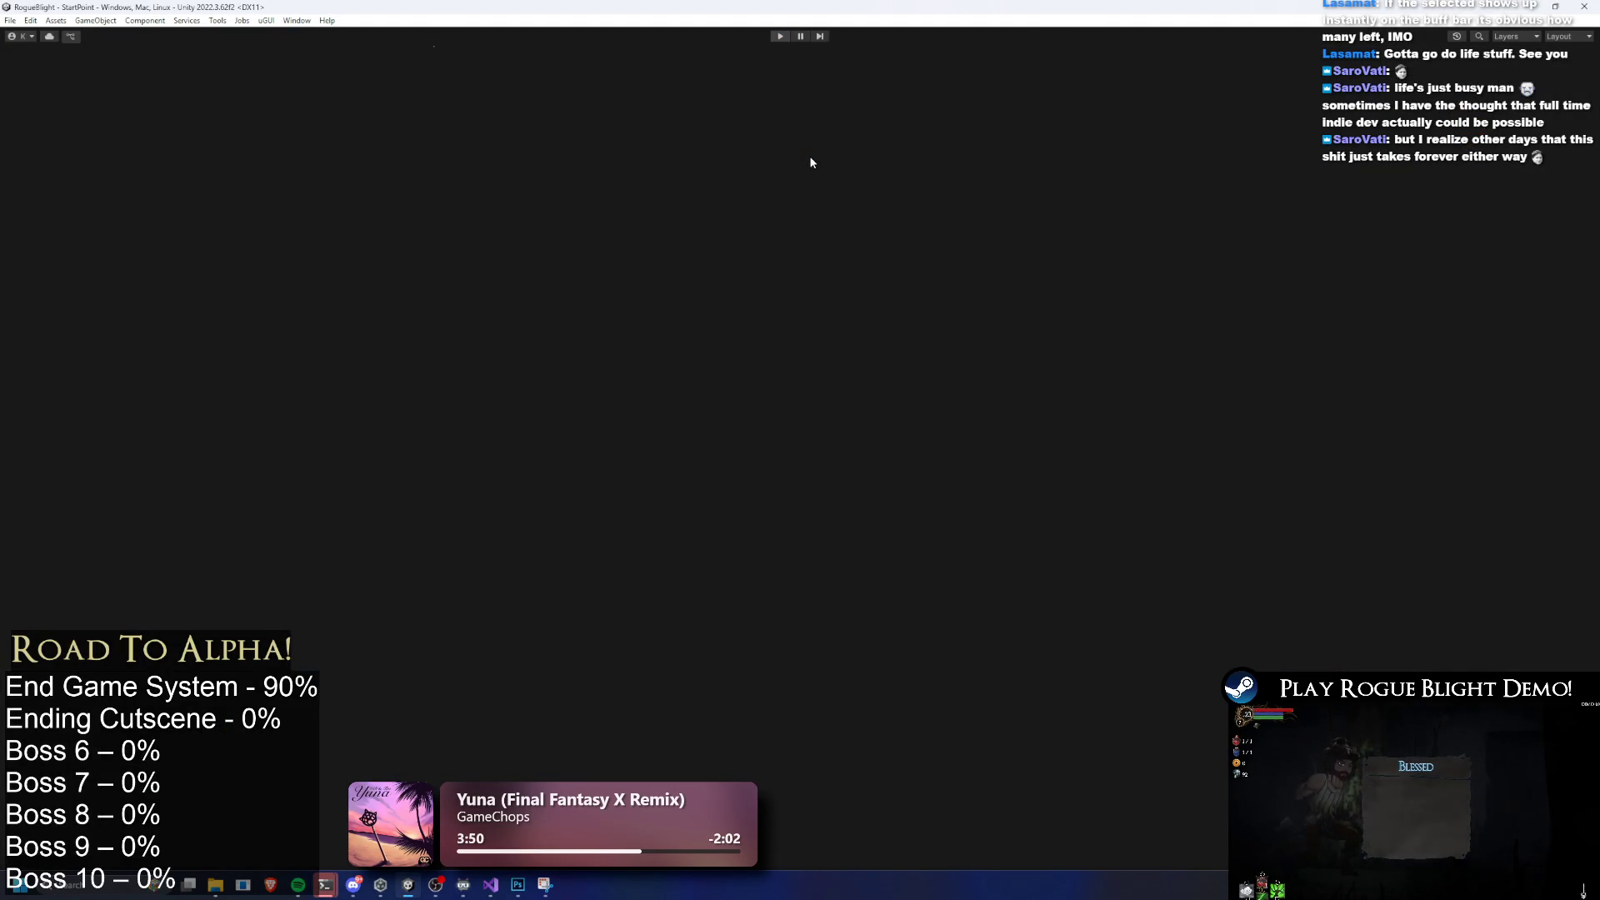
pyautogui.hotkey('ctrl', 'f')
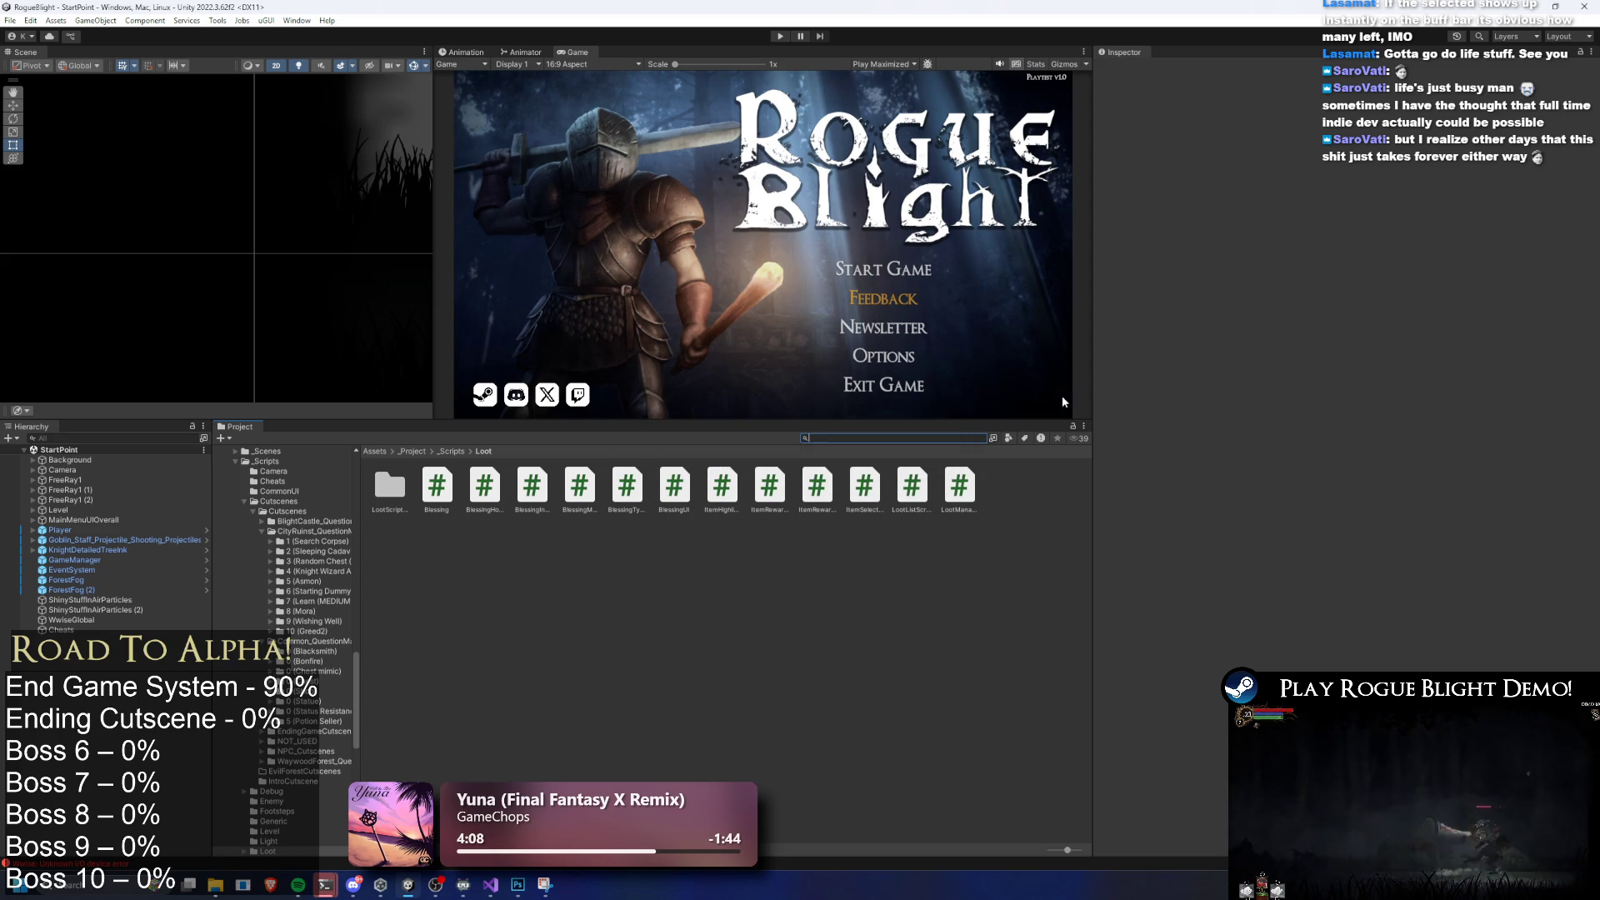
pyautogui.write('upgrade health')
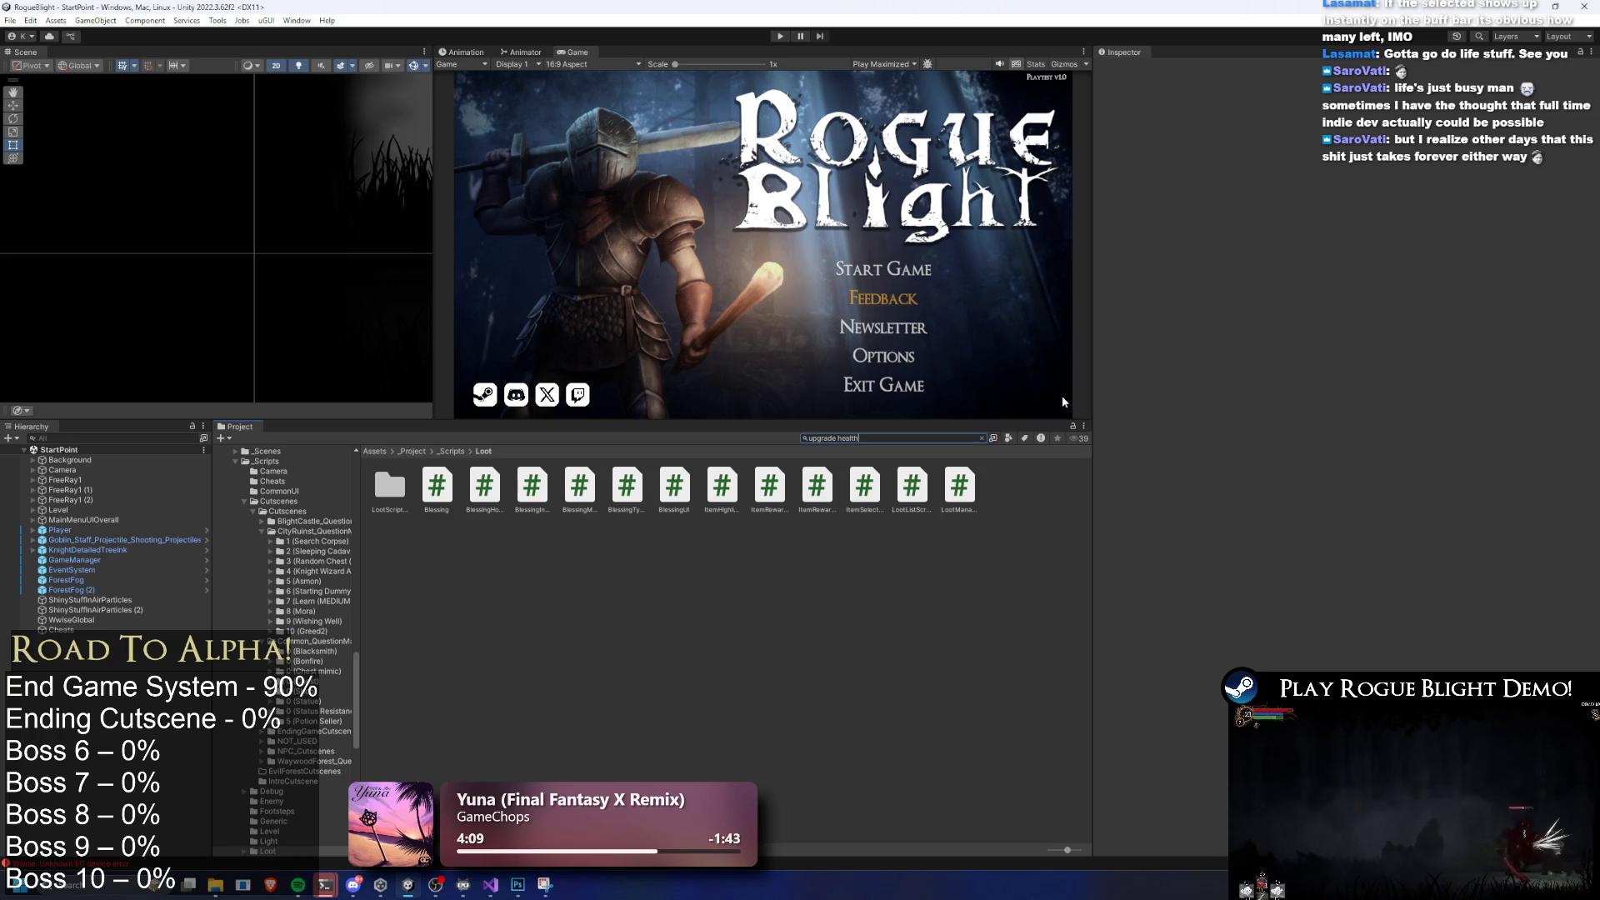
# Locate the blessing lists in the HealthManaStaminaBlessings folder and inspect the Statue_Upgrade_0 contents
pyautogui.click(482, 483)
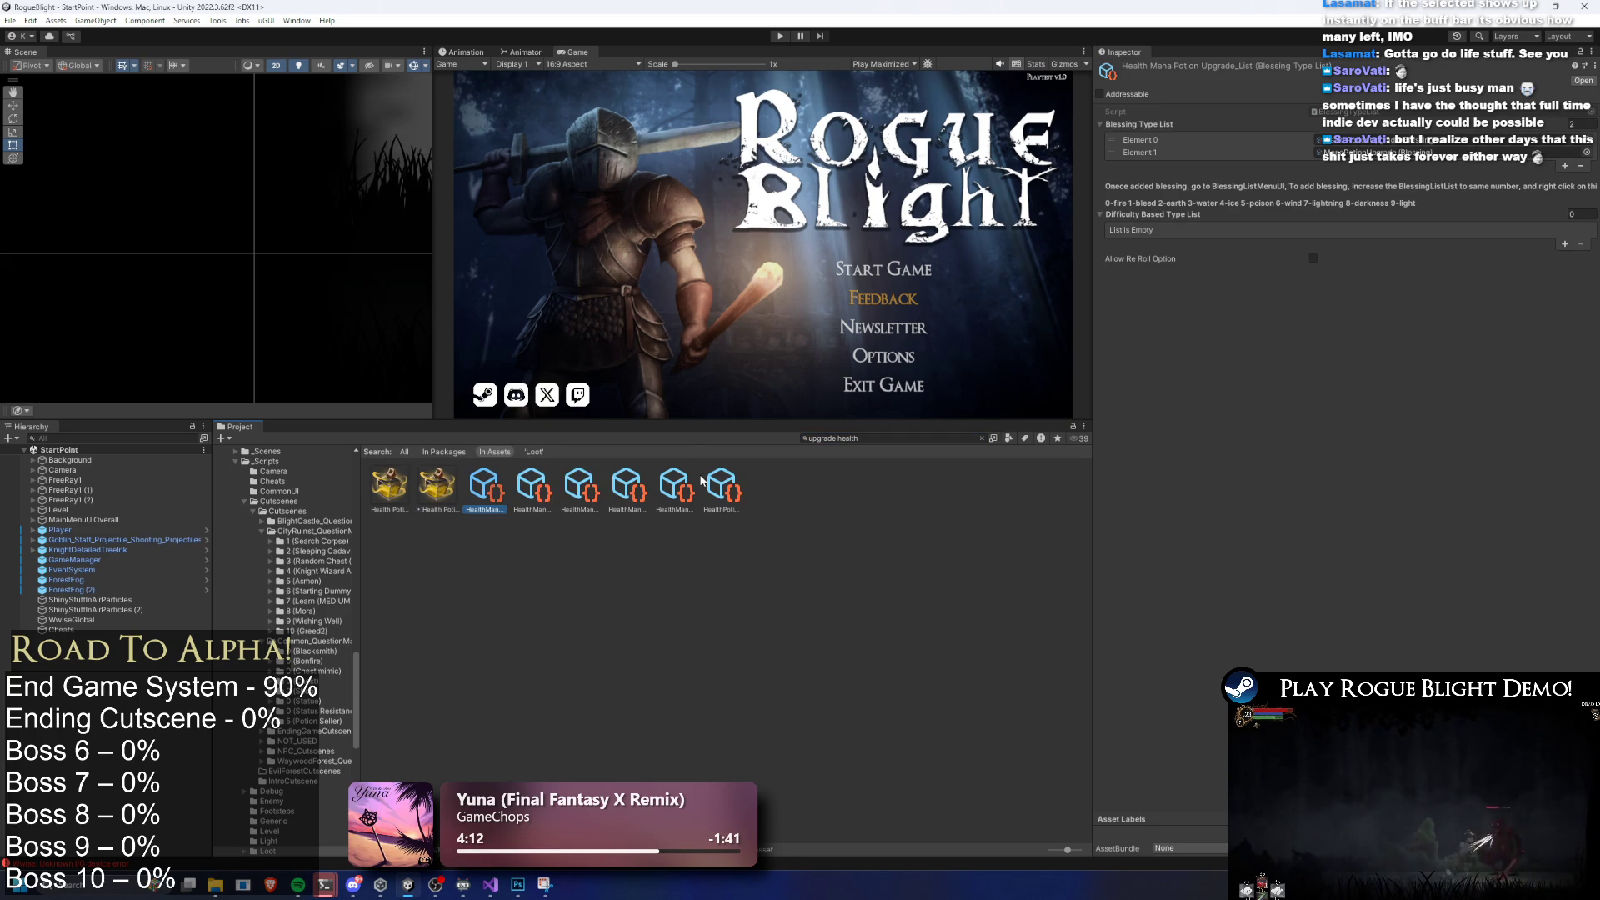
pyautogui.click(530, 489)
pyautogui.click(882, 434)
pyautogui.hotkey('ctrl', 'a')
pyautogui.press('BackSpace')
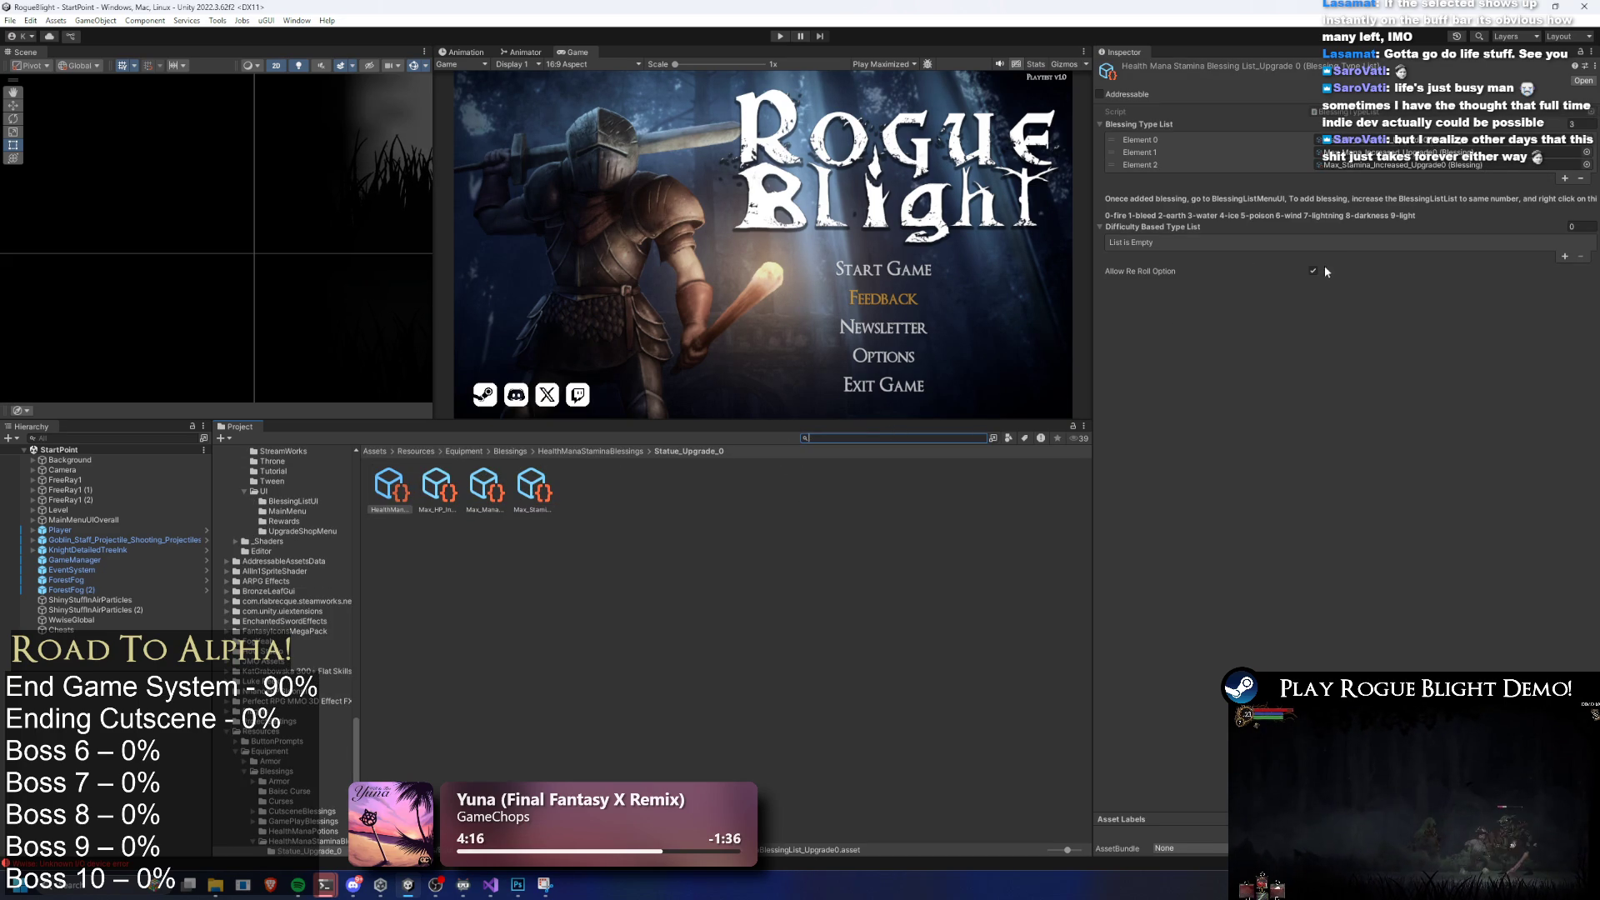
pyautogui.click(437, 485)
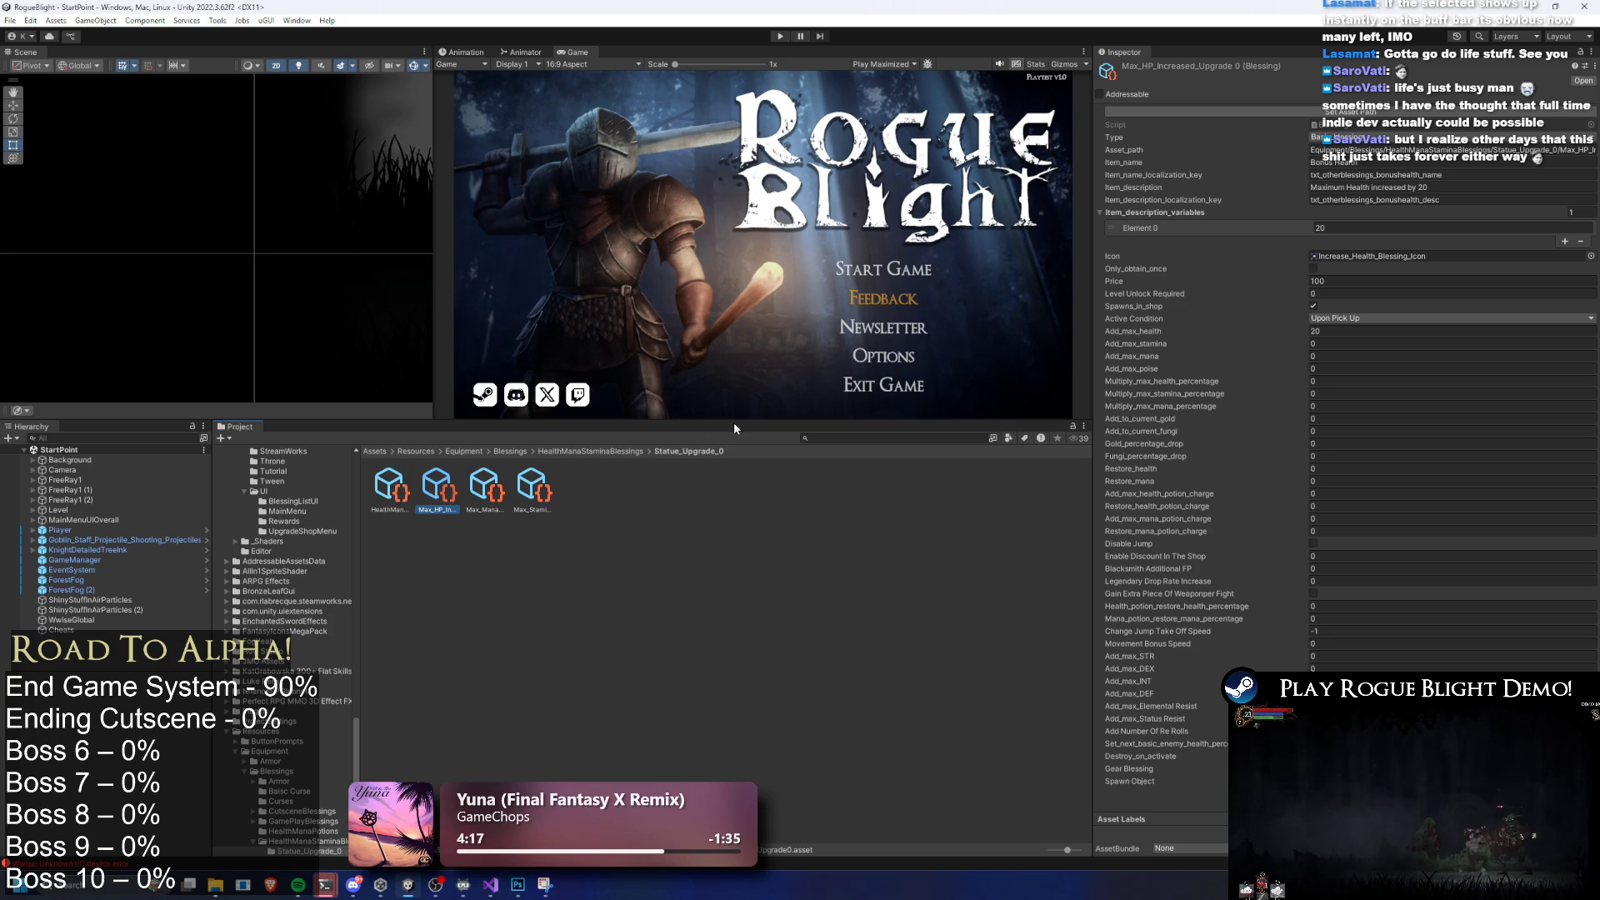
pyautogui.click(575, 451)
pyautogui.click(389, 487)
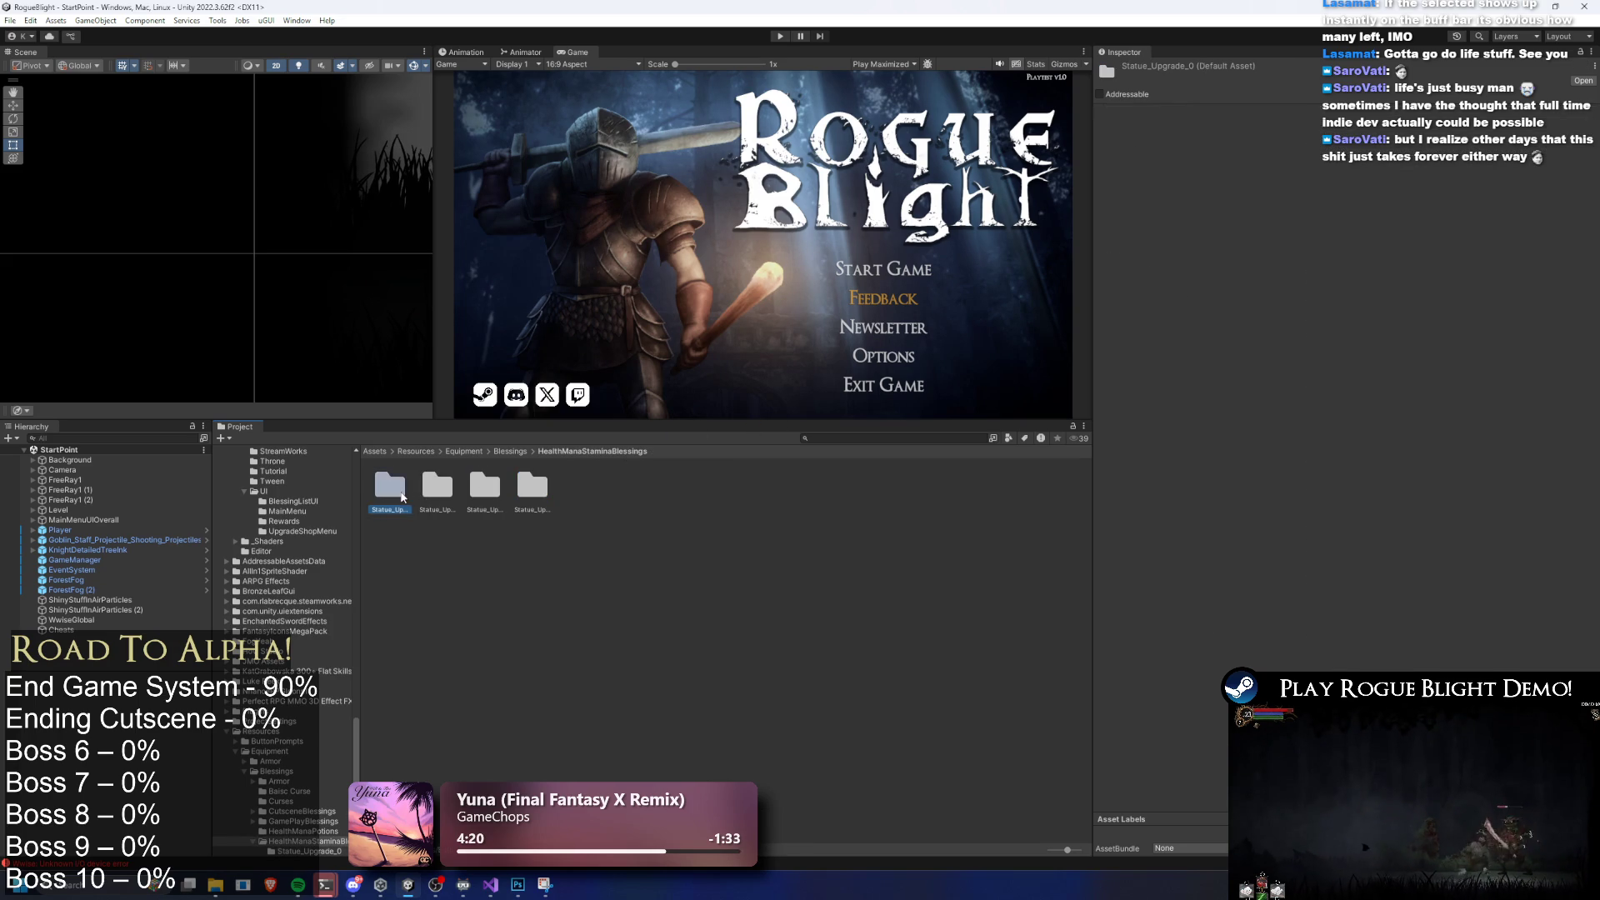
pyautogui.doubleClick(400, 491)
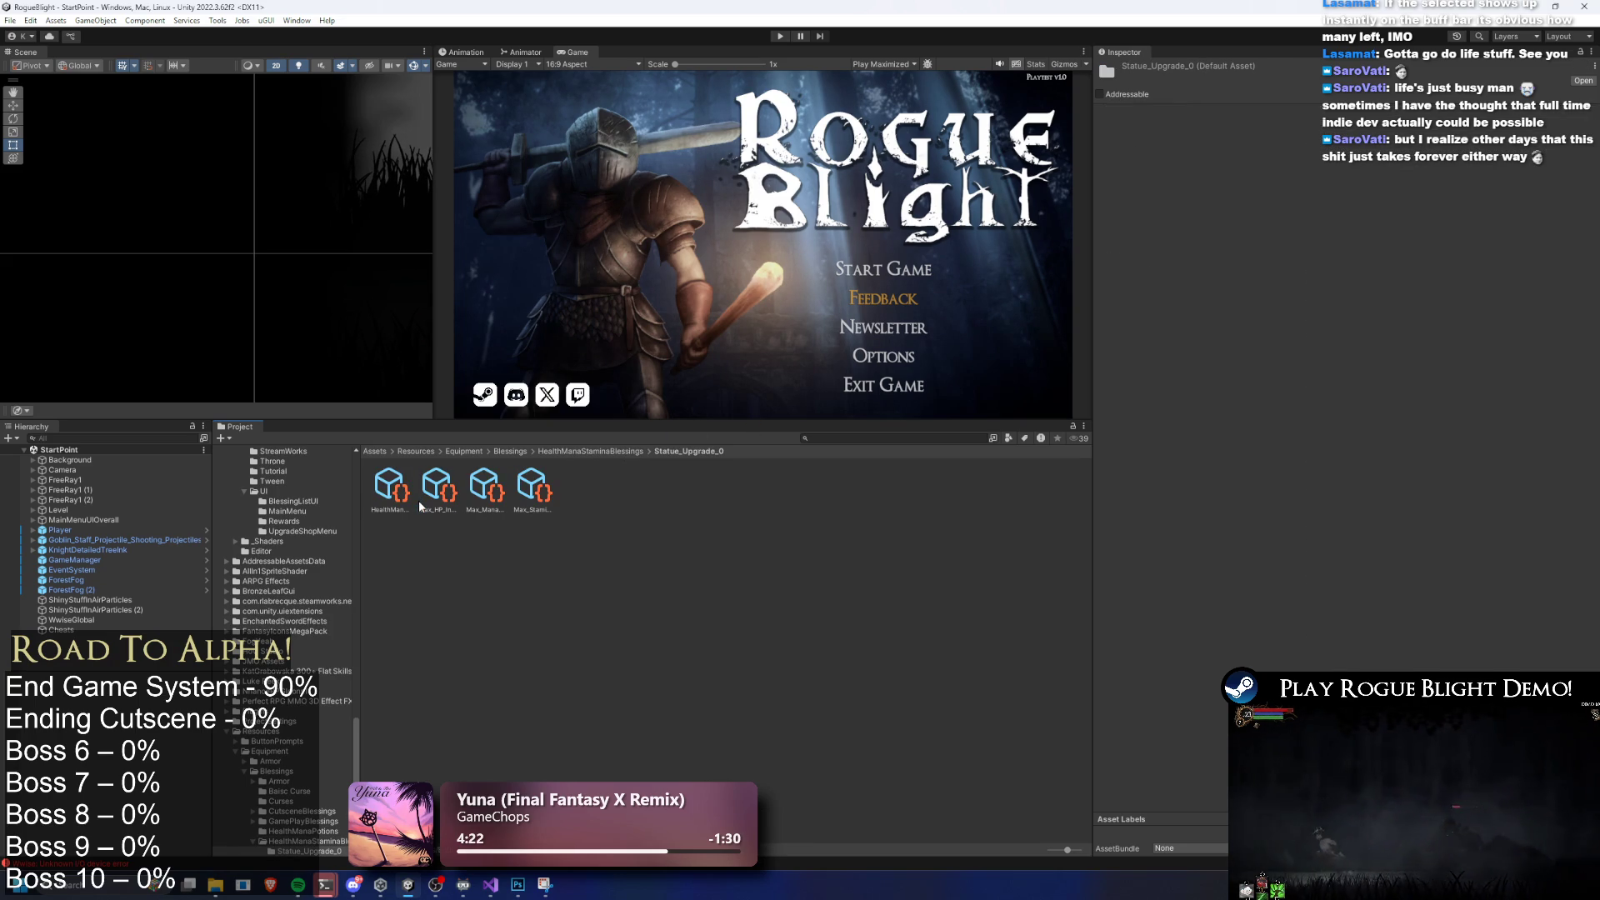
pyautogui.click(558, 451)
# Untick Allow Re Roll Option on the Statue_Upgrade_1 list and review the Statue_Upgrade_2 list
pyautogui.doubleClick(437, 487)
pyautogui.click(390, 491)
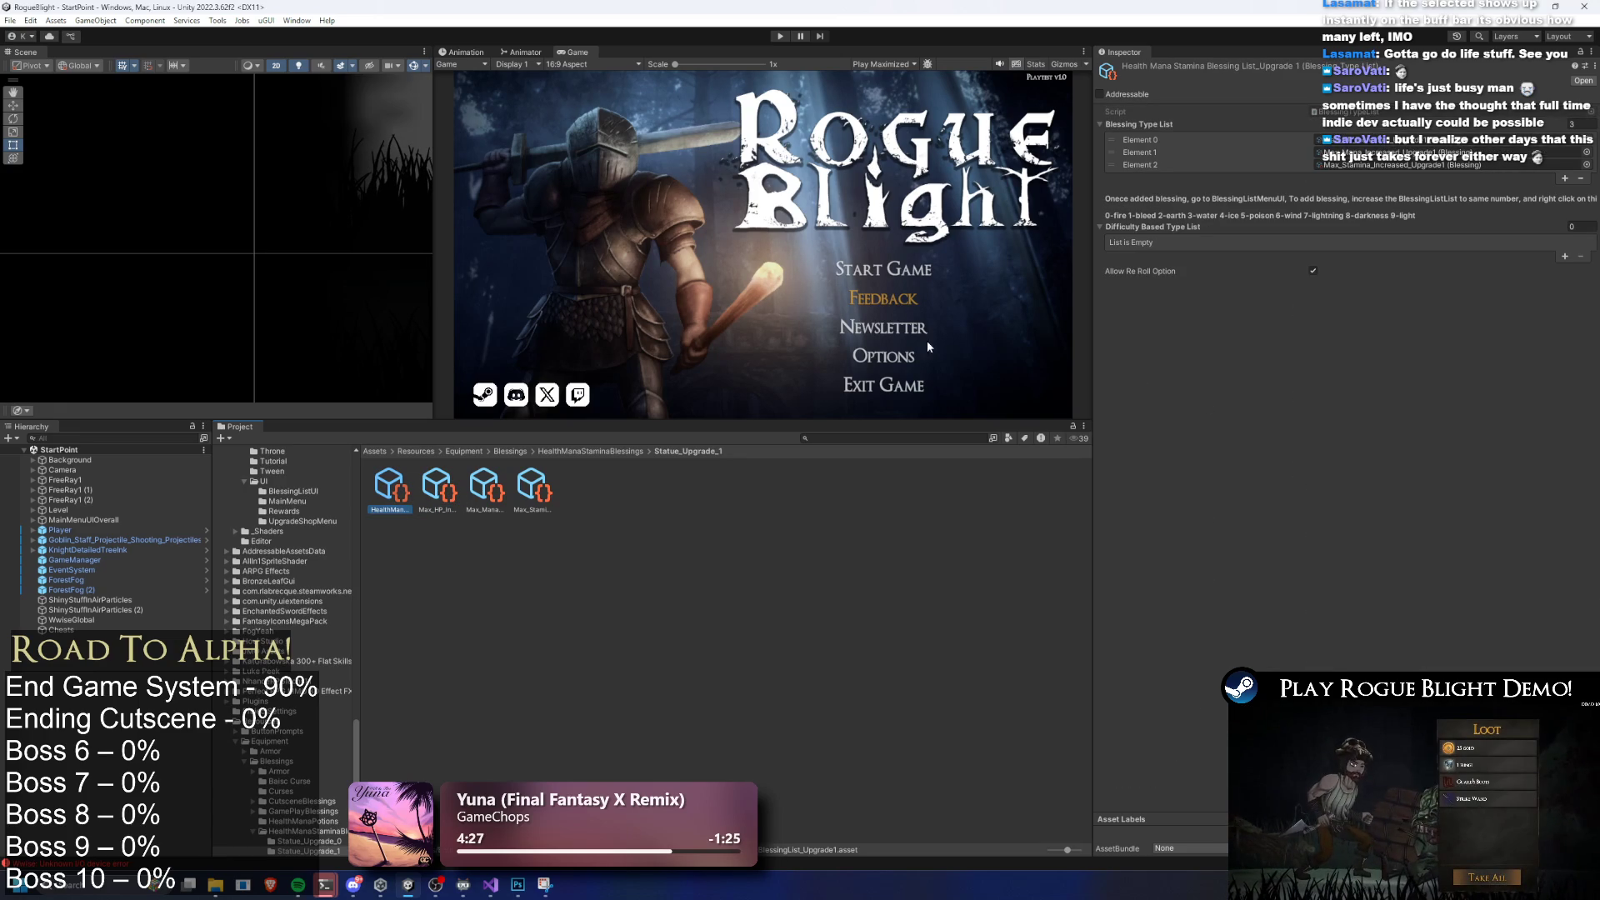
pyautogui.click(1313, 271)
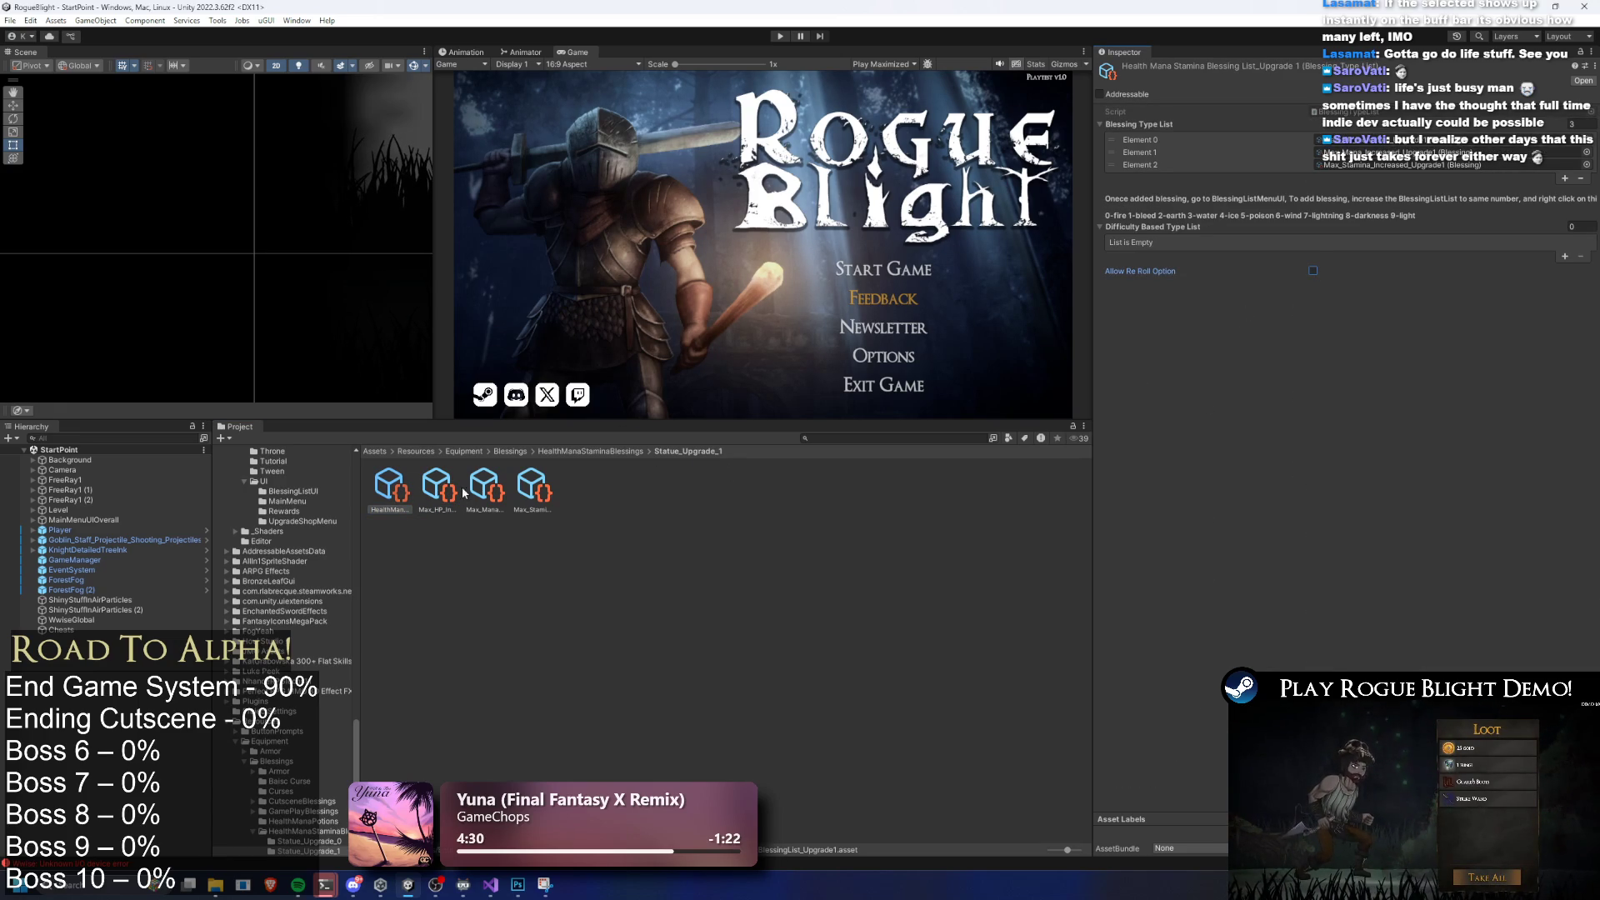
pyautogui.click(629, 450)
pyautogui.doubleClick(484, 485)
pyautogui.click(389, 485)
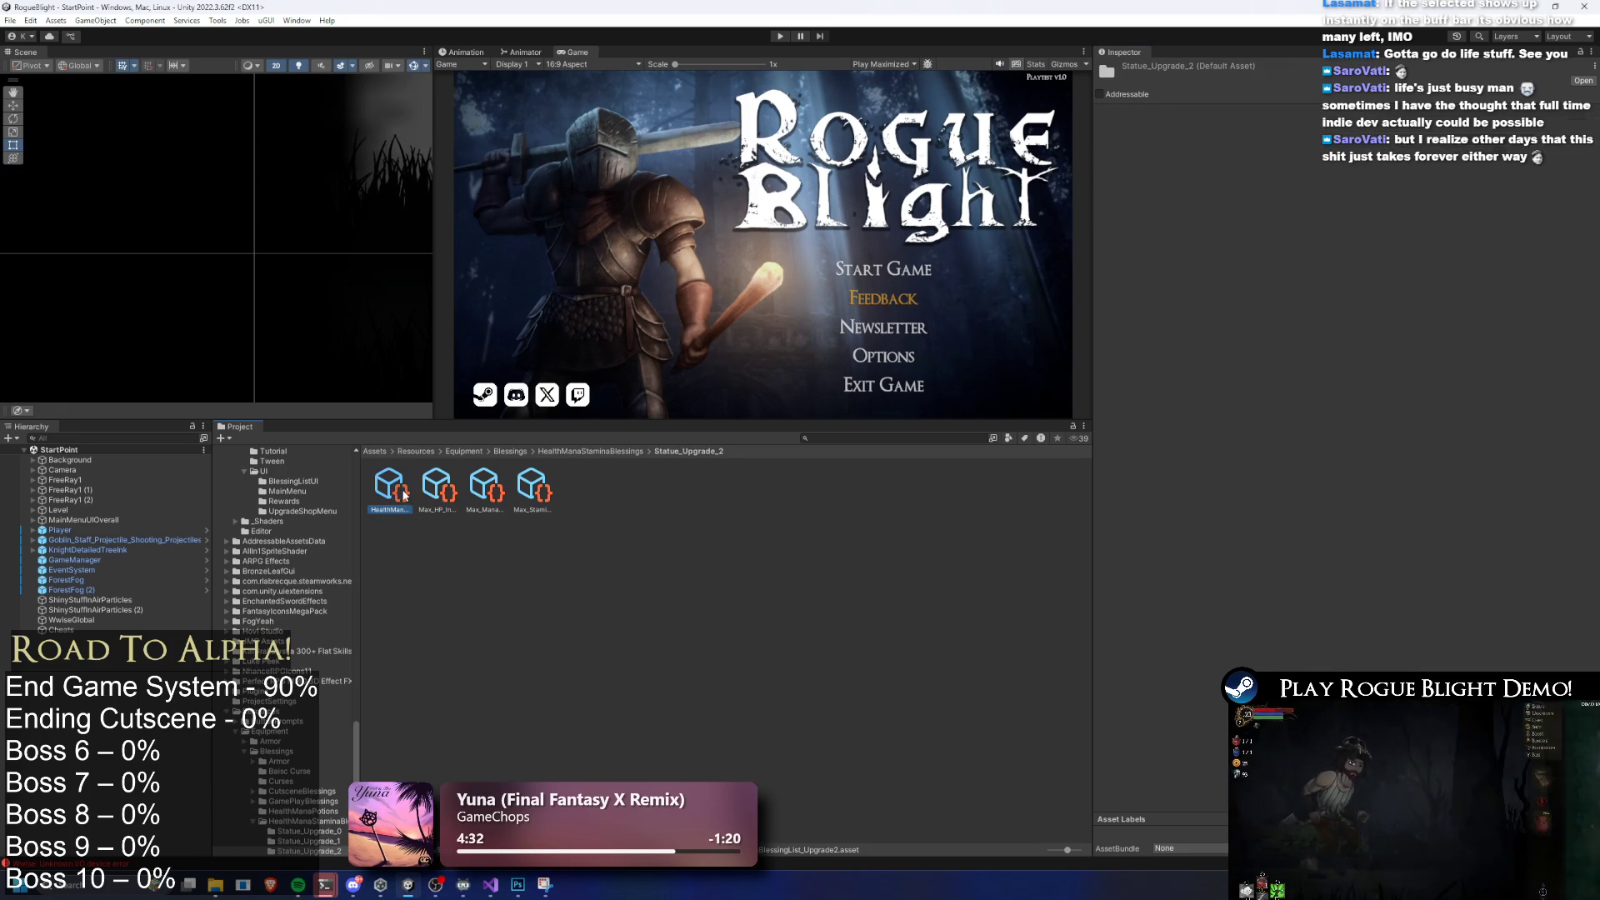
pyautogui.click(617, 451)
# Untick Allow Re Roll Option on the Statue_Upgrade_3 list and compare its Max HP and Max Mana blessings
pyautogui.doubleClick(531, 487)
pyautogui.click(389, 485)
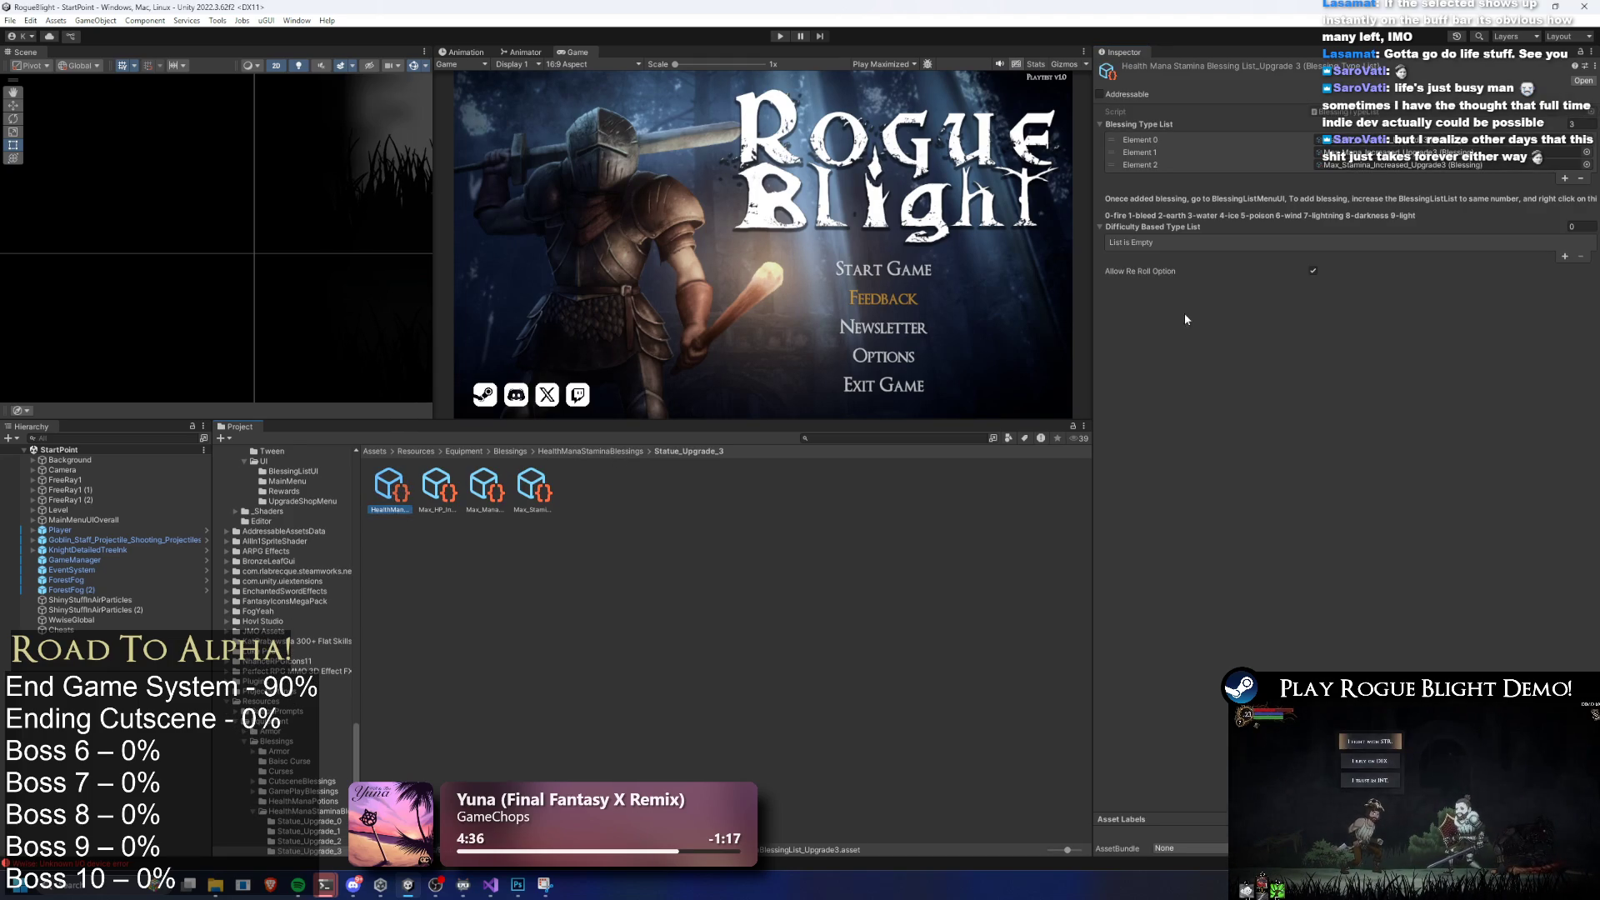
pyautogui.click(1308, 272)
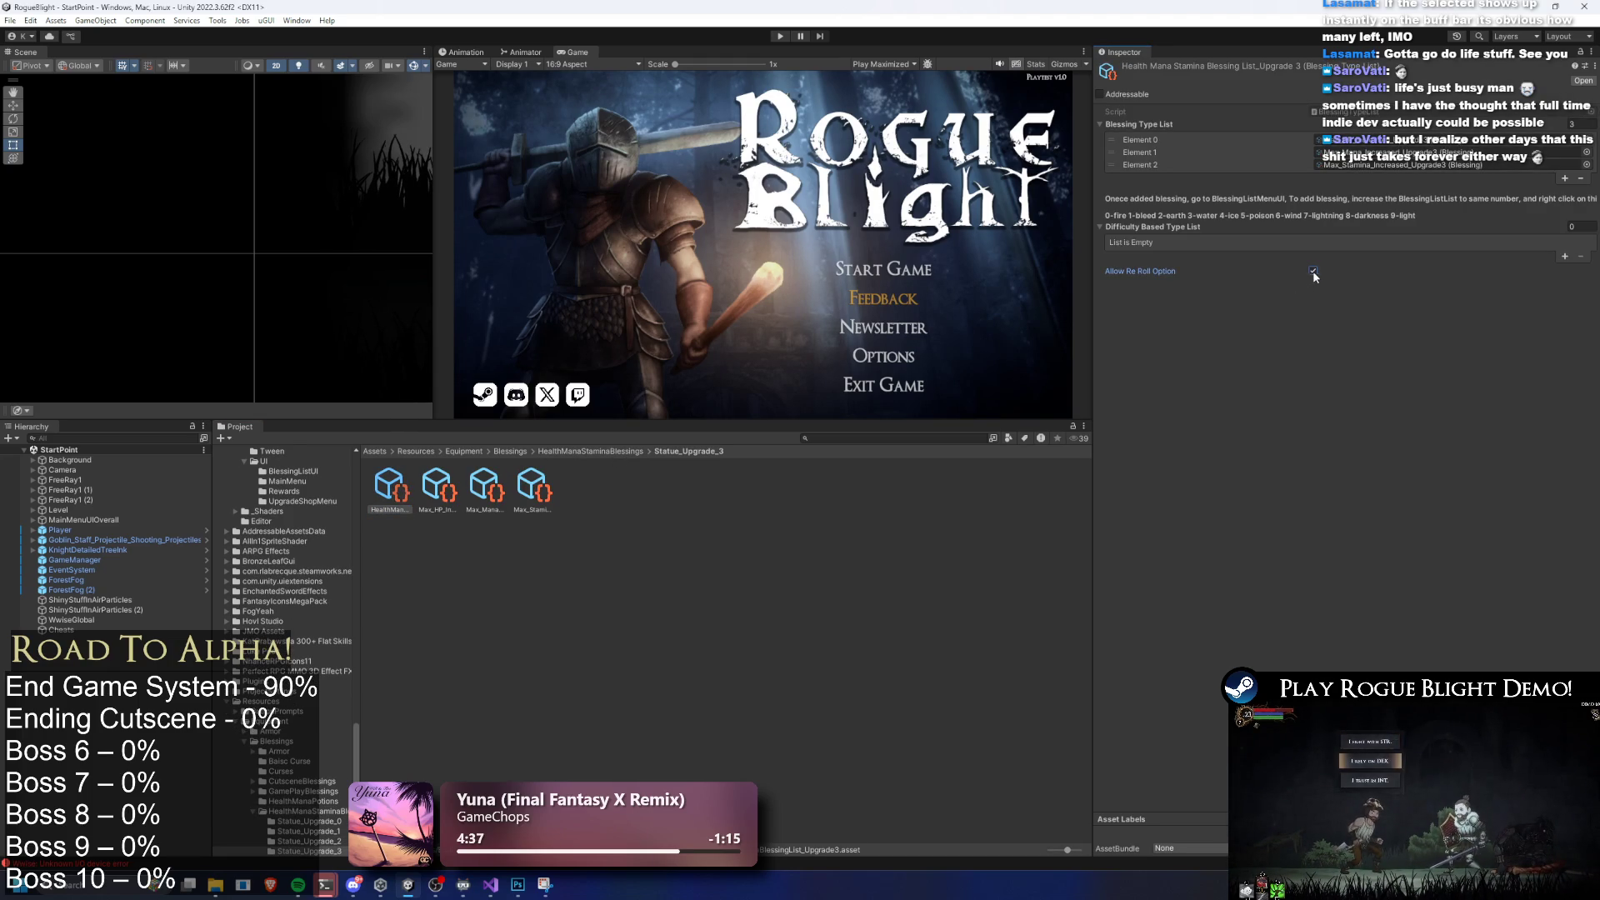
pyautogui.click(441, 487)
pyautogui.click(398, 490)
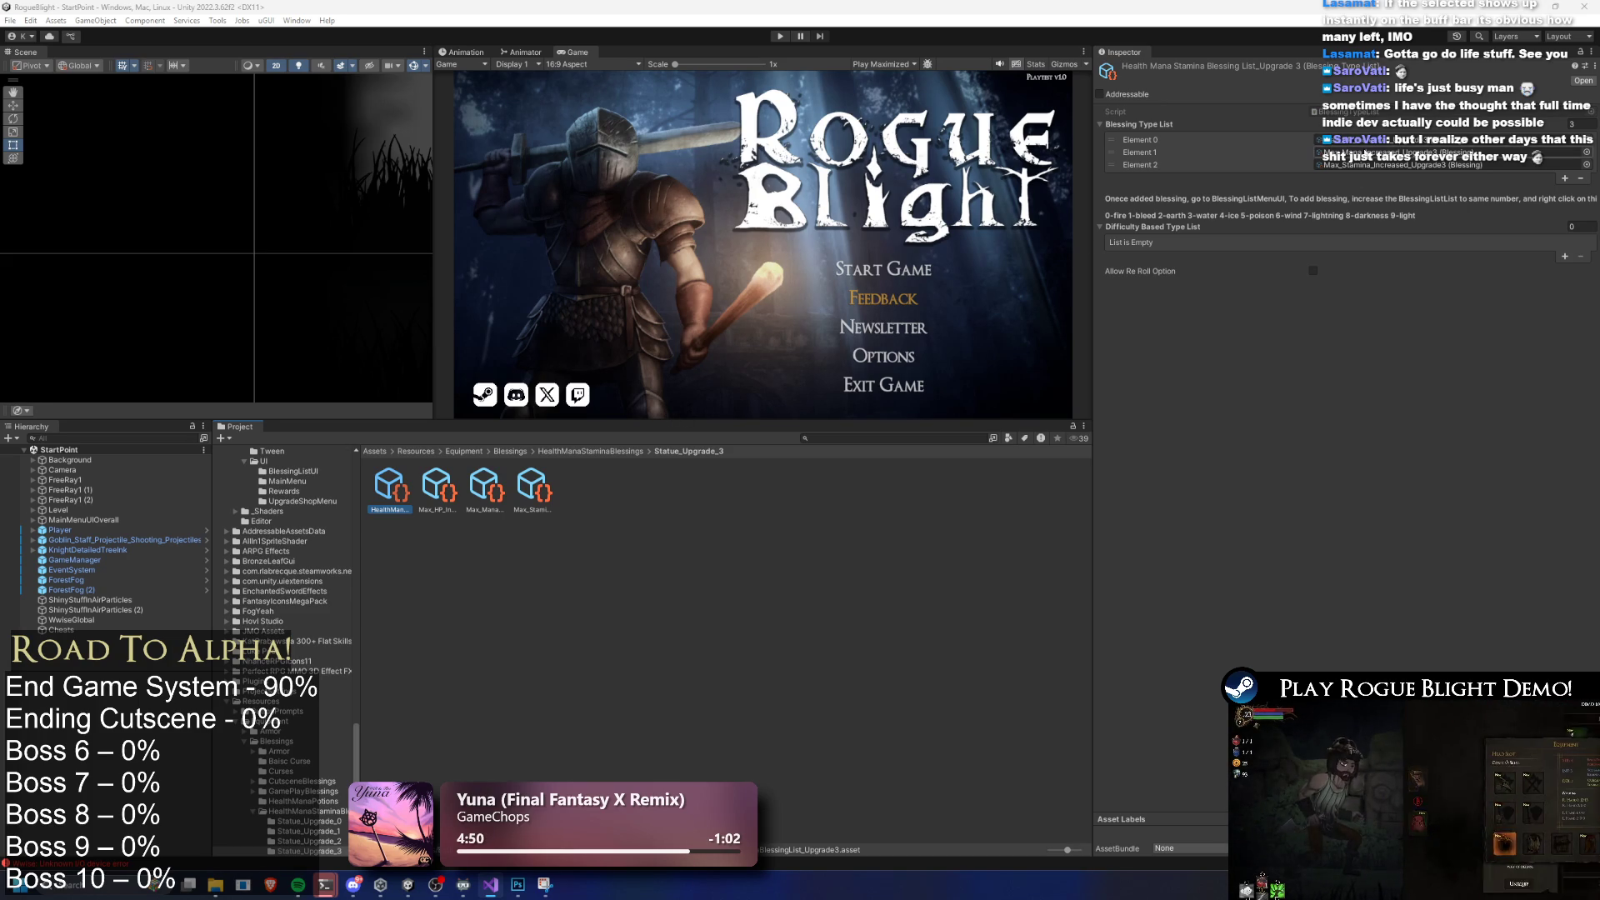
pyautogui.click(486, 489)
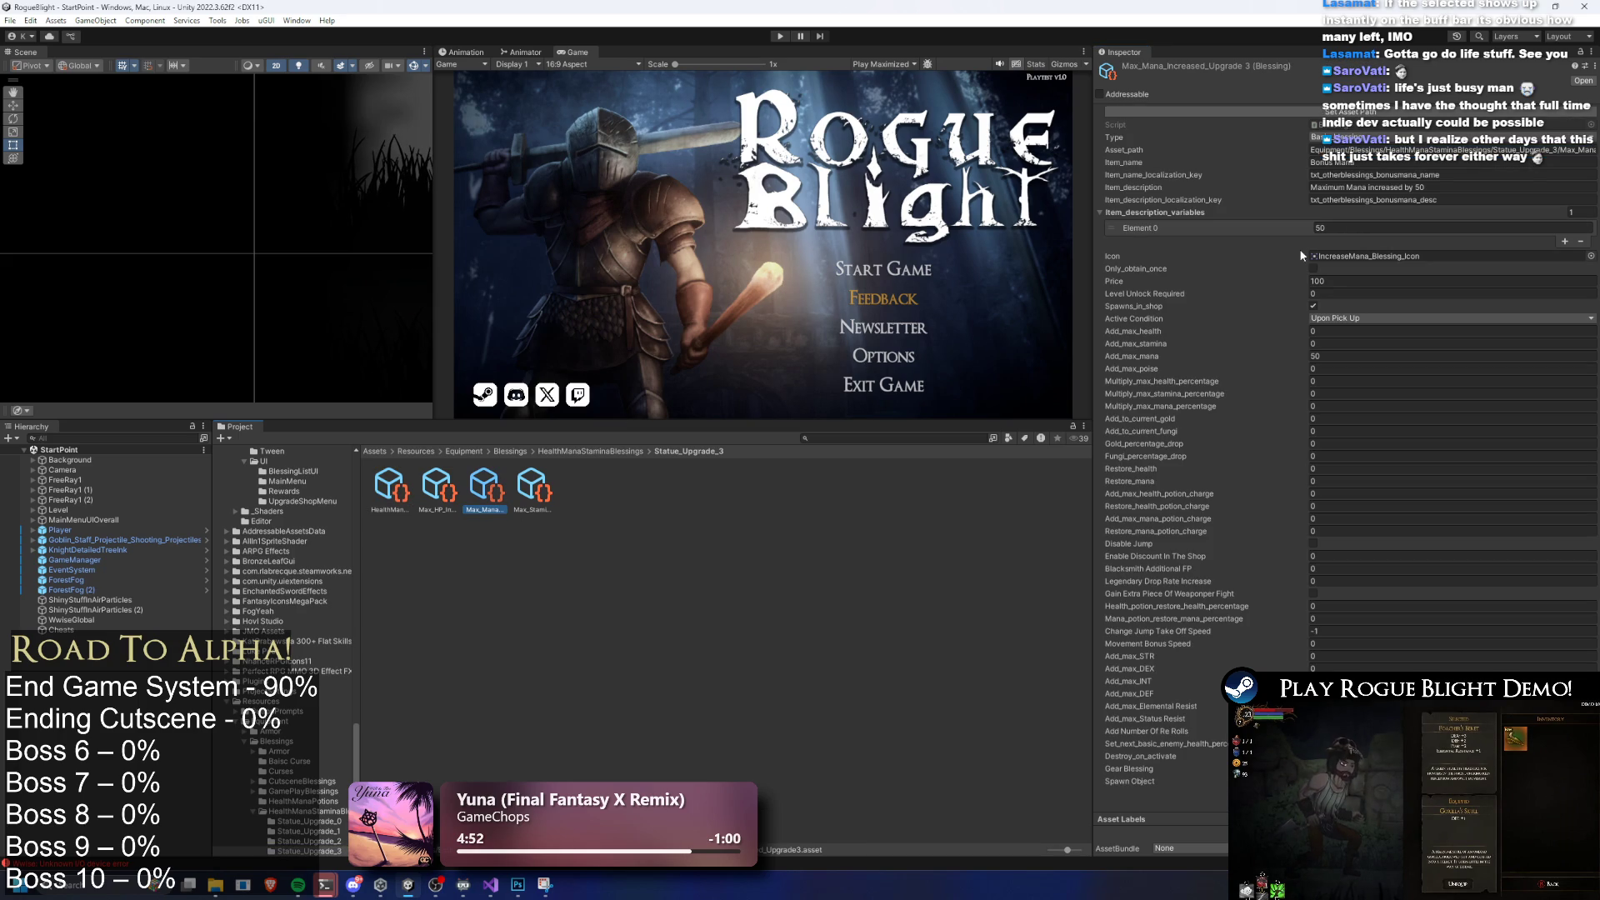
pyautogui.click(442, 491)
pyautogui.click(486, 490)
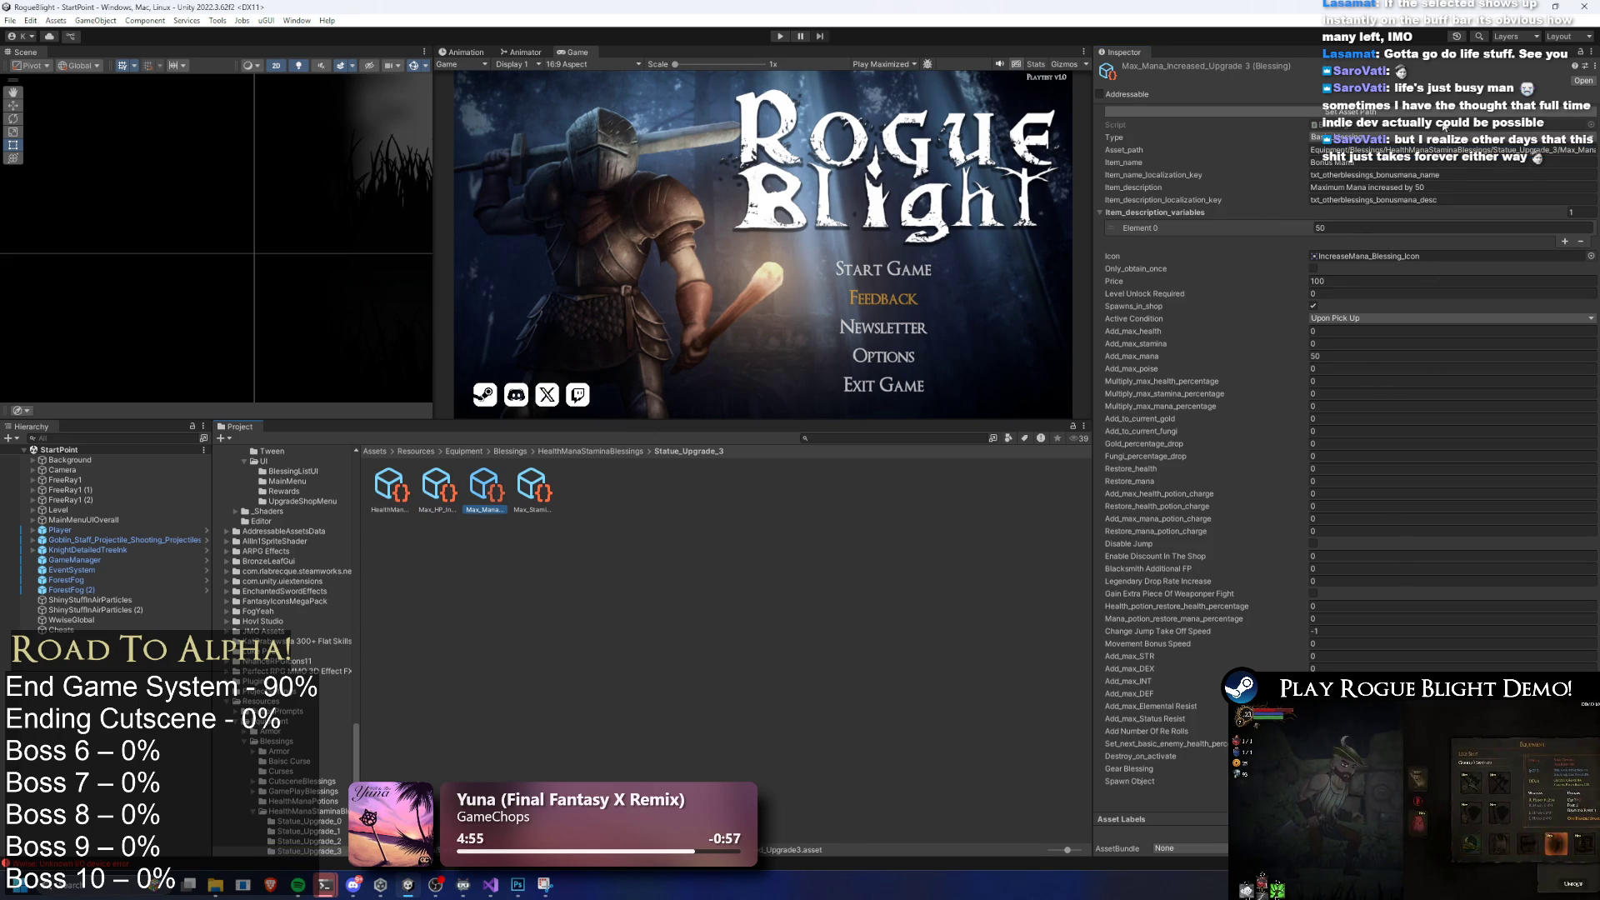
pyautogui.click(437, 492)
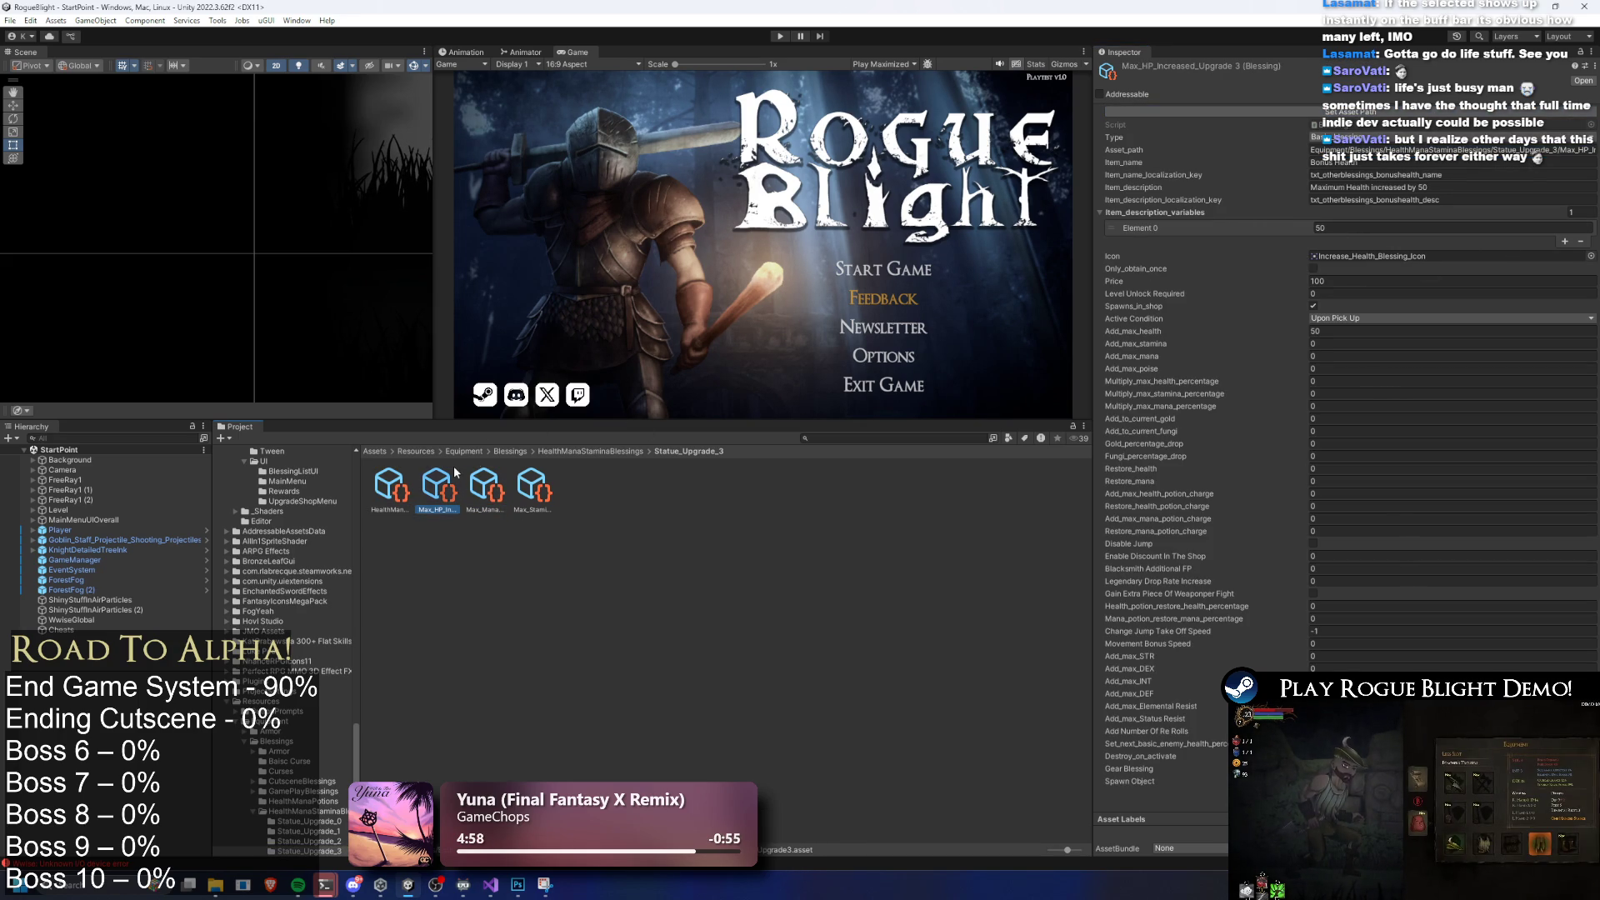
# Locate Blessing.cs in _Scripts/Loot via the Inspector's Script field
pyautogui.click(1374, 124)
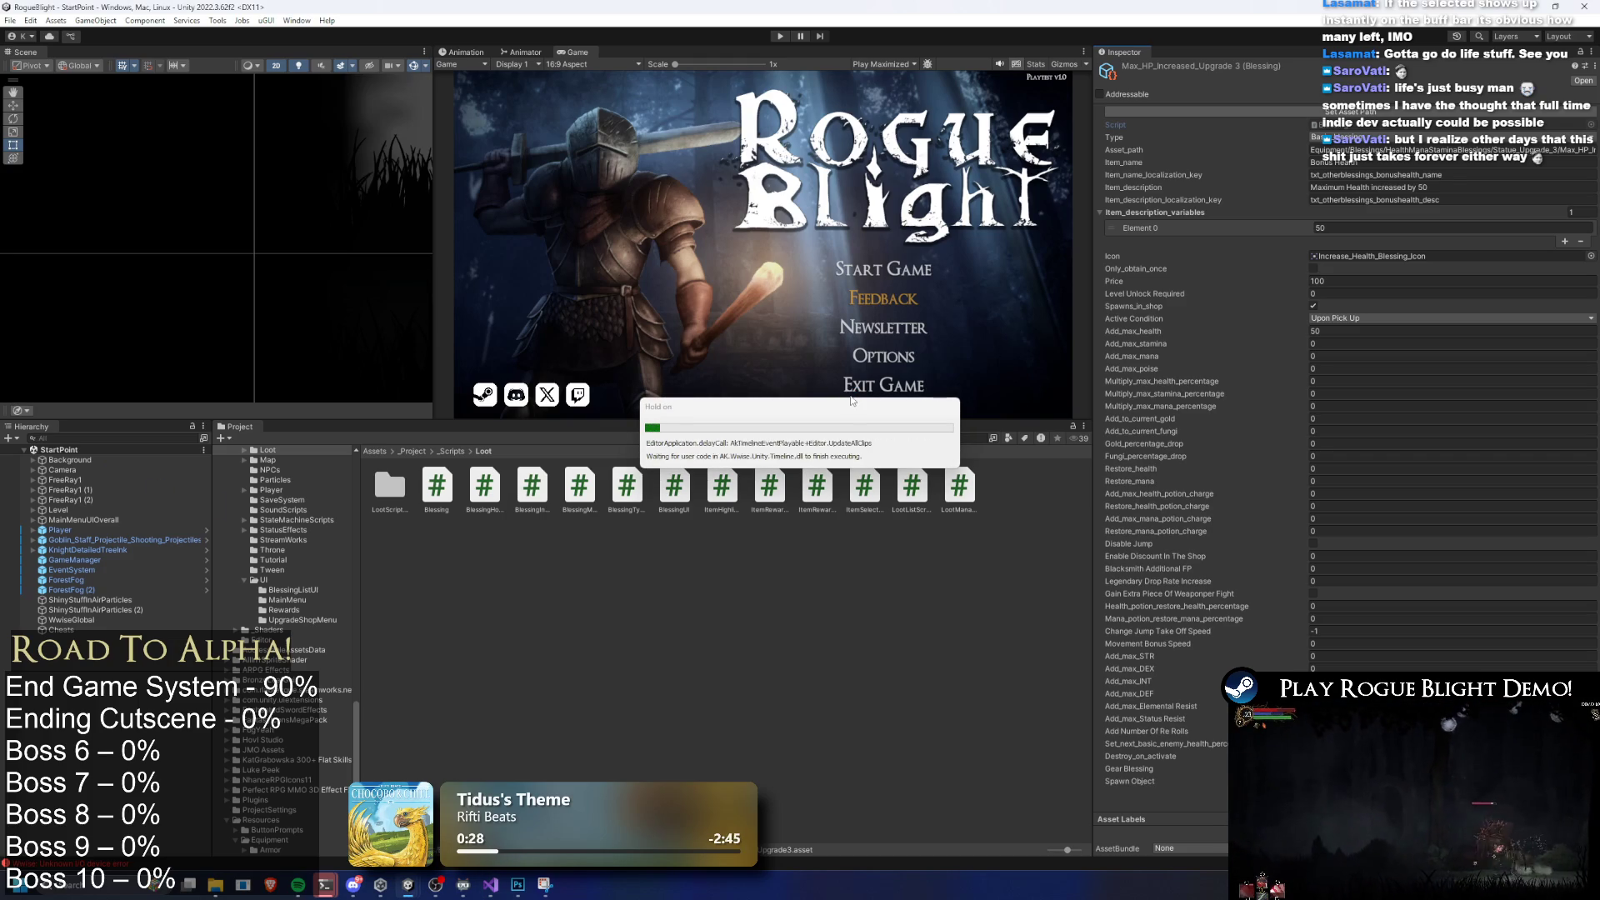
# Search the Project for 'health upgrad' and inspect the health and mana potion upgrade list
pyautogui.click(858, 439)
pyautogui.write('statuy')
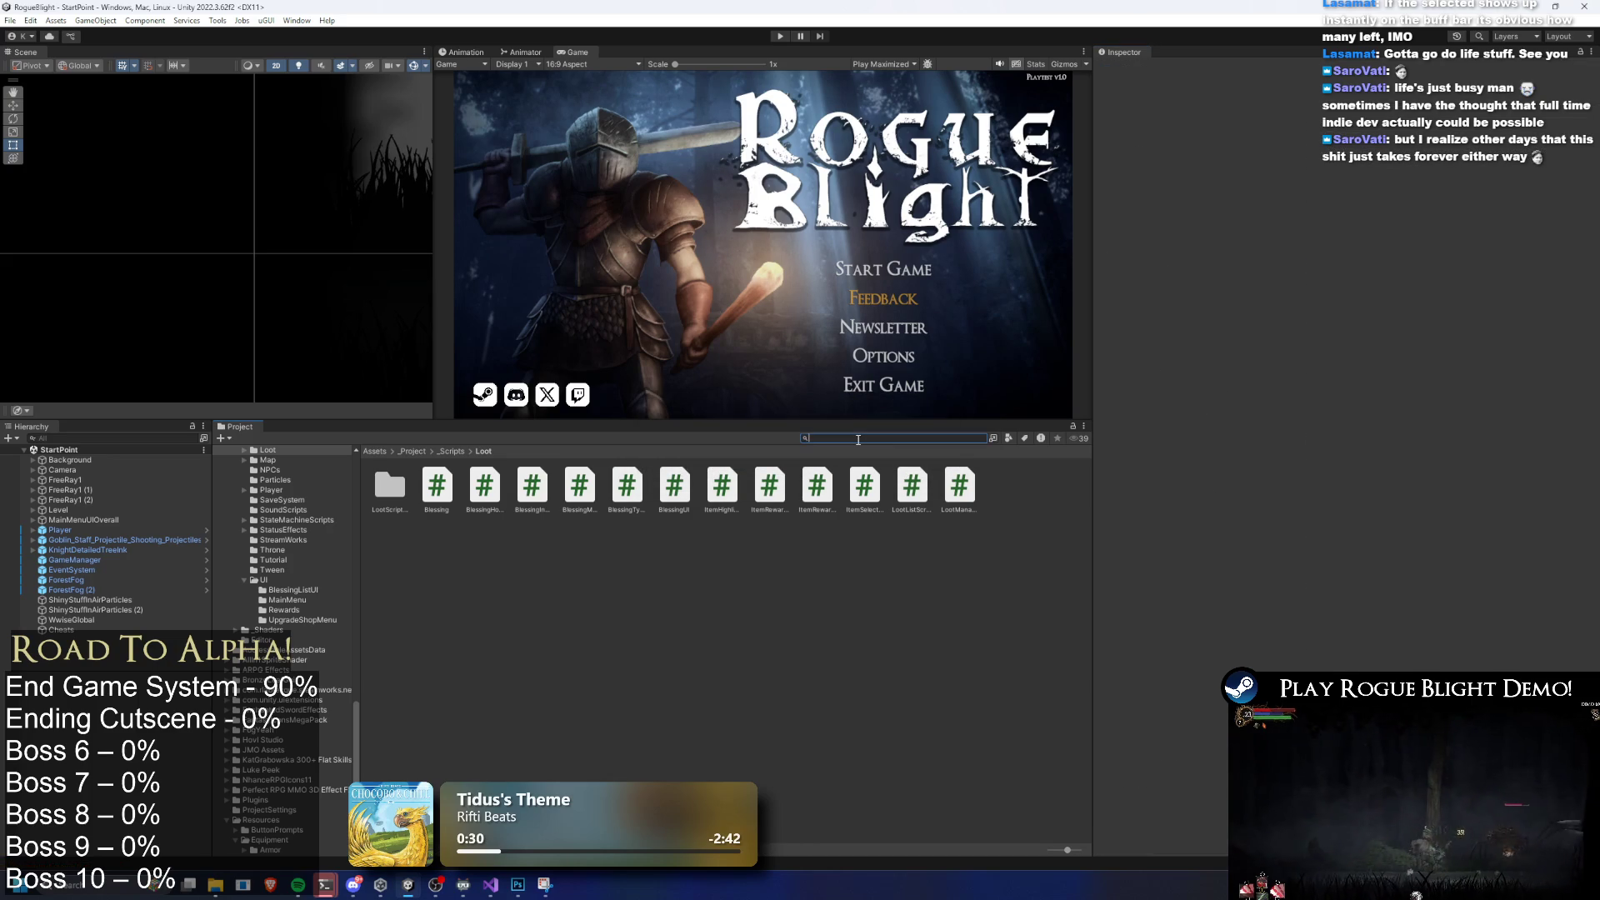
pyautogui.press('BackSpace')
pyautogui.write('e')
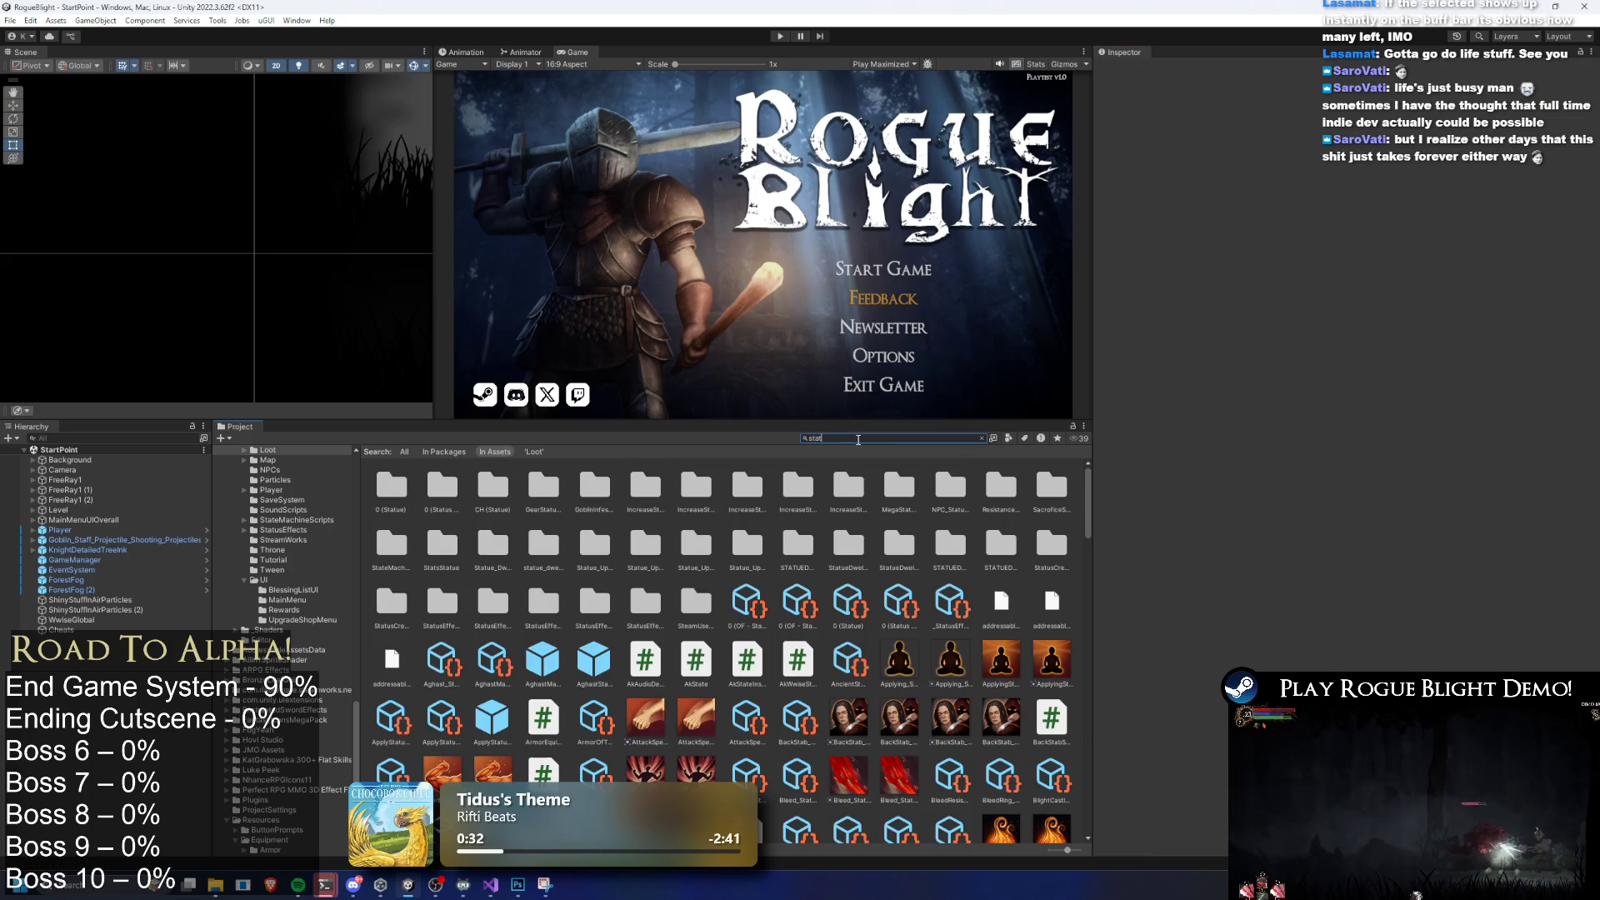
pyautogui.press('BackSpace')
pyautogui.press('BackSpace')
pyautogui.press('BackSpace')
pyautogui.write('health upgrad')
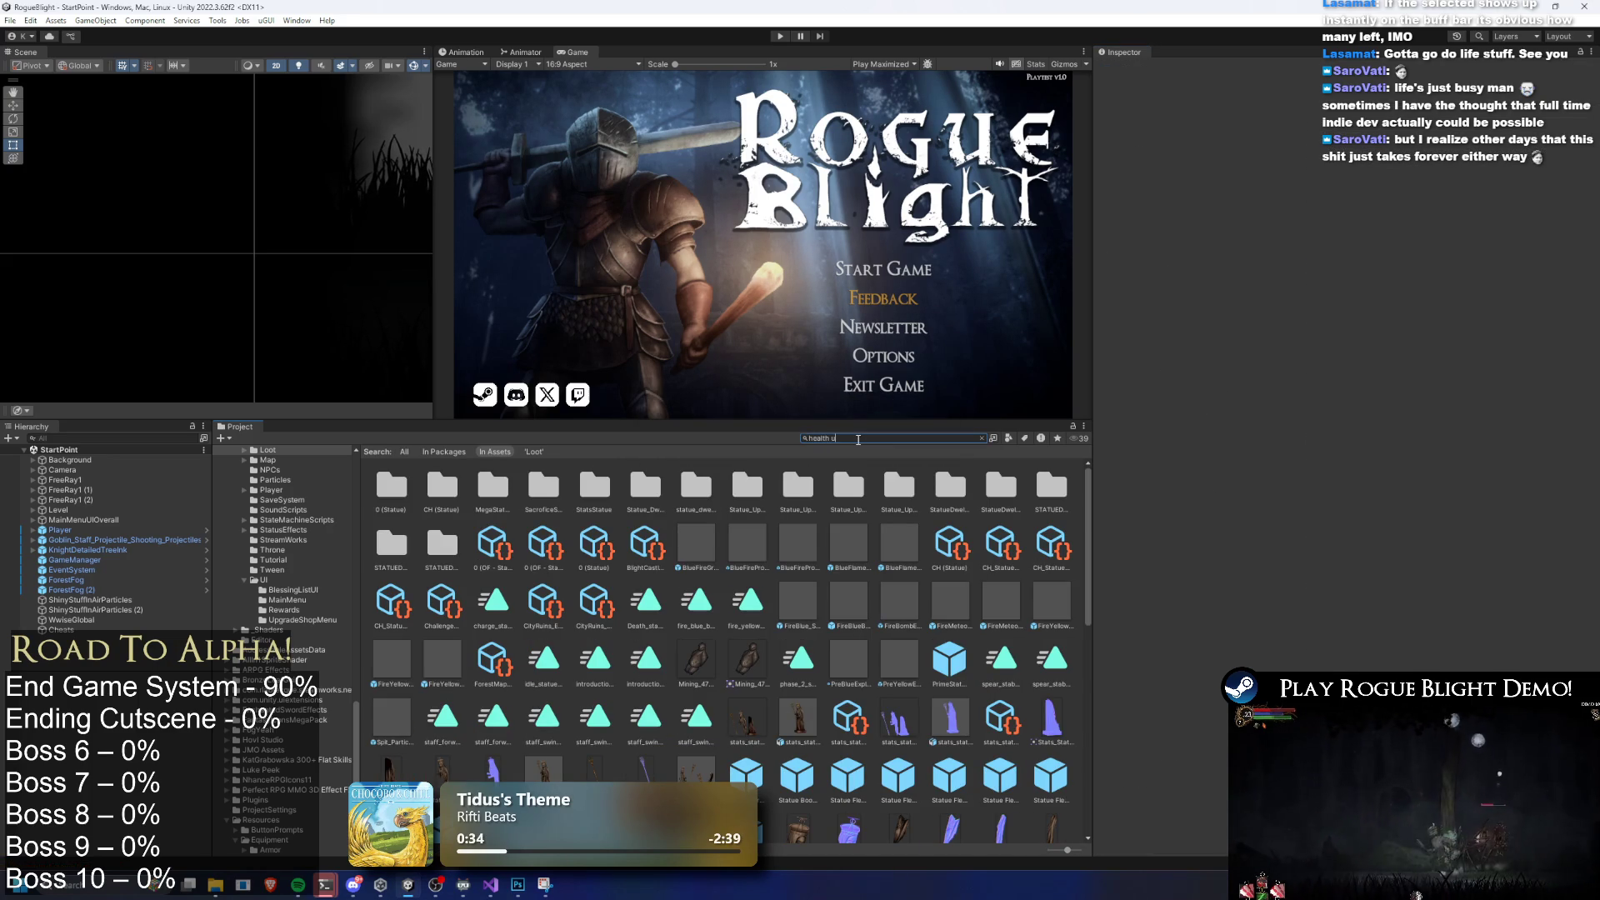
pyautogui.click(485, 491)
# Re-search 'health upgrade', inspect a health upgrade blessing list, then open the Statue_Upgrade_0 folder
pyautogui.click(917, 438)
pyautogui.hotkey('ctrl', 'a')
pyautogui.press('BackSpace')
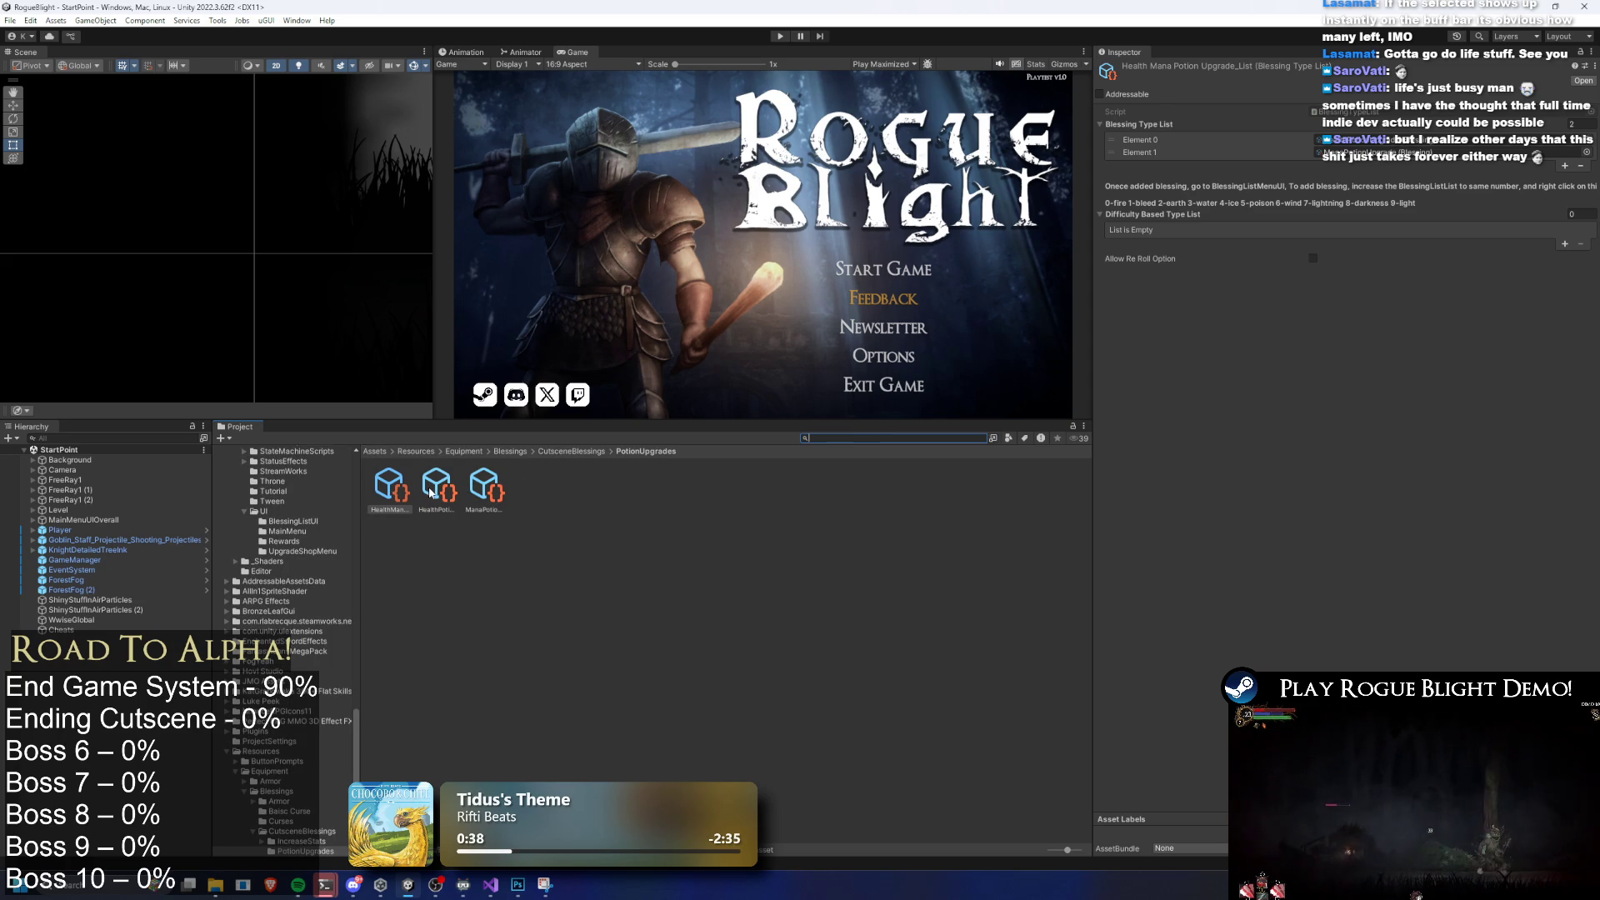
pyautogui.write('health upgrade')
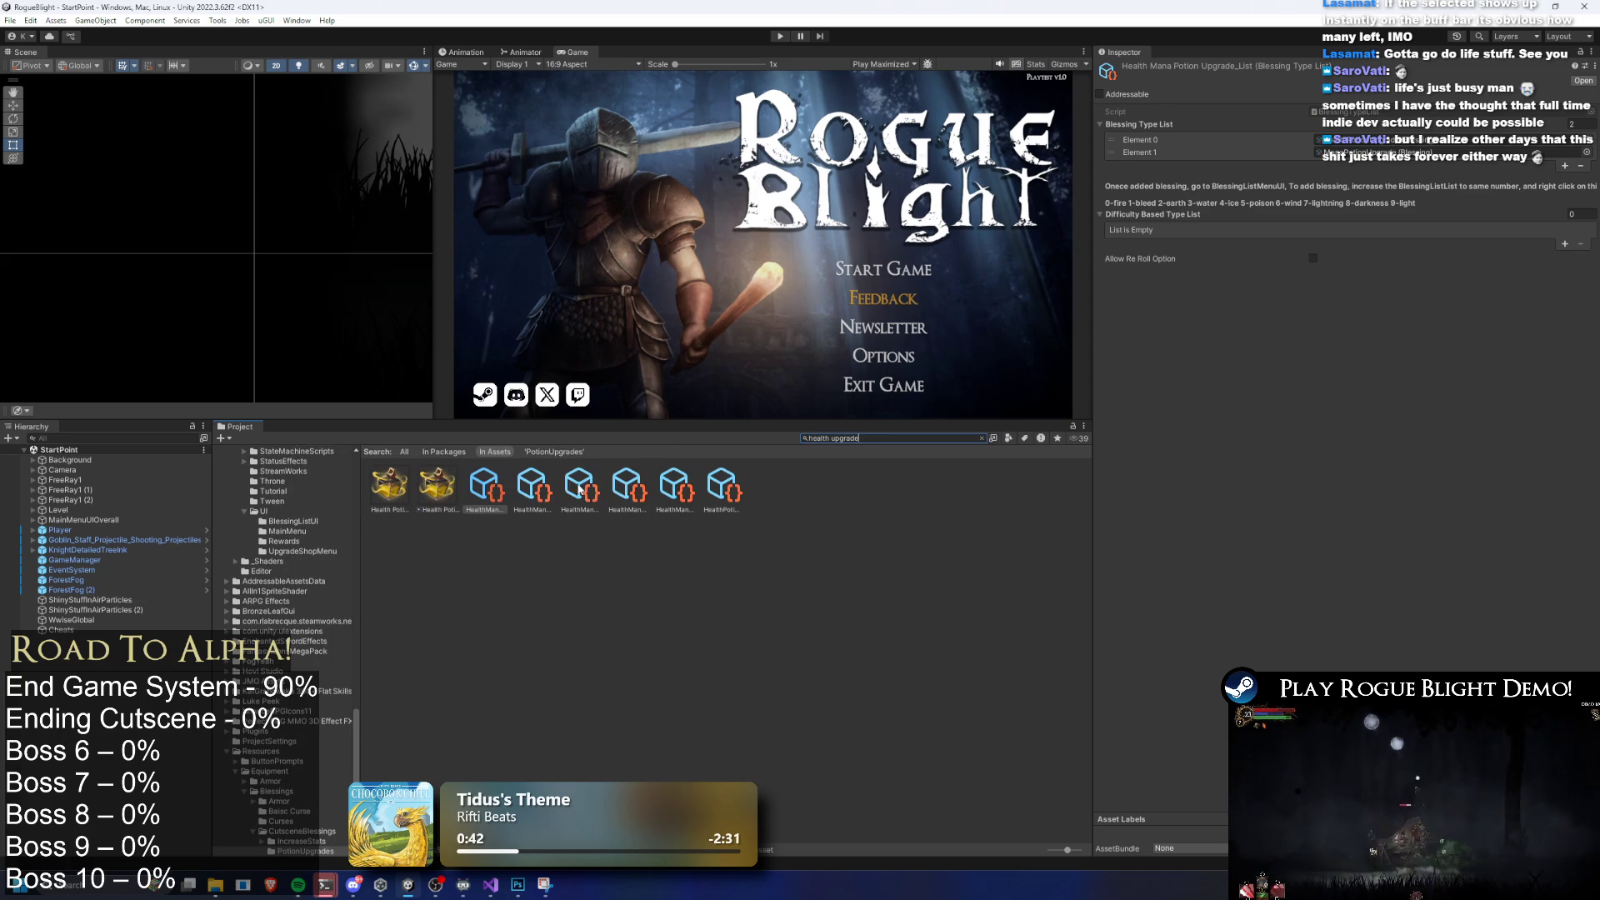
pyautogui.click(542, 492)
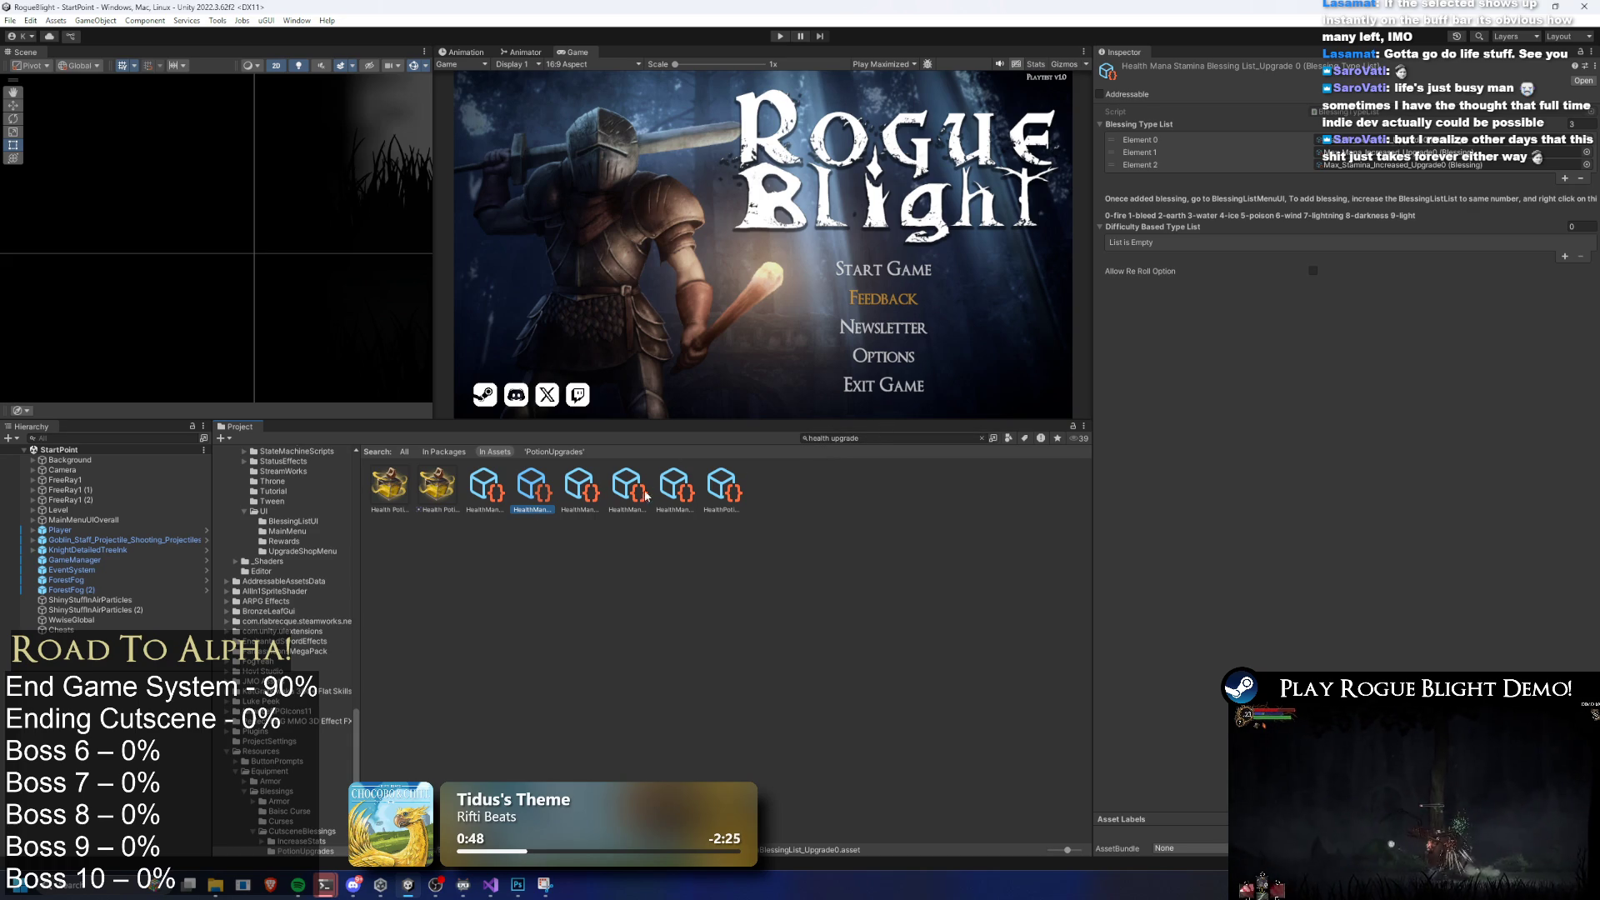
pyautogui.click(867, 439)
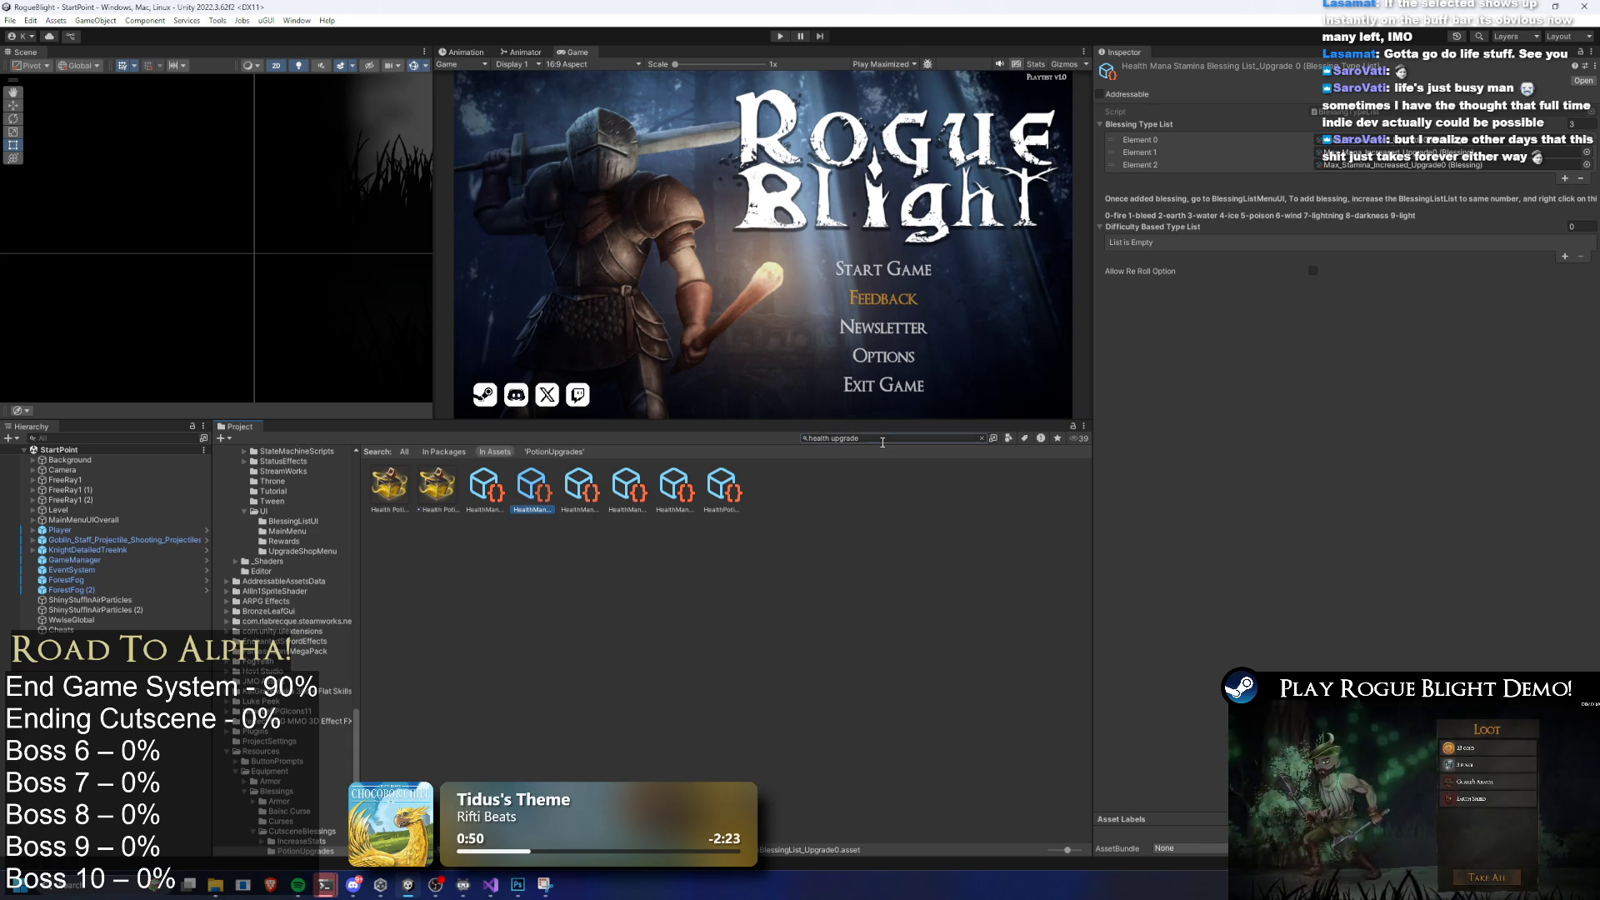
pyautogui.hotkey('ctrl', 'a')
pyautogui.press('BackSpace')
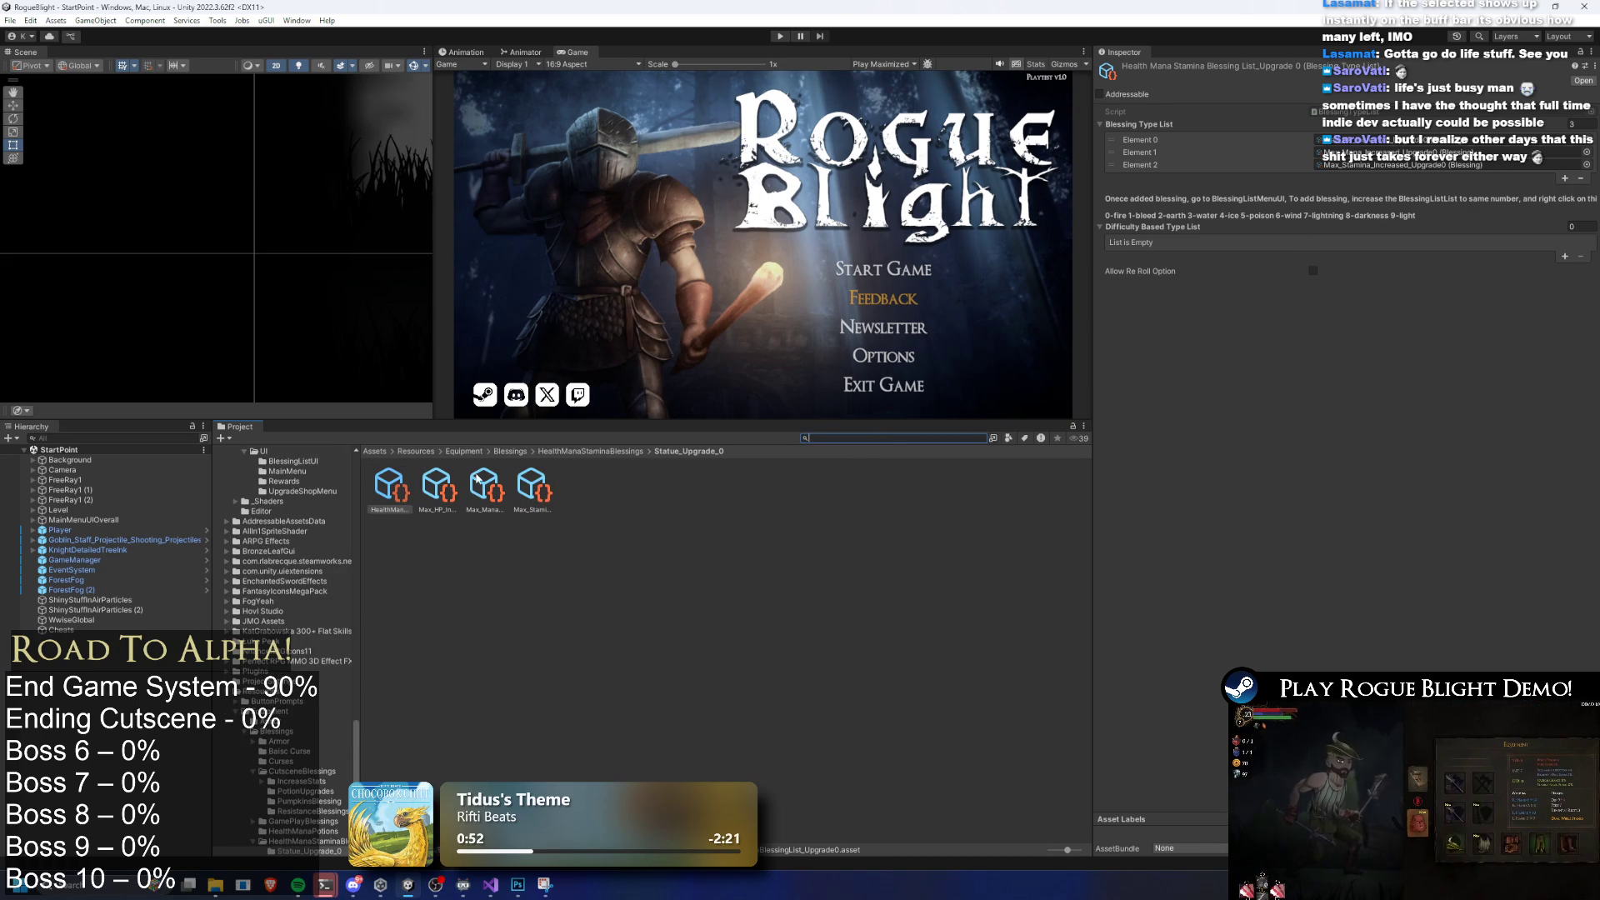
# Review the upgrade 0 Max Health and Max Mana blessings, then open Statue_Upgrade_1
pyautogui.click(437, 487)
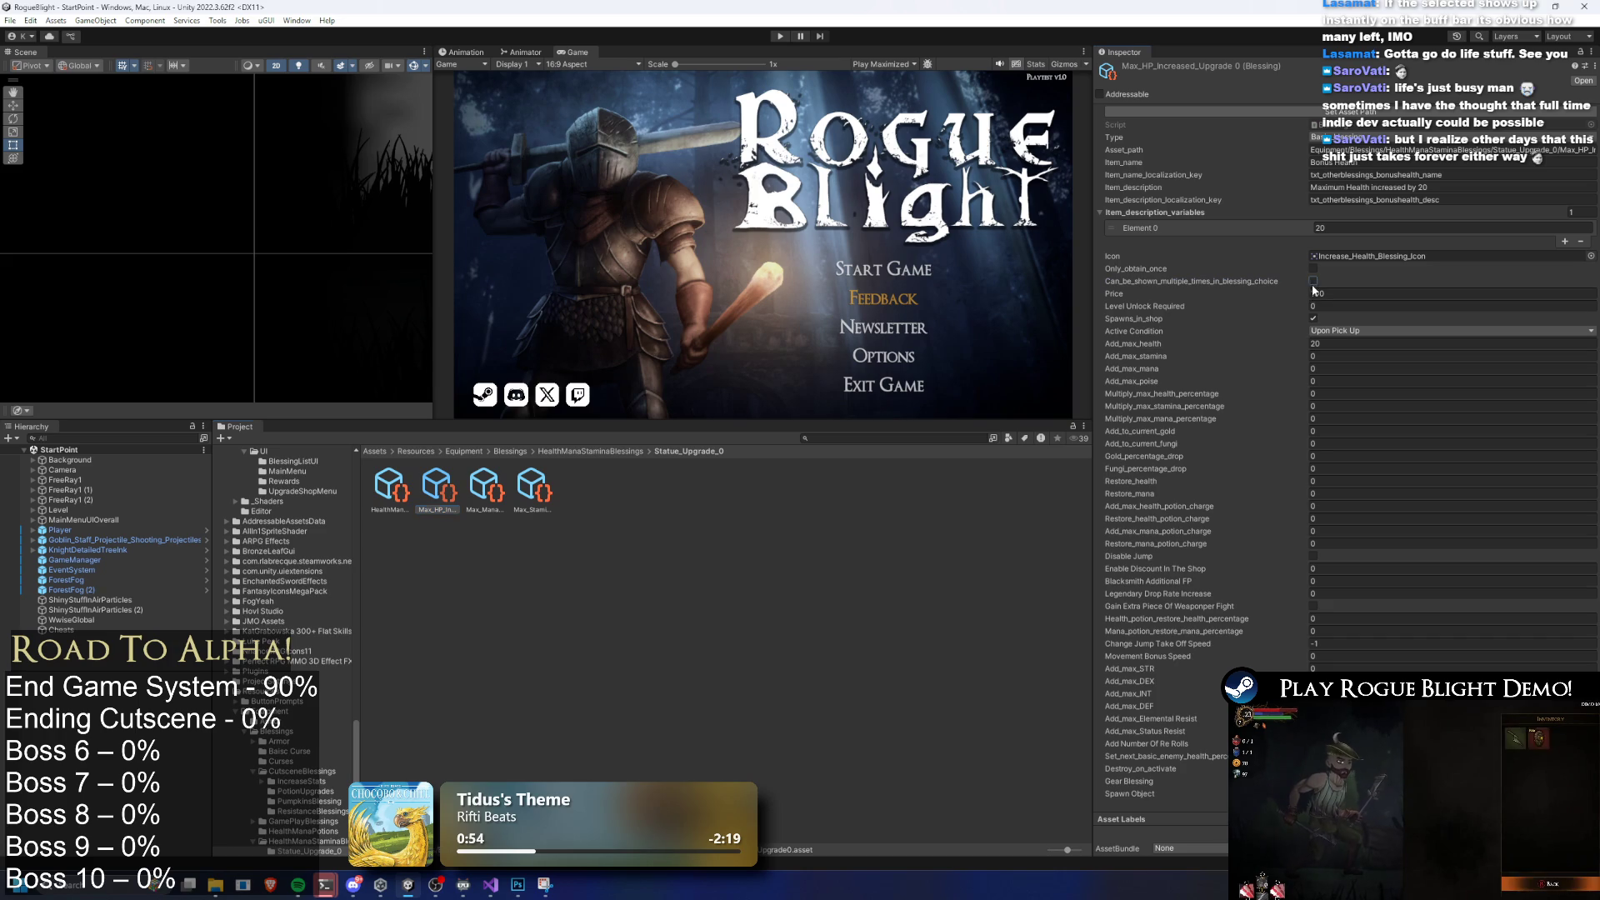
pyautogui.press('Right')
pyautogui.press('Right')
pyautogui.click(599, 451)
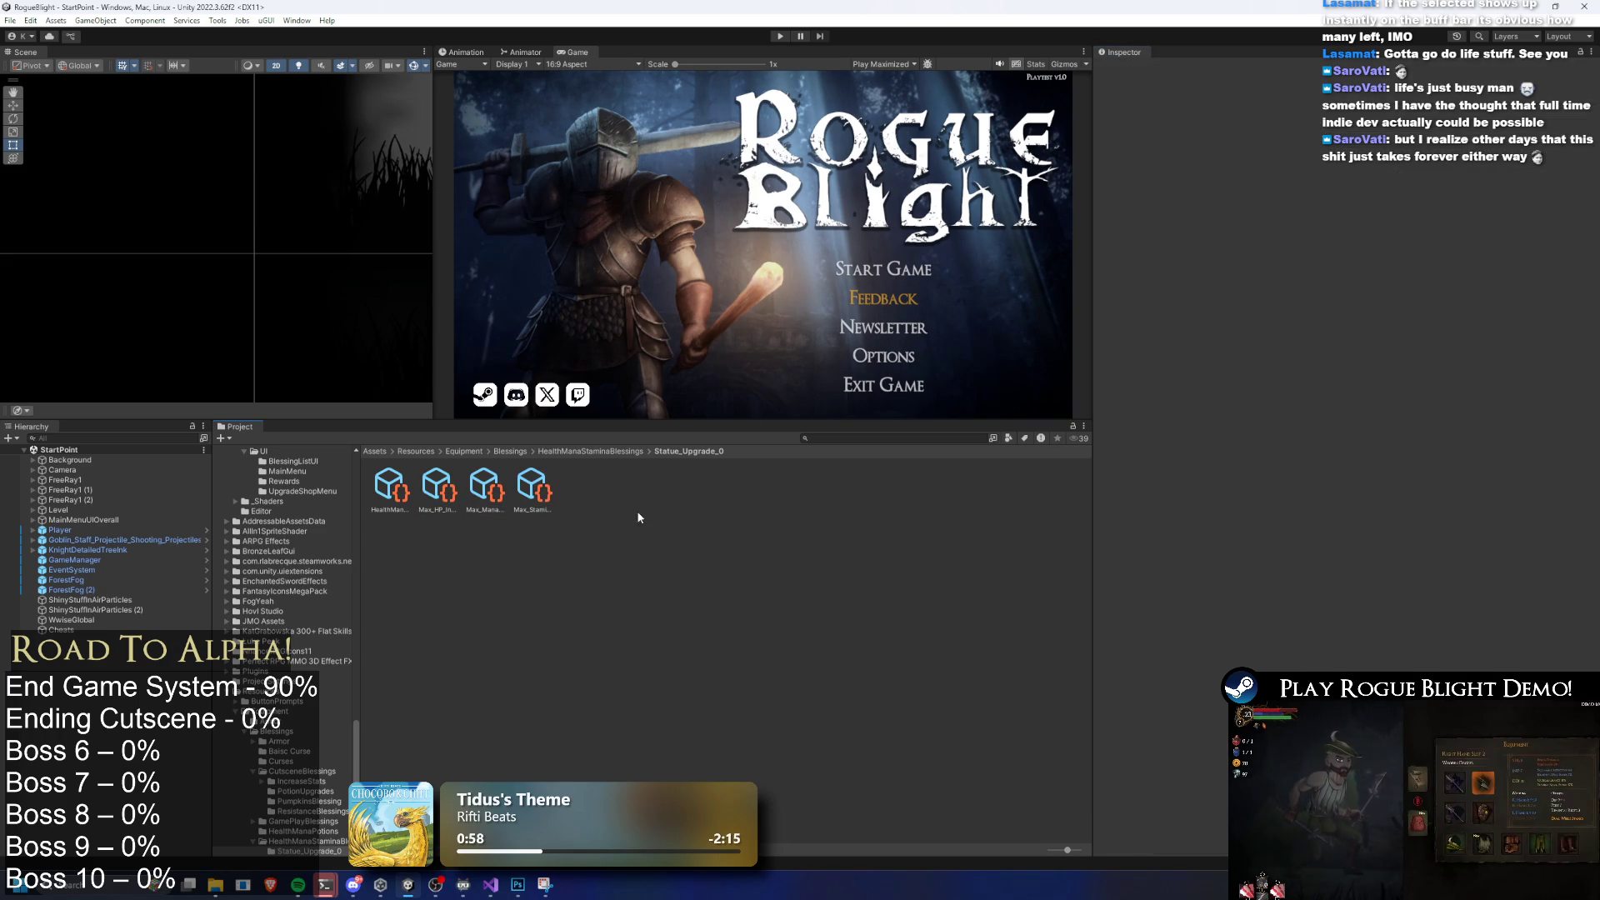
pyautogui.doubleClick(438, 485)
pyautogui.press('Right')
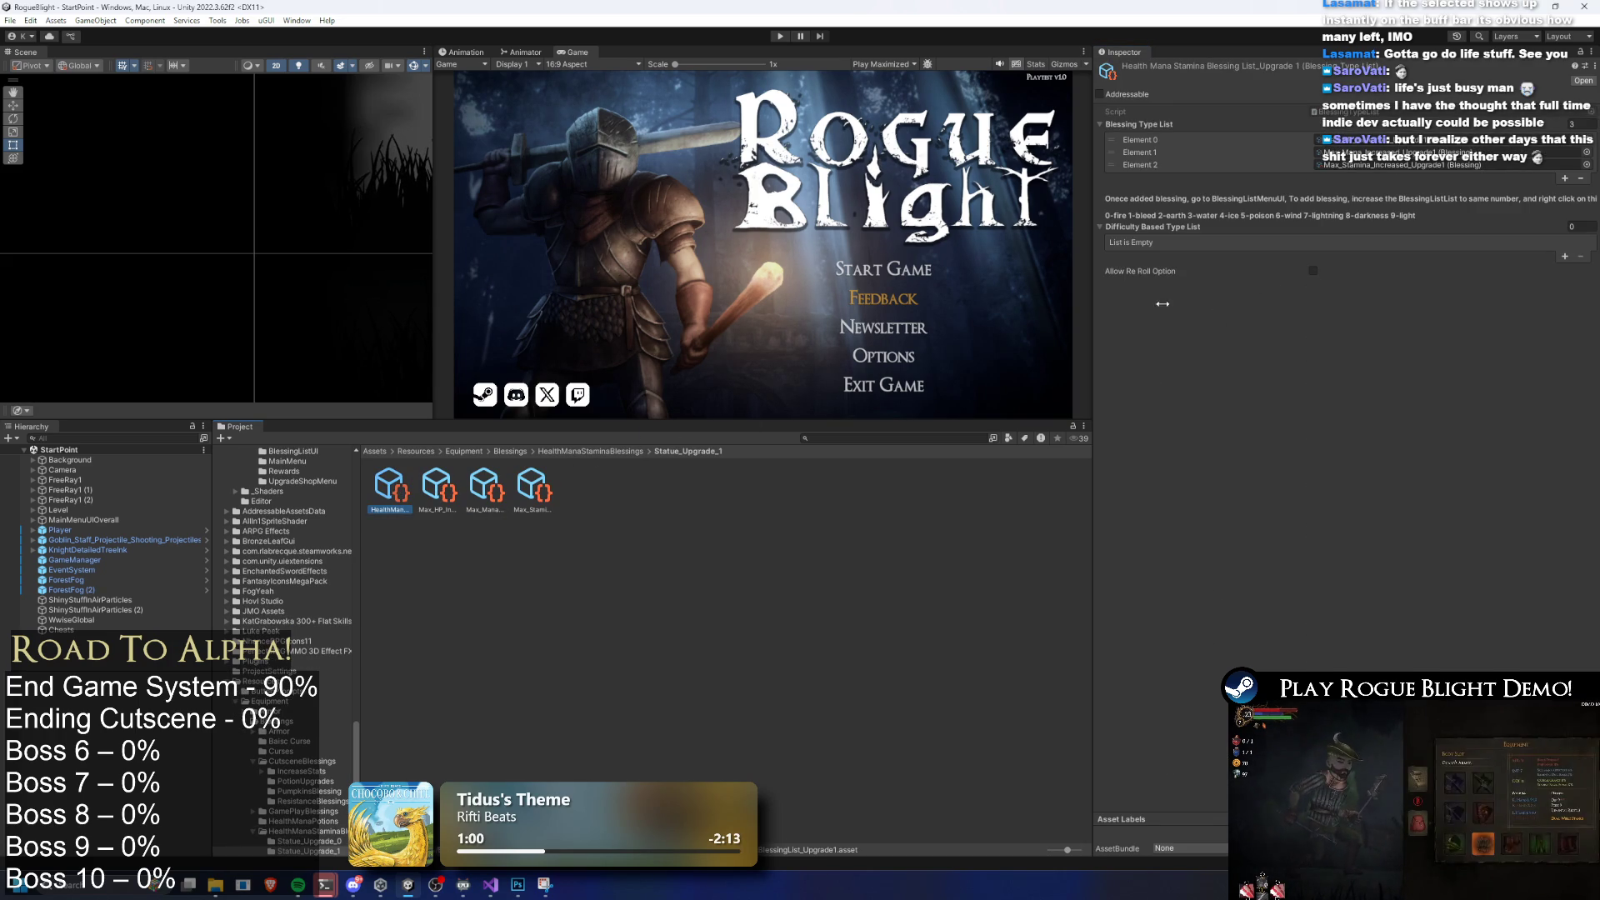
# Tick Can_be_shown_multiple_times on the Statue_Upgrade_1 Max Stamina blessing and check its blessing list
pyautogui.click(438, 485)
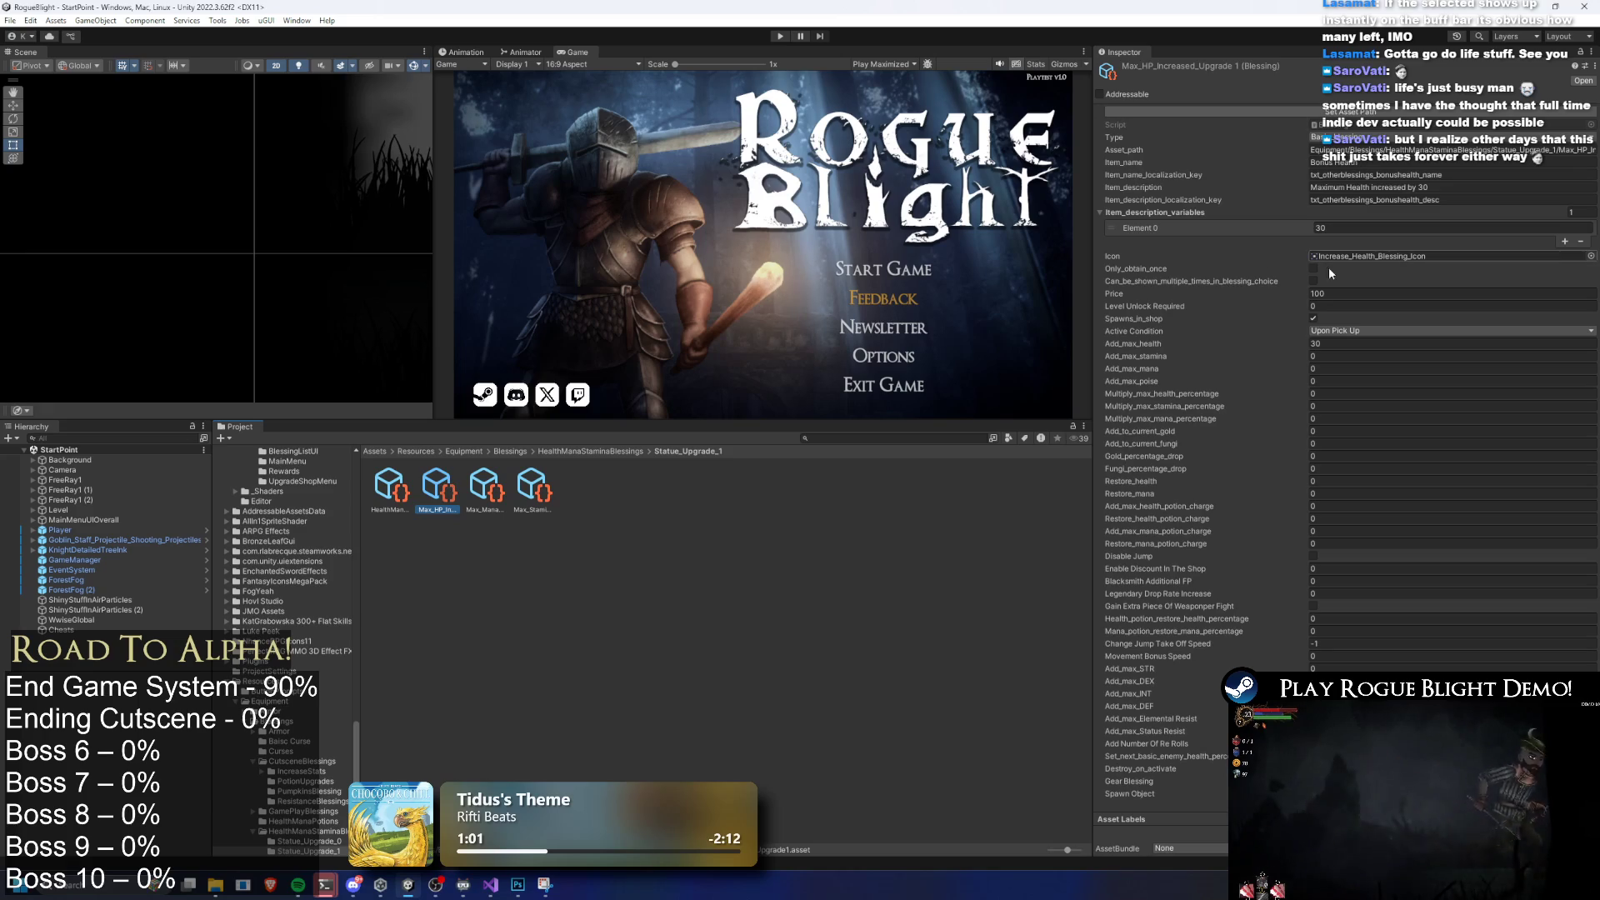
pyautogui.press('Right')
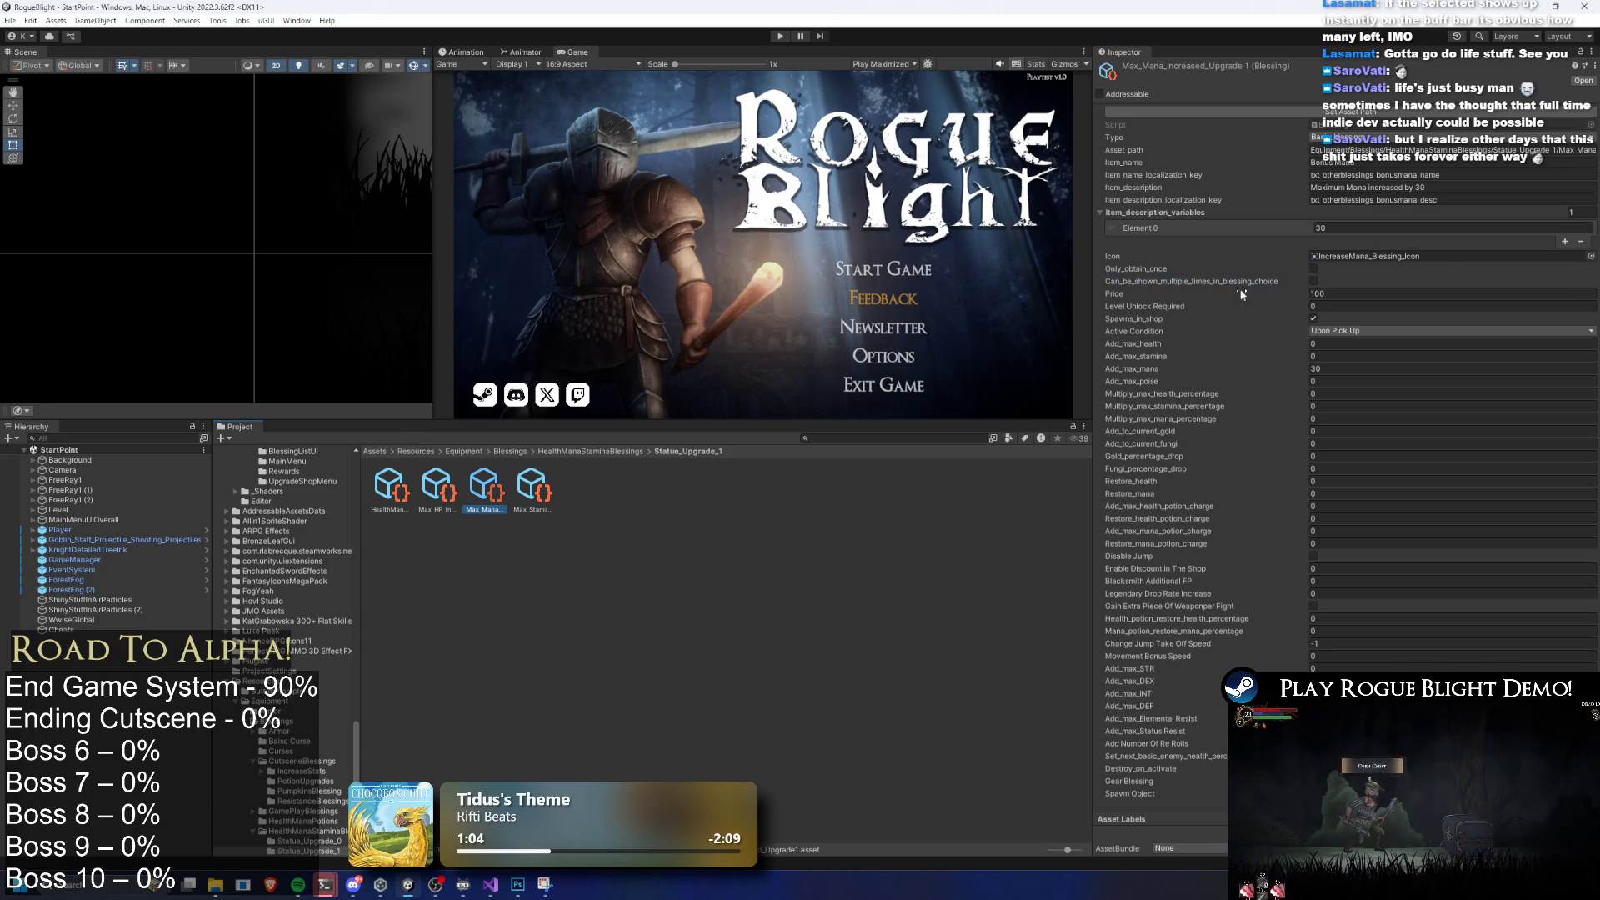
pyautogui.press('Right')
pyautogui.click(1314, 281)
pyautogui.click(399, 485)
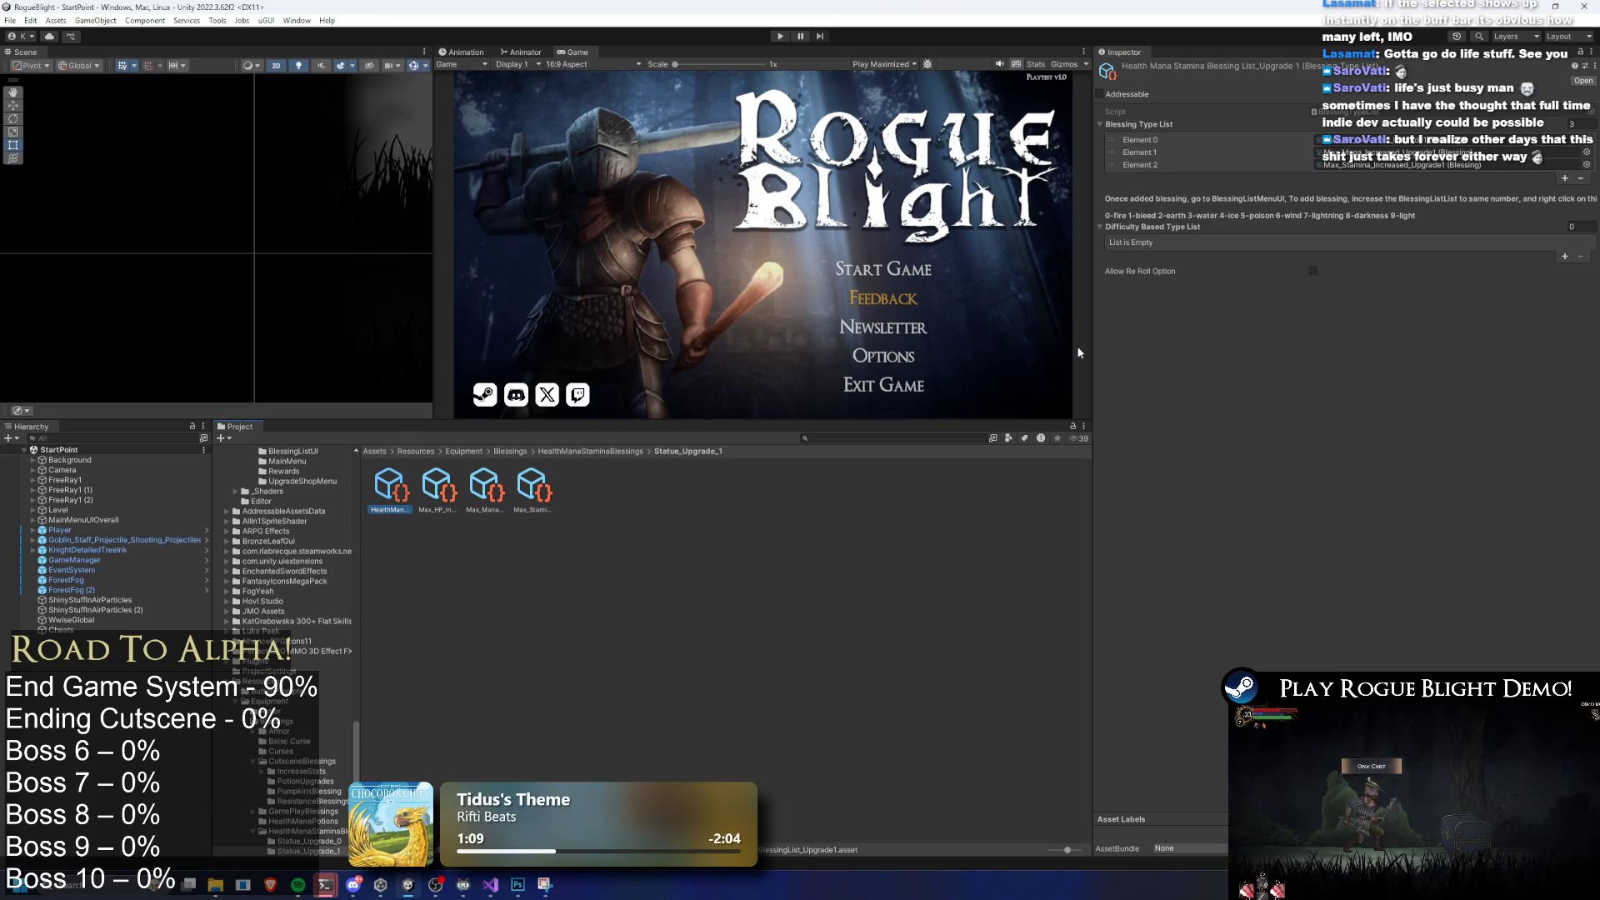
# Recheck the upgrade 0 blessing list, then review Statue_Upgrade_2's list and Max HP, Mana, Stamina blessings
pyautogui.click(590, 451)
pyautogui.doubleClick(389, 487)
pyautogui.click(408, 490)
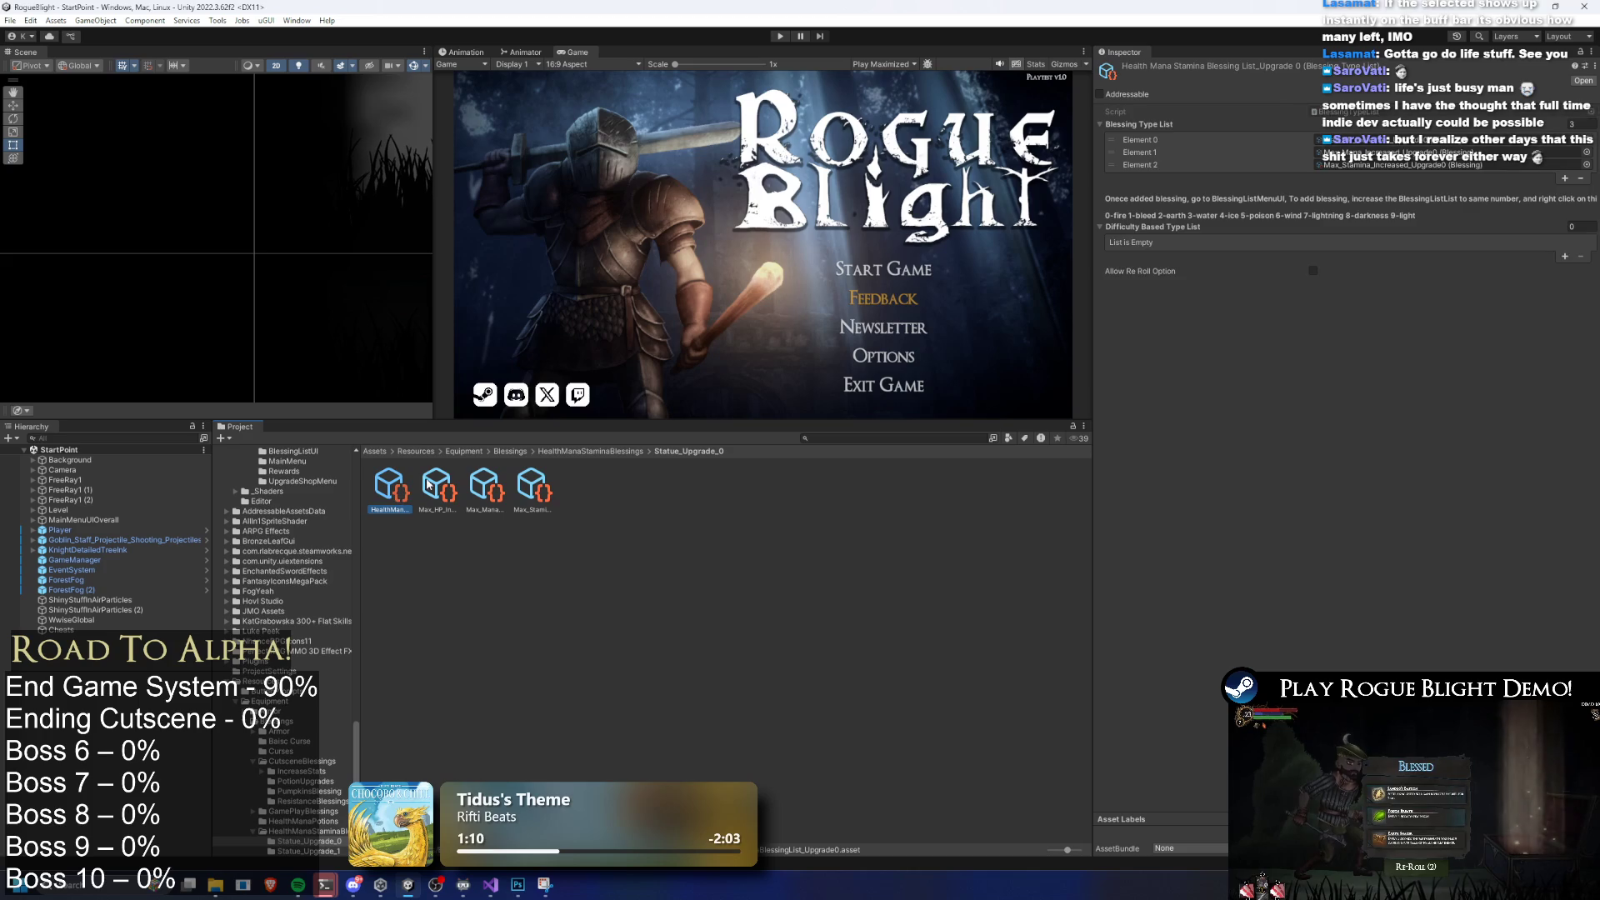
pyautogui.click(633, 452)
pyautogui.doubleClick(484, 487)
pyautogui.click(389, 487)
pyautogui.click(448, 486)
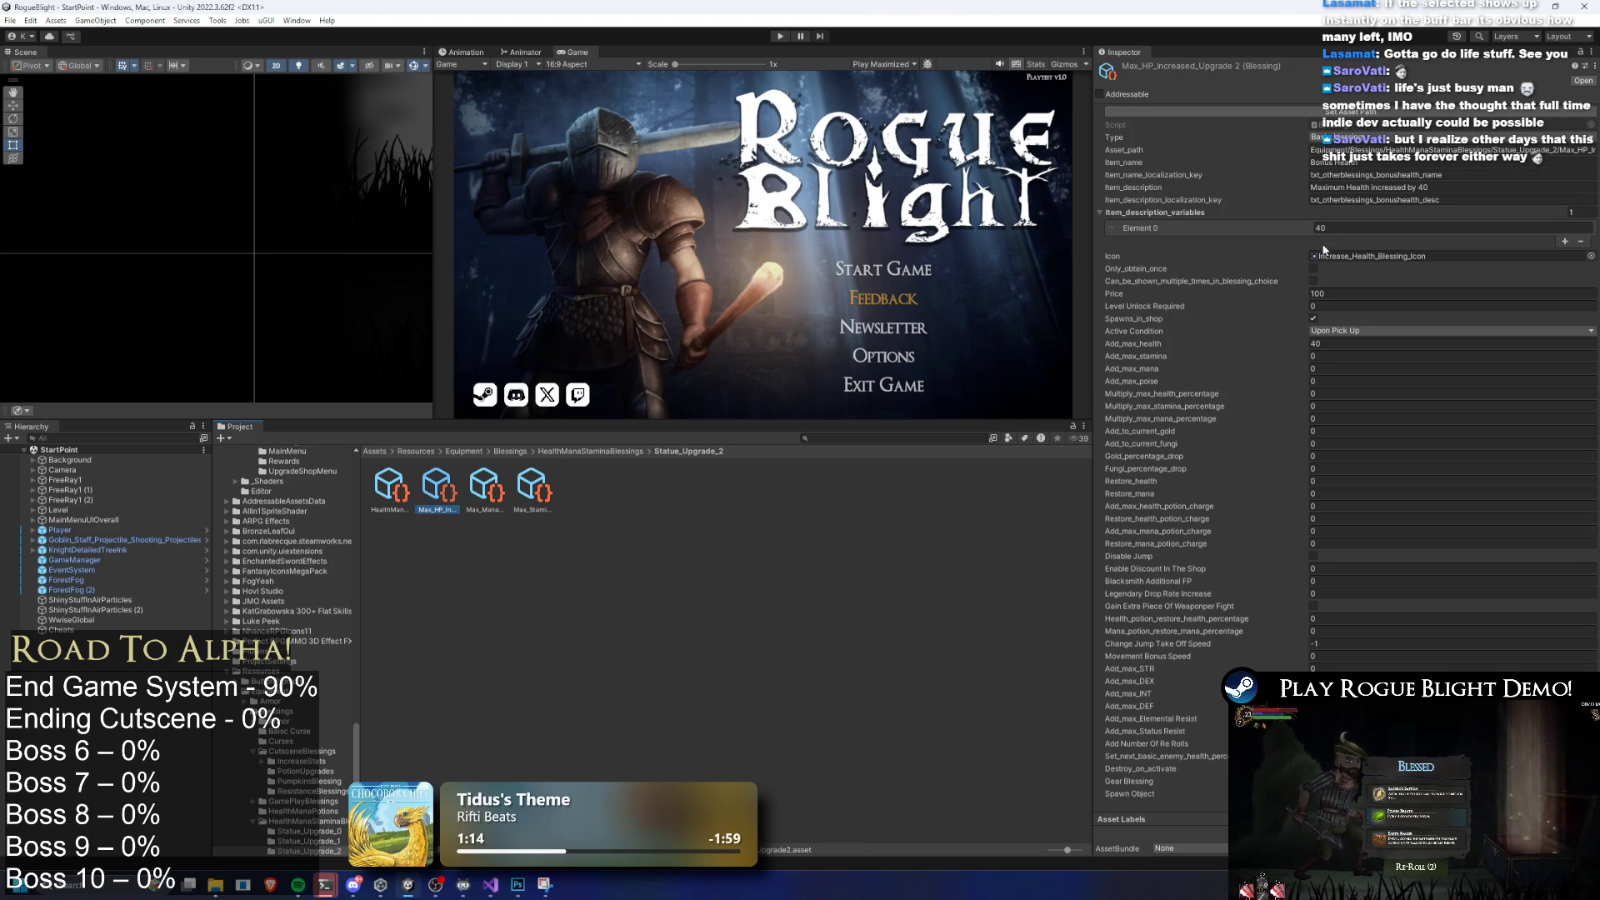
pyautogui.click(492, 490)
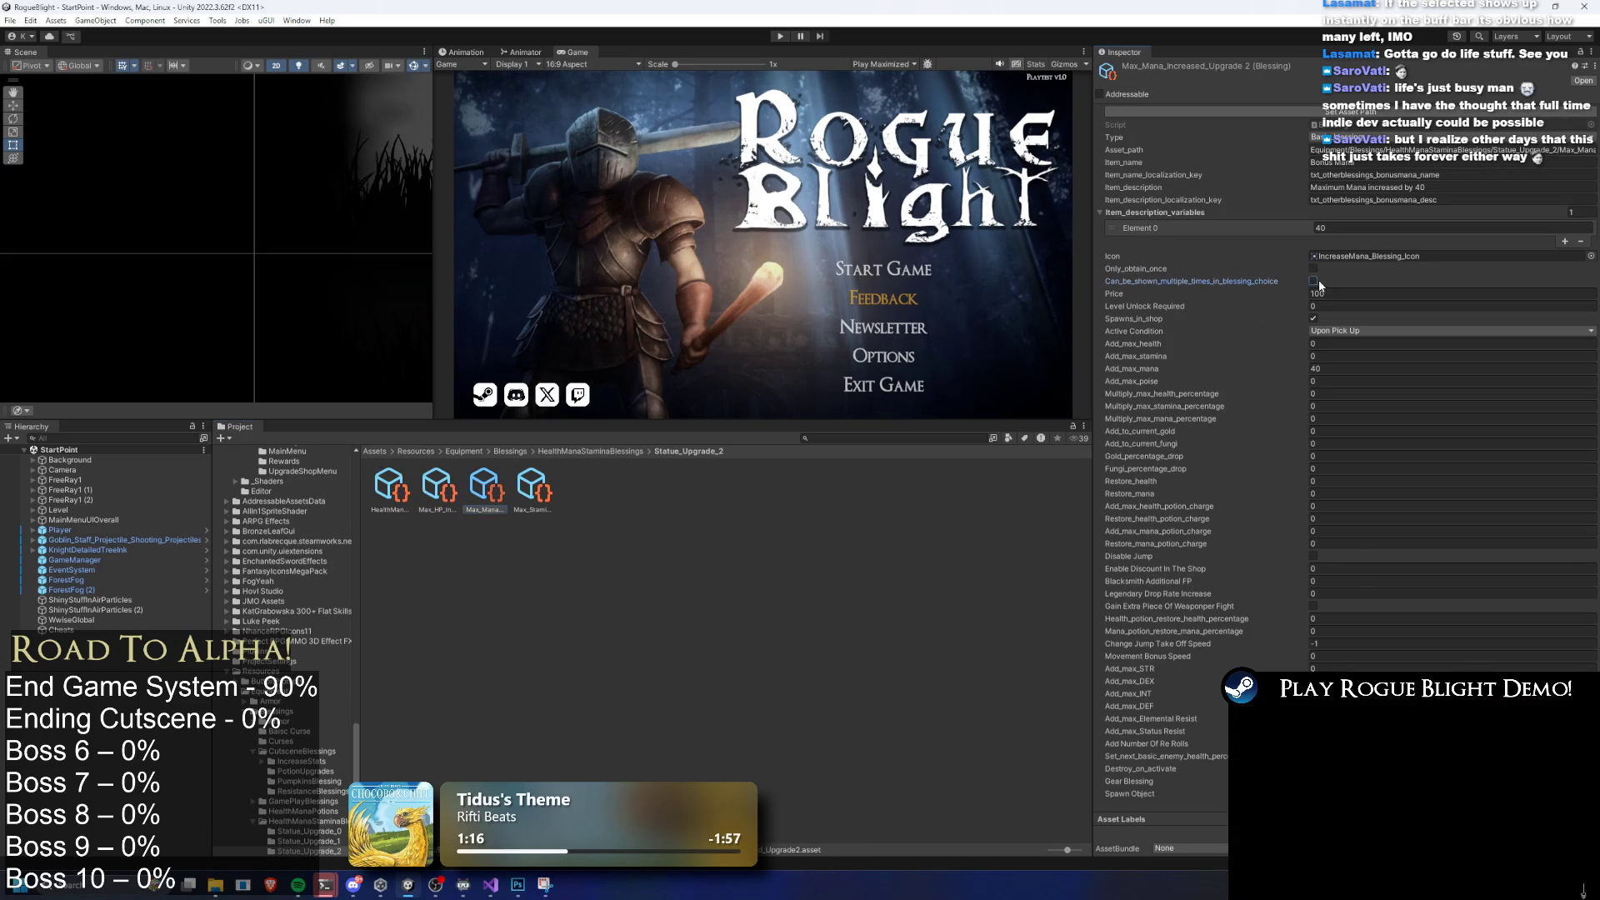
pyautogui.click(532, 488)
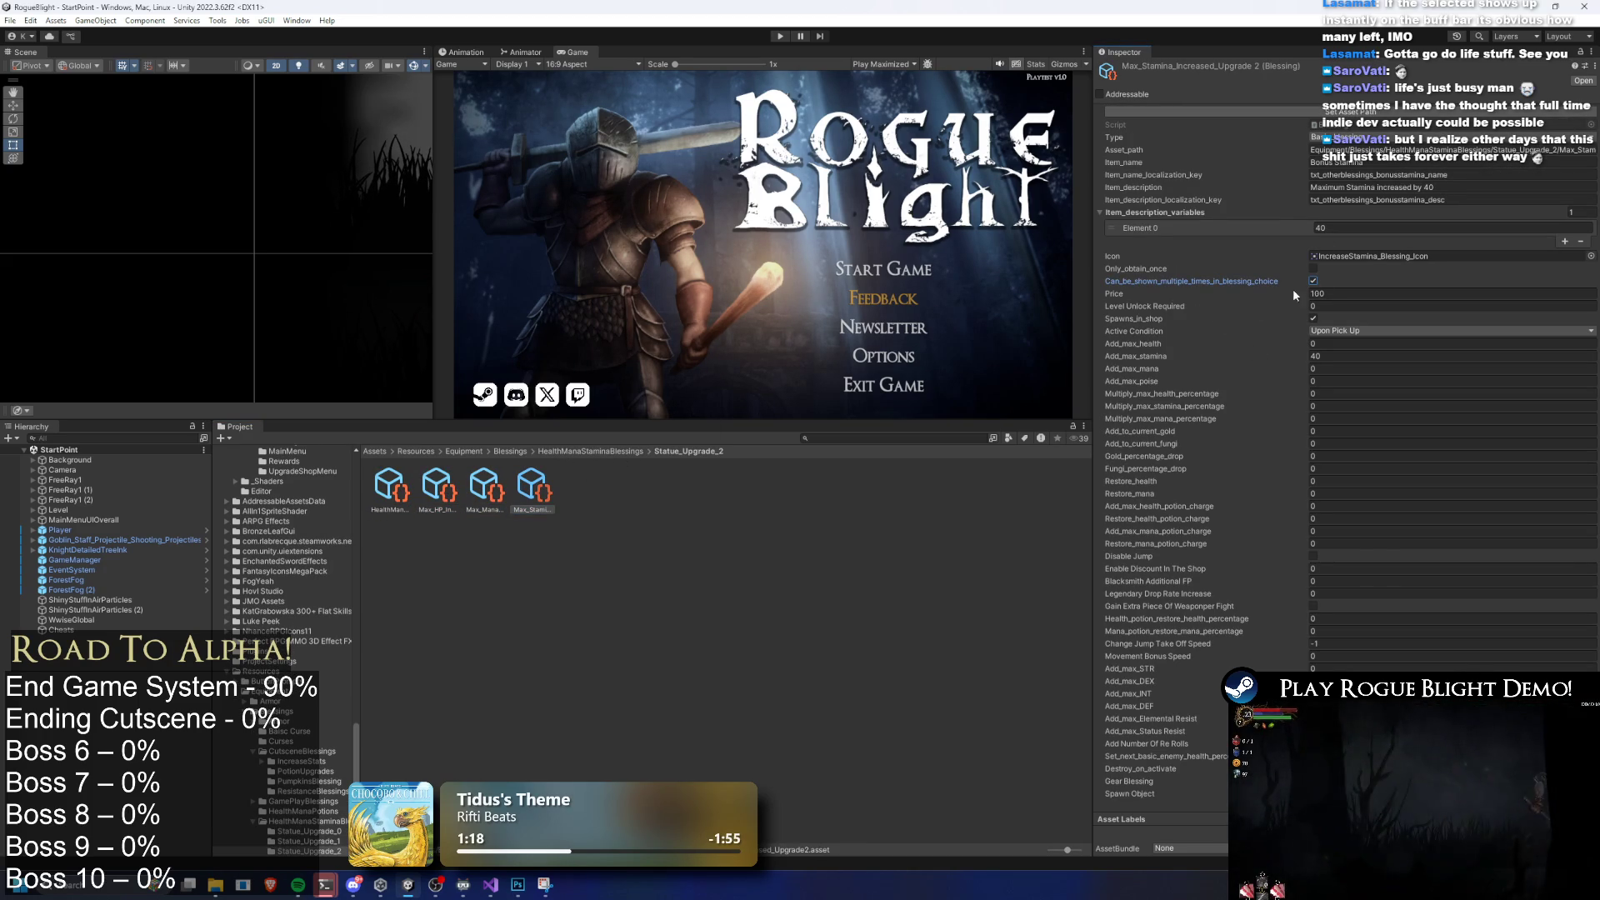
# In Statue_Upgrade_3, review the blessings and tick Can_be_shown_multiple_times on Max Stamina
pyautogui.click(604, 452)
pyautogui.doubleClick(531, 485)
pyautogui.click(389, 486)
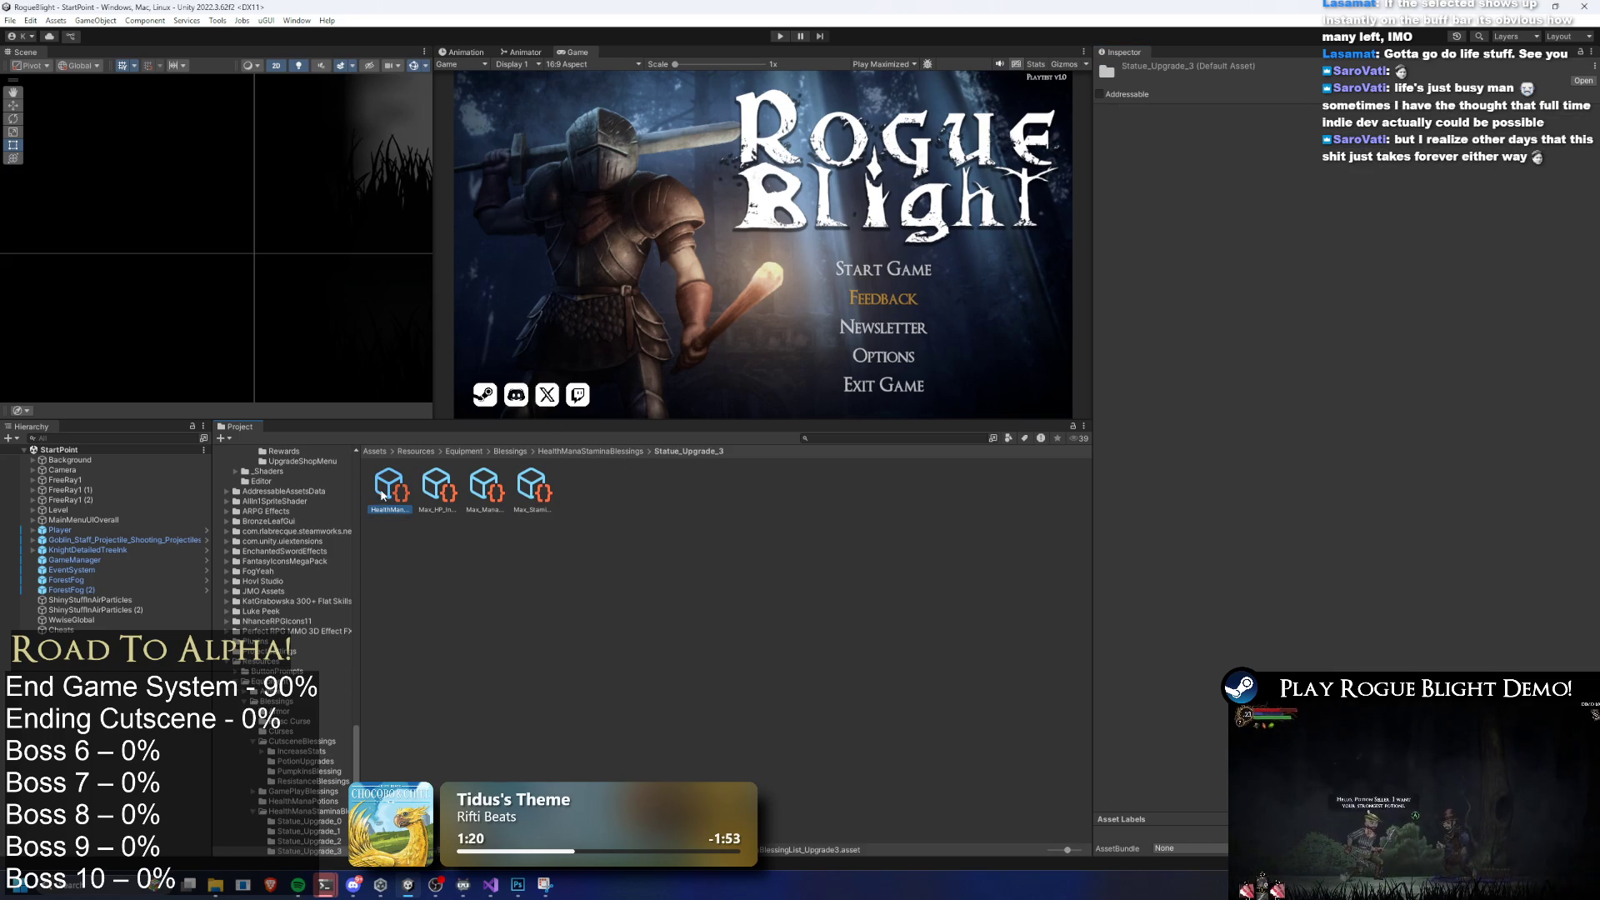
pyautogui.click(439, 486)
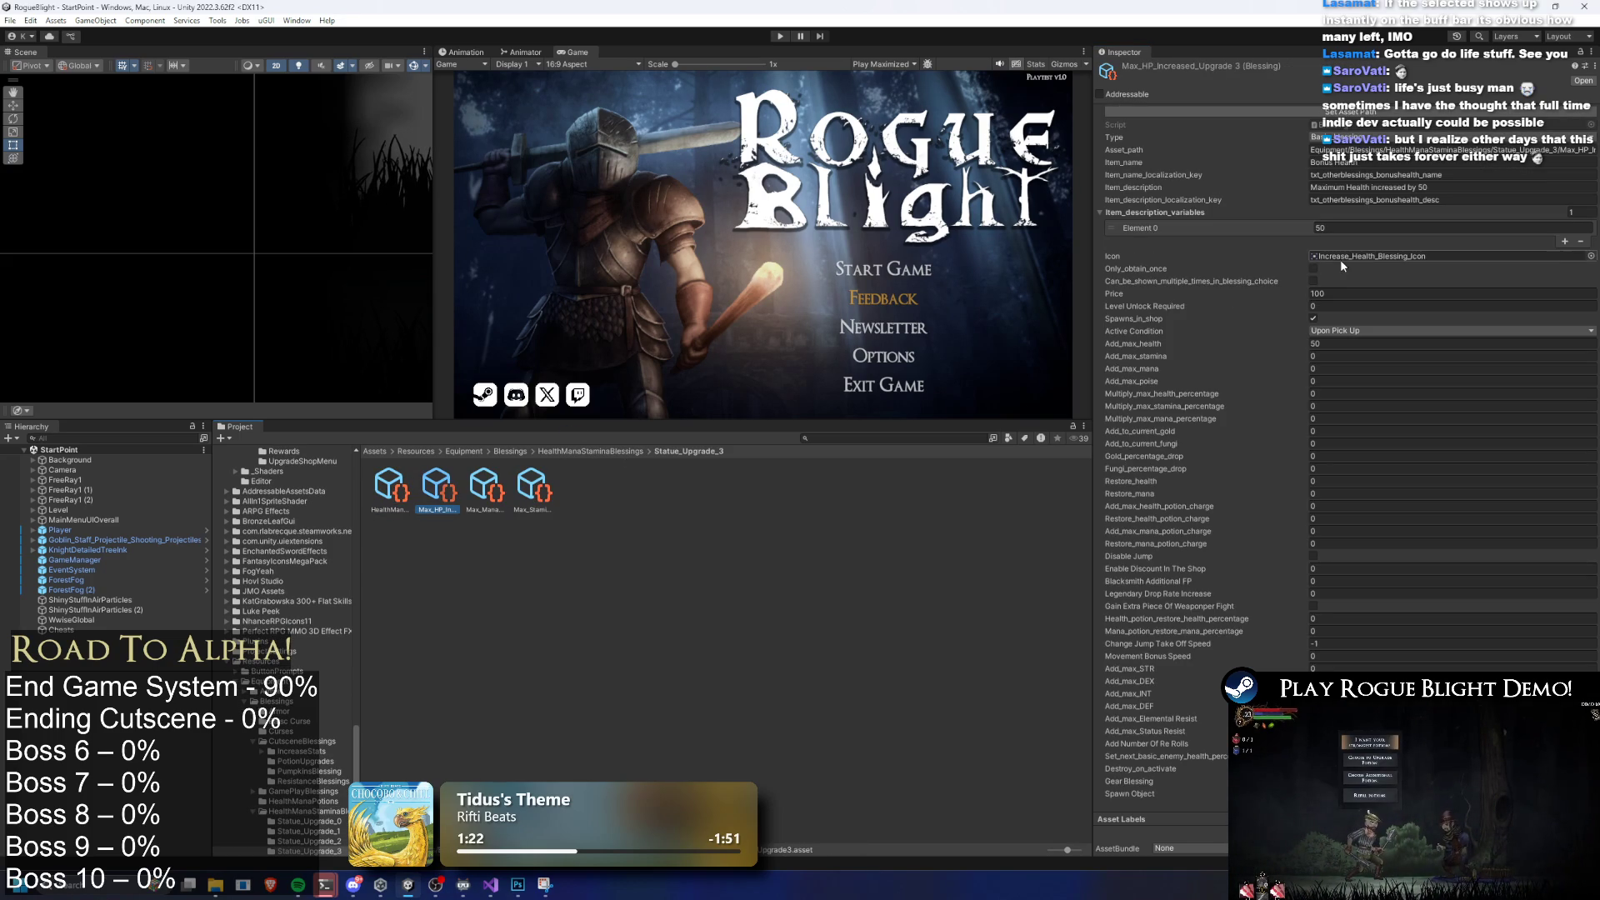
pyautogui.click(487, 486)
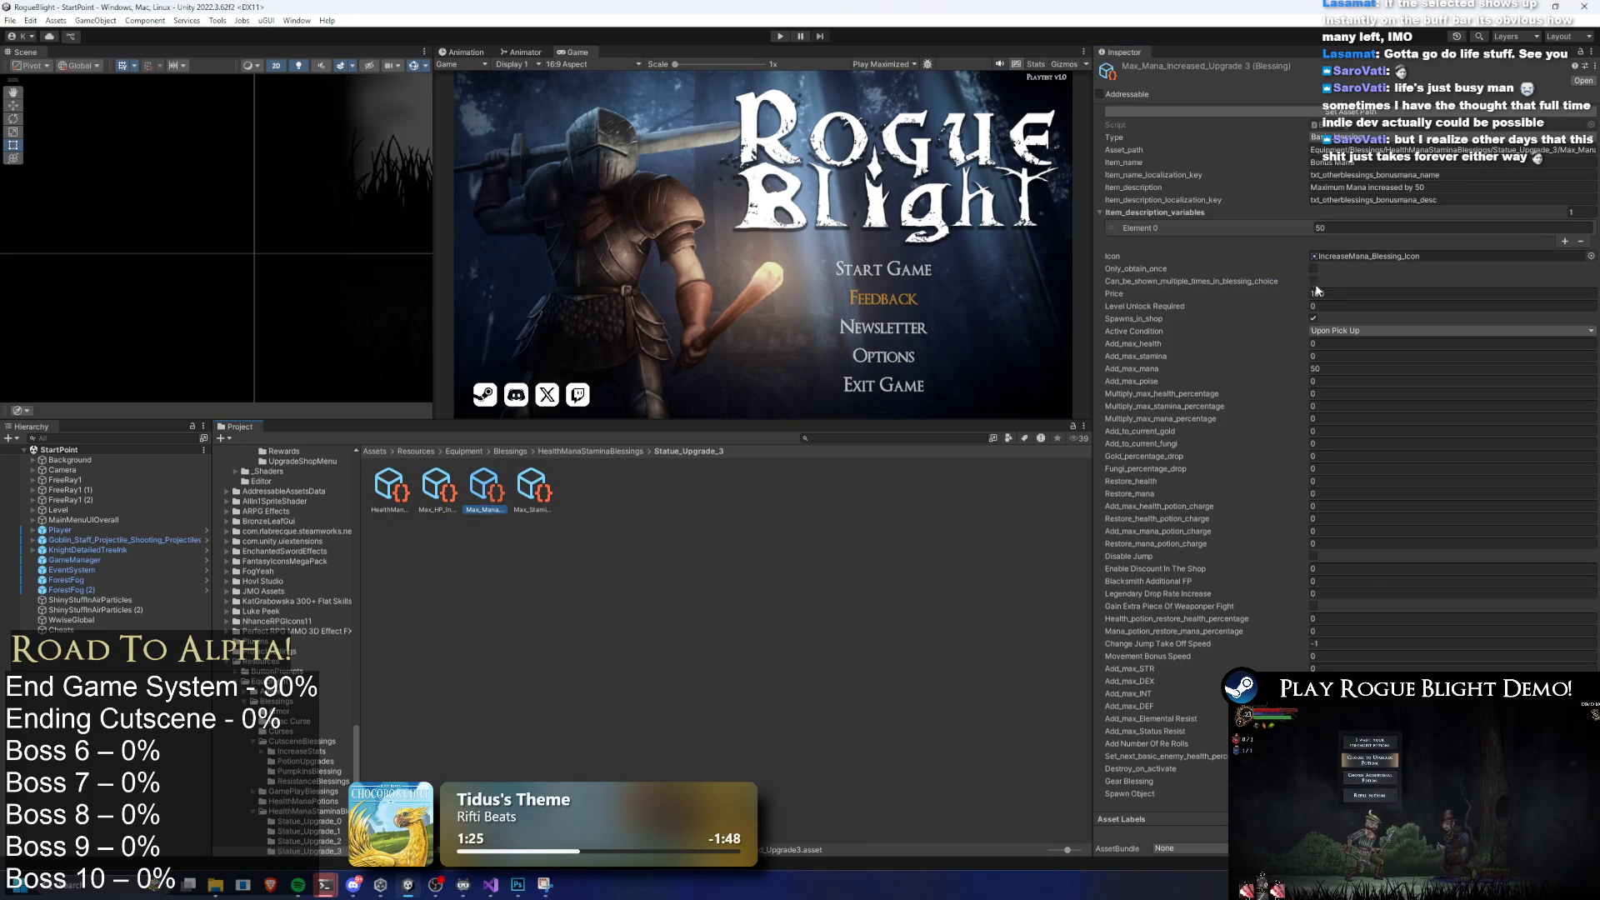
pyautogui.click(534, 486)
pyautogui.click(1314, 281)
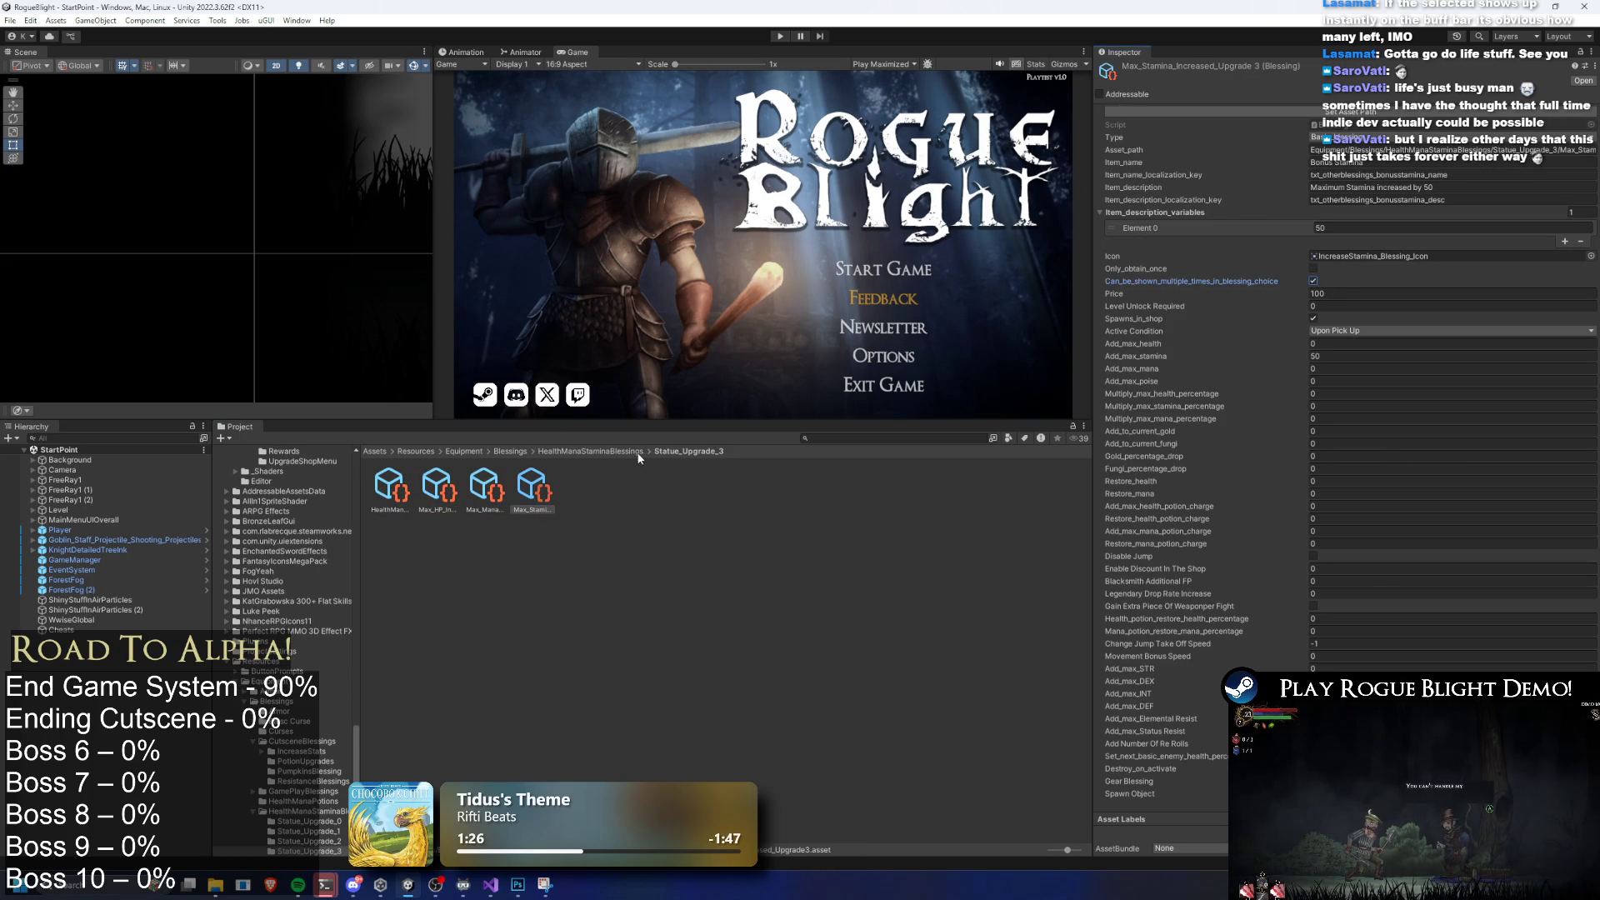
# Recheck the upgrade 3 Max Mana blessing and return to the main Blessings folder
pyautogui.click(575, 474)
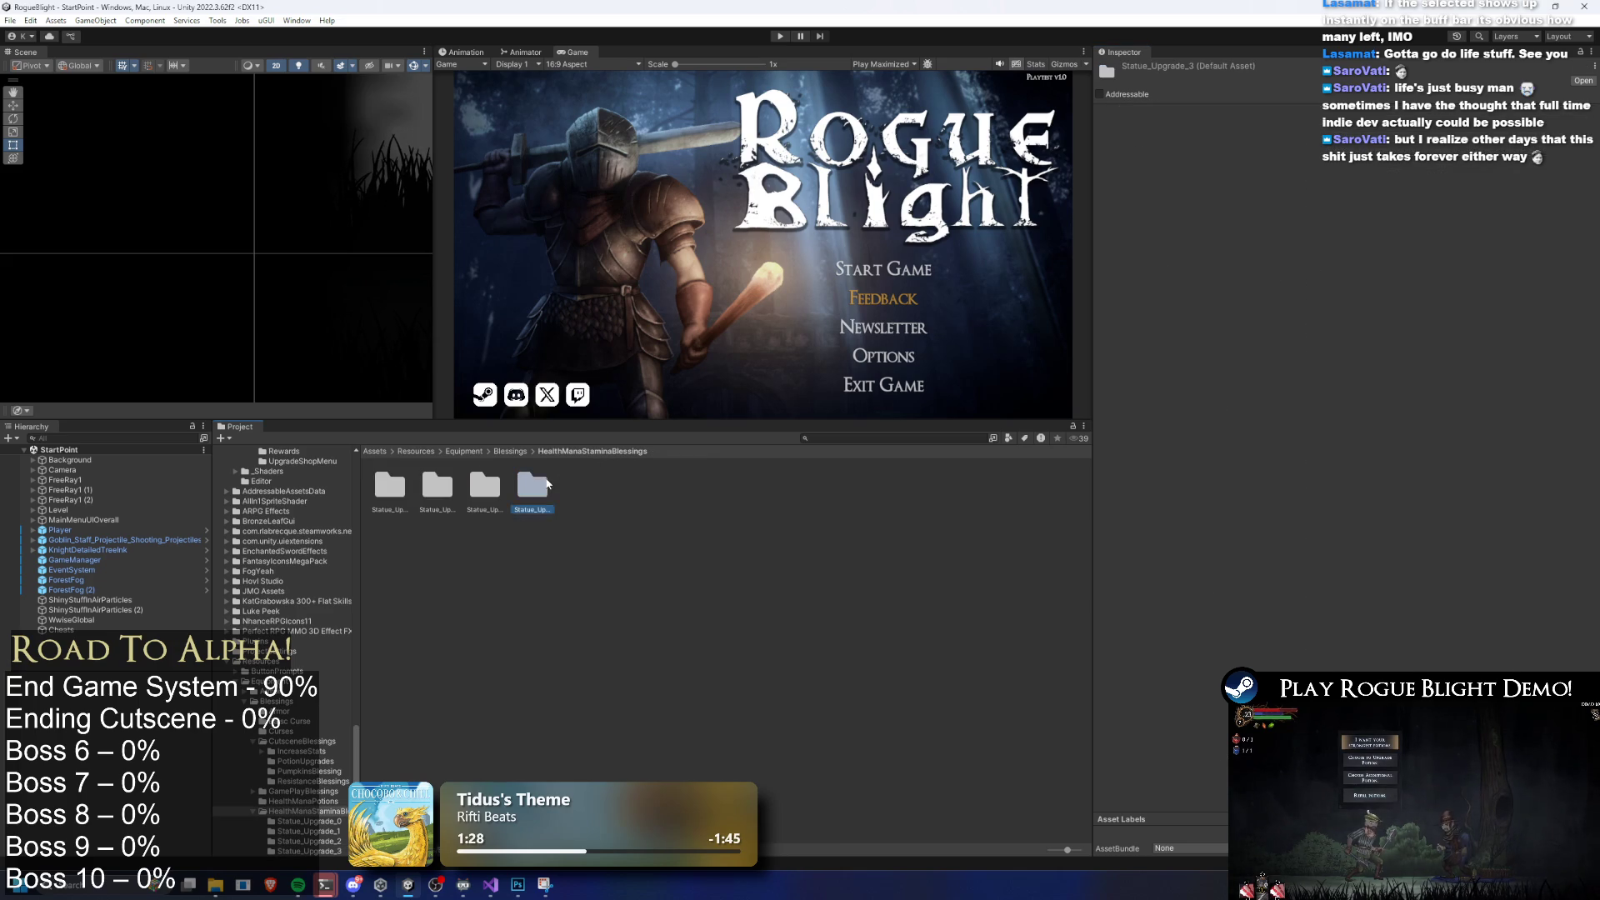
pyautogui.click(404, 499)
pyautogui.click(486, 490)
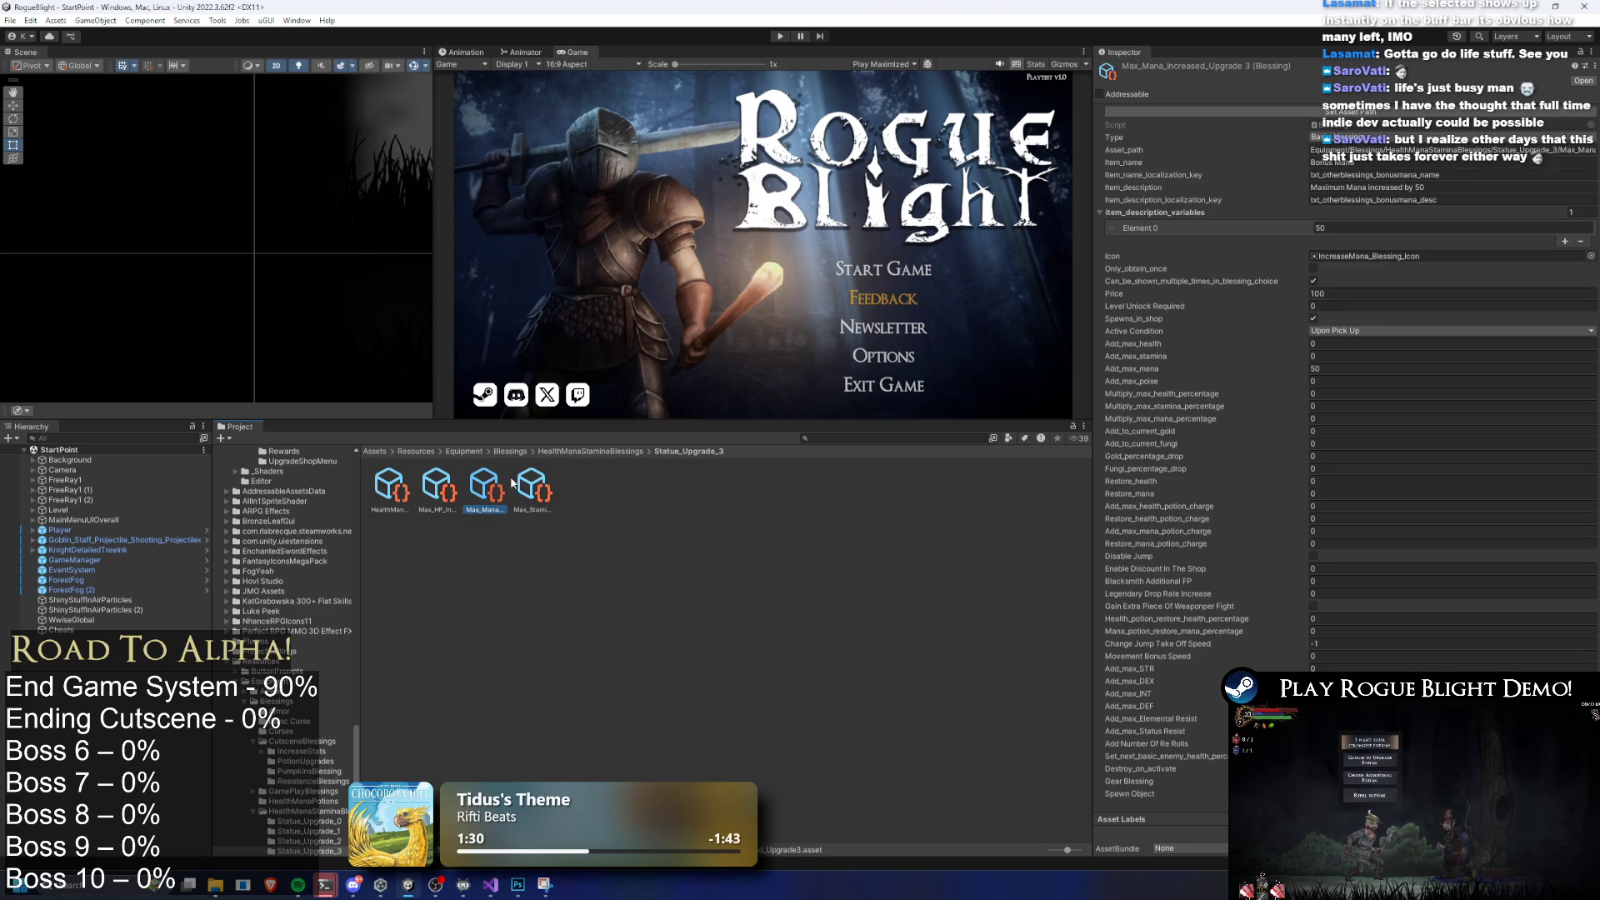
pyautogui.click(593, 452)
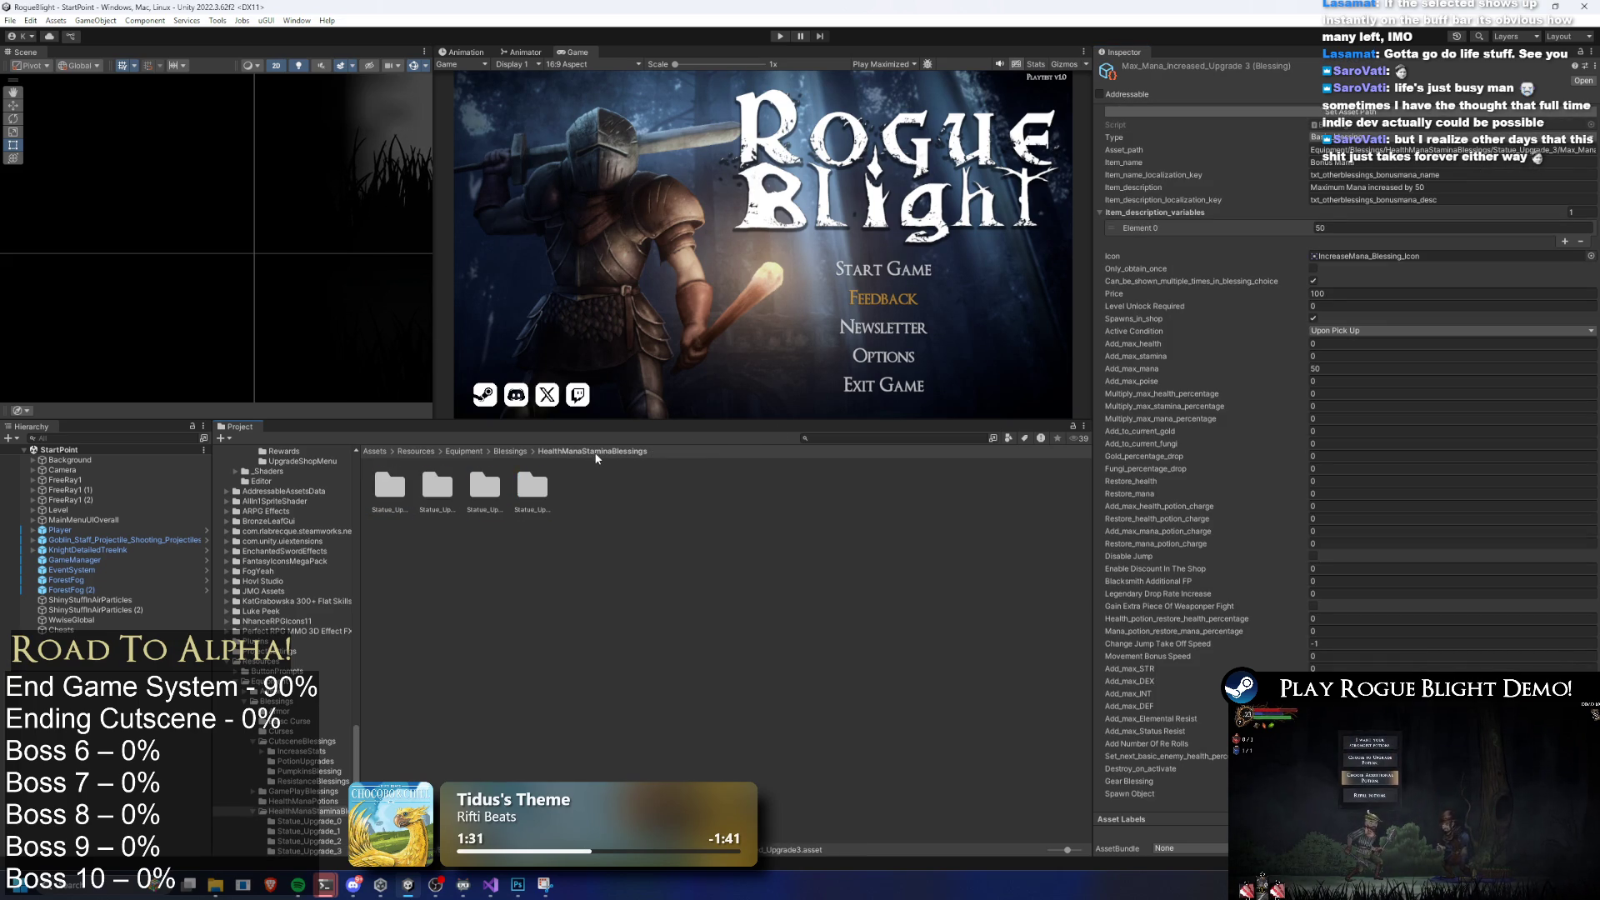
pyautogui.click(503, 453)
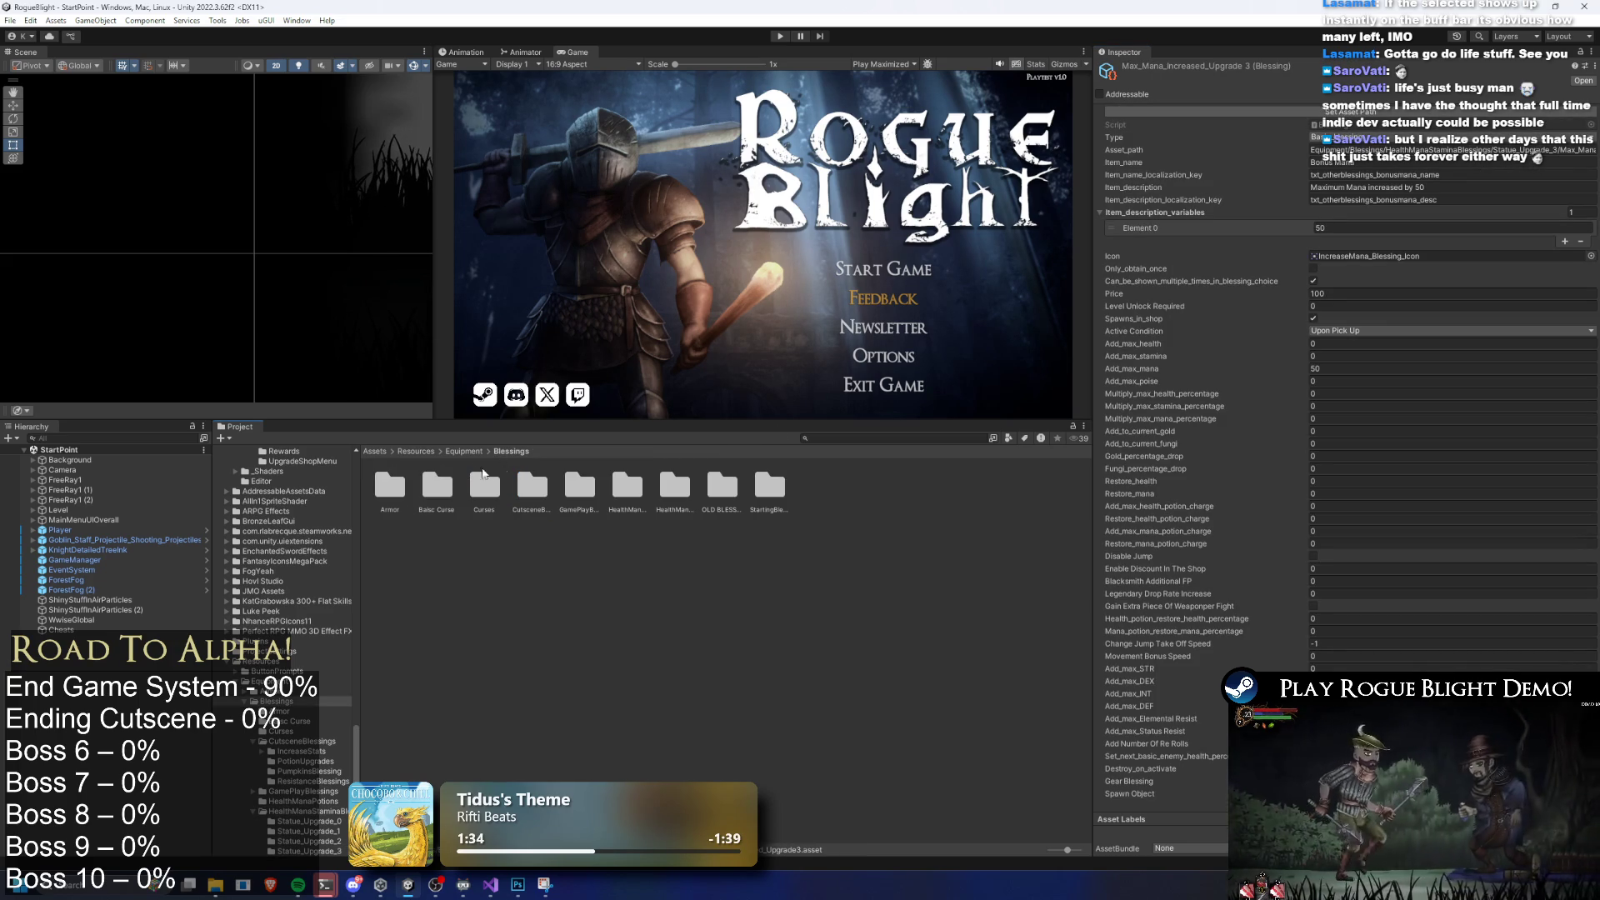
pyautogui.click(780, 36)
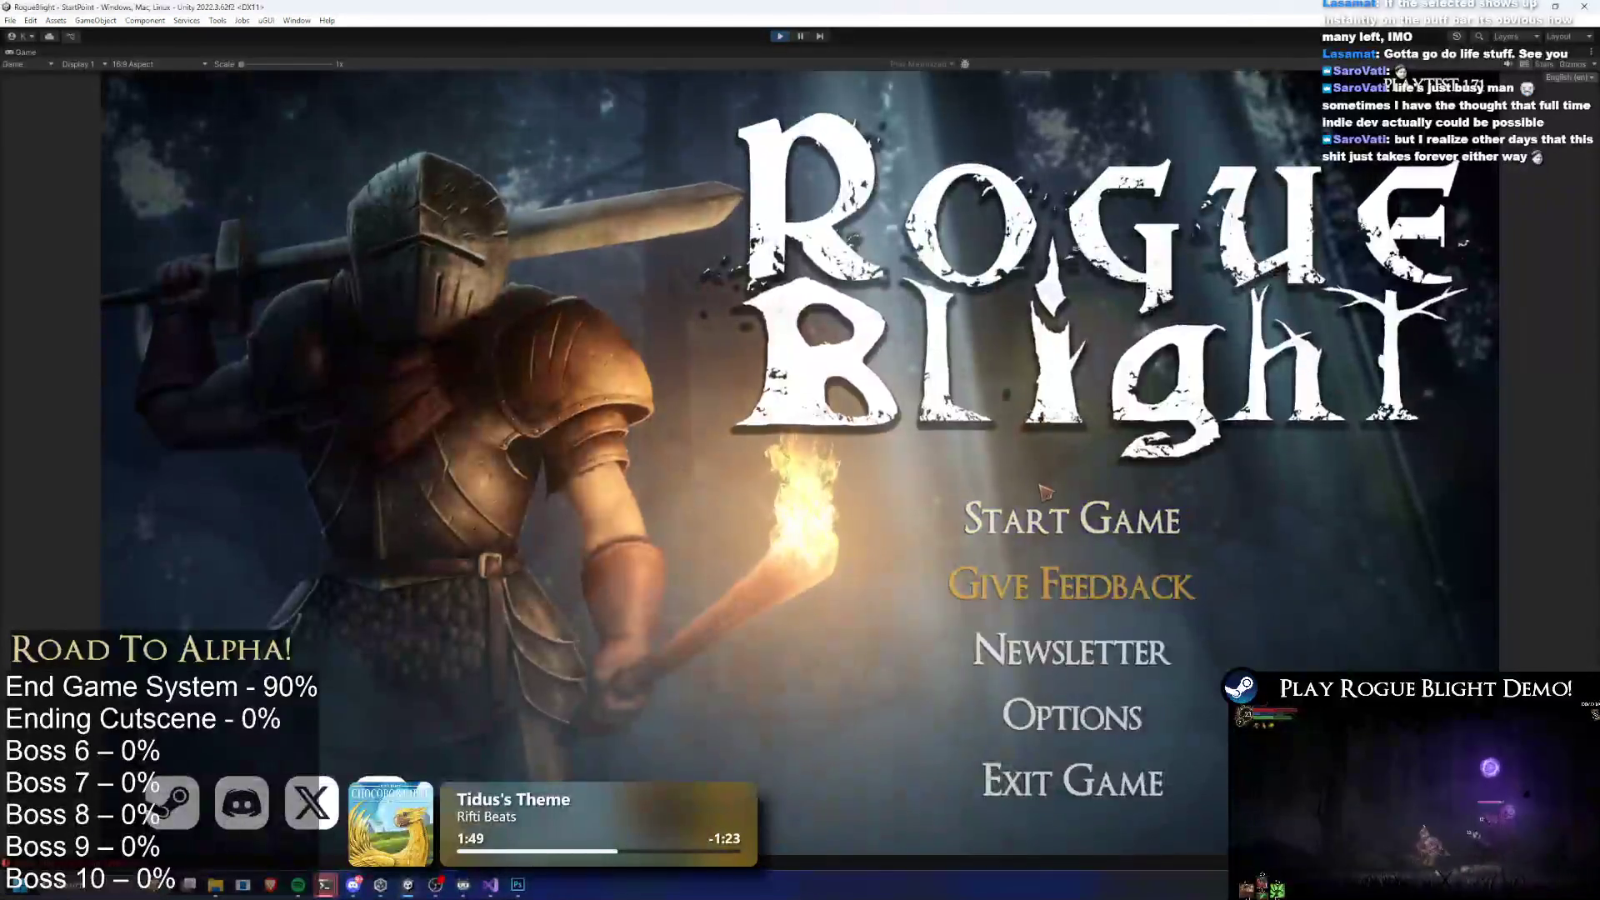
pyautogui.click(1071, 518)
pyautogui.click(1083, 454)
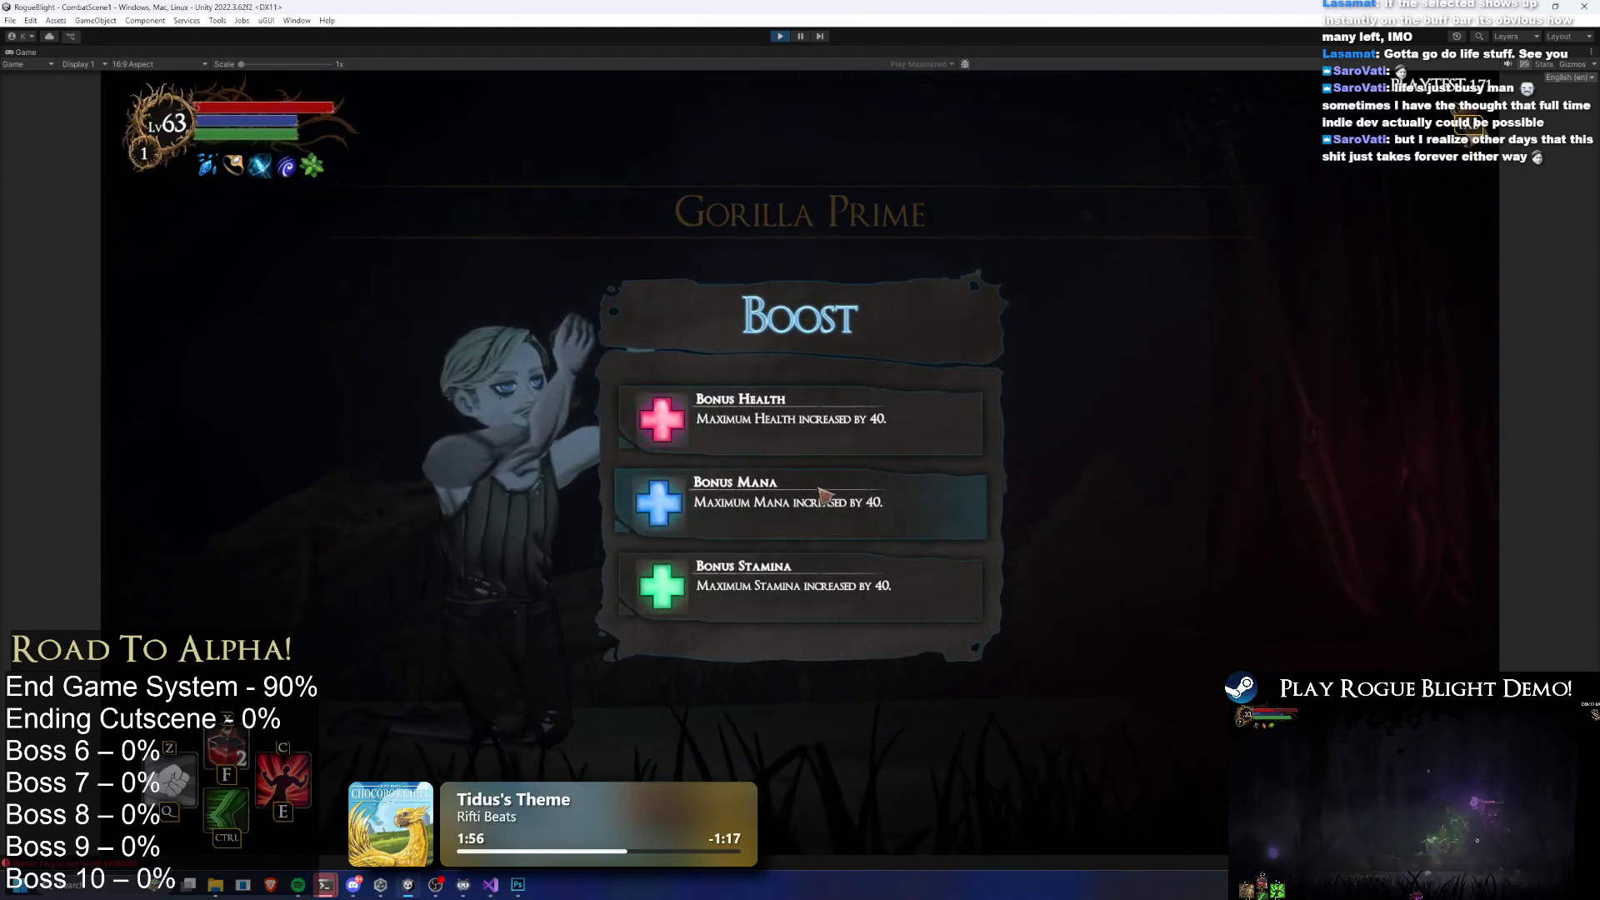
pyautogui.click(833, 429)
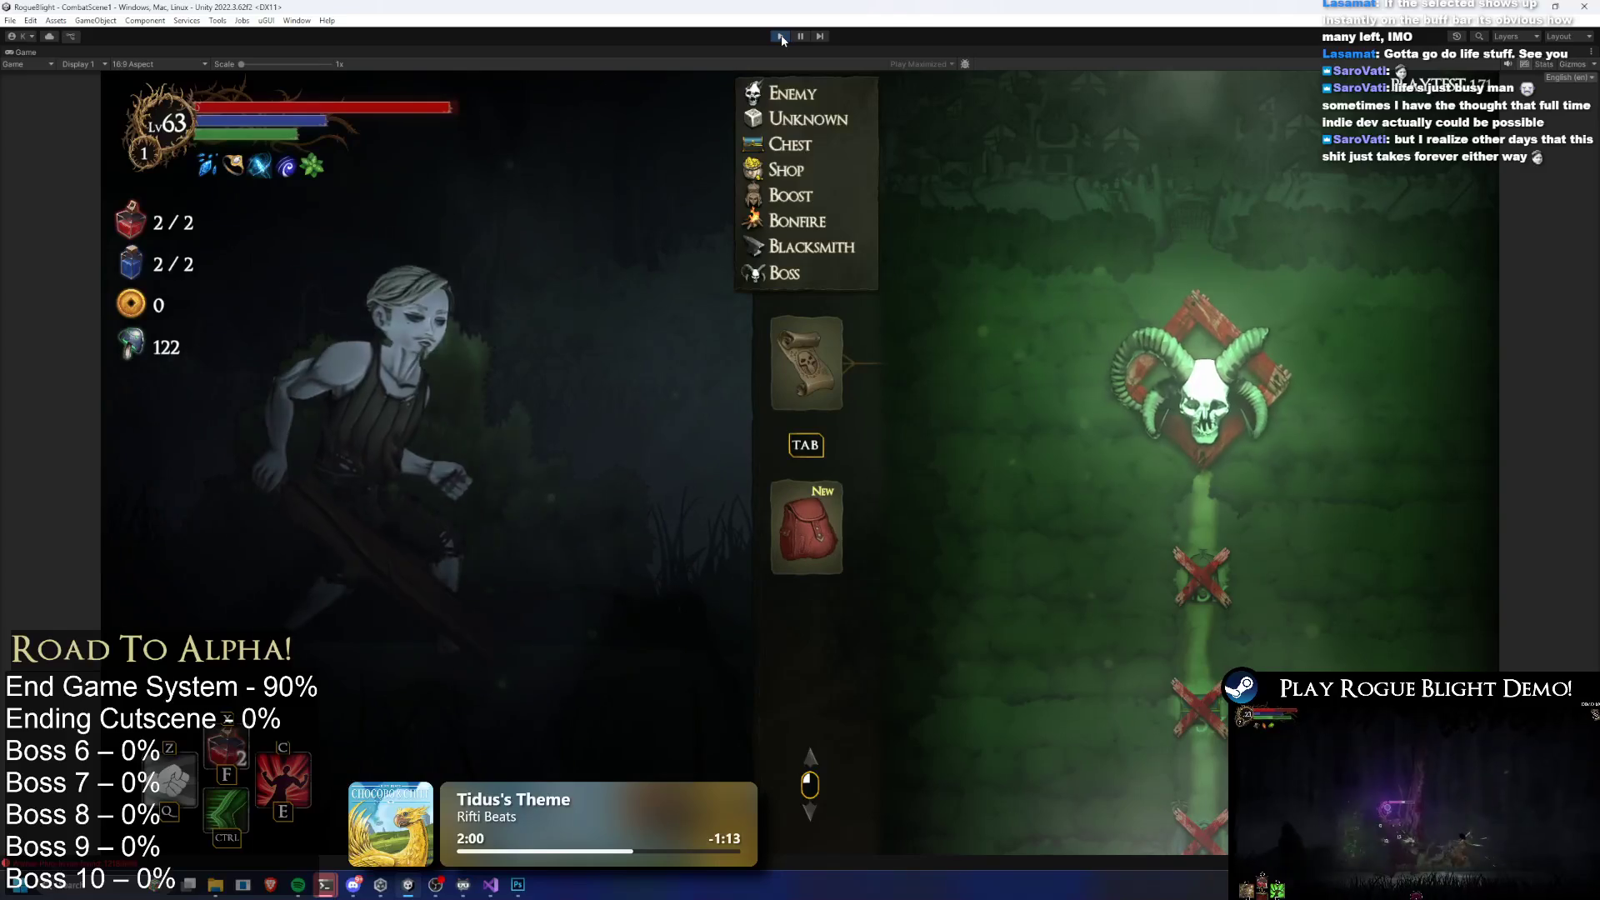
pyautogui.click(775, 39)
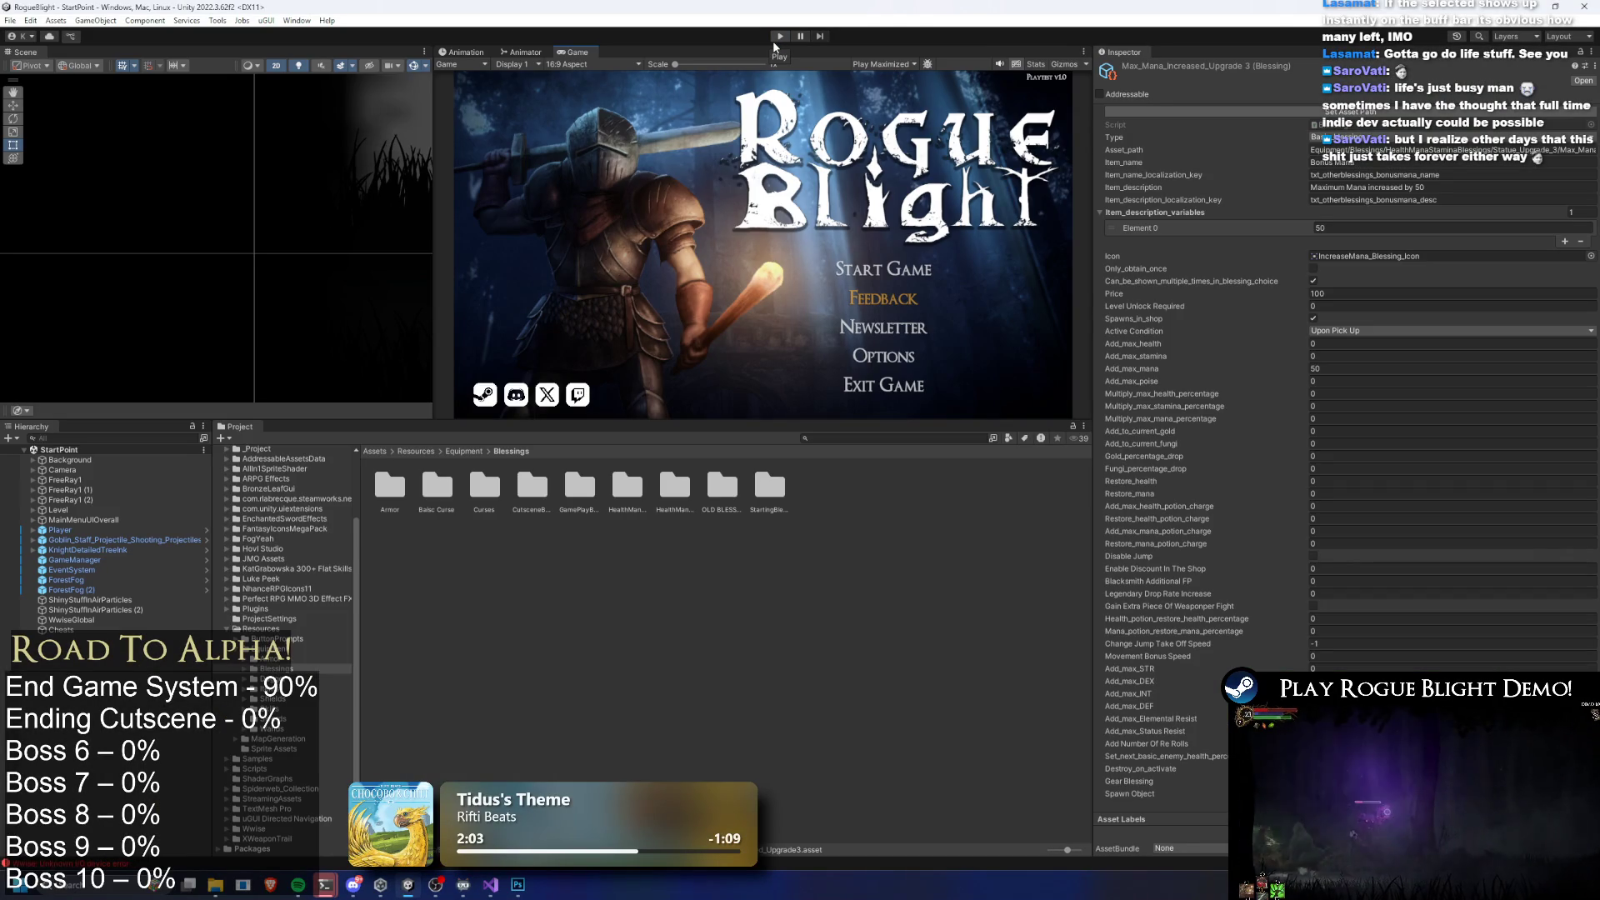
# Search the Project for 'ch statue'
pyautogui.click(819, 438)
pyautogui.write('statue')
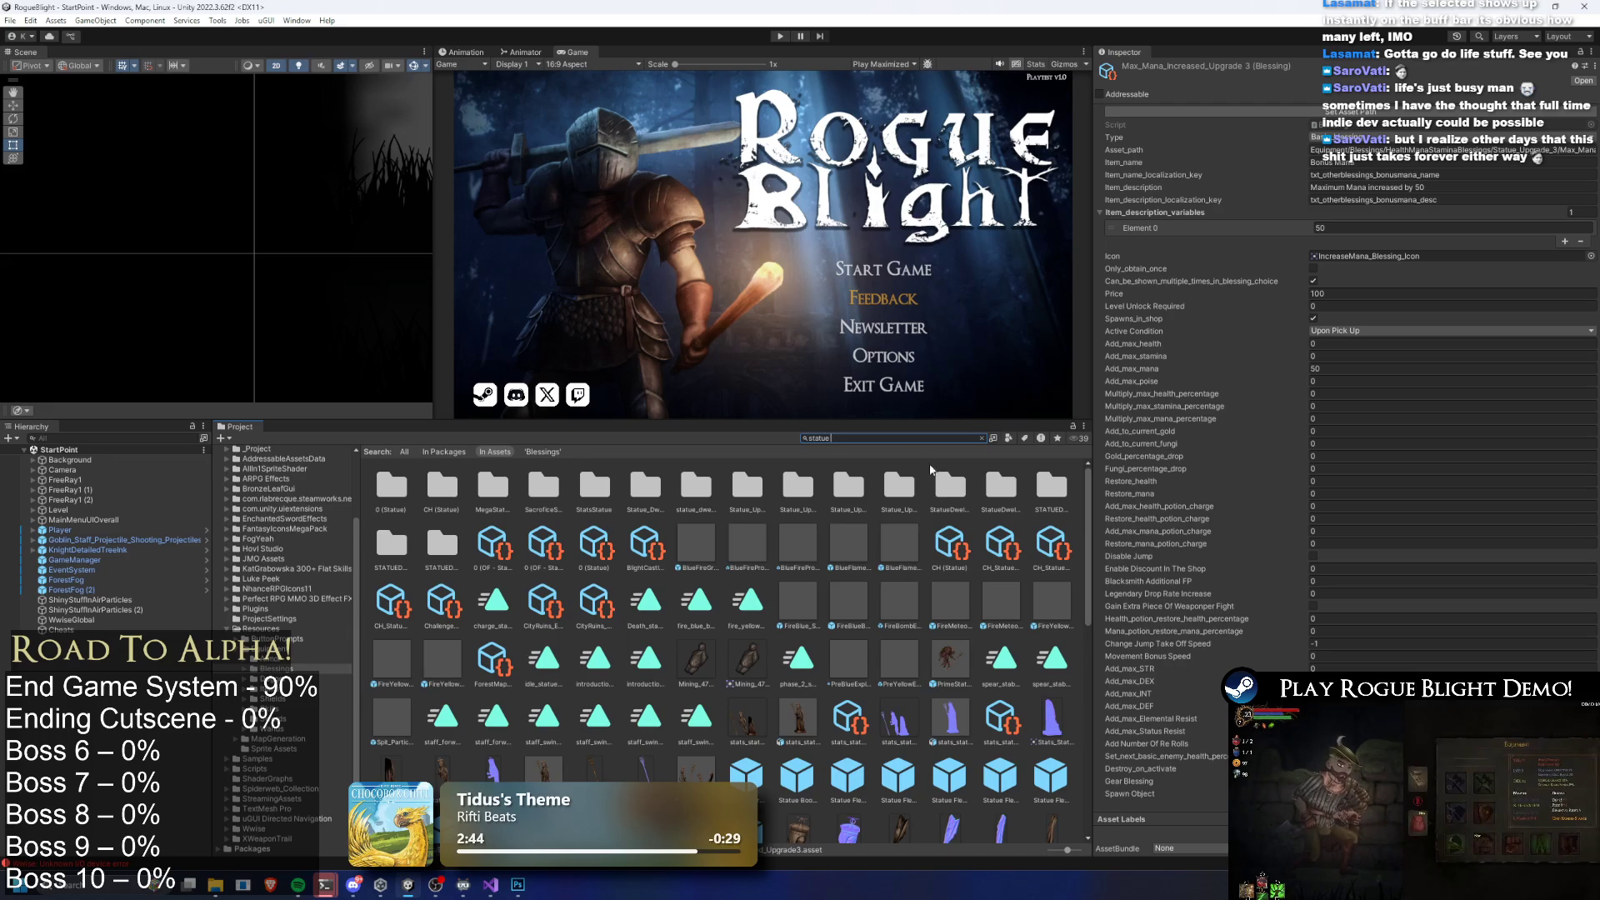
pyautogui.hotkey('ctrl', 'a')
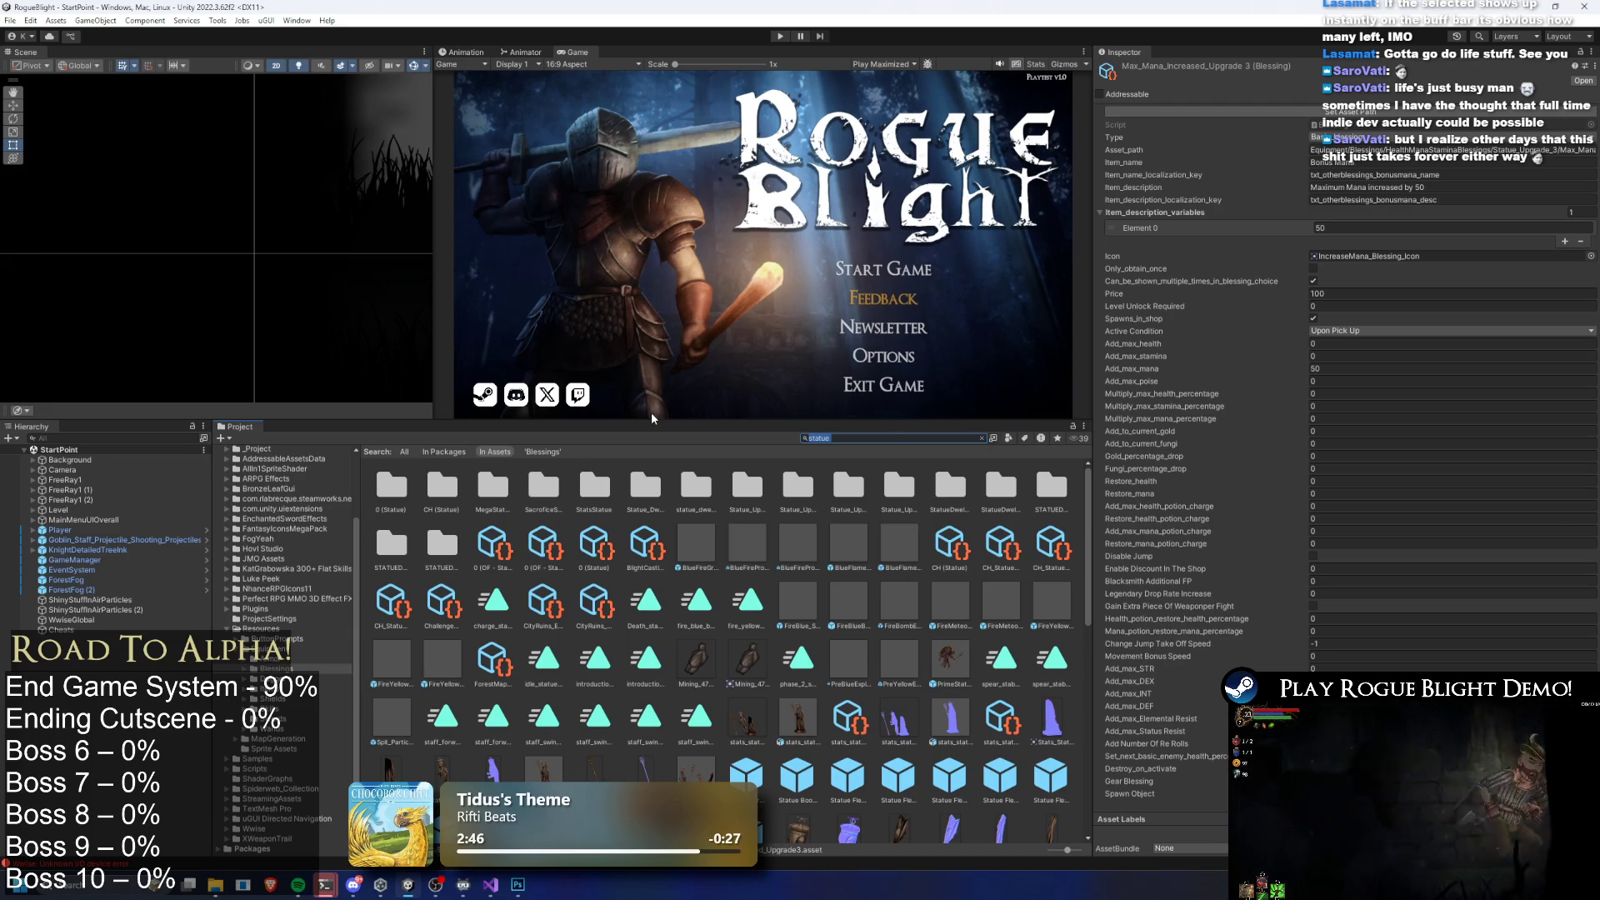
pyautogui.press('BackSpace')
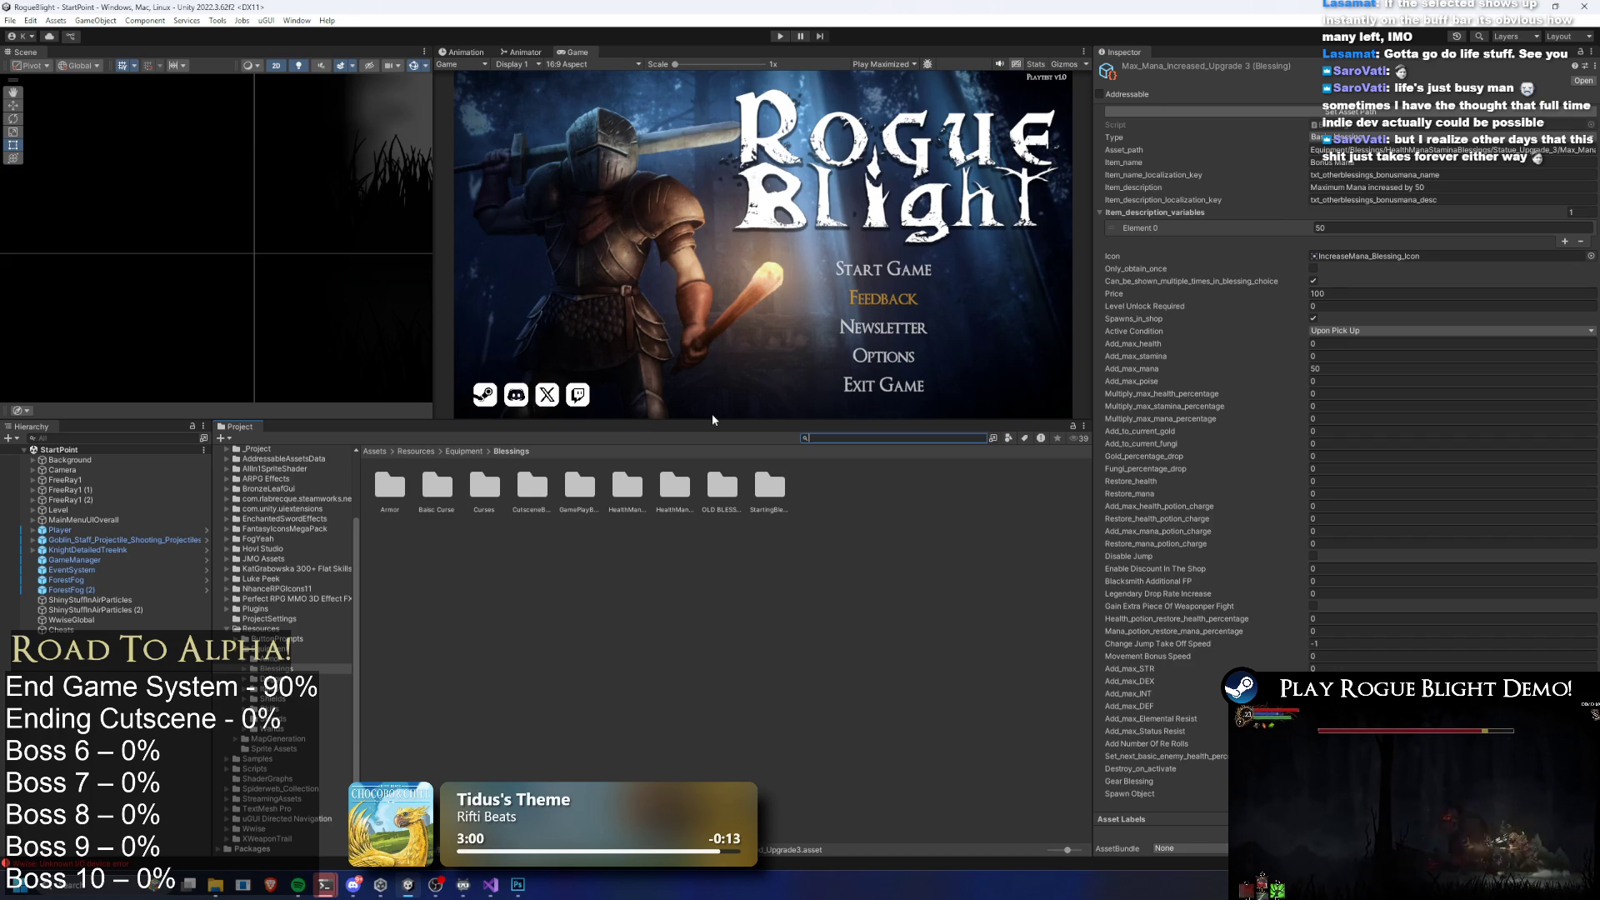
pyautogui.click(738, 439)
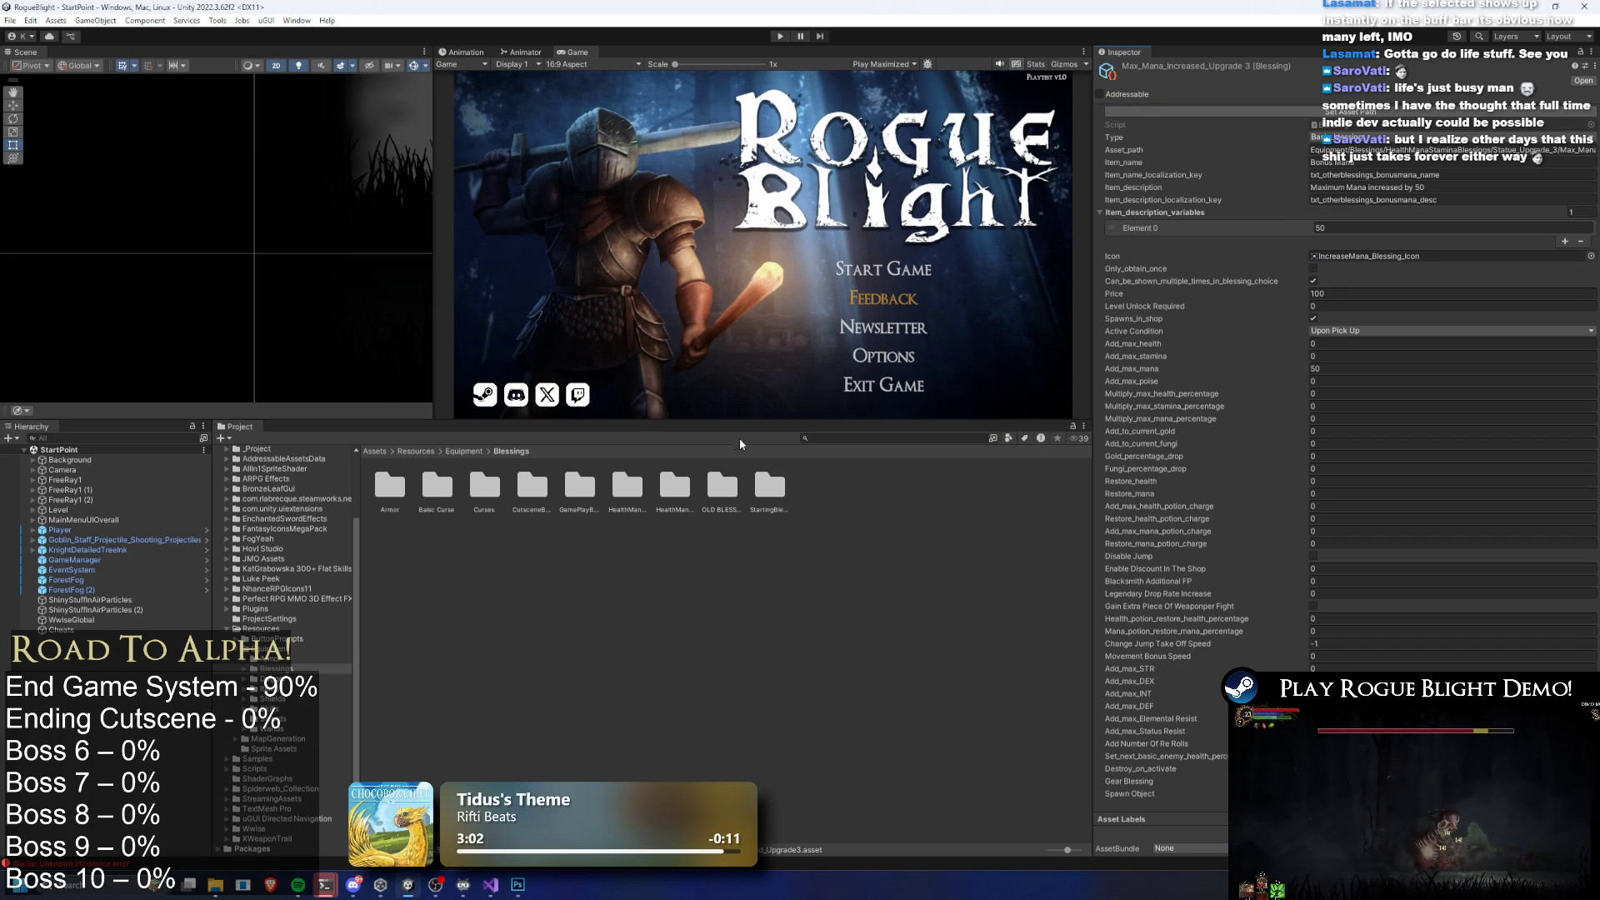
pyautogui.click(832, 441)
pyautogui.write('ch statue')
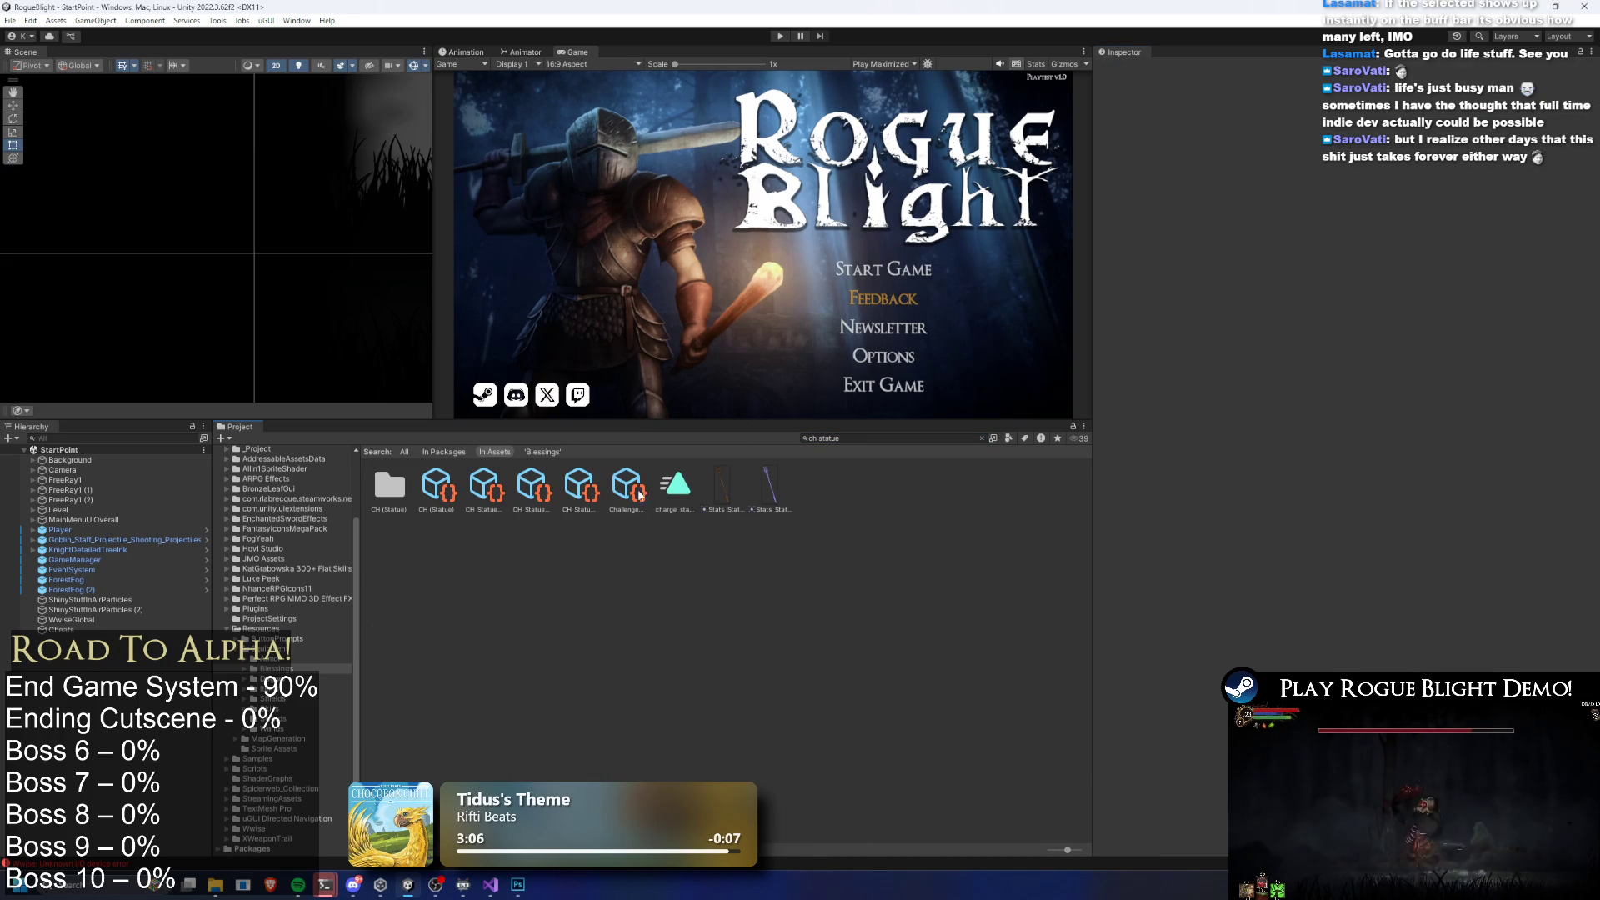
# Inspect the CH_Statue Node, CH (Statue) cutscene and Challenge map assets, then reveal the CH (Statue) folder
pyautogui.click(570, 489)
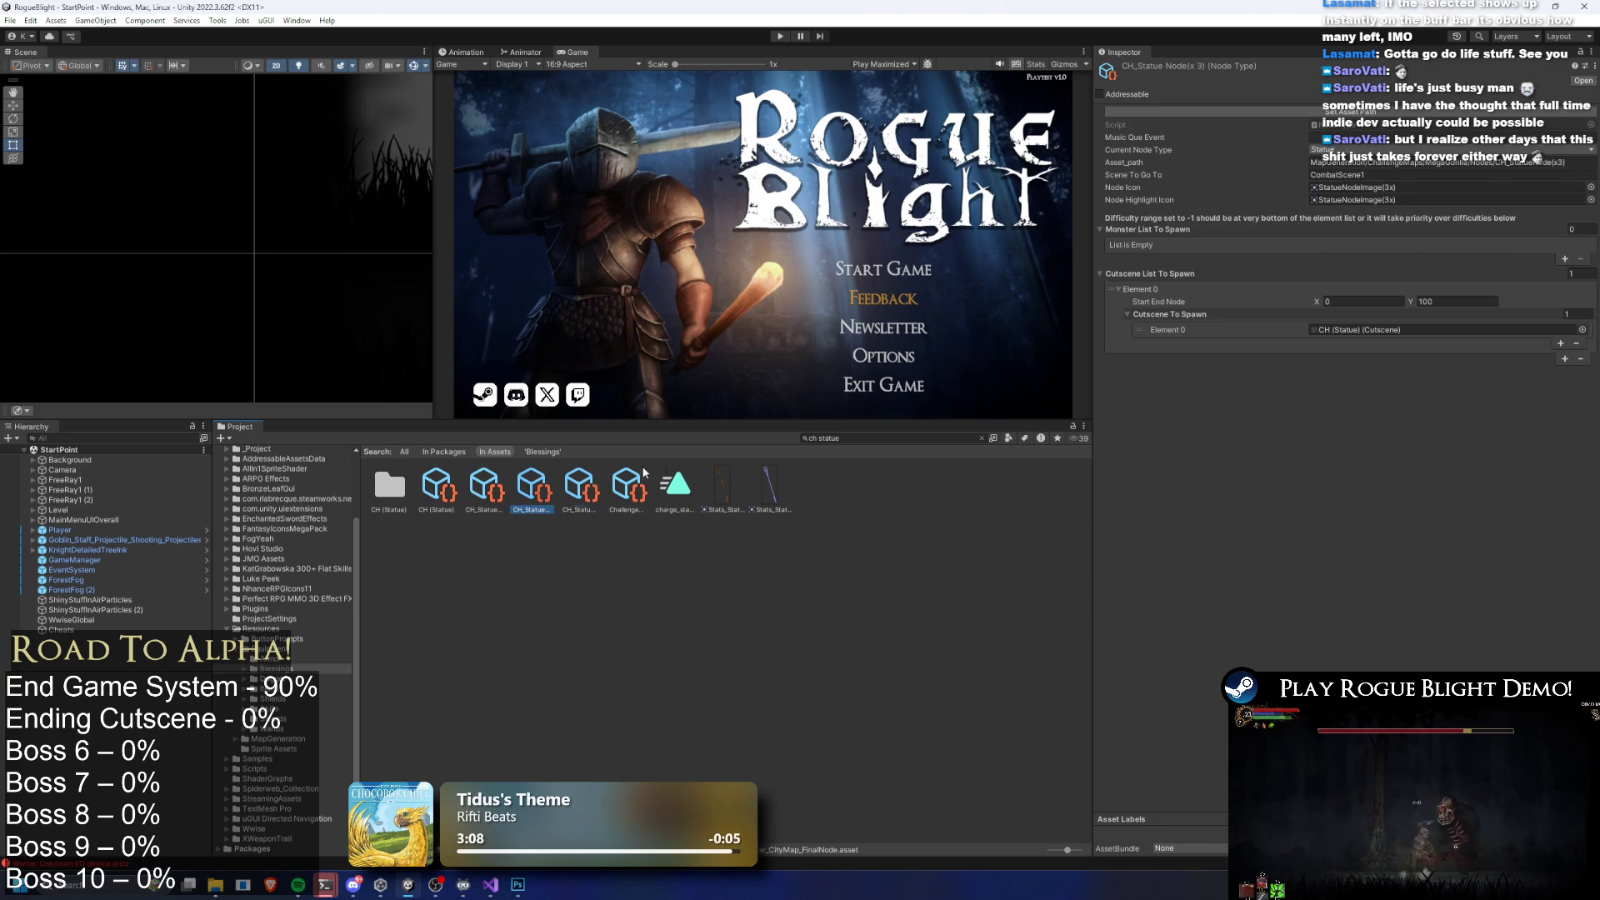
pyautogui.doubleClick(1366, 329)
pyautogui.hotkey('ctrl', 'z')
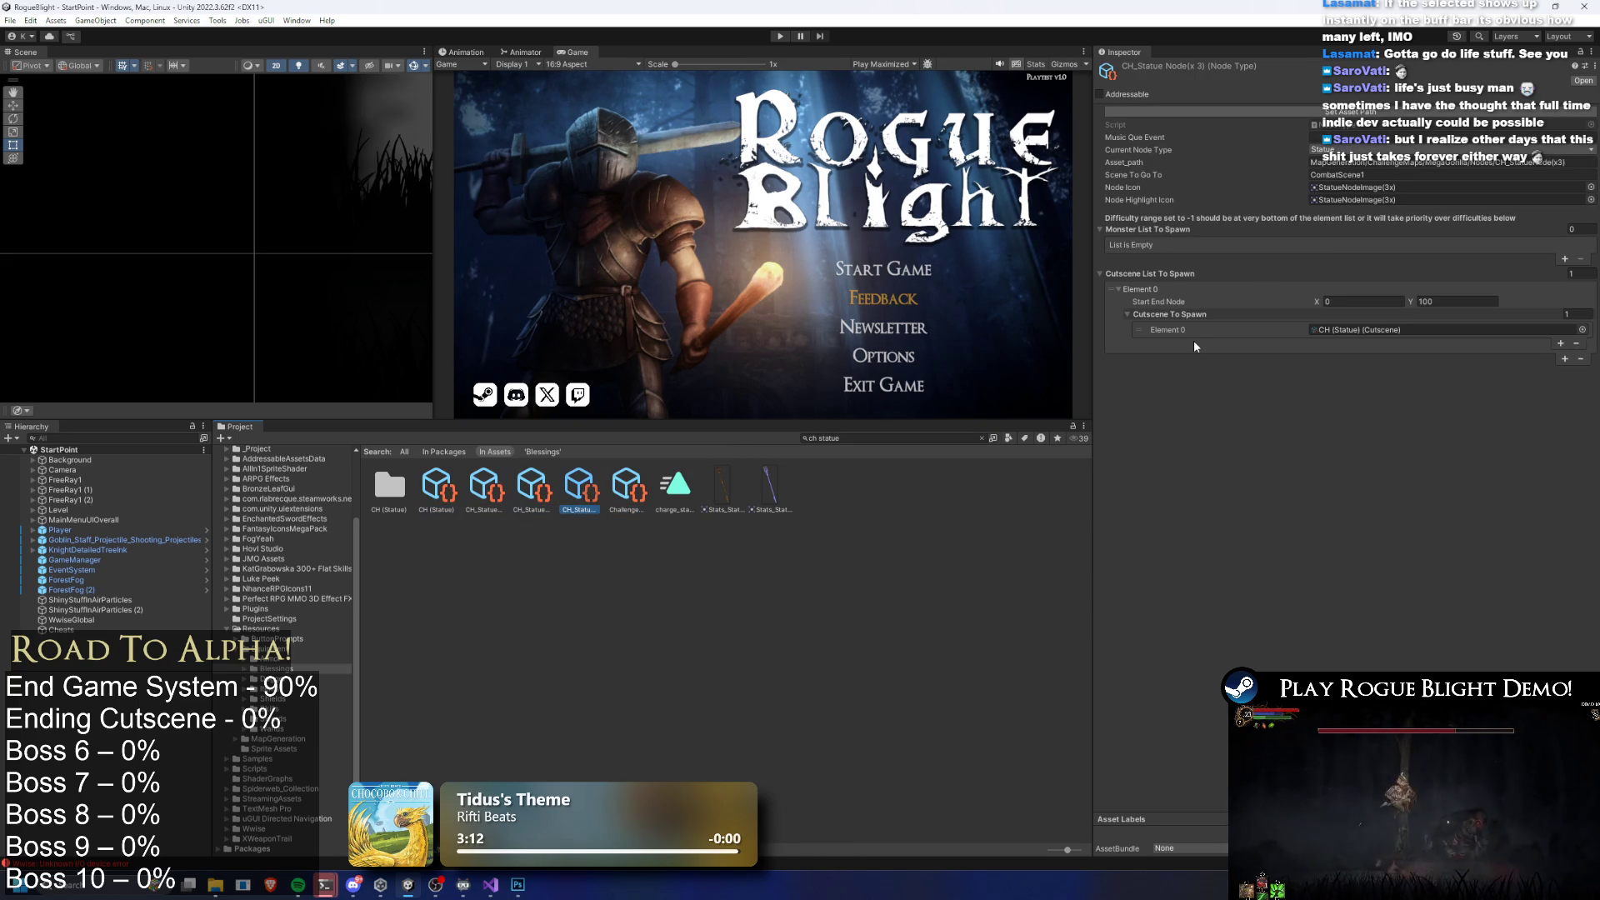
pyautogui.hotkey('ctrl', 'z')
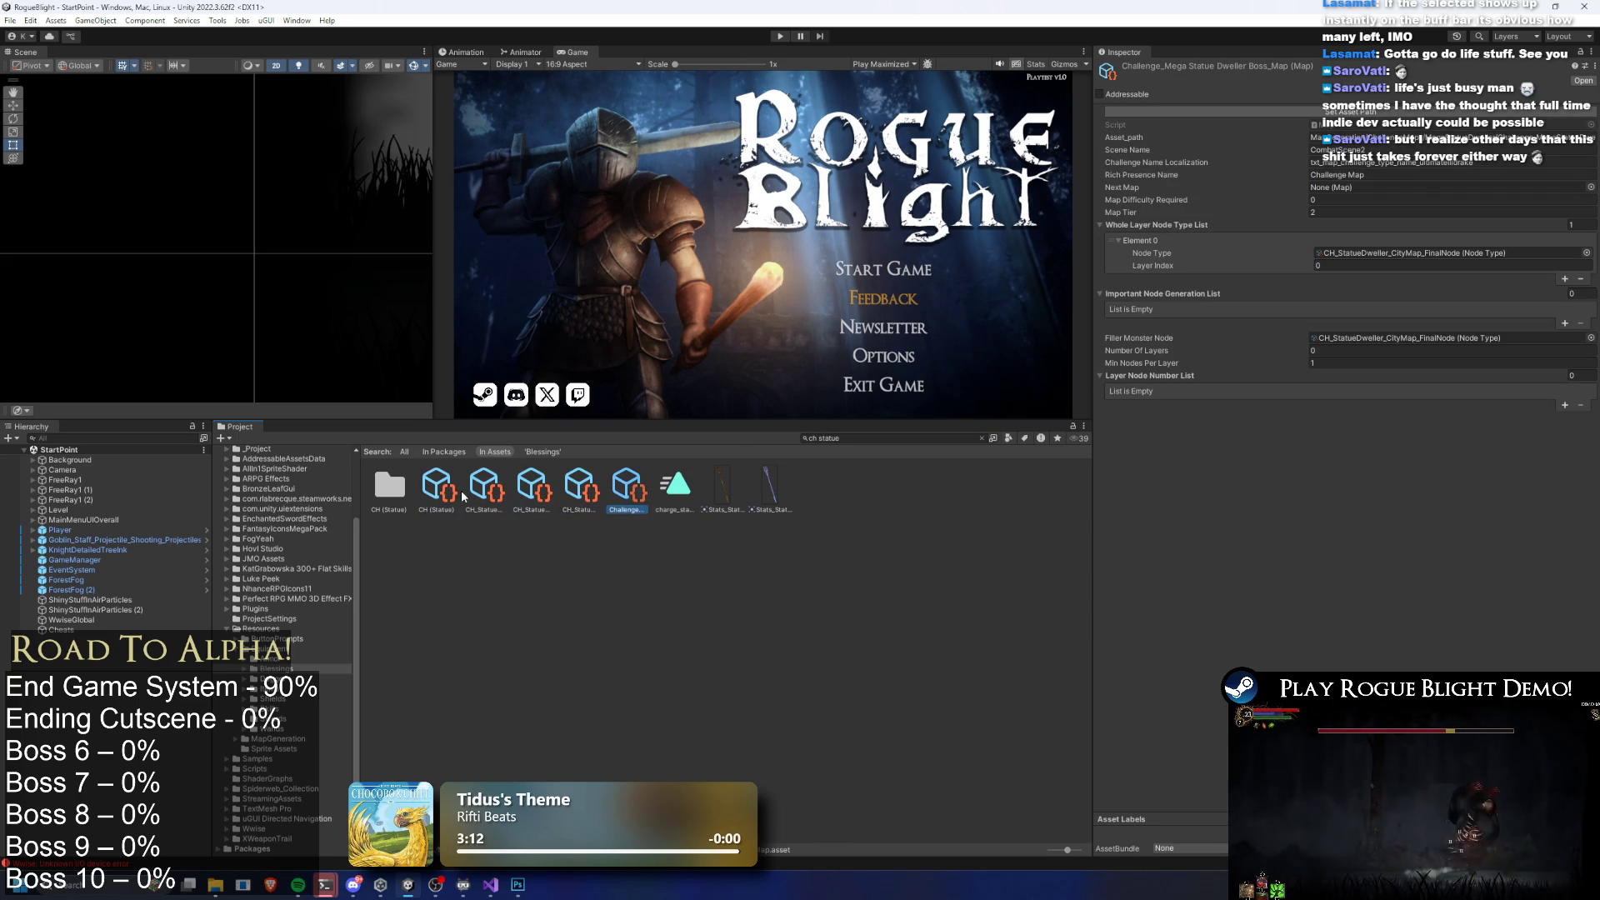
pyautogui.hotkey('ctrl', 'z')
pyautogui.click(891, 437)
pyautogui.press('BackSpace')
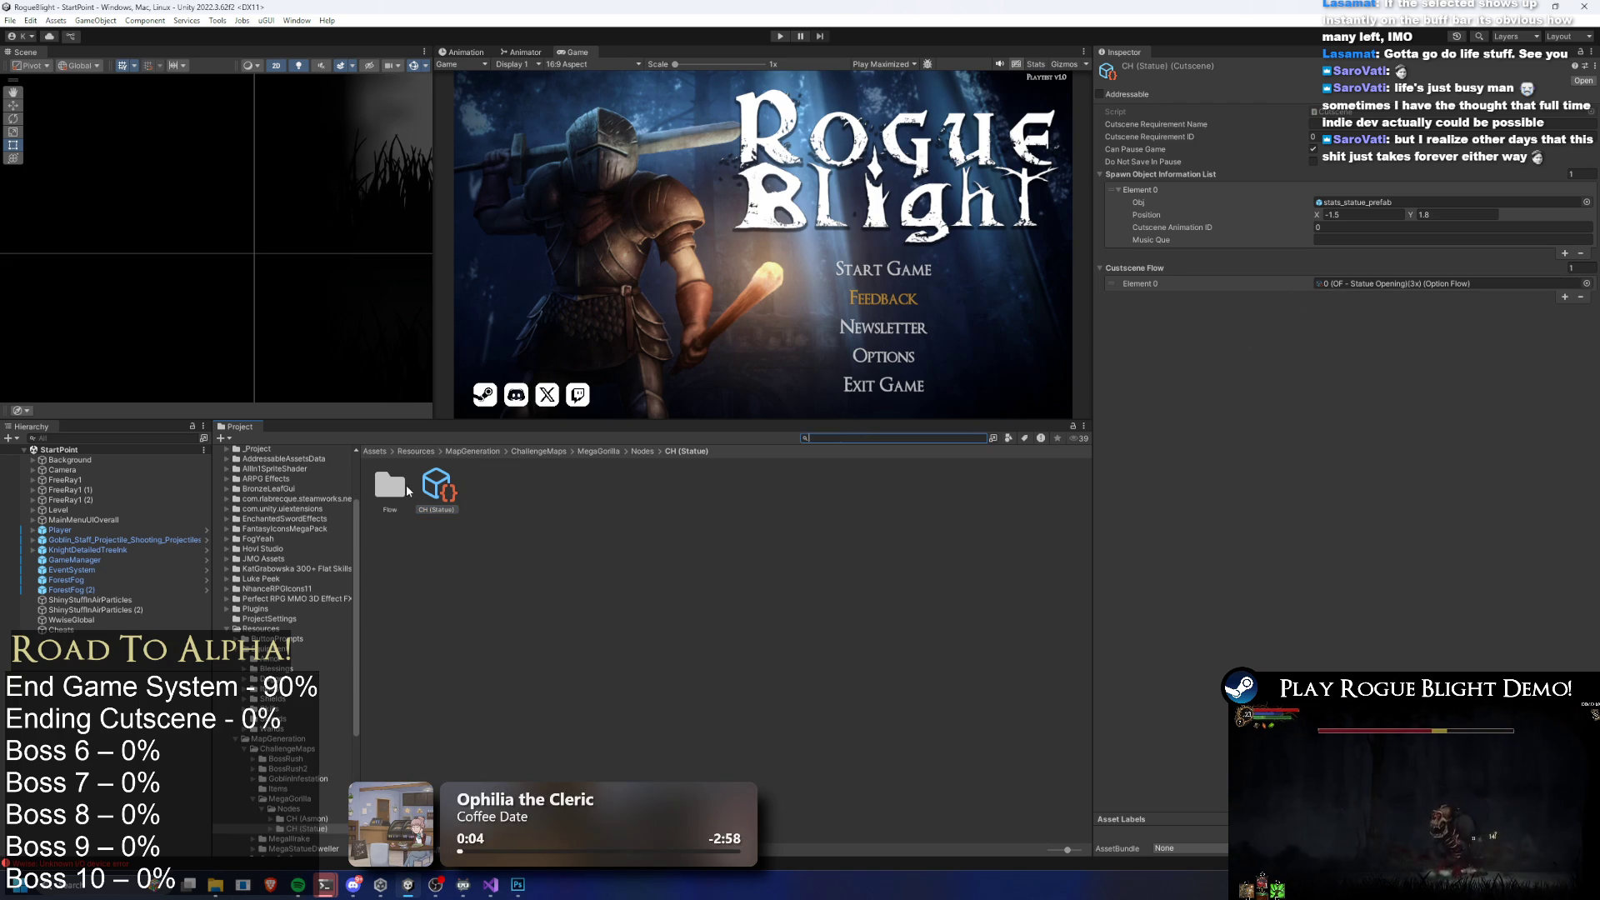
pyautogui.doubleClick(387, 492)
# Set Random Blessing Type Drop size to 3 on the statue flow's first Go To Flow ID Chance elements
pyautogui.click(389, 485)
pyautogui.scroll(-5, 1407, 450)
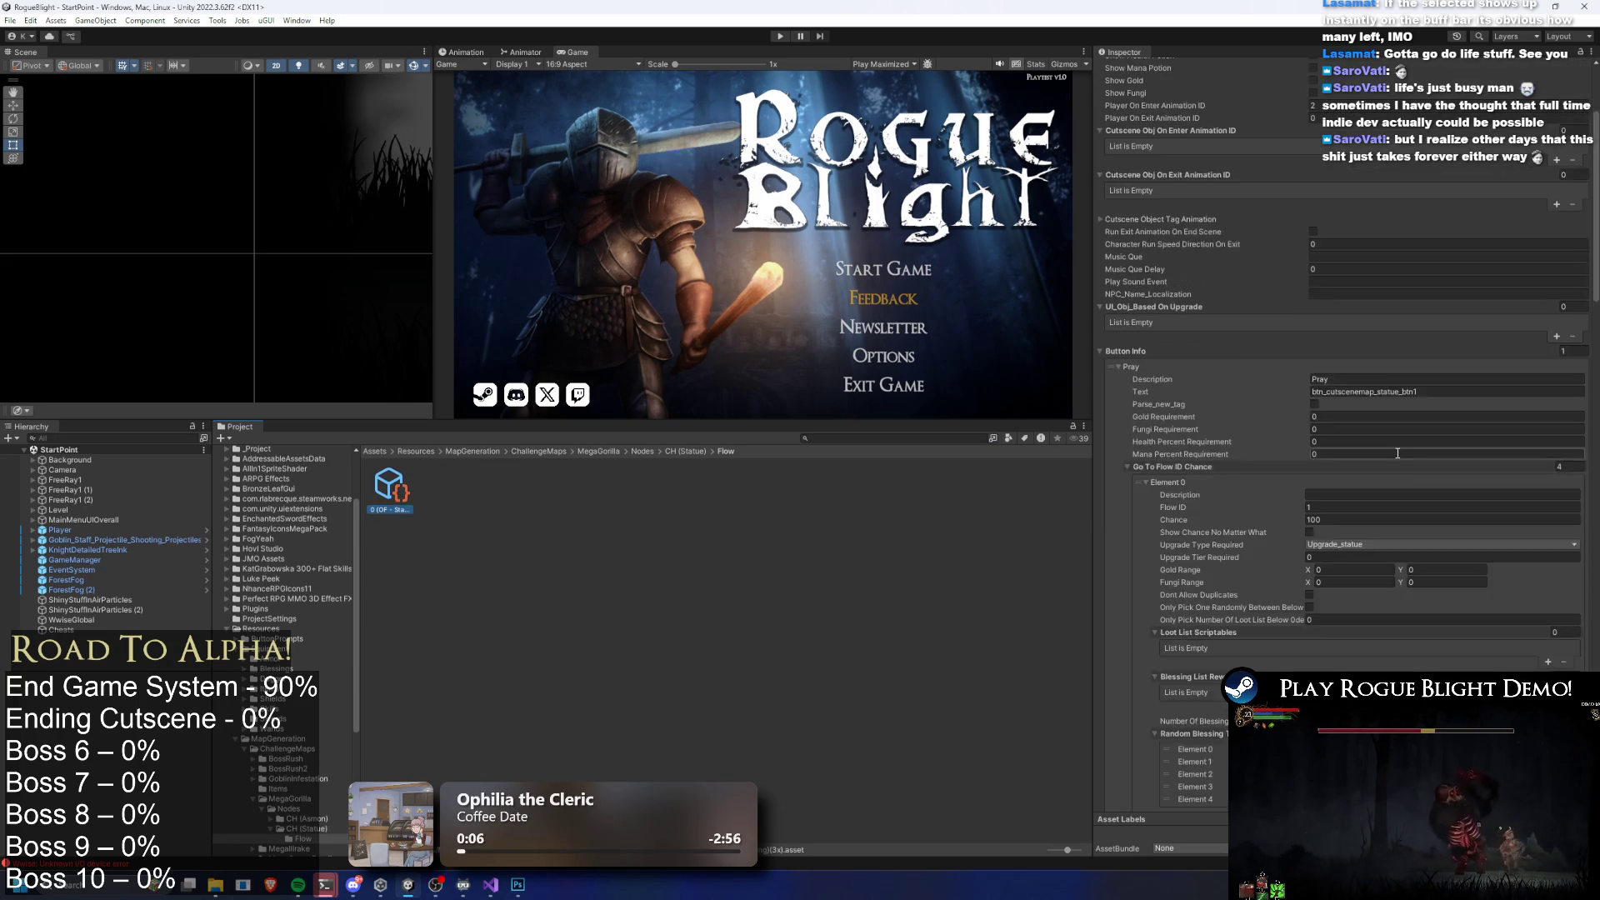
pyautogui.scroll(-3, 1406, 450)
pyautogui.click(1563, 475)
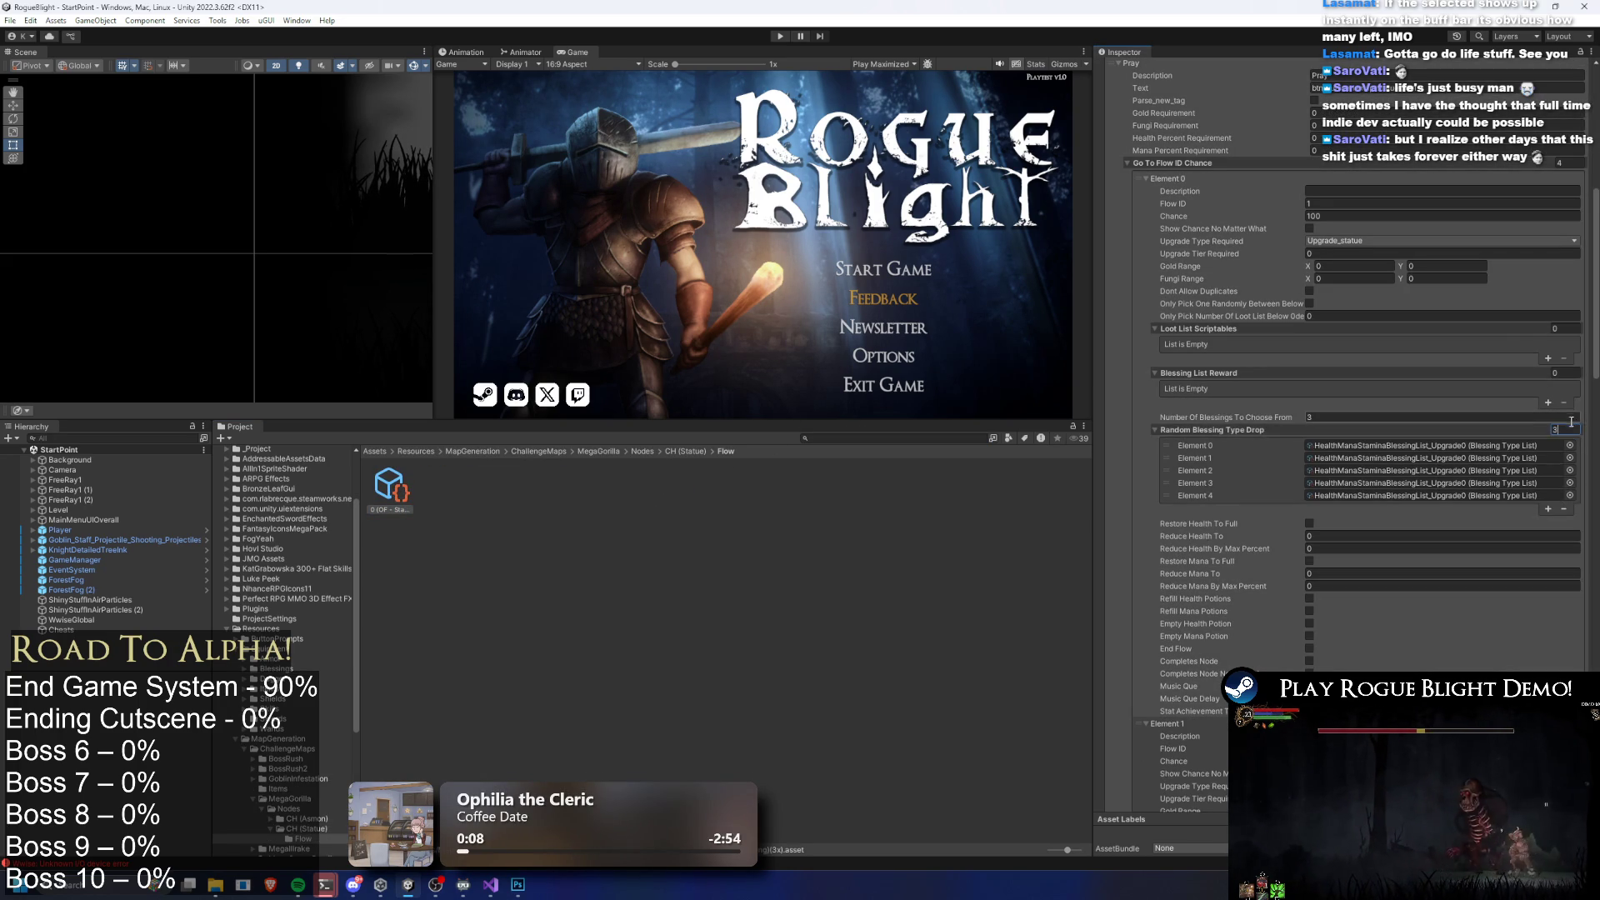
pyautogui.click(1563, 462)
pyautogui.scroll(-8, 1515, 492)
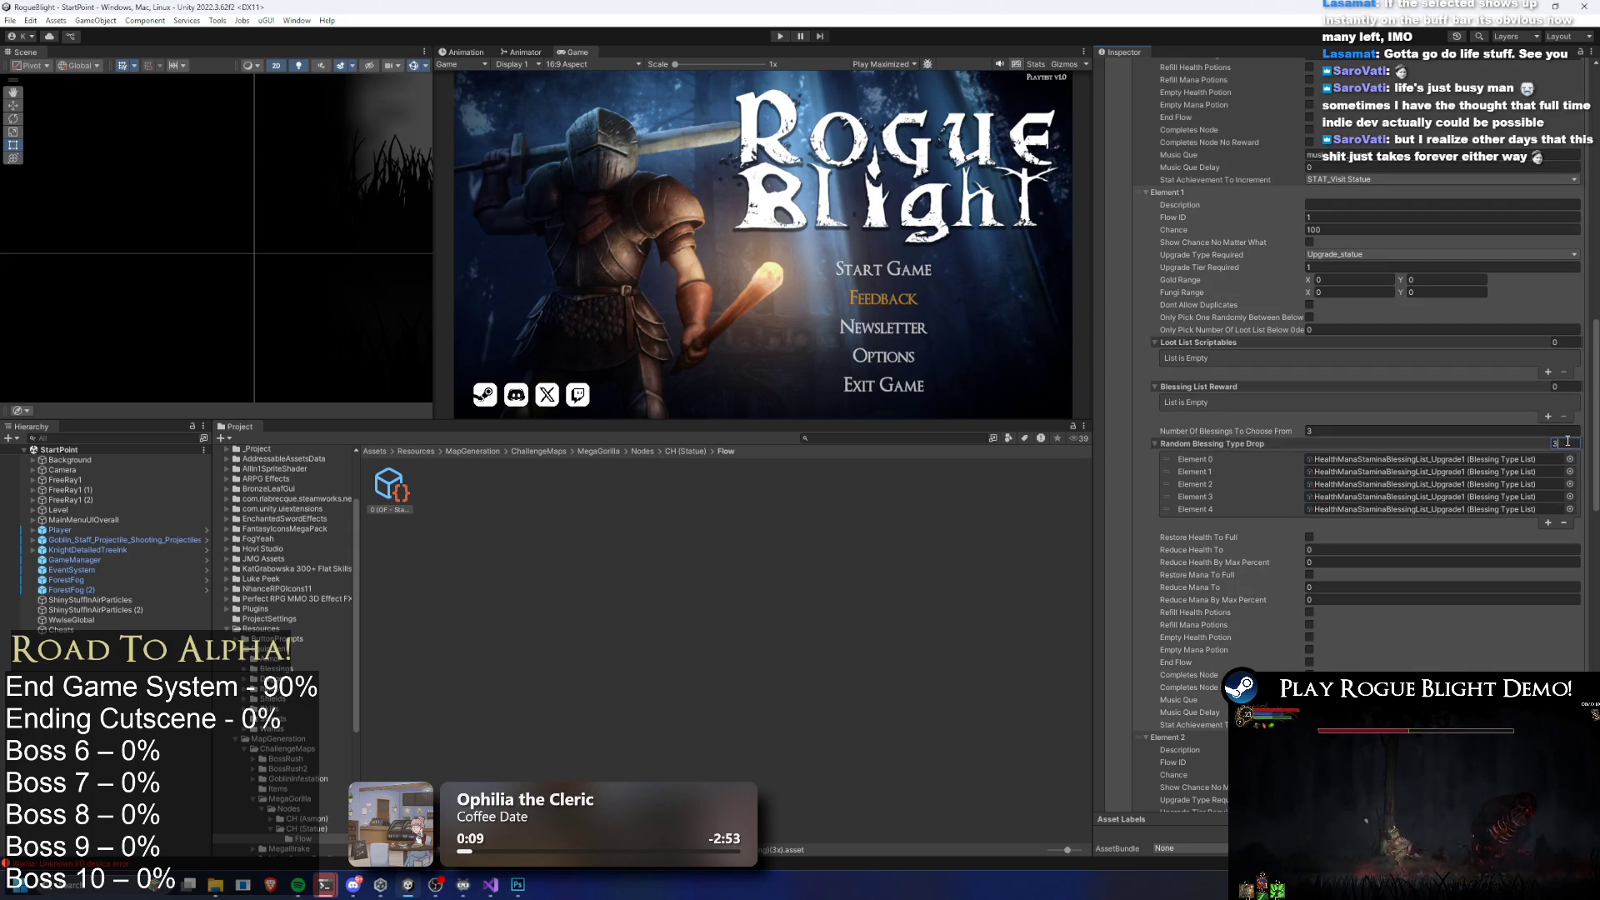
pyautogui.click(1550, 497)
# Set Element 3's Random Blessing Type Drop size to 3, then enter play mode
pyautogui.scroll(-7, 1538, 517)
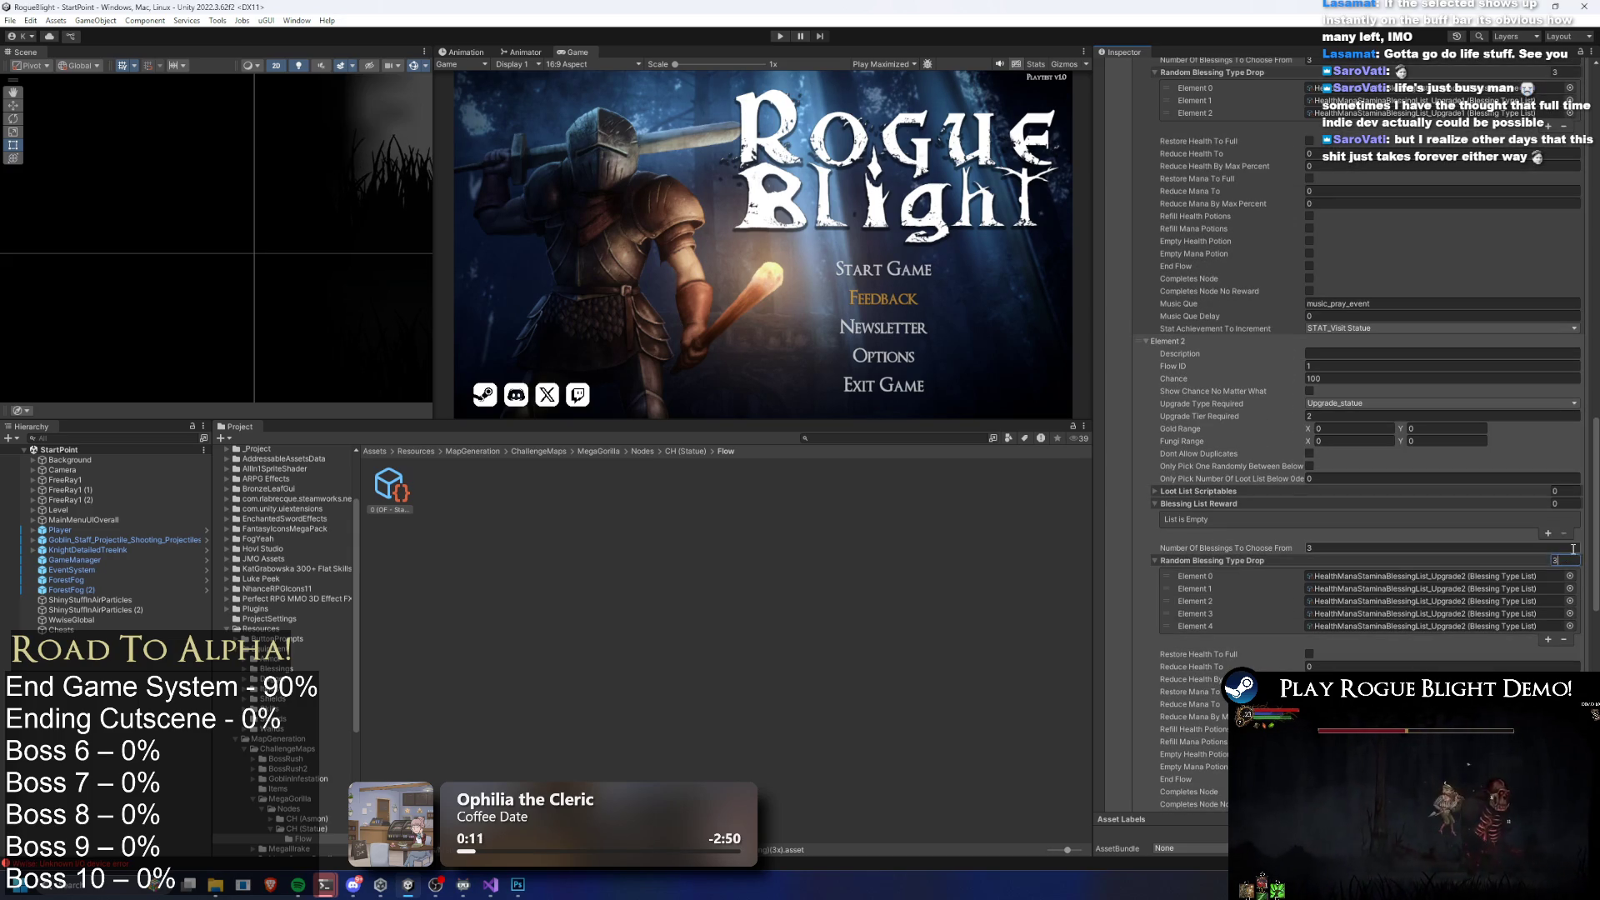
pyautogui.scroll(-9, 1513, 532)
pyautogui.click(1554, 475)
pyautogui.write('3')
pyautogui.press('Return')
pyautogui.scroll(-2, 1366, 416)
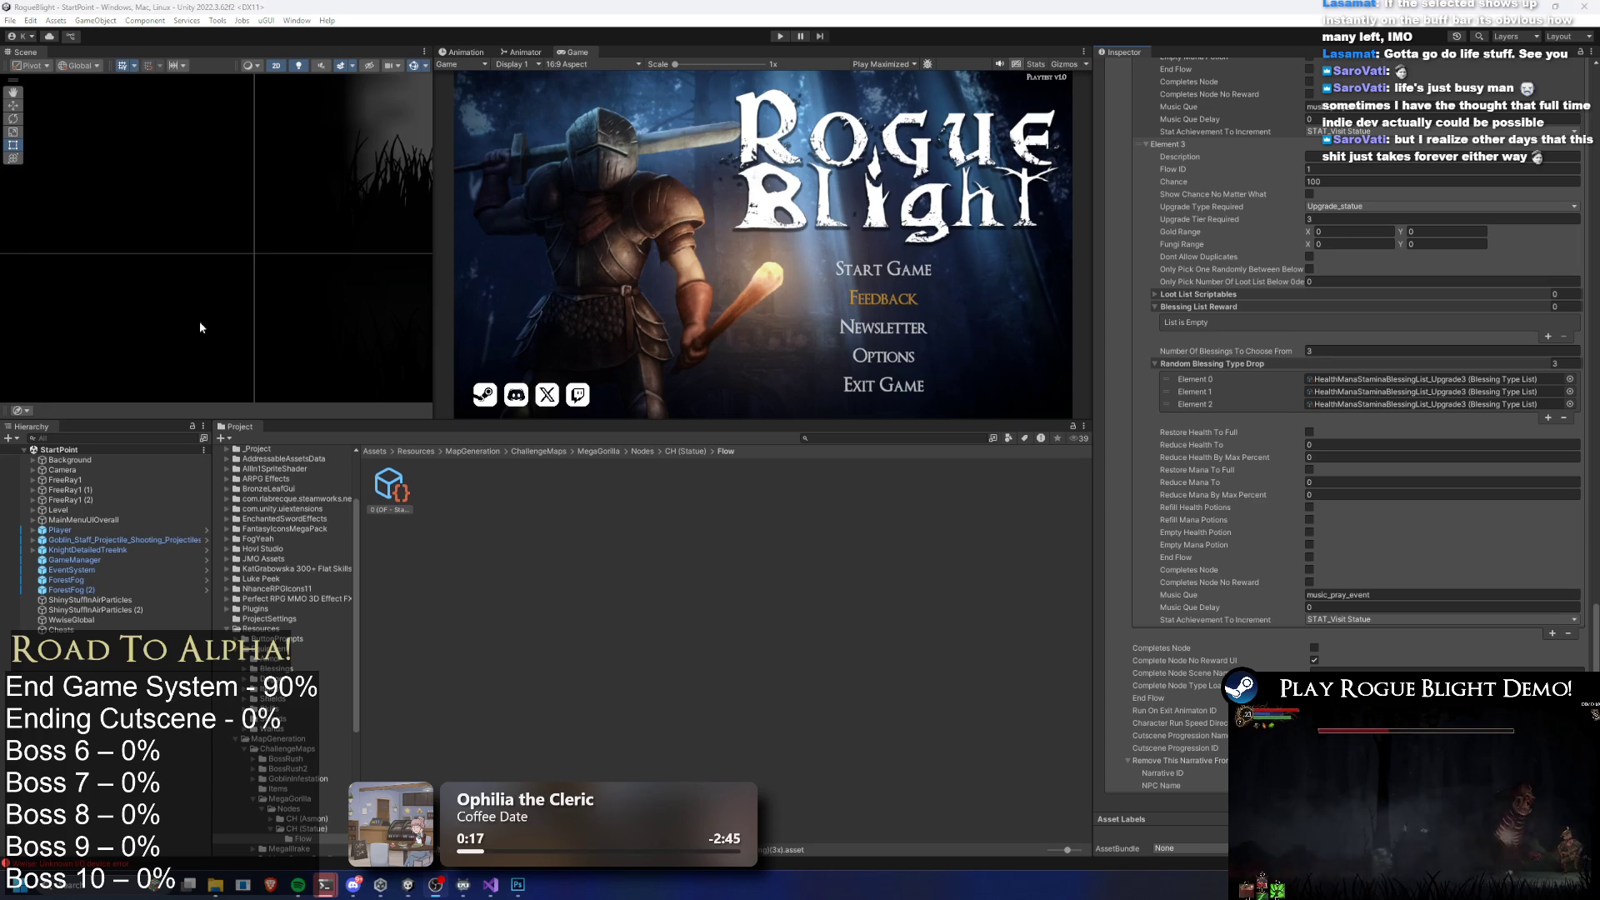
pyautogui.click(781, 36)
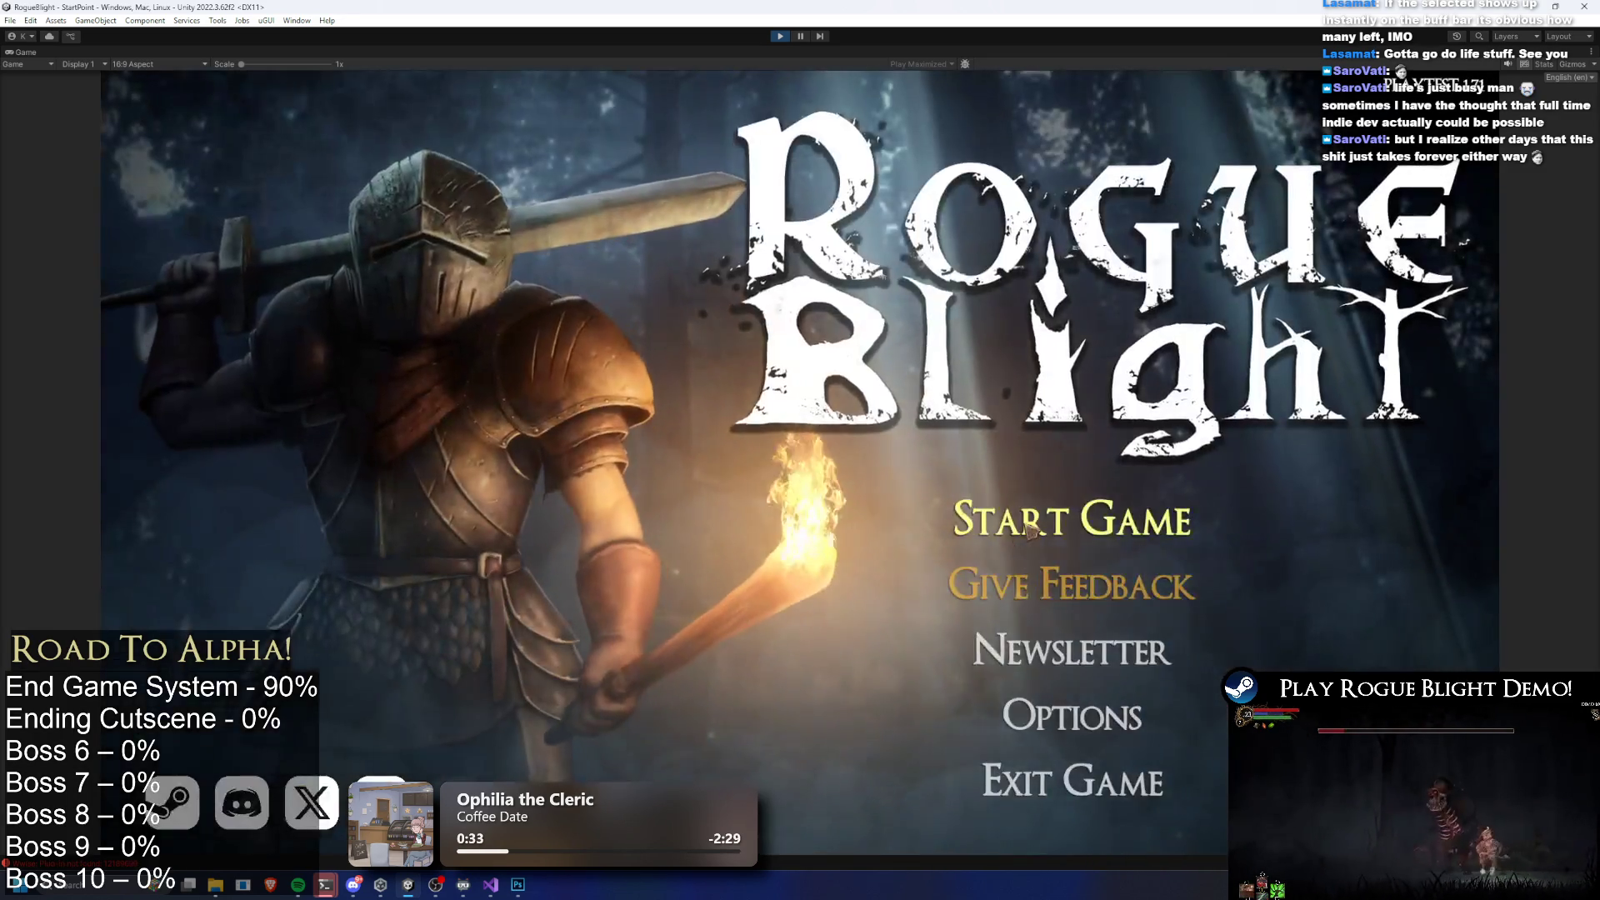
# Load the first save slot and abandon the current run
pyautogui.click(1029, 530)
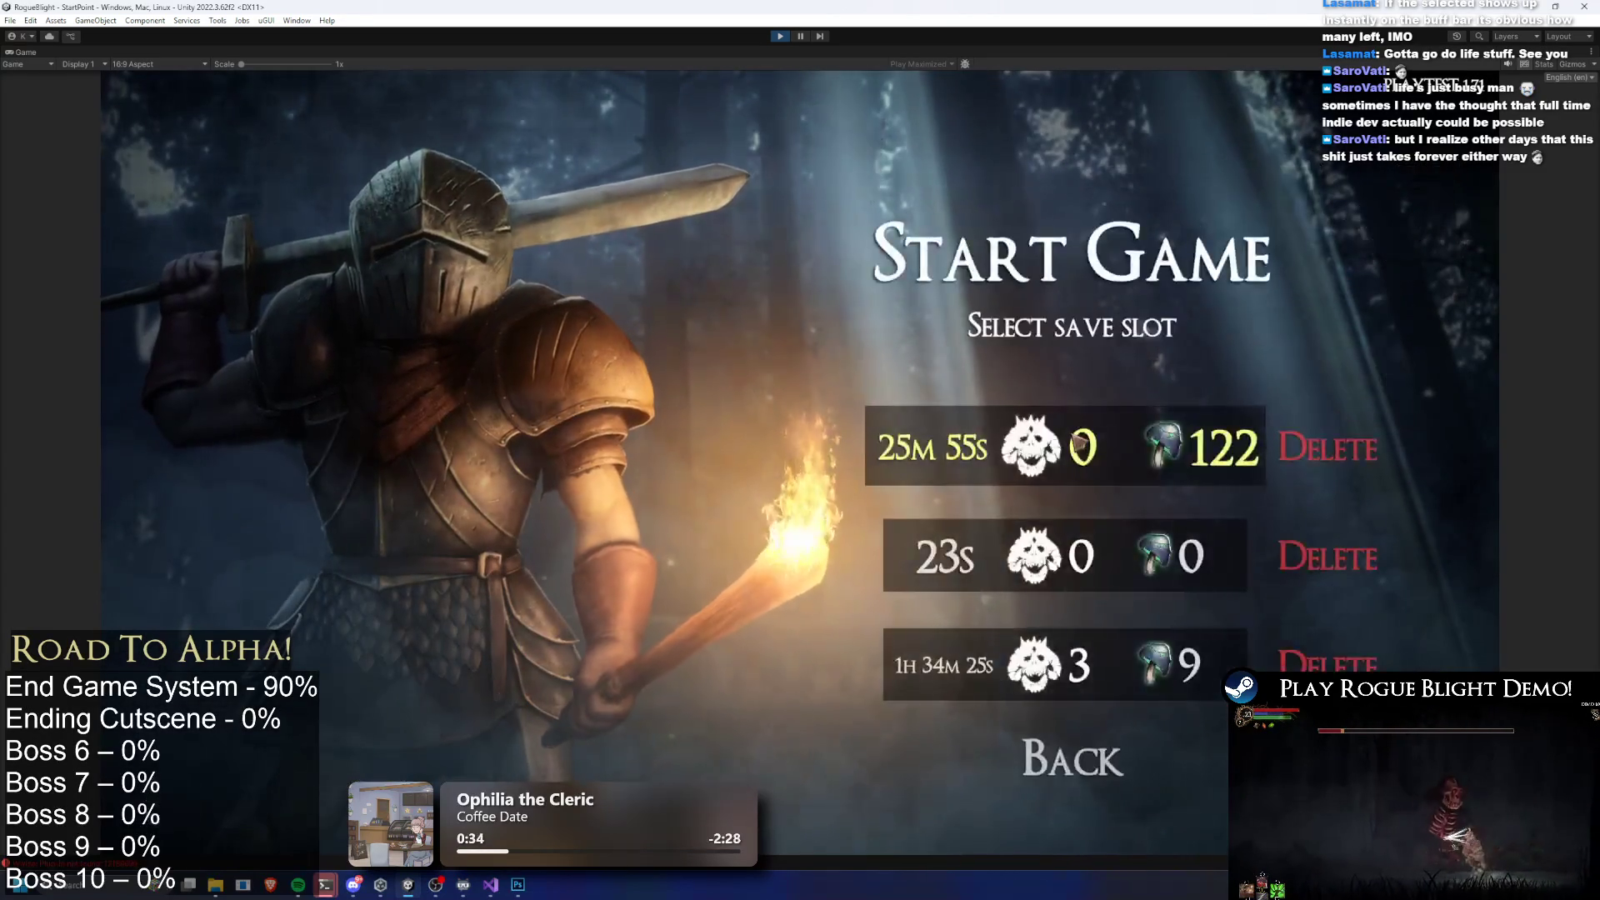
pyautogui.click(1077, 442)
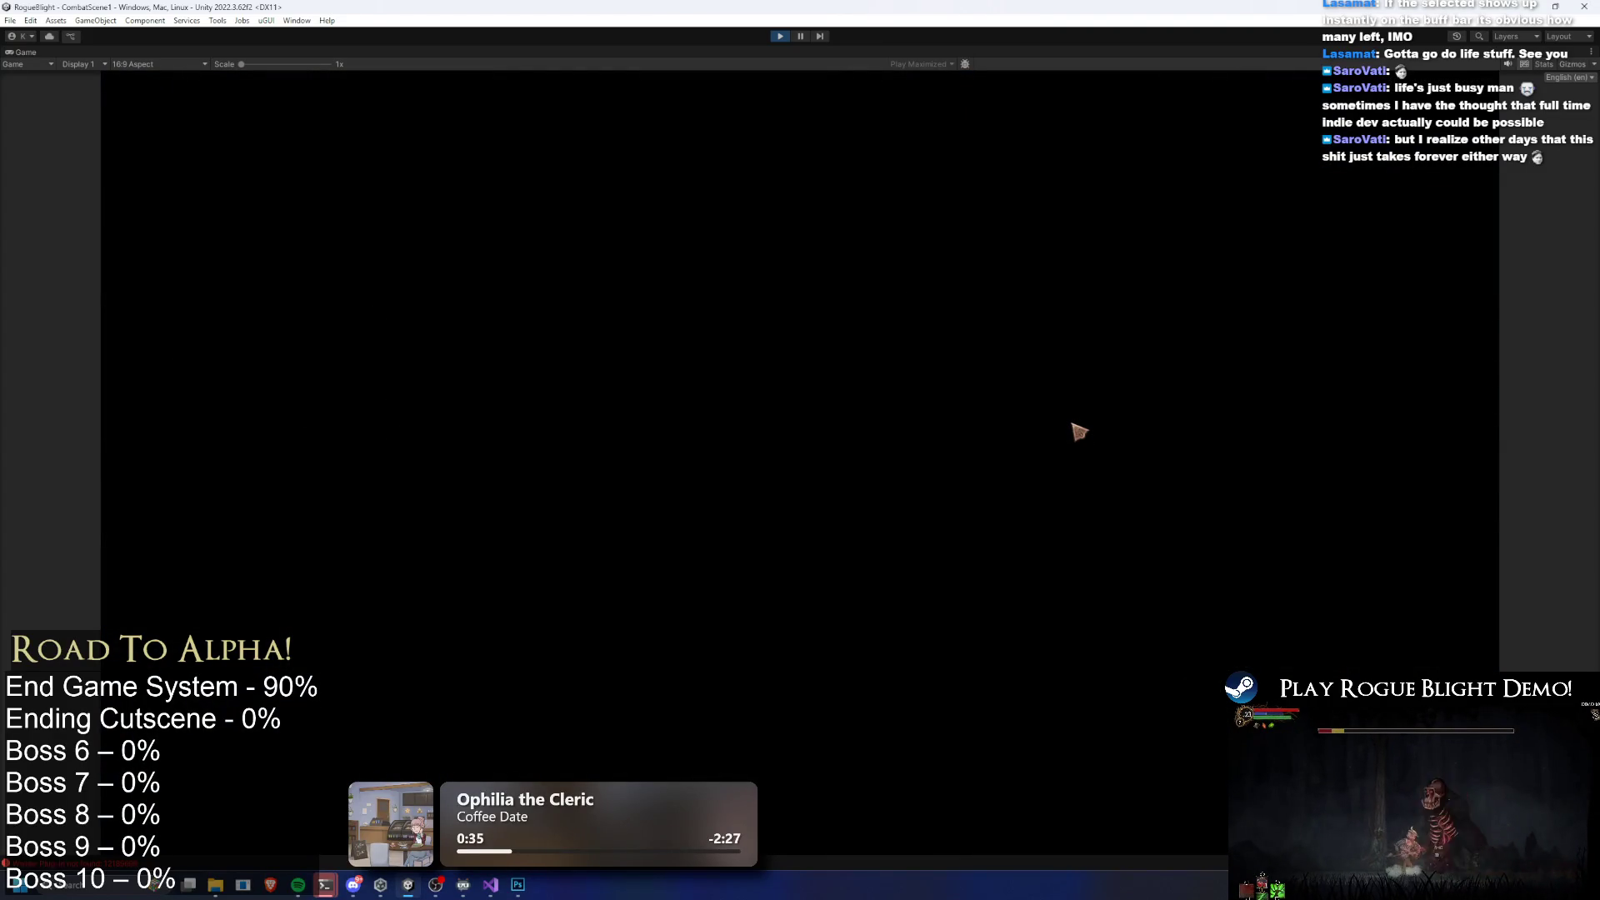
pyautogui.press('Escape')
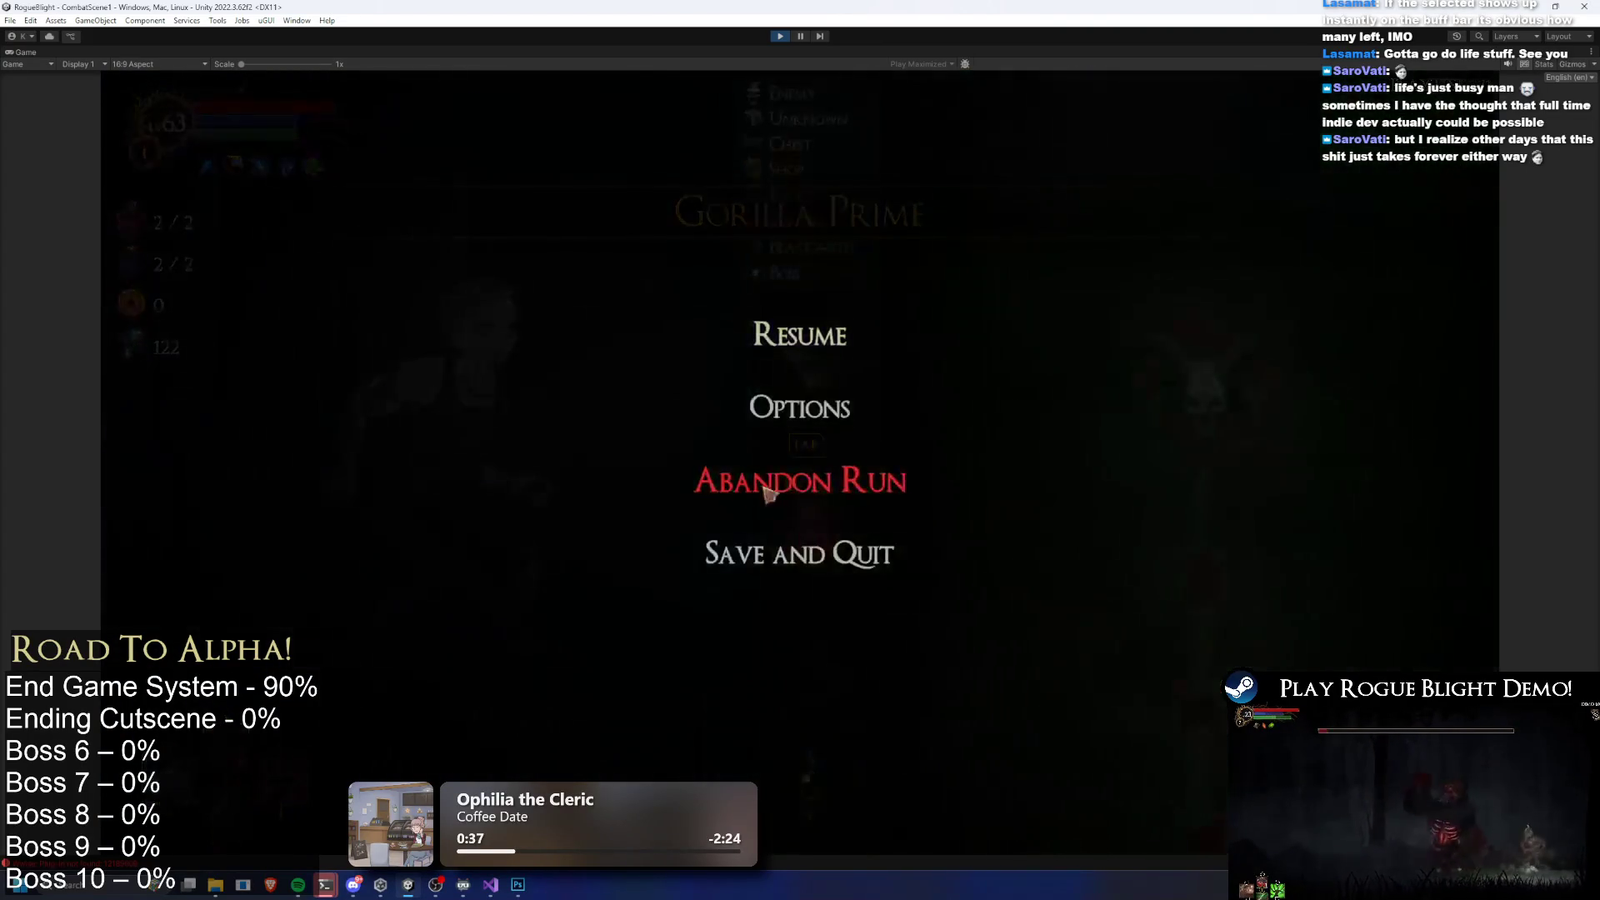
pyautogui.click(812, 469)
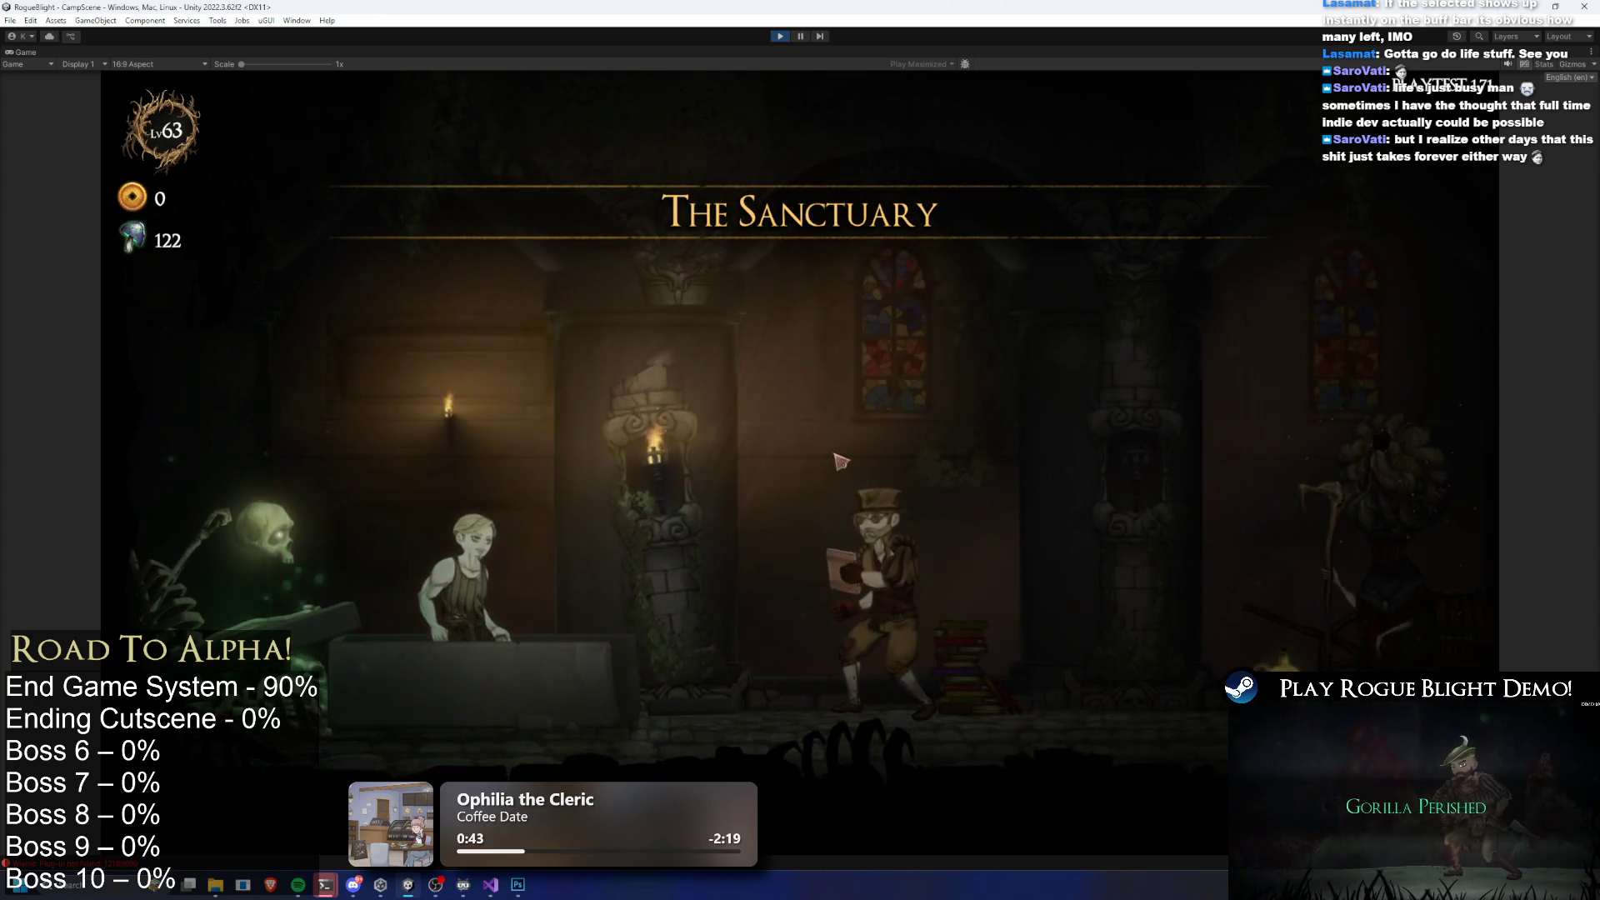
# Walk to the merchant and start the Gorilla Prime challenge map
pyautogui.press('d')
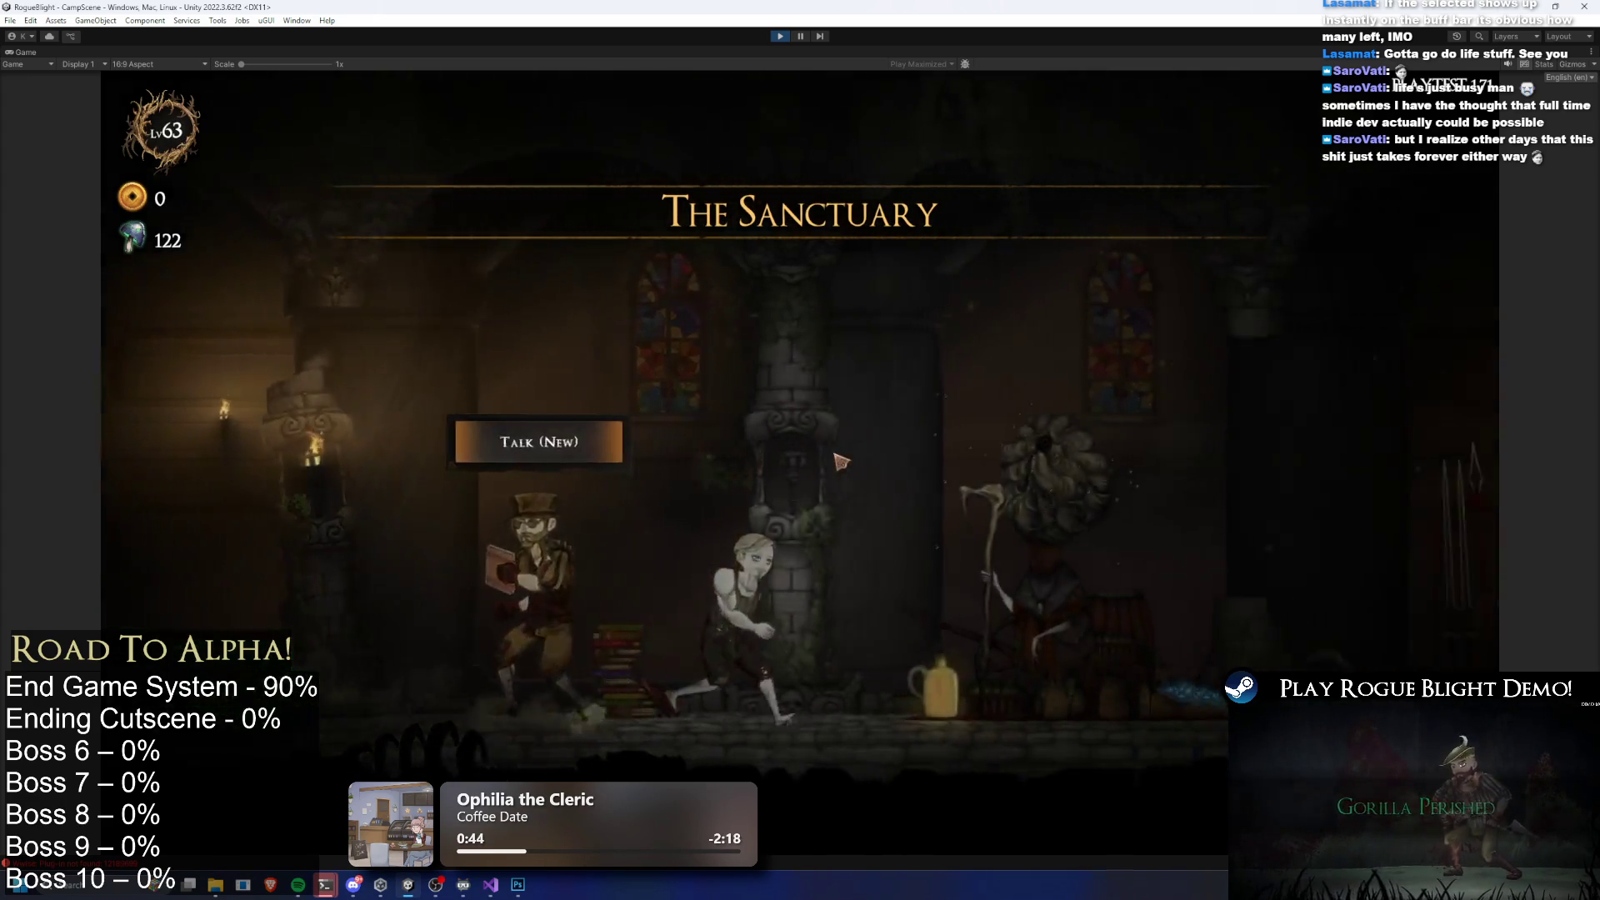
pyautogui.press('d')
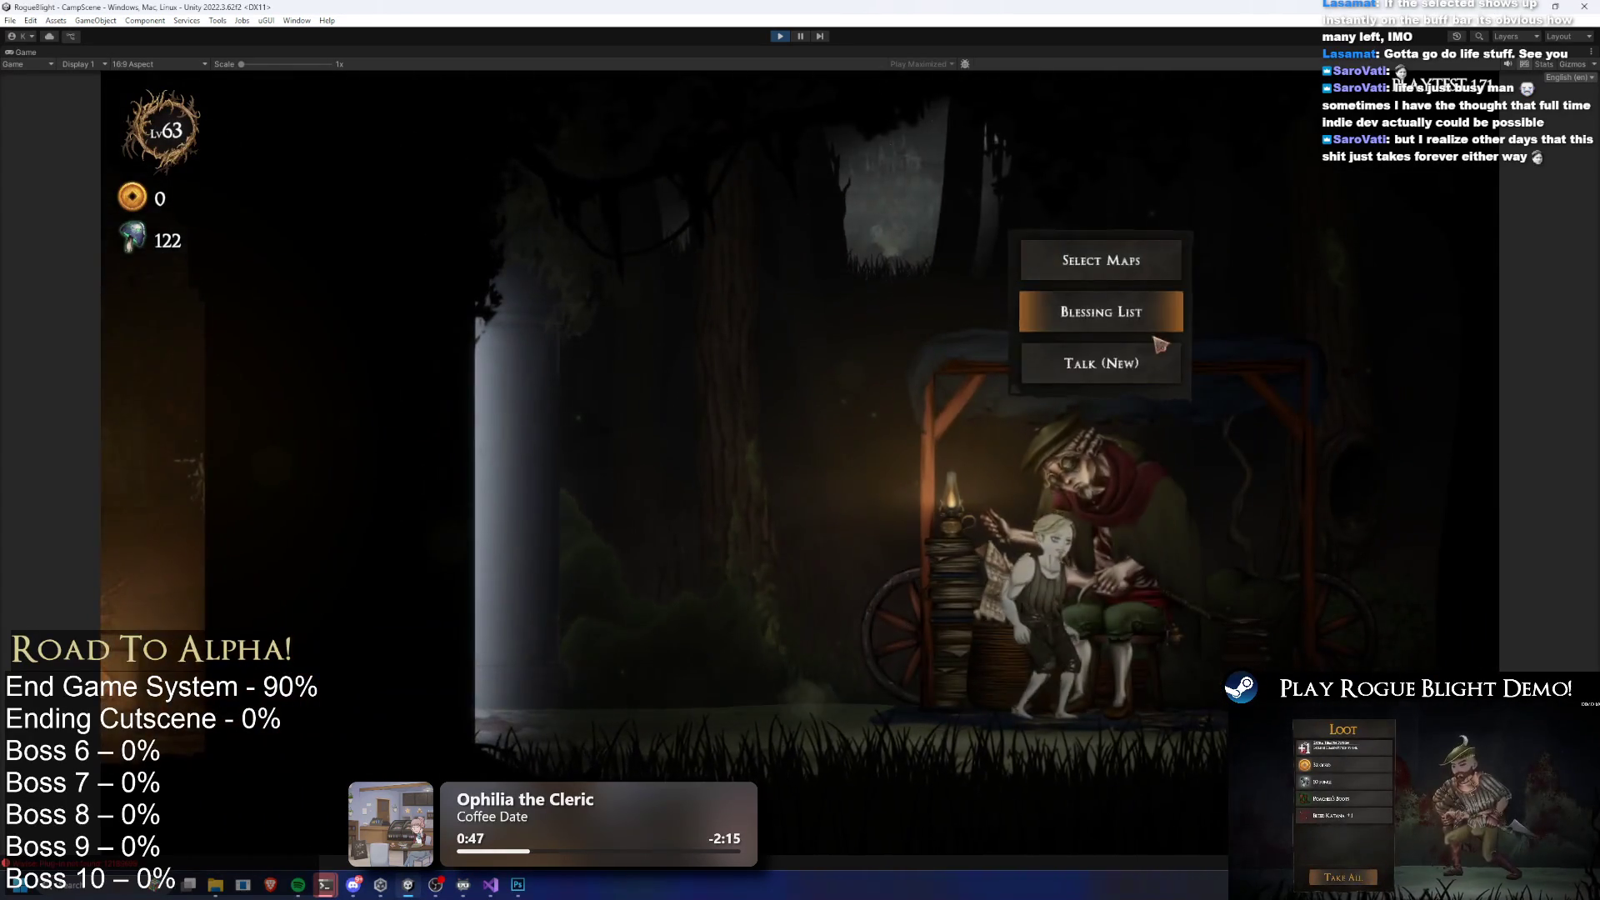
pyautogui.click(1166, 261)
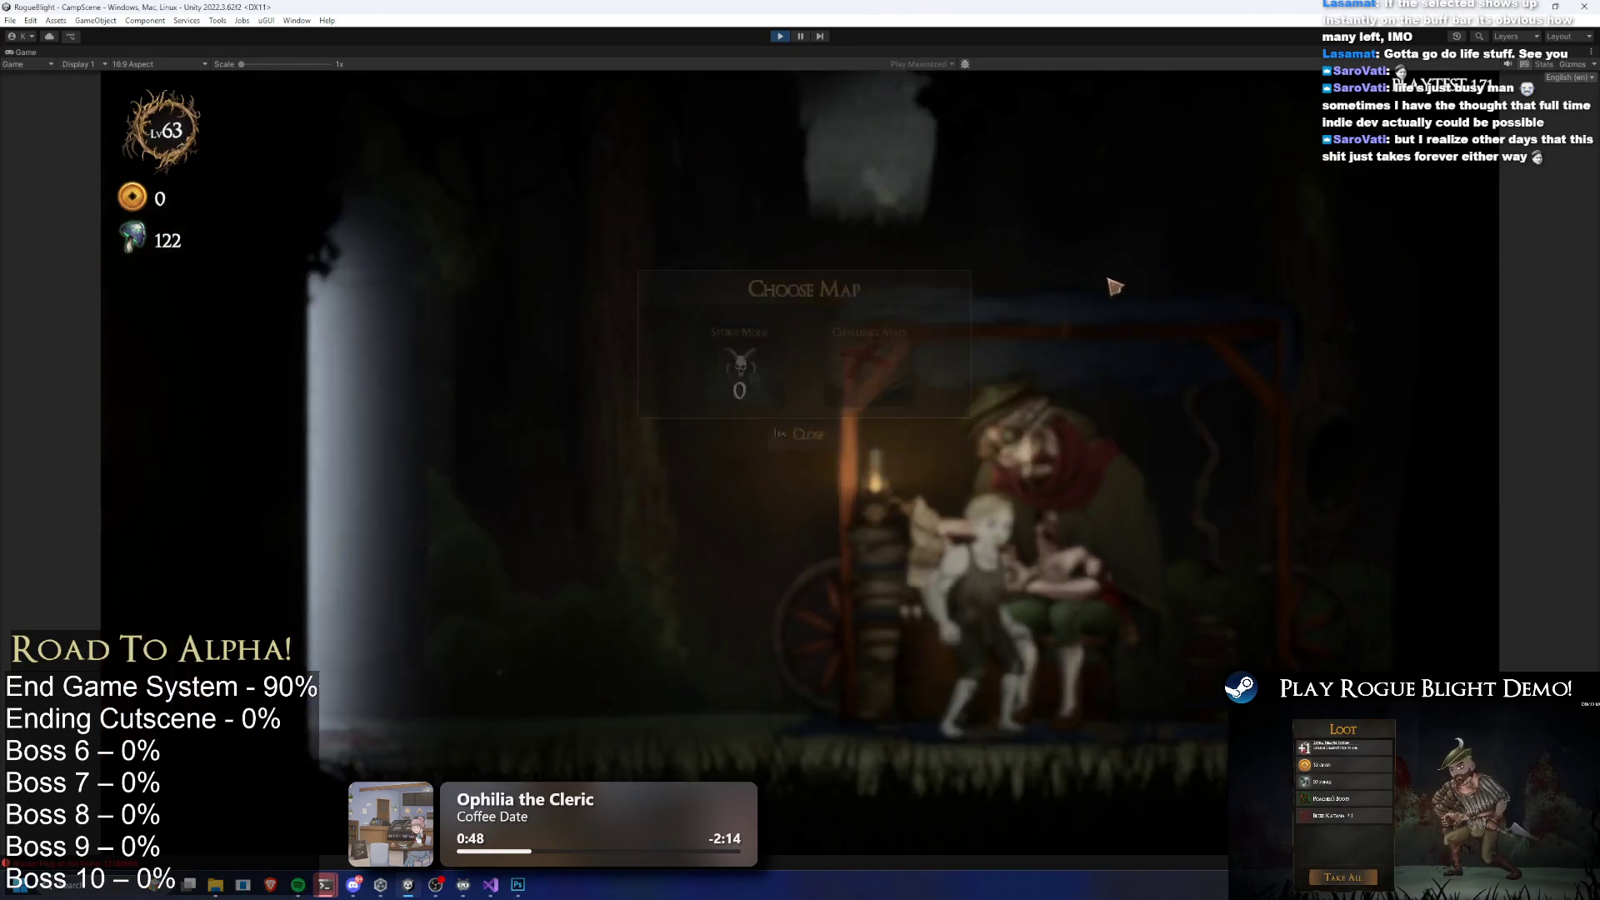
pyautogui.click(925, 254)
pyautogui.click(797, 287)
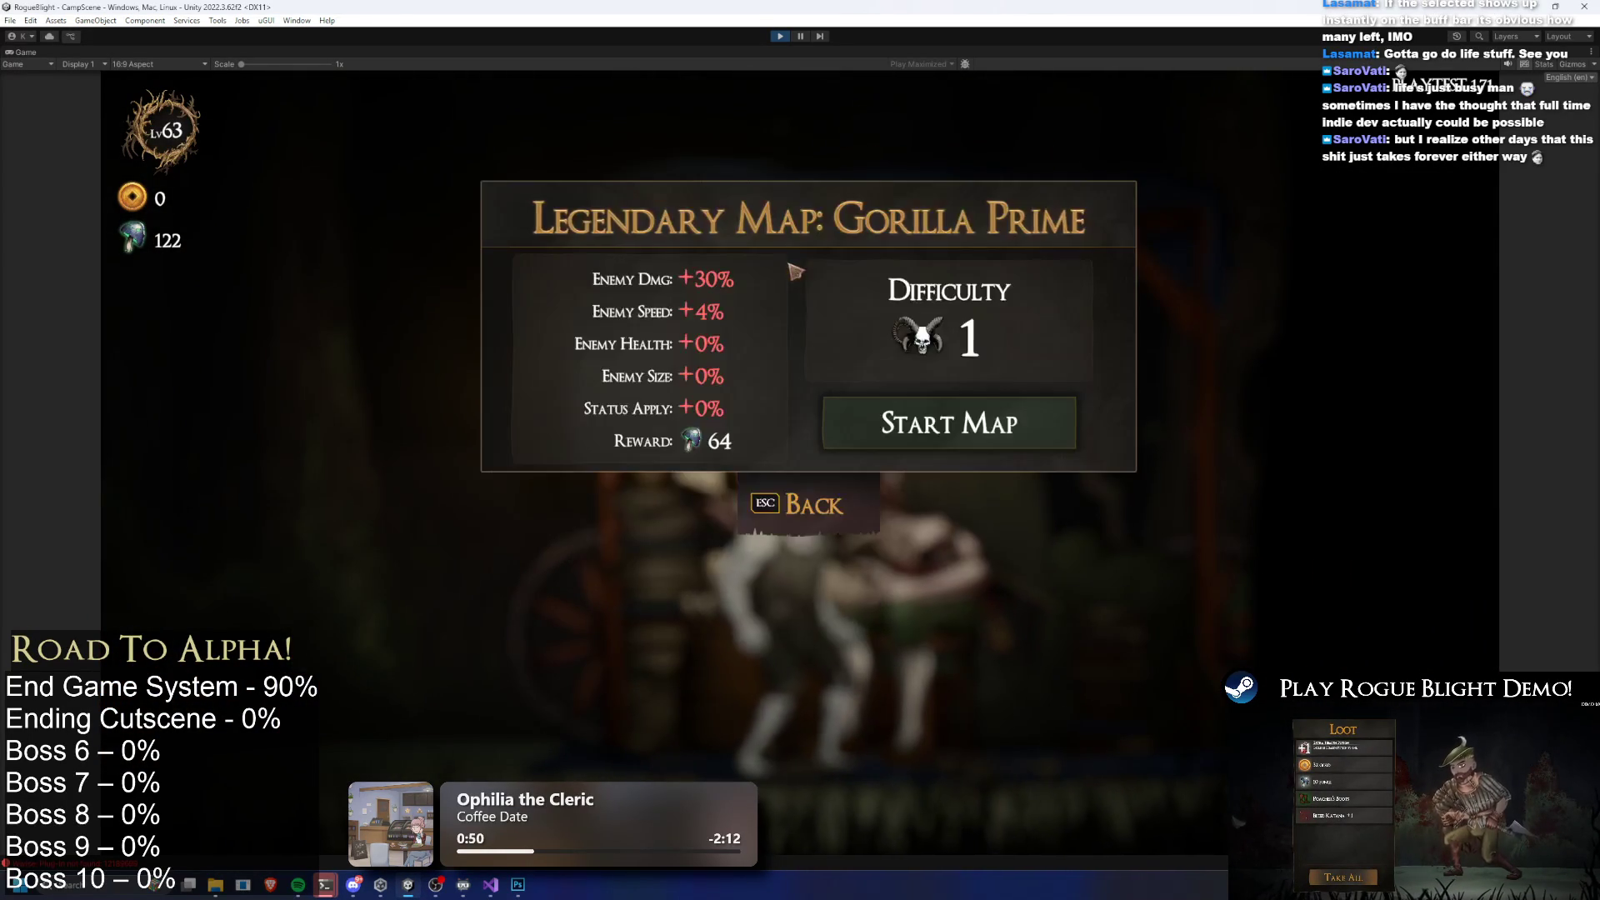
pyautogui.click(971, 415)
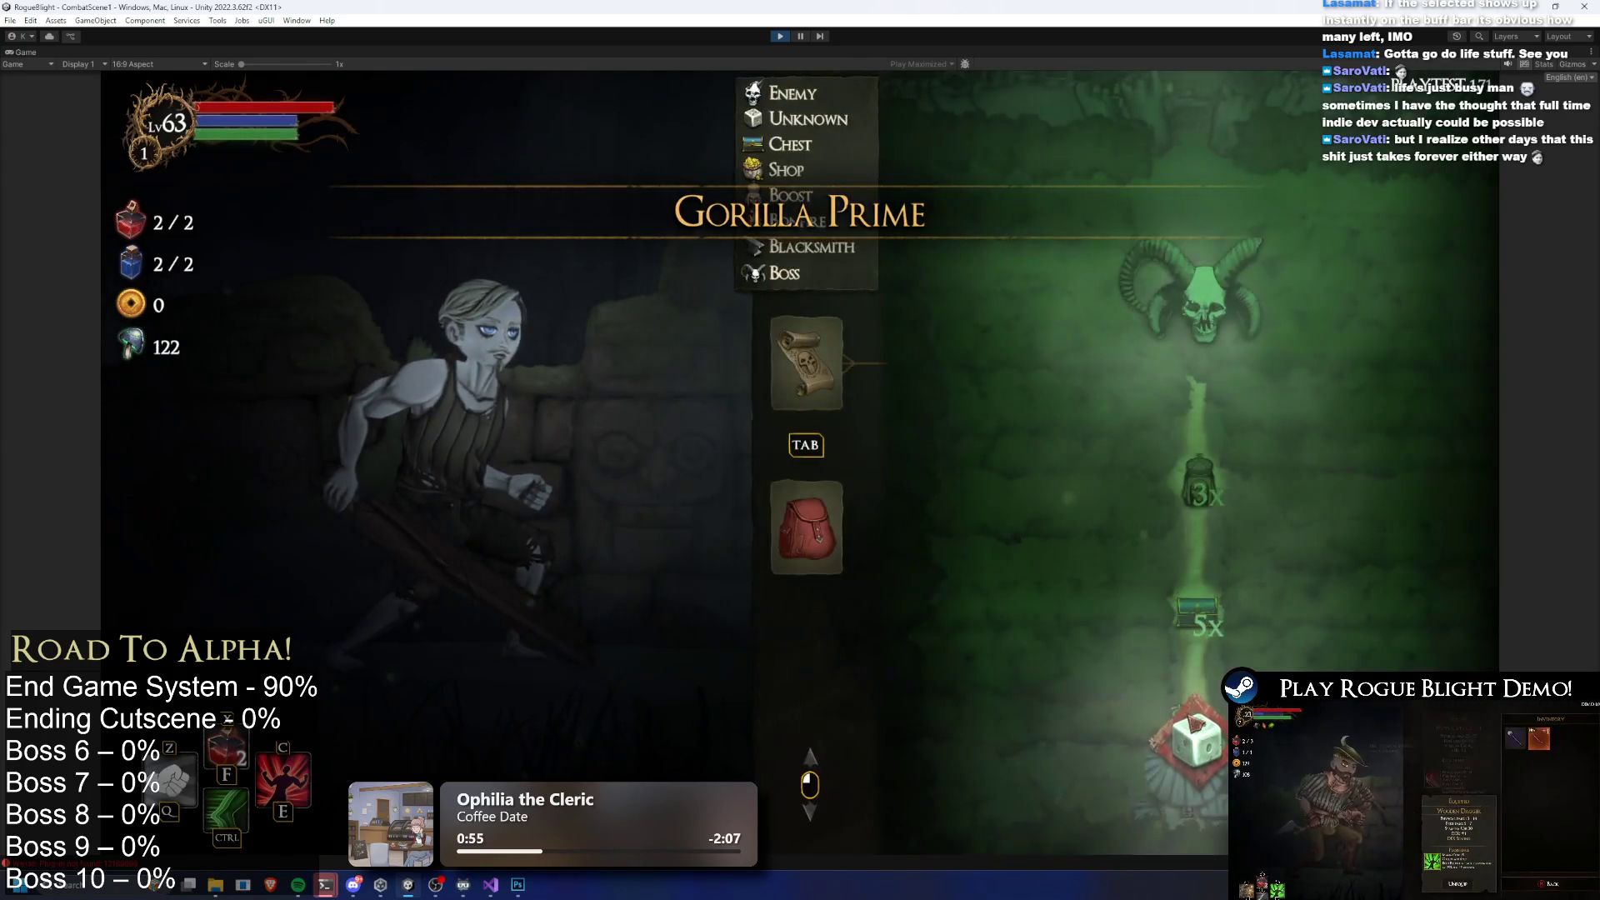
# Travel to the next node, answer the knight with DEX, and take a blessing
pyautogui.click(1175, 727)
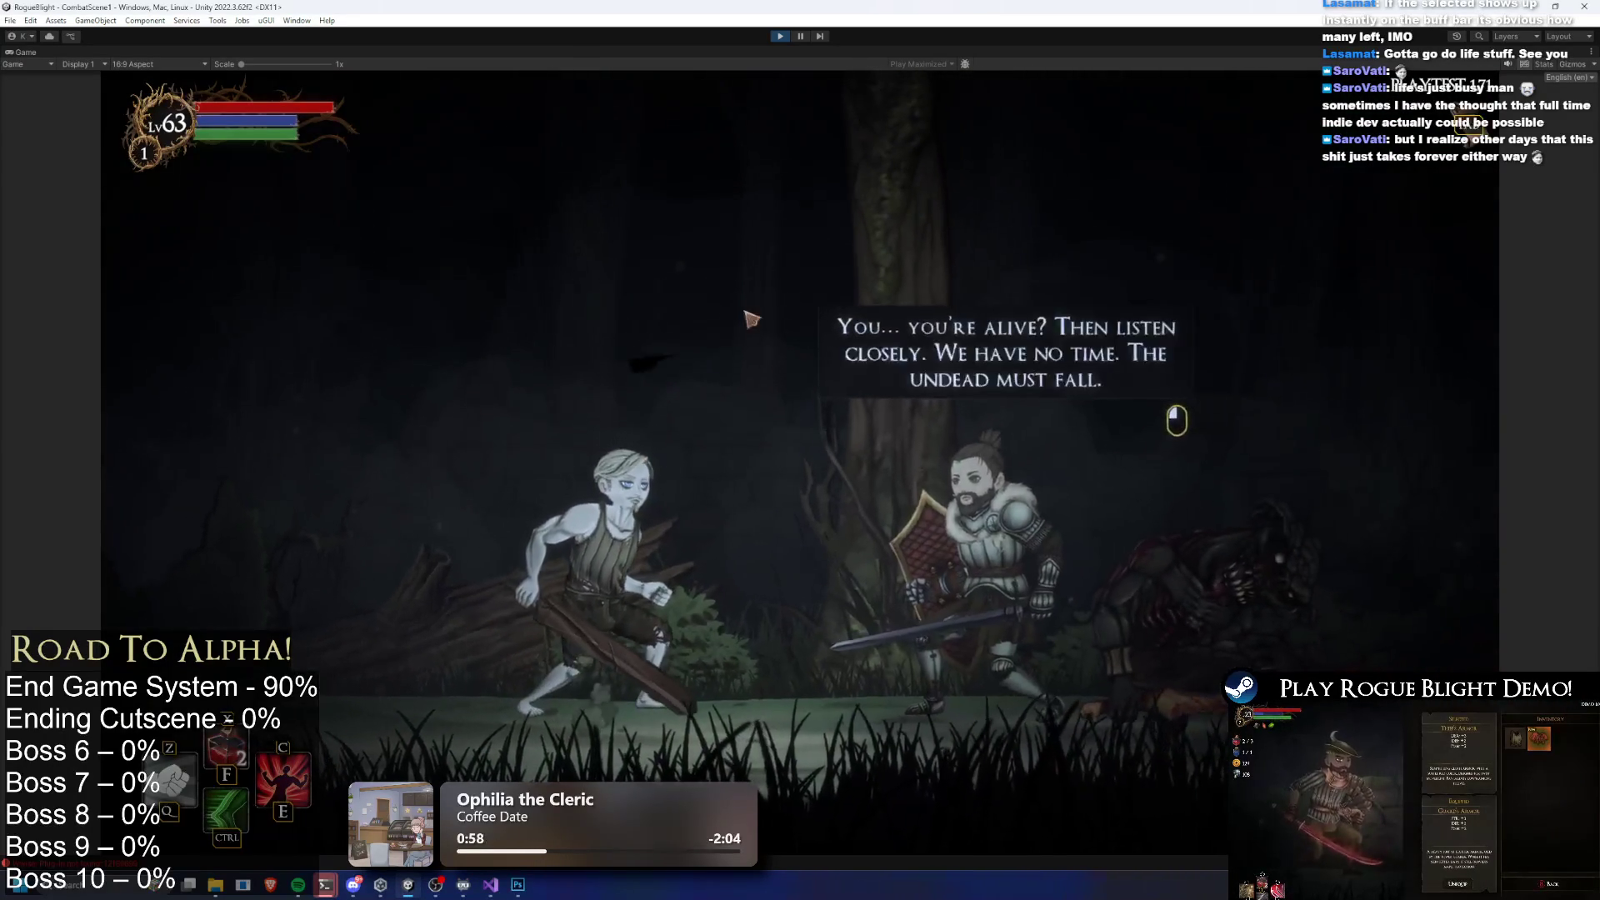
pyautogui.click(758, 324)
pyautogui.click(801, 329)
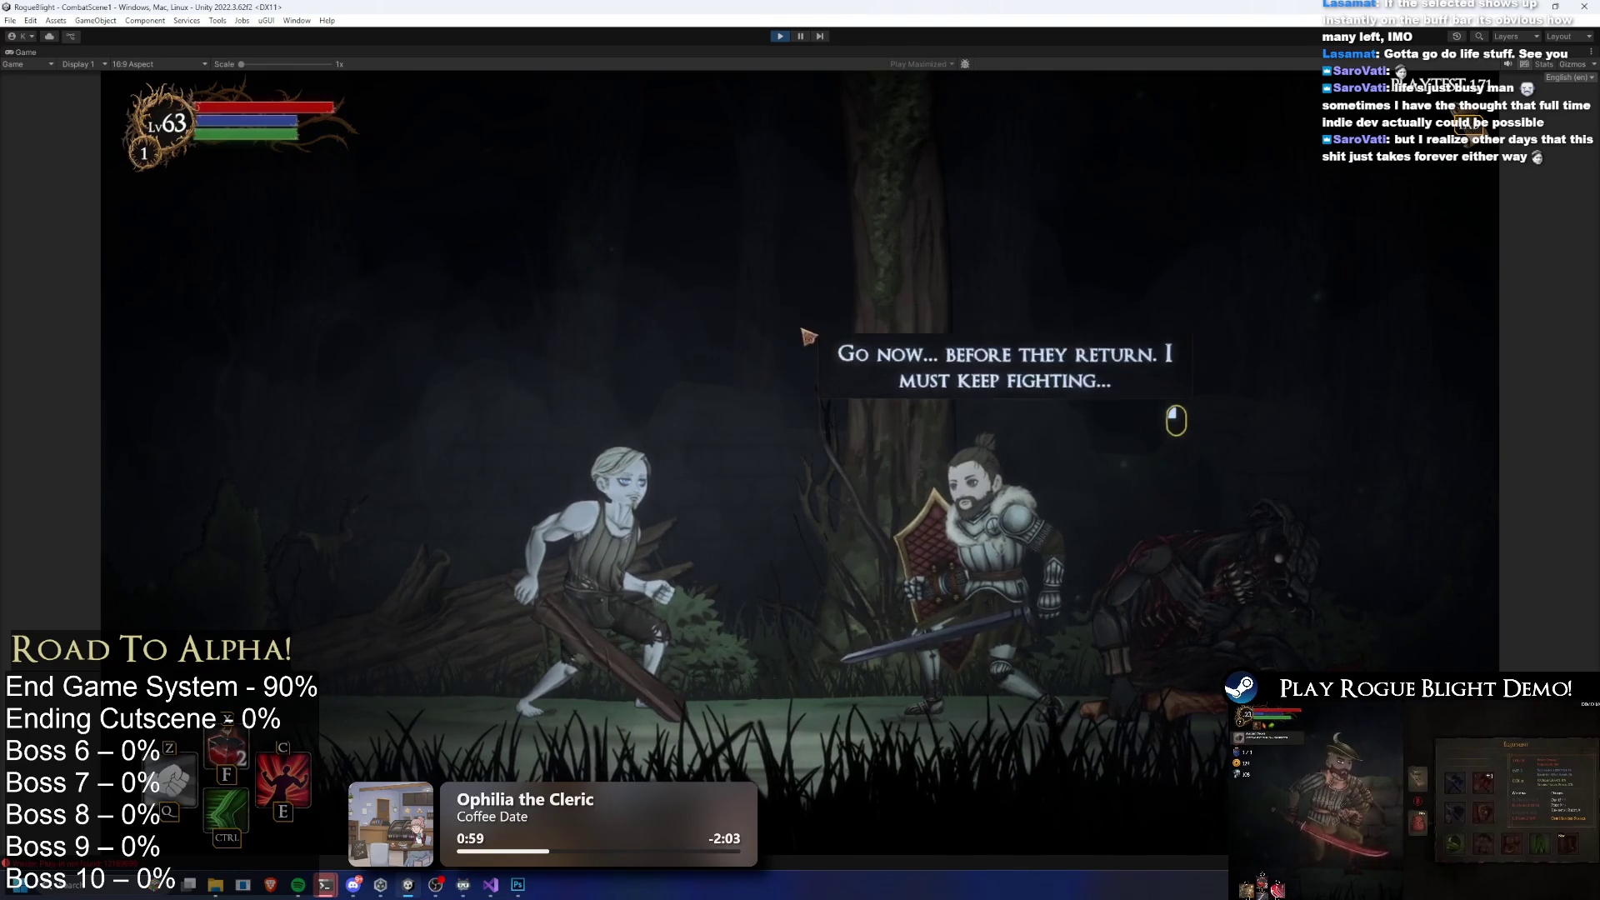
pyautogui.click(817, 345)
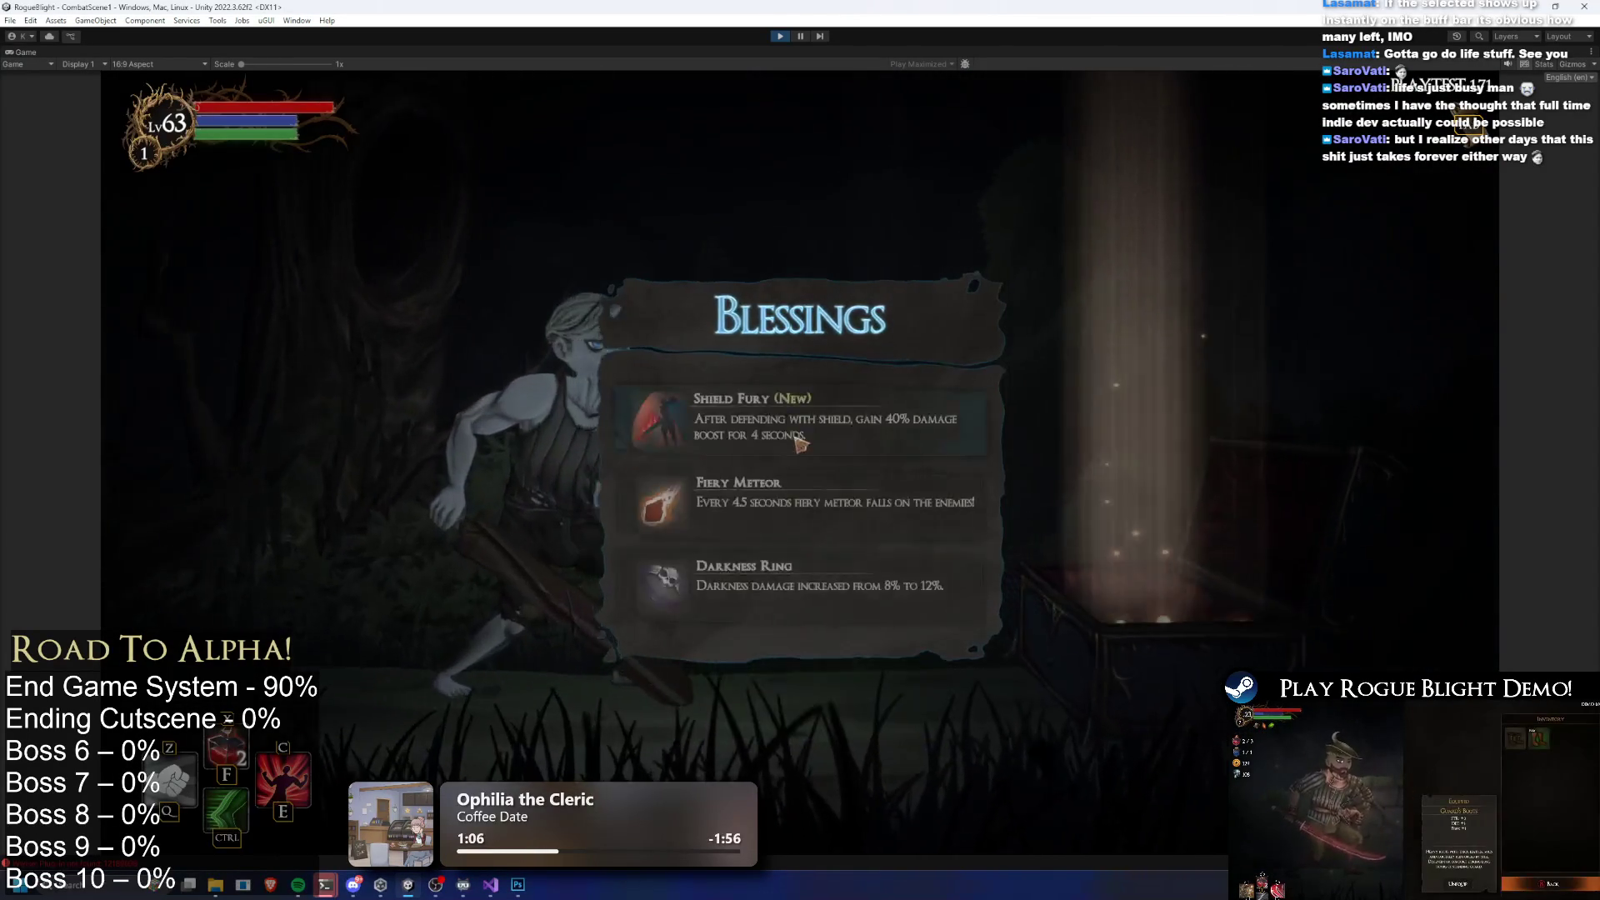
pyautogui.click(814, 452)
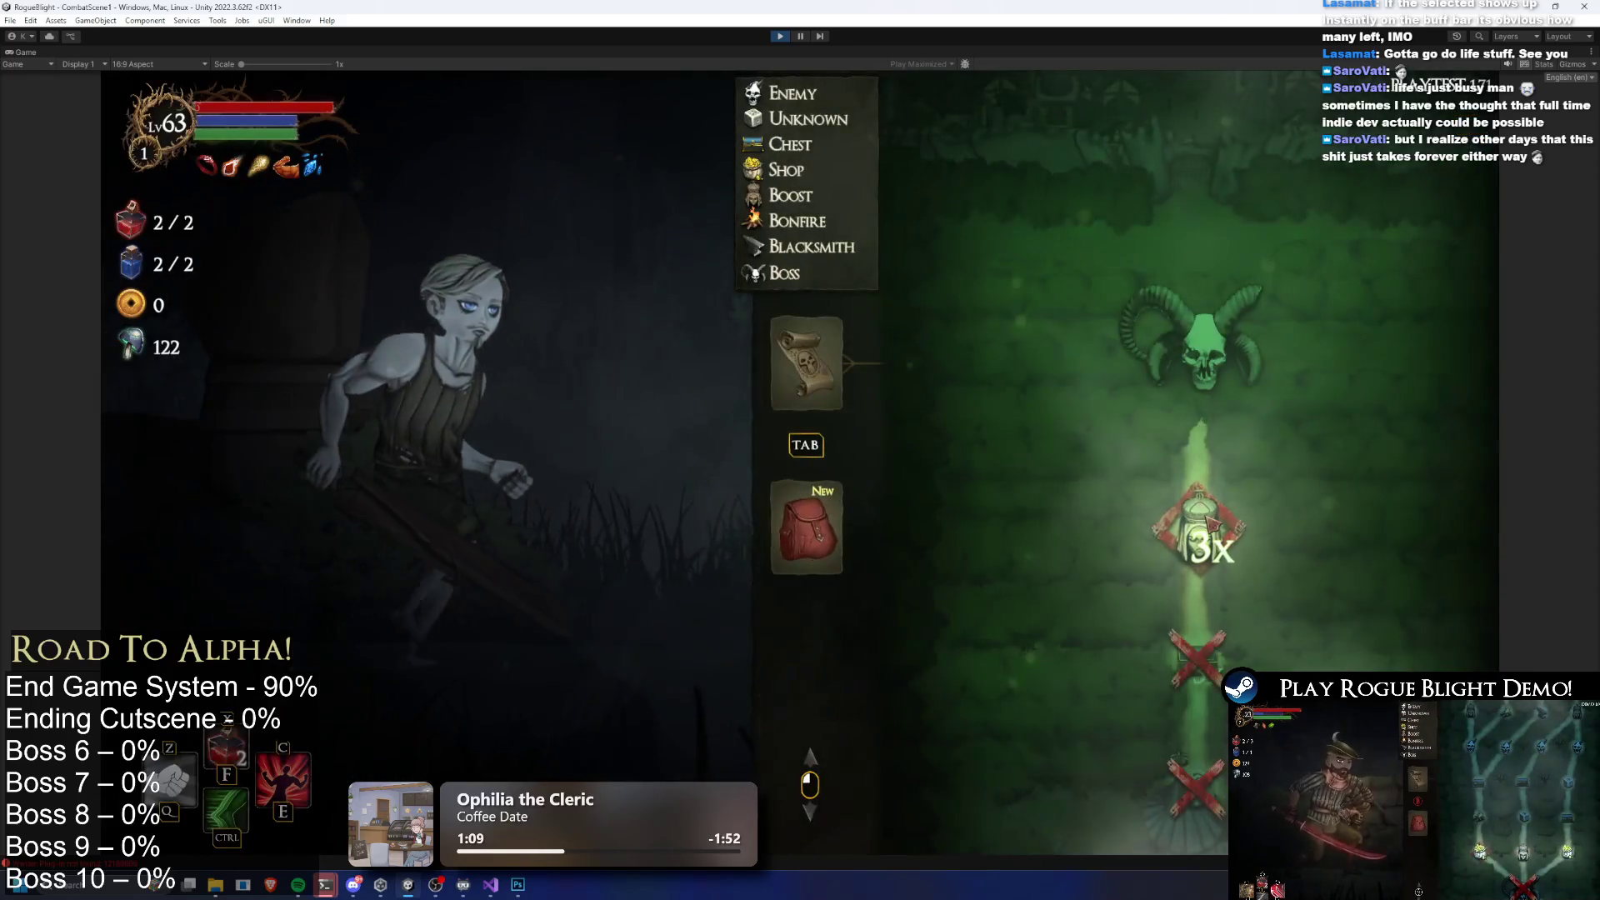
# Pray at the statue, take the Bonus Stamina boost, and continue into the forest
pyautogui.click(1210, 522)
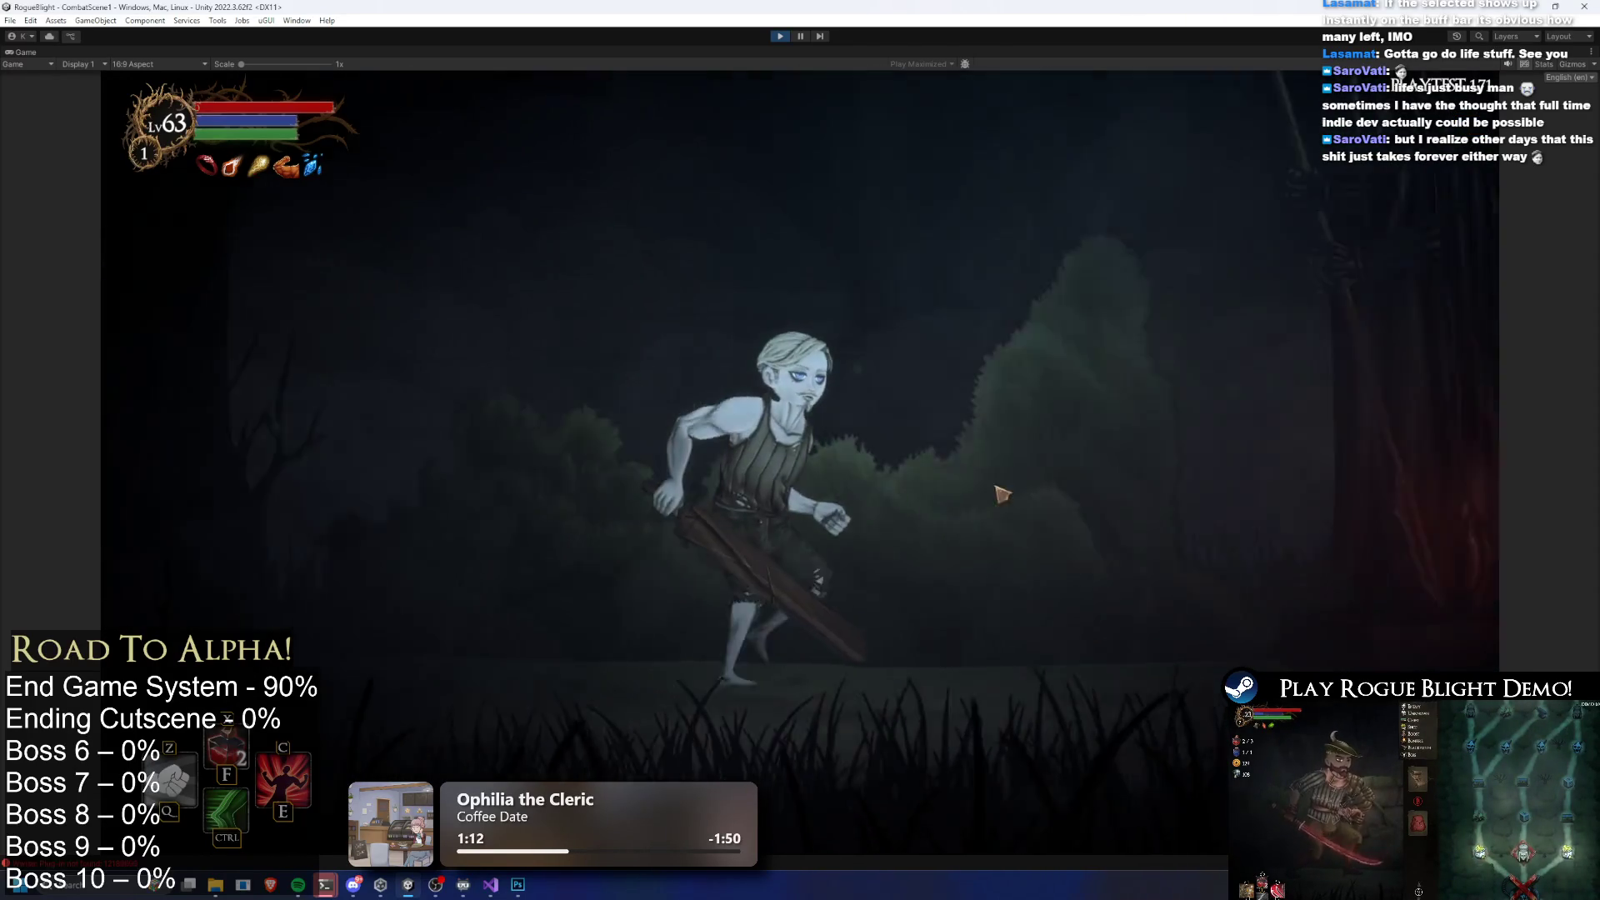
pyautogui.click(653, 404)
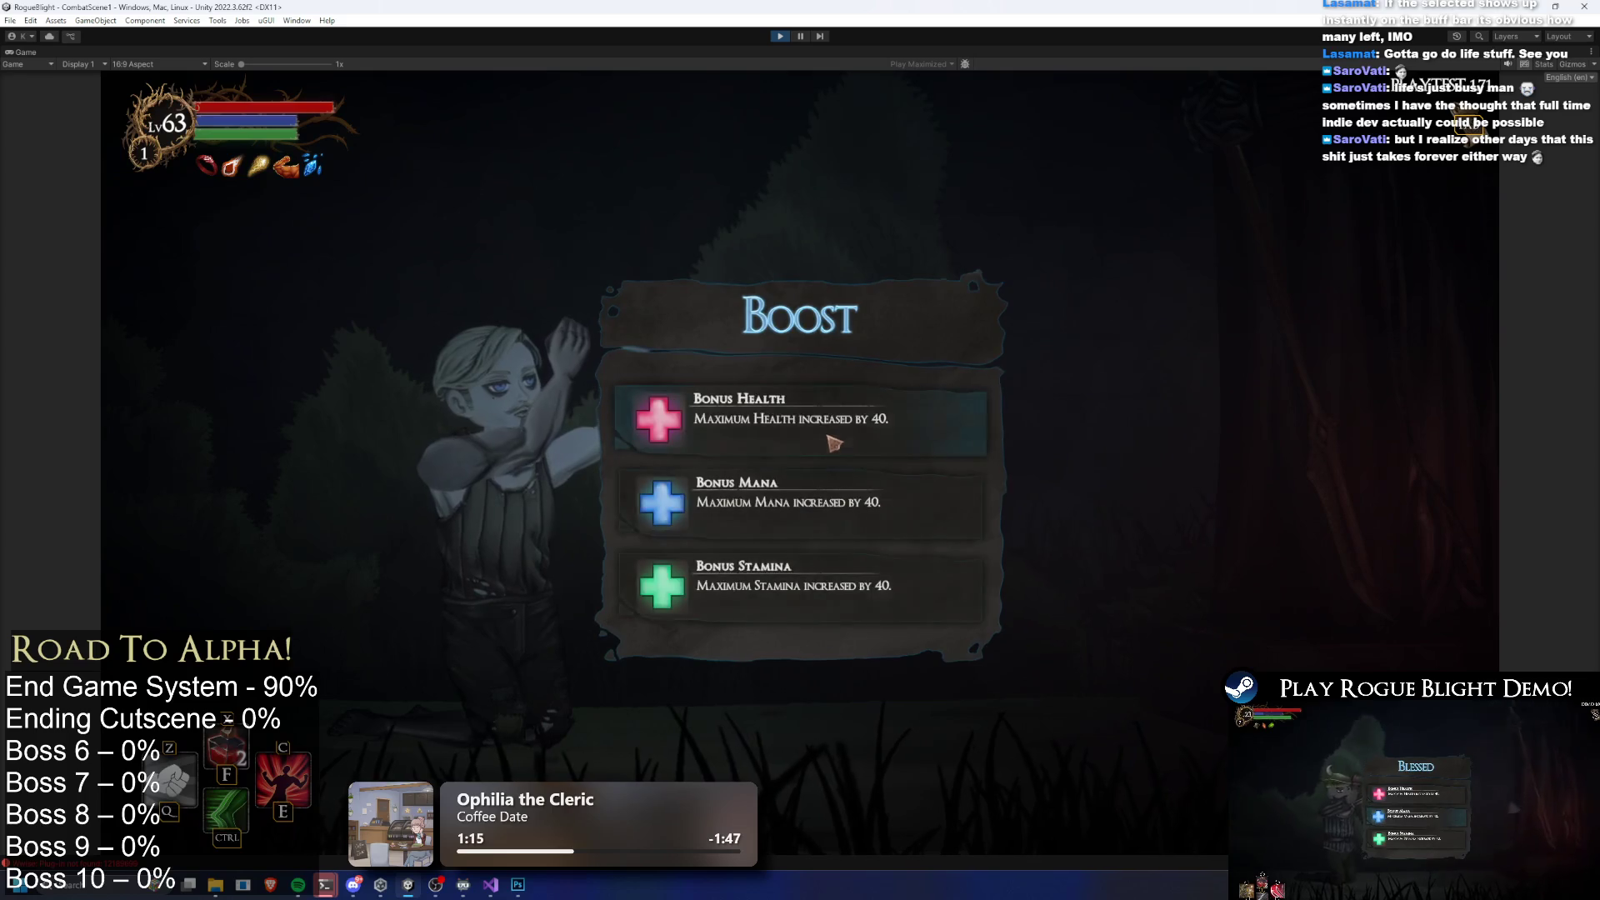
pyautogui.click(779, 593)
pyautogui.click(1215, 391)
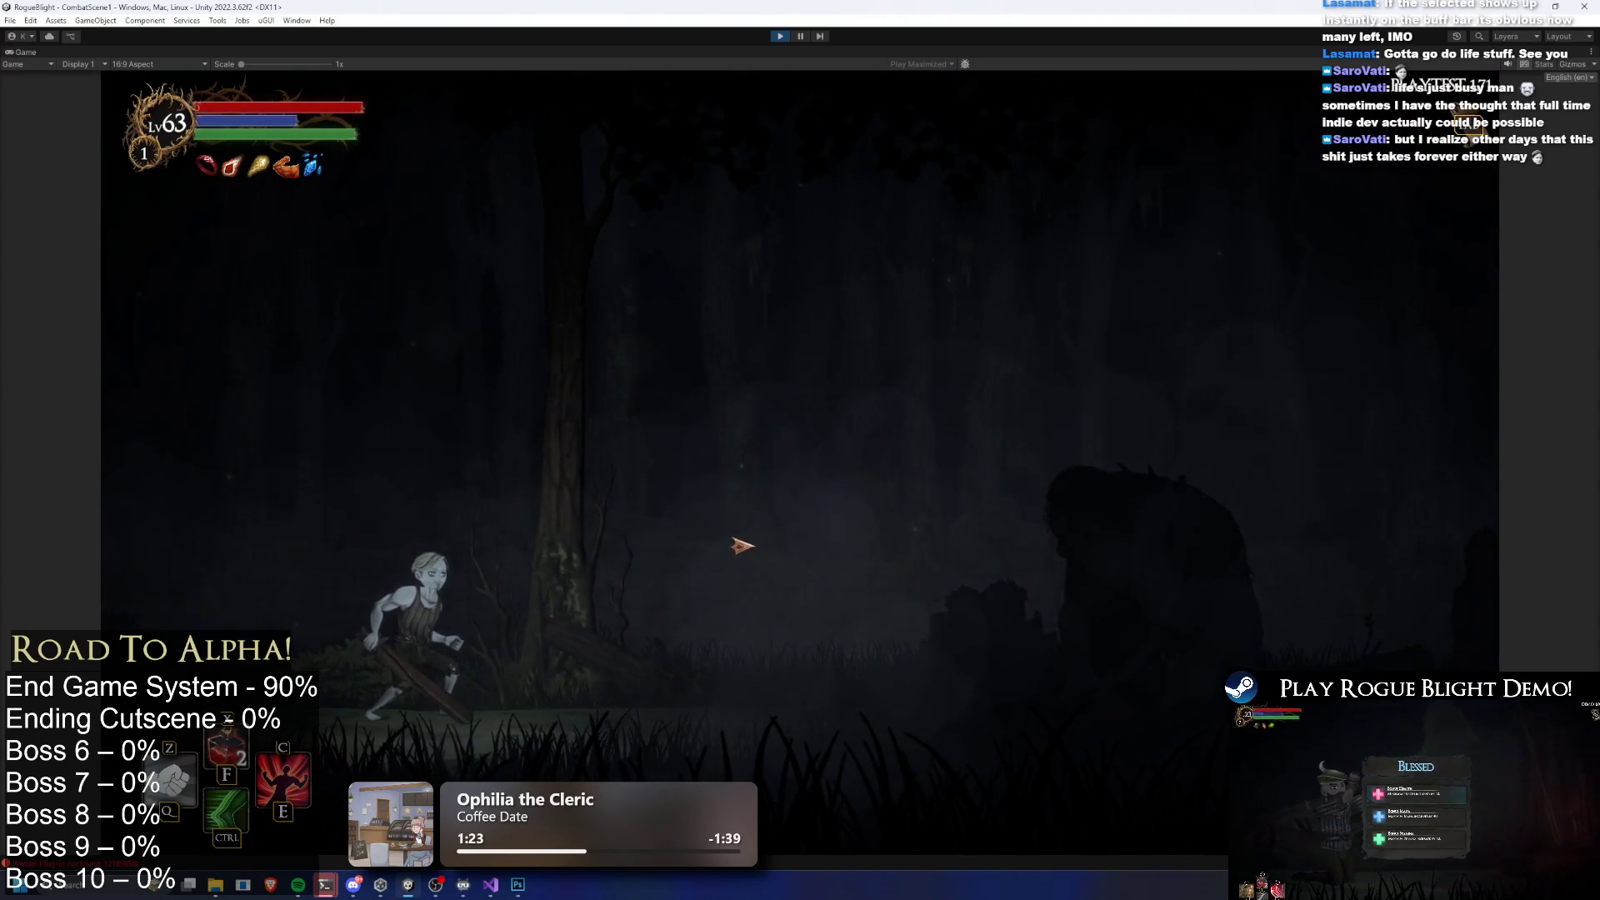
# Equip Ice Dagger +5 in the right hand and Death Dagger +5 in the left
pyautogui.press('Tab')
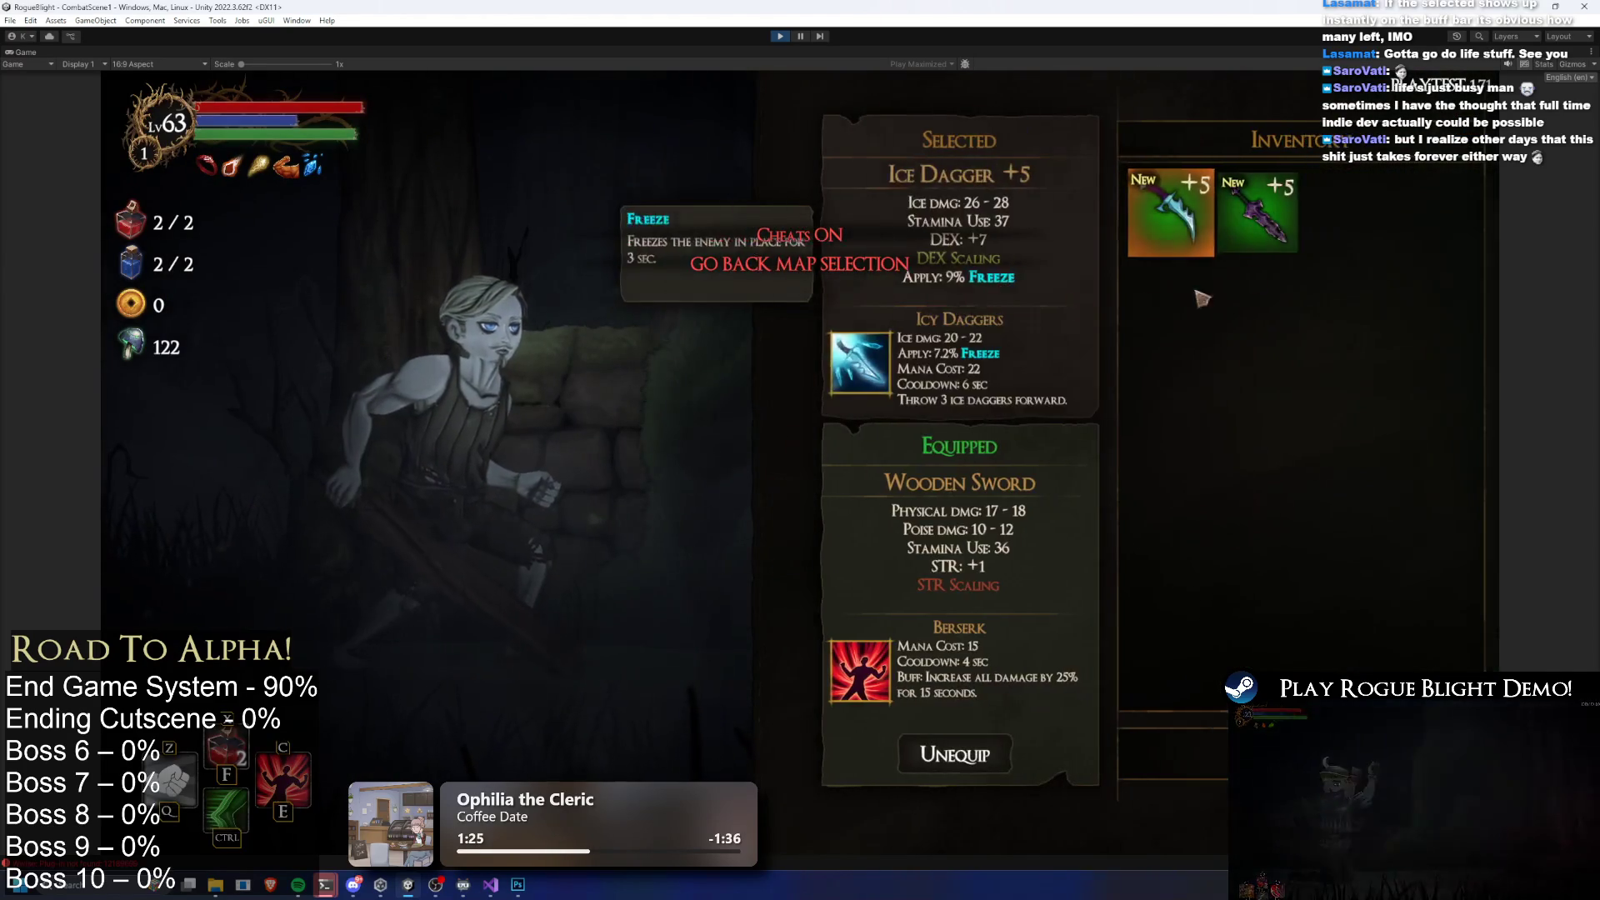
pyautogui.click(1166, 216)
pyautogui.click(956, 471)
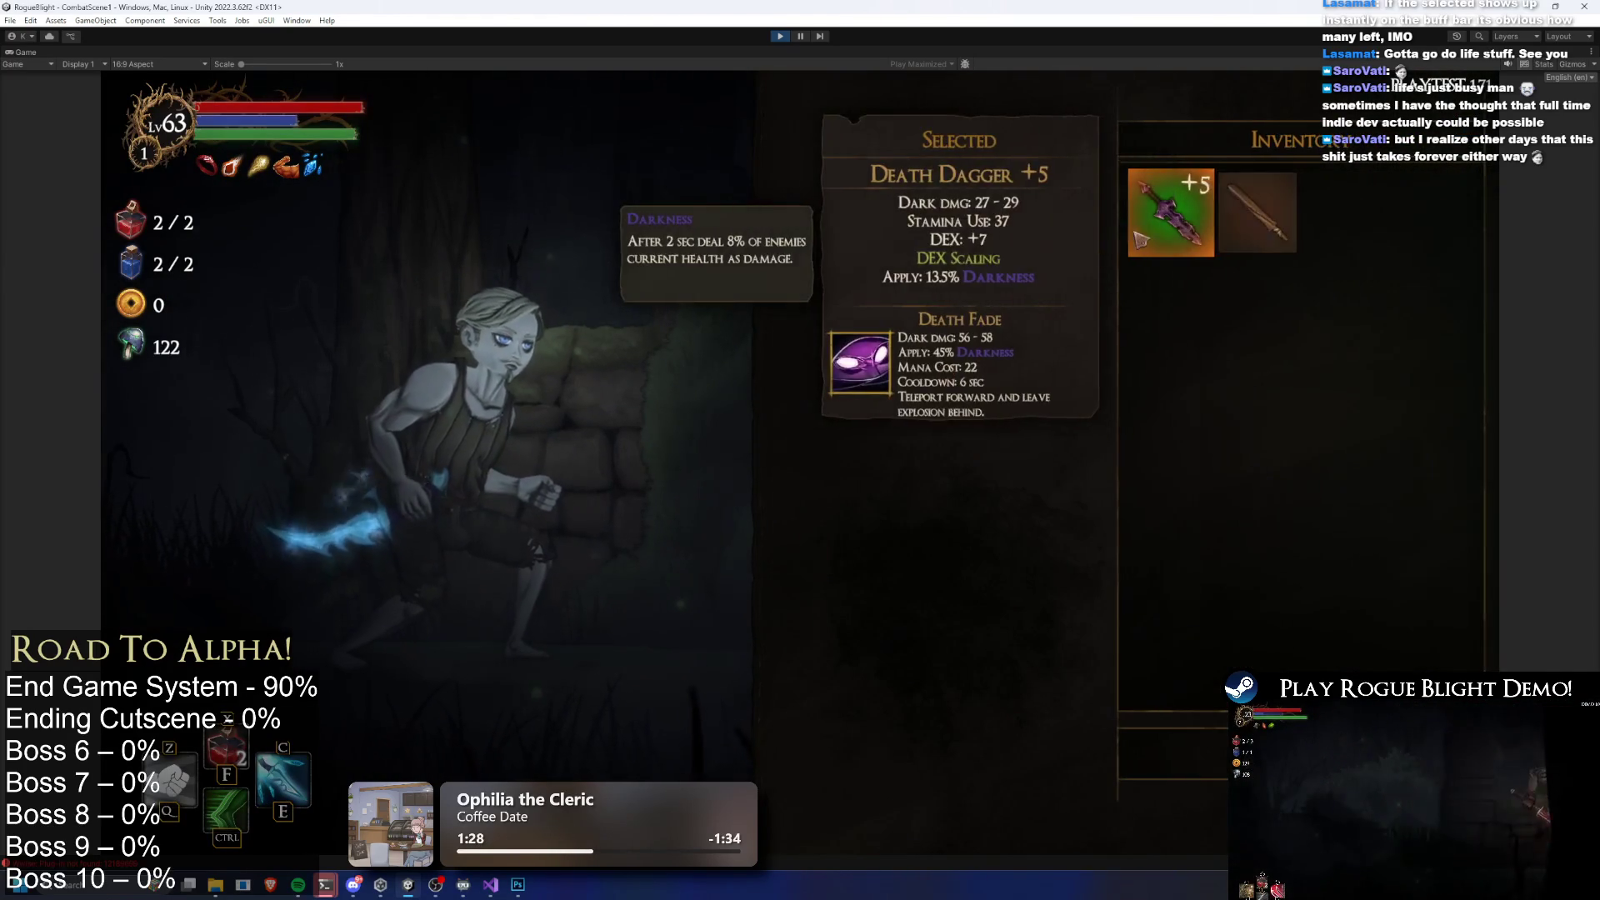
pyautogui.click(1170, 208)
# Equip Ninja's Mask, Armor, Gloves, Leggings and Boots
pyautogui.click(977, 604)
pyautogui.click(1167, 208)
pyautogui.click(1082, 600)
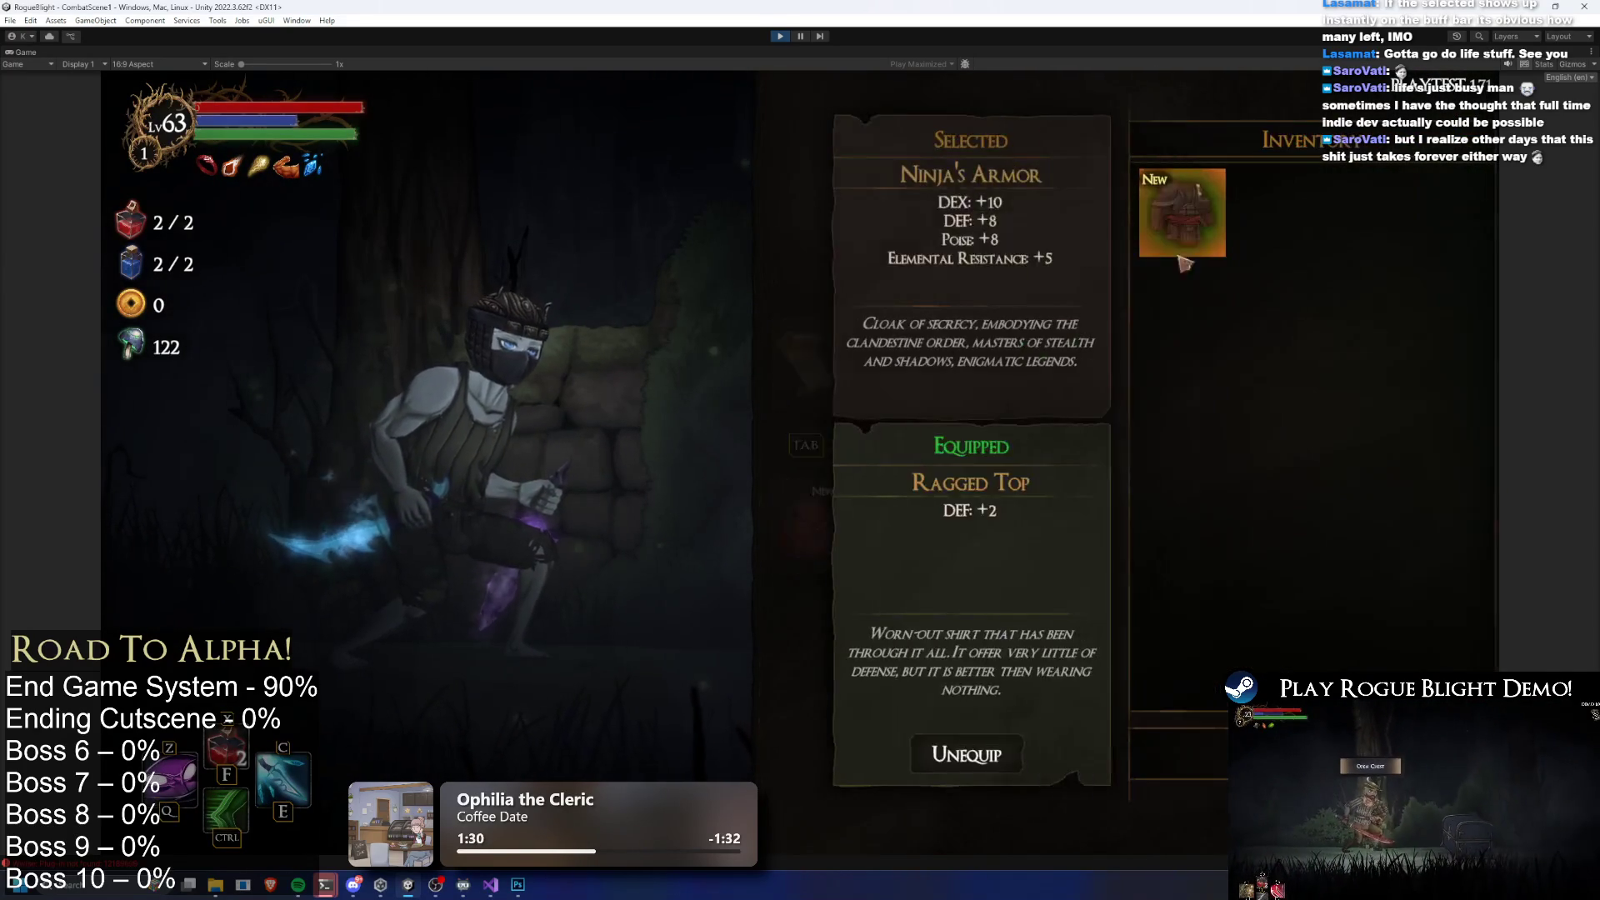
pyautogui.click(1166, 208)
pyautogui.click(1141, 617)
pyautogui.click(1170, 208)
pyautogui.click(1258, 604)
pyautogui.click(1171, 208)
pyautogui.click(1360, 593)
pyautogui.click(1170, 208)
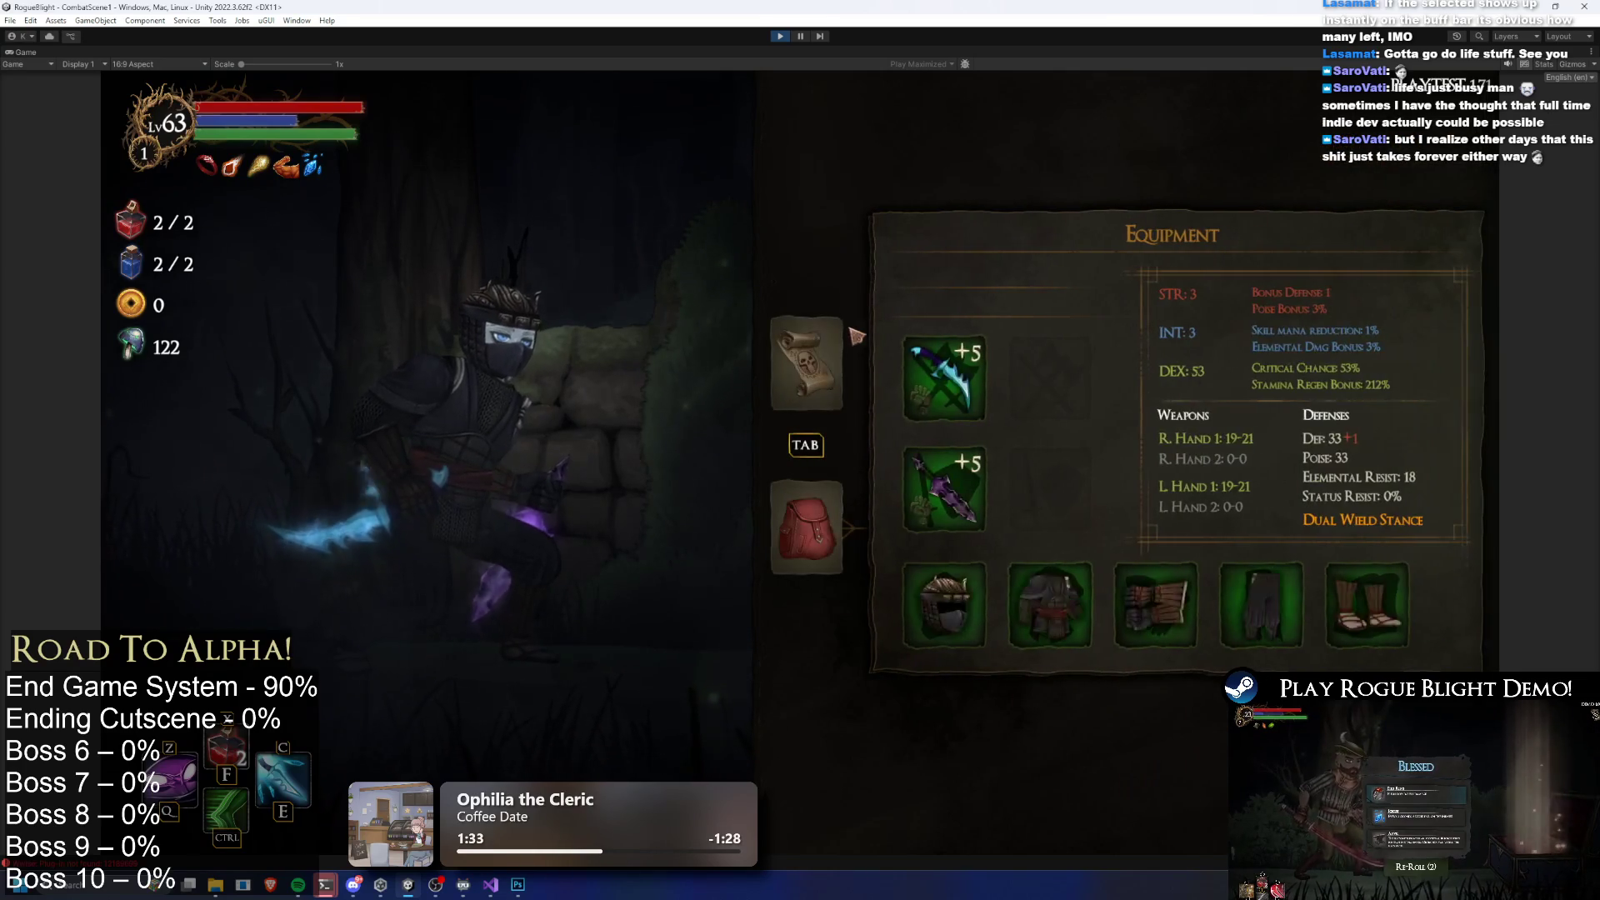
pyautogui.press('Tab')
pyautogui.press('Tab')
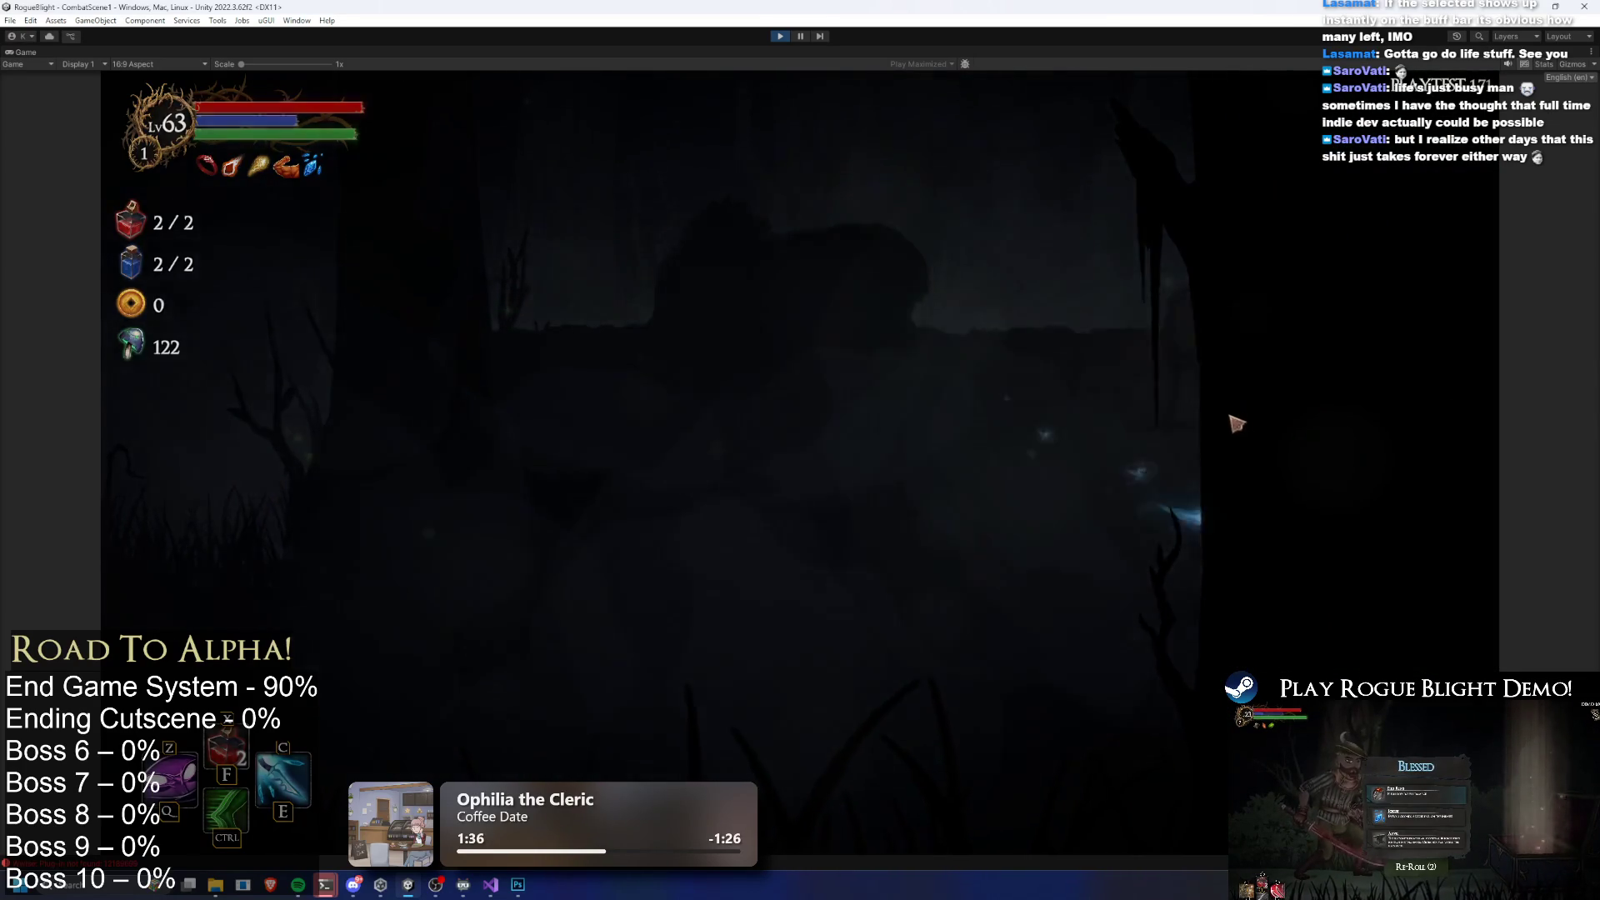
# Approach the Gorilla boss and hit it with orb, purple burst and light skills
pyautogui.press('a')
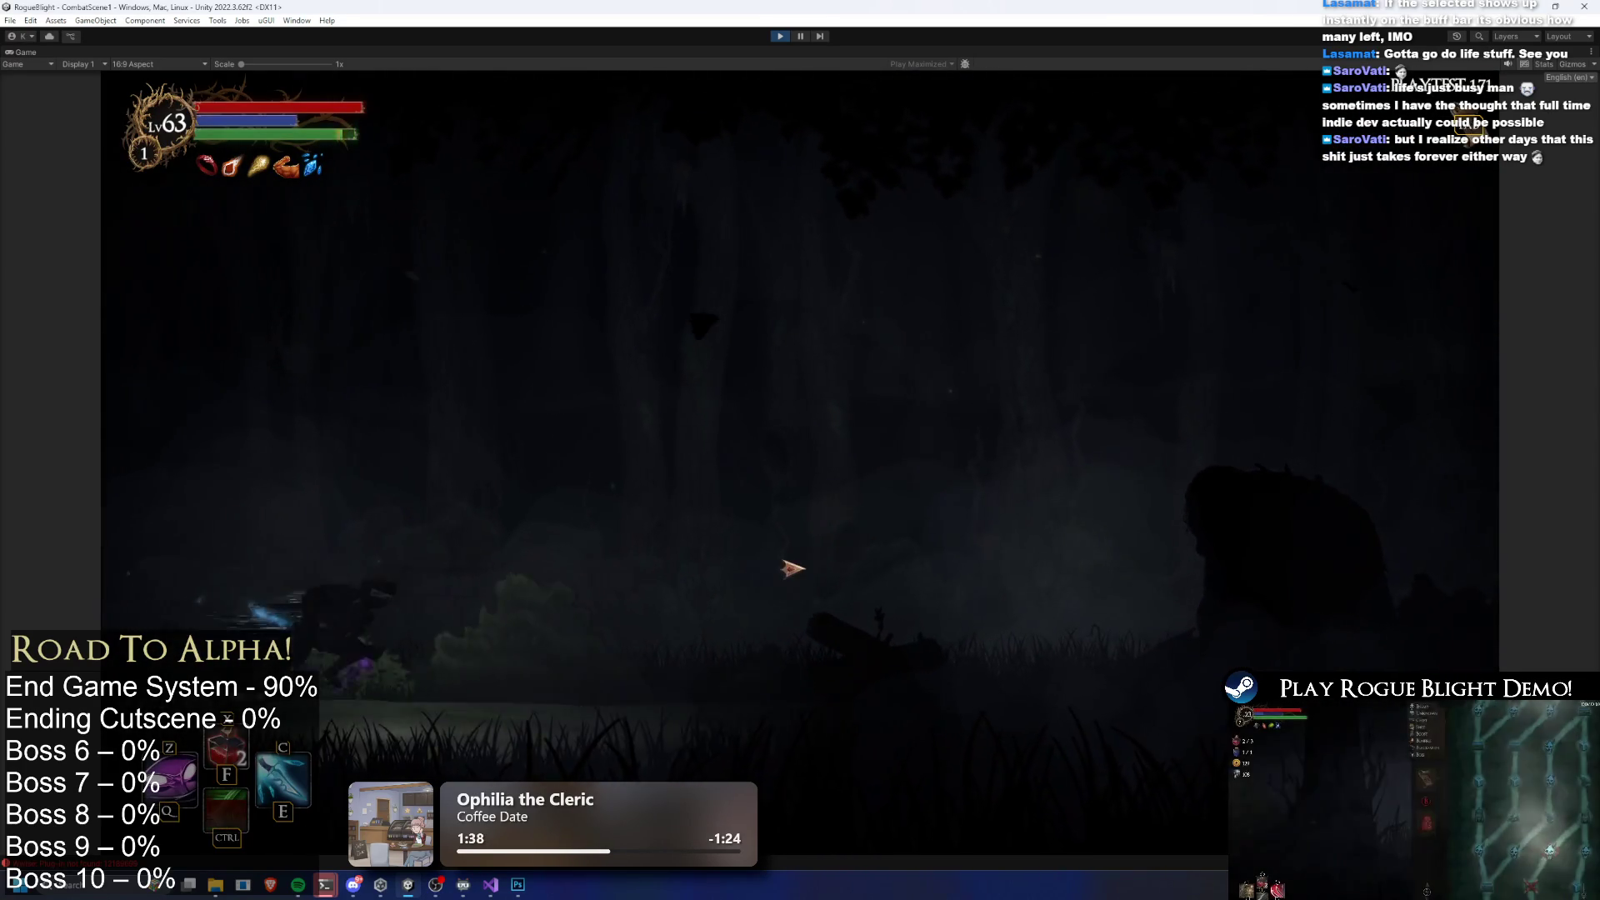
pyautogui.press('d')
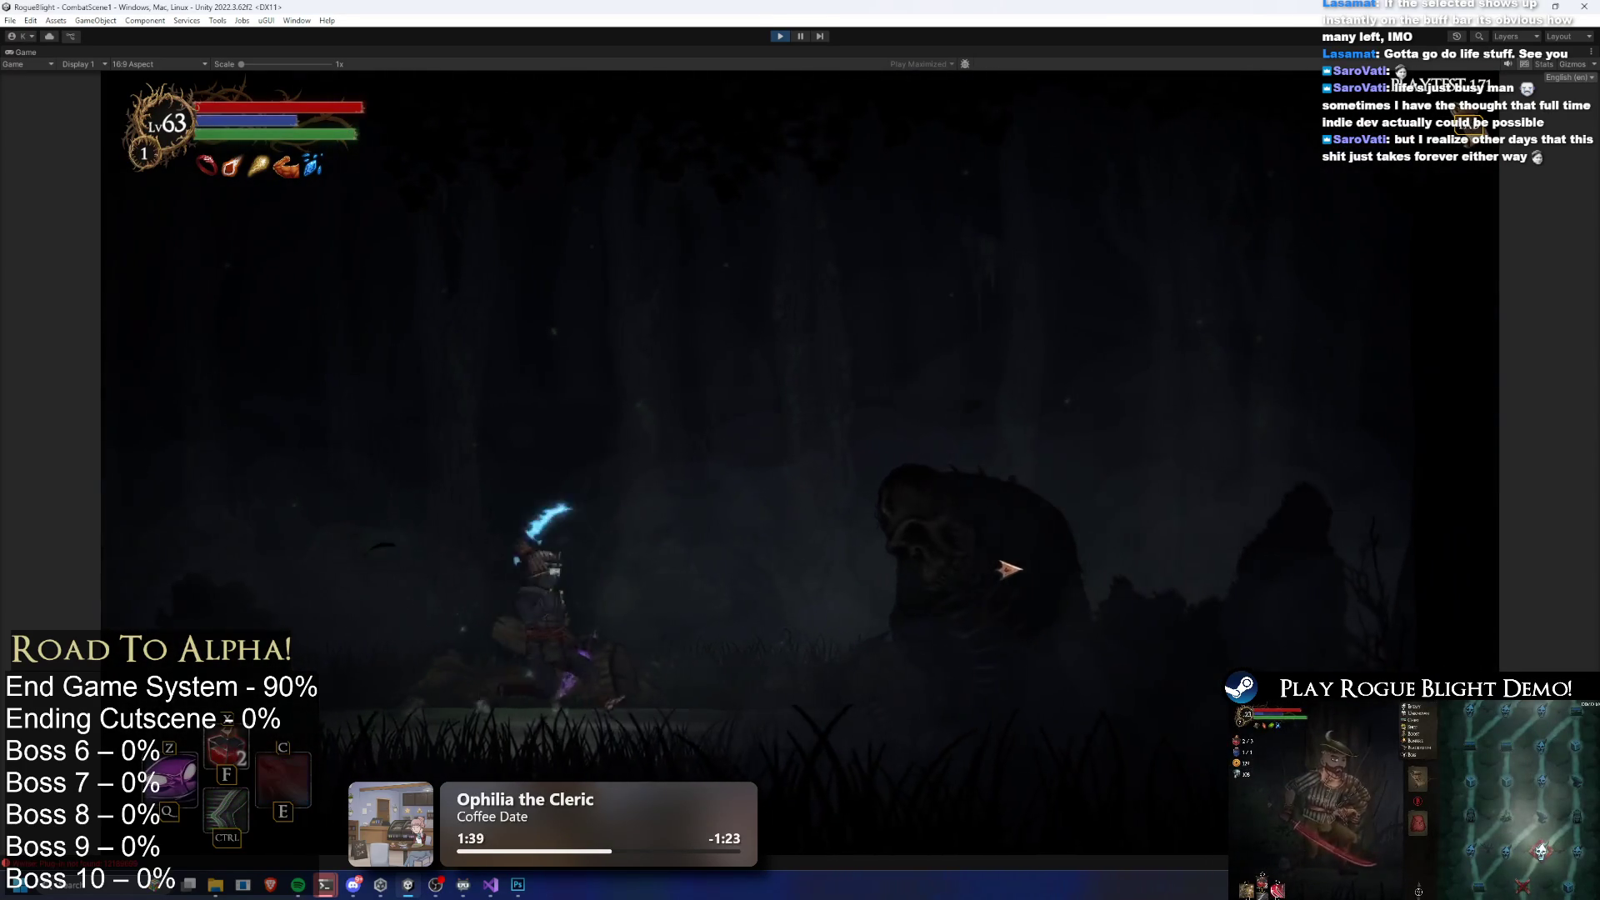
pyautogui.press('e')
pyautogui.press('z')
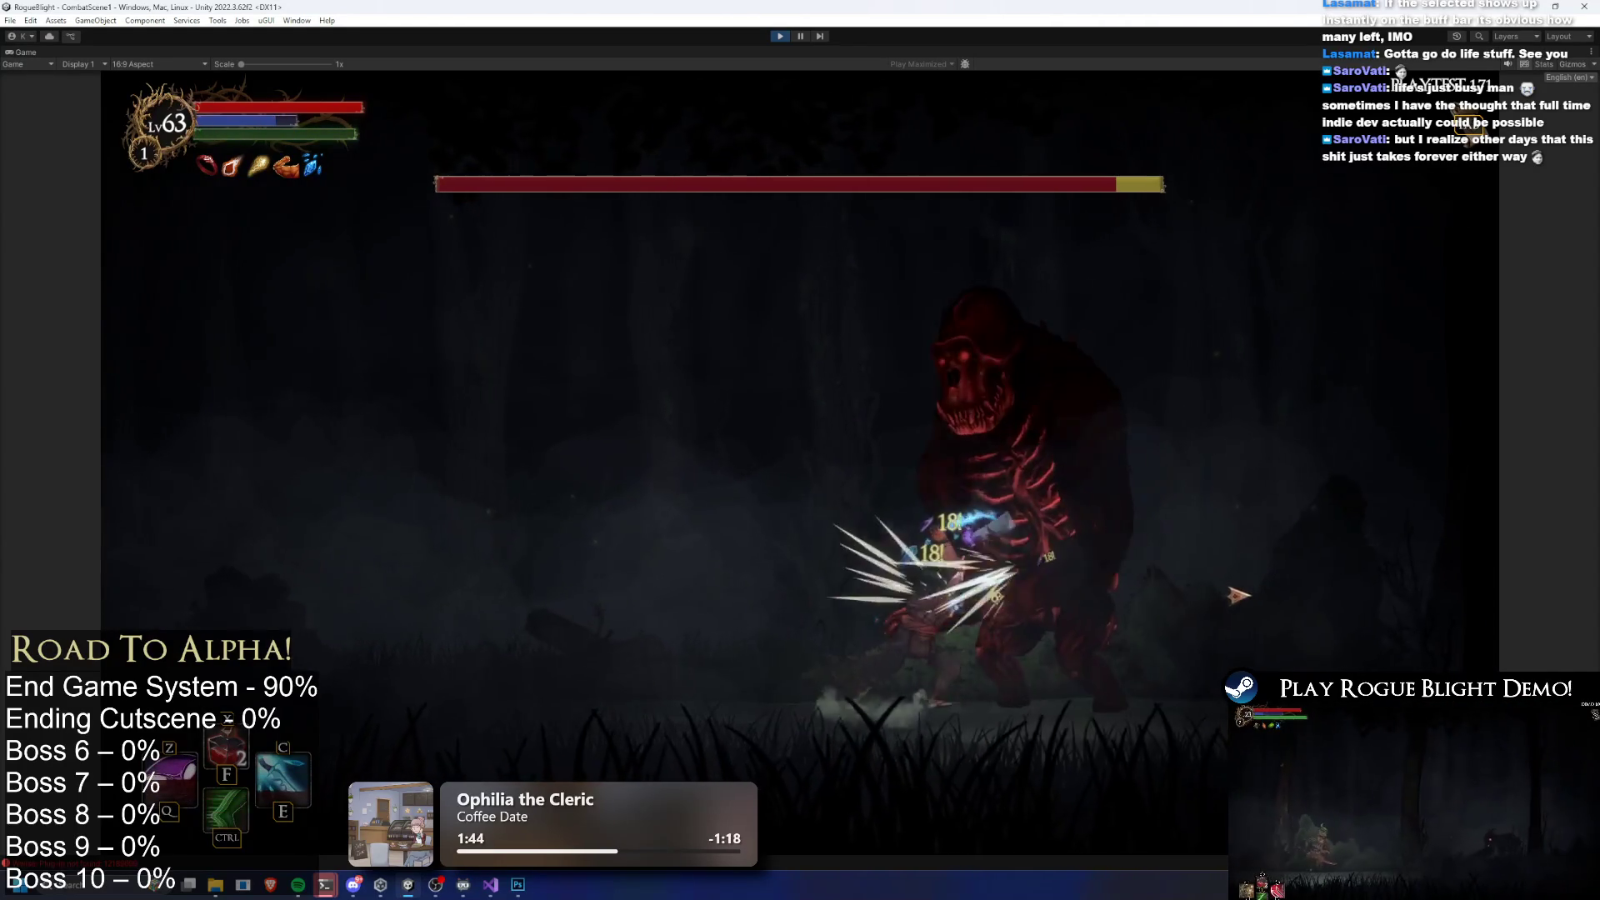
pyautogui.press('a')
pyautogui.press('c')
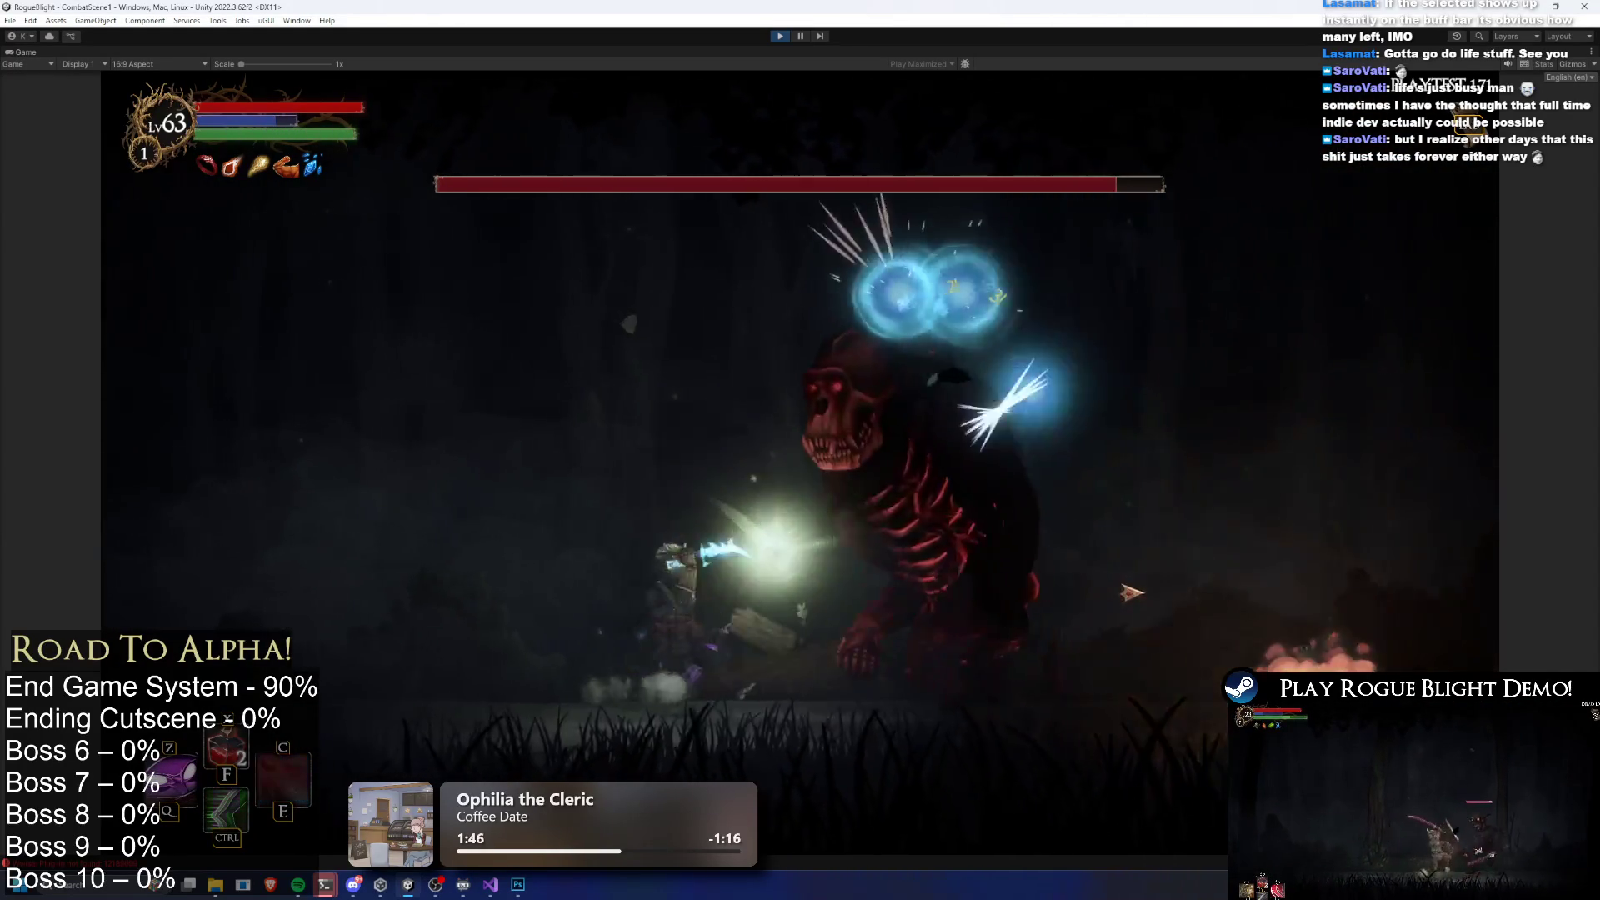
pyautogui.press('d')
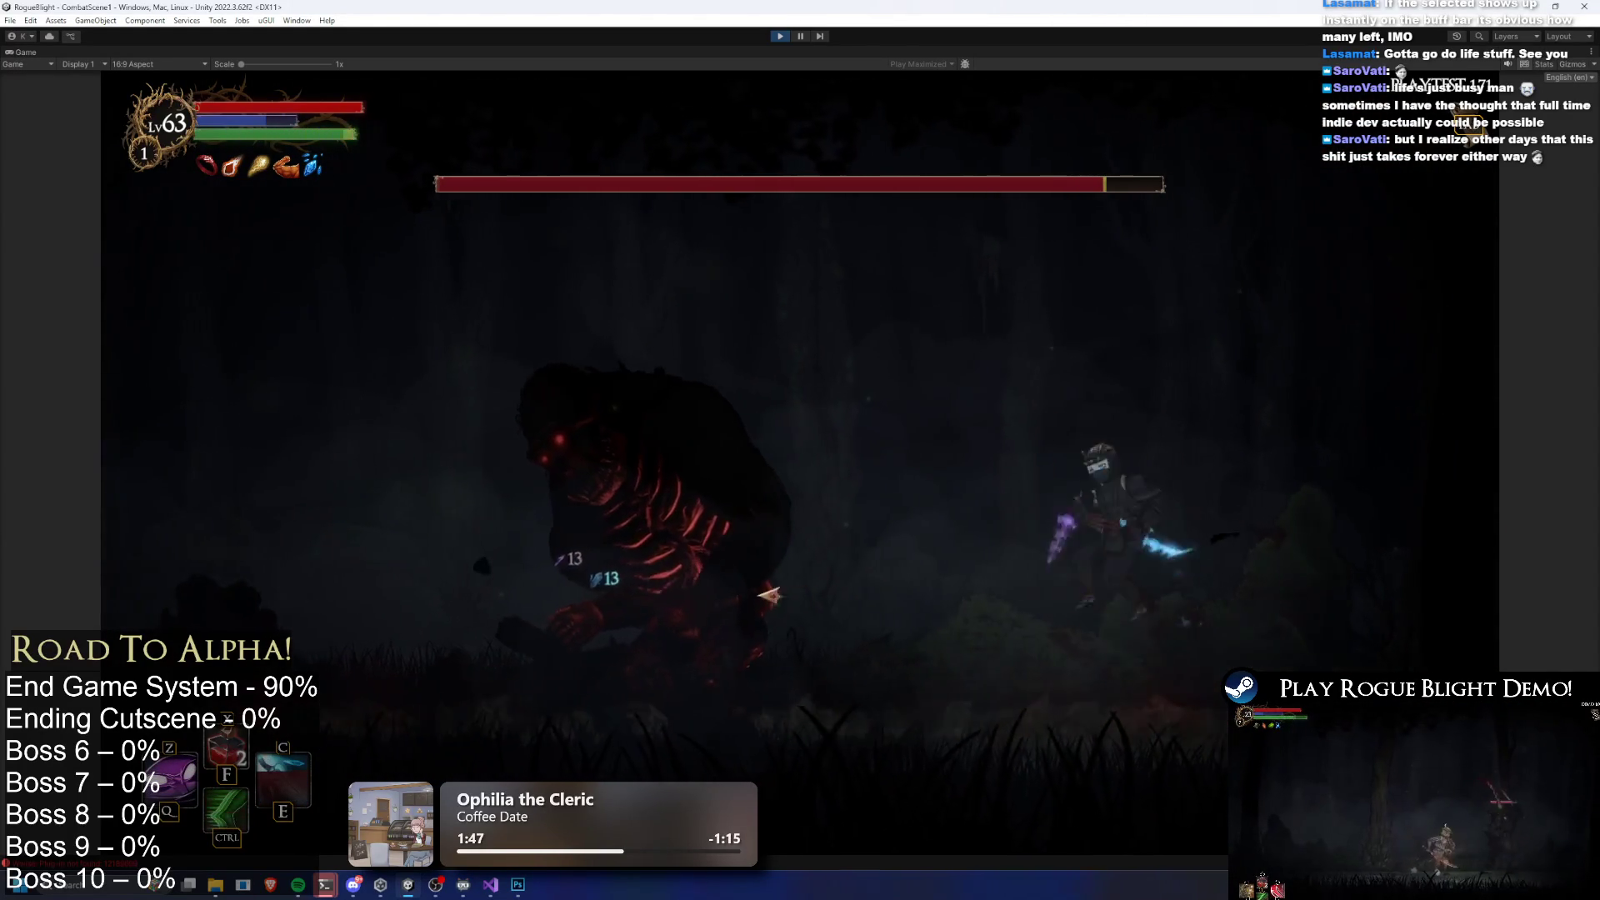
pyautogui.press('ctrl')
pyautogui.press('q')
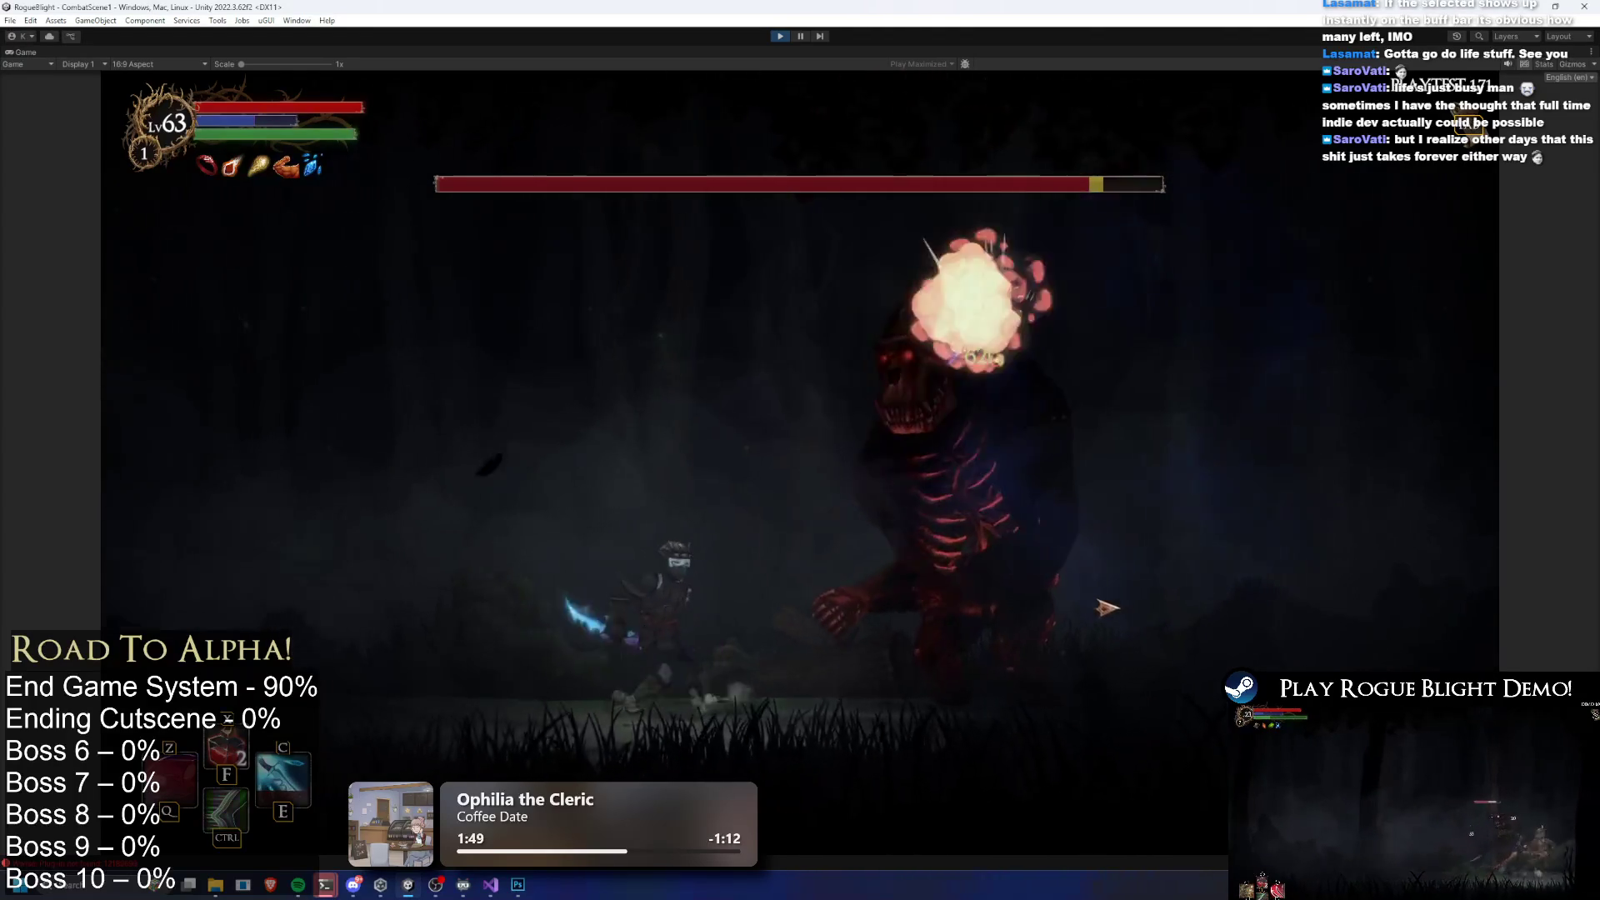
# Keep attacking the Gorilla boss with lightning and slashes, dodge its slam, then pause
pyautogui.press('d')
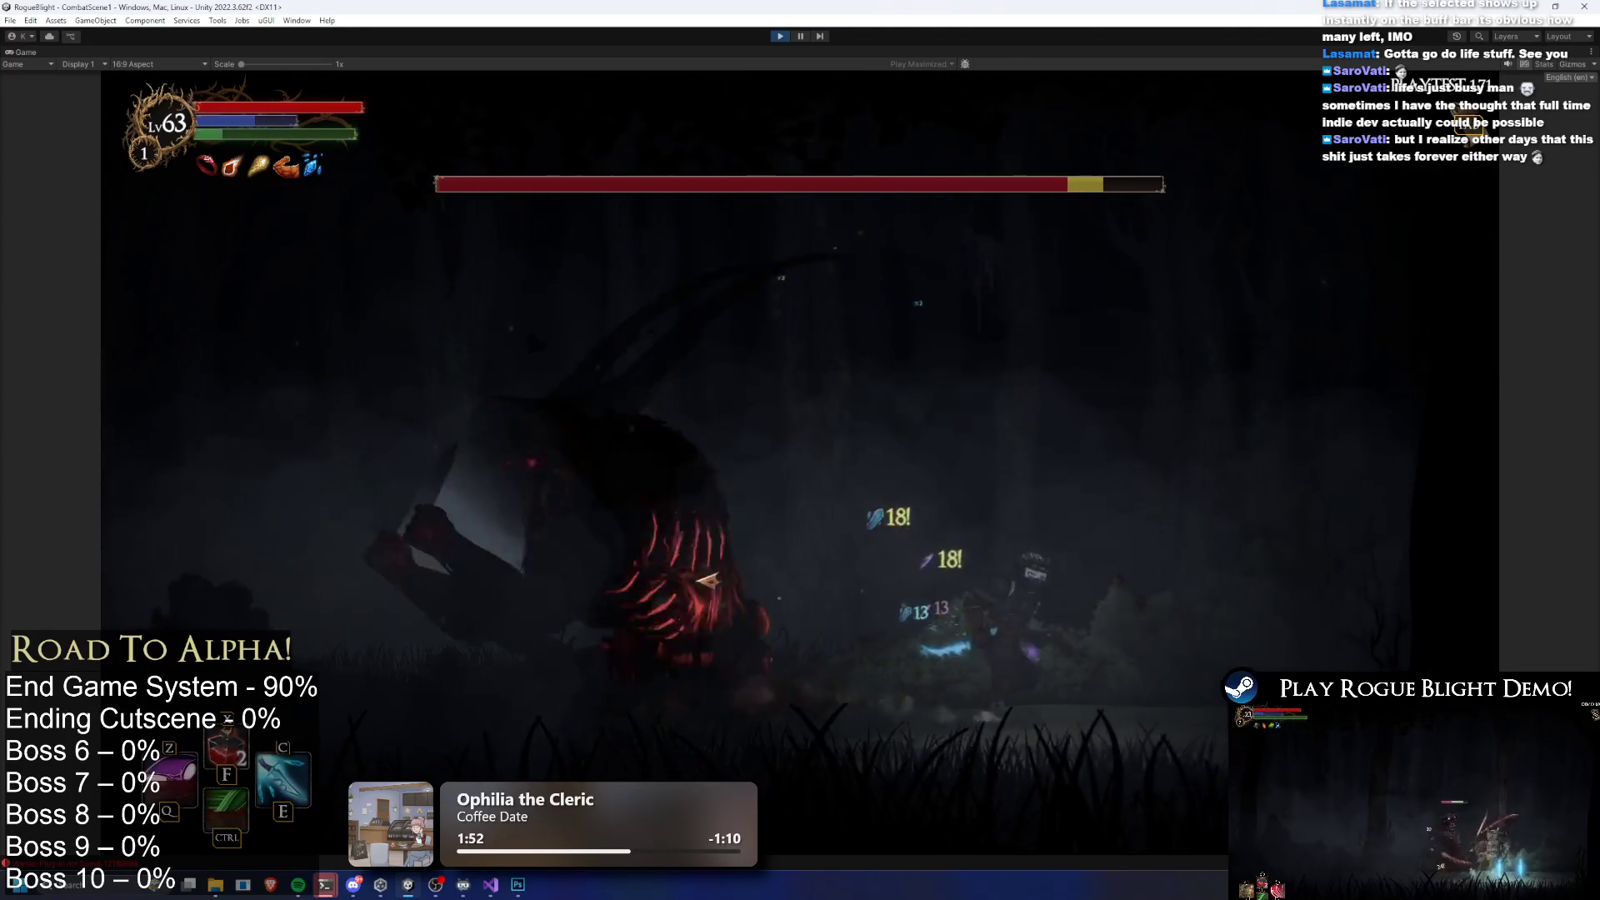
pyautogui.press('c')
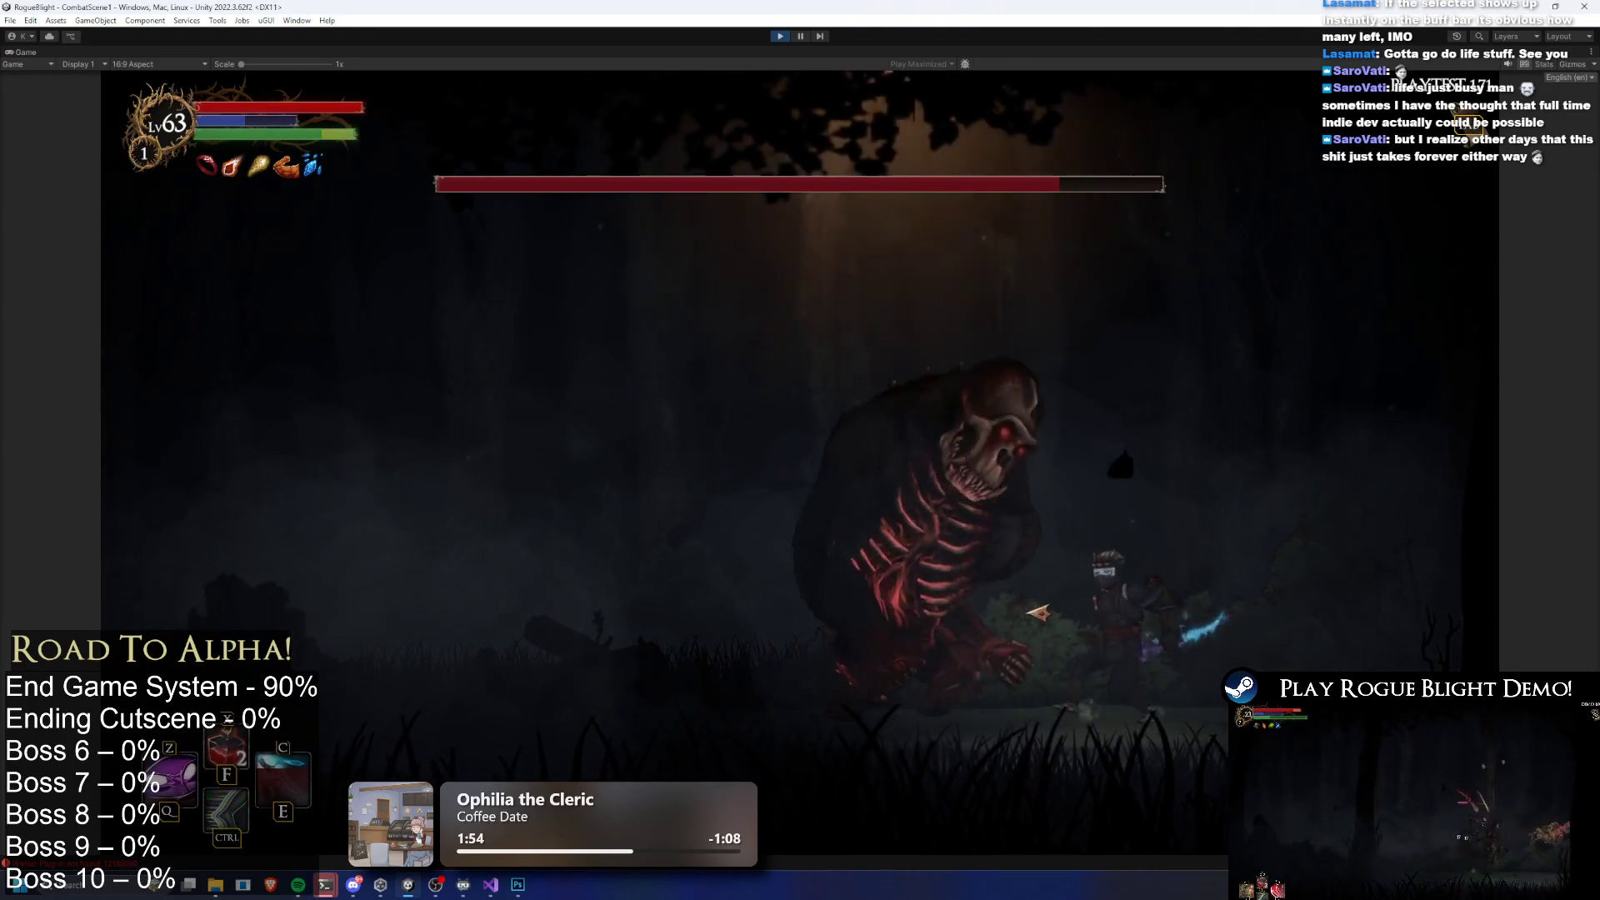
pyautogui.click(1041, 612)
pyautogui.press('a')
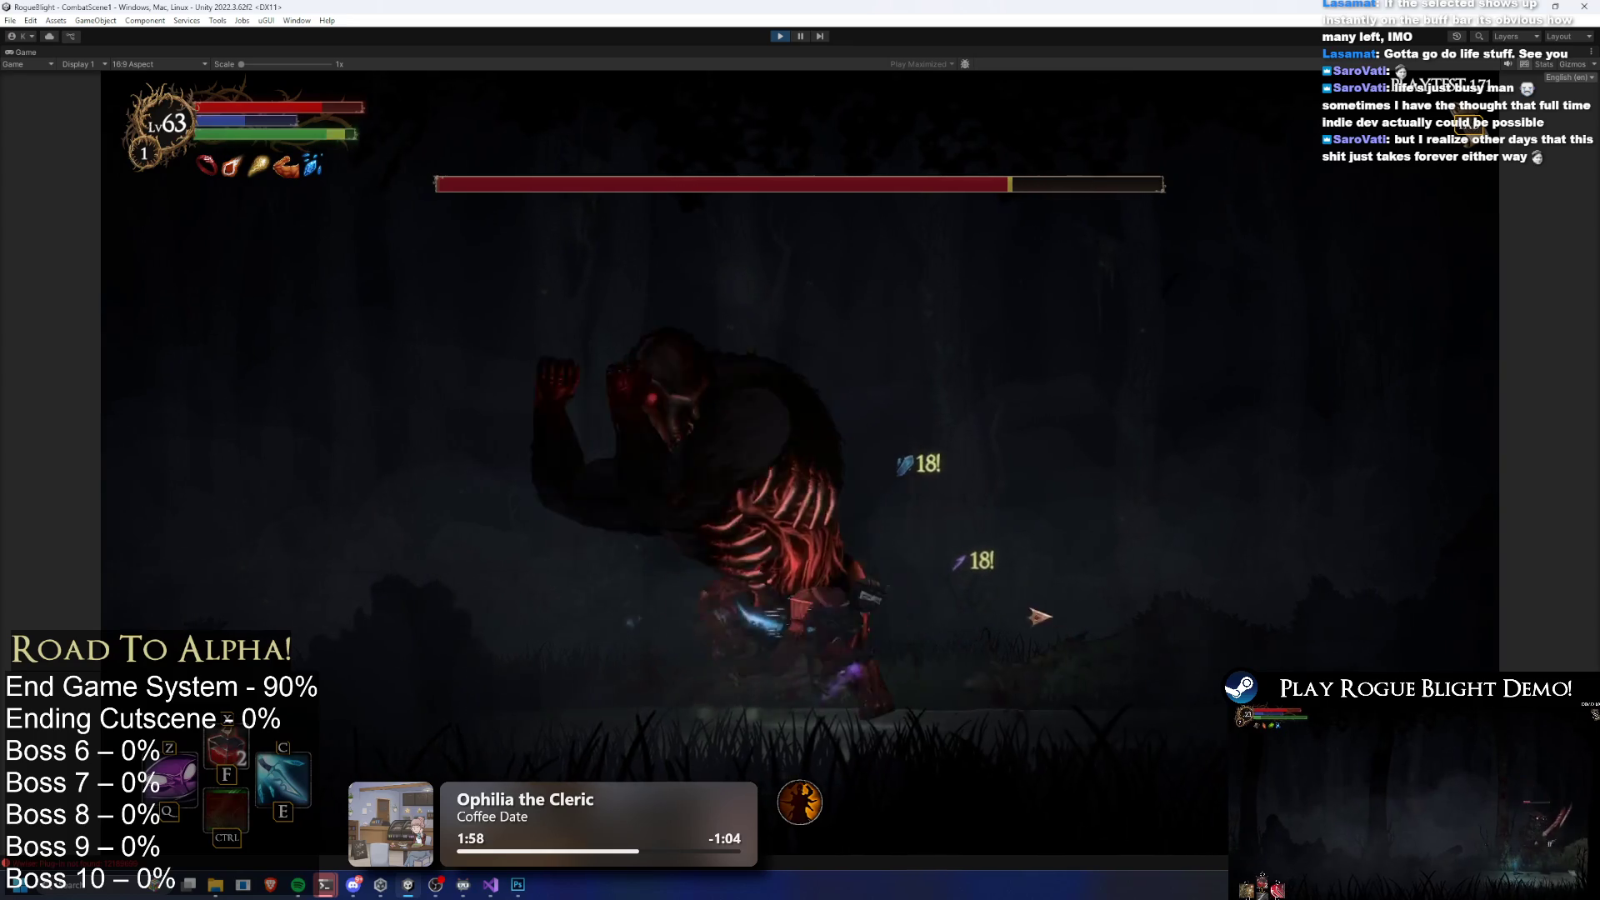
pyautogui.press('space')
pyautogui.click(488, 635)
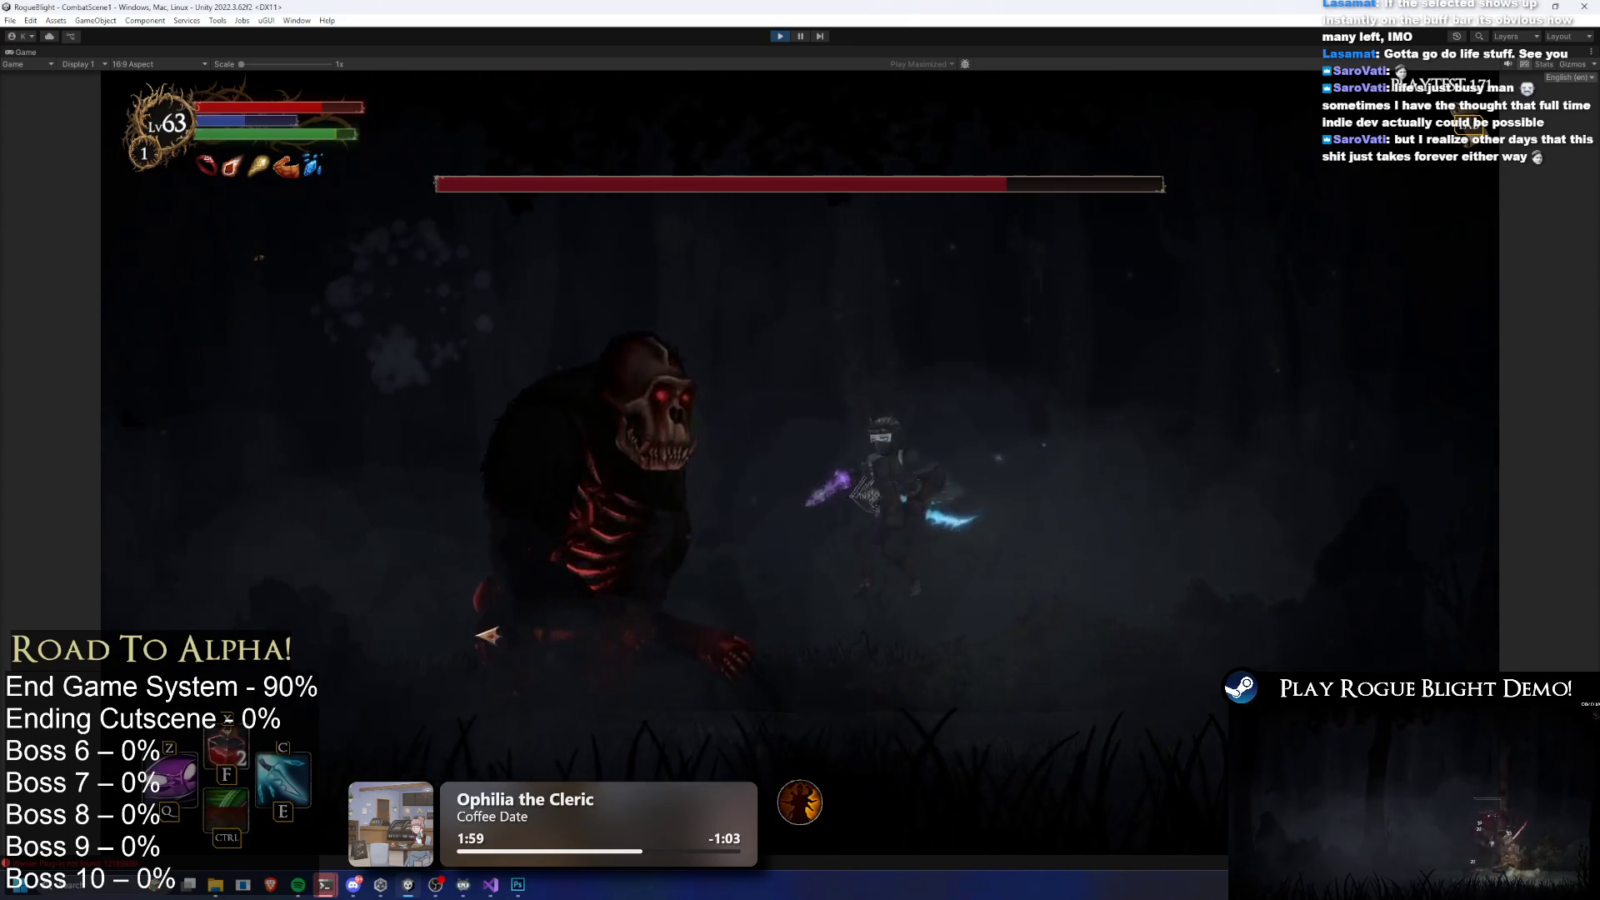
pyautogui.press('c')
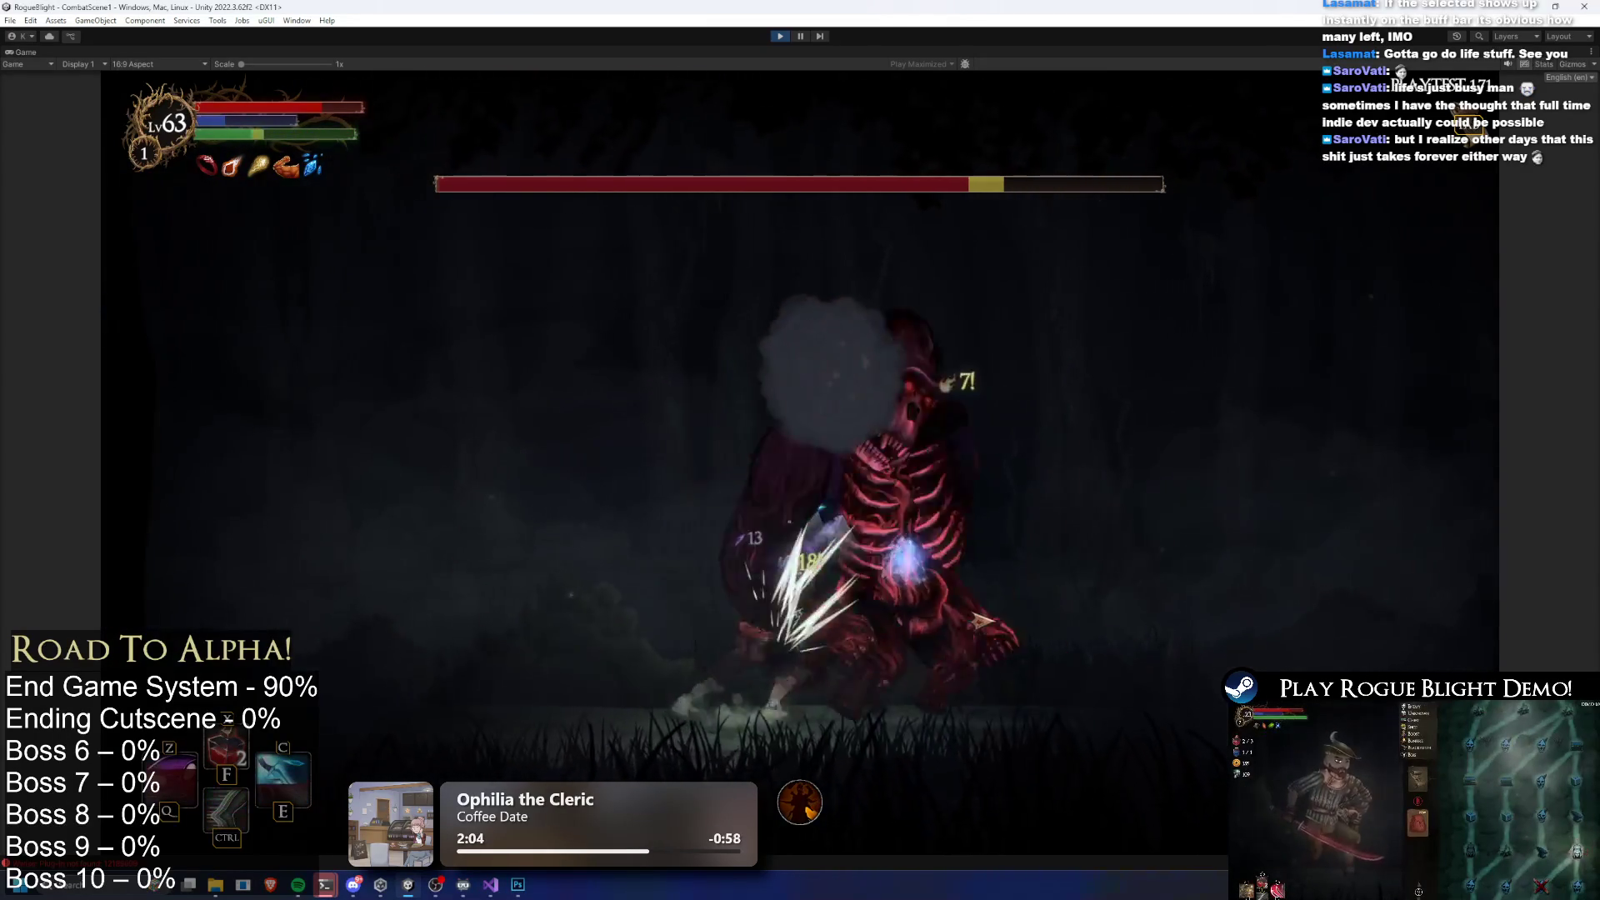
pyautogui.press('Escape')
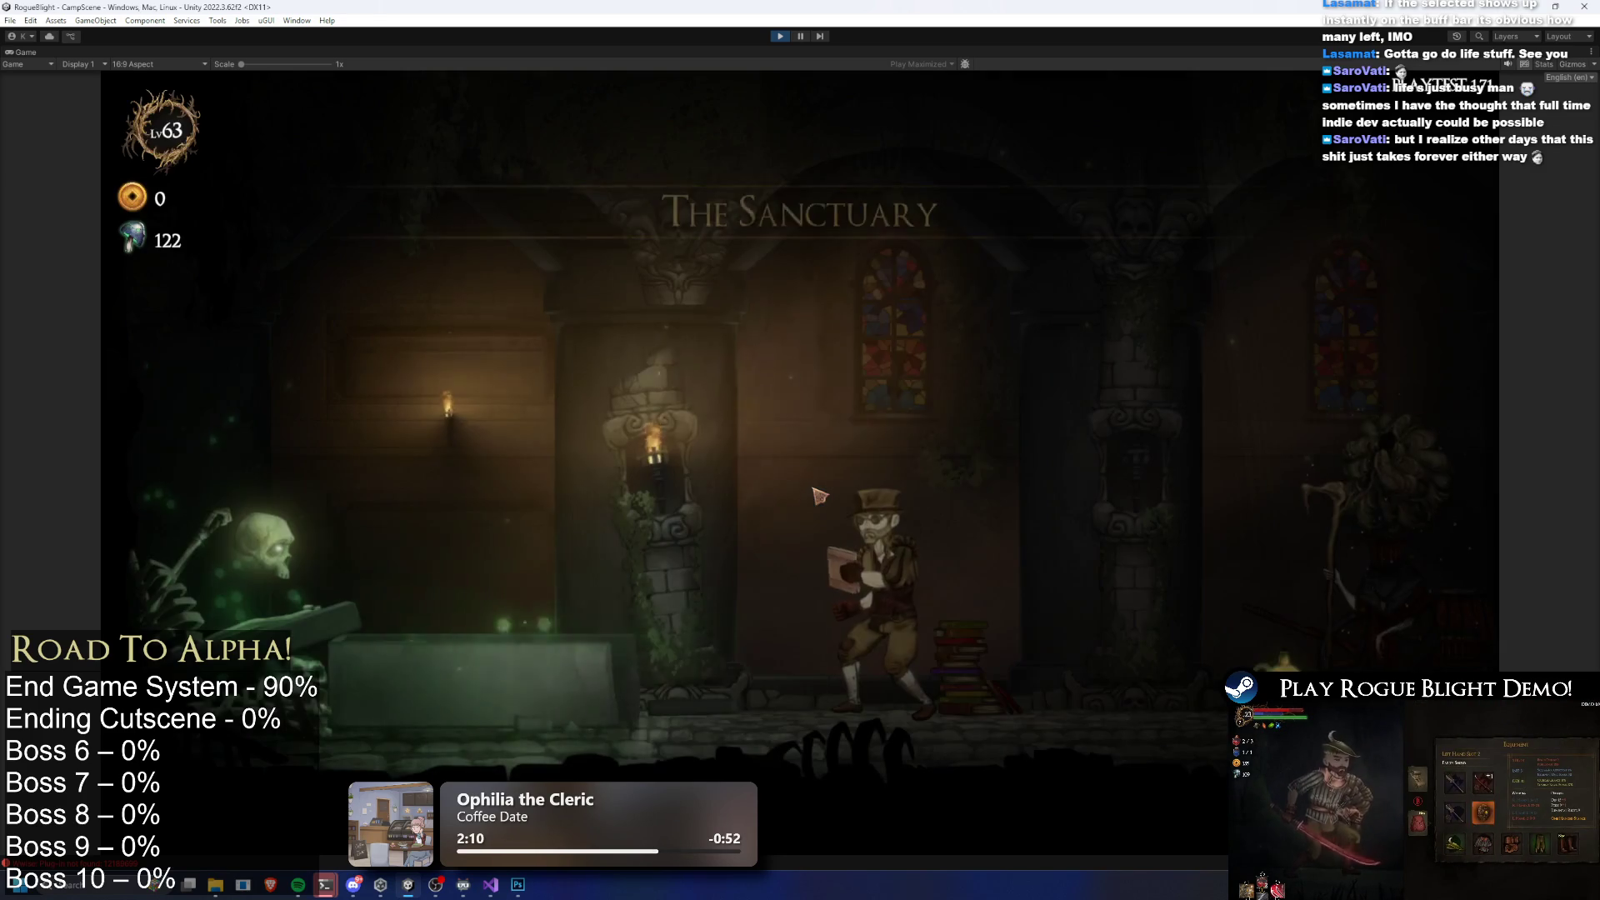
# Walk to the Sanctuary map wagon and start the Gorilla Prime challenge map
pyautogui.press('d')
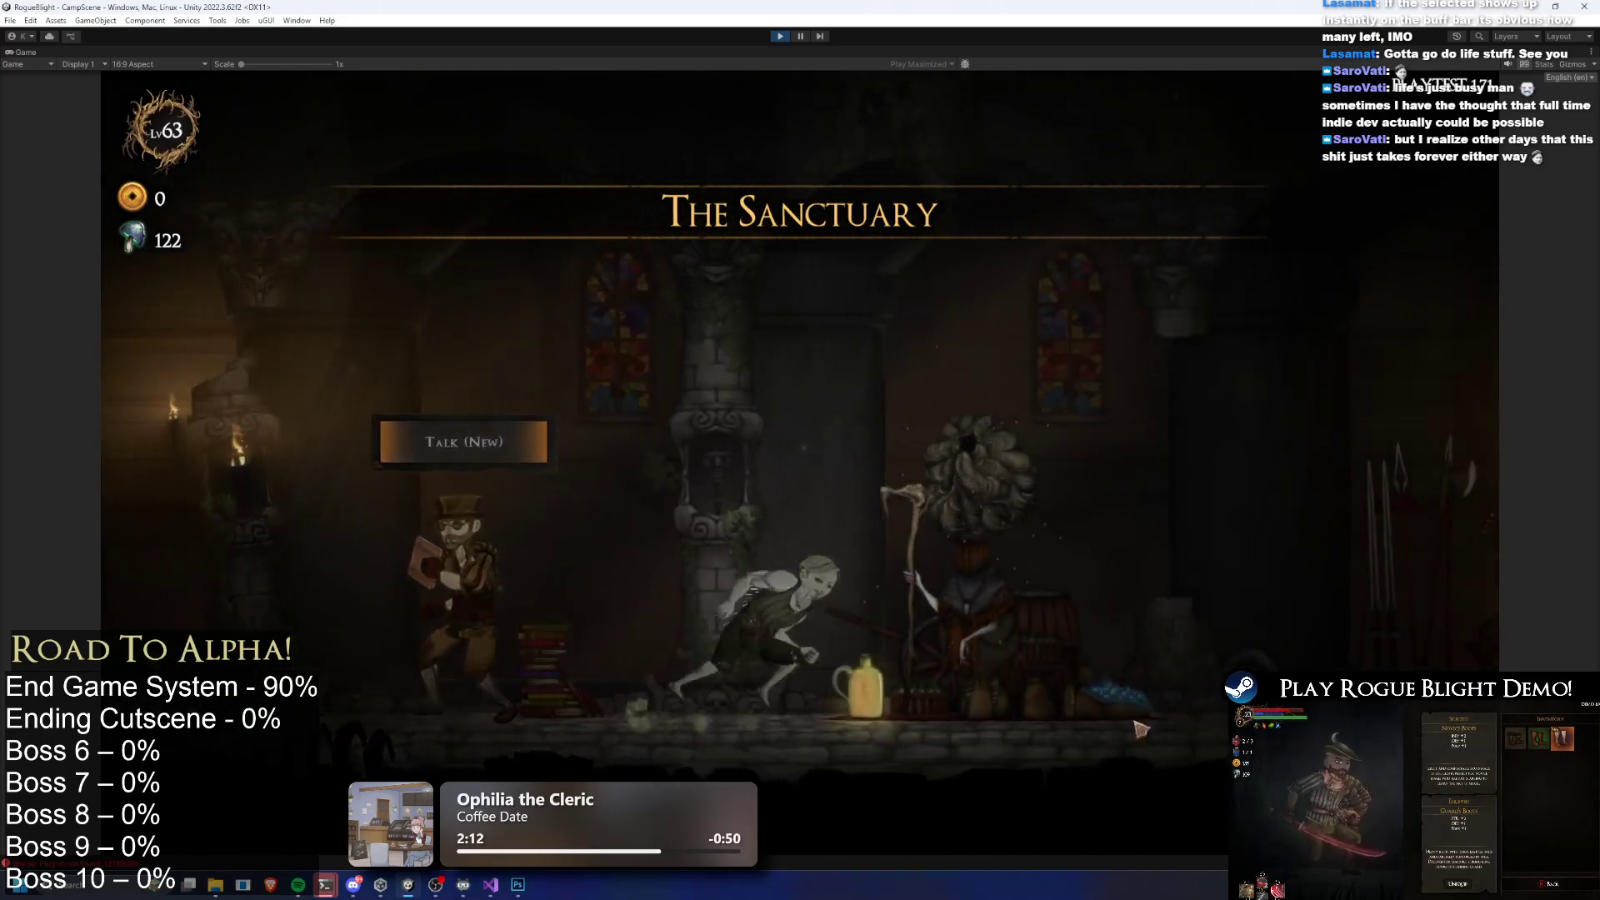
pyautogui.press('d')
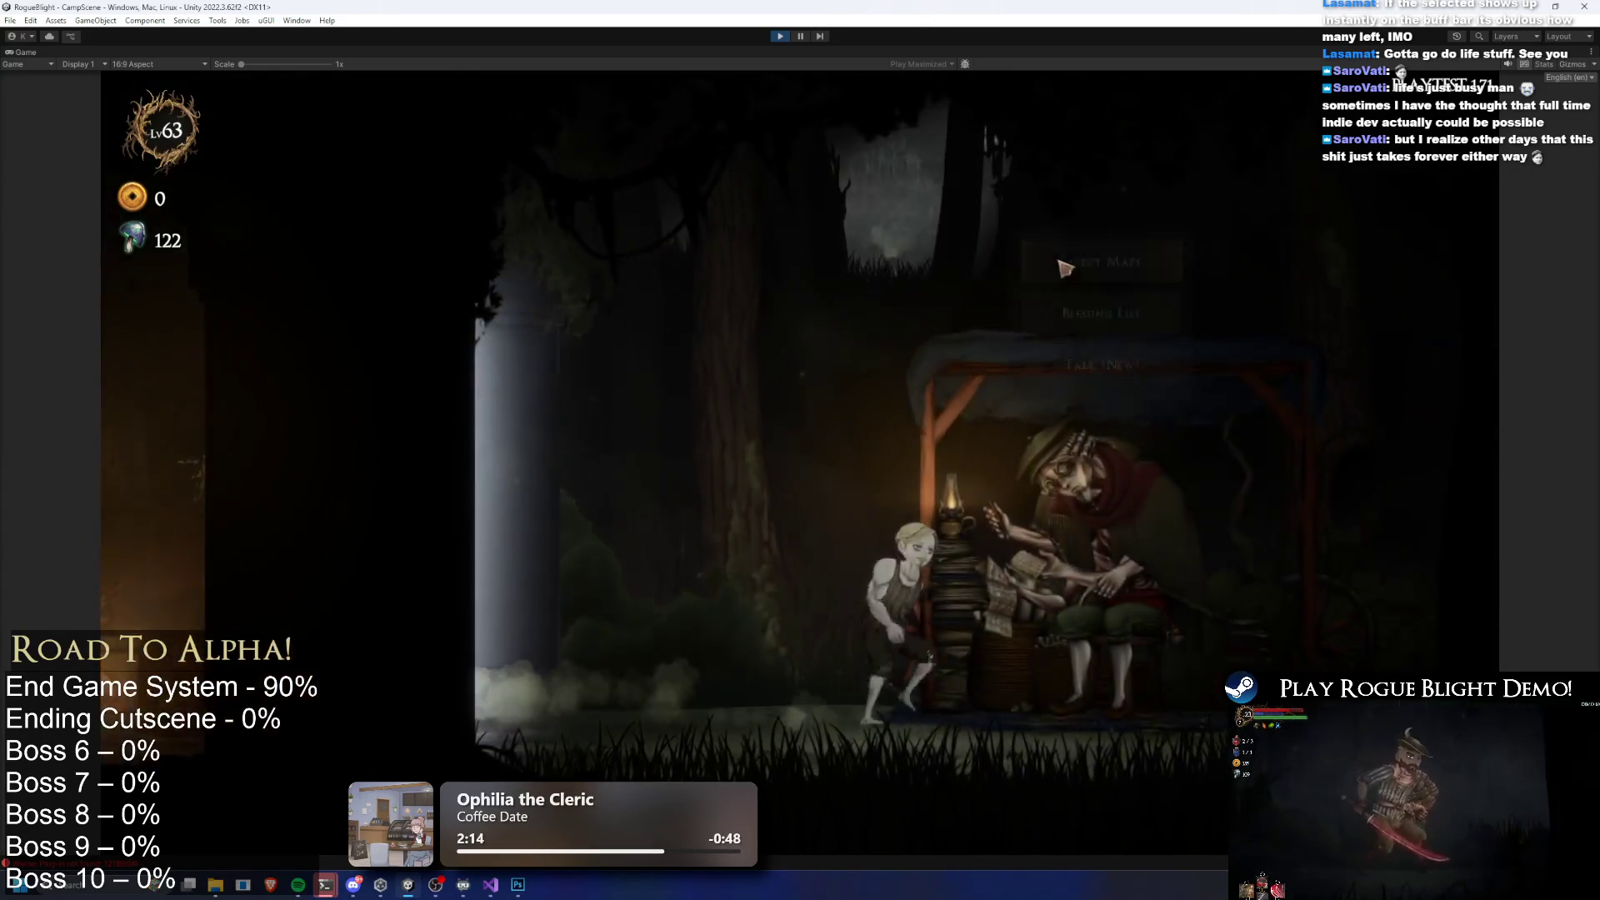
pyautogui.press('e')
pyautogui.click(920, 366)
pyautogui.click(839, 259)
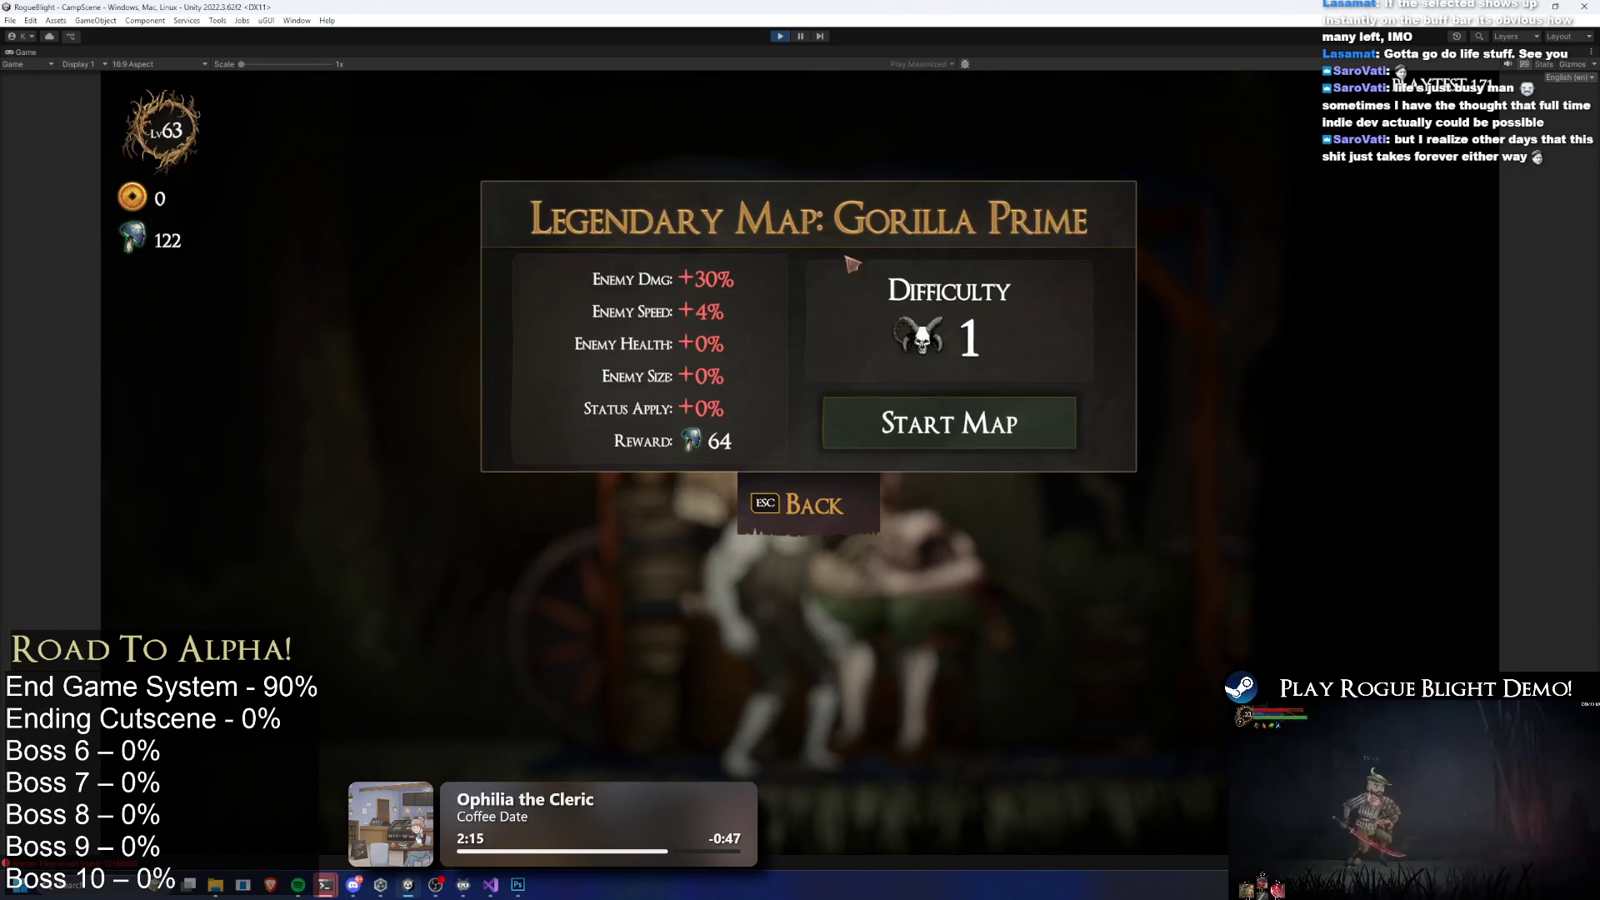
pyautogui.click(986, 414)
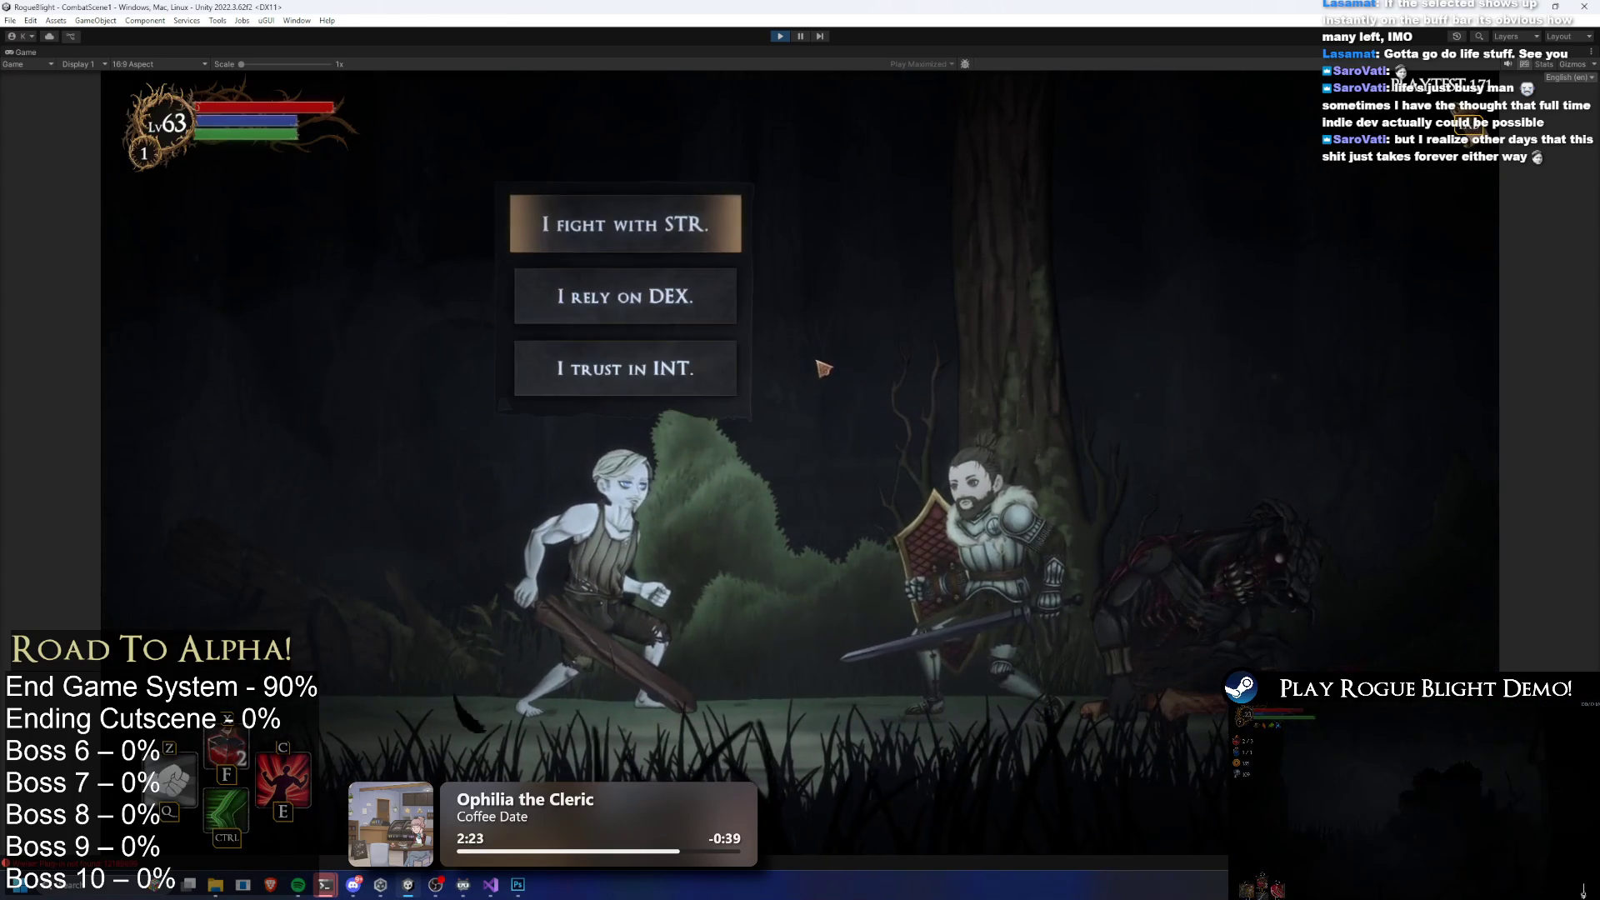
# Answer the knight with the INT choice, take the loot, and equip the Wizard's Hat and Robe
pyautogui.click(709, 379)
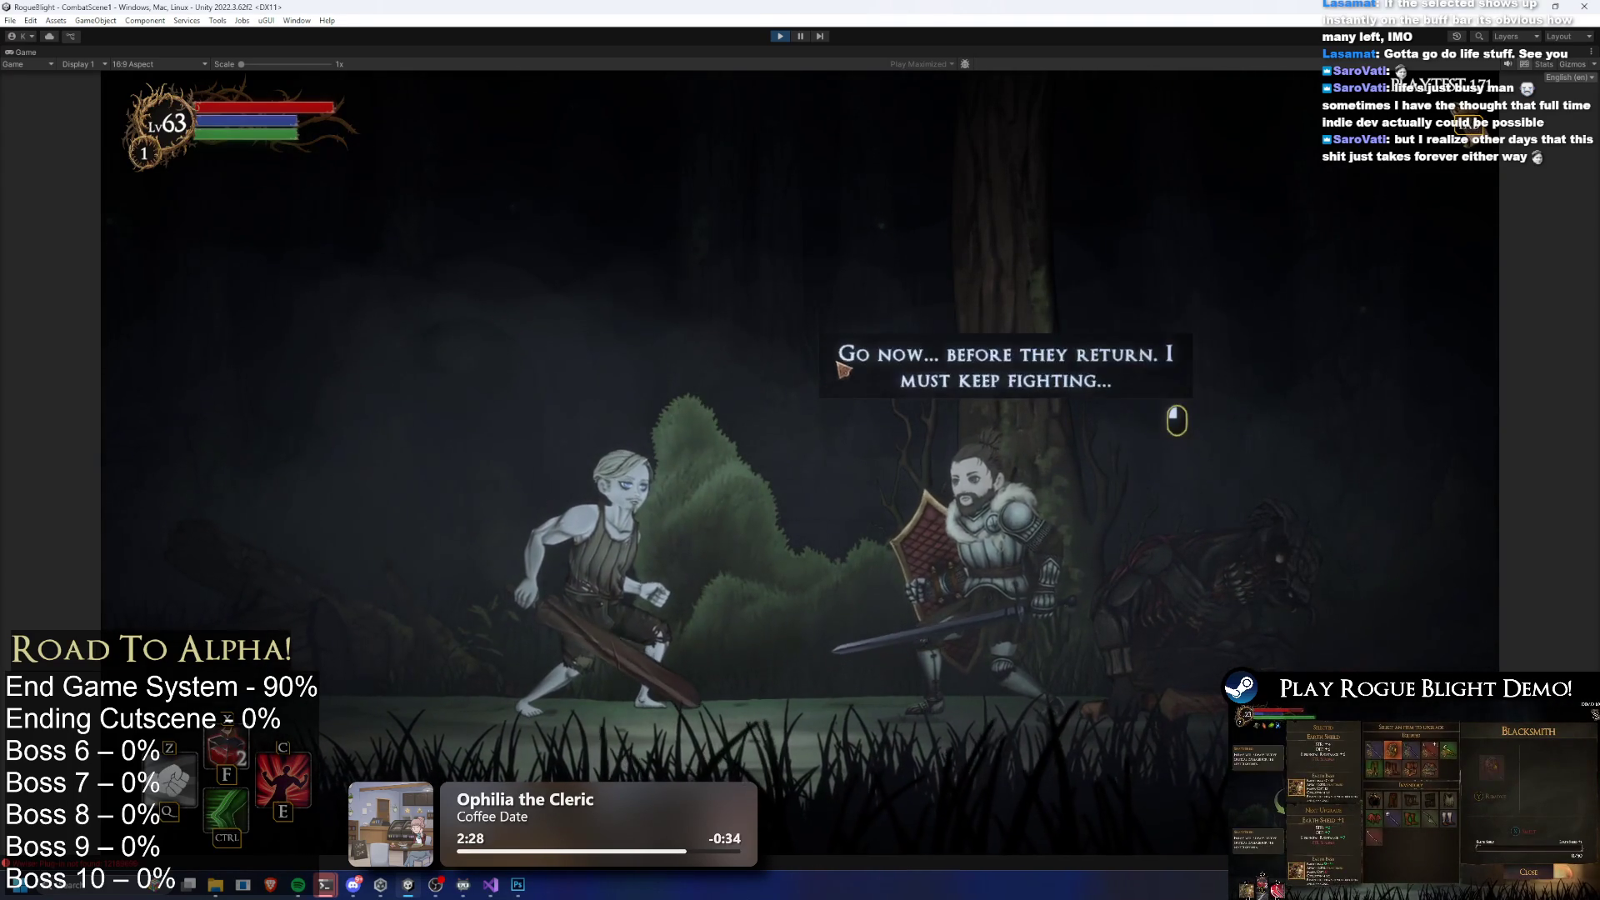
pyautogui.click(621, 358)
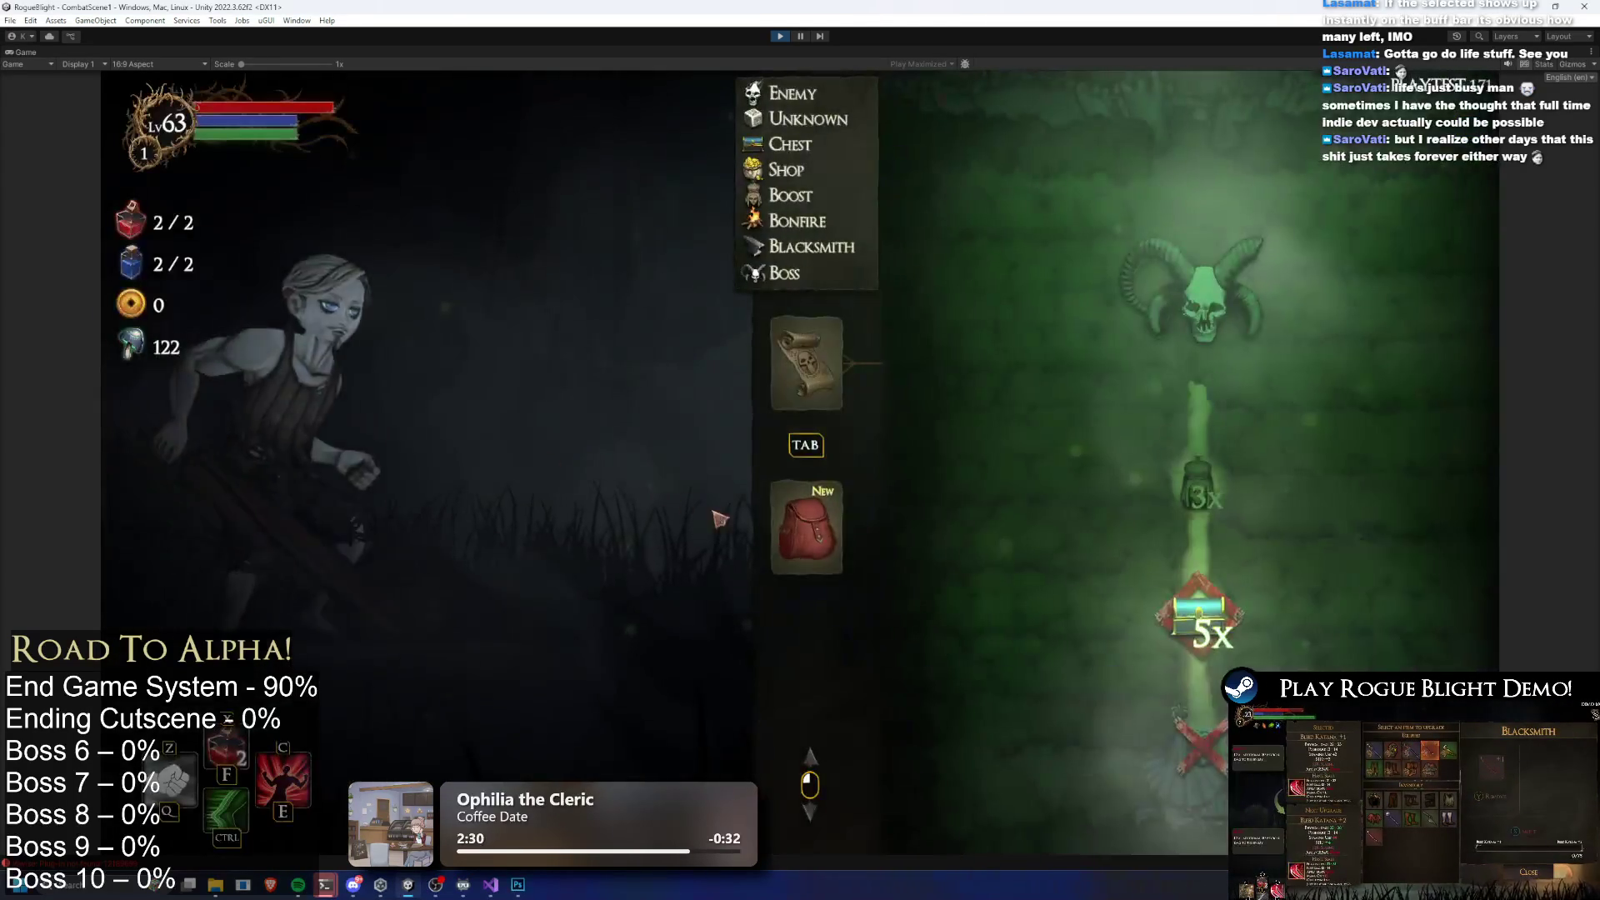
pyautogui.press('Tab')
pyautogui.click(987, 604)
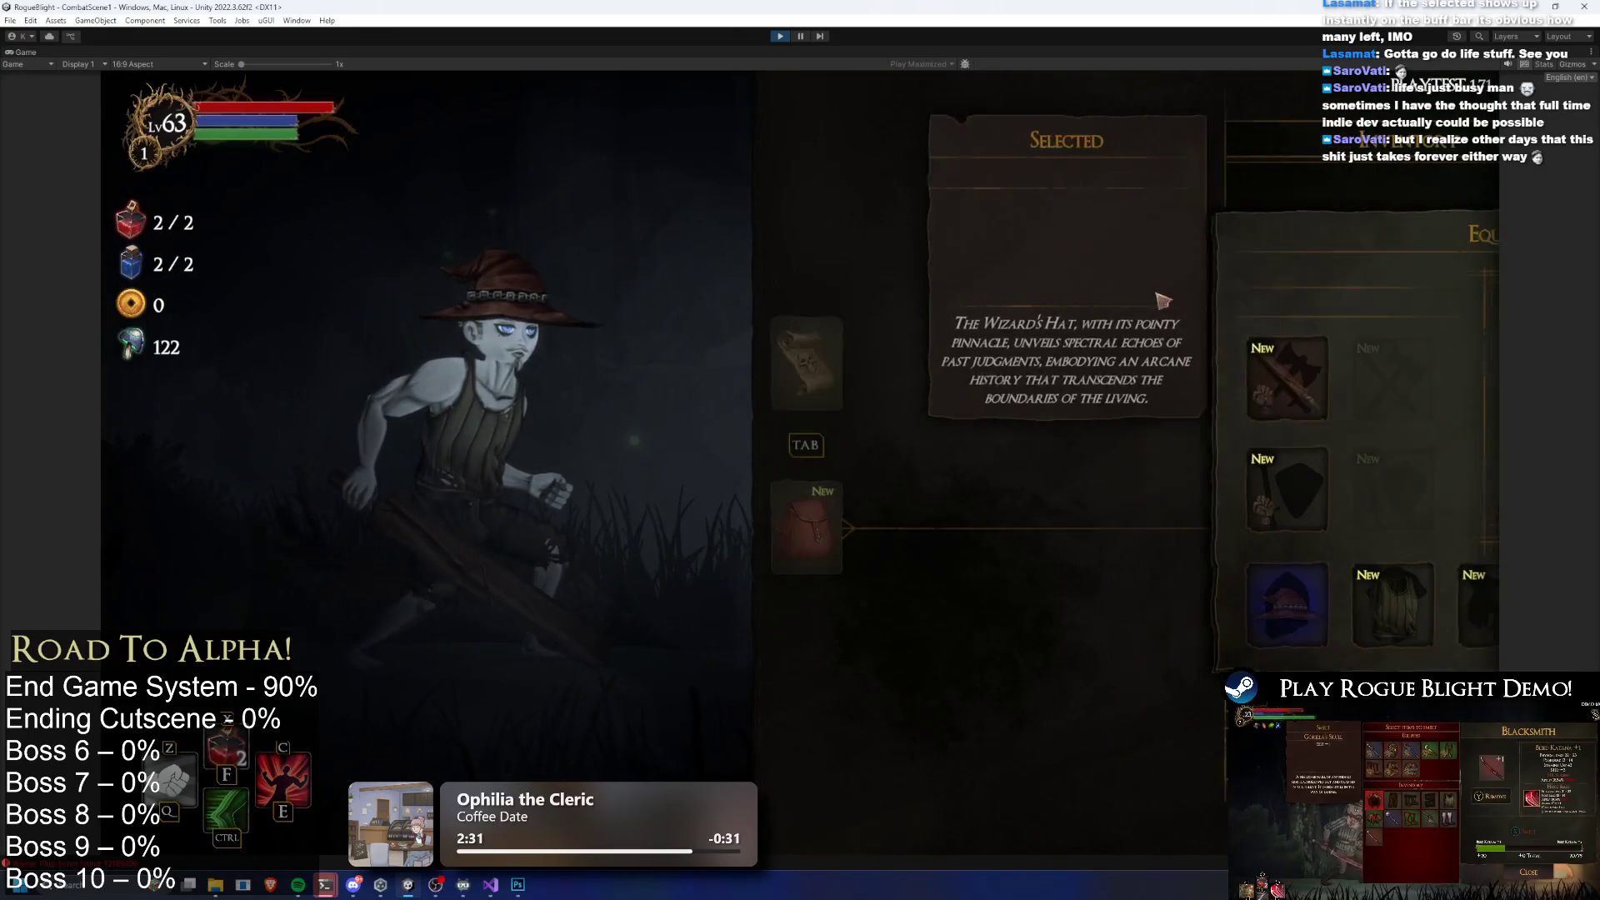
pyautogui.click(1056, 616)
pyautogui.click(1167, 203)
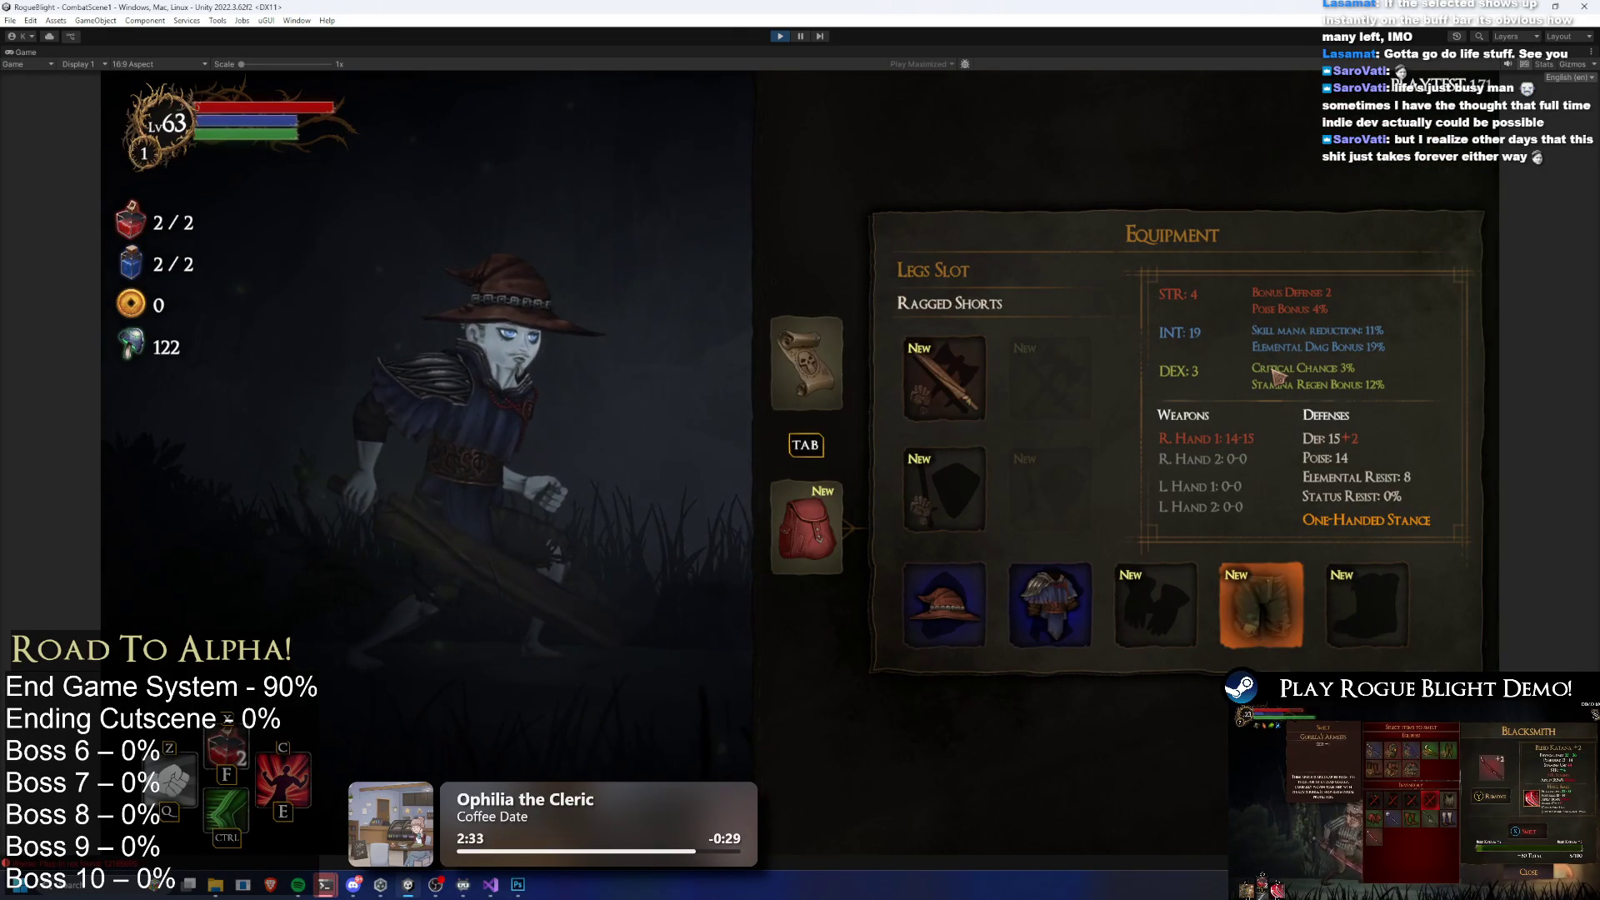
# Equip the Wizard's Gloves and right-hand wand, then travel to the next map room
pyautogui.press('Return')
pyautogui.press('Return')
pyautogui.press('Return')
pyautogui.press('Return')
pyautogui.press('Right')
pyautogui.press('Return')
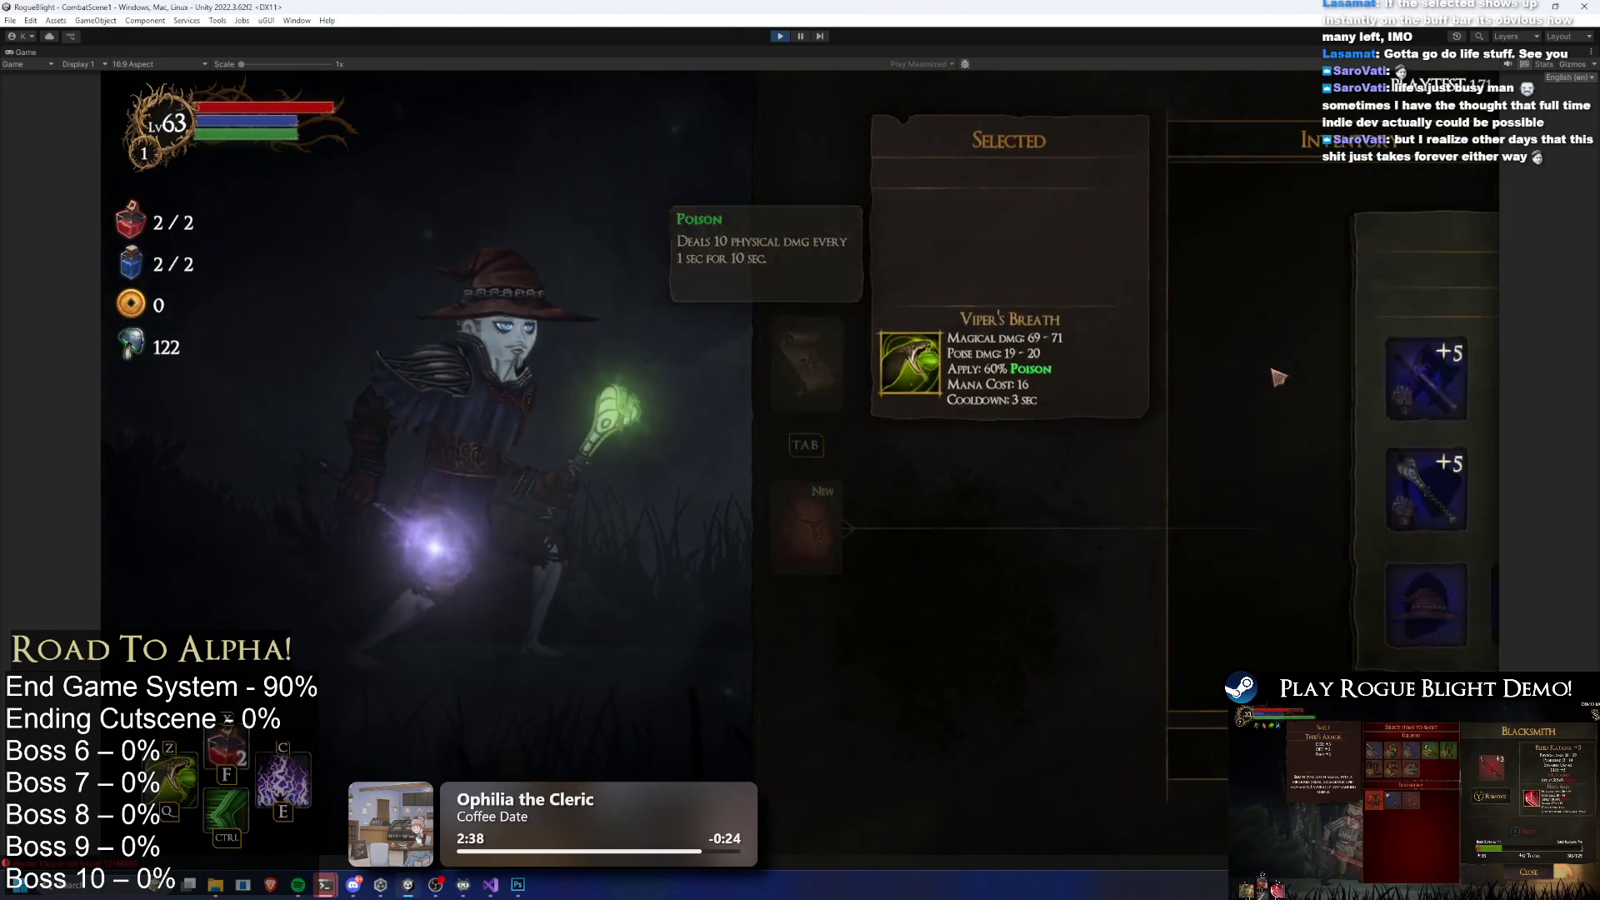
pyautogui.press('Right')
pyautogui.press('Right')
pyautogui.press('Right')
pyautogui.press('Return')
pyautogui.press('Return')
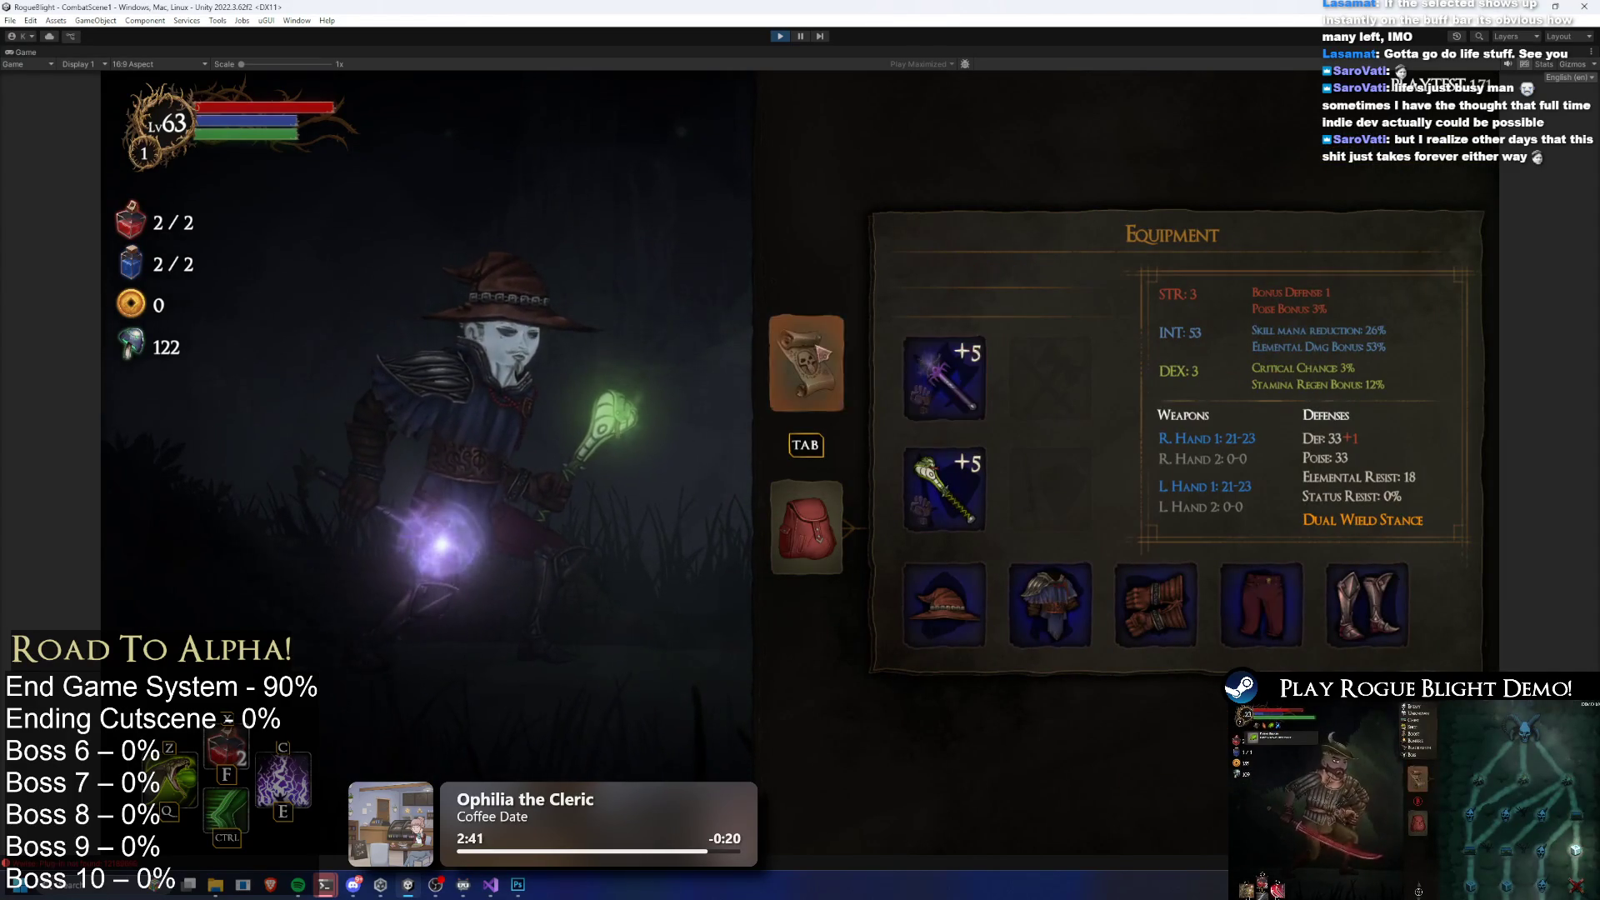
pyautogui.press('Tab')
pyautogui.click(1201, 626)
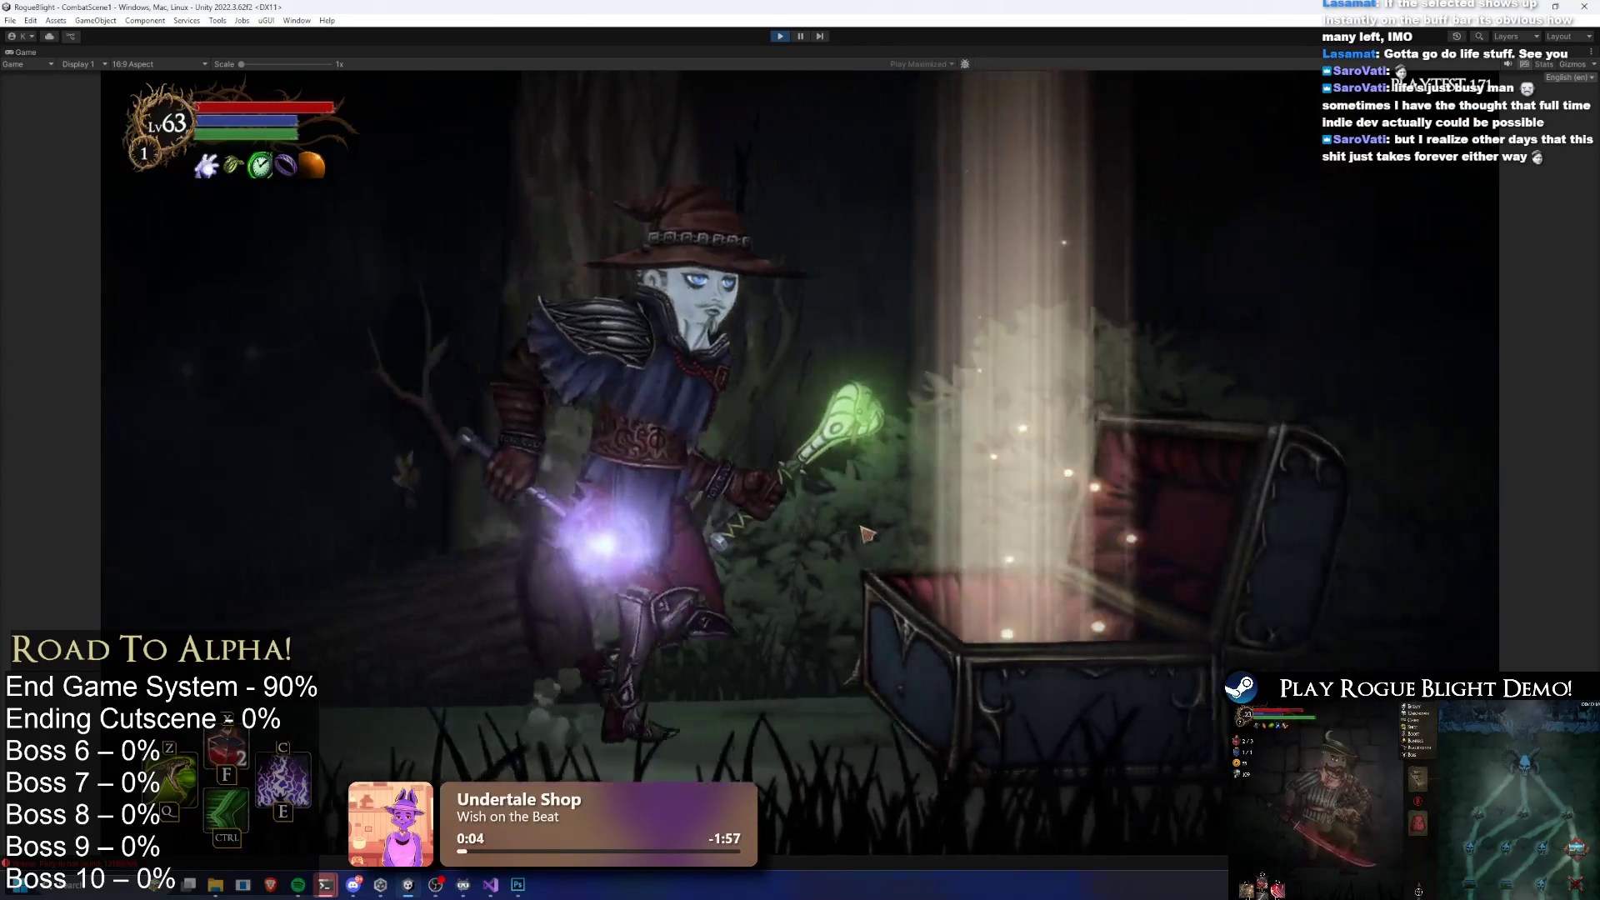
# Walk to the statue, pray, and take the Bonus Mana boost before dashing toward the boss
pyautogui.press('Tab')
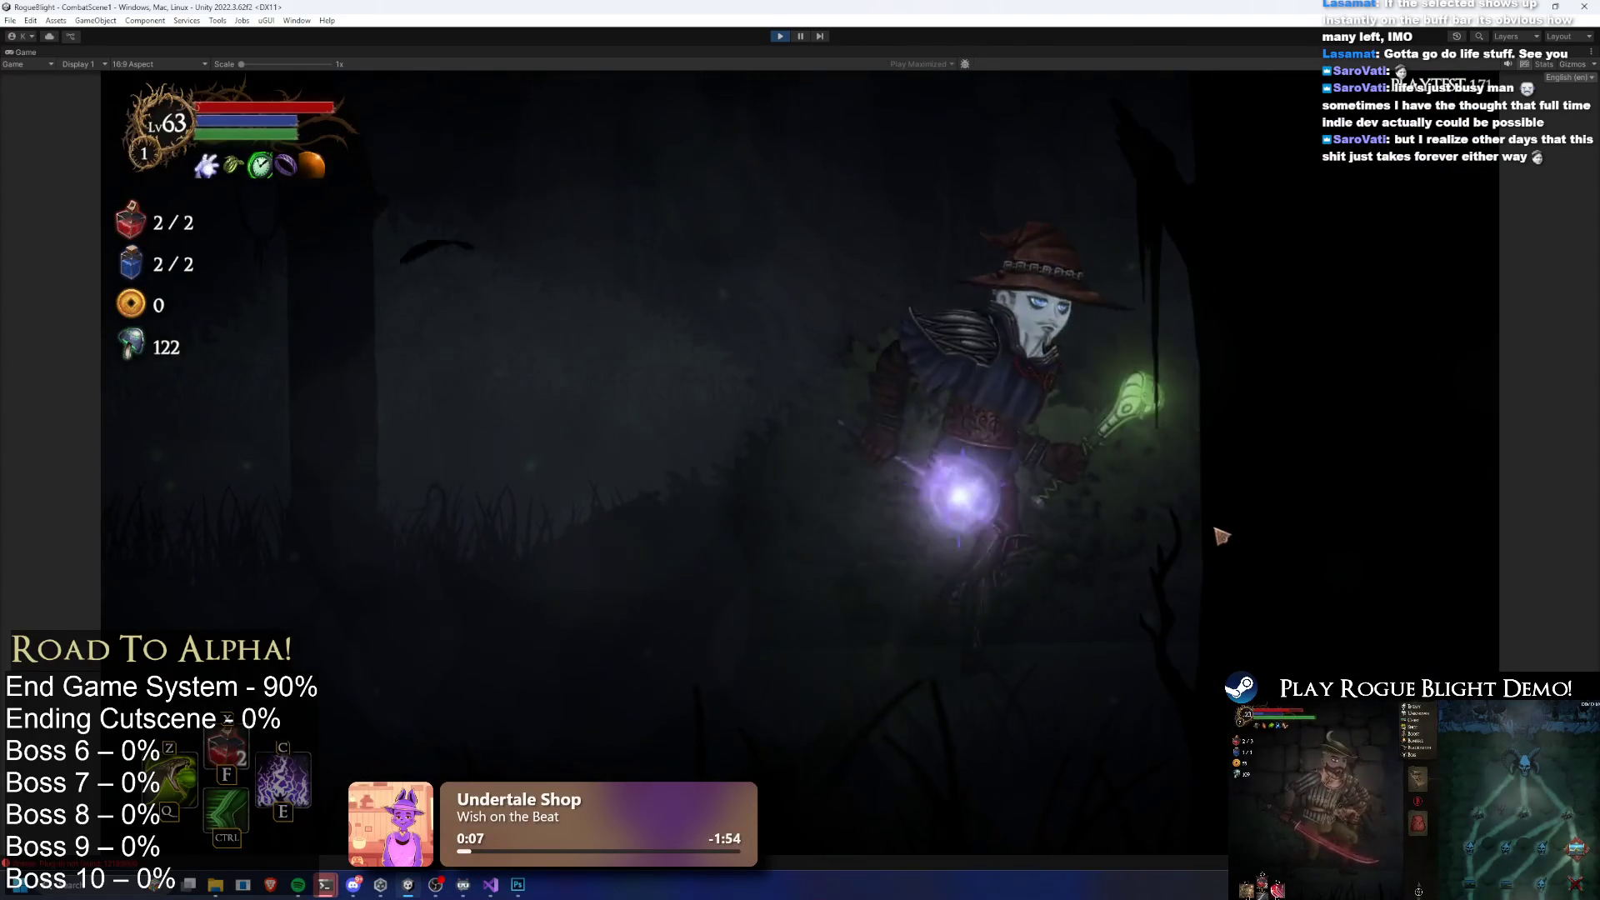
pyautogui.press('d')
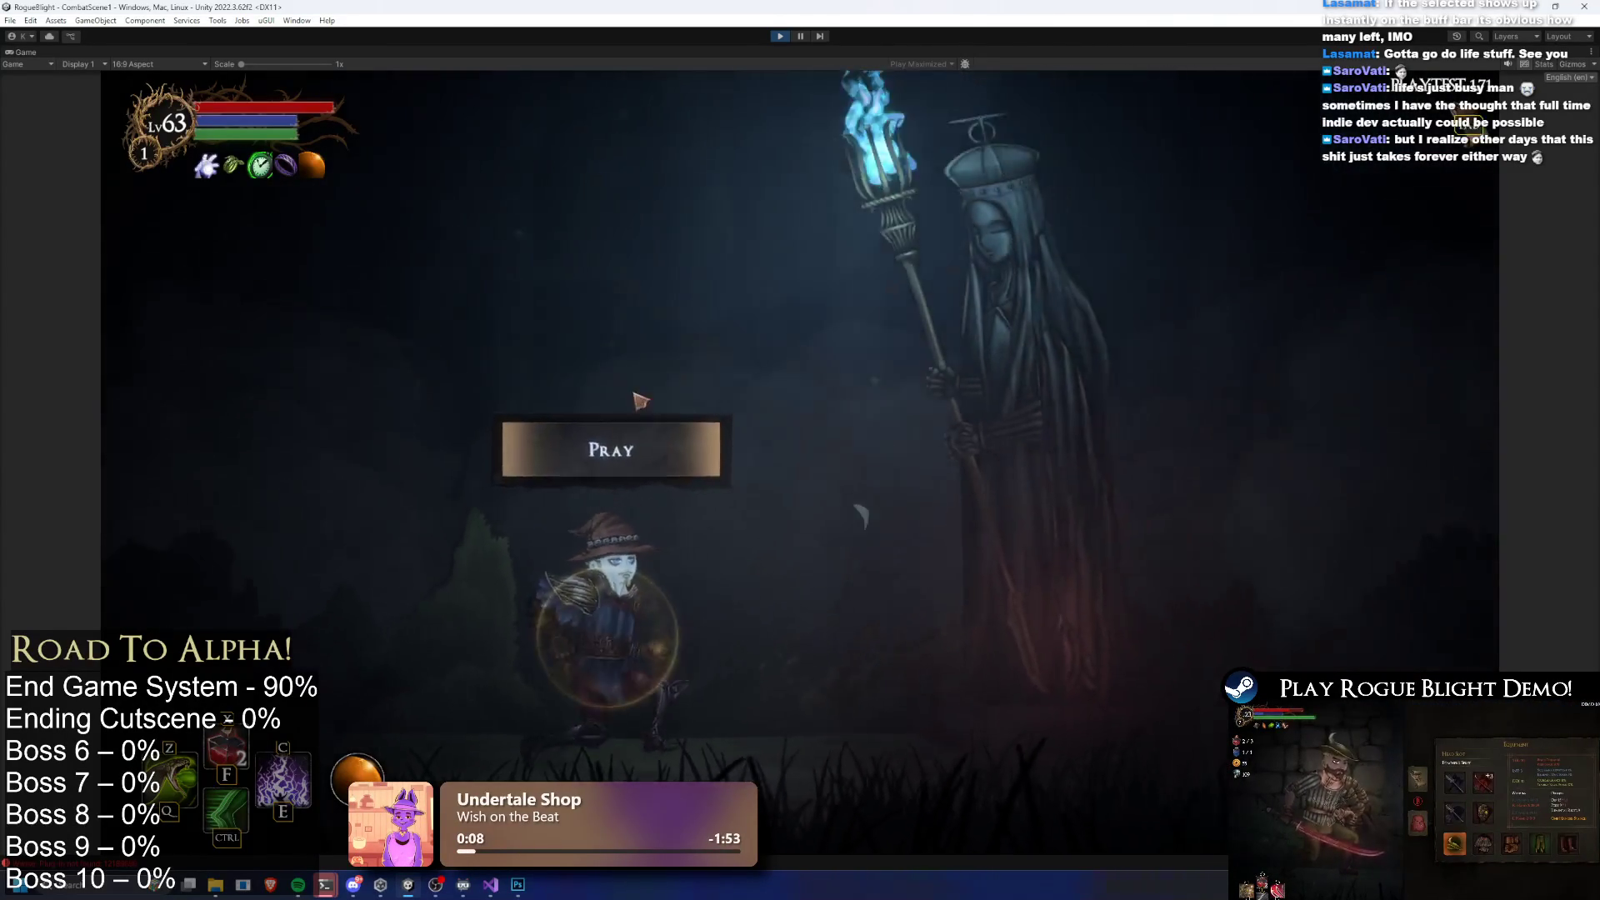
pyautogui.click(667, 408)
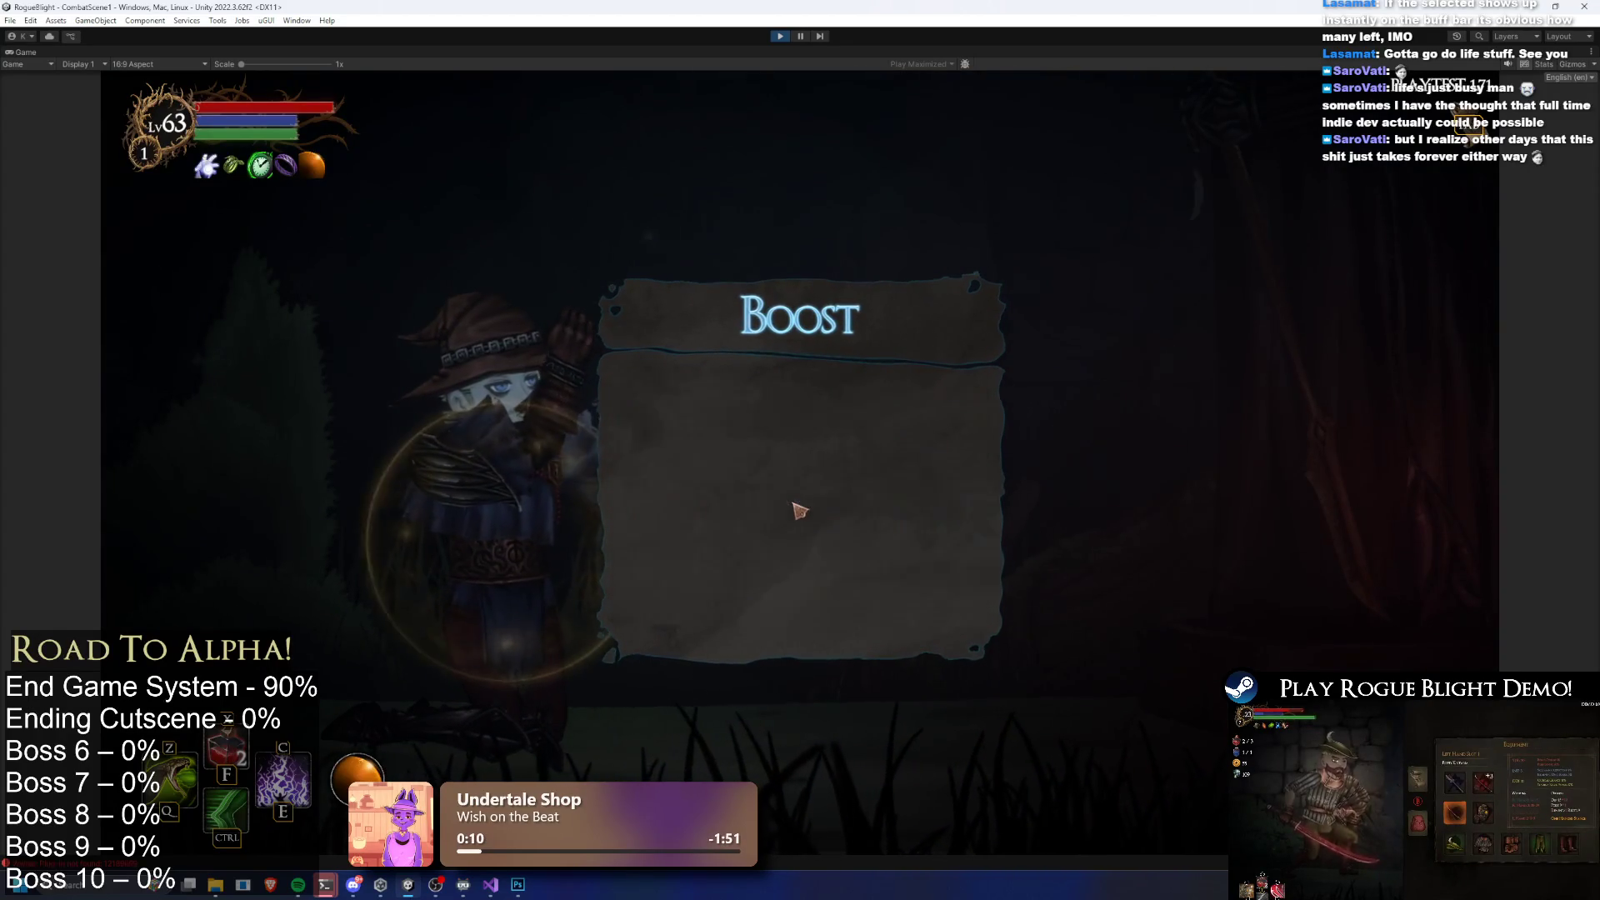
pyautogui.click(806, 516)
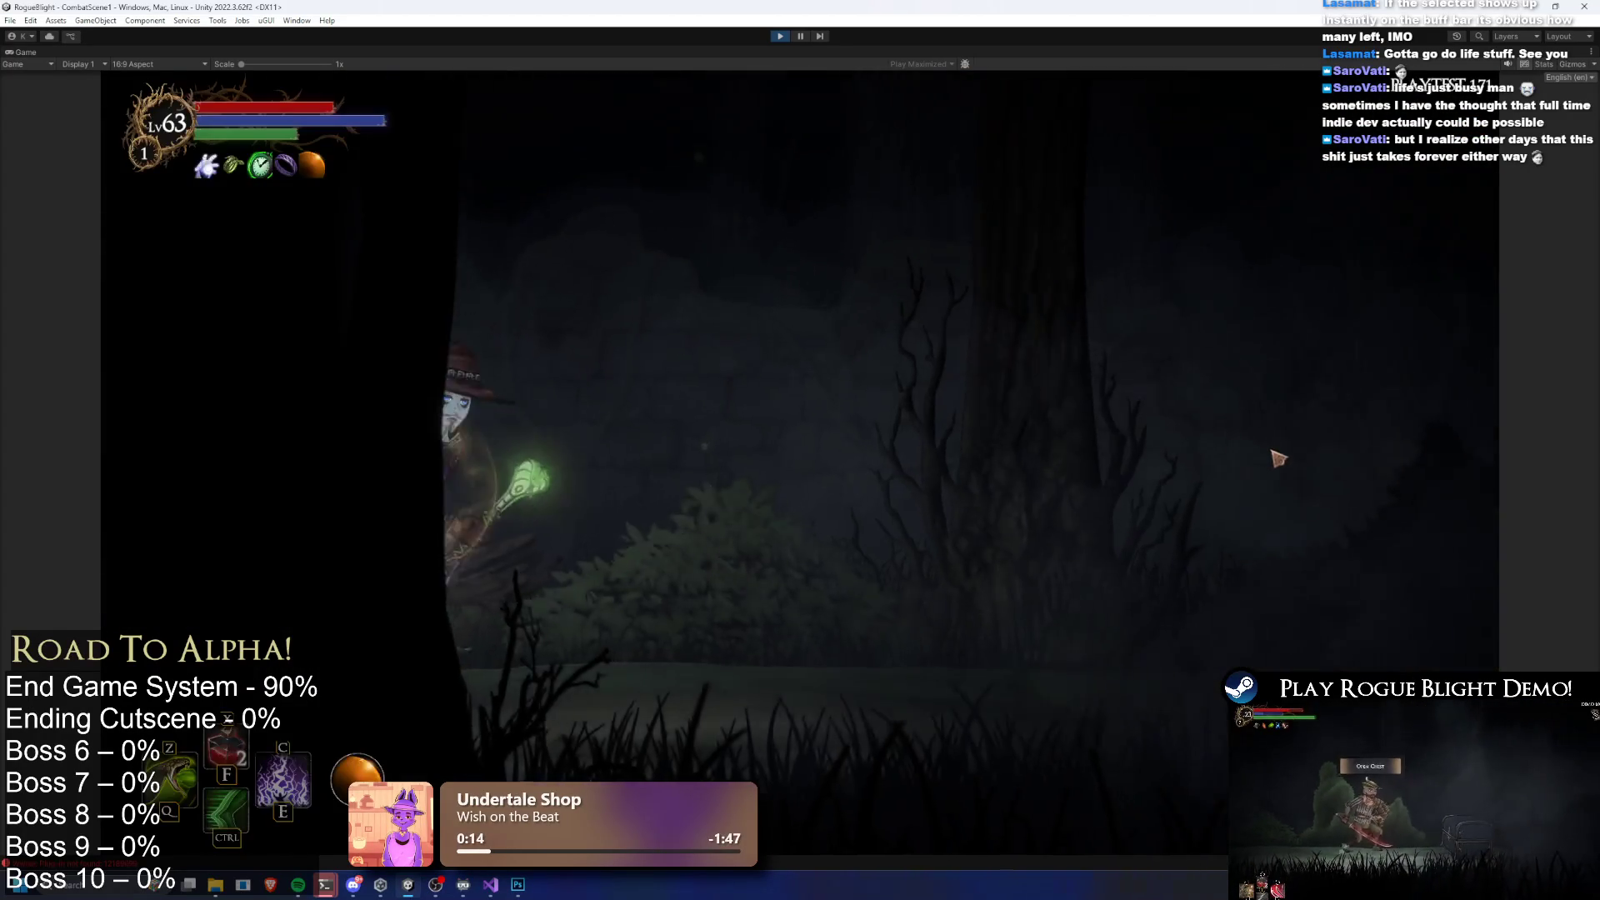
pyautogui.press('shift')
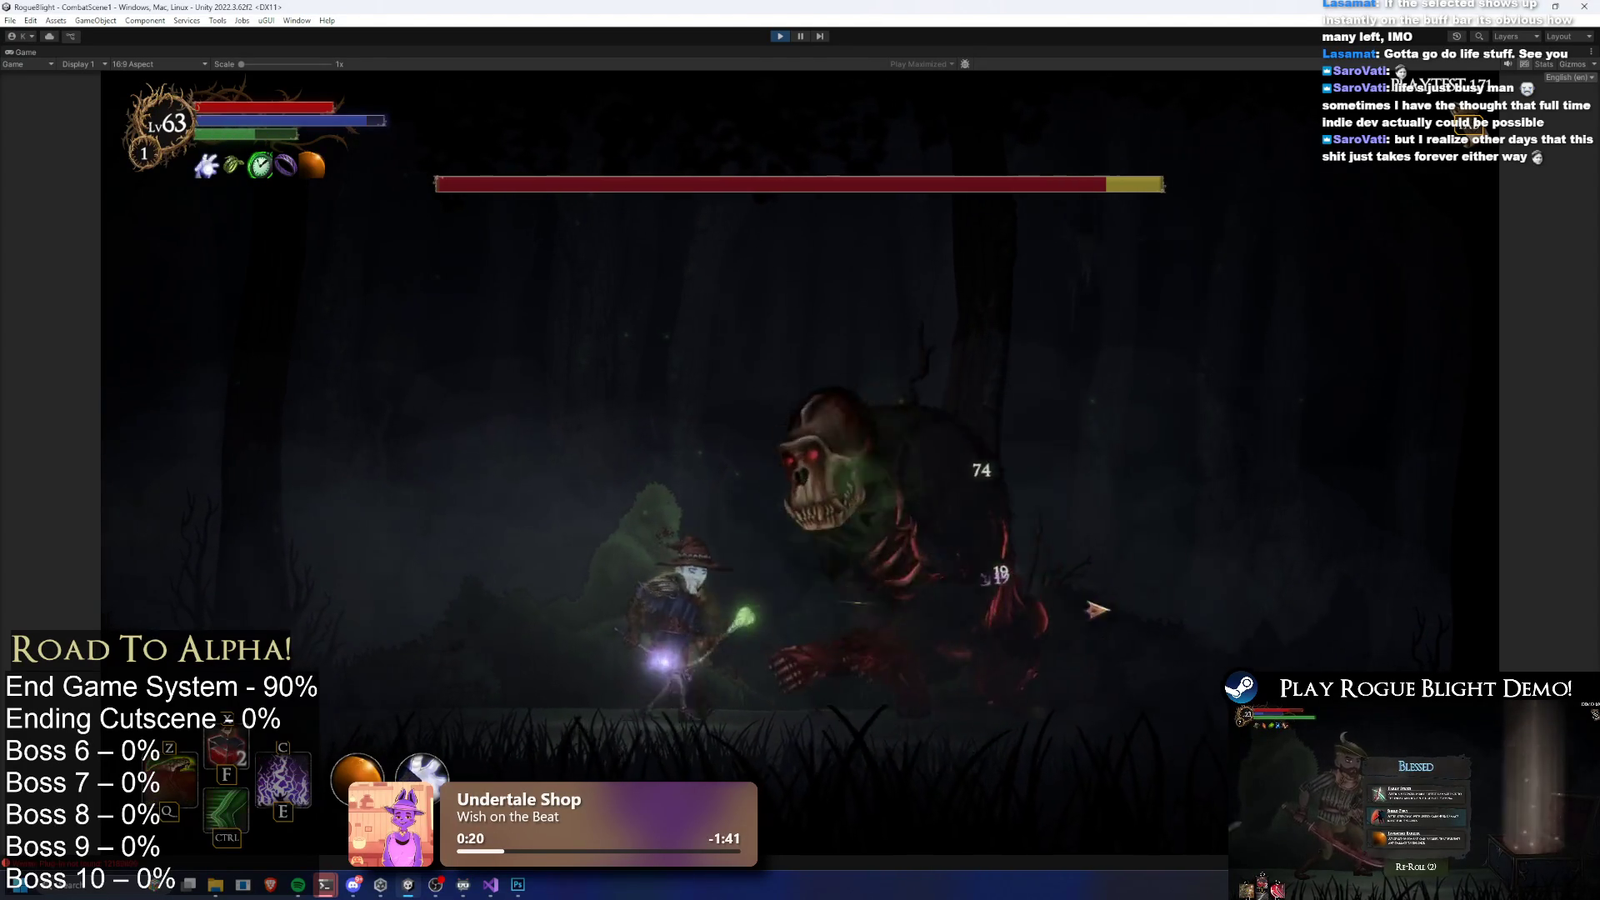
# Open the Gorilla fight with poison clouds, jumps, dashes and green and purple shots
pyautogui.press('d')
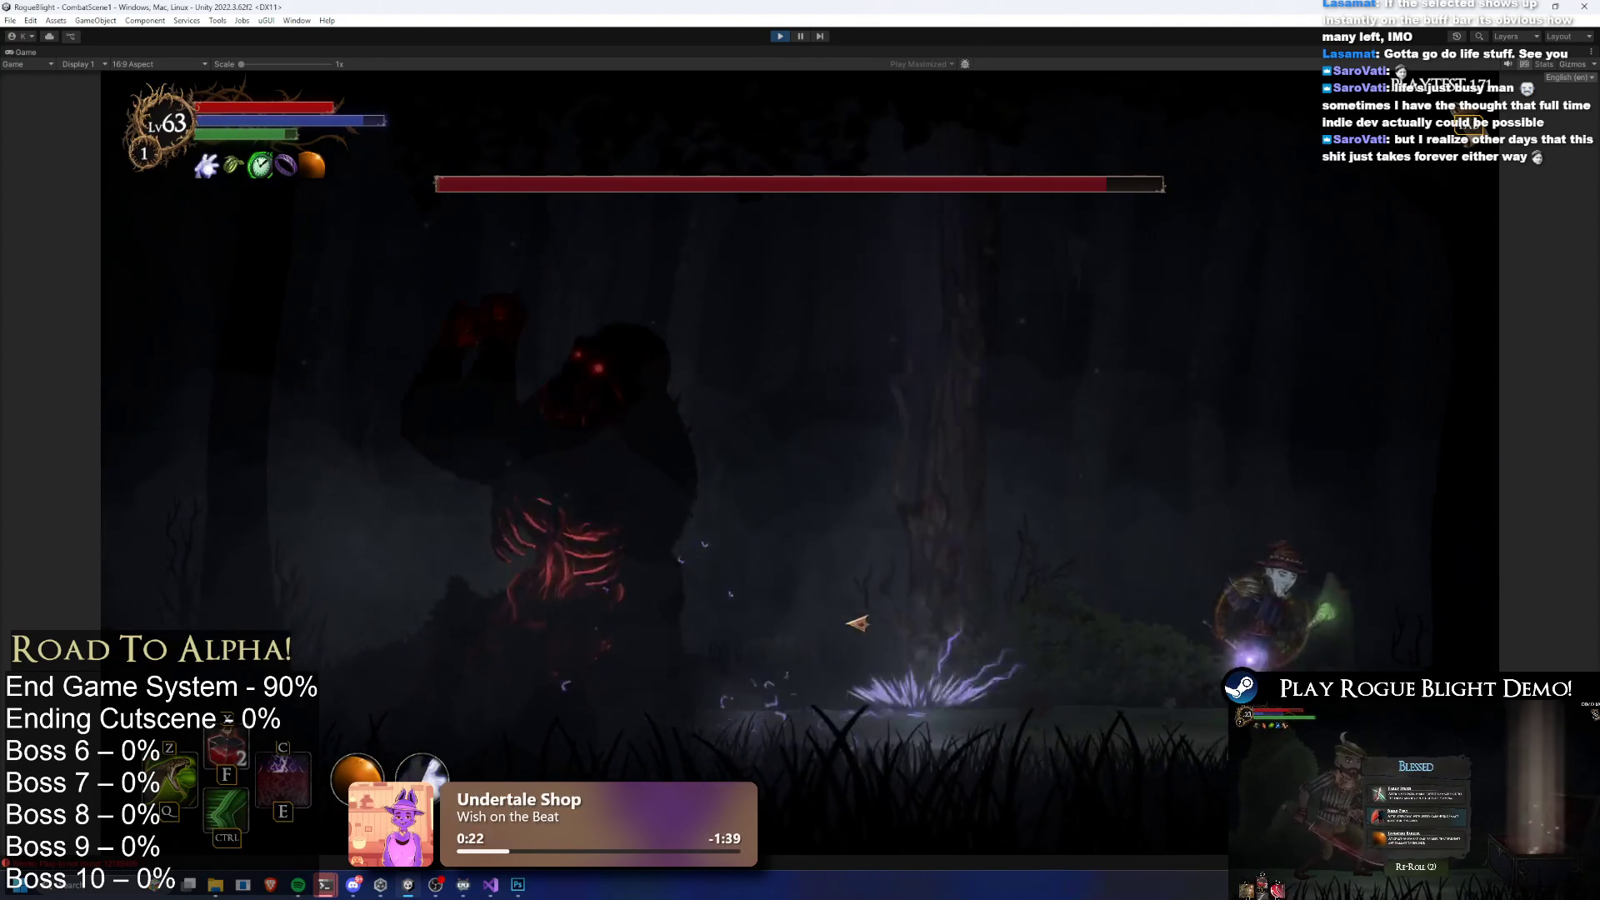
pyautogui.press('z')
pyautogui.press('a')
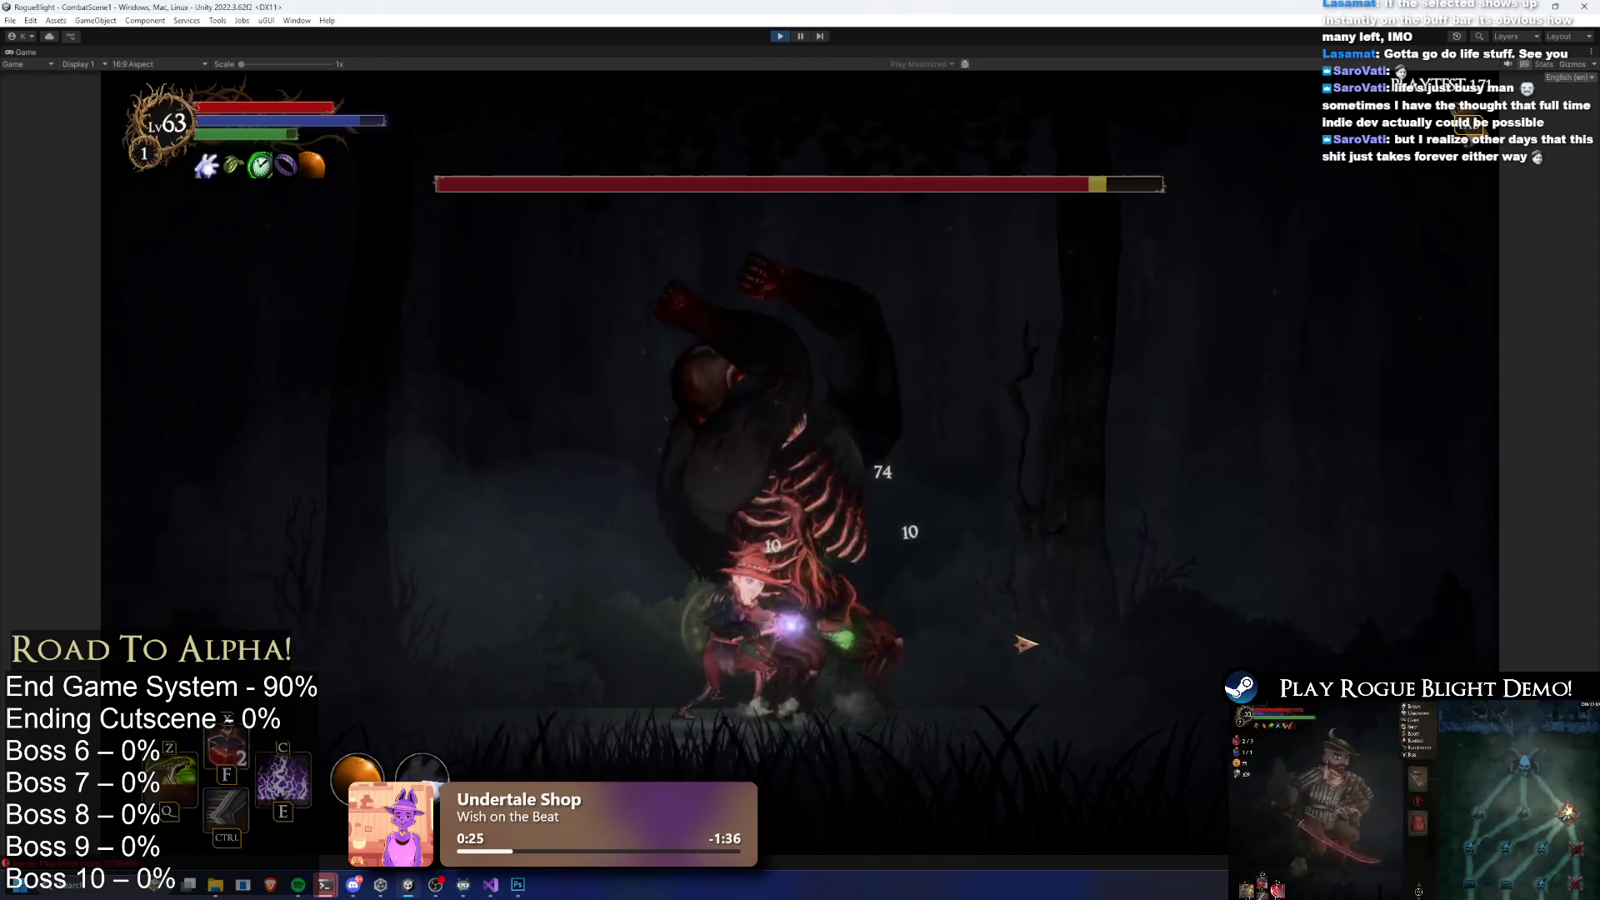
pyautogui.press('d')
pyautogui.press('c')
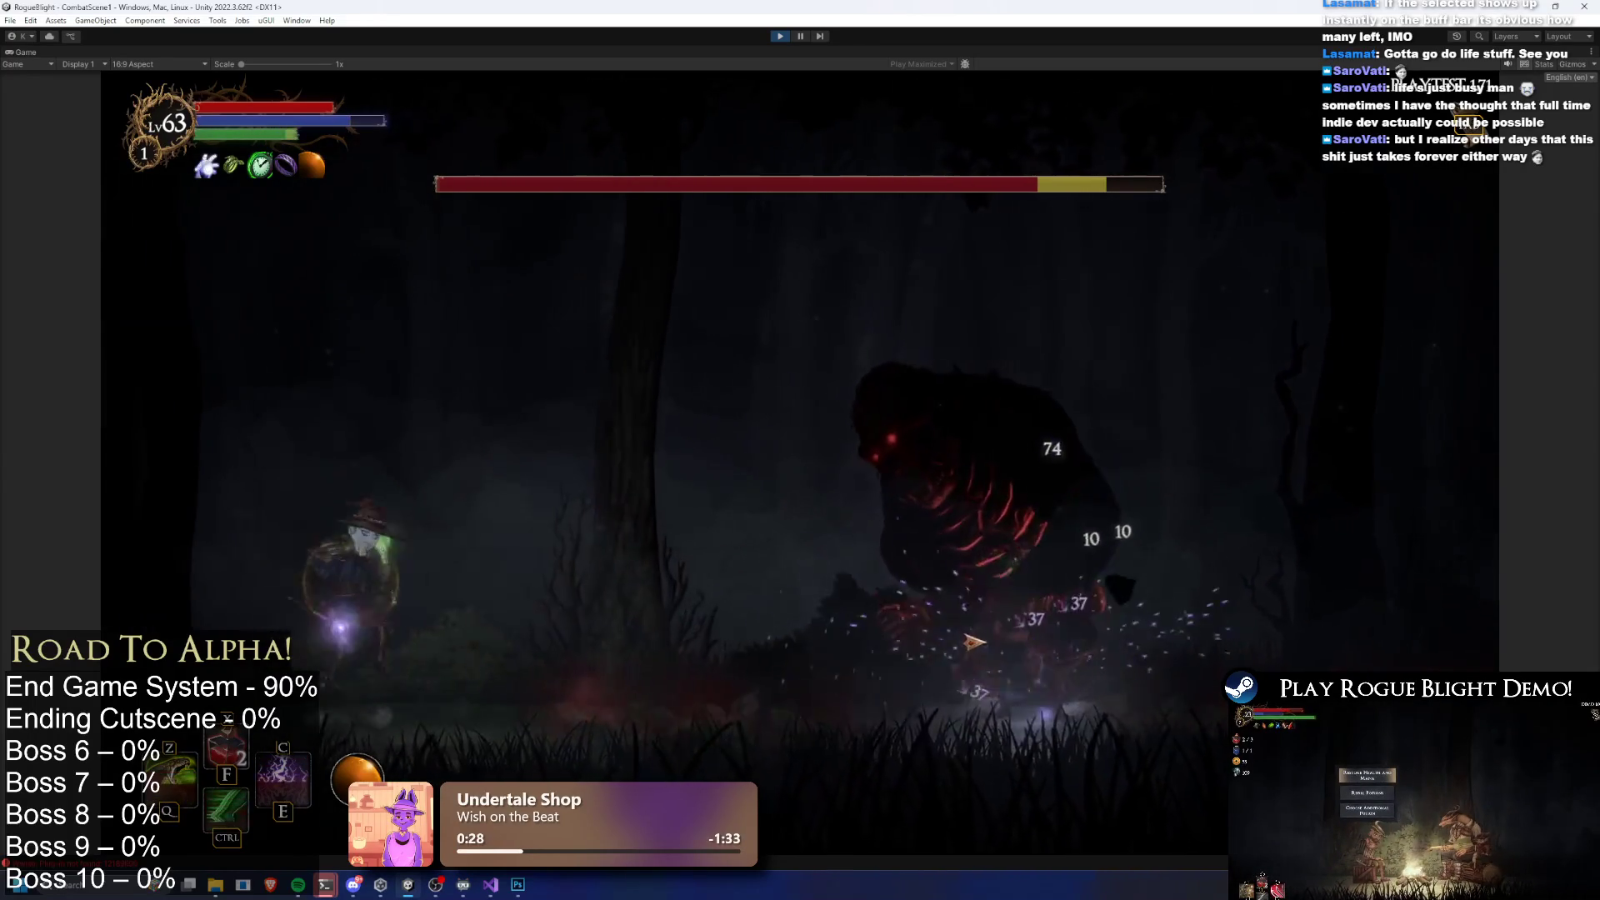
pyautogui.press('space')
pyautogui.click(984, 639)
pyautogui.press('ctrl')
pyautogui.press('c')
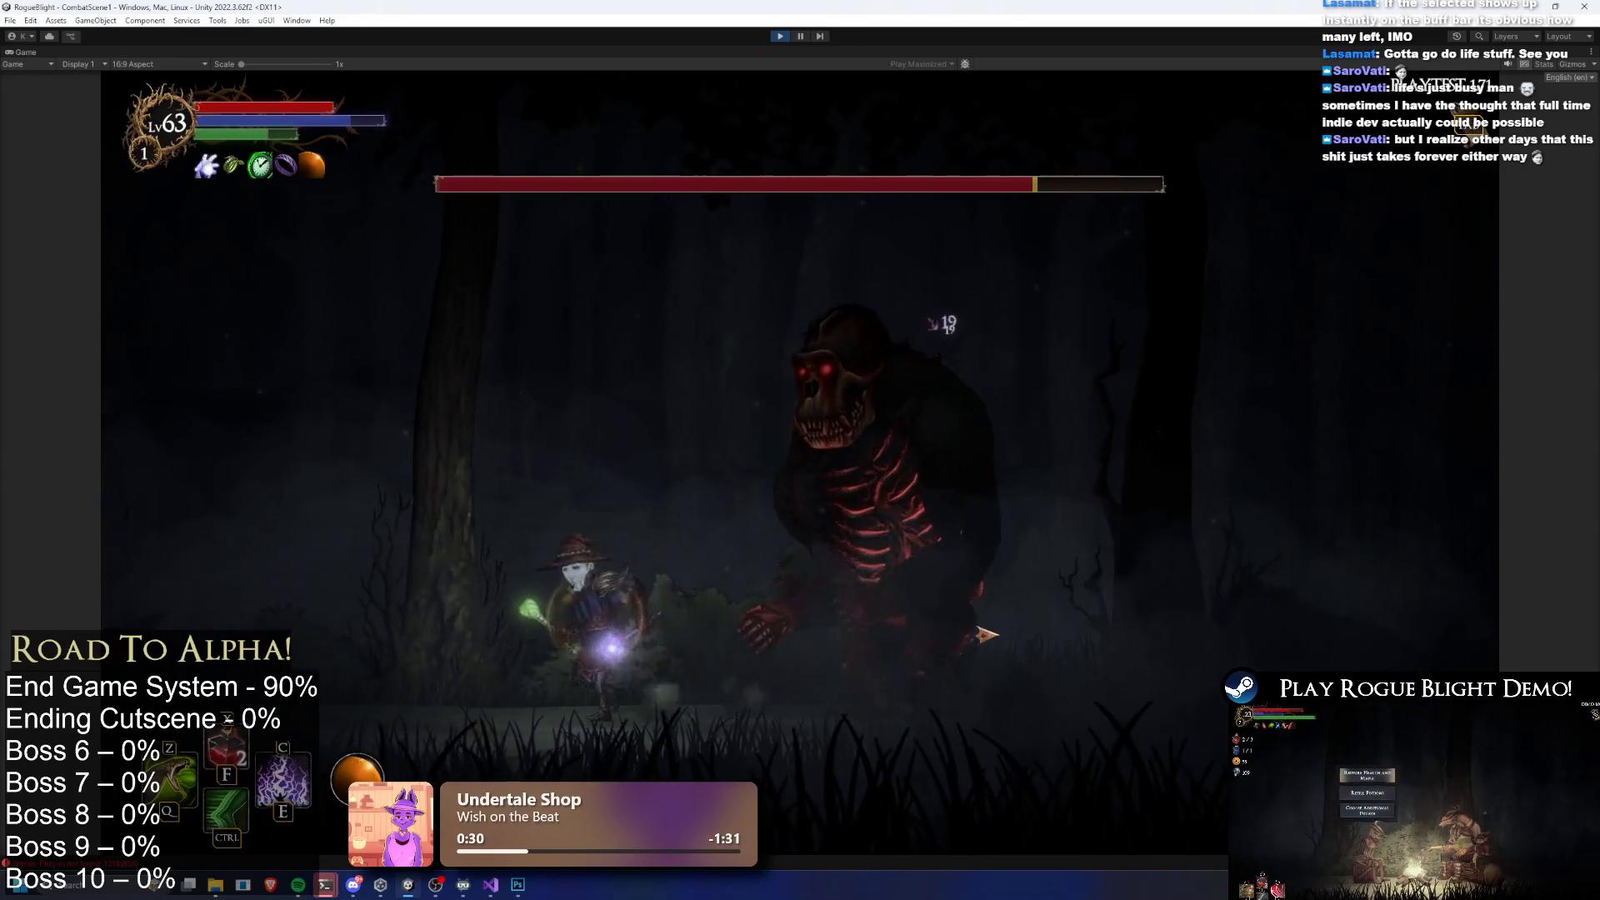
pyautogui.press('ctrl')
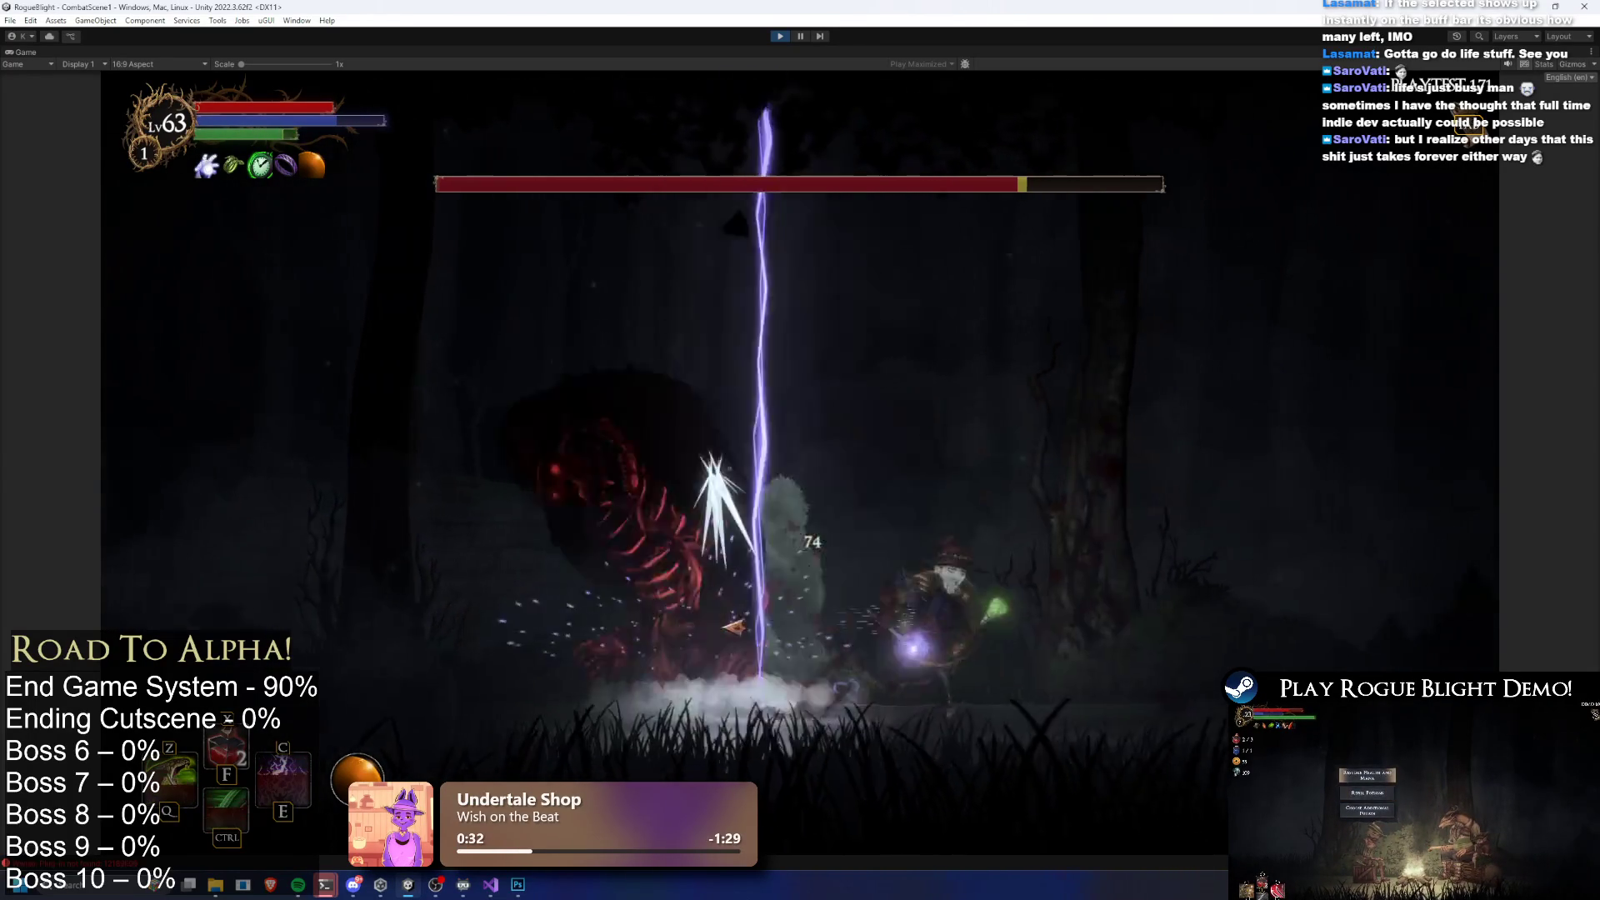
pyautogui.click(738, 631)
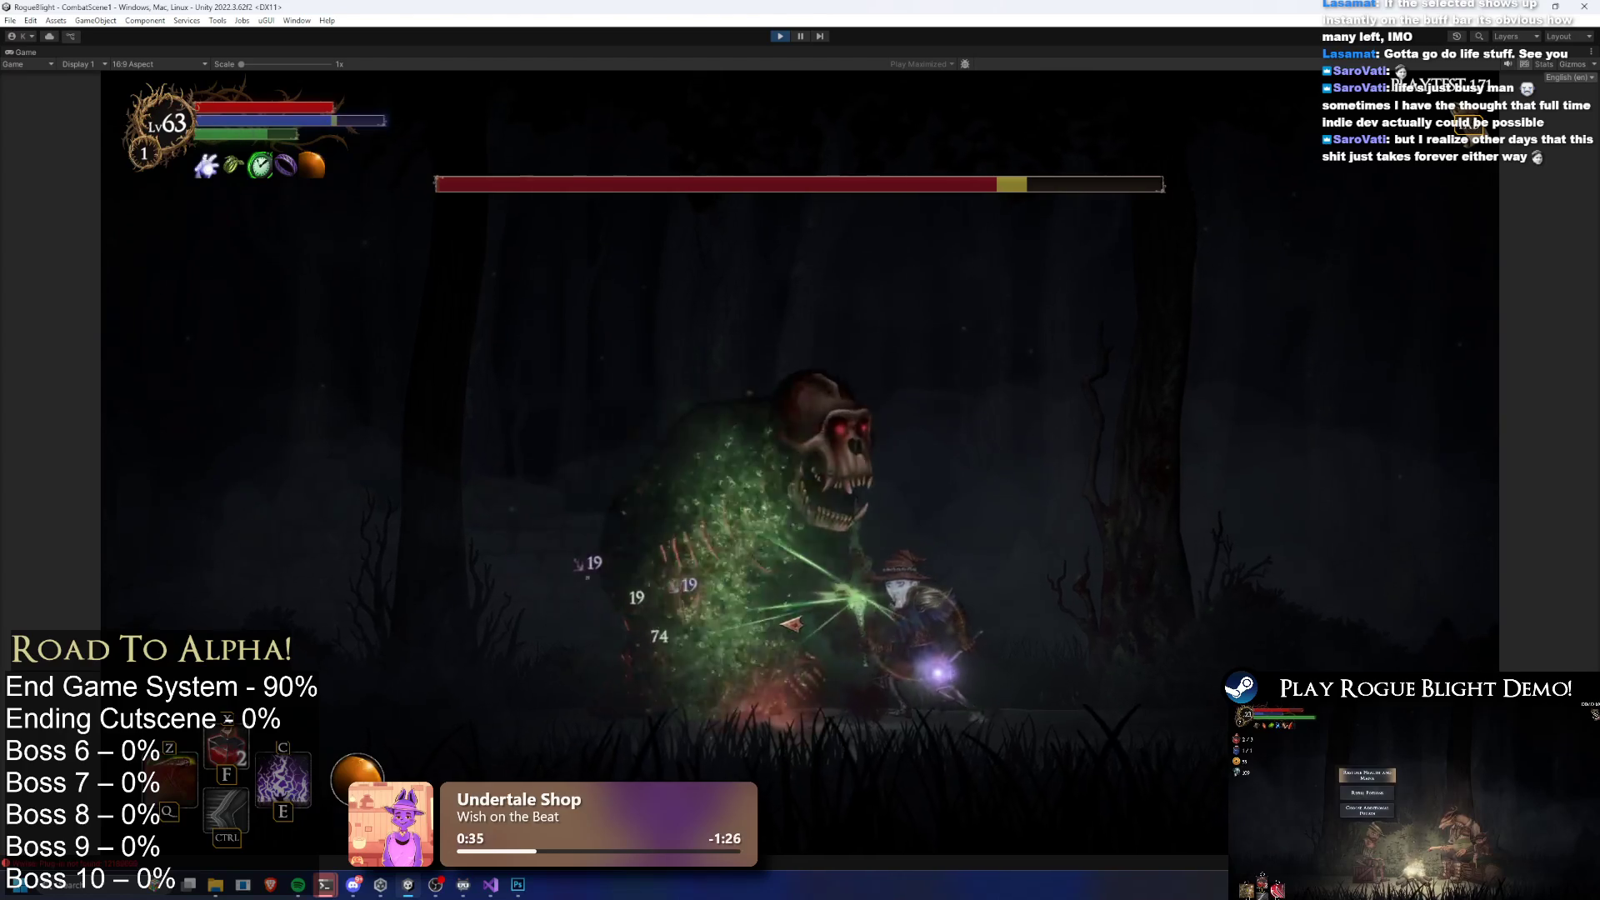
pyautogui.press('a')
pyautogui.click(1060, 634)
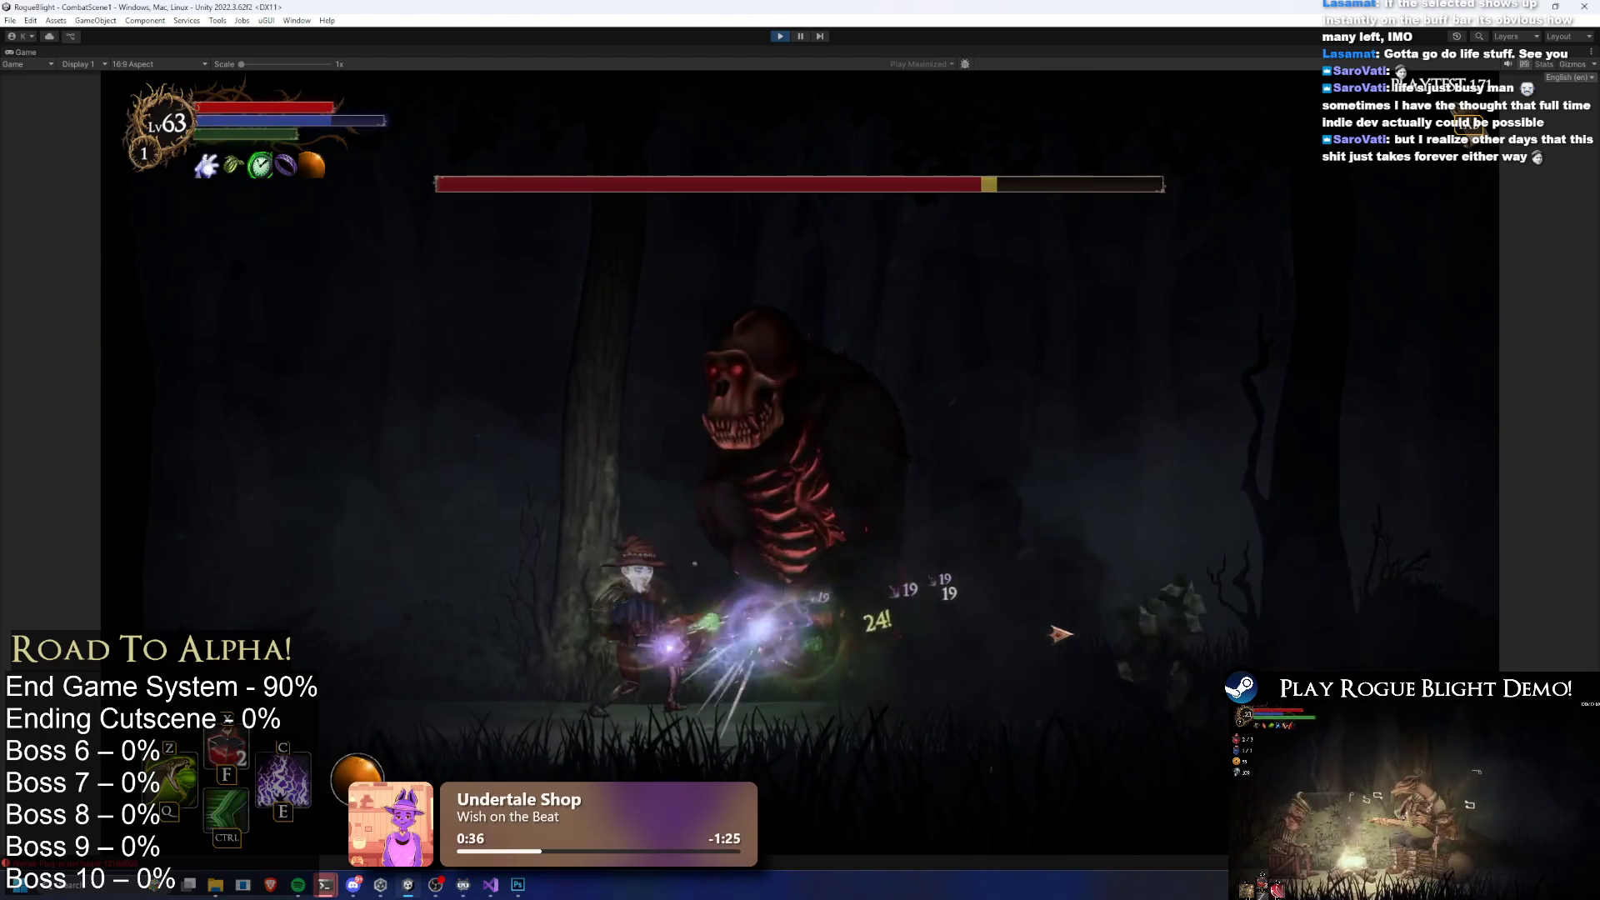
pyautogui.press('space')
pyautogui.click(653, 634)
pyautogui.press('a')
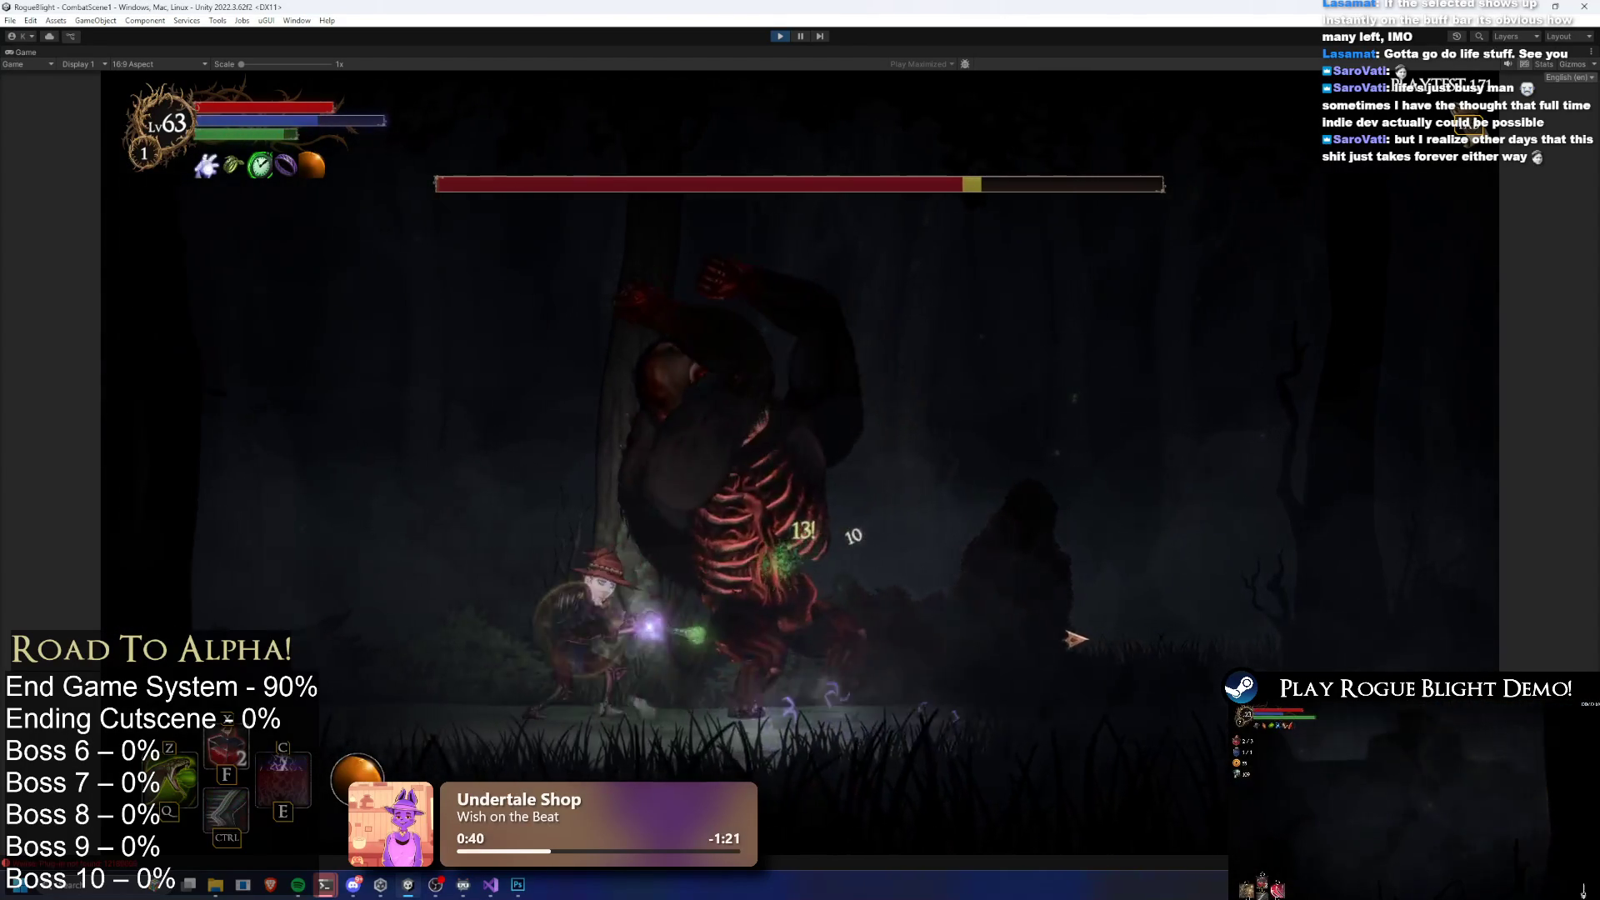
pyautogui.click(1092, 630)
pyautogui.press('space')
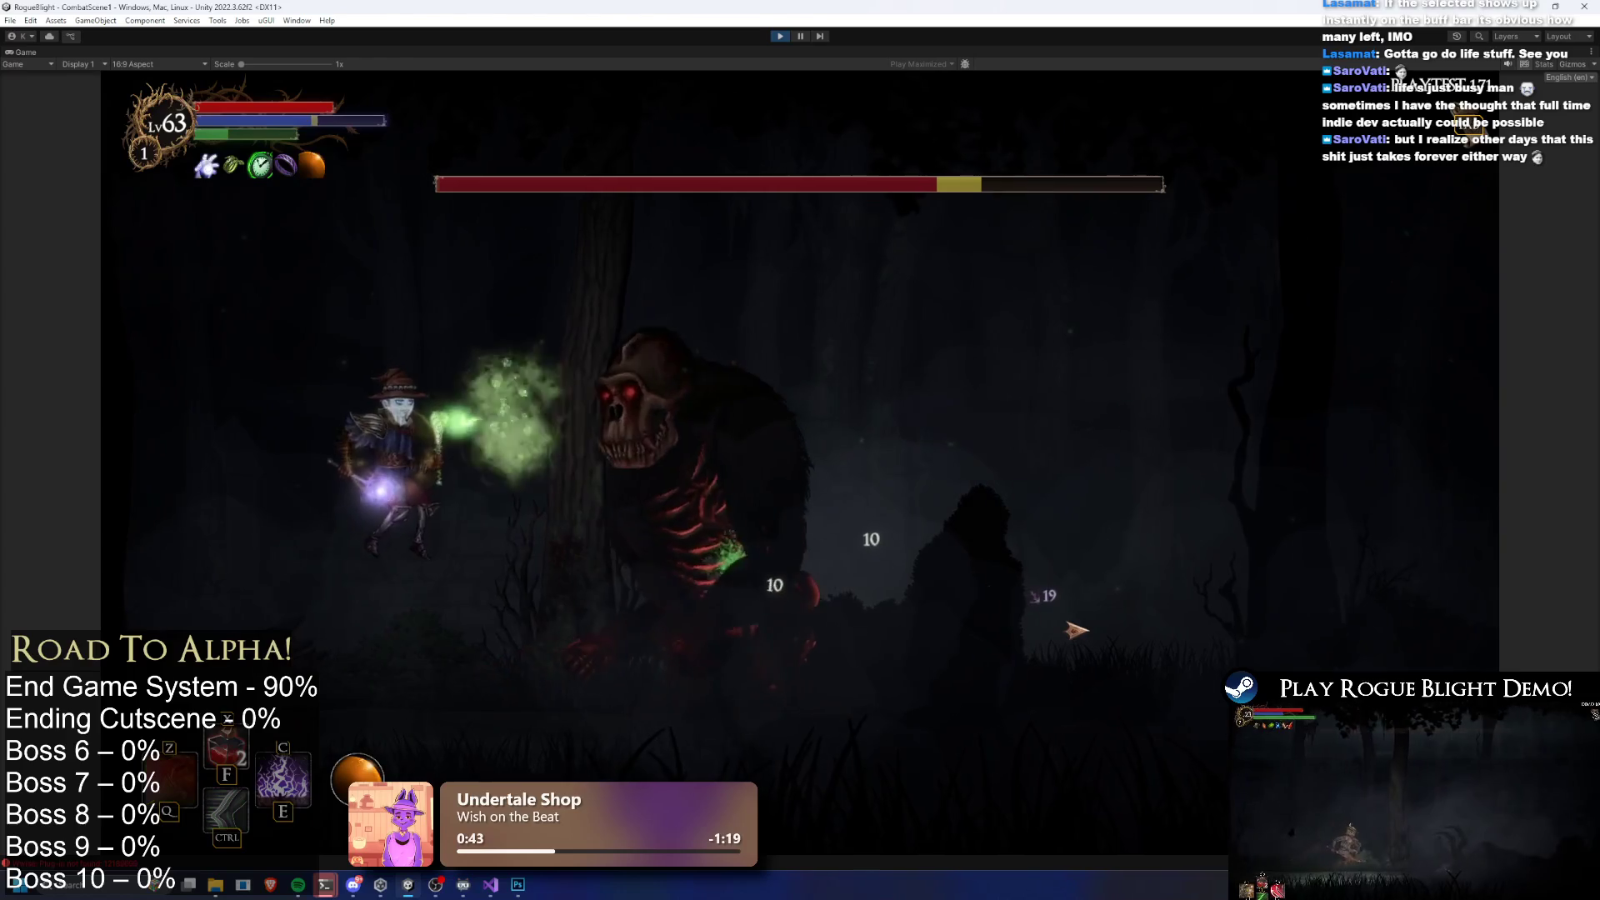
pyautogui.click(1071, 629)
pyautogui.press('ctrl')
pyautogui.press('a')
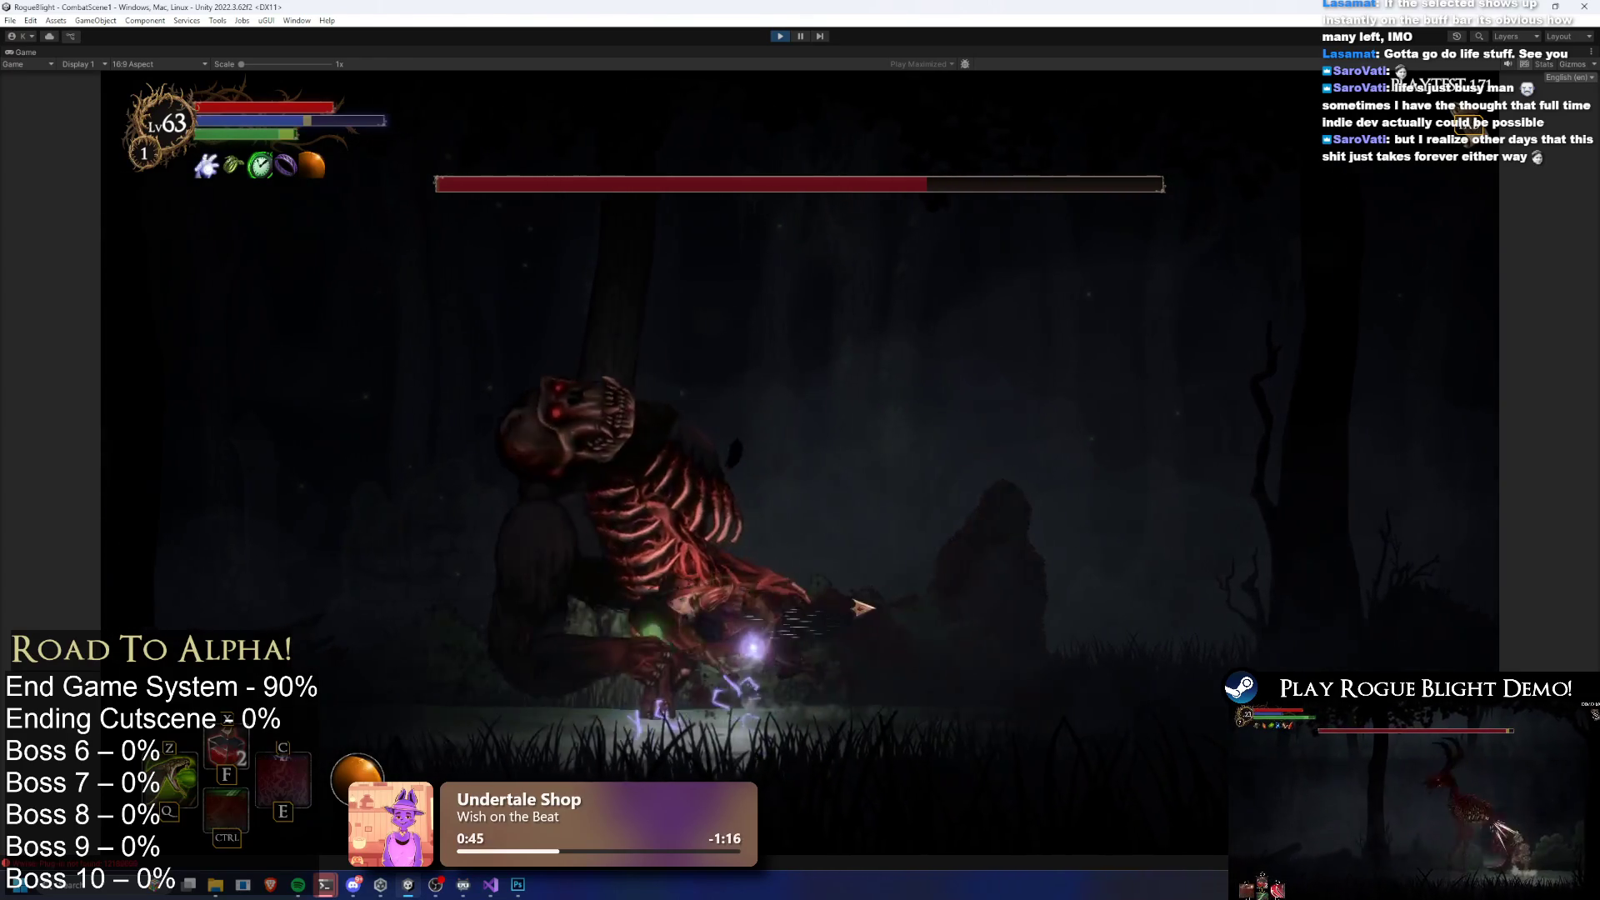
pyautogui.press('z')
pyautogui.click(1045, 644)
pyautogui.click(1045, 644)
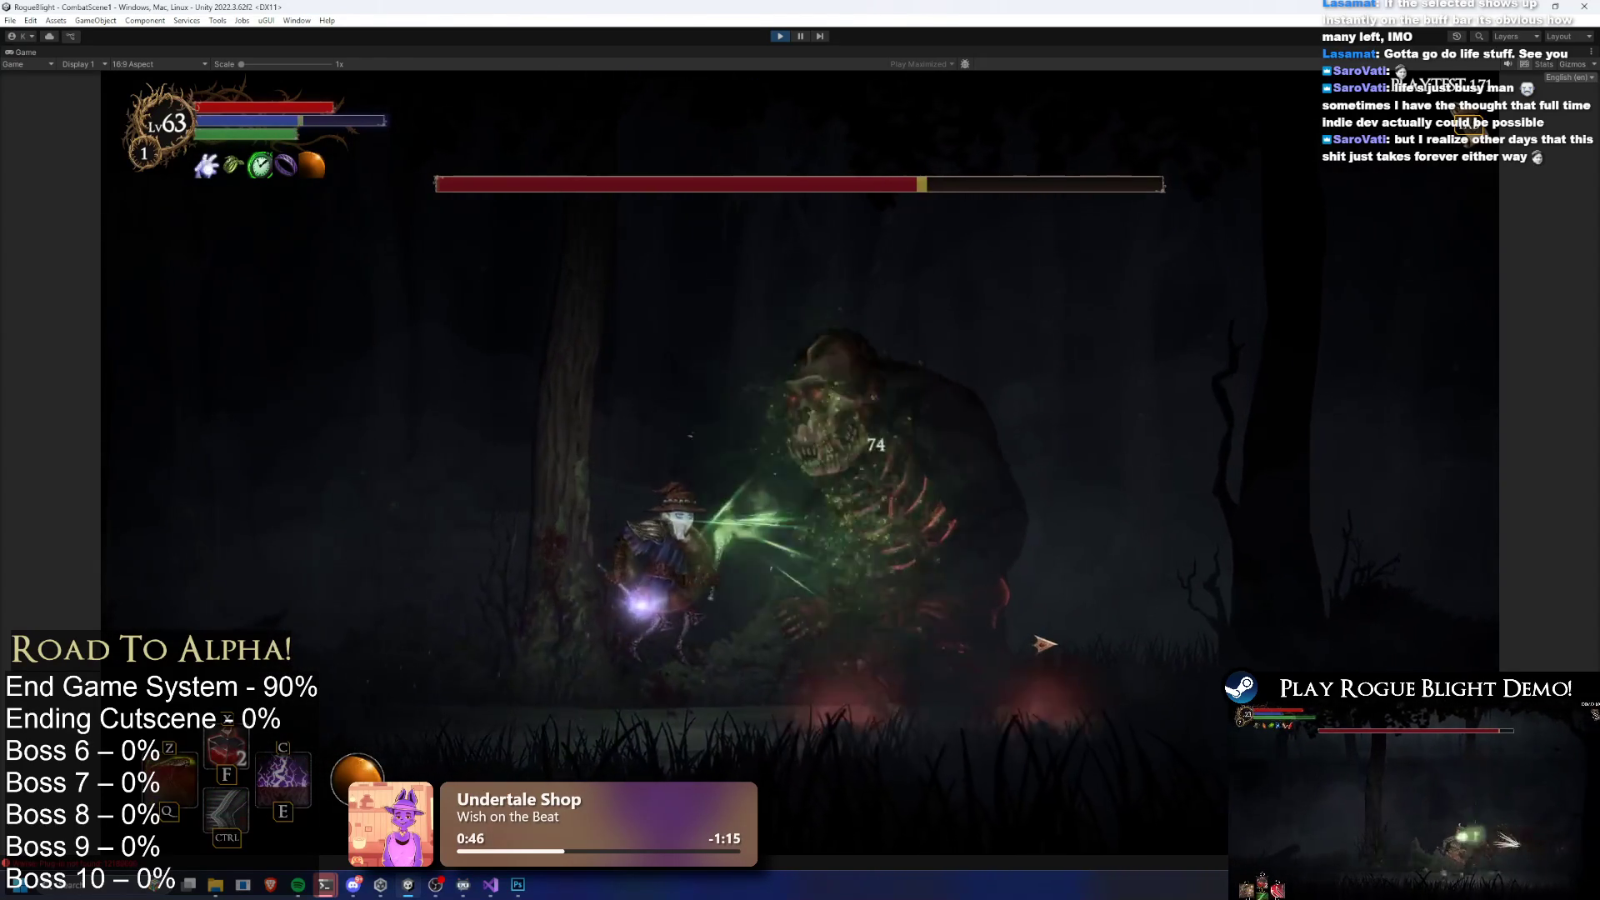
pyautogui.press('e')
pyautogui.press('space')
pyautogui.click(1033, 635)
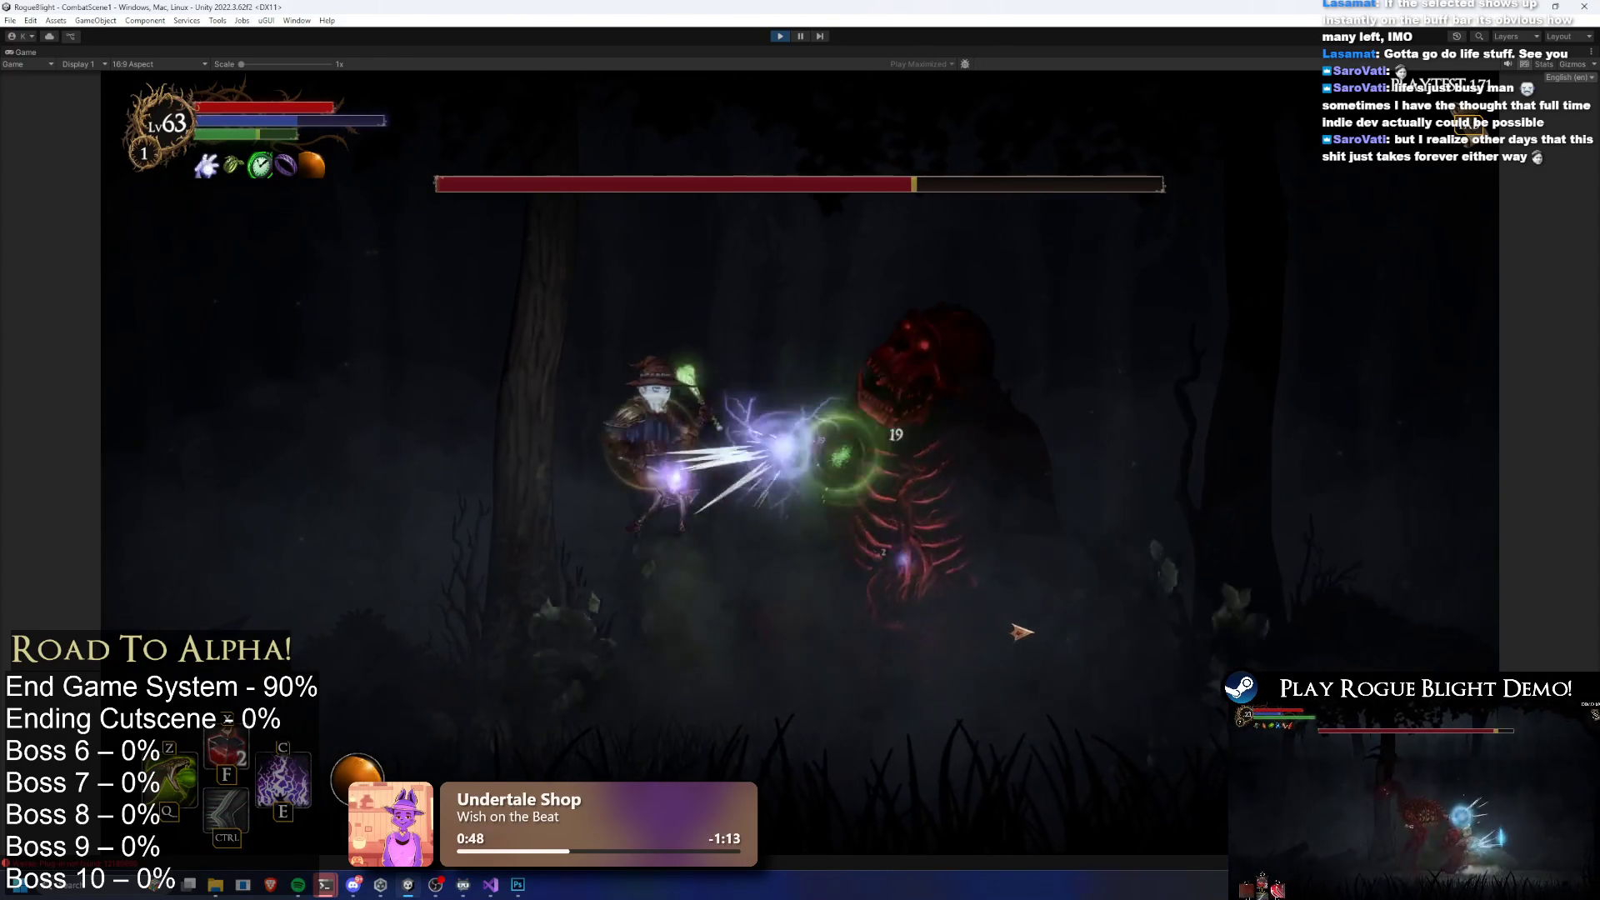
pyautogui.click(1006, 653)
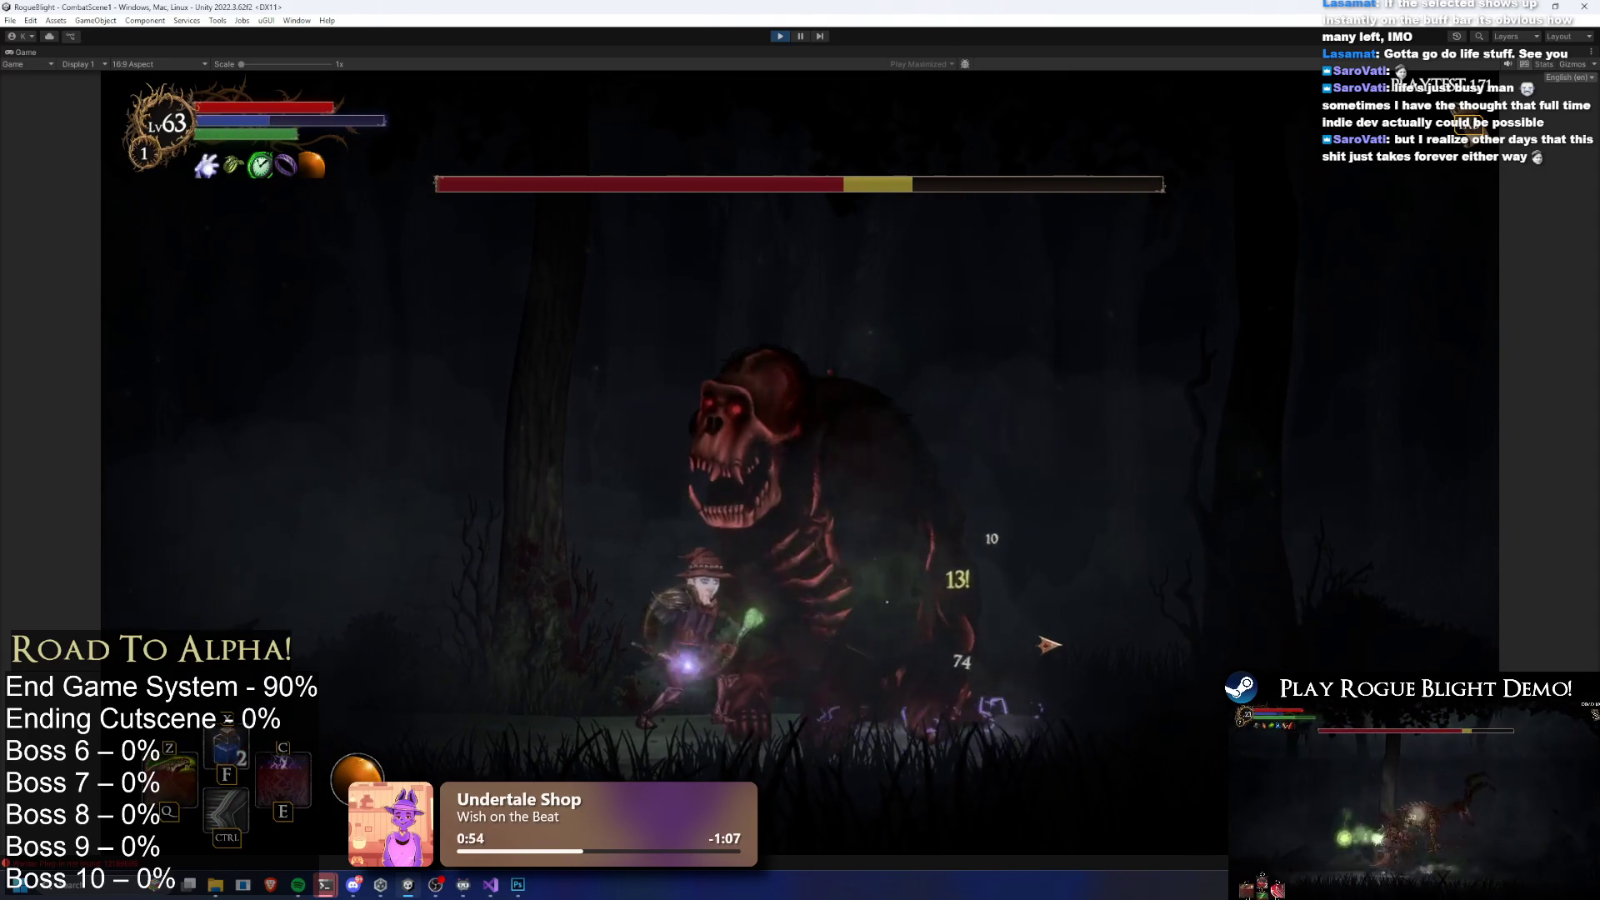
# Heal with the F item, then keep blasting the boss with Z, E and Q skills
pyautogui.press('f')
pyautogui.press('a')
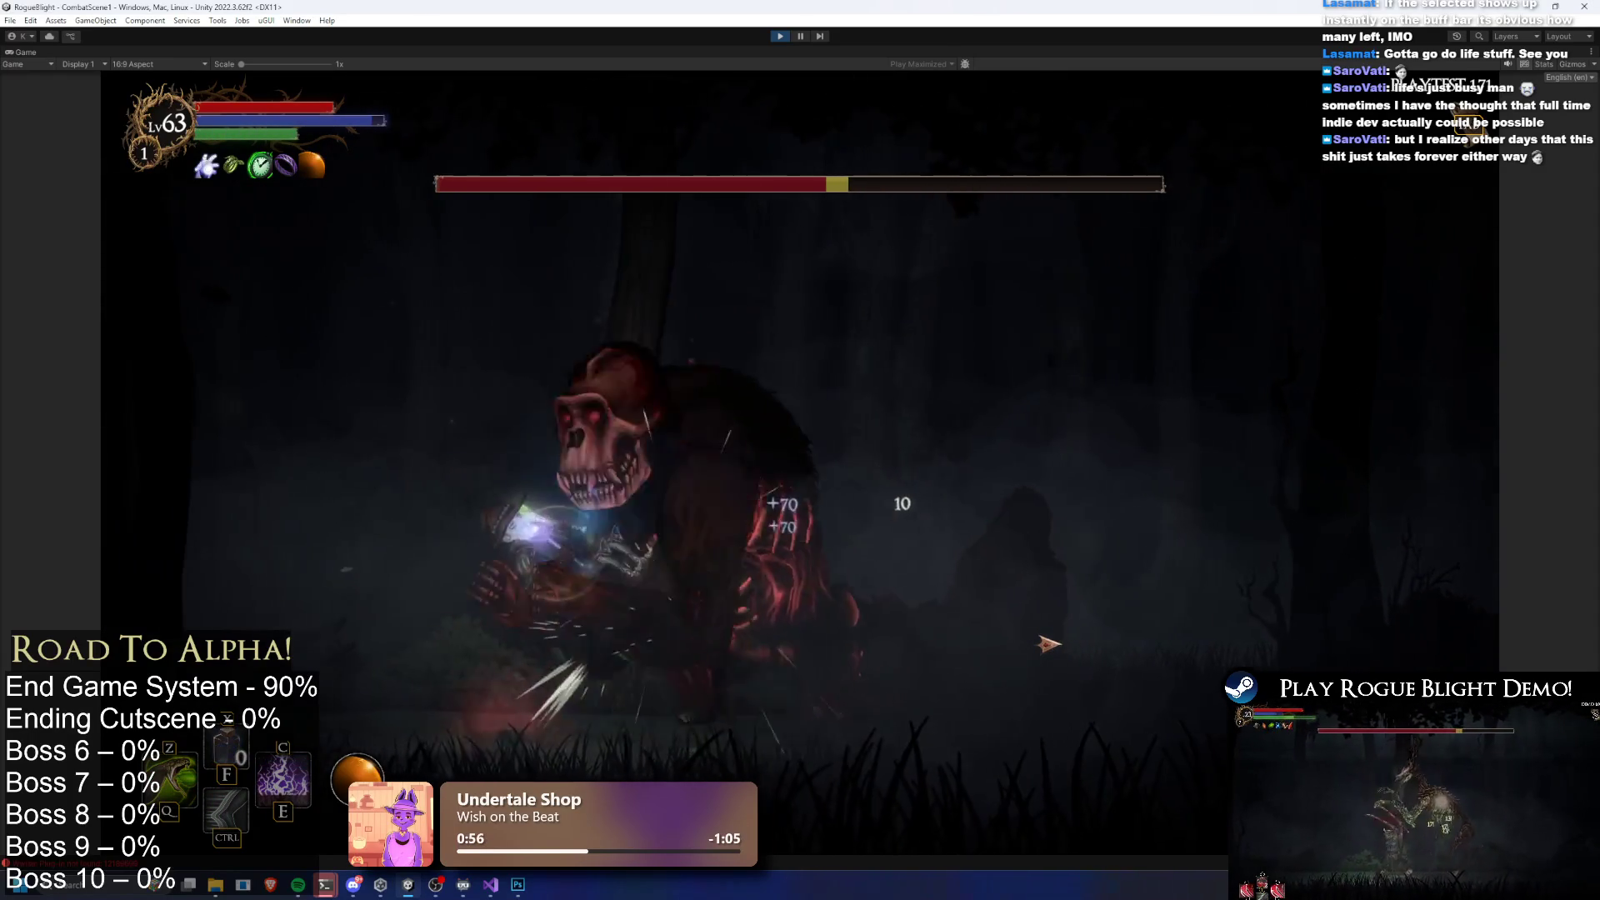
pyautogui.click(483, 677)
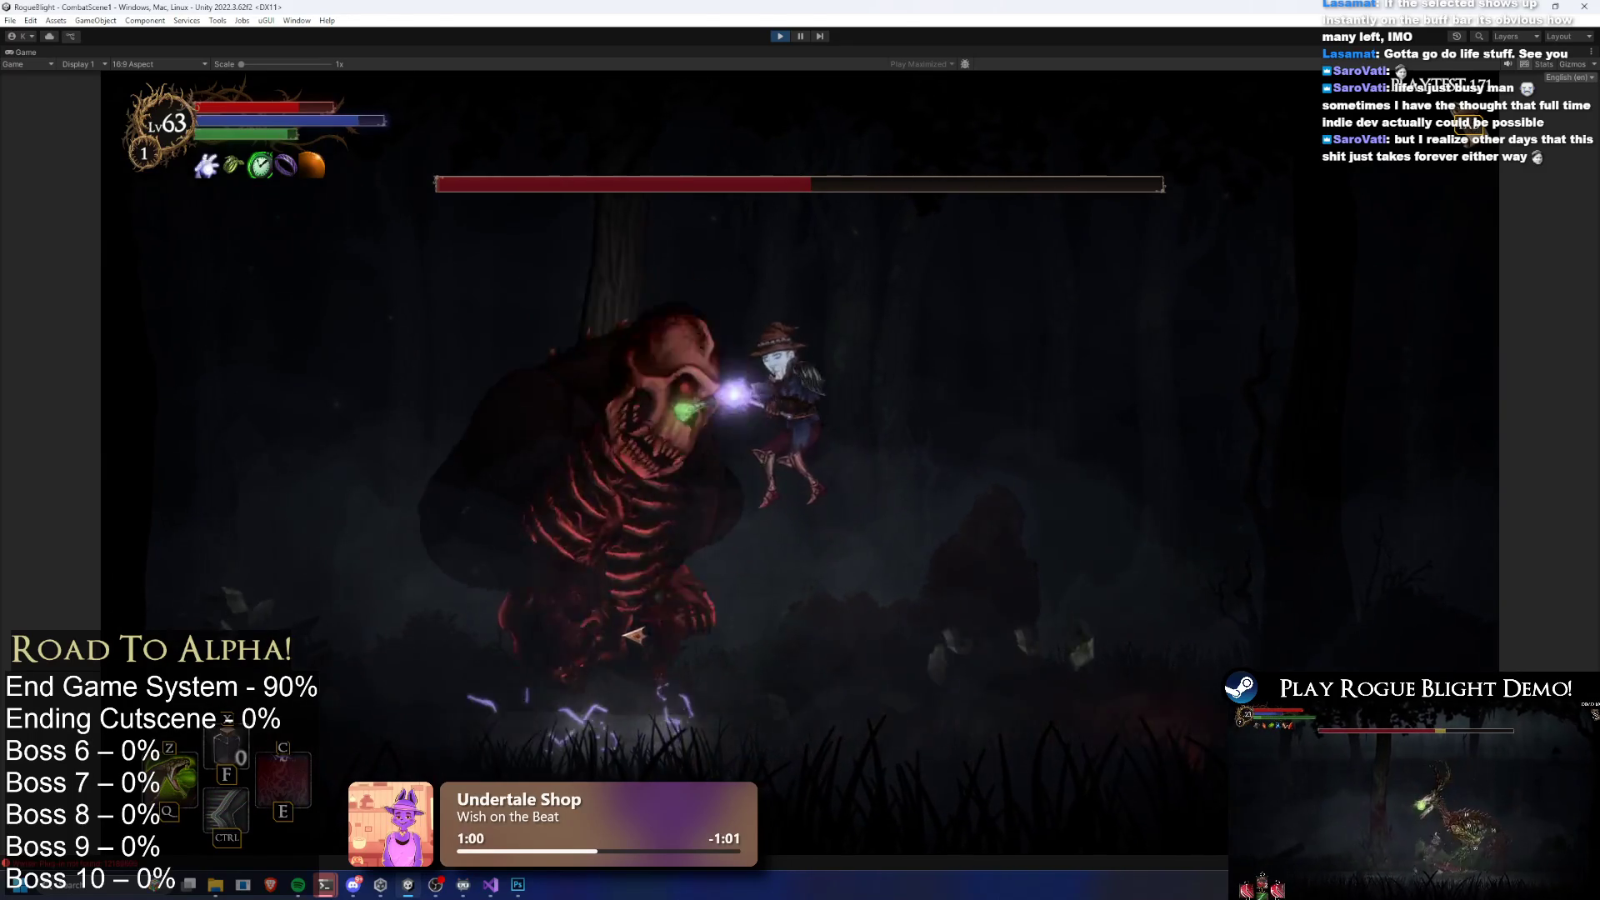
pyautogui.click(690, 629)
pyautogui.press('a')
pyautogui.press('e')
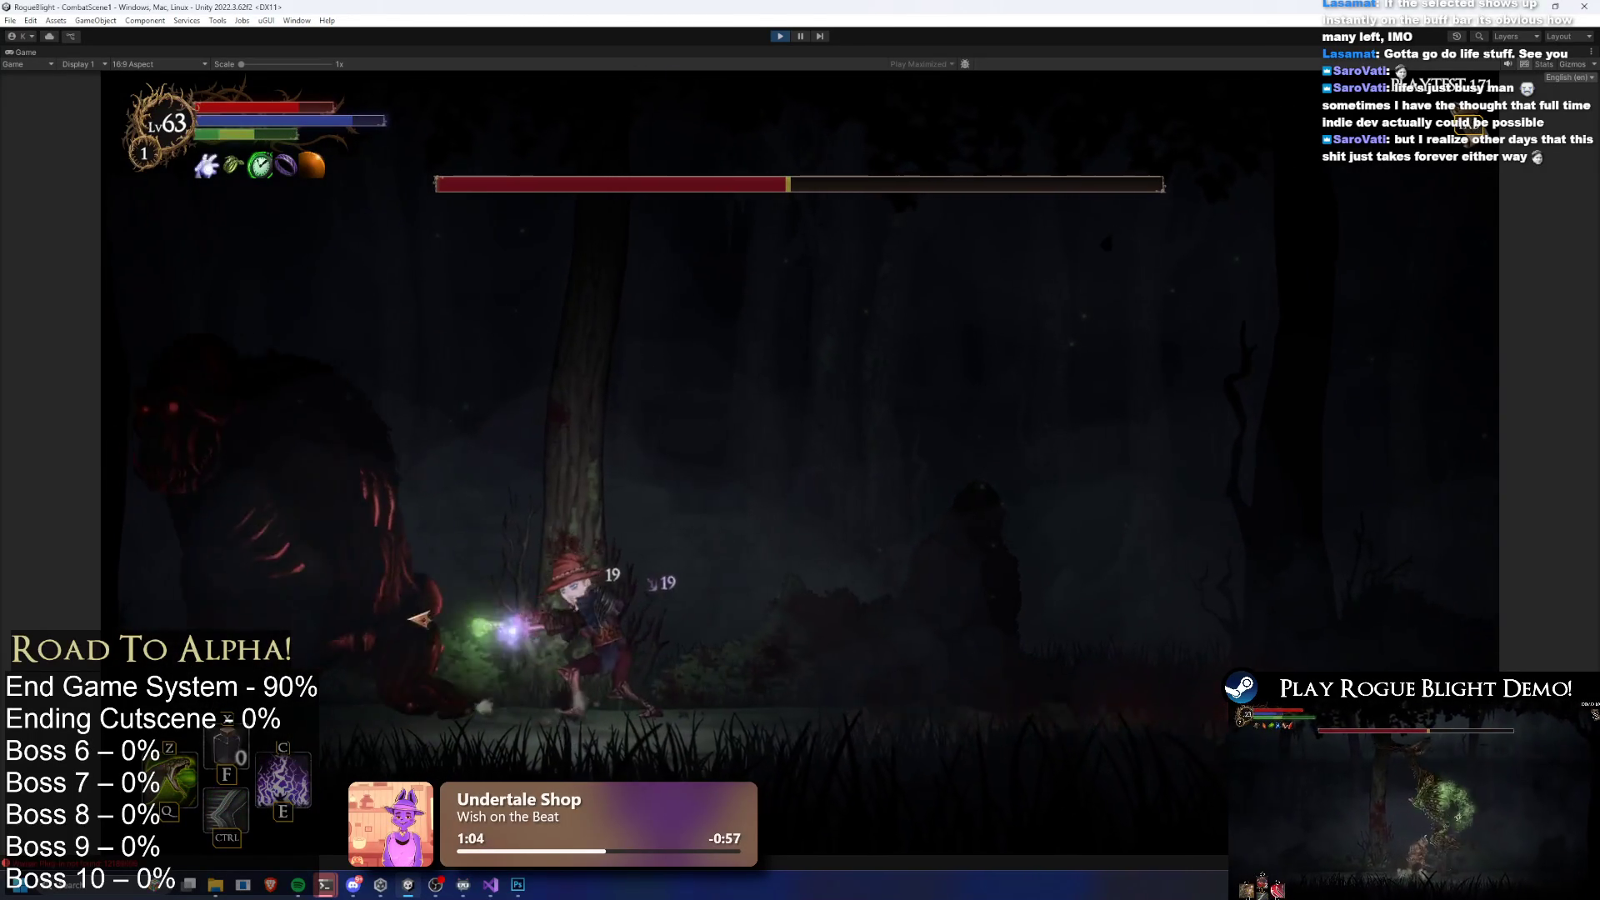
pyautogui.press('a')
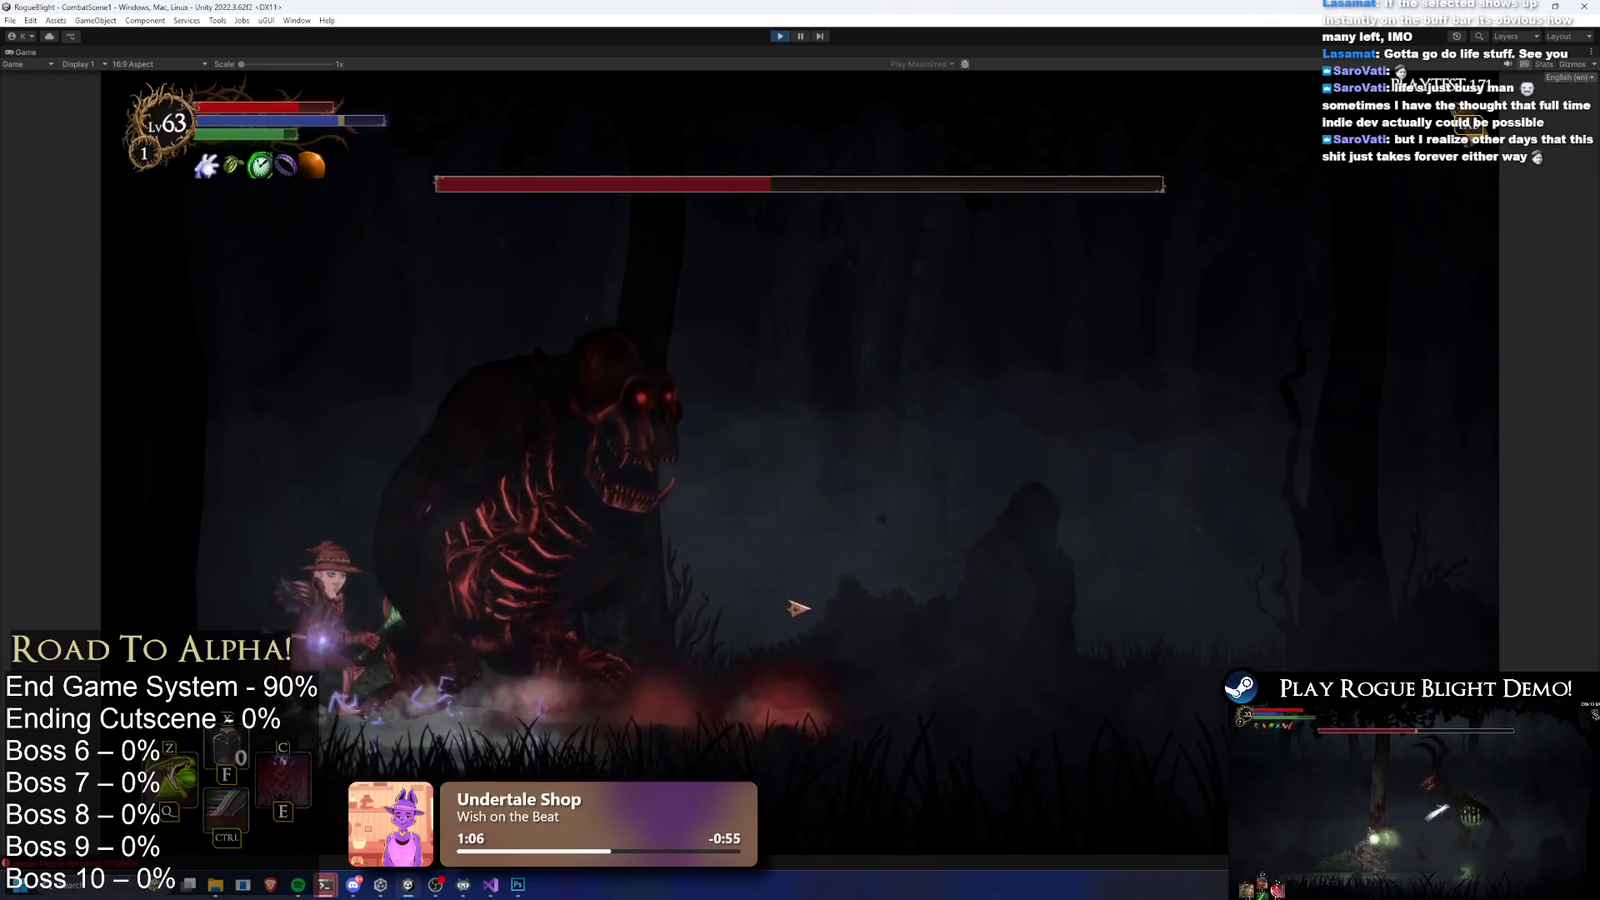
pyautogui.click(792, 607)
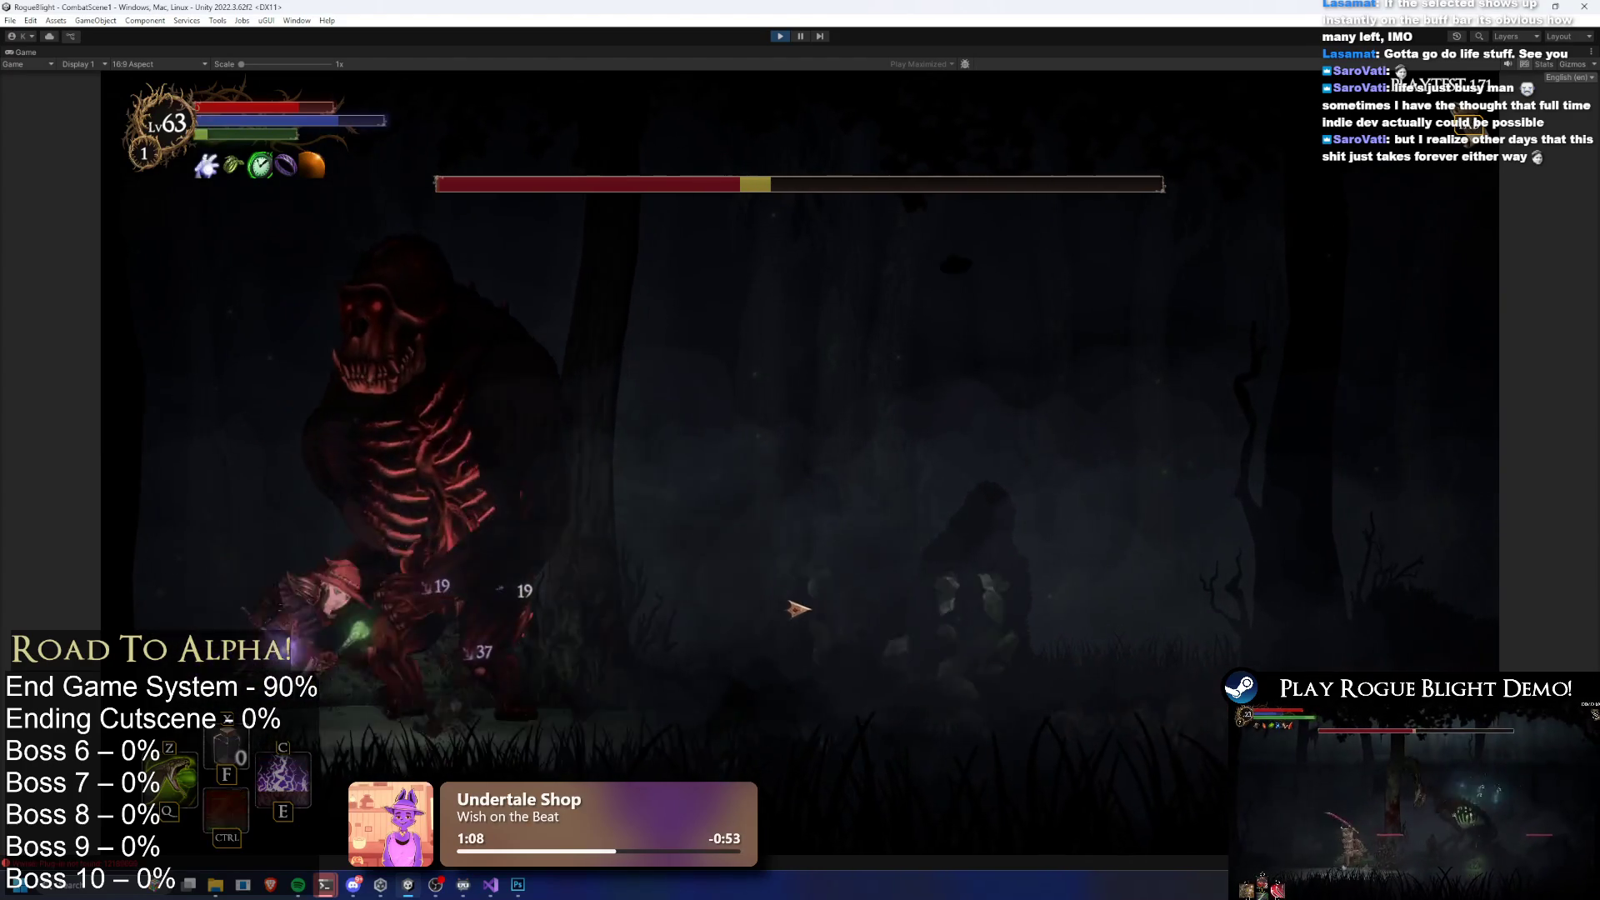
pyautogui.press('d')
pyautogui.press('z')
pyautogui.press('q')
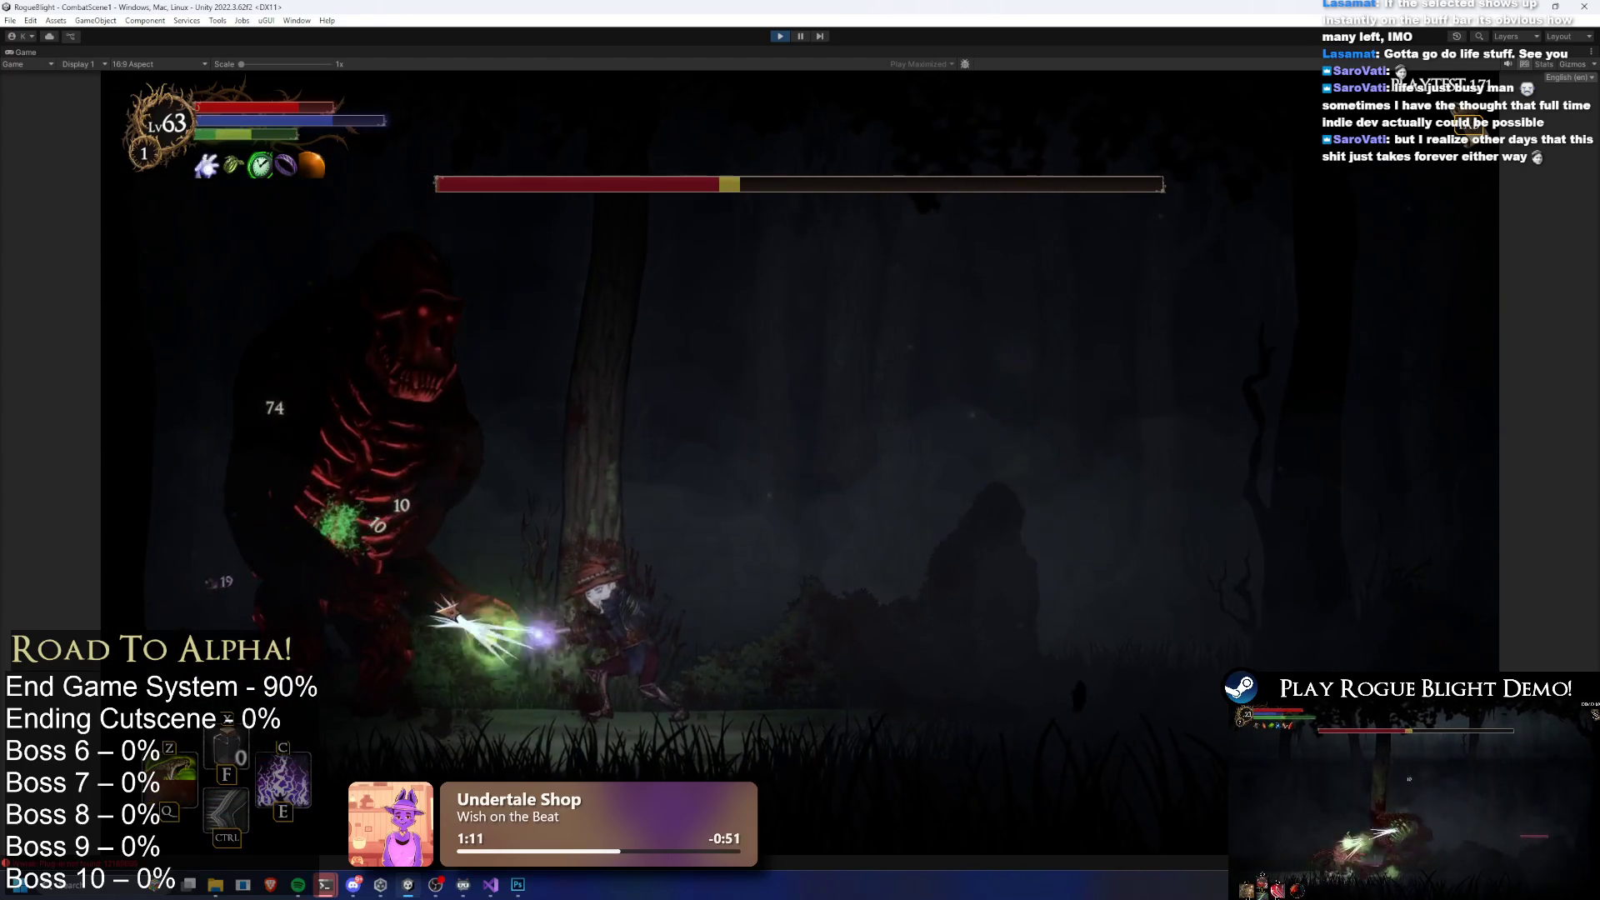
pyautogui.press('d')
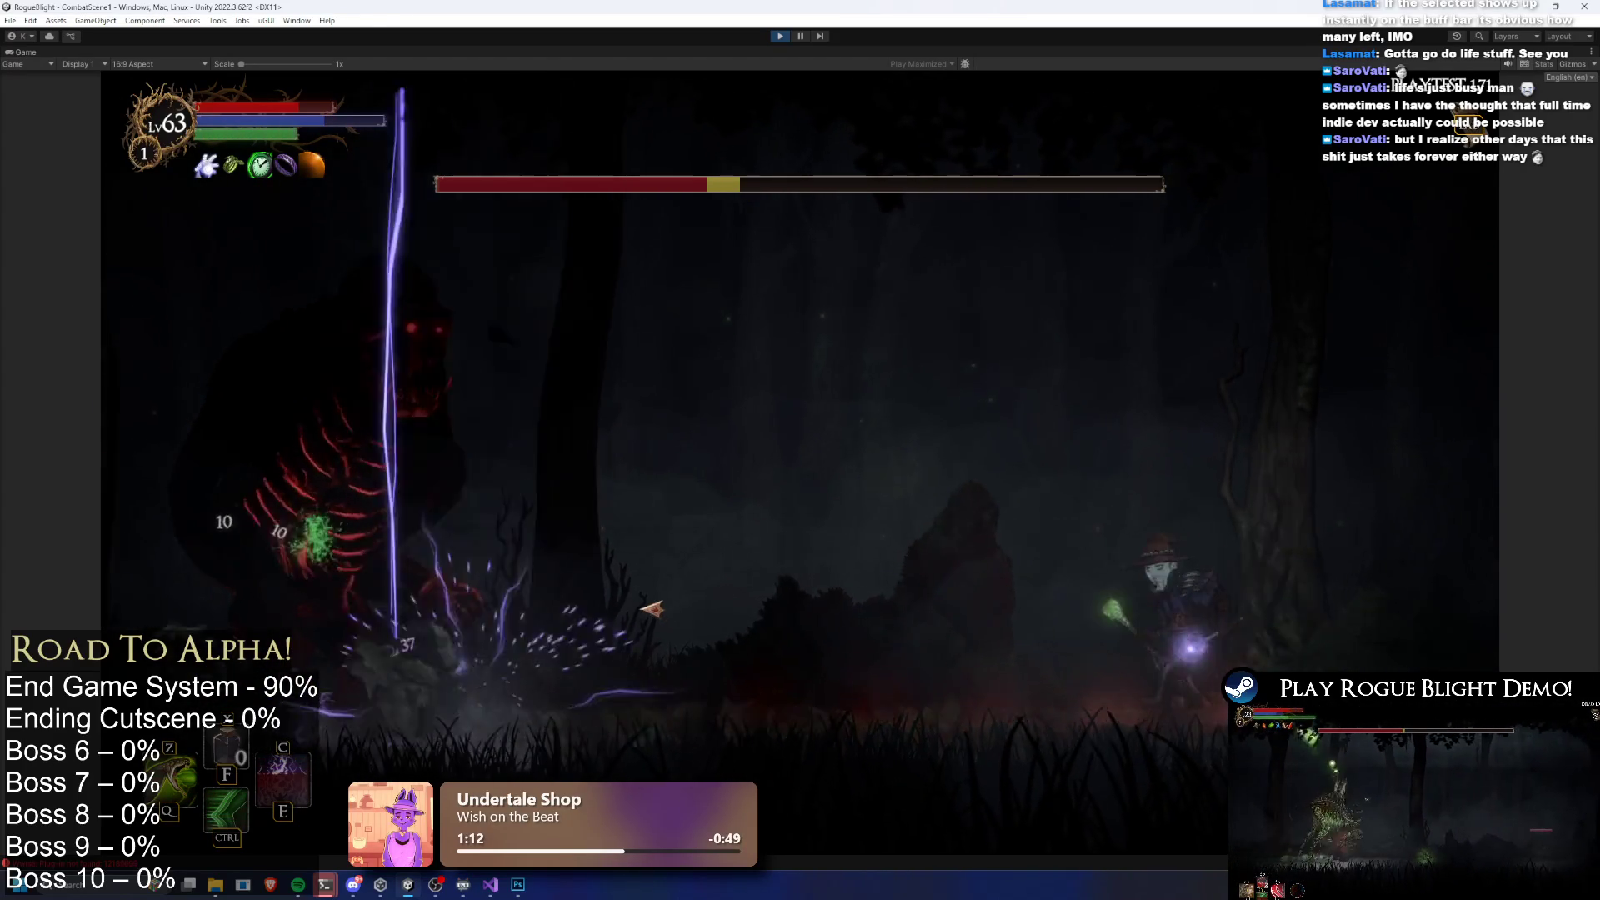
pyautogui.press('space')
pyautogui.press('a')
pyautogui.click(529, 571)
pyautogui.press('z')
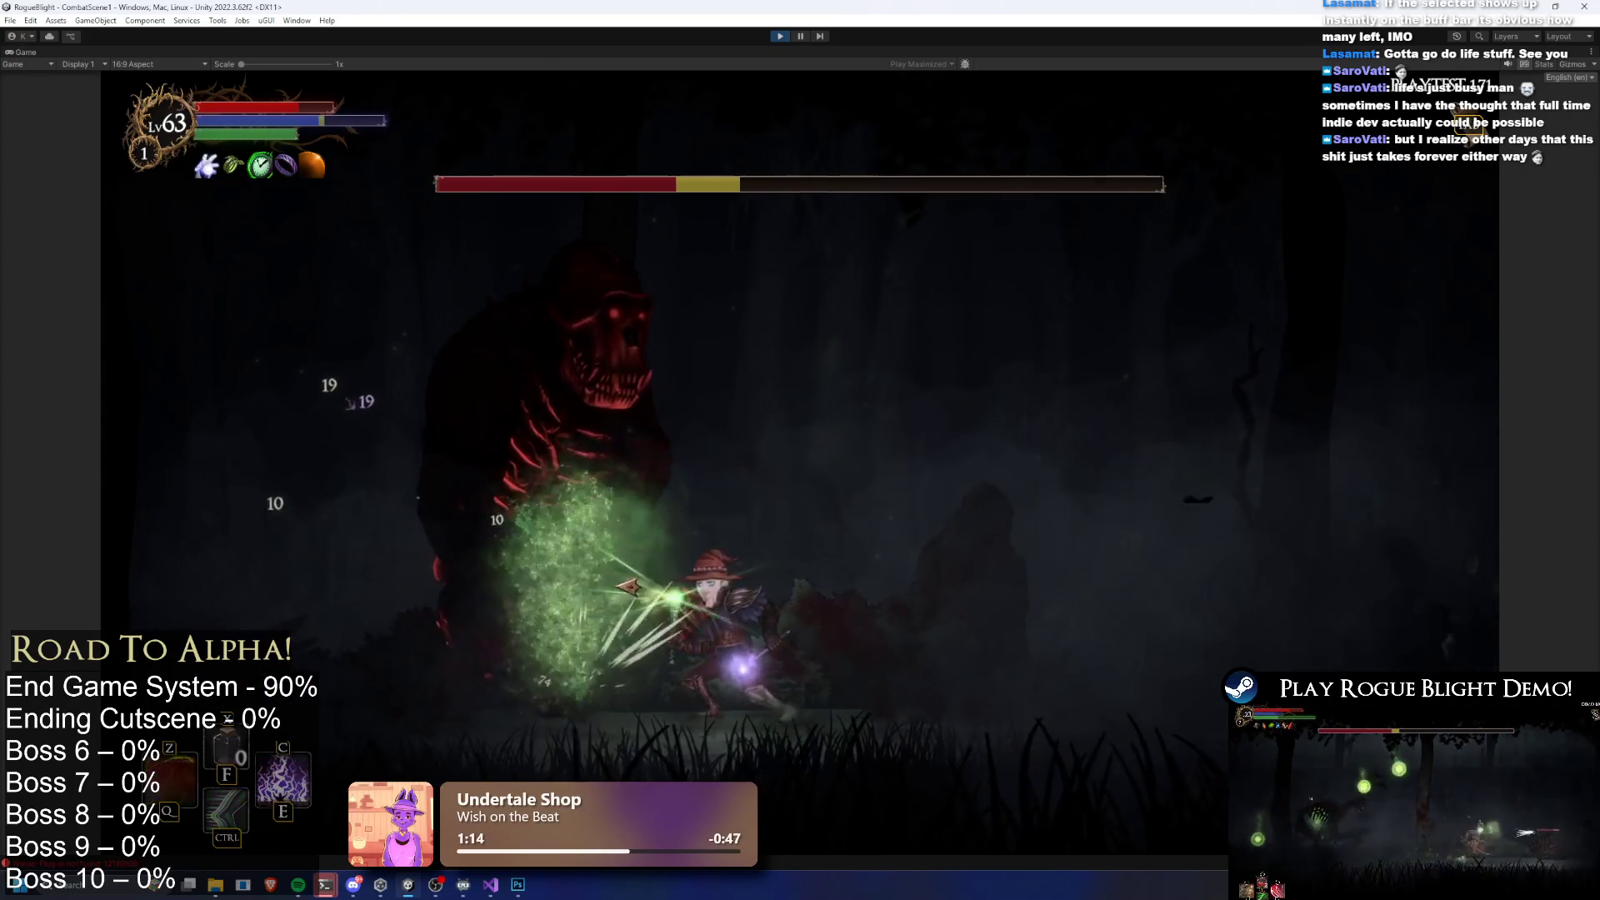
pyautogui.press('a')
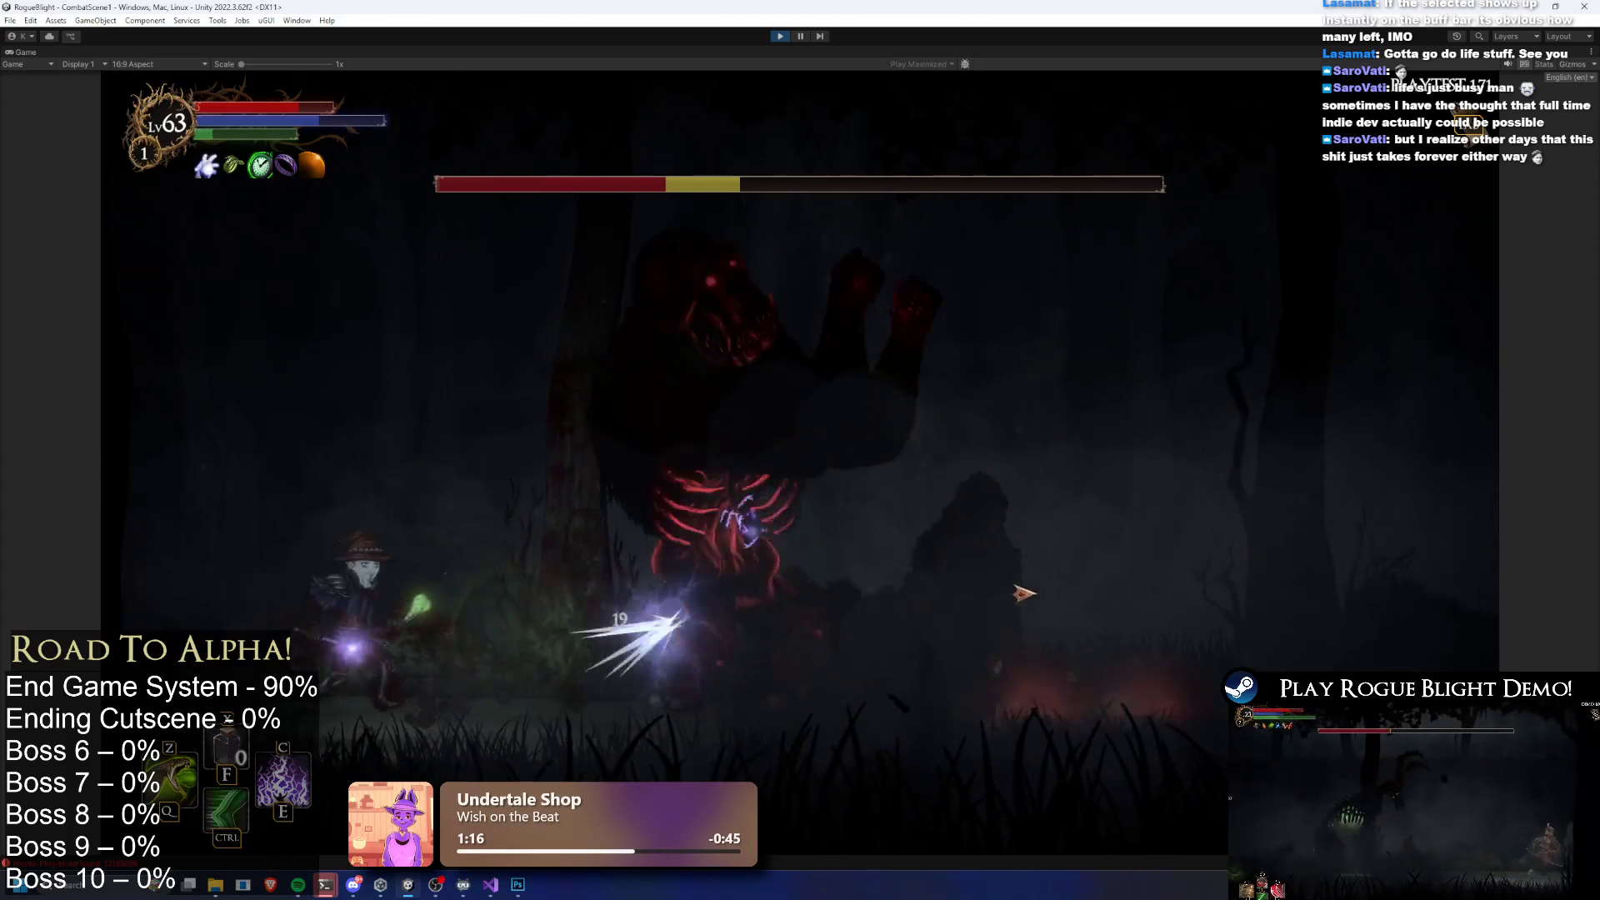
pyautogui.press('d')
pyautogui.click(898, 594)
pyautogui.press('e')
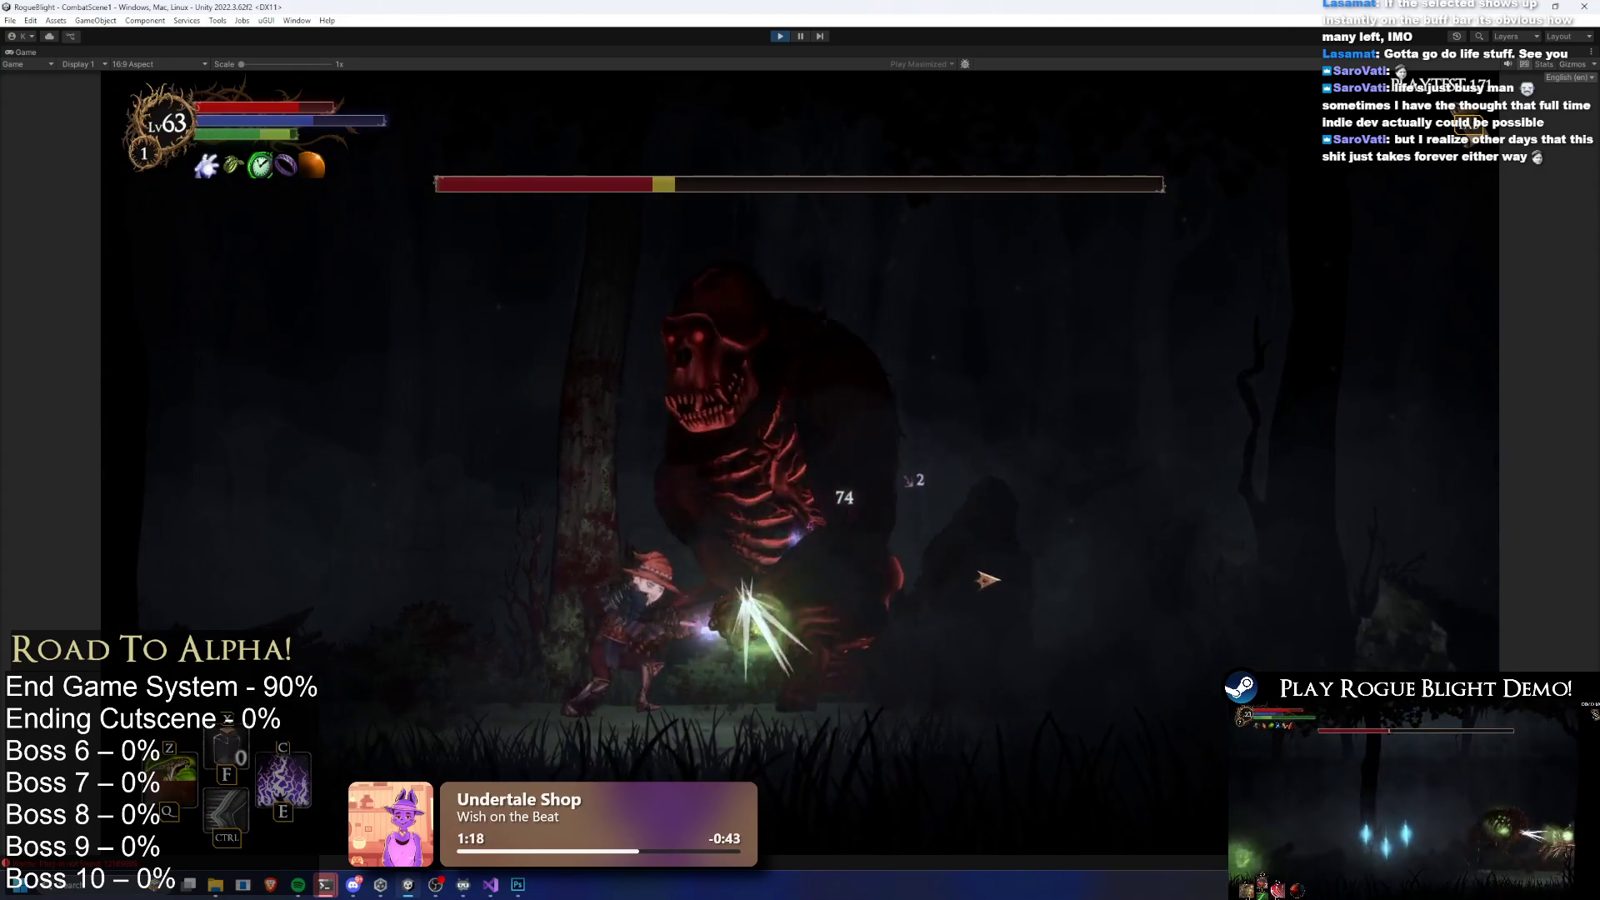
pyautogui.click(998, 572)
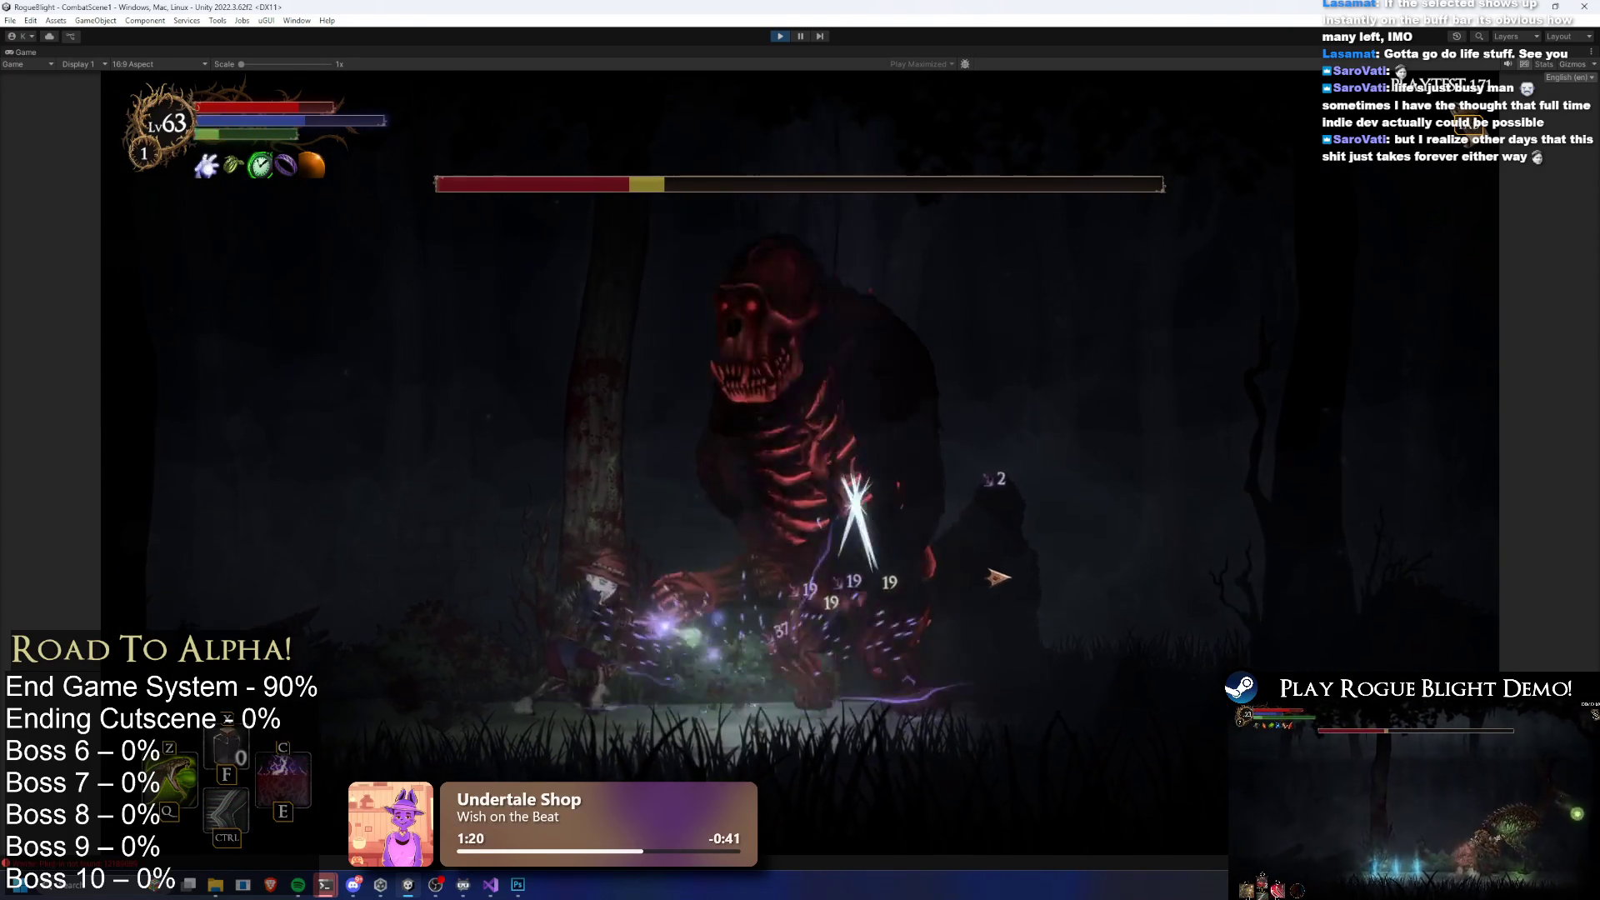
pyautogui.press('z')
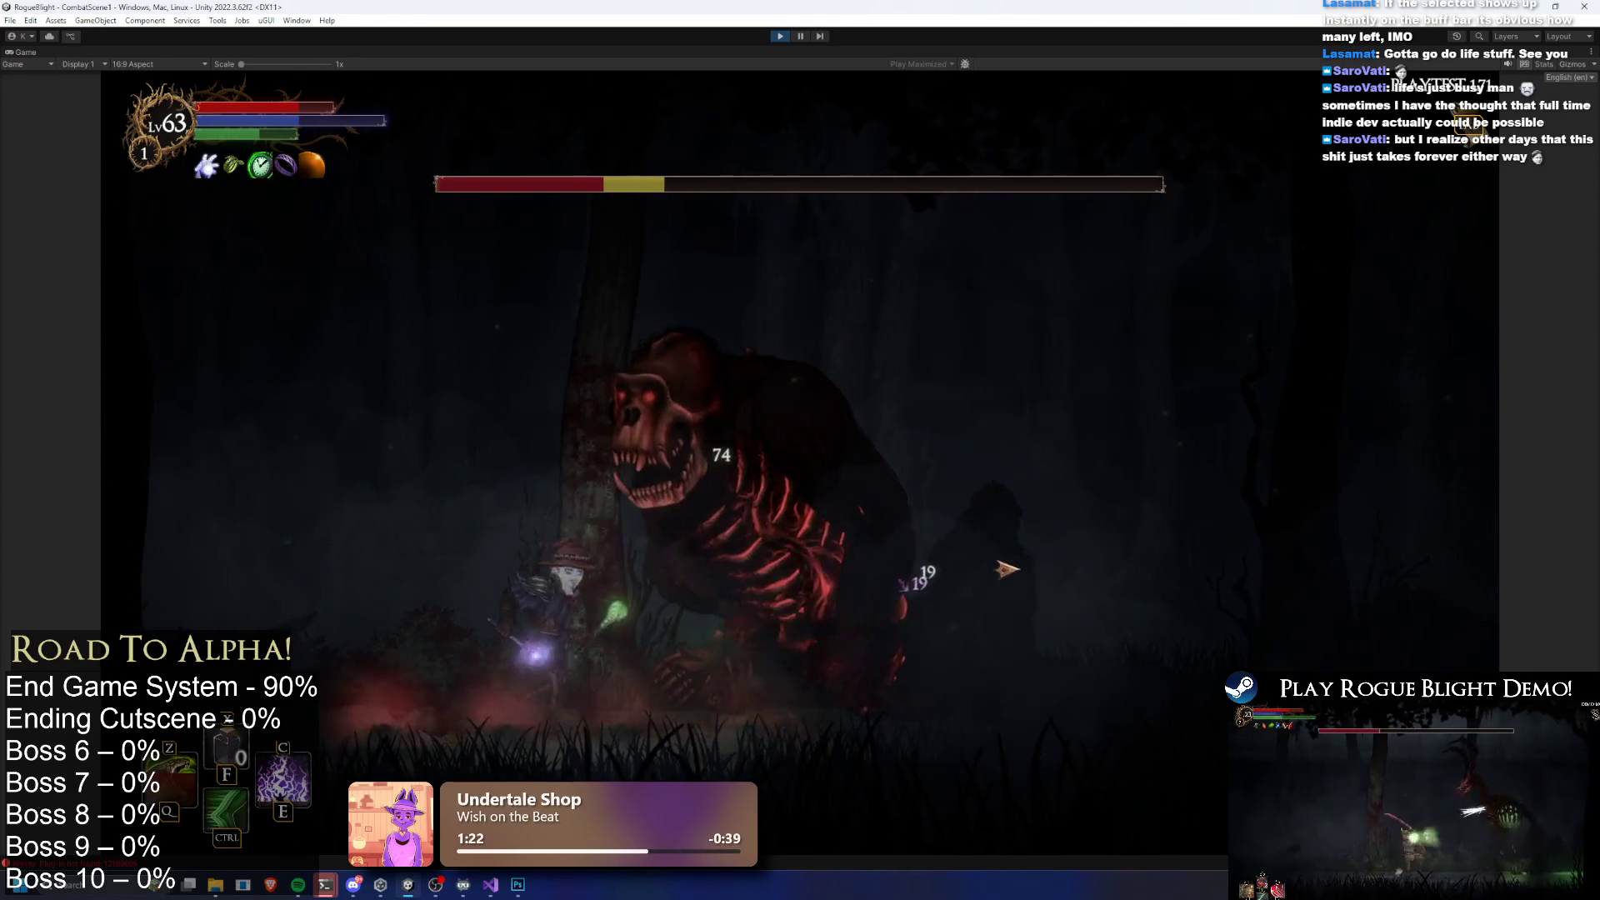
# Dodge past the boss and keep firing until its health is a small sliver
pyautogui.press('c')
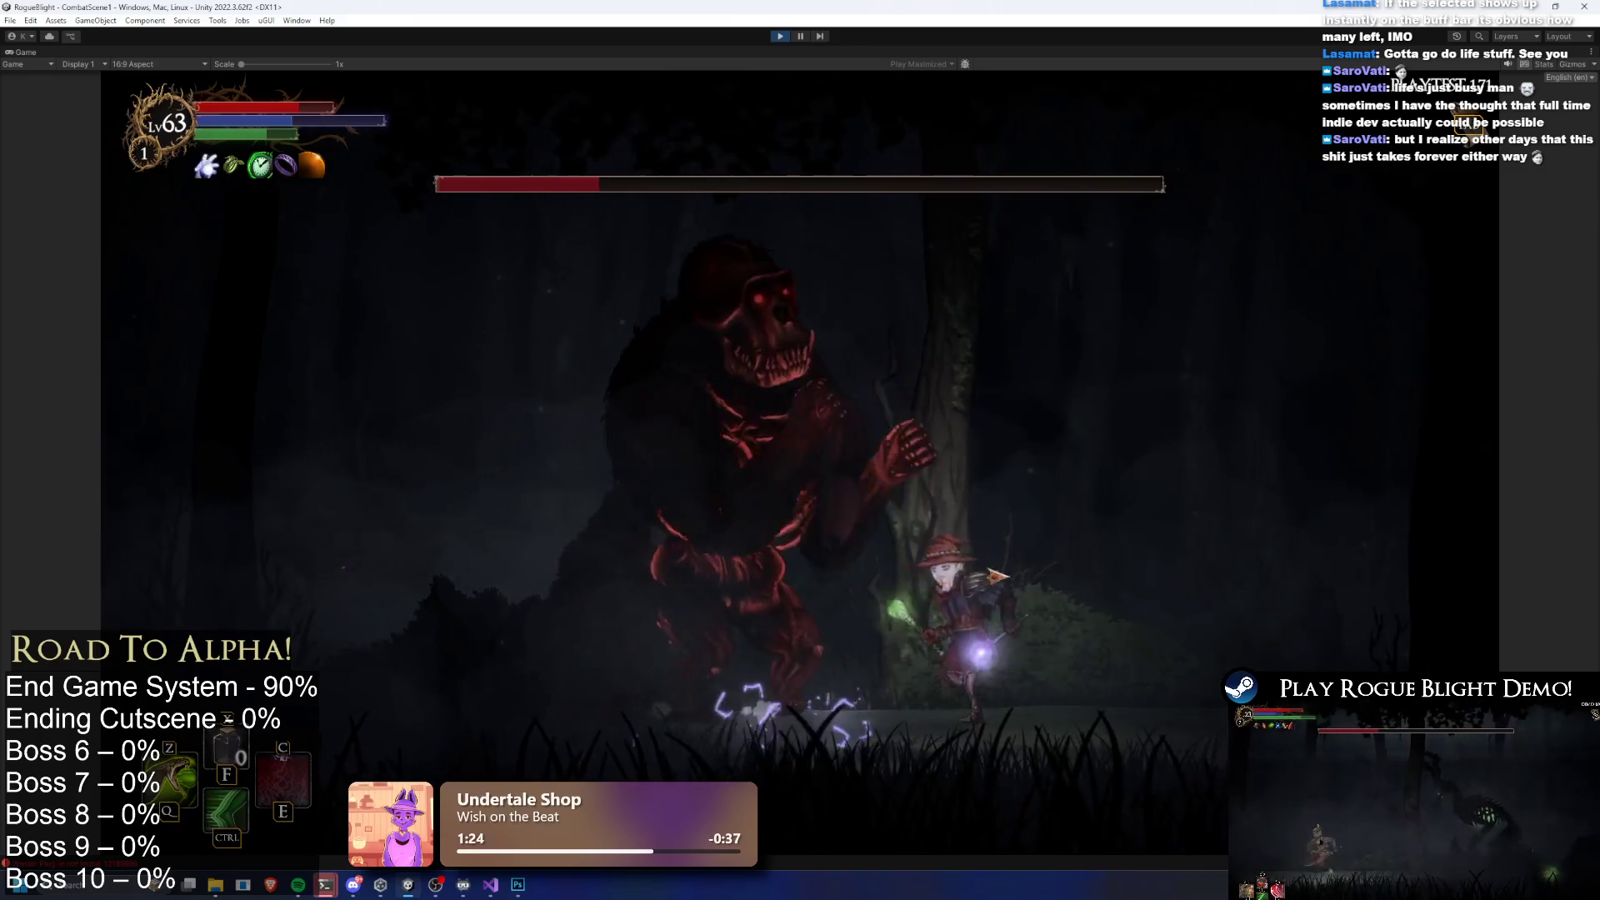
pyautogui.press('a')
pyautogui.click(1207, 571)
pyautogui.press('d')
pyautogui.press('ctrl')
pyautogui.click(790, 583)
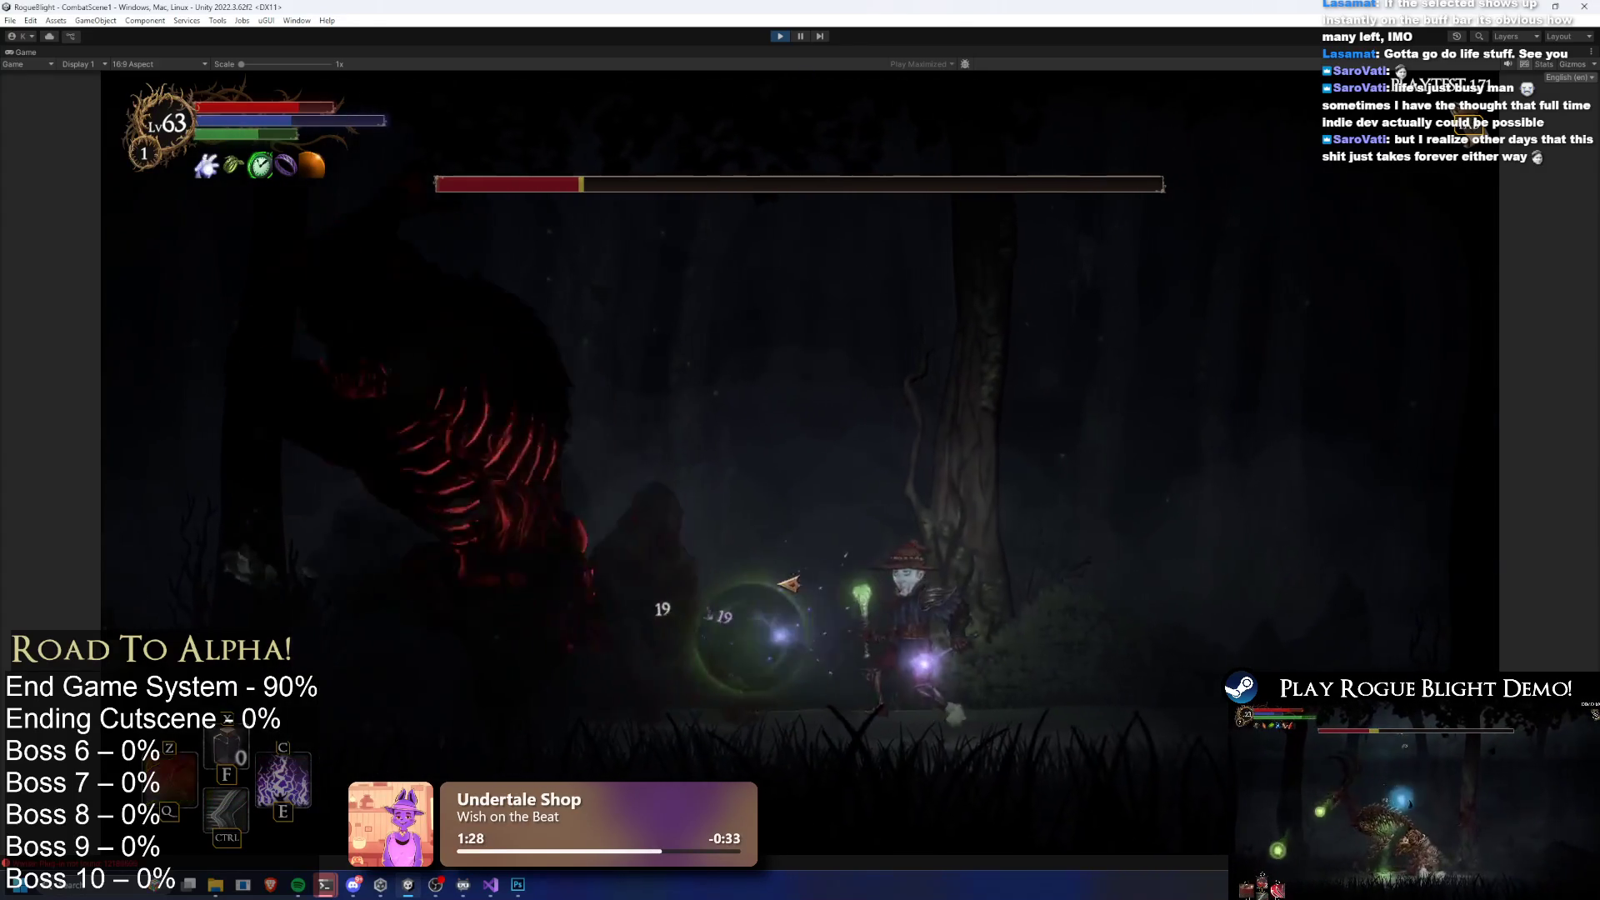
pyautogui.press('c')
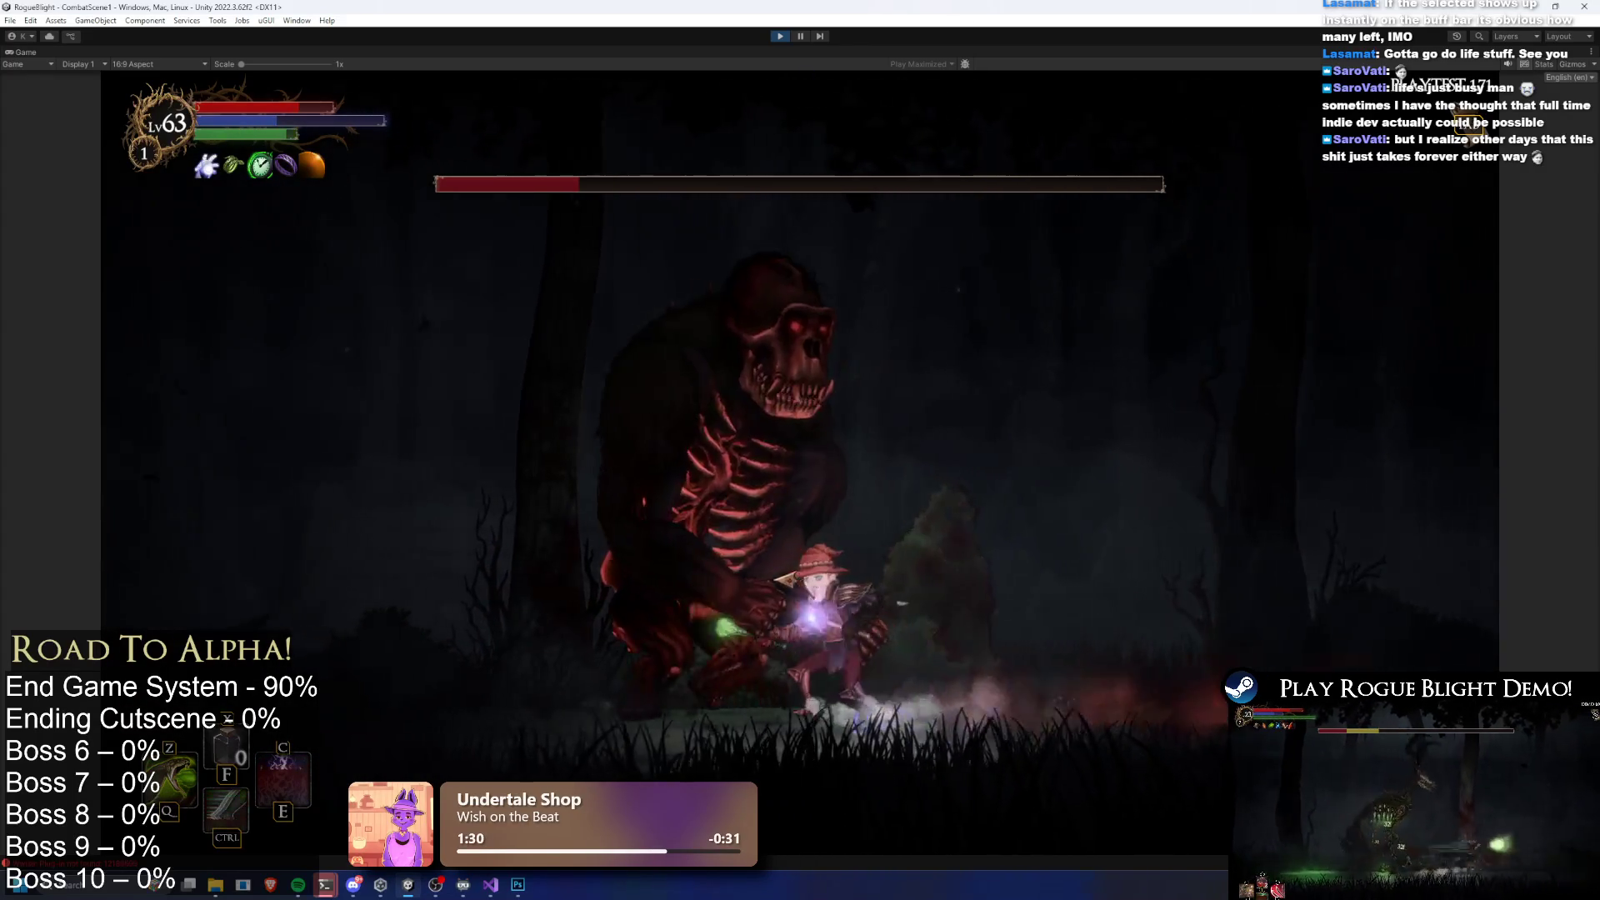
pyautogui.press('a')
pyautogui.click(1139, 571)
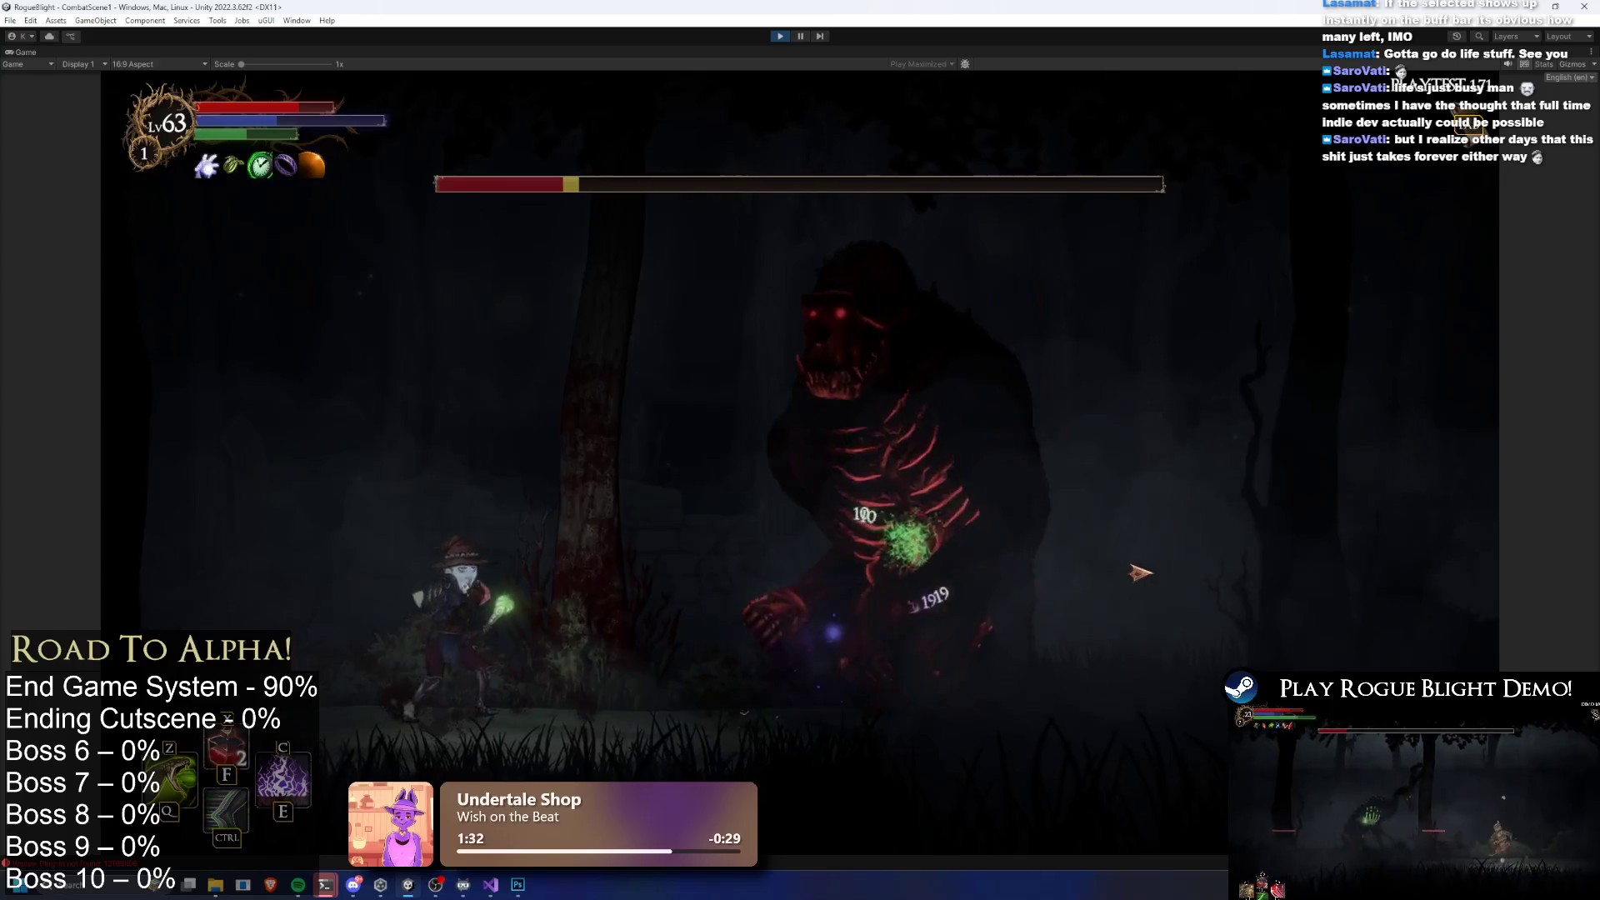
pyautogui.click(1139, 571)
pyautogui.press('a')
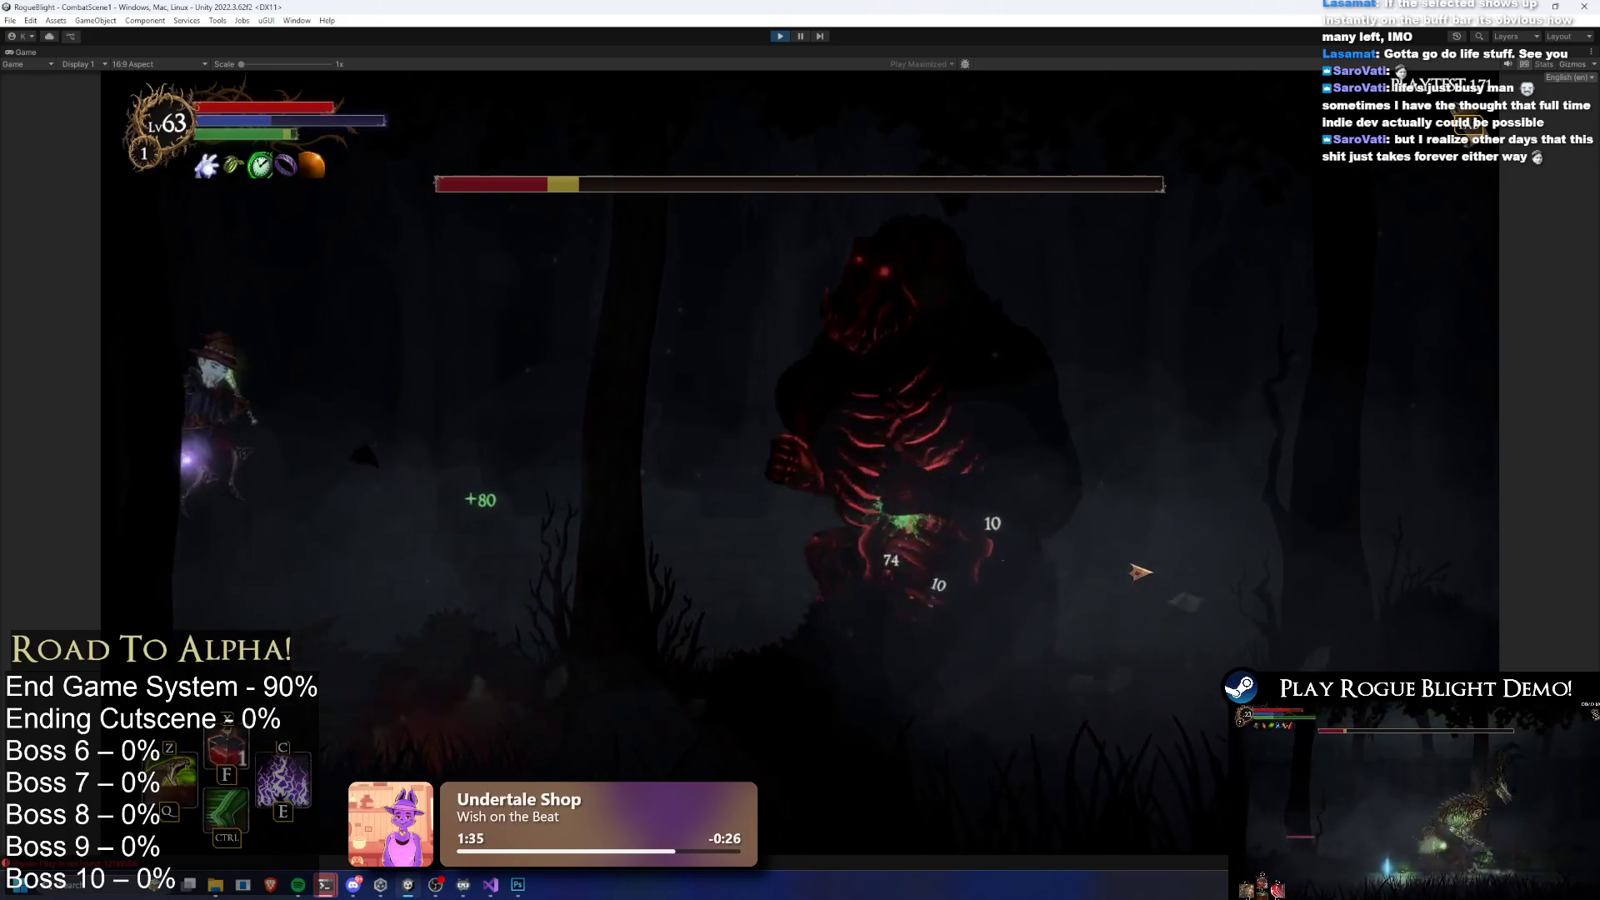
pyautogui.press('e')
pyautogui.click(686, 573)
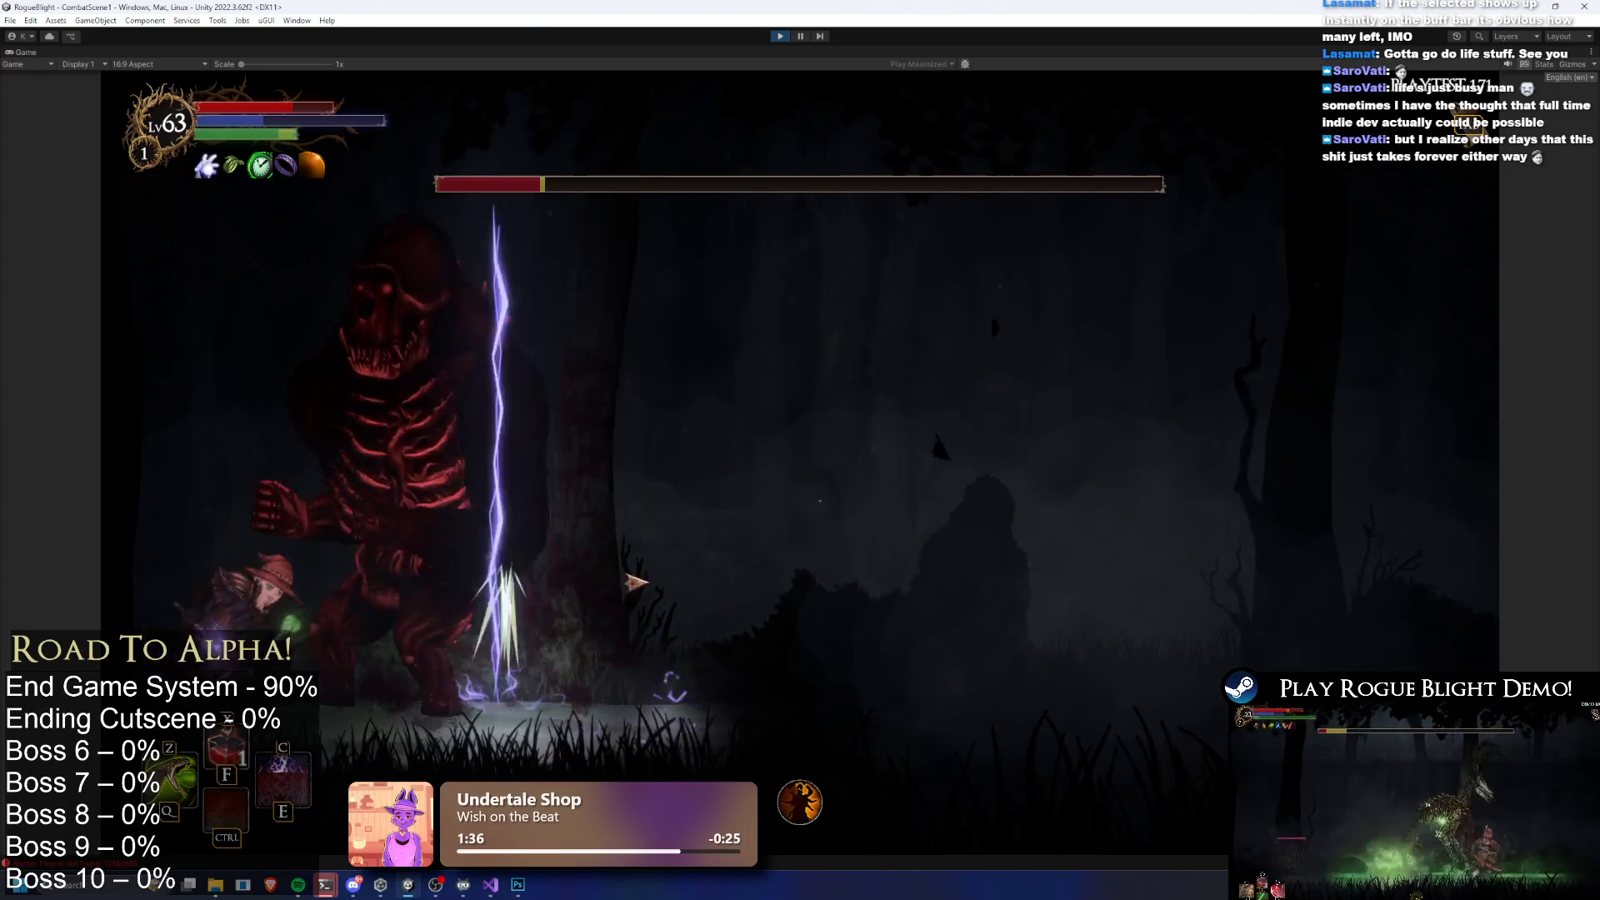
pyautogui.press('d')
pyautogui.click(414, 594)
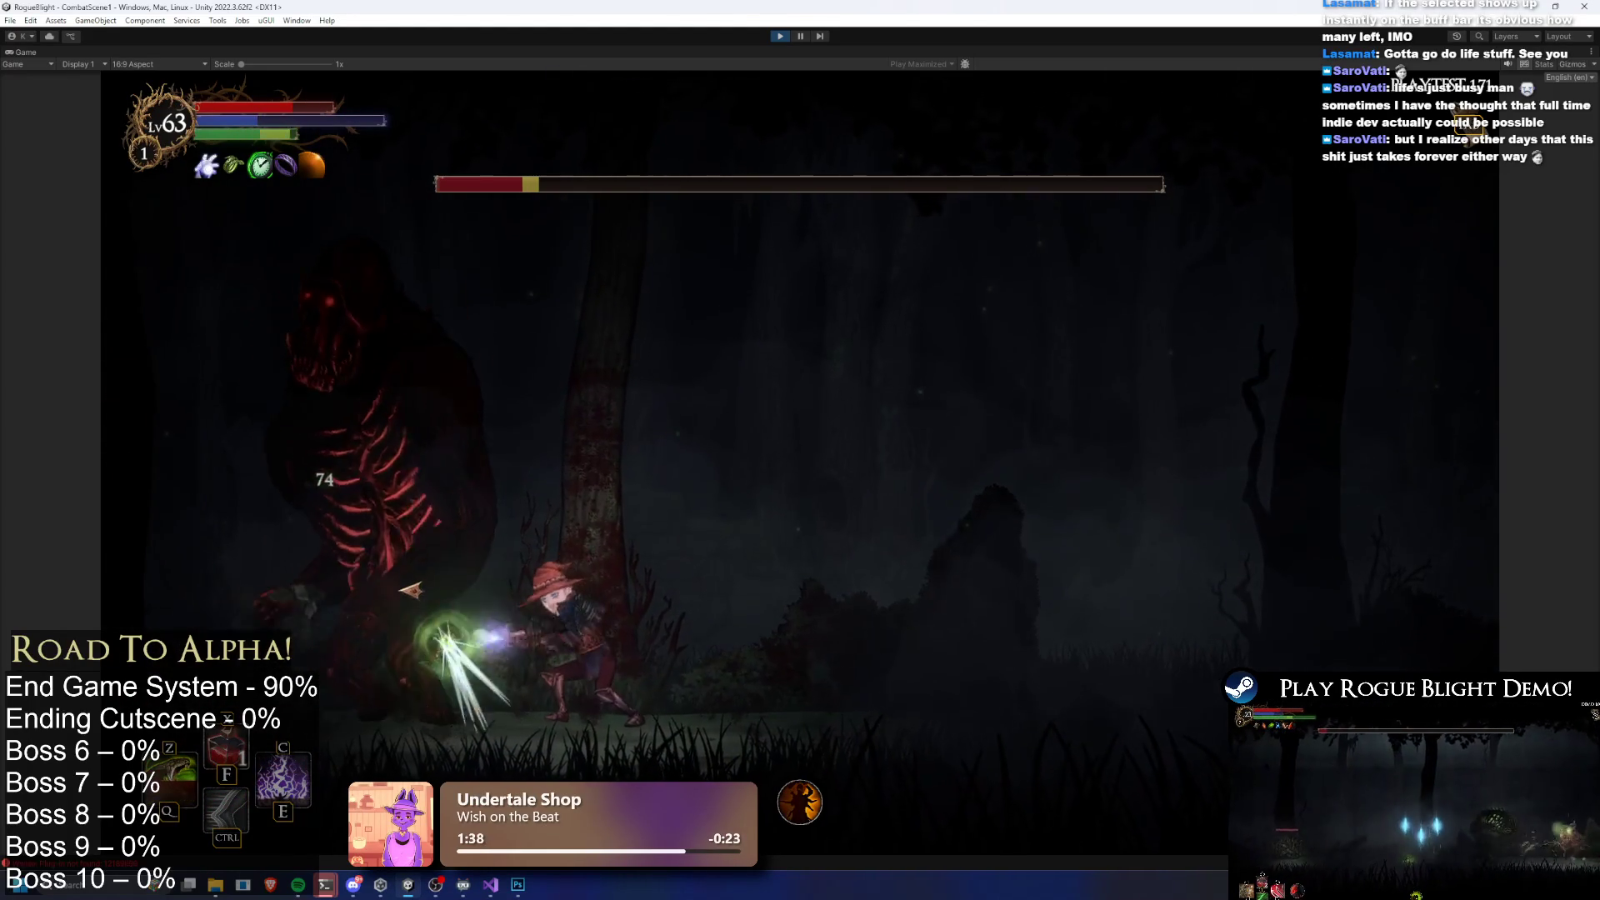
pyautogui.press('a')
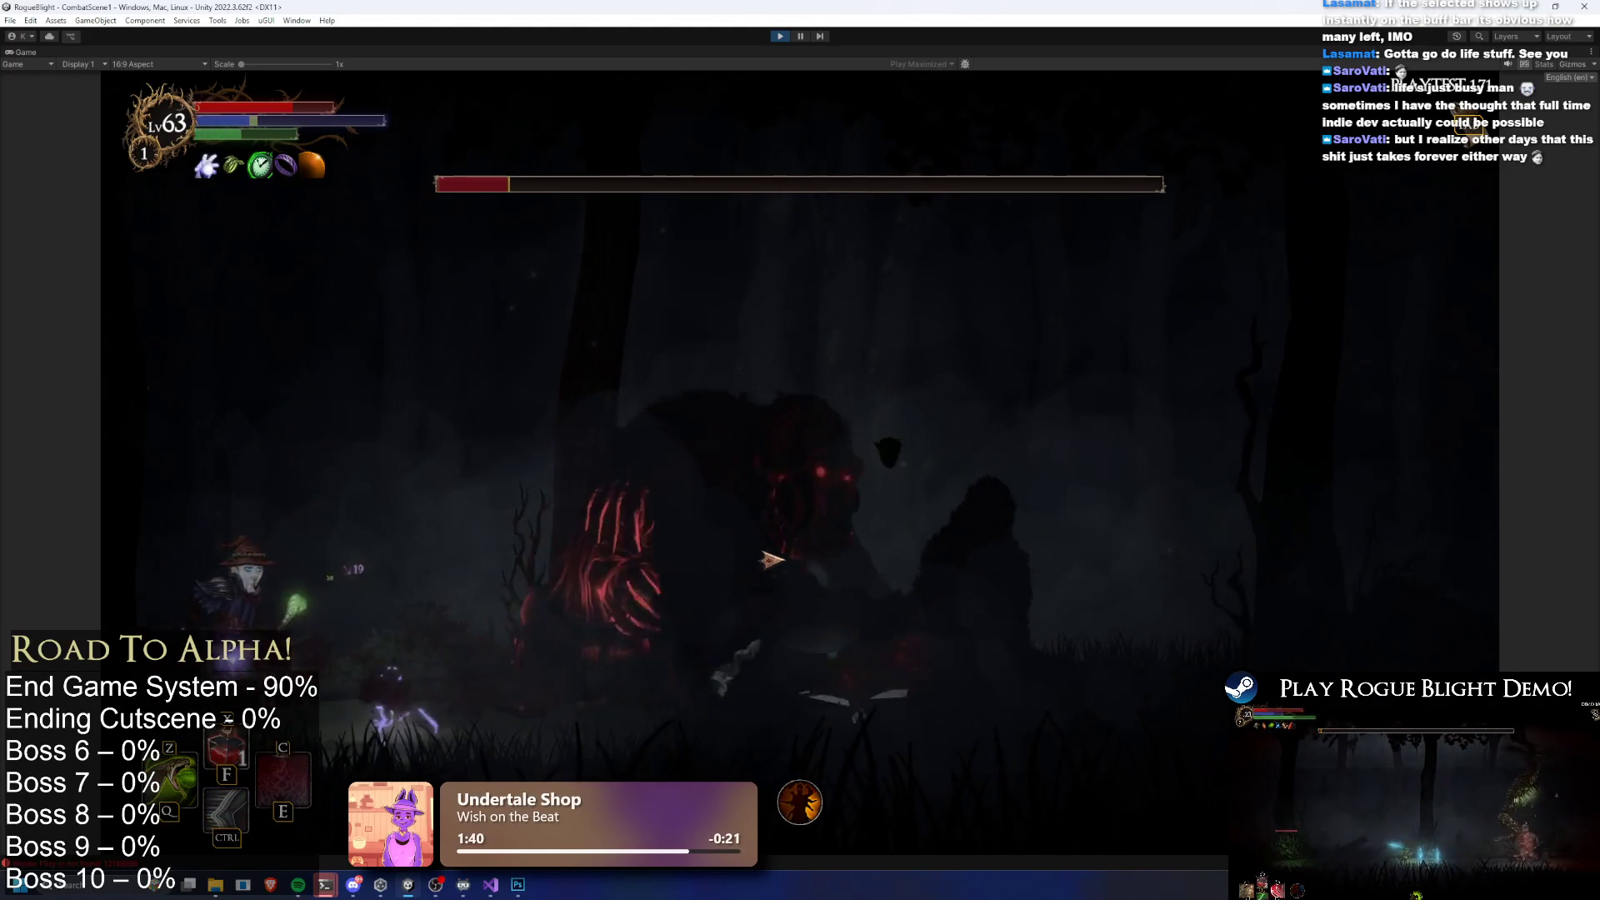
pyautogui.press('d')
pyautogui.click(326, 556)
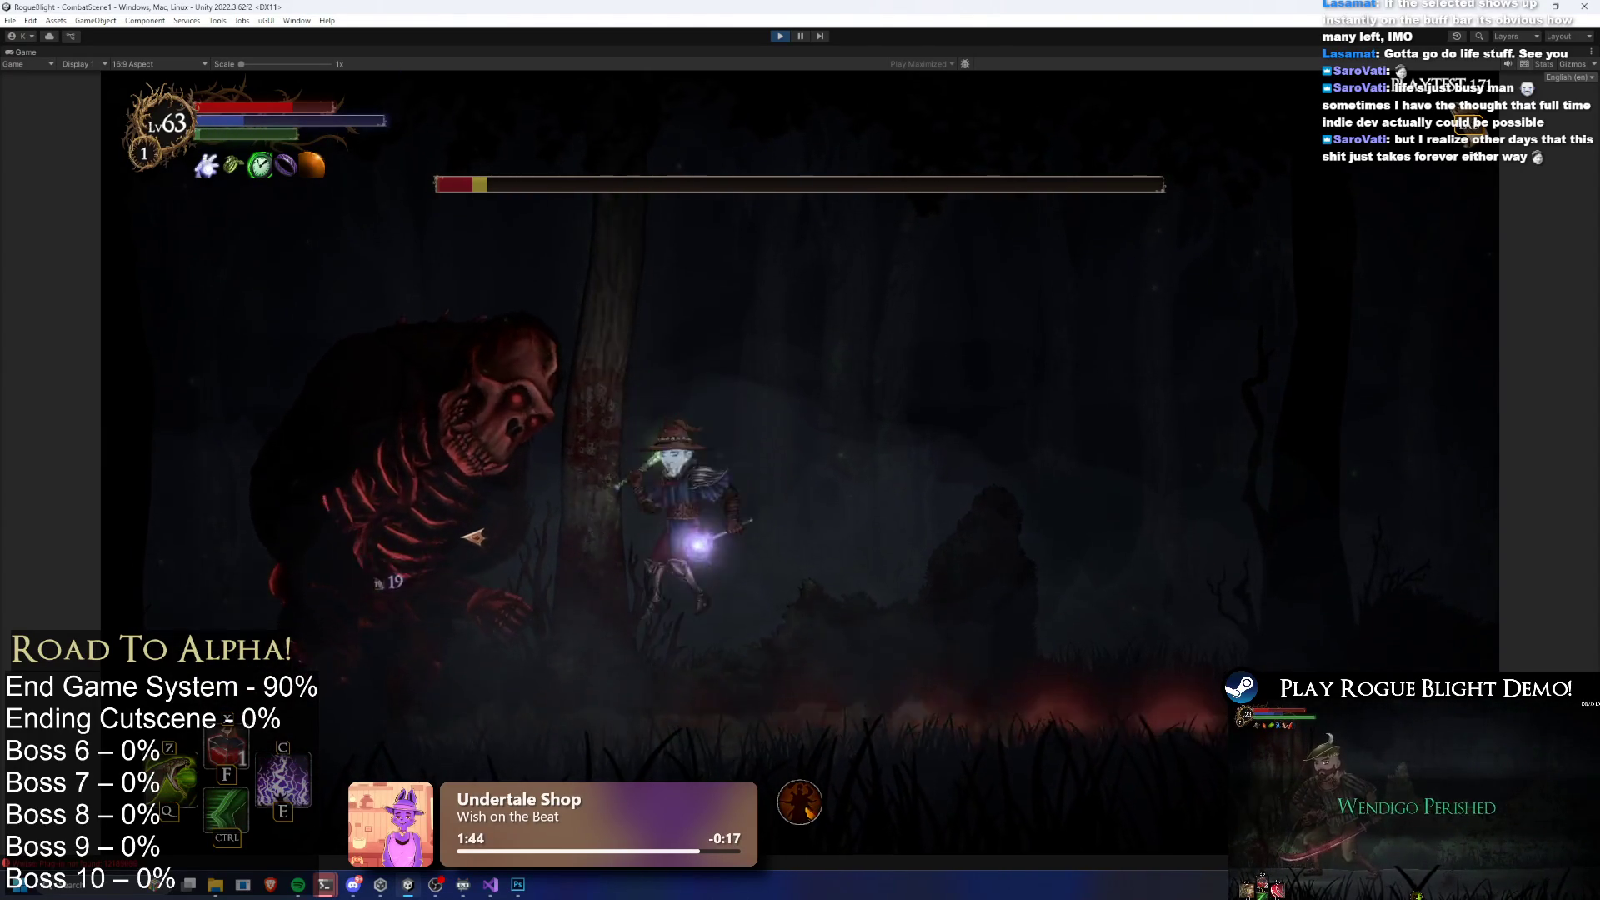
pyautogui.press('a')
pyautogui.click(656, 528)
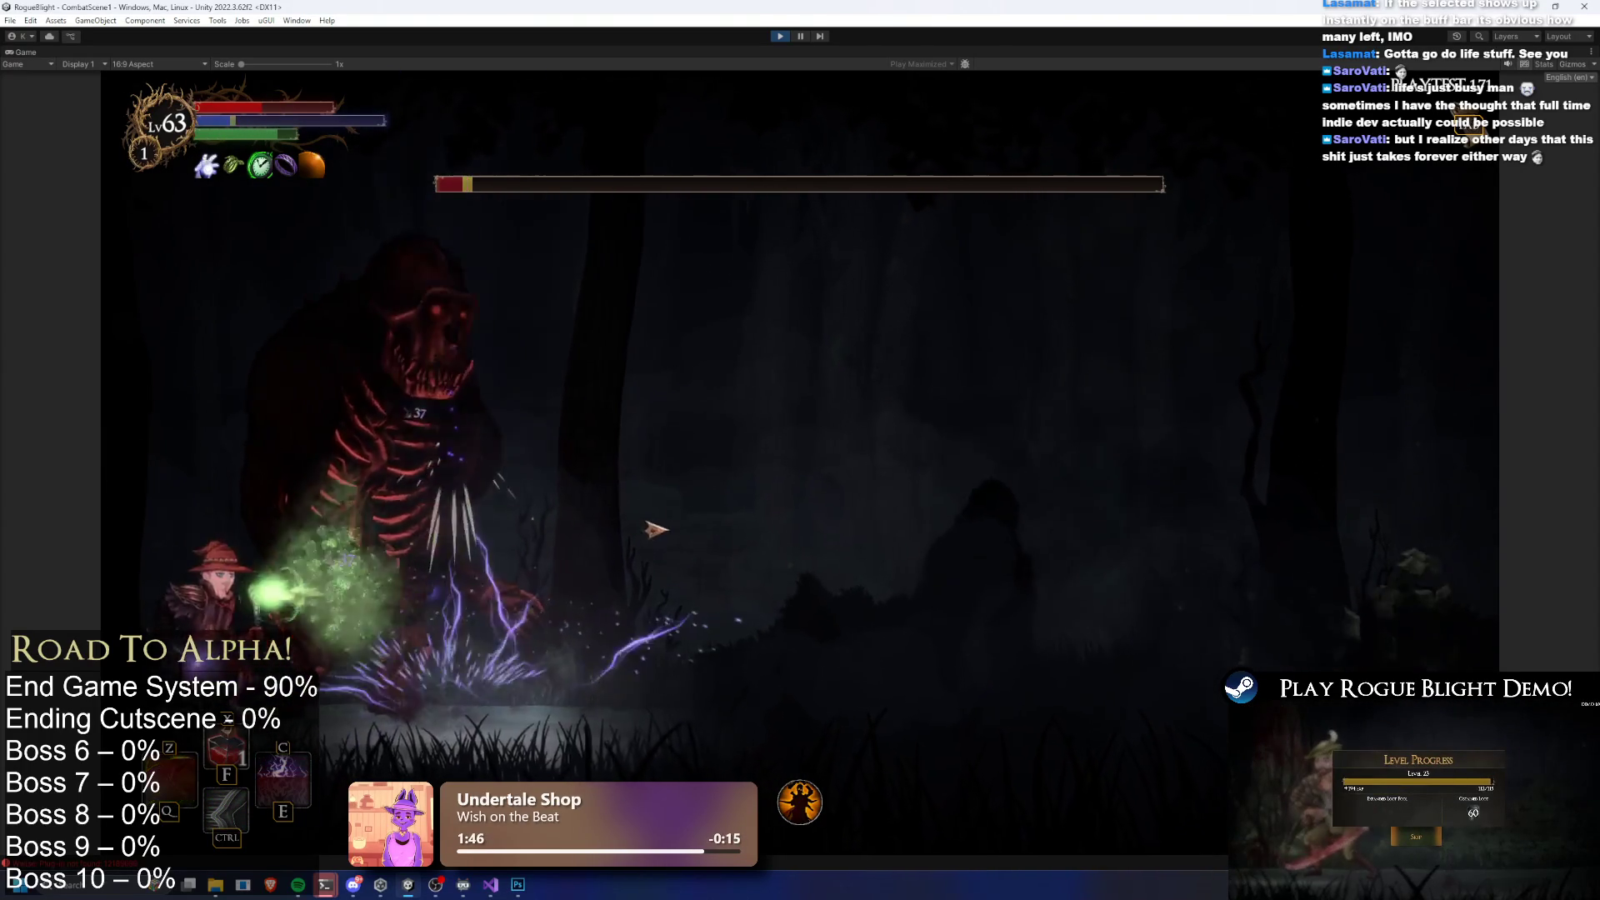
pyautogui.click(655, 529)
pyautogui.press('d')
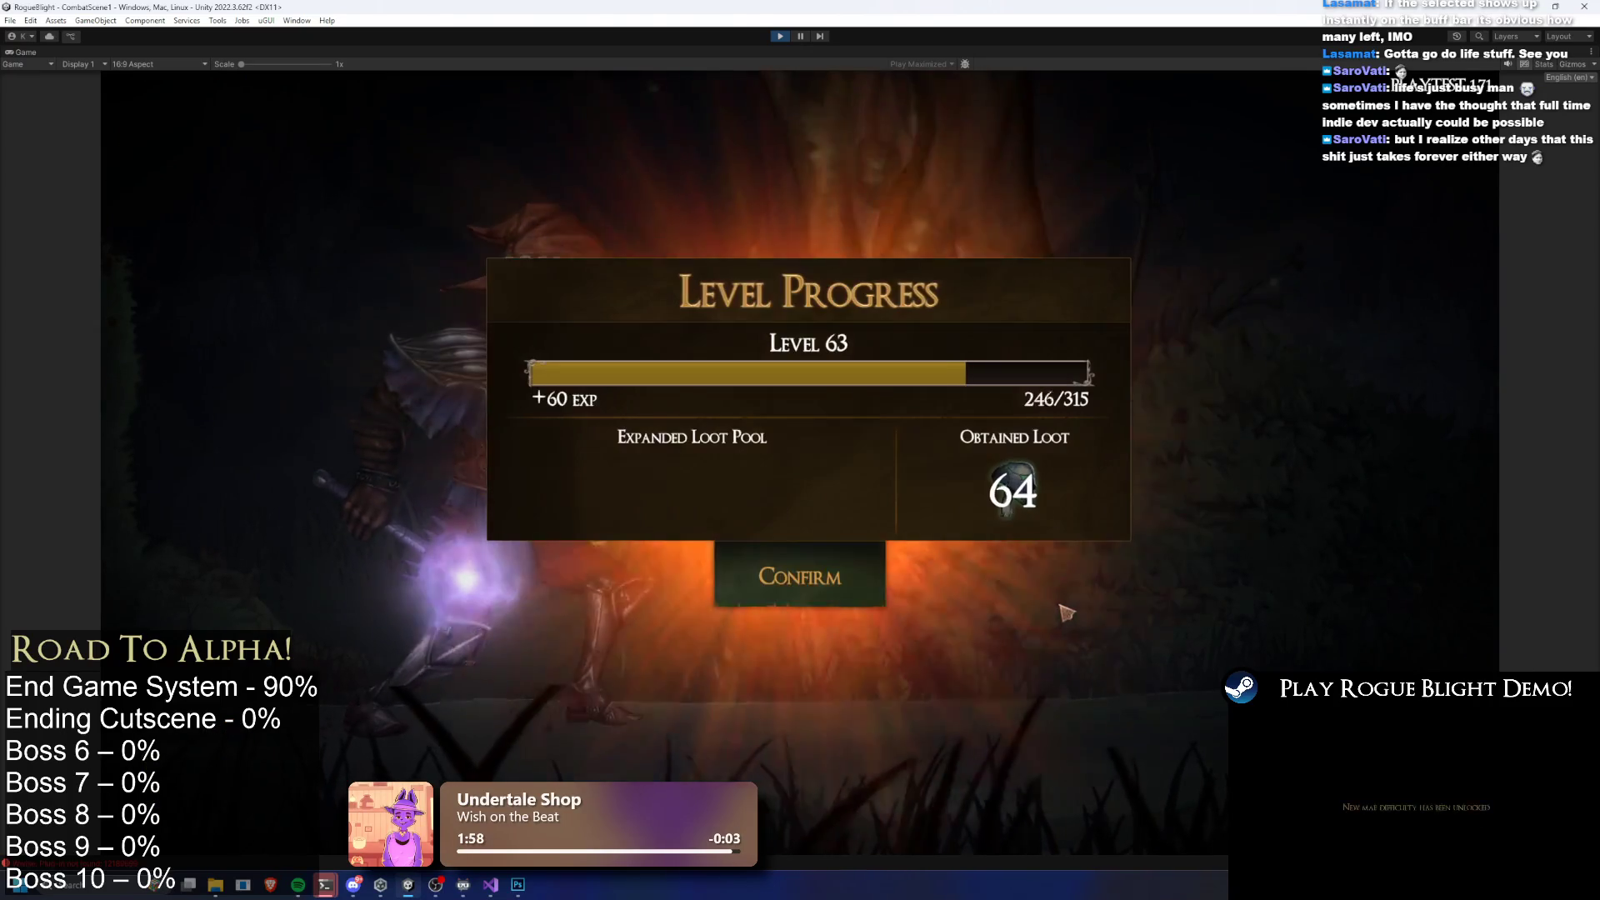
# Confirm the +60 EXP Level Progress results to return to The Sanctuary
pyautogui.click(837, 584)
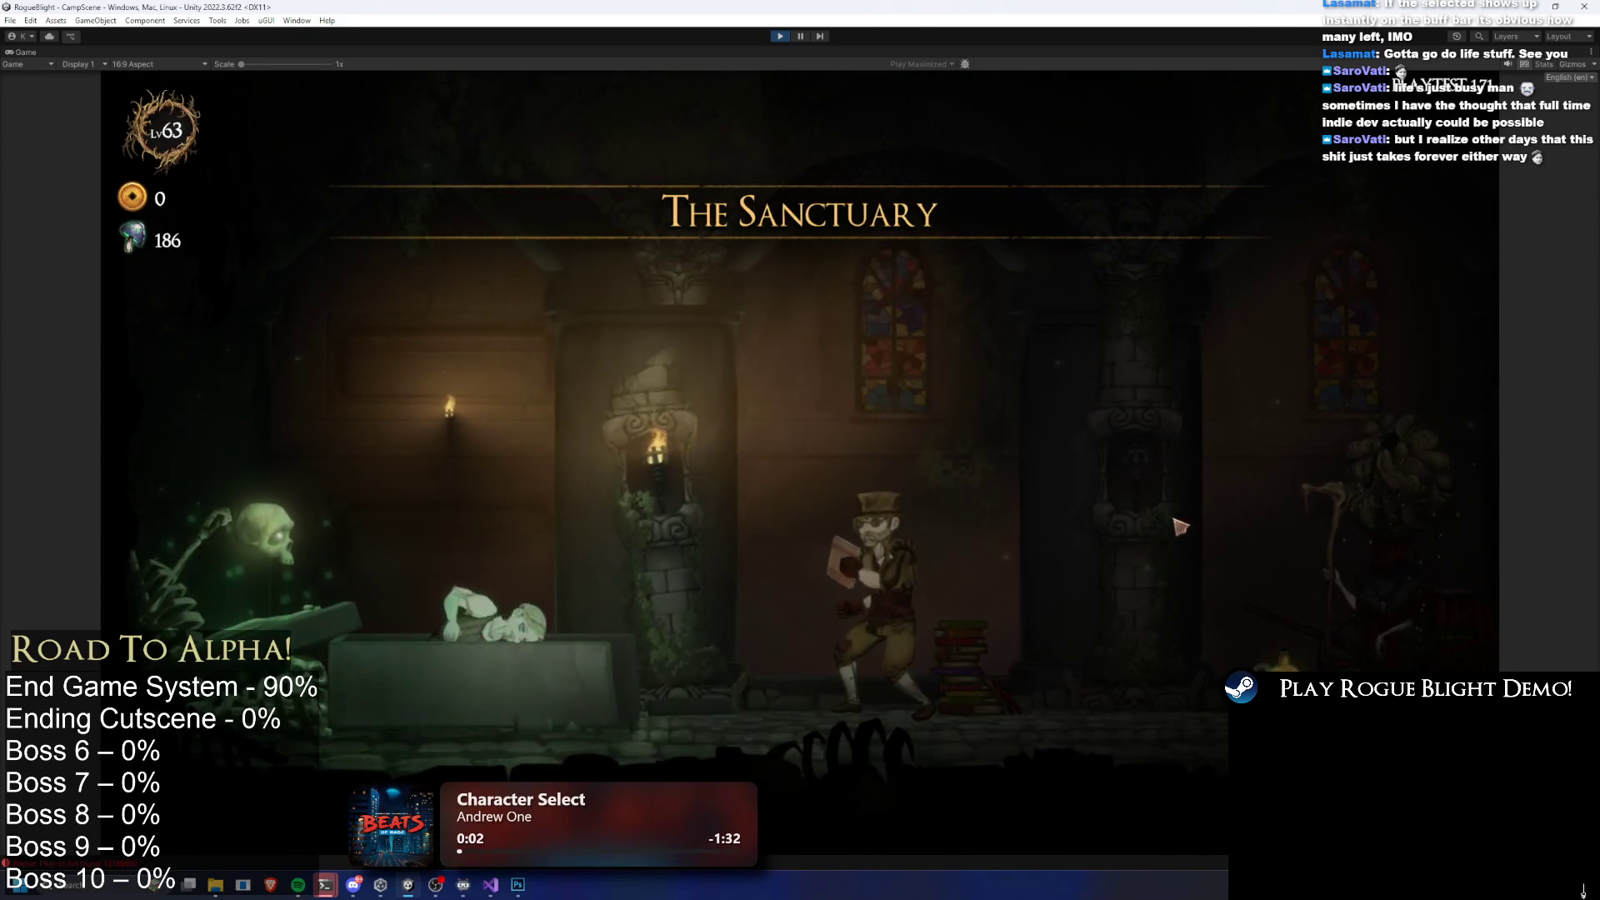
# Start Legendary Map: Gorilla Prime from the map board's Challenge Maps list
pyautogui.press('d')
pyautogui.press('d')
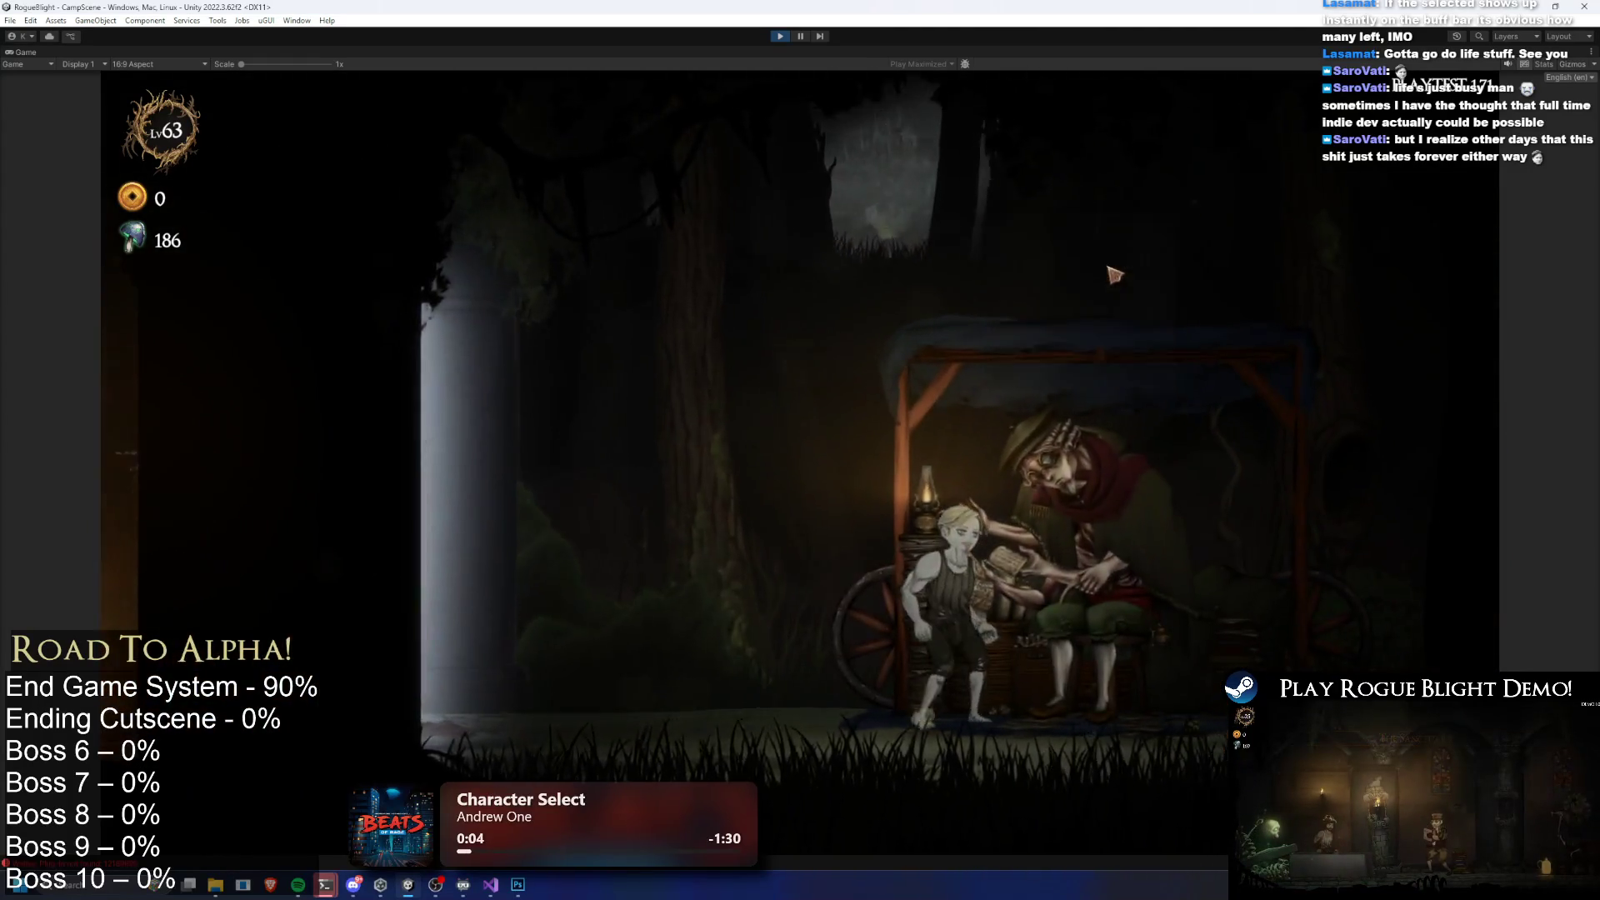
pyautogui.press('e')
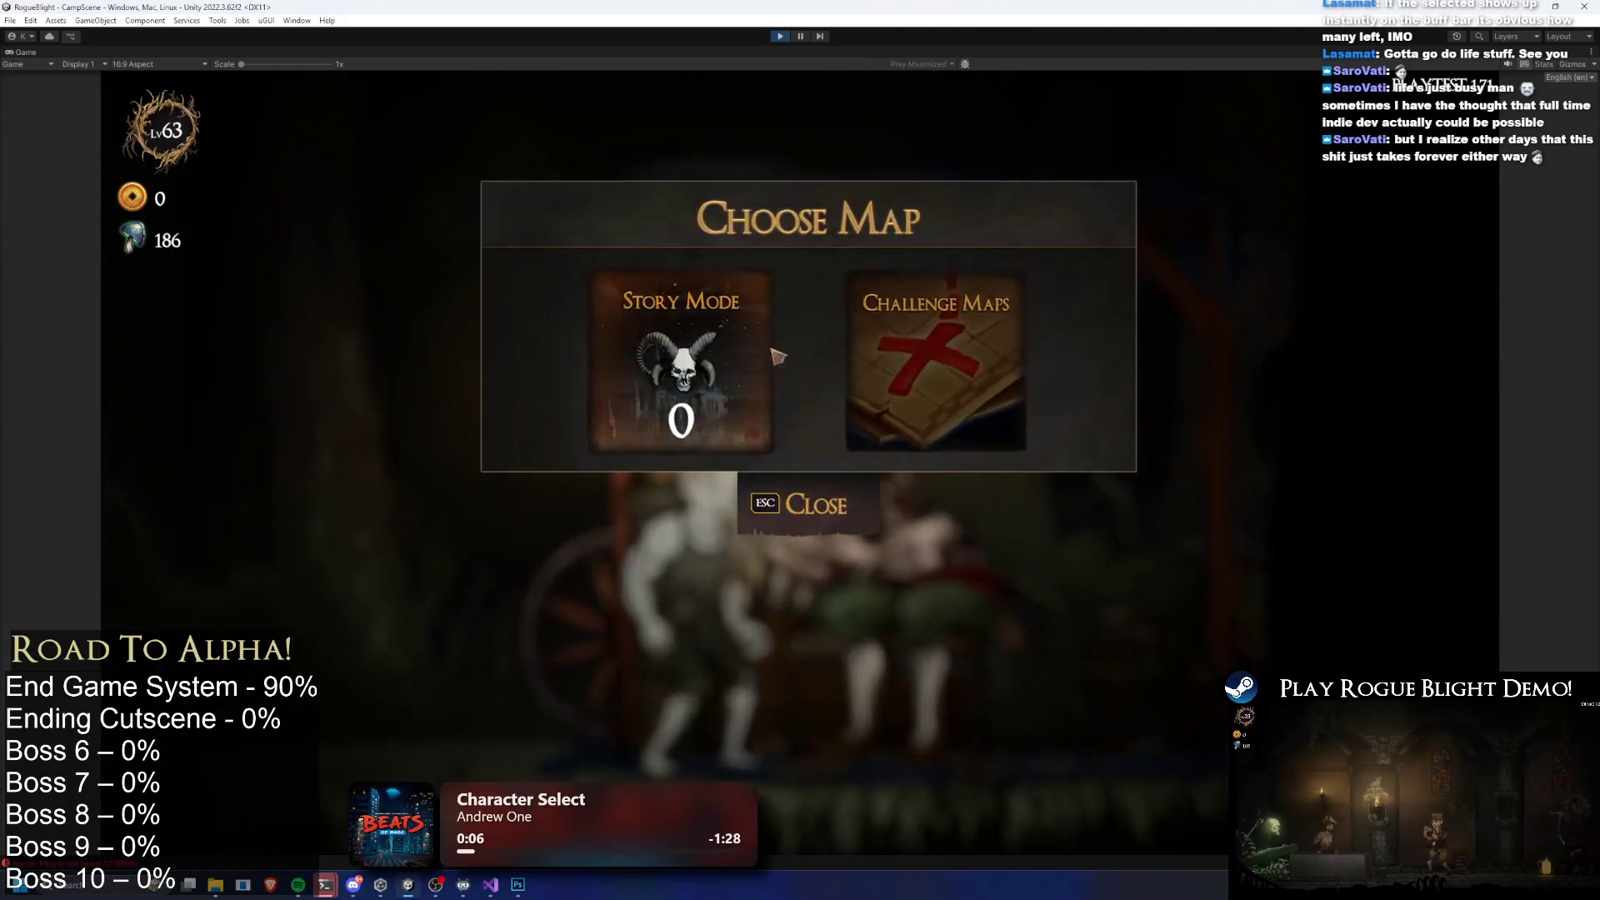
pyautogui.click(935, 267)
pyautogui.click(858, 265)
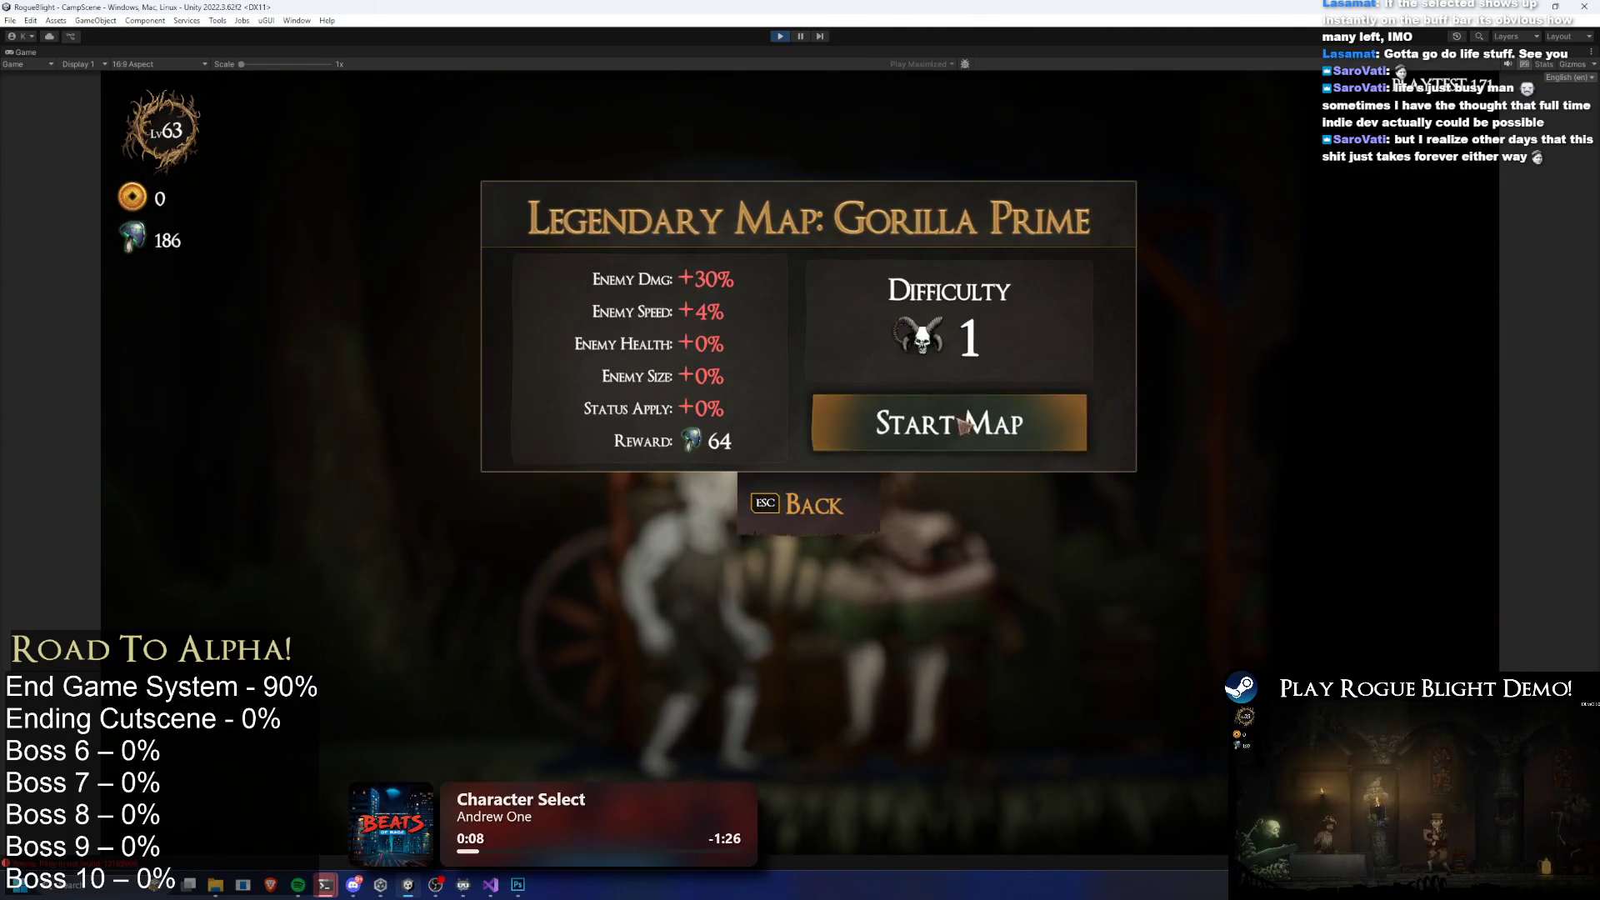
pyautogui.click(1070, 447)
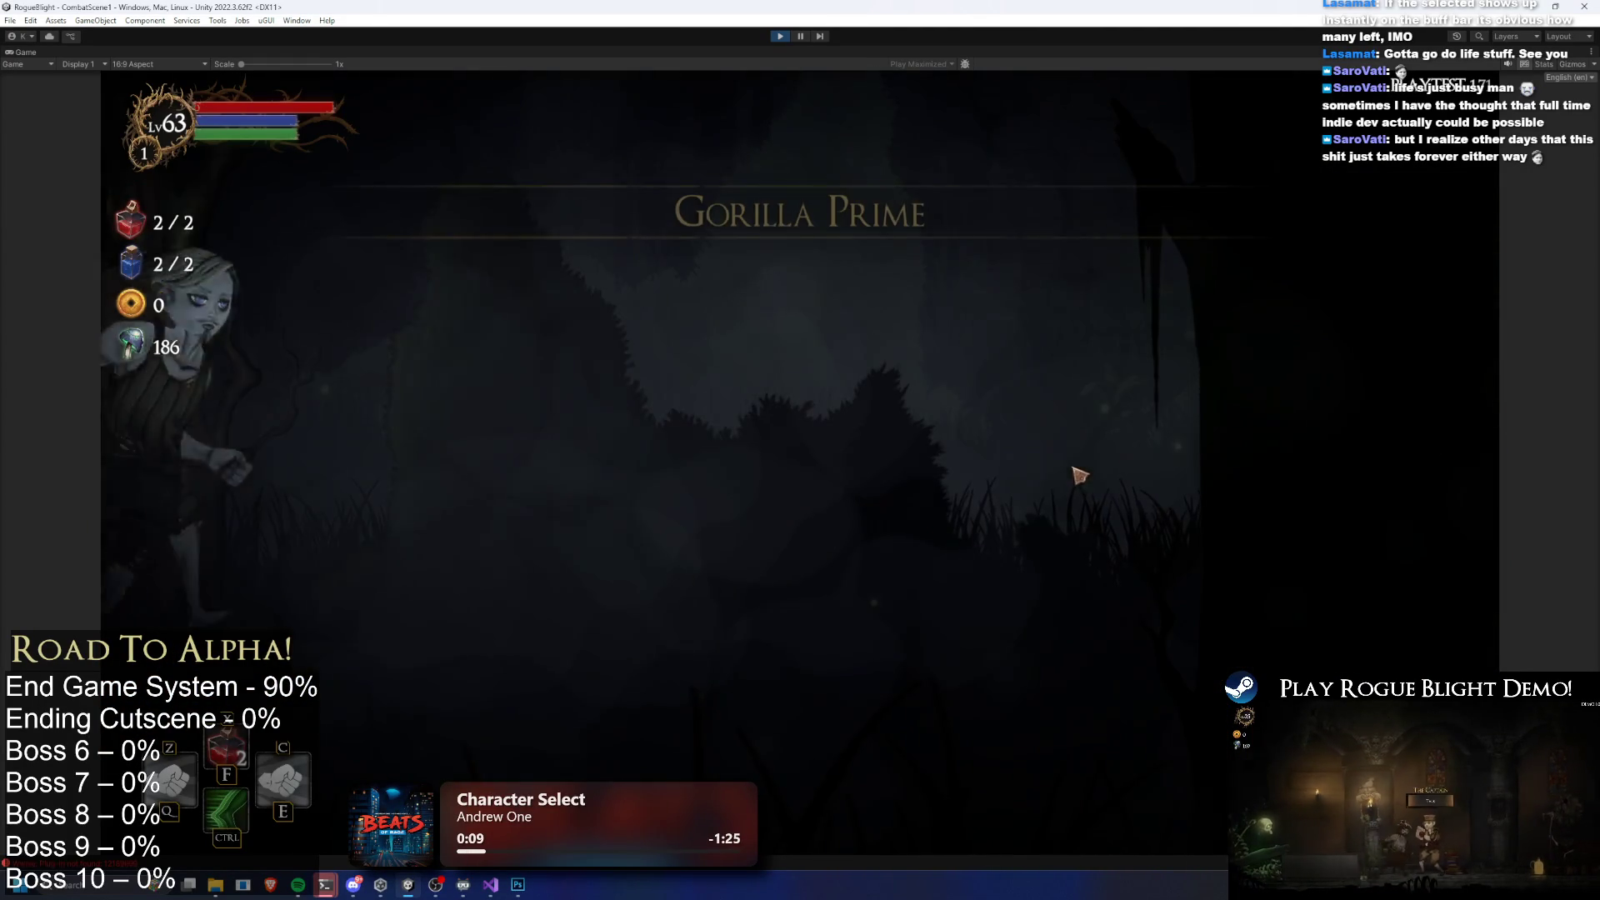
# Confirm the opening choice and scroll through the Gorilla Prime route map
pyautogui.click(1071, 315)
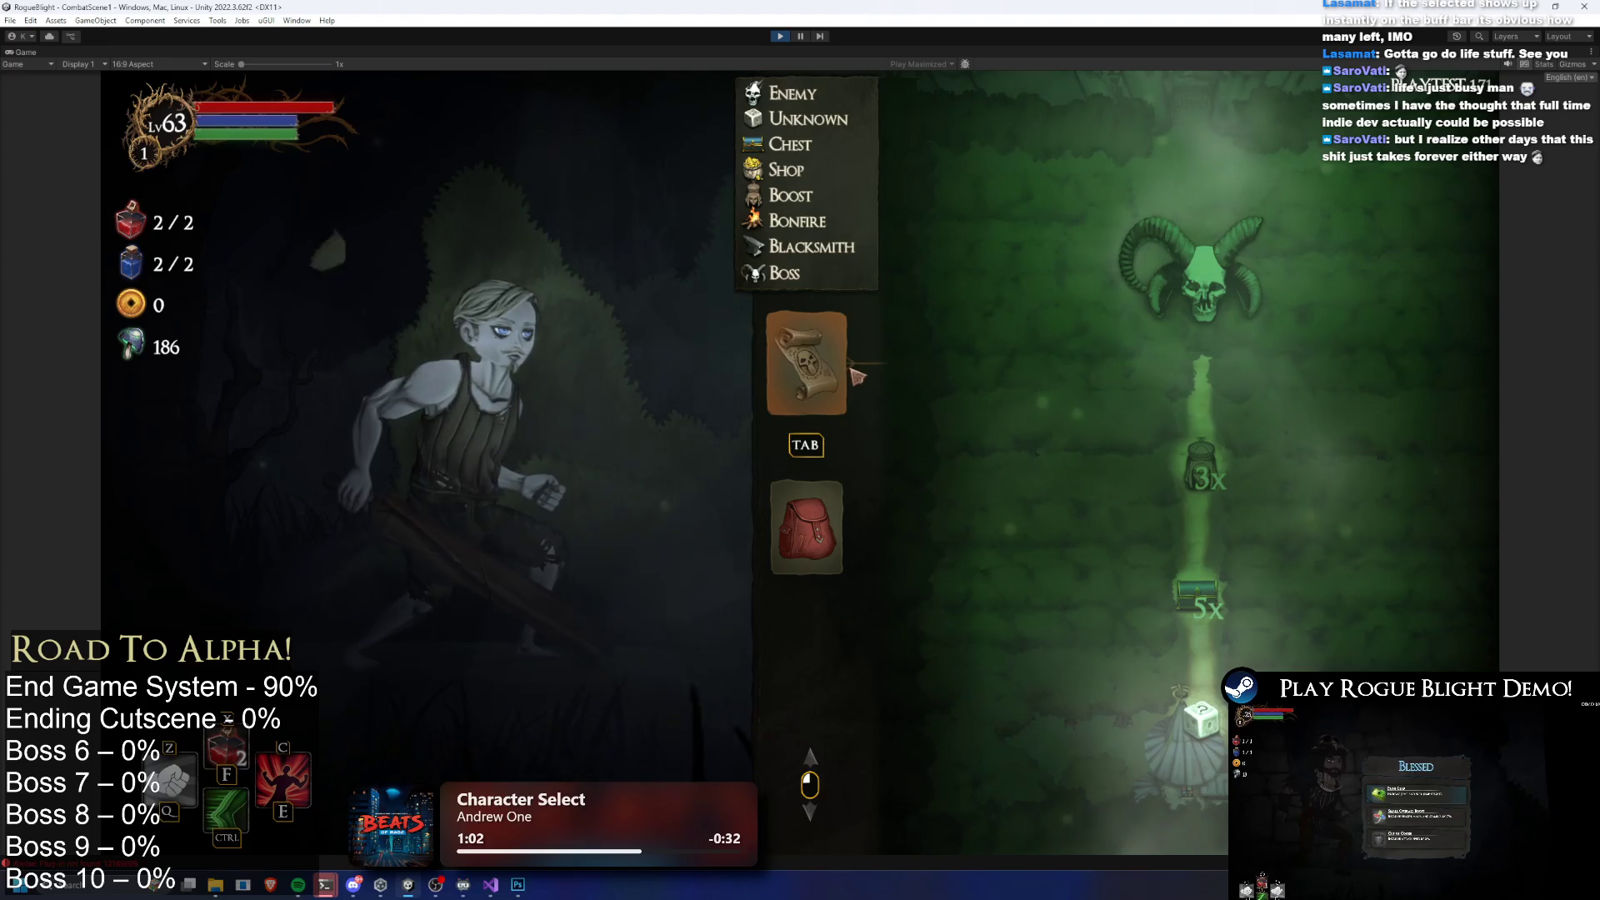
pyautogui.scroll(2, 1250, 400)
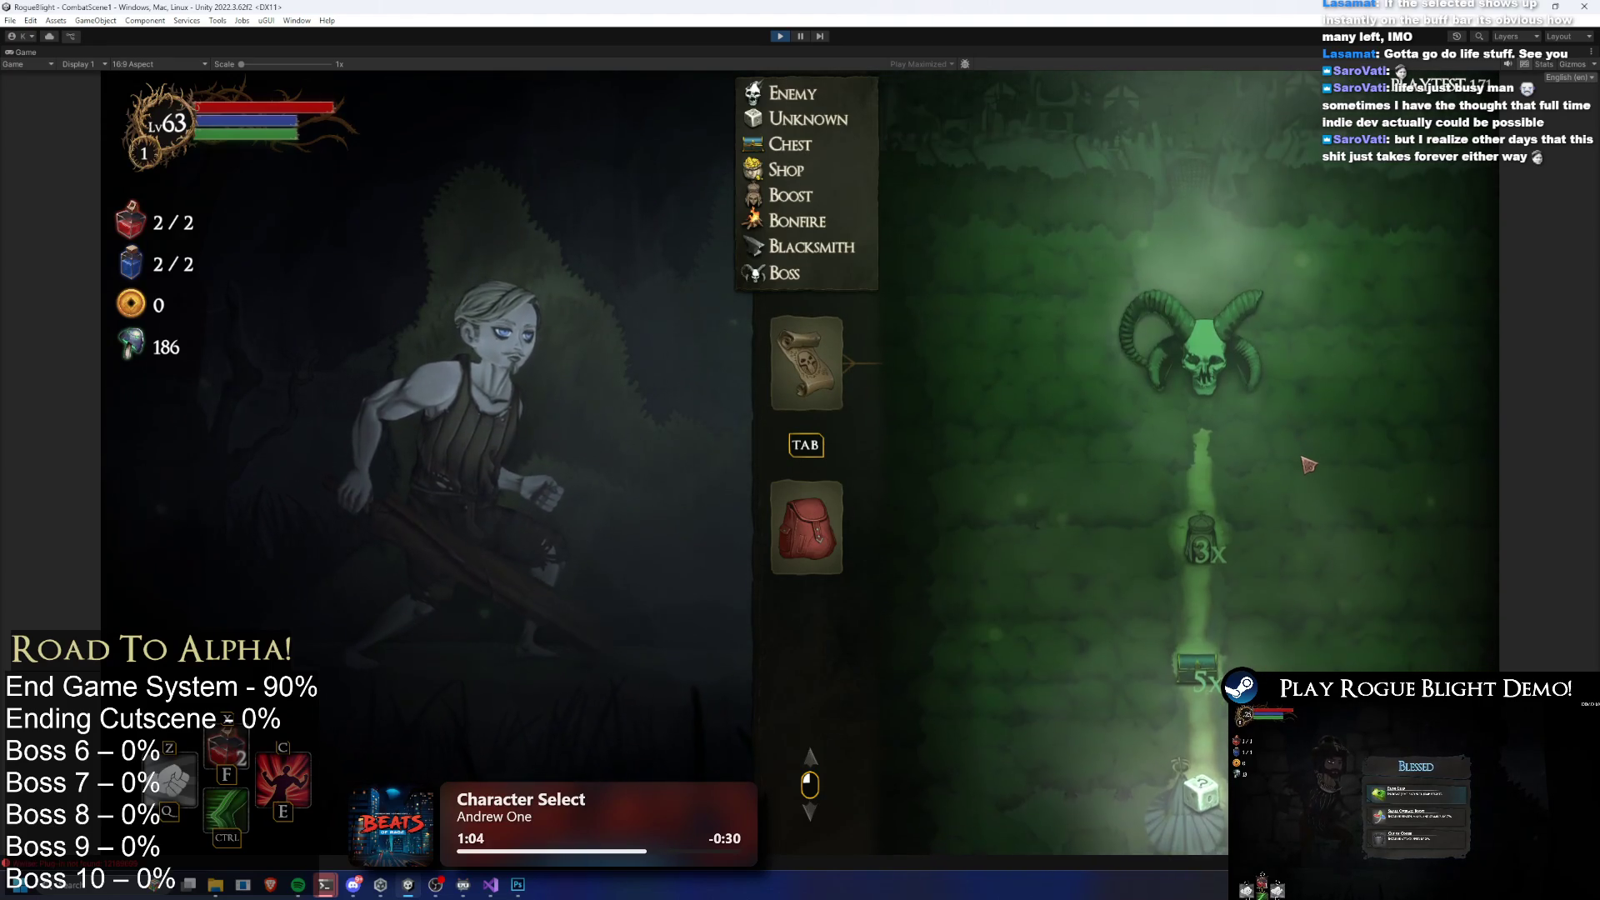
pyautogui.scroll(-1, 1308, 435)
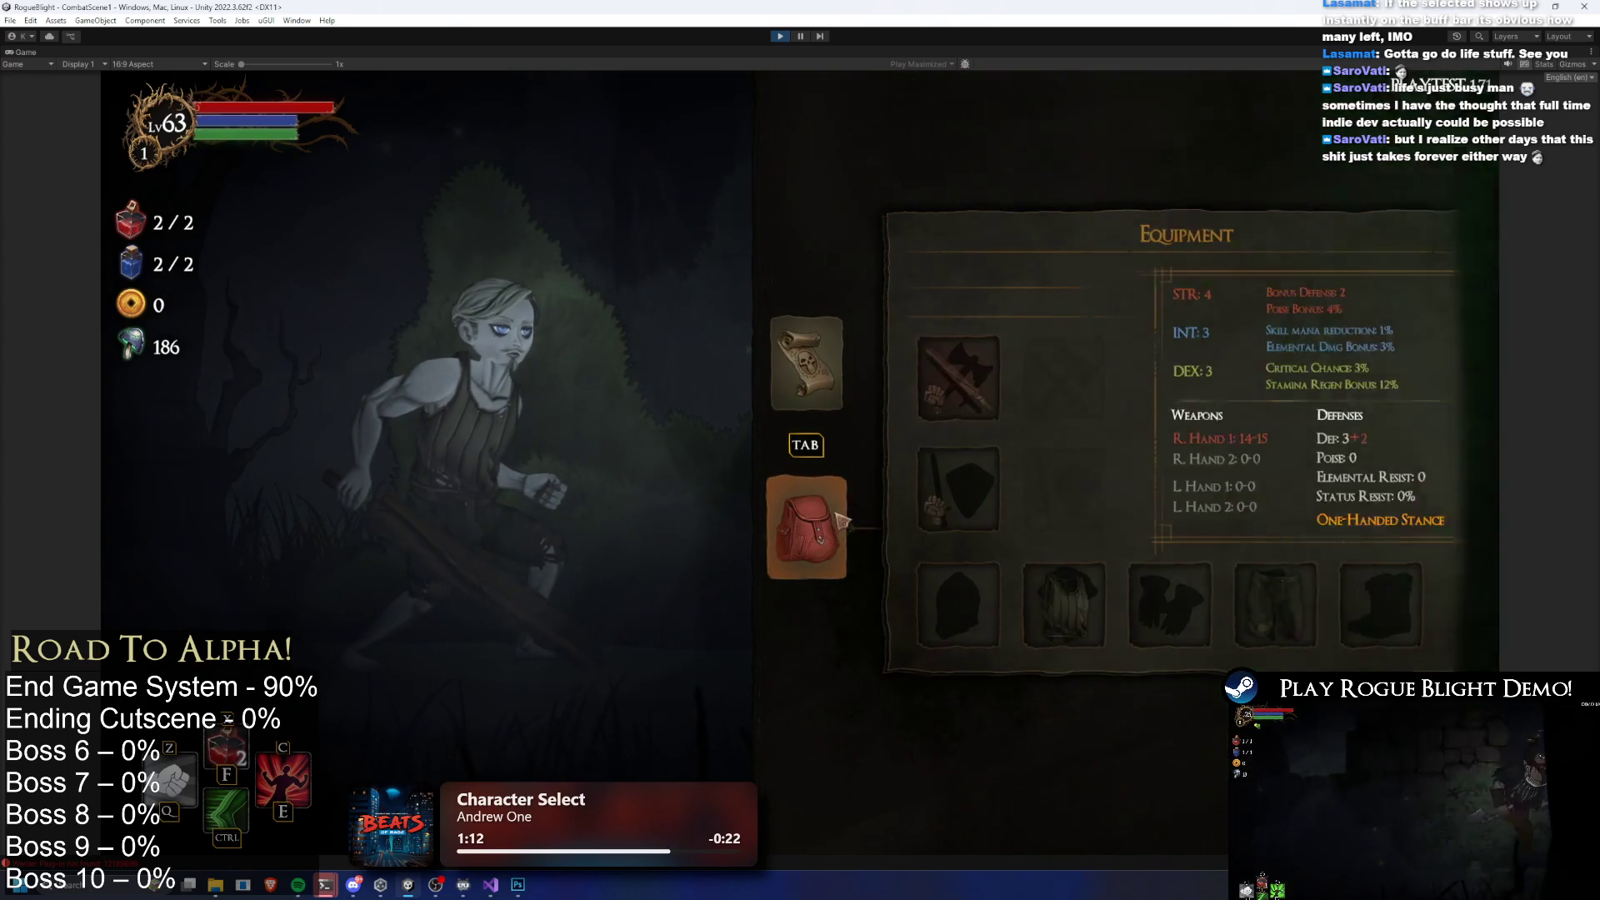
pyautogui.scroll(-2, 1200, 417)
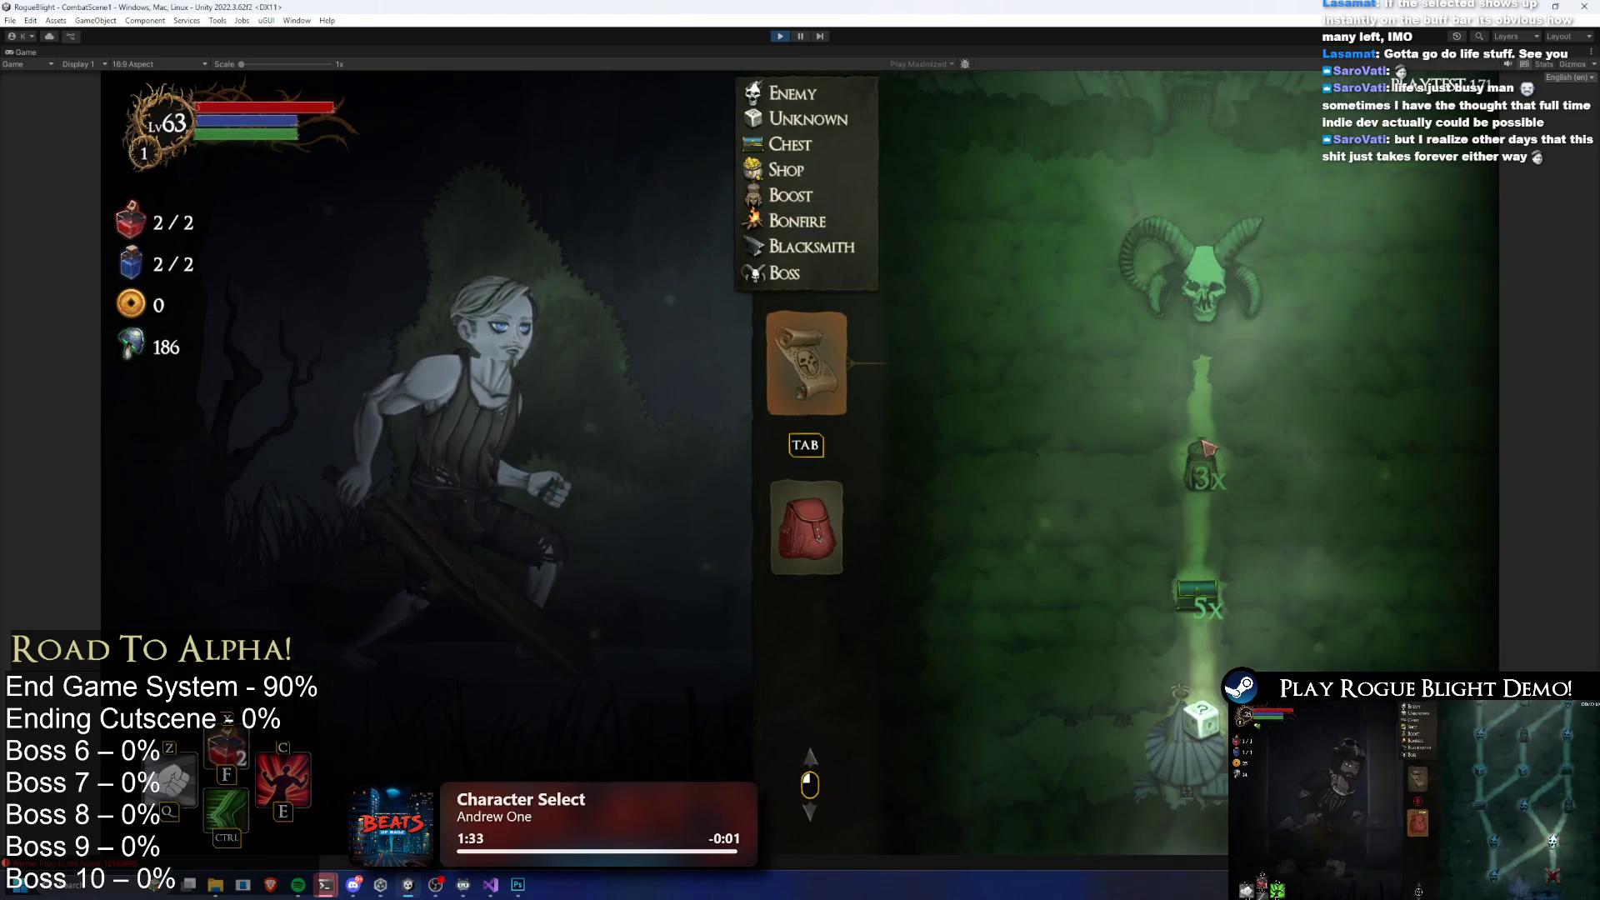
# Stop Play mode and ping the flow script in the _Scripts/Cutscenes folder
pyautogui.click(801, 37)
pyautogui.click(772, 35)
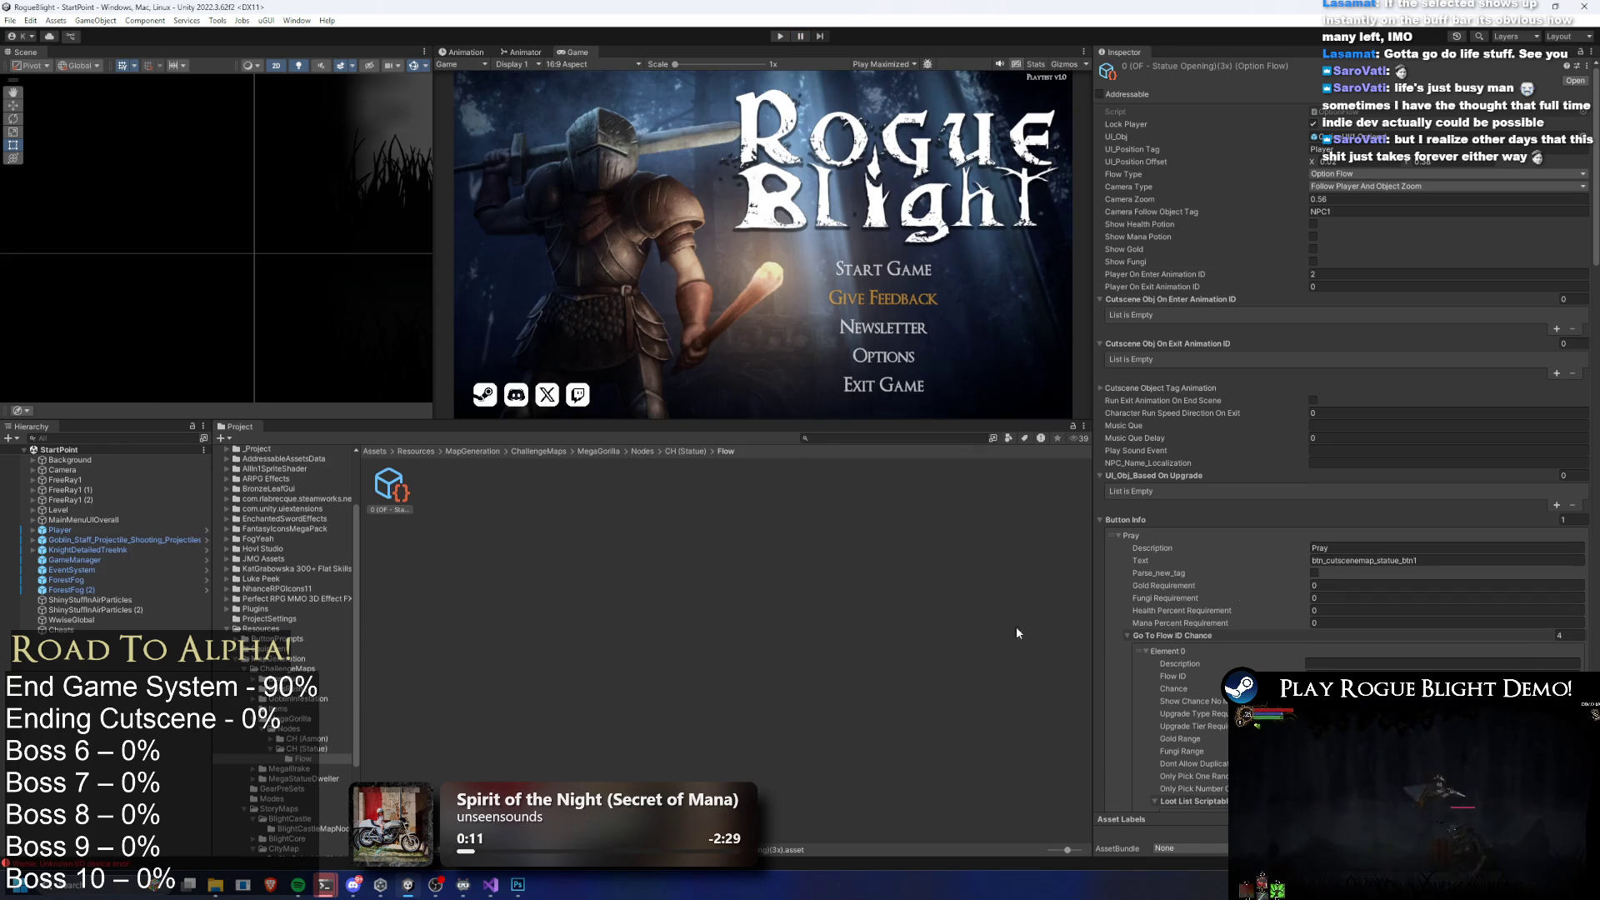
pyautogui.click(1416, 111)
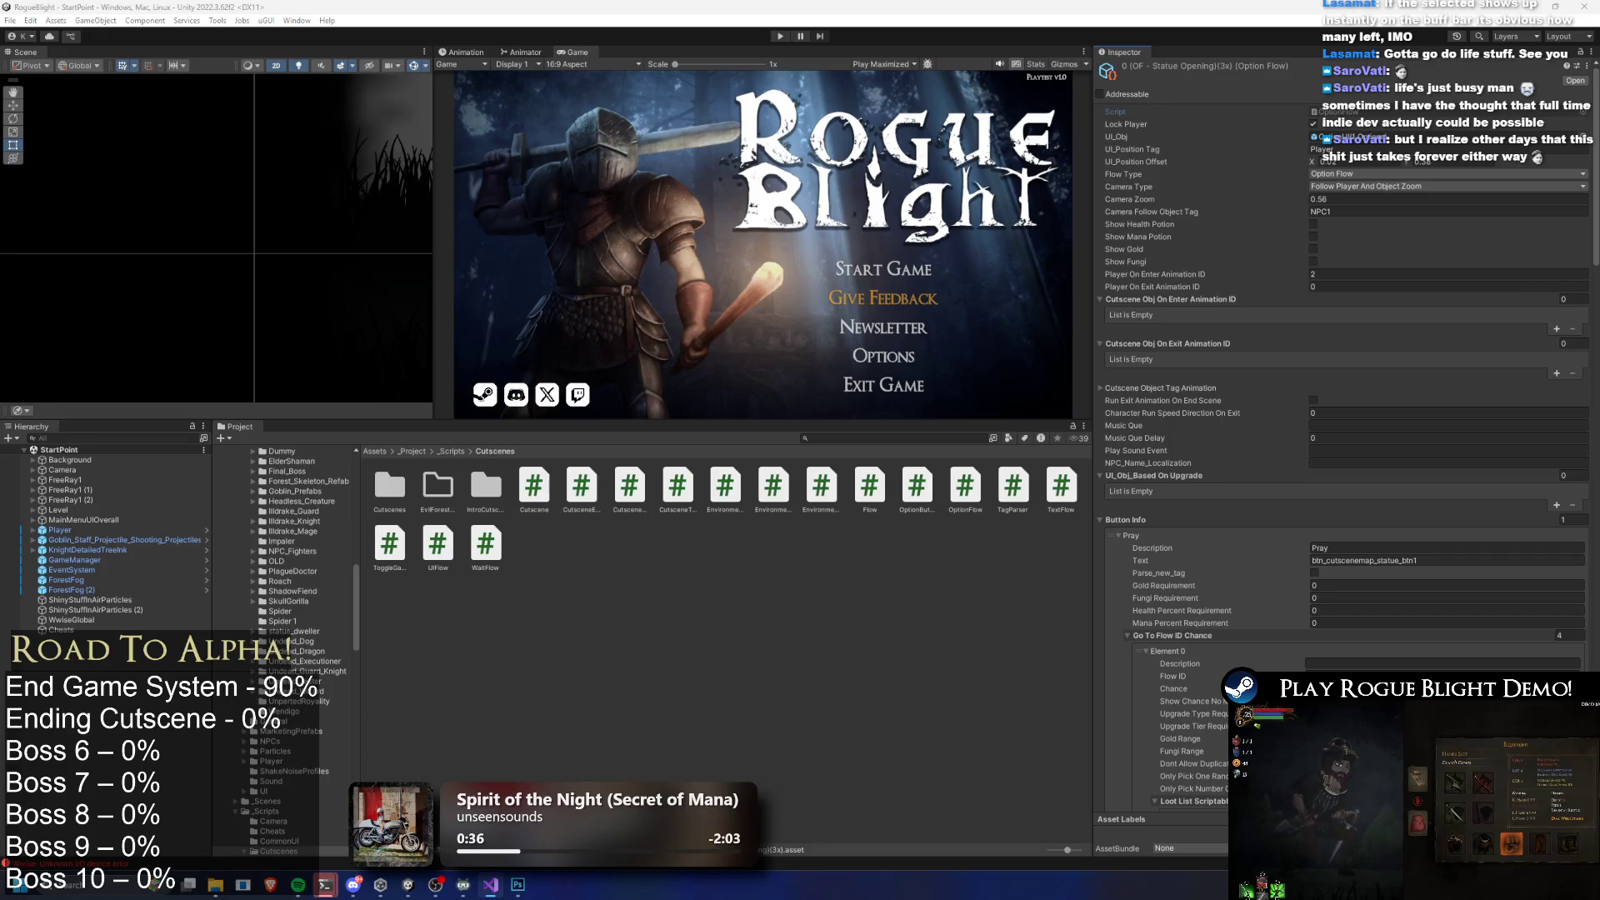
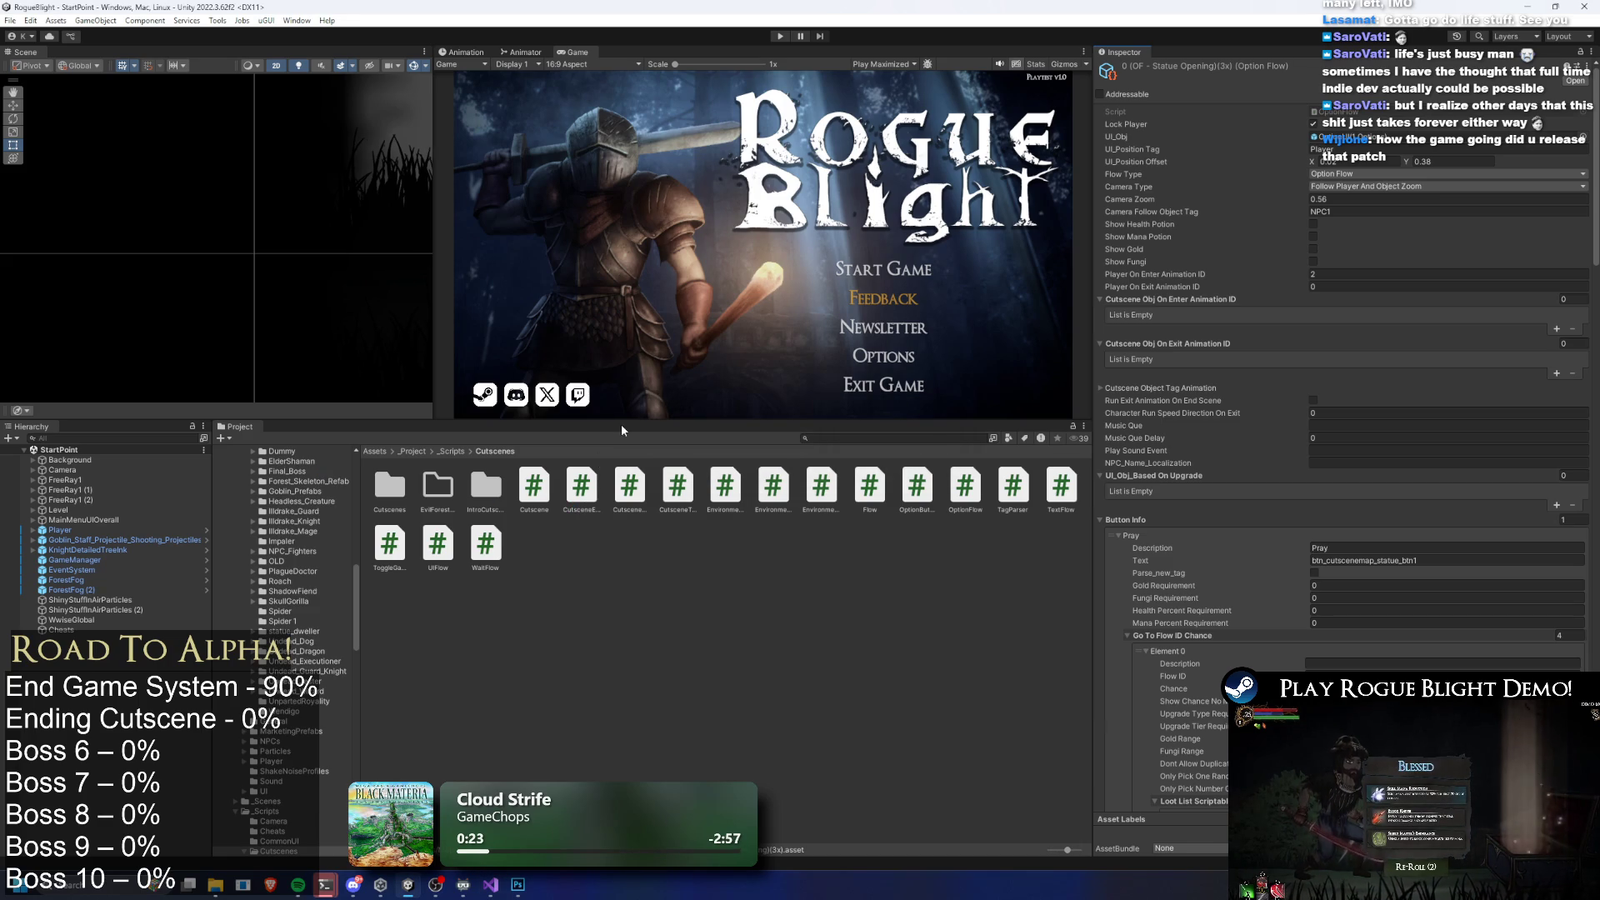
# Enter play mode and start the game from the first save slot on the title screen
pyautogui.click(781, 36)
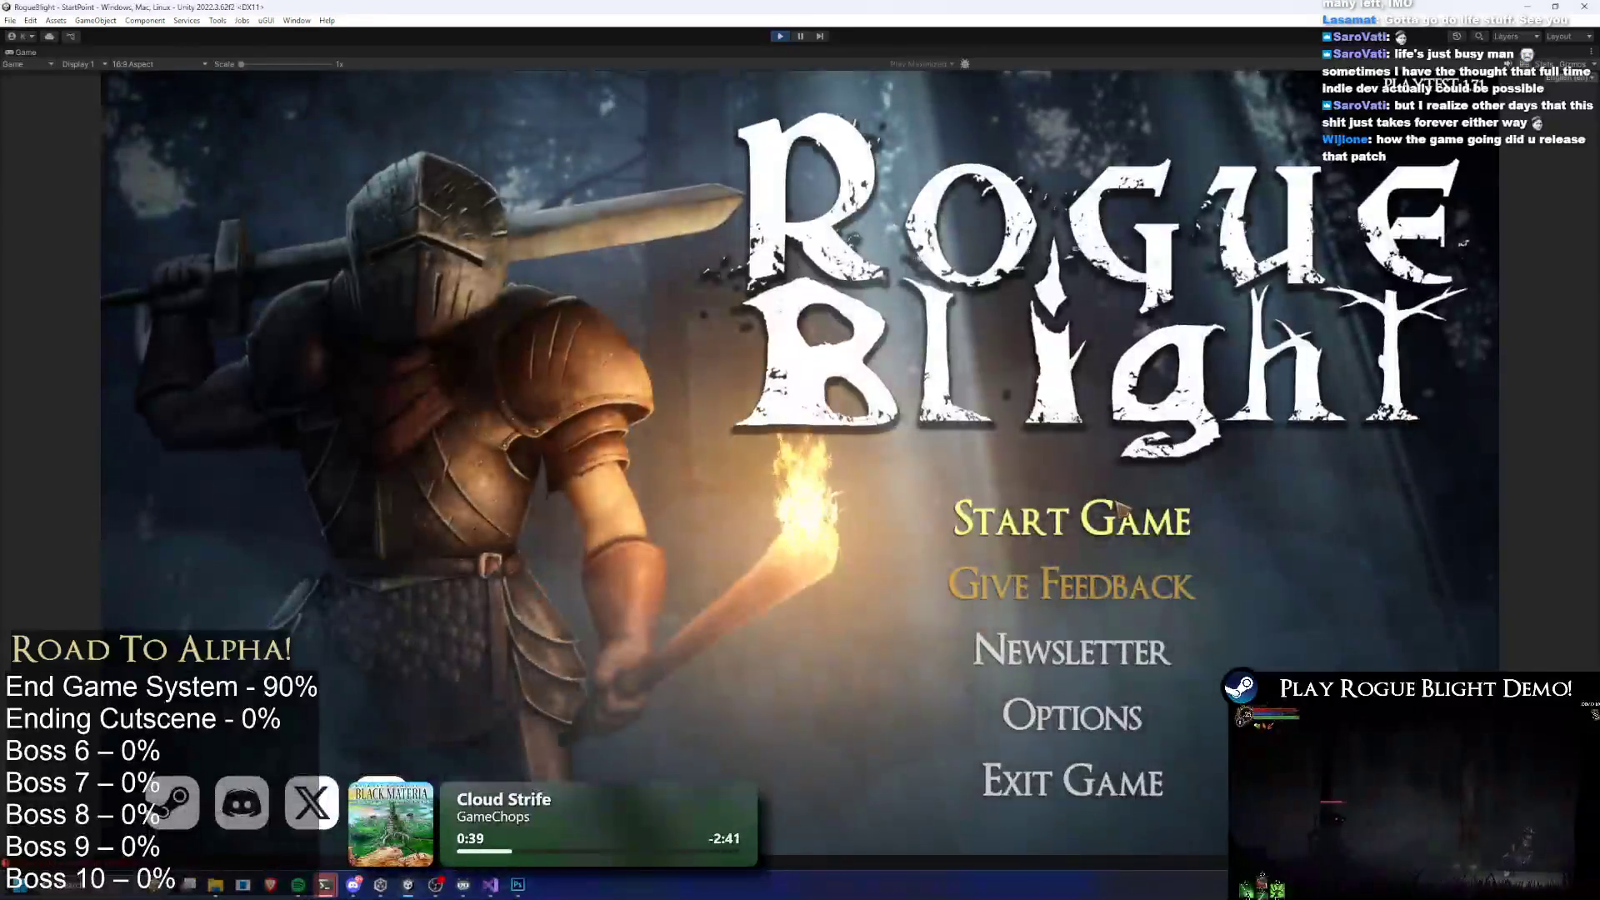
pyautogui.press('Return')
pyautogui.click(1147, 442)
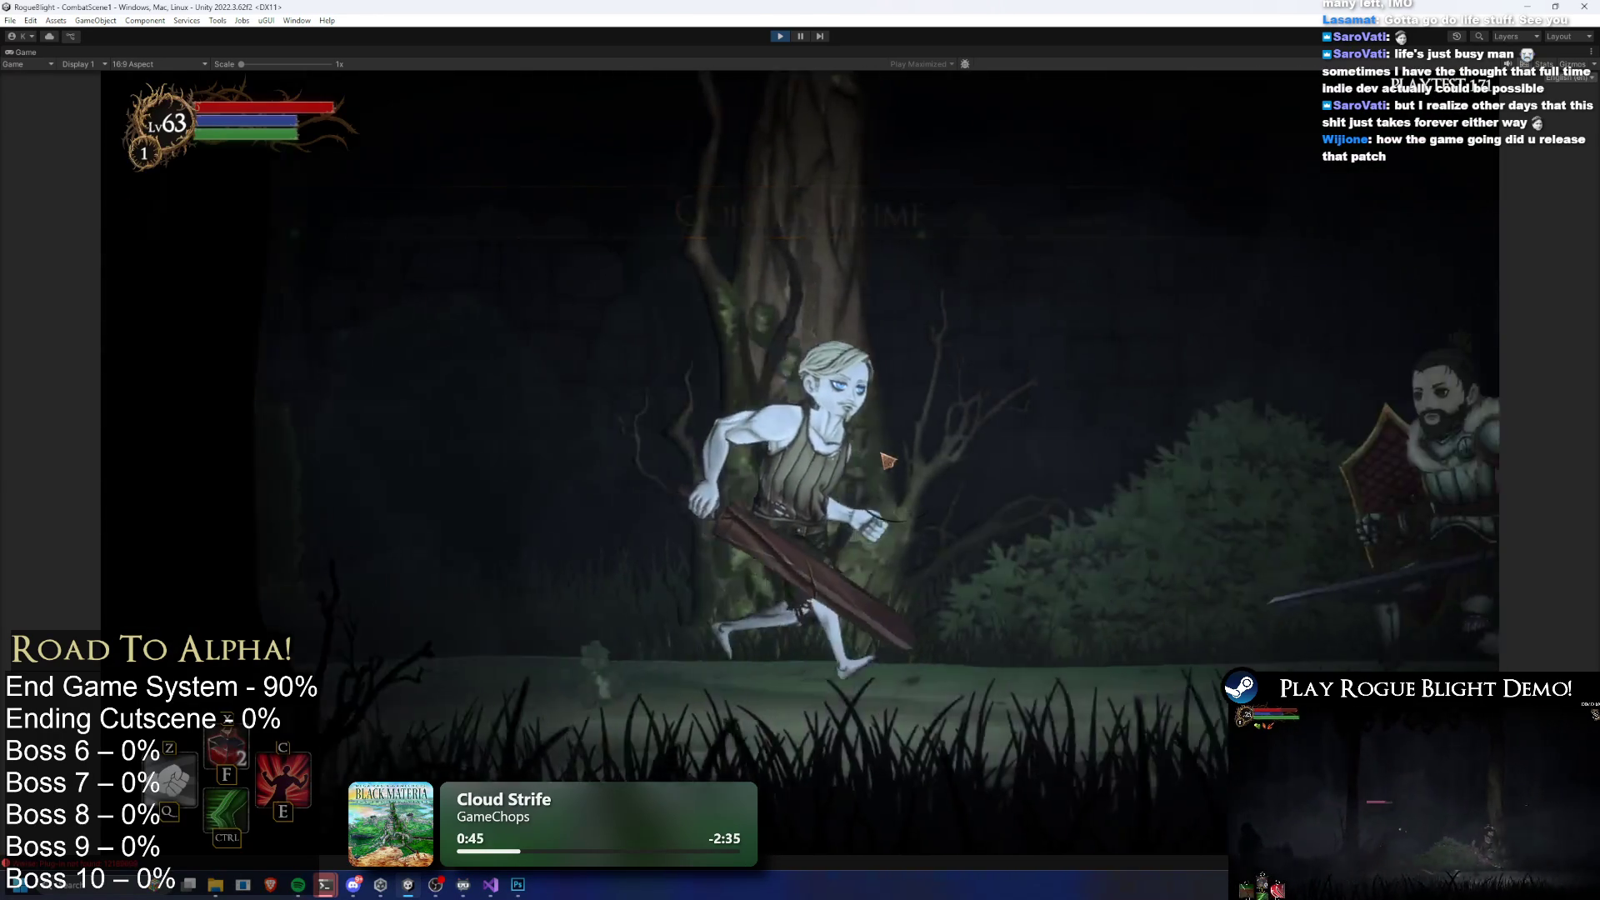
# Advance through the intro dialogue and dismiss the loot
pyautogui.click(775, 412)
pyautogui.click(664, 364)
pyautogui.click(664, 364)
pyautogui.click(1160, 728)
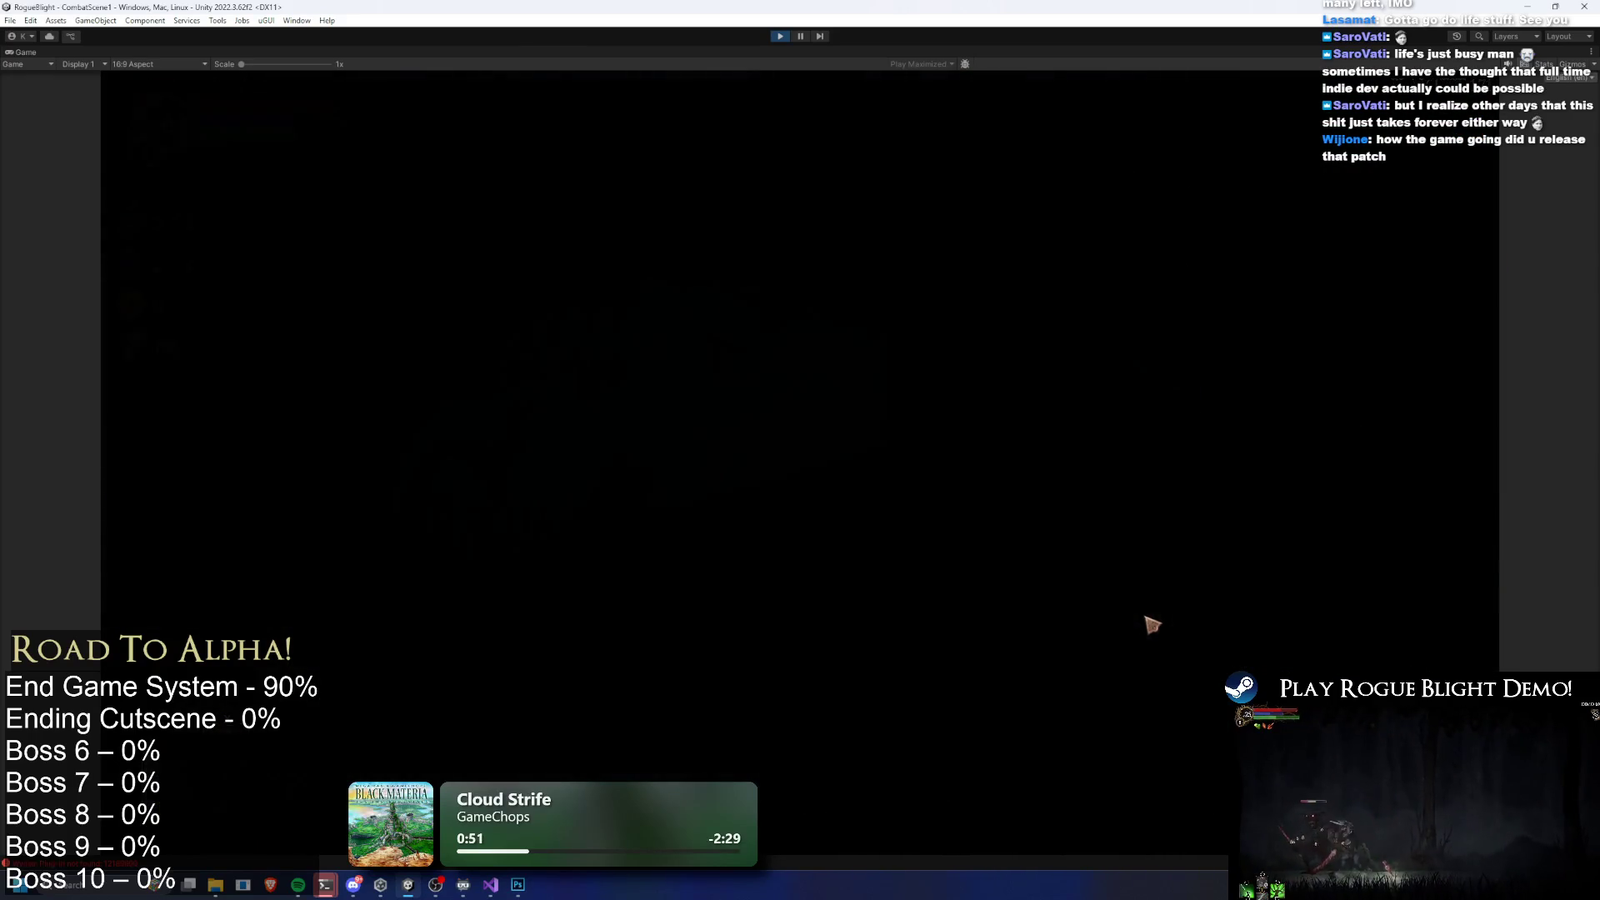
# Open the chest and pick the Discount, Pot of Gold and two further blessings
pyautogui.click(725, 317)
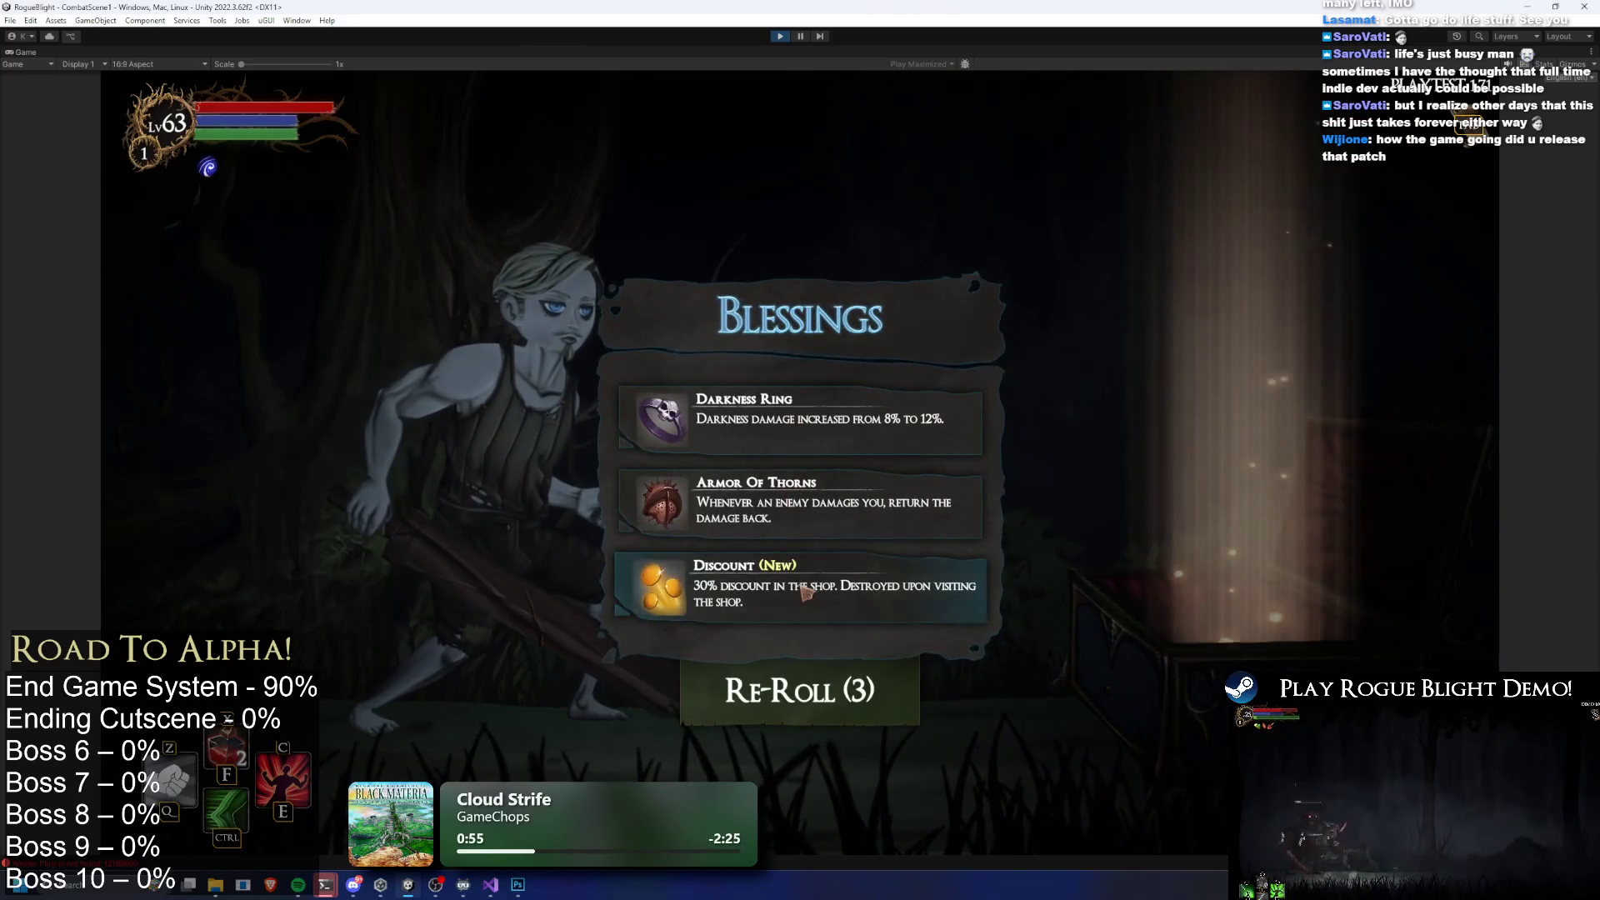
pyautogui.click(824, 583)
pyautogui.click(831, 527)
pyautogui.click(828, 500)
pyautogui.click(825, 510)
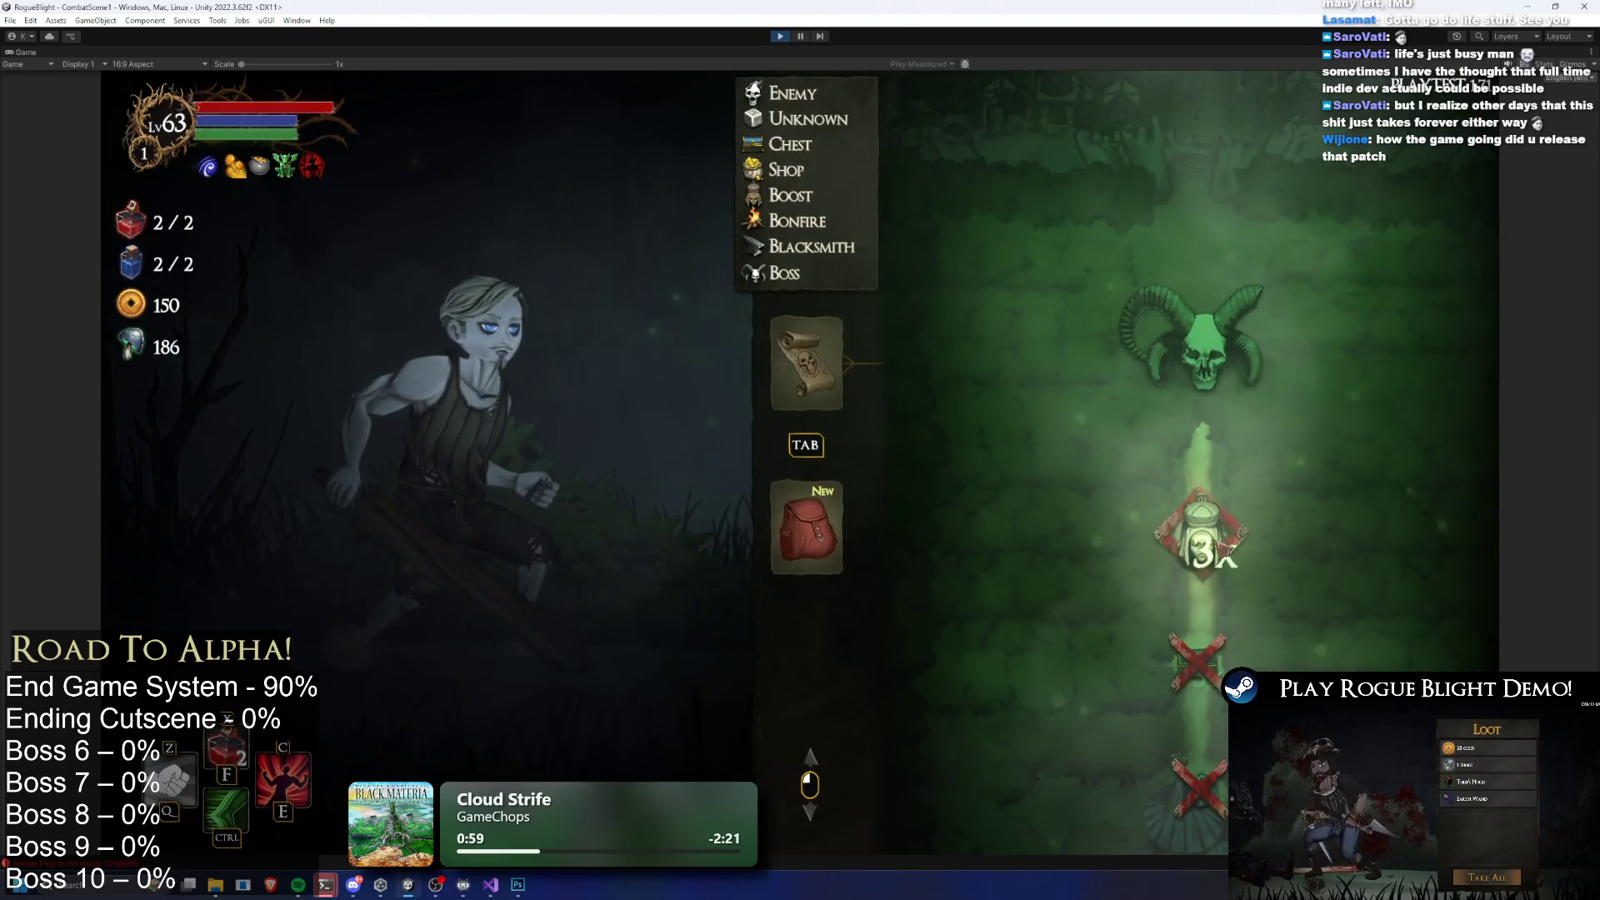
# Travel to the next room and take the reaper statue's Bonus Stamina boost
pyautogui.click(1212, 552)
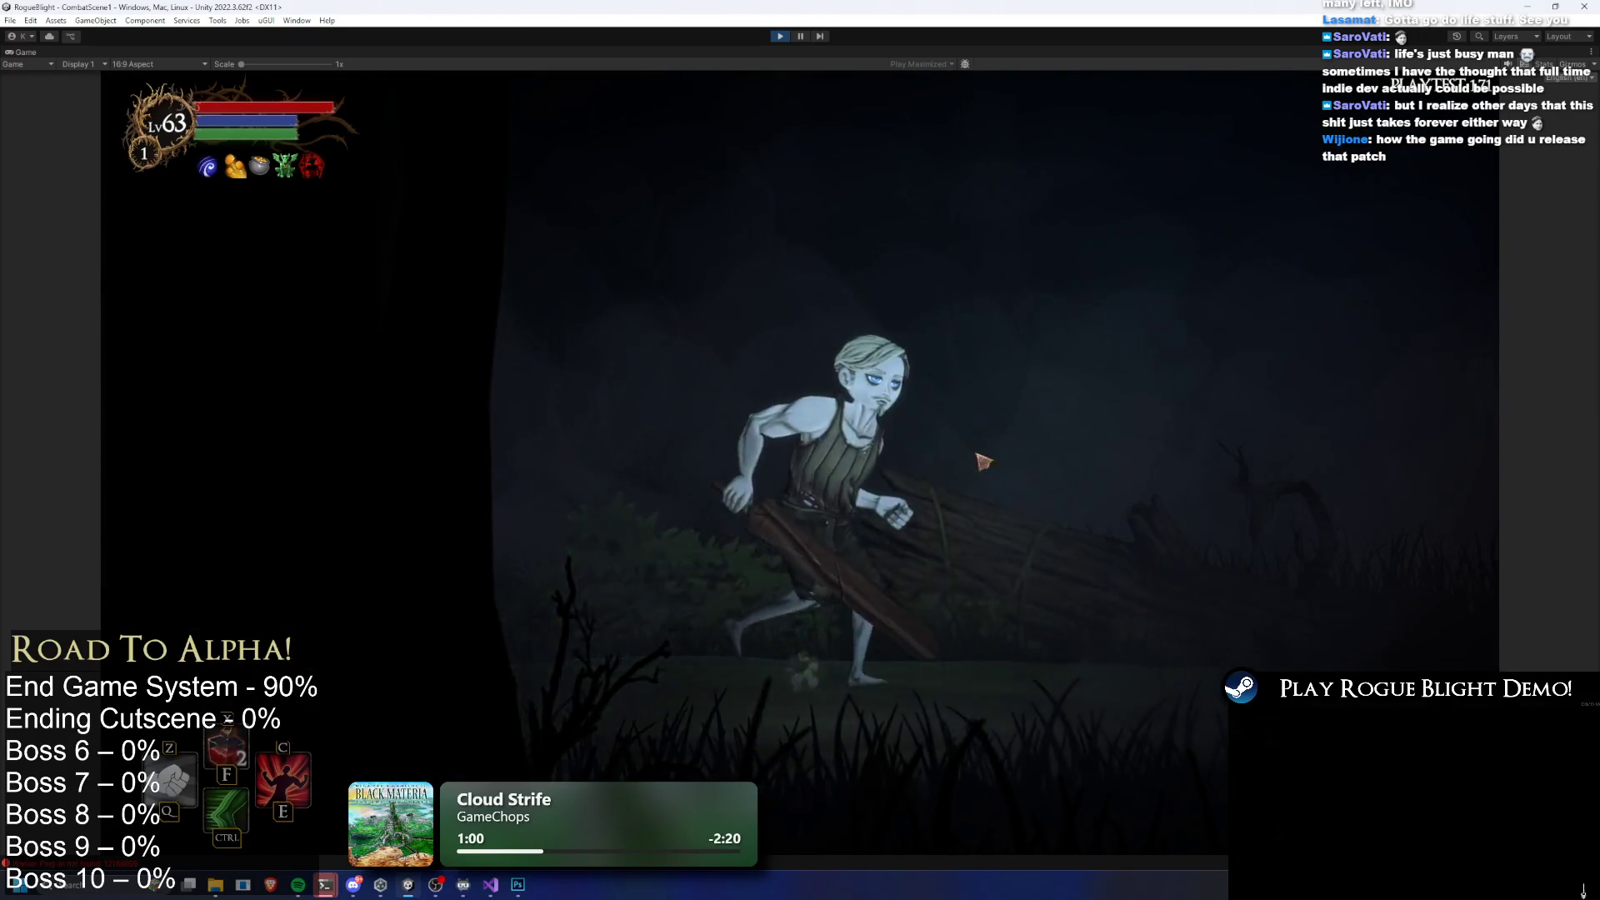
pyautogui.click(696, 467)
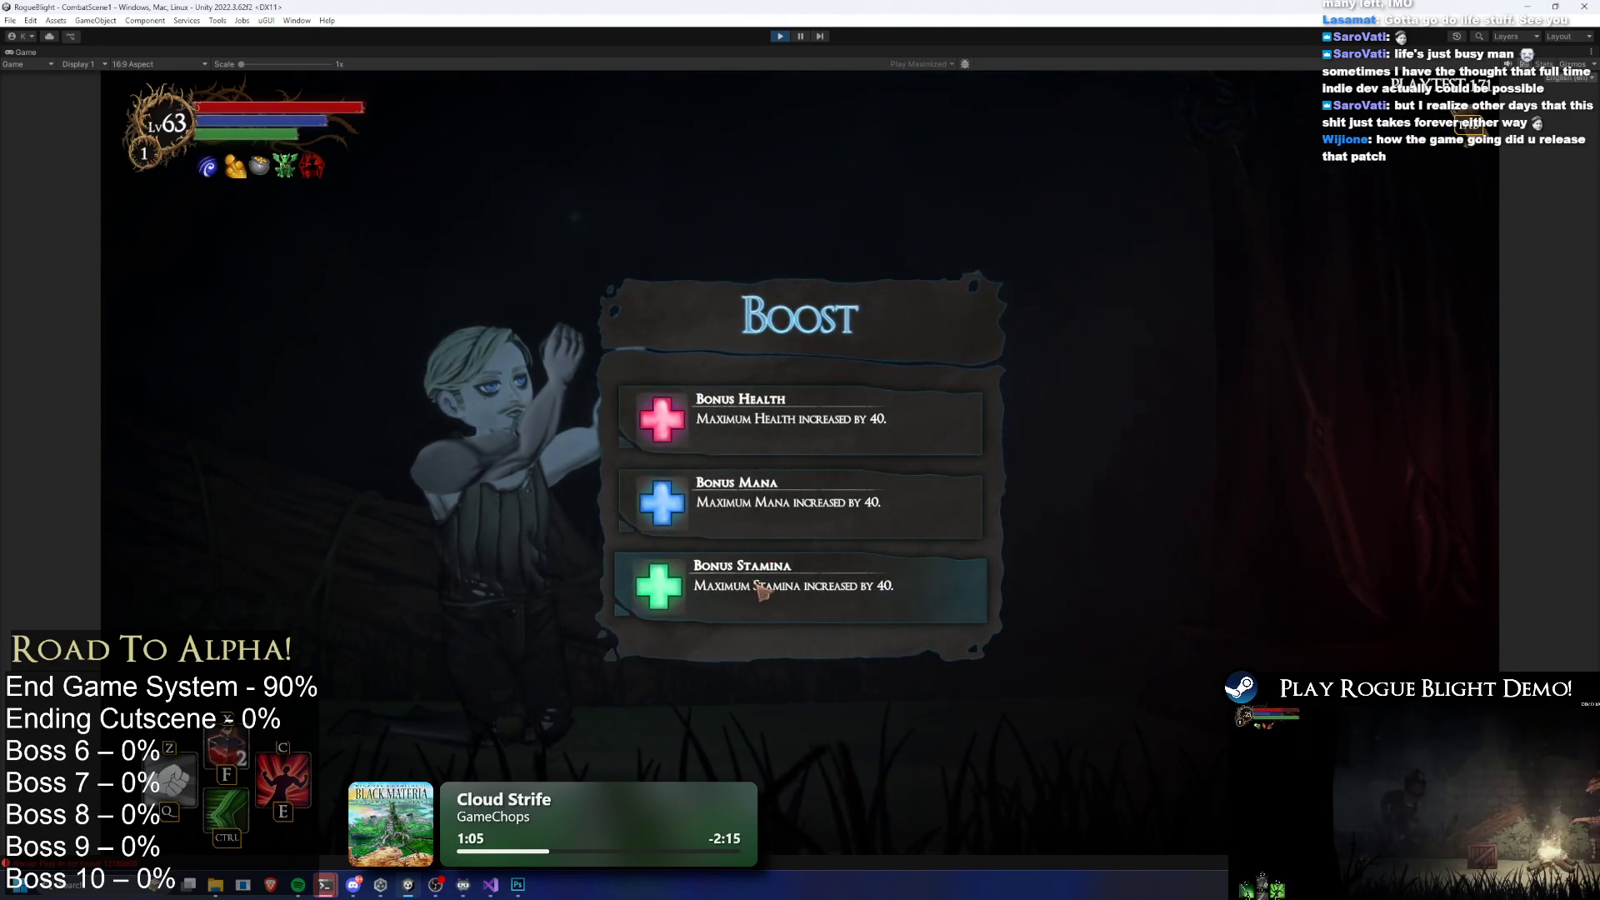
pyautogui.click(784, 587)
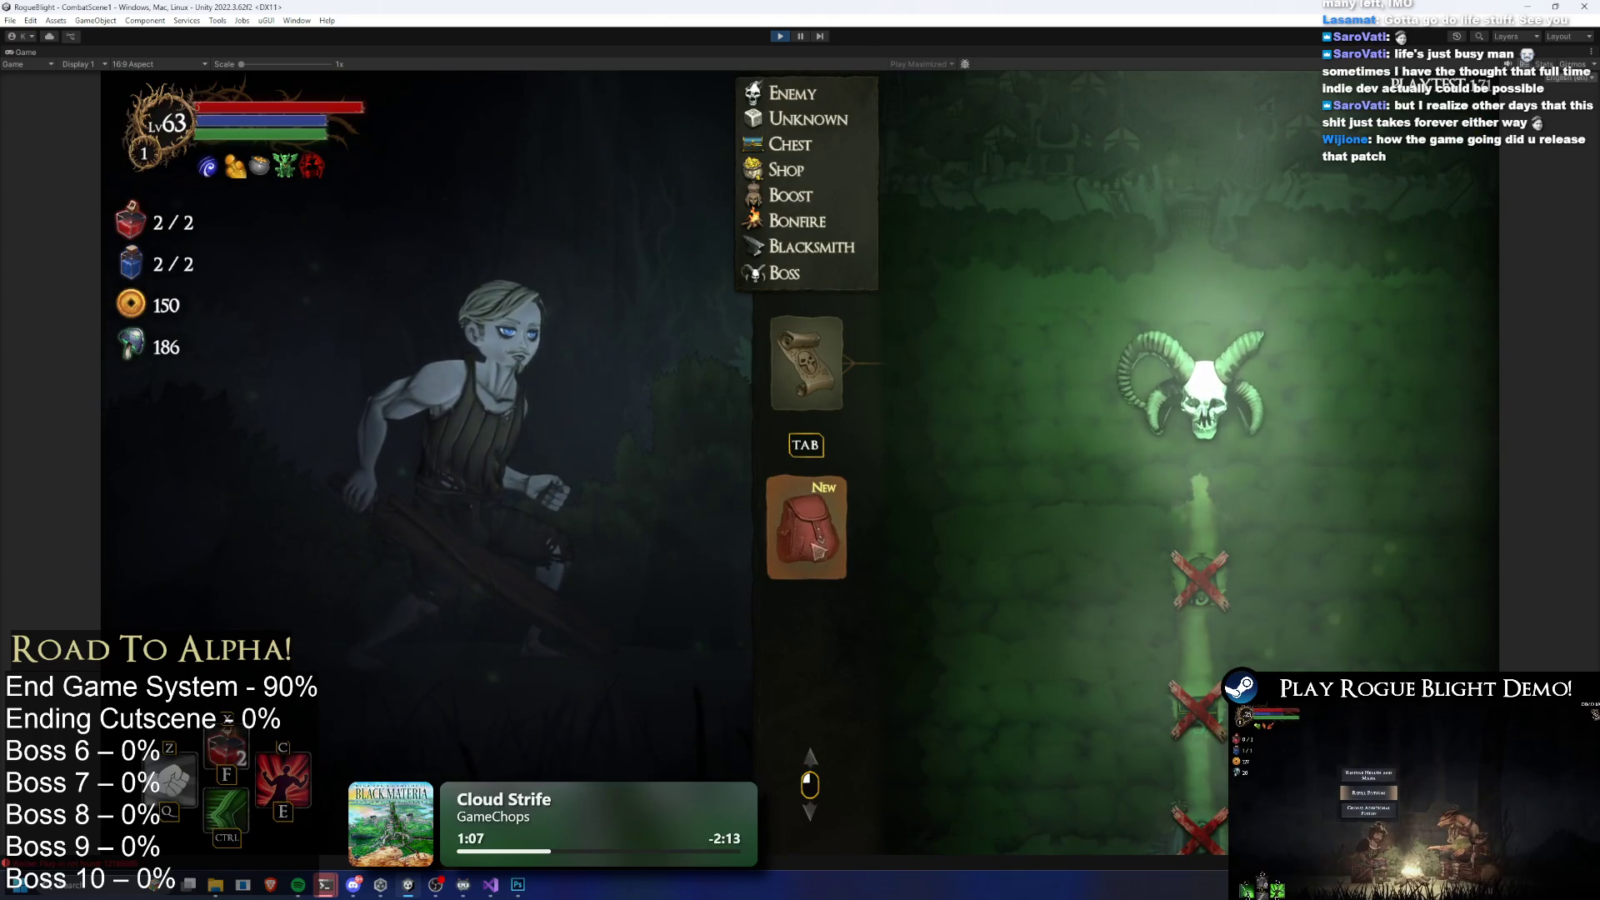
# Check the equipment panel, then stop play mode with Ctrl+P
pyautogui.click(807, 537)
pyautogui.press('Tab')
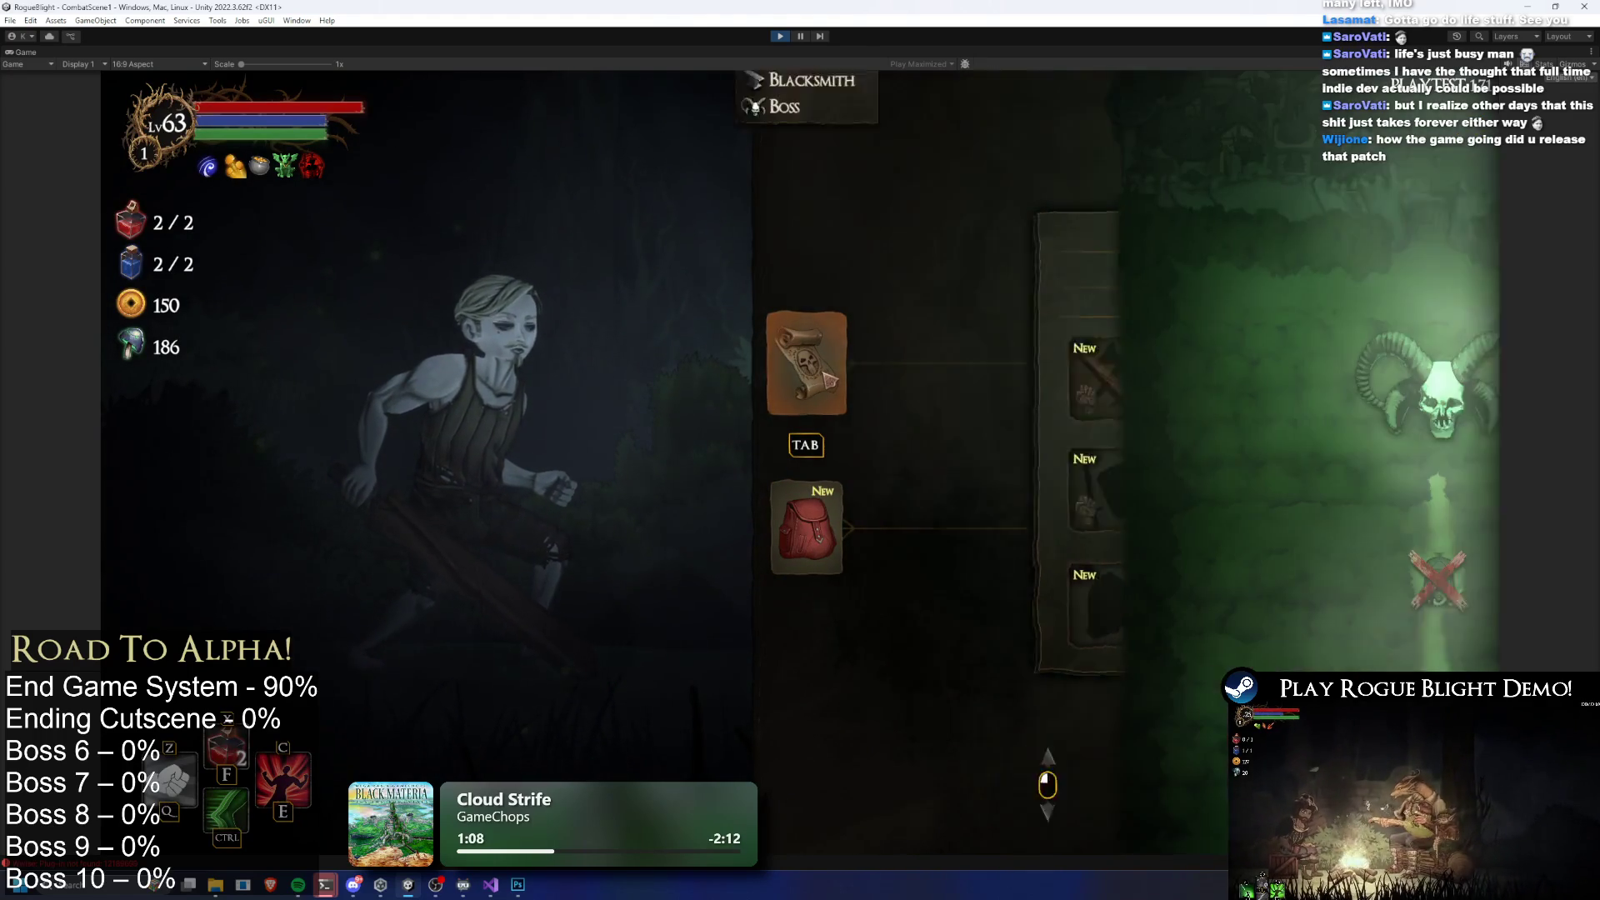
pyautogui.hotkey('ctrl', 'p')
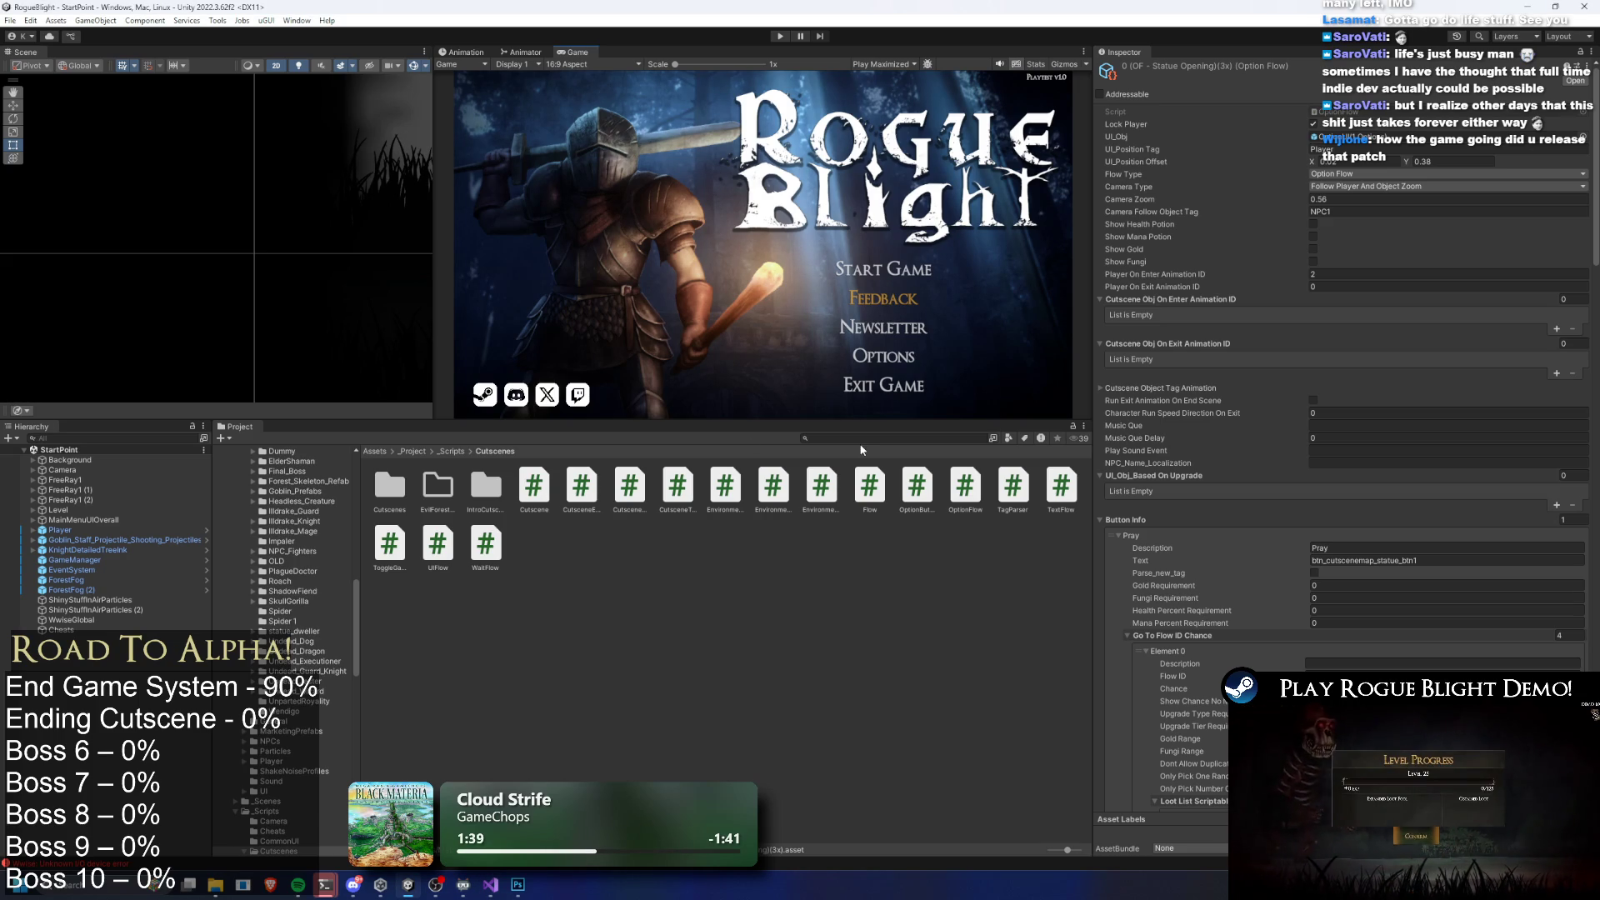
# Restart play mode and bring up the Start Game save-slot selection
pyautogui.click(781, 37)
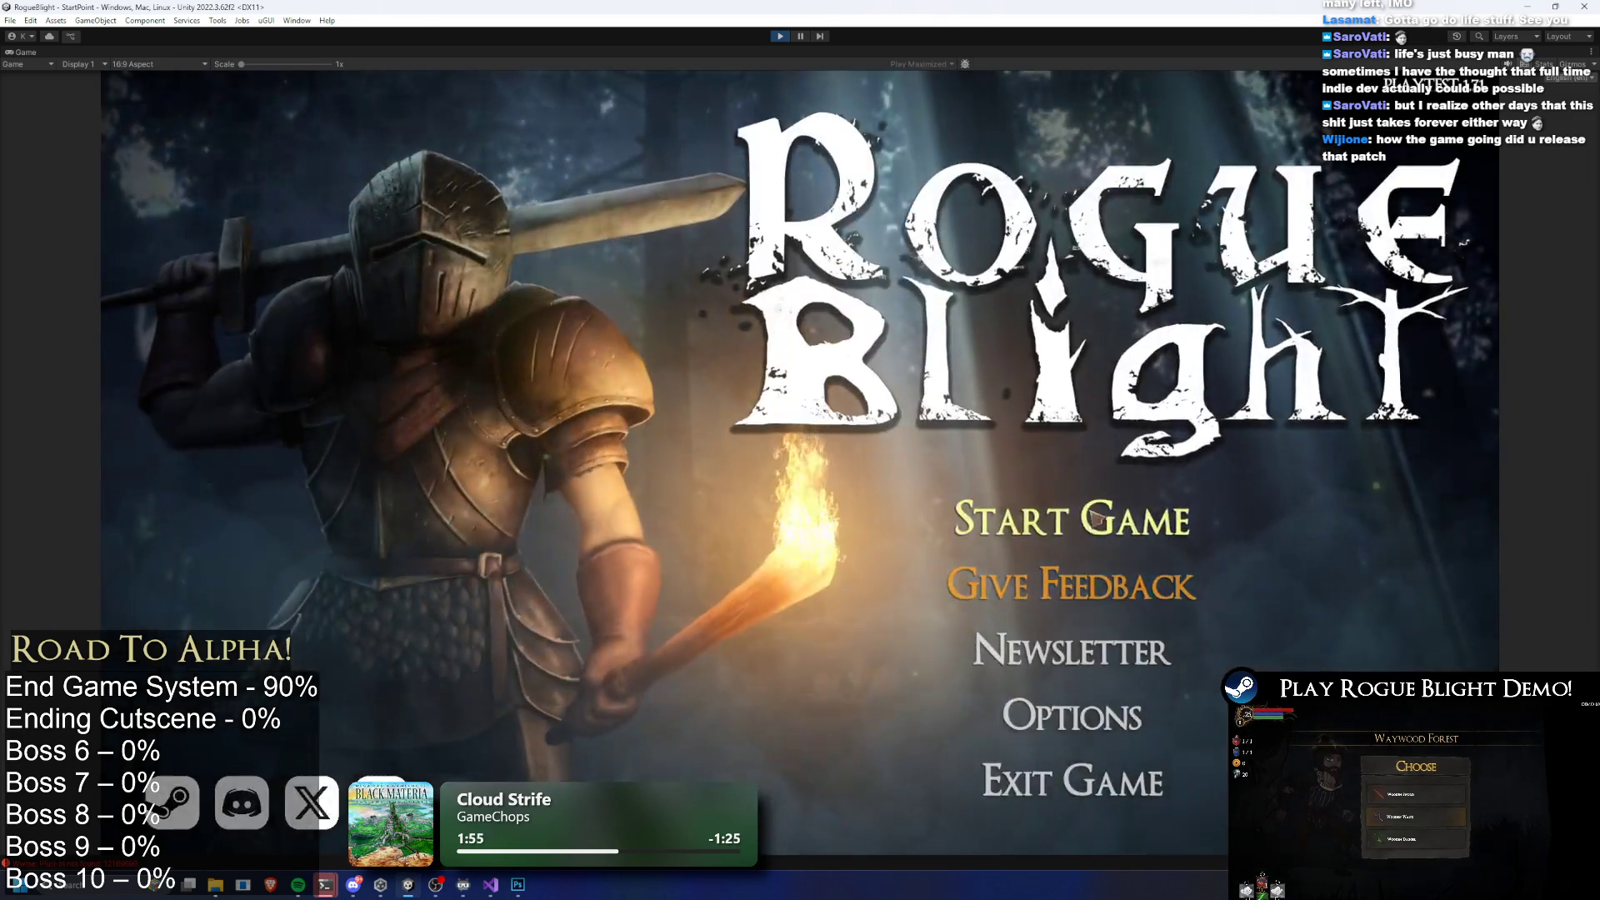
pyautogui.click(1071, 511)
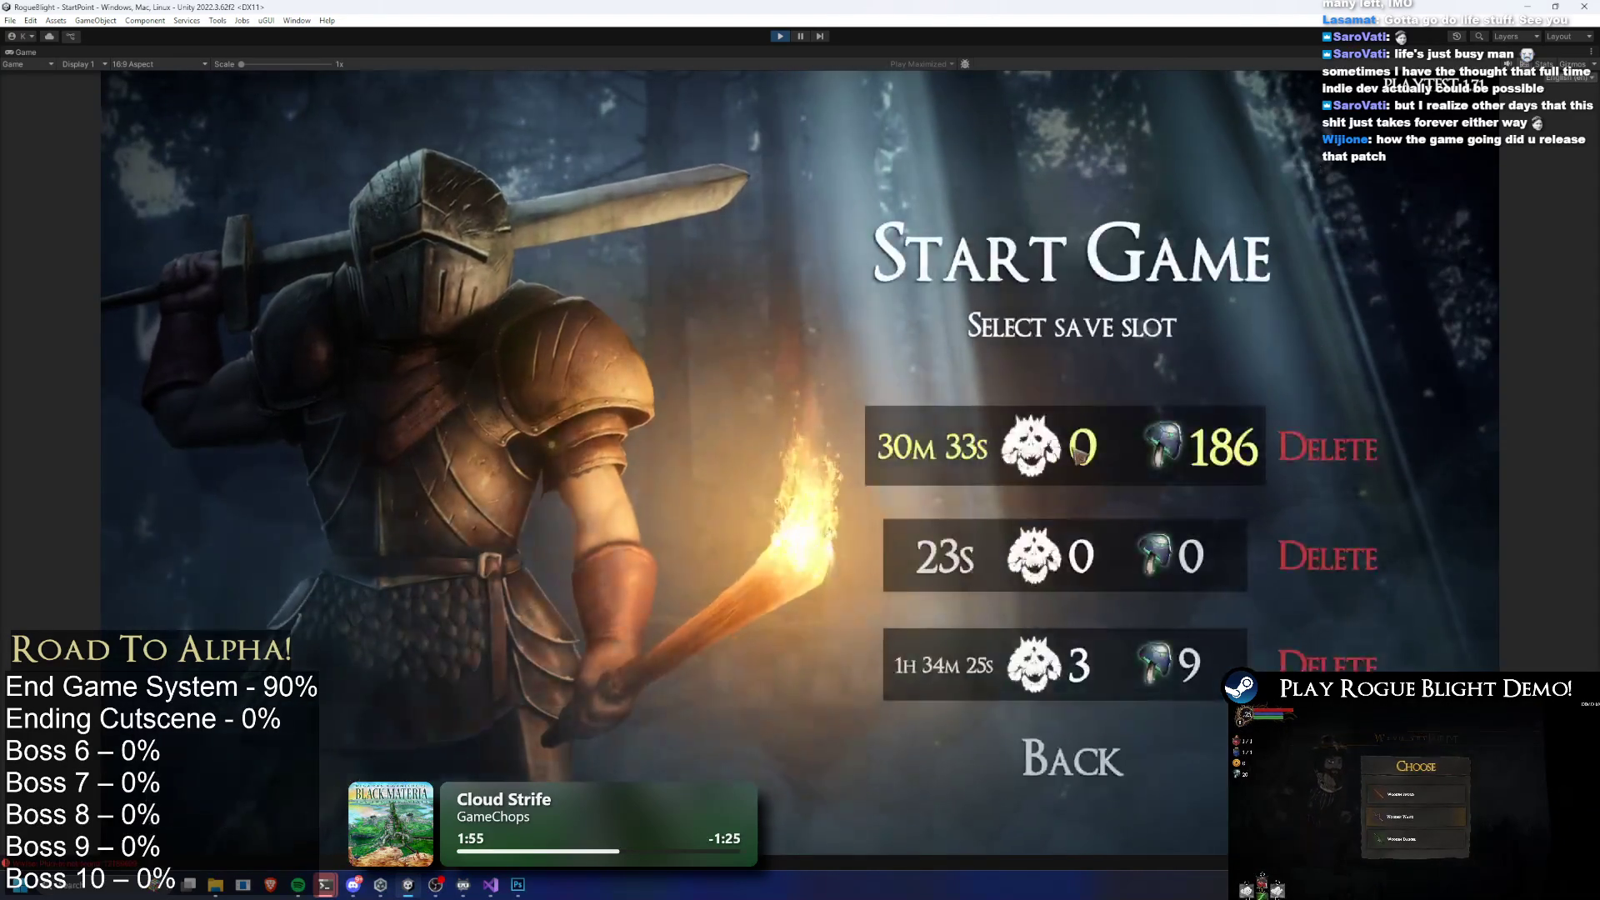
# Load the first save slot and equip the Fire Wand +5 in the right hand
pyautogui.click(1078, 456)
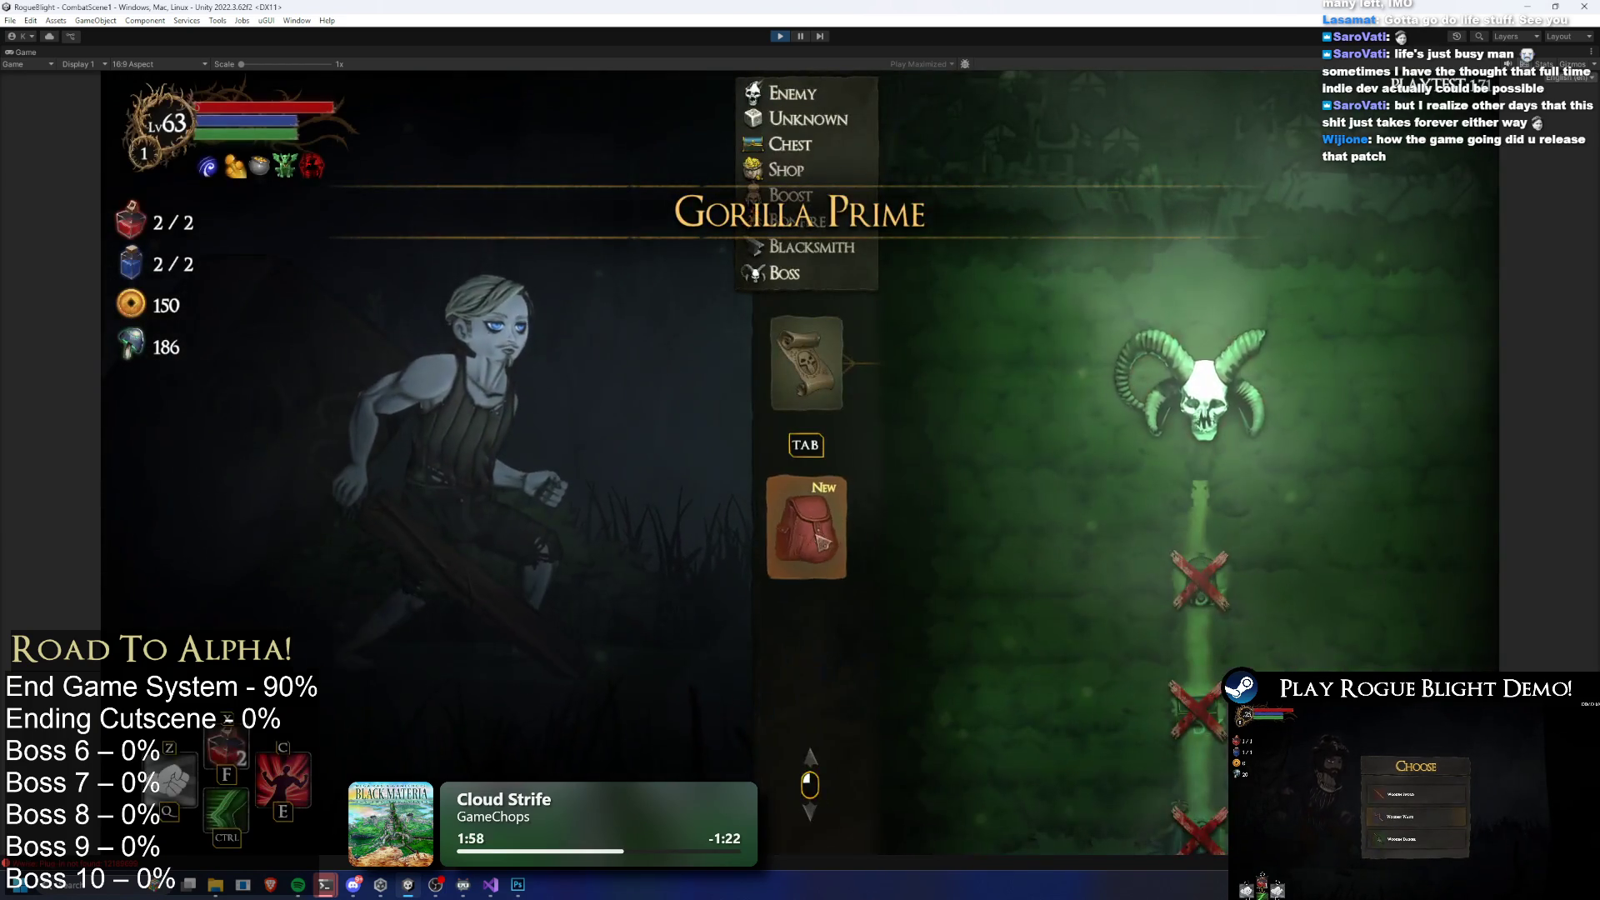
pyautogui.click(848, 499)
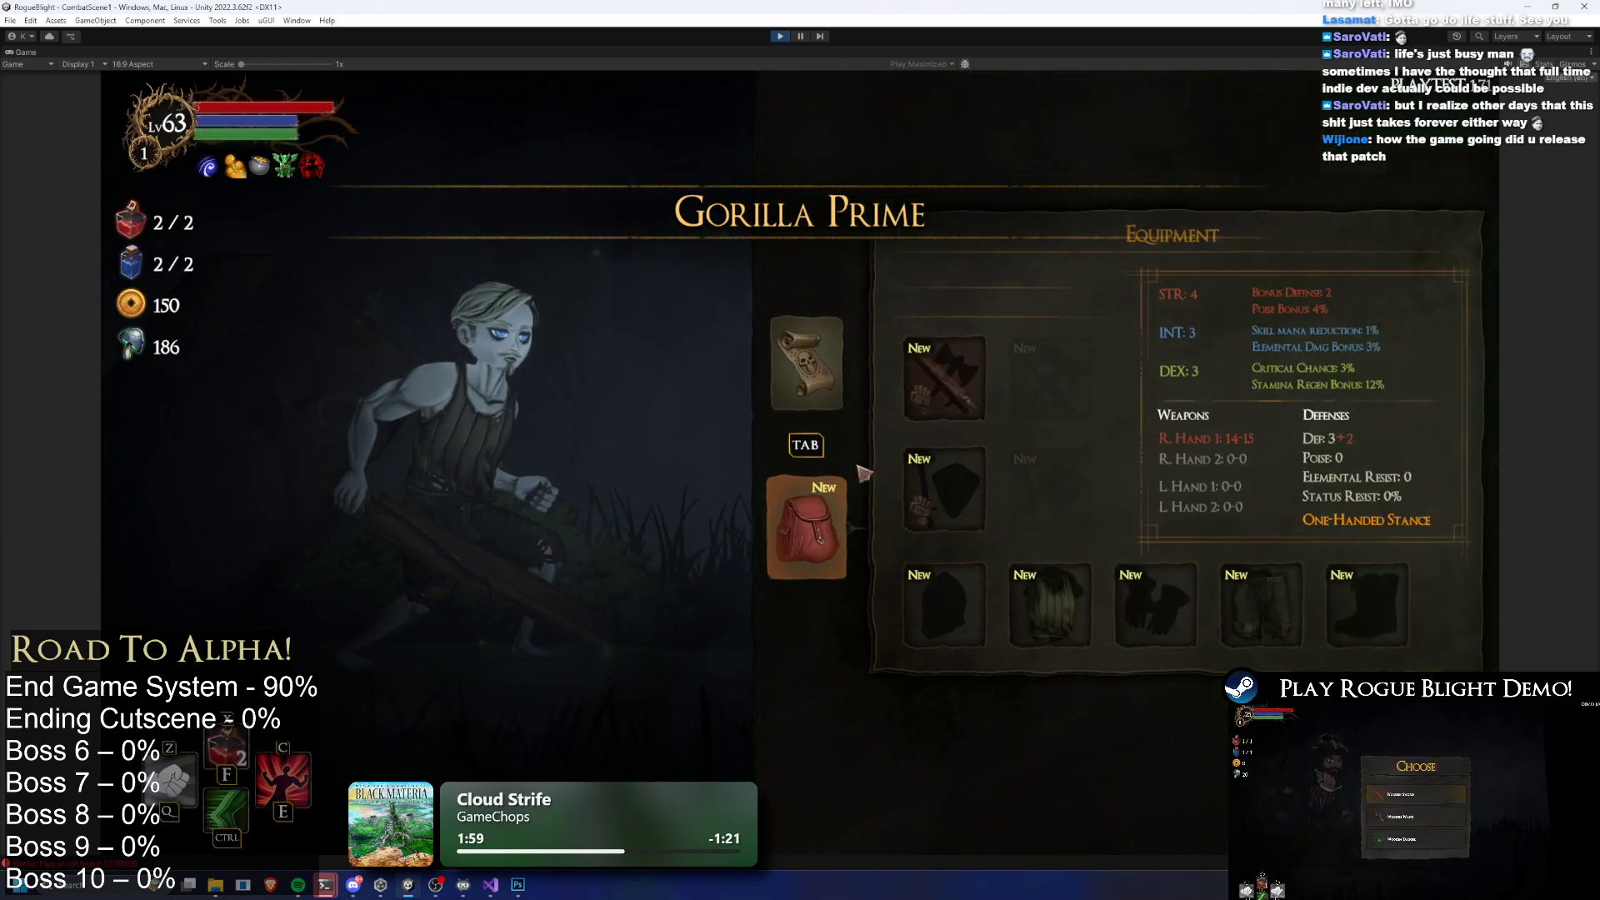
pyautogui.click(947, 378)
pyautogui.press('Return')
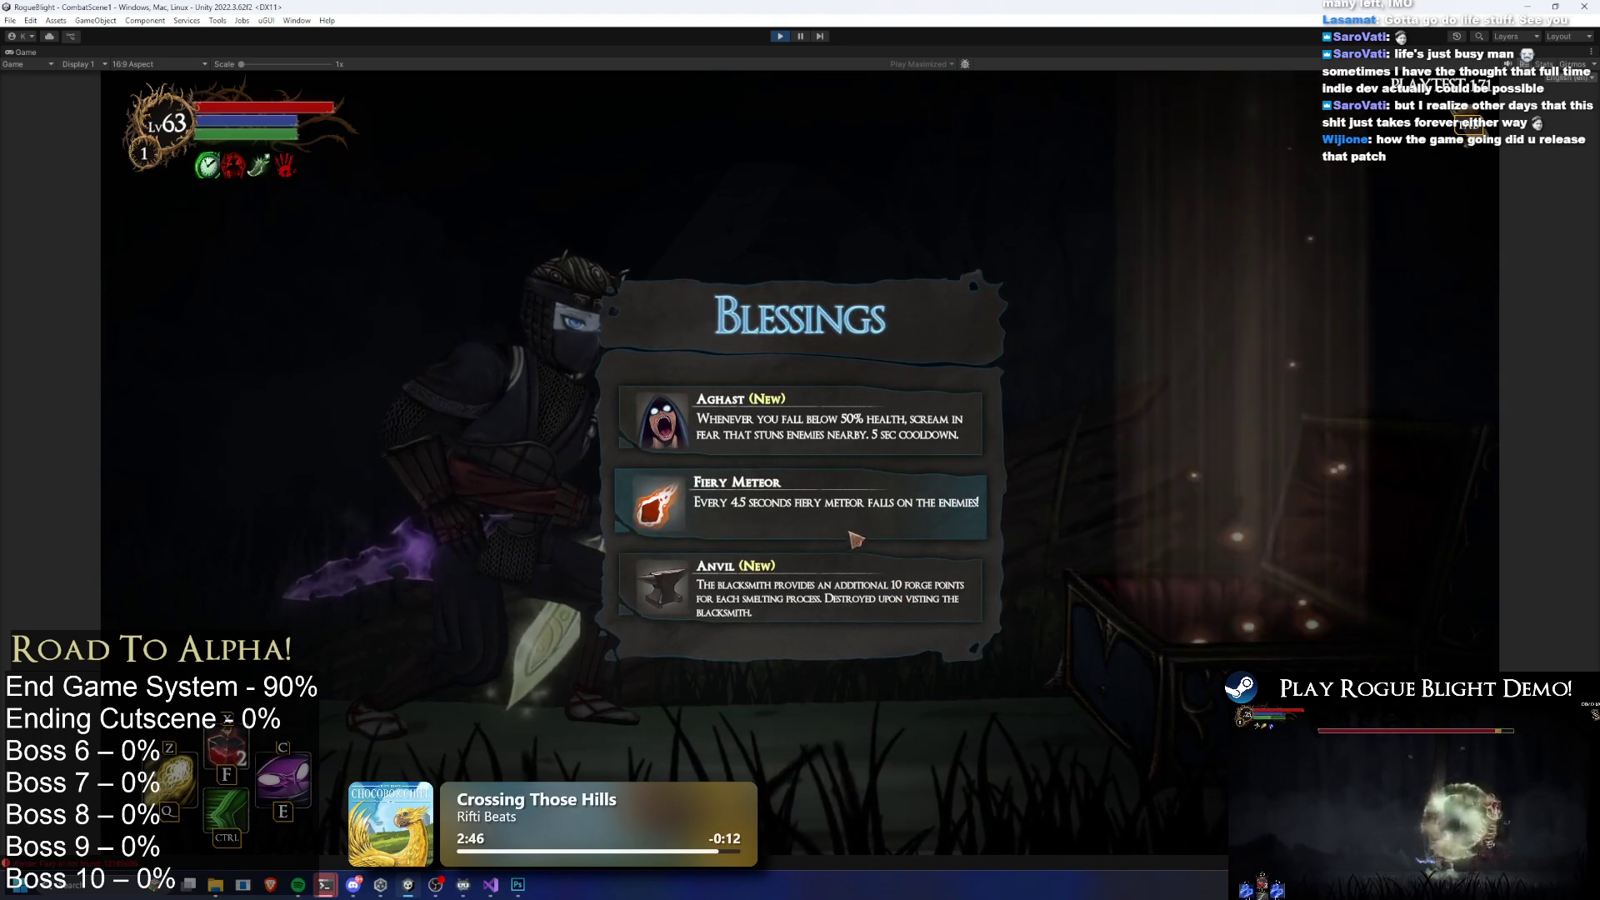
# Take the Aghast blessing and confirm the Bonus Stamina boost
pyautogui.click(828, 444)
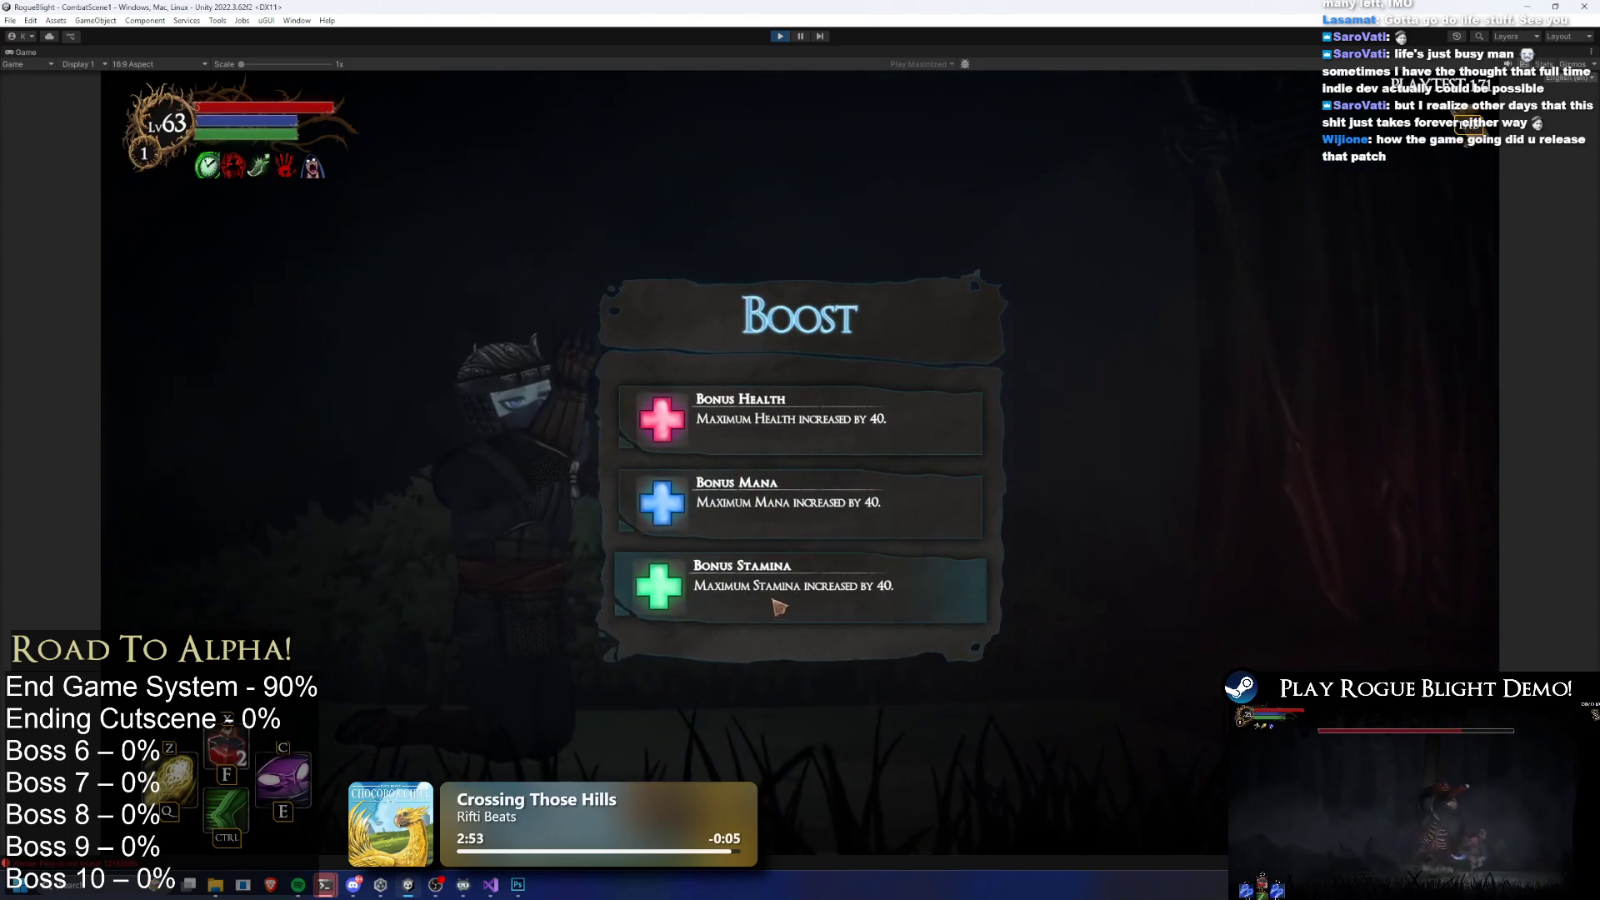
pyautogui.click(776, 606)
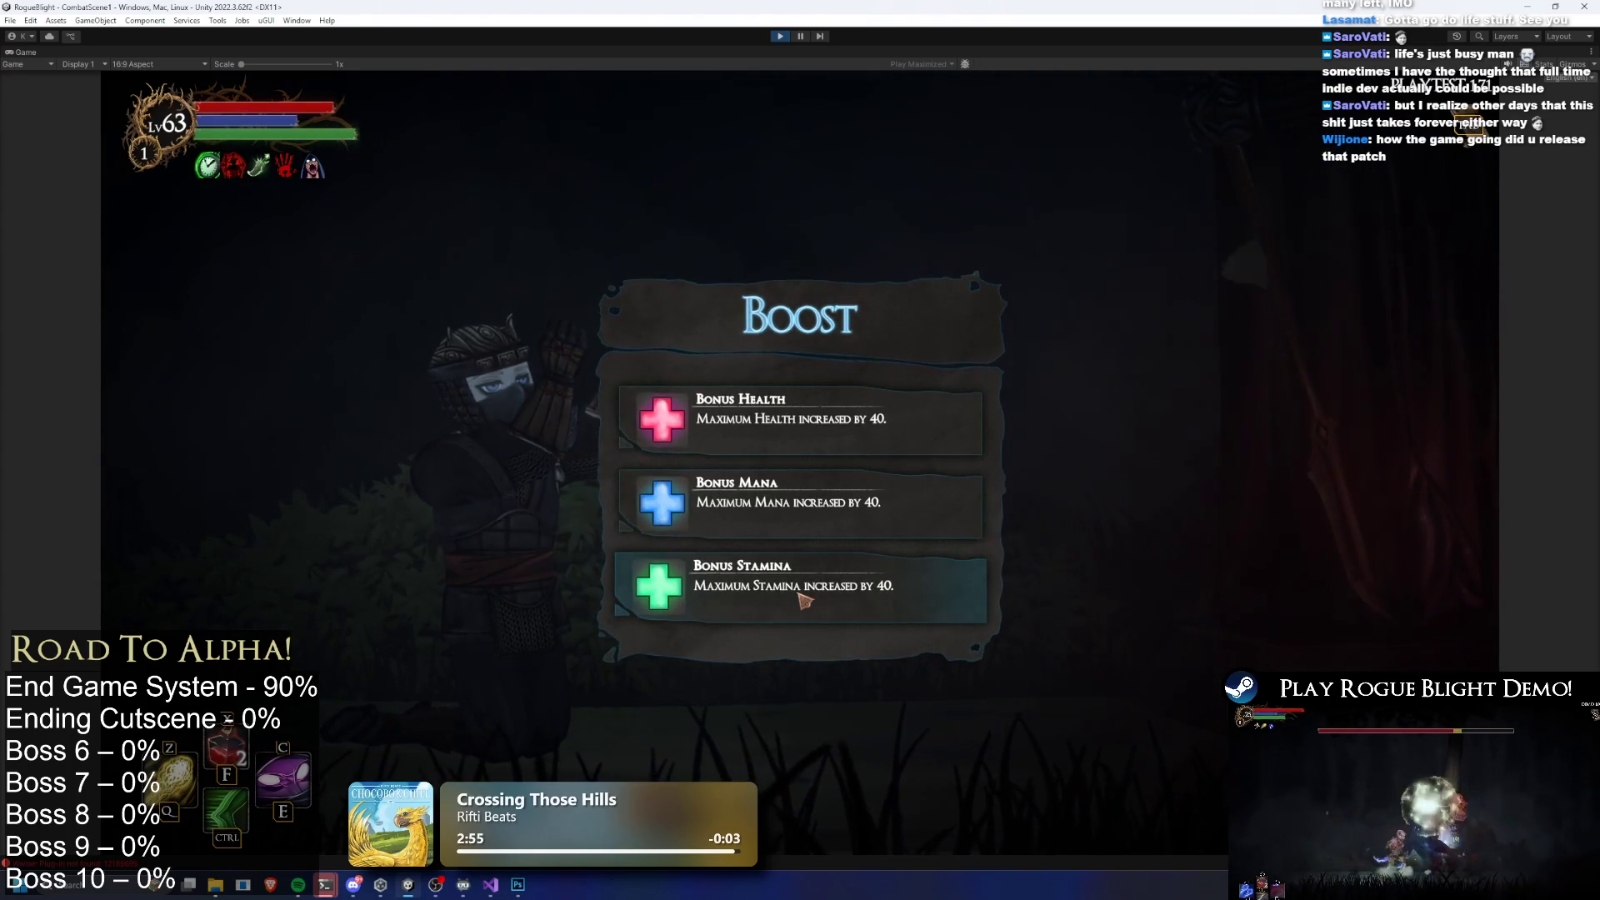
pyautogui.click(804, 600)
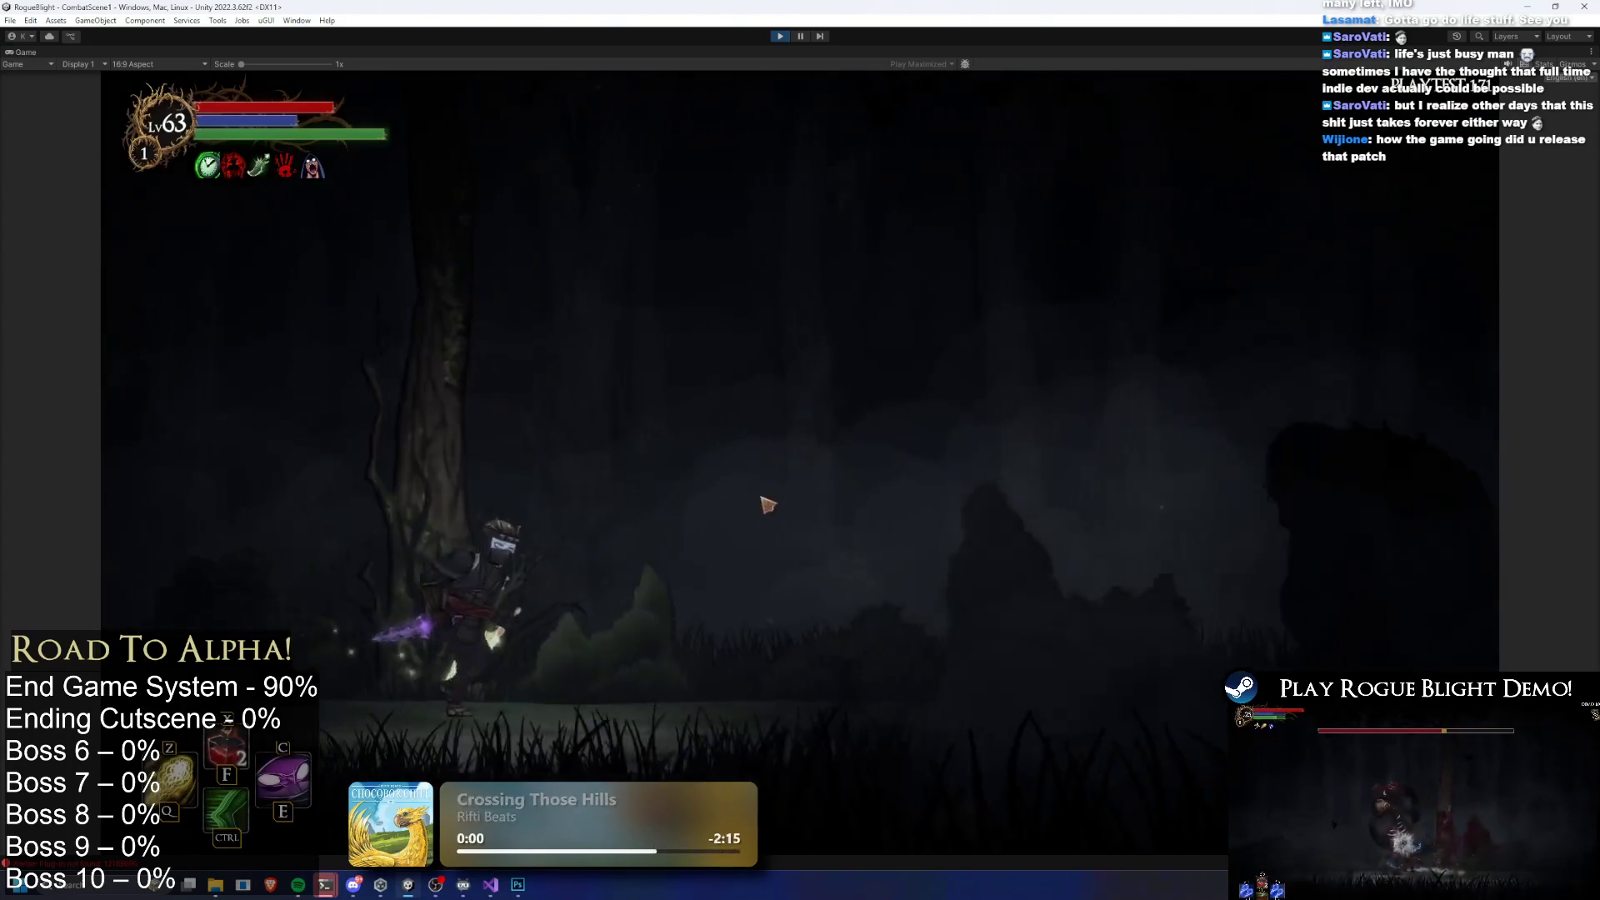
# Open the gorilla boss fight with dashes, slashes and skills, drinking both healing potions
pyautogui.press('ctrl')
pyautogui.press('c')
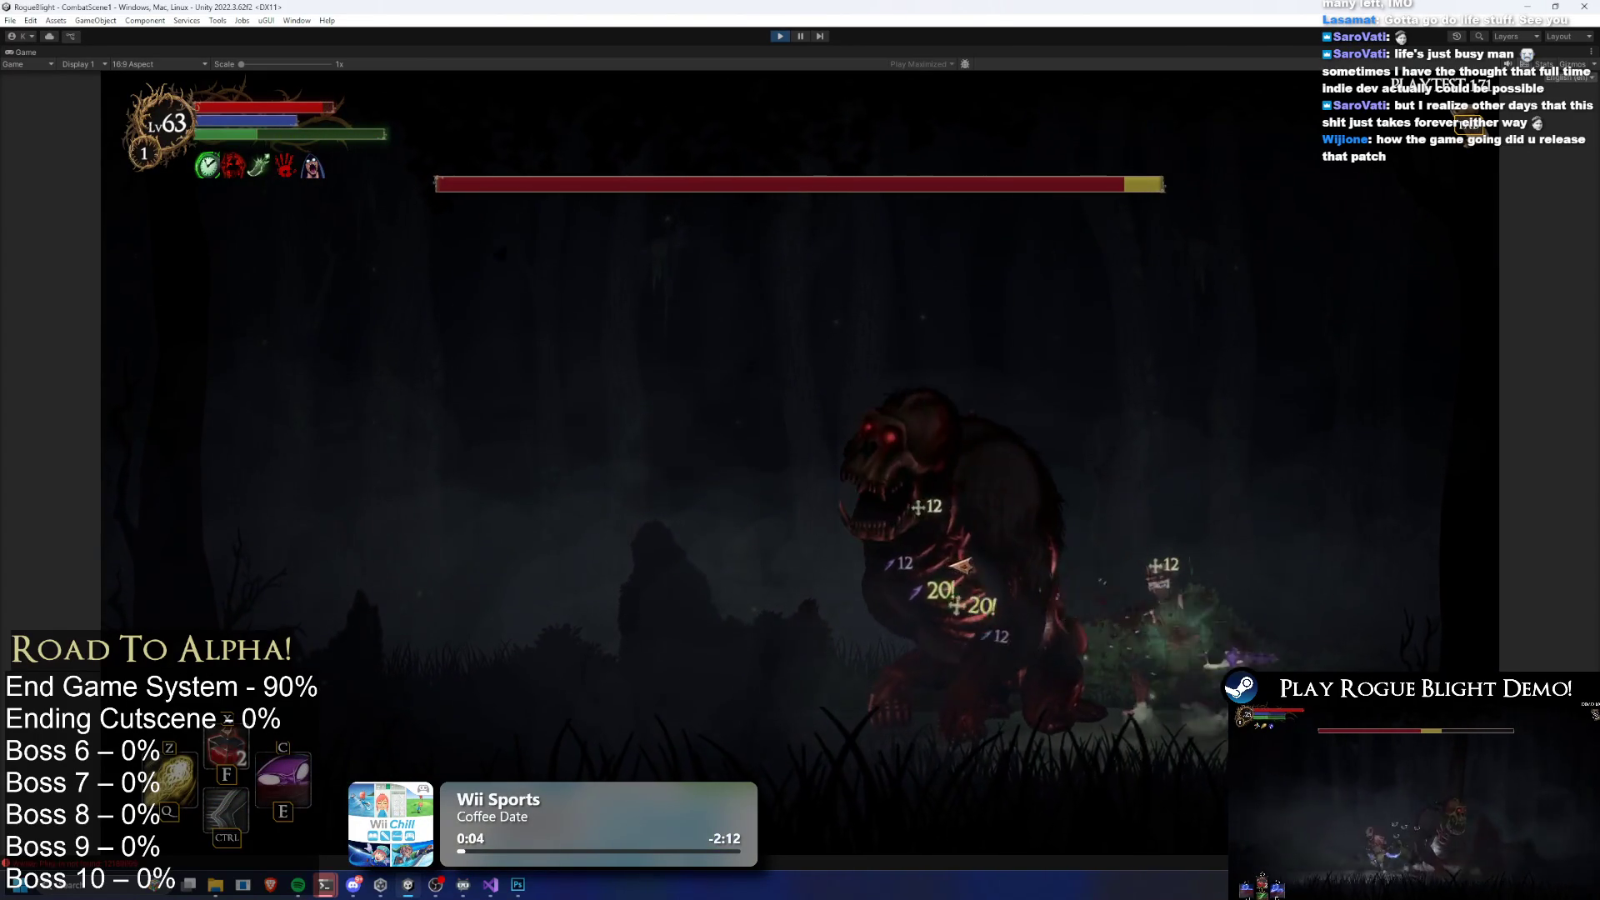
pyautogui.press('a')
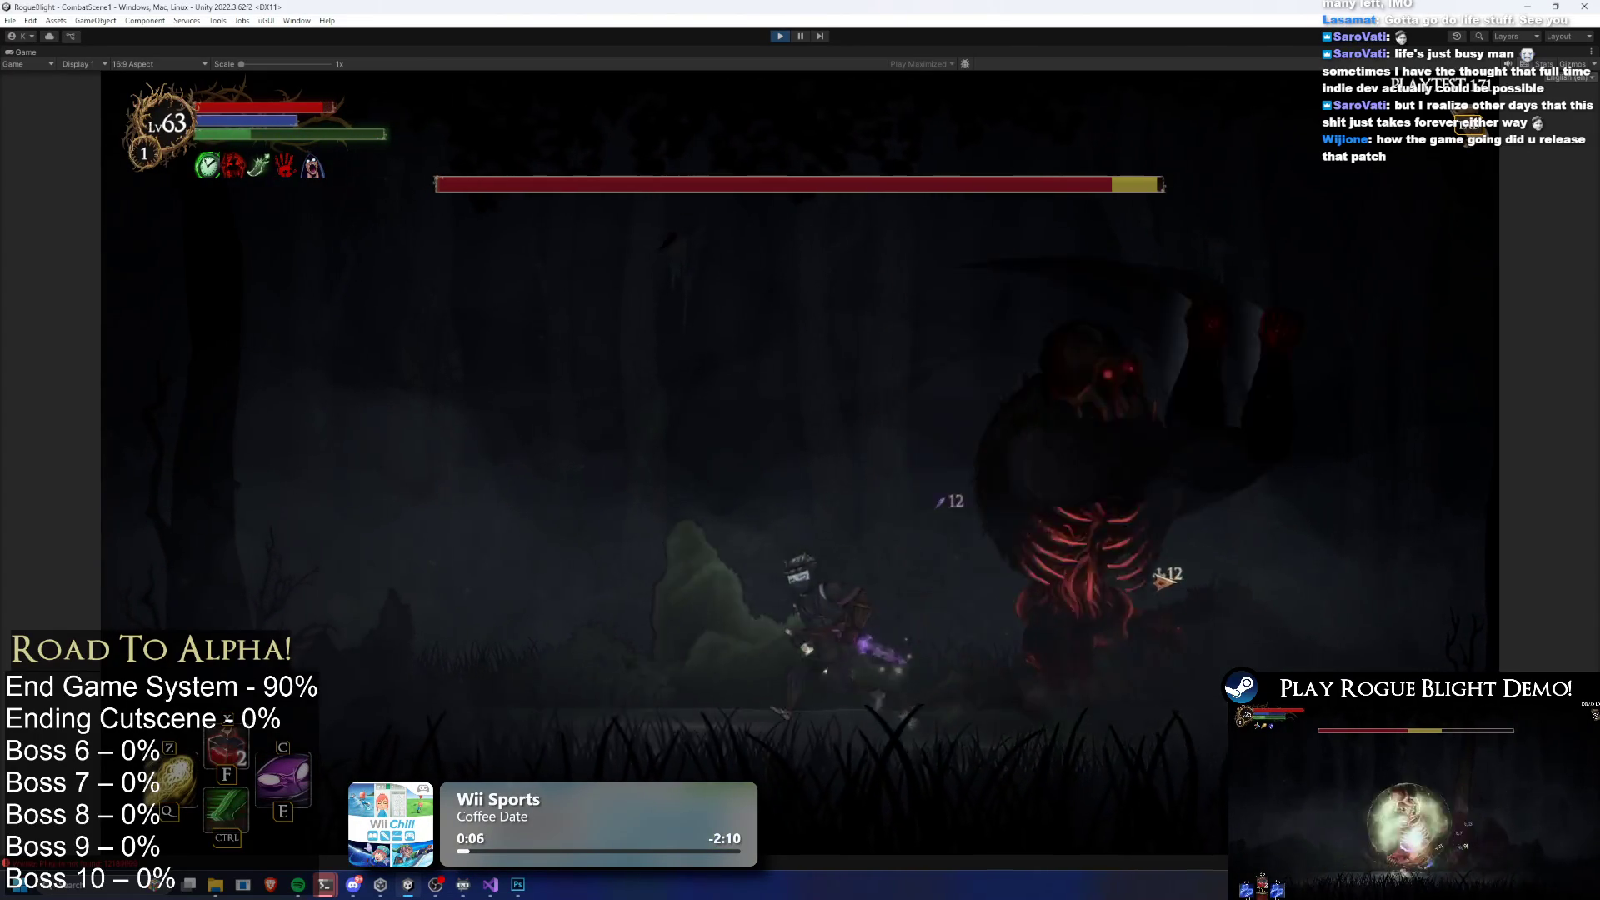
pyautogui.press('c')
pyautogui.press('ctrl')
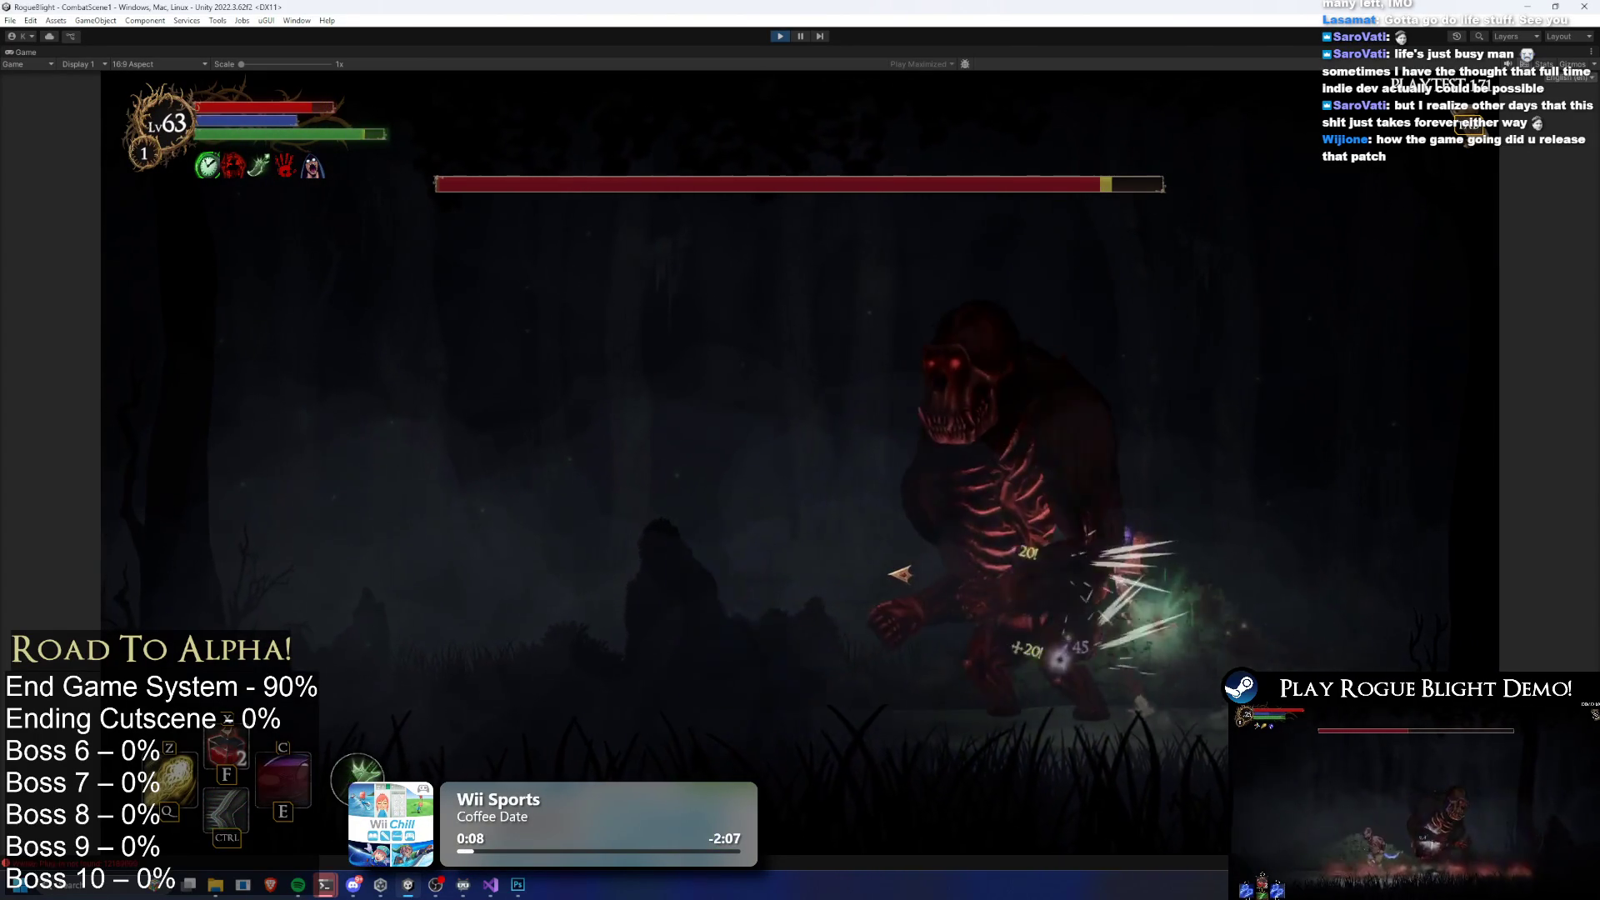
pyautogui.press('z')
pyautogui.press('a')
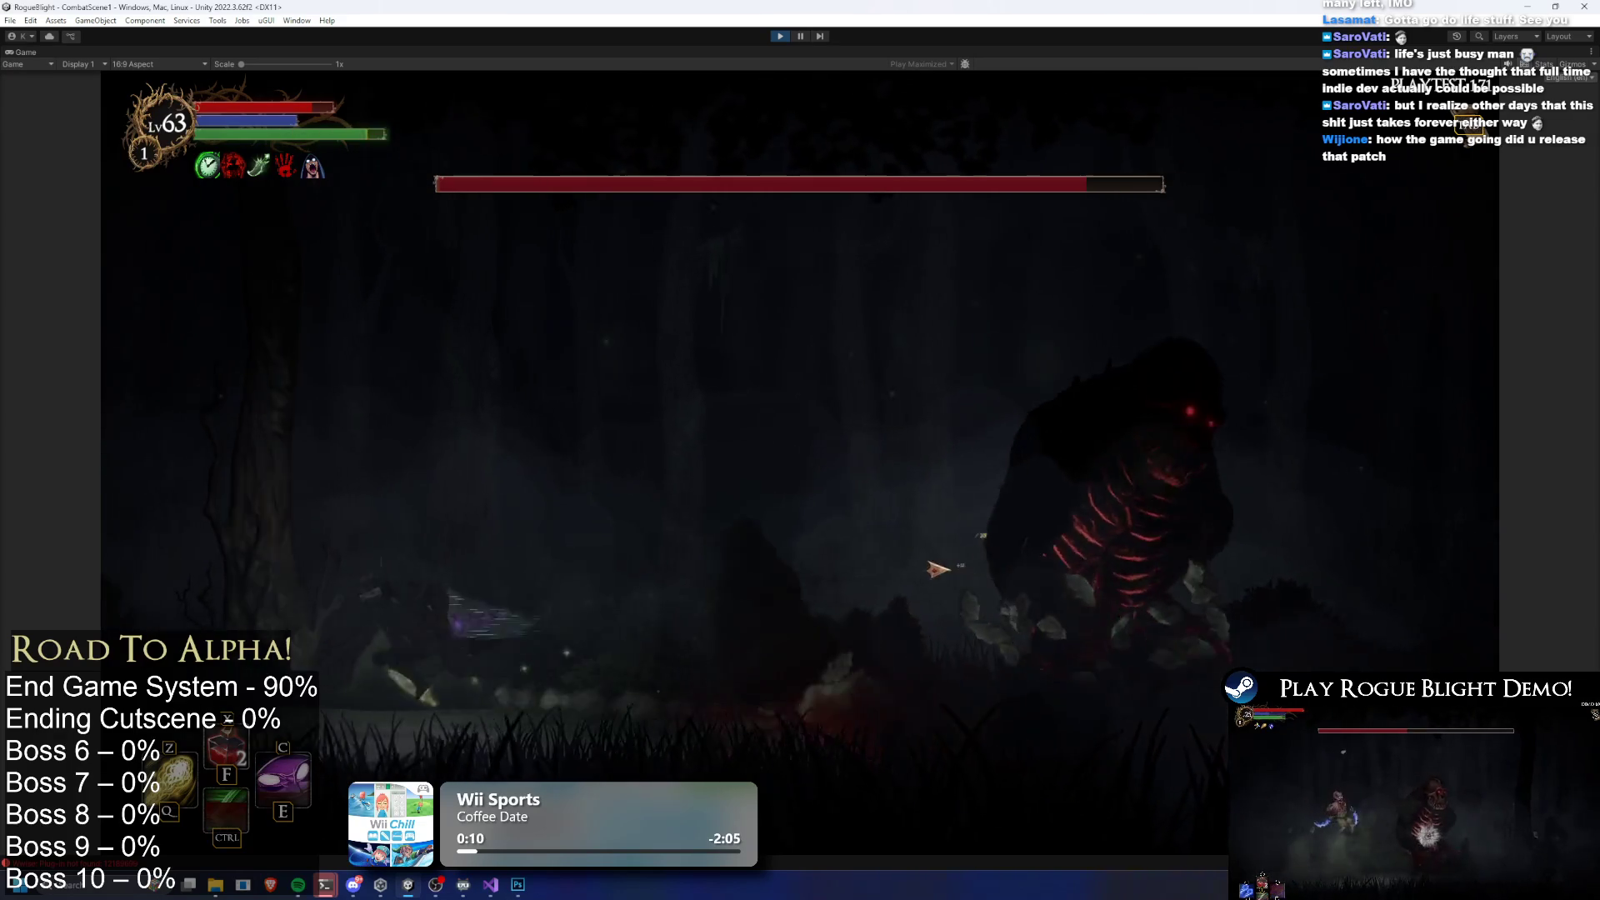
pyautogui.press('d')
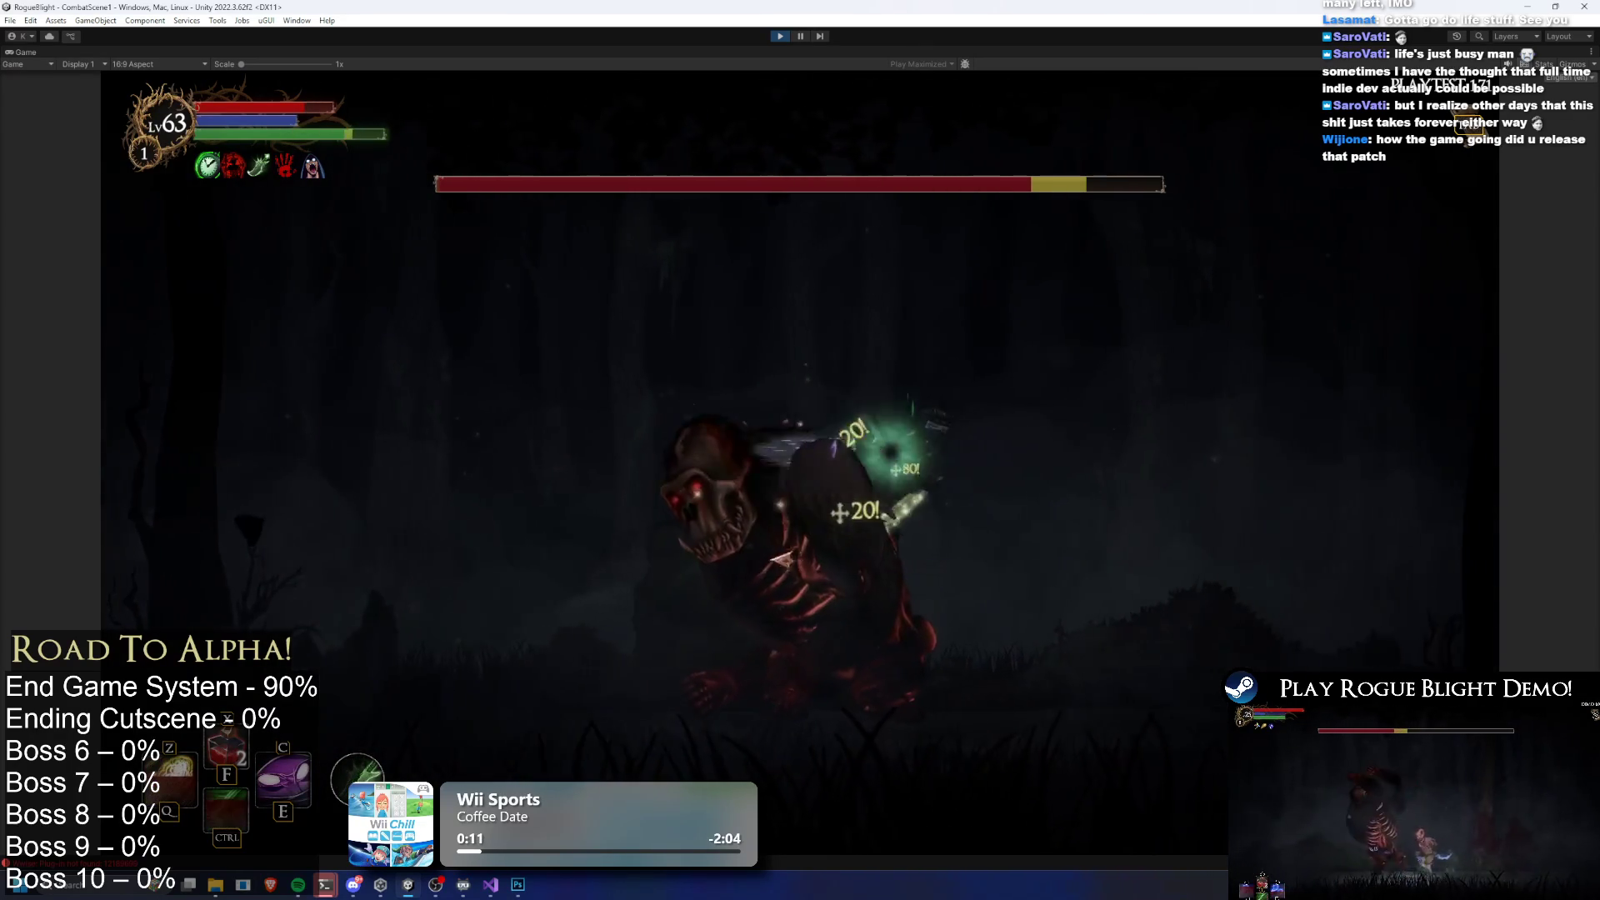
pyautogui.press('e')
pyautogui.press('a')
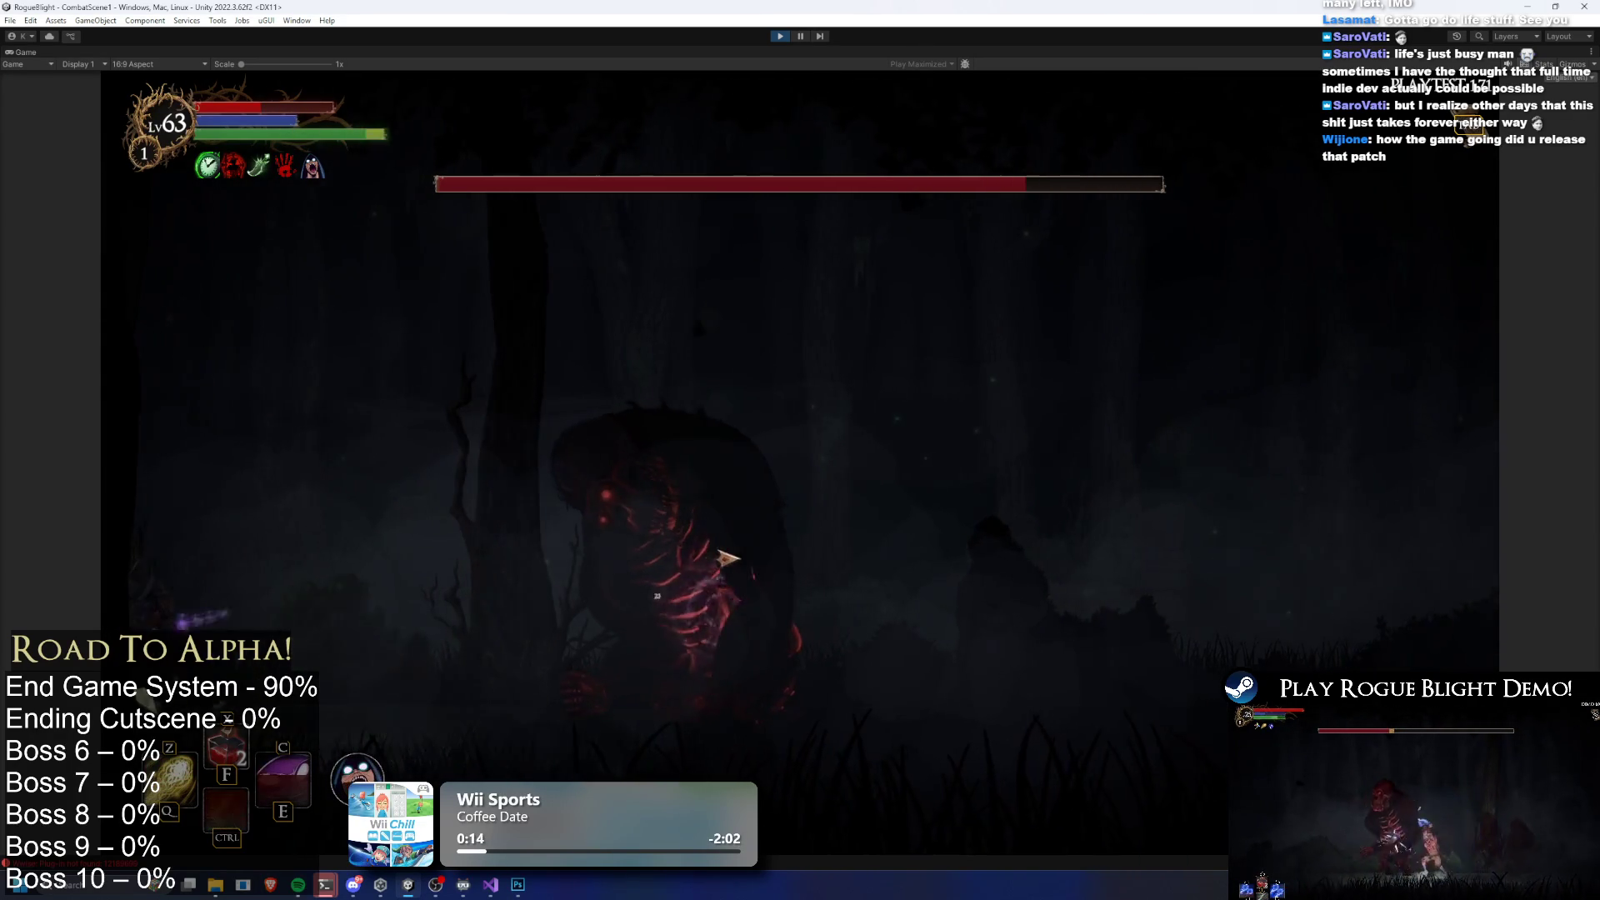
pyautogui.press('f')
pyautogui.press('c')
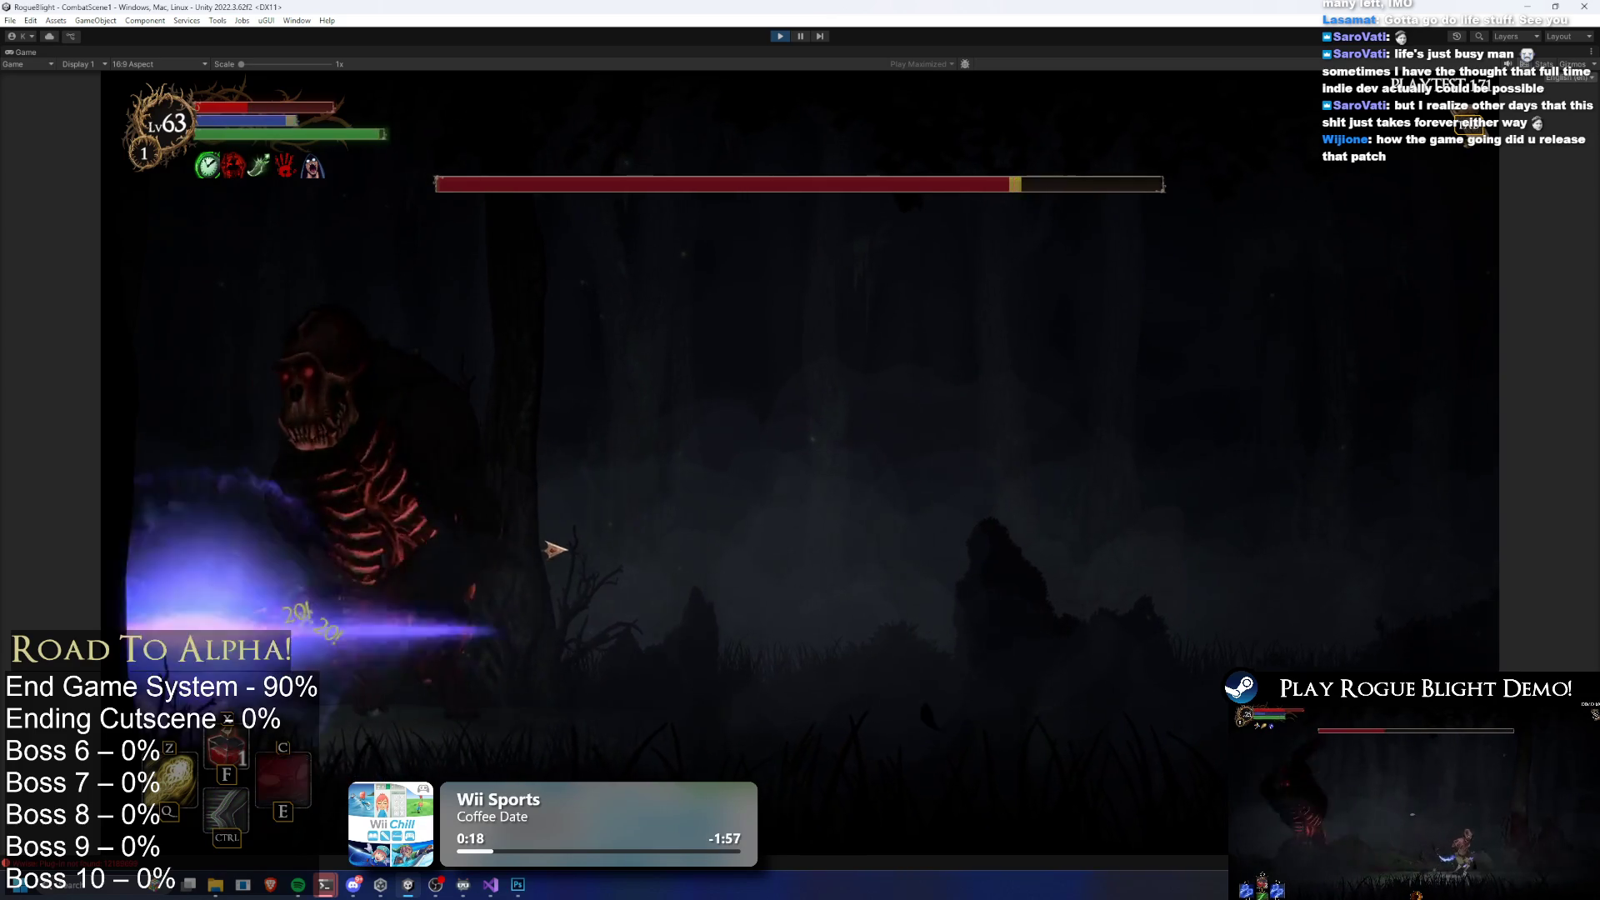
pyautogui.press('q')
pyautogui.press('f')
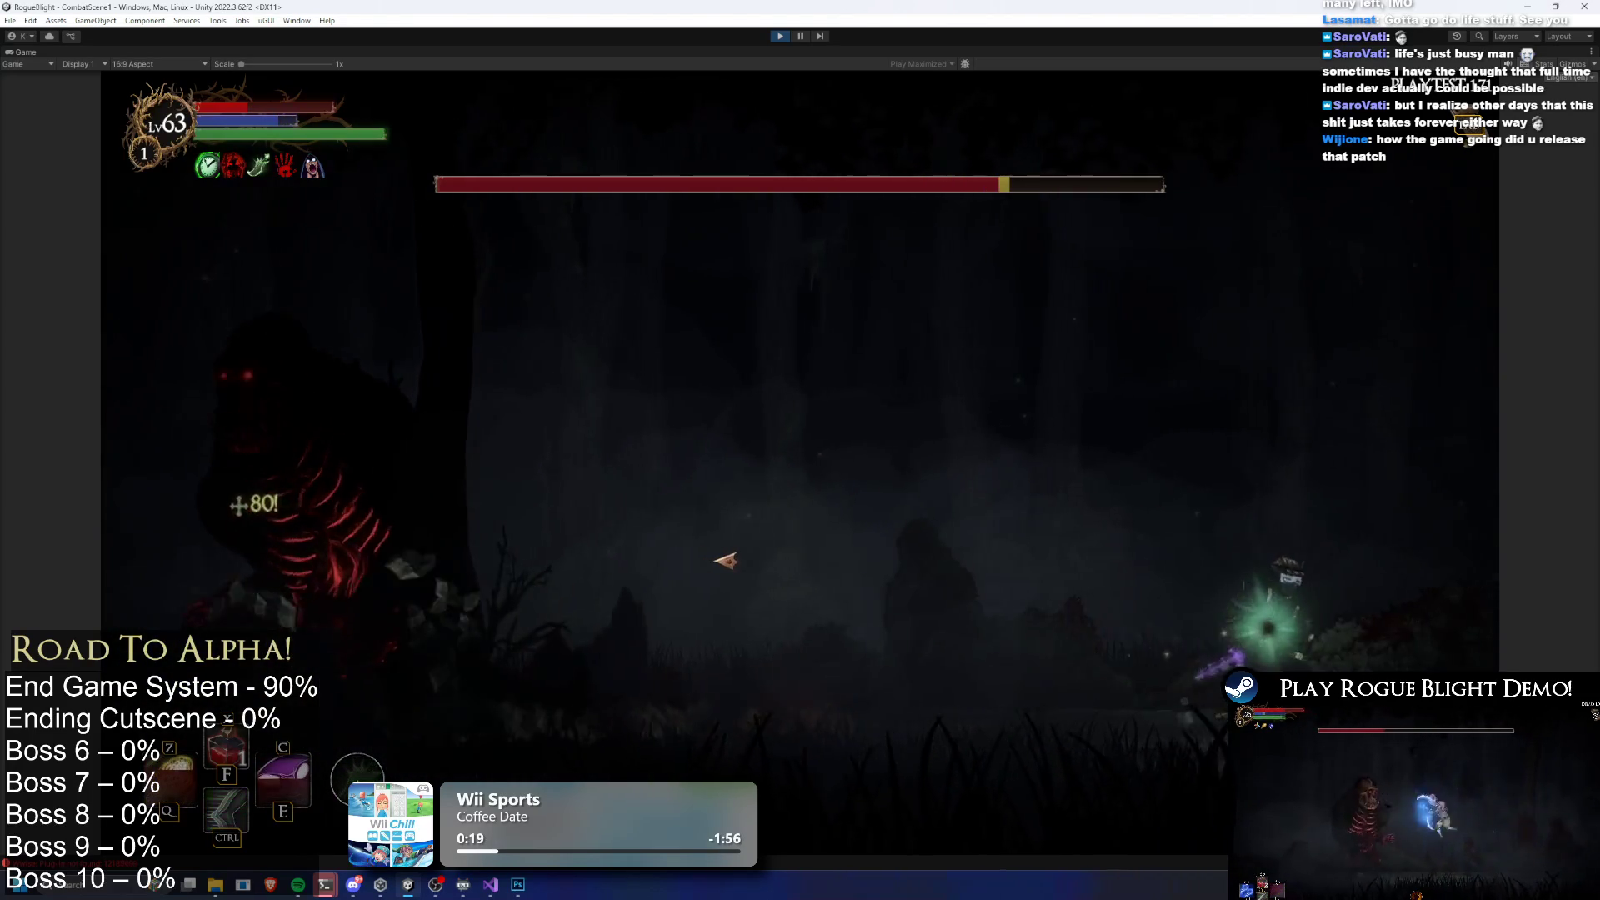
pyautogui.press('a')
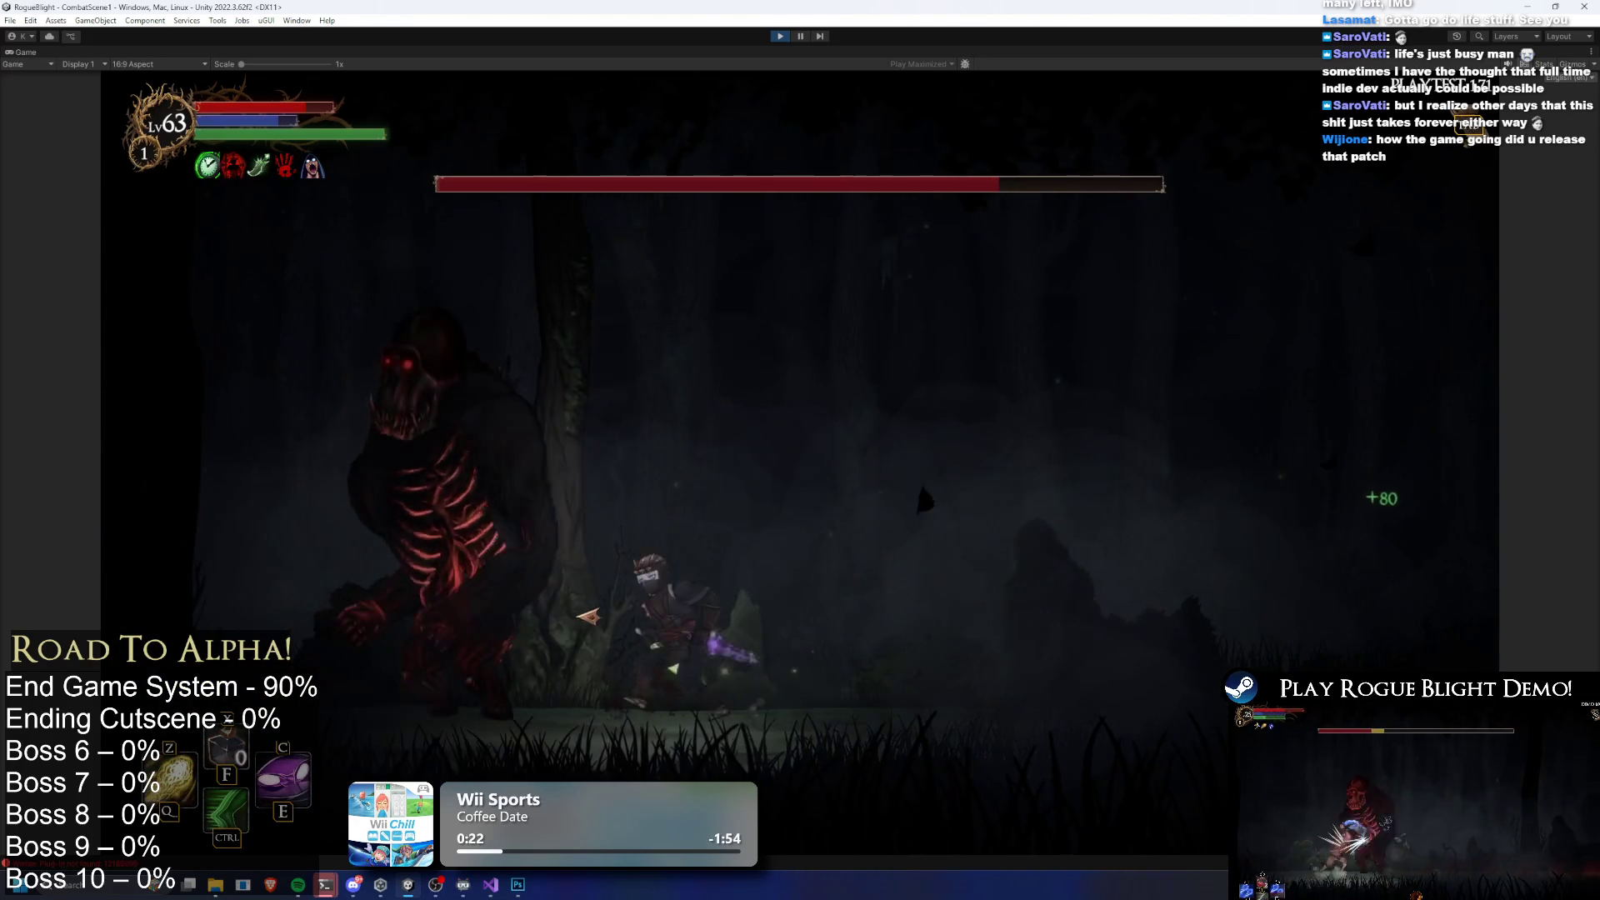
pyautogui.press('c')
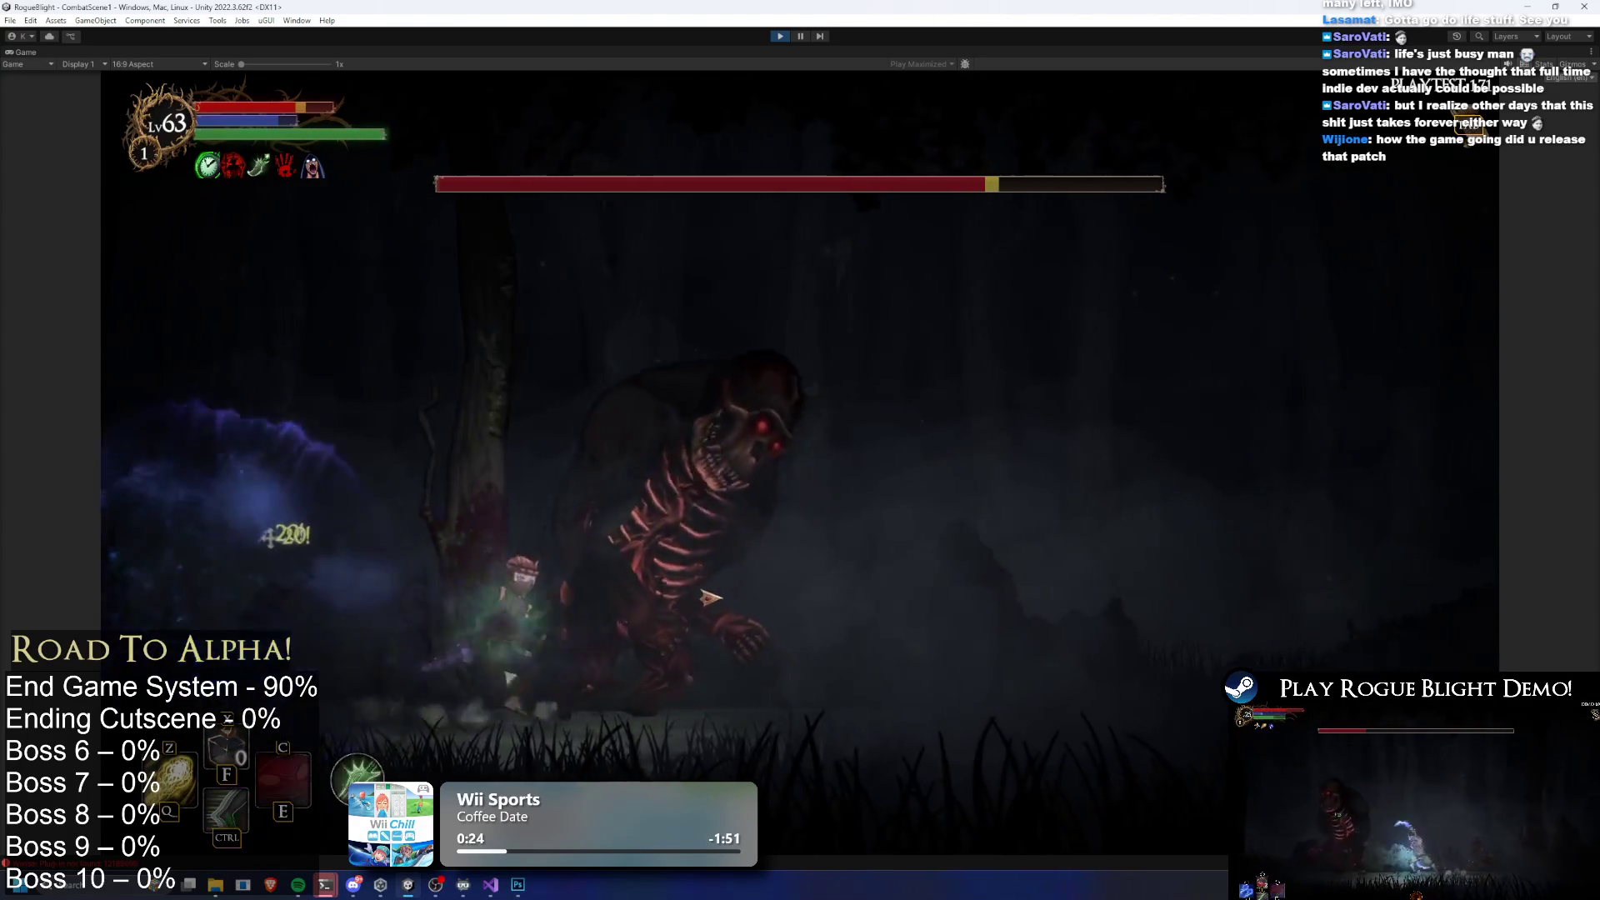
# Keep hitting the boss with slashes and purple burst spells while moving around it
pyautogui.click(738, 589)
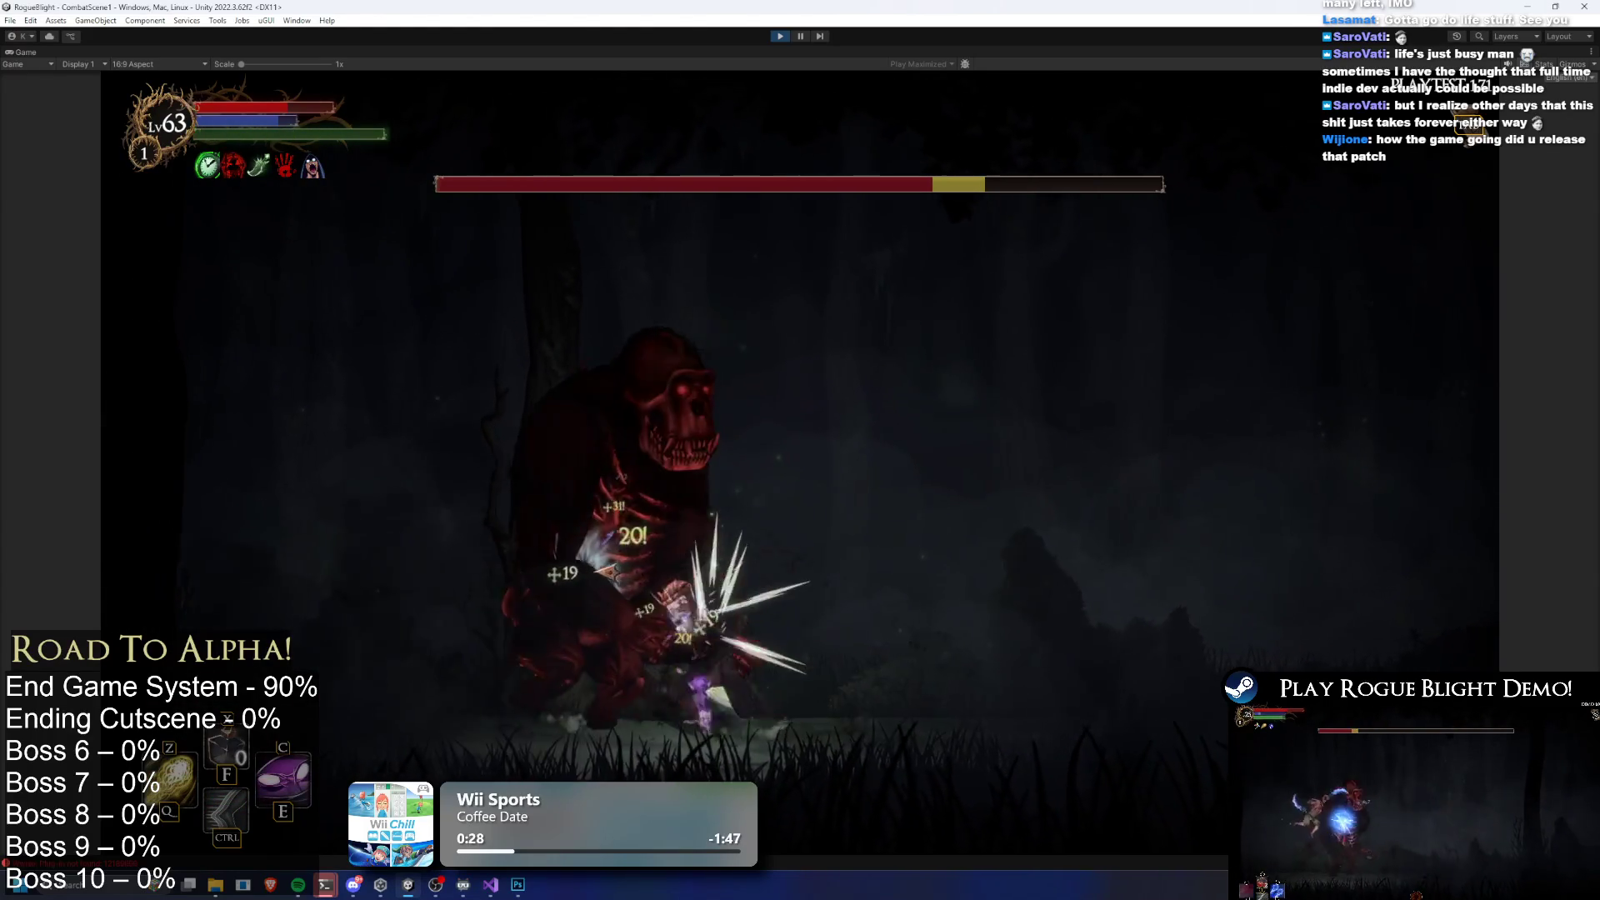
pyautogui.press('c')
pyautogui.click(913, 577)
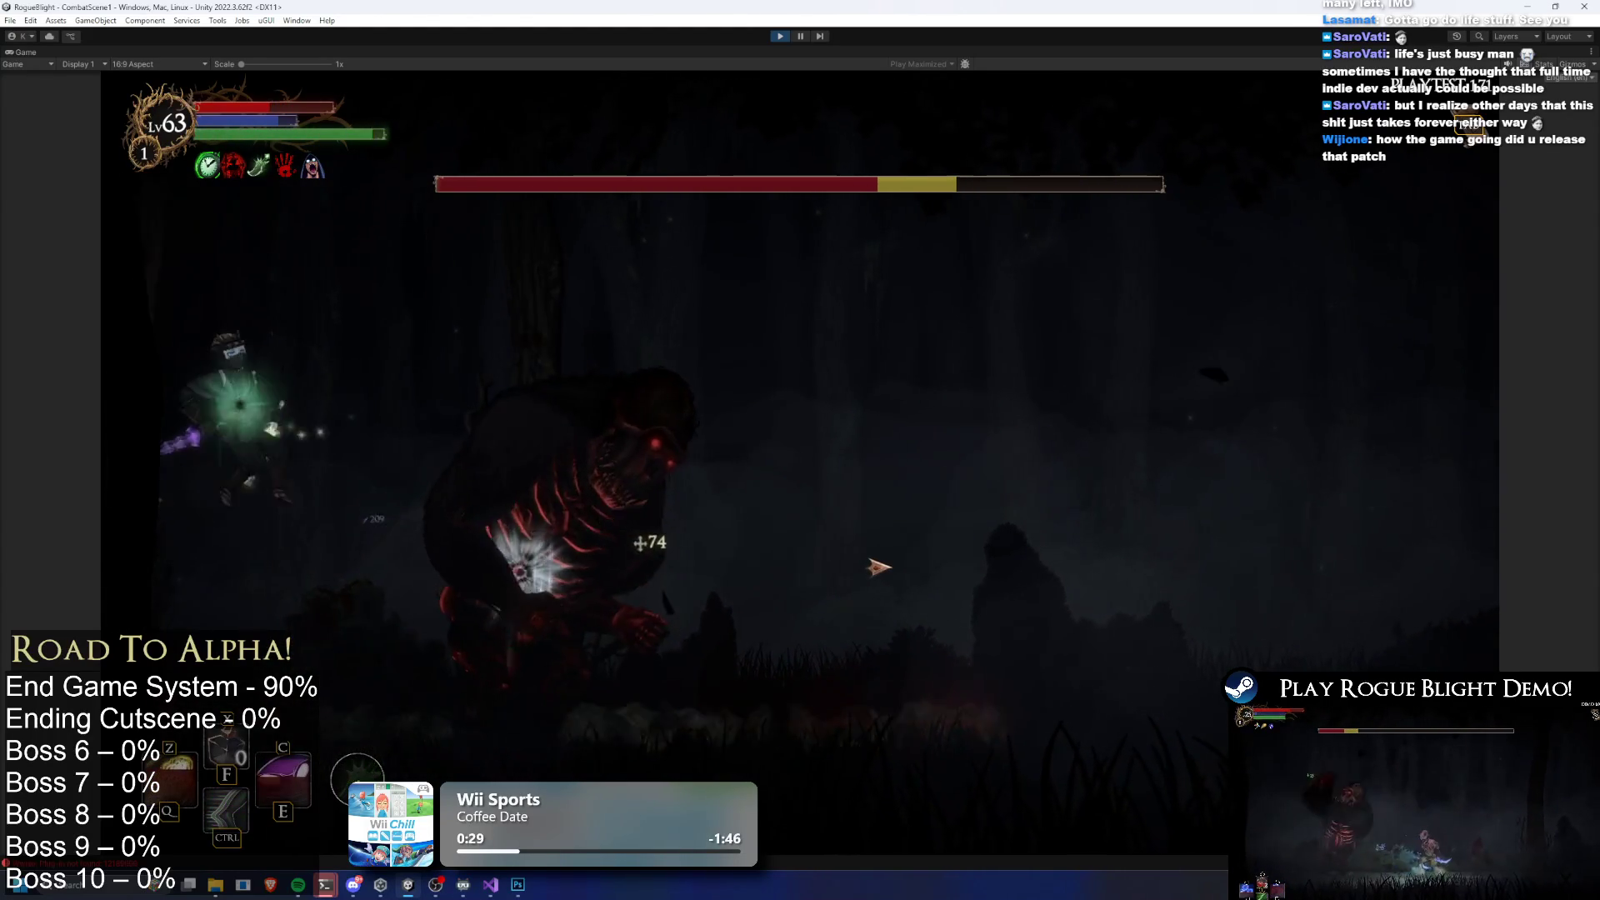
pyautogui.click(969, 559)
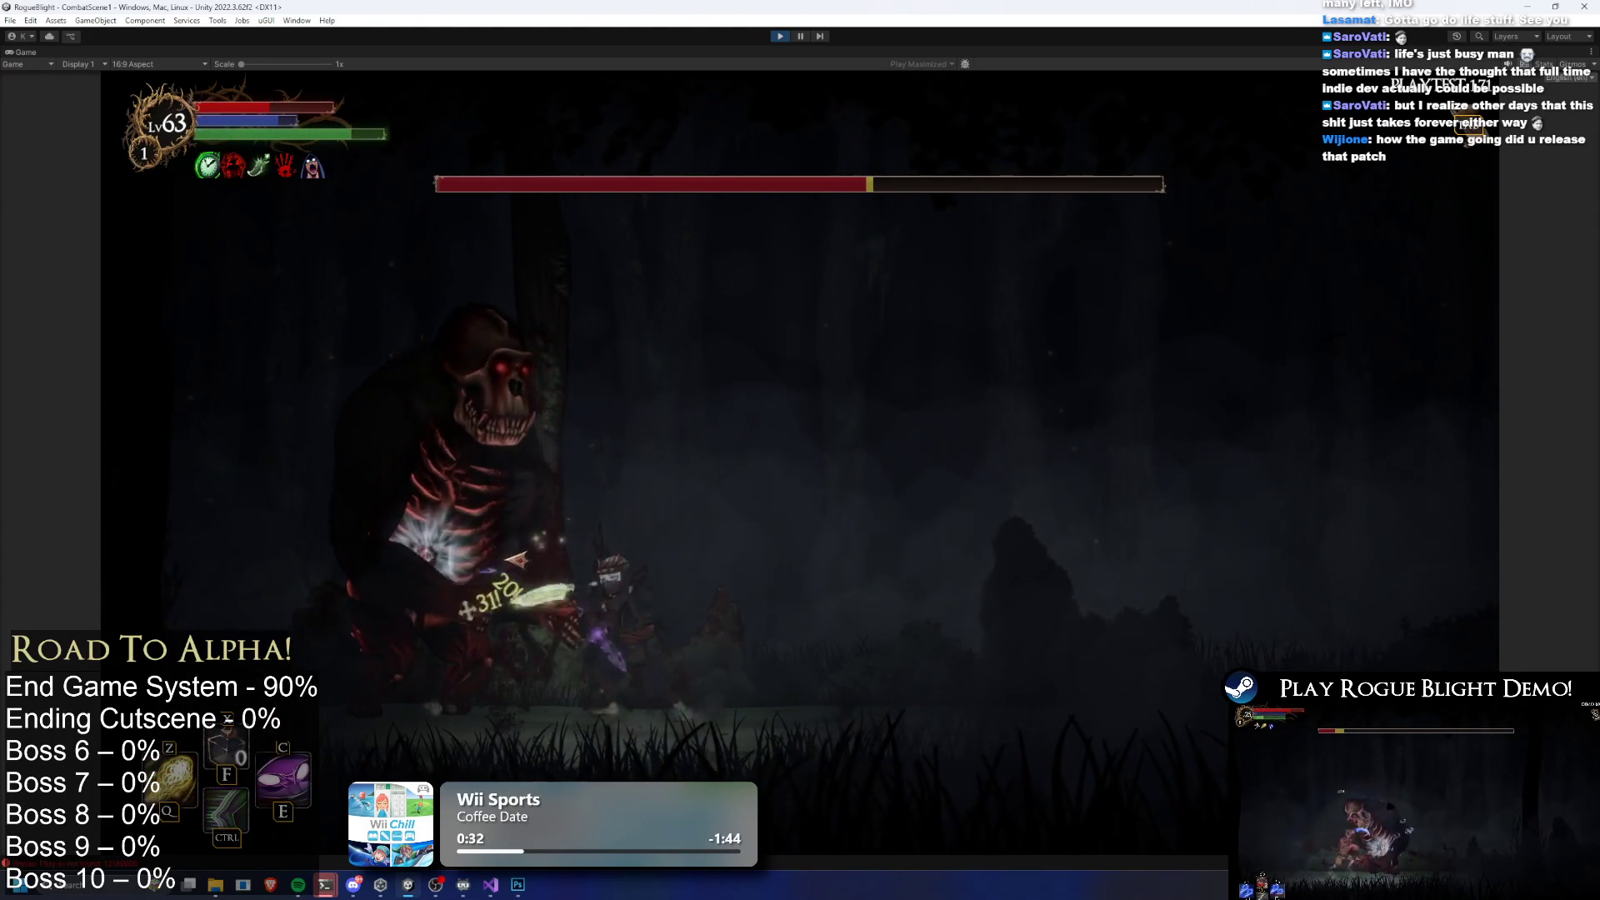
pyautogui.click(491, 553)
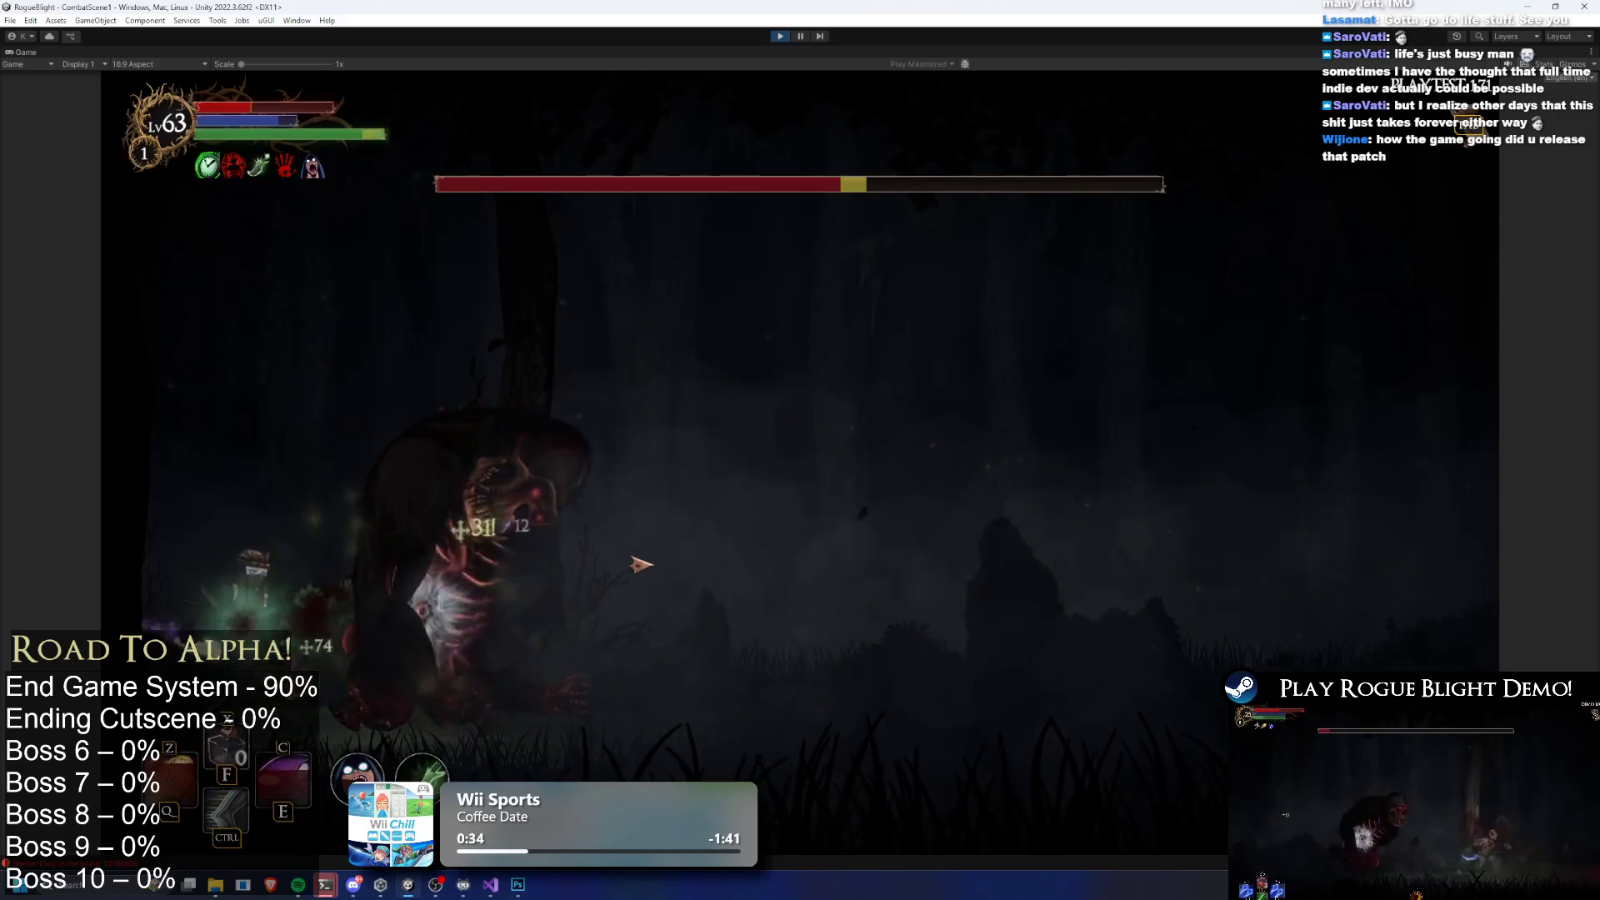
pyautogui.click(653, 550)
pyautogui.press('c')
pyautogui.click(377, 544)
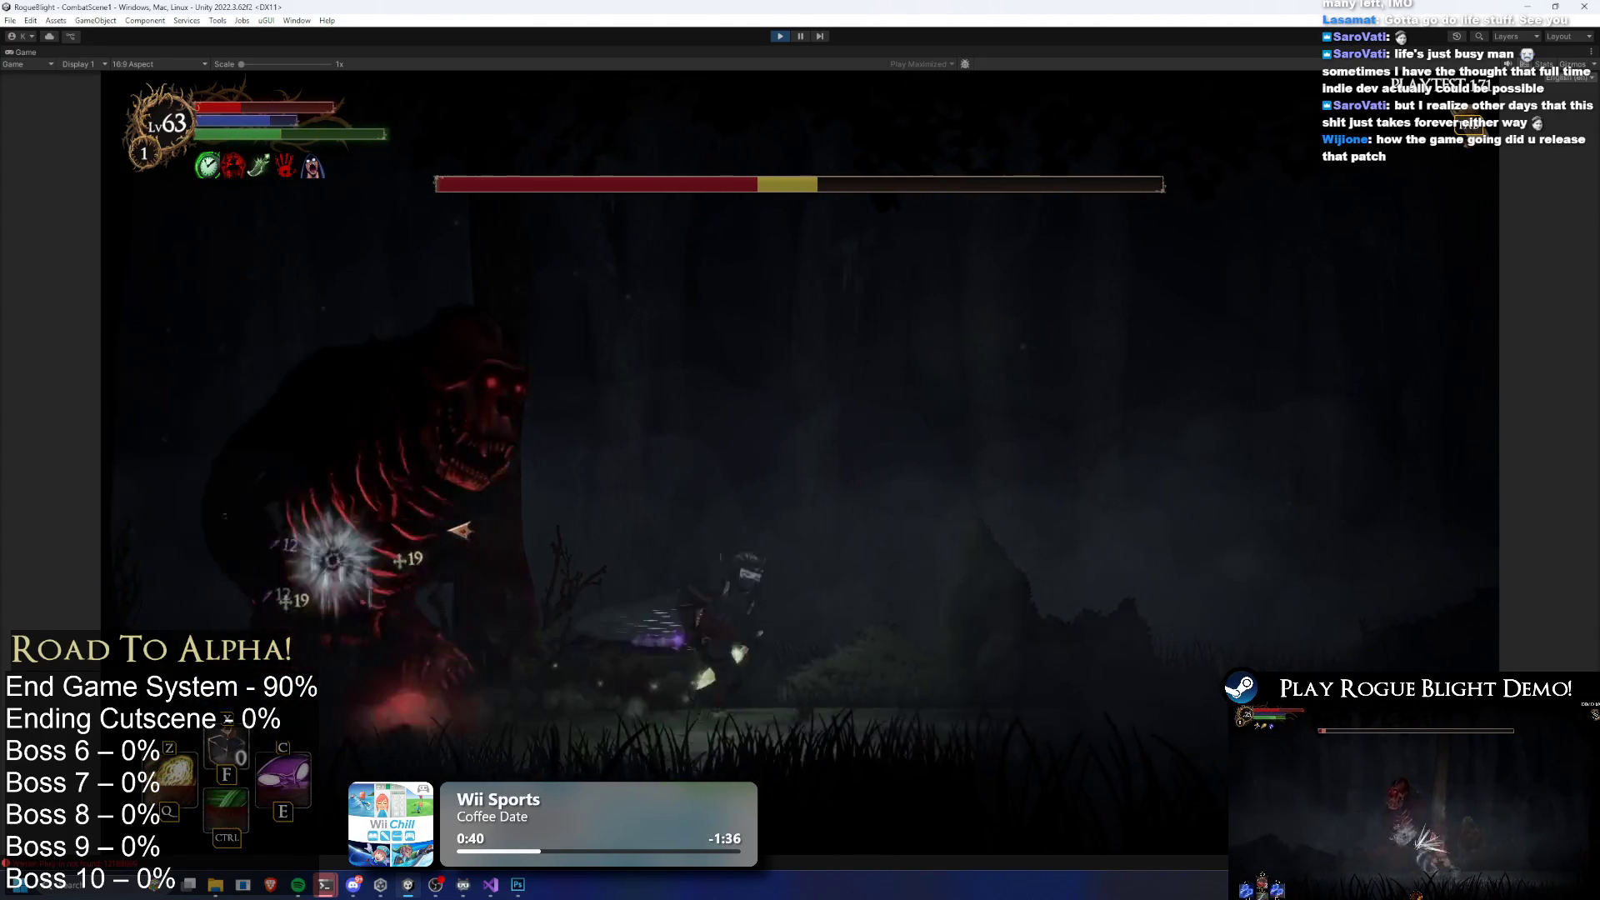
pyautogui.press('d')
pyautogui.press('a')
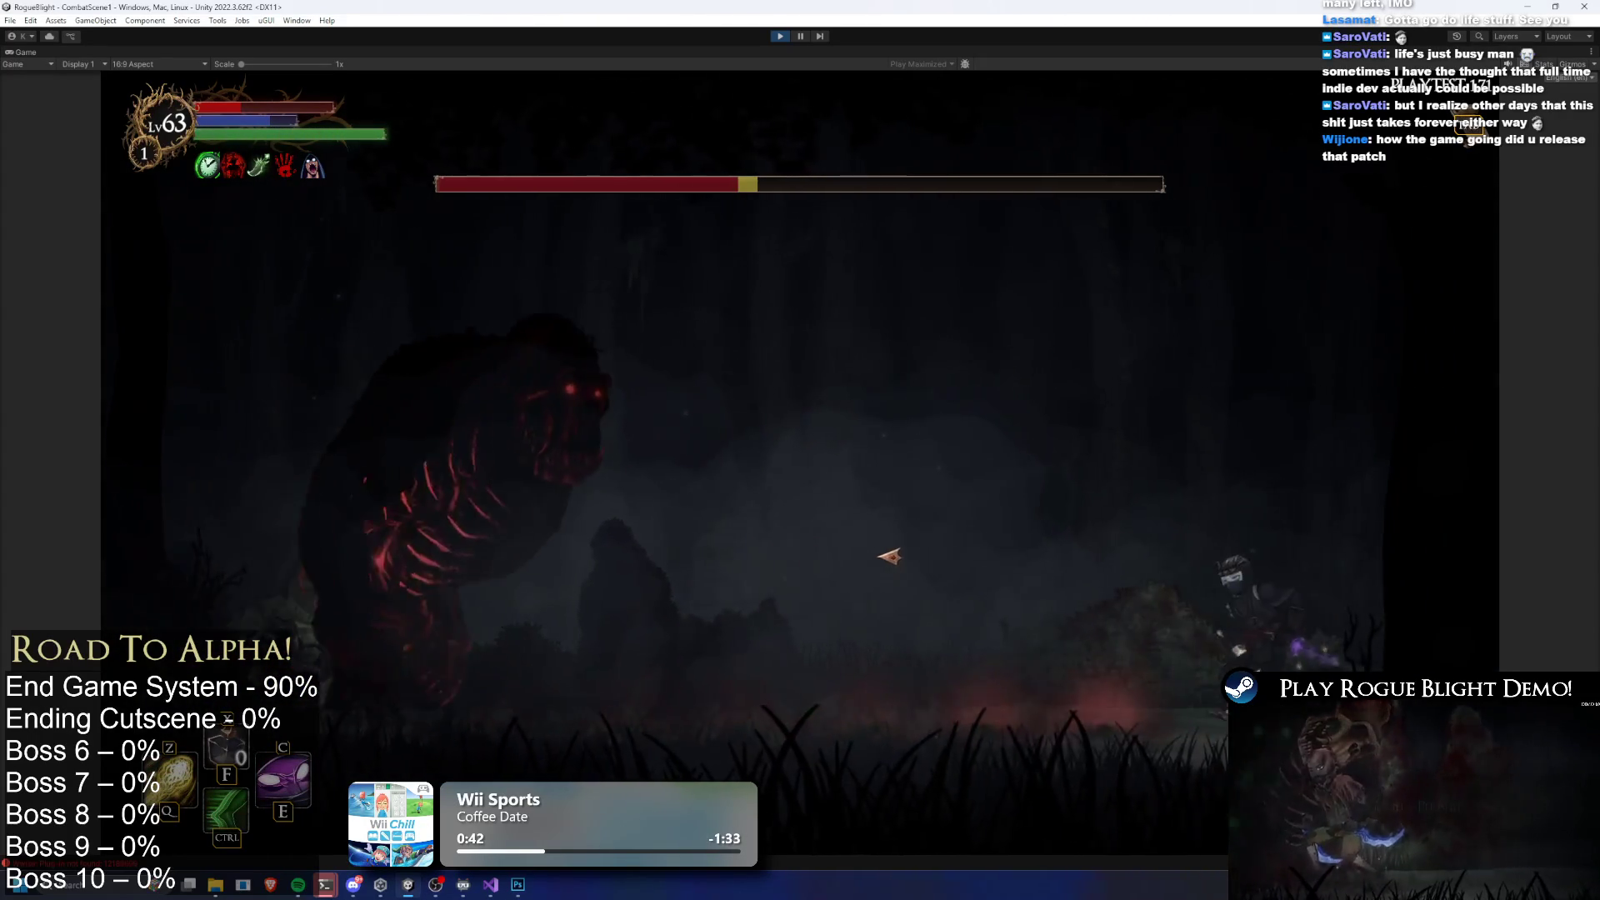
pyautogui.press('c')
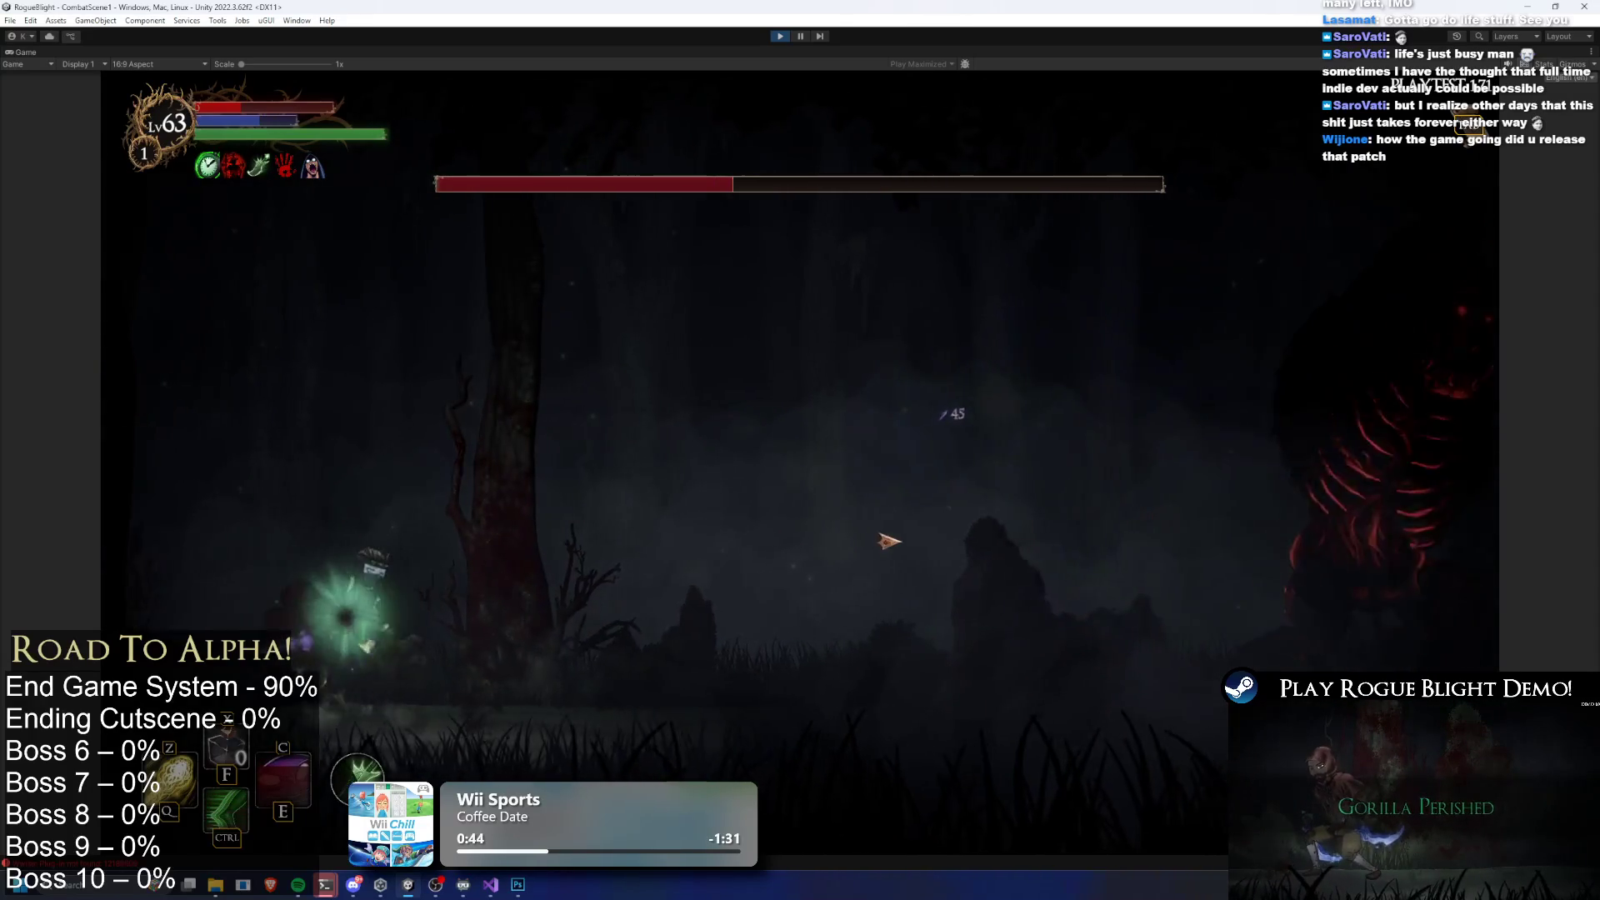
pyautogui.click(936, 543)
pyautogui.press('d')
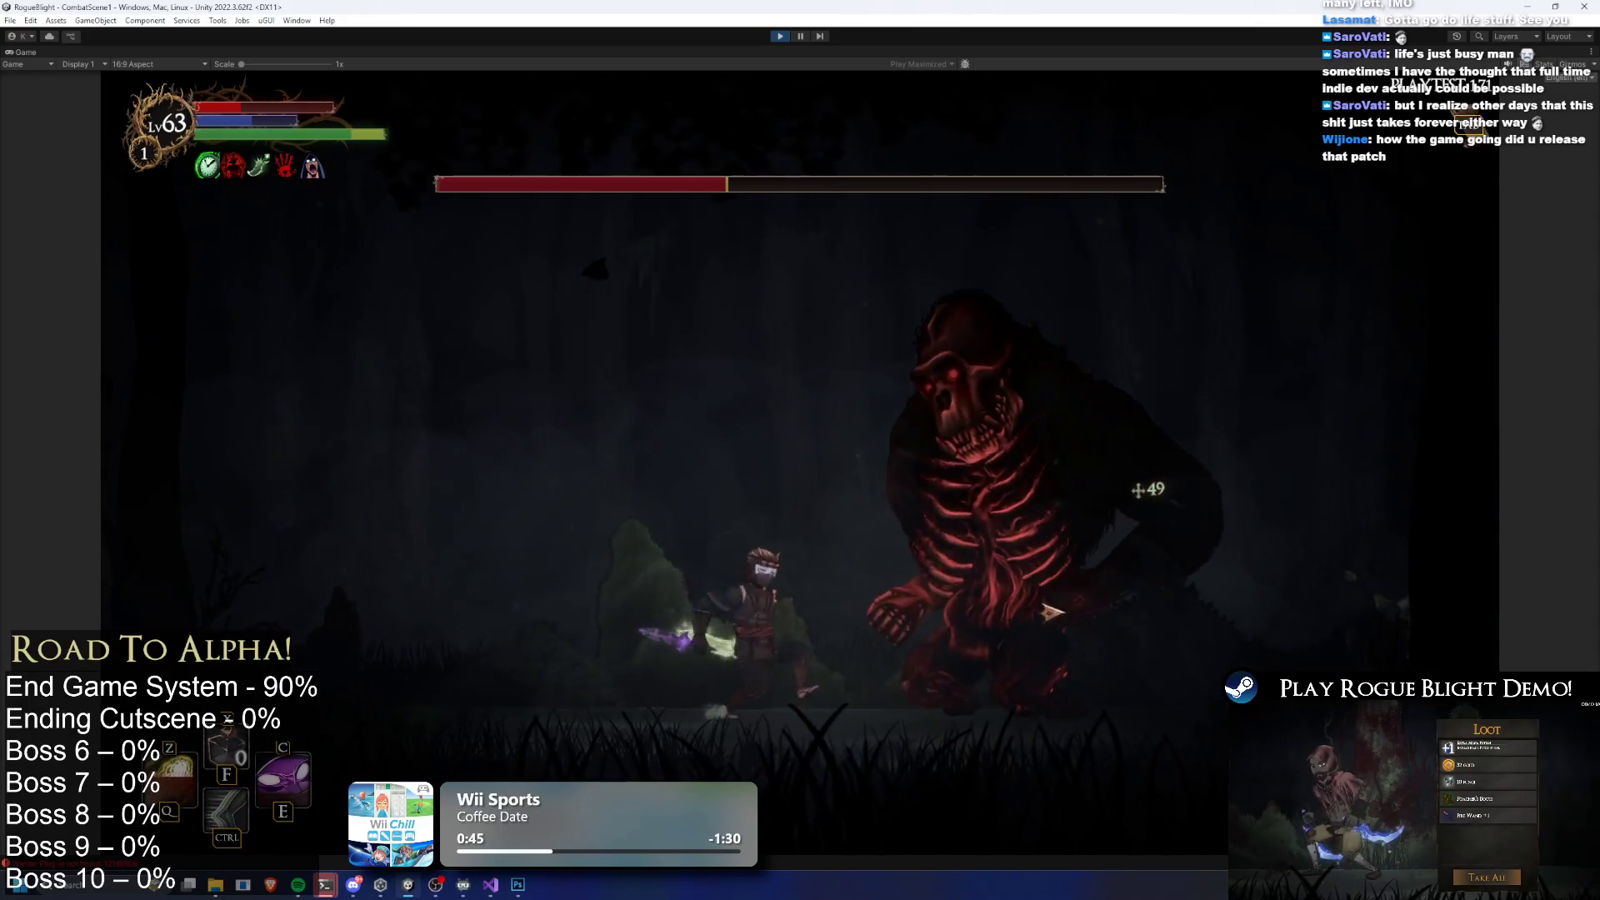
pyautogui.click(733, 649)
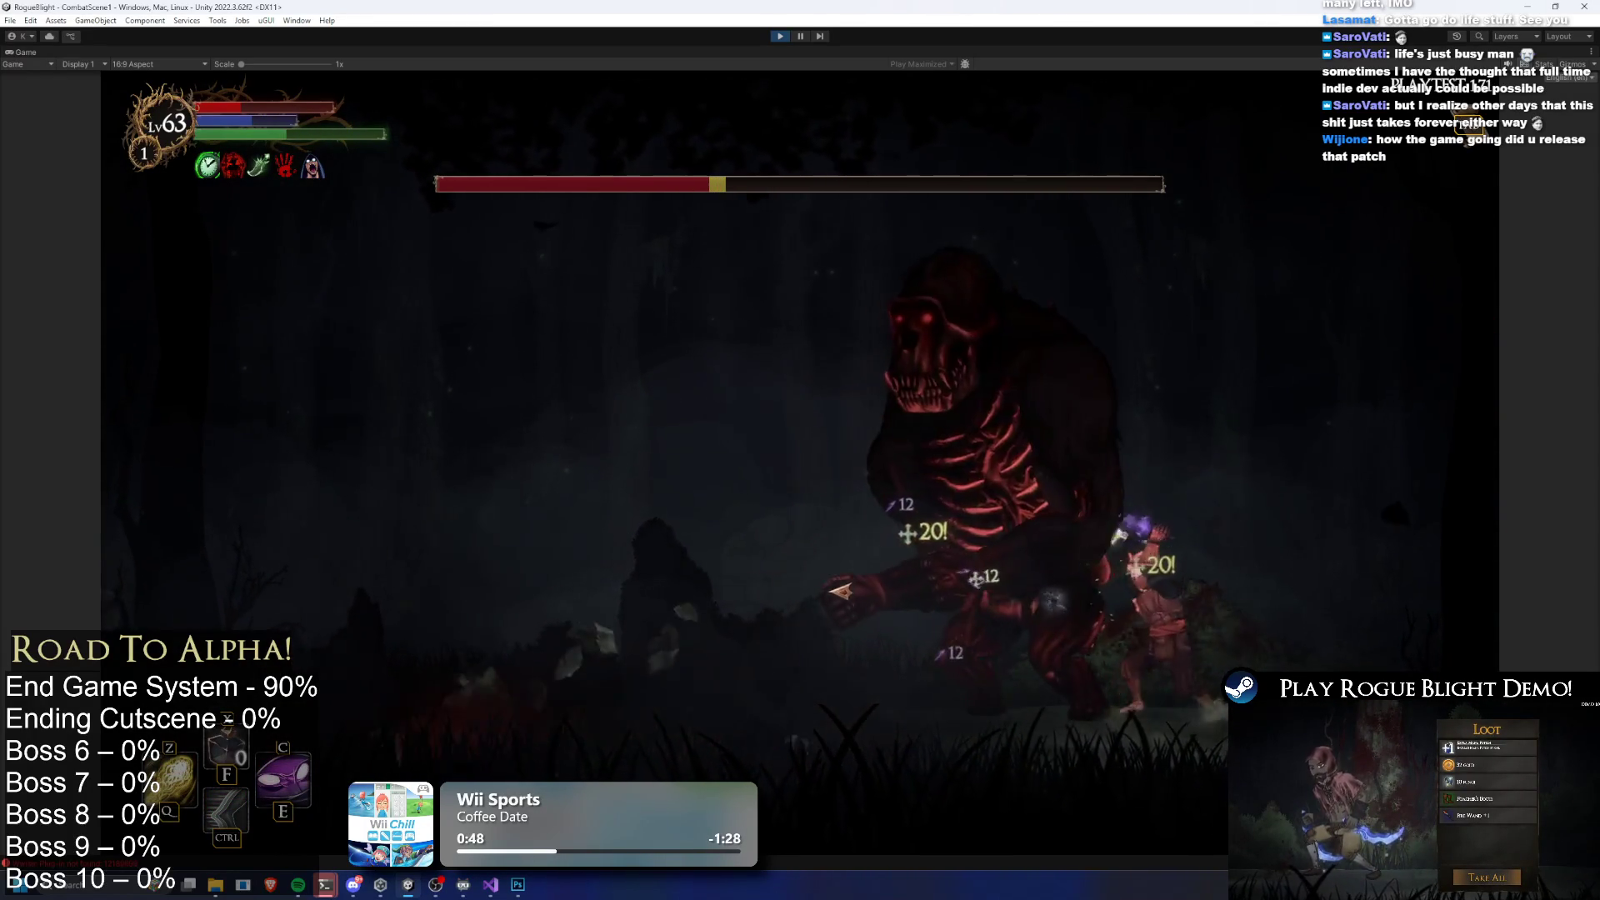
pyautogui.press('c')
pyautogui.press('a')
pyautogui.click(1135, 575)
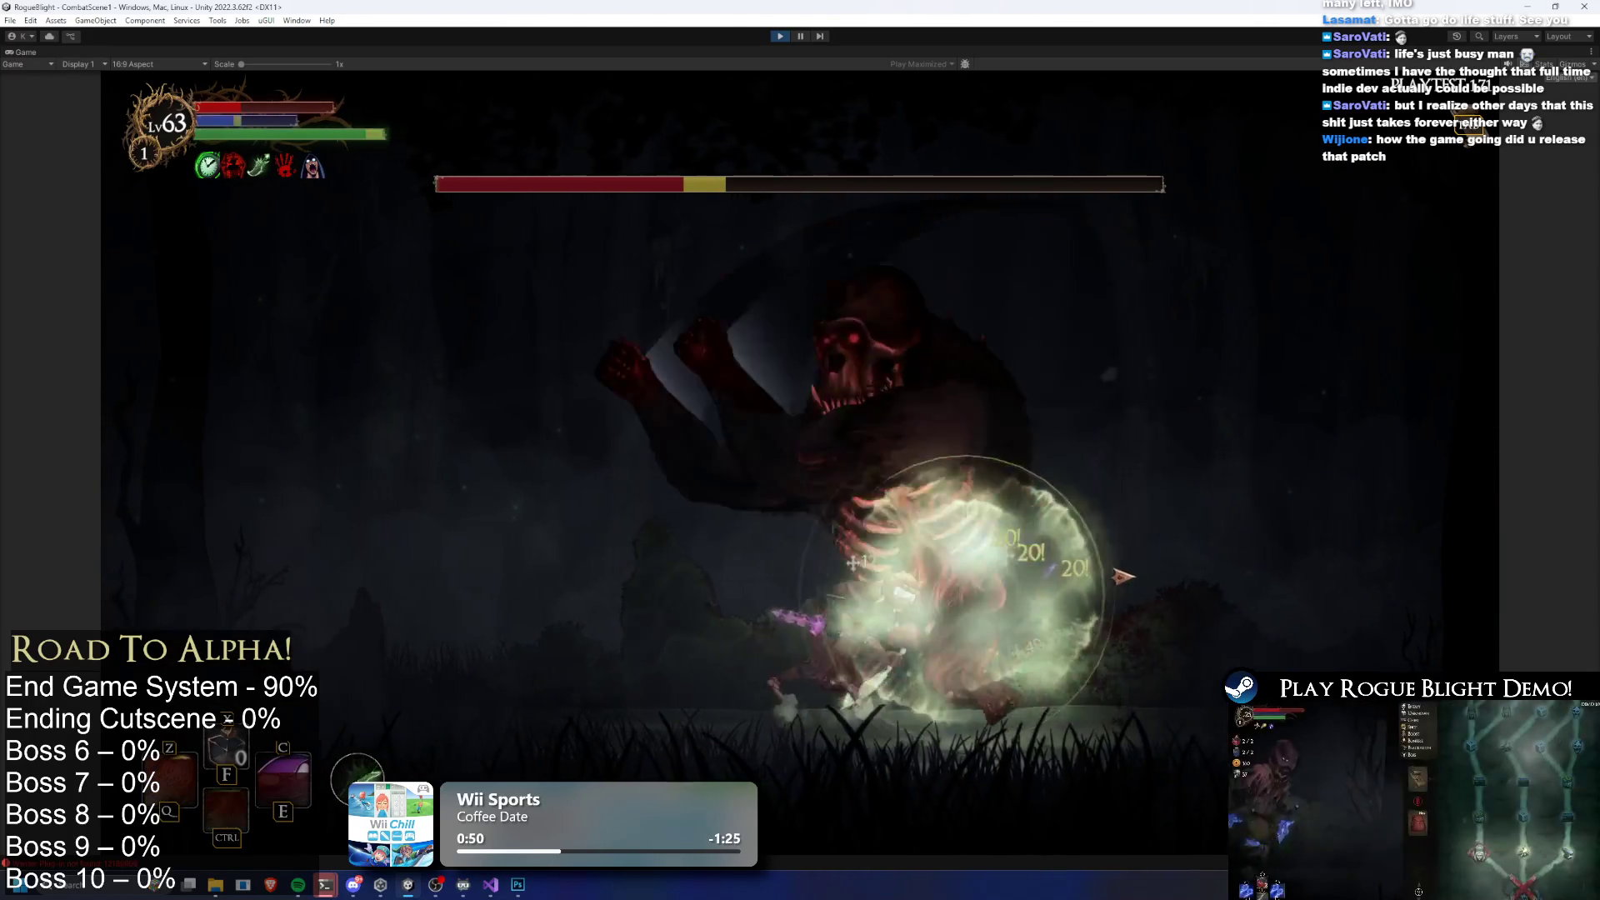
pyautogui.press('a')
pyautogui.press('d')
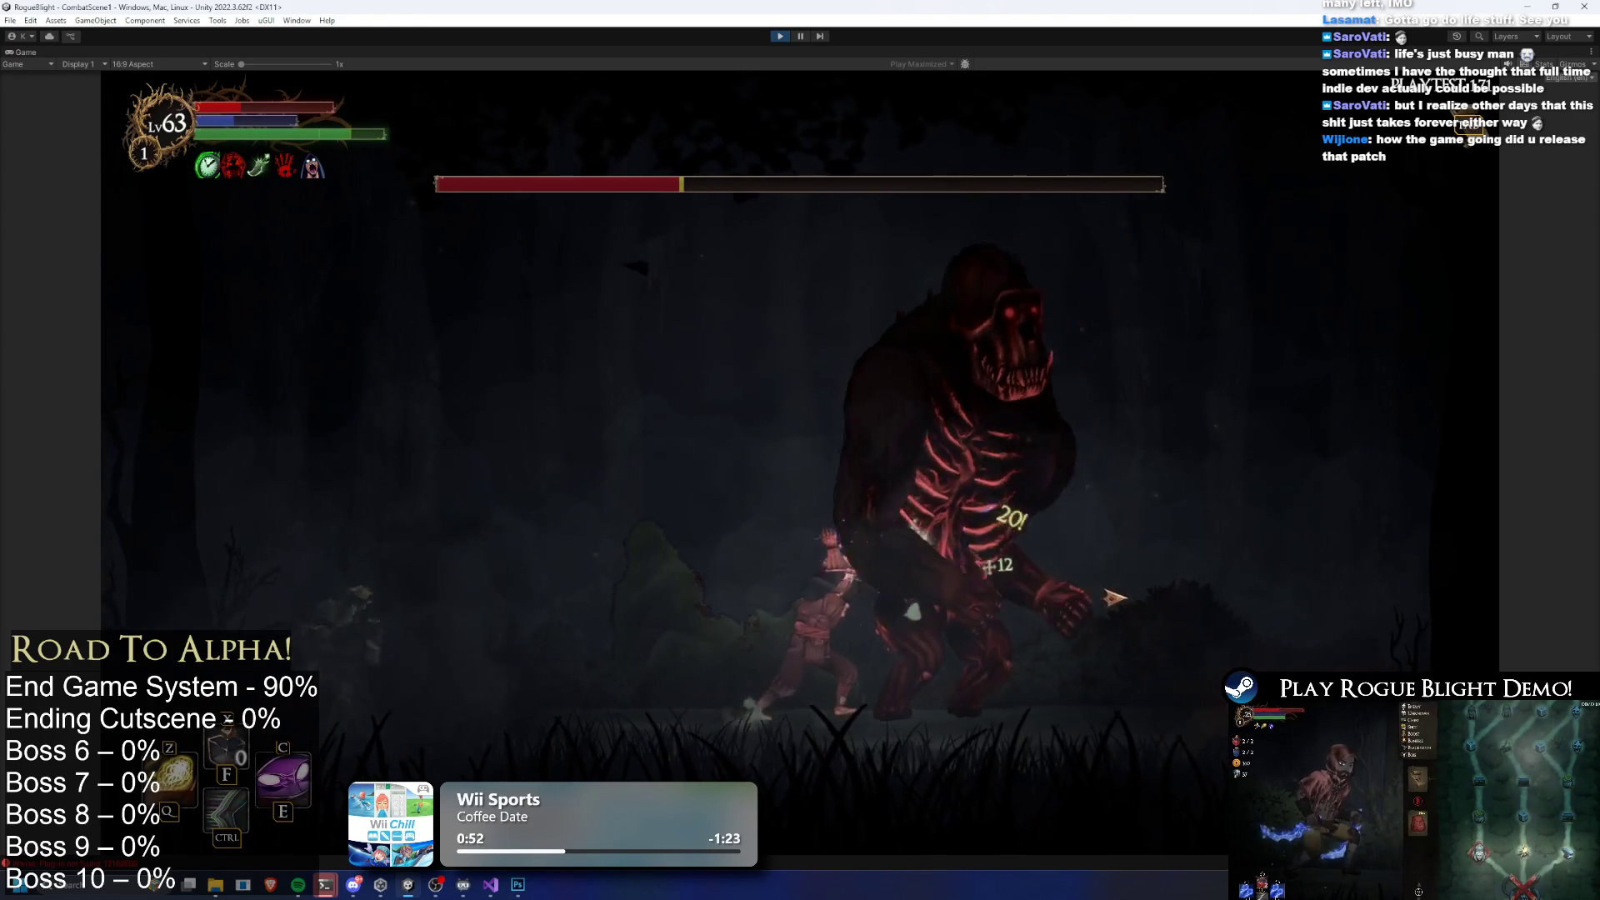
pyautogui.press('c')
pyautogui.press('a')
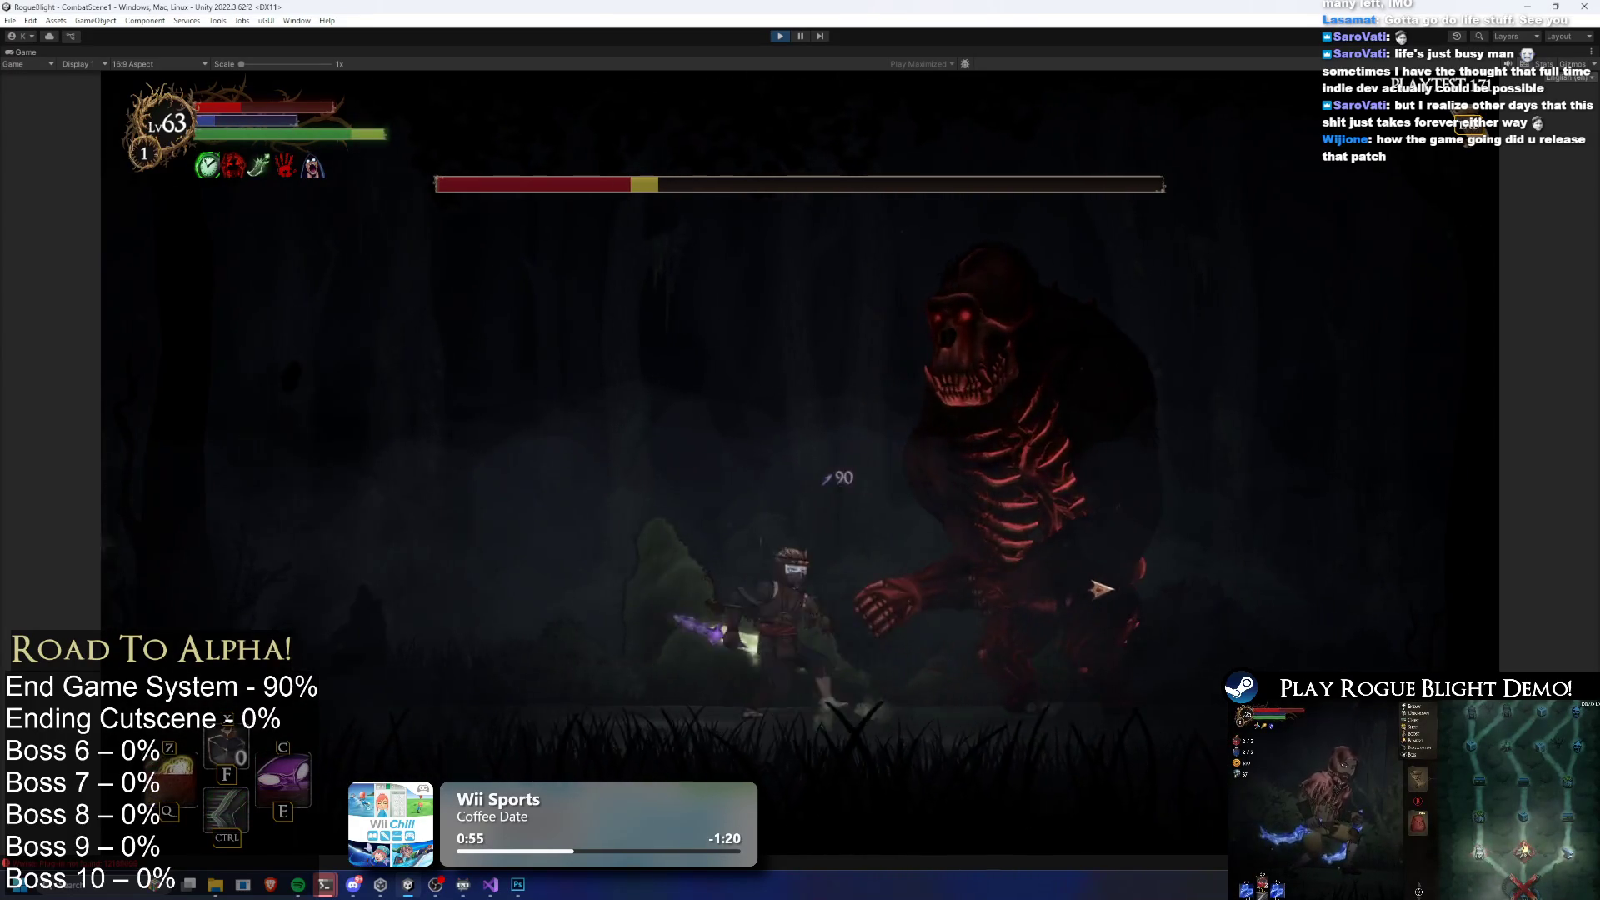
# Fight on with poison cloud, shield and green blasts until the hero perishes at Level 63
pyautogui.press('d')
pyautogui.press('f')
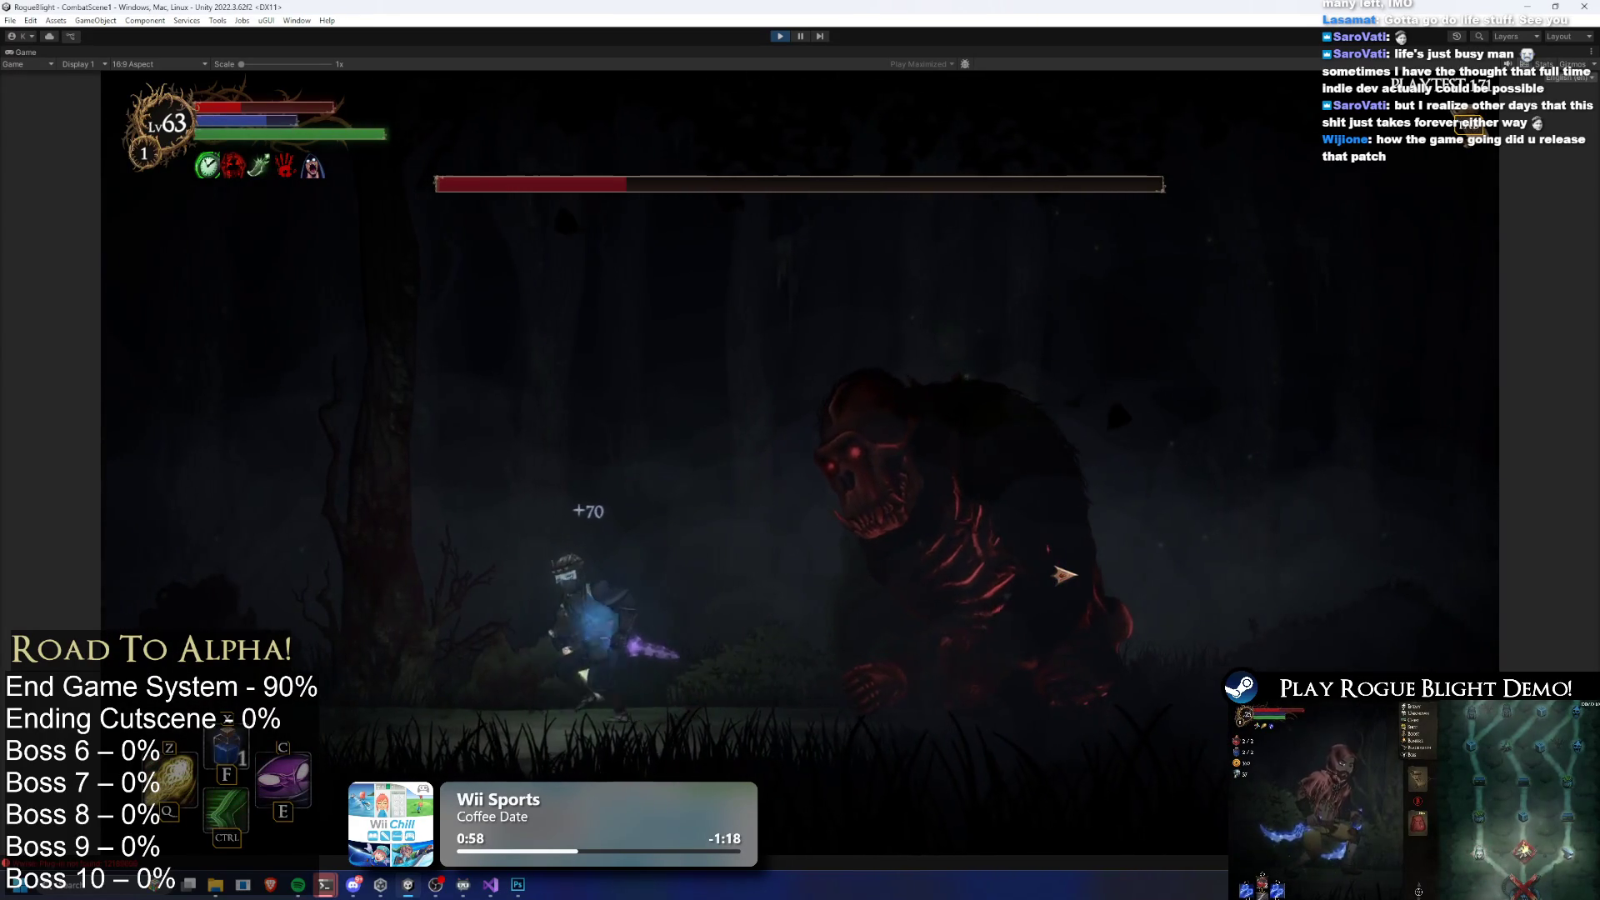
pyautogui.press('d')
pyautogui.press('q')
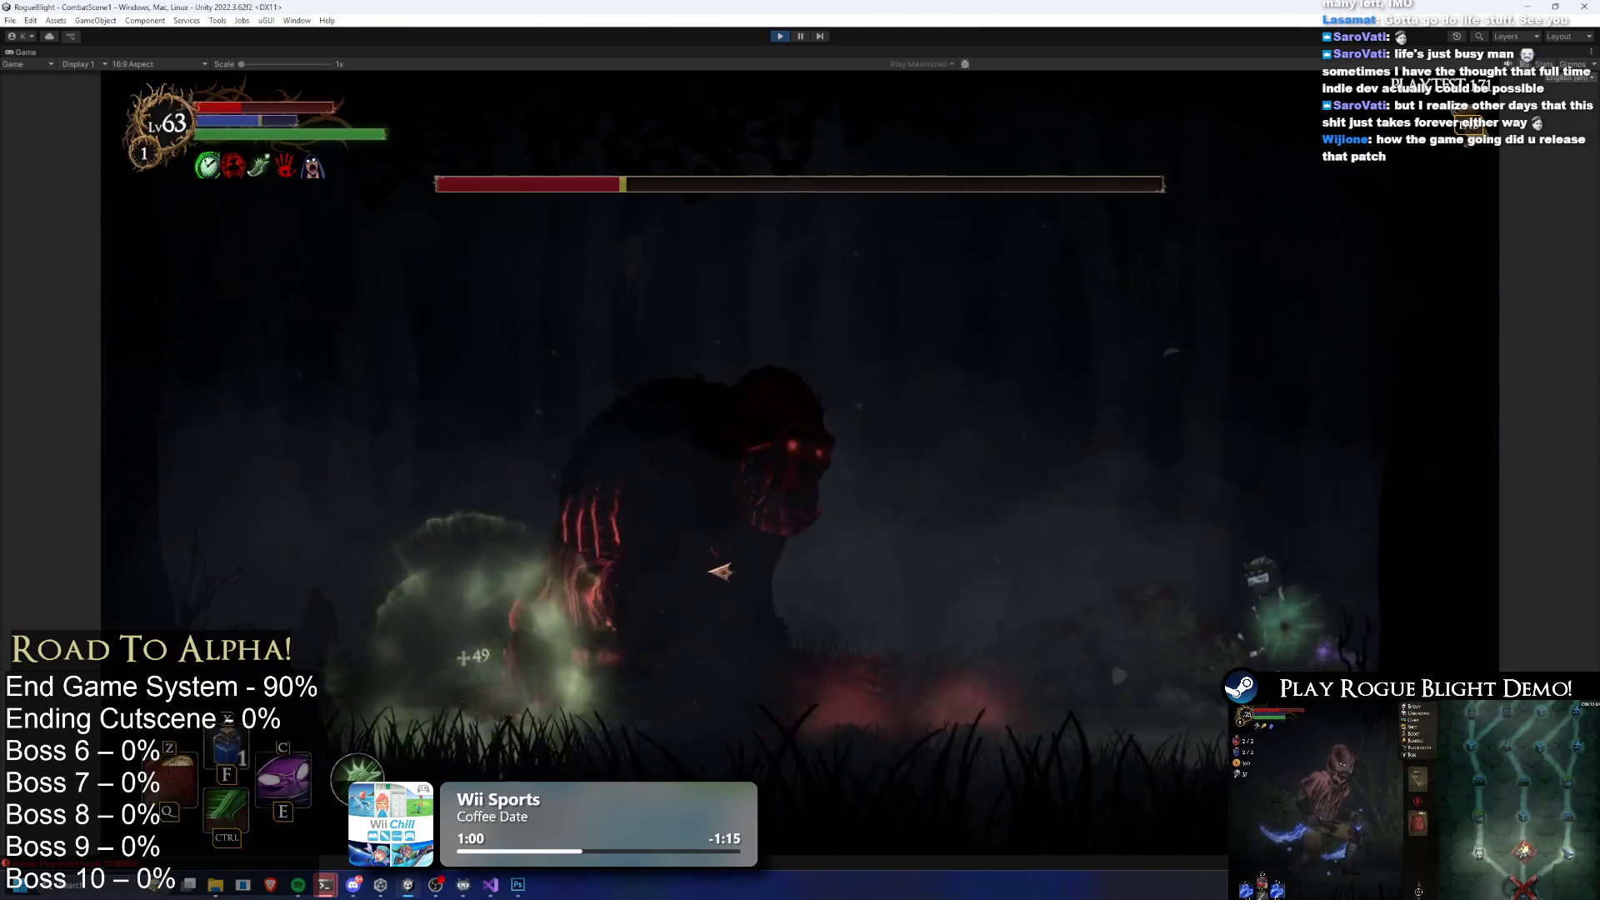
pyautogui.press('a')
pyautogui.press('c')
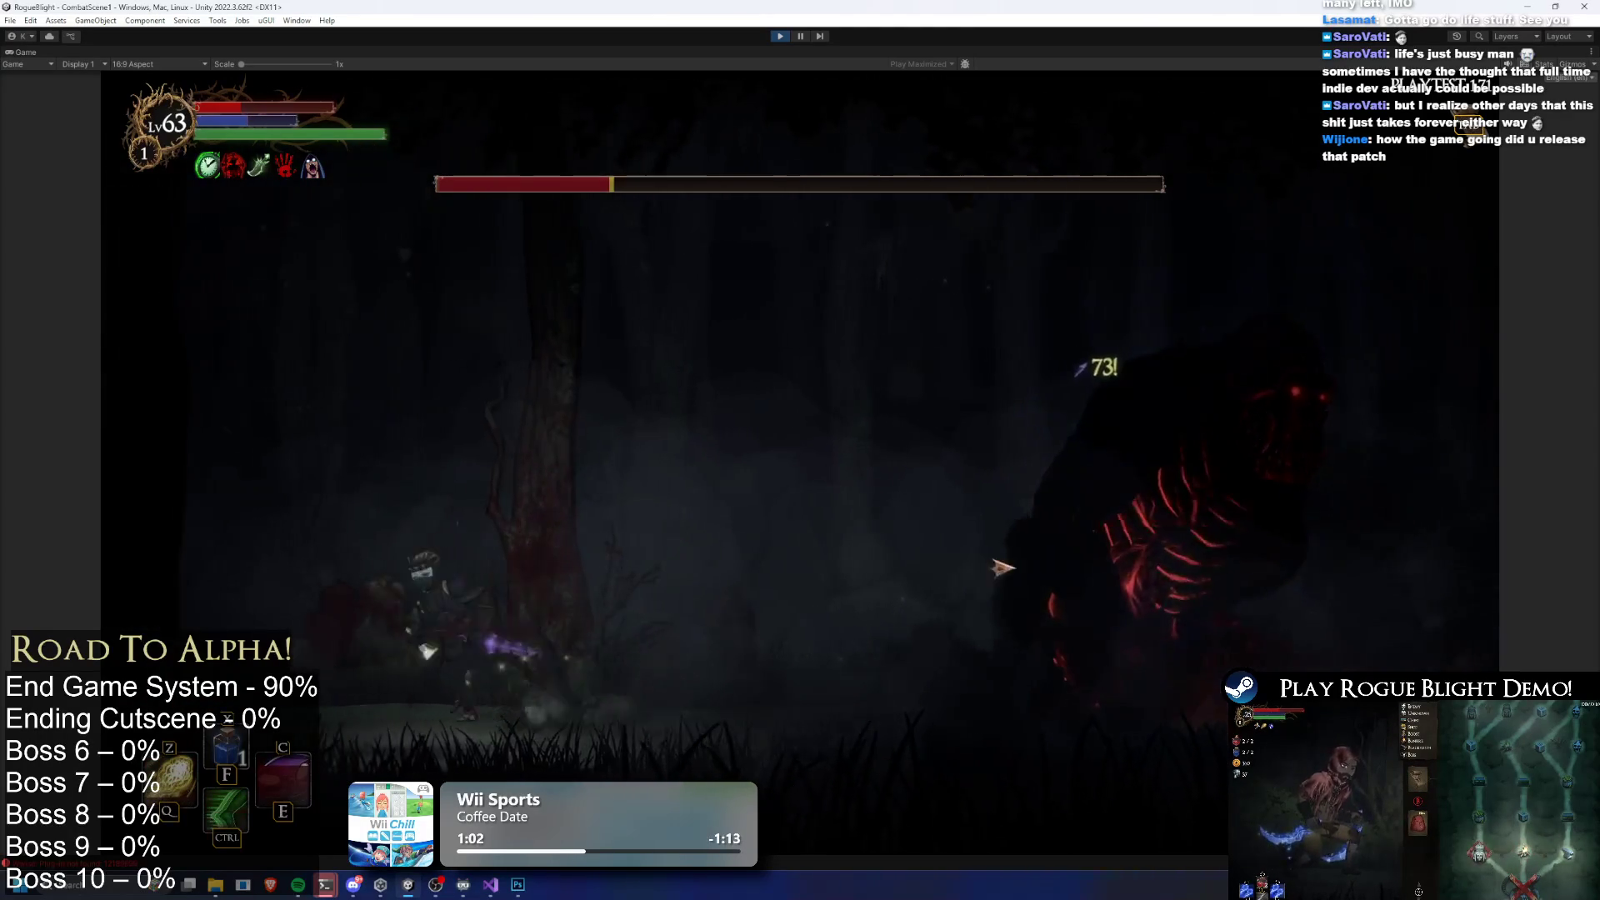
pyautogui.press('d')
pyautogui.press('ctrl')
pyautogui.press('z')
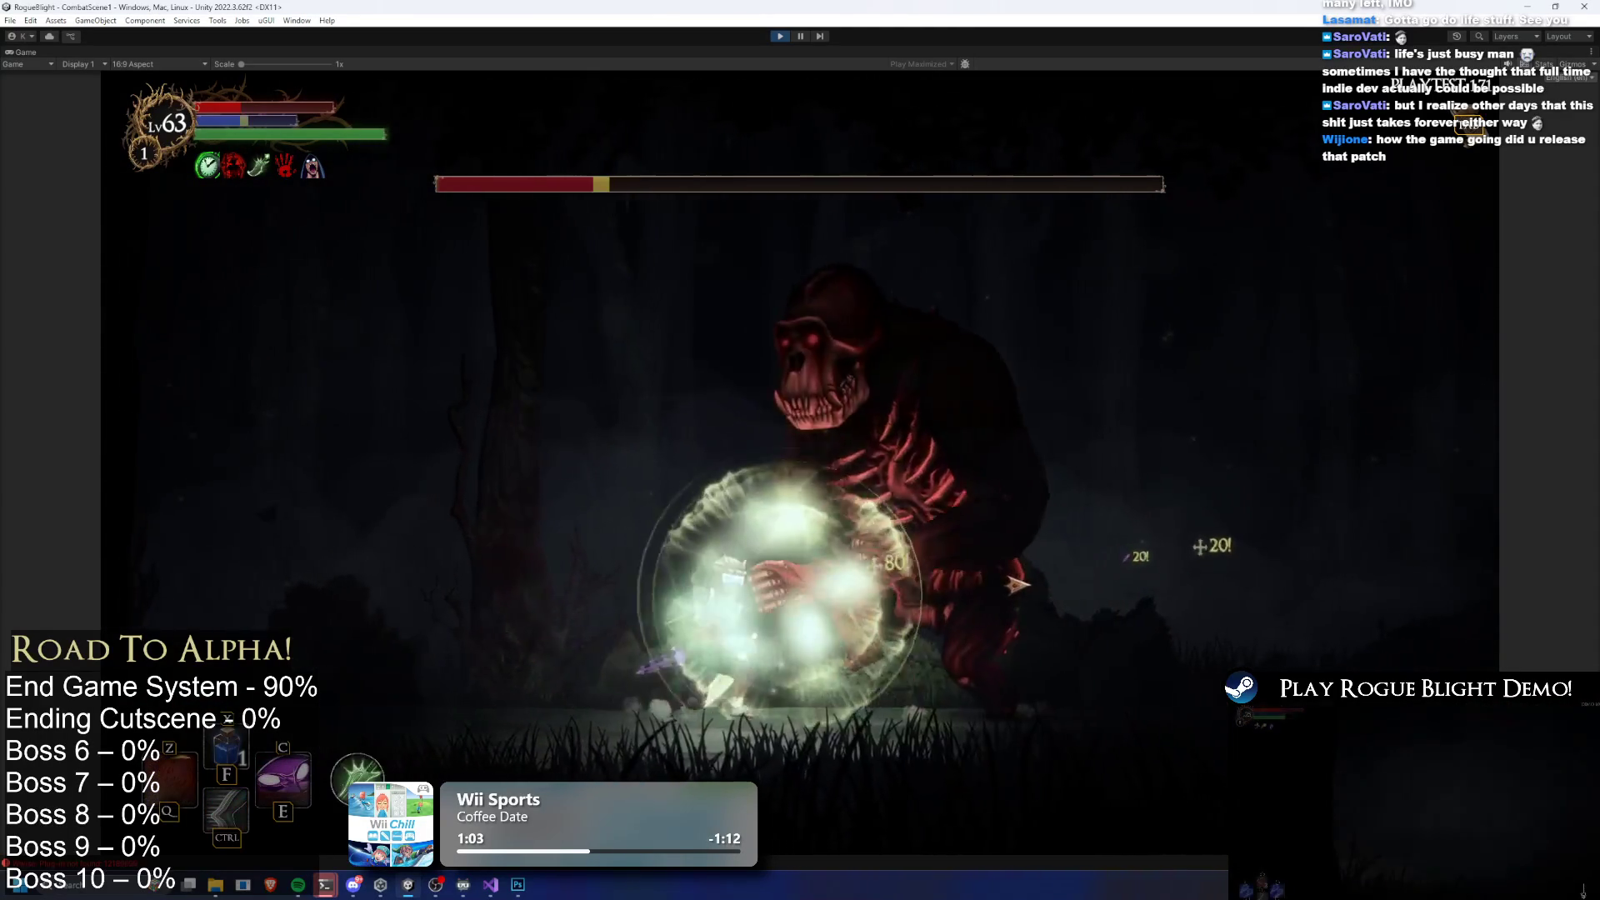
pyautogui.press('d')
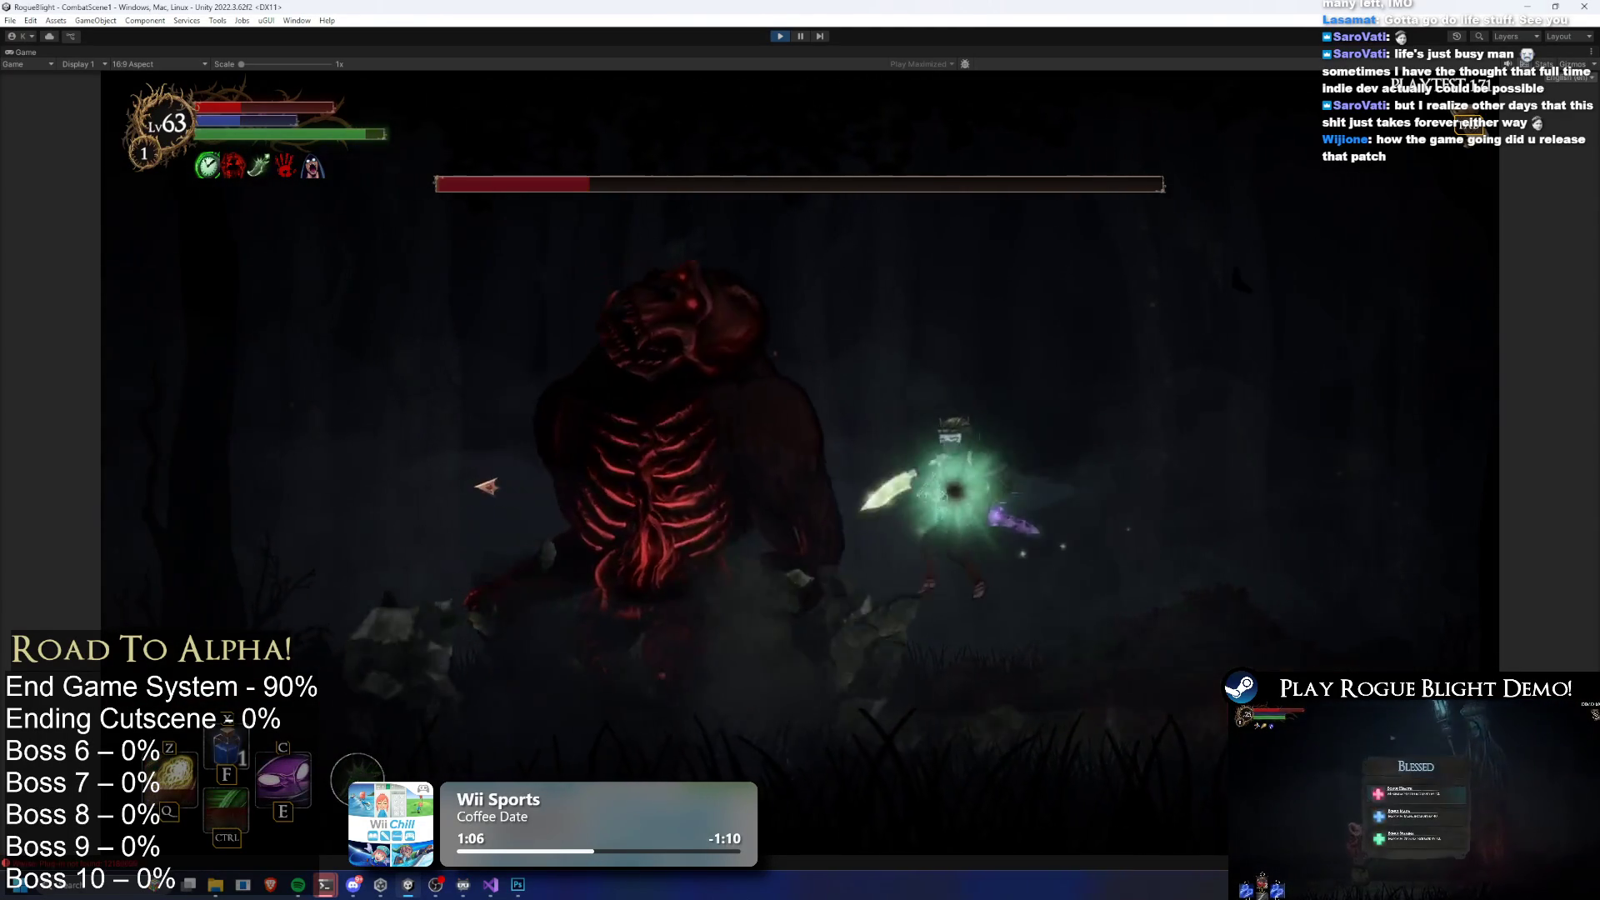
pyautogui.press('c')
pyautogui.press('a')
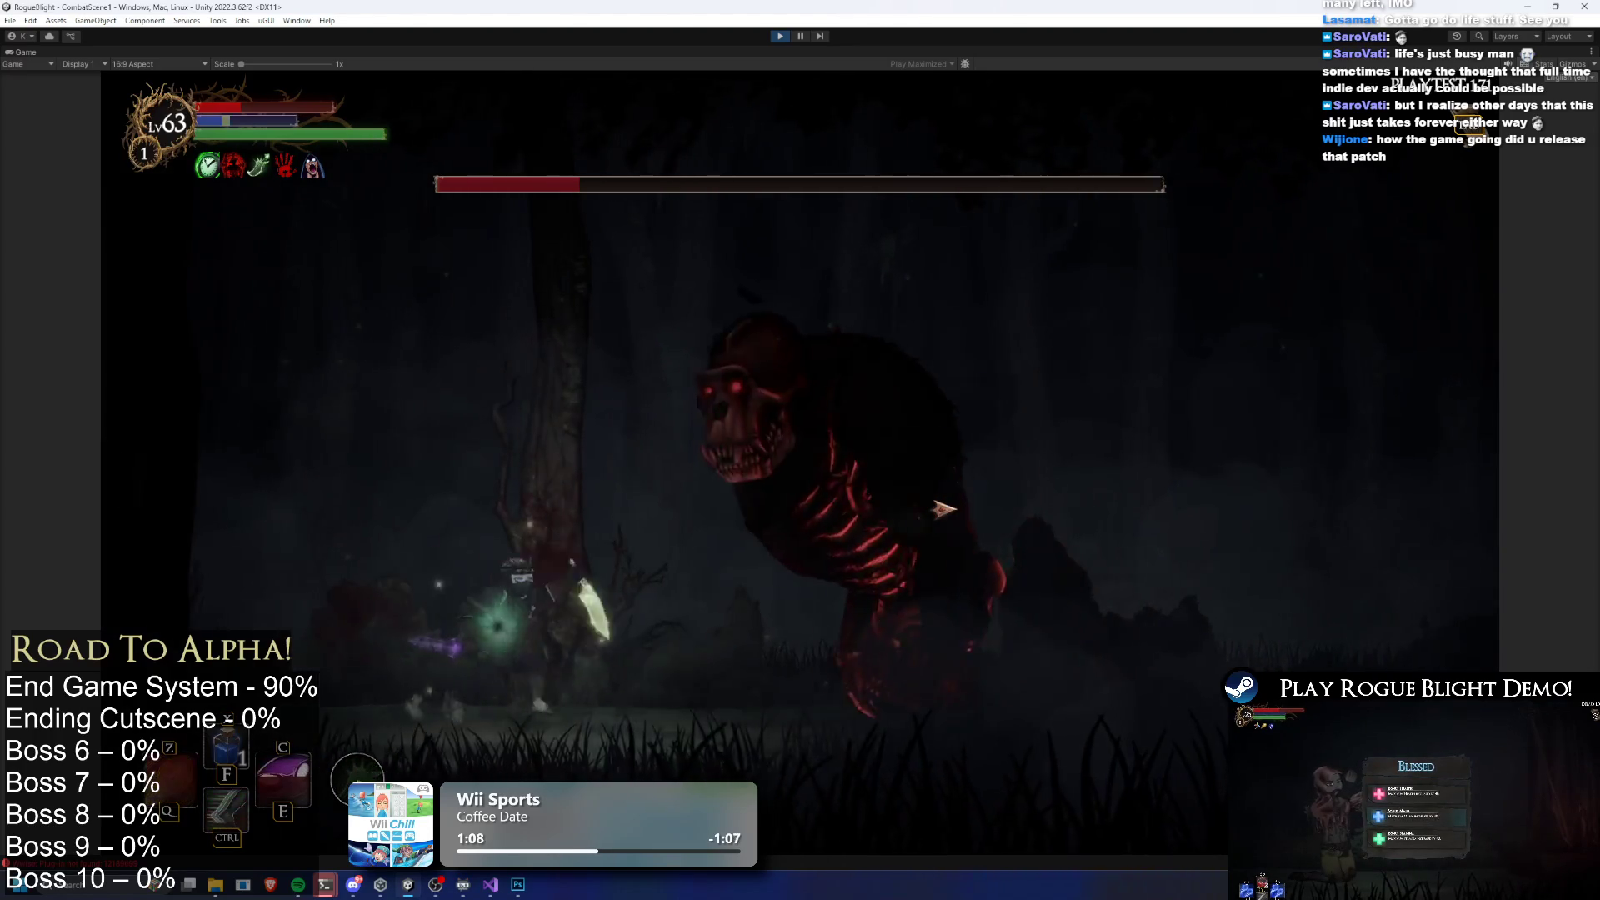
pyautogui.press('d')
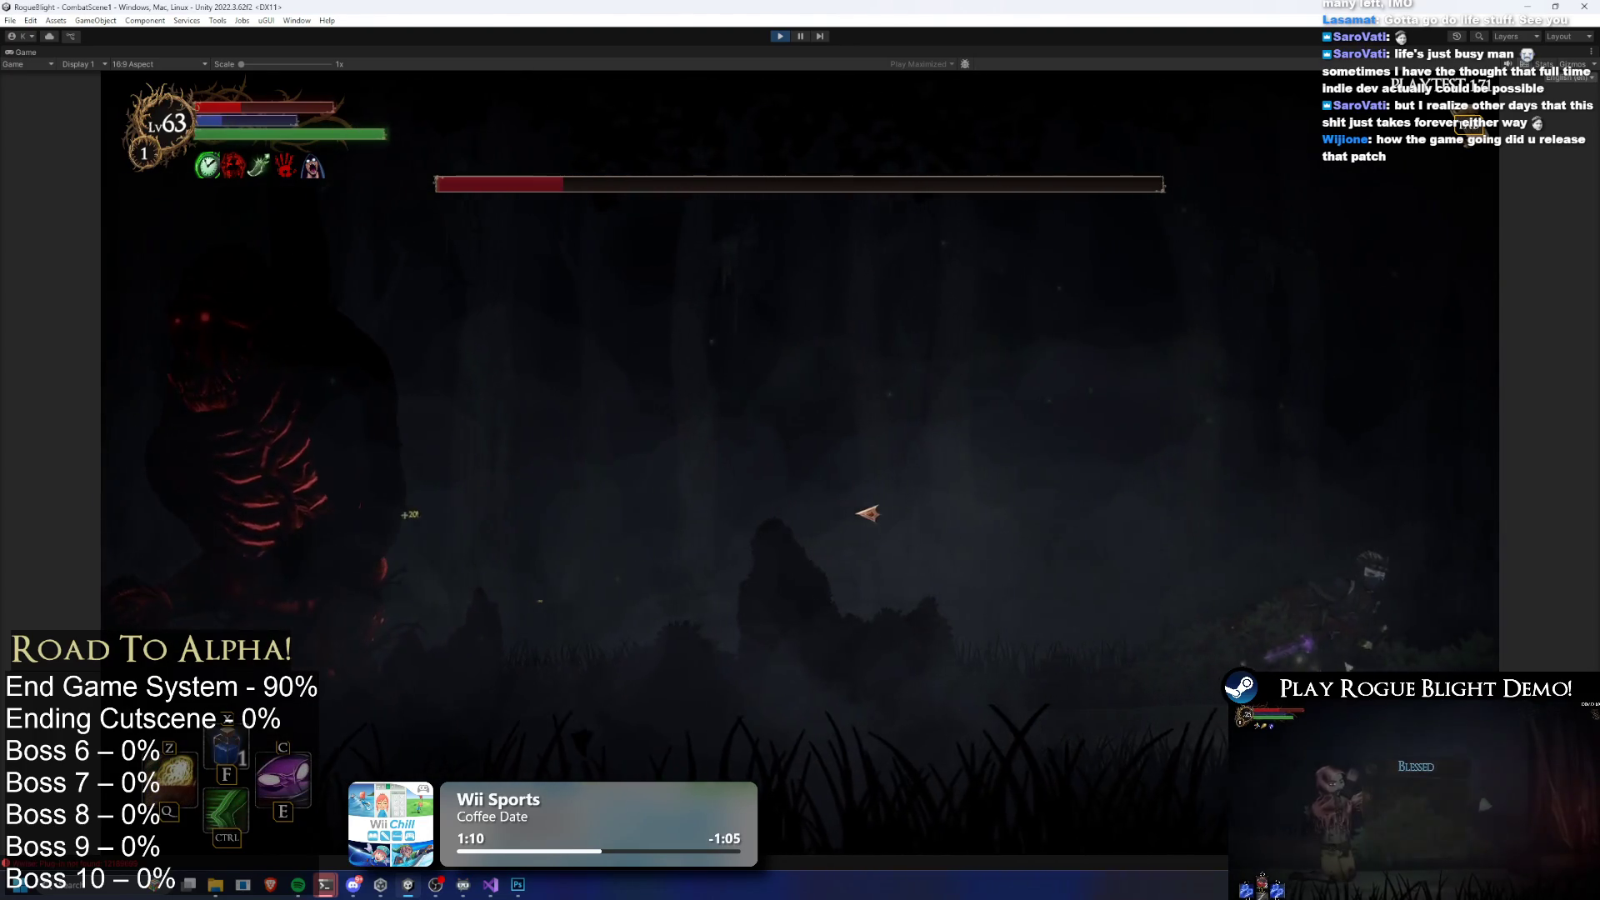
pyautogui.press('a')
pyautogui.press('space')
pyautogui.press('a')
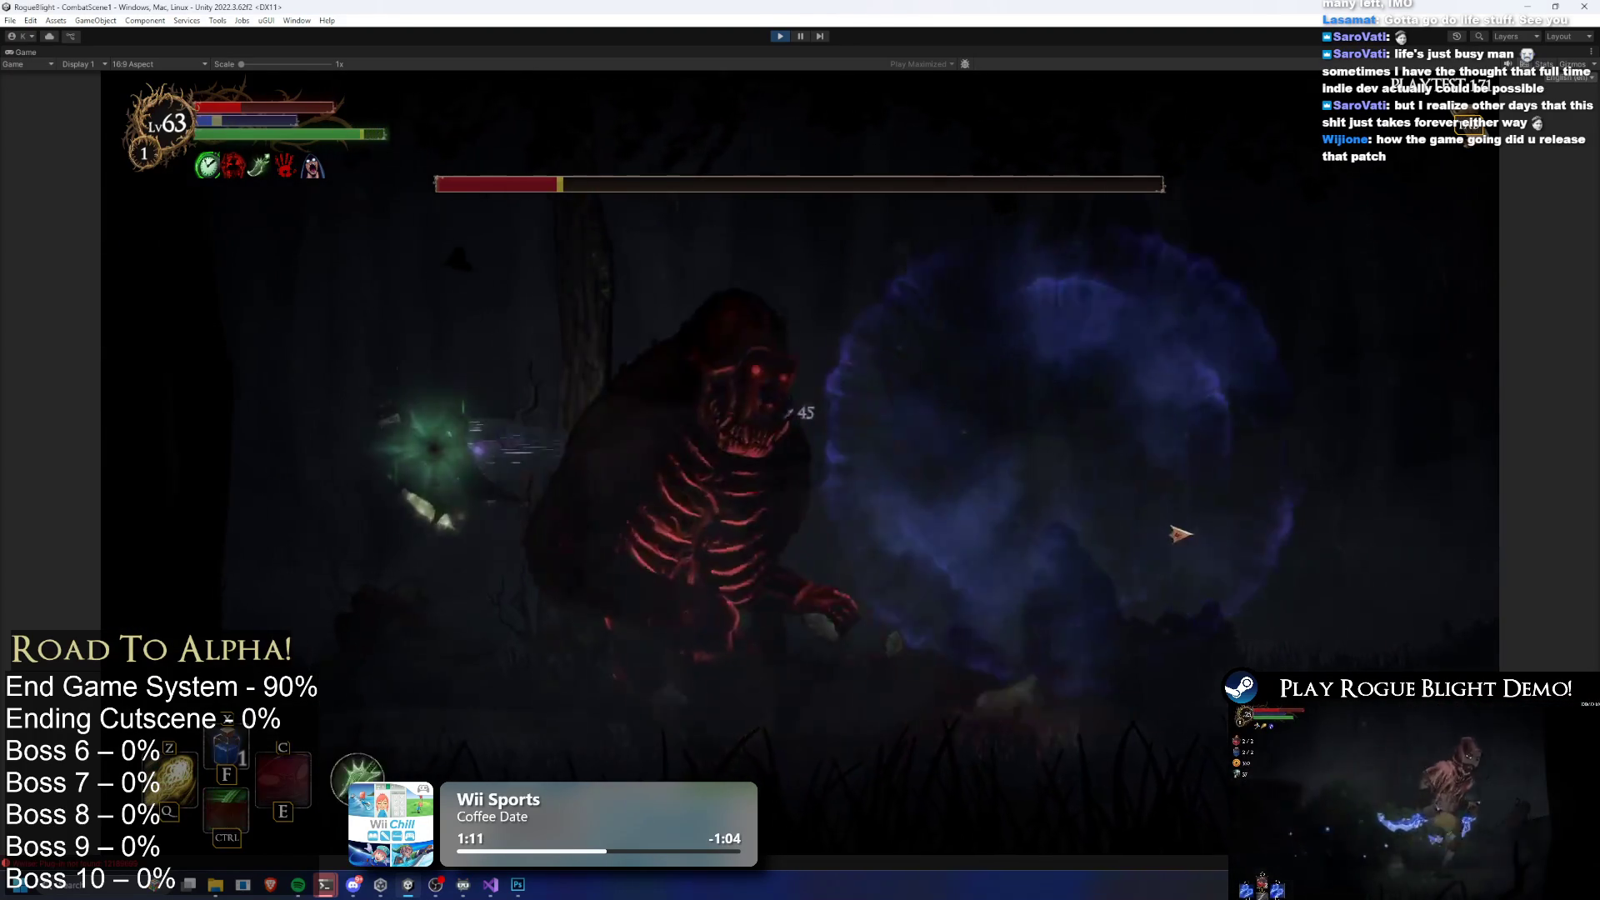
pyautogui.click(987, 526)
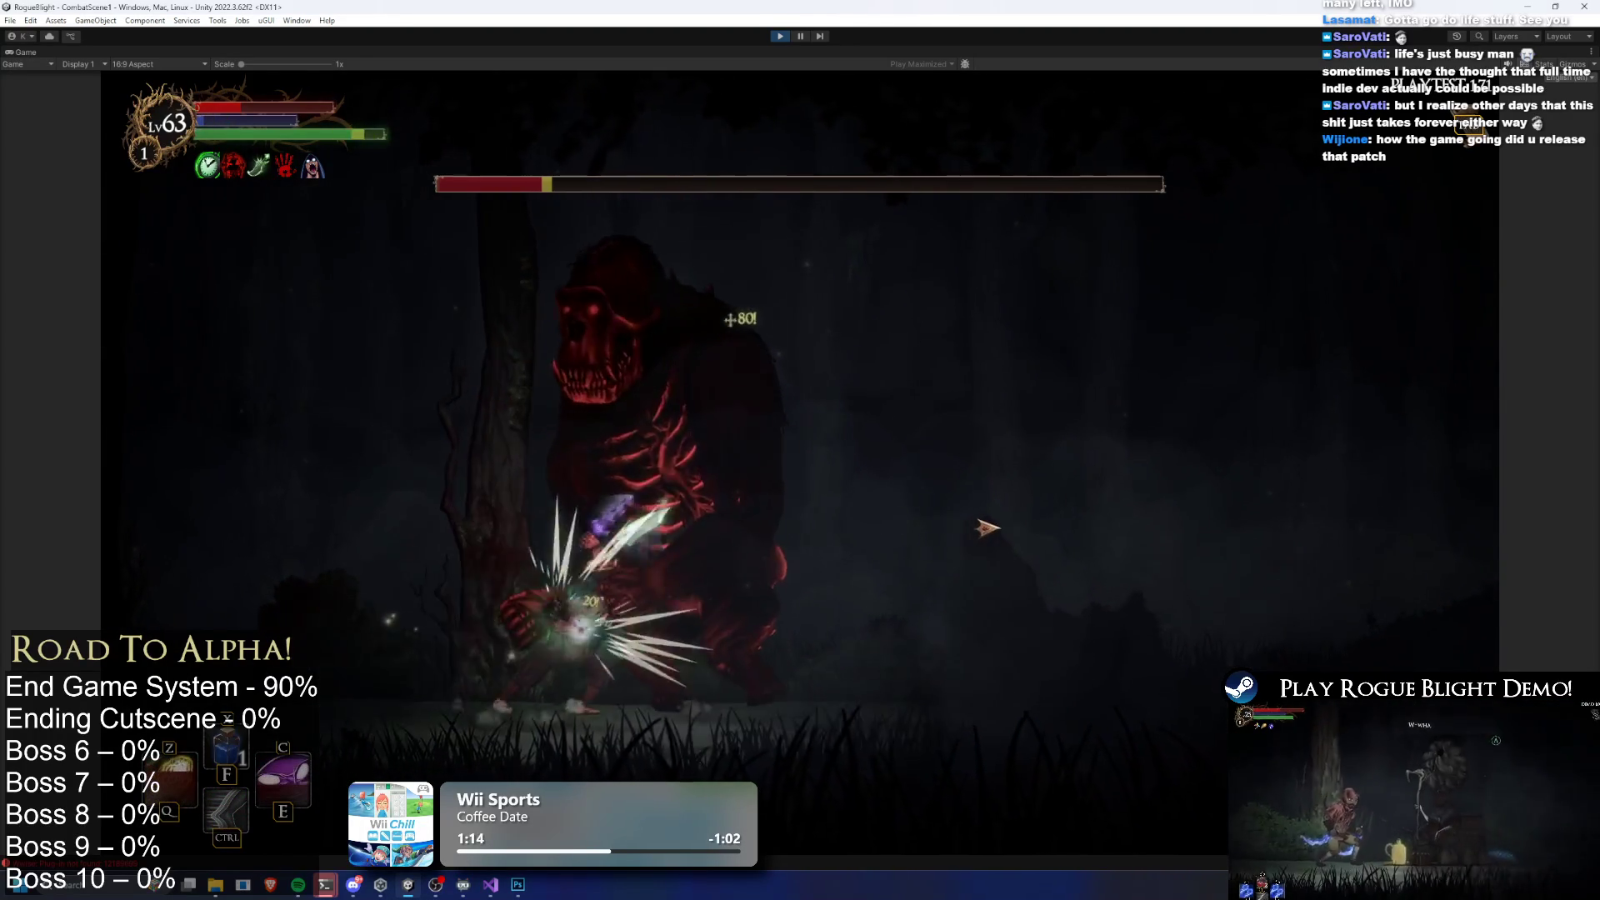
pyautogui.click(707, 498)
pyautogui.press('d')
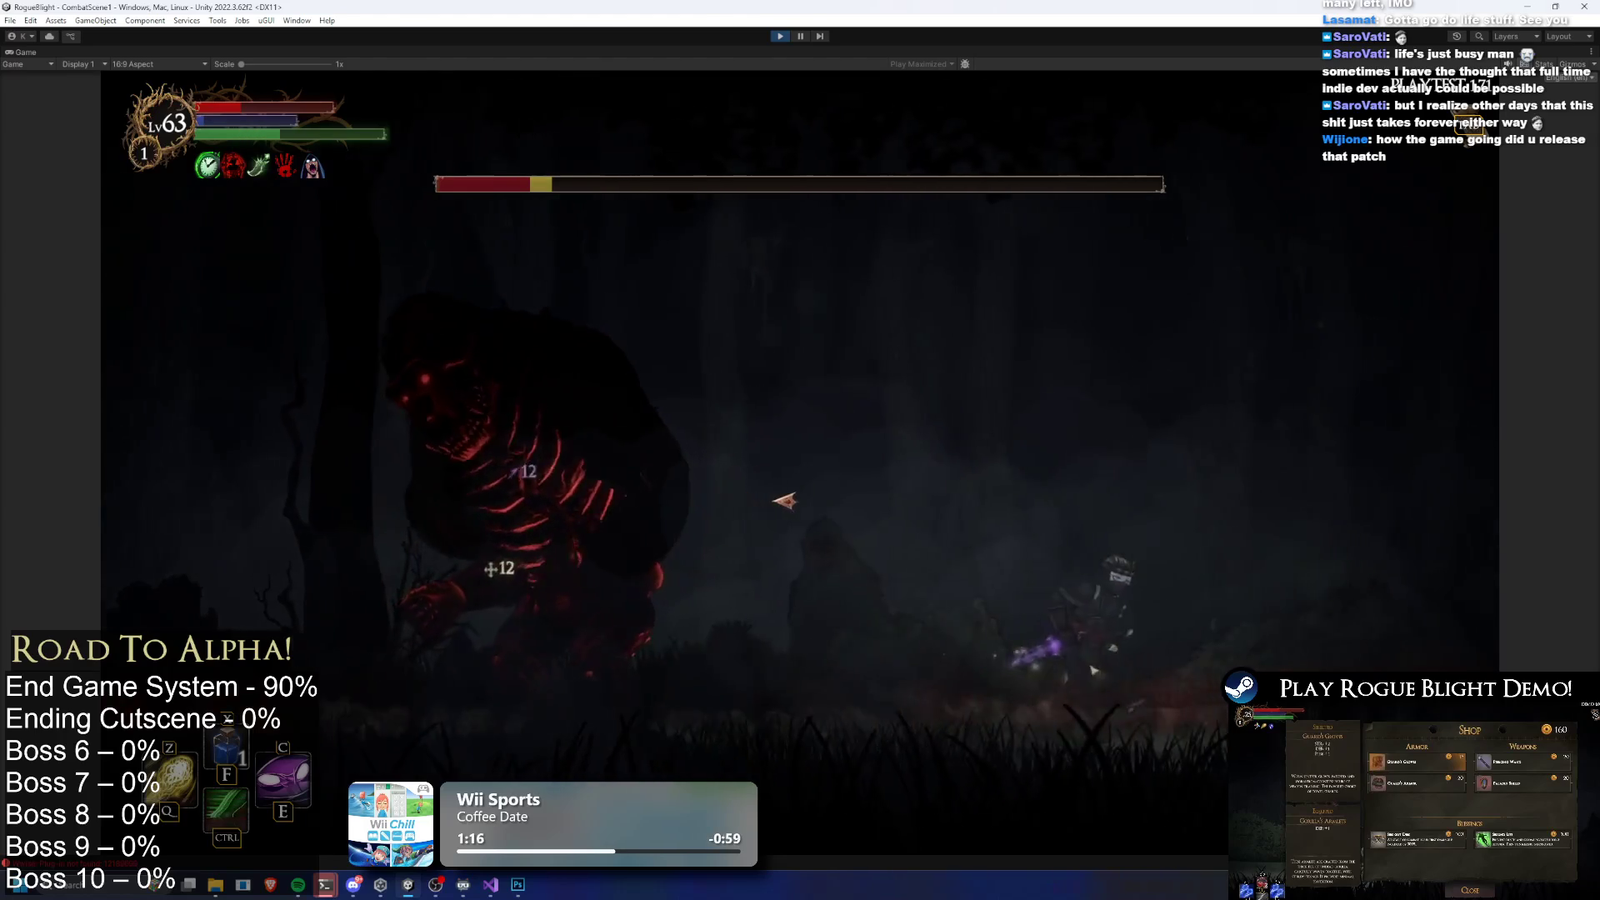
pyautogui.click(593, 480)
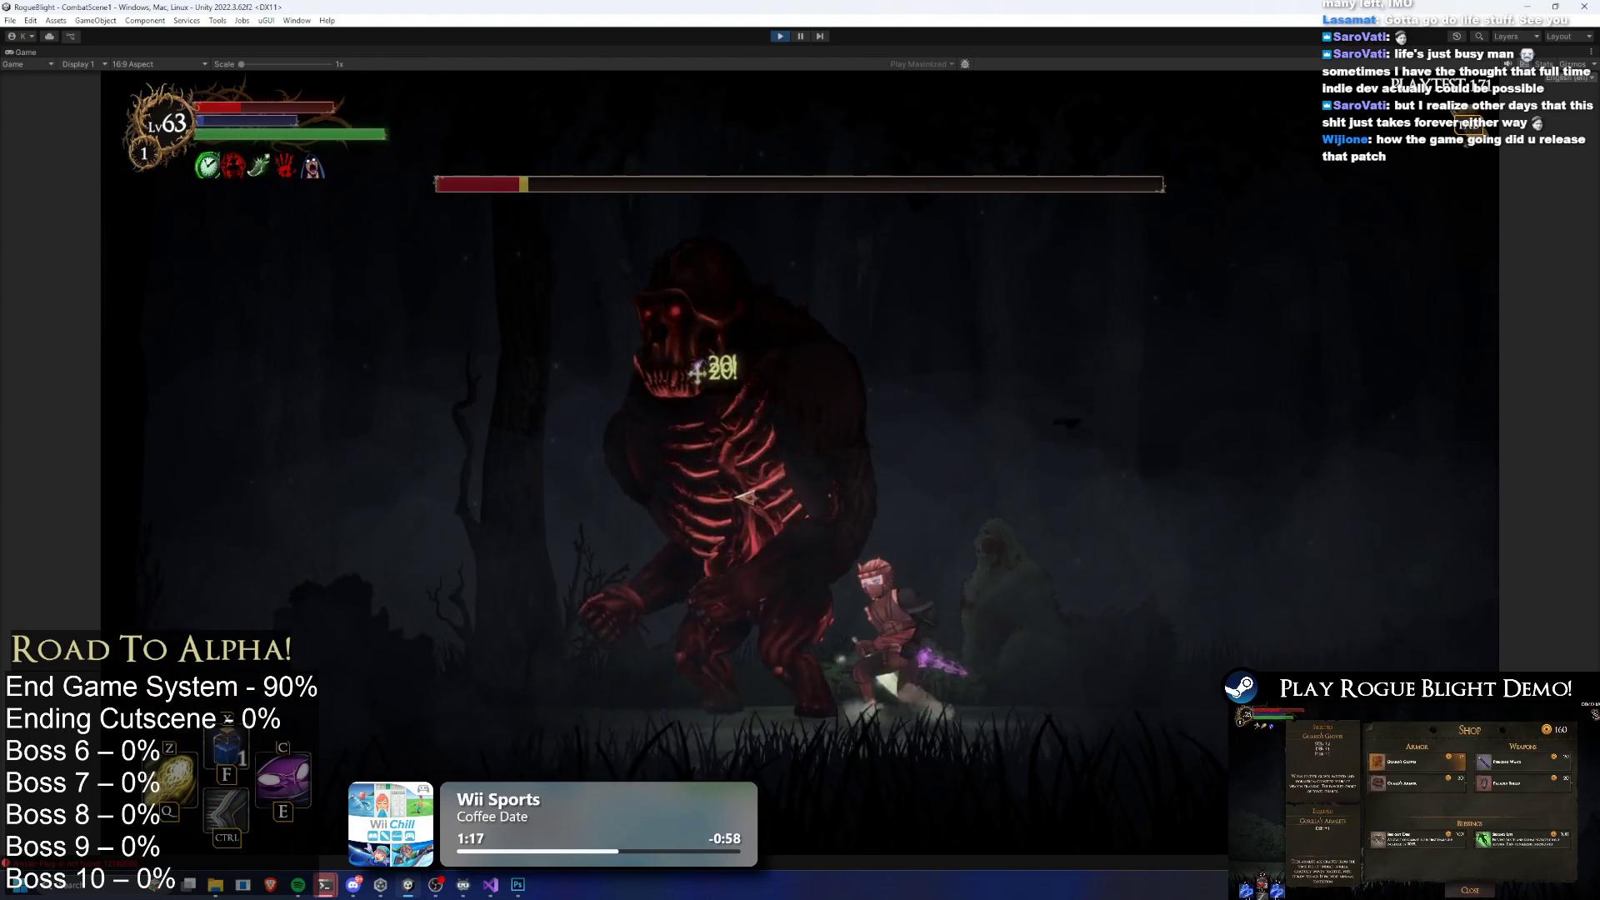
pyautogui.press('d')
pyautogui.press('f')
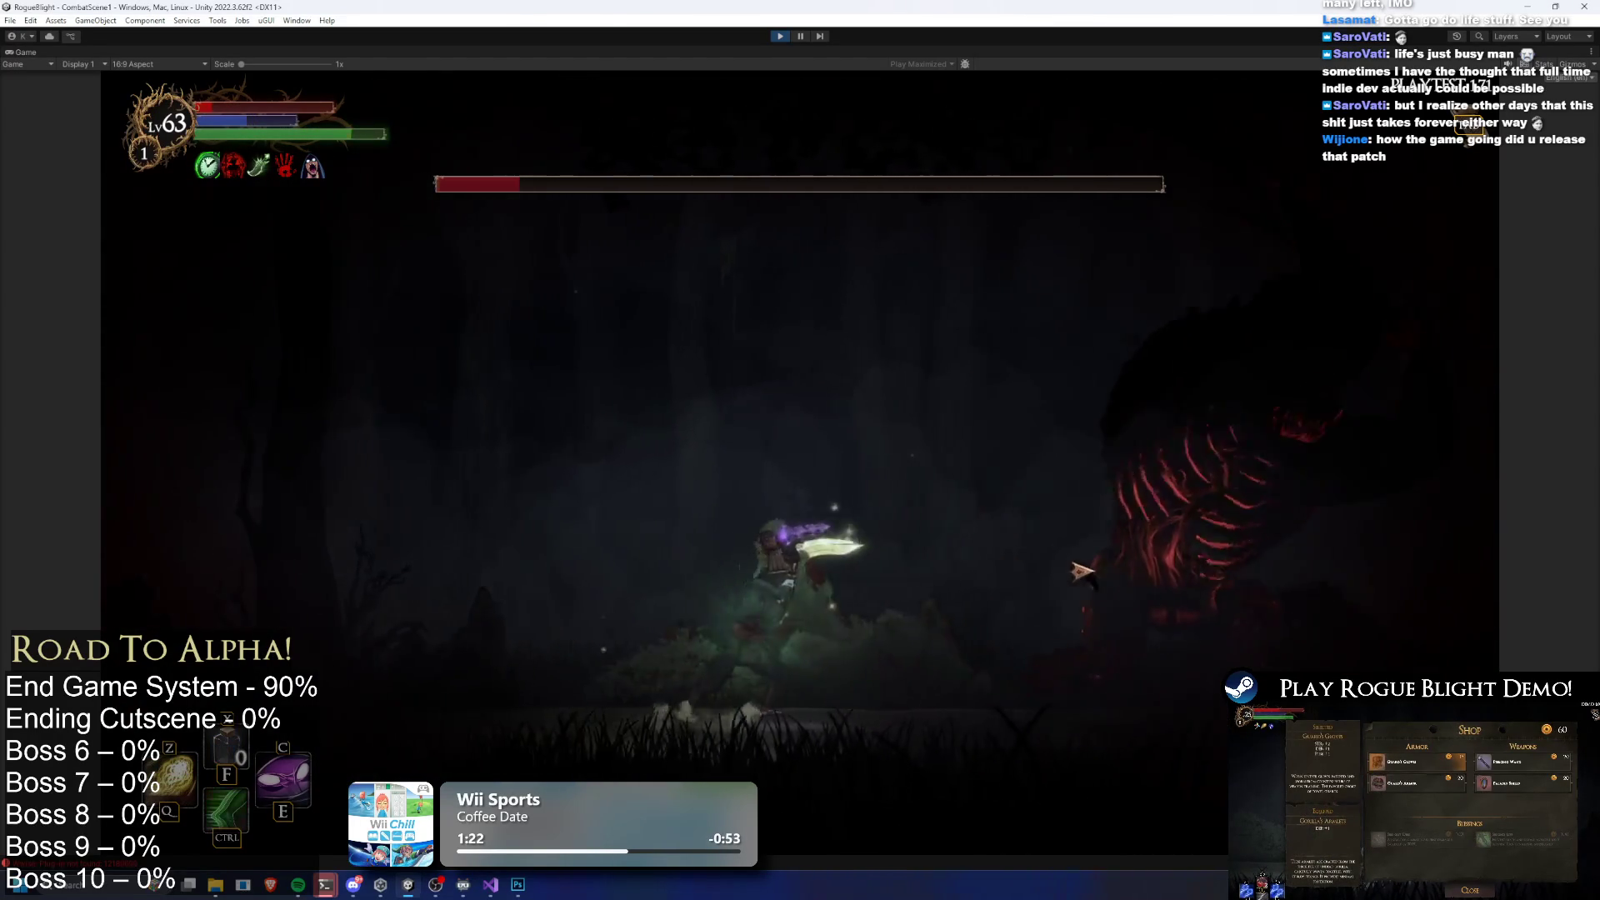
pyautogui.press('a')
pyautogui.press('ctrl')
pyautogui.click(1057, 549)
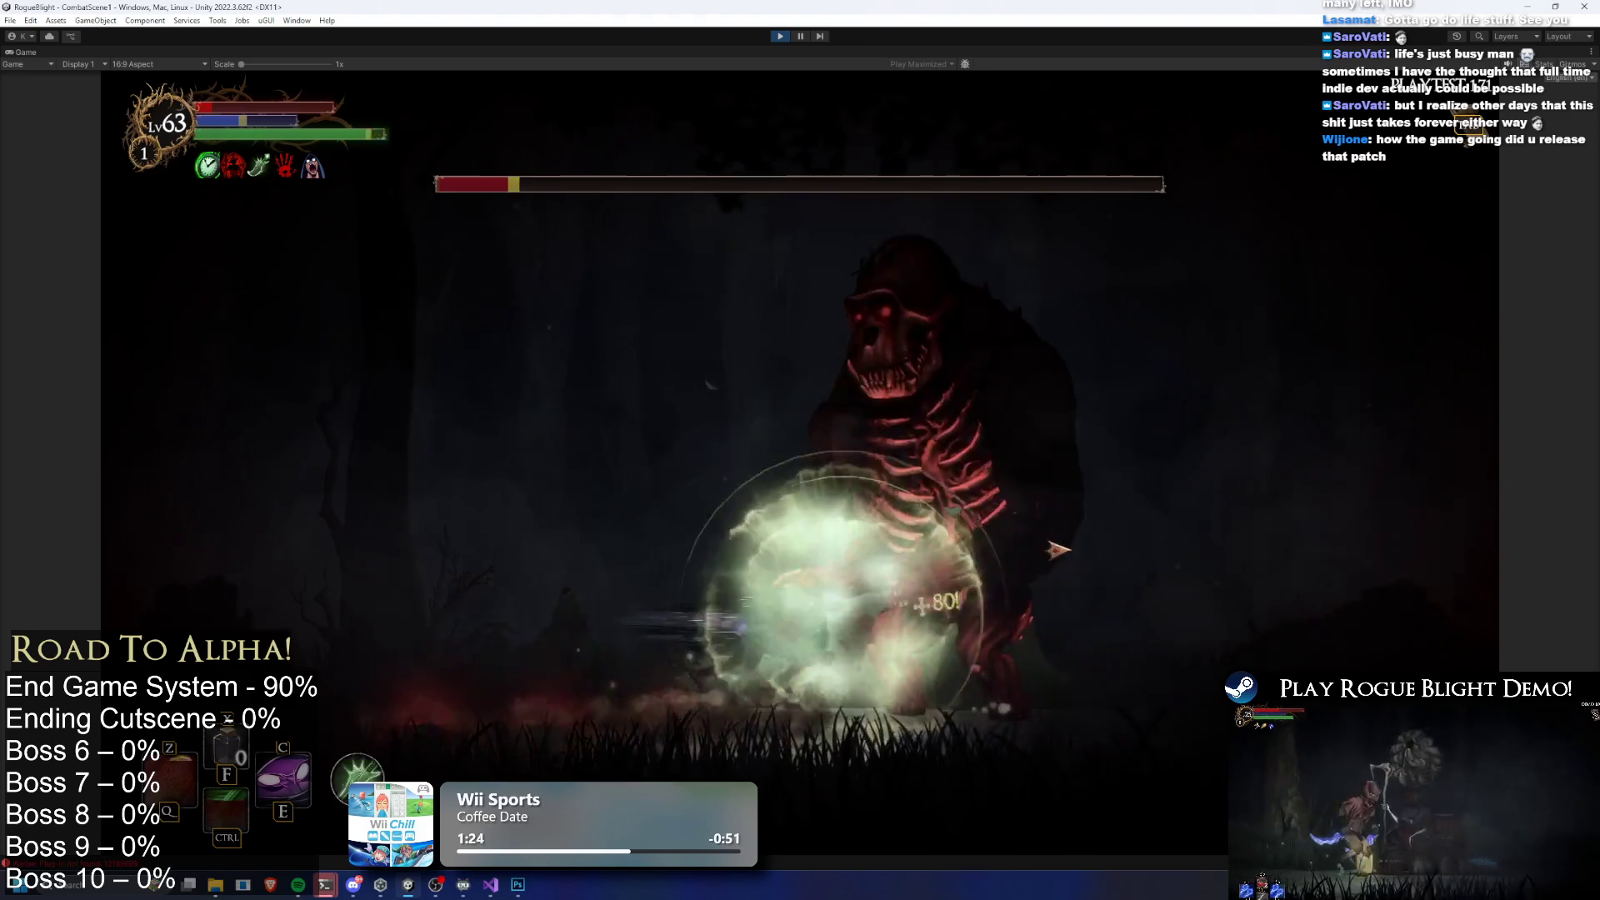
pyautogui.click(704, 599)
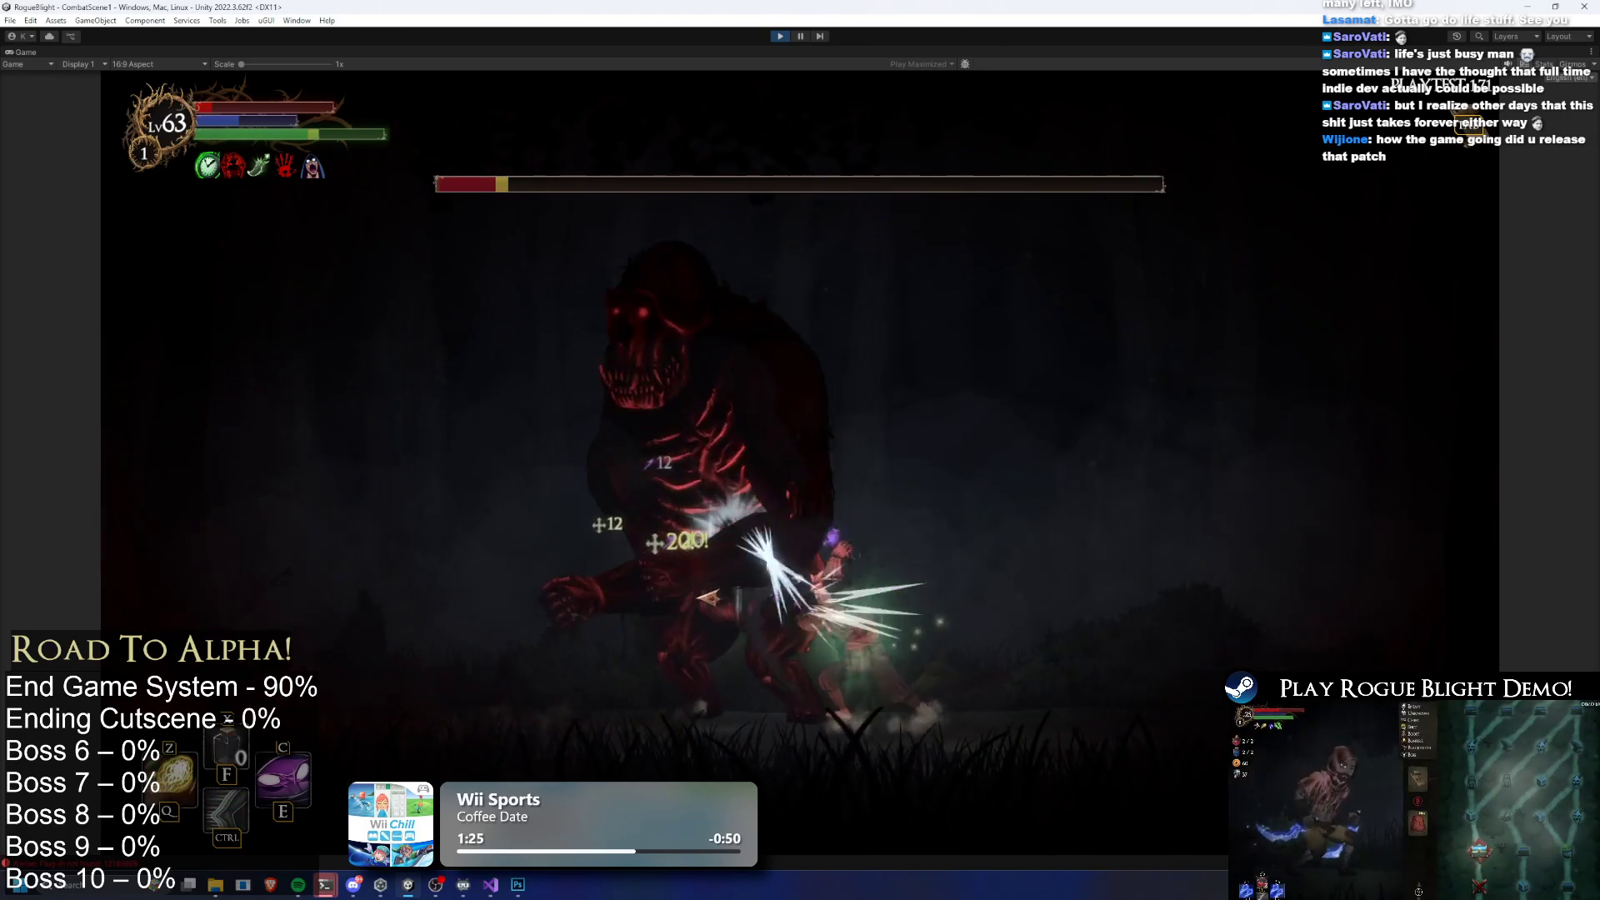
pyautogui.press('e')
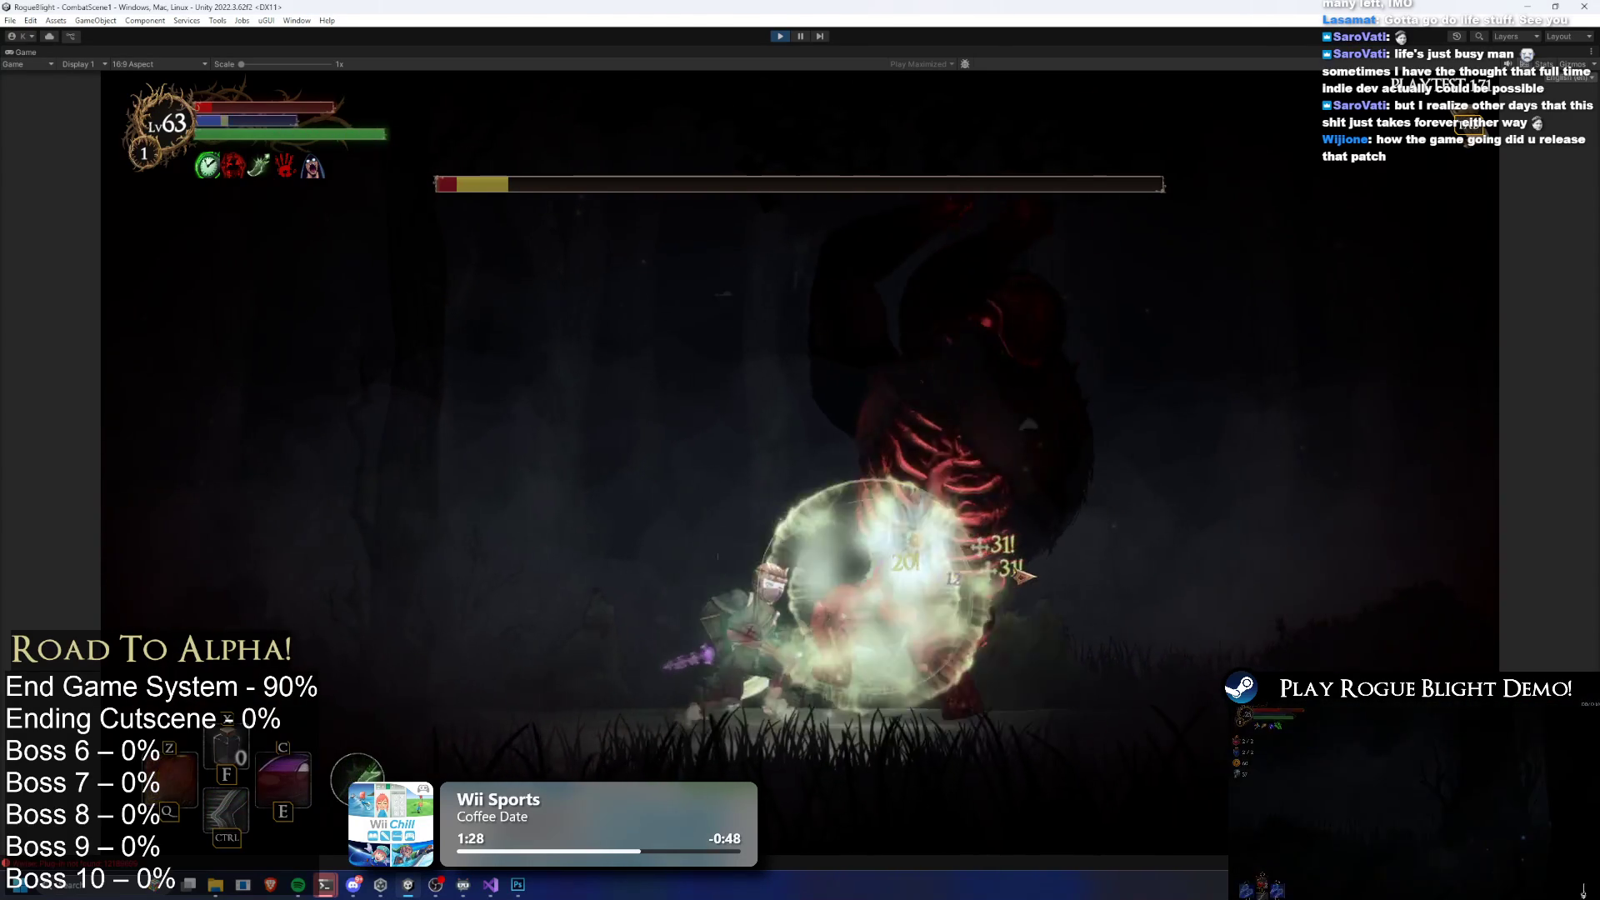
pyautogui.press('d')
pyautogui.press('space')
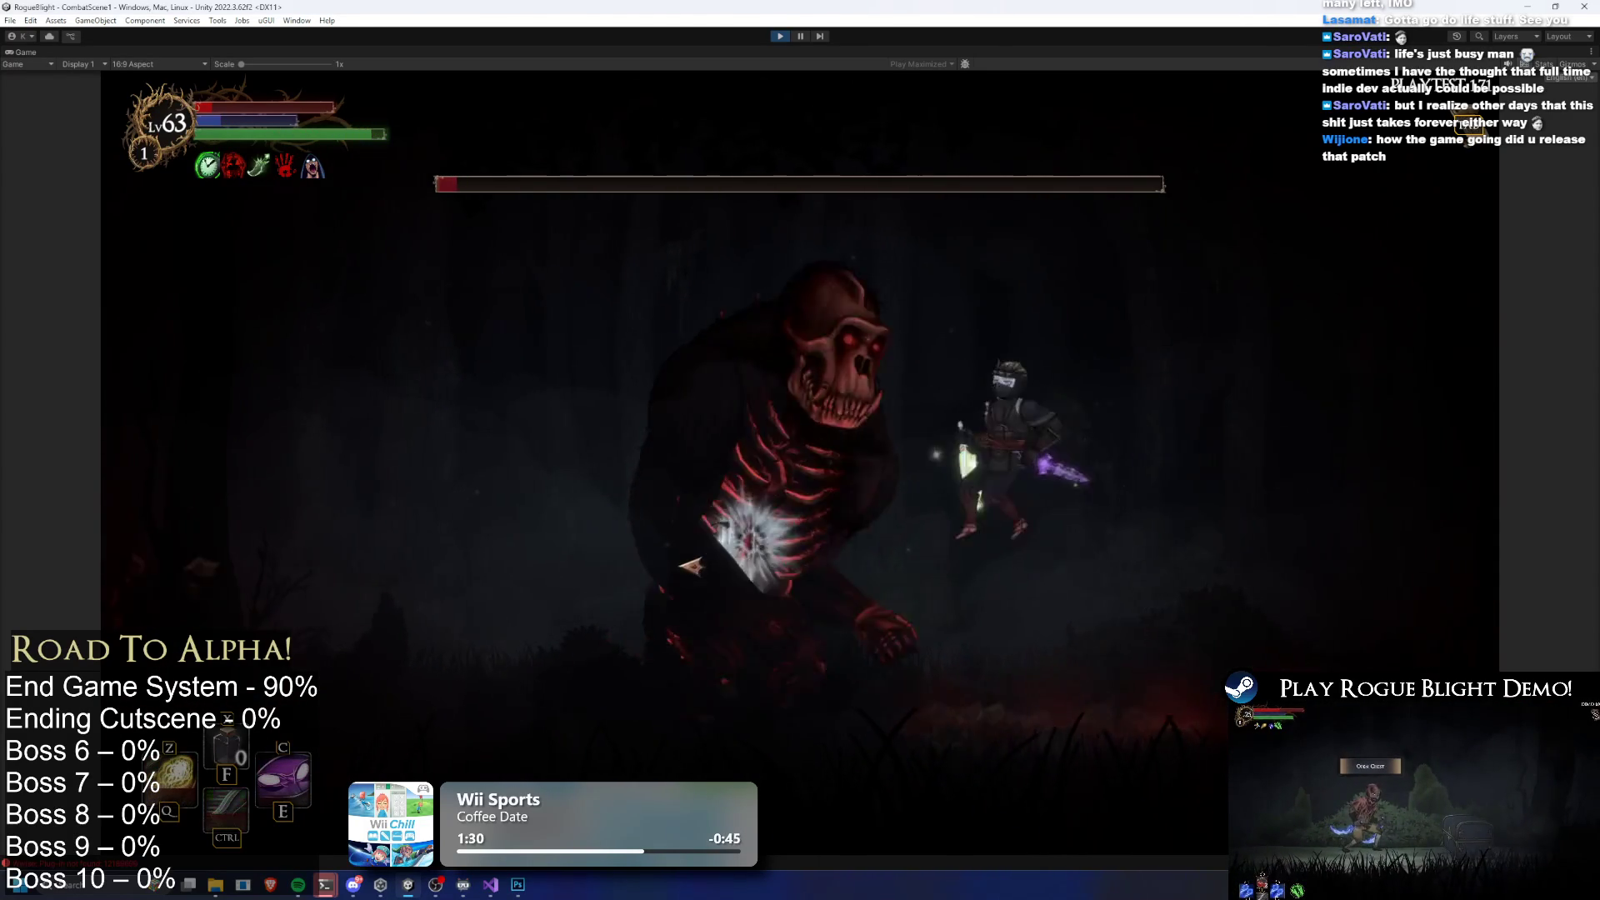
pyautogui.press('c')
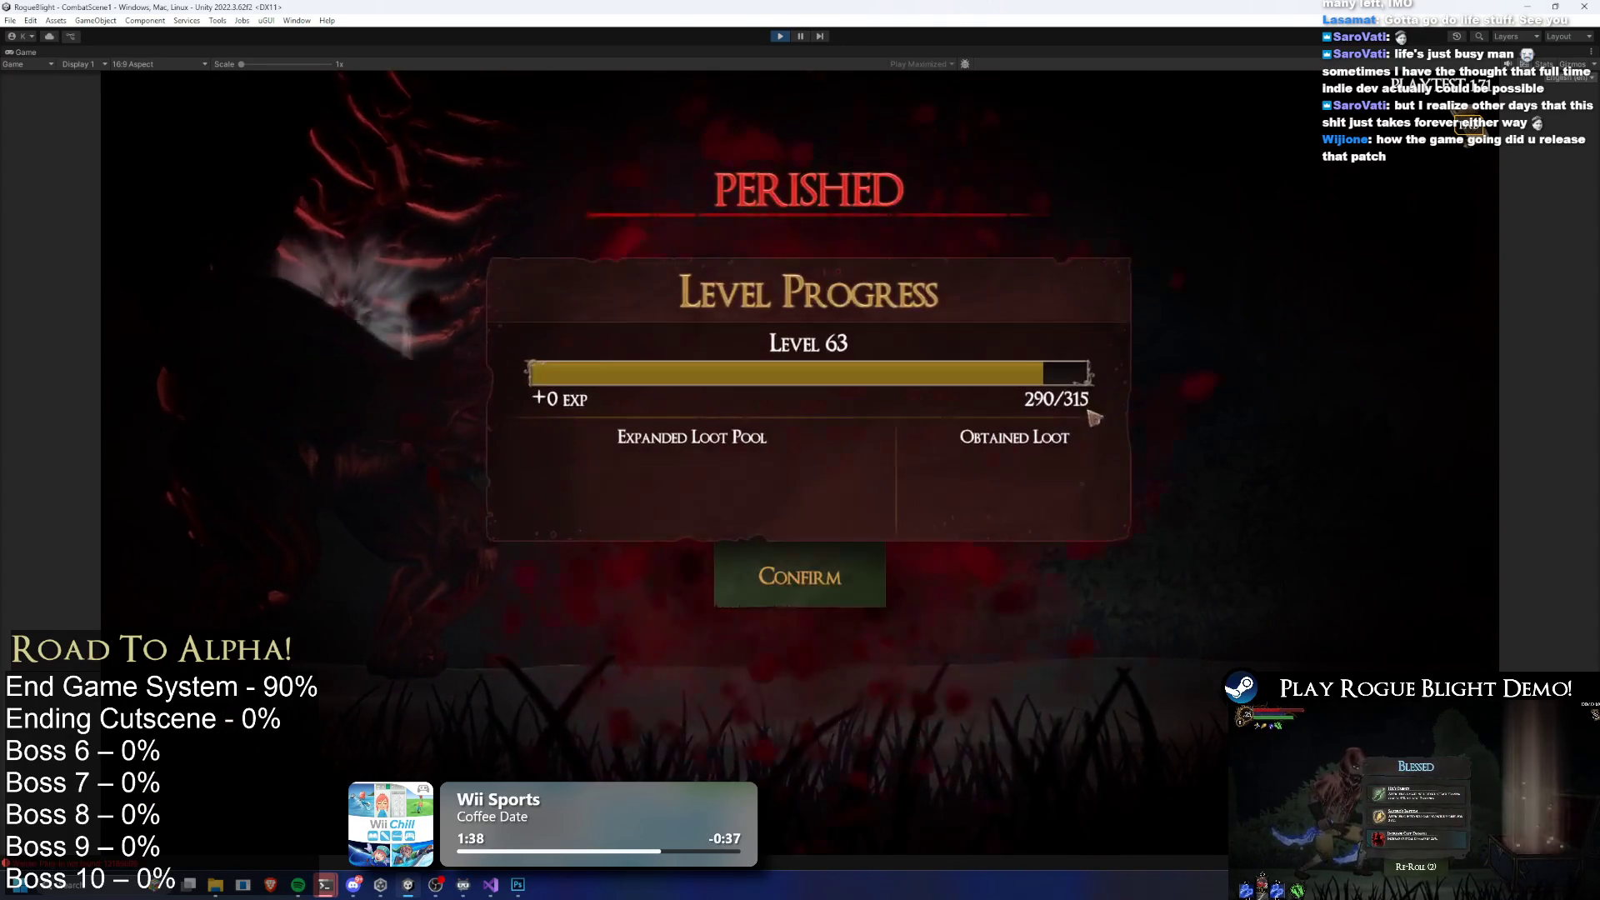
# Dismiss the Level 63 summary, browse the blacksmith's gear, then approach the cart NPC
pyautogui.click(881, 599)
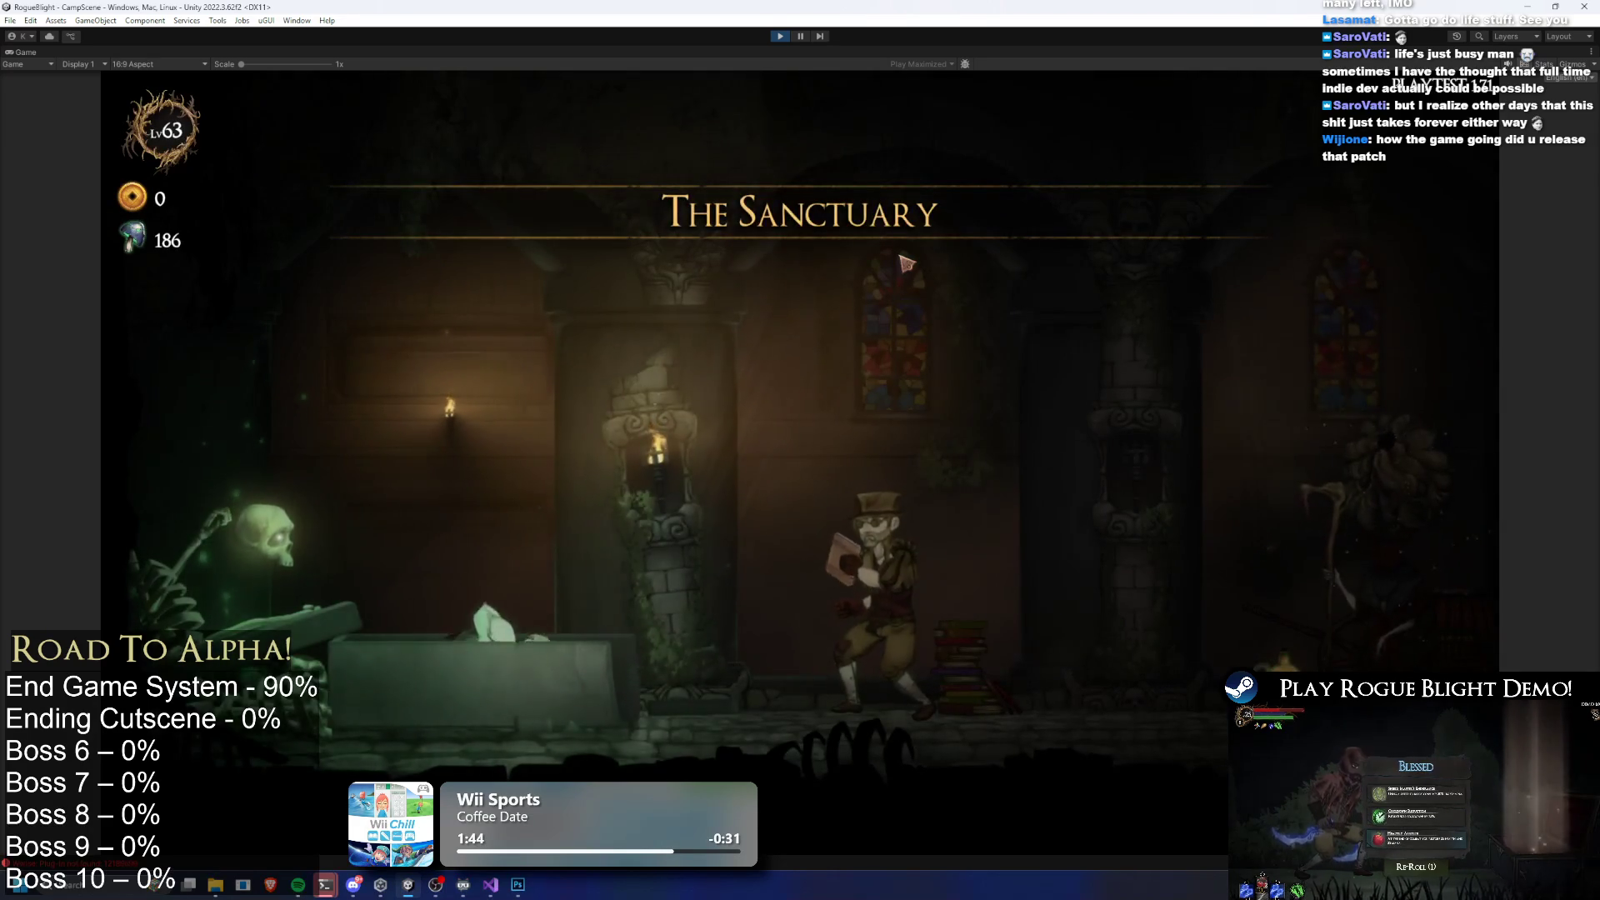
pyautogui.press('a')
pyautogui.press('a')
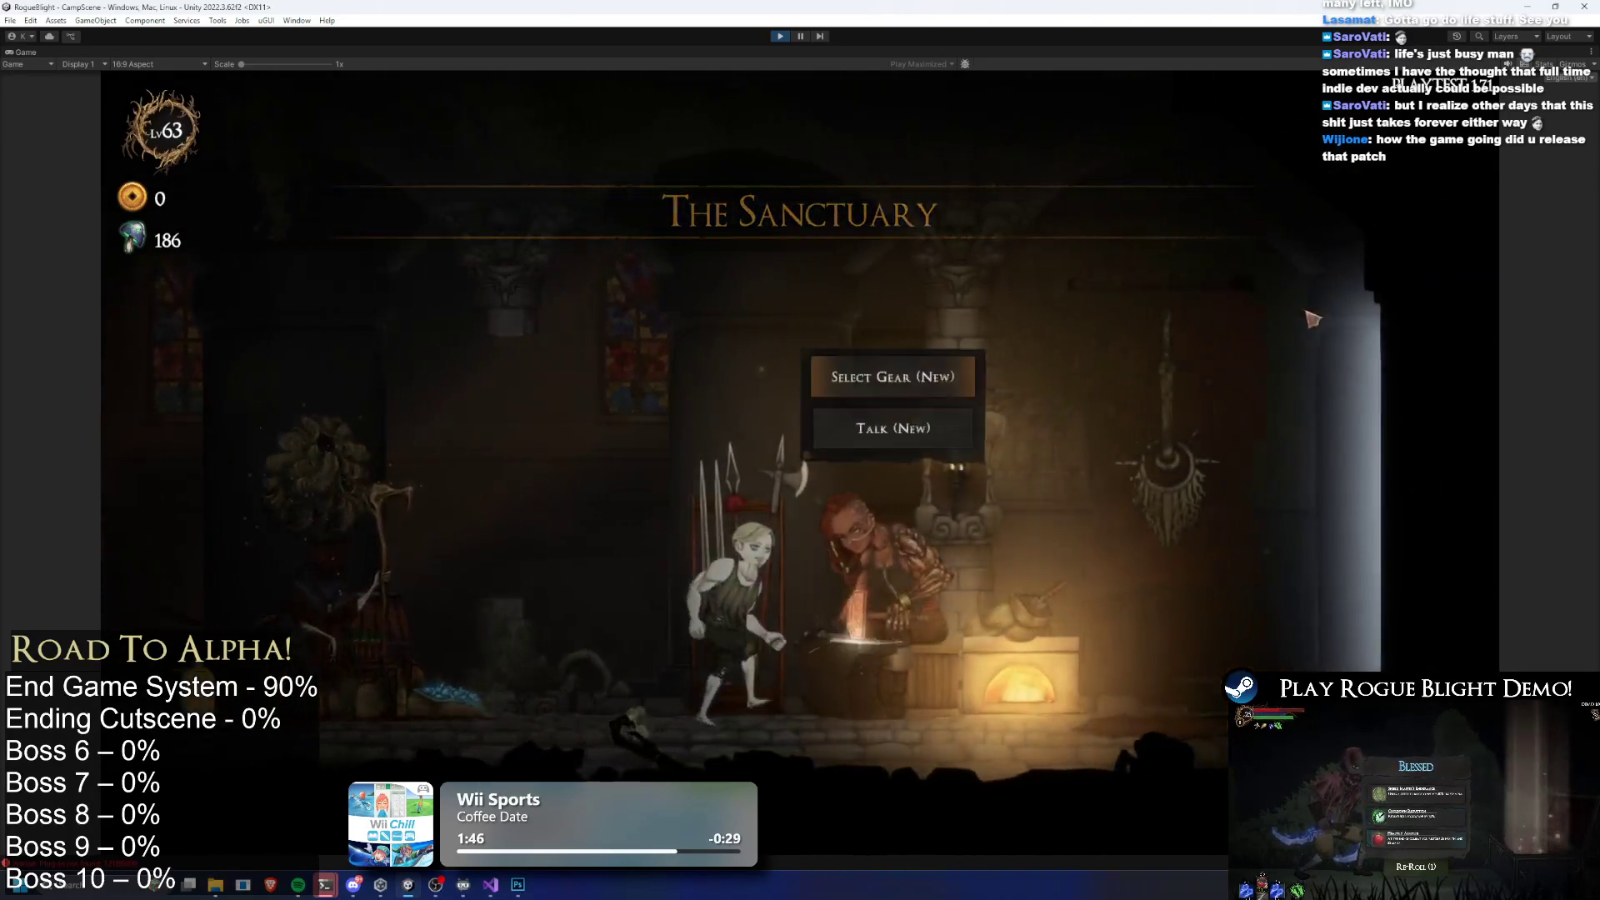
pyautogui.click(697, 382)
pyautogui.press('Return')
pyautogui.press('Escape')
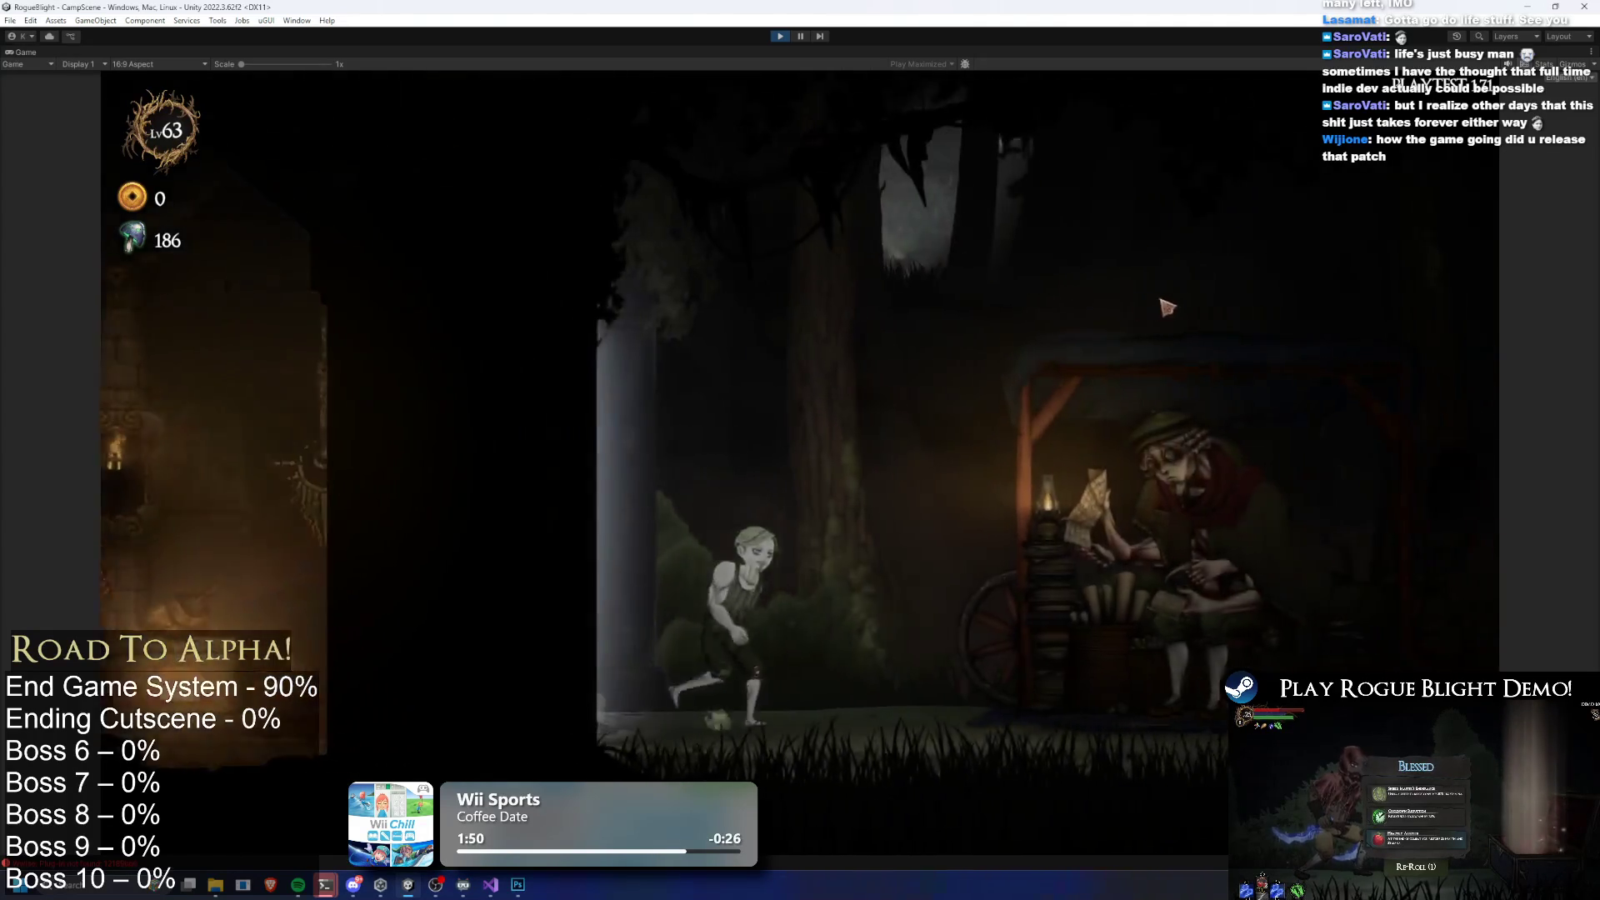
pyautogui.click(1175, 263)
# Inspect several Legendary Map: Gorilla Prime entries under Challenge Maps, then stop play mode
pyautogui.click(877, 377)
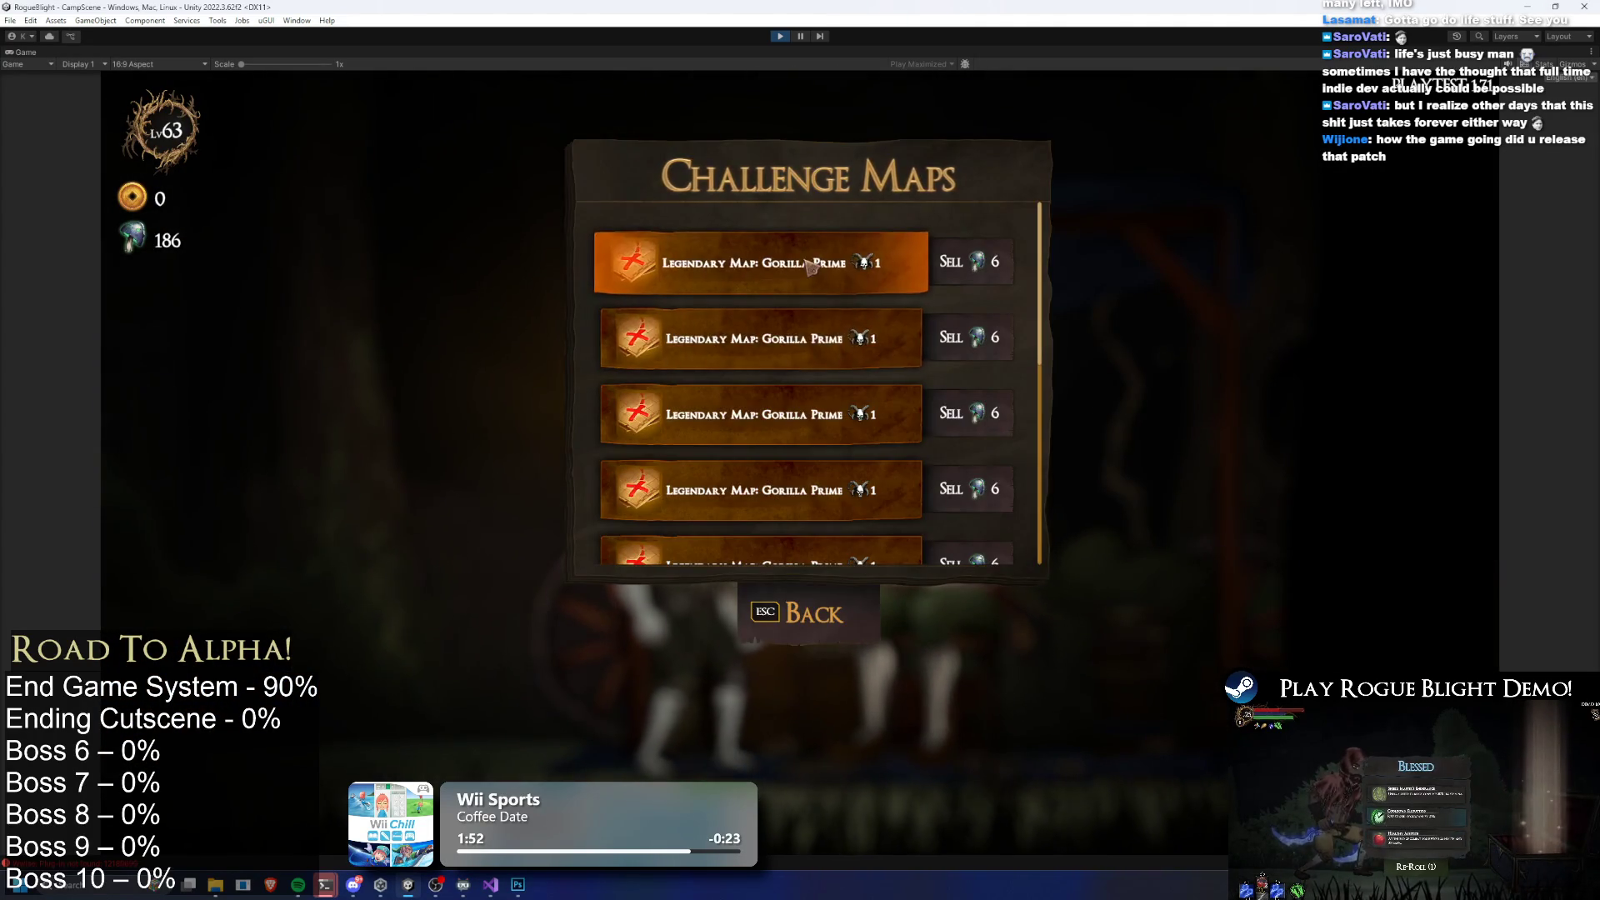
pyautogui.click(842, 333)
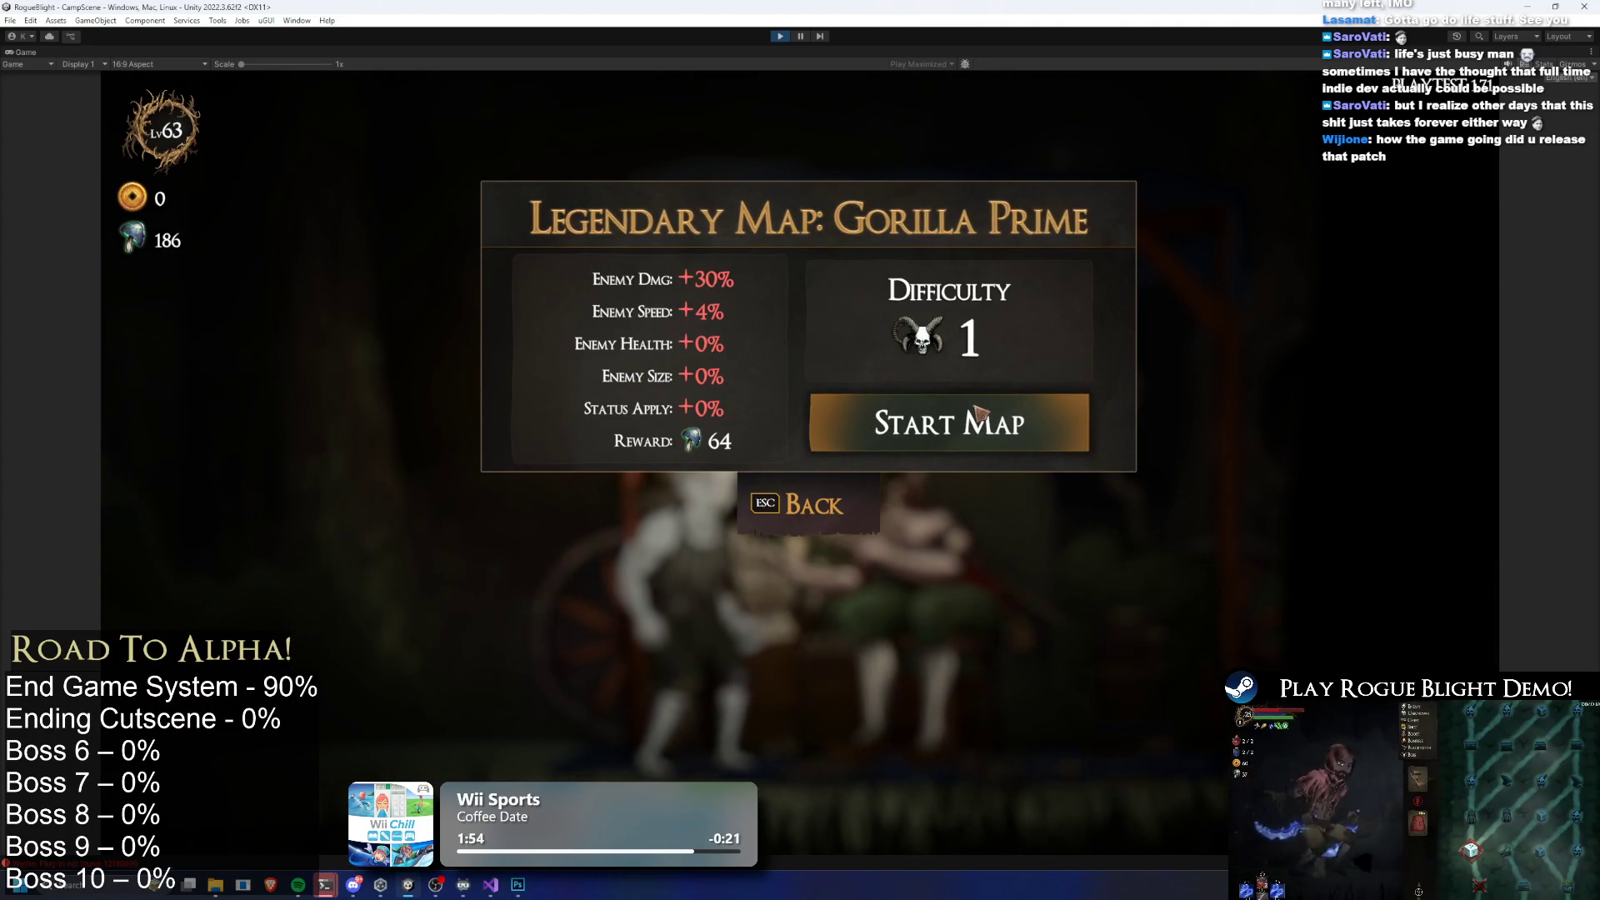
pyautogui.press('Escape')
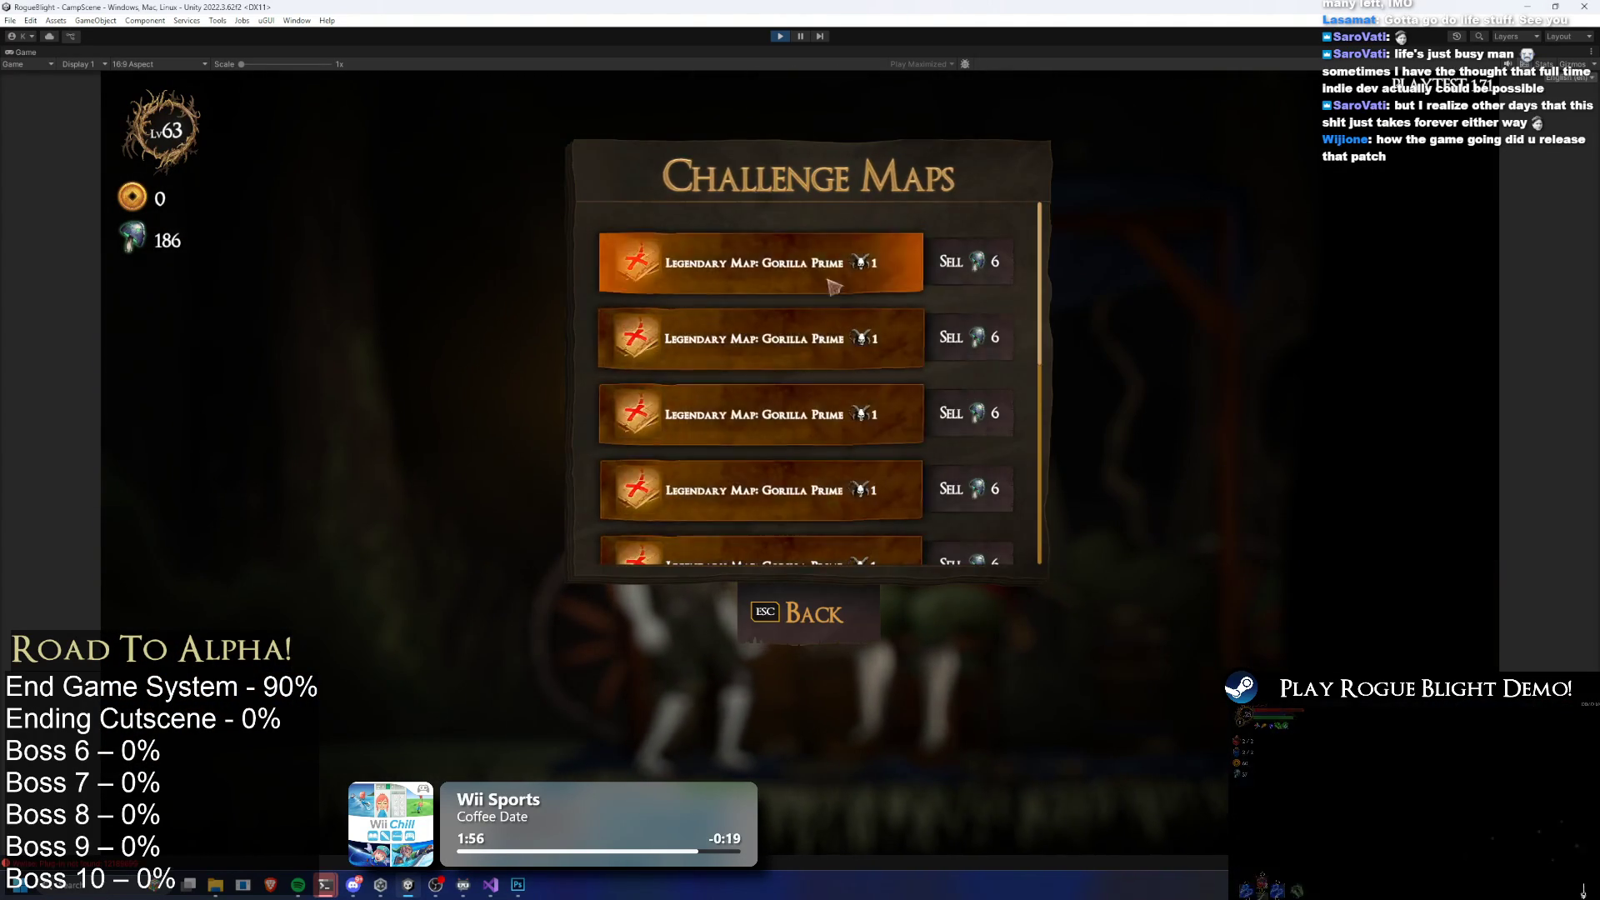
pyautogui.click(848, 339)
pyautogui.press('Escape')
pyautogui.click(781, 279)
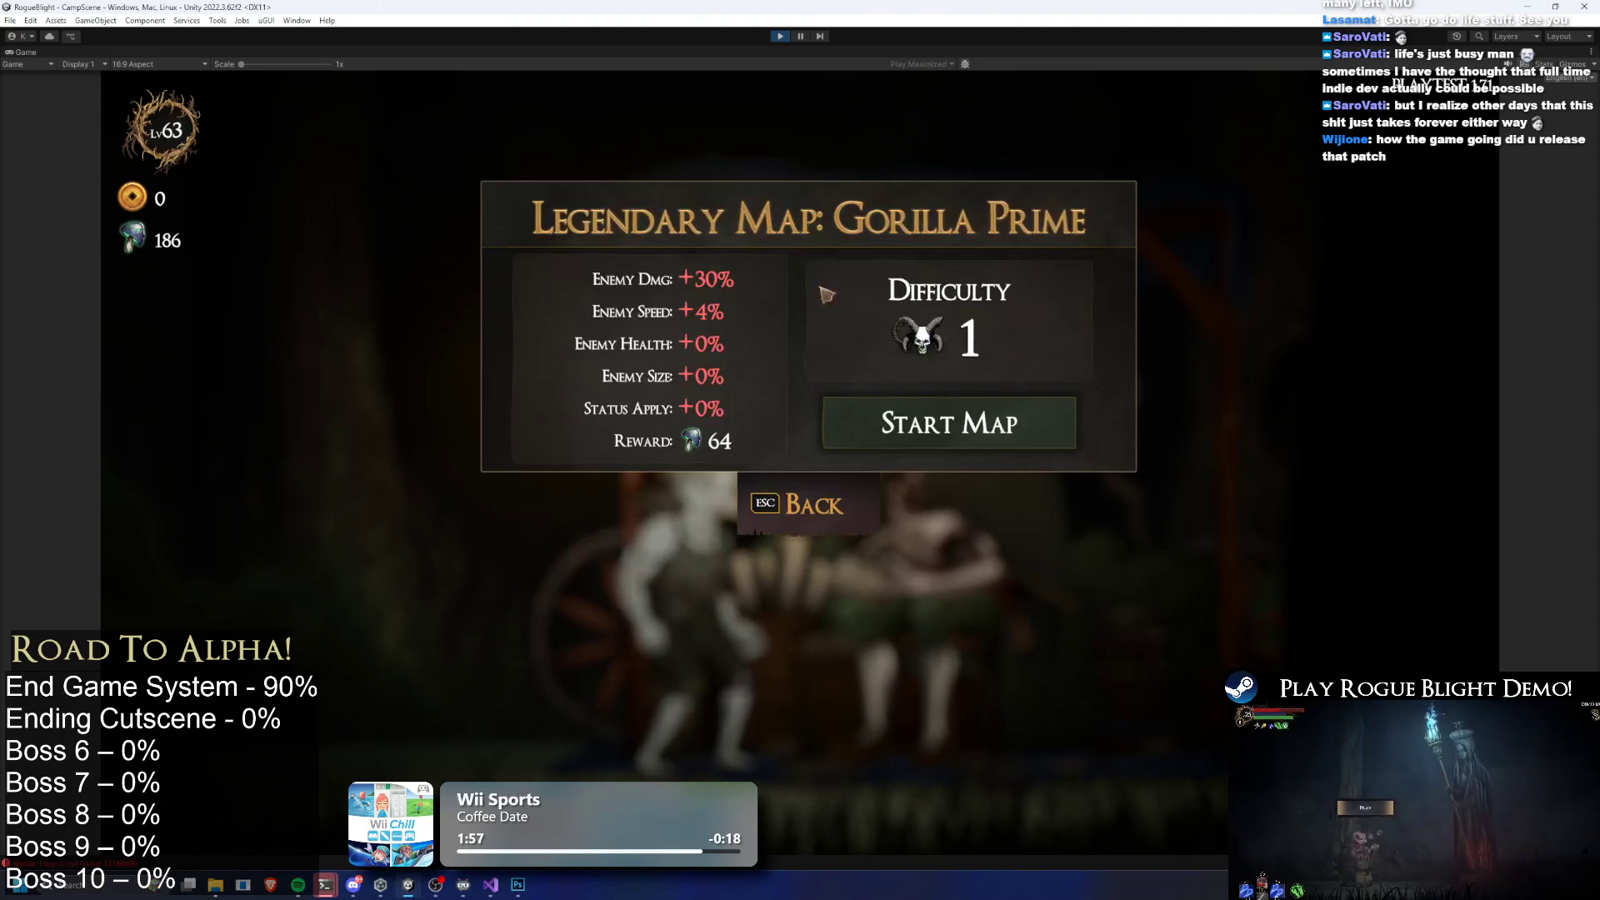
pyautogui.click(994, 416)
pyautogui.click(994, 416)
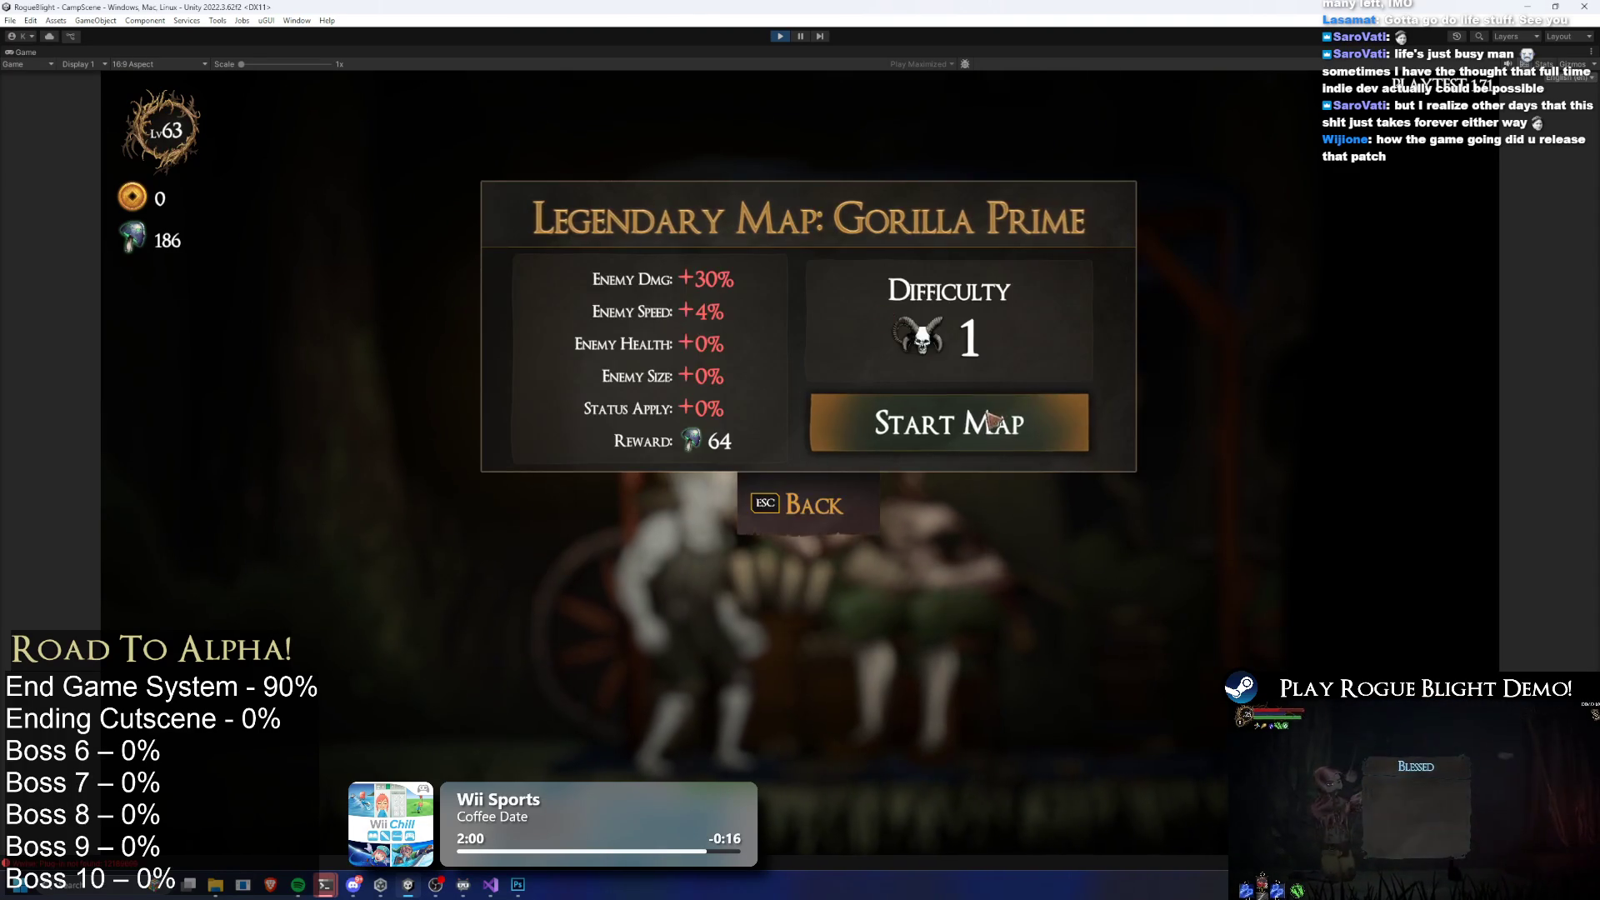
pyautogui.press('Escape')
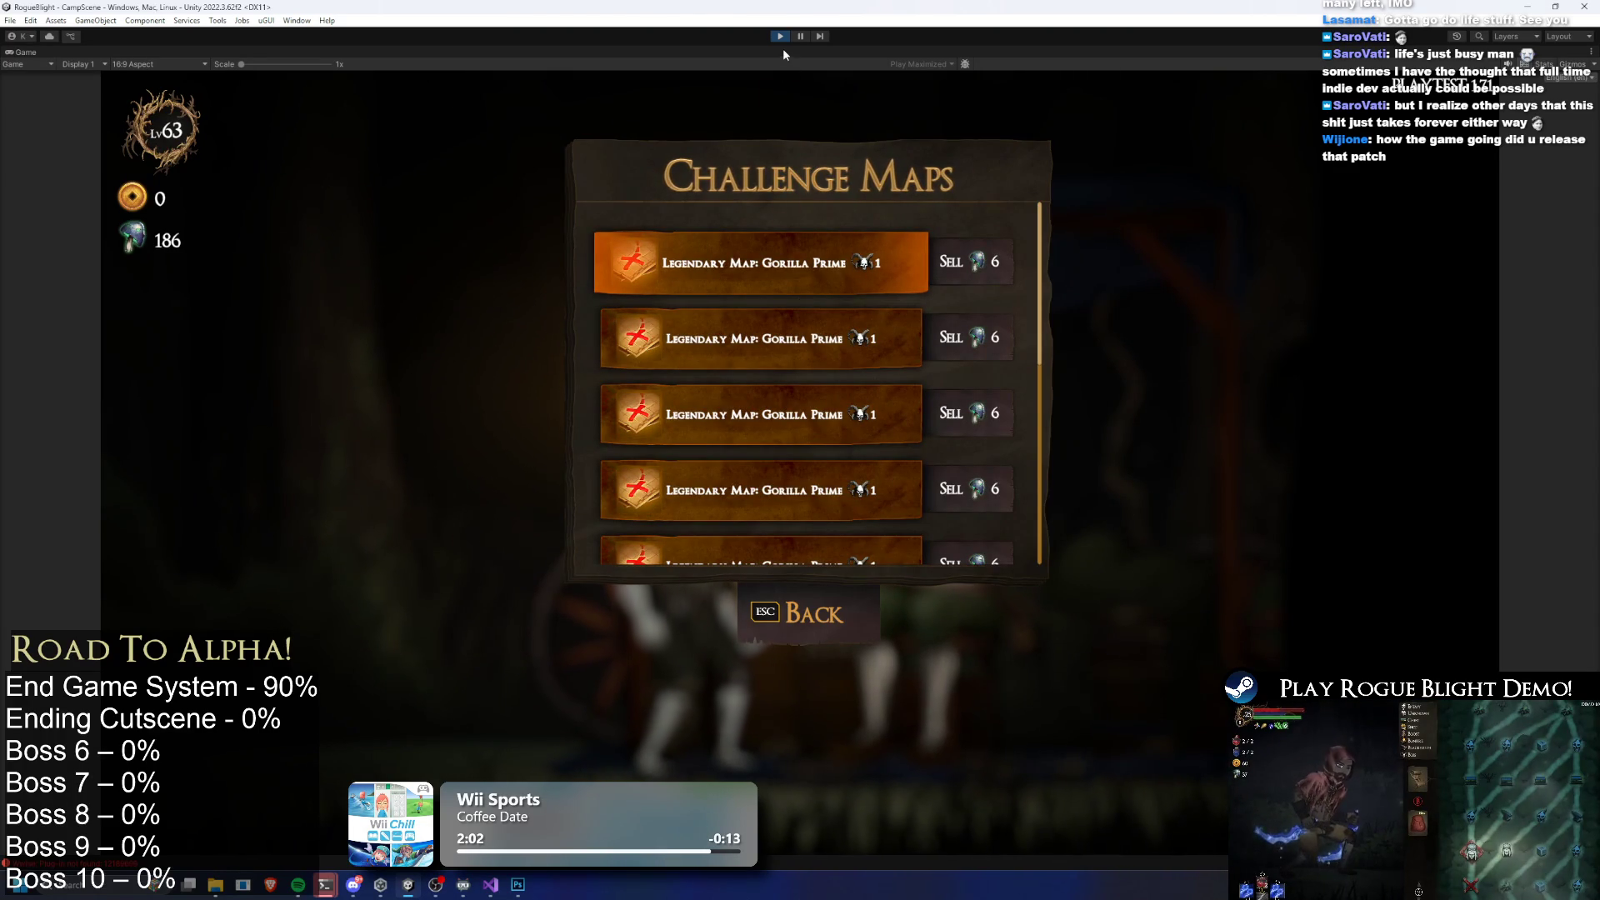
pyautogui.click(778, 36)
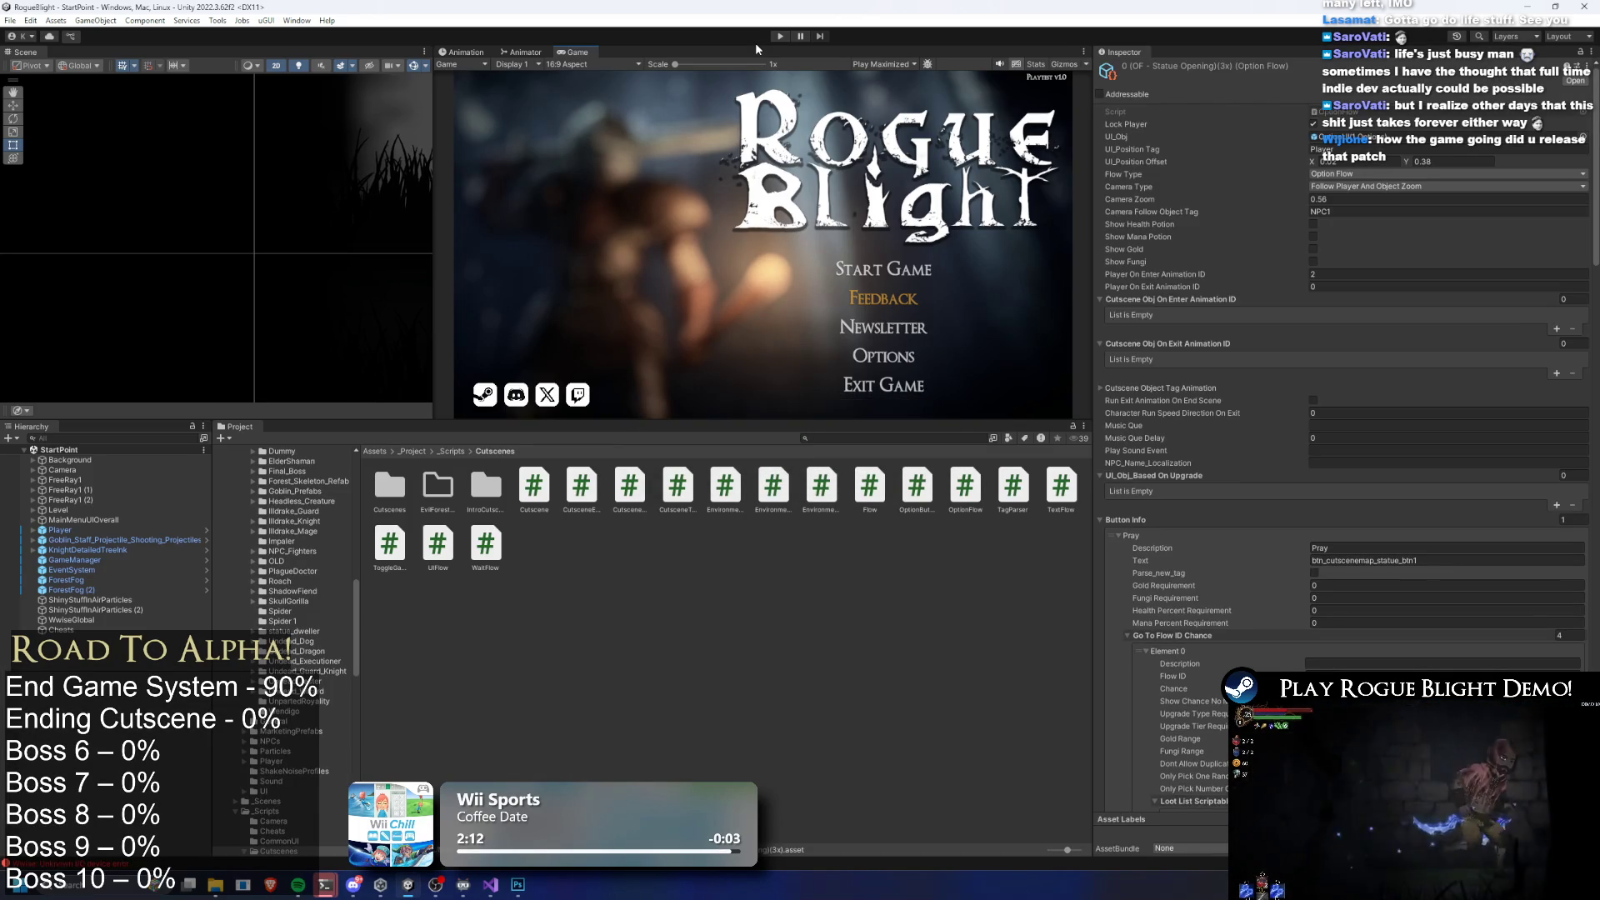
# Search the Project window for 'ch map' and preview the matching skeleton assets
pyautogui.click(857, 435)
pyautogui.write('c')
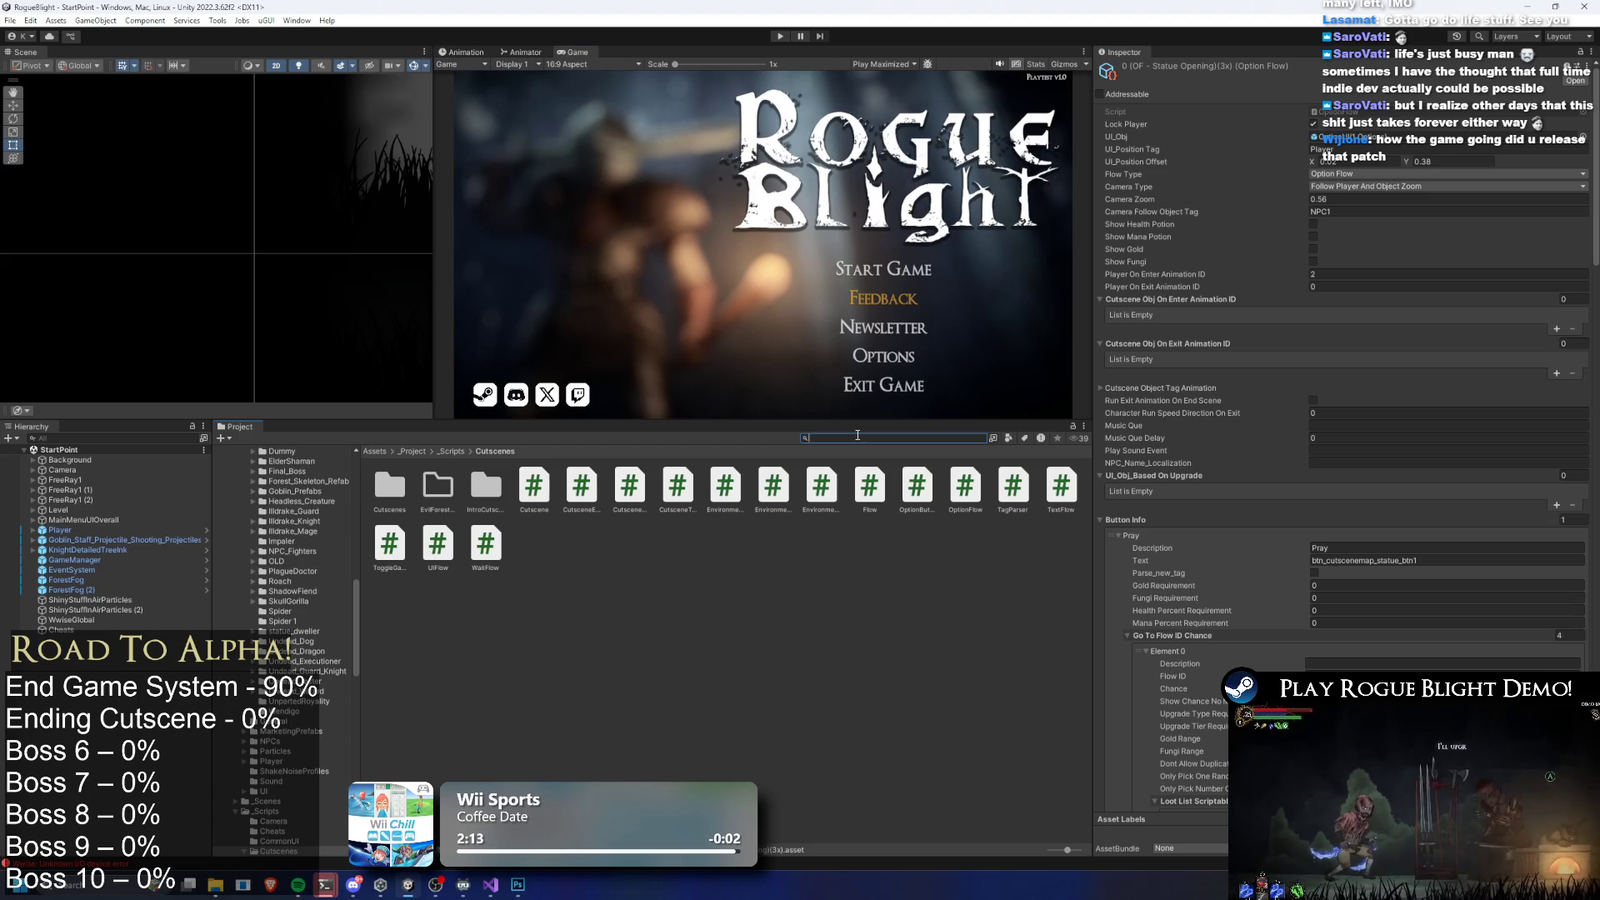
pyautogui.write('h map')
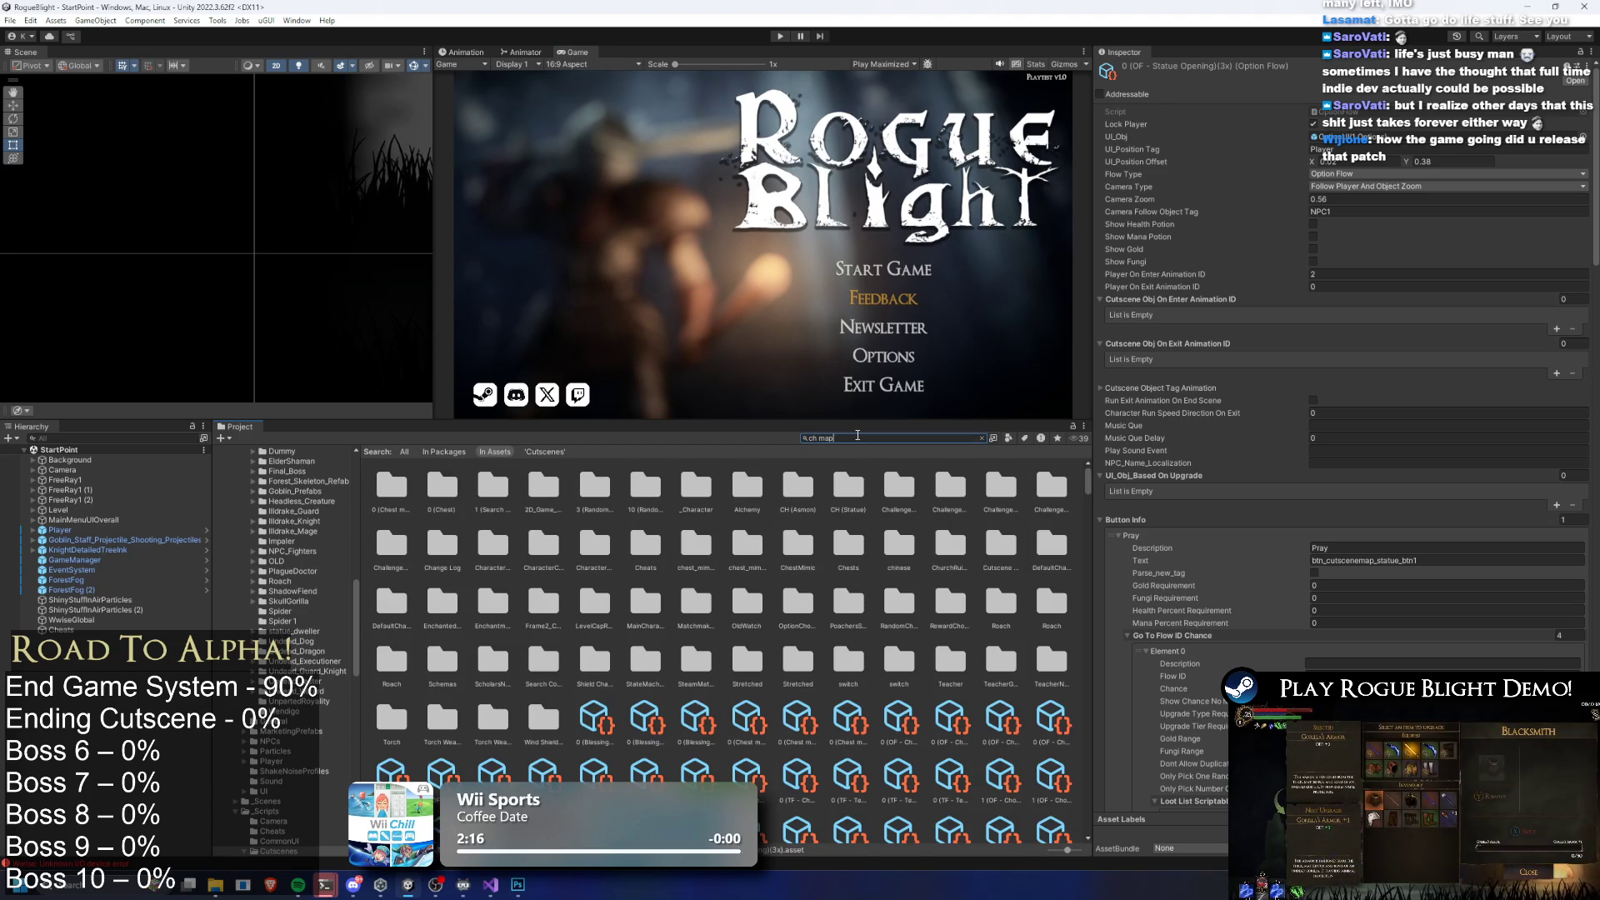
pyautogui.click(870, 543)
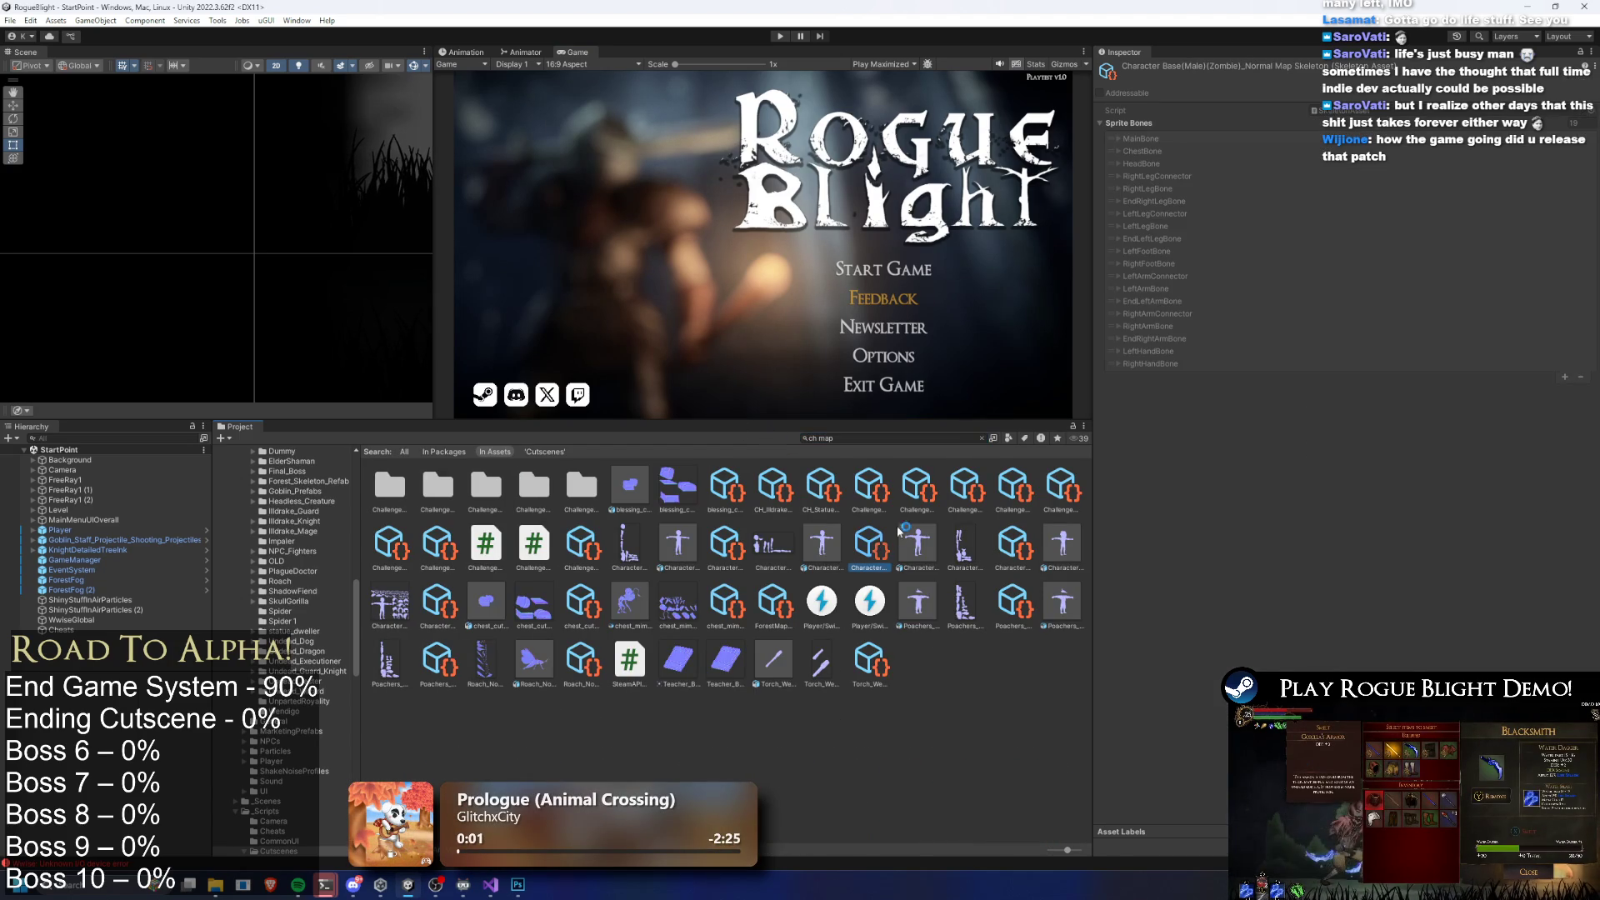
pyautogui.click(1015, 601)
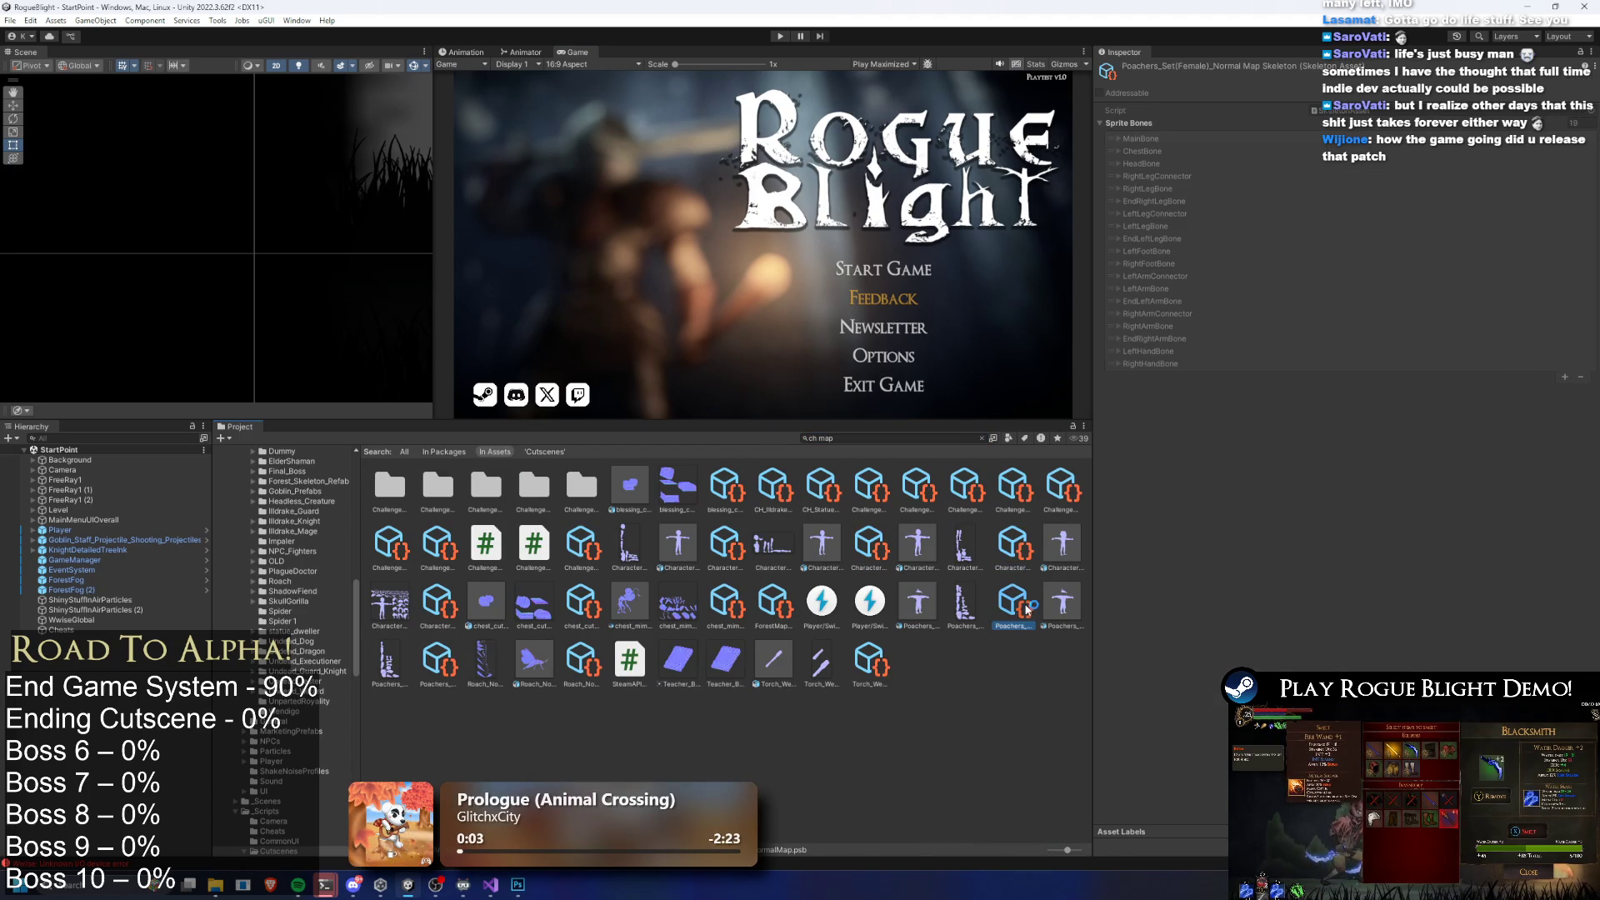
# Select the Challenge_Mega Statue Dweller Boss_Map asset and clear the search to reveal its folder
pyautogui.click(437, 543)
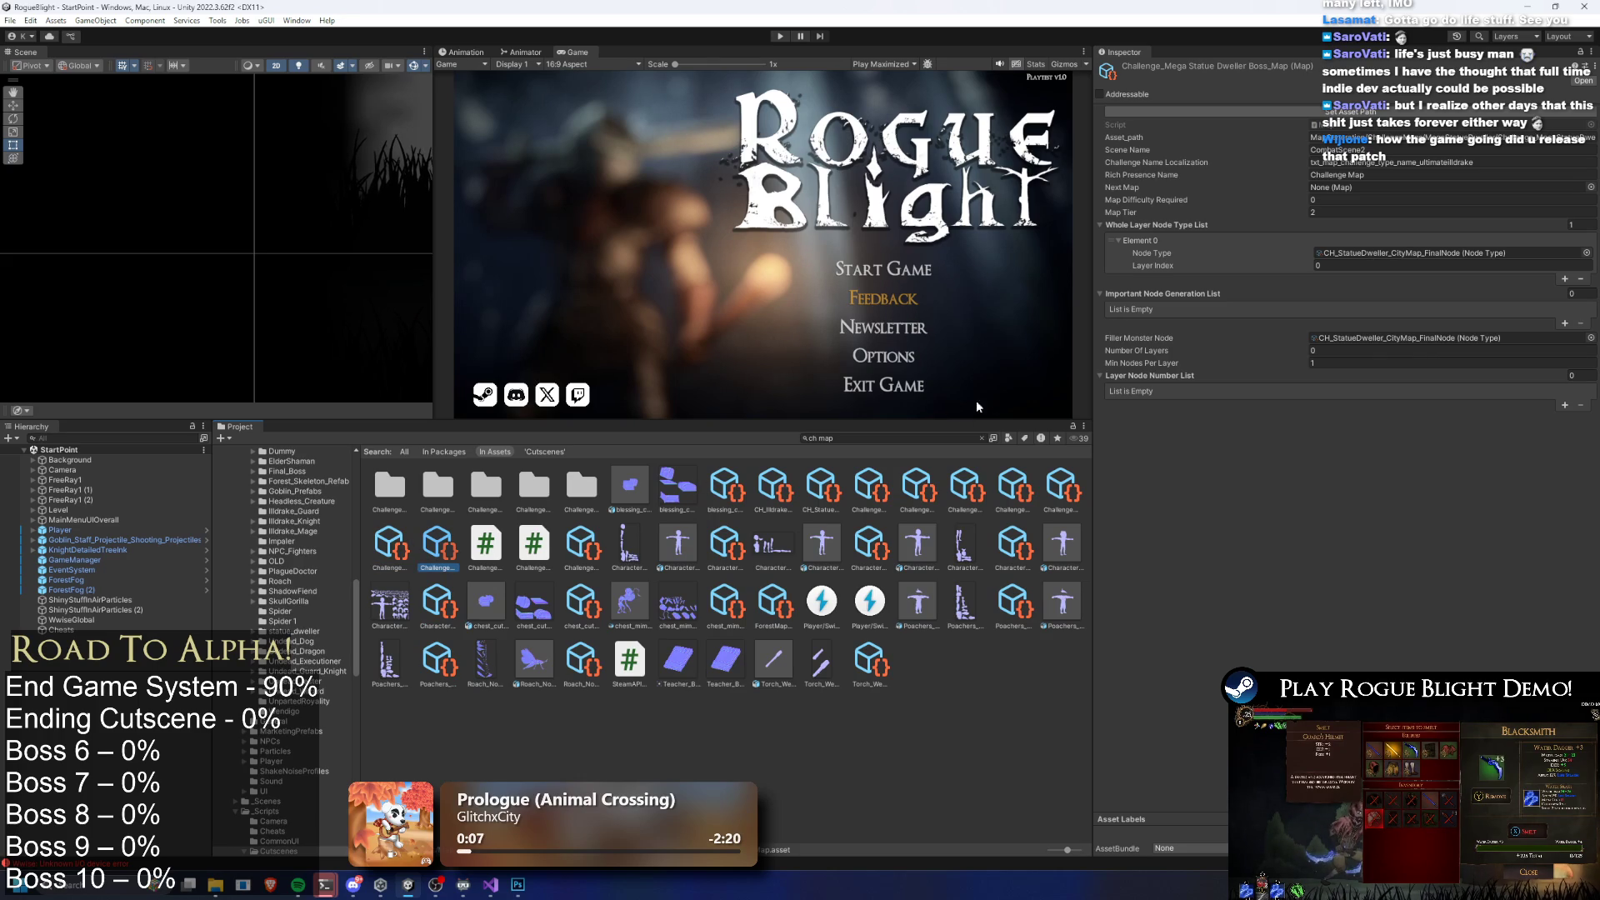
pyautogui.click(907, 437)
pyautogui.hotkey('ctrl', 'a')
pyautogui.press('BackSpace')
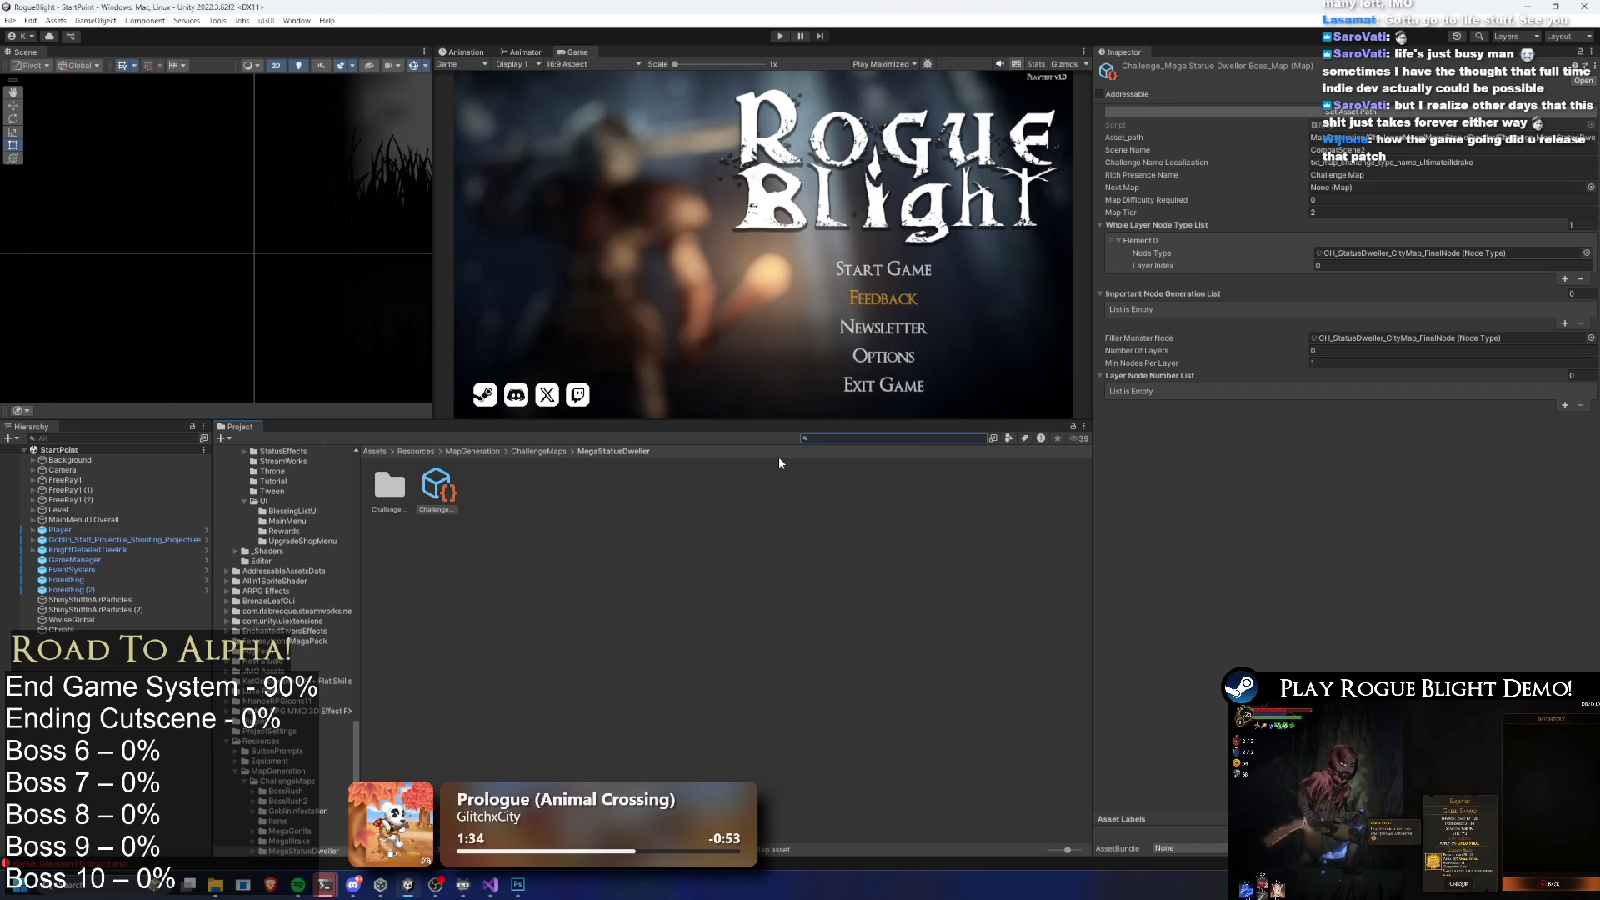
# Open the ChallengeMapNodes folder inside MegaStatueDweller
pyautogui.doubleClick(391, 486)
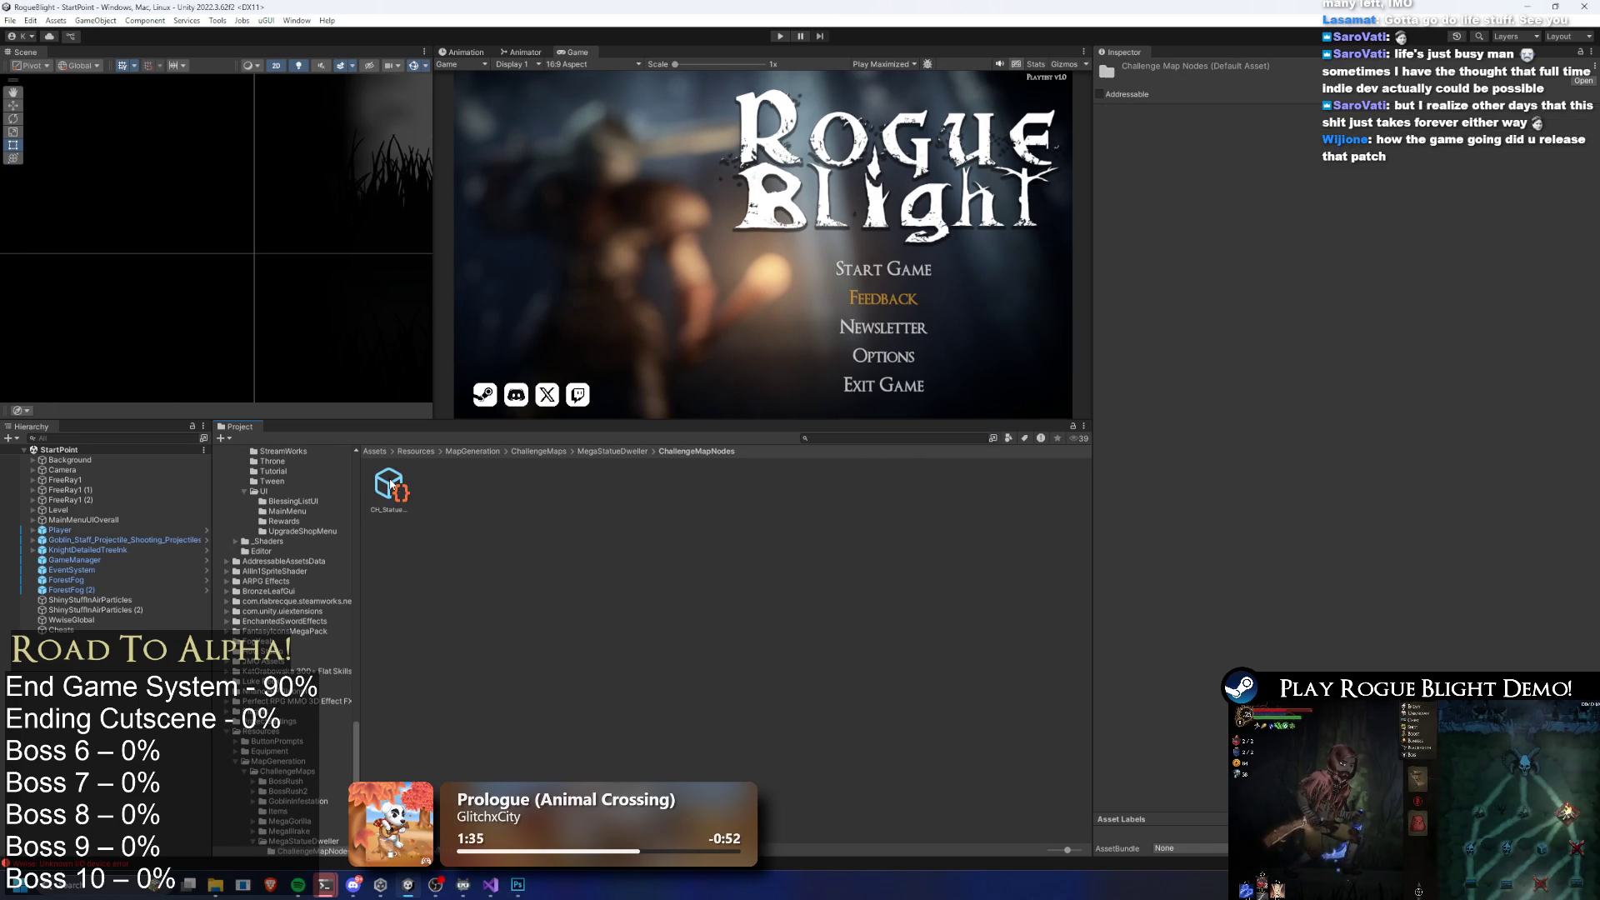
# Inspect the CH_Statue node asset, then return to ChallengeMaps and select the MegaGorilla folder
pyautogui.click(393, 485)
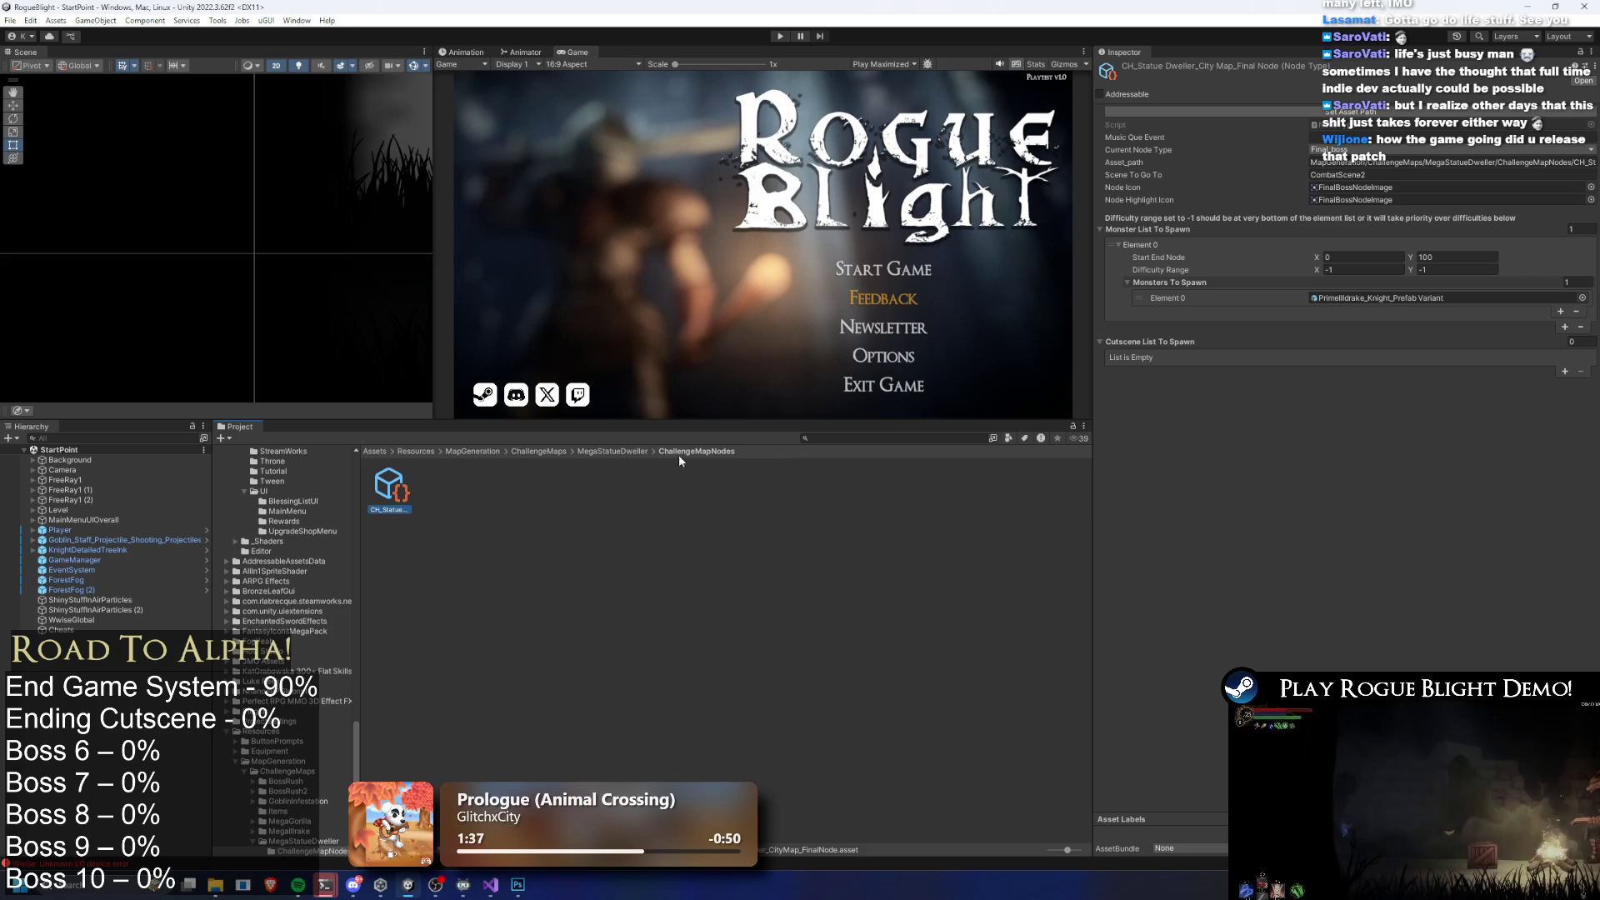
pyautogui.click(603, 450)
pyautogui.click(554, 452)
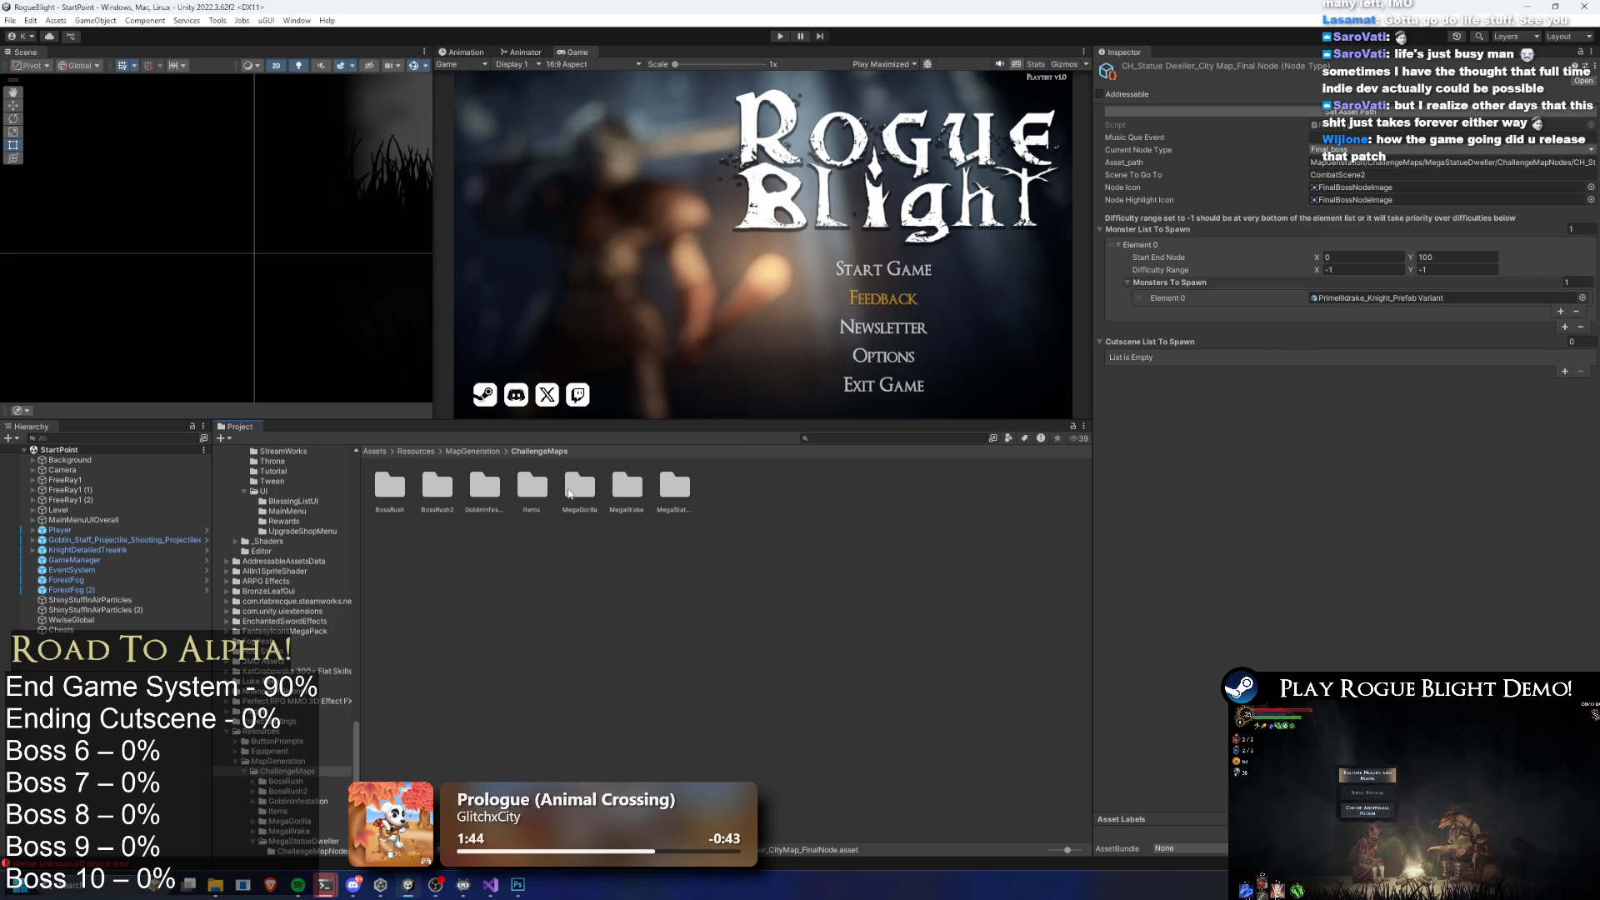
pyautogui.click(575, 488)
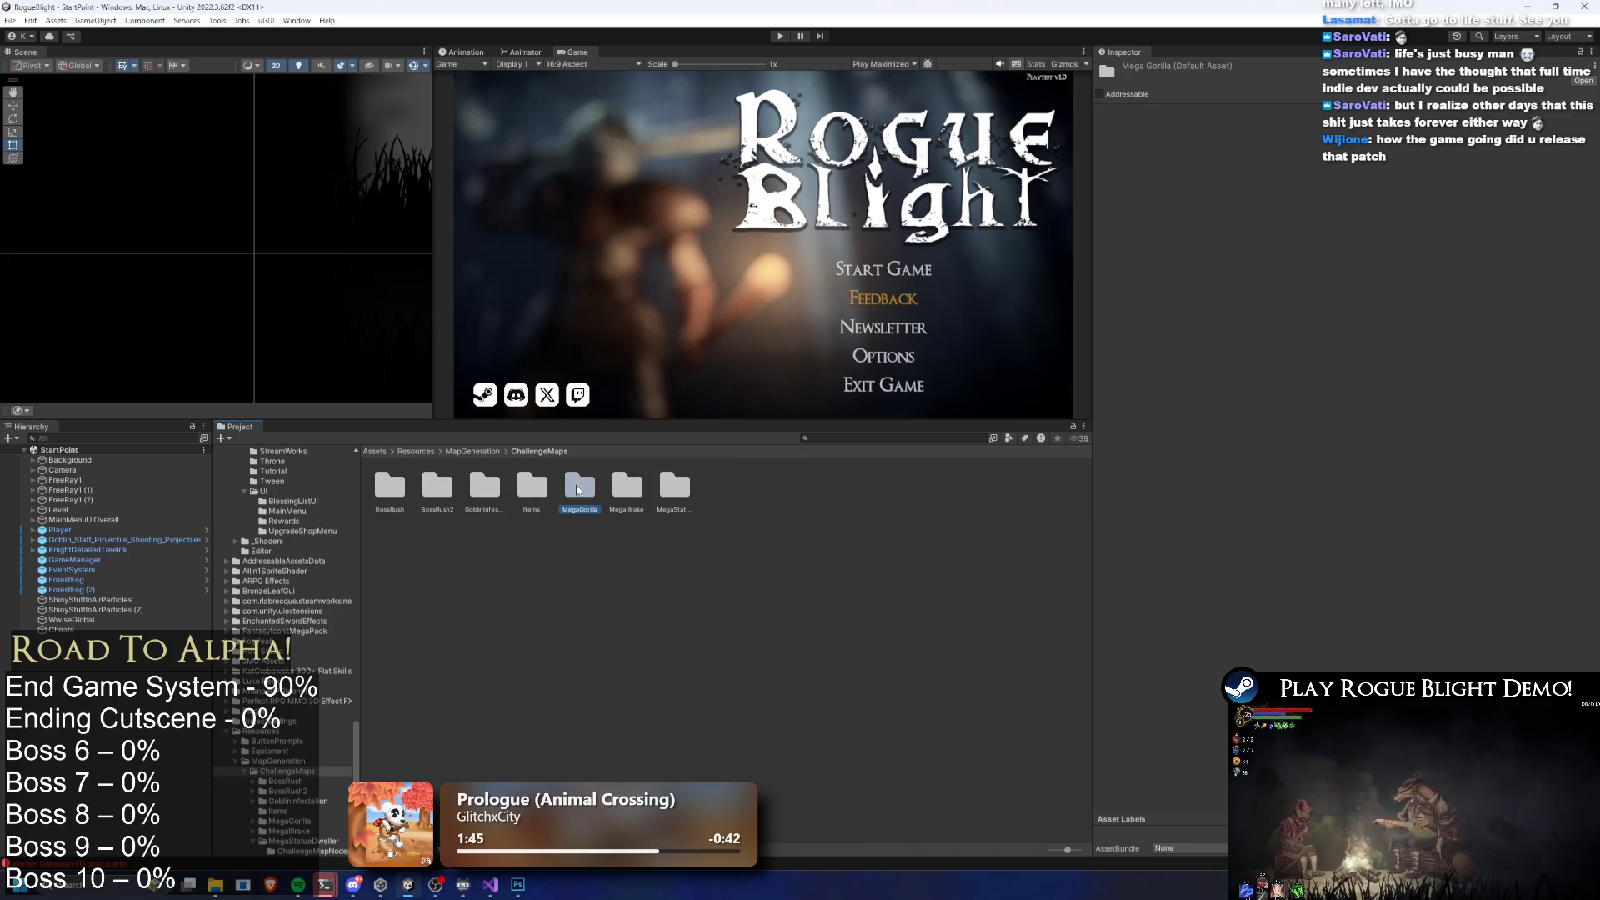
pyautogui.rightClick(576, 488)
# Create a new folder named OLD in ChallengeMaps
pyautogui.click(651, 154)
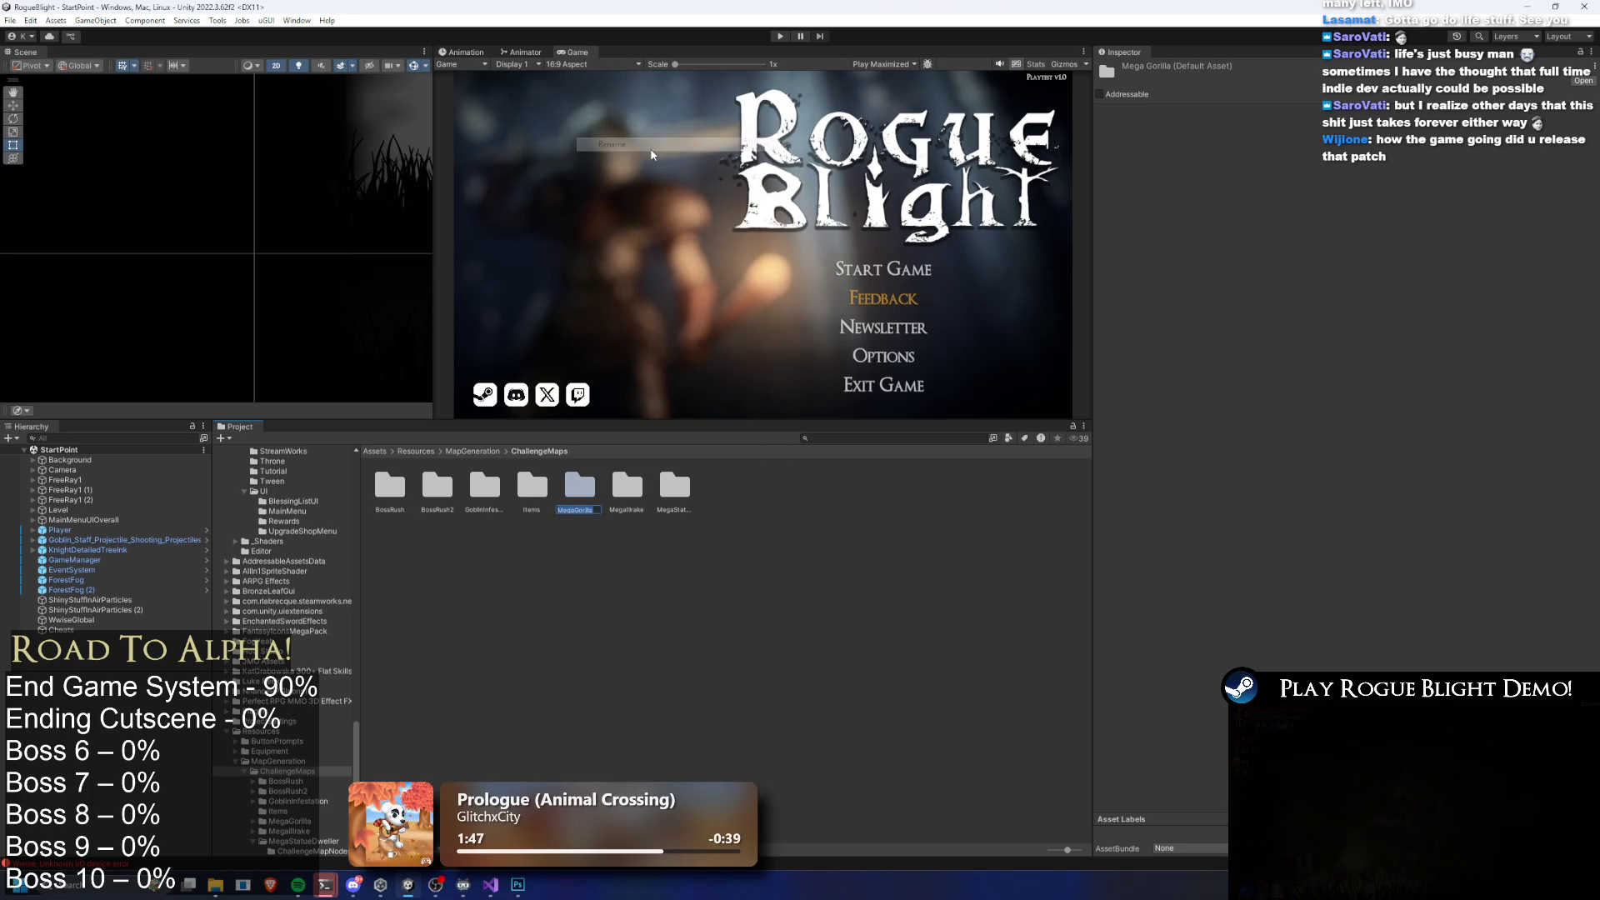
pyautogui.rightClick(536, 553)
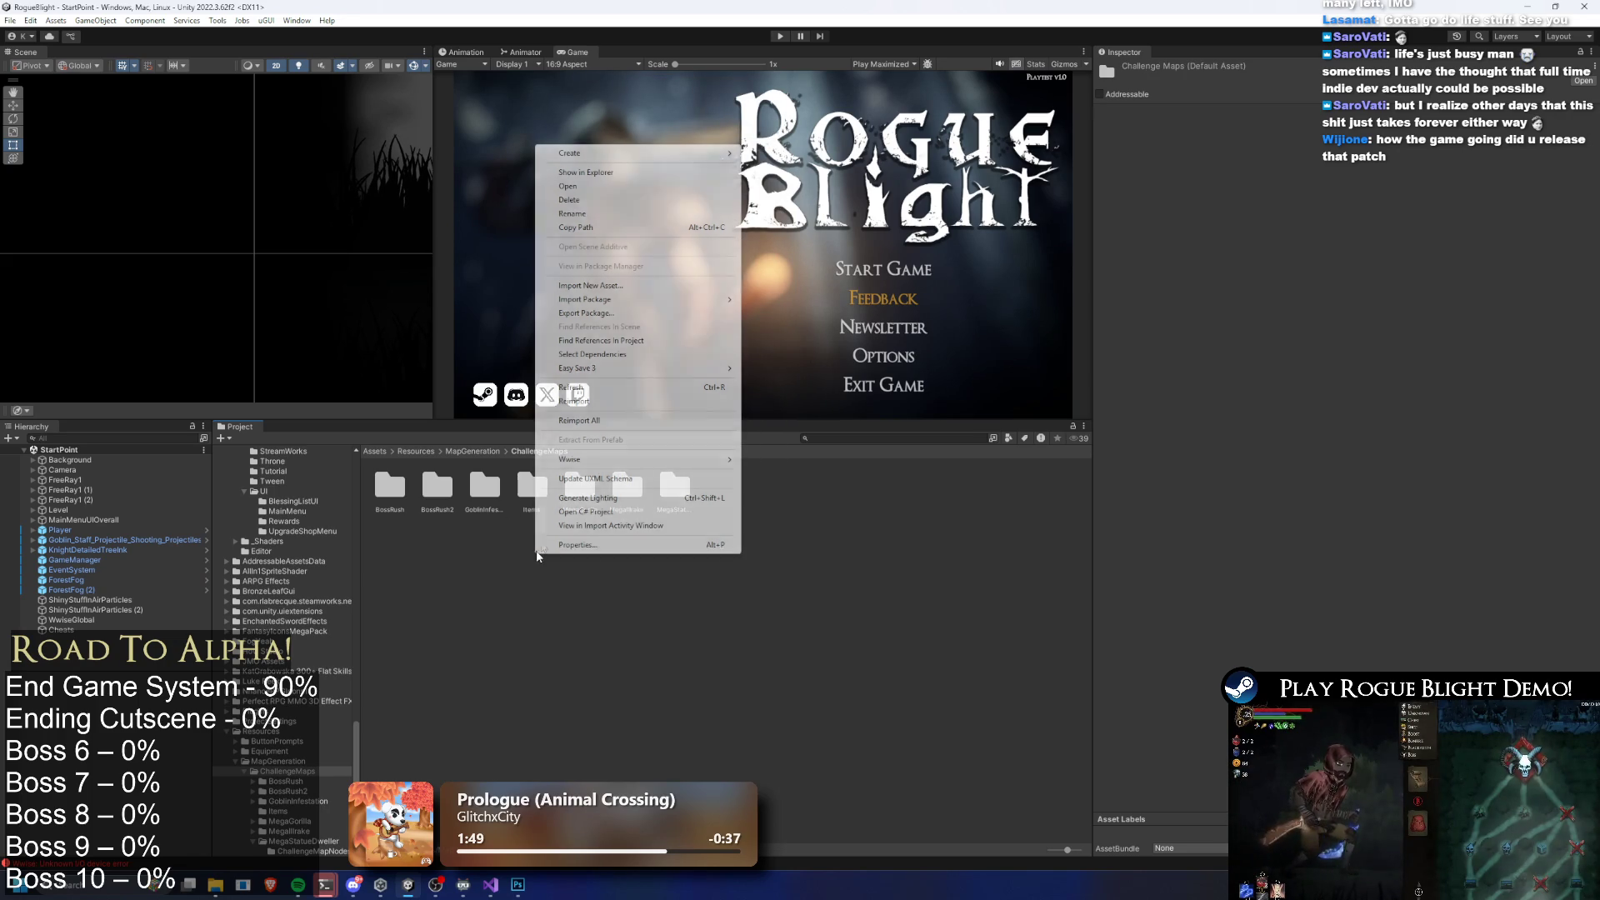
pyautogui.moveTo(569, 153)
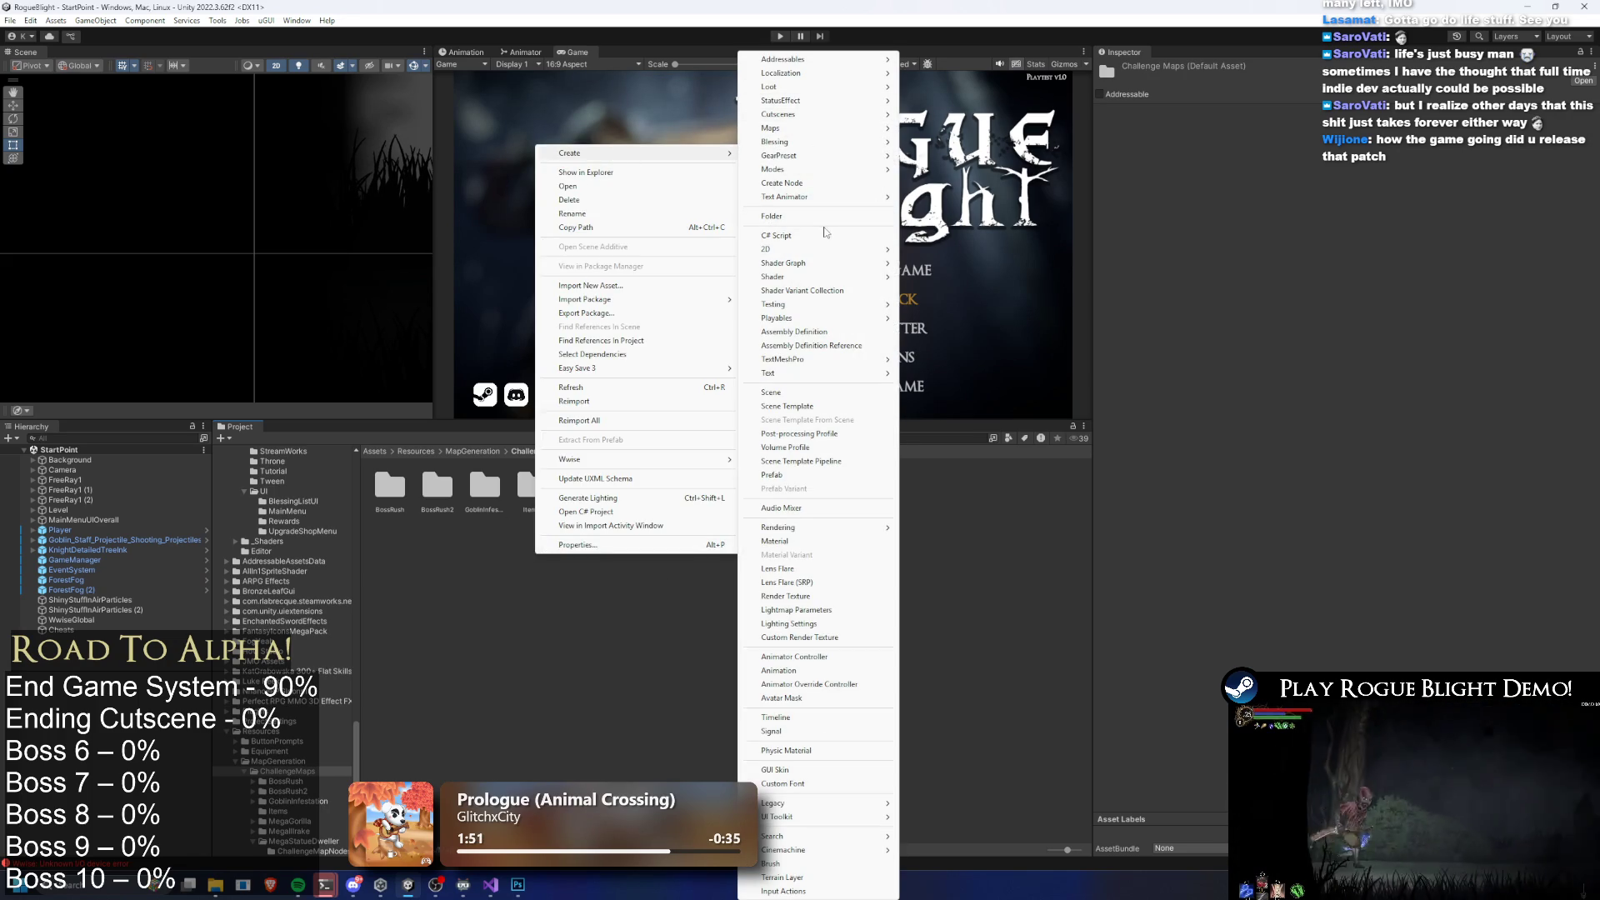
pyautogui.click(823, 217)
pyautogui.write('OLD')
pyautogui.press('Return')
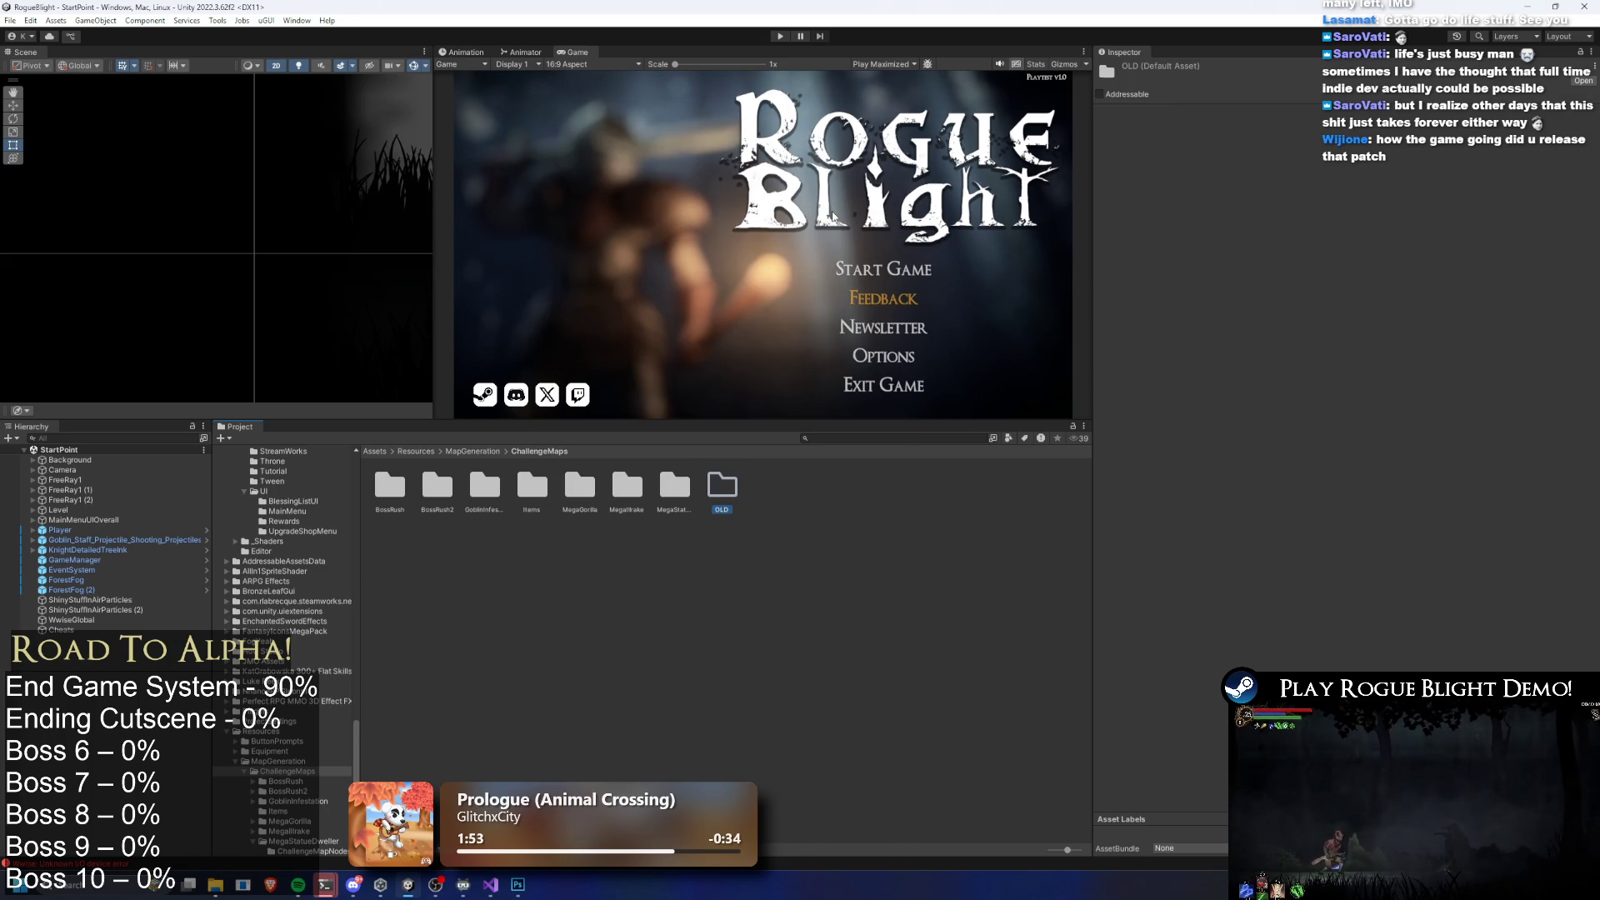
# Multi-select the BossRush, BossRush2, MegaIlrake and MegaStatueDweller folders, leaving MegaGorilla out
pyautogui.click(389, 486)
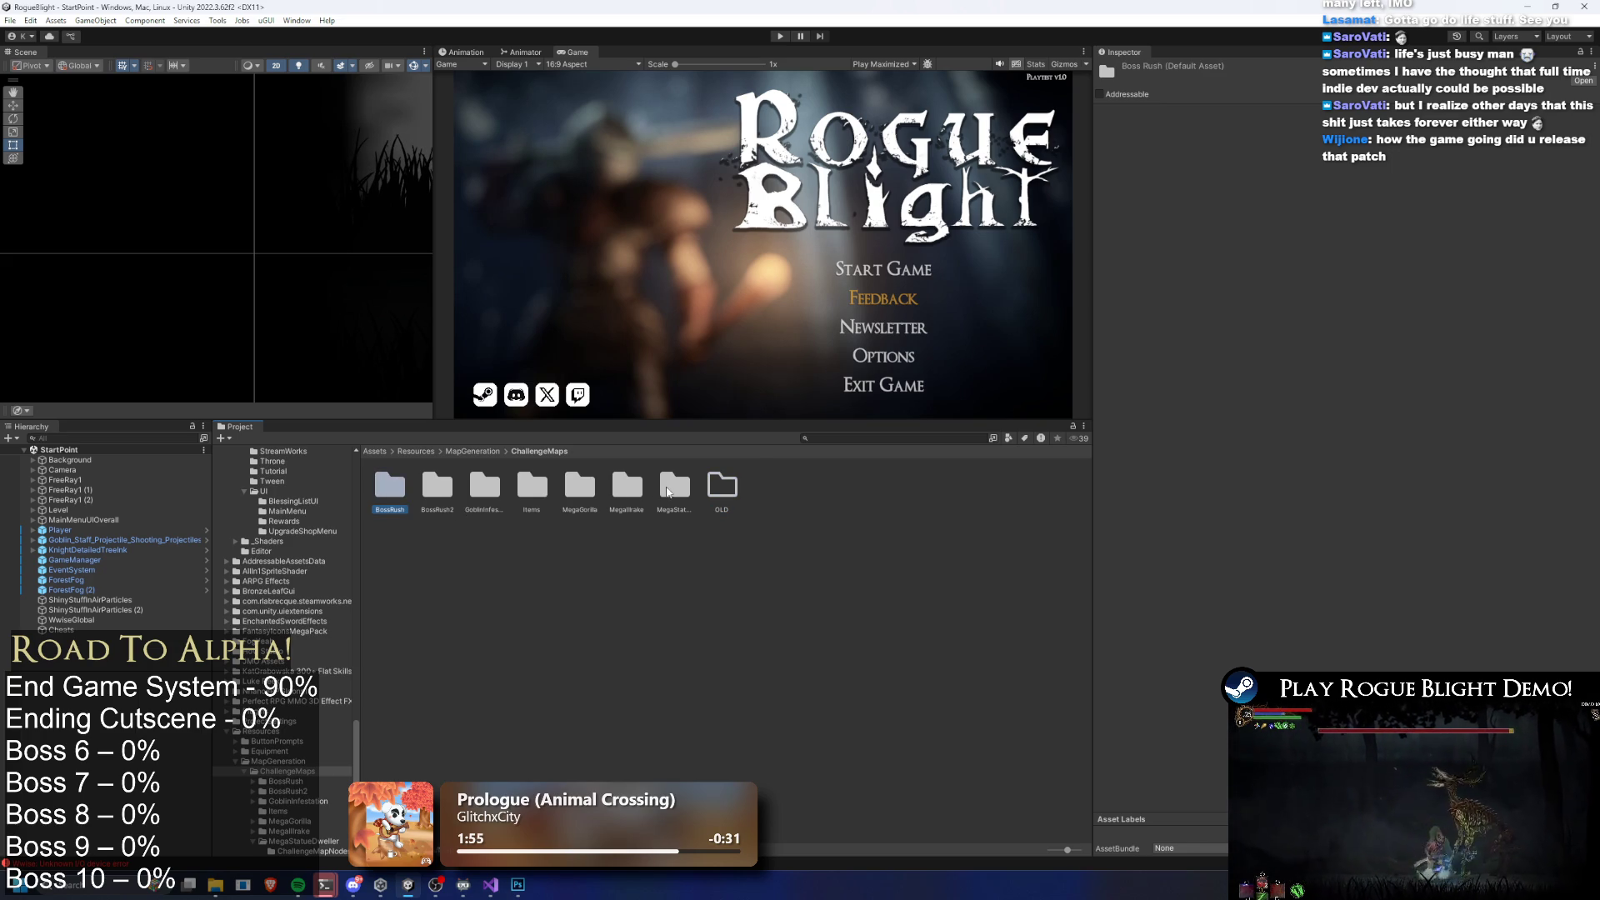
pyautogui.keyDown('ctrl'); pyautogui.click(664, 485); pyautogui.keyUp('ctrl')
pyautogui.keyDown('ctrl'); pyautogui.click(626, 485); pyautogui.keyUp('ctrl')
pyautogui.keyDown('ctrl'); pyautogui.click(579, 486); pyautogui.keyUp('ctrl')
pyautogui.keyDown('ctrl'); pyautogui.click(436, 485); pyautogui.keyUp('ctrl')
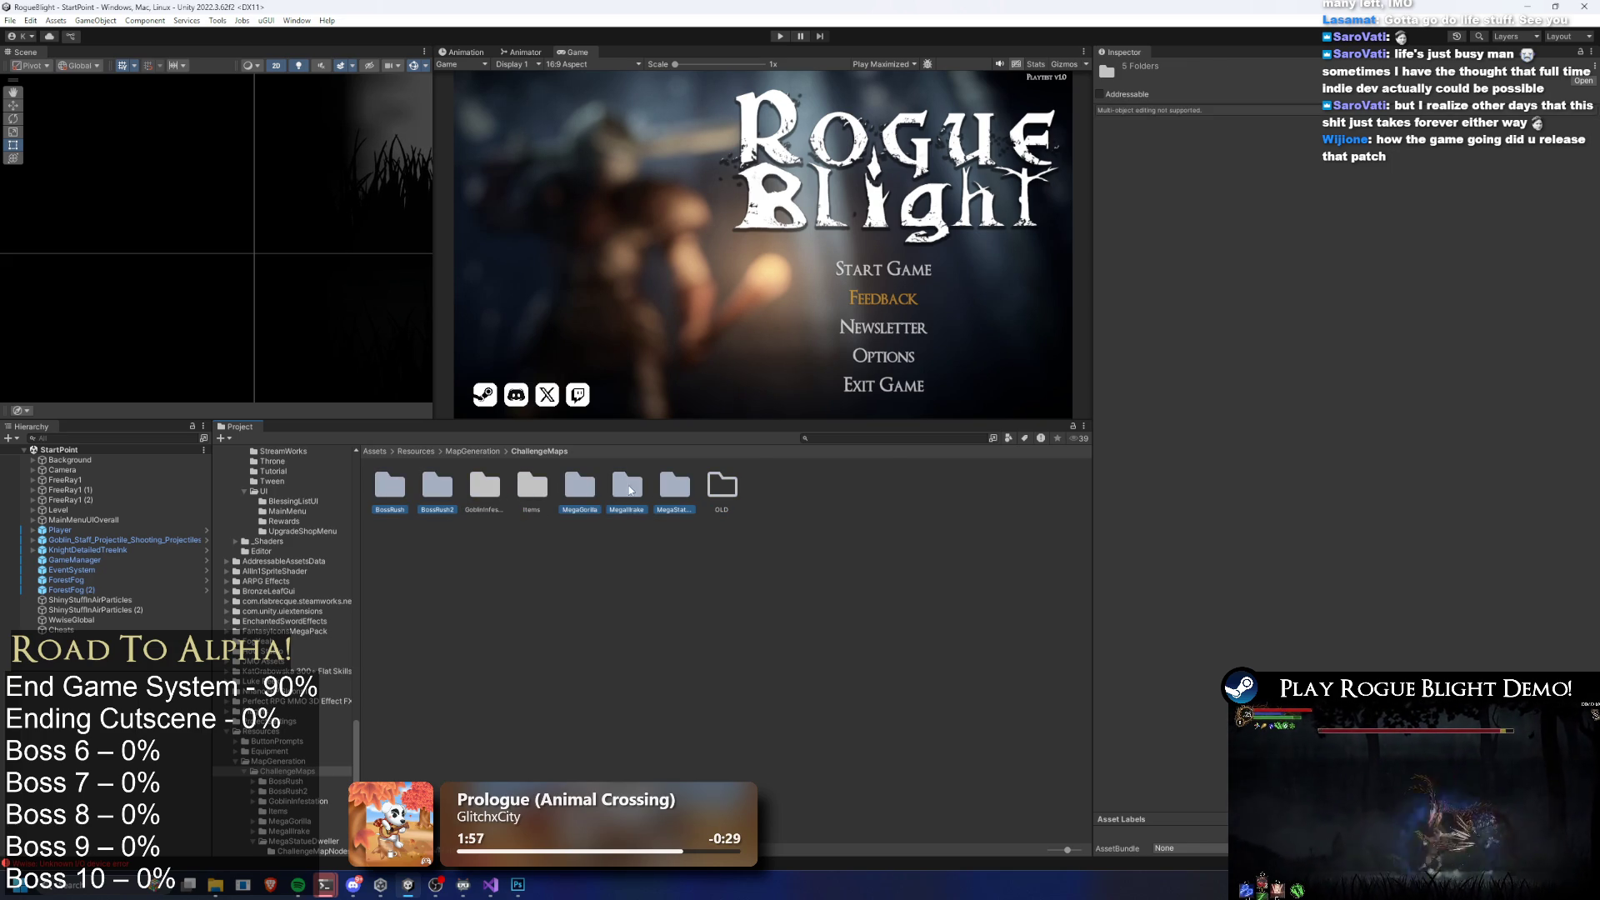
pyautogui.keyDown('ctrl'); pyautogui.click(597, 495); pyautogui.keyUp('ctrl')
# Move the four old map folders into OLD and rename MegaGorilla to GorillaPrime
pyautogui.moveTo(632, 483); pyautogui.dragTo(722, 487)
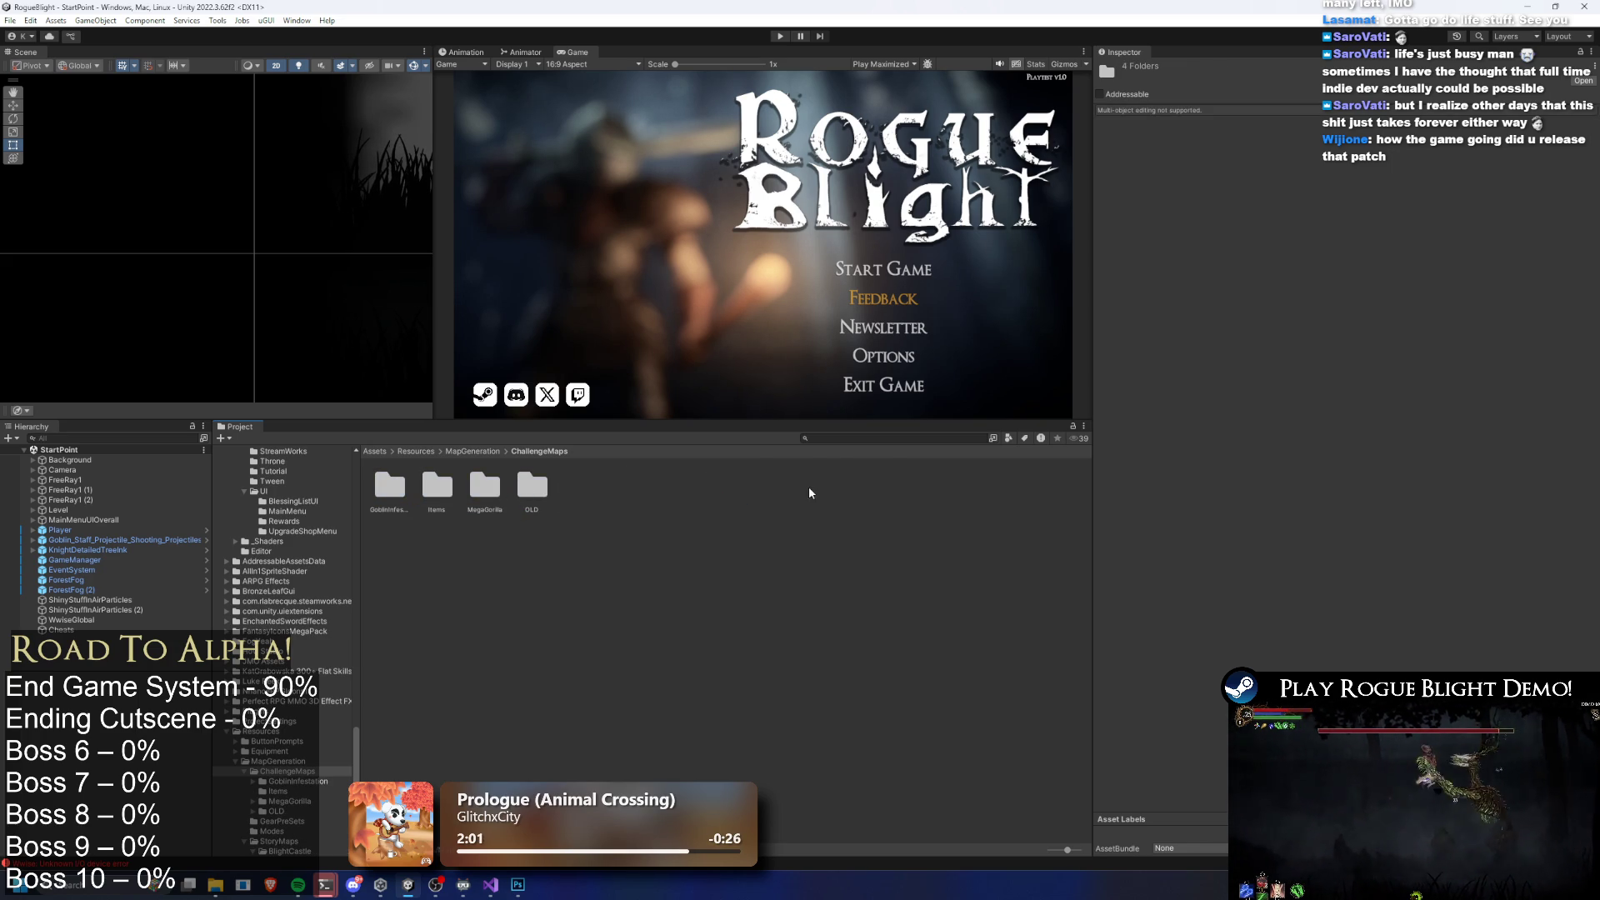
pyautogui.rightClick(491, 493)
pyautogui.click(516, 150)
pyautogui.write('Gorilla')
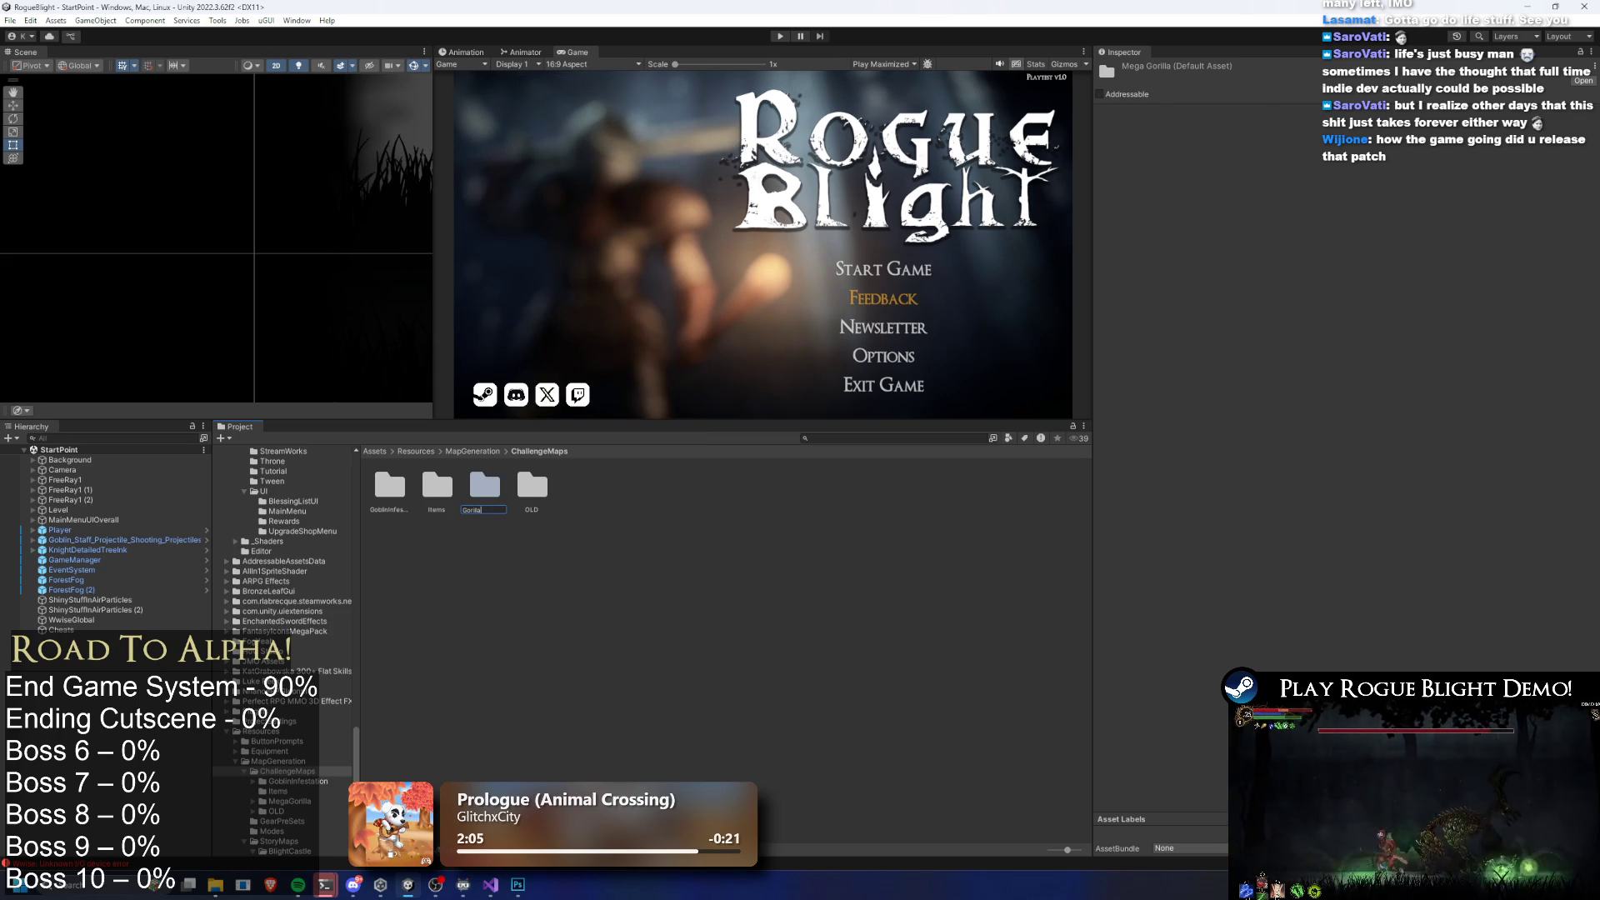
pyautogui.write('Prime')
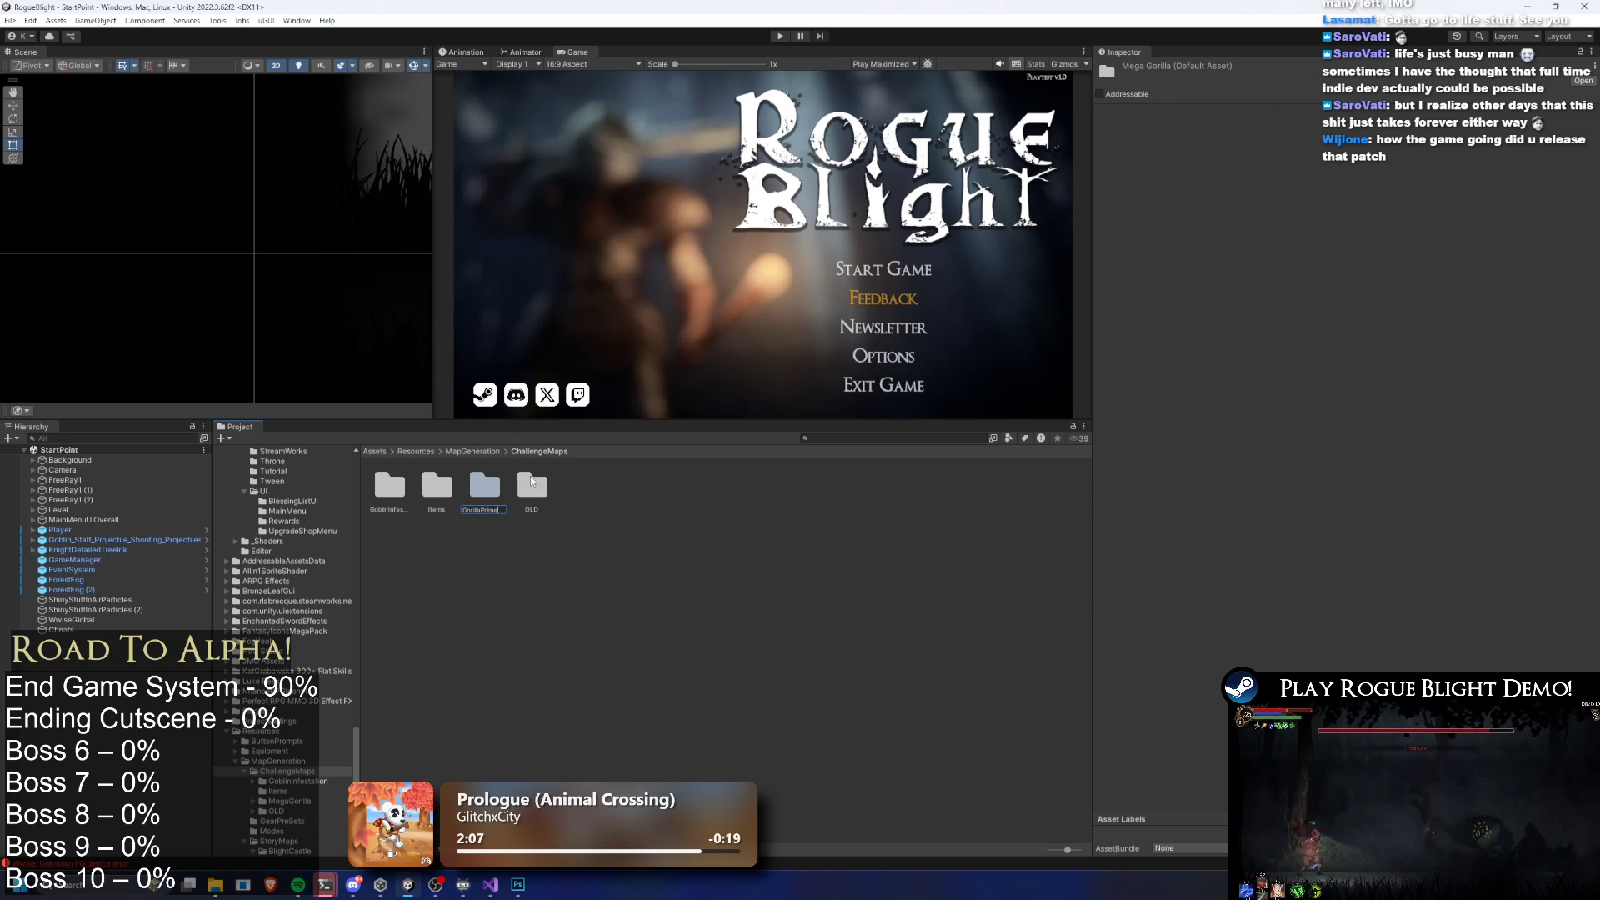
pyautogui.press('Return')
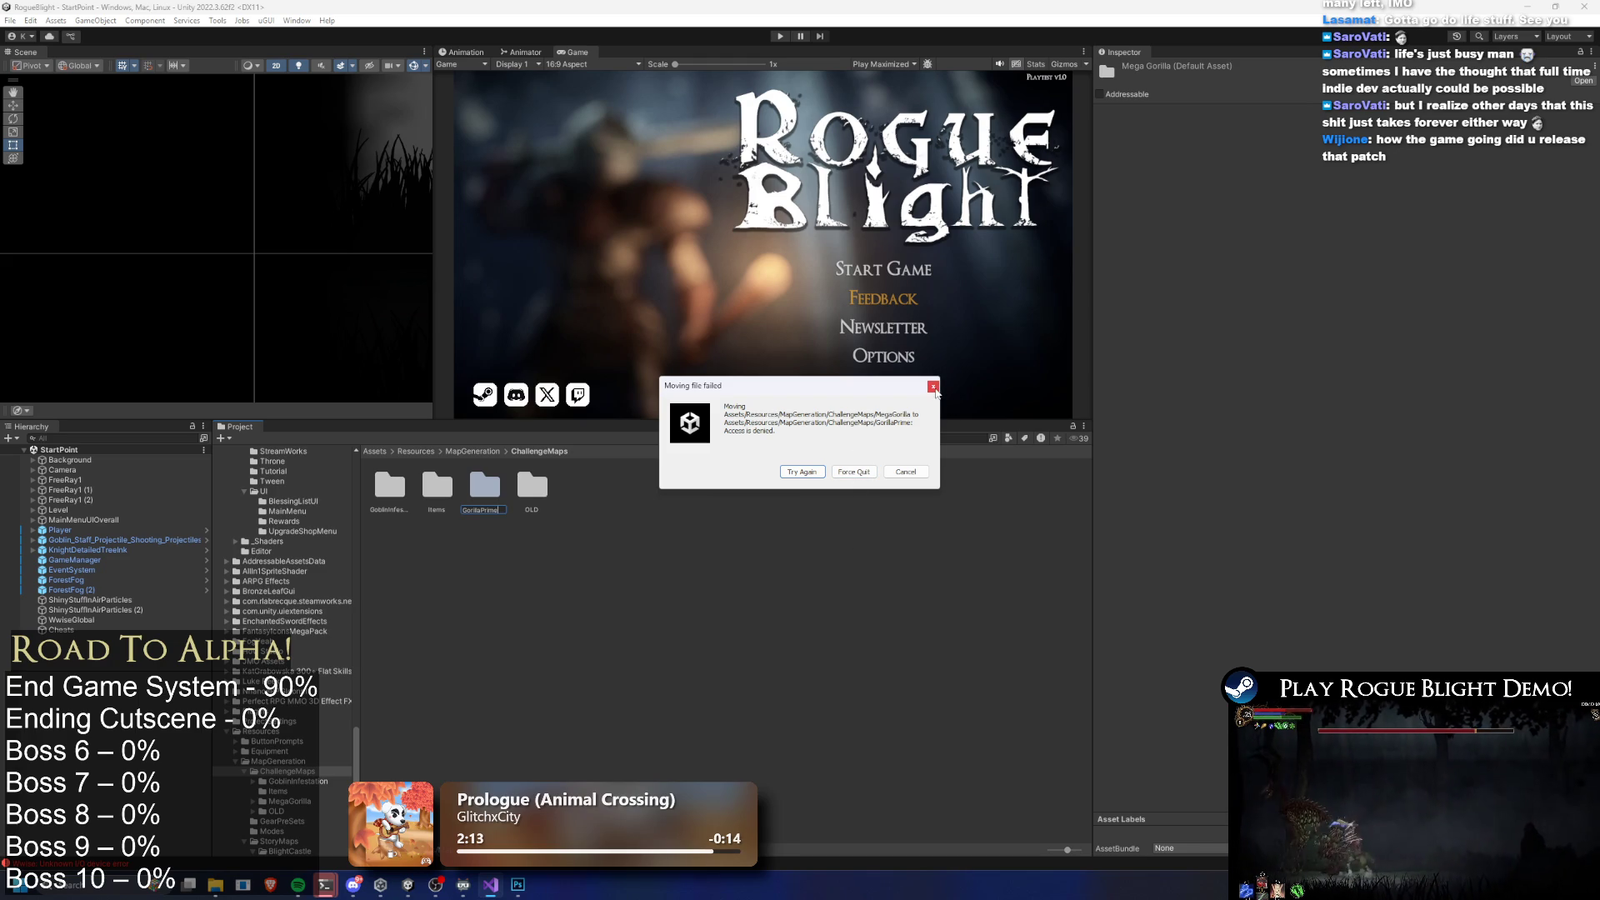
# Retry the failed folder move twice, then cancel the access-denied error
pyautogui.click(801, 472)
pyautogui.click(804, 472)
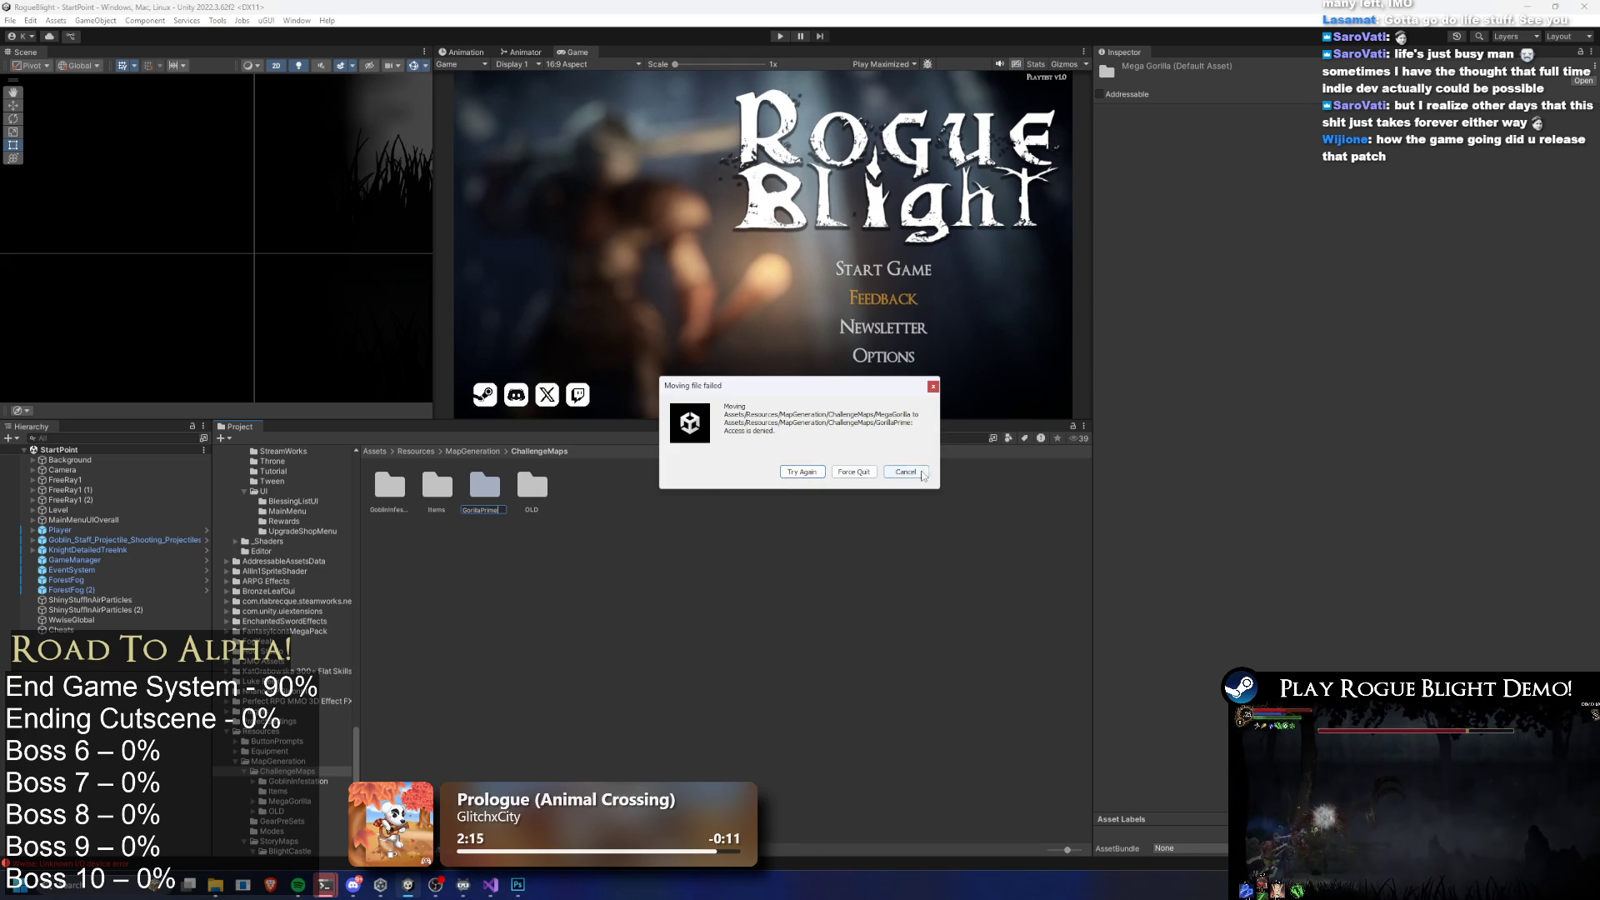
pyautogui.click(906, 472)
pyautogui.rightClick(473, 488)
# Dismiss the open menu and select the GorillaPrime folder
pyautogui.press('Escape')
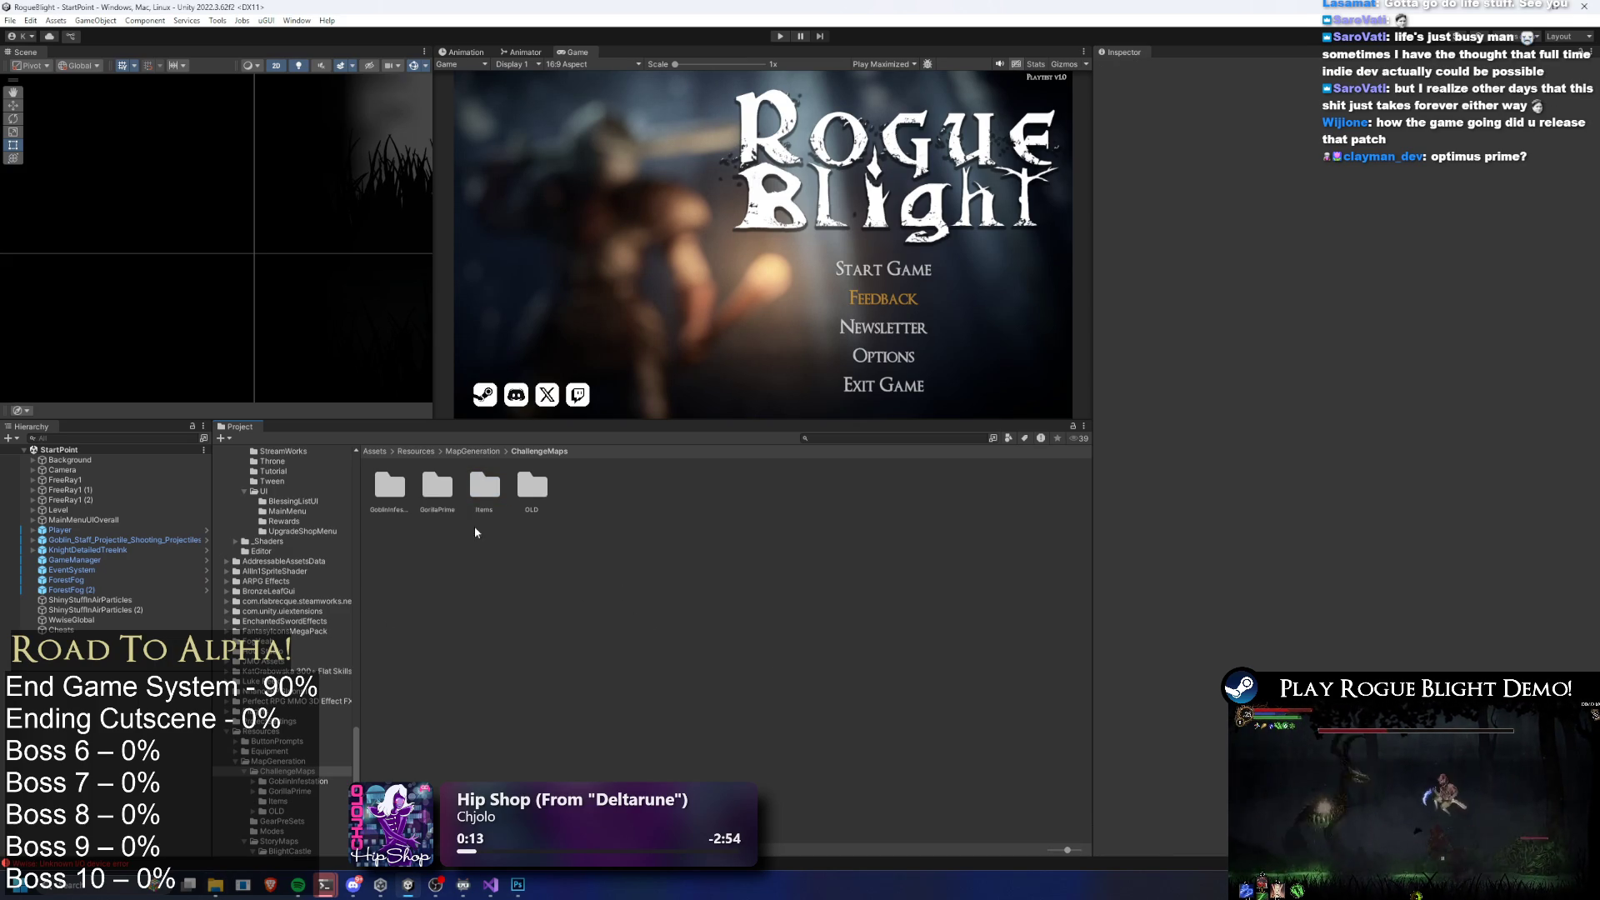
pyautogui.click(427, 495)
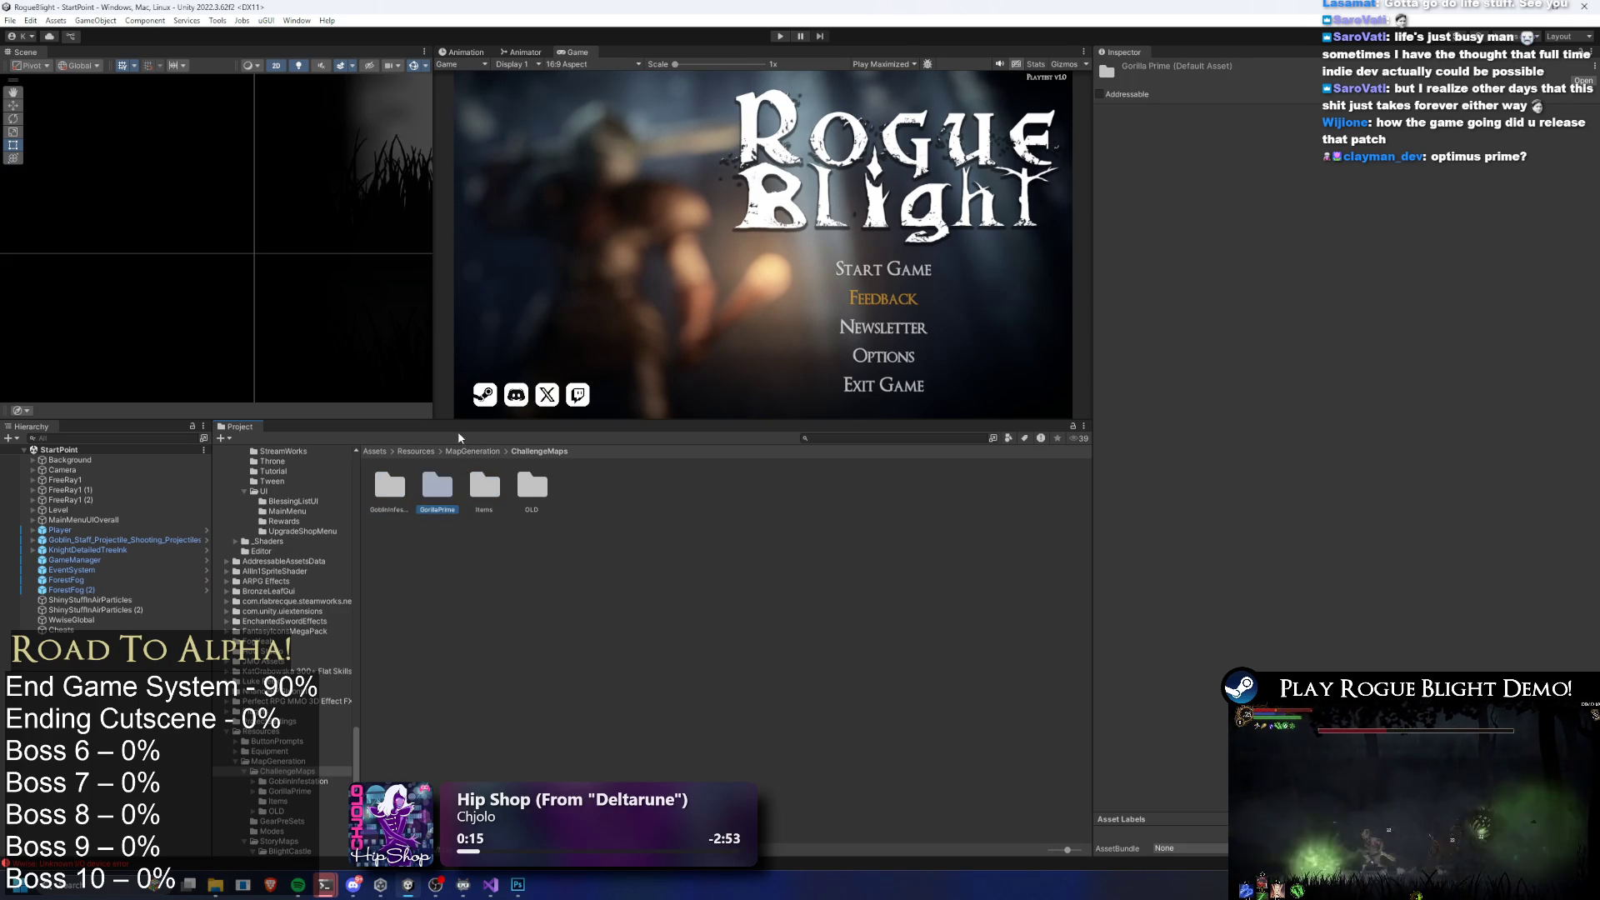
# Create a new folder named CommonNodes in ChallengeMaps
pyautogui.rightClick(478, 556)
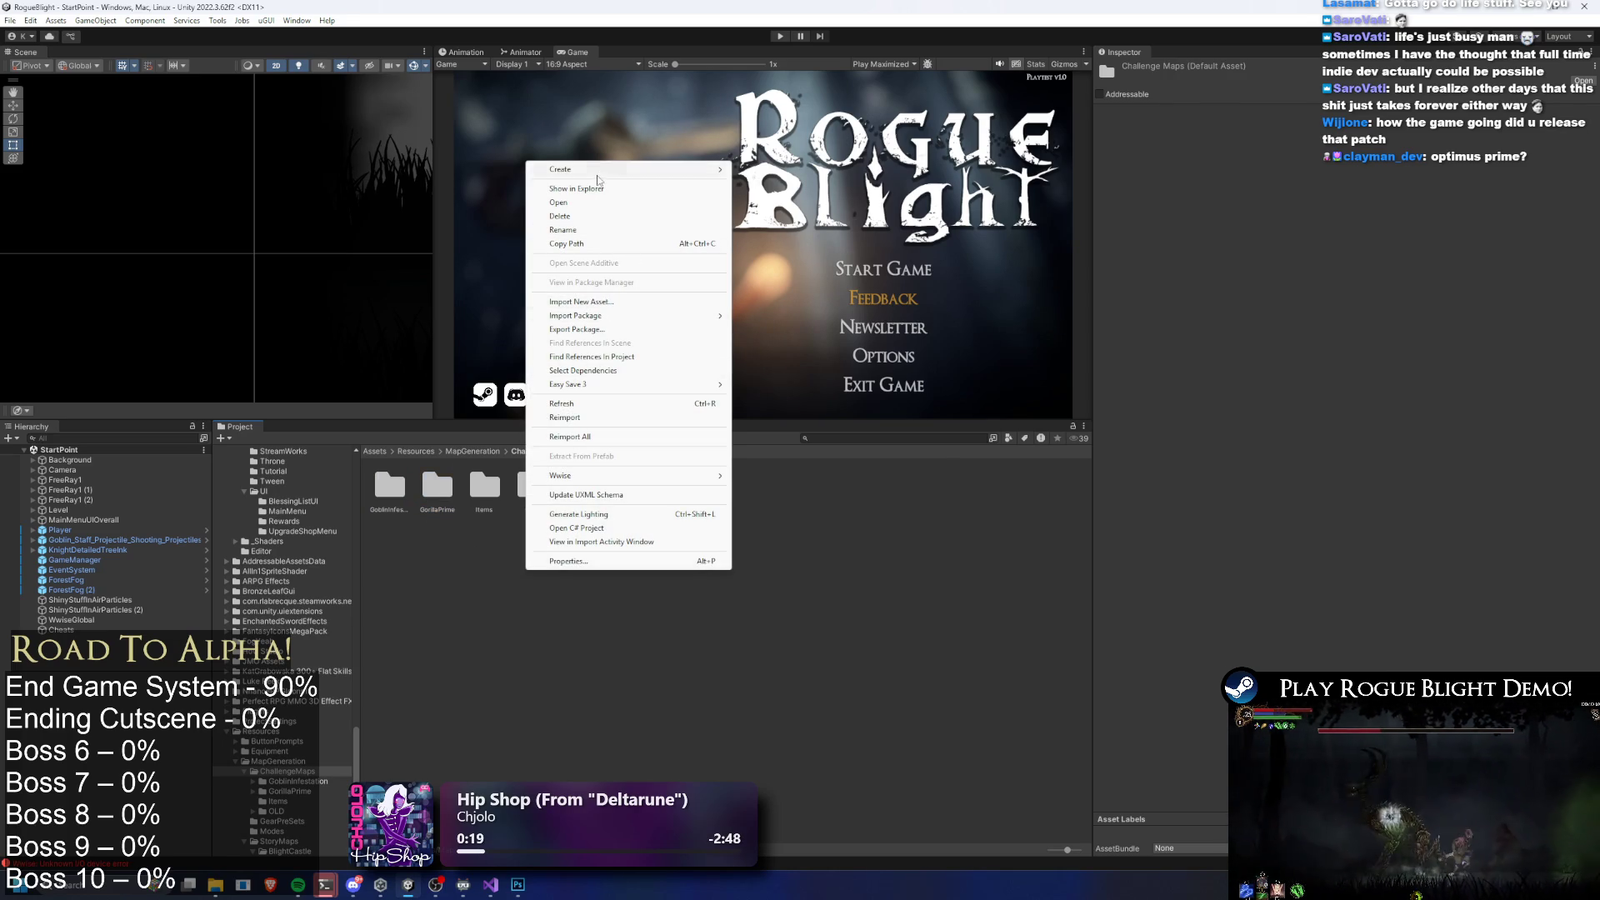
pyautogui.moveTo(624, 170)
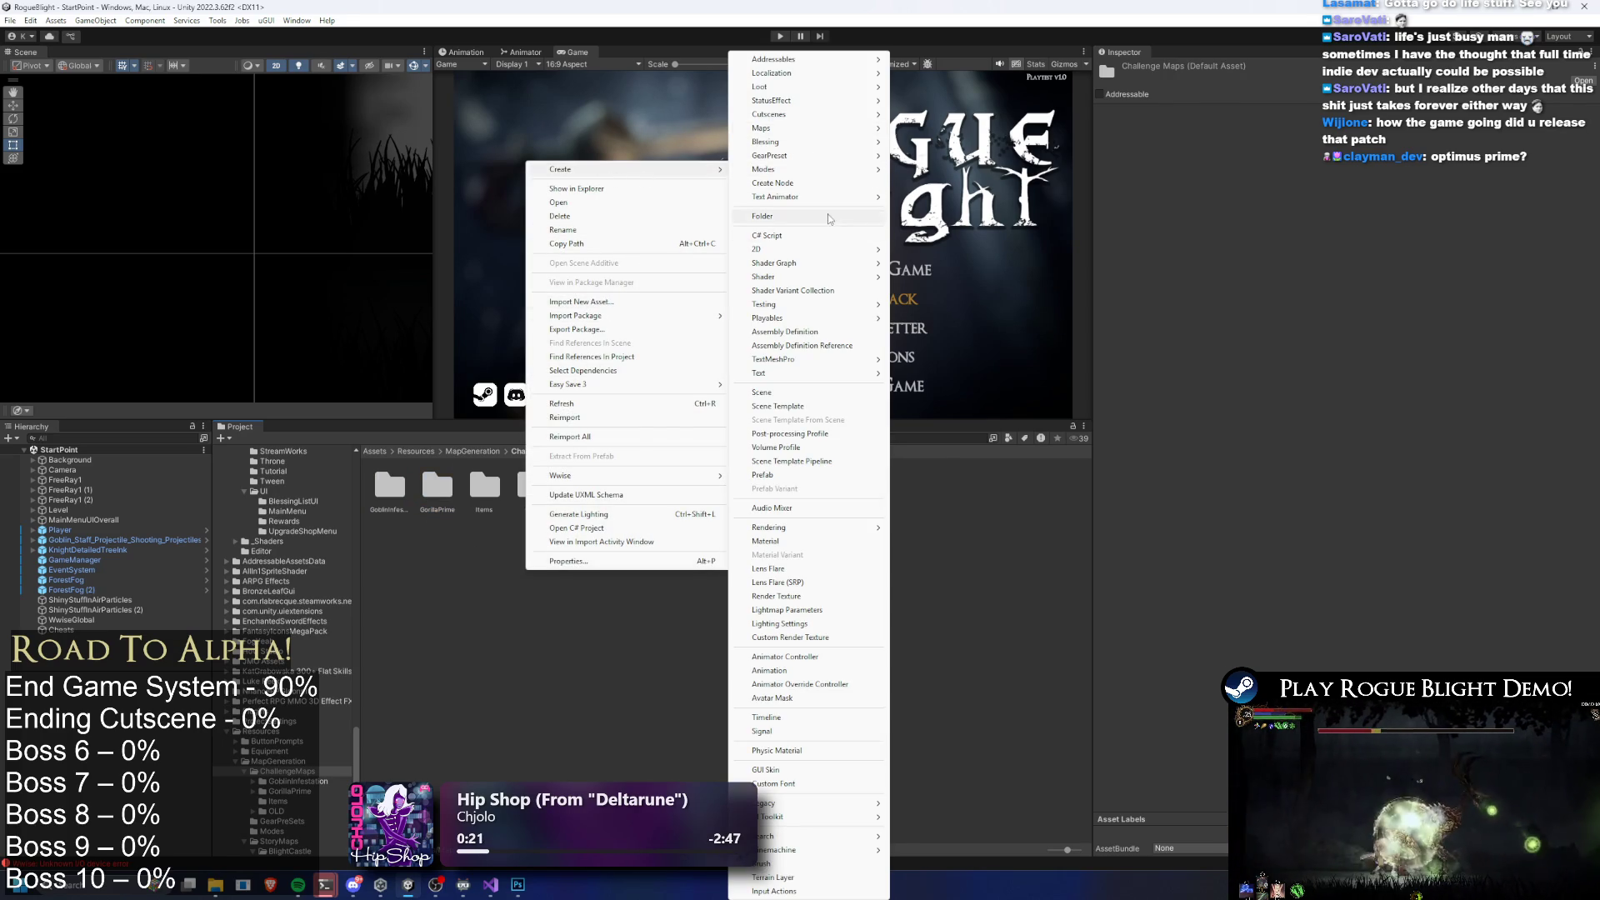
pyautogui.click(829, 217)
pyautogui.write('C')
pyautogui.write('ommon')
pyautogui.write('es')
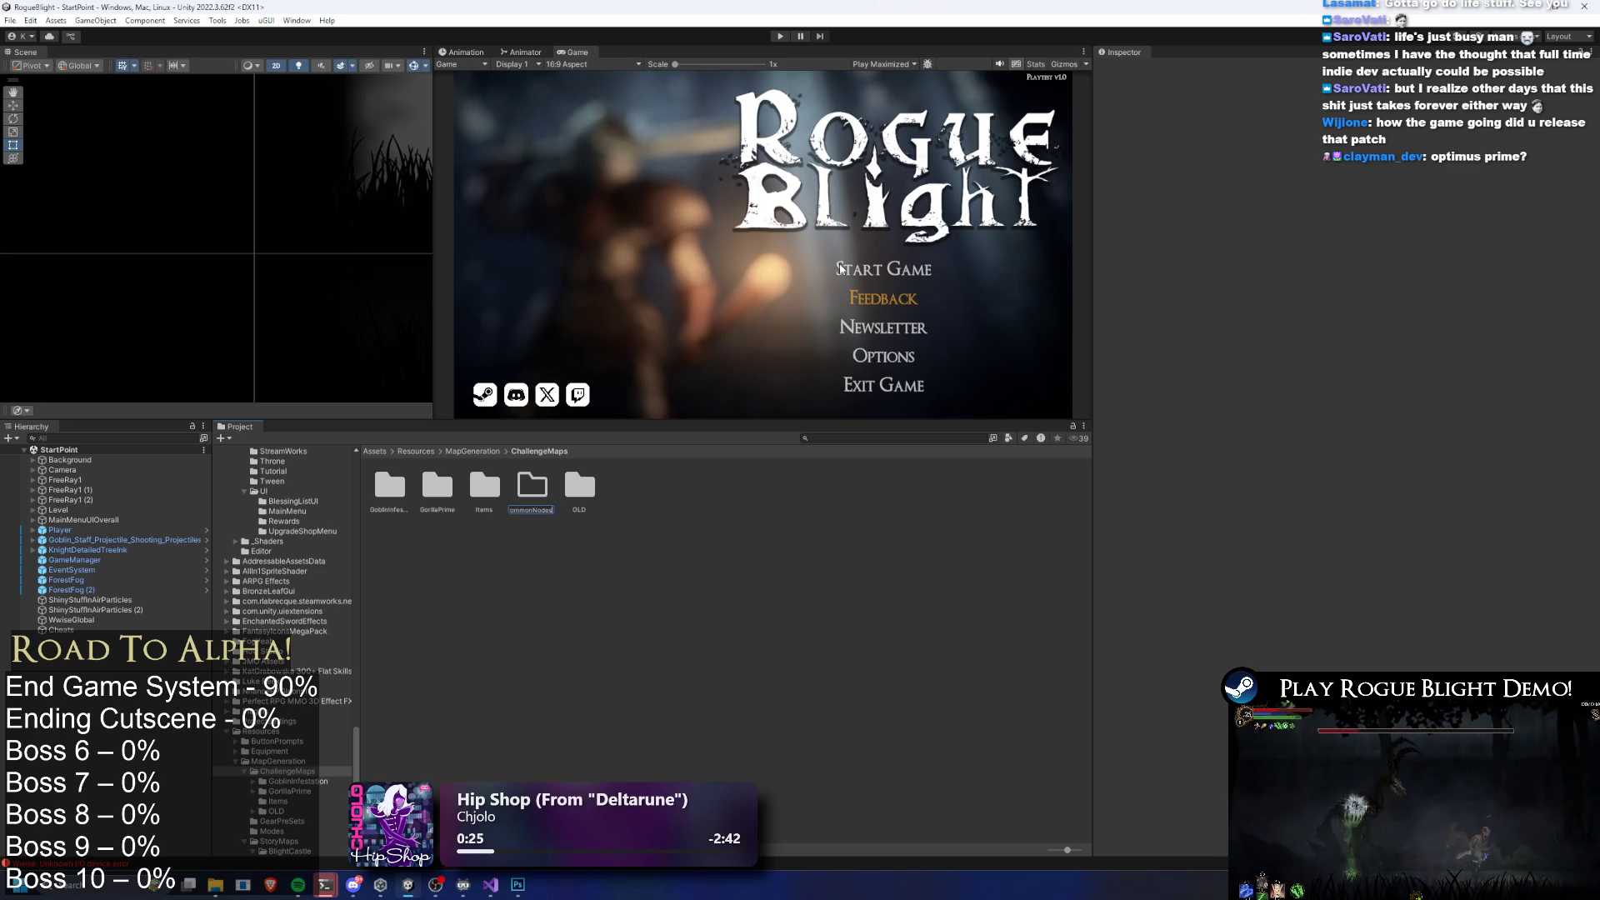
pyautogui.press('Return')
# In GorillaPrime's Nodes folder, inspect the CH_Asmon, Blessing chest and Gorilla nodes
pyautogui.doubleClick(483, 492)
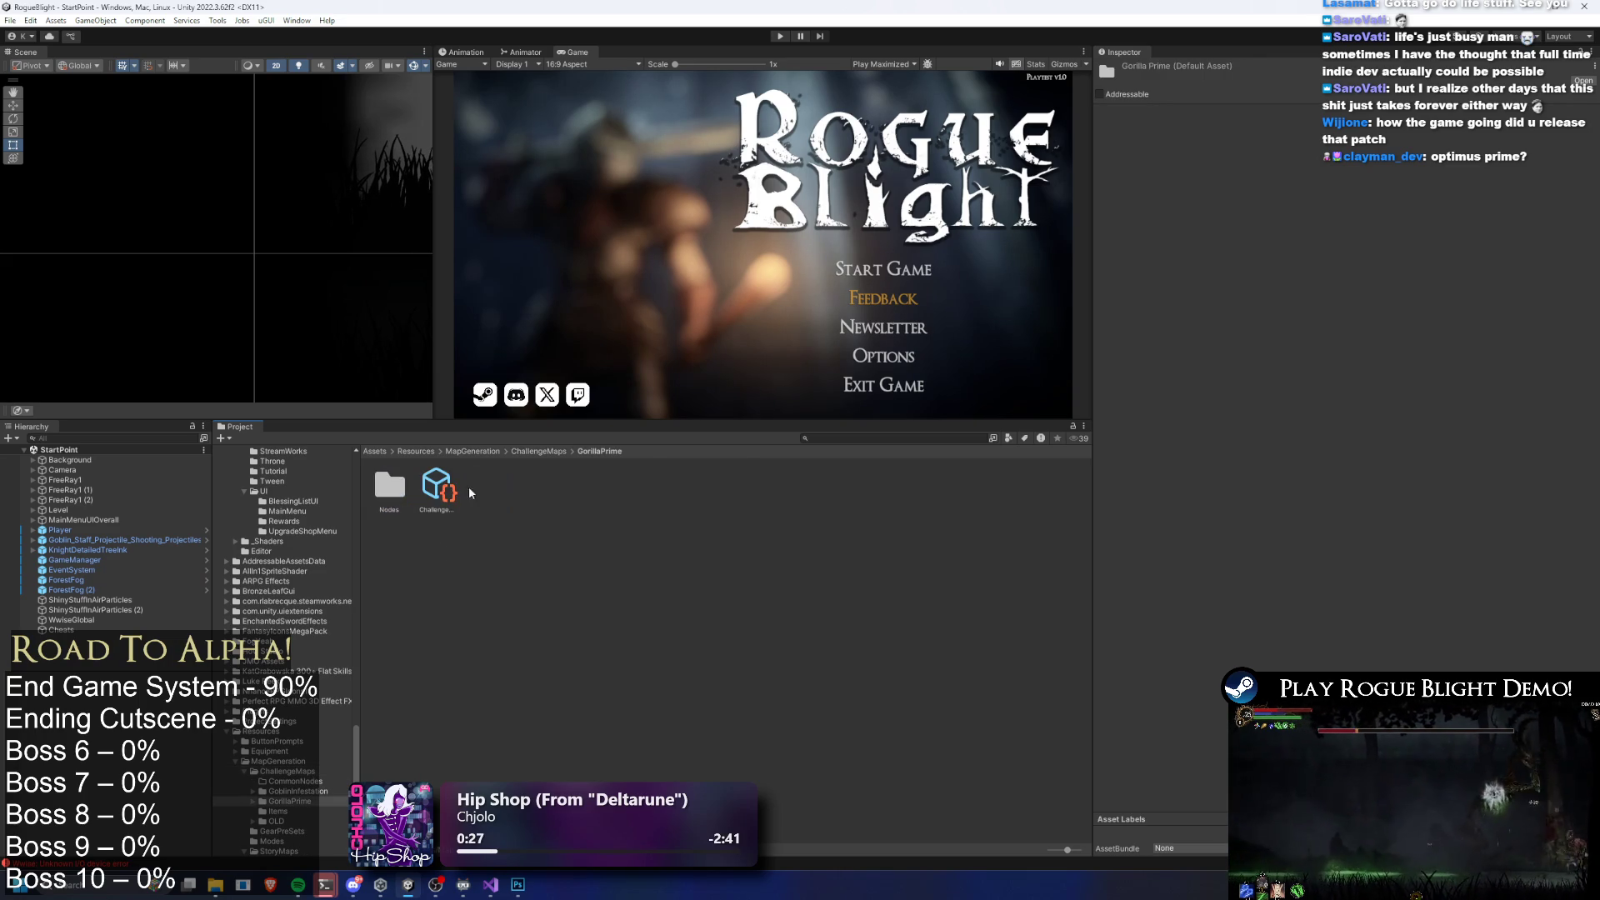
pyautogui.doubleClick(391, 490)
pyautogui.click(483, 493)
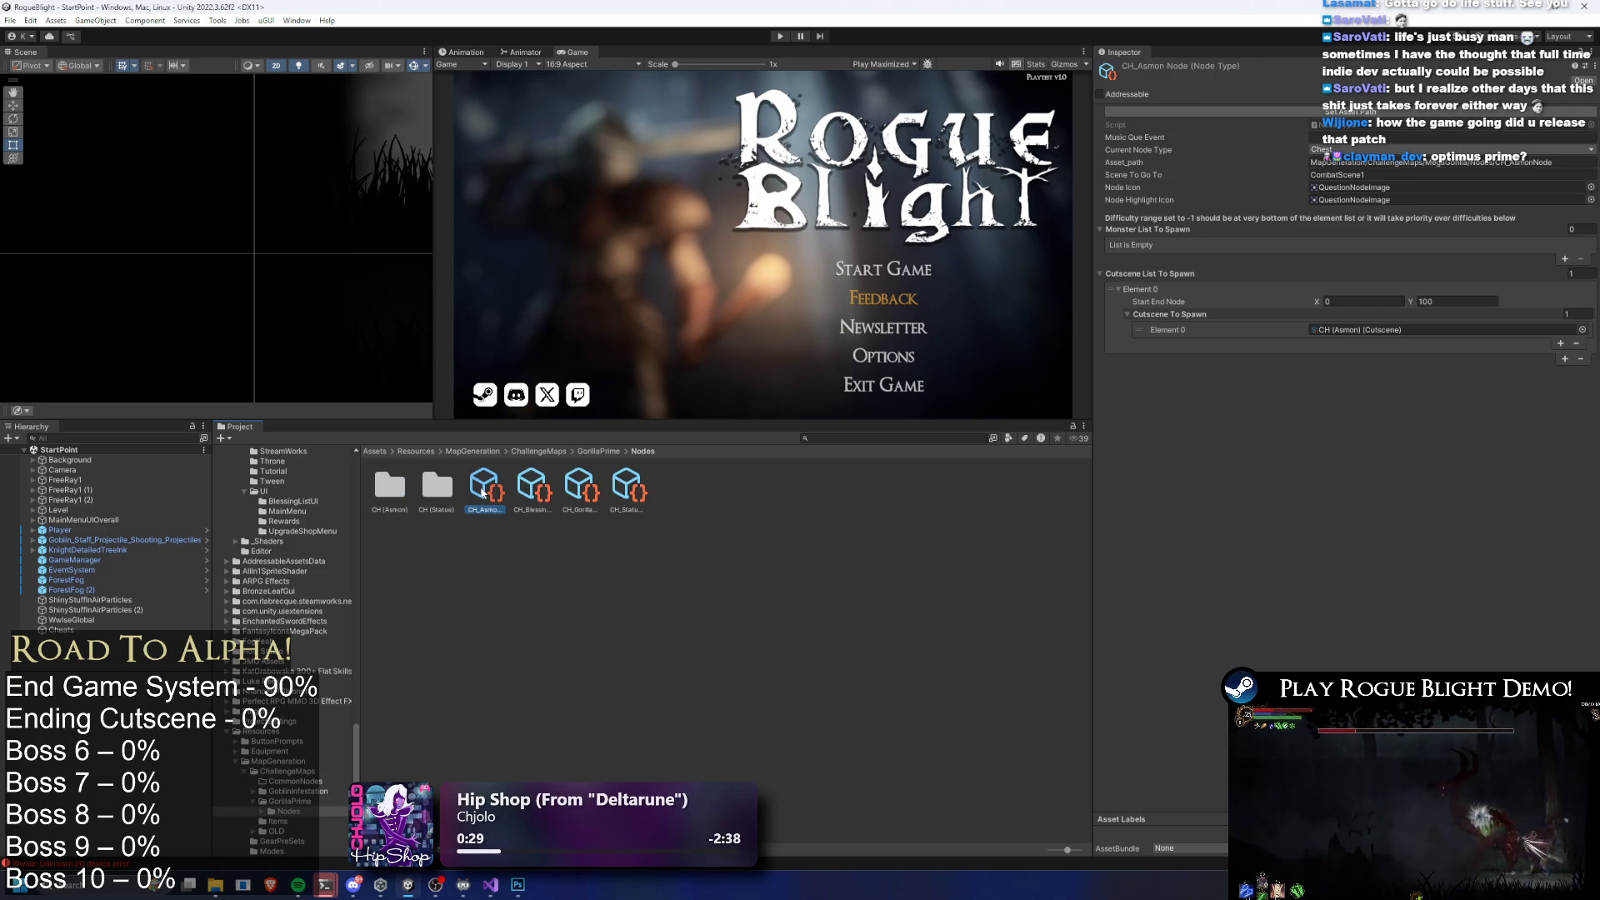
pyautogui.press('Right')
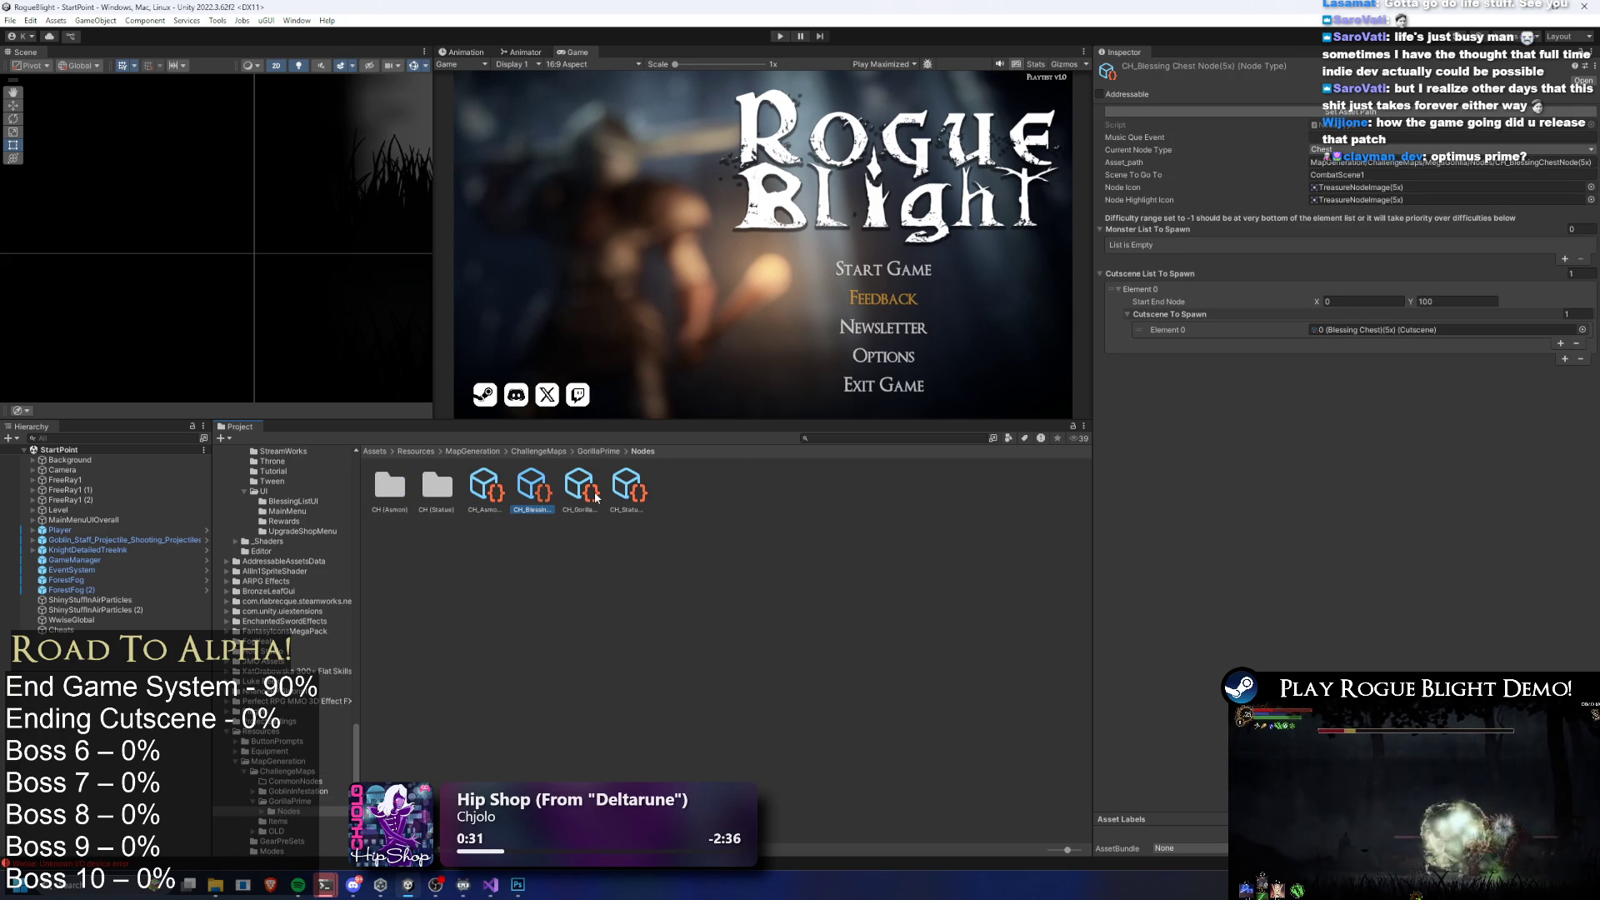
pyautogui.press('Right')
pyautogui.press('Right')
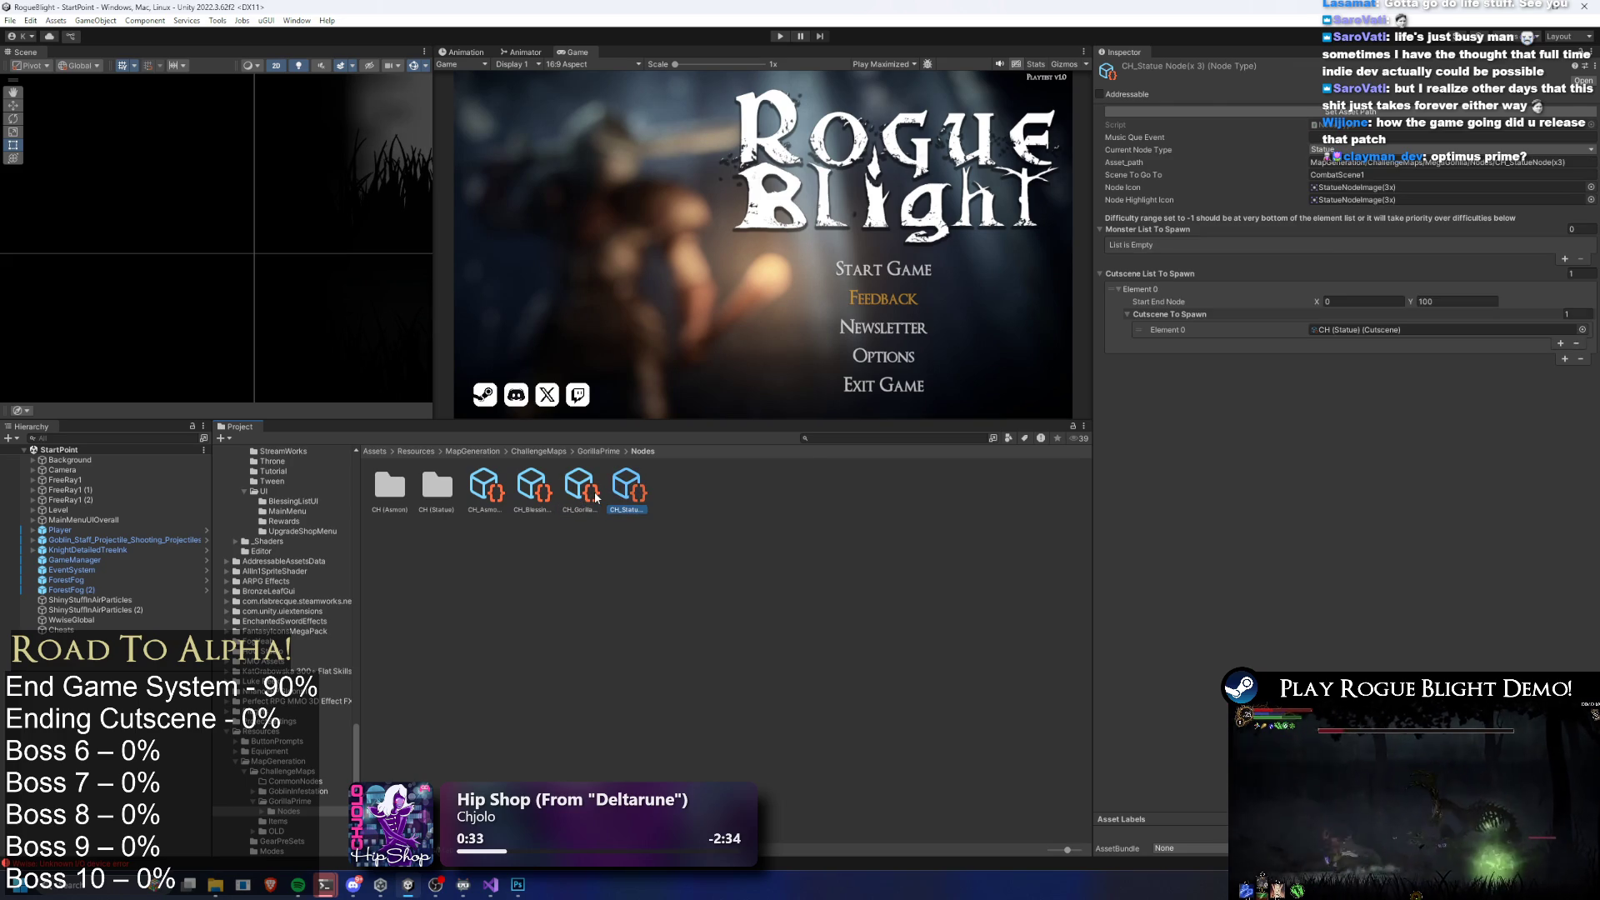
# Multi-select the node assets and CH folders and bring up their actions menu
pyautogui.keyDown('ctrl'); pyautogui.click(533, 487); pyautogui.keyUp('ctrl')
pyautogui.keyDown('ctrl'); pyautogui.click(484, 487); pyautogui.keyUp('ctrl')
pyautogui.keyDown('ctrl'); pyautogui.click(437, 487); pyautogui.keyUp('ctrl')
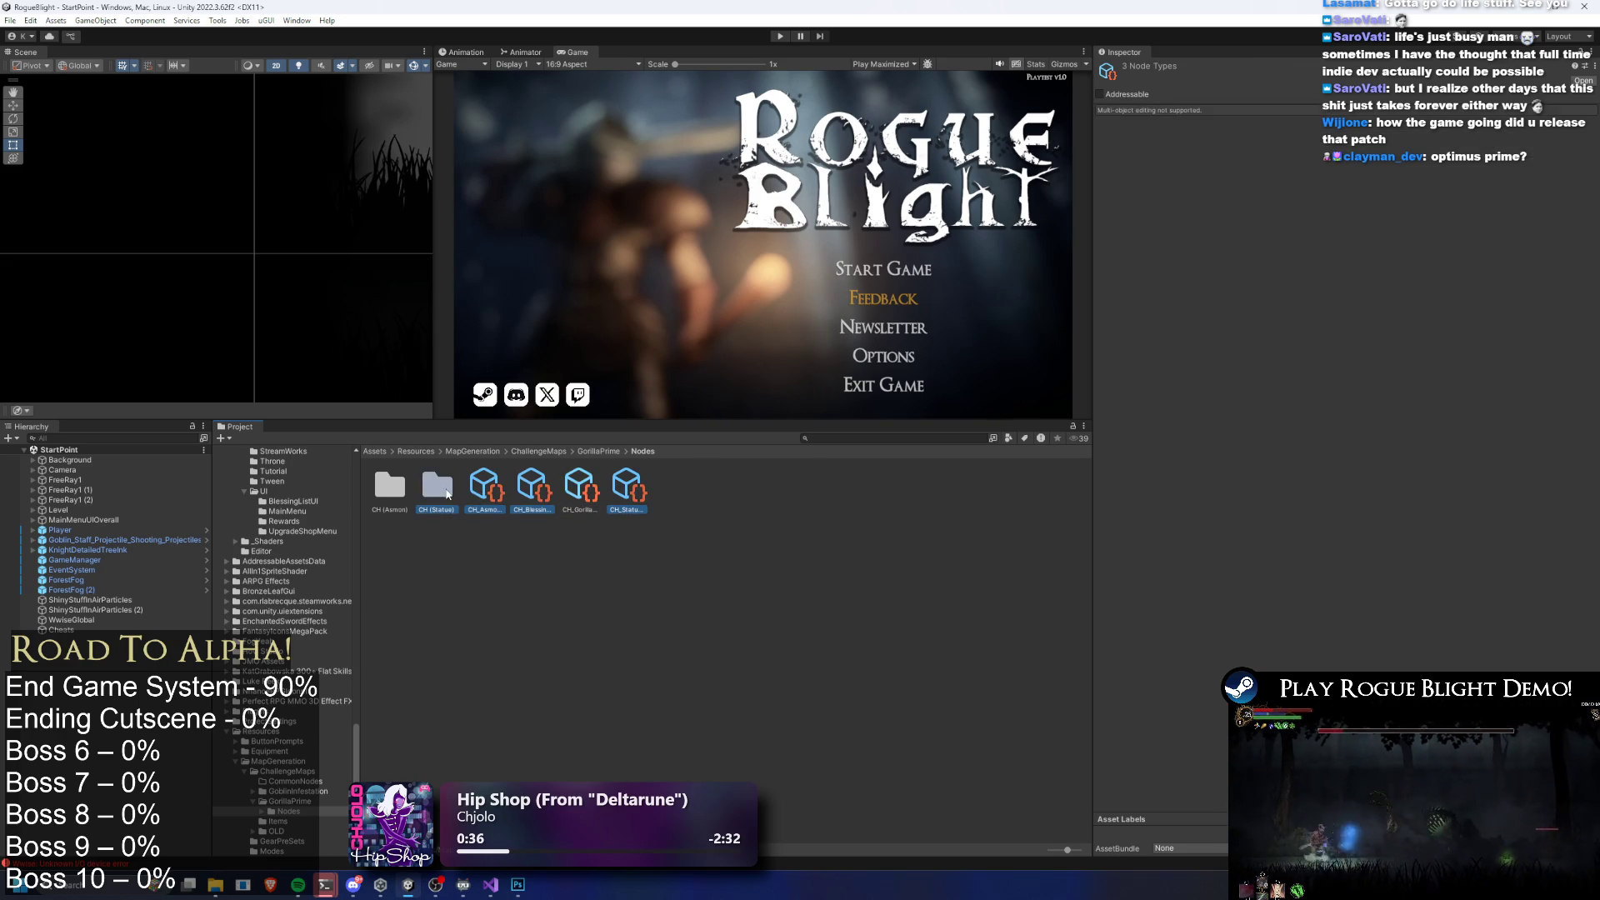
pyautogui.keyDown('ctrl'); pyautogui.click(387, 493); pyautogui.keyUp('ctrl')
pyautogui.rightClick(428, 493)
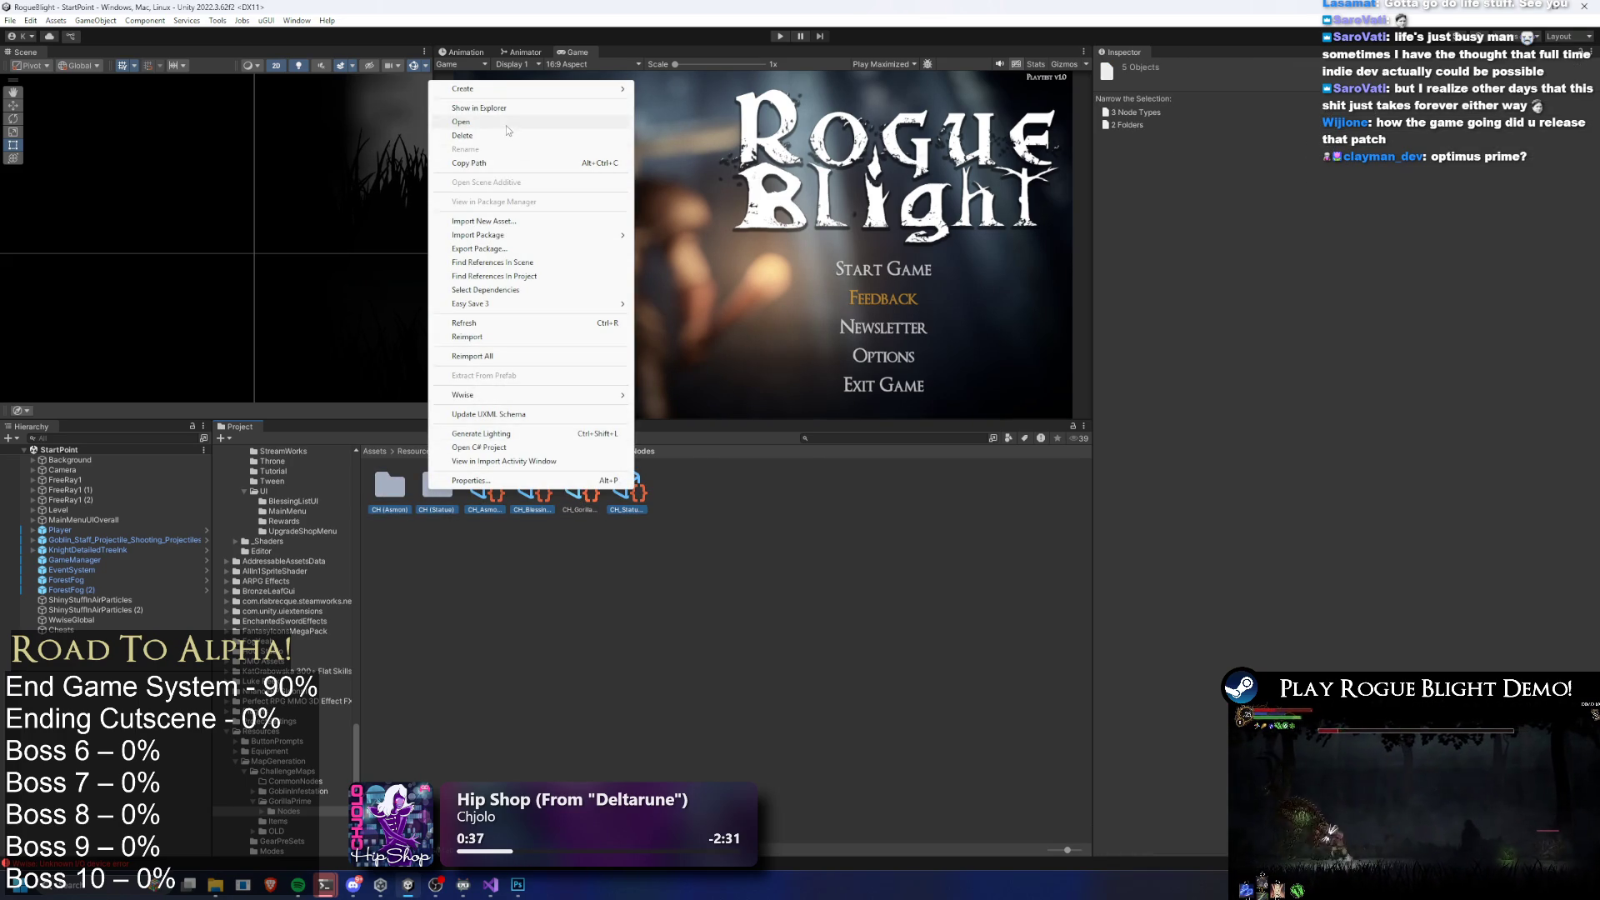
pyautogui.click(760, 533)
# Select only the CH_Statue node, check its actions, and return to ChallengeMaps
pyautogui.click(626, 487)
pyautogui.rightClick(627, 487)
pyautogui.click(712, 109)
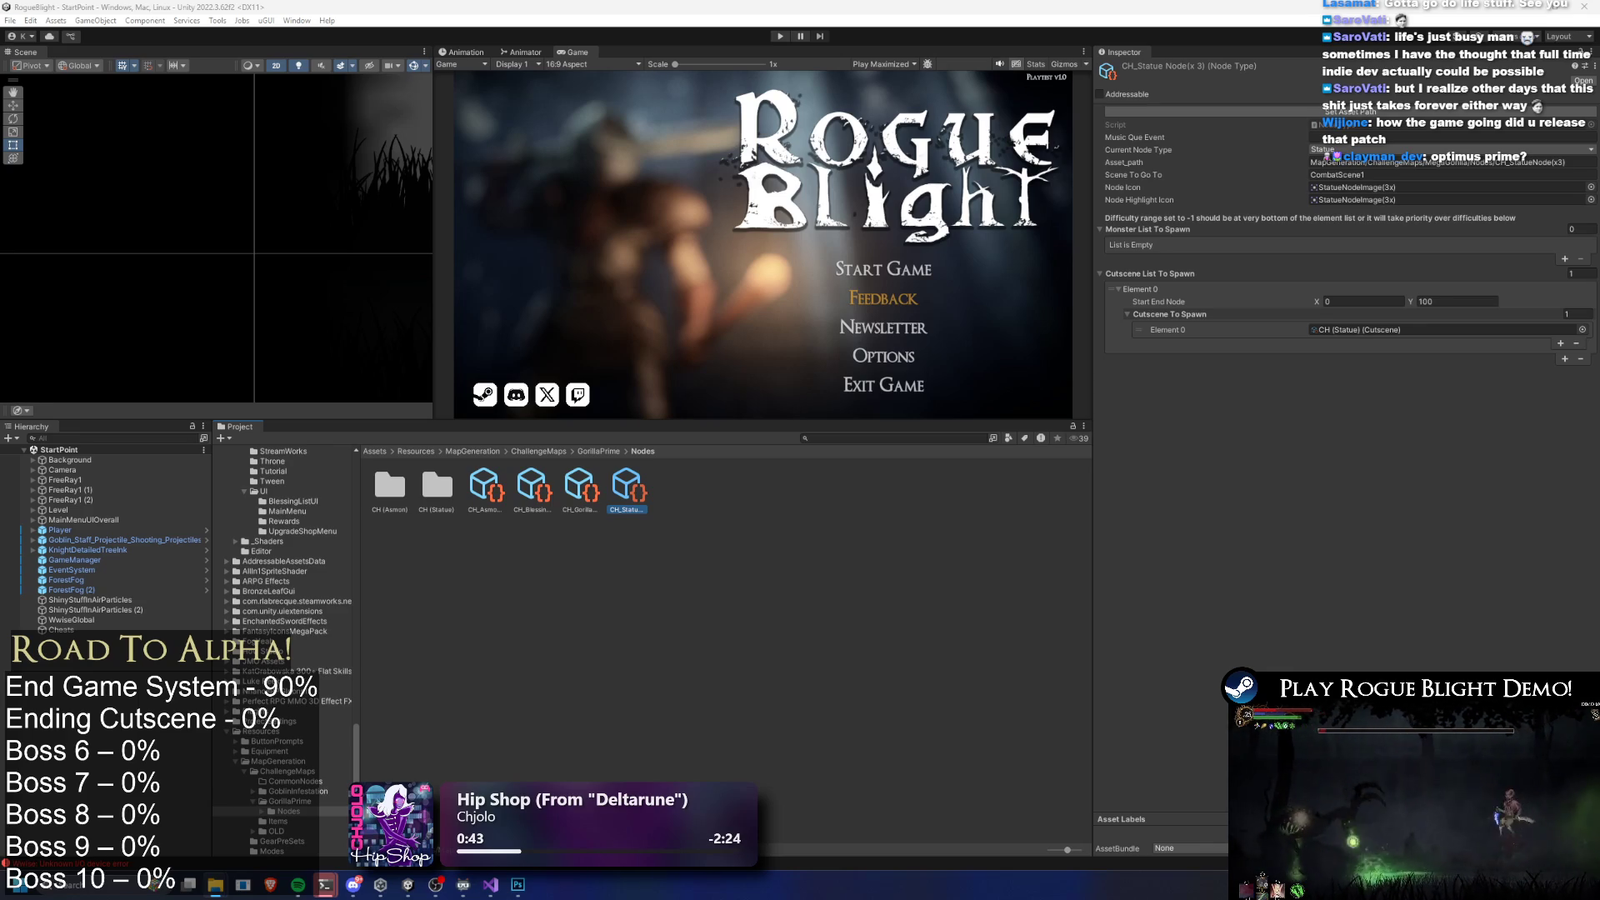
pyautogui.click(600, 452)
pyautogui.click(552, 451)
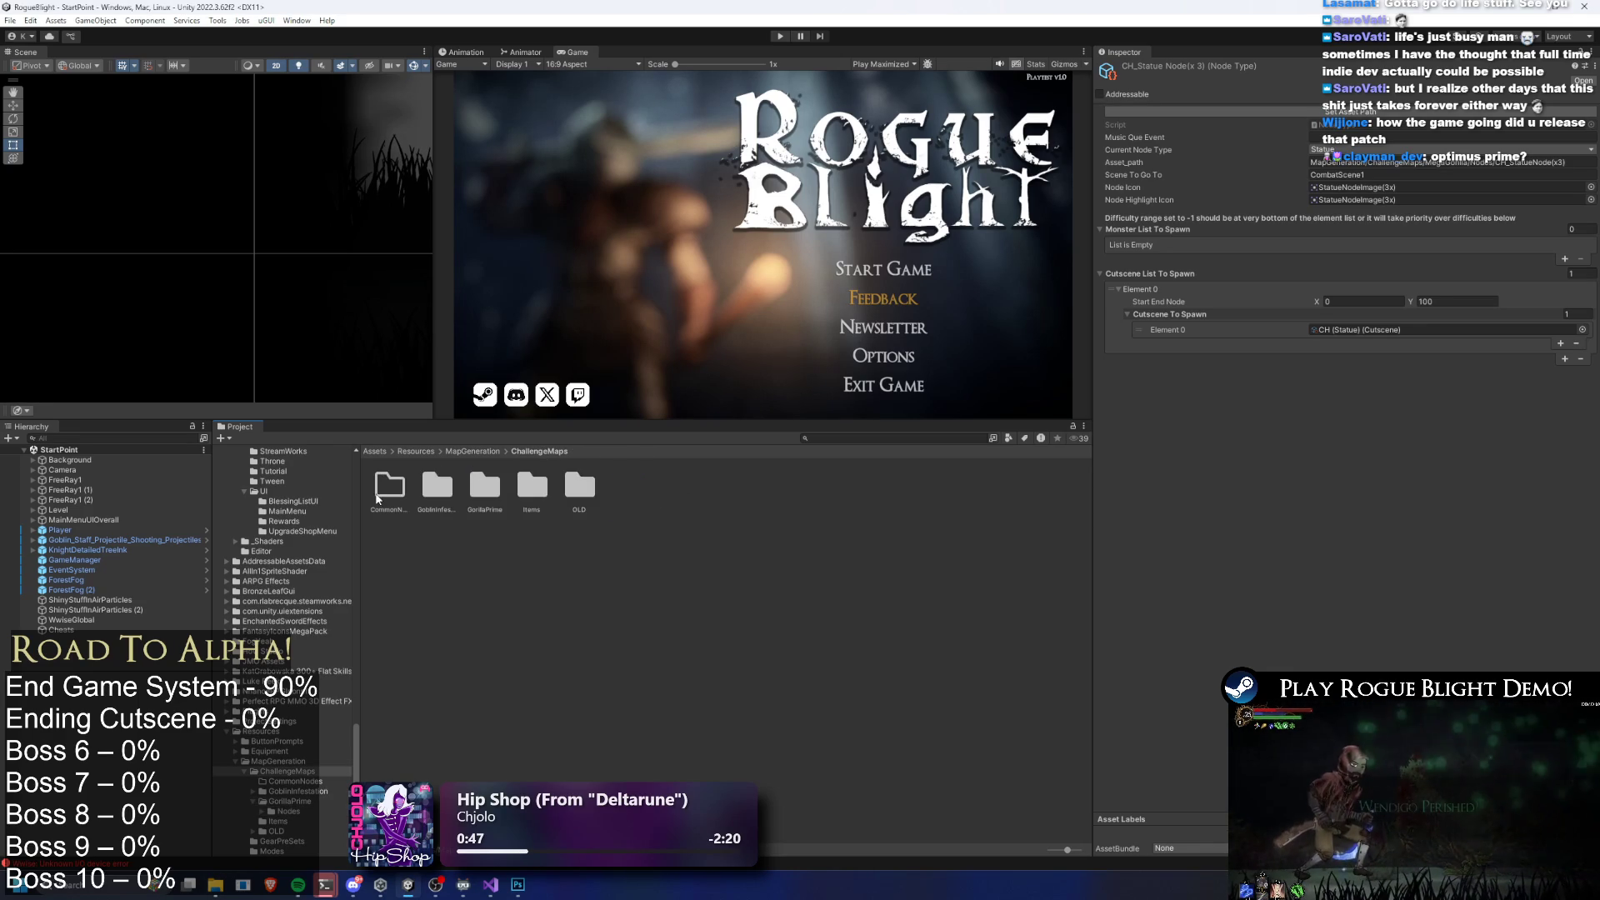
# Inside CommonNodes, create a new folder named PrimeFights
pyautogui.doubleClick(389, 485)
pyautogui.rightClick(524, 509)
pyautogui.click(624, 133)
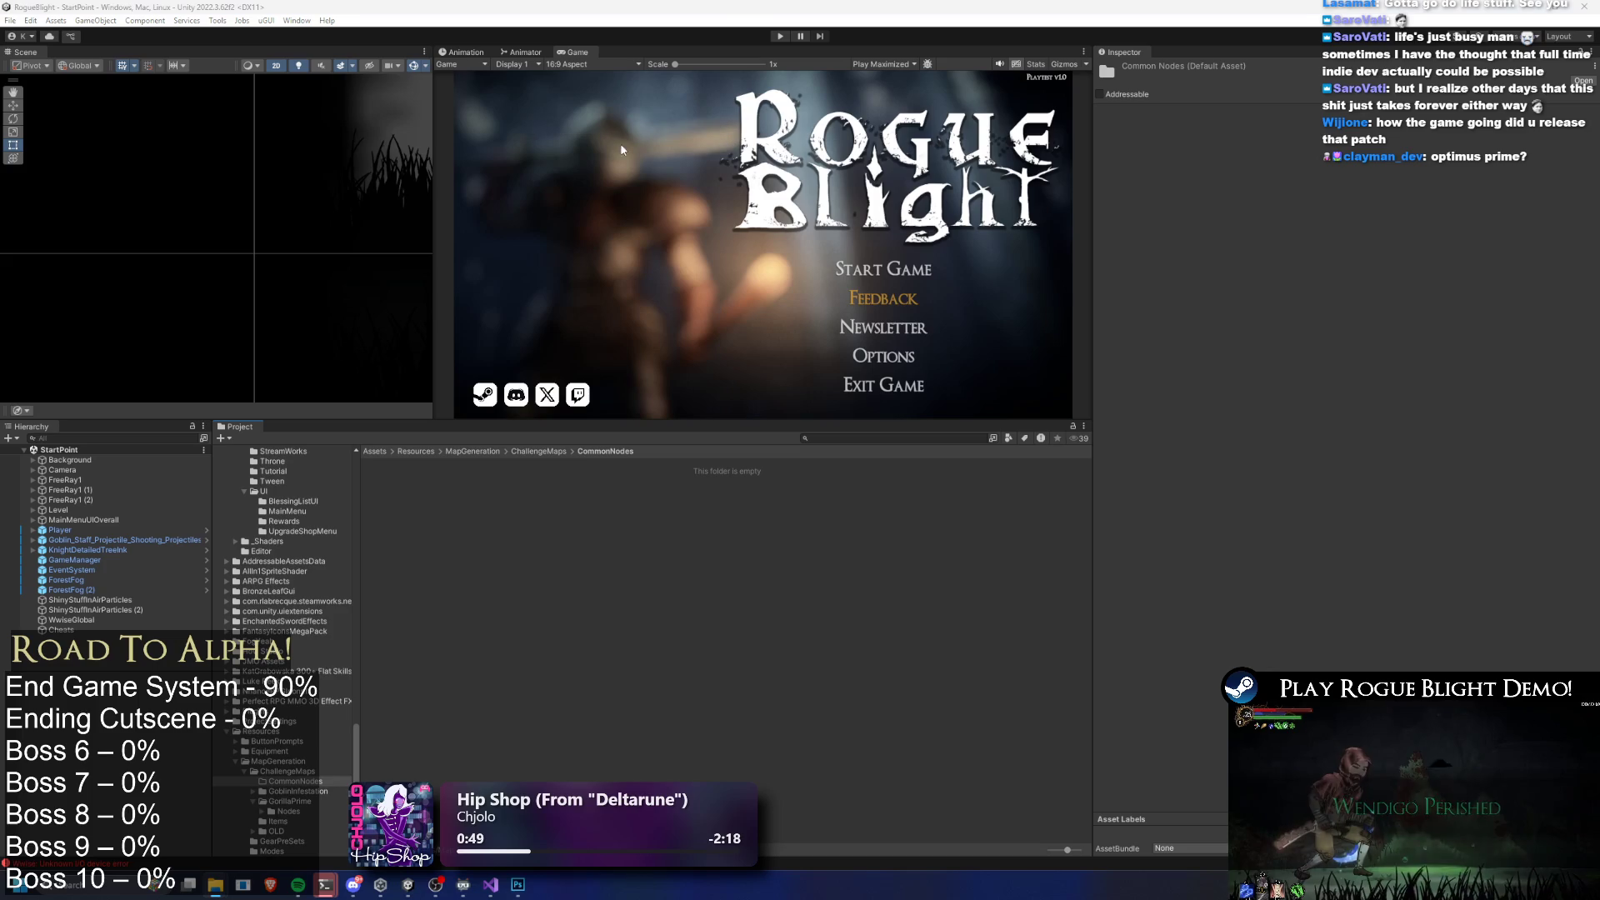
pyautogui.rightClick(487, 529)
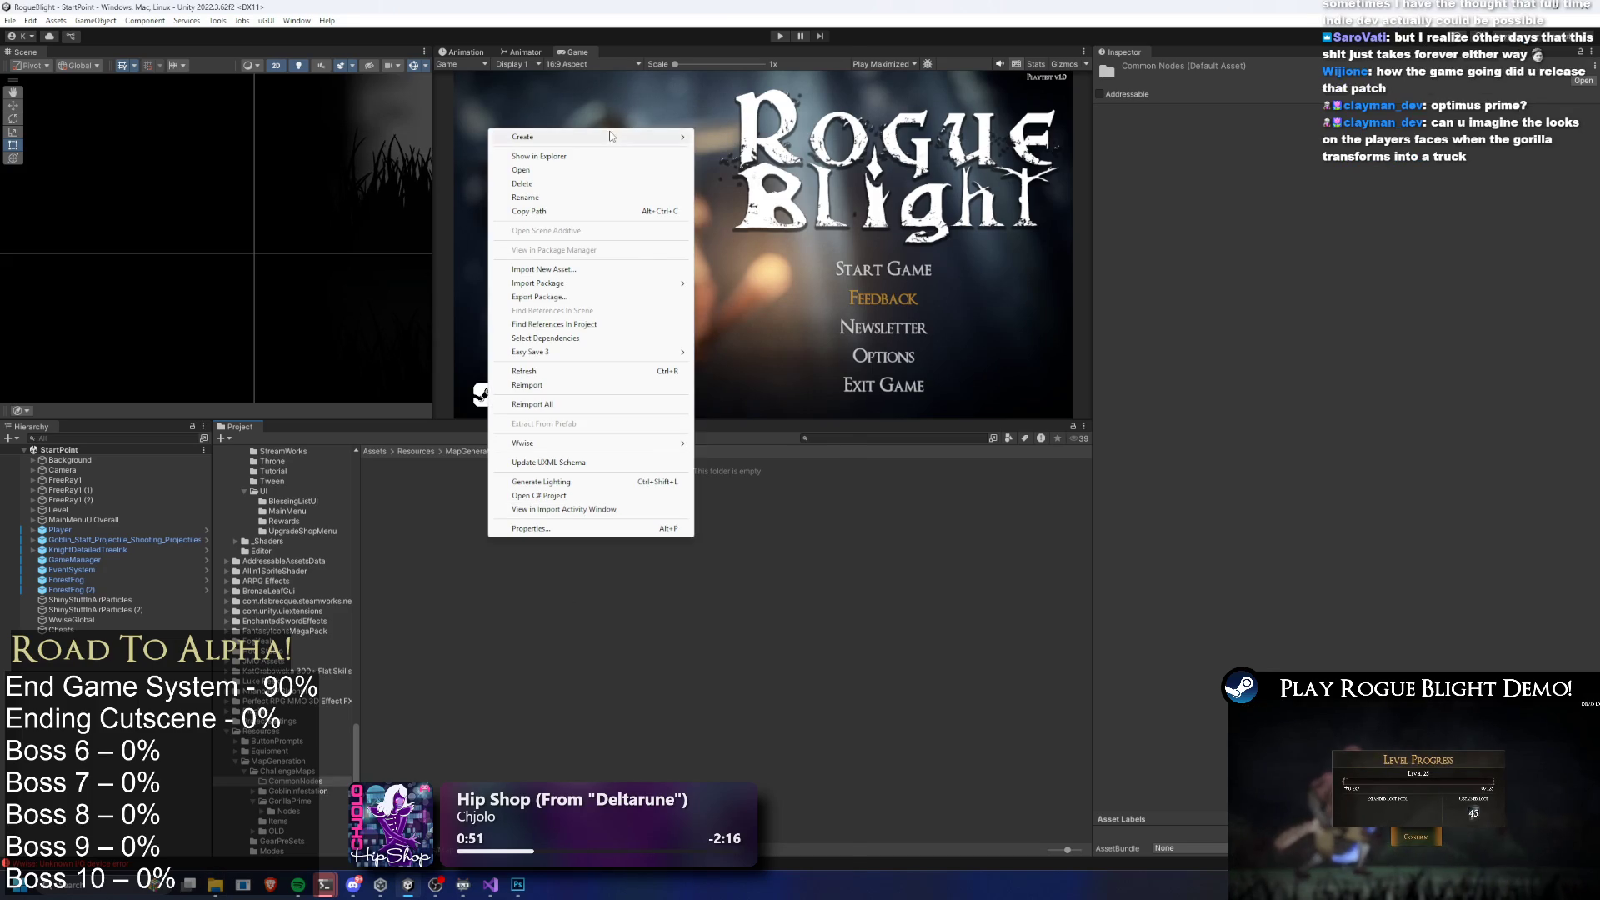
pyautogui.moveTo(583, 137)
pyautogui.click(763, 219)
pyautogui.write('Pr')
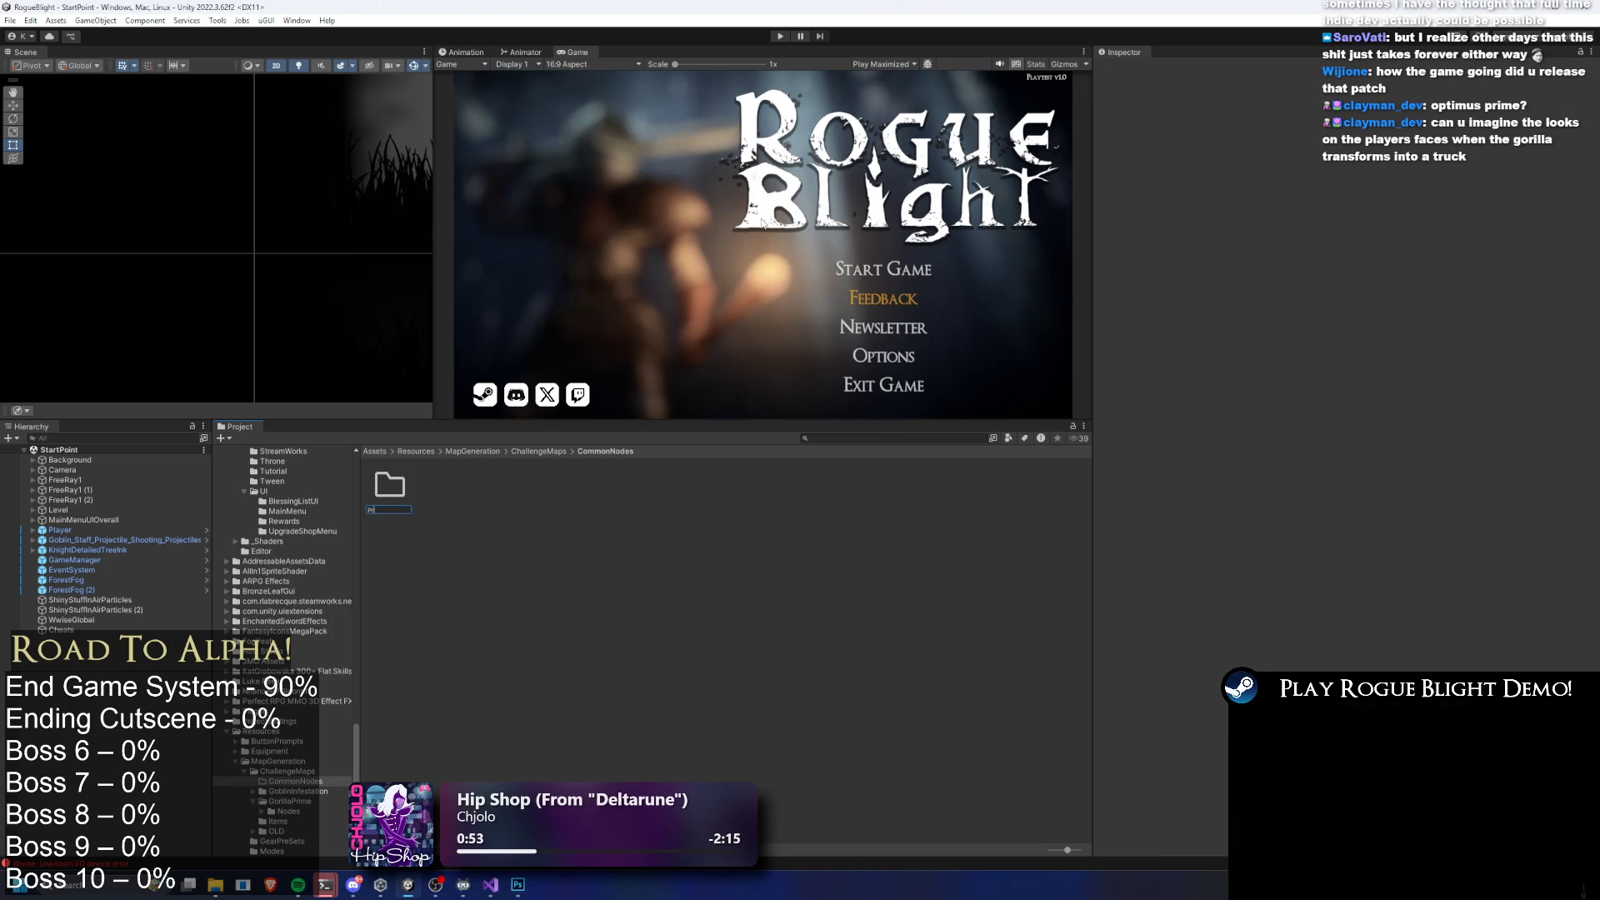
pyautogui.write('imeFights')
pyautogui.press('Return')
pyautogui.press('Return')
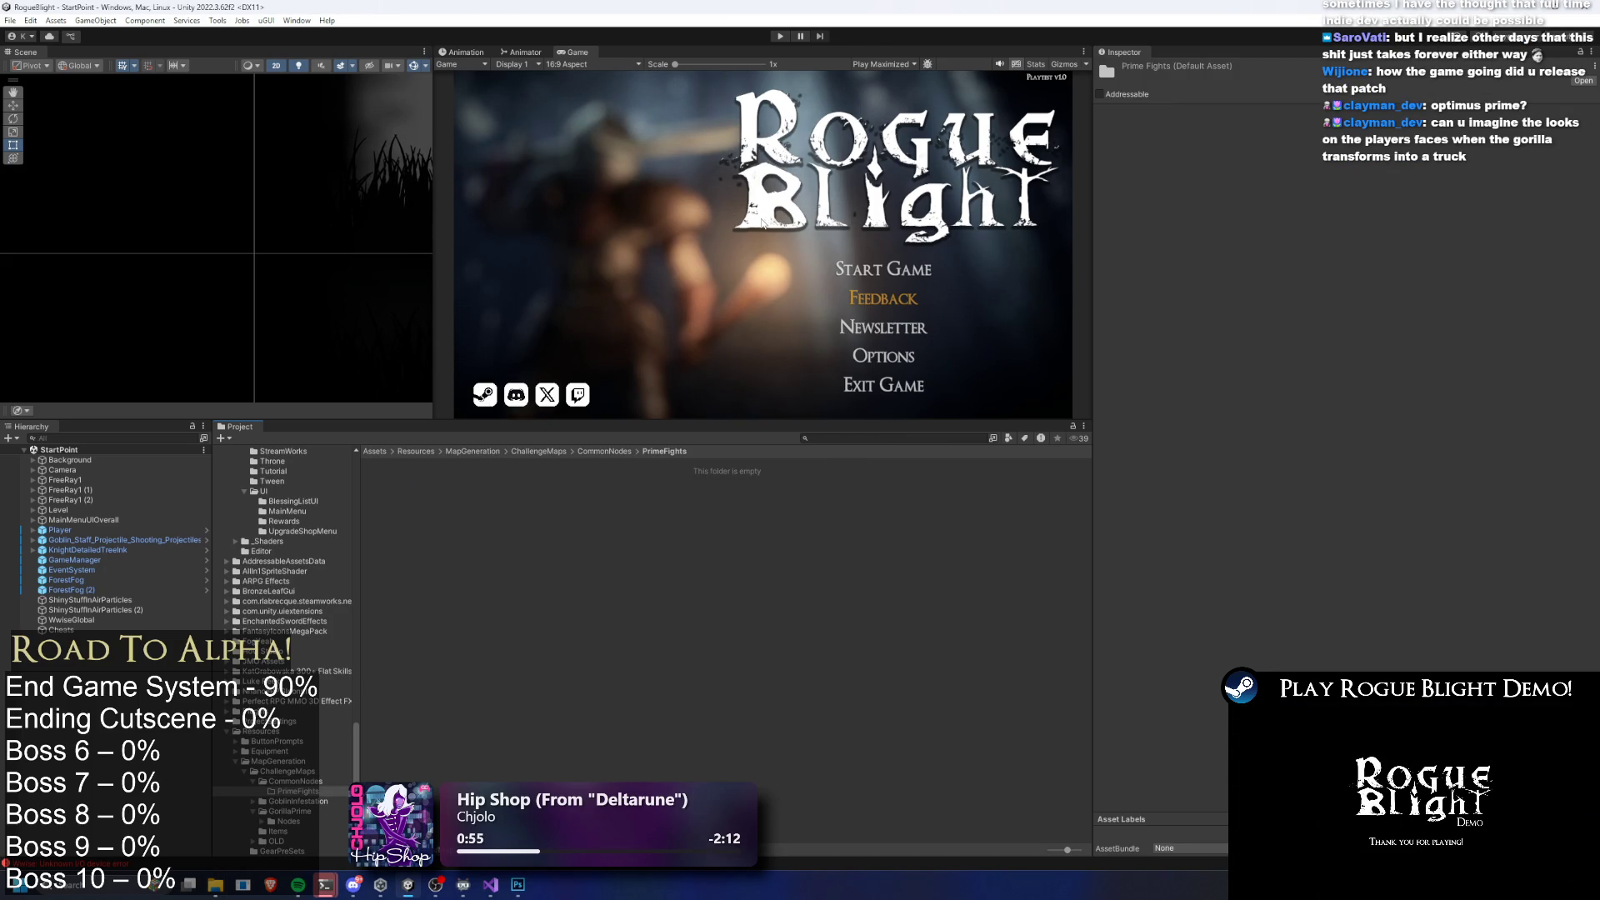
# Paste the copied node assets into PrimeFights and return to ChallengeMaps
pyautogui.rightClick(579, 576)
pyautogui.click(600, 178)
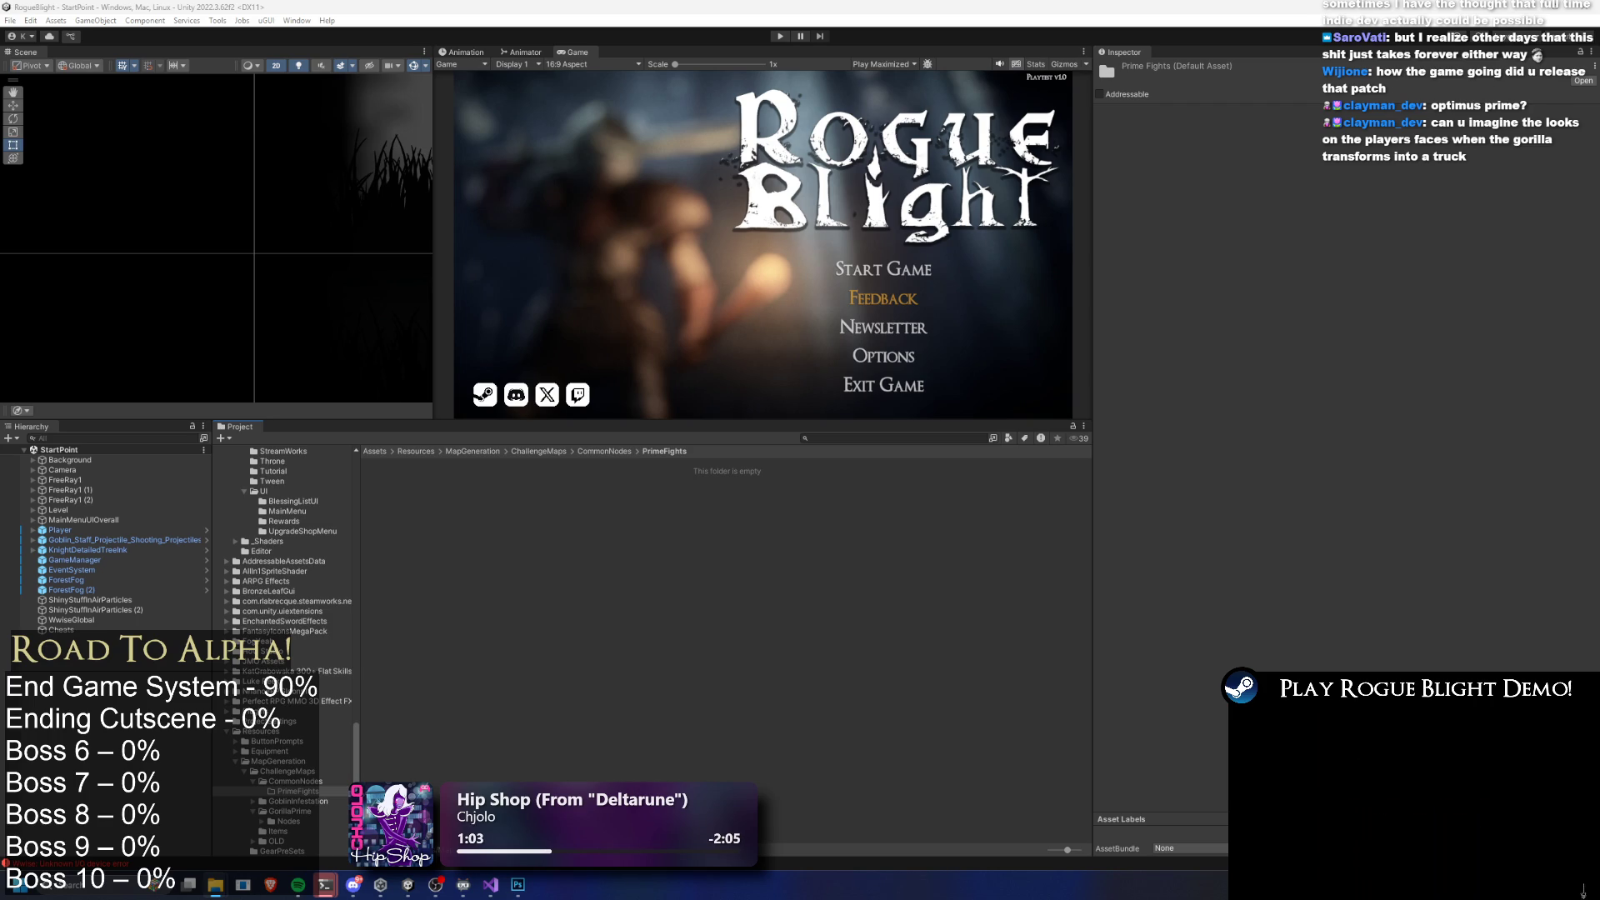
pyautogui.click(689, 582)
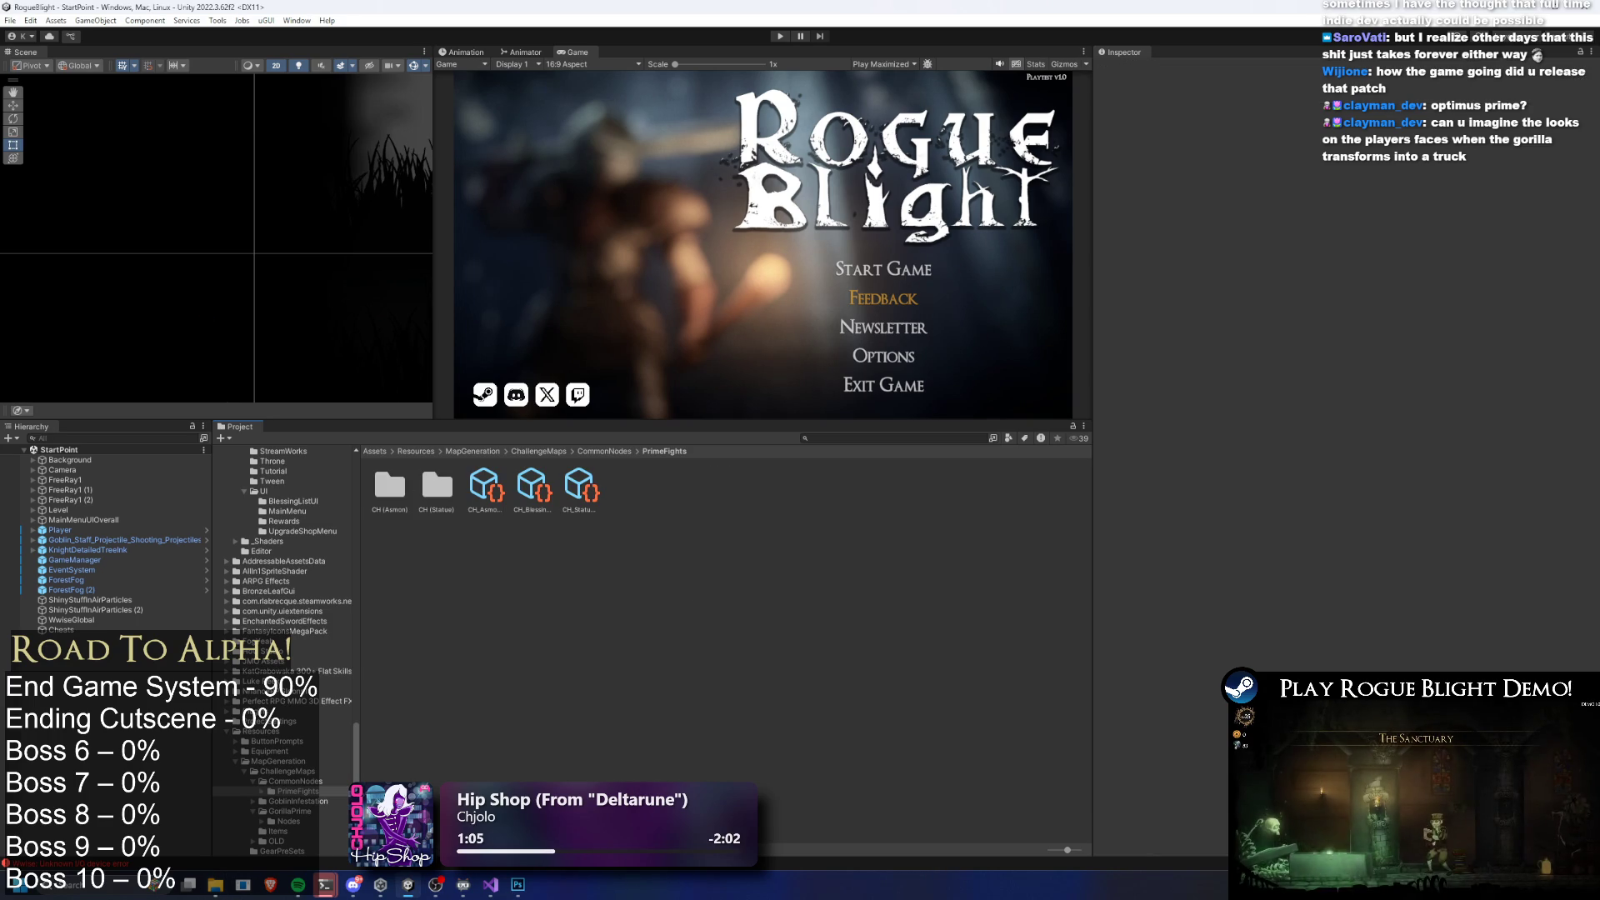
pyautogui.click(616, 449)
pyautogui.click(545, 454)
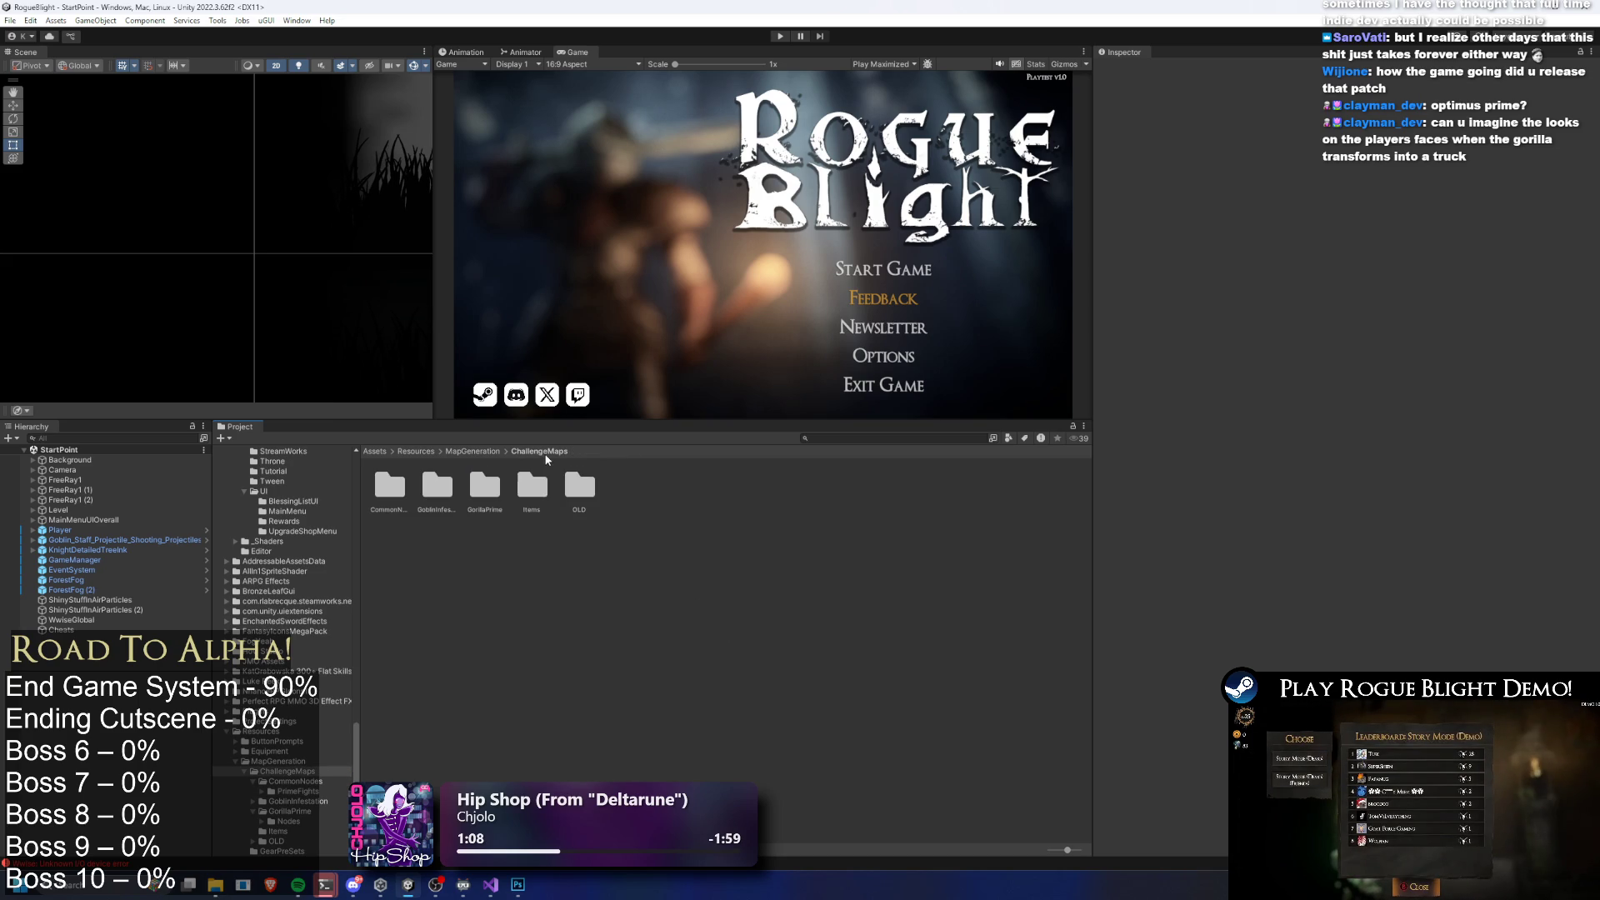
pyautogui.rightClick(390, 487)
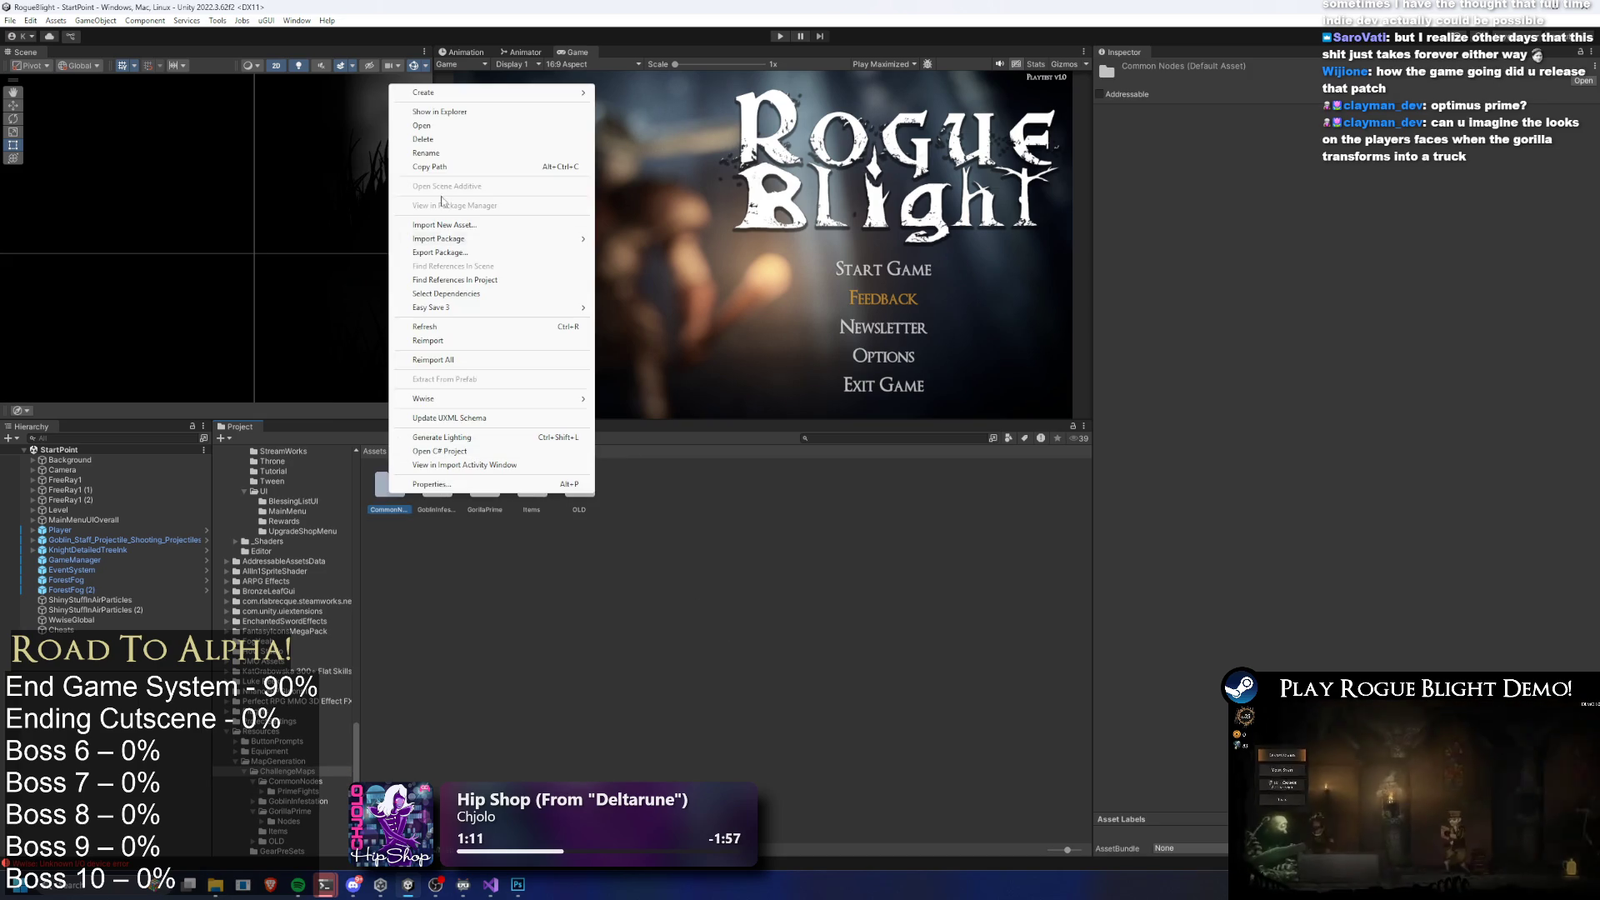
# In CommonNodes > PrimeFights, inspect the copied CH_Asmon and Statue nodes
pyautogui.click(383, 506)
pyautogui.doubleClick(389, 487)
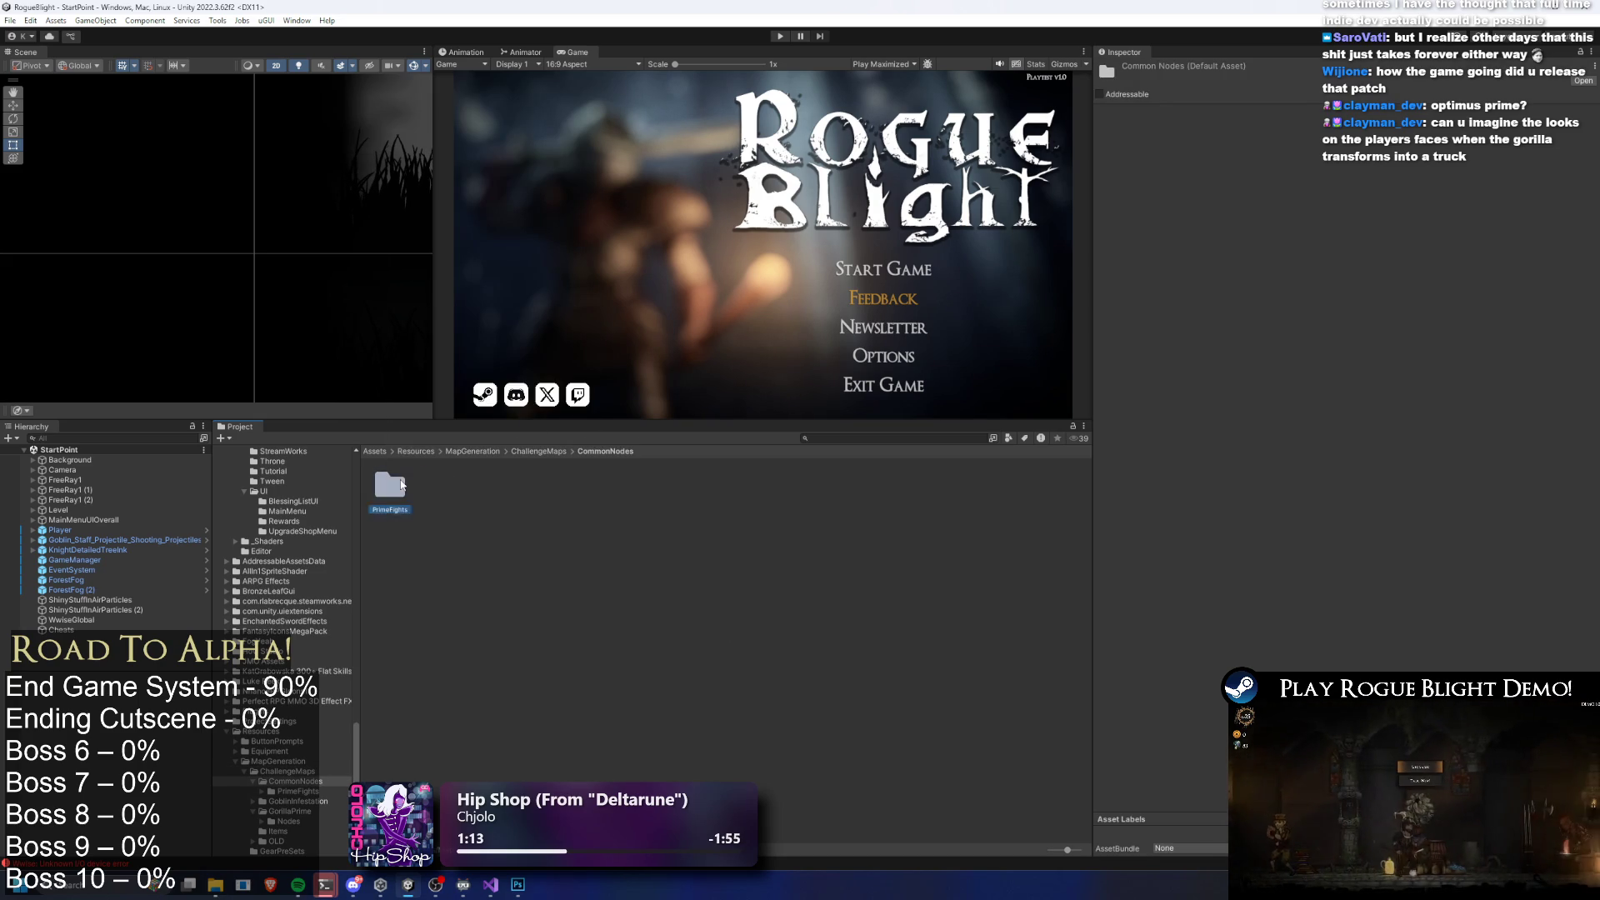
pyautogui.doubleClick(390, 487)
pyautogui.click(473, 488)
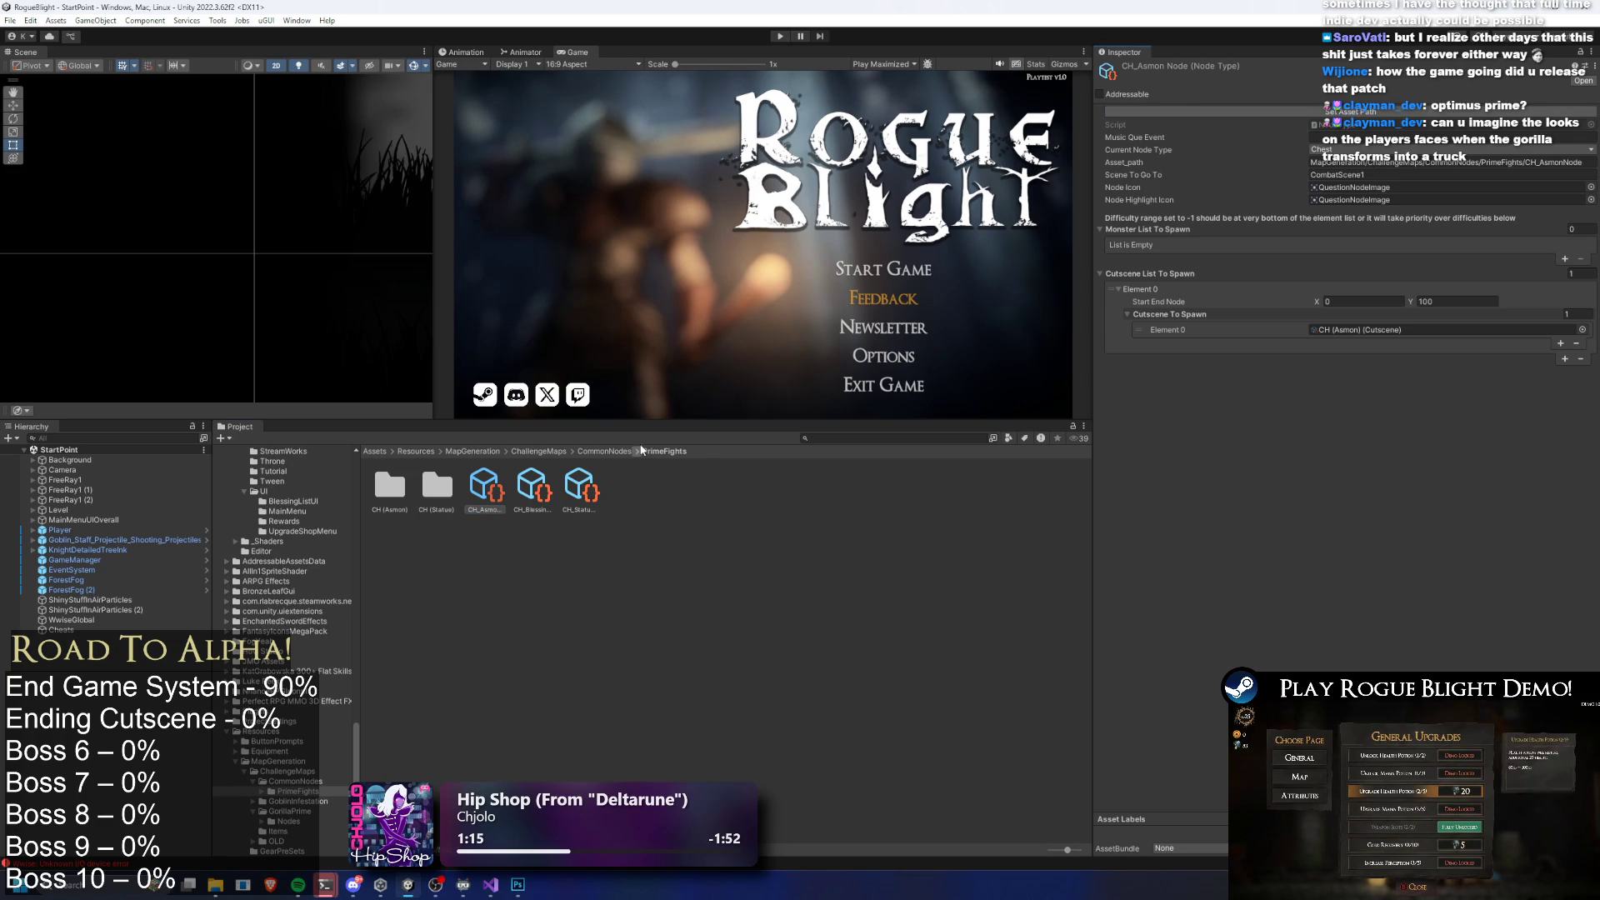
pyautogui.click(543, 485)
pyautogui.click(581, 487)
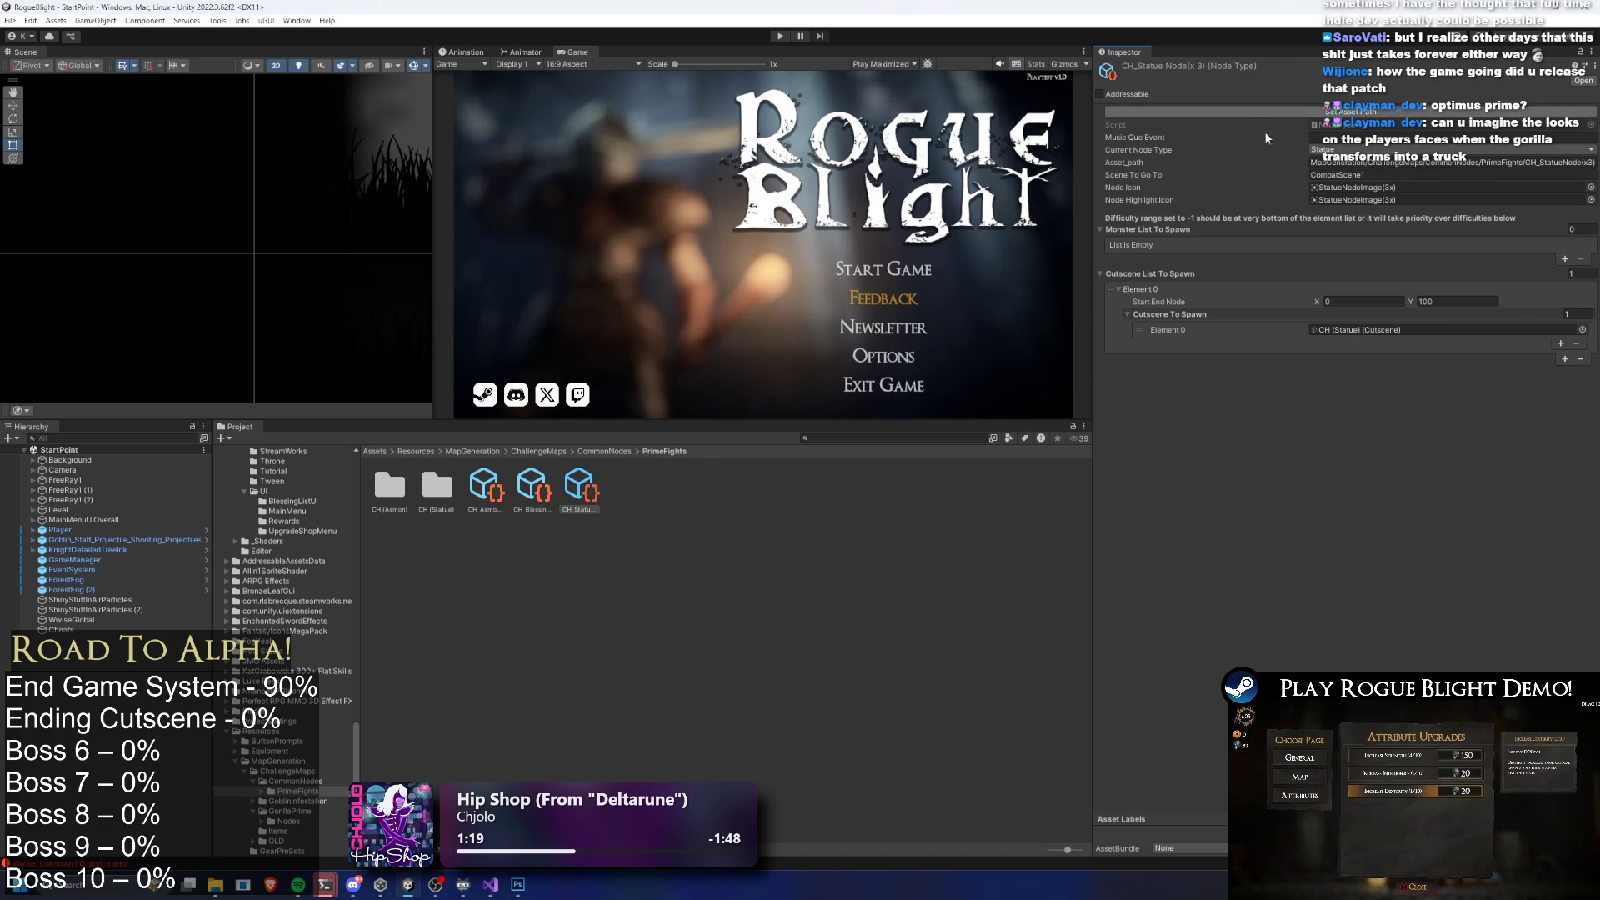
# Inspect the statue opening option flow asset in CH (Statue) > Flow
pyautogui.click(434, 486)
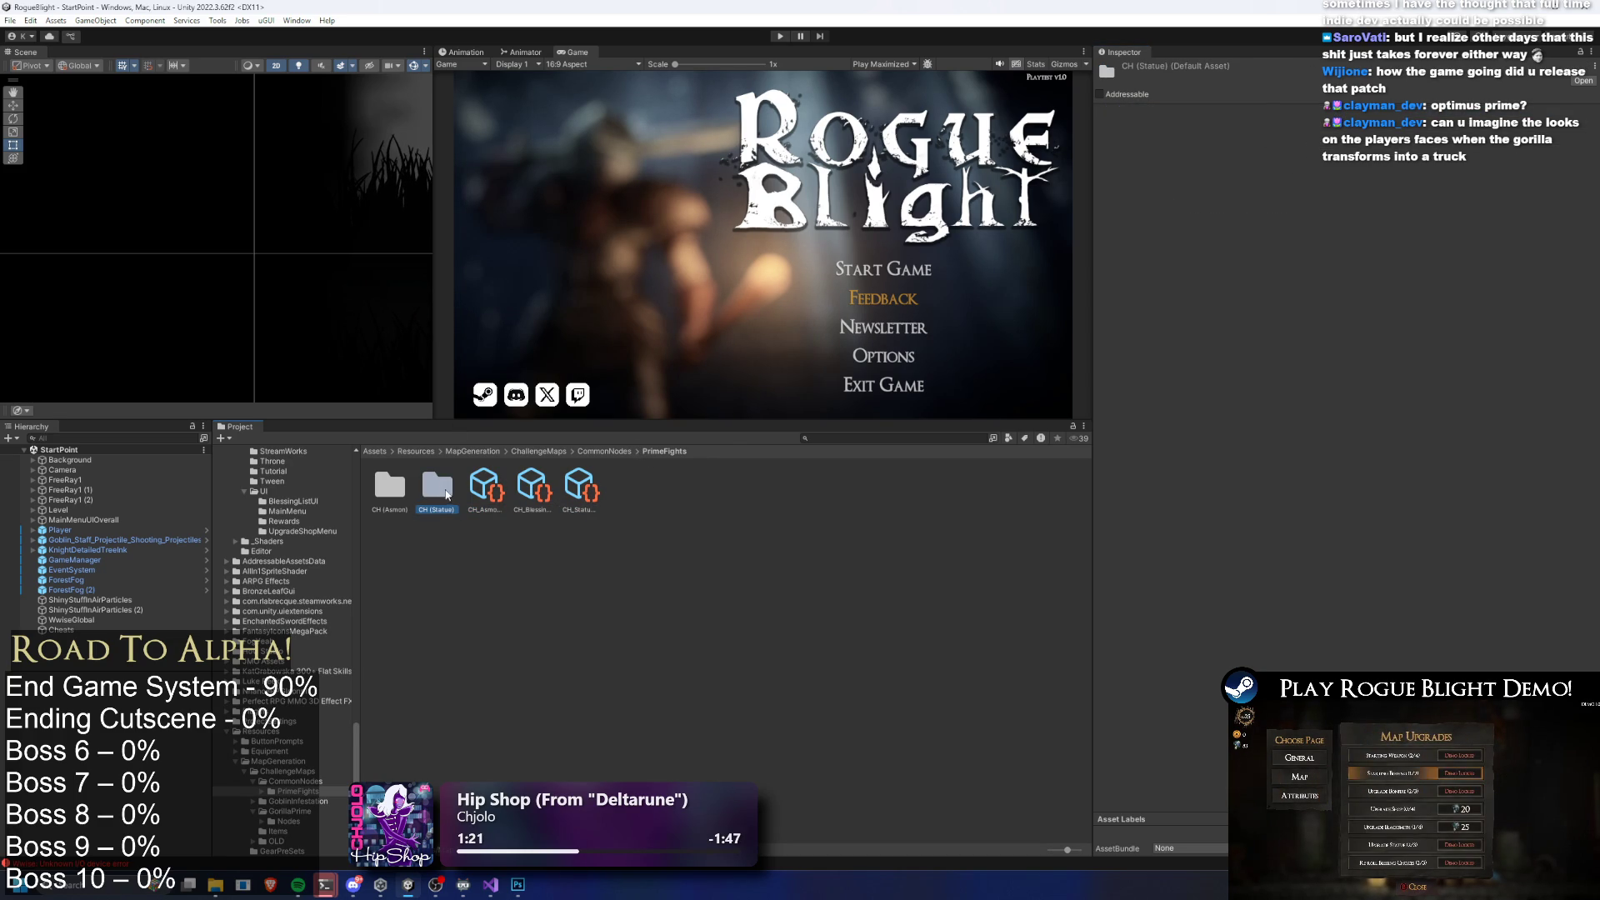
pyautogui.doubleClick(437, 490)
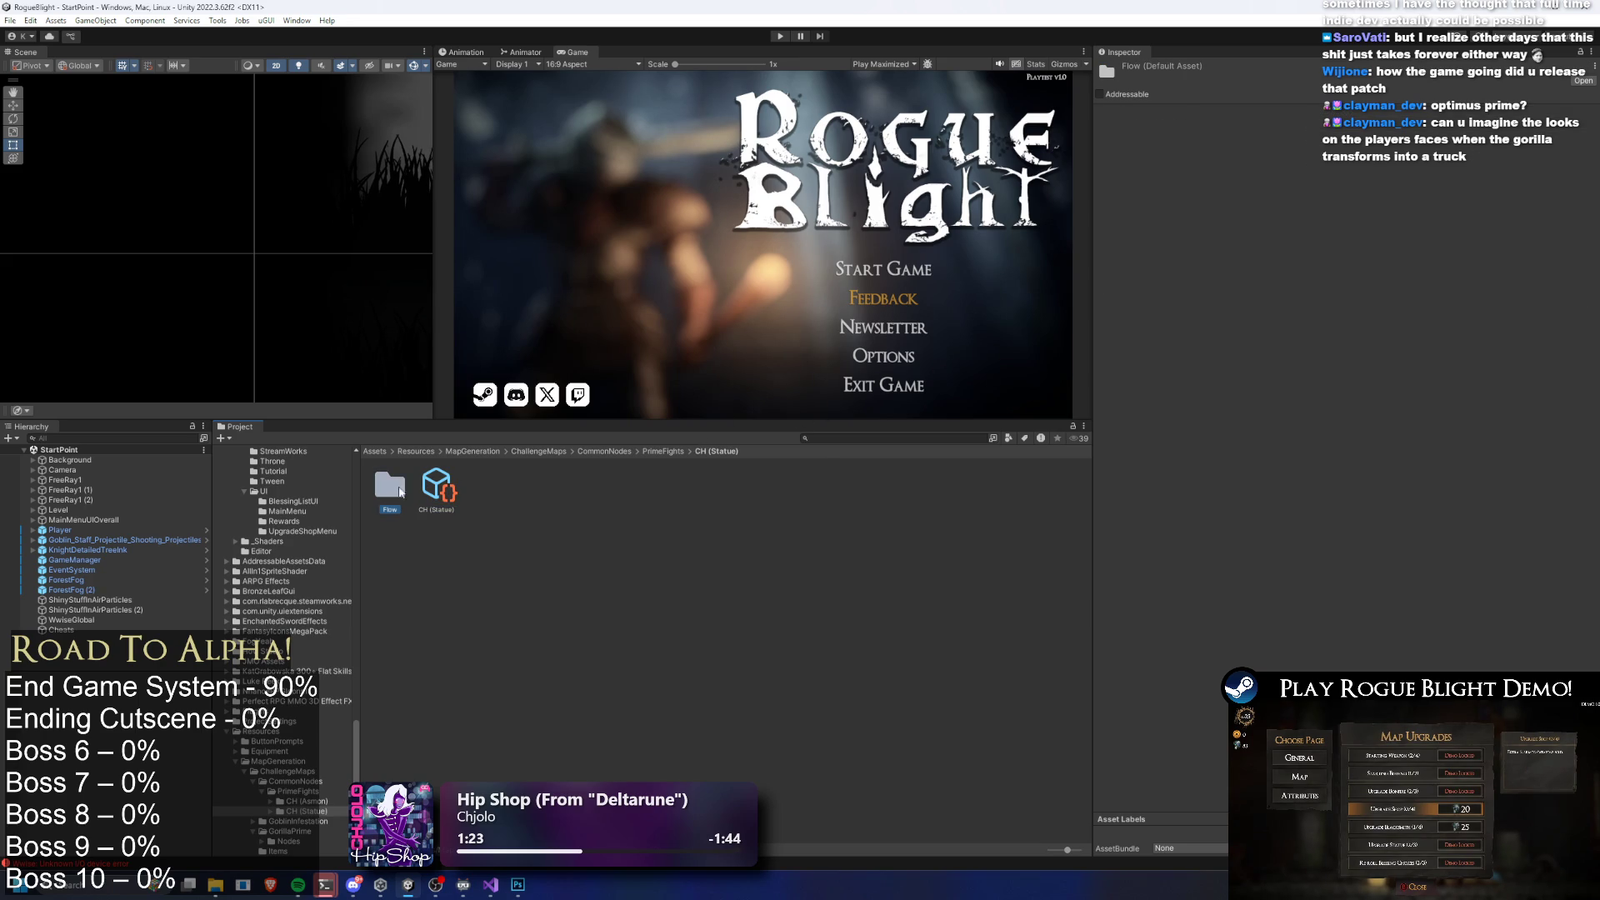
pyautogui.doubleClick(389, 485)
pyautogui.click(390, 487)
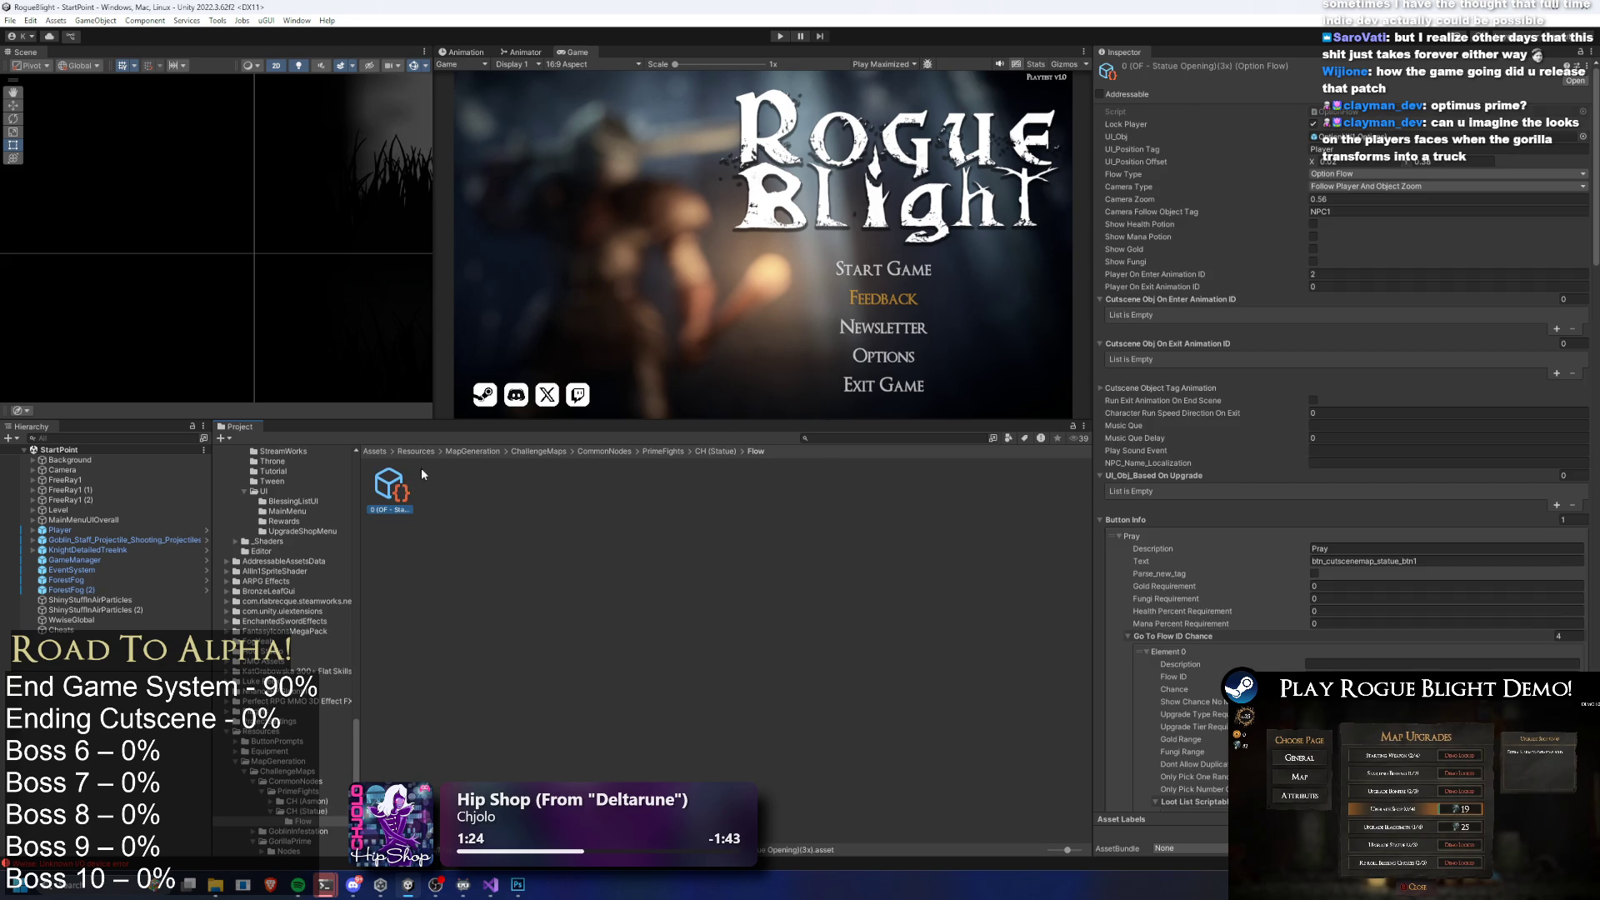
# Go back up to ChallengeMaps and inspect the GorillaPrime challenge map asset
pyautogui.click(662, 450)
pyautogui.click(608, 450)
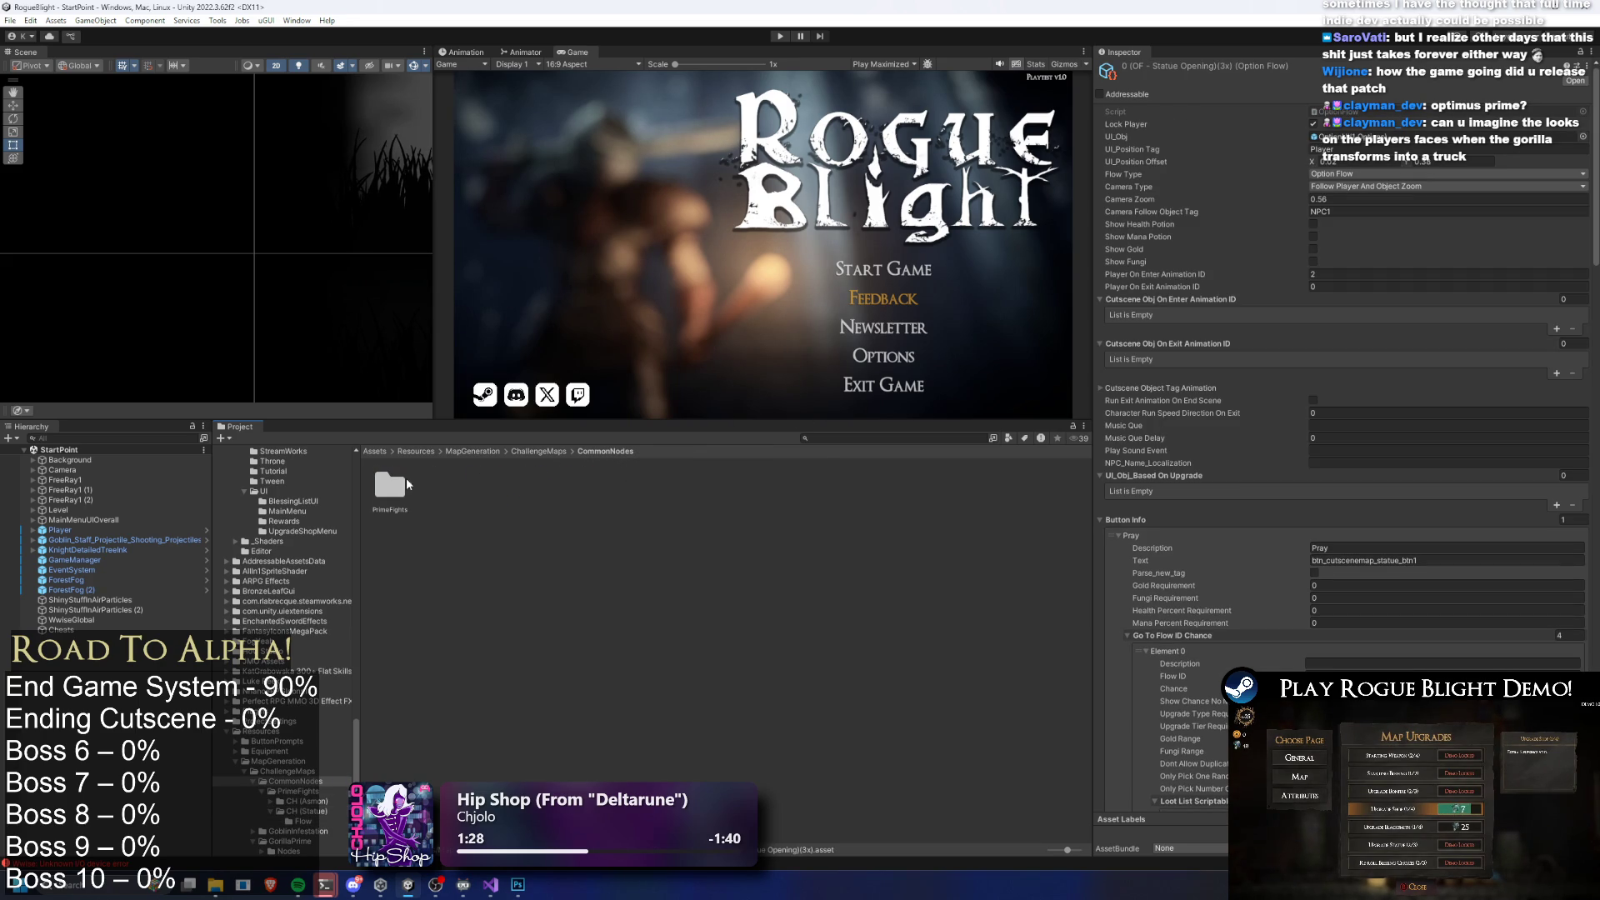
pyautogui.click(528, 451)
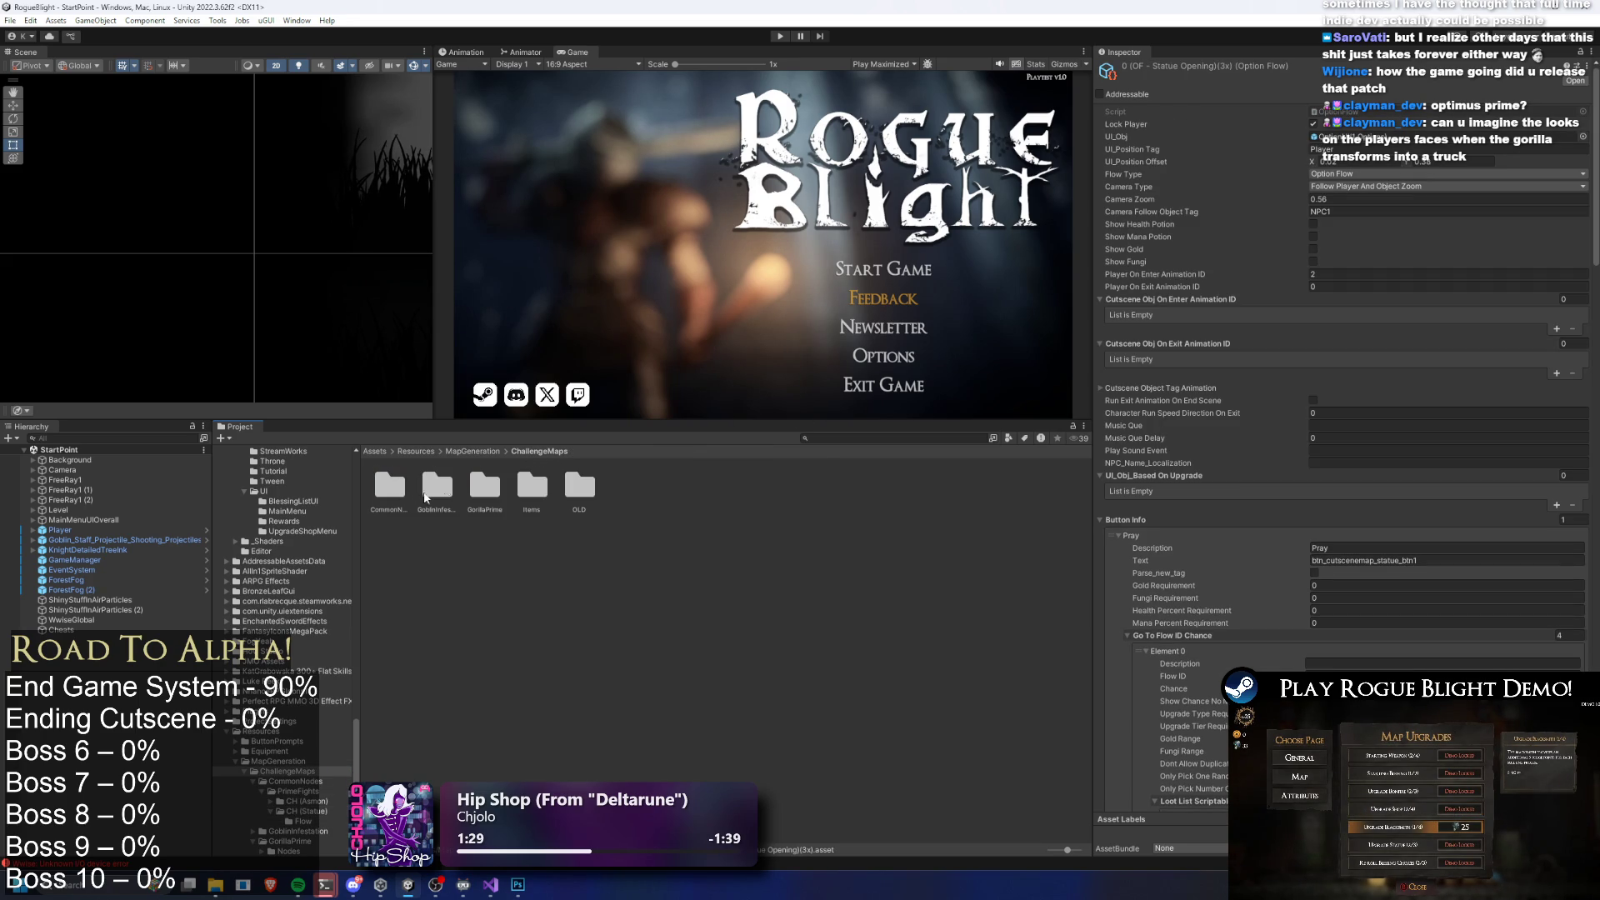
pyautogui.doubleClick(484, 486)
pyautogui.click(436, 485)
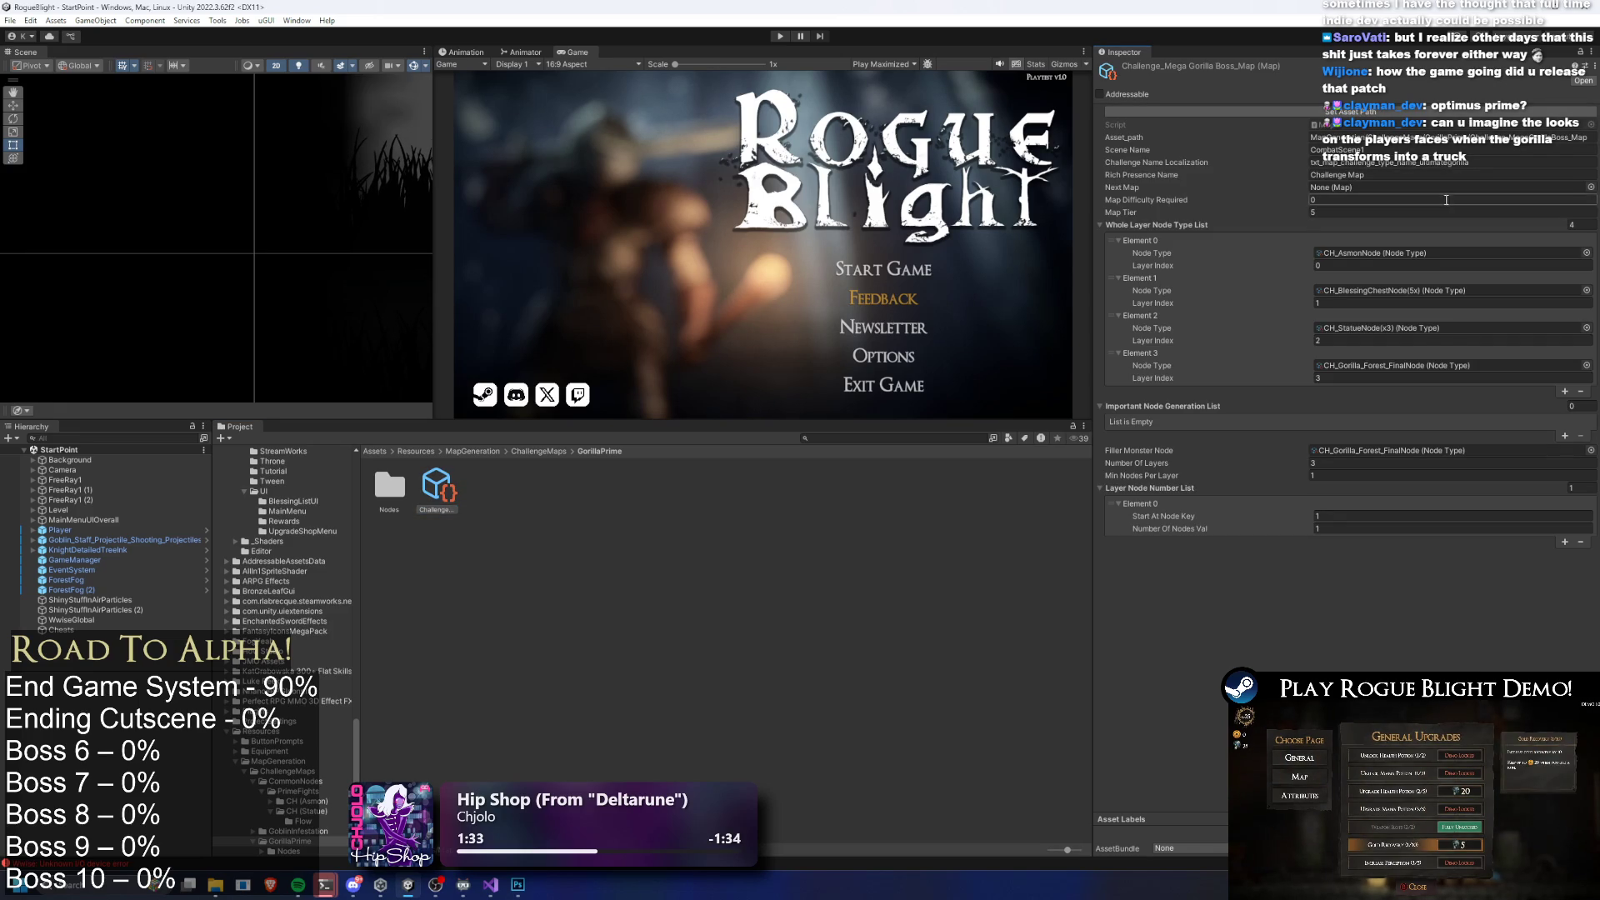
# Locate the first layer's node asset and open GorillaPrime's Nodes folder
pyautogui.click(1401, 250)
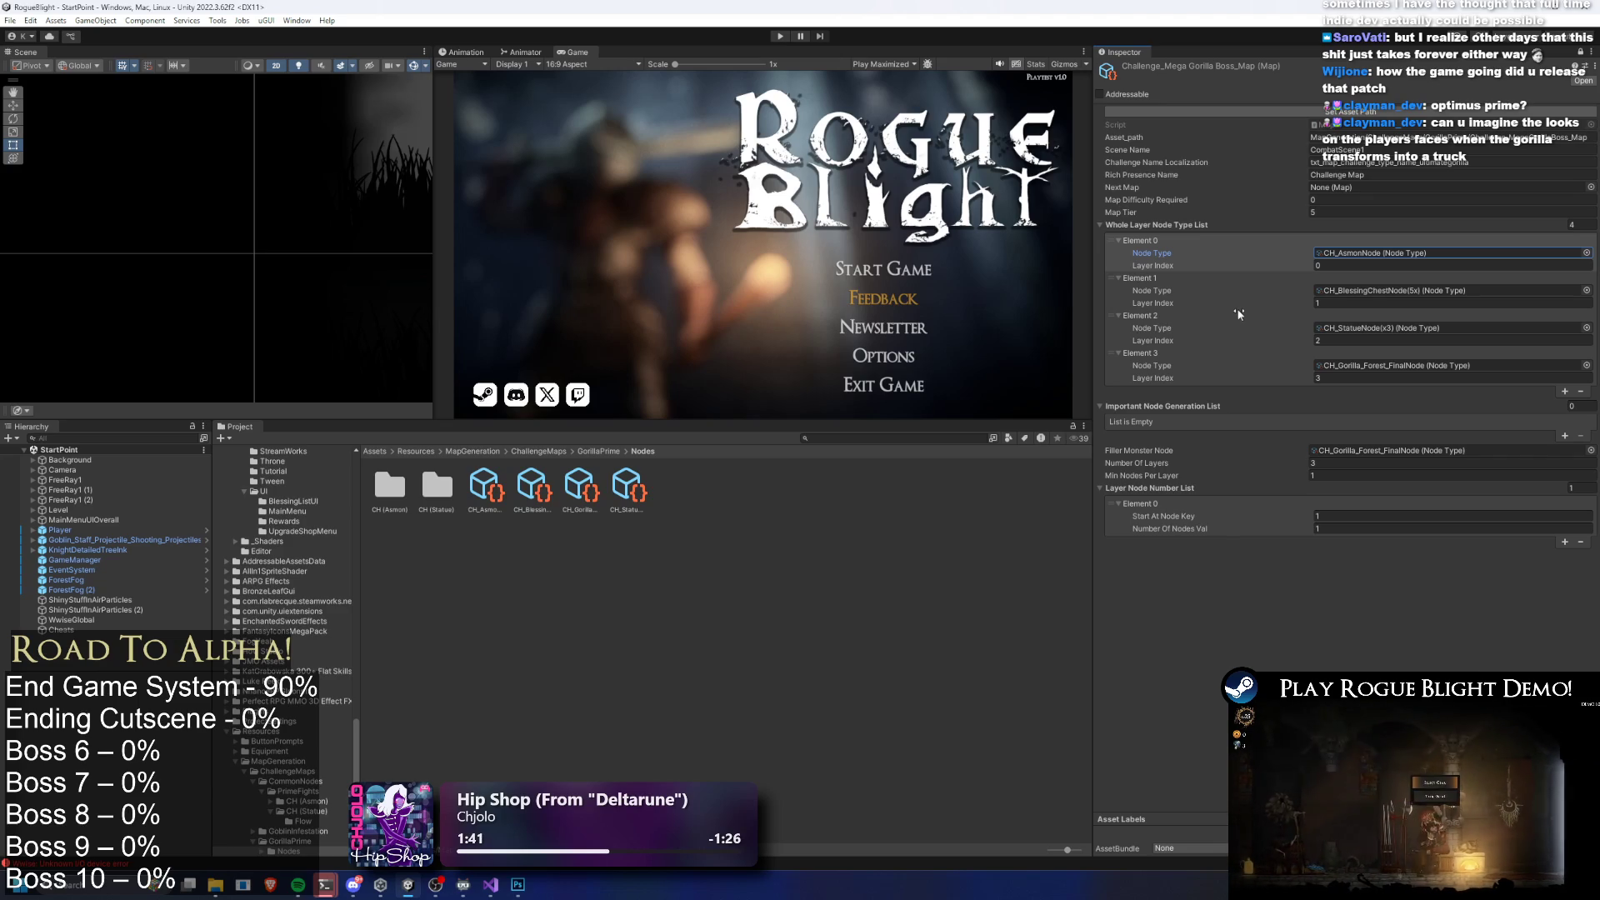
pyautogui.click(594, 450)
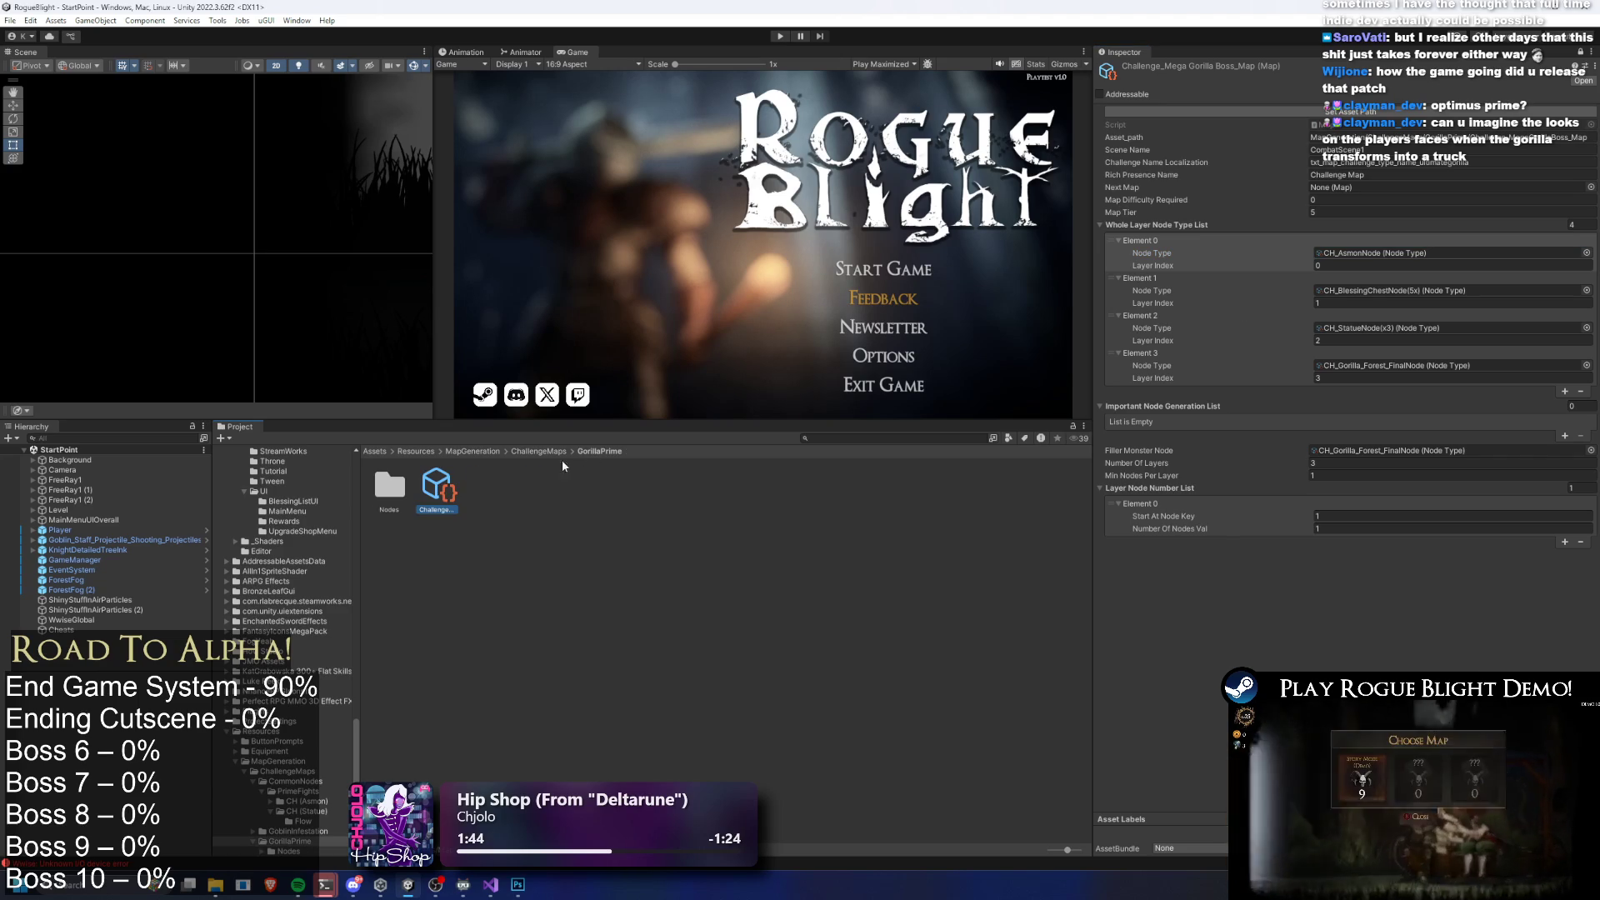
pyautogui.doubleClick(388, 490)
# Delete the selected CH node assets and the CH (Statue) and CH (Asmon) folders
pyautogui.click(576, 493)
pyautogui.click(532, 491)
pyautogui.keyDown('ctrl'); pyautogui.click(626, 492); pyautogui.keyUp('ctrl')
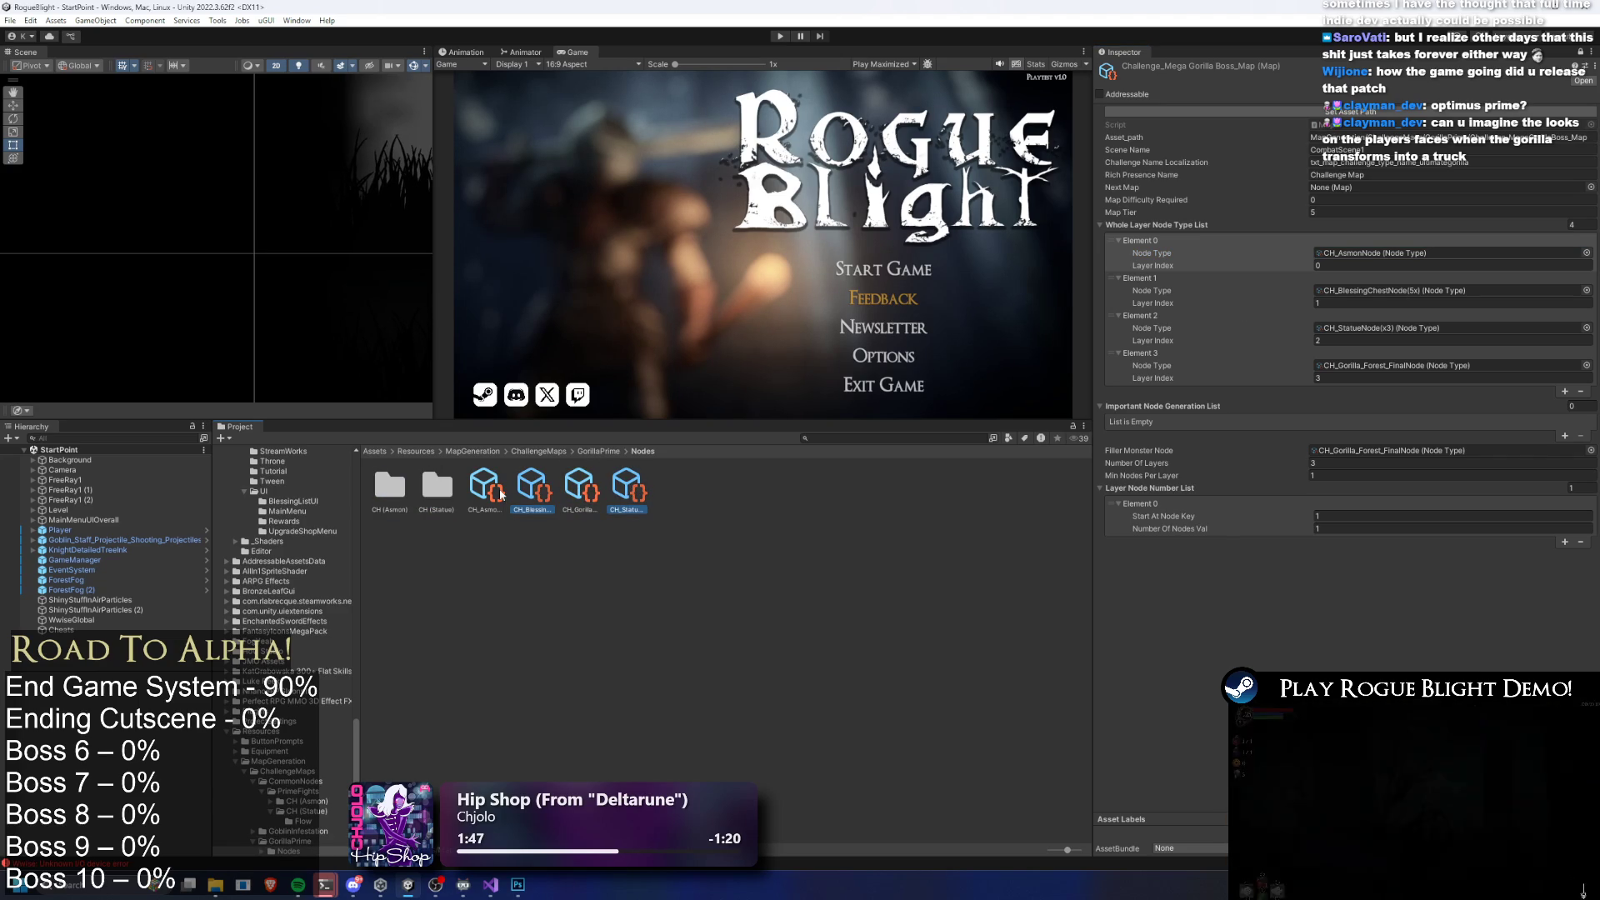
pyautogui.keyDown('ctrl'); pyautogui.click(485, 490); pyautogui.keyUp('ctrl')
pyautogui.keyDown('ctrl'); pyautogui.click(437, 490); pyautogui.keyUp('ctrl')
pyautogui.keyDown('ctrl'); pyautogui.click(389, 490); pyautogui.keyUp('ctrl')
pyautogui.press('Delete')
pyautogui.press('Return')
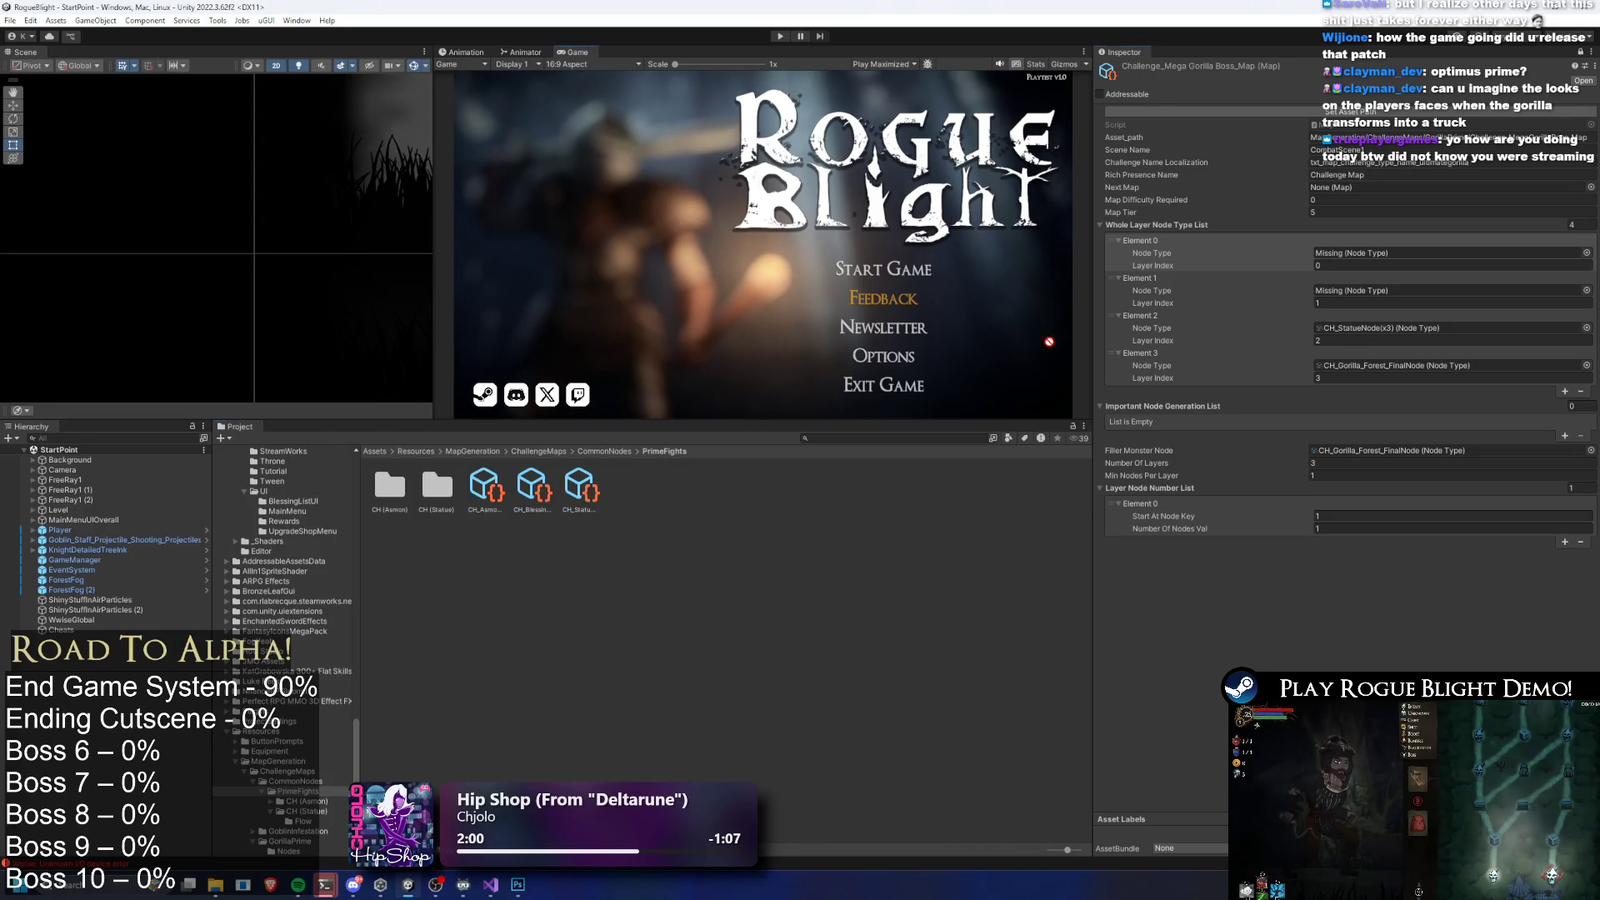
# Assign PrimeFights' CH_AsmonNode to Element 0 and CH_BlessingChestNode to Element 1, then unlock the Inspector
pyautogui.moveTo(900, 381); pyautogui.dragTo(1449, 290)
pyautogui.click(485, 490)
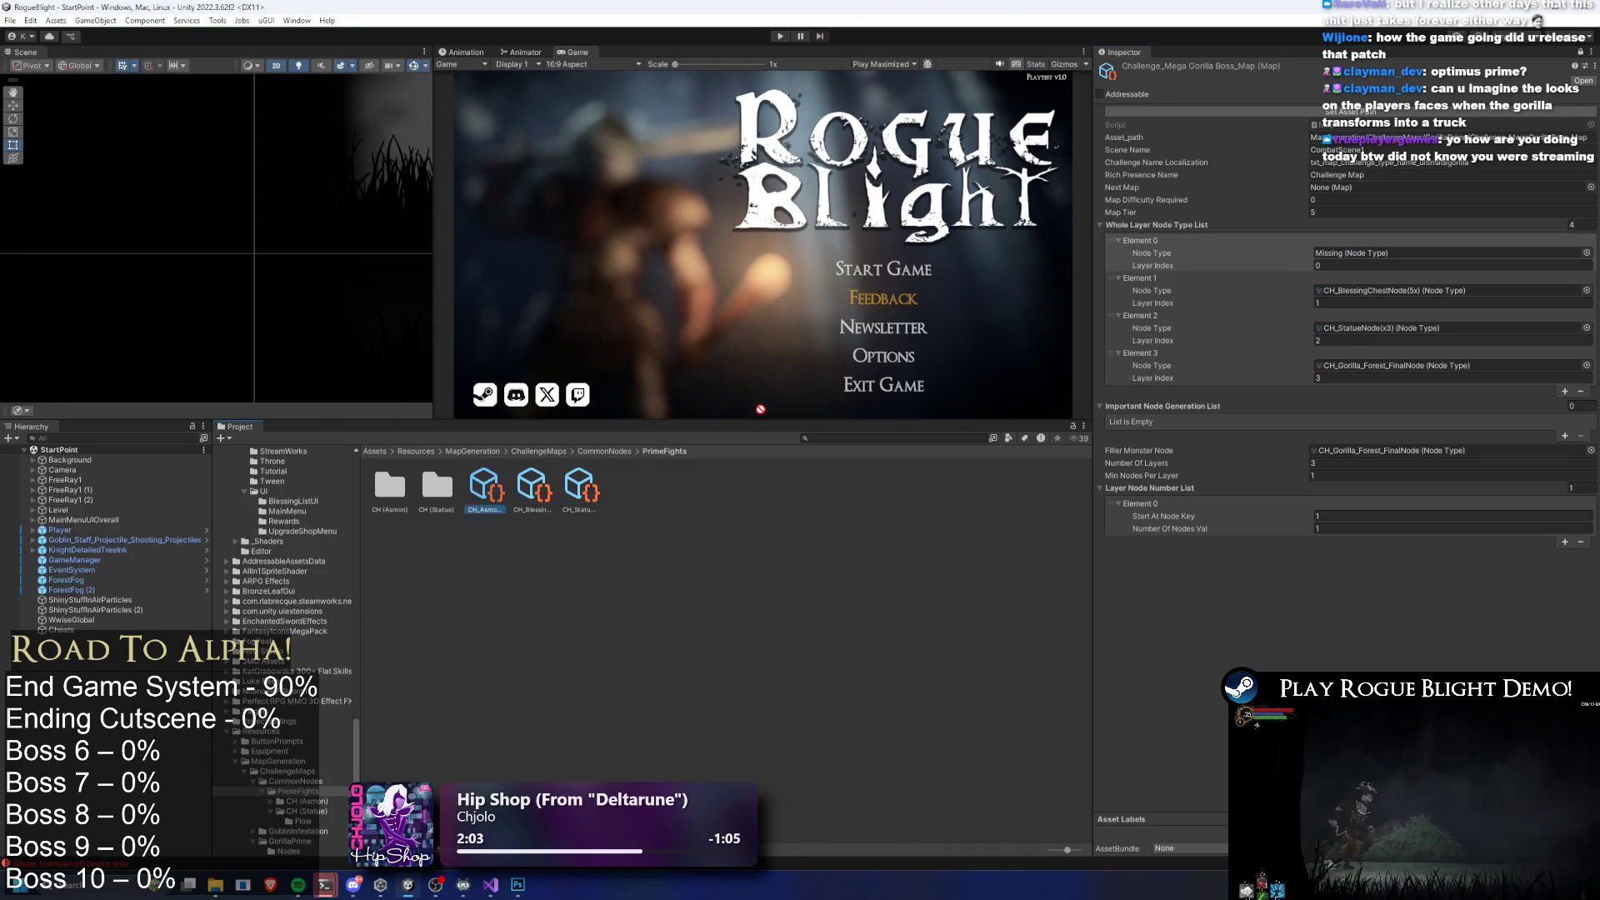
pyautogui.moveTo(610, 447); pyautogui.dragTo(1450, 254)
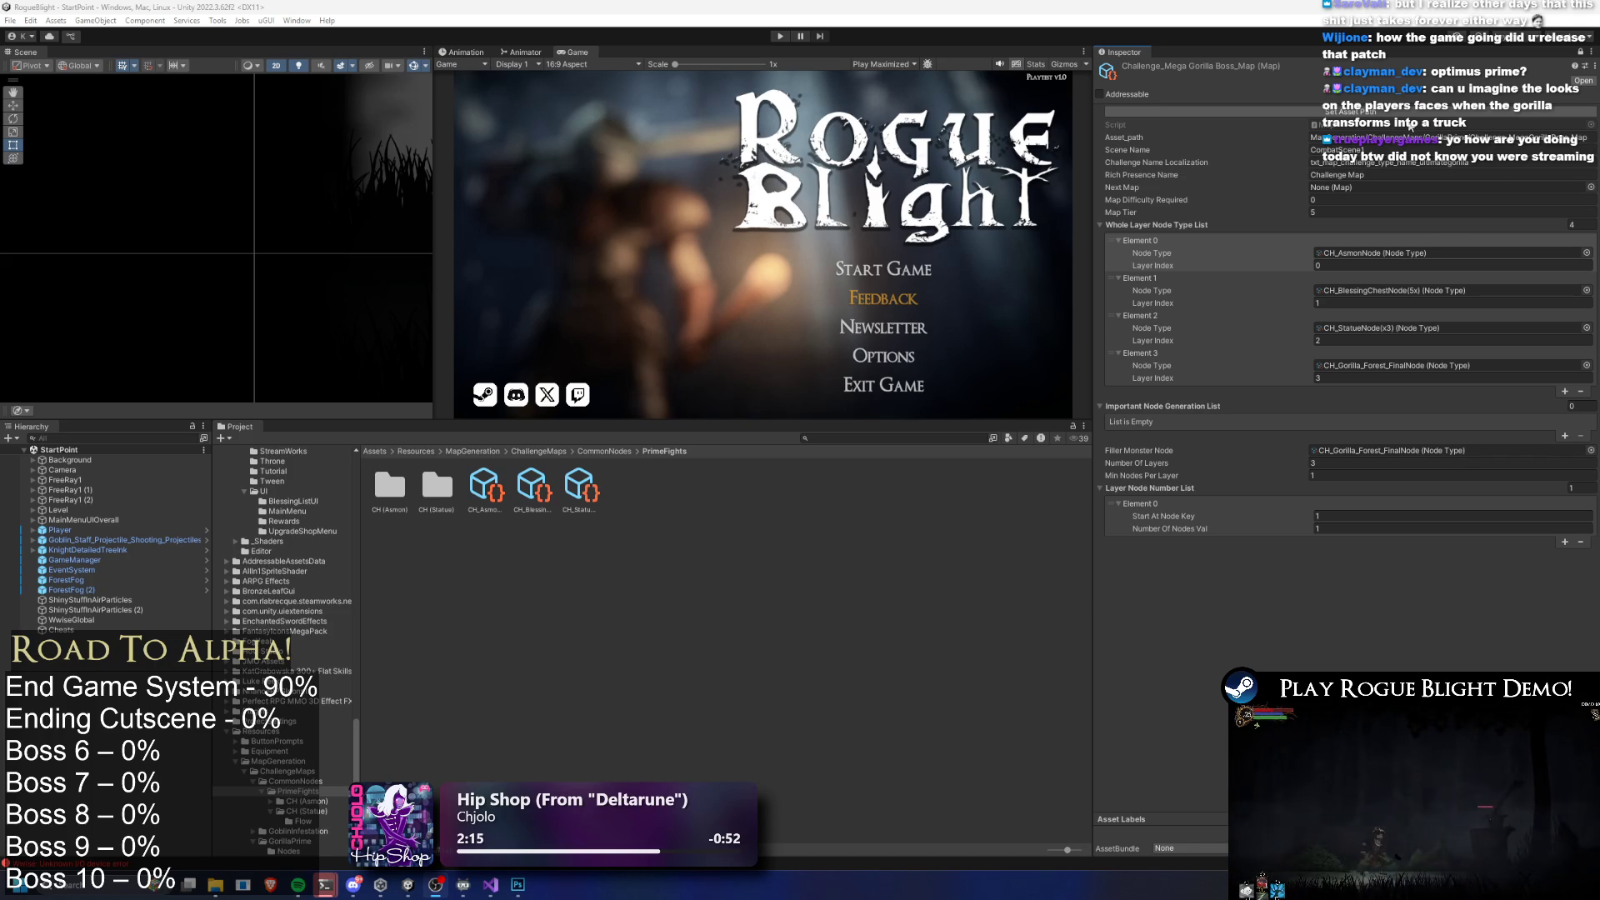
pyautogui.click(1582, 52)
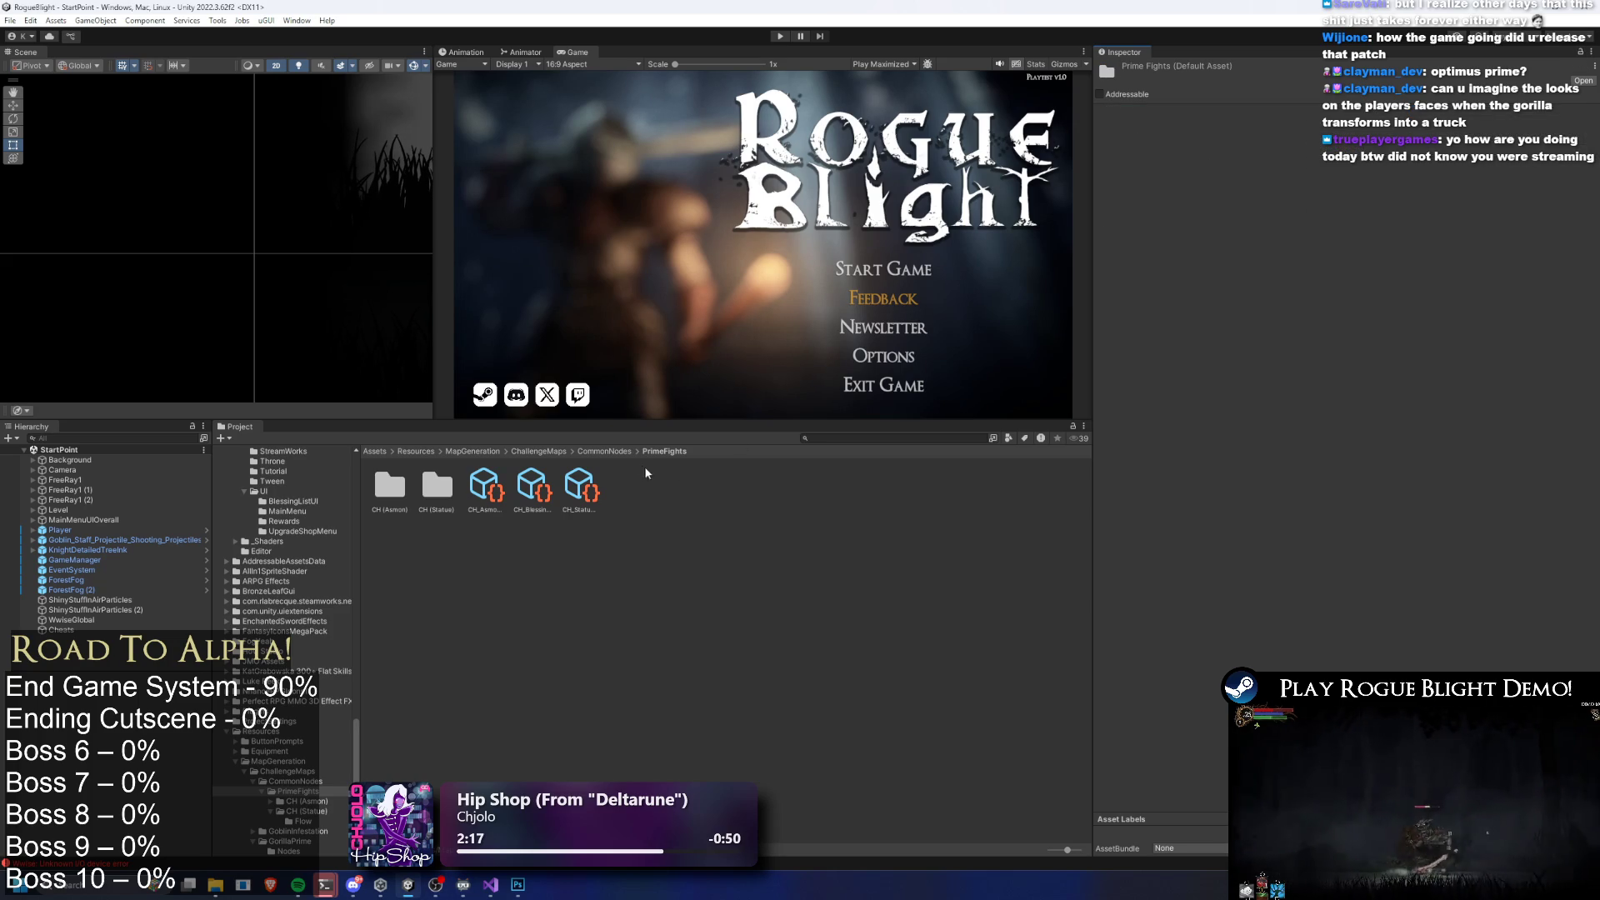
pyautogui.click(618, 452)
pyautogui.click(531, 451)
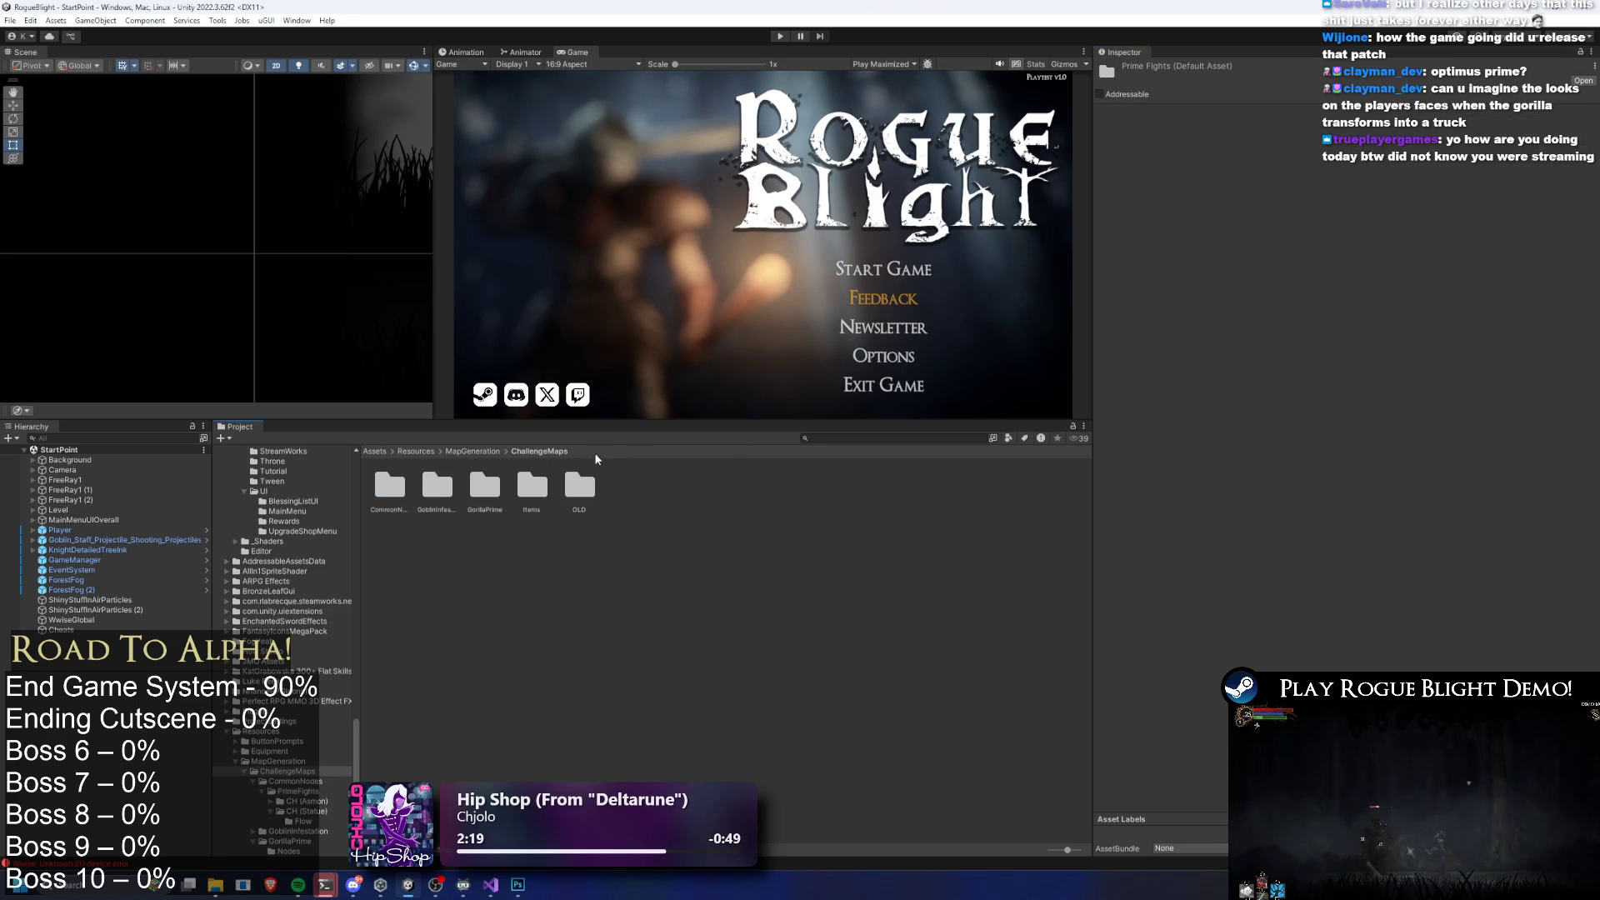
# Inspect the GorillaPrime challenge map asset, then return to ChallengeMaps
pyautogui.doubleClick(488, 491)
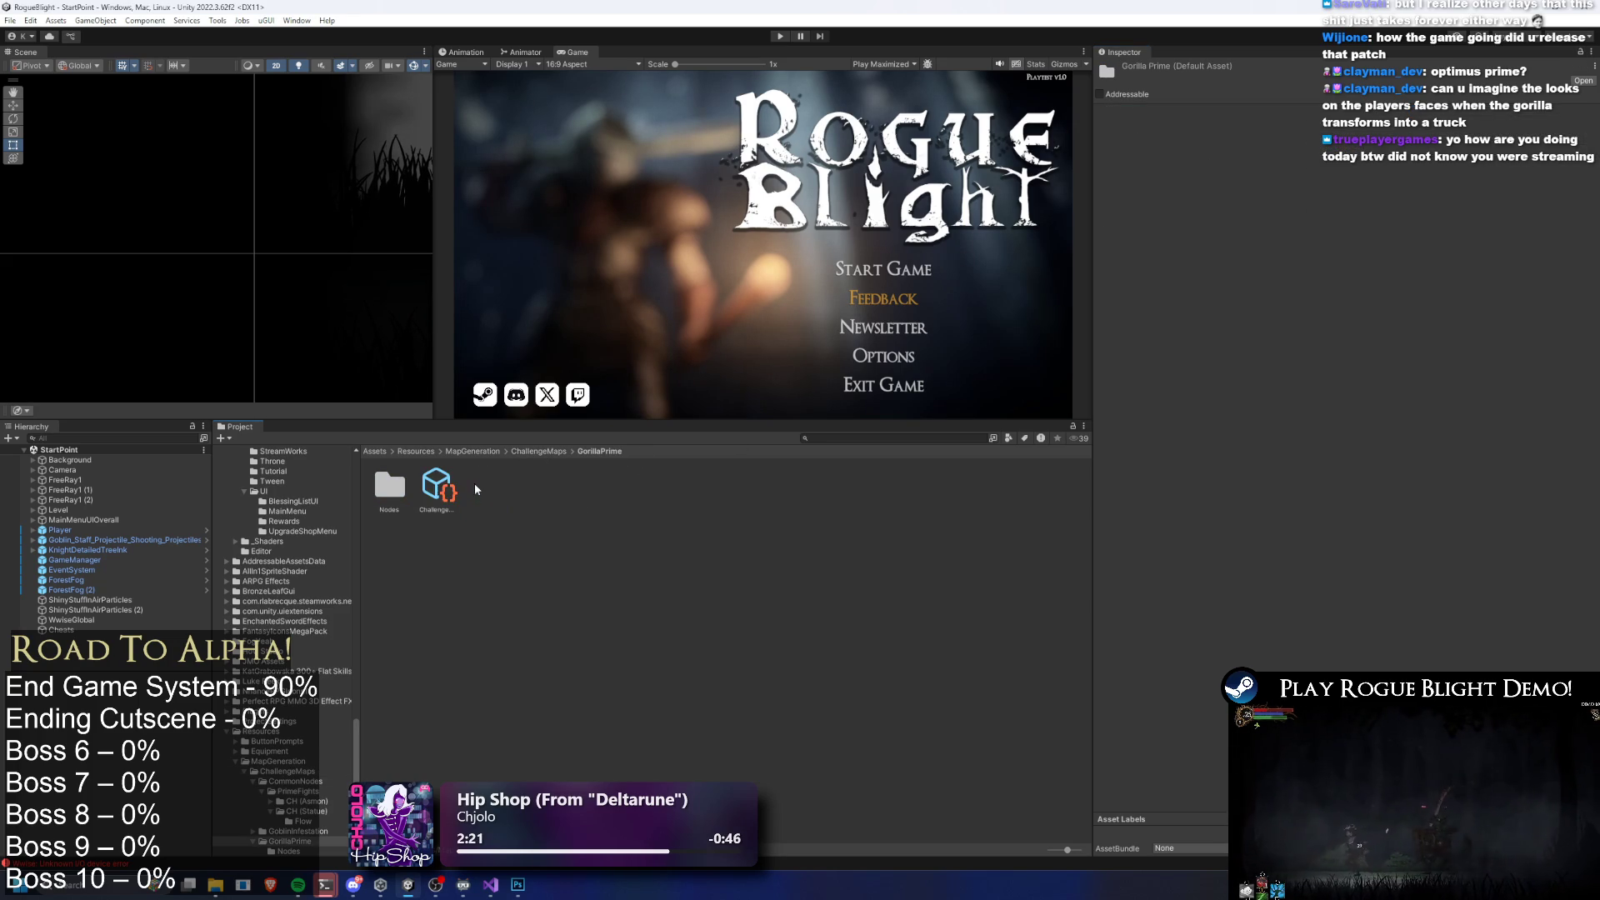
pyautogui.click(420, 485)
pyautogui.click(793, 379)
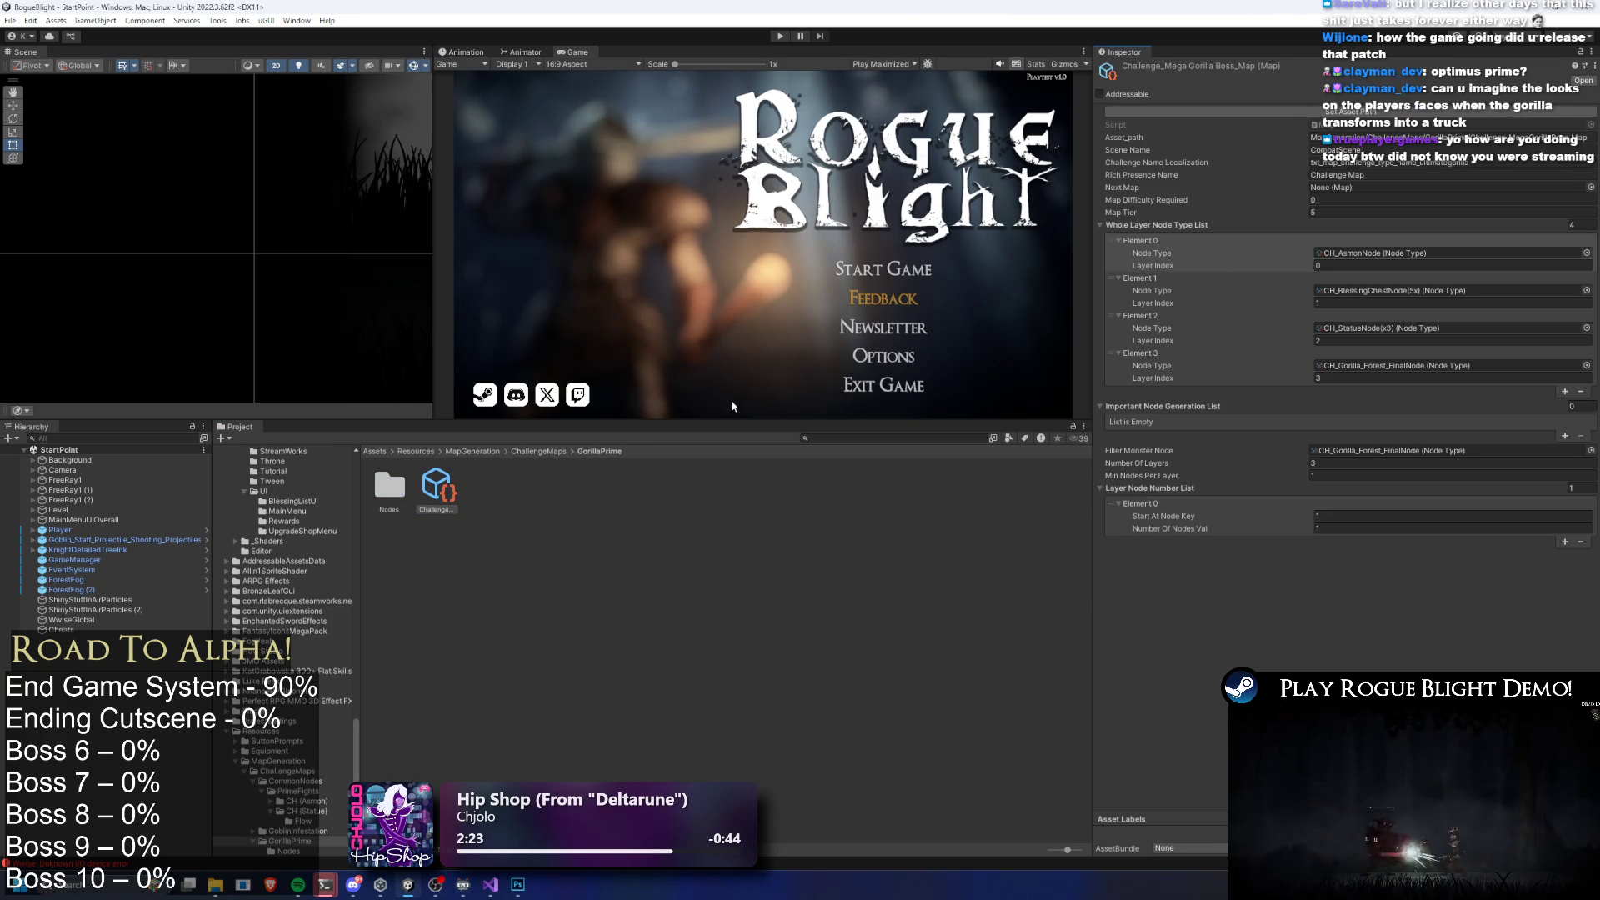
pyautogui.click(538, 451)
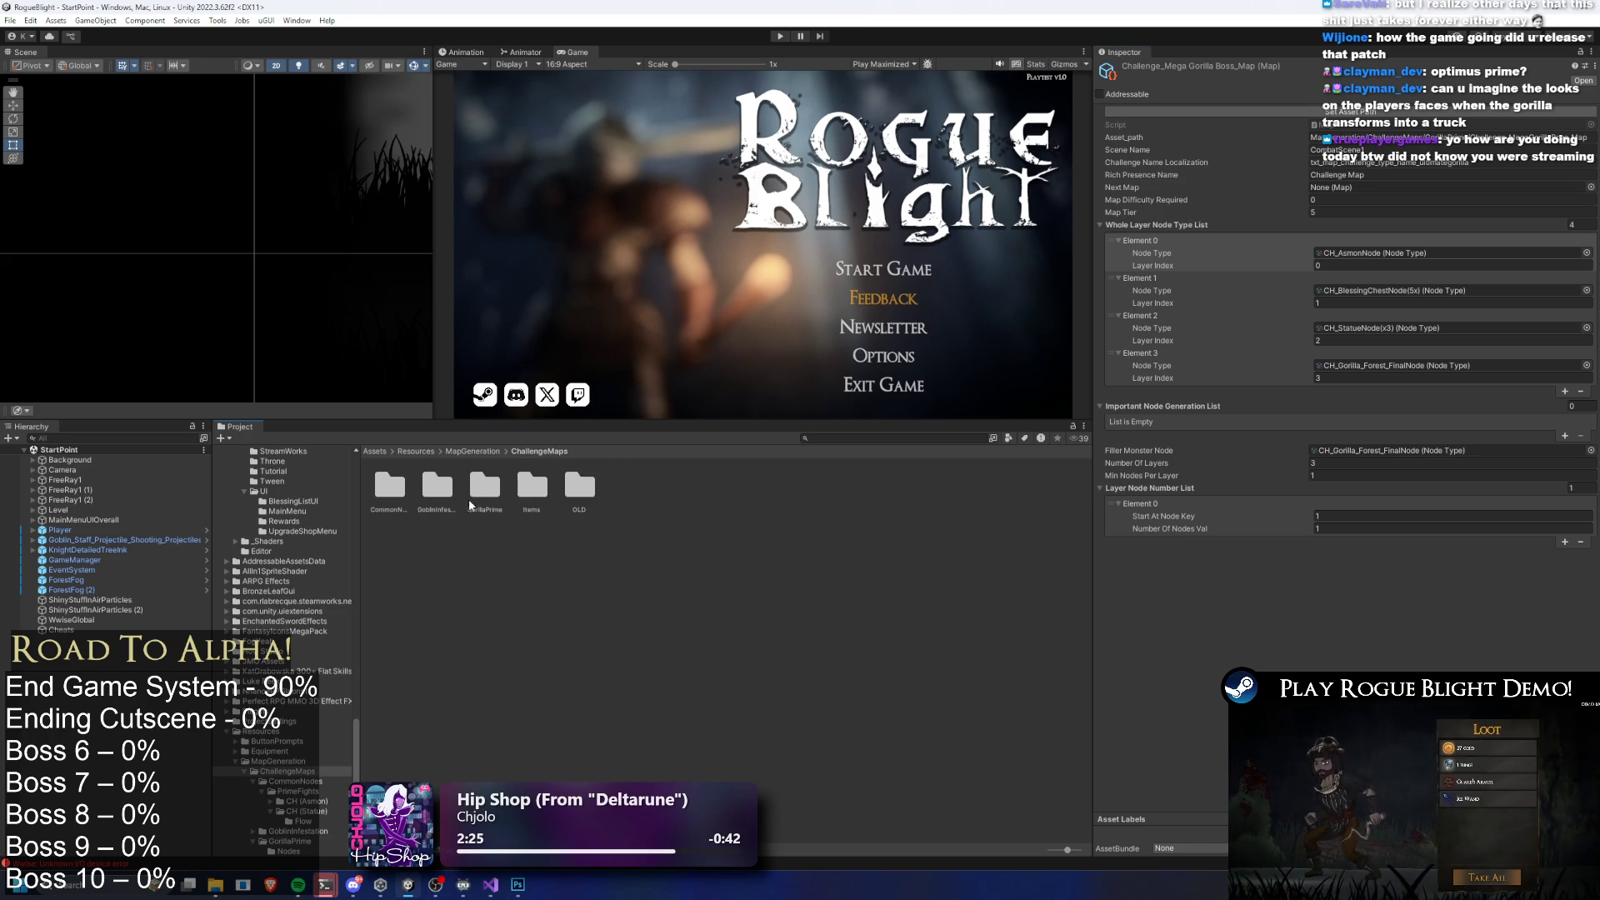
# Duplicate the GorillaPrime folder and rename the copy to IldrakeKnightPrime
pyautogui.click(489, 488)
pyautogui.hotkey('ctrl', 'd')
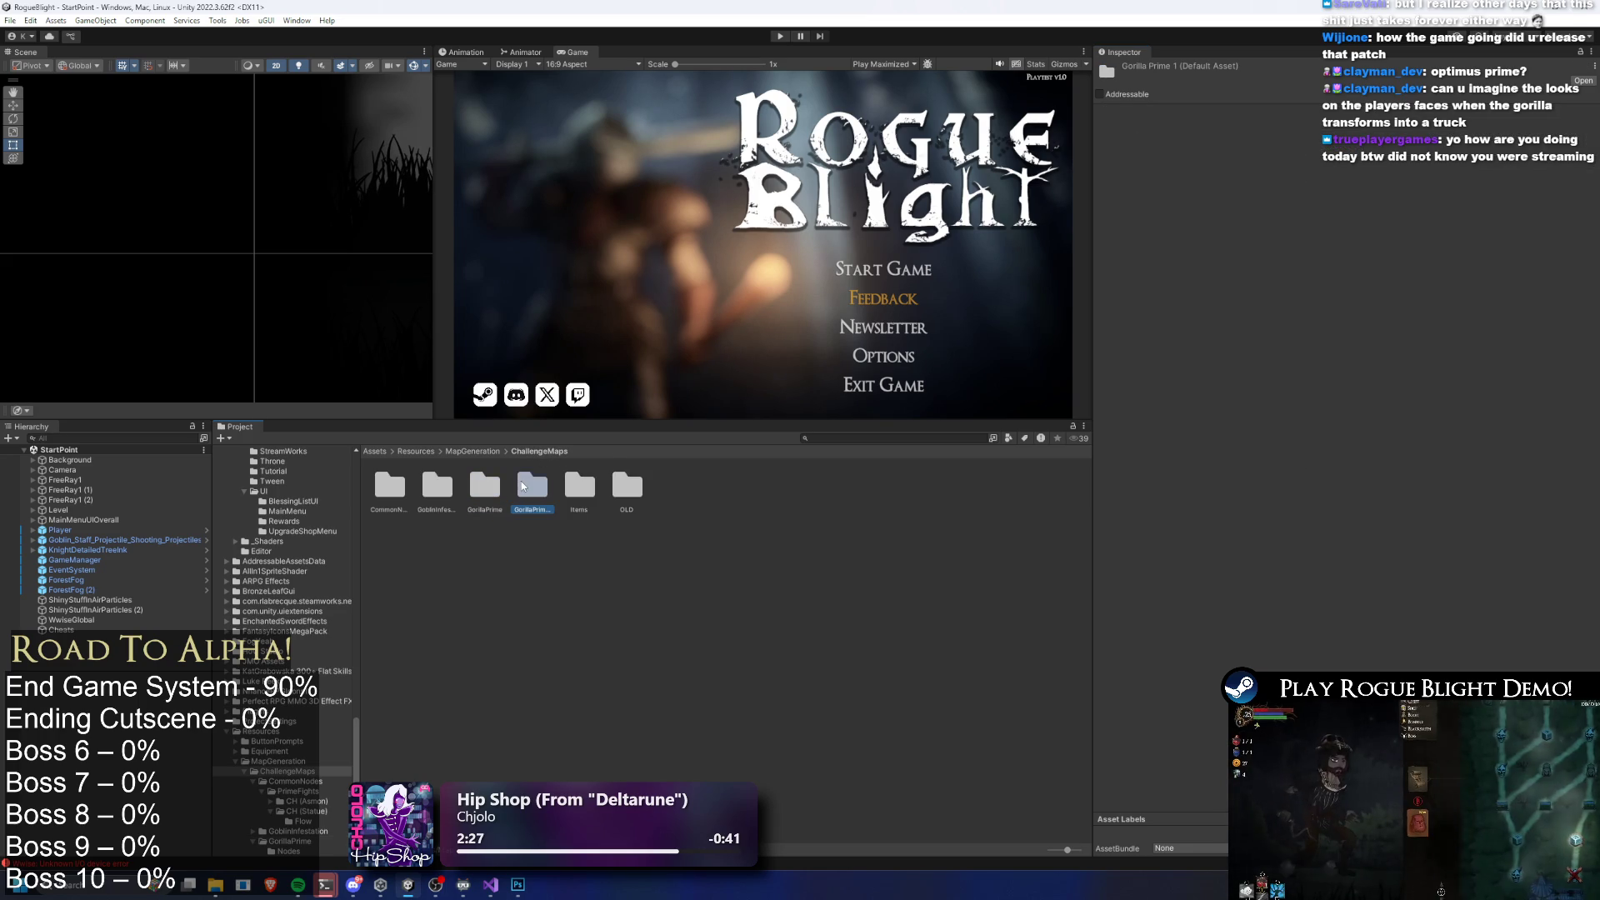
pyautogui.rightClick(527, 490)
pyautogui.click(613, 141)
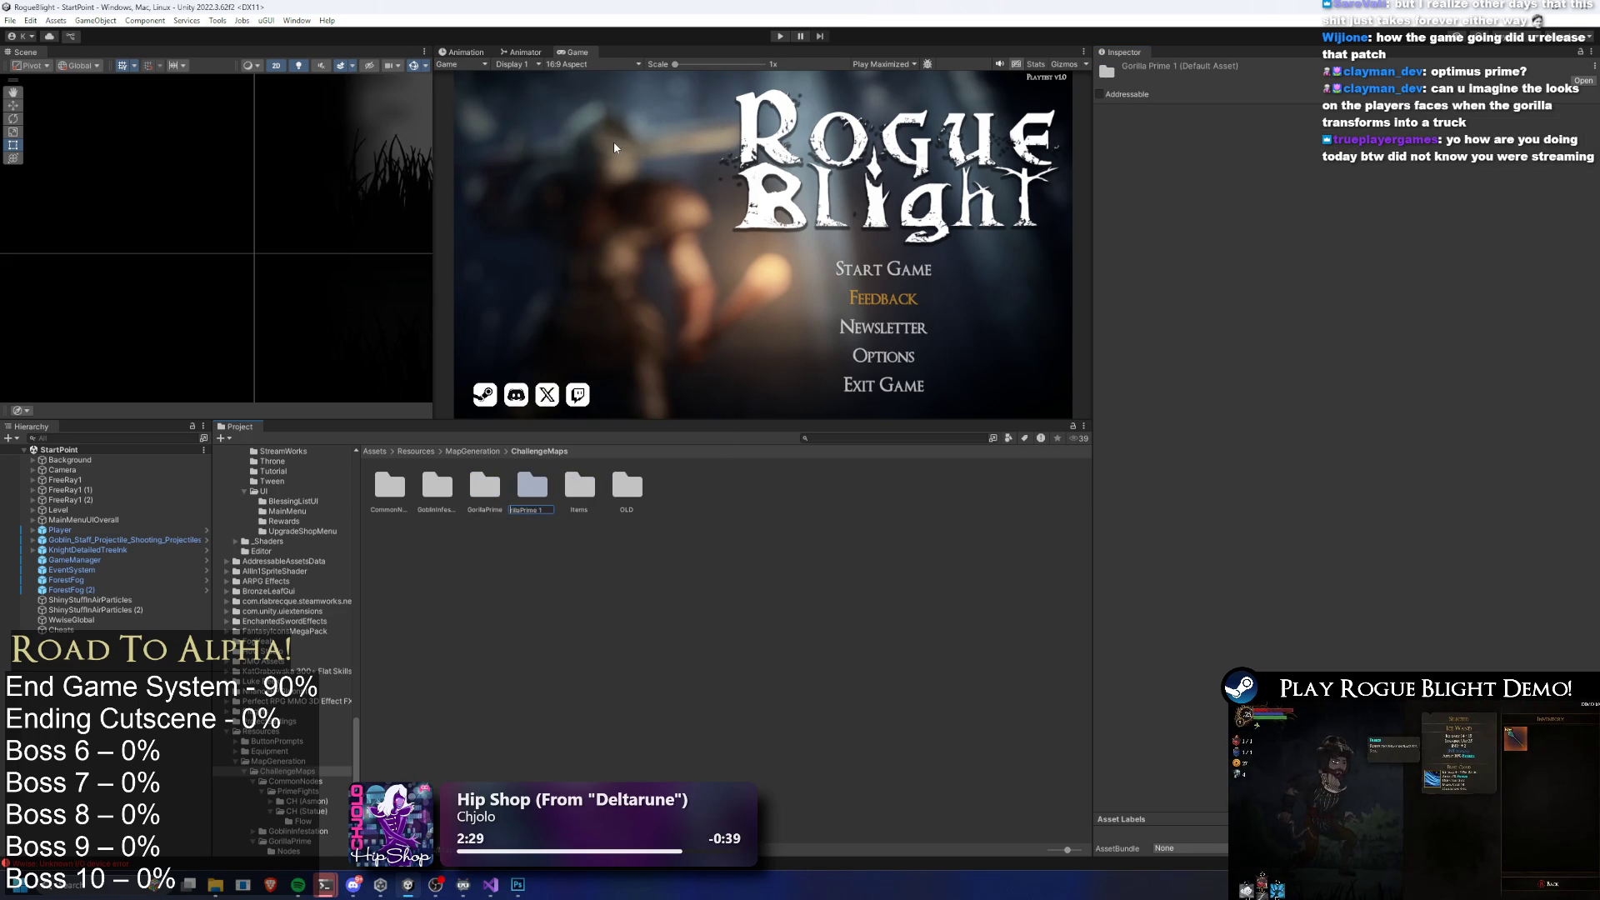
pyautogui.press('Left')
pyautogui.press('BackSpace')
pyautogui.press('BackSpace')
pyautogui.press('BackSpace')
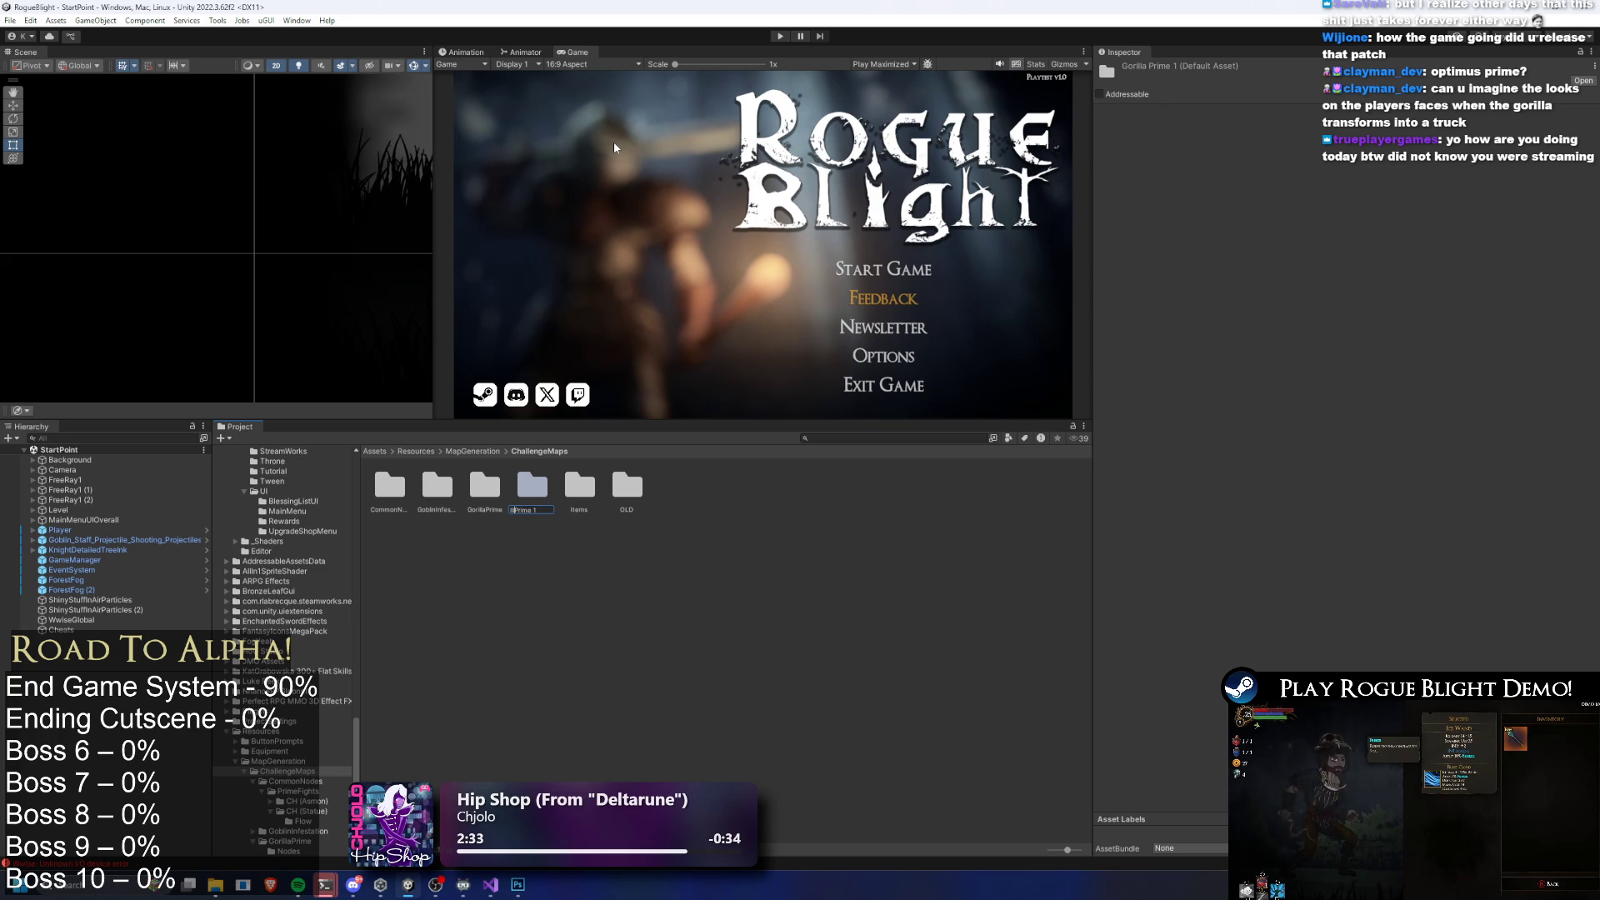
pyautogui.write('Ildrak')
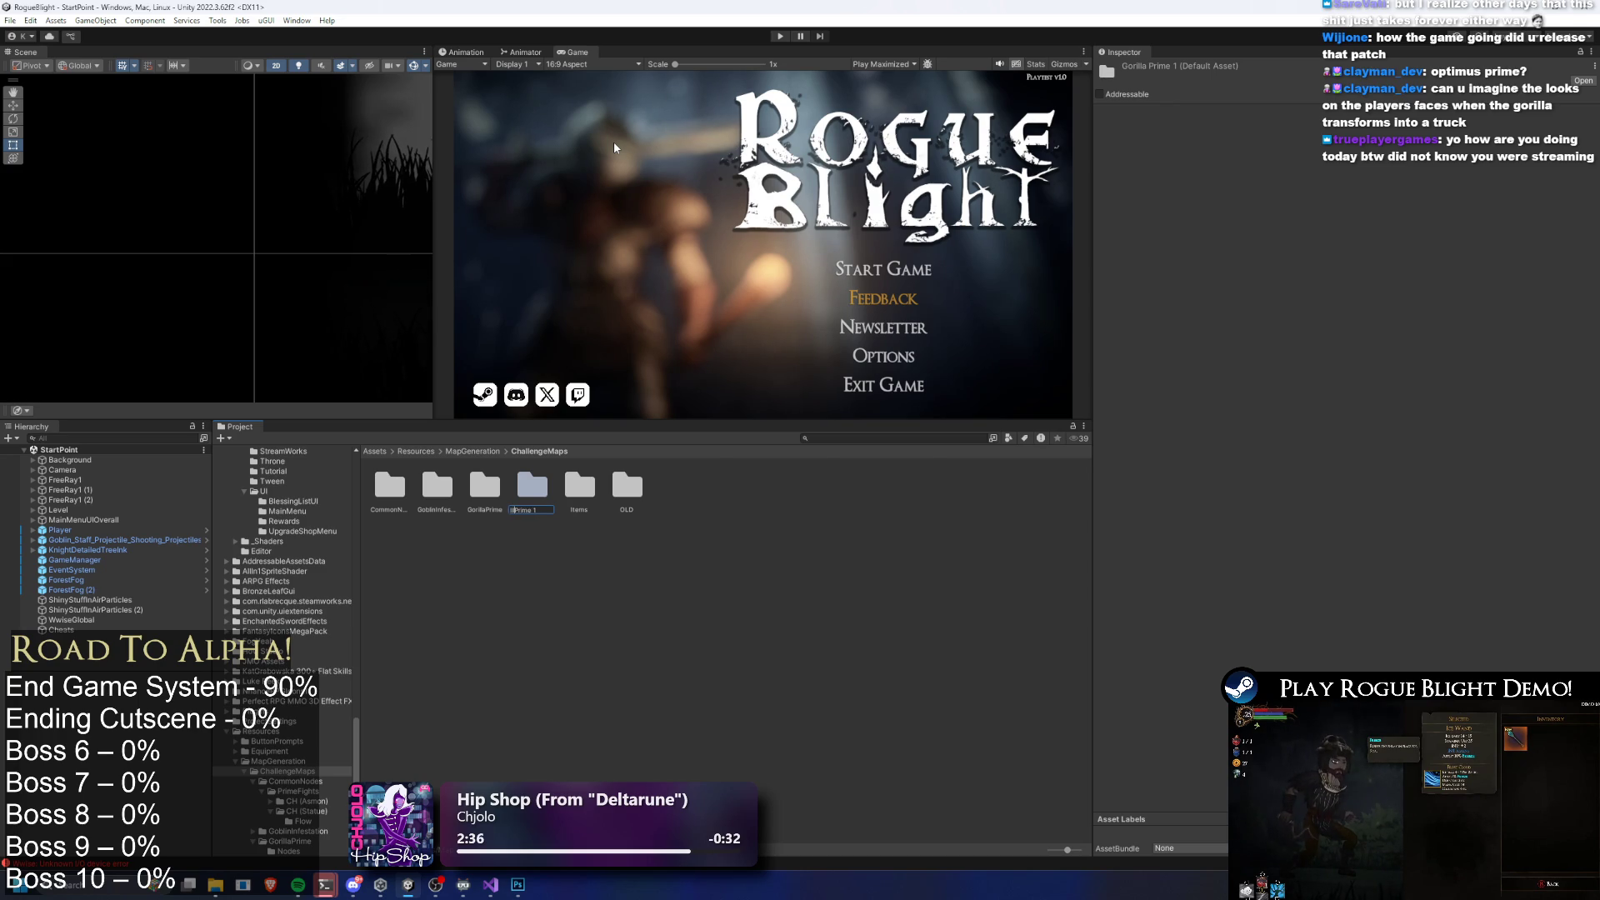
pyautogui.write('eKnightPri')
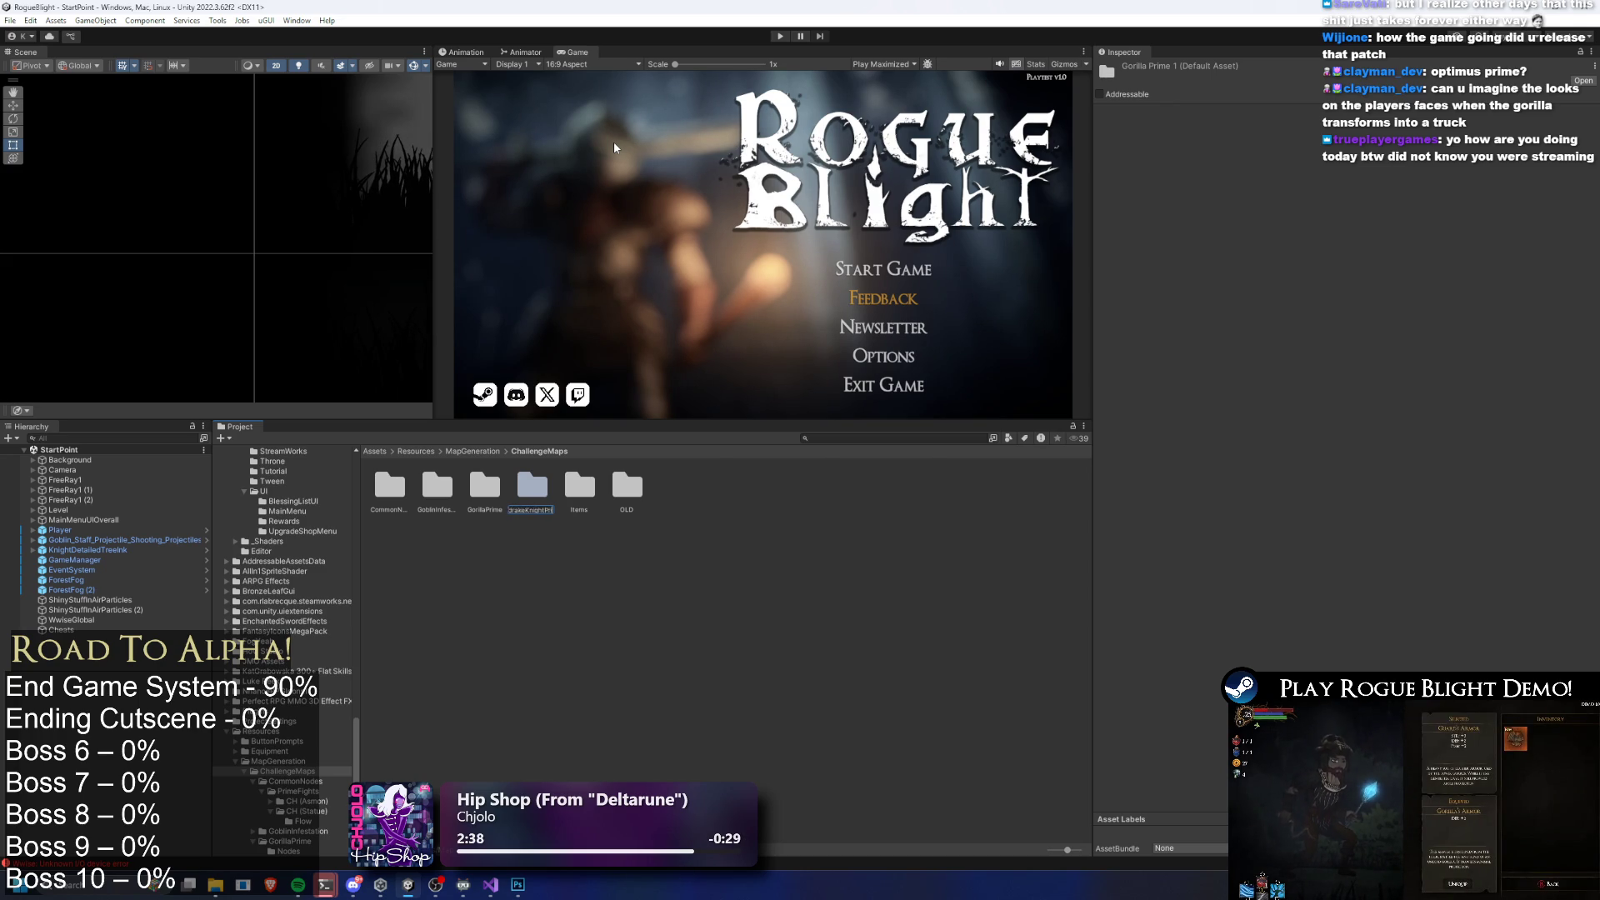
pyautogui.press('Return')
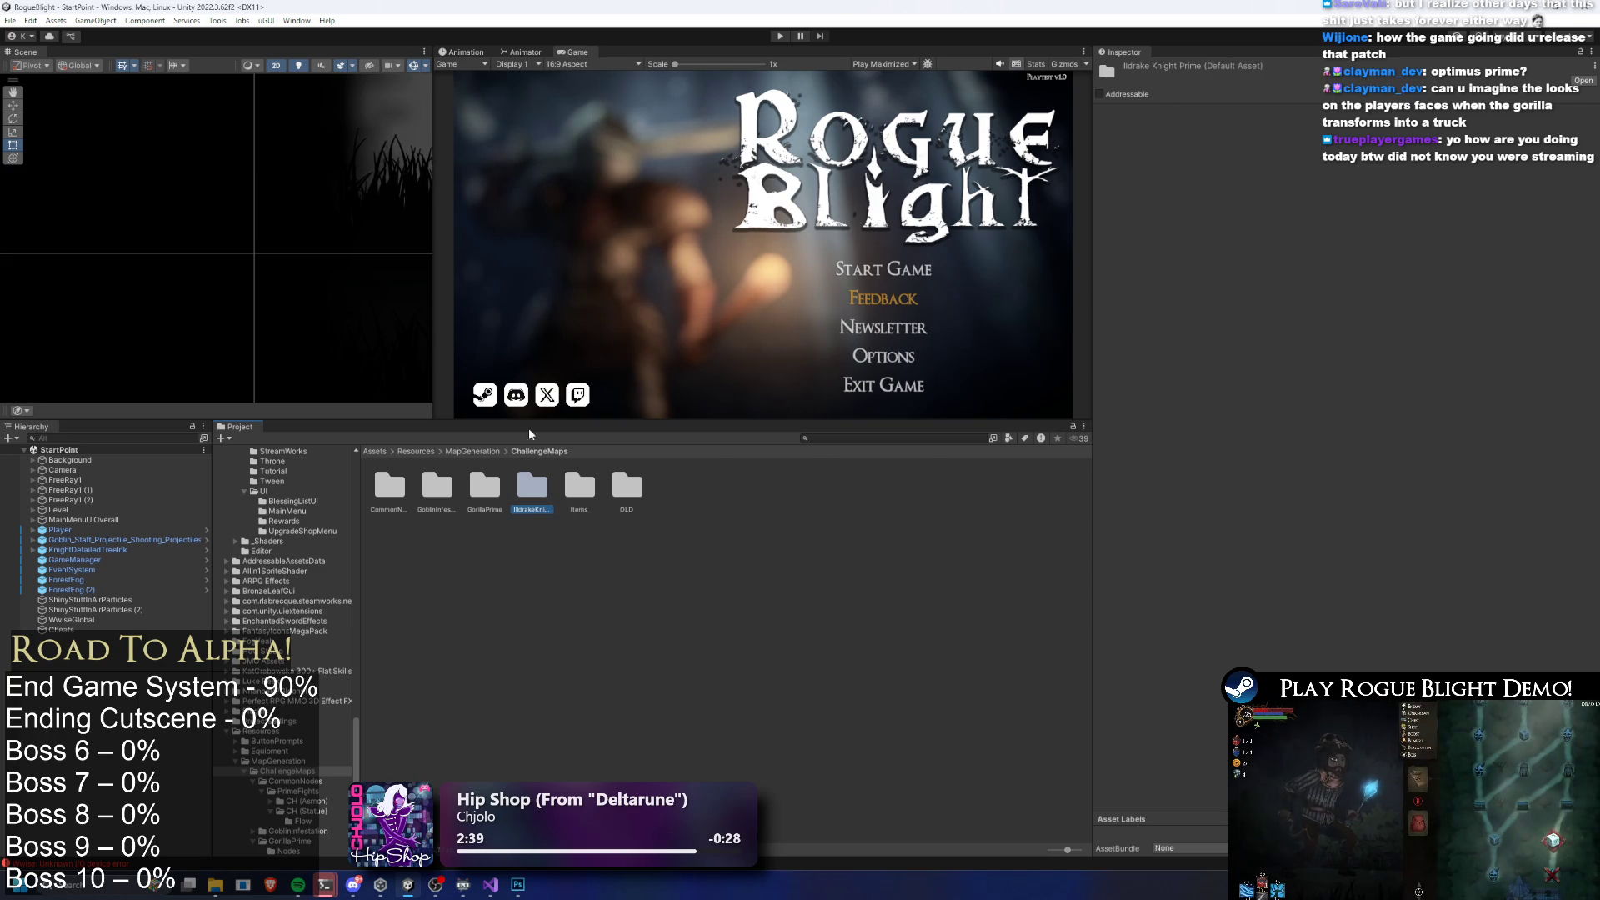
# Check the copied challenge map asset inside IldrakeKnightPrime, then return to ChallengeMaps
pyautogui.doubleClick(543, 489)
pyautogui.click(437, 486)
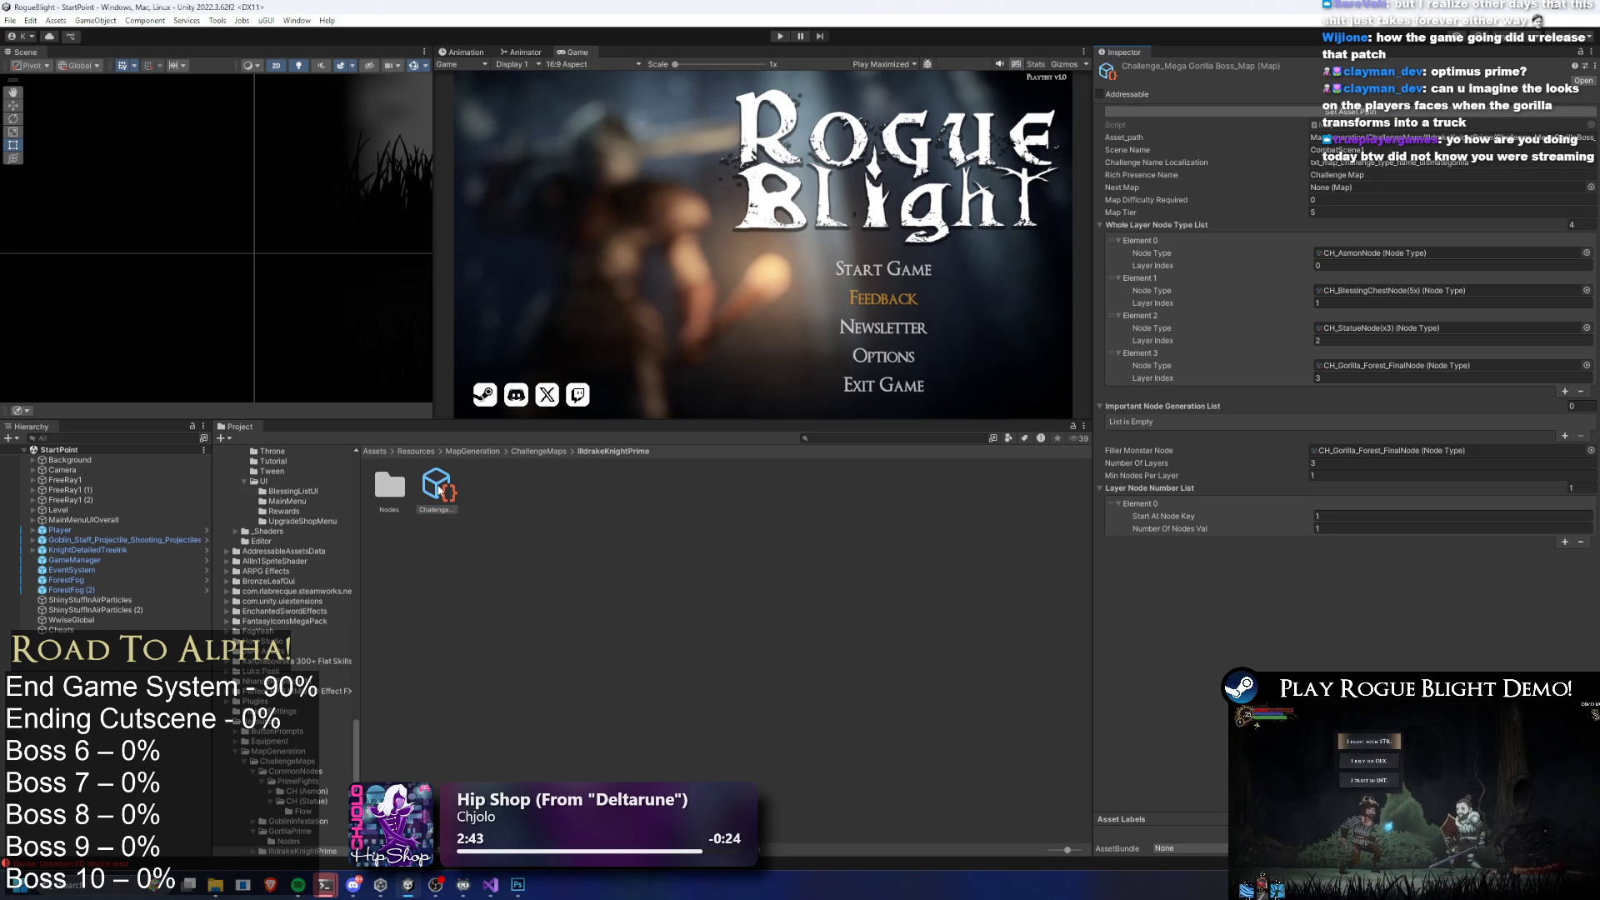
pyautogui.click(550, 452)
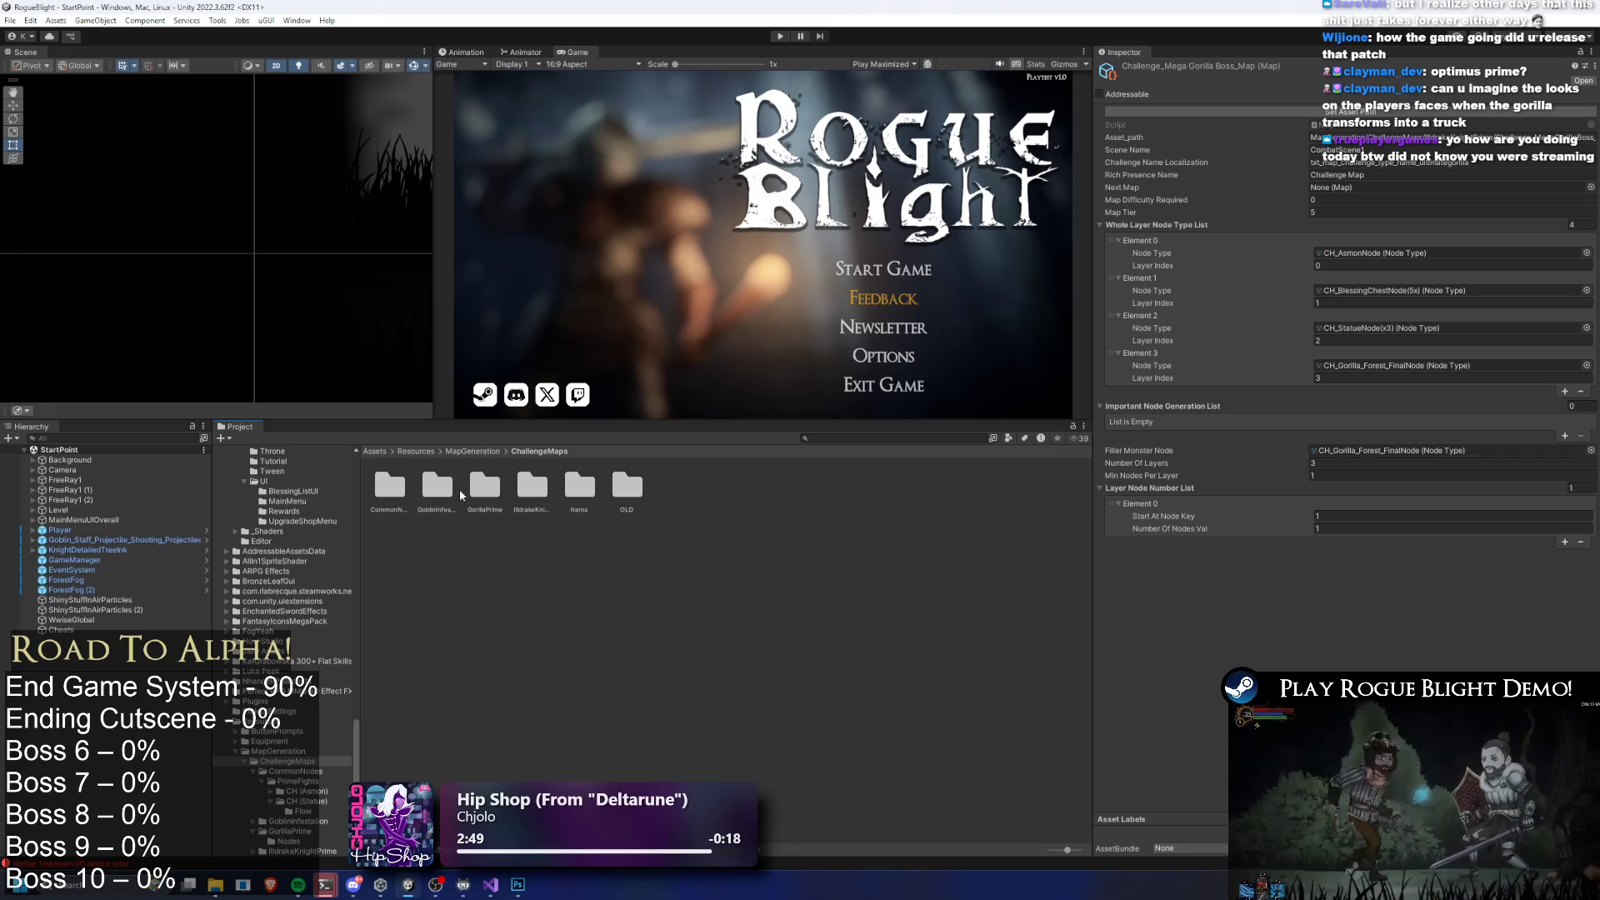
# Rename the GoblinInfestation folder to '1C GoblinInfestation'
pyautogui.rightClick(426, 494)
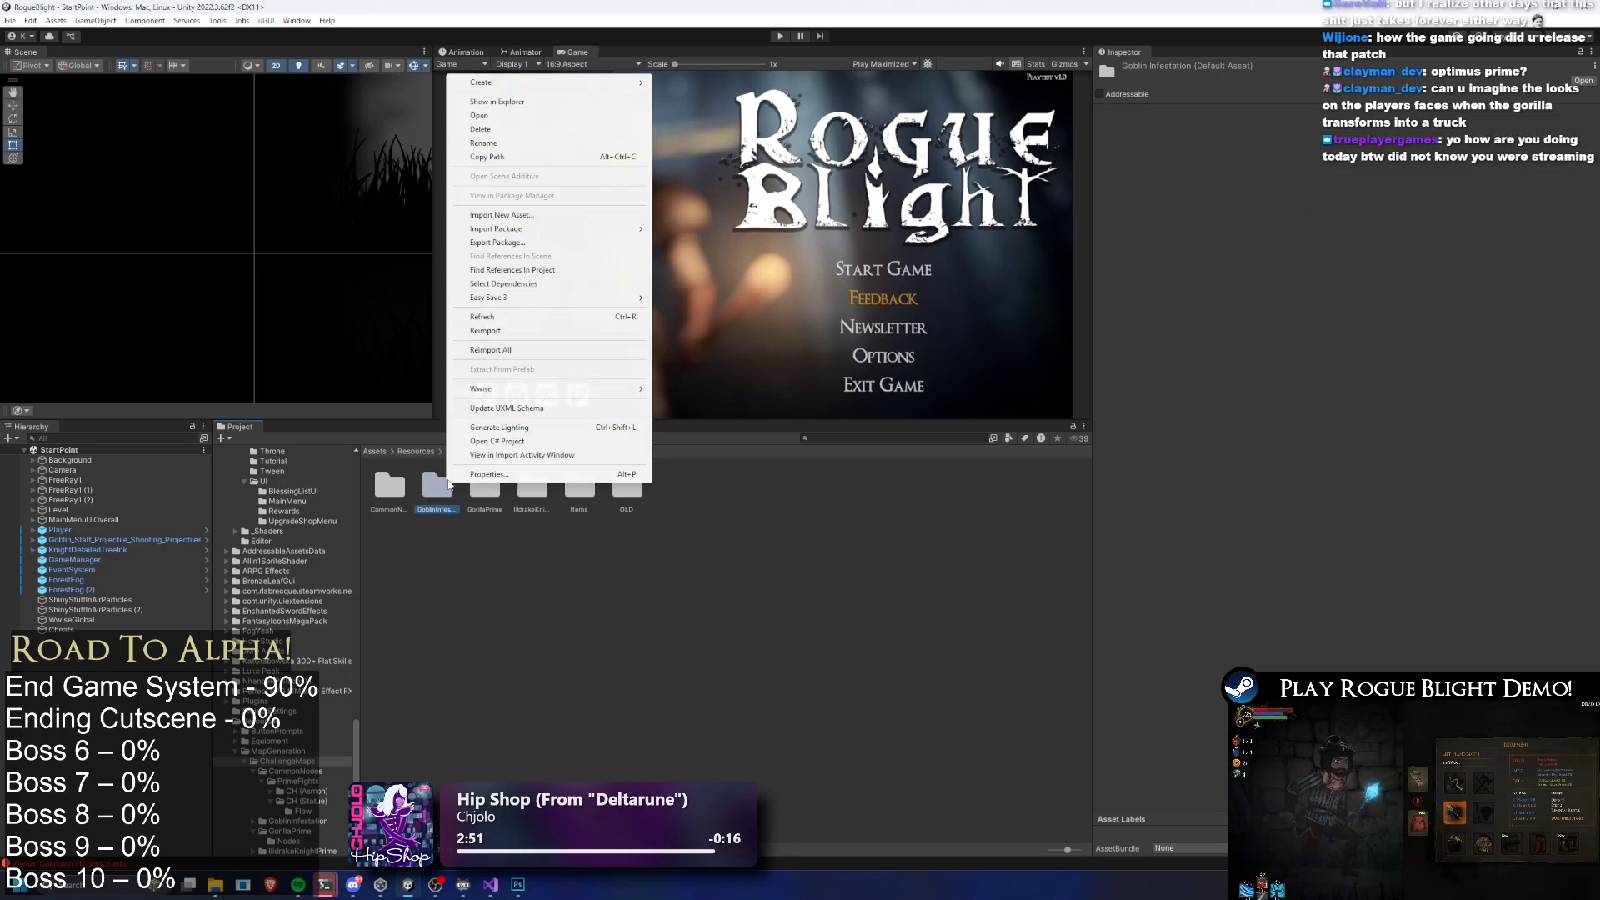
pyautogui.click(503, 131)
pyautogui.press('Home')
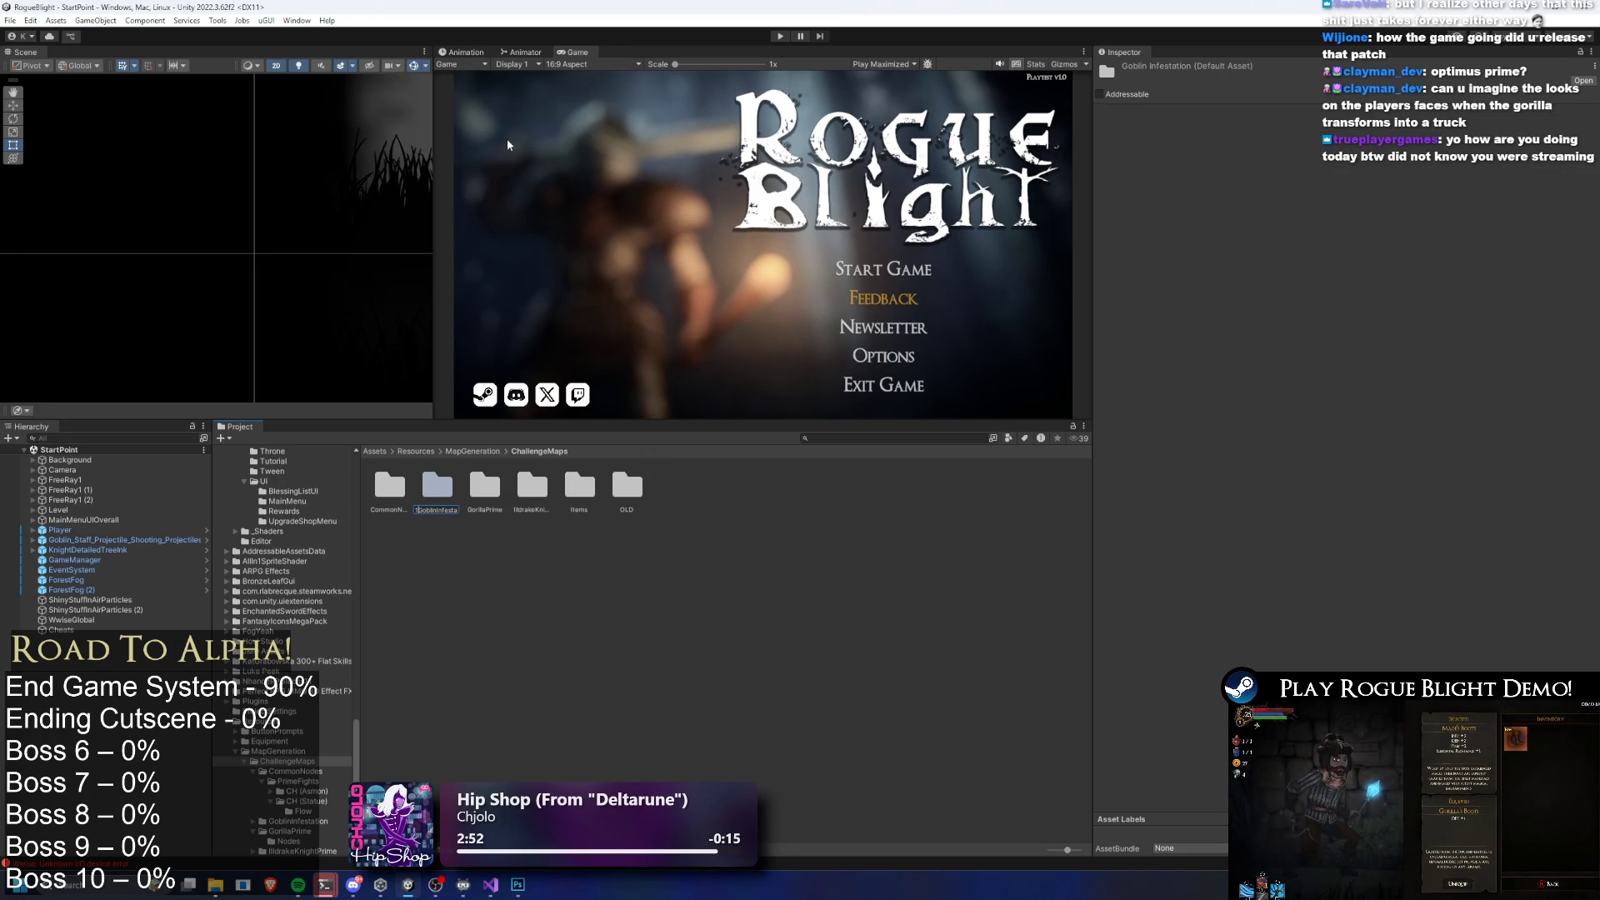
pyautogui.write('C')
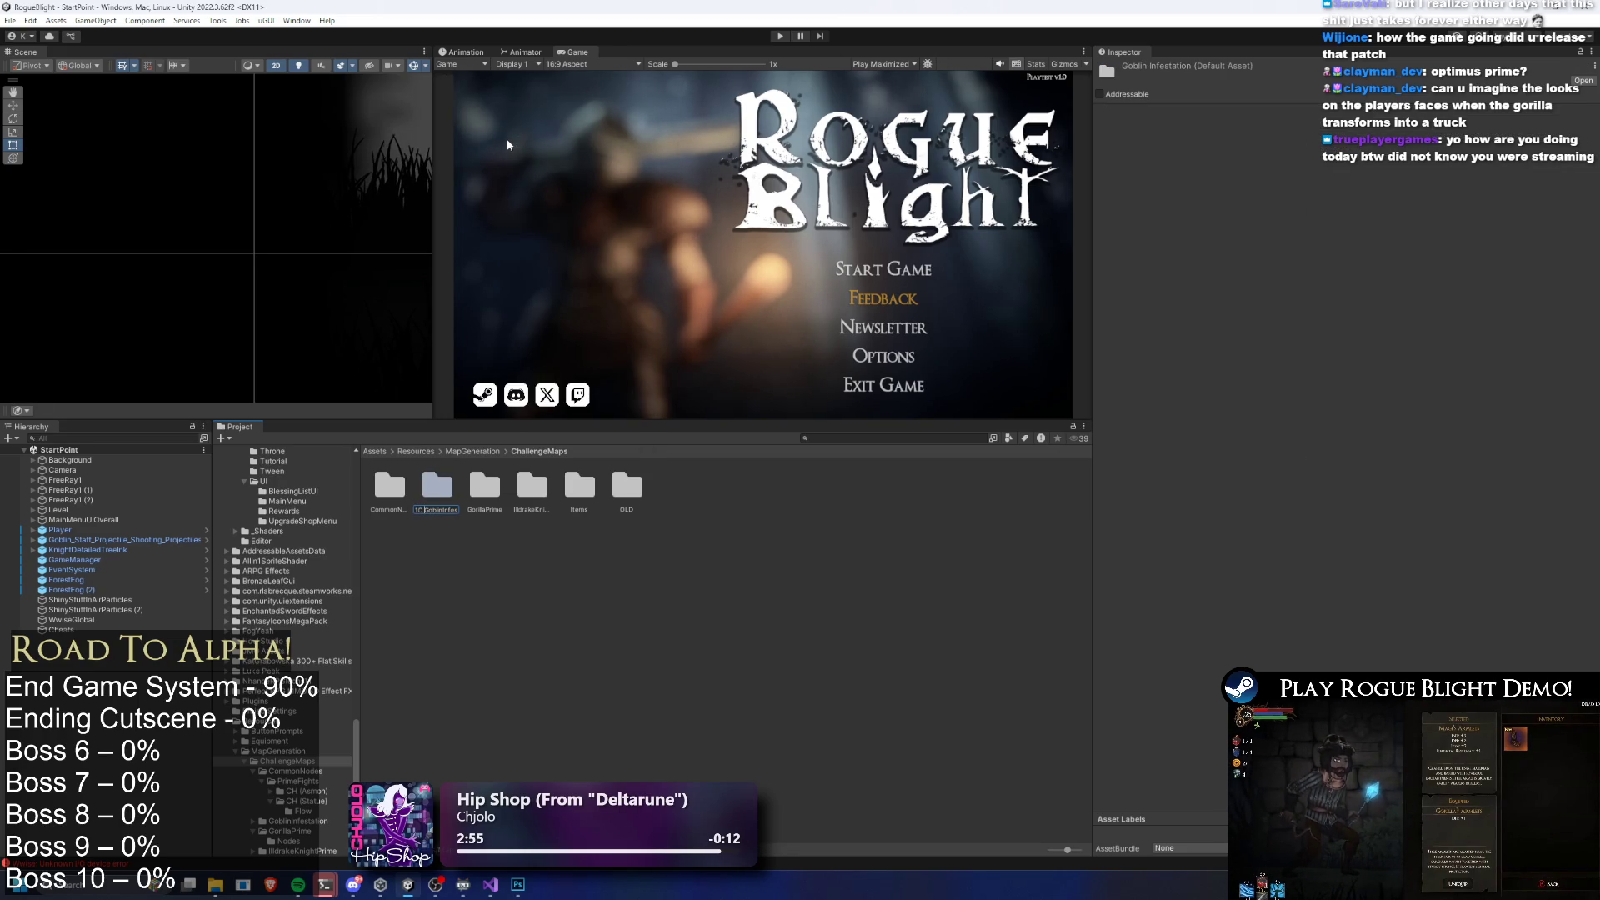
pyautogui.press('Return')
# Rename the GorillaPrime folder to '1L GorillaPrime' after dismissing a move-failed error
pyautogui.rightClick(500, 486)
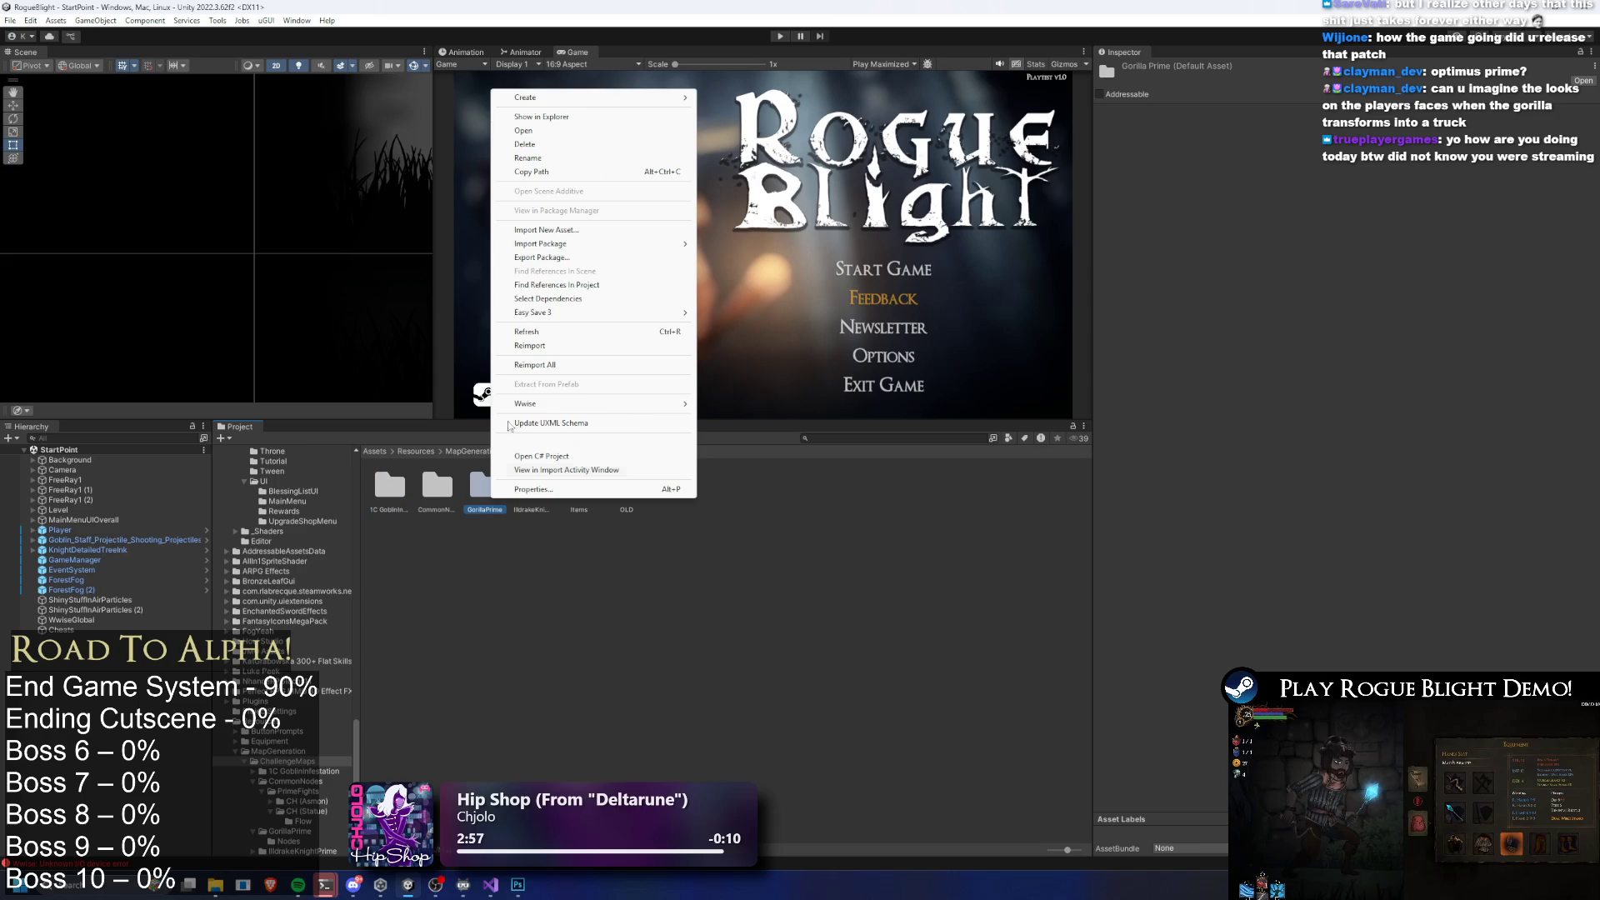
pyautogui.click(547, 158)
pyautogui.press('Home')
pyautogui.write('1L')
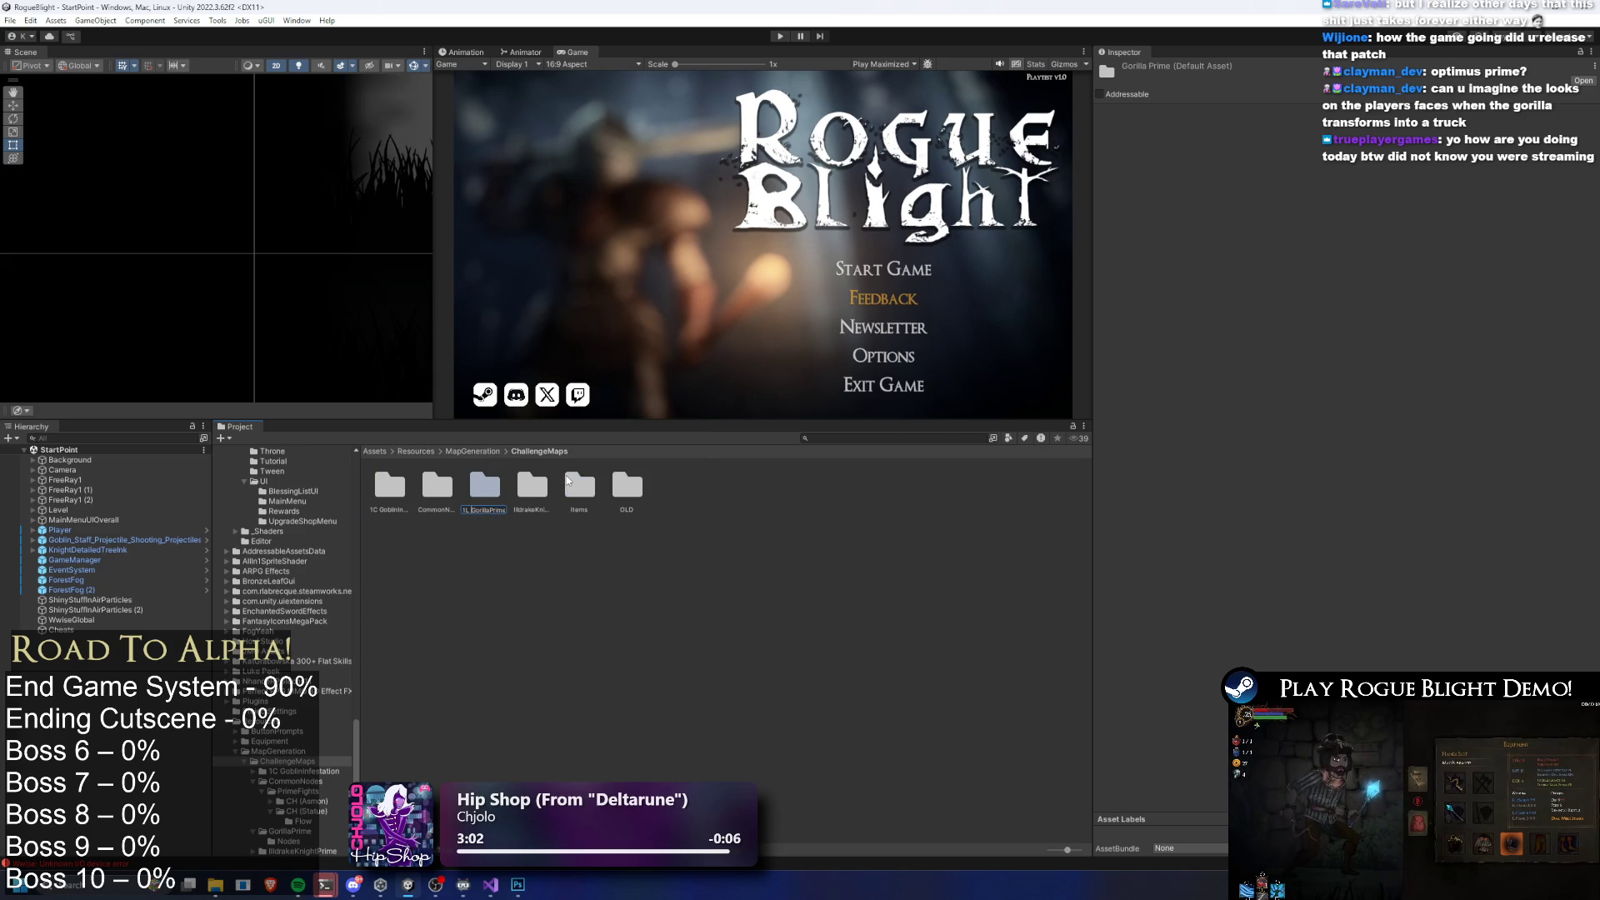
pyautogui.press('Return')
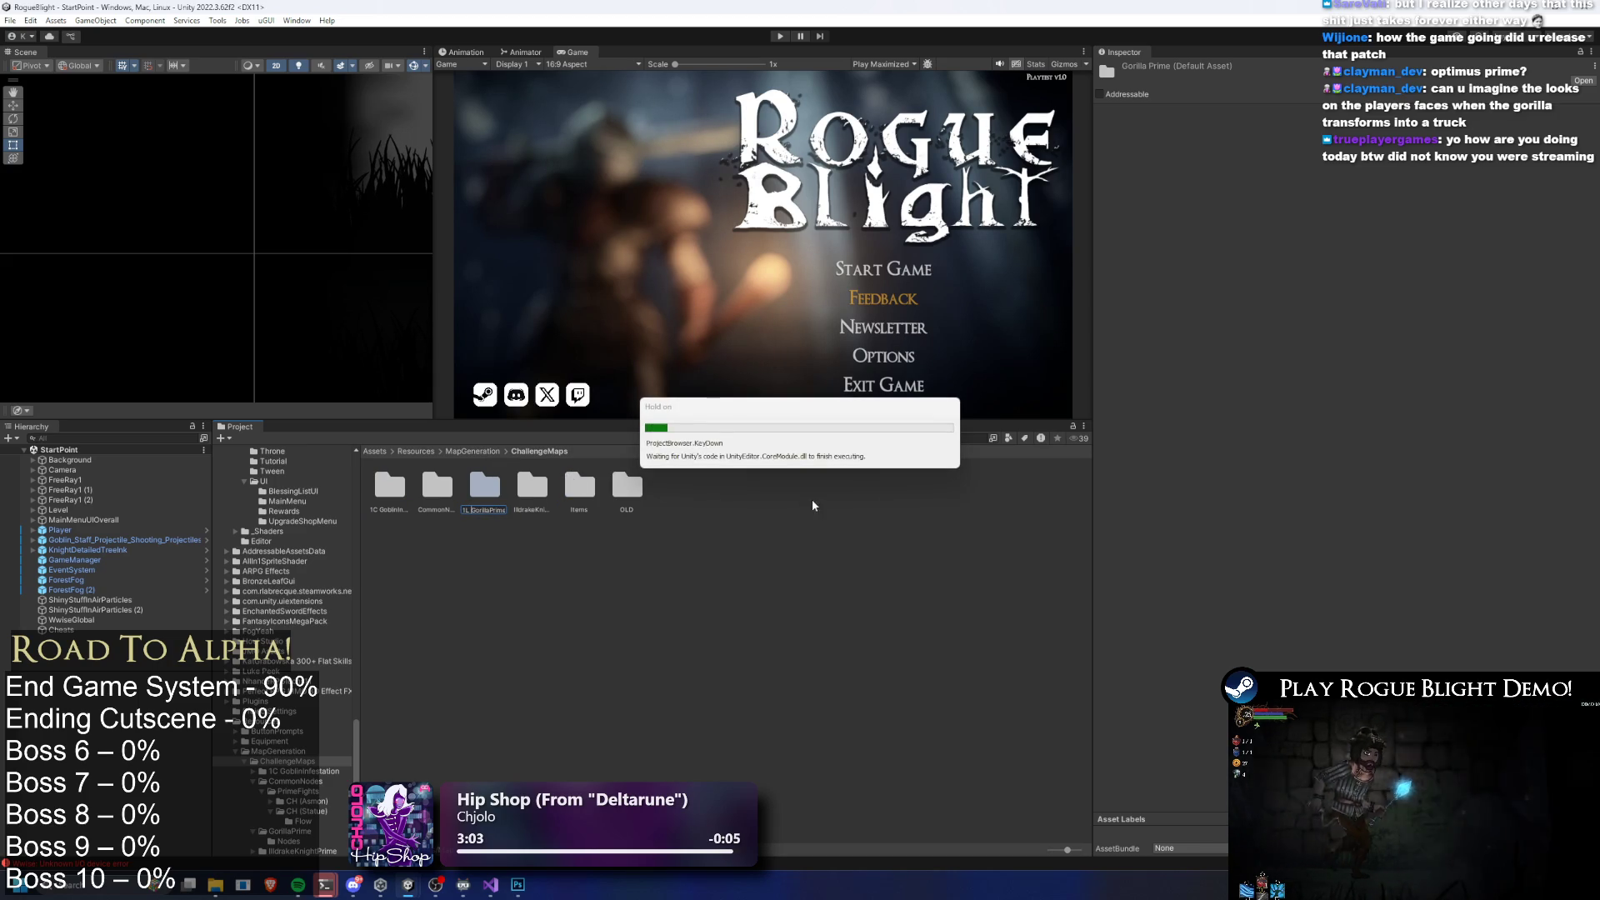
pyautogui.click(903, 468)
pyautogui.rightClick(484, 487)
pyautogui.click(651, 103)
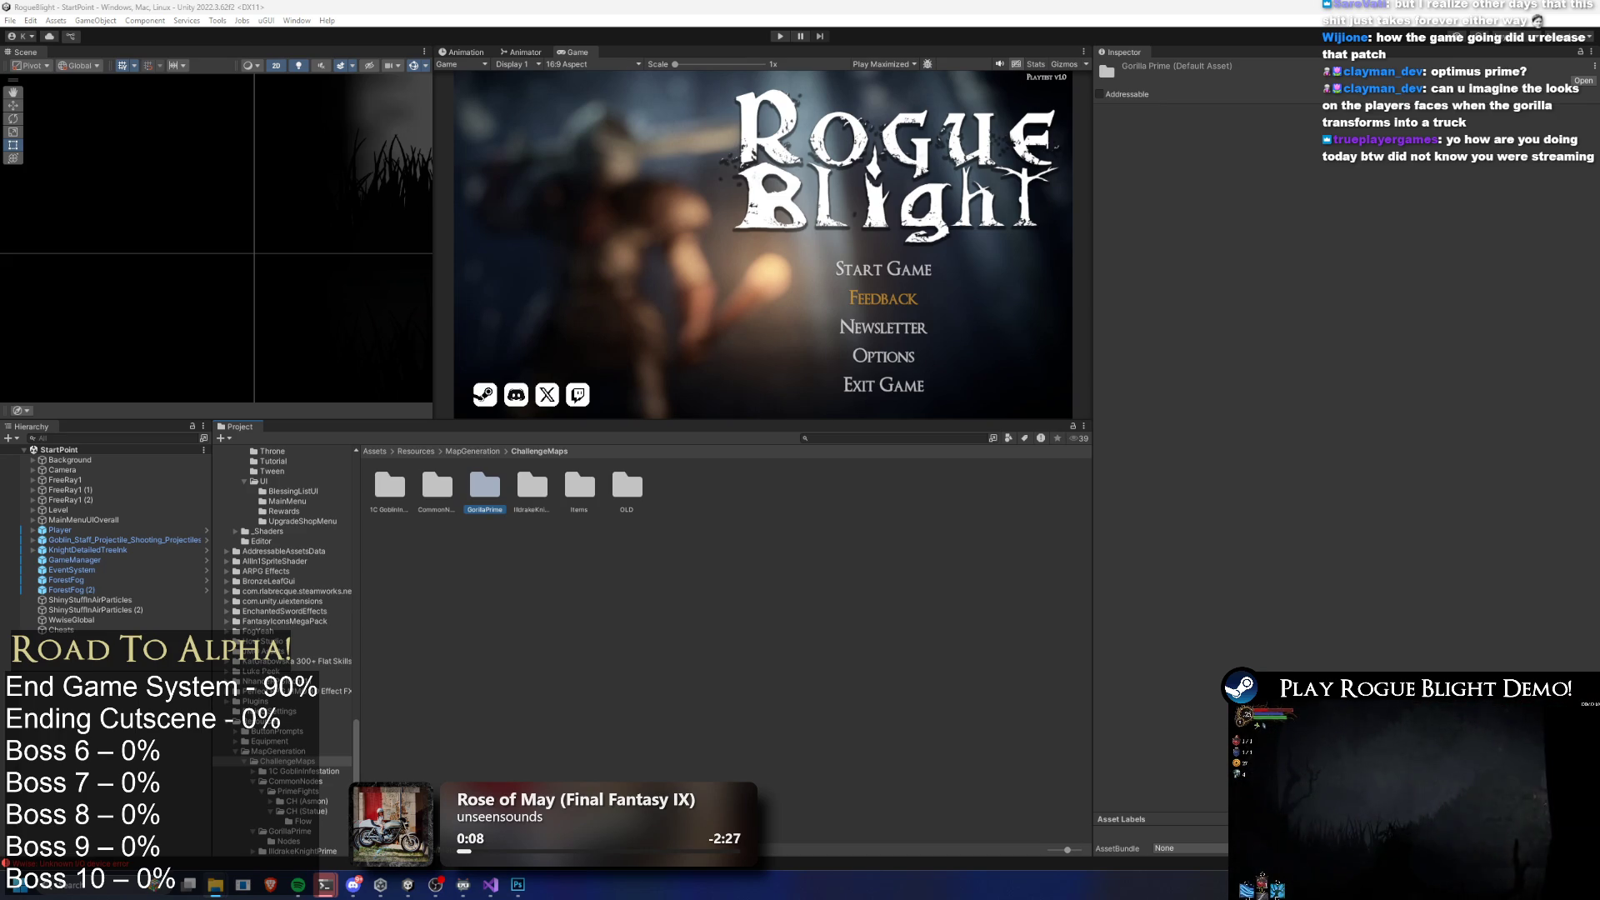
pyautogui.write('1L')
pyautogui.click(533, 492)
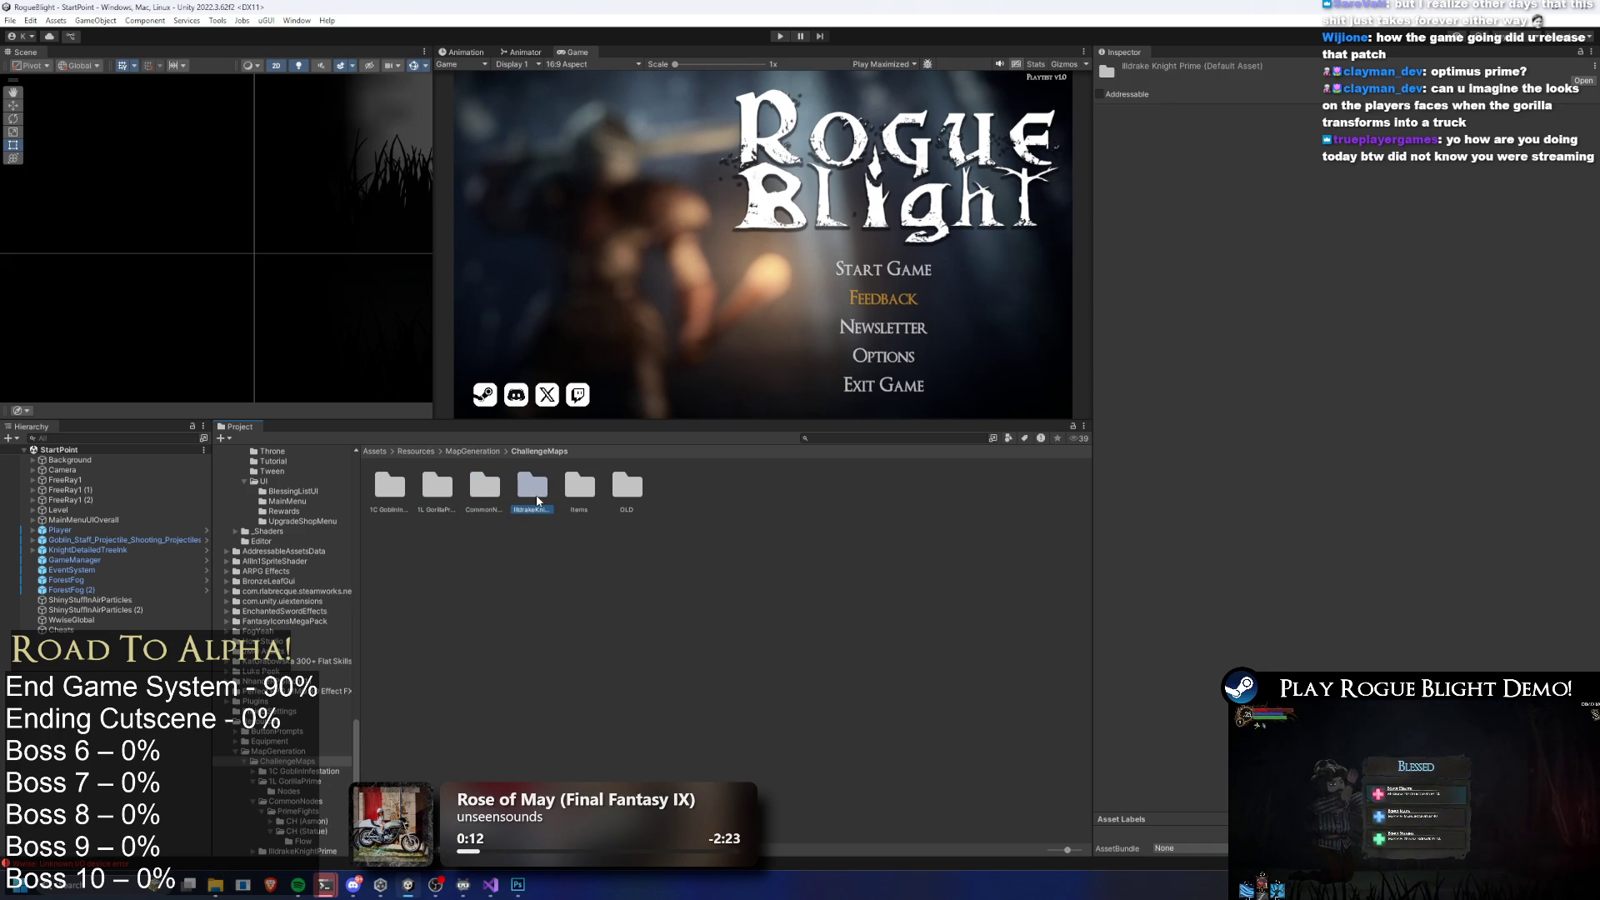
# Prefix the IldrakeKnightPrime folder with '2L'
pyautogui.click(524, 510)
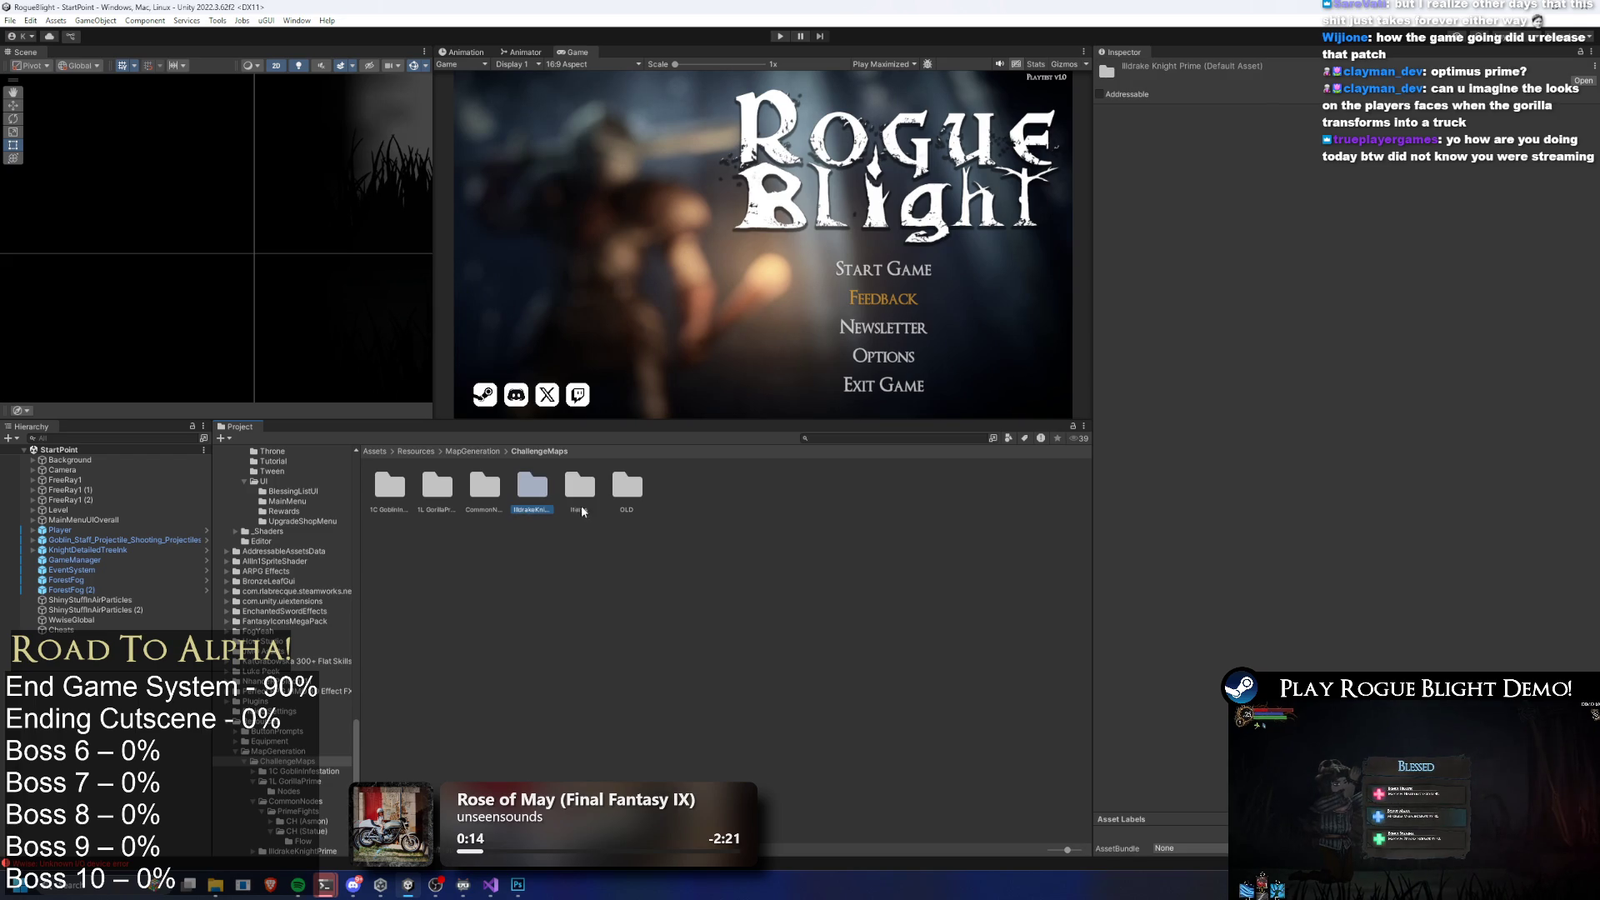
pyautogui.write('2L')
pyautogui.press('Return')
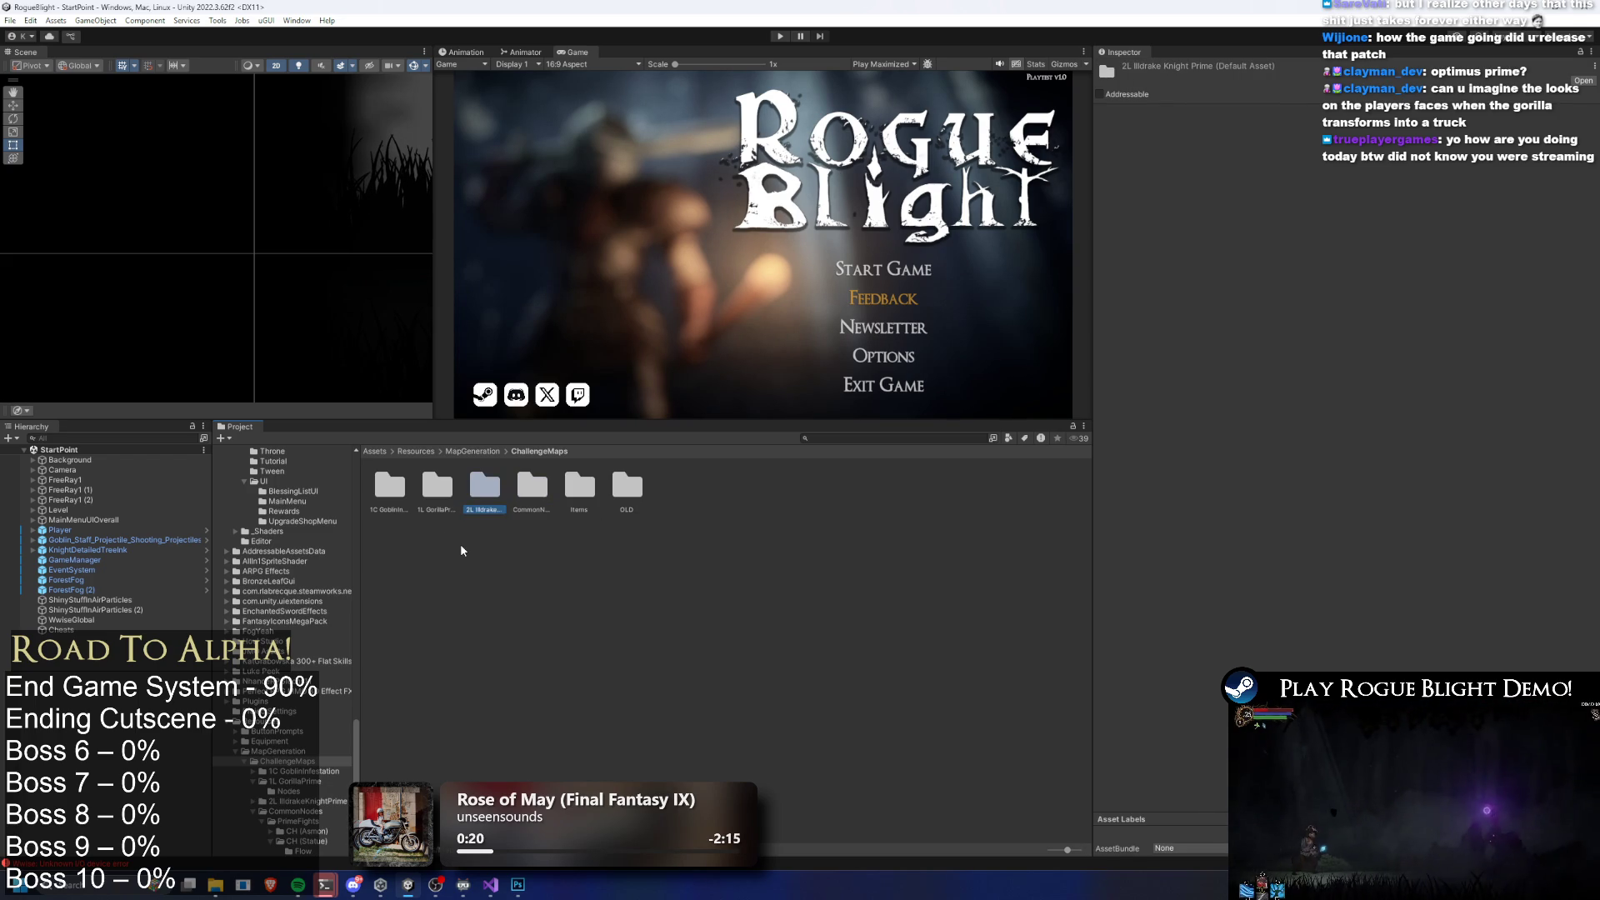
# Open 1C GoblinInfestation and inspect its Goblin Infestation map asset
pyautogui.press('Left')
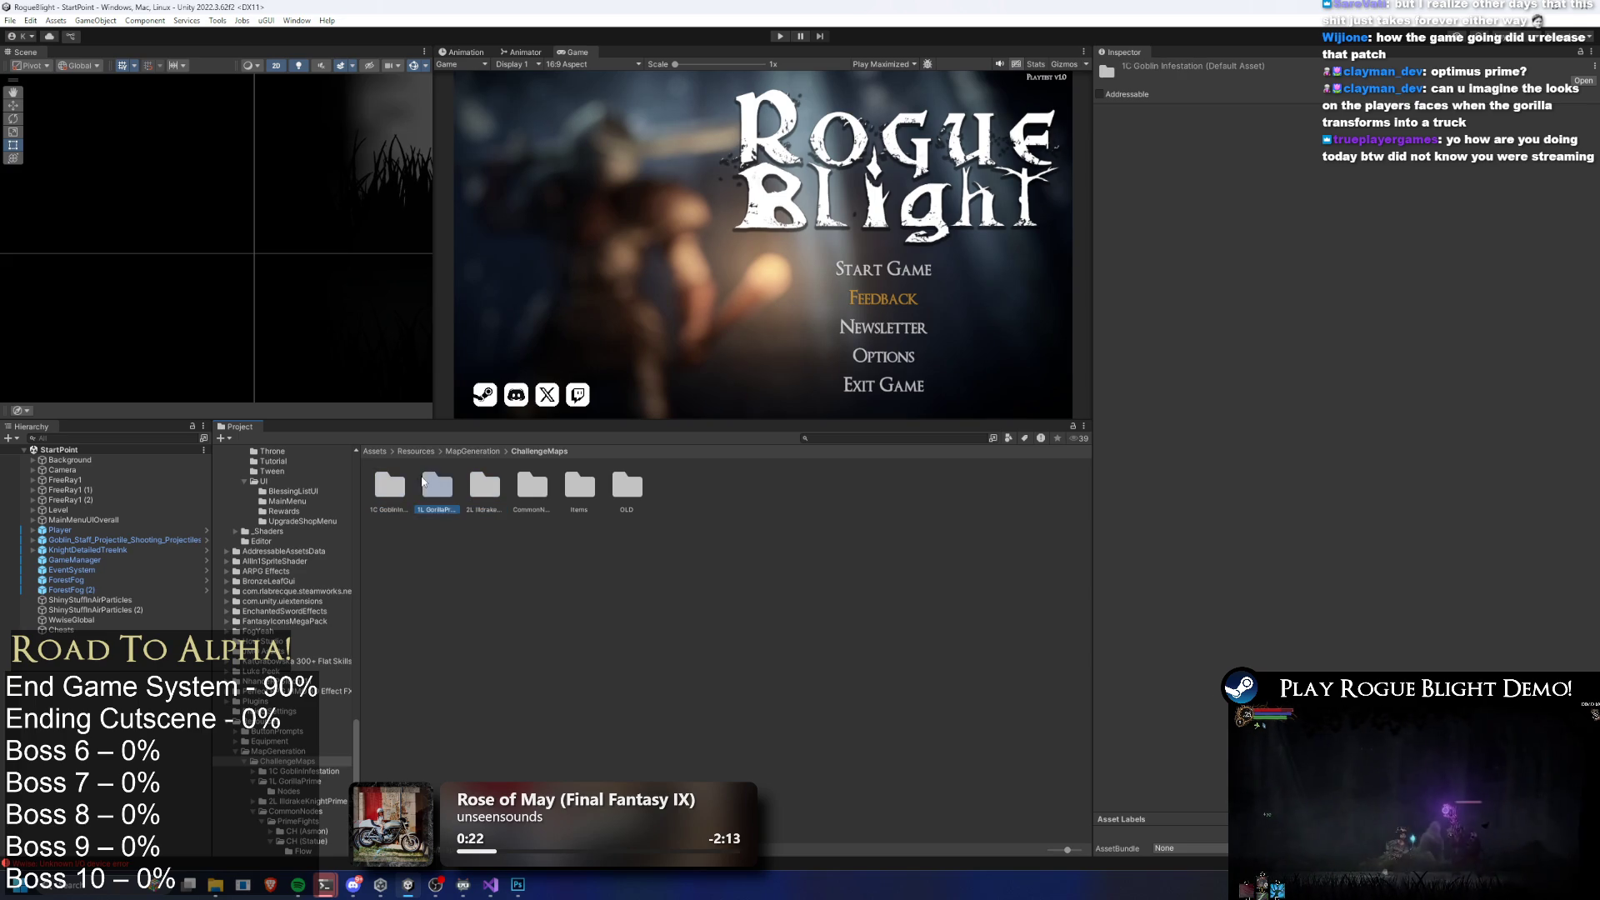
pyautogui.click(481, 480)
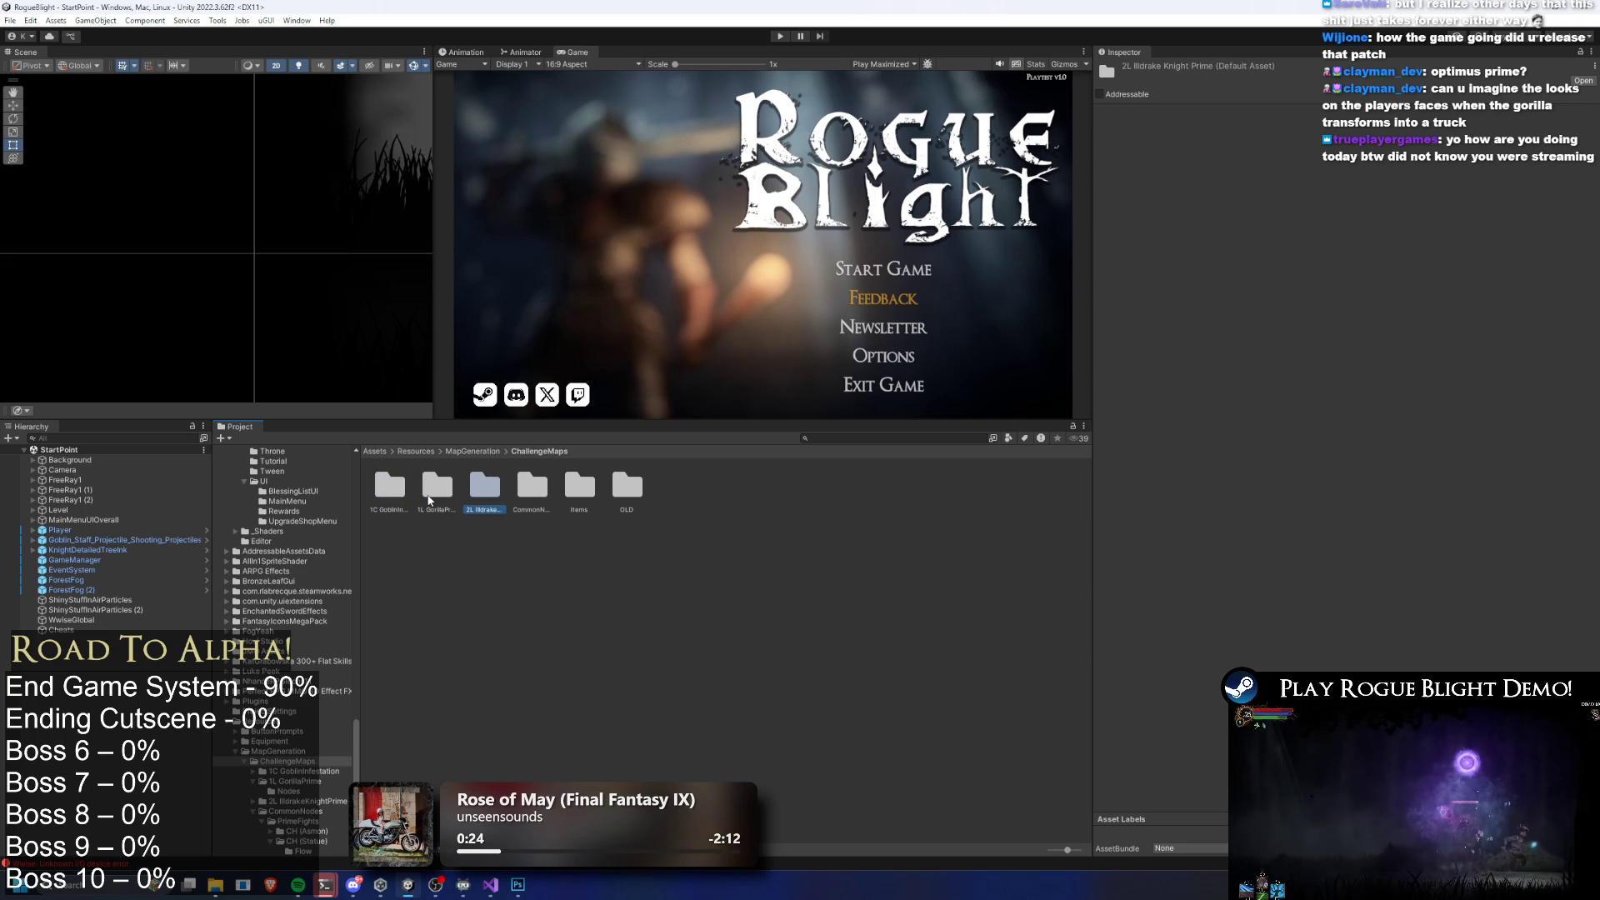
pyautogui.doubleClick(388, 488)
pyautogui.click(437, 487)
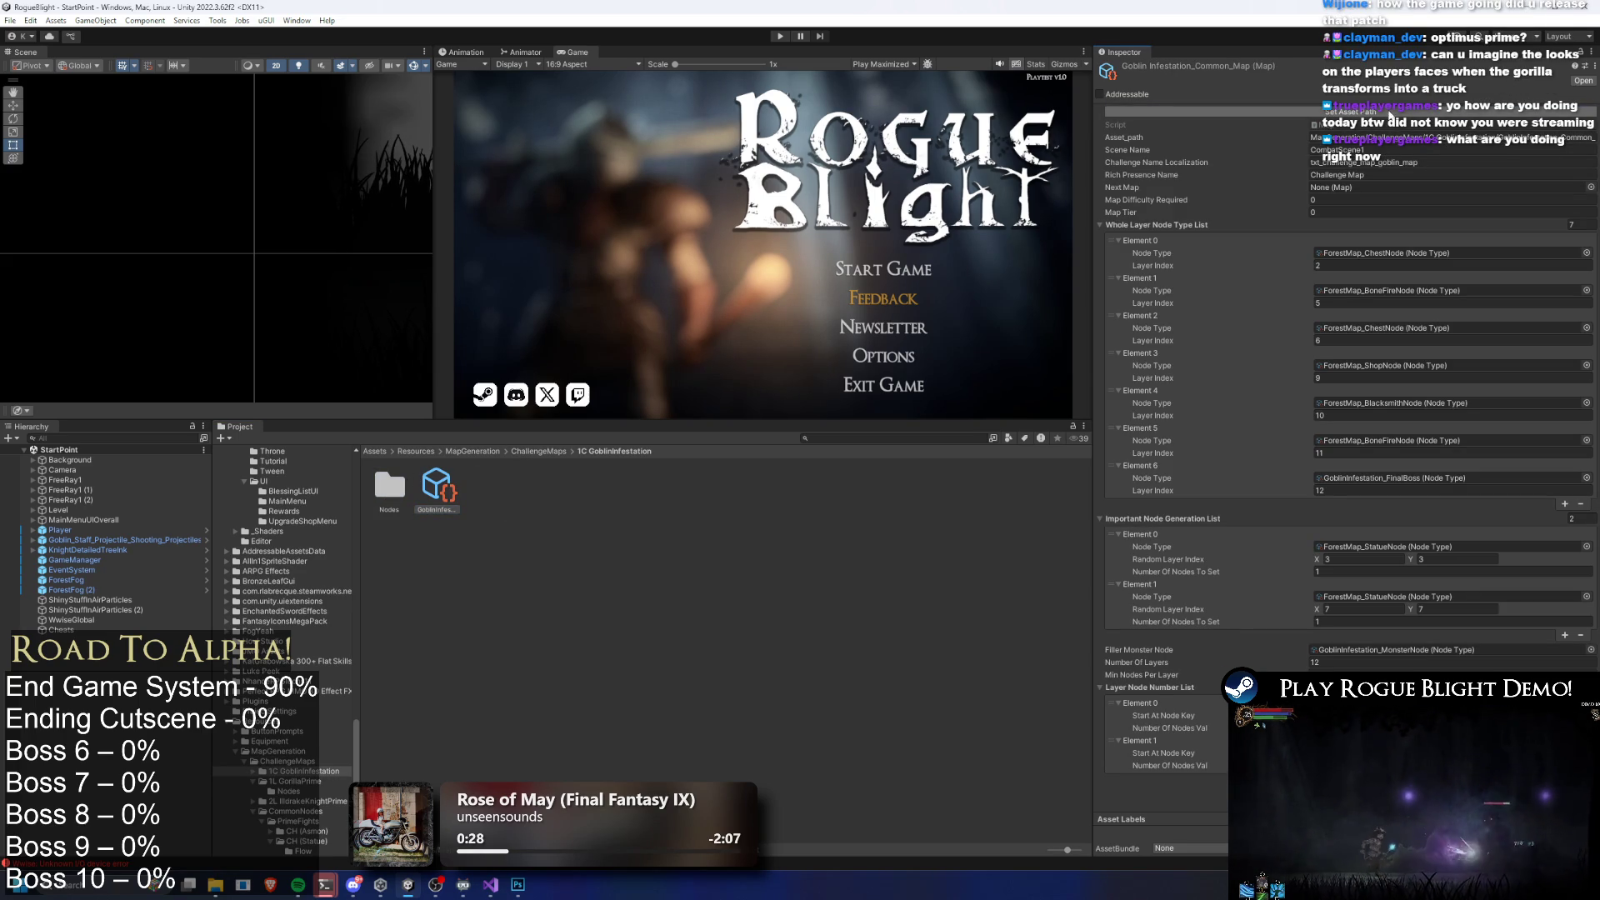
# In the Goblin Infestation Nodes folder, set the final boss node's asset path
pyautogui.doubleClick(389, 486)
pyautogui.click(436, 487)
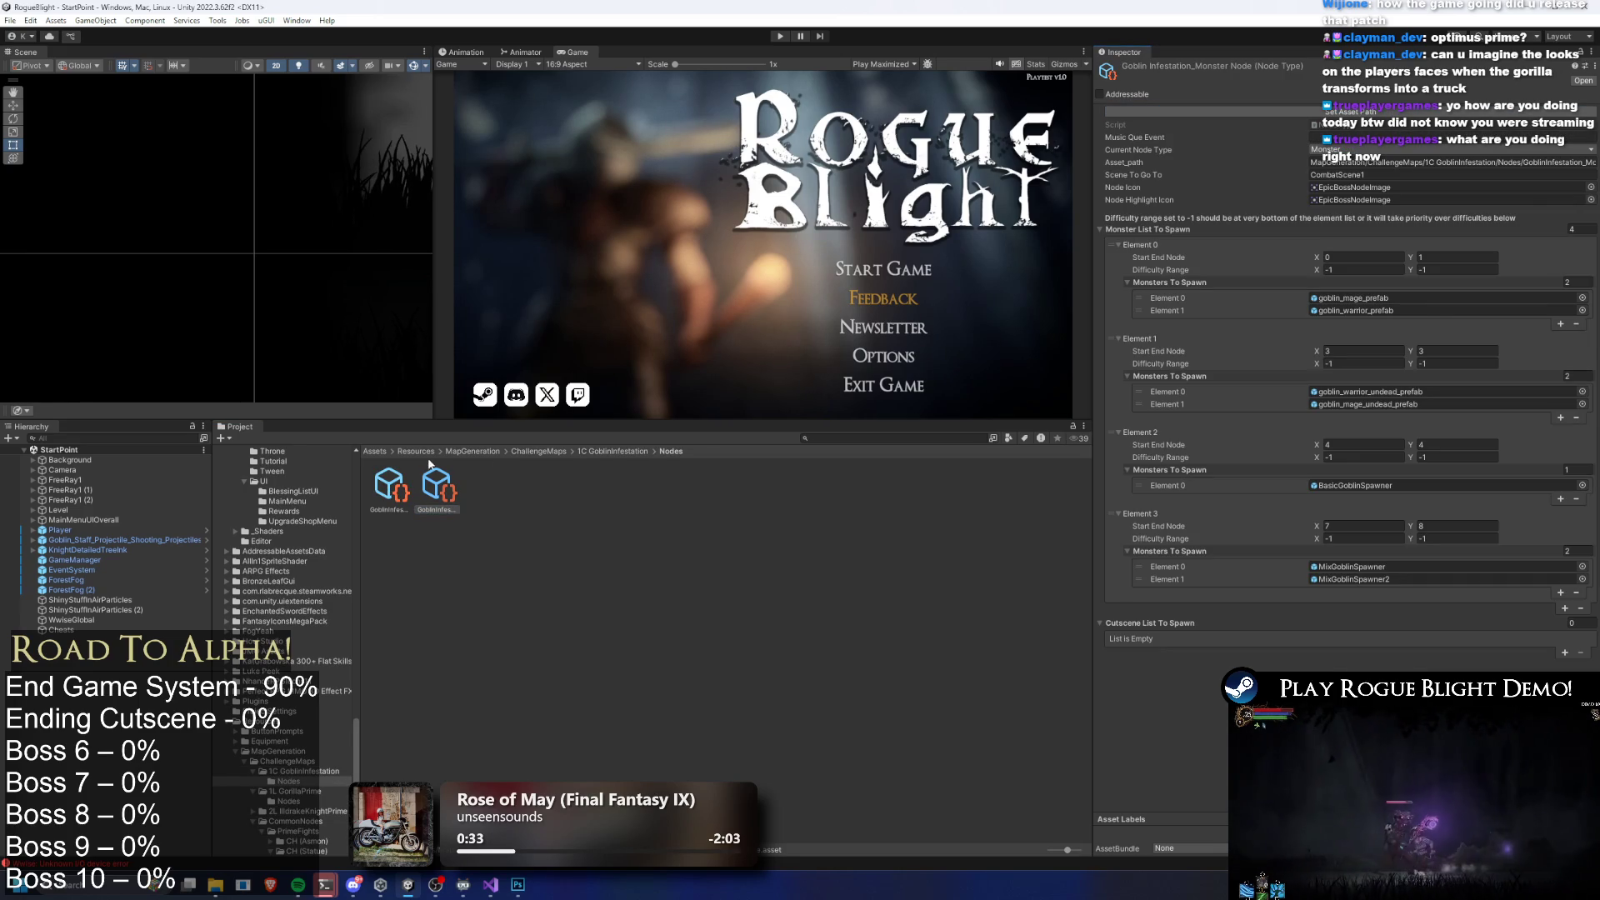
pyautogui.press('Left')
pyautogui.click(1424, 111)
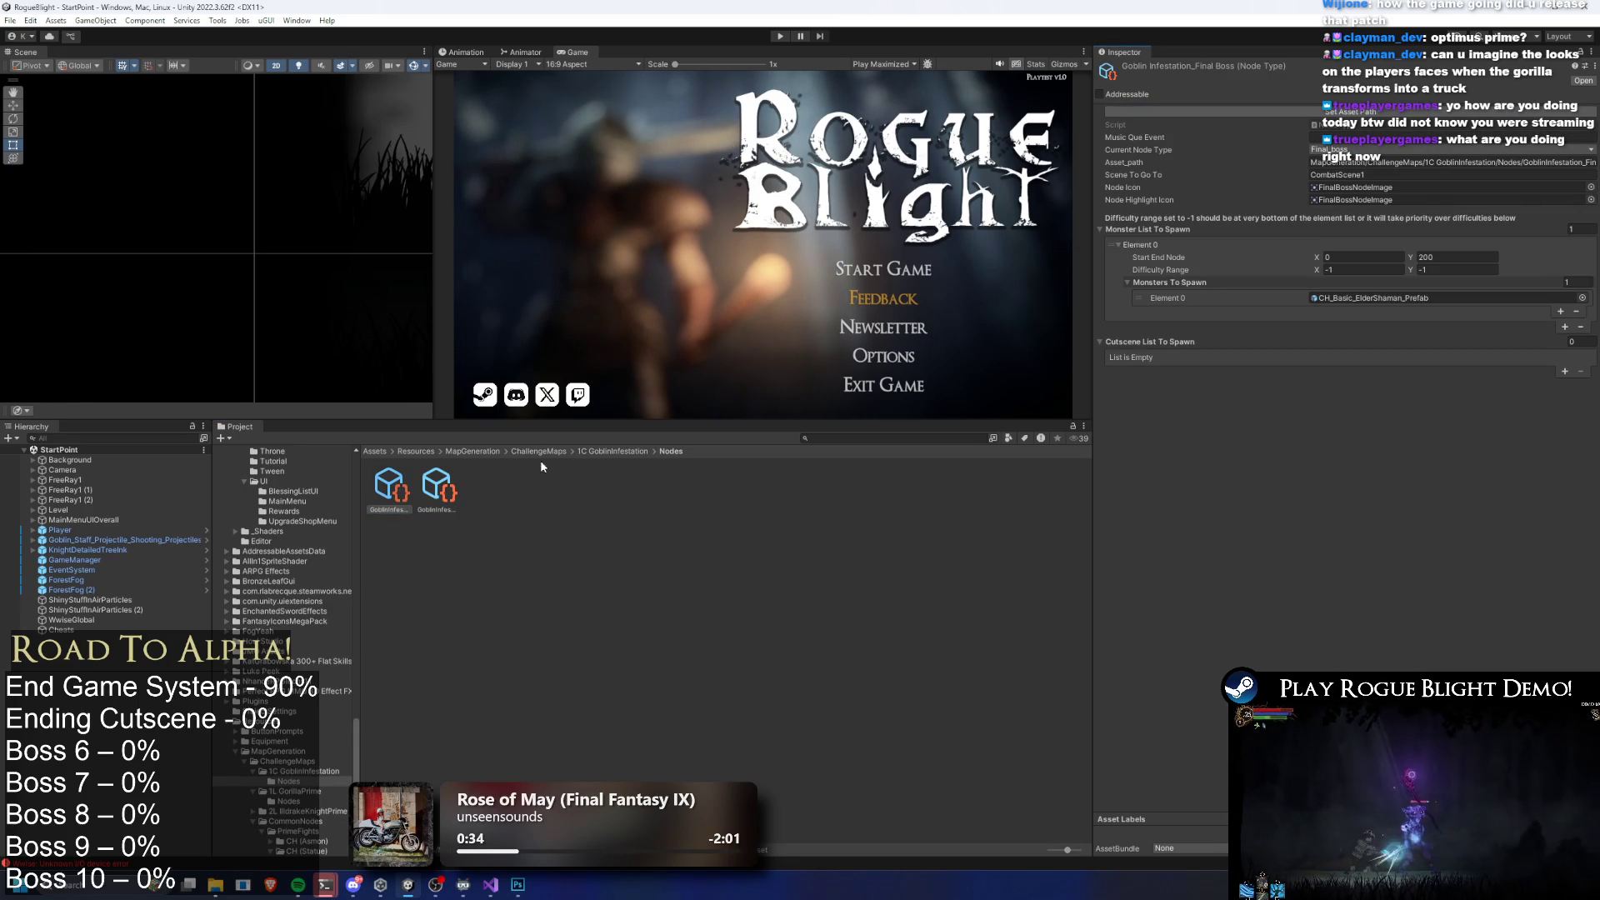
pyautogui.click(606, 451)
pyautogui.click(538, 450)
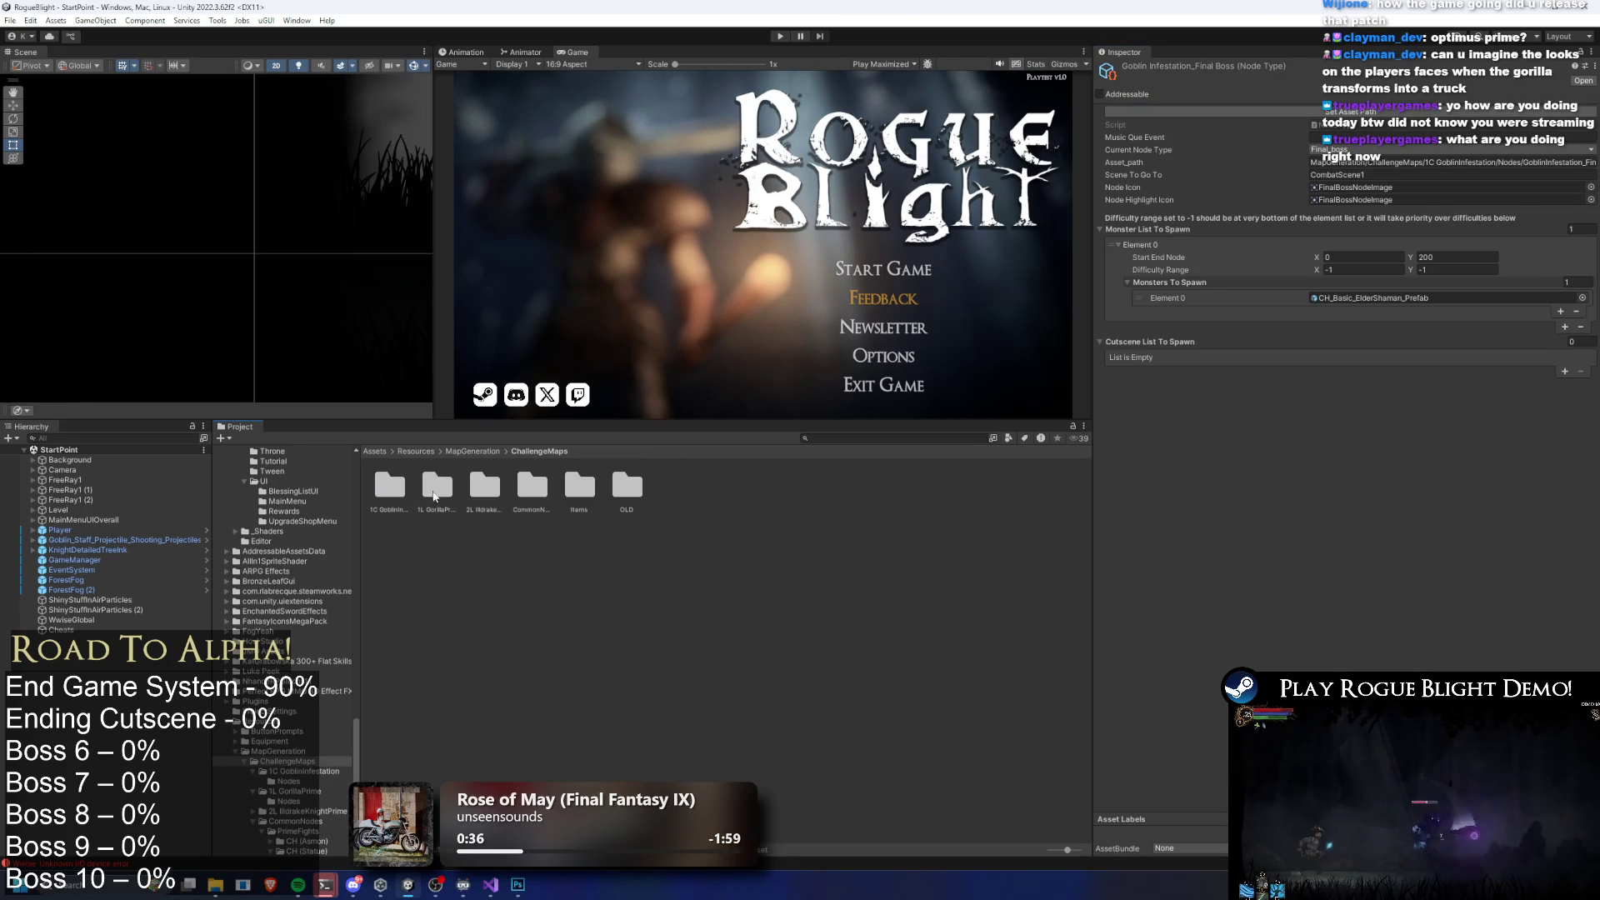
# Inspect the CH_Gorilla_Forest_Final Node asset in 1L GorillaPrime/Nodes
pyautogui.doubleClick(442, 481)
pyautogui.click(441, 481)
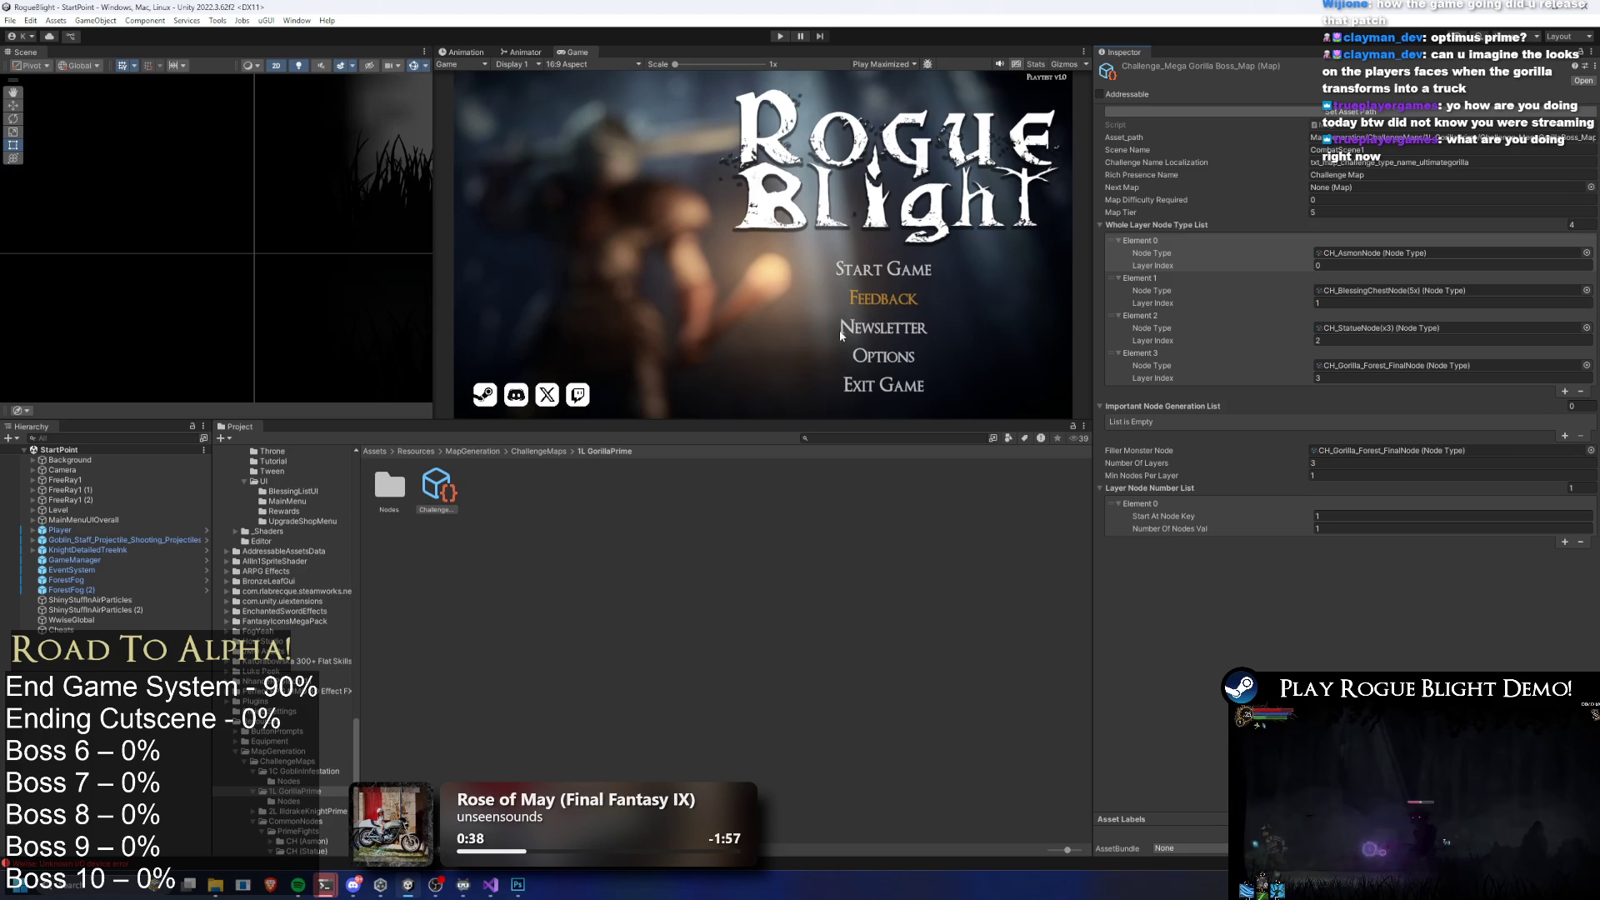
pyautogui.doubleClick(389, 485)
pyautogui.click(408, 486)
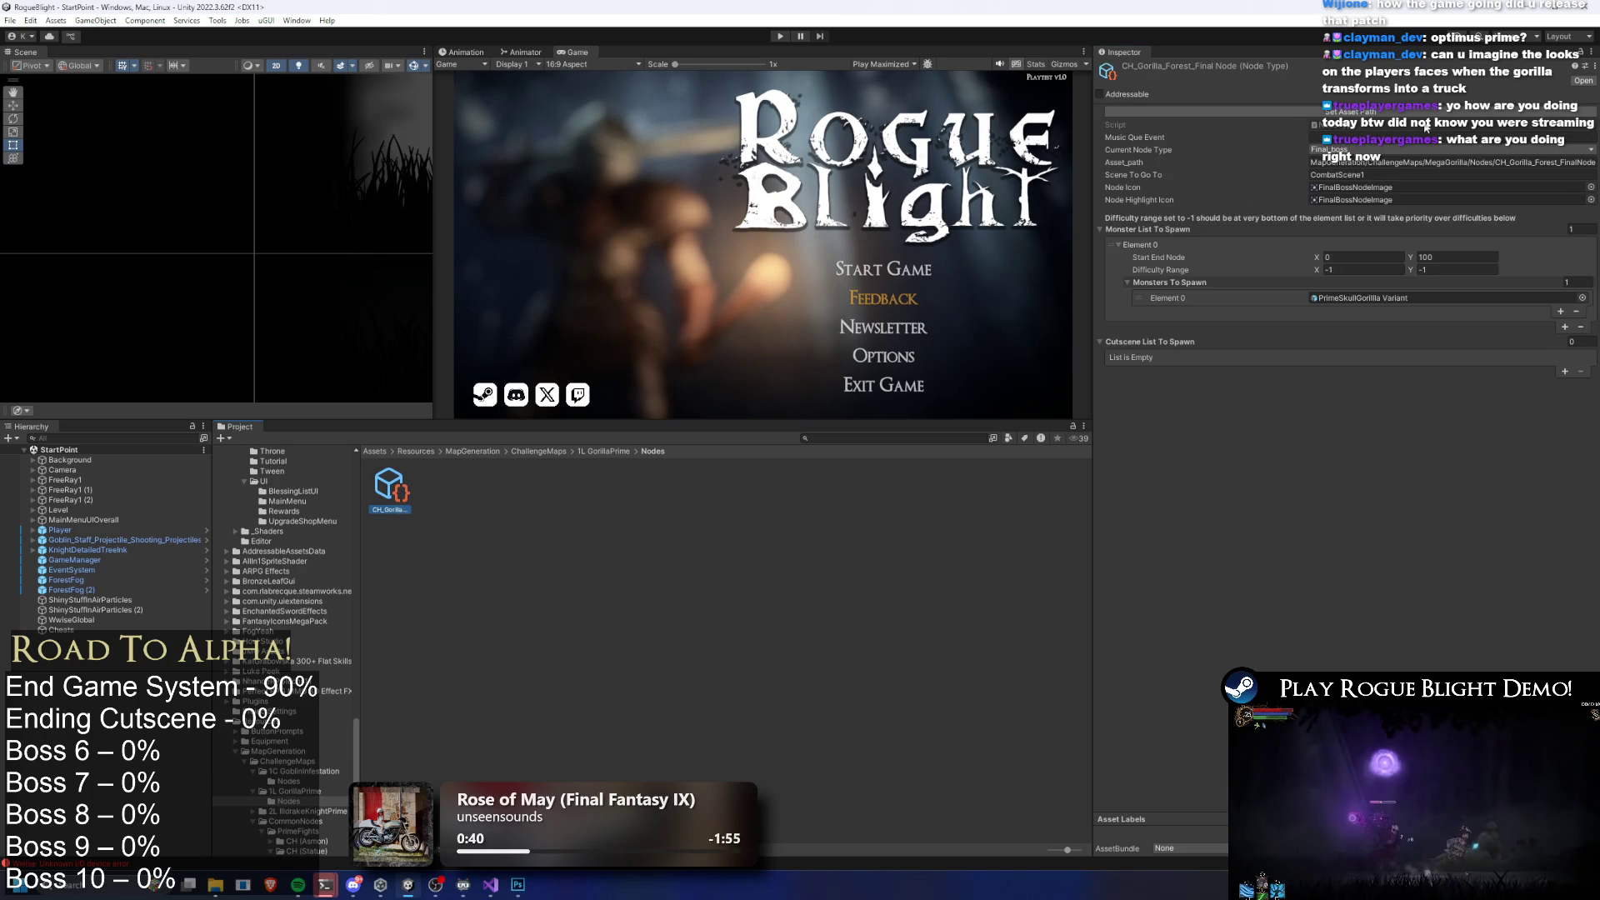
pyautogui.click(597, 451)
pyautogui.click(553, 450)
# Set the asset path in 2L IldrakeKnightPrime and select the copied Gorilla final node
pyautogui.doubleClick(476, 485)
pyautogui.click(1388, 116)
pyautogui.doubleClick(389, 487)
pyautogui.click(390, 488)
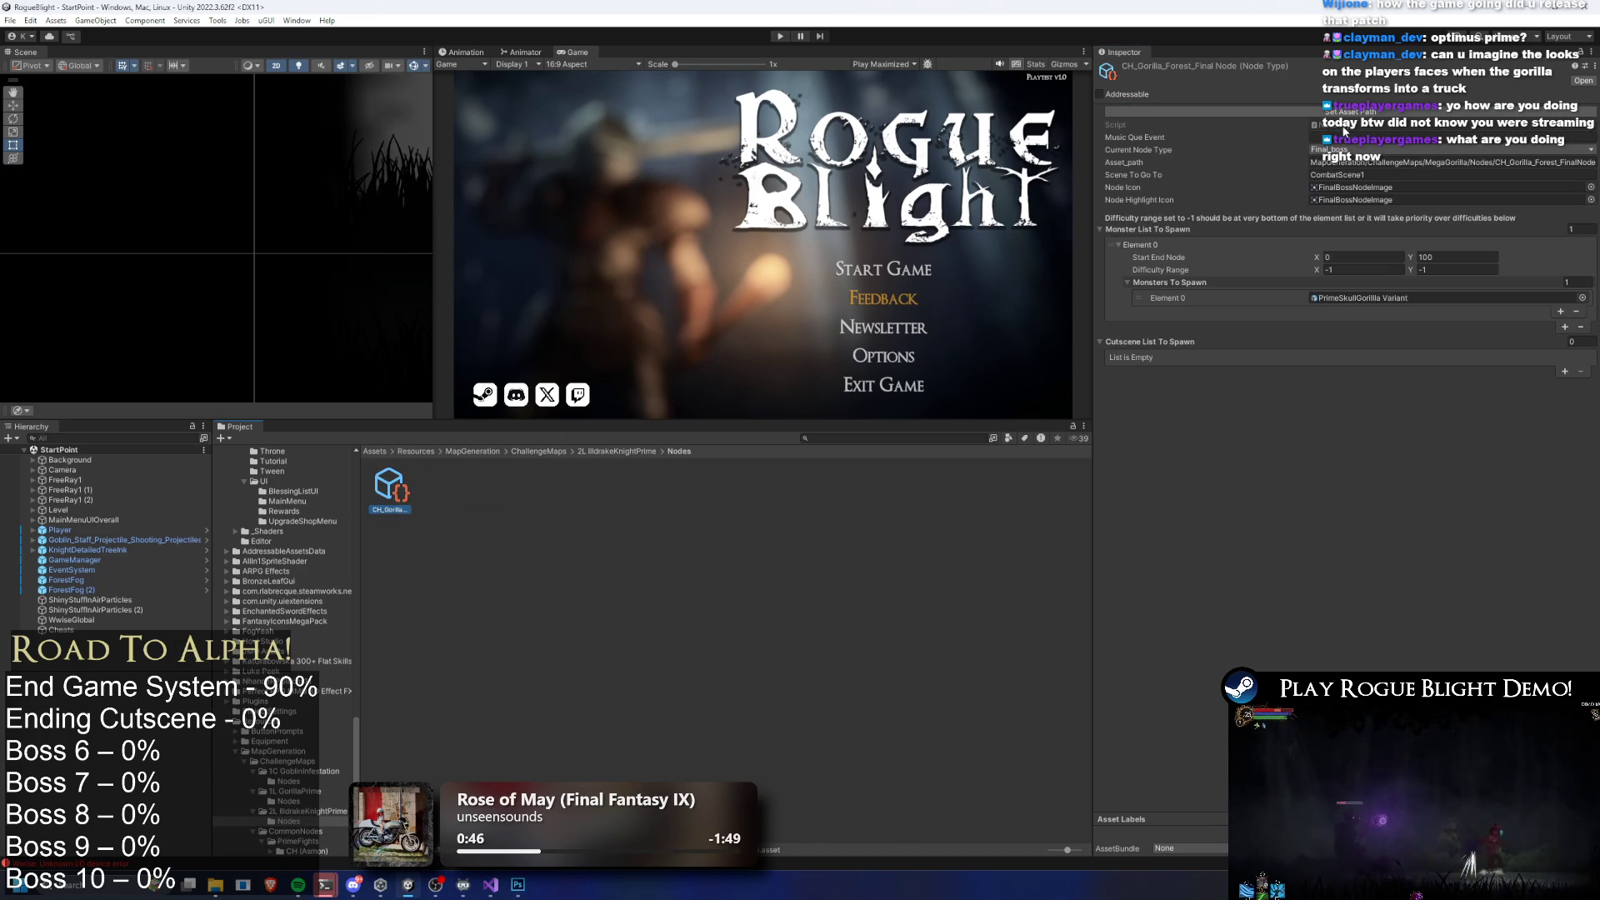
pyautogui.click(625, 452)
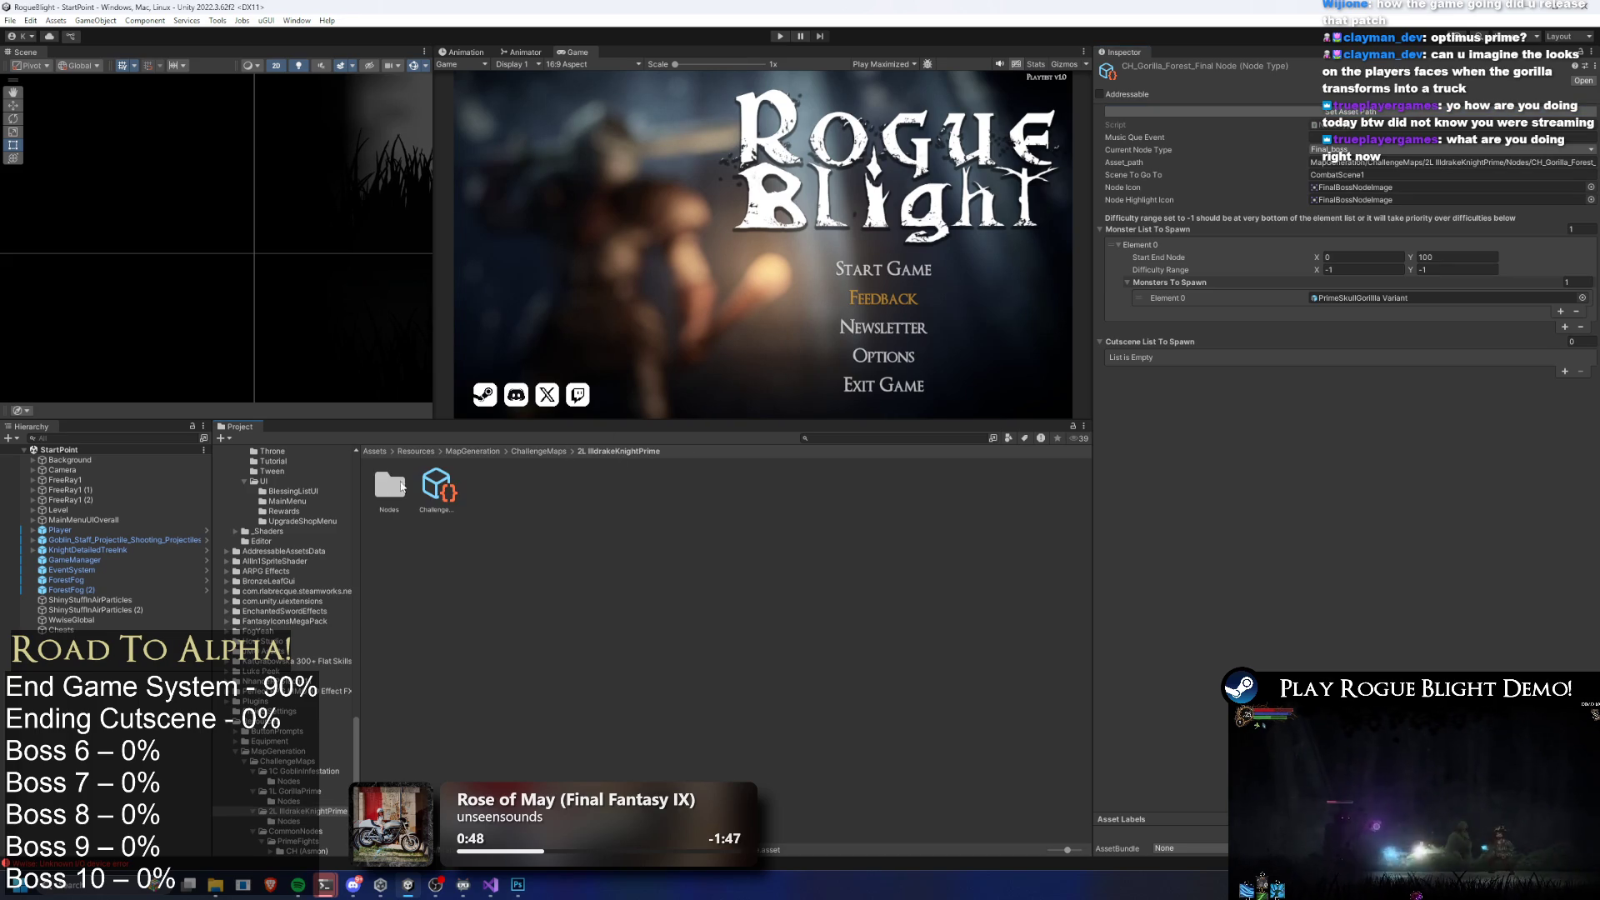
pyautogui.click(546, 453)
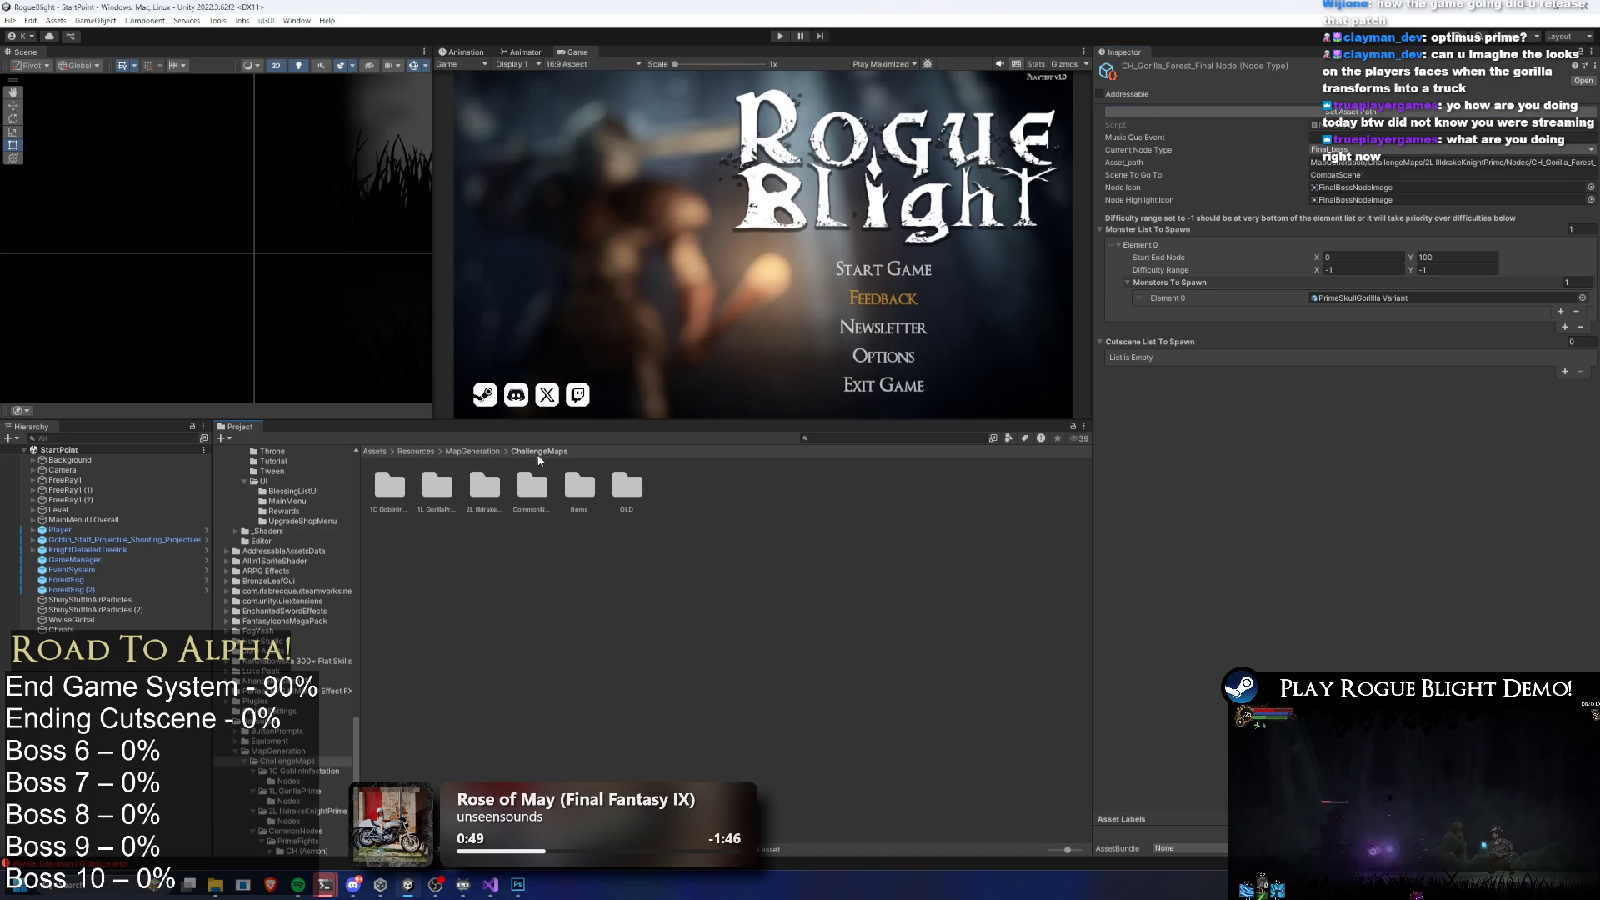
# Inspect the copied challenge map asset in 2L IldrakeKnightPrime, then clear the selection
pyautogui.doubleClick(487, 487)
pyautogui.click(437, 488)
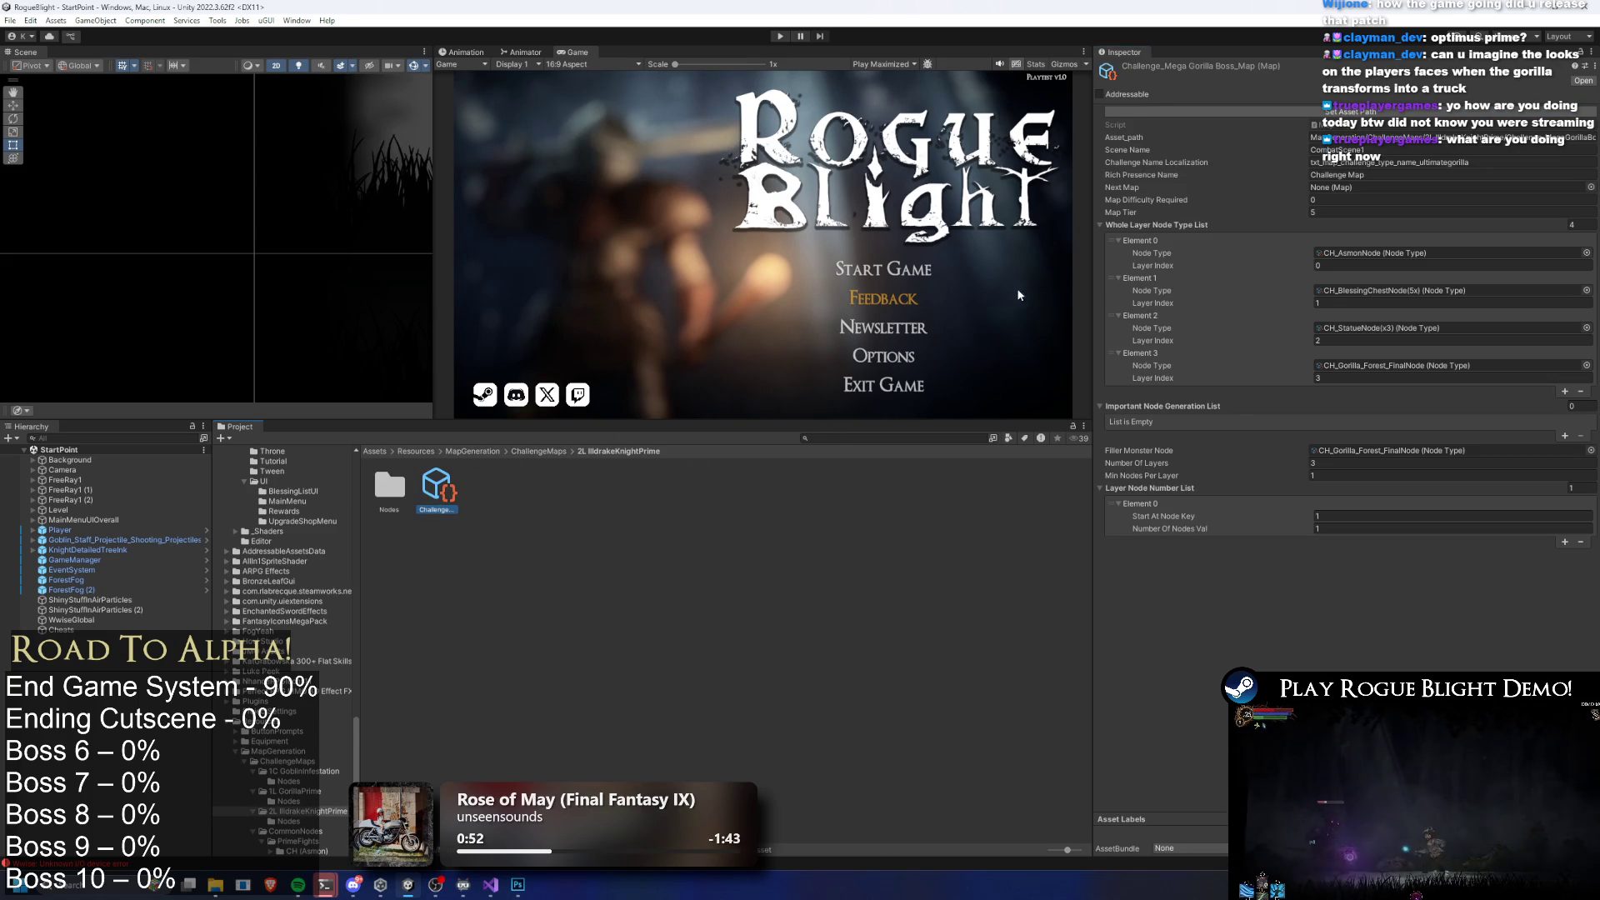
pyautogui.click(545, 453)
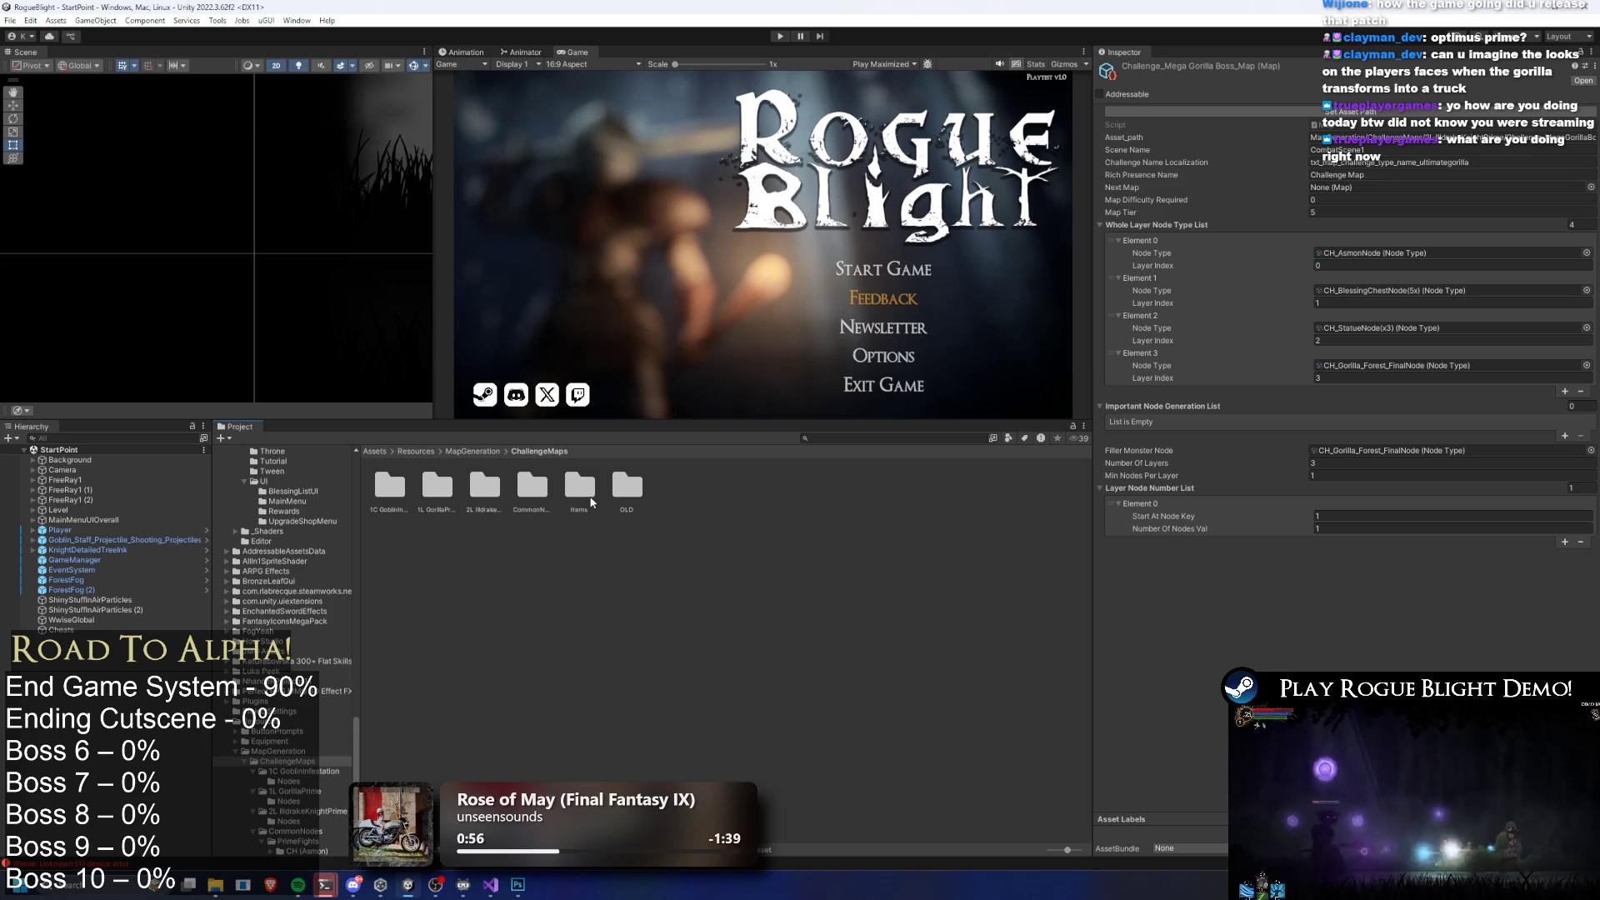
pyautogui.click(715, 520)
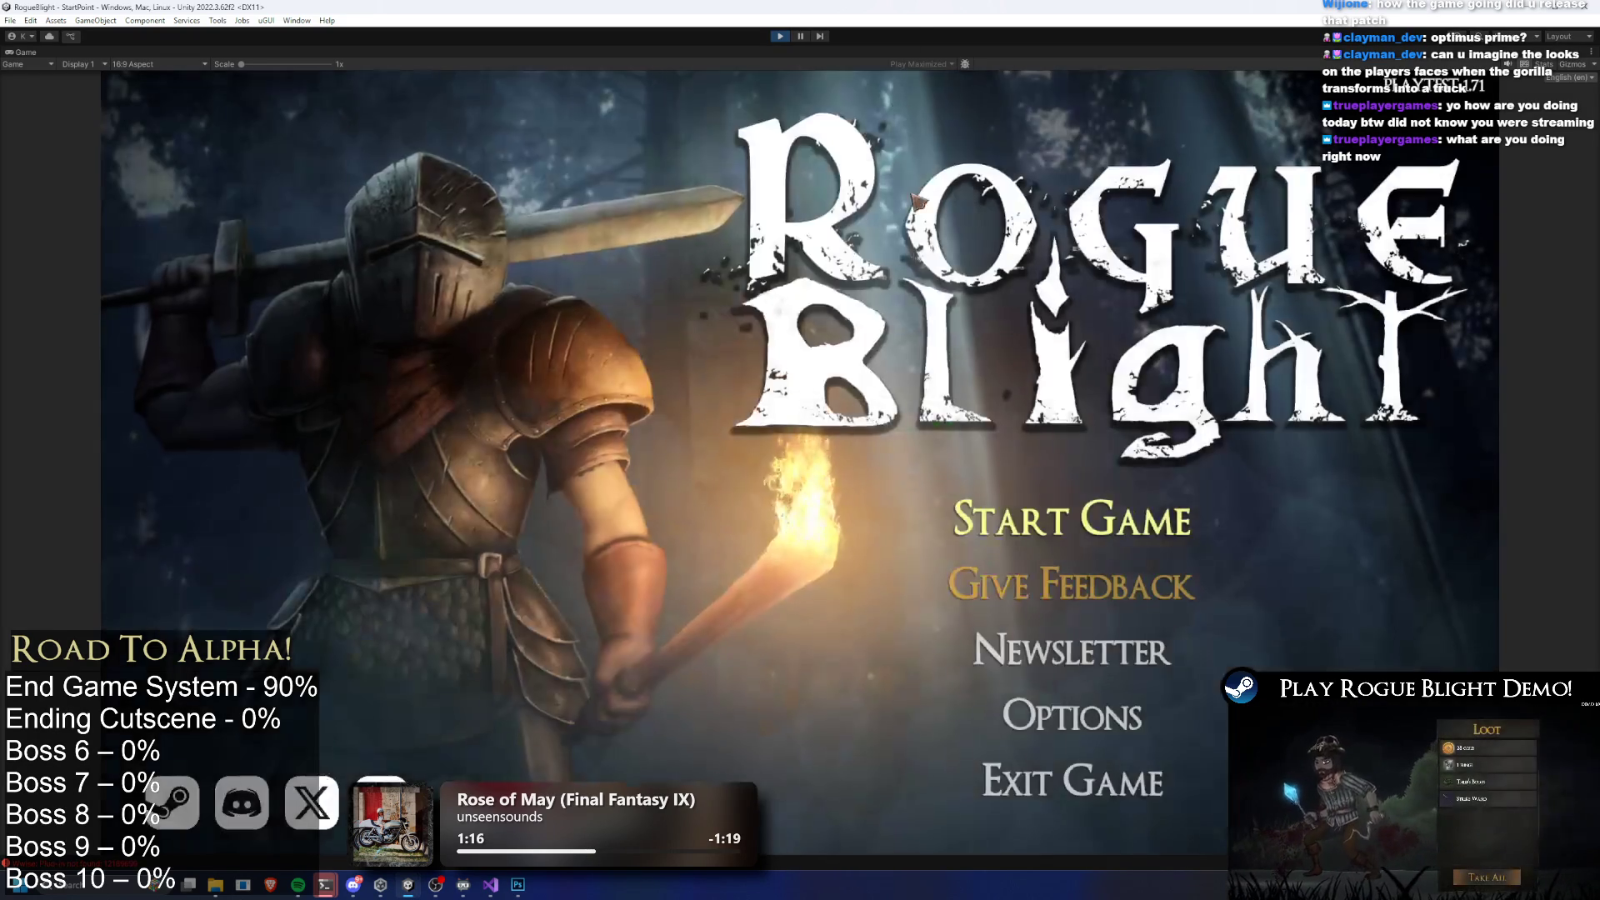
# Start the game from the title screen and load the first save slot
pyautogui.click(1075, 508)
pyautogui.click(1113, 457)
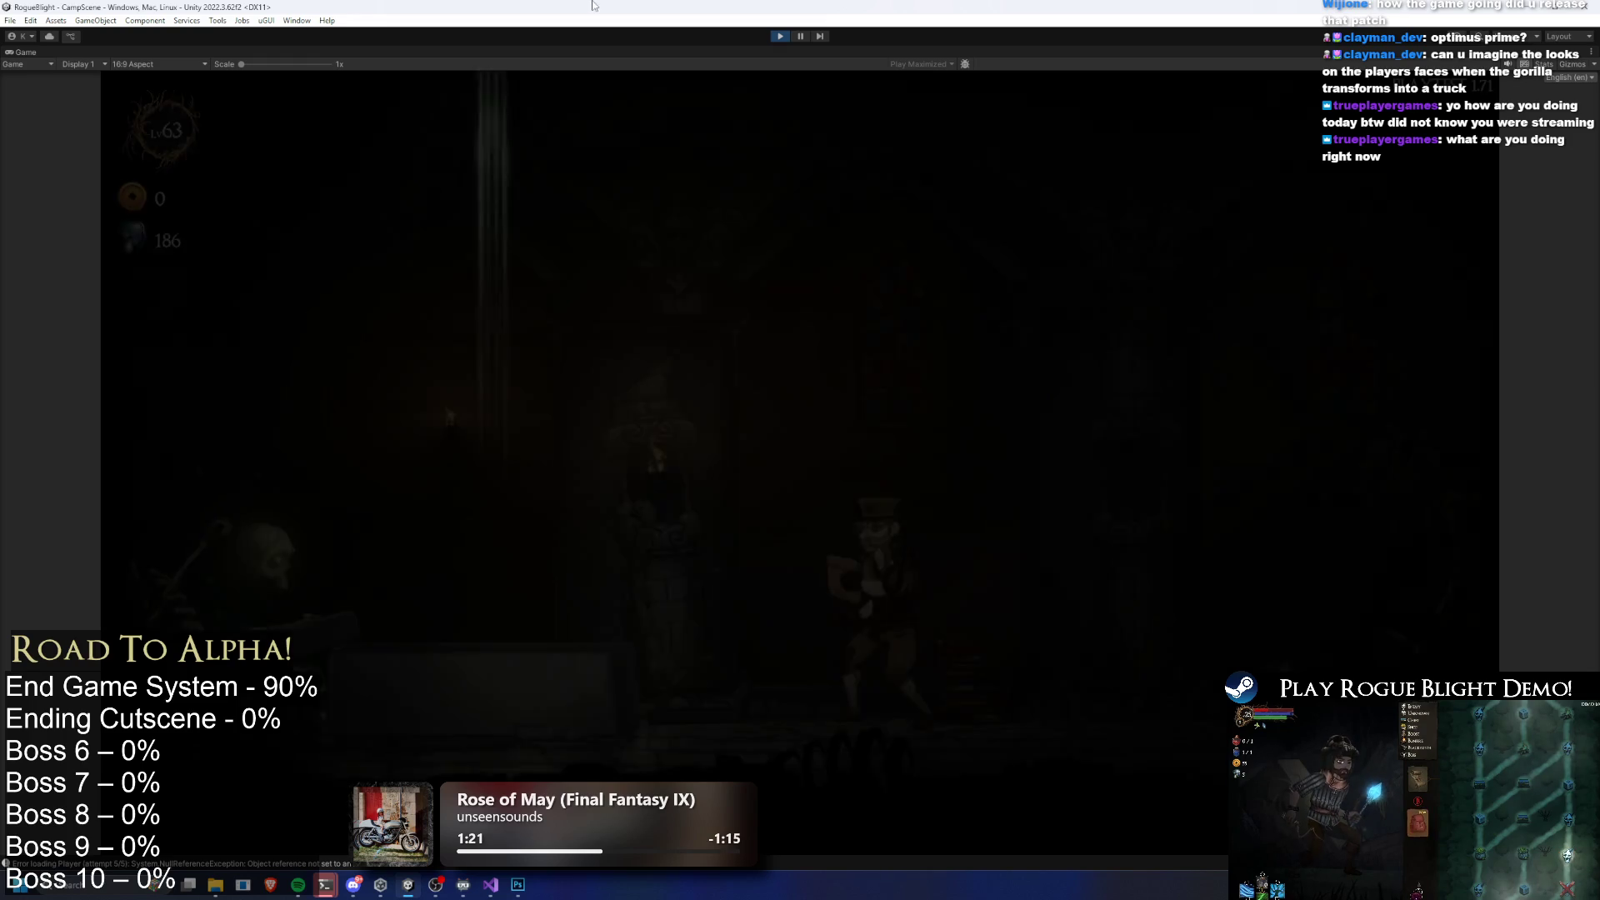
# Select Player via the Hierarchy search and assign Goblin Infestation as a Challenge Map Item
pyautogui.hotkey('shift', 'space')
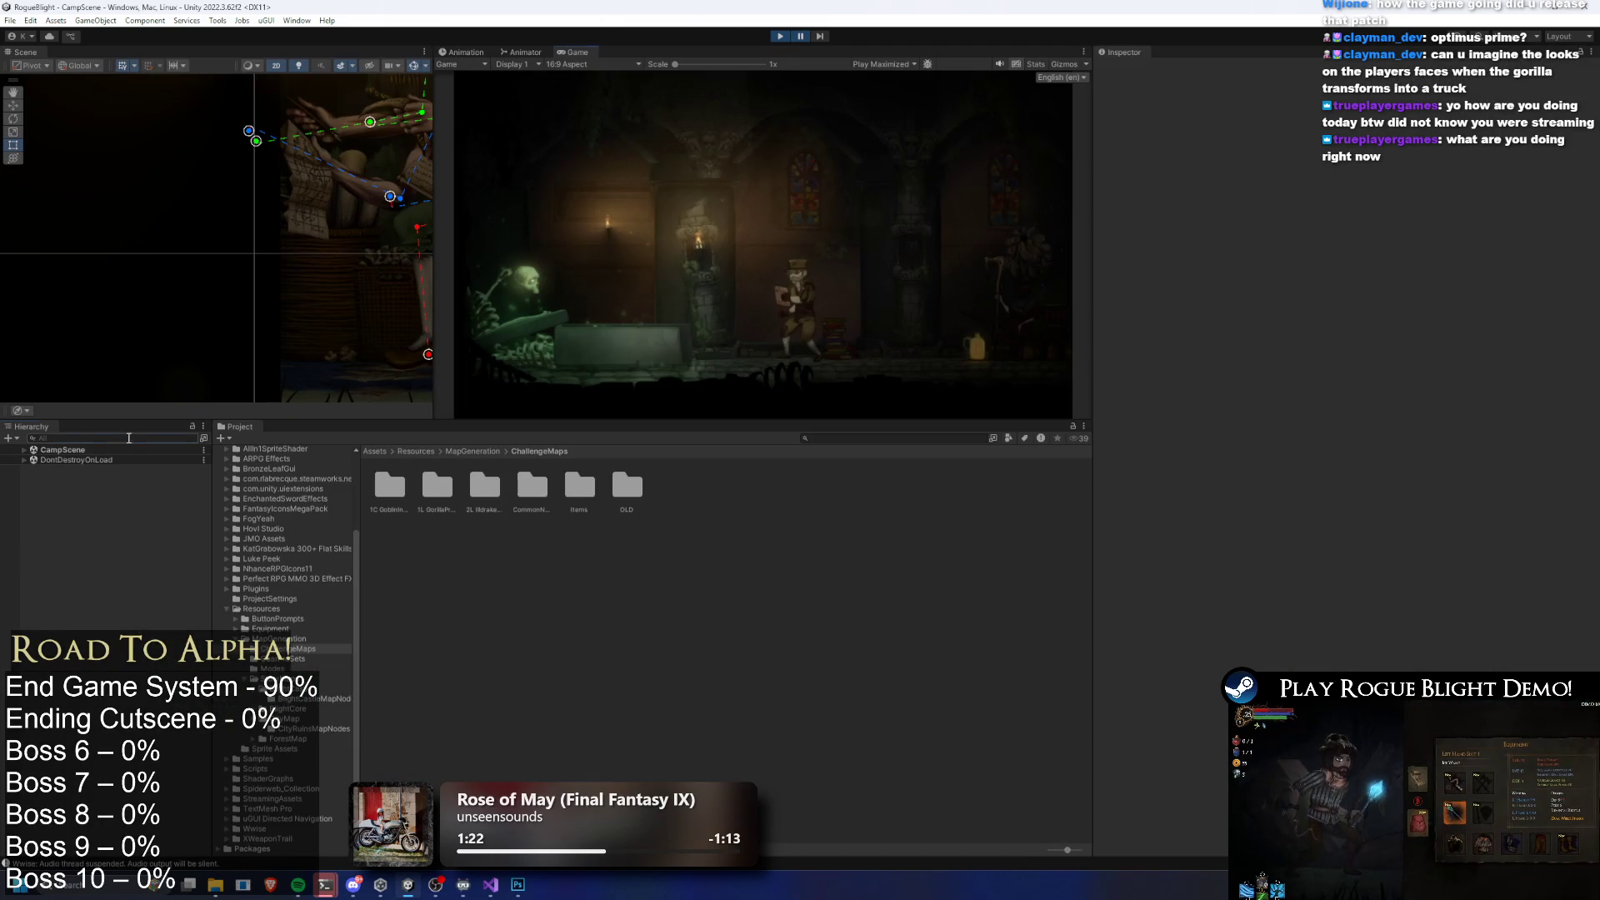
pyautogui.write('player')
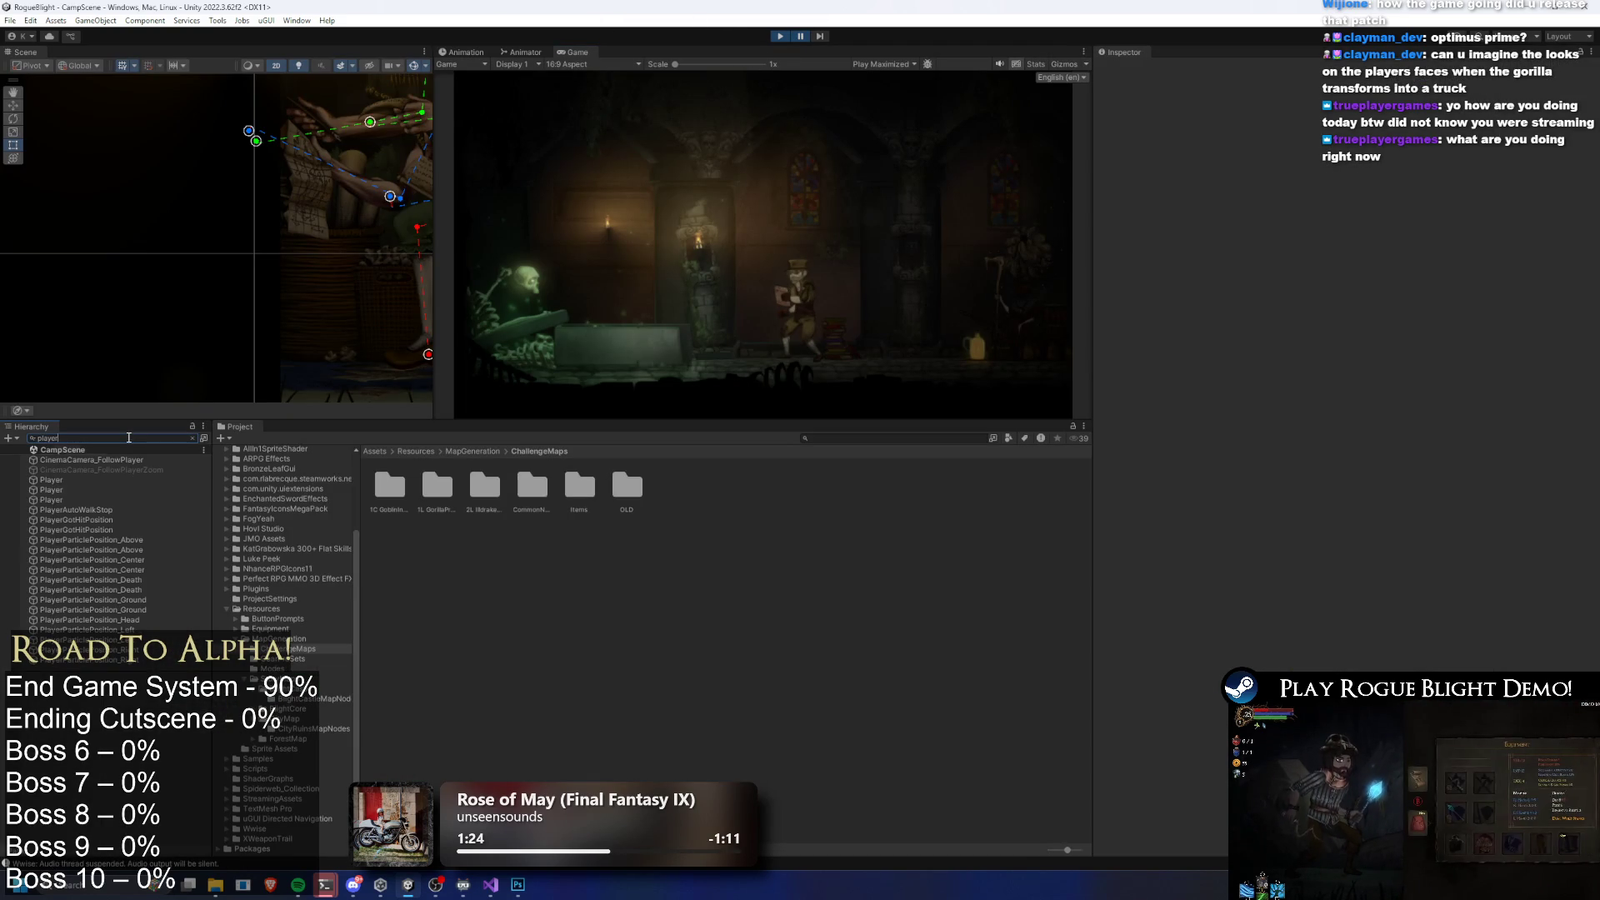
pyautogui.click(94, 492)
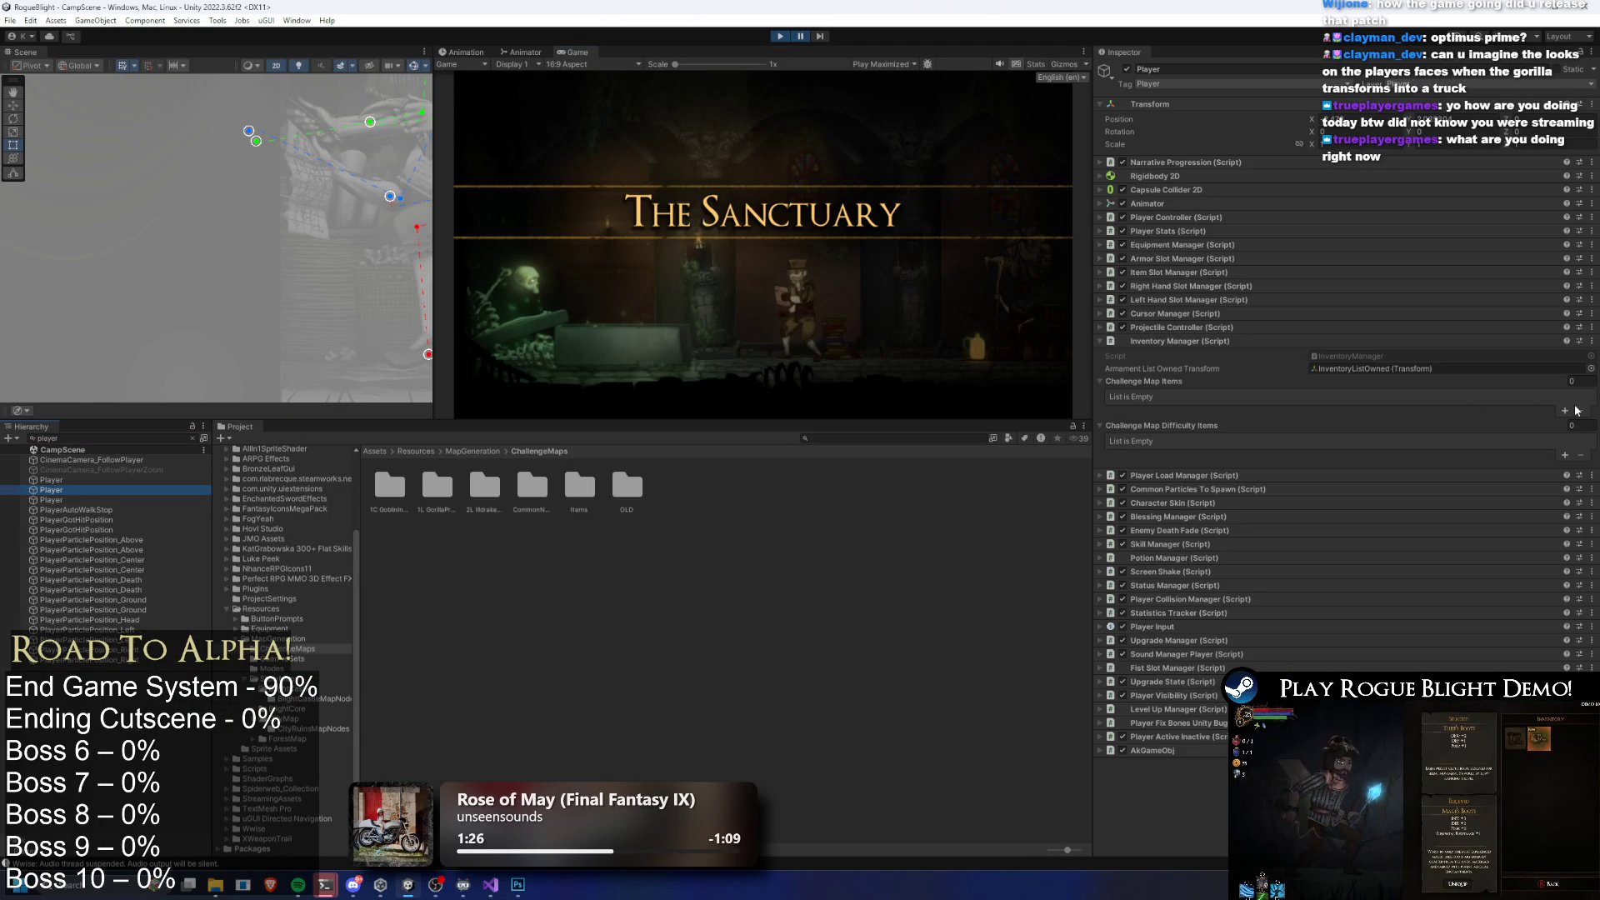
pyautogui.click(1564, 410)
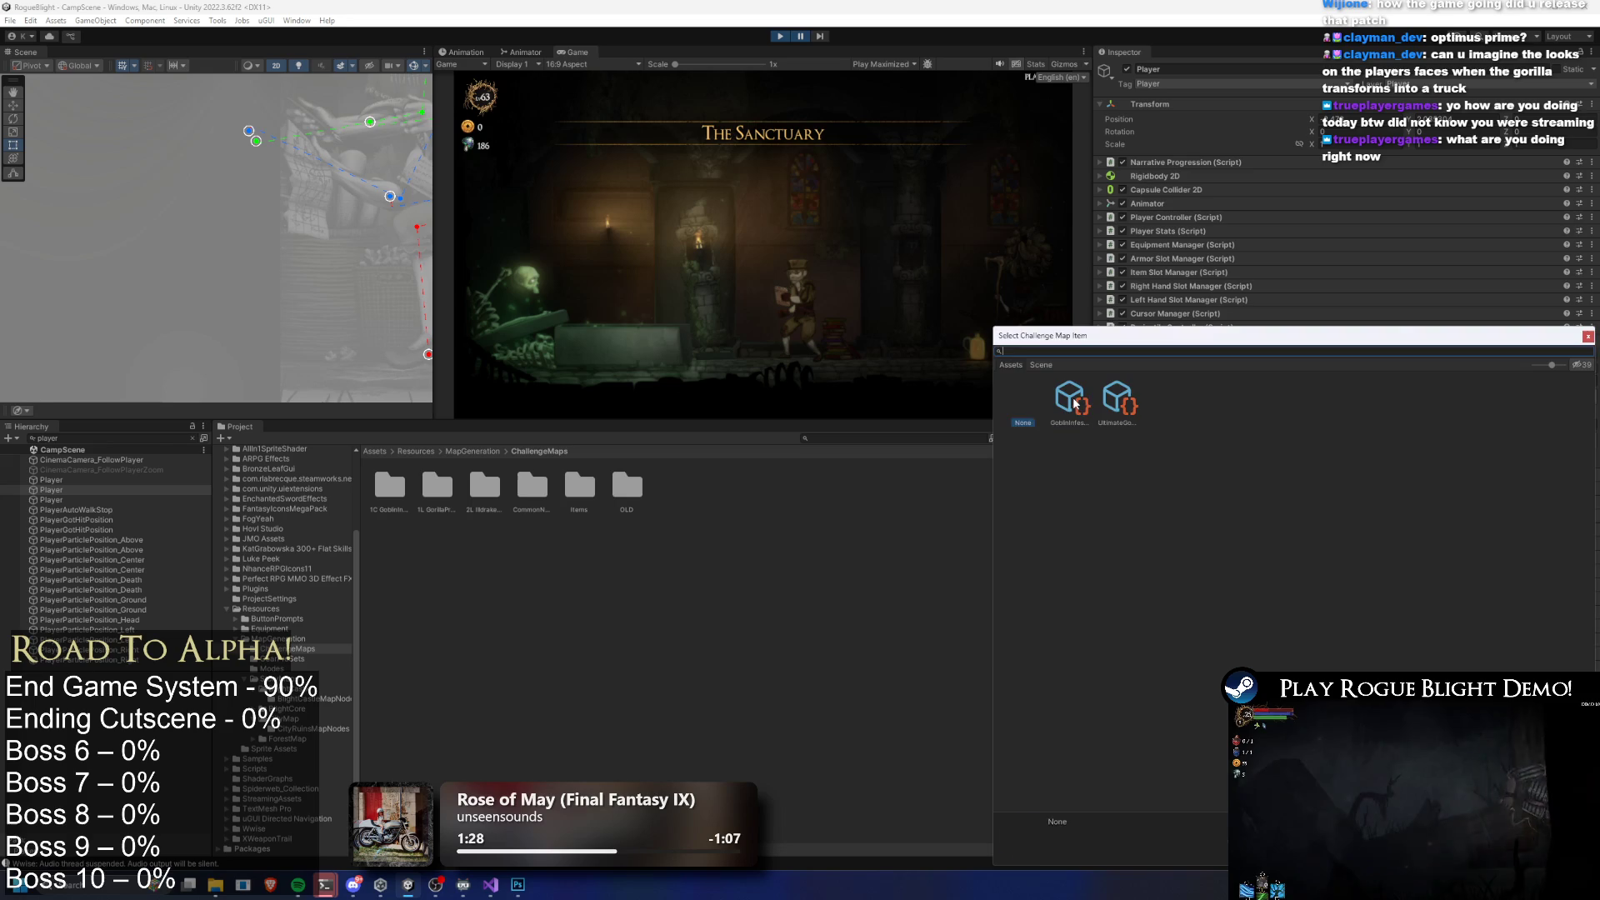
pyautogui.click(1072, 402)
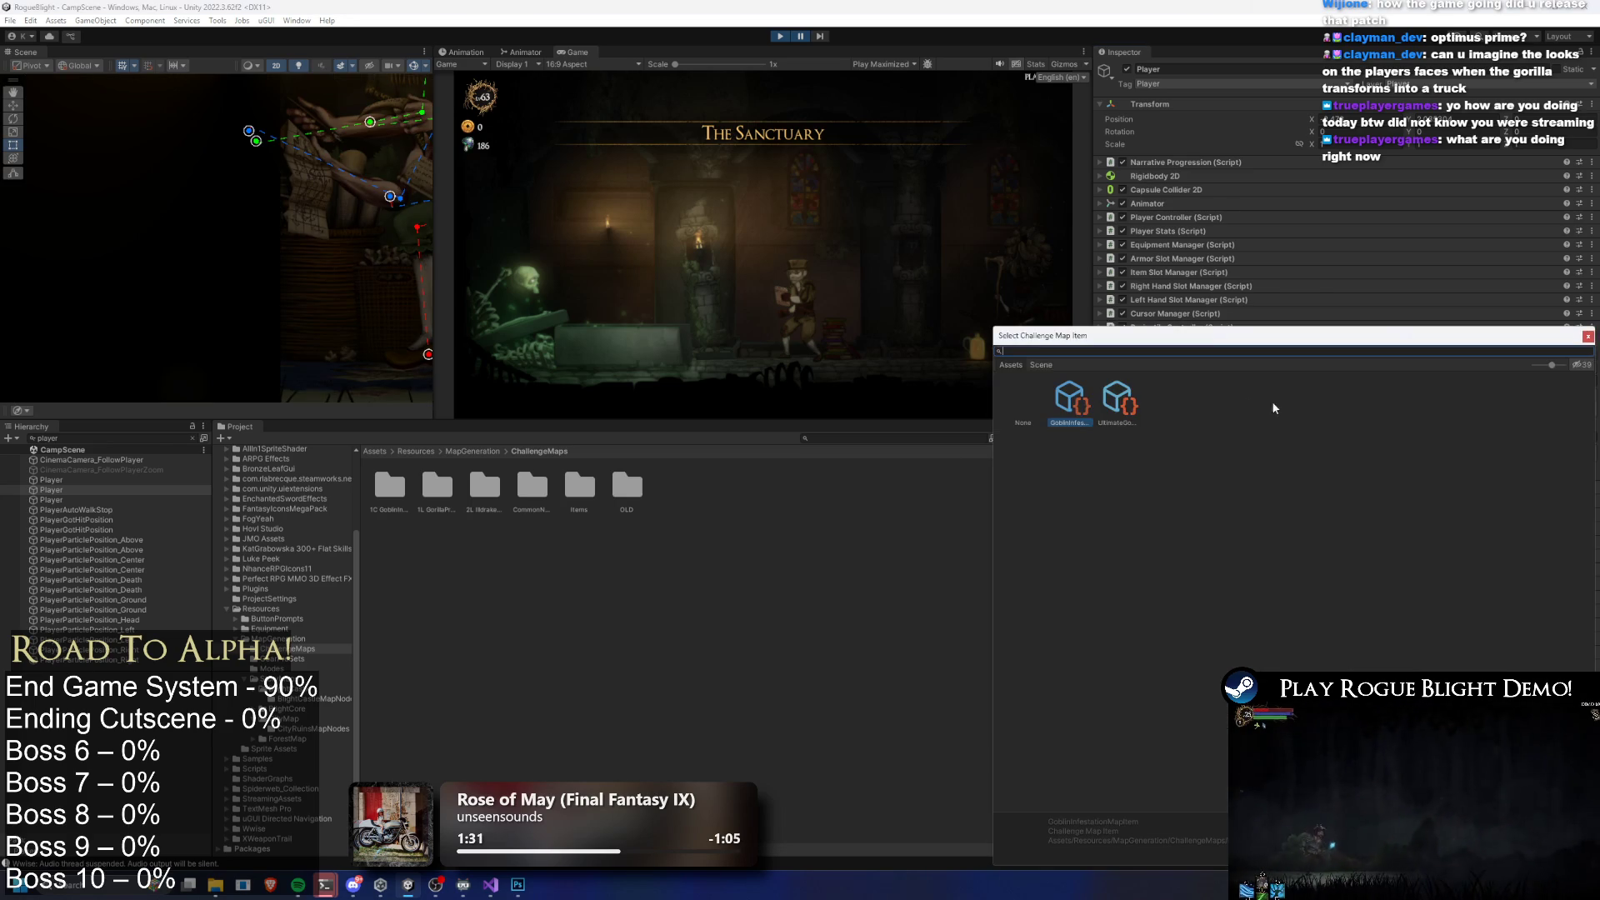
pyautogui.doubleClick(1118, 400)
# Set Challenge Map Difficulty Items to 2 entries with the first value 1
pyautogui.click(1571, 438)
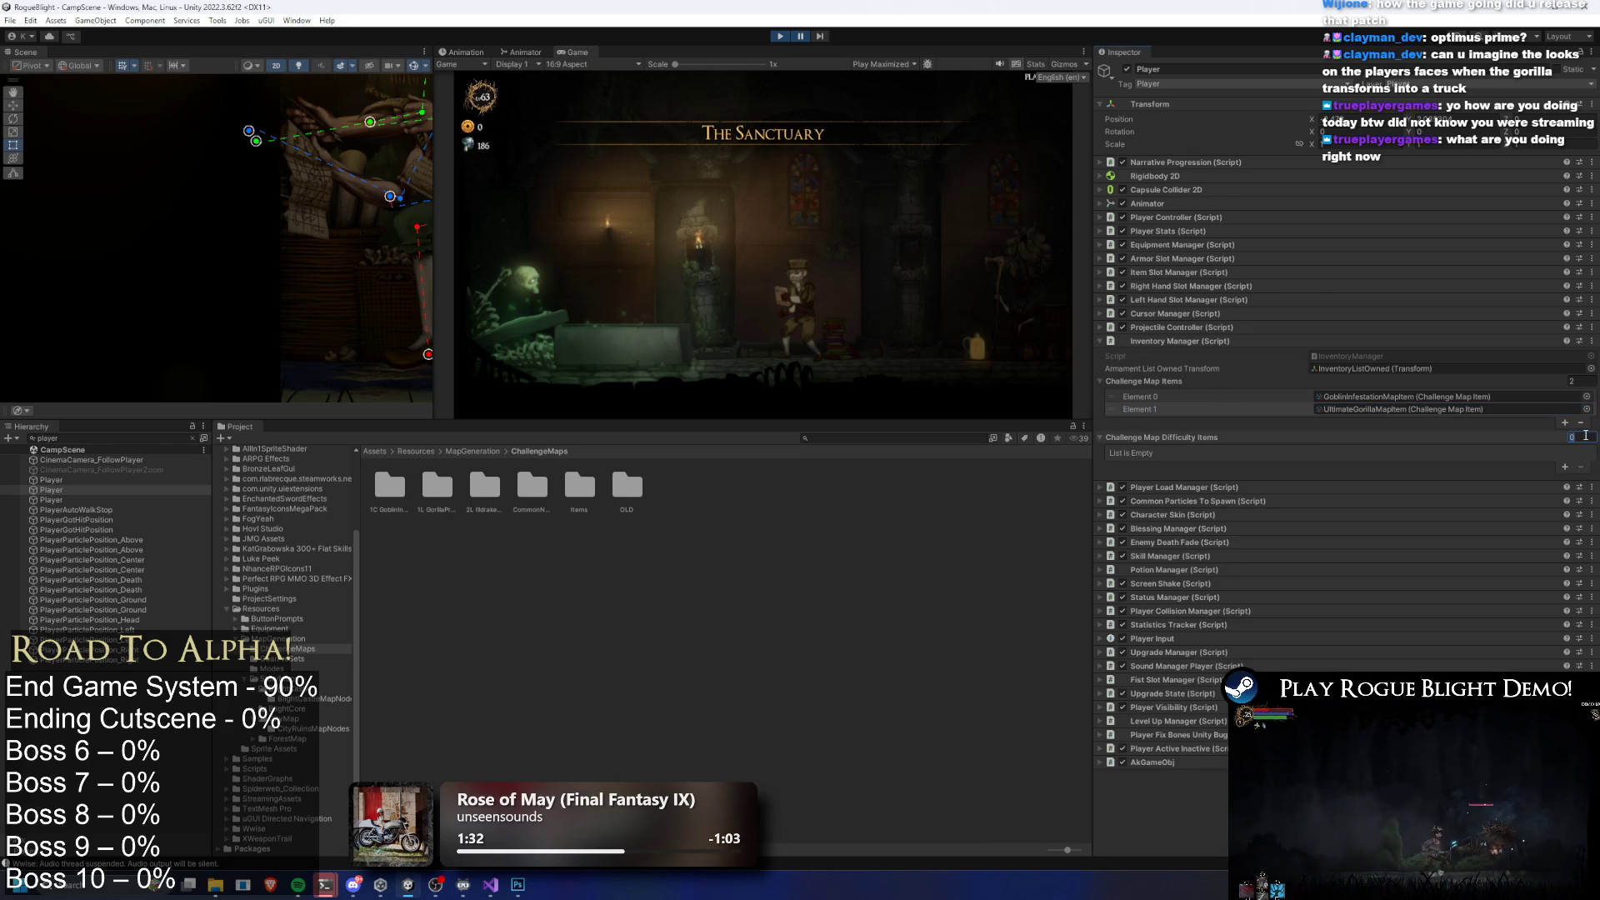
pyautogui.write('2')
pyautogui.press('Return')
pyautogui.click(1356, 454)
pyautogui.write('1')
pyautogui.click(1373, 464)
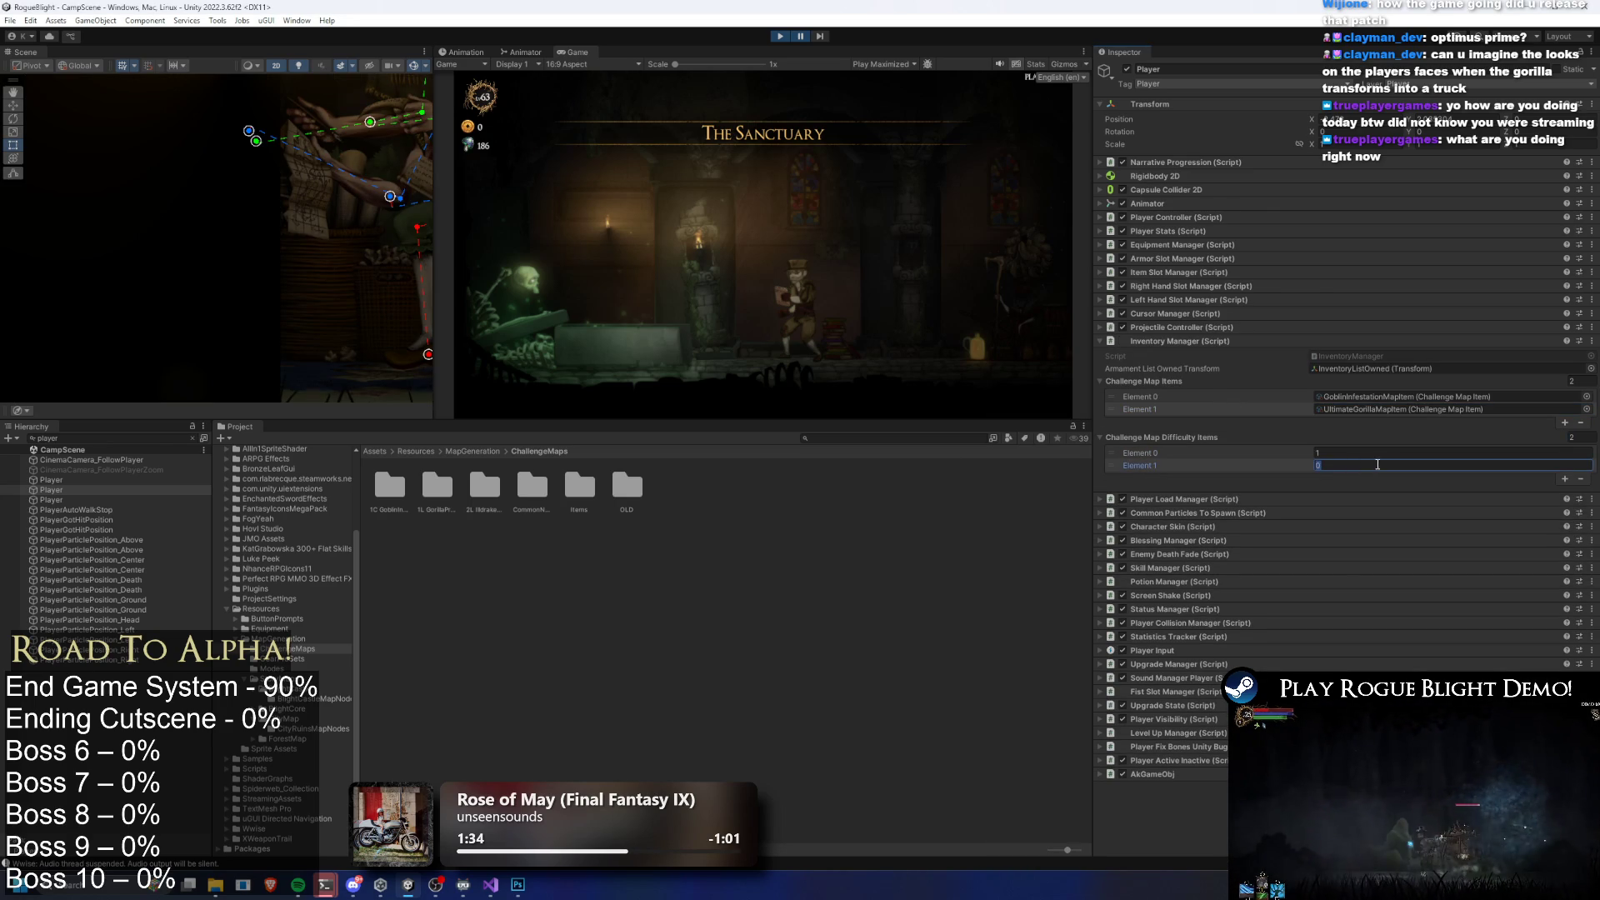
pyautogui.write('3')
# Drag Goblin Infestation in as the third map item and add a third difficulty entry
pyautogui.doubleClick(579, 485)
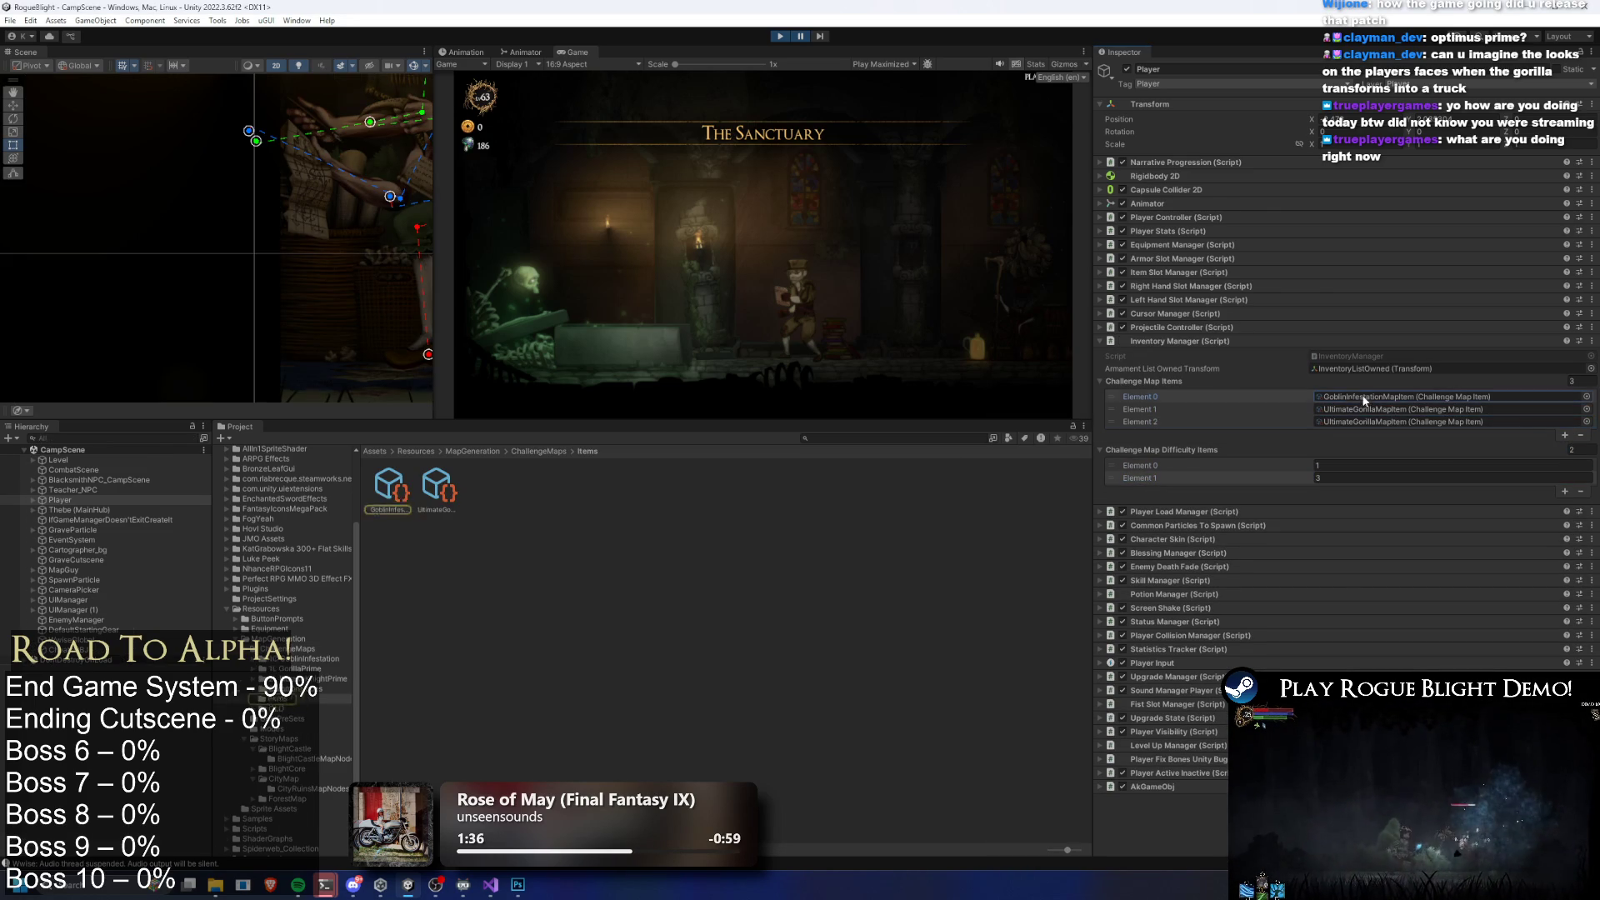
pyautogui.click(1081, 466)
pyautogui.hotkey('ctrl', 'z')
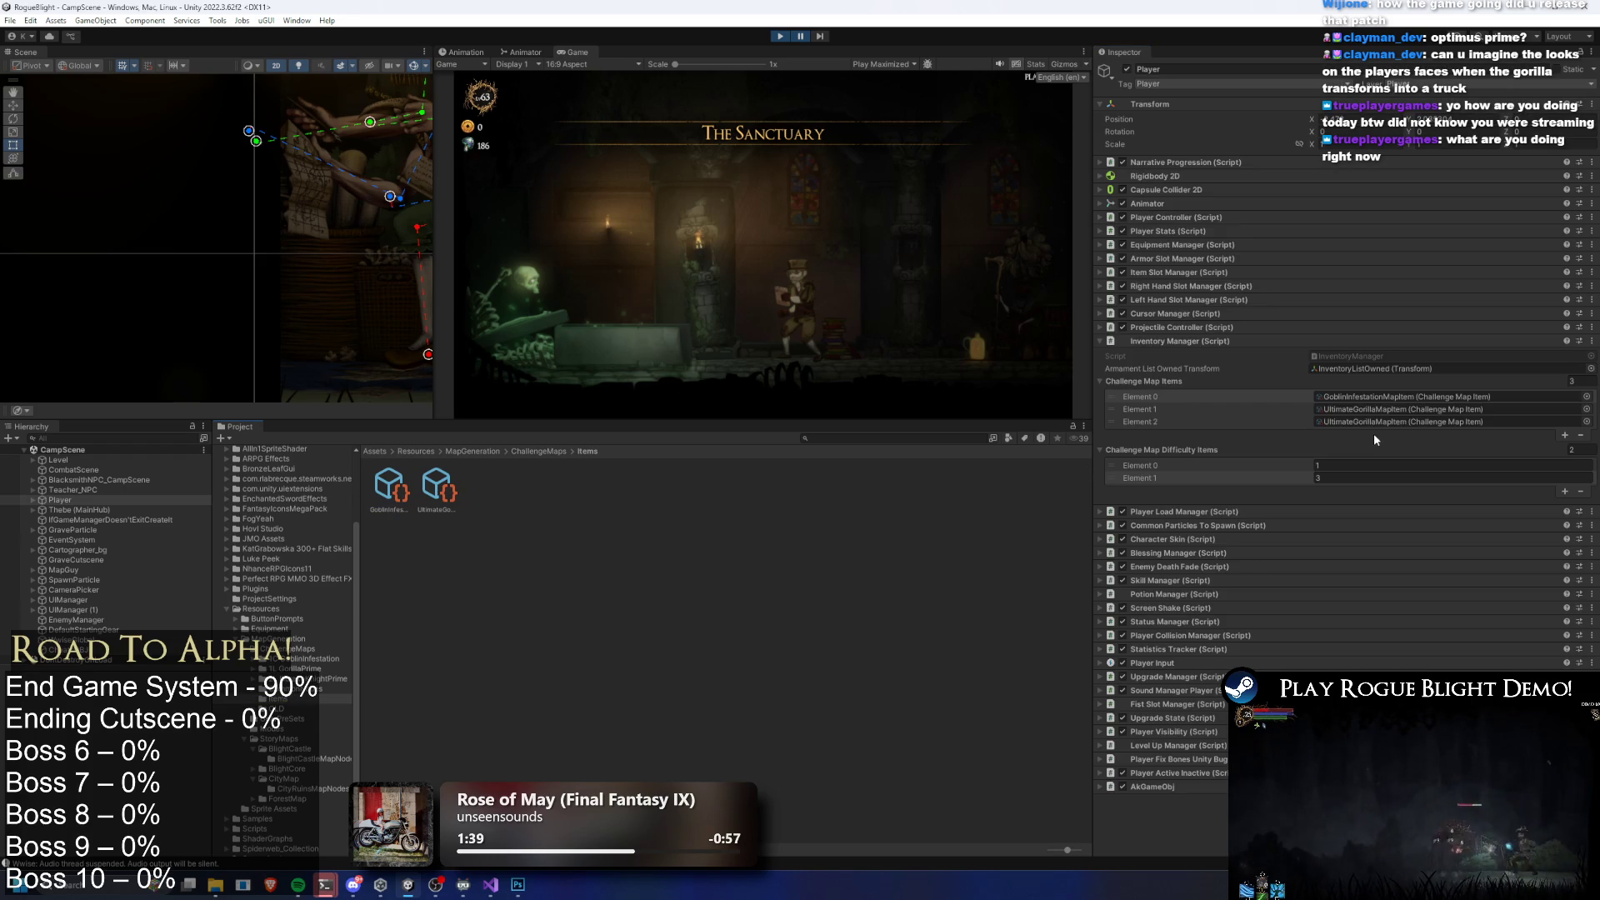
pyautogui.moveTo(418, 505)
pyautogui.mouseDown()
pyautogui.moveTo(1350, 477)
pyautogui.moveTo(1357, 421)
pyautogui.mouseUp()
pyautogui.click(1565, 490)
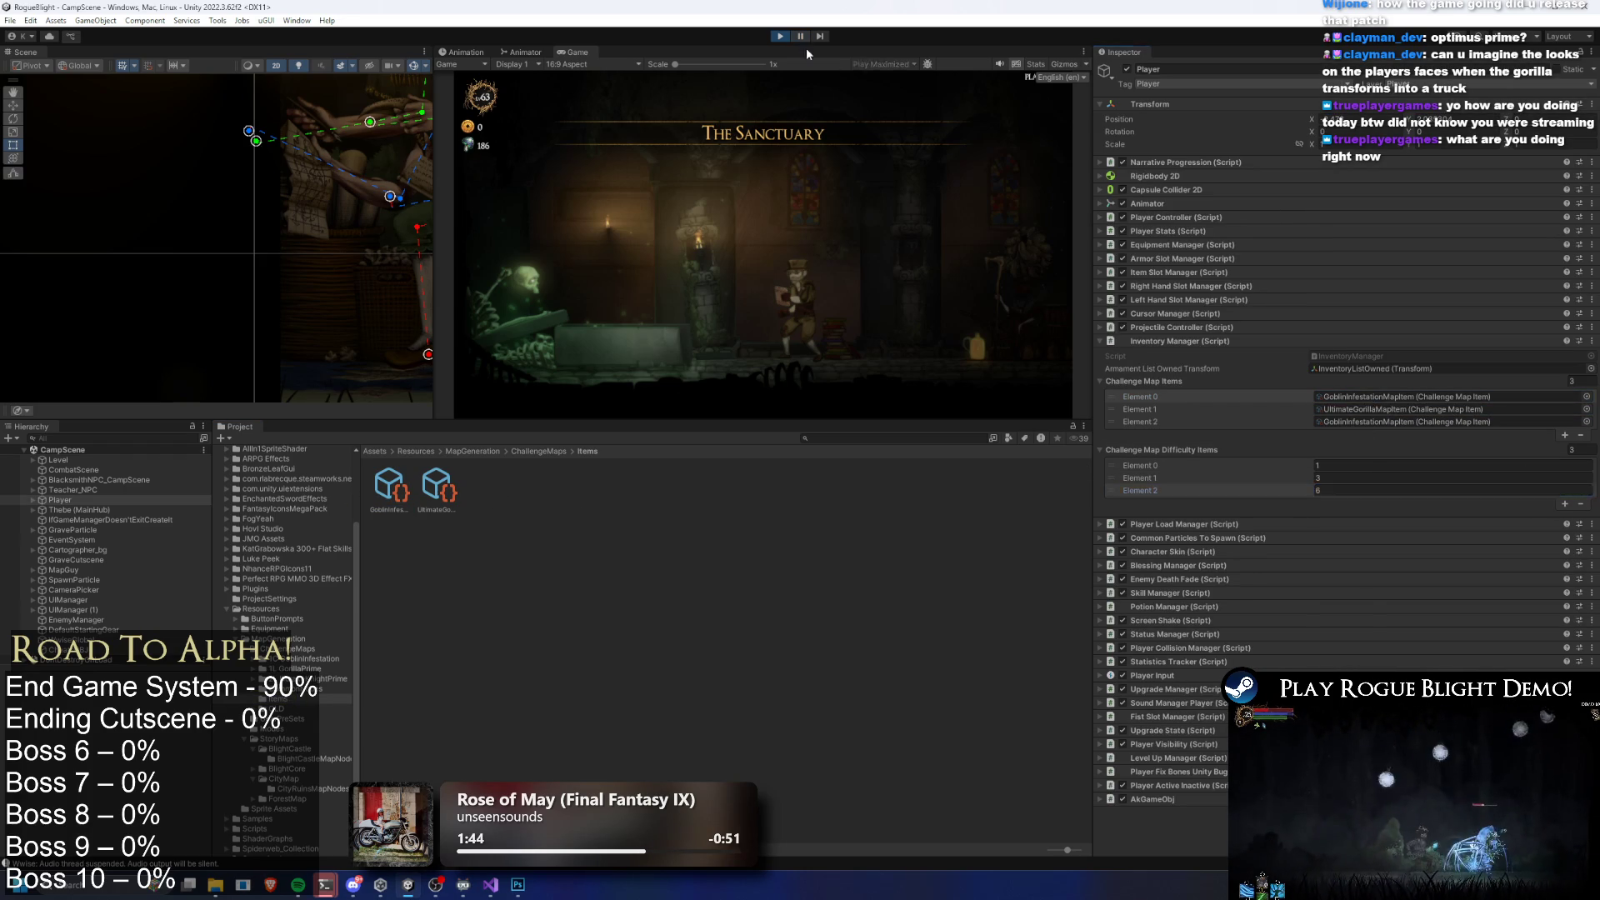
# Maximize the game view and walk the character to the Cartographer to open Select Maps
pyautogui.hotkey('shift', 'space')
pyautogui.press('d')
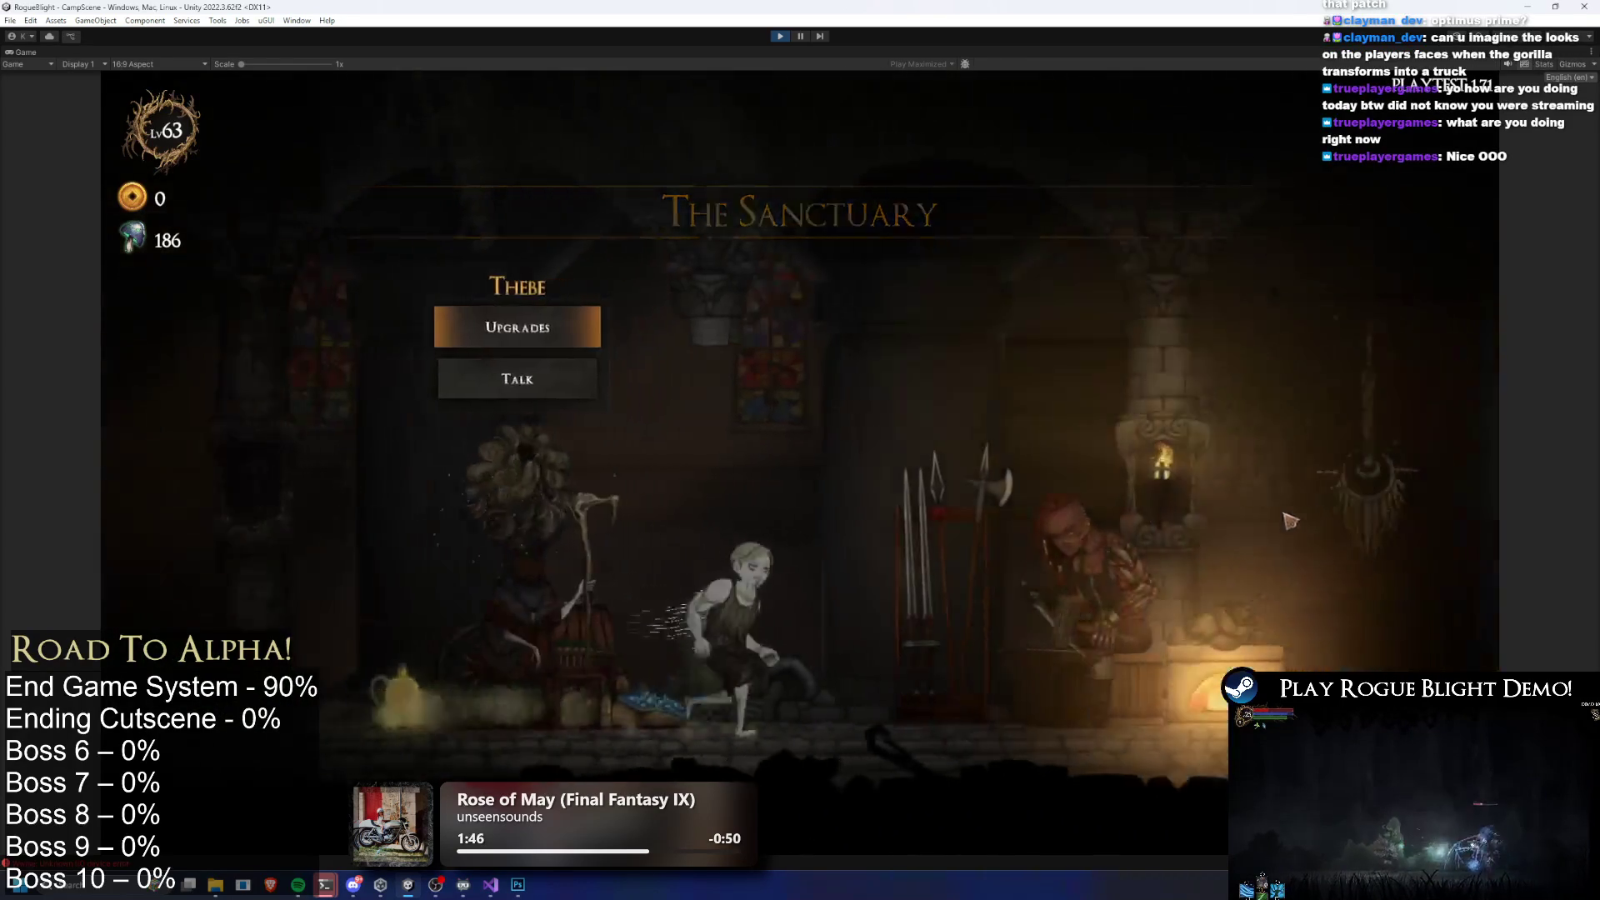
pyautogui.press('d')
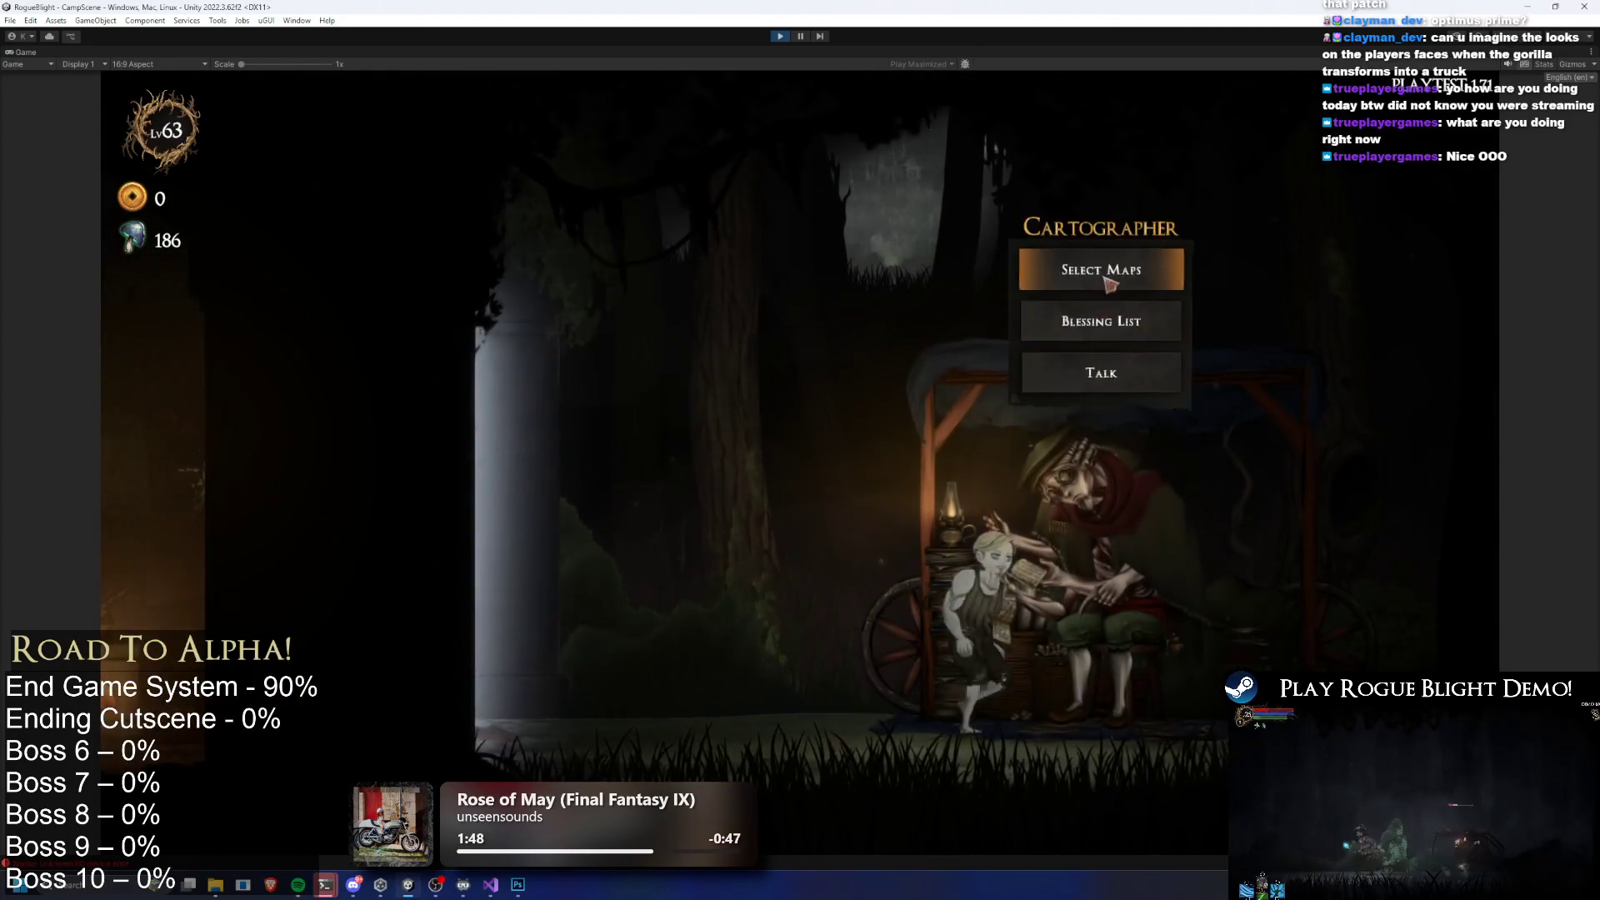
pyautogui.press('e')
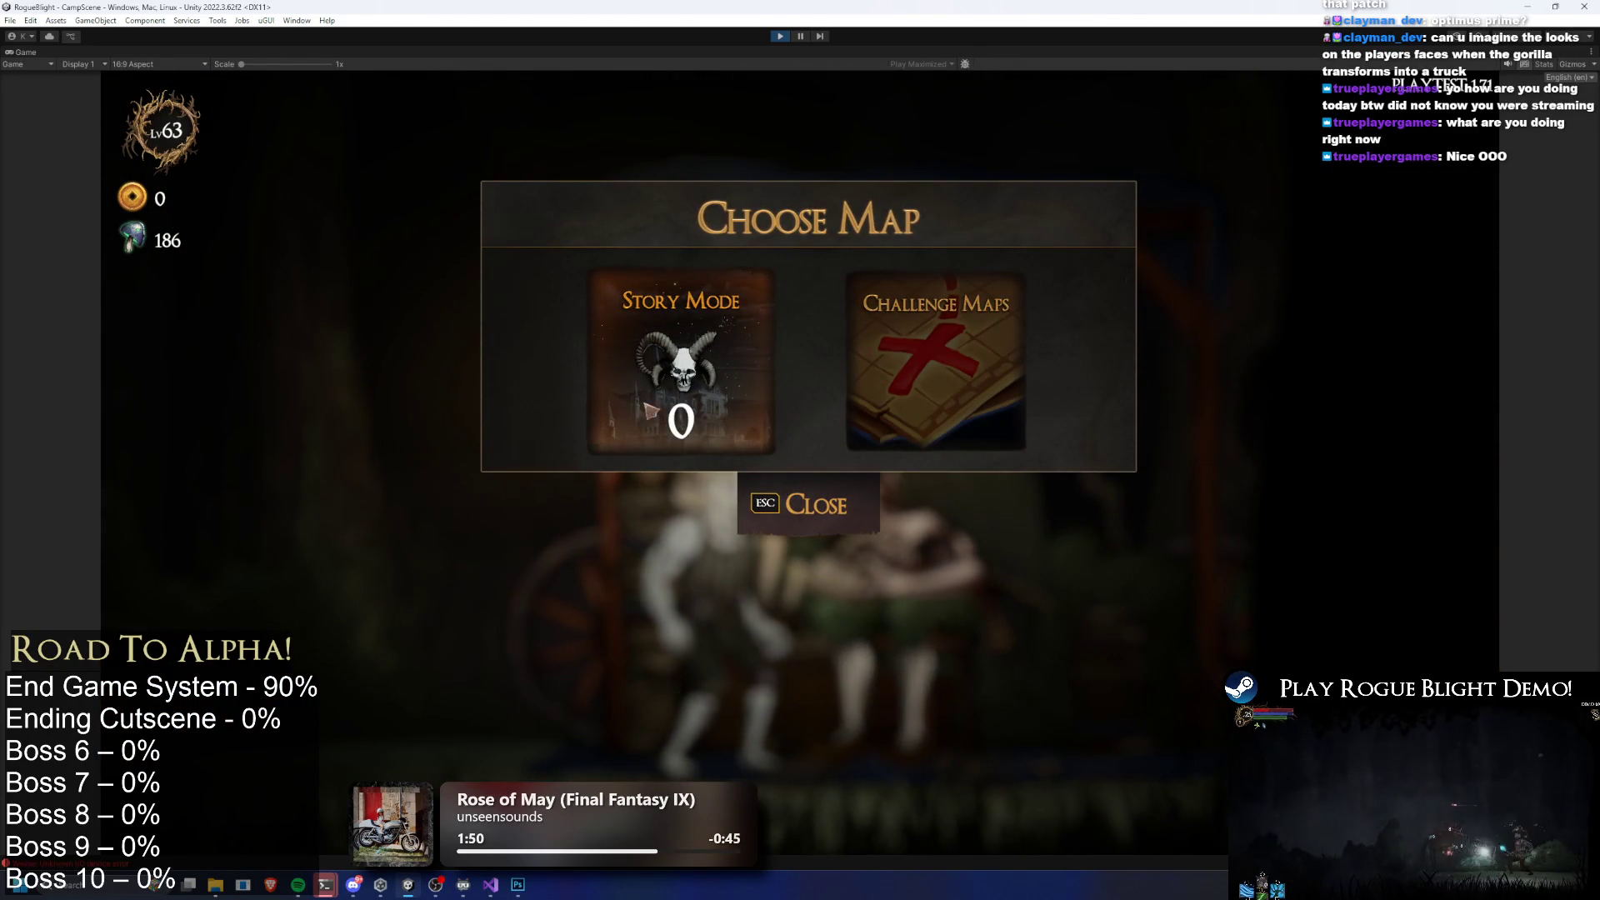
# Open Challenge Maps and compare the Goblin Infestation and Gorilla Prime detail panels
pyautogui.click(958, 360)
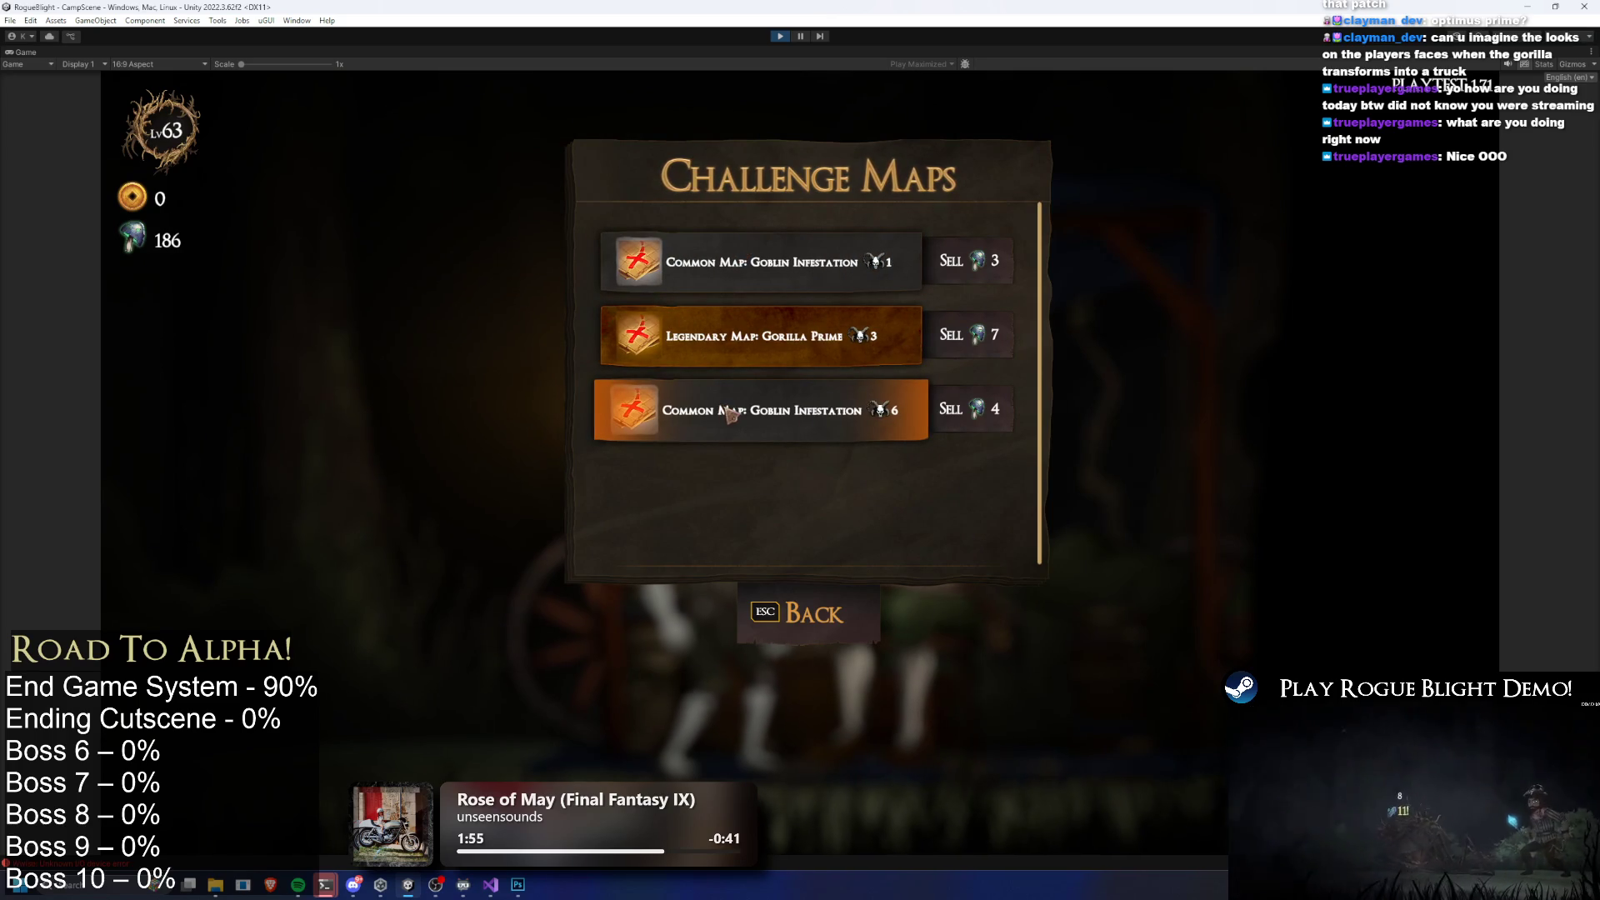
pyautogui.click(780, 366)
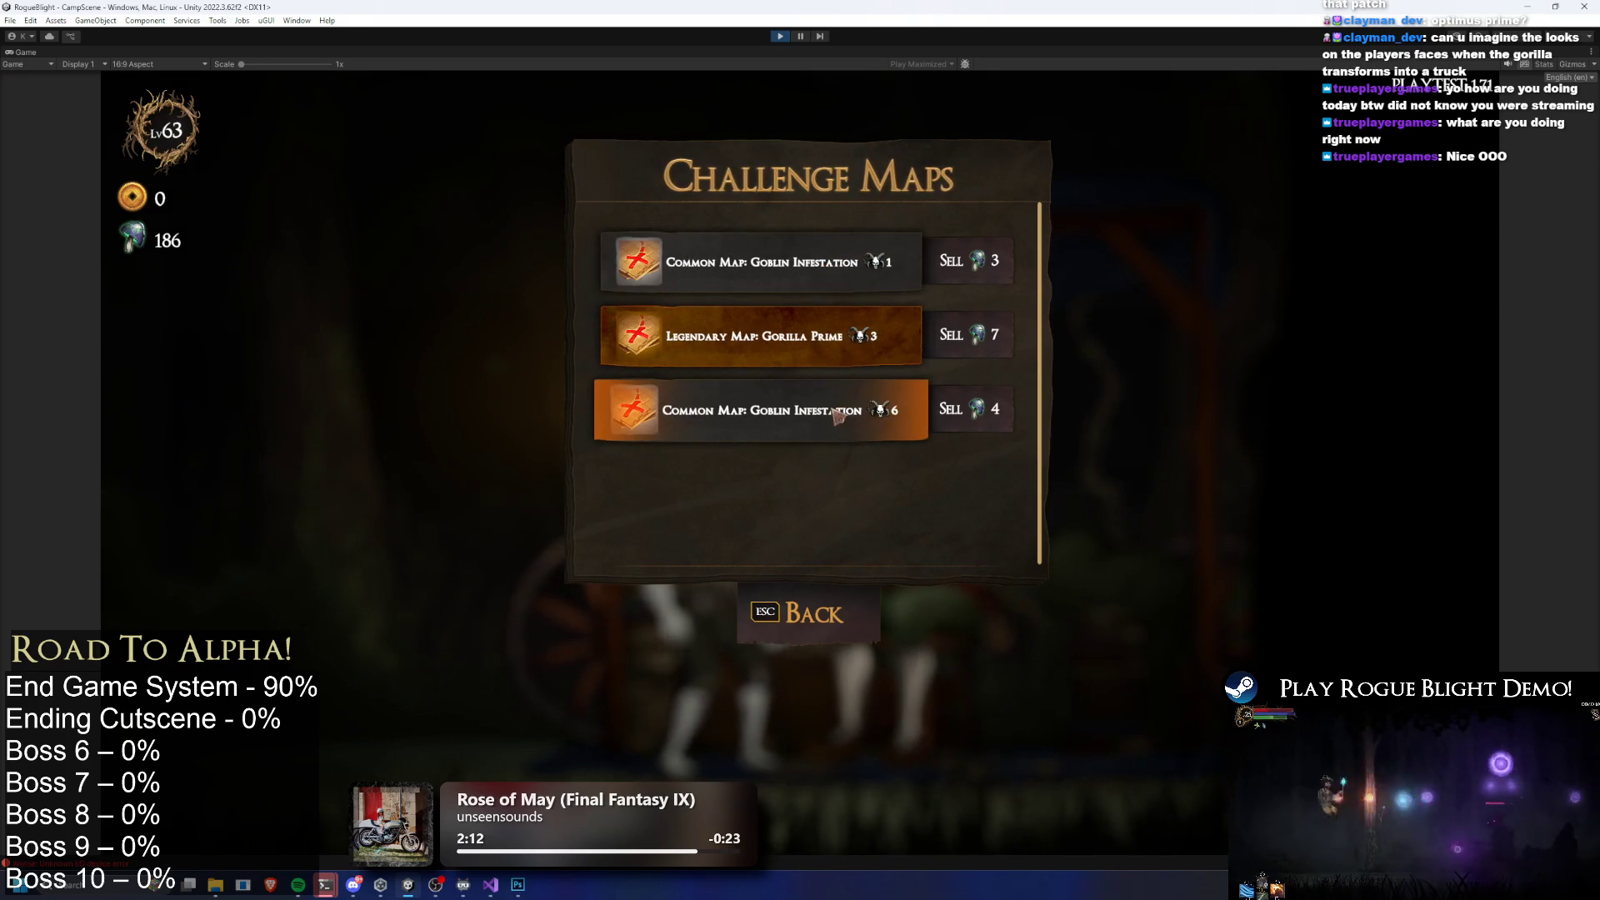
pyautogui.click(750, 265)
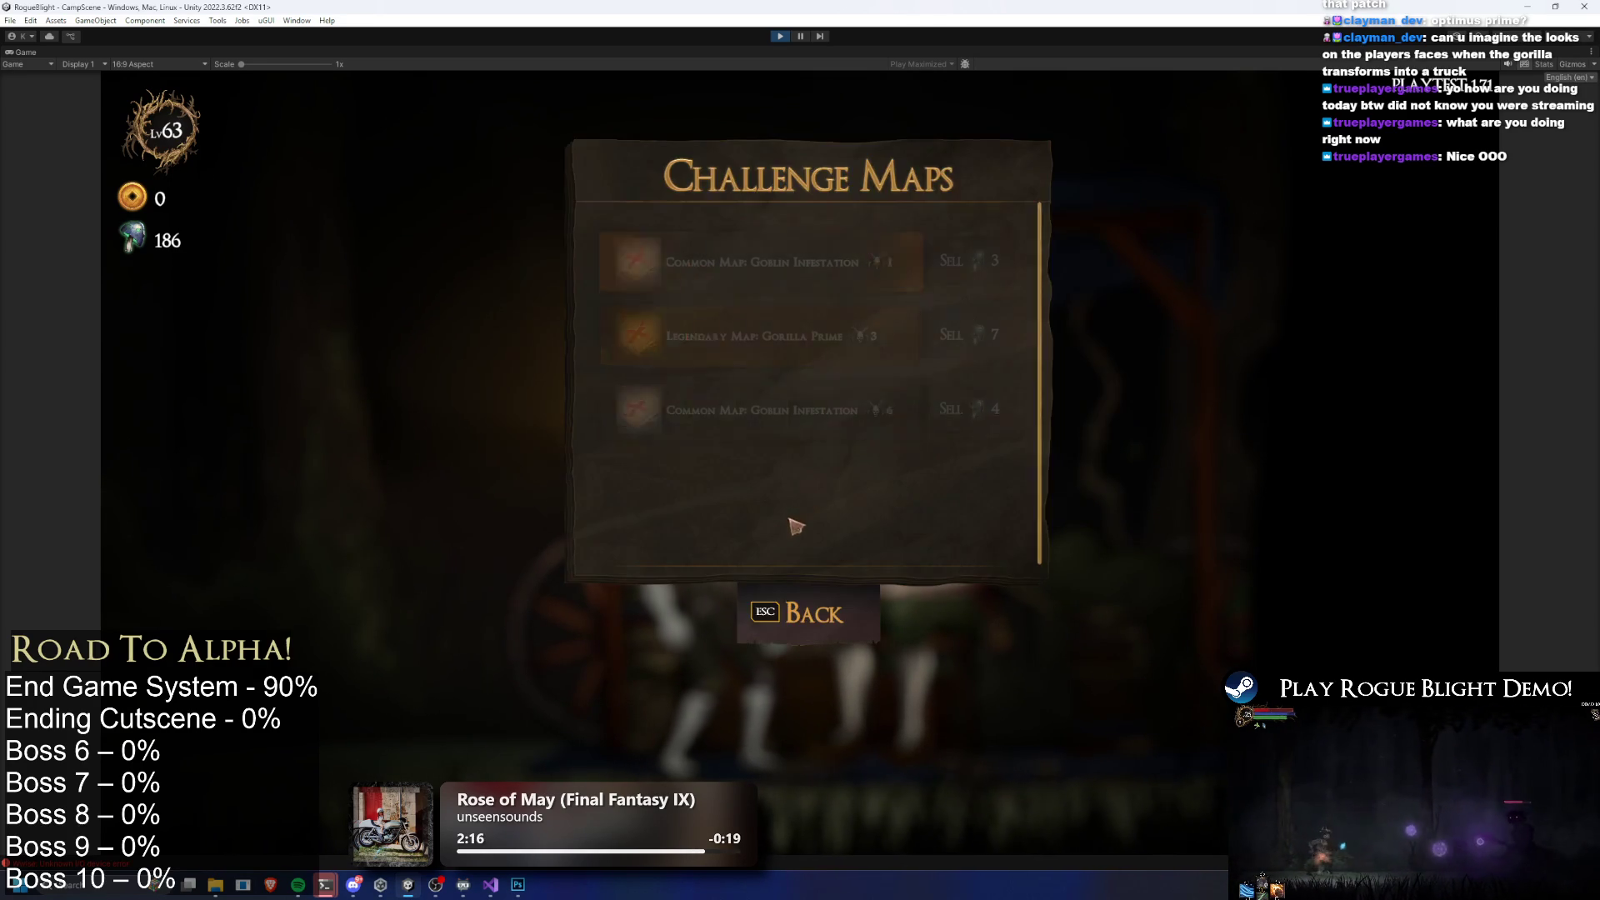
pyautogui.click(804, 504)
pyautogui.click(827, 418)
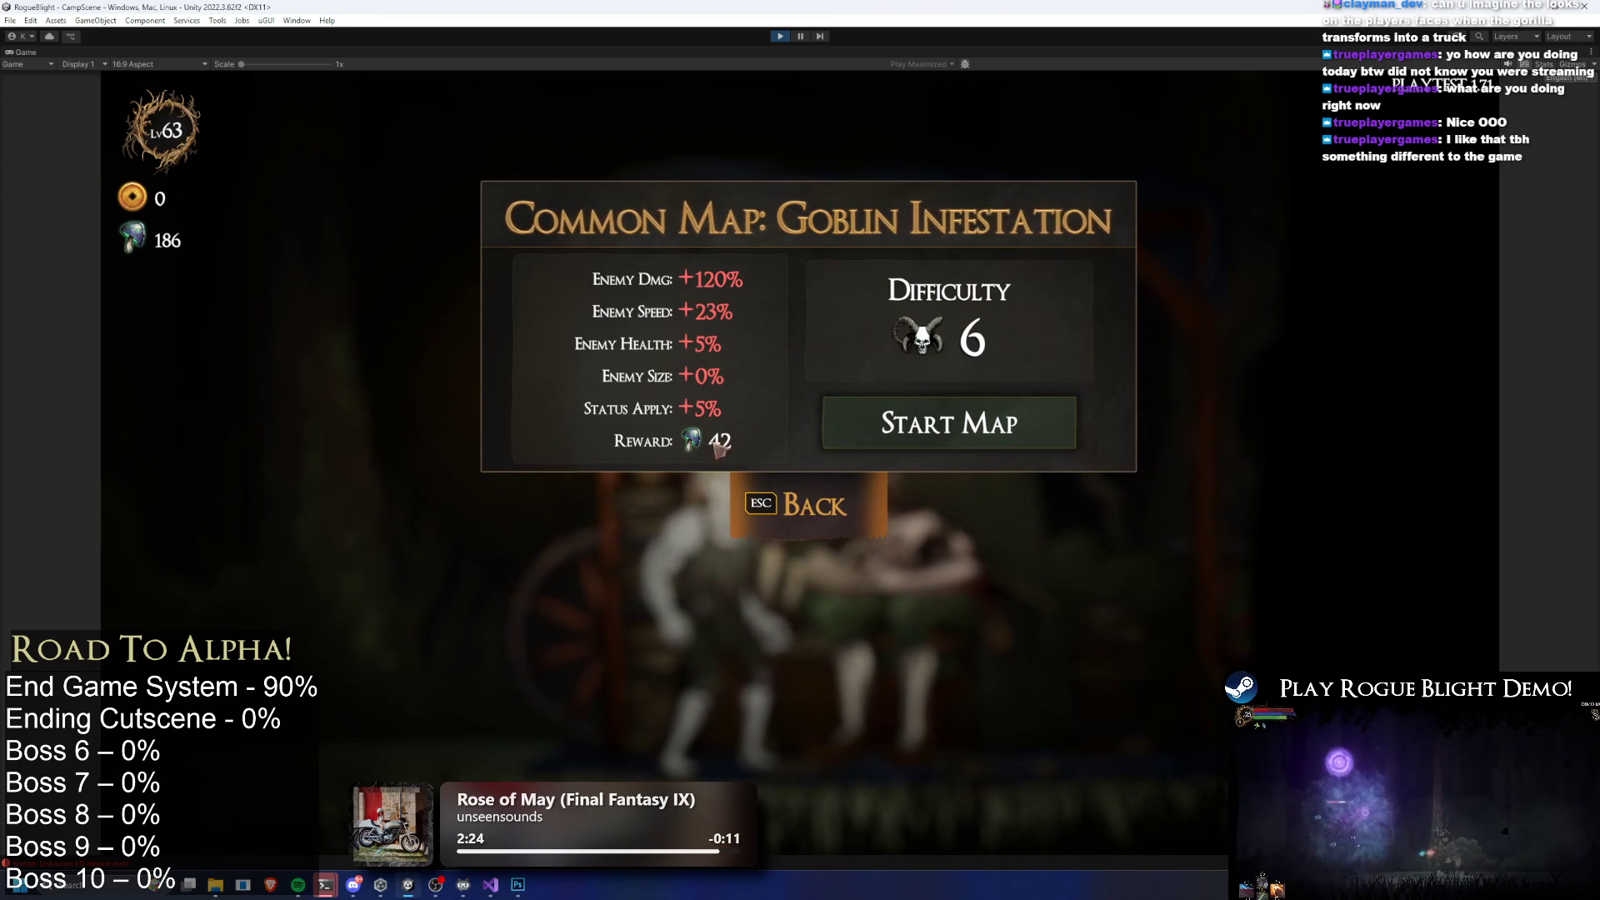
pyautogui.click(833, 506)
pyautogui.click(844, 273)
pyautogui.click(833, 515)
pyautogui.click(804, 357)
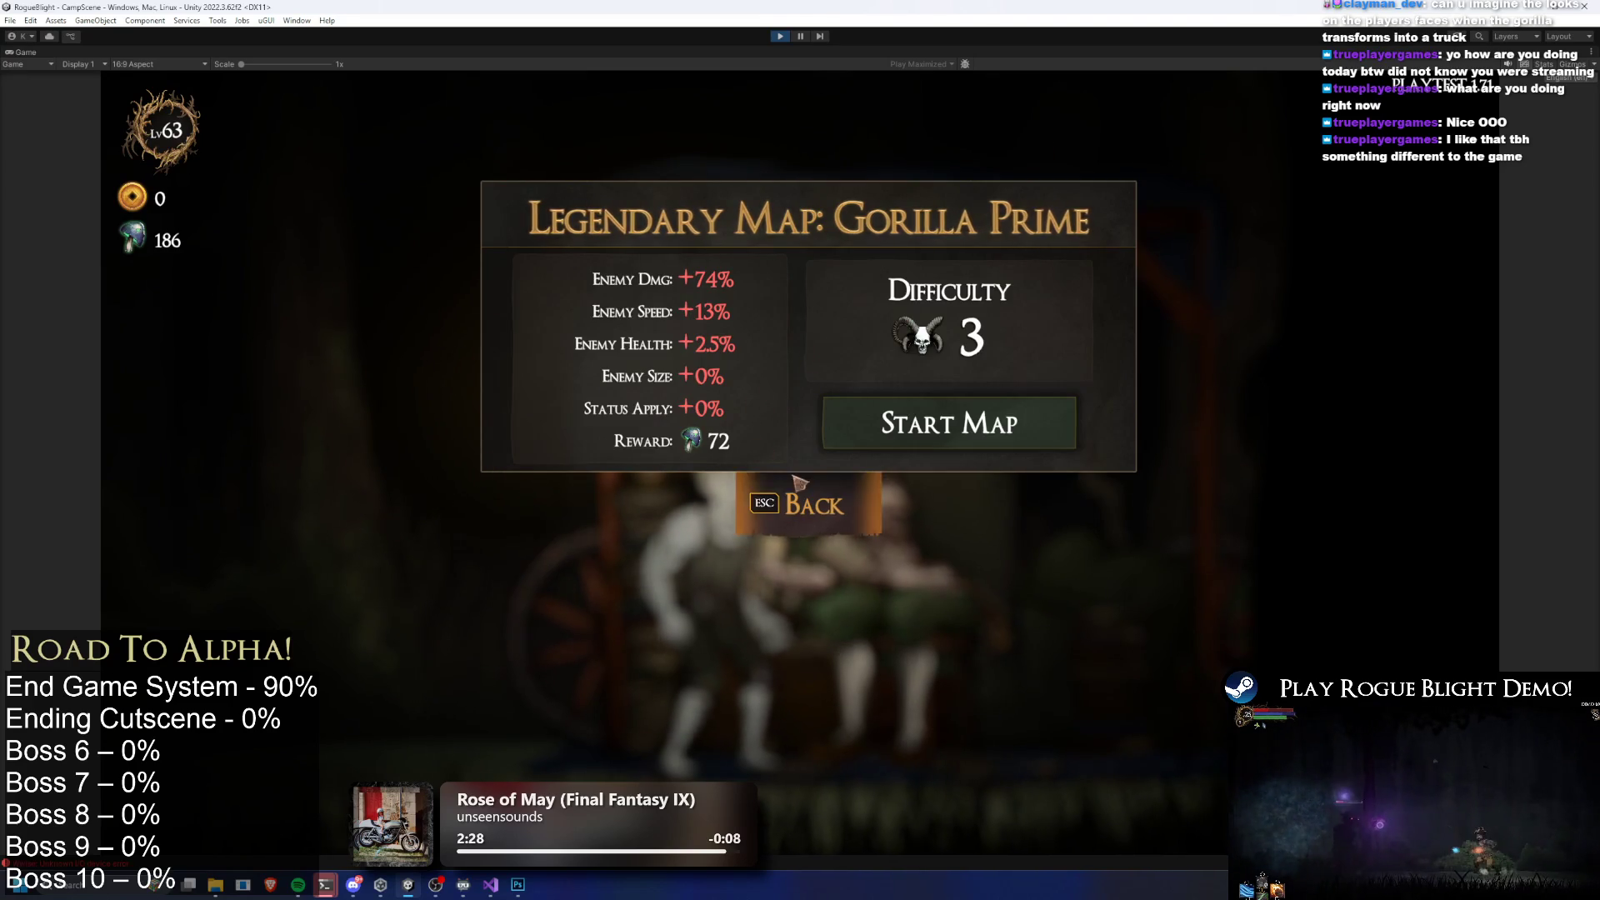
pyautogui.click(796, 483)
pyautogui.click(800, 408)
pyautogui.click(804, 504)
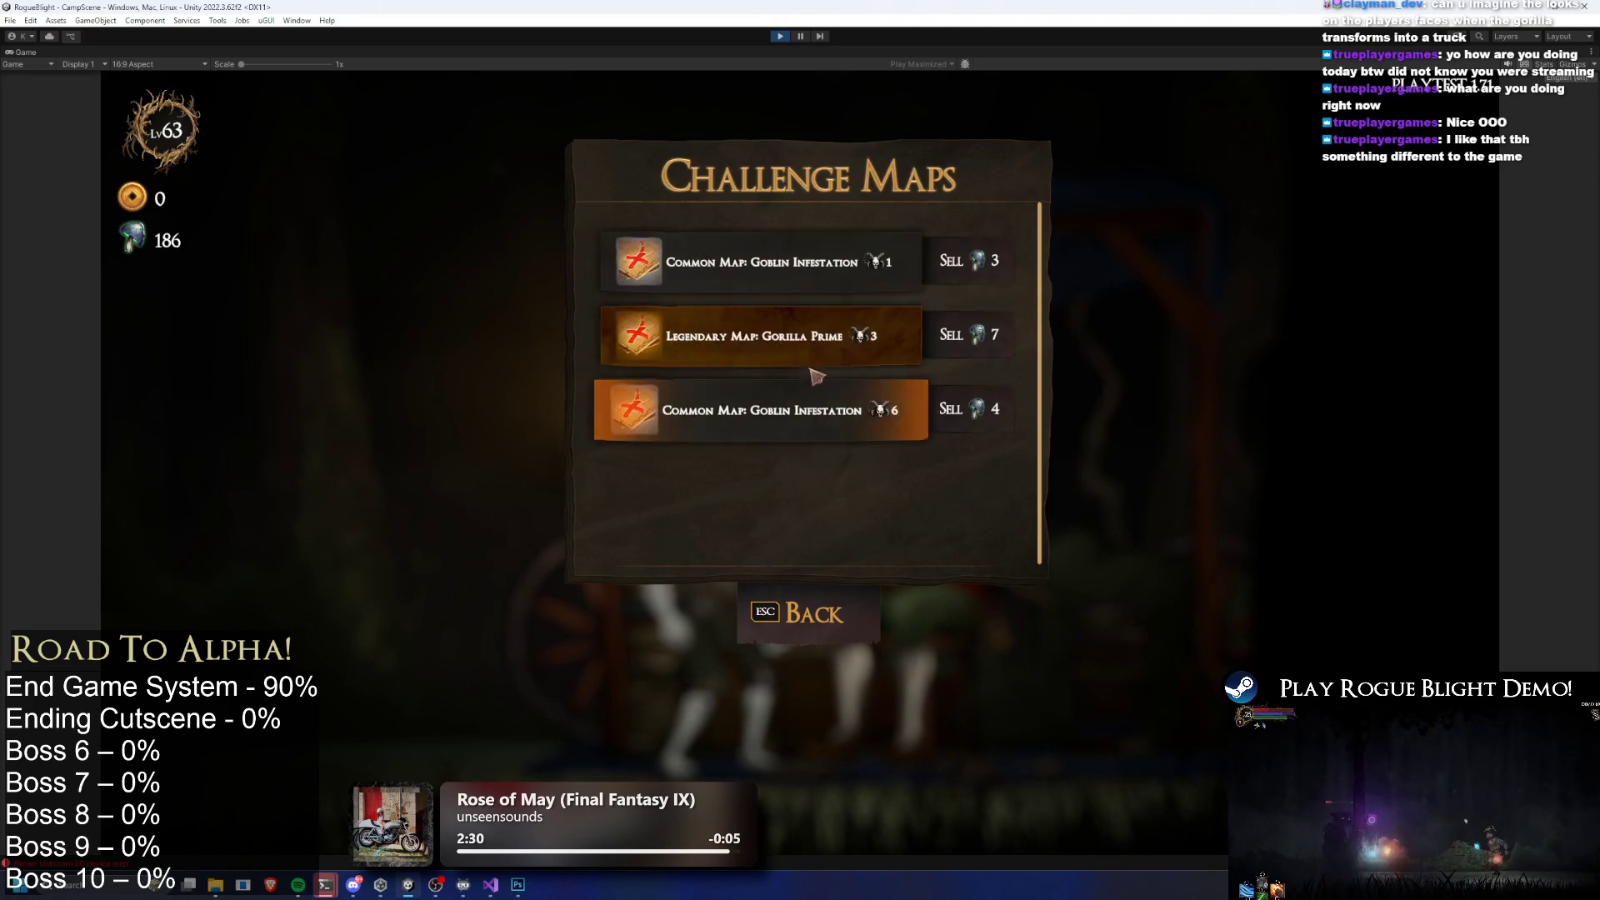
# Check Story Mode, then reopen Challenge Maps and open Legendary Map: Gorilla Prime details
pyautogui.click(799, 343)
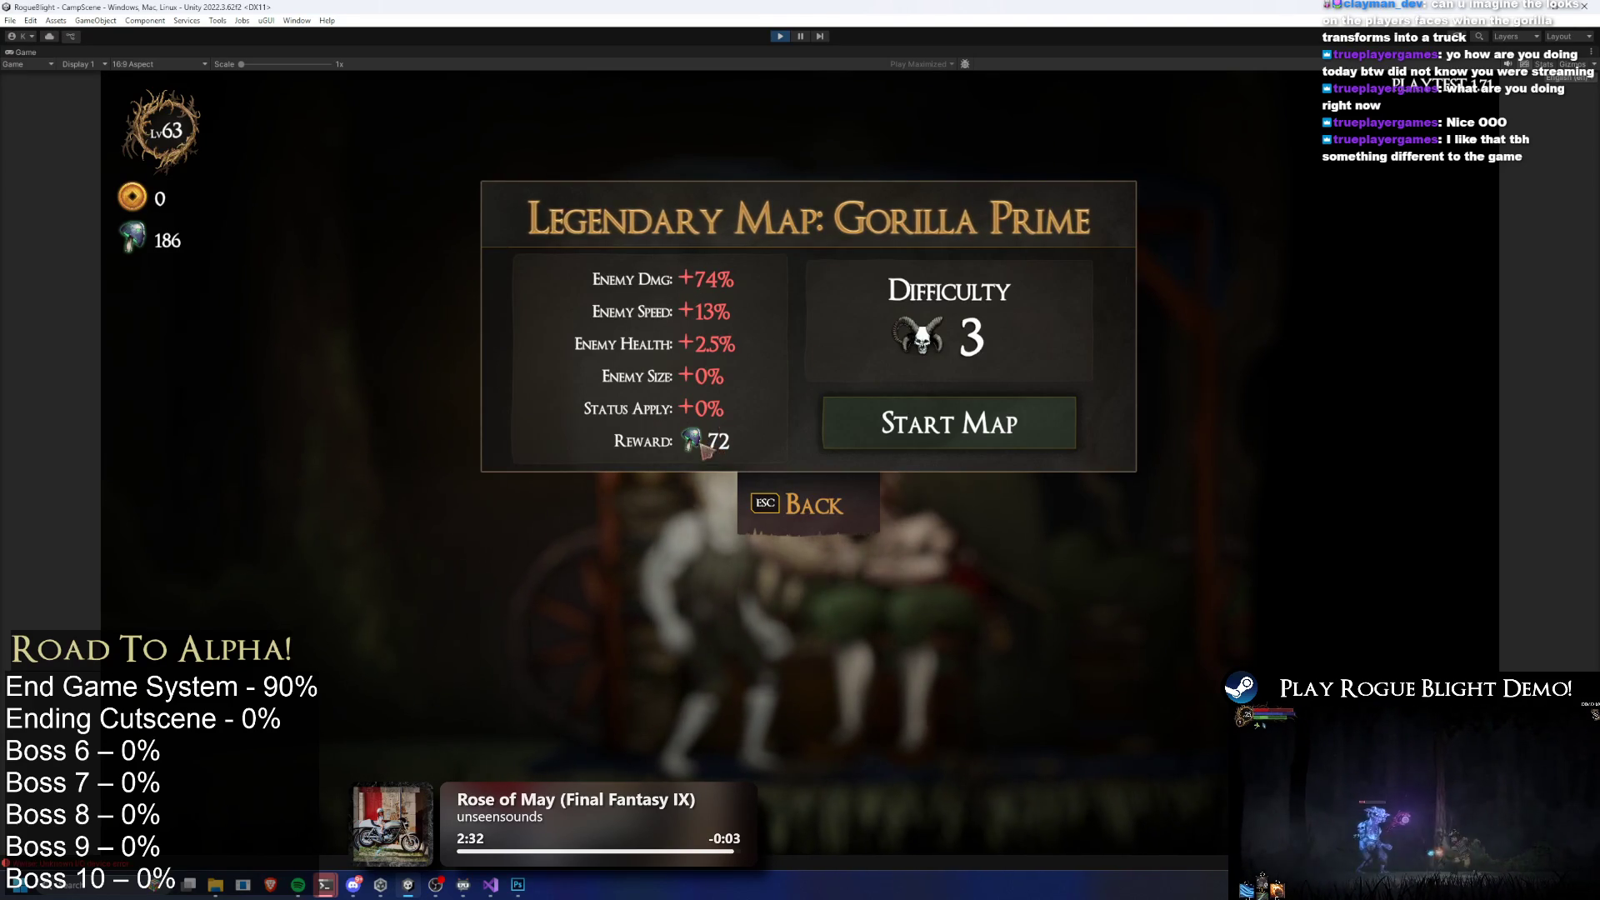
pyautogui.click(770, 507)
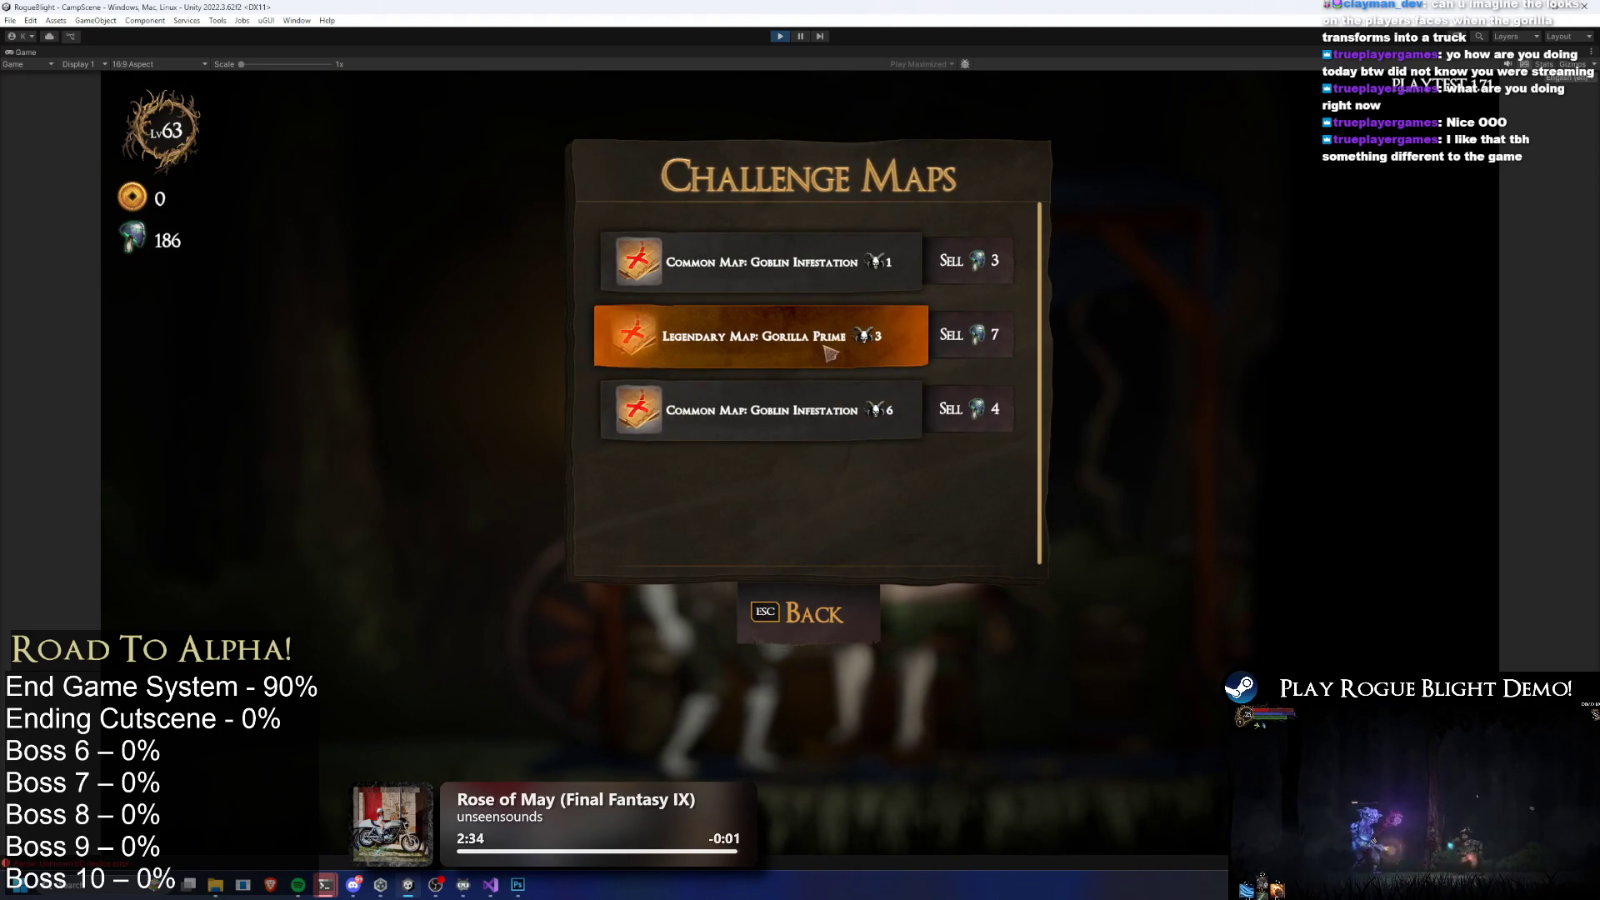
pyautogui.click(825, 354)
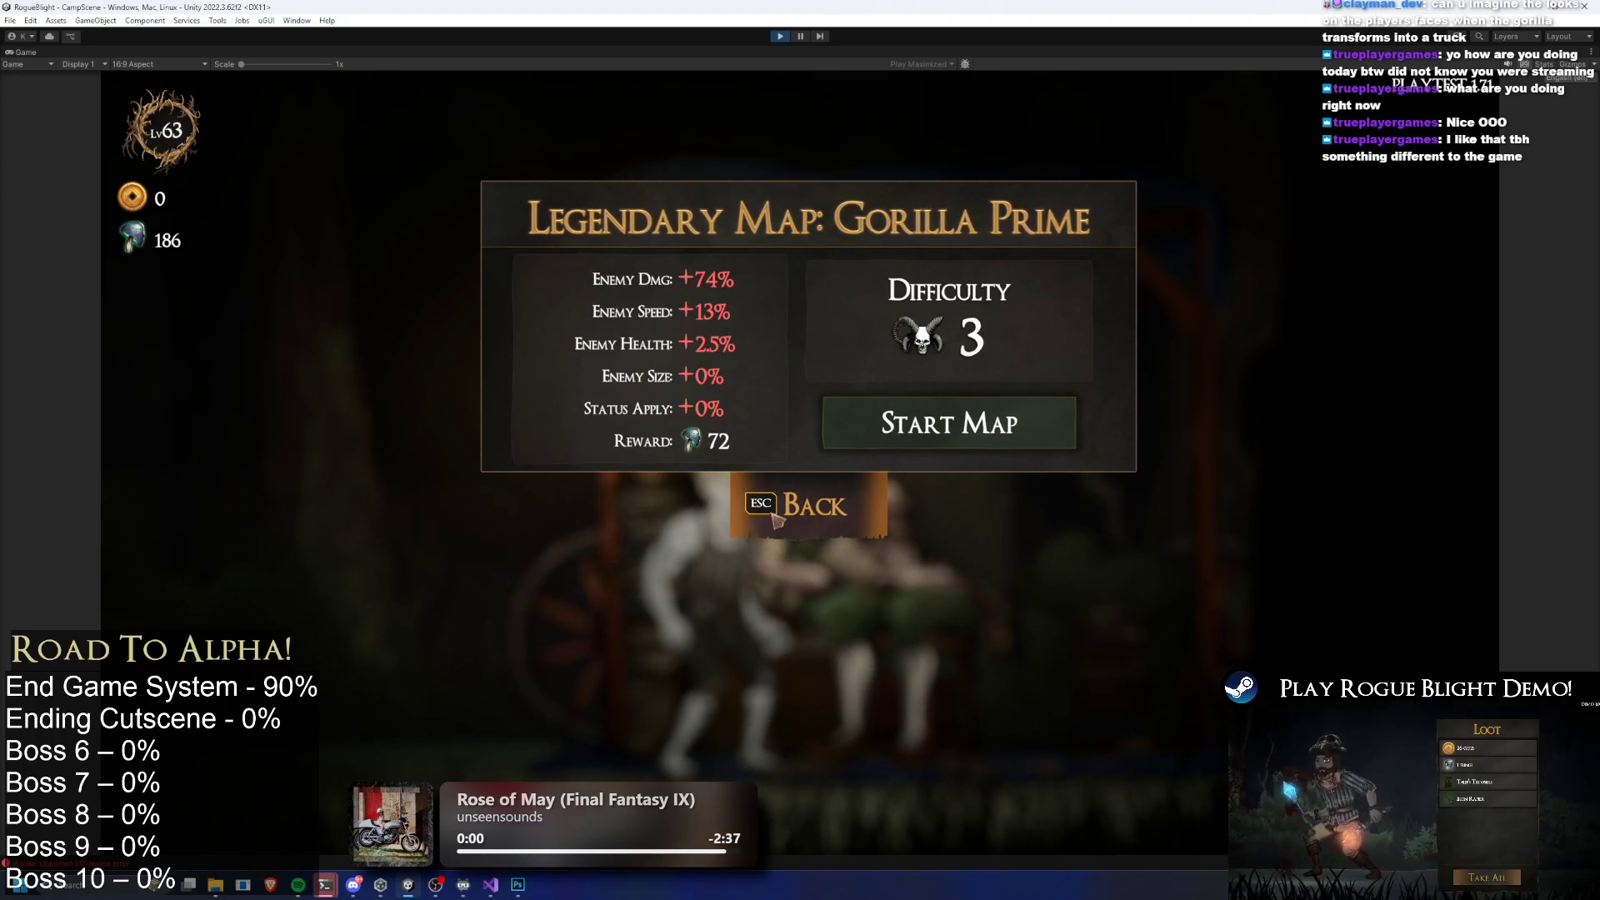
pyautogui.click(873, 502)
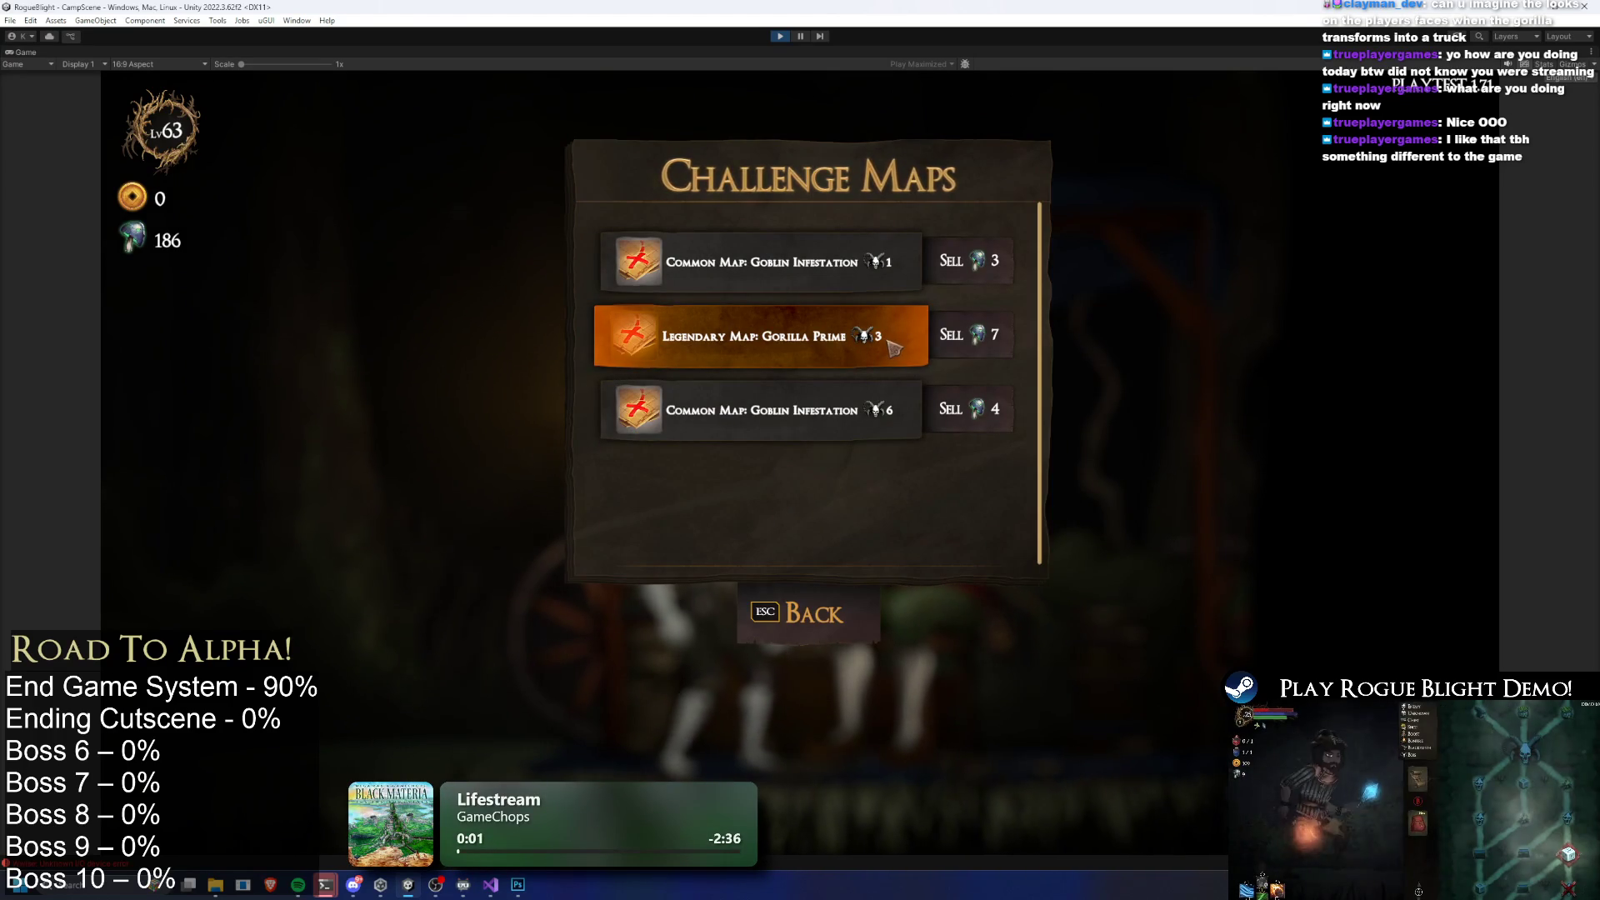
pyautogui.click(779, 337)
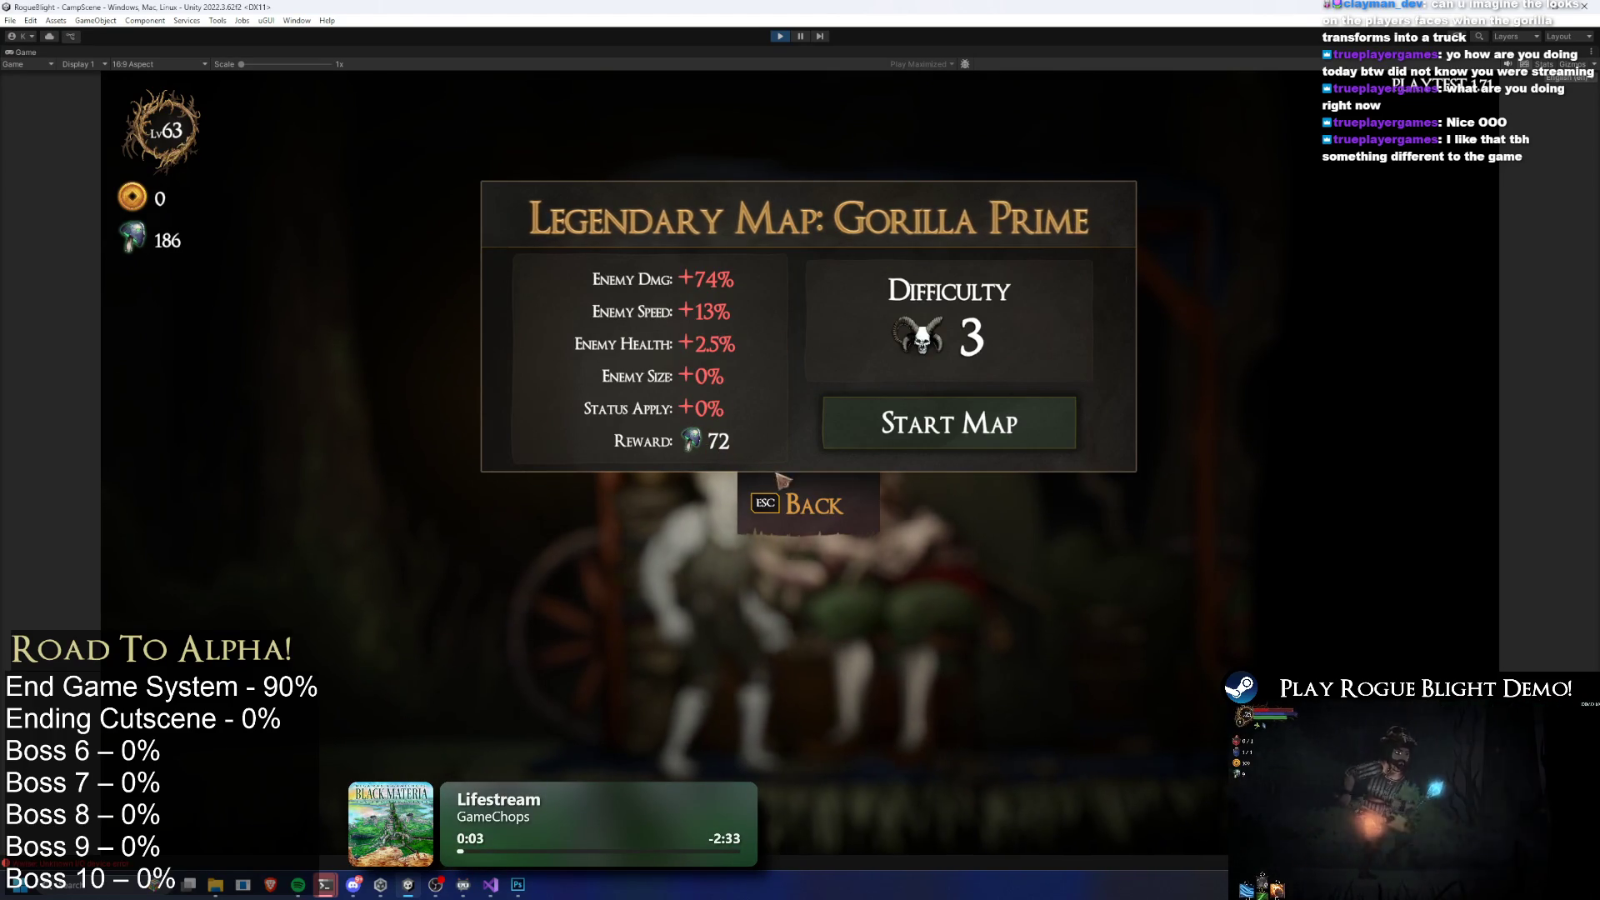
pyautogui.click(800, 505)
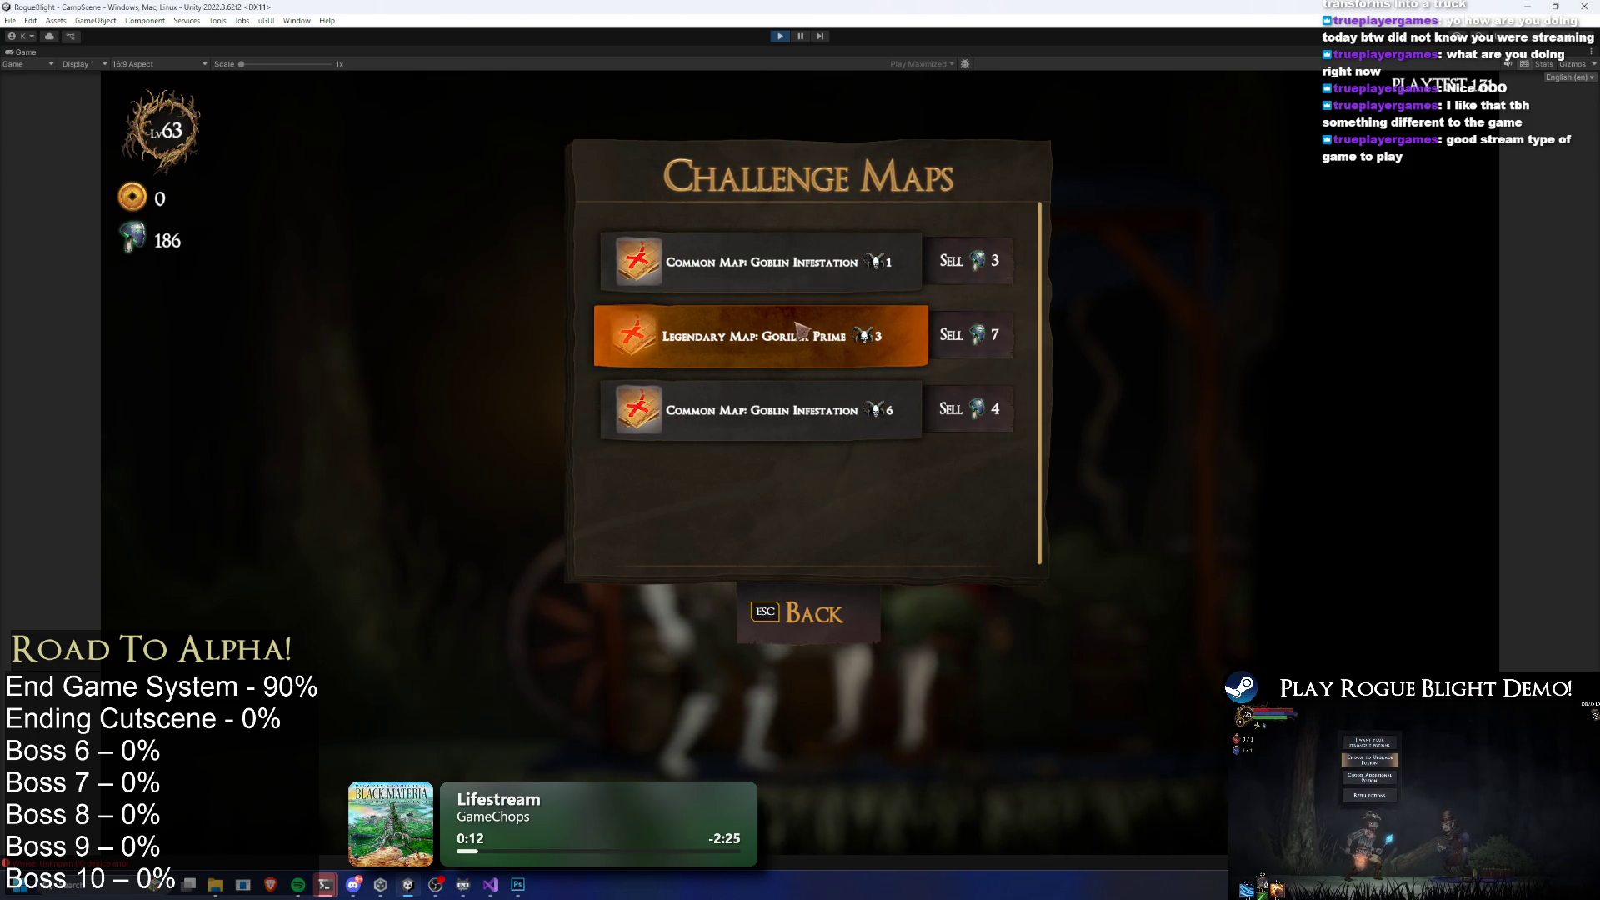
pyautogui.press('Escape')
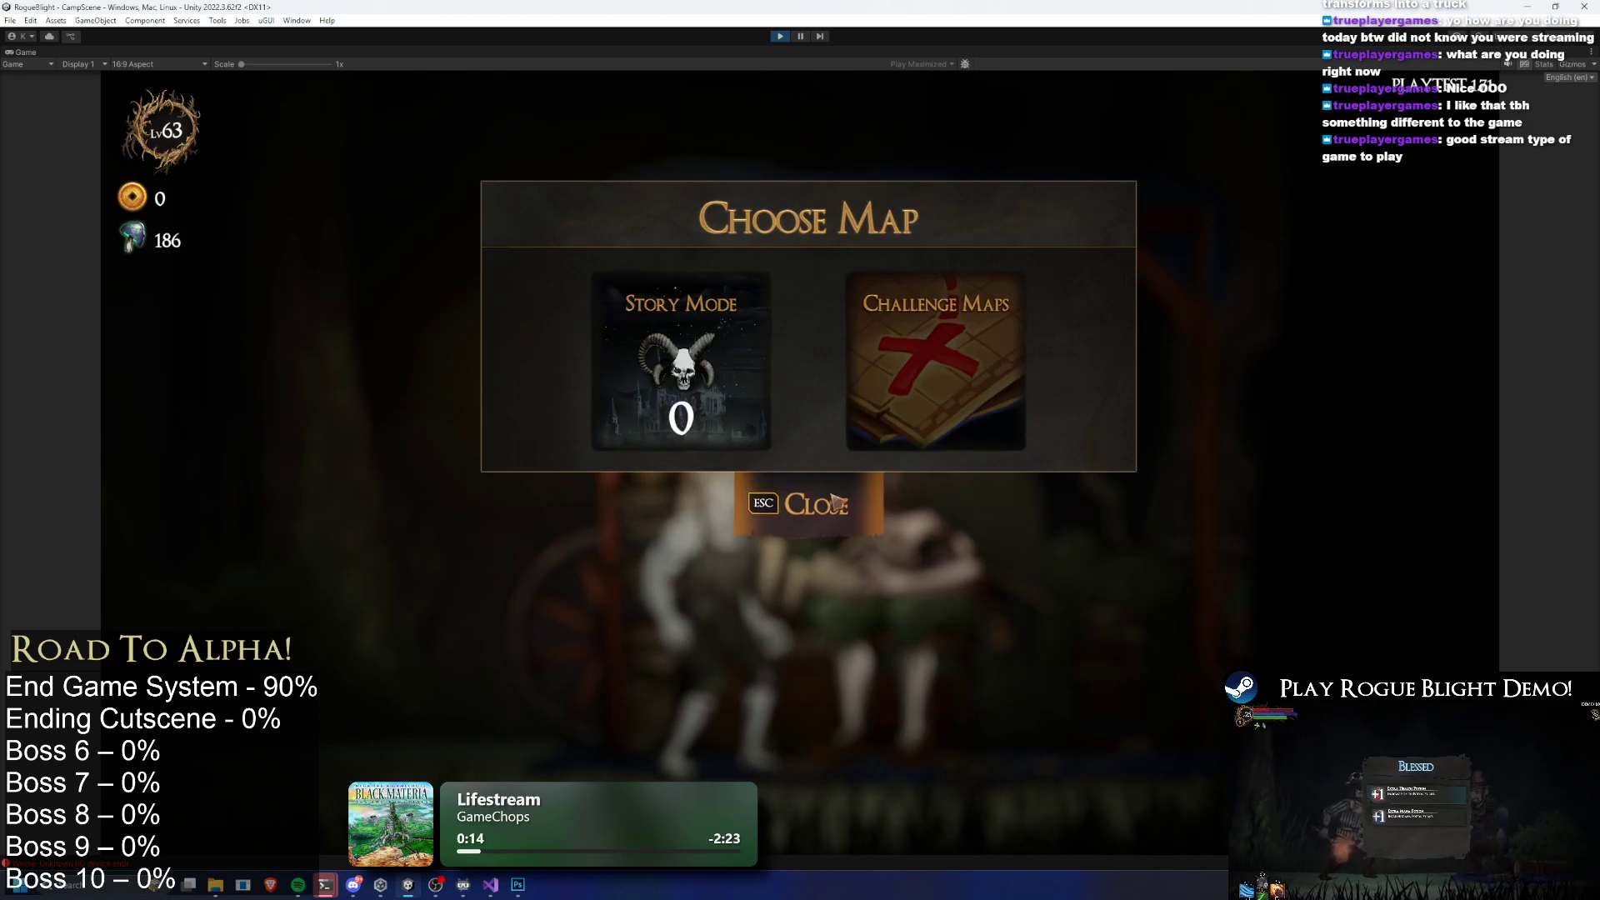
pyautogui.click(752, 372)
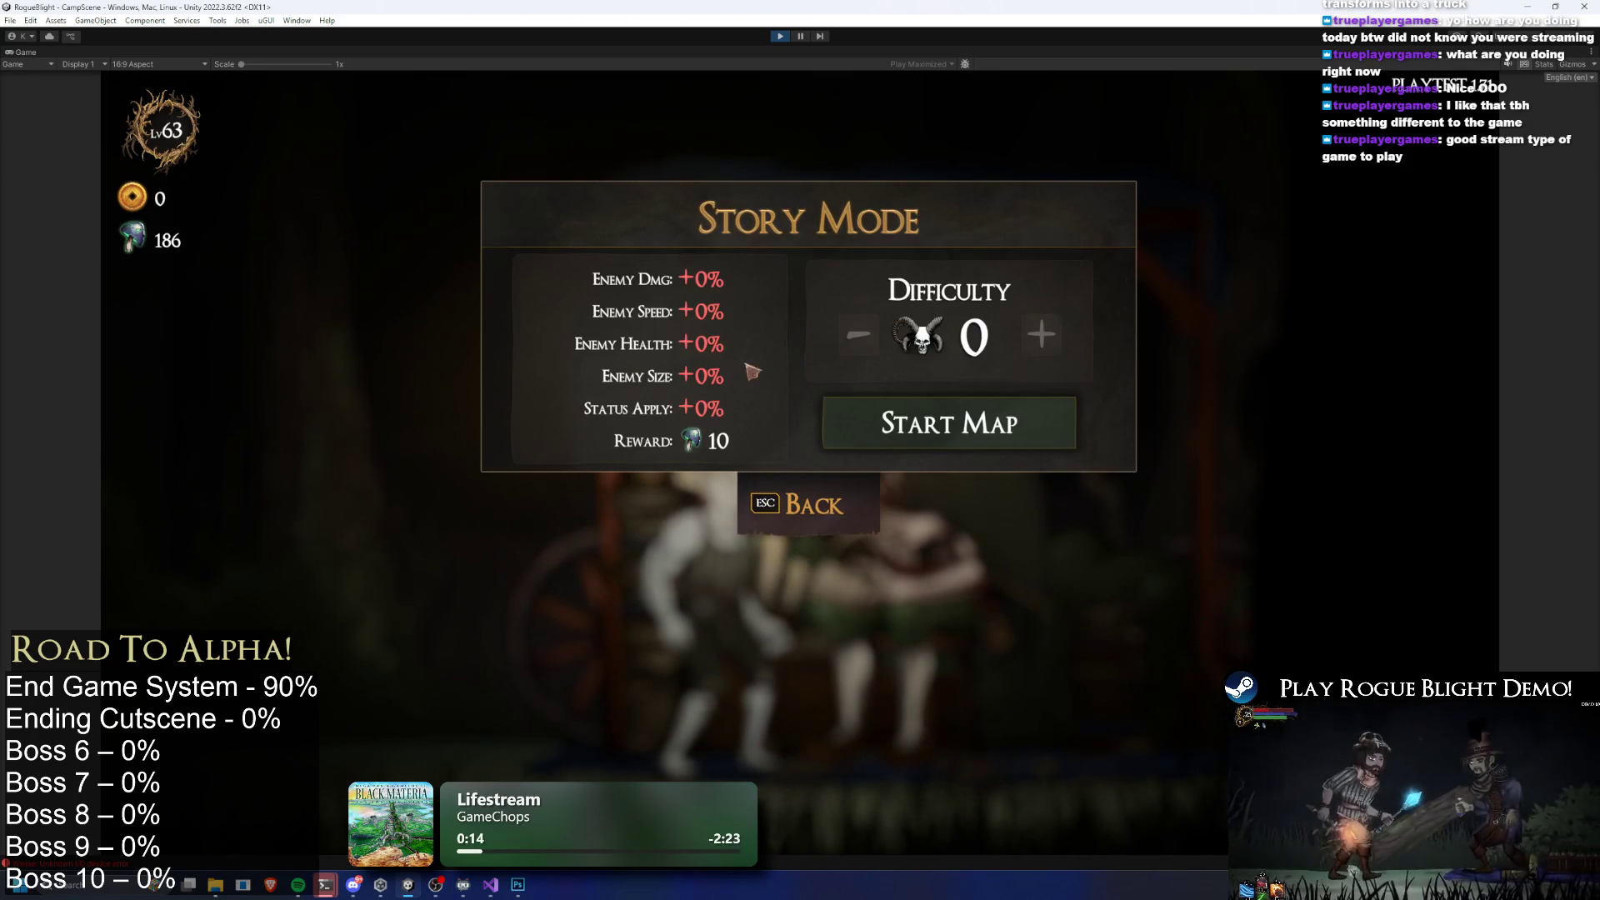
pyautogui.click(812, 504)
pyautogui.click(927, 370)
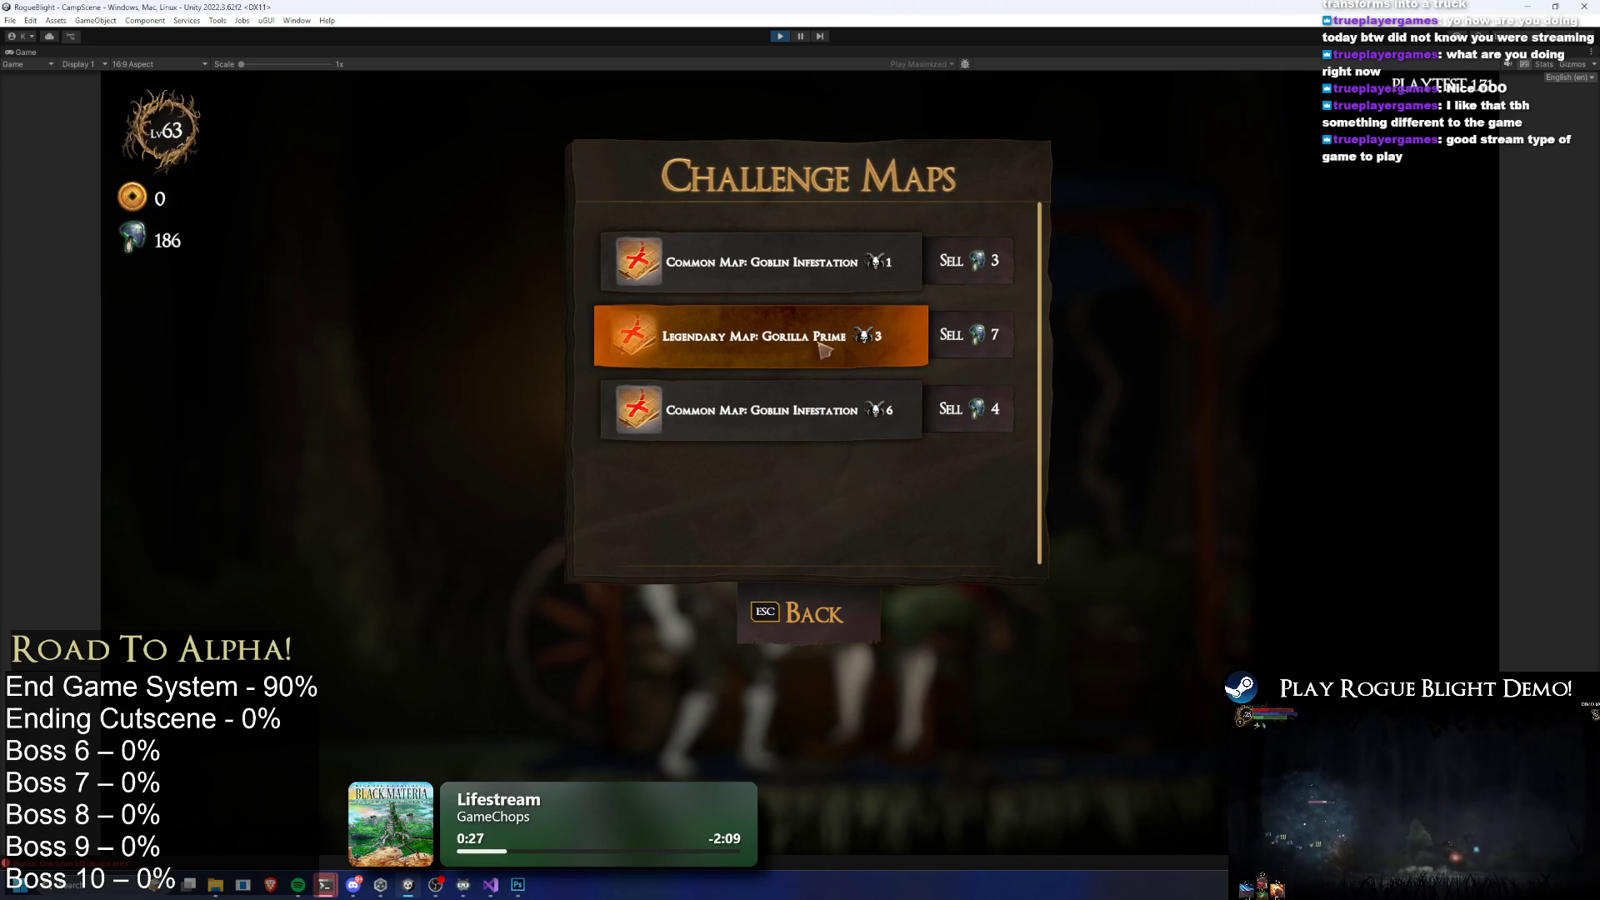
pyautogui.click(790, 351)
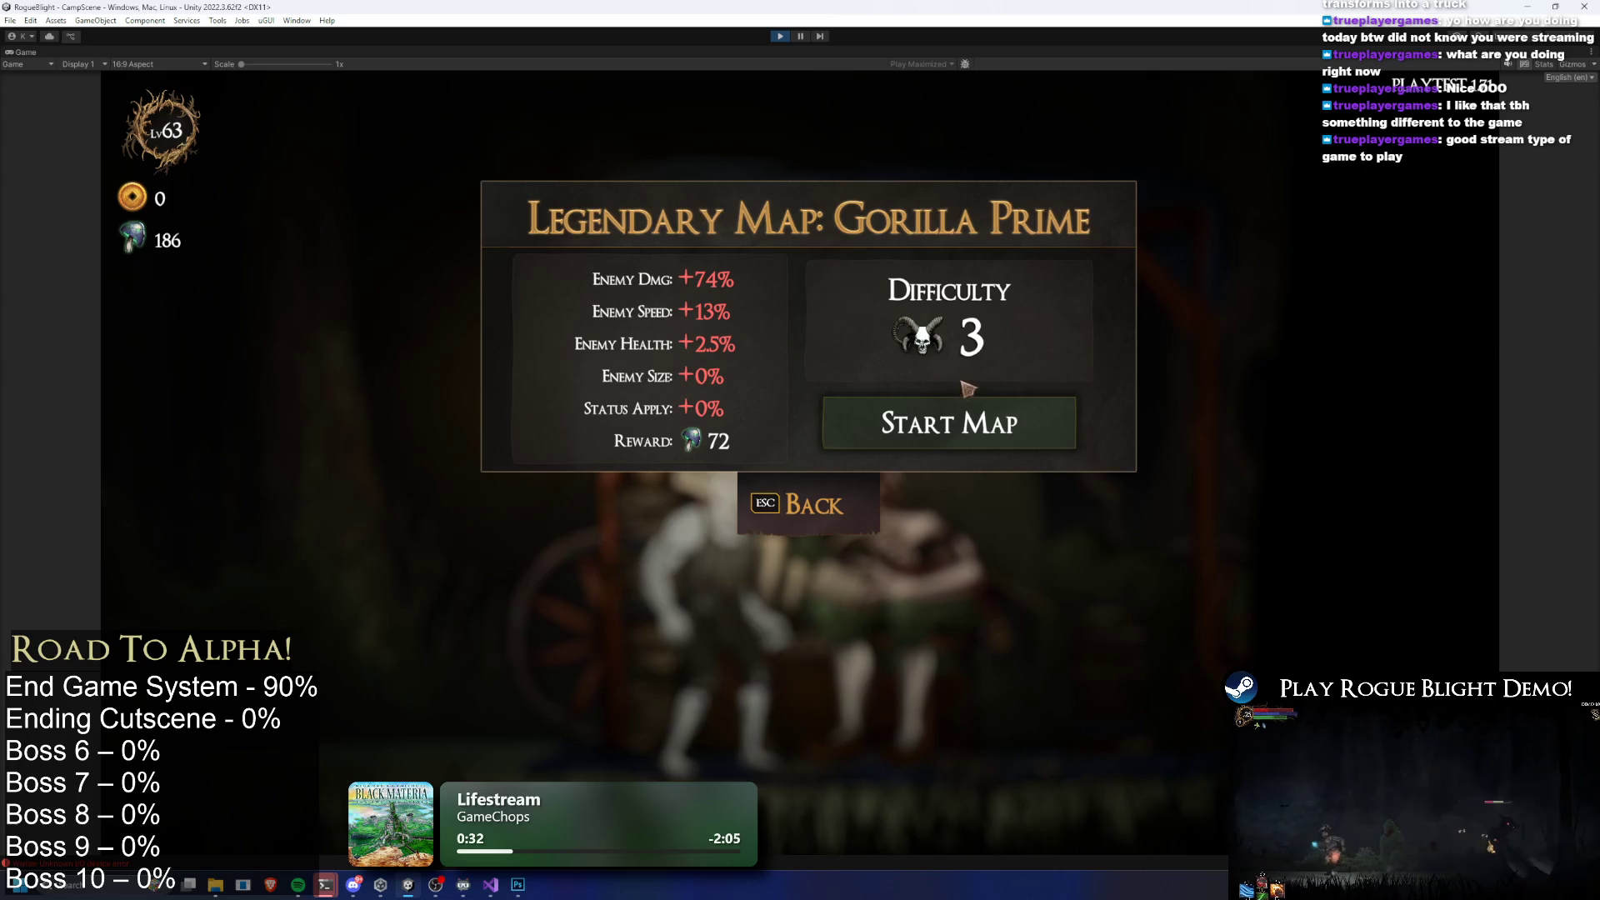
# Start the Gorilla Prime map with the Wooden Sword, run right briefly, then stop play mode
pyautogui.click(1004, 420)
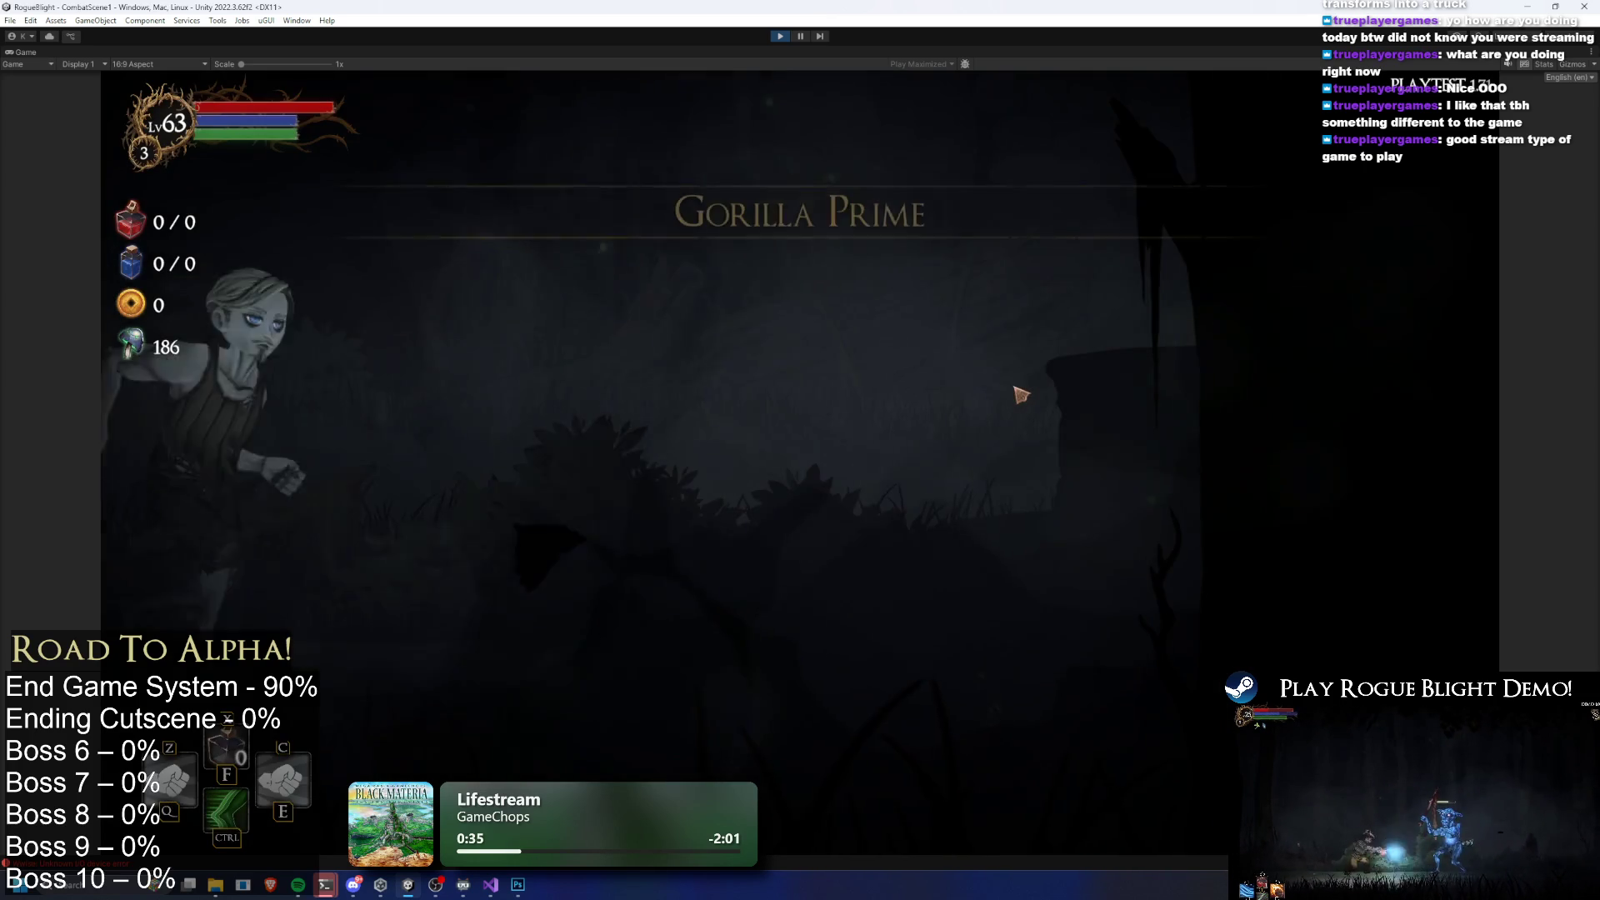
pyautogui.click(830, 425)
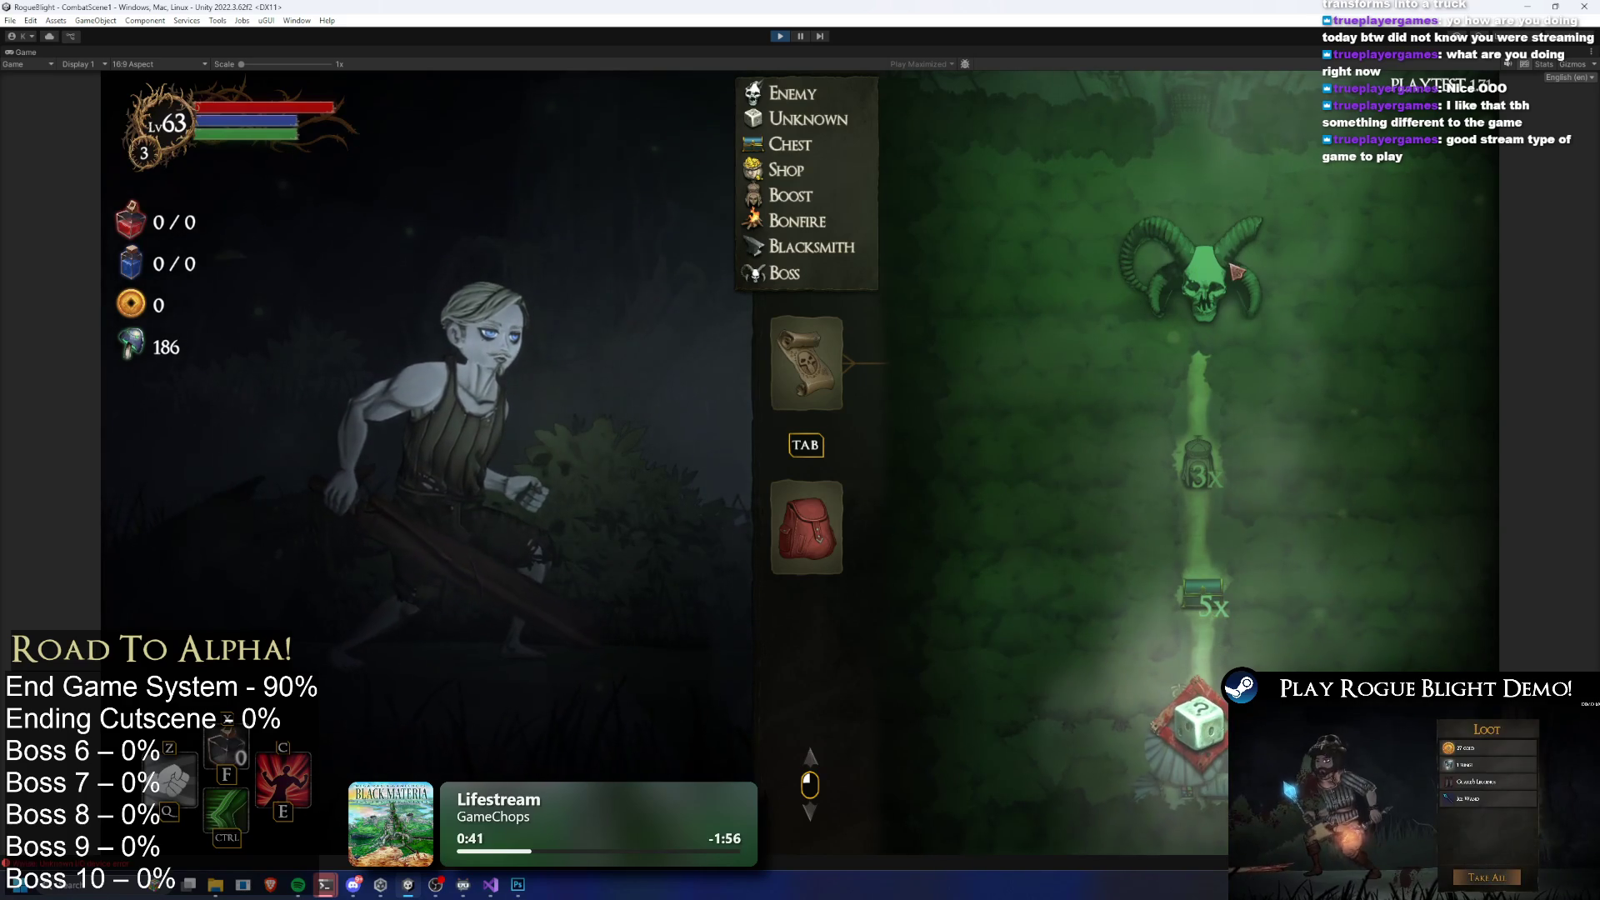
pyautogui.press('Tab')
pyautogui.press('d')
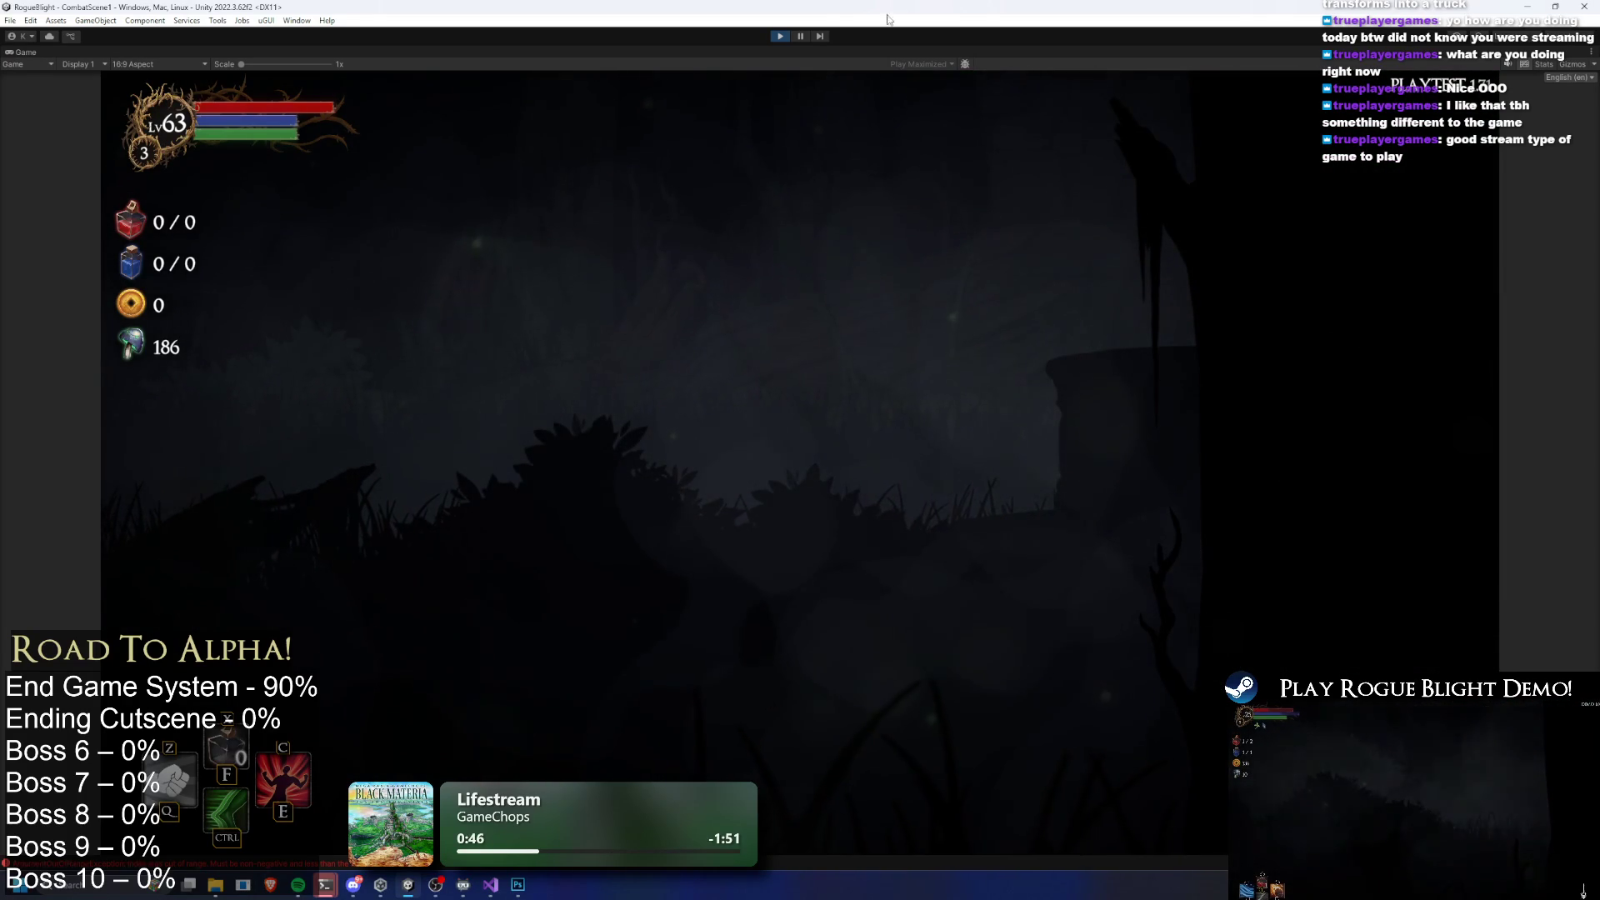
pyautogui.click(780, 36)
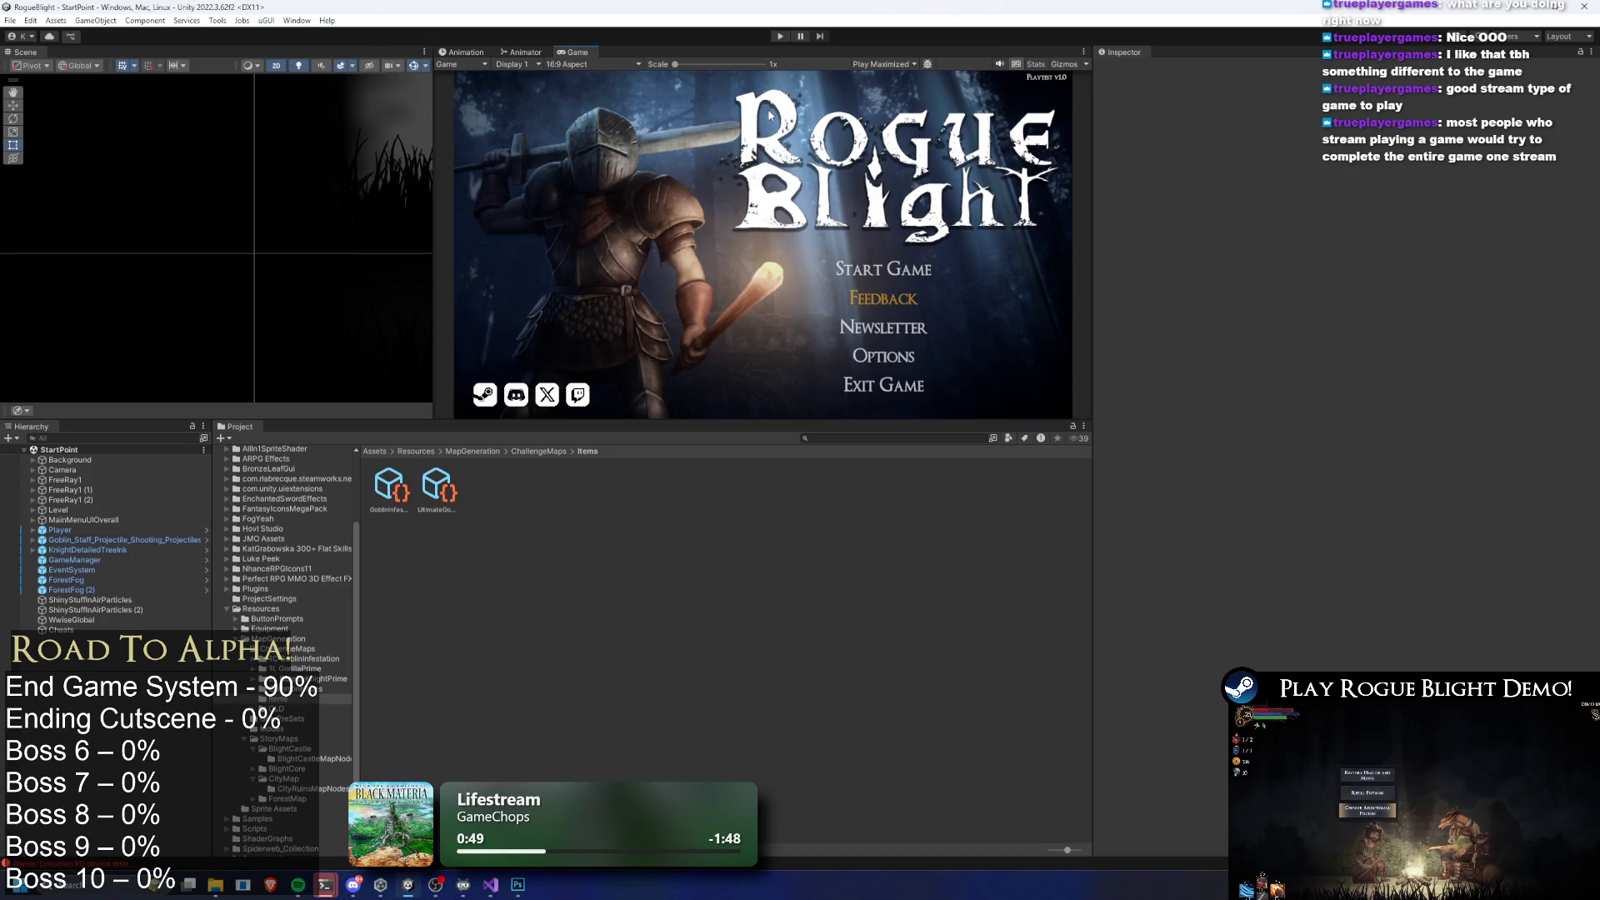
# Inspect the Ultimate Gorilla map item, its boss map, and the CH_Asmon and CH_Statue nodes
pyautogui.click(427, 509)
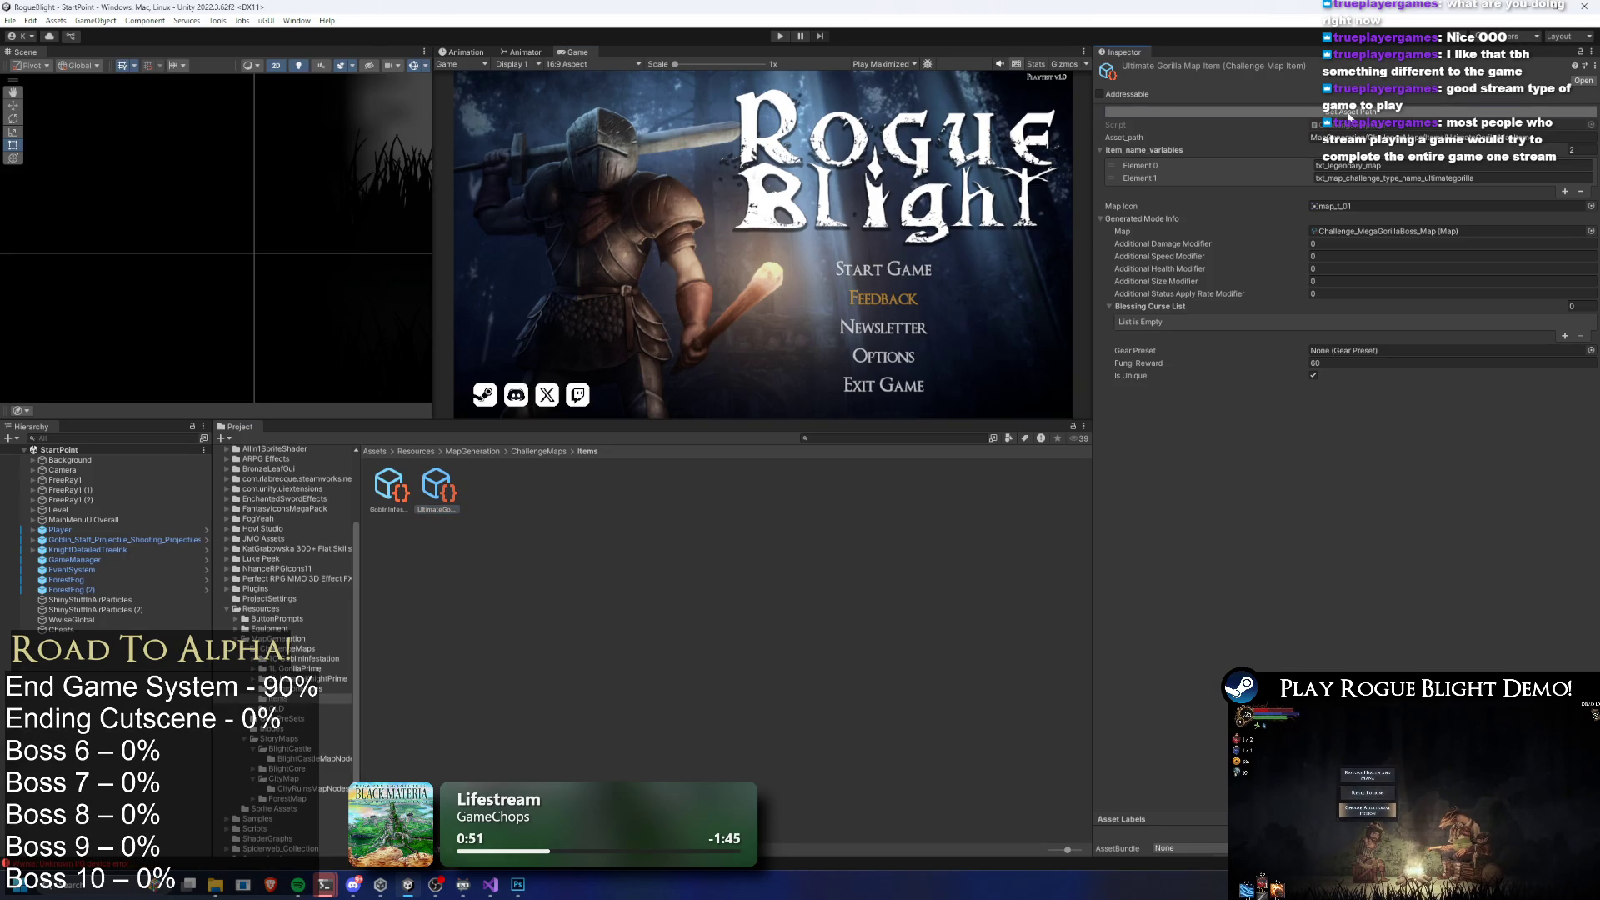
pyautogui.doubleClick(1351, 231)
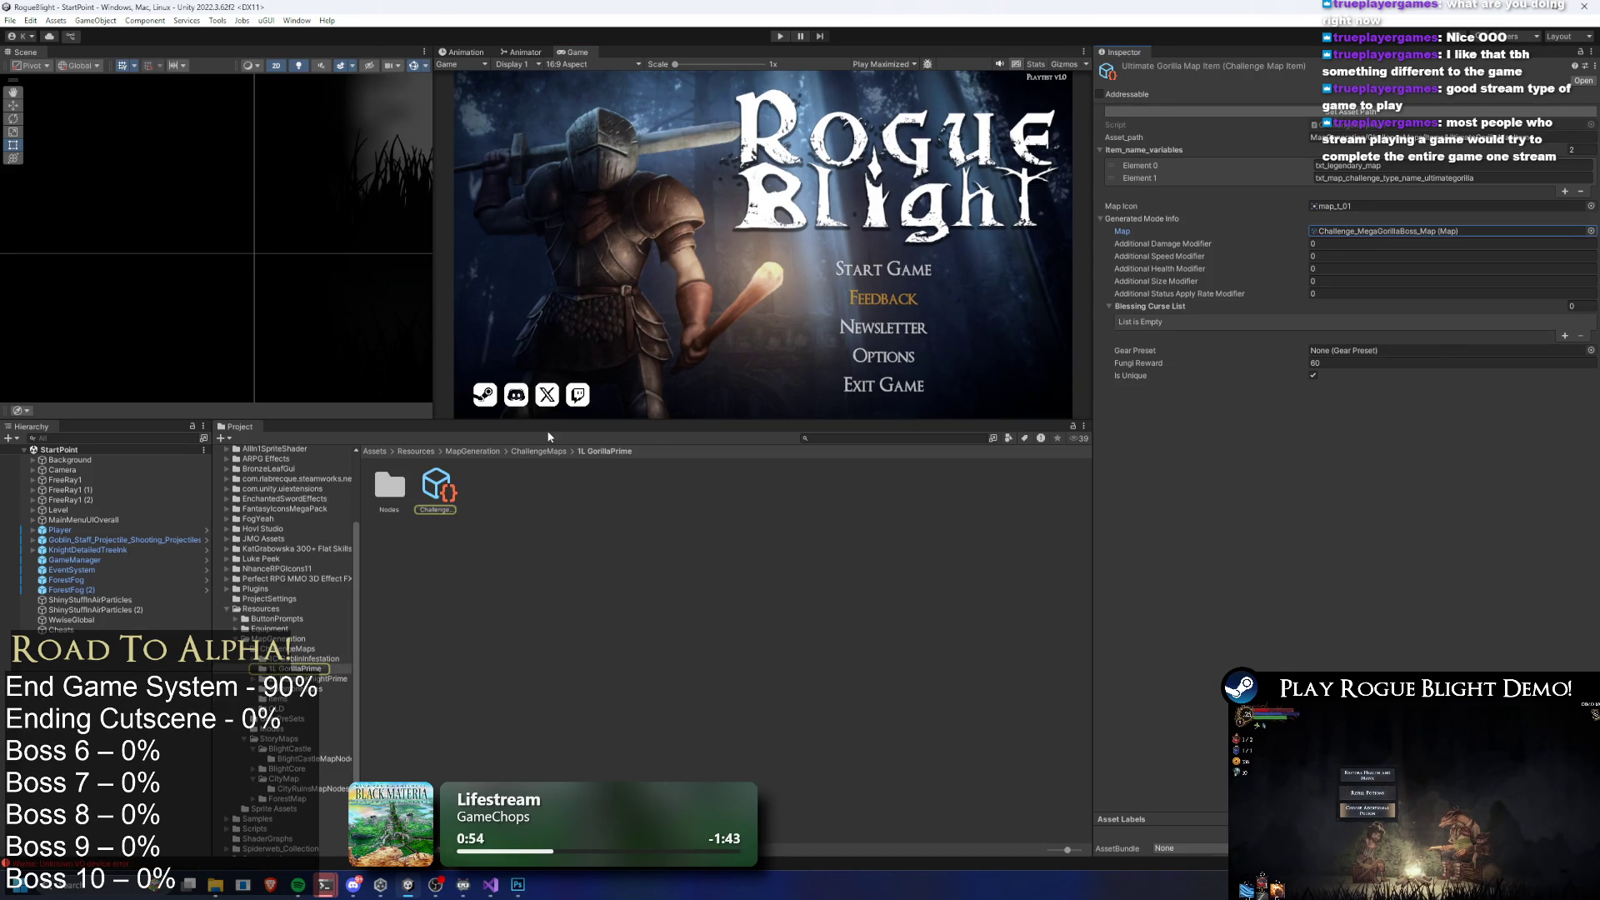
pyautogui.click(1378, 113)
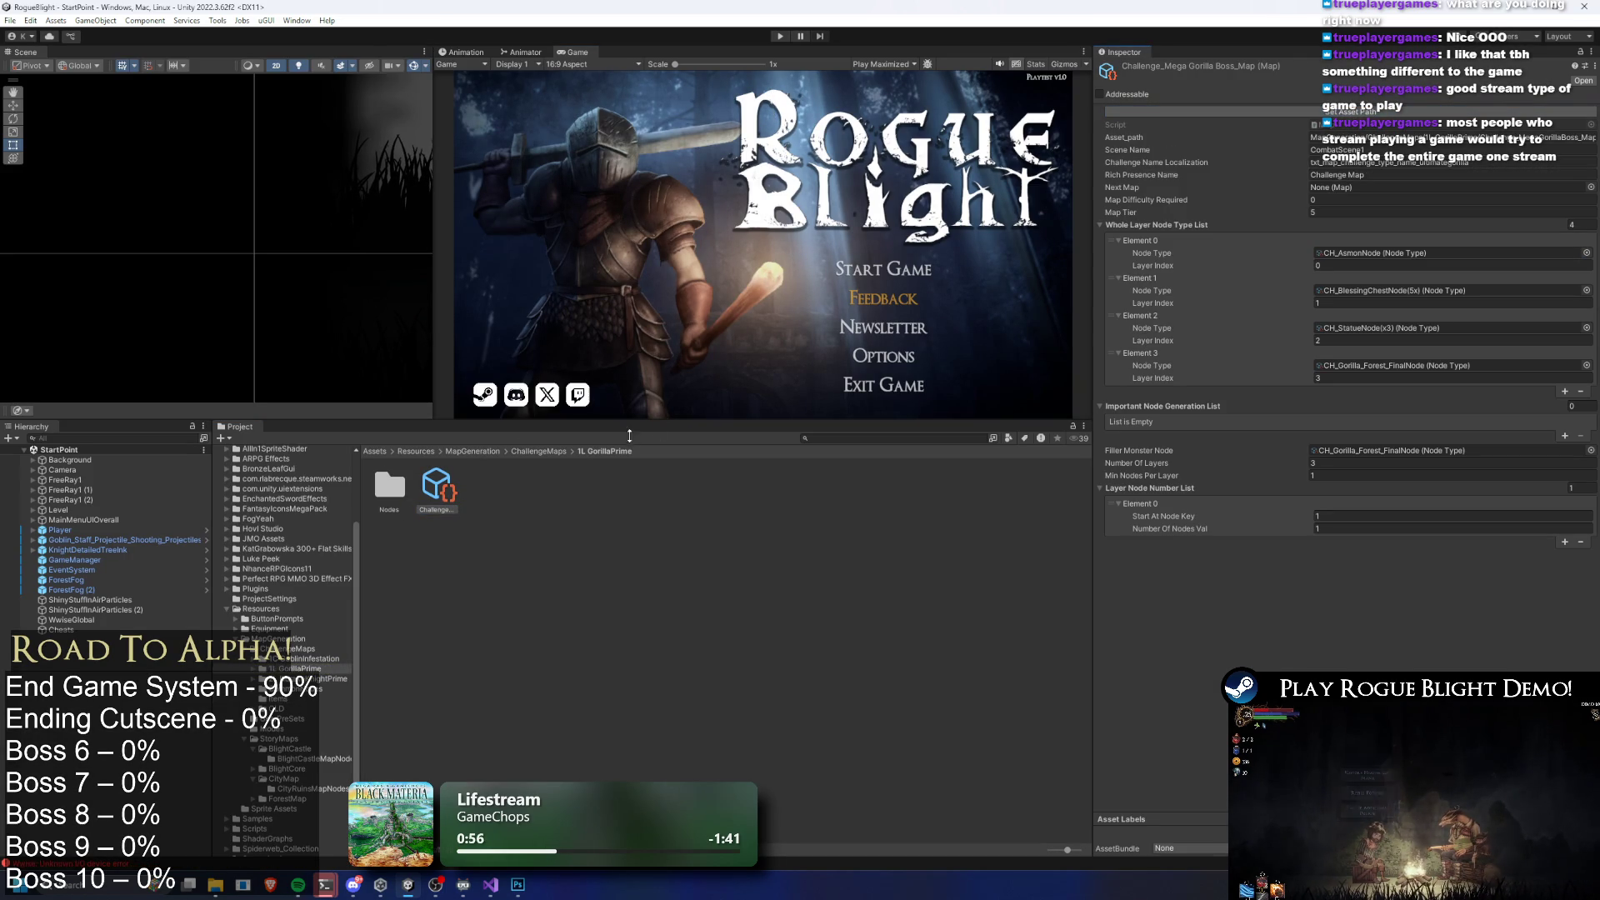
pyautogui.doubleClick(1344, 253)
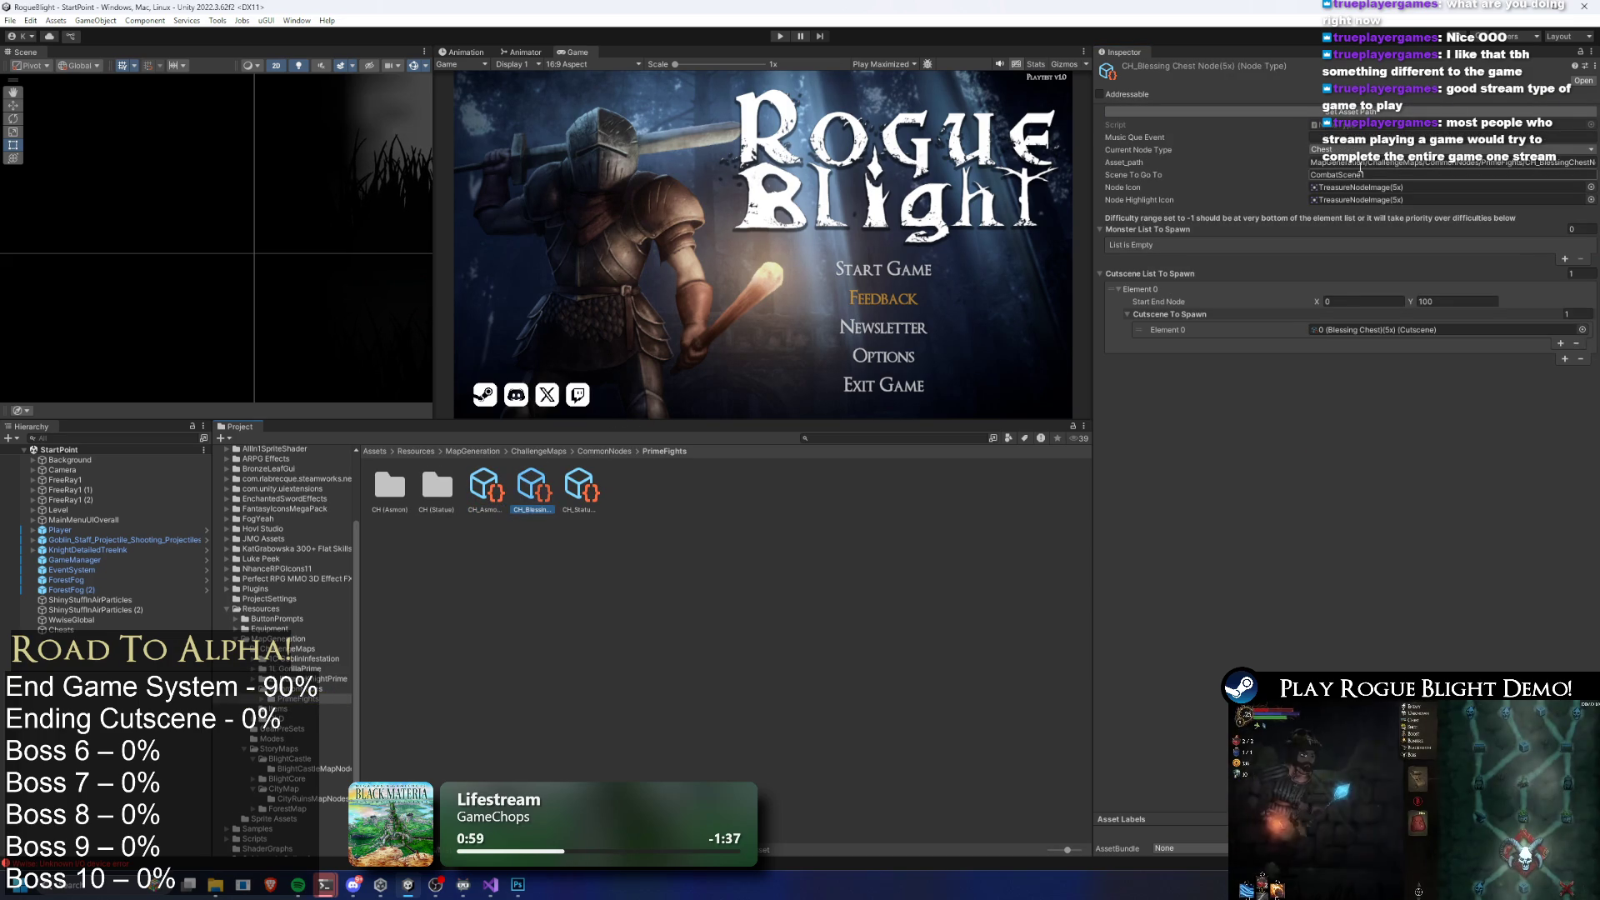
pyautogui.click(581, 490)
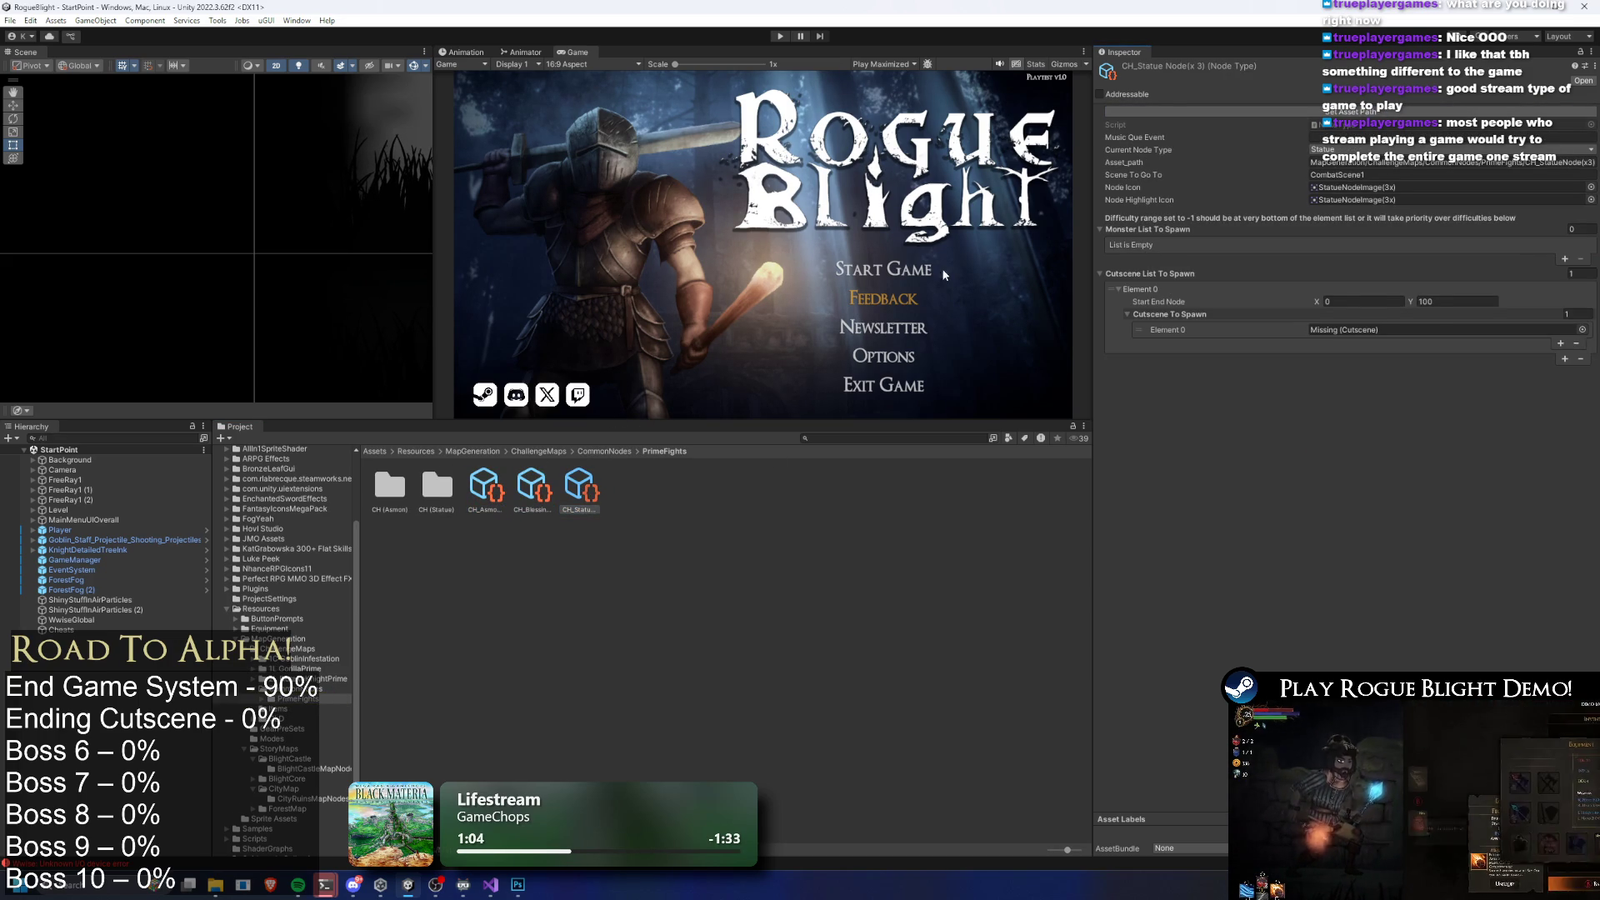
pyautogui.click(599, 451)
pyautogui.click(555, 451)
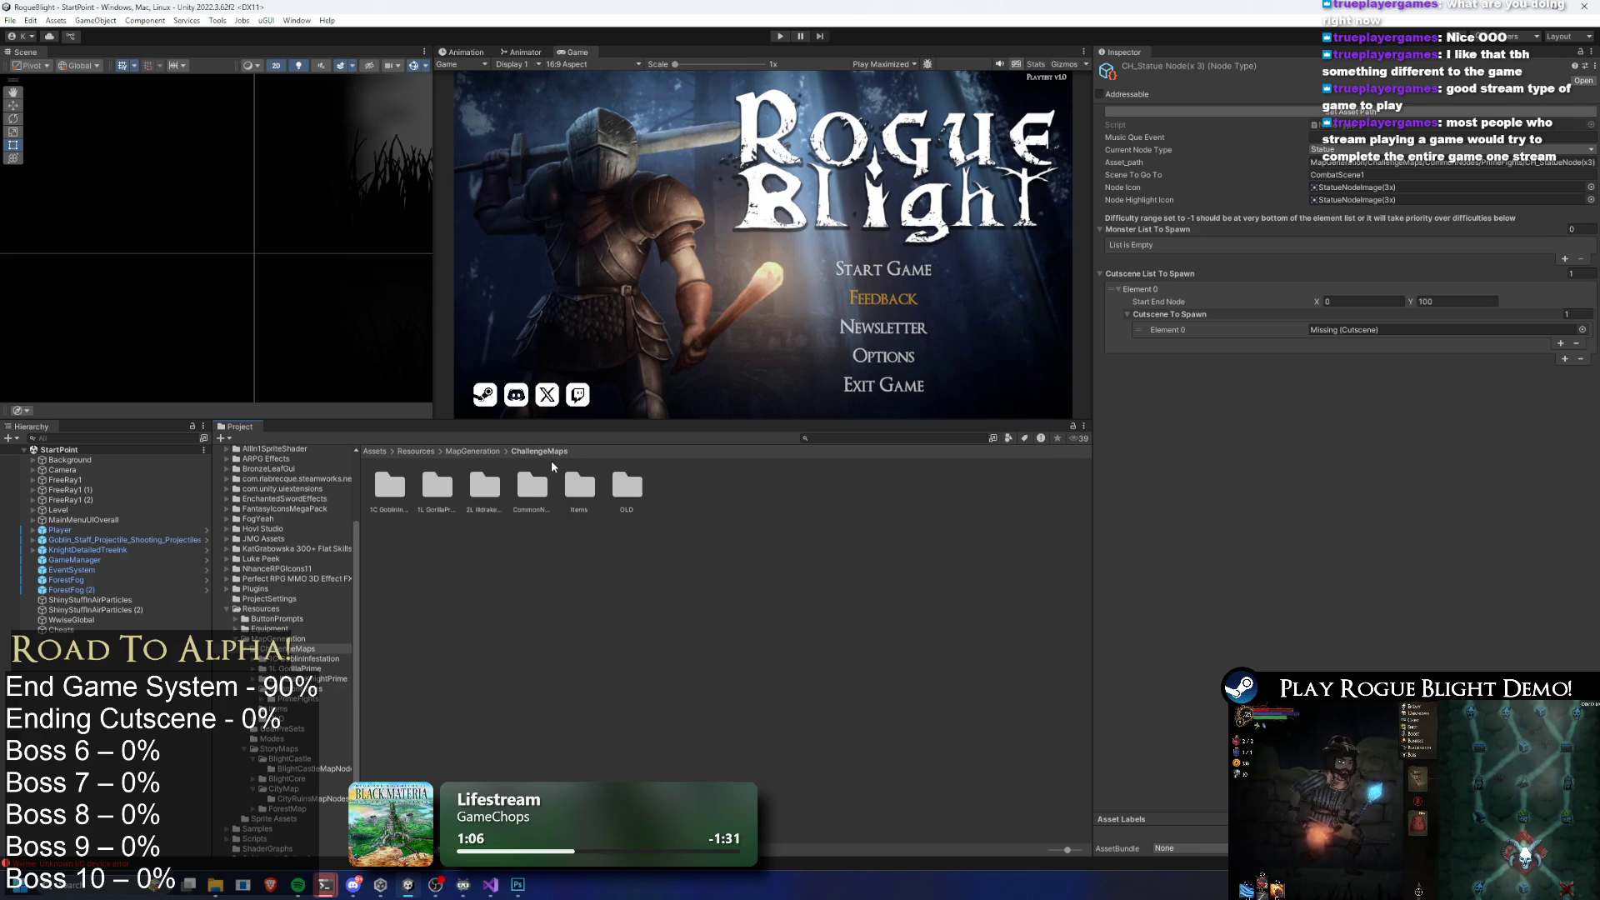
# Trace the Ultimate Gorilla item to the Challenge_Mega Gorilla Boss_Map settings
pyautogui.doubleClick(431, 485)
pyautogui.click(436, 487)
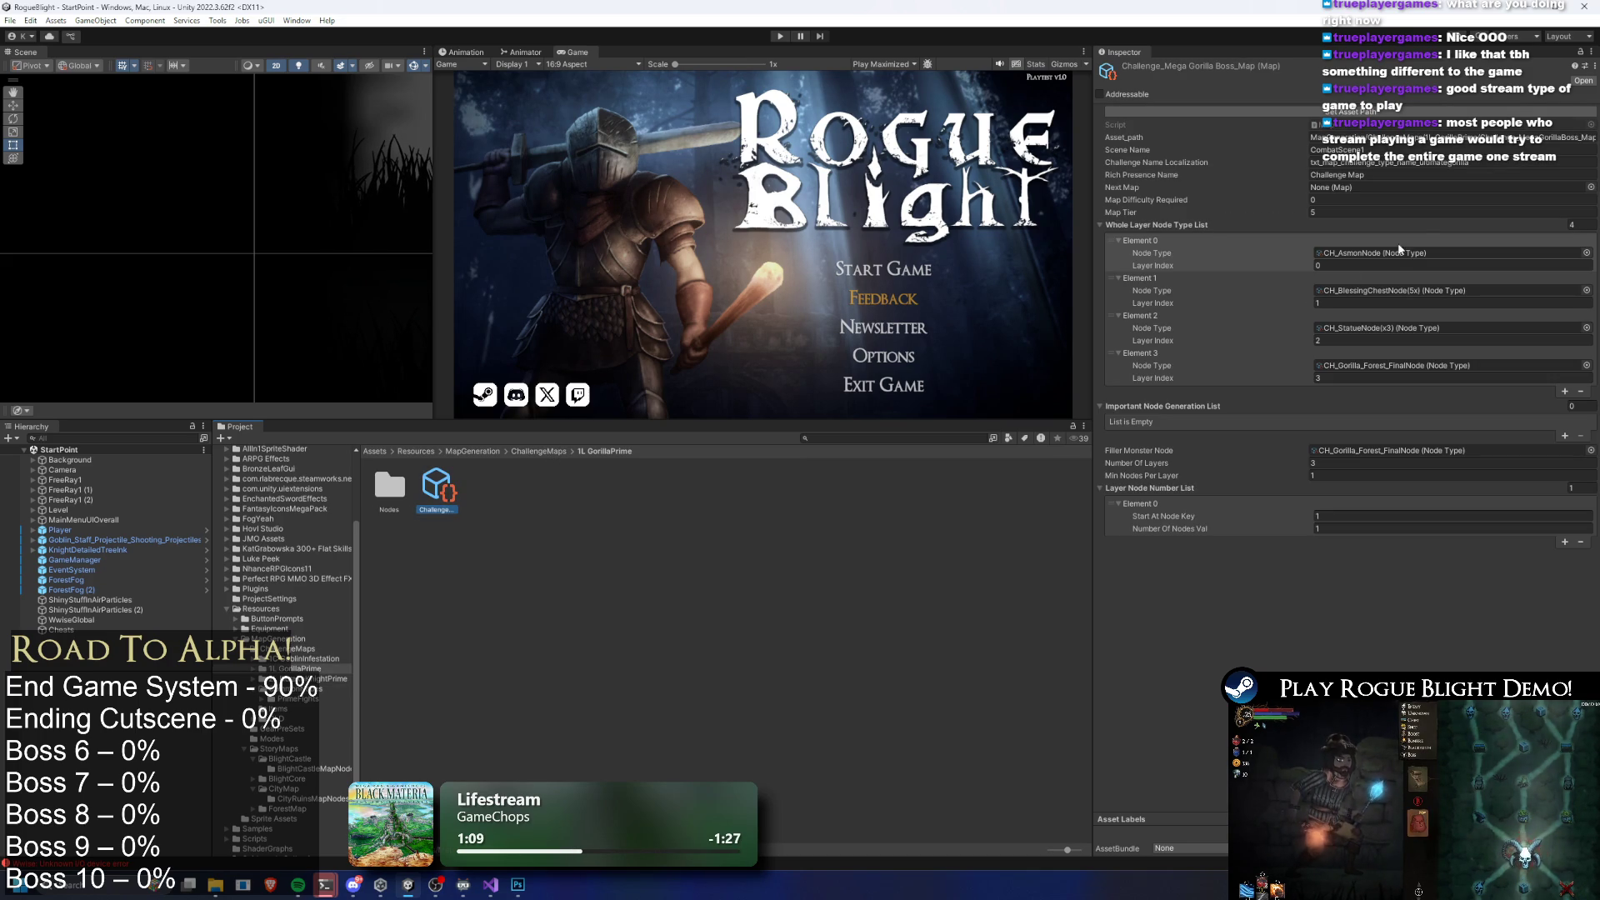
pyautogui.click(537, 451)
pyautogui.doubleClick(582, 487)
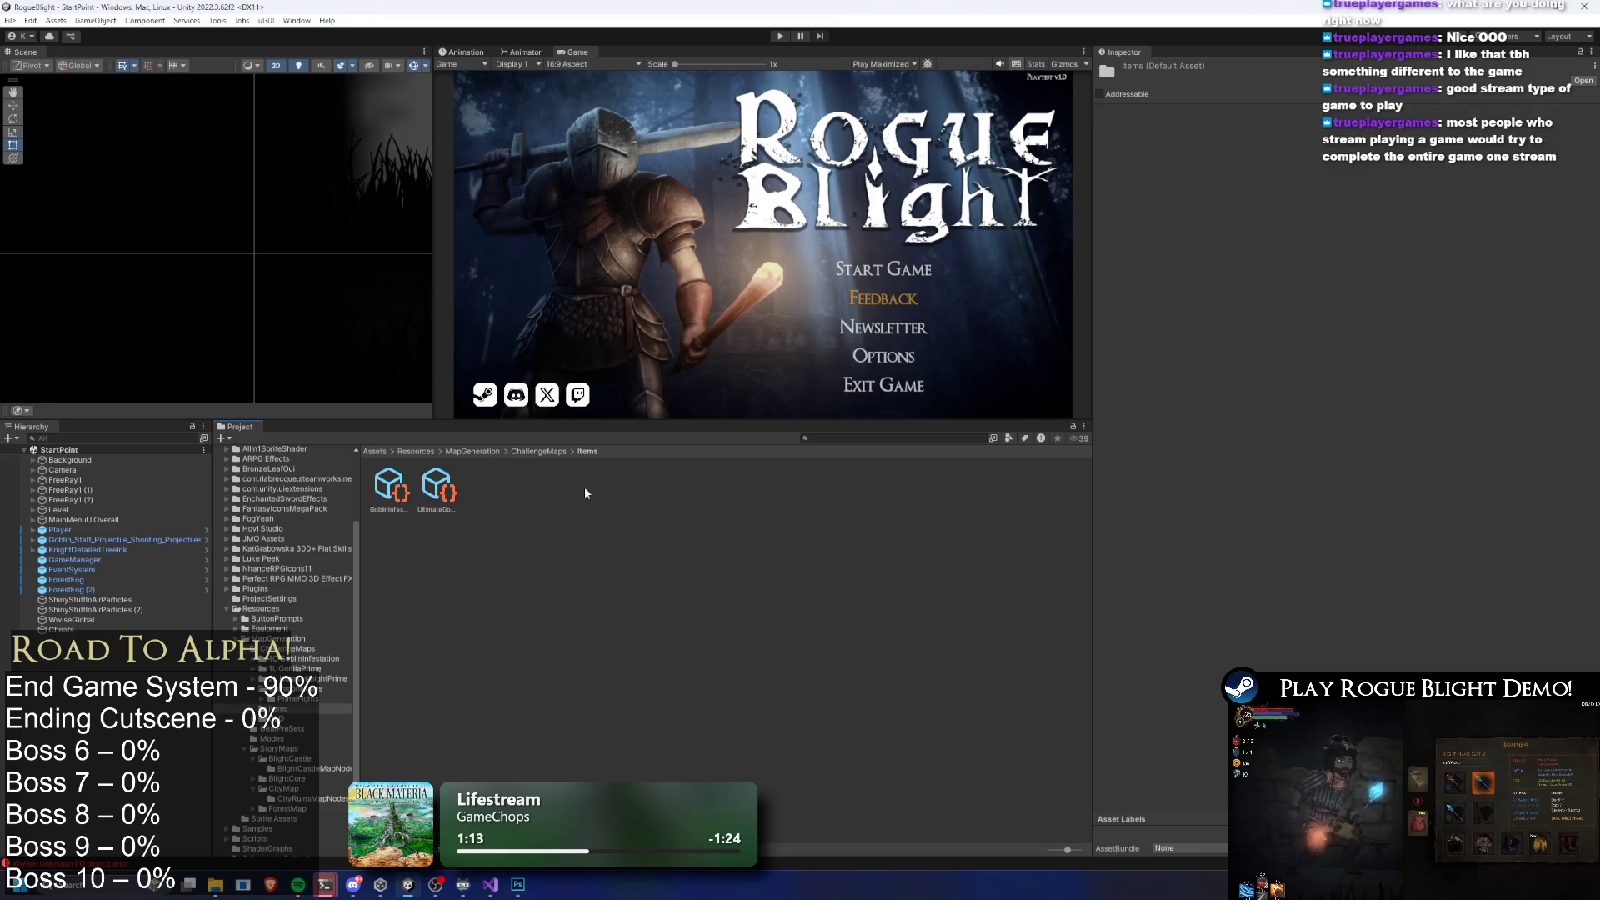
pyautogui.click(437, 487)
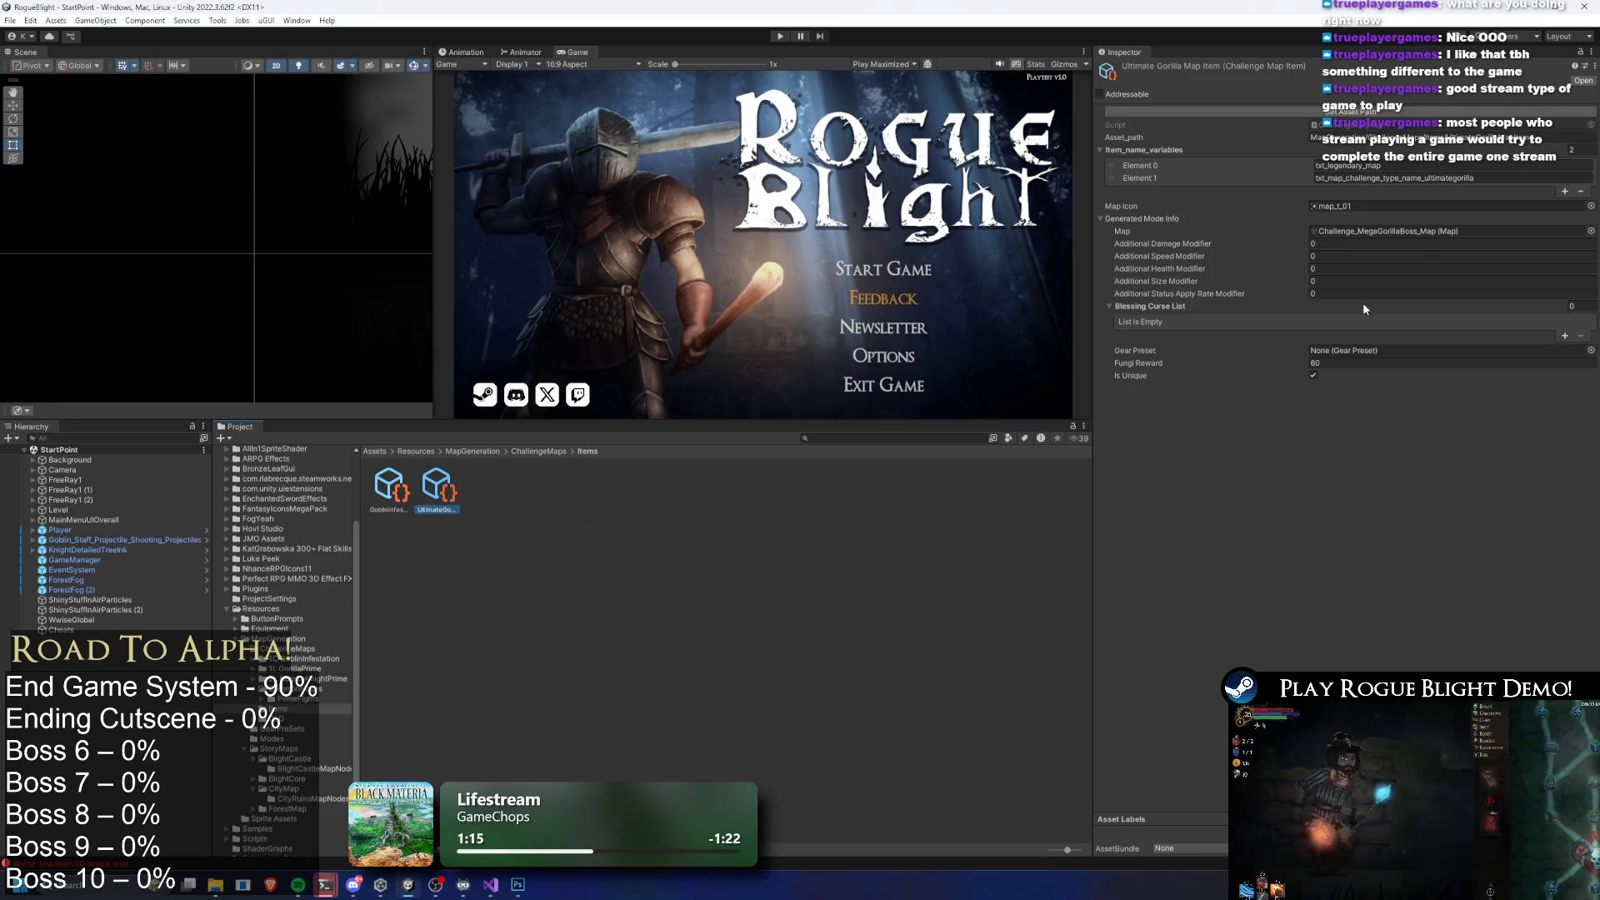
pyautogui.click(1375, 232)
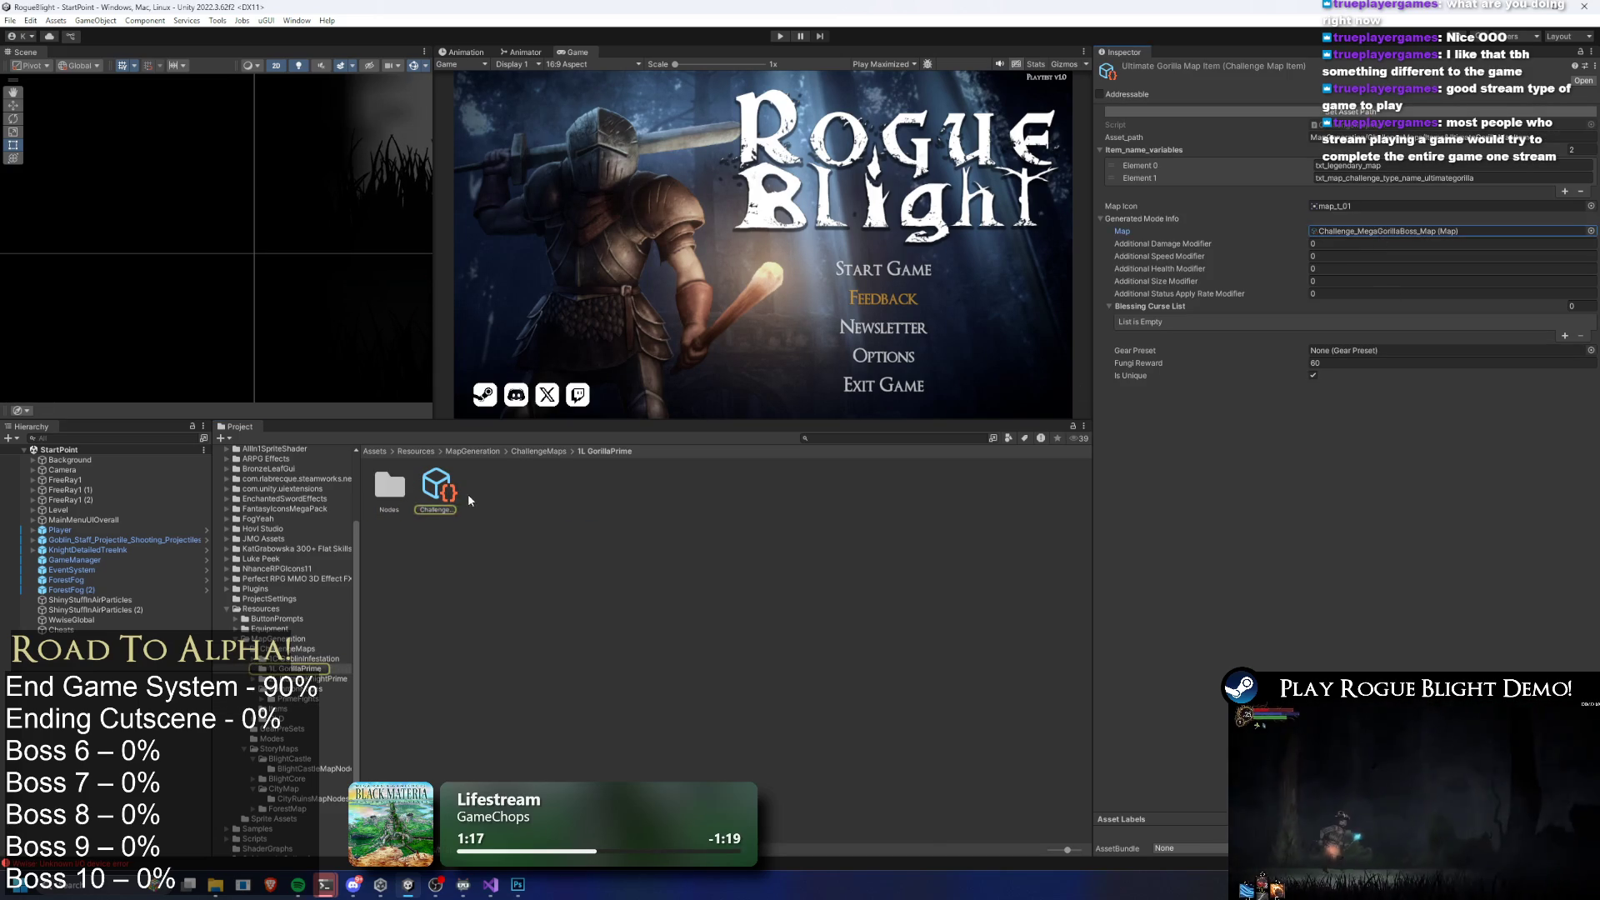
pyautogui.click(460, 492)
pyautogui.click(450, 488)
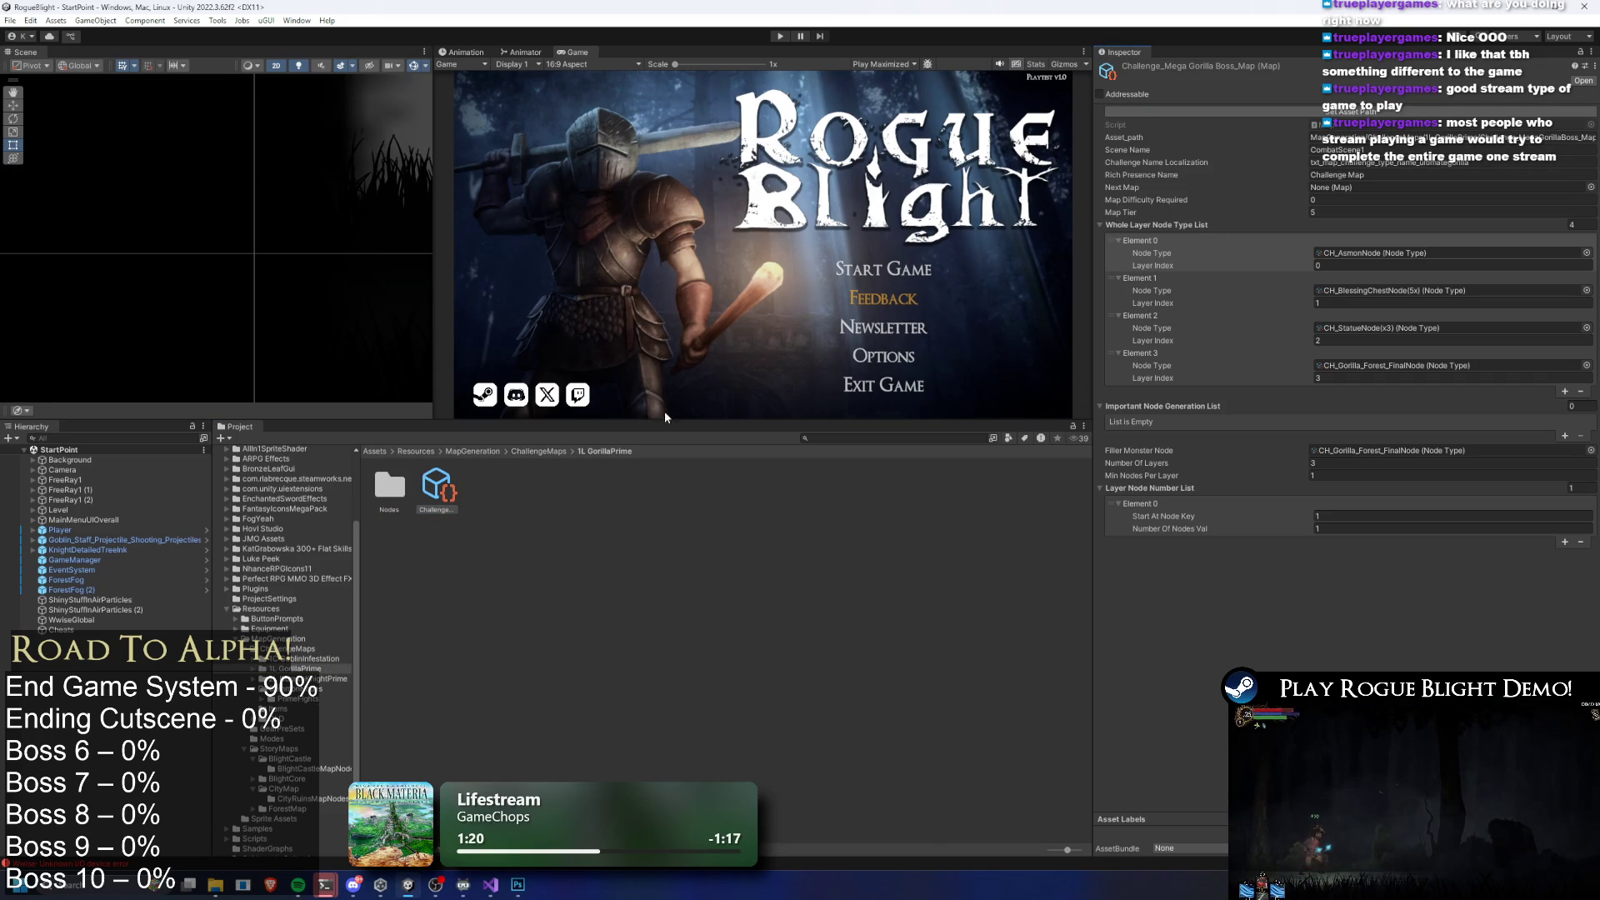
pyautogui.click(540, 451)
# Inspect the Goblin Infestation map item and reveal its map asset
pyautogui.doubleClick(578, 483)
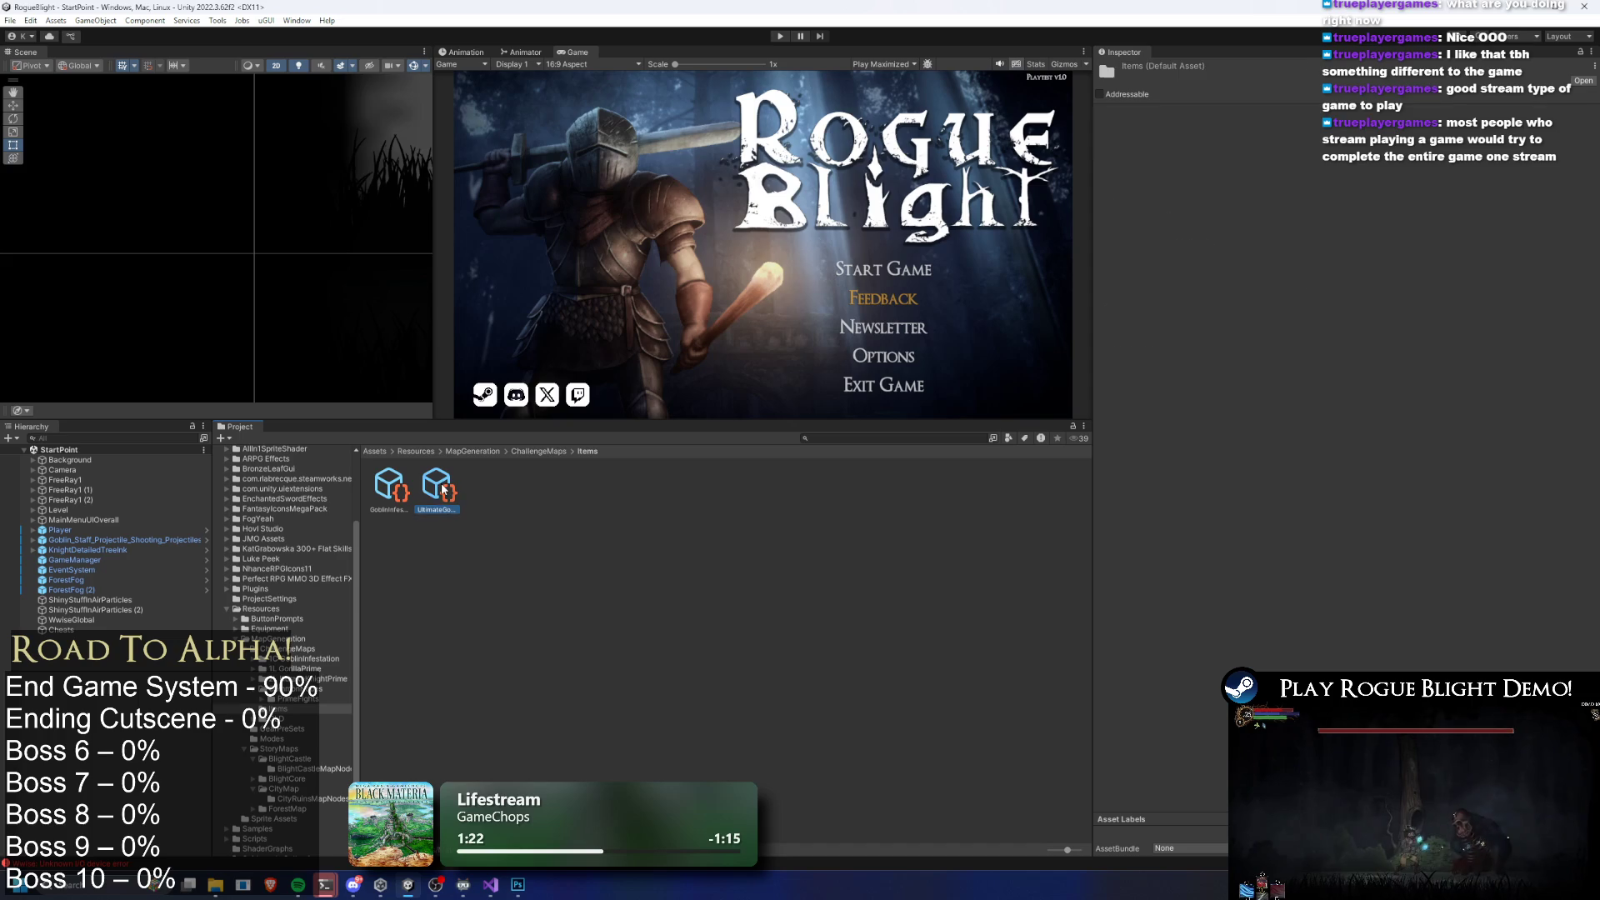
pyautogui.click(437, 487)
pyautogui.press('Left')
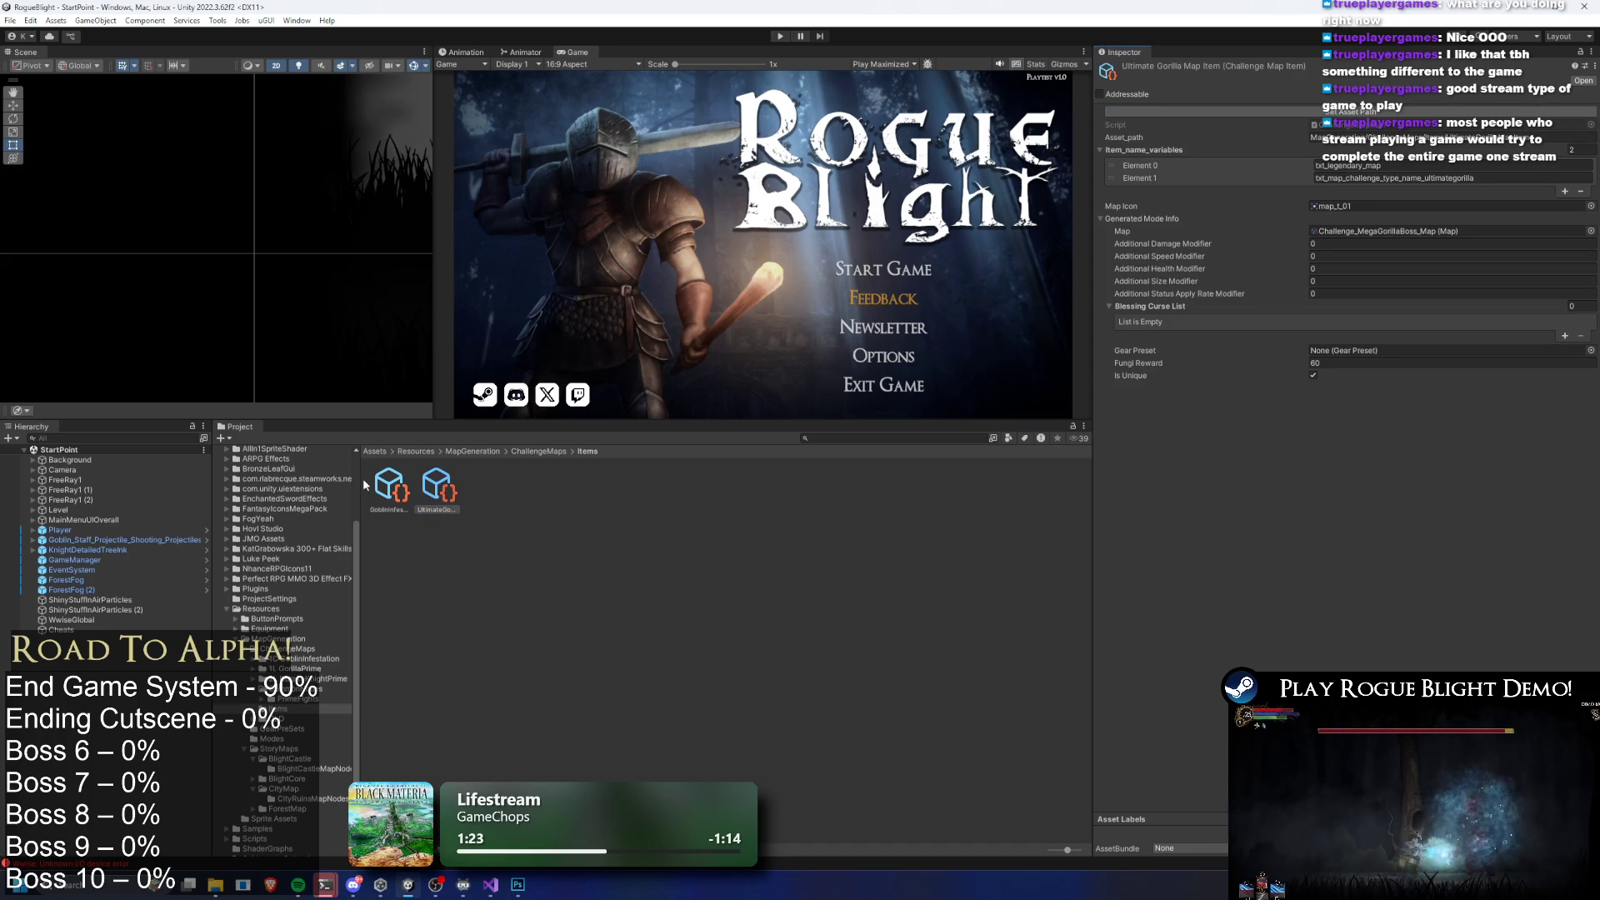
pyautogui.click(1348, 113)
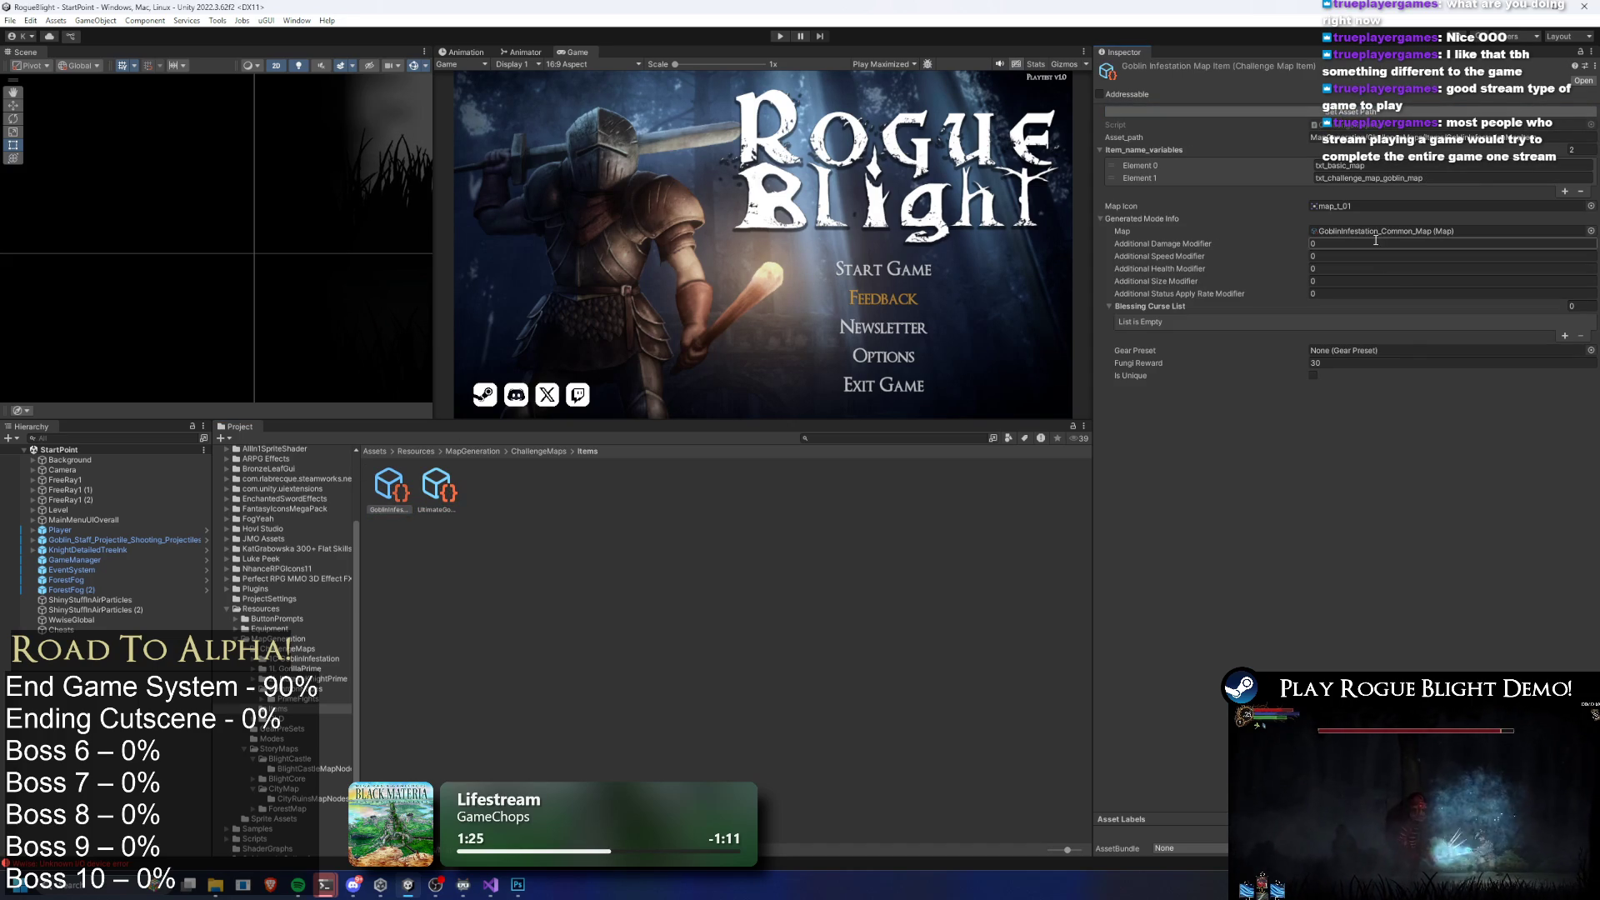
pyautogui.click(1381, 233)
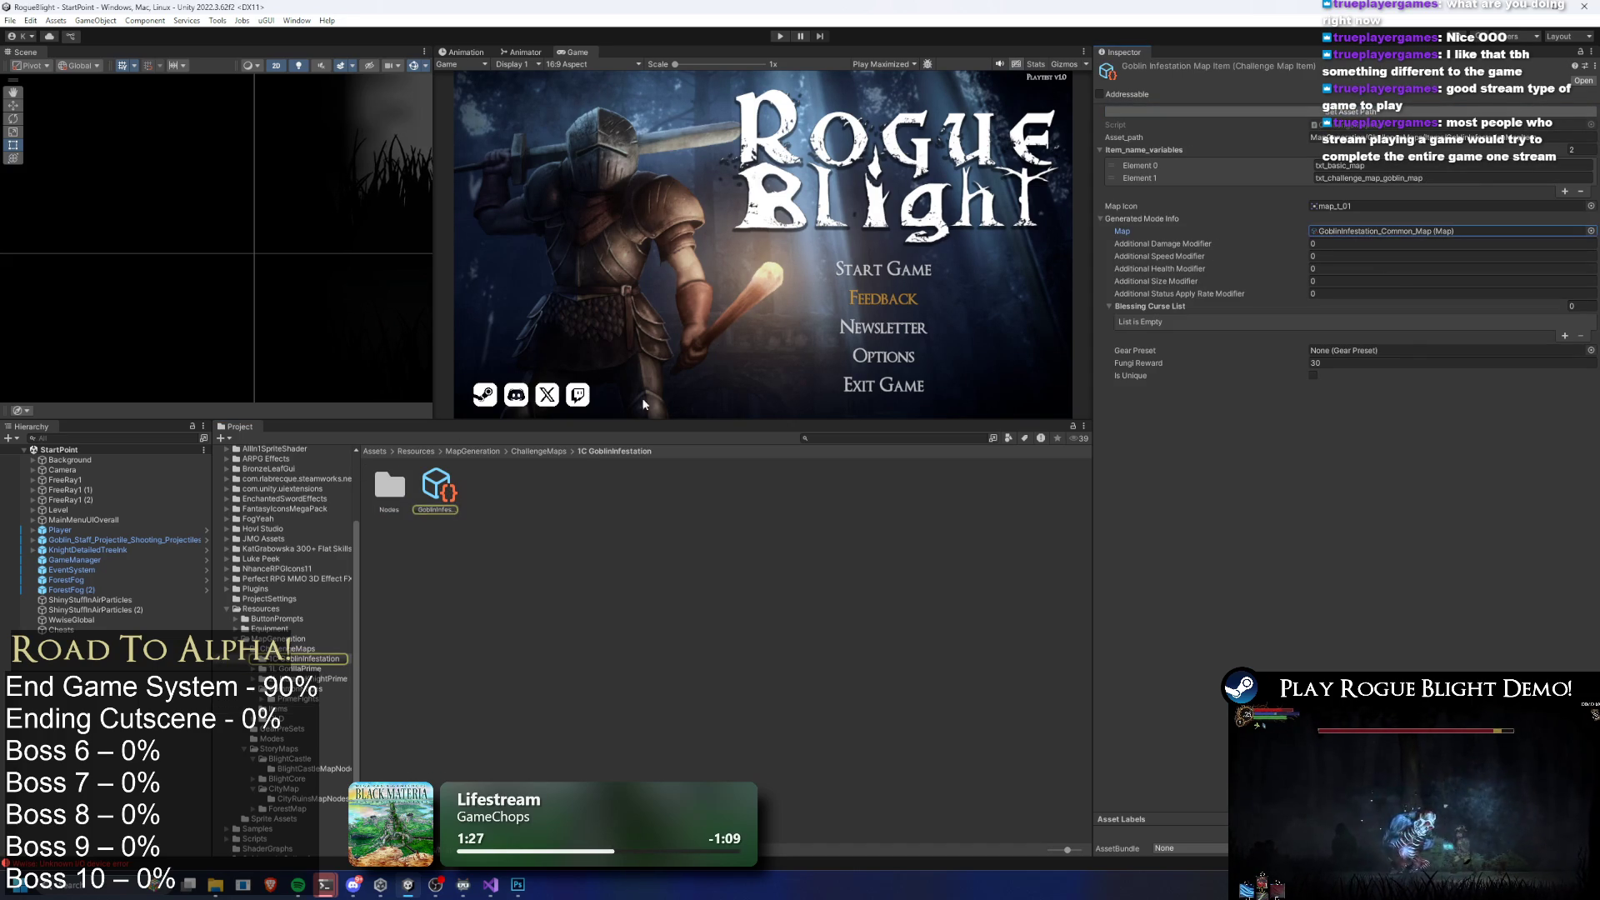
pyautogui.click(548, 451)
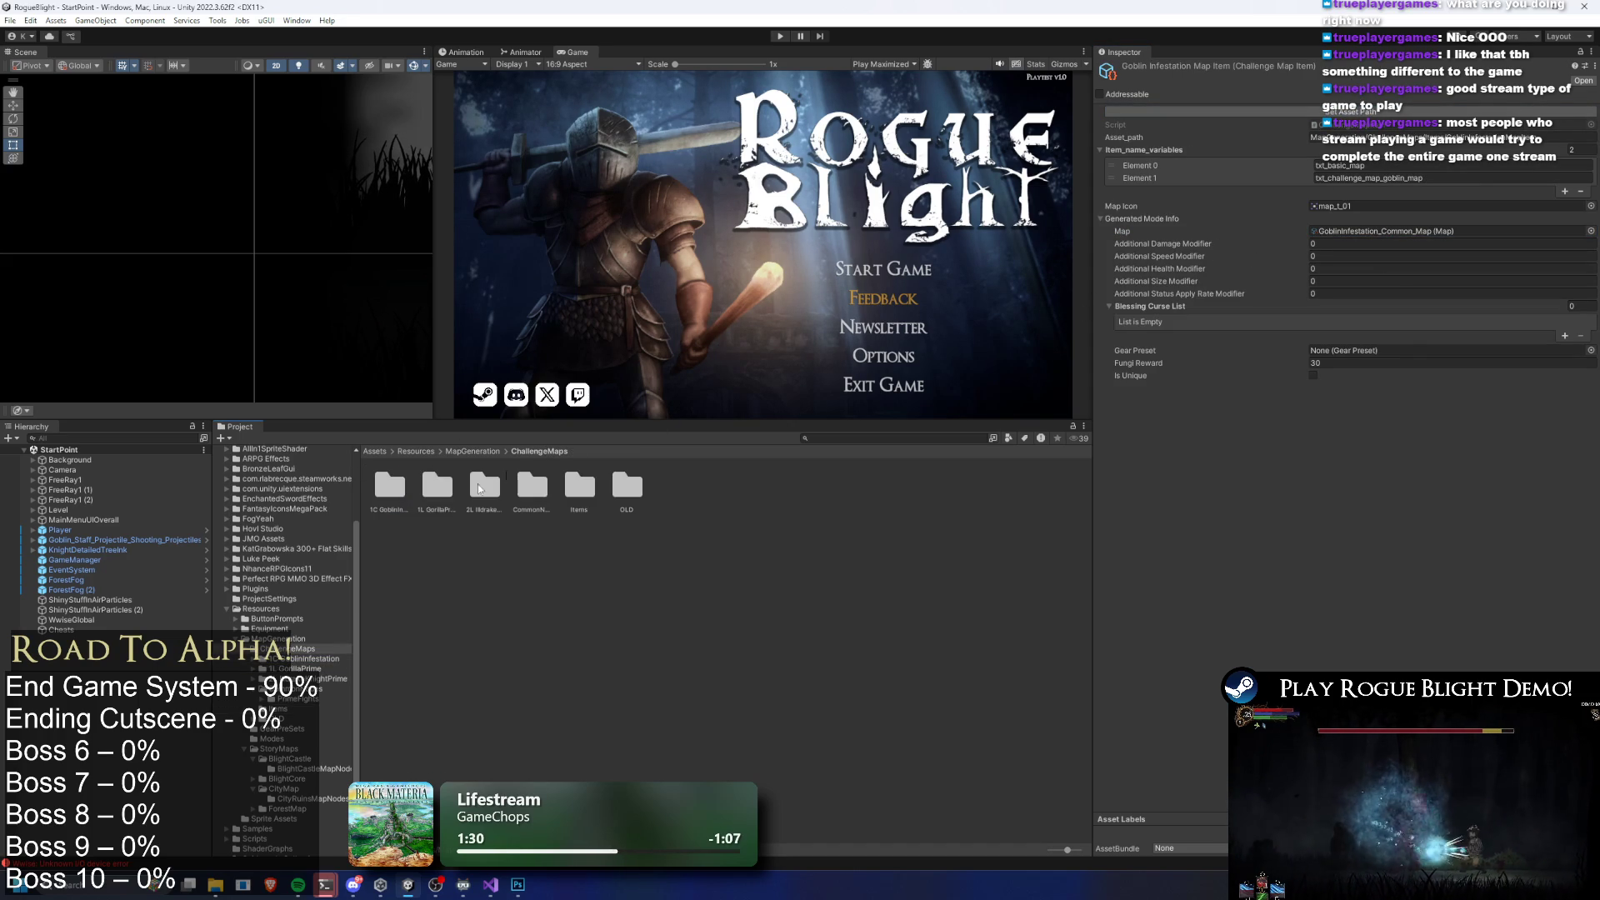
# Review the CH_Gorilla_Forest_Final Node from the 1L GorillaPrime map, then return to ChallengeMaps
pyautogui.doubleClick(439, 489)
pyautogui.click(436, 489)
pyautogui.click(1366, 113)
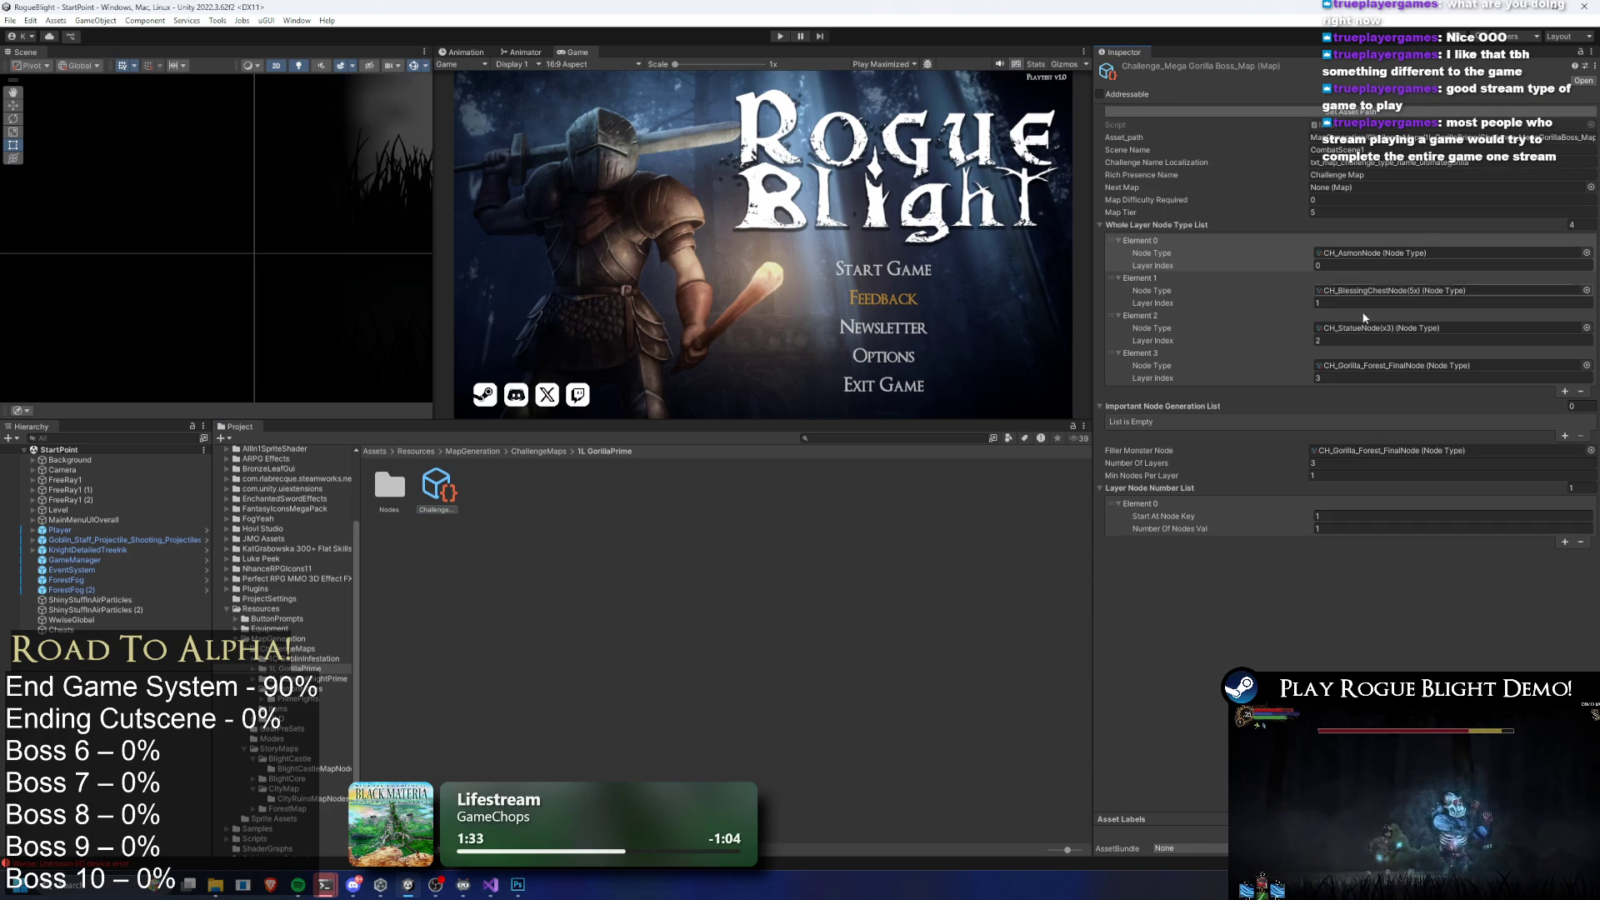
pyautogui.doubleClick(1397, 450)
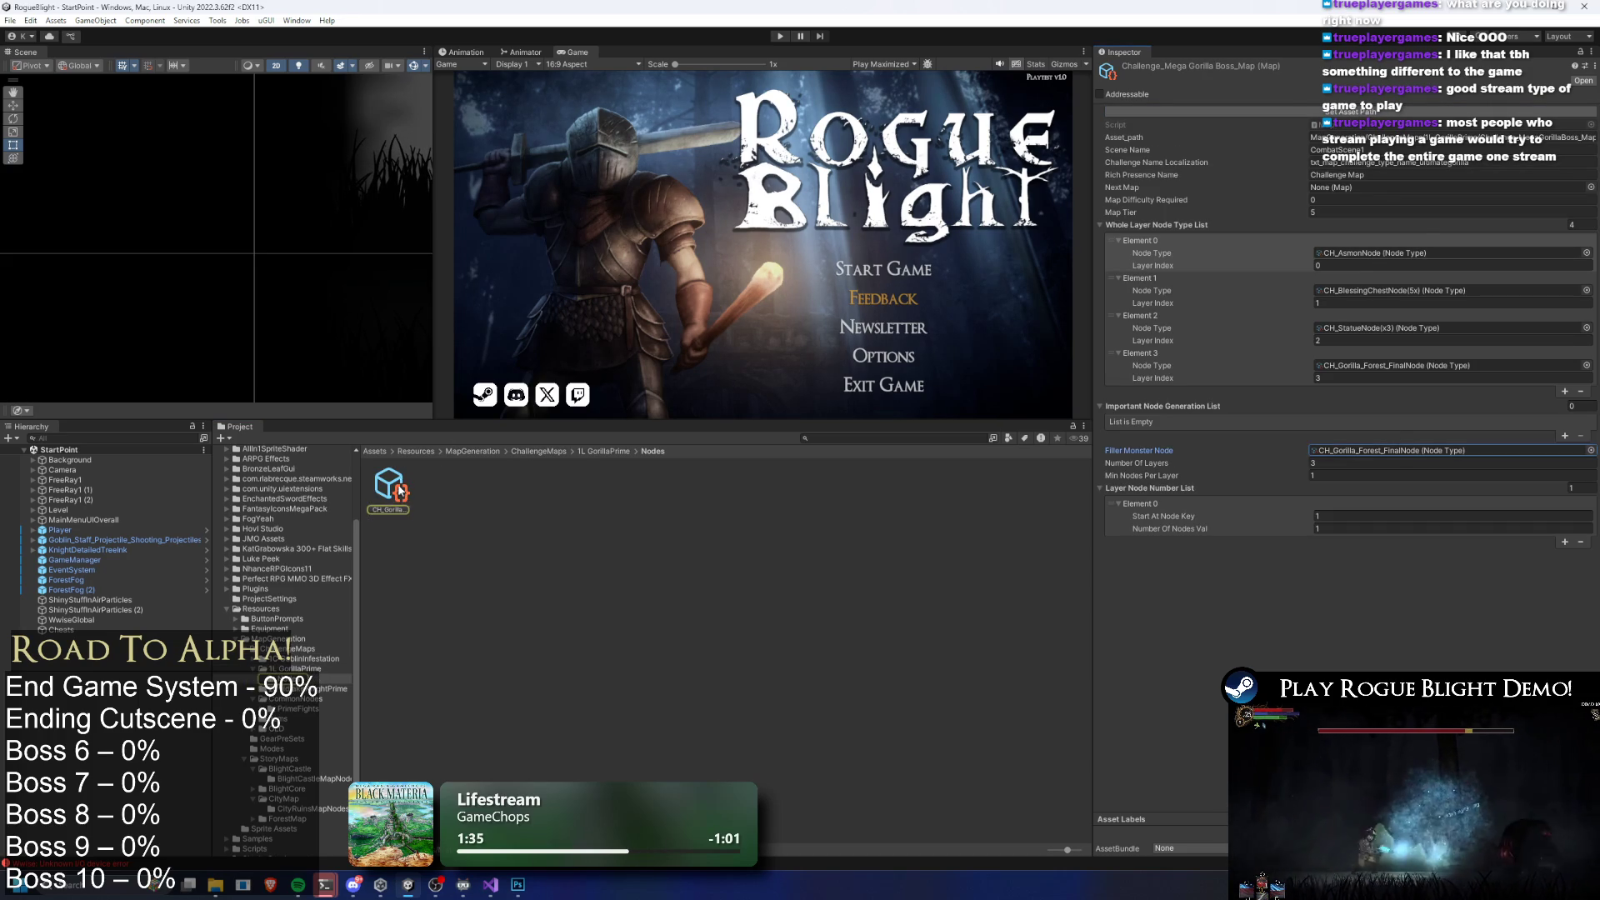
pyautogui.click(1471, 112)
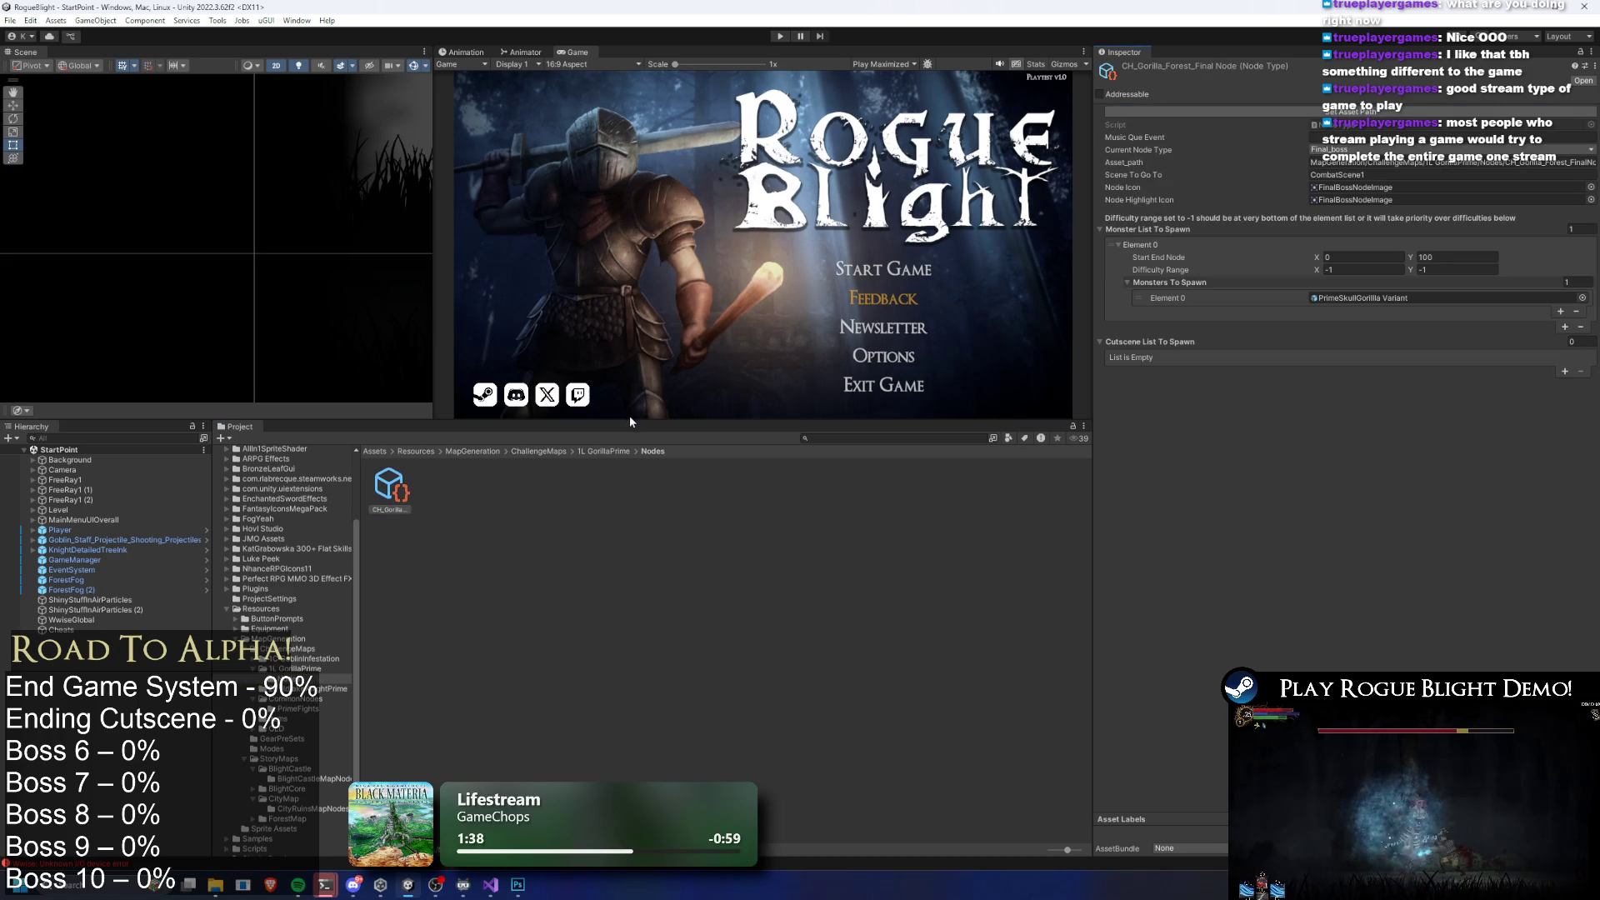
pyautogui.doubleClick(390, 487)
pyautogui.click(1381, 113)
pyautogui.click(552, 451)
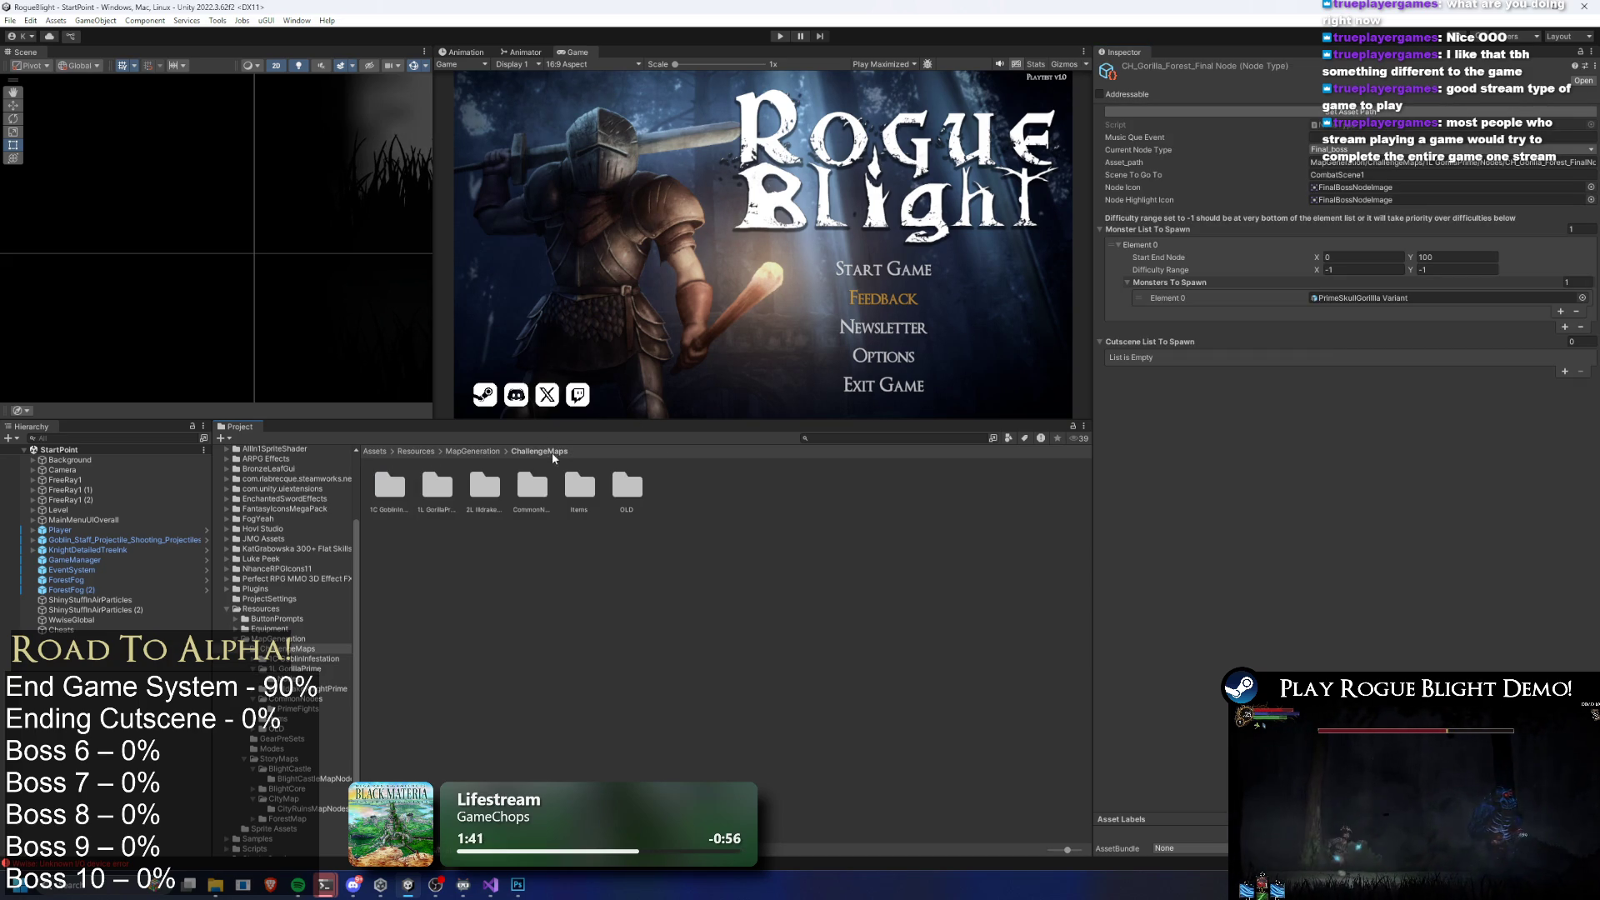
# Navigate to CommonNodes/PrimeFights/CH (Asmon) and open the cutscene's Flow folder
pyautogui.doubleClick(531, 478)
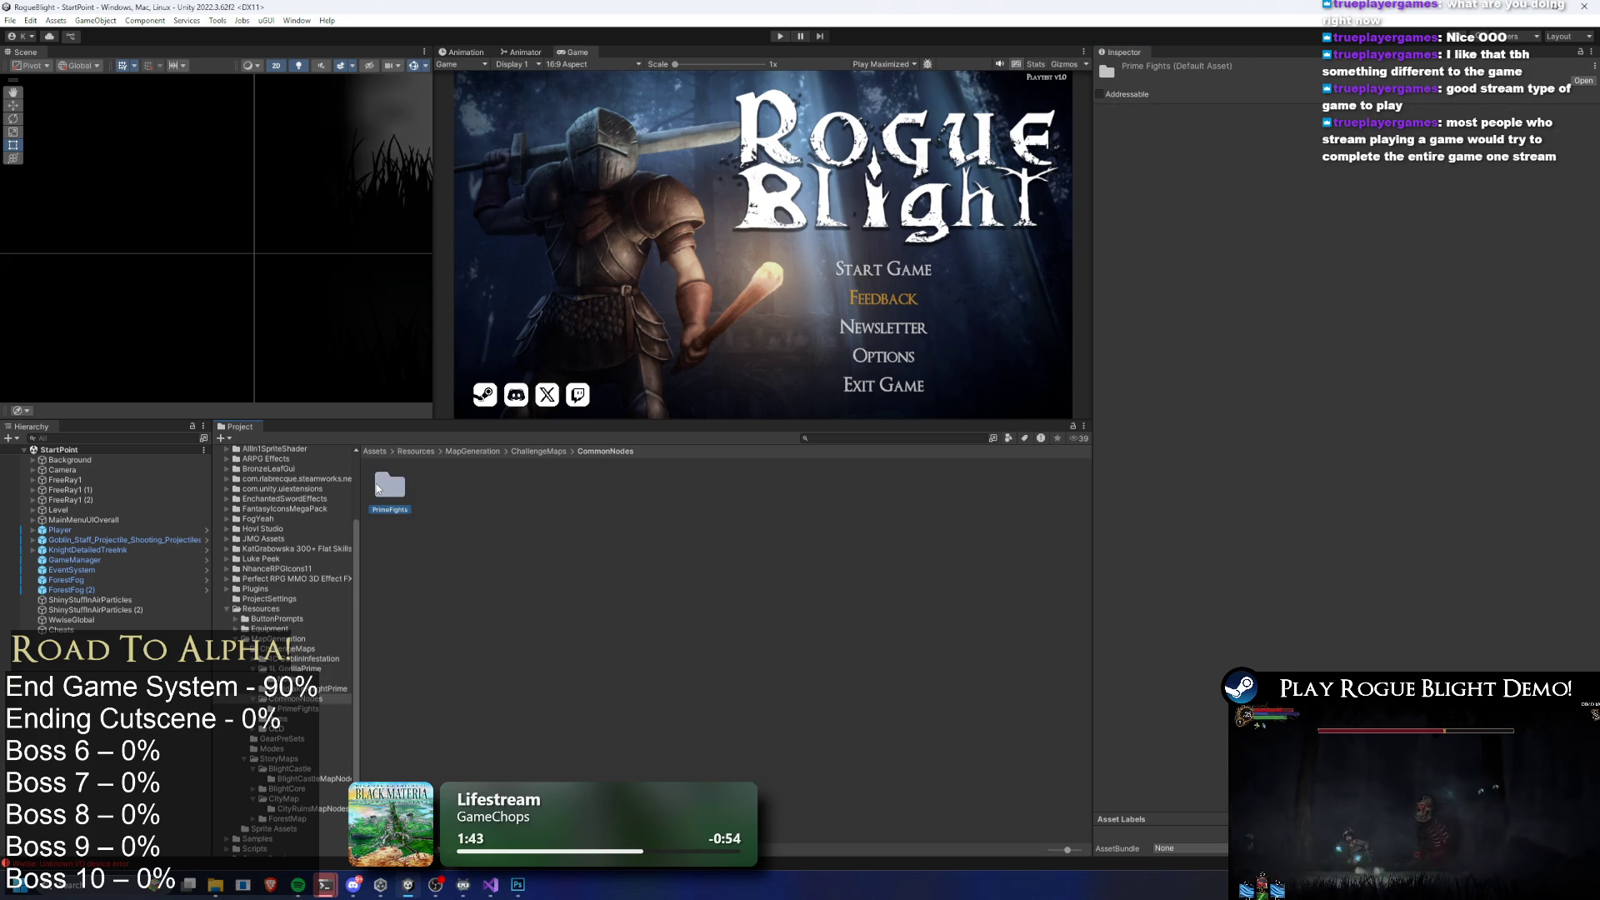
pyautogui.doubleClick(391, 489)
pyautogui.doubleClick(391, 491)
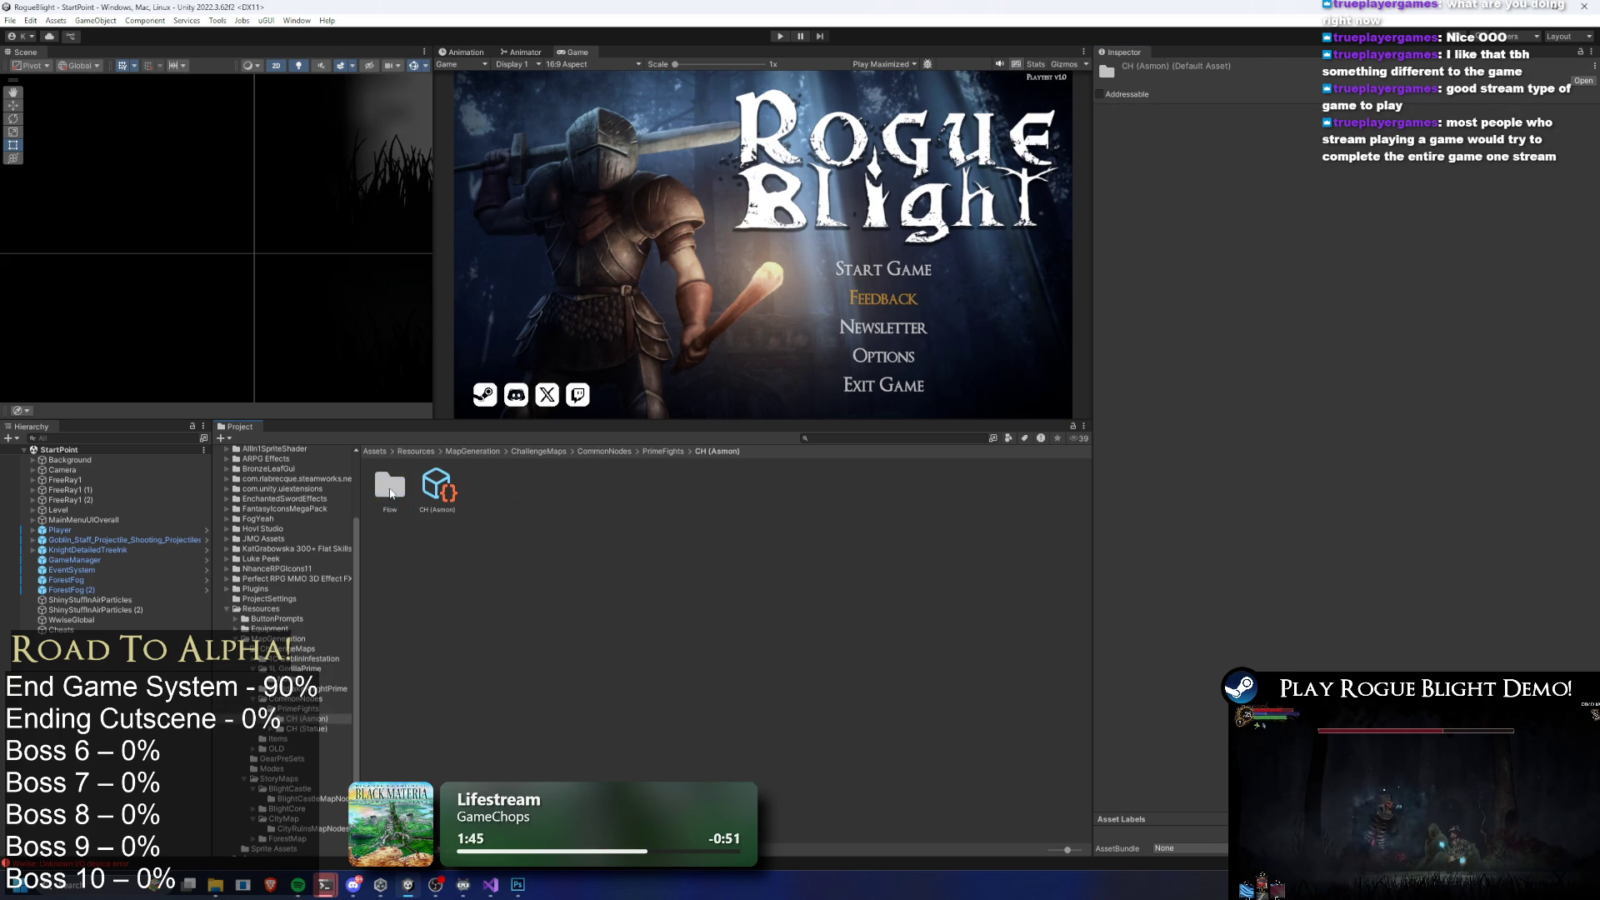
pyautogui.click(426, 492)
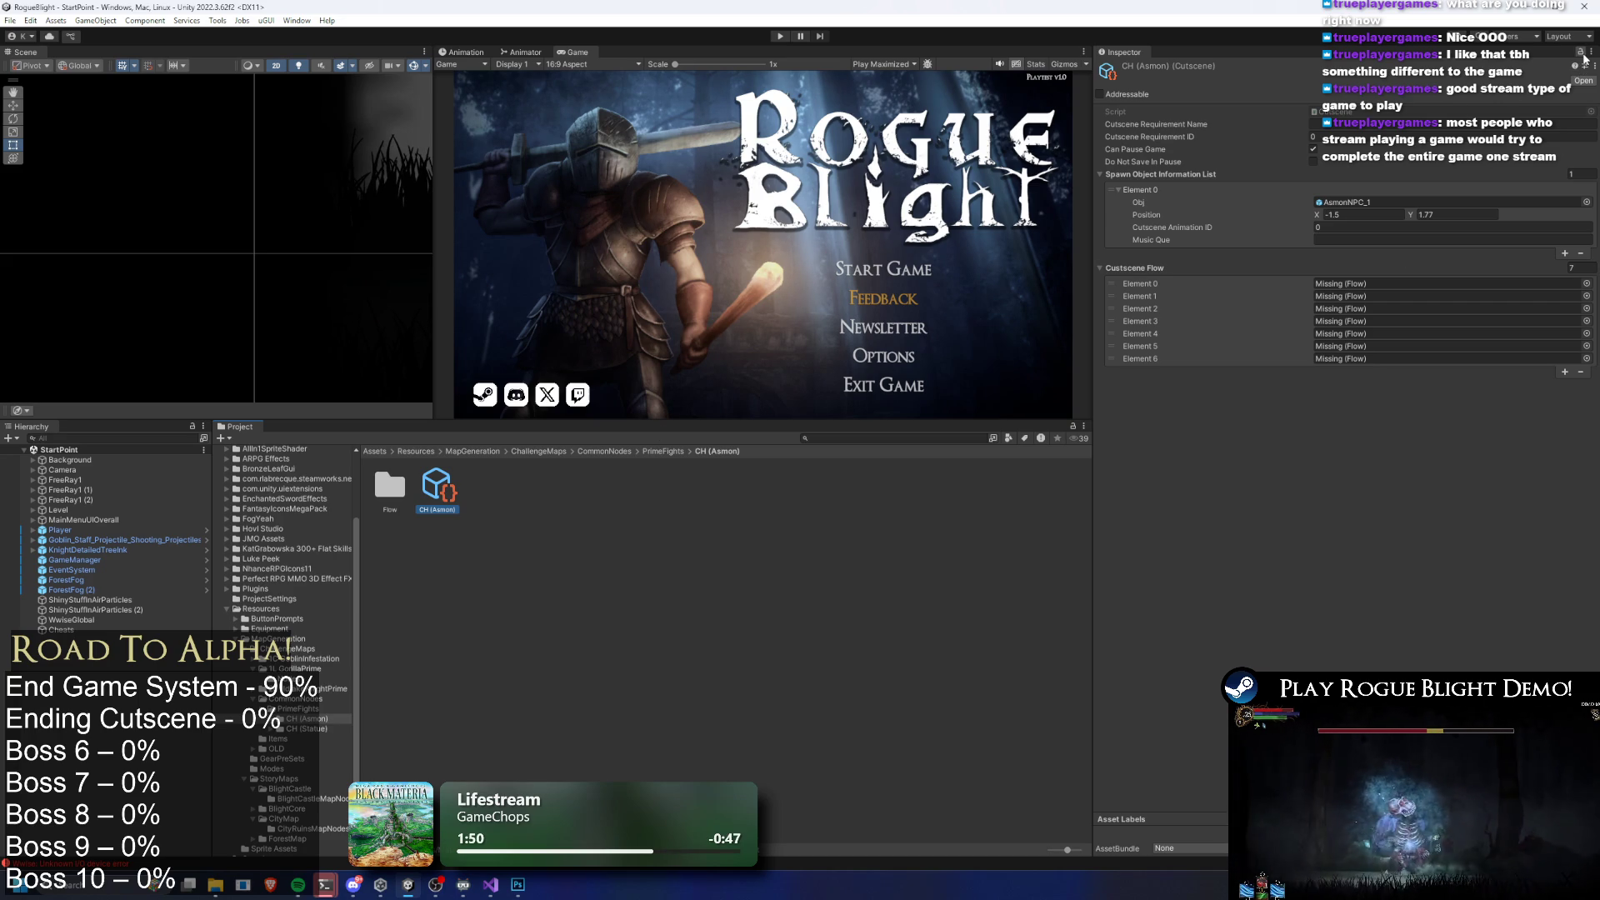
pyautogui.doubleClick(379, 481)
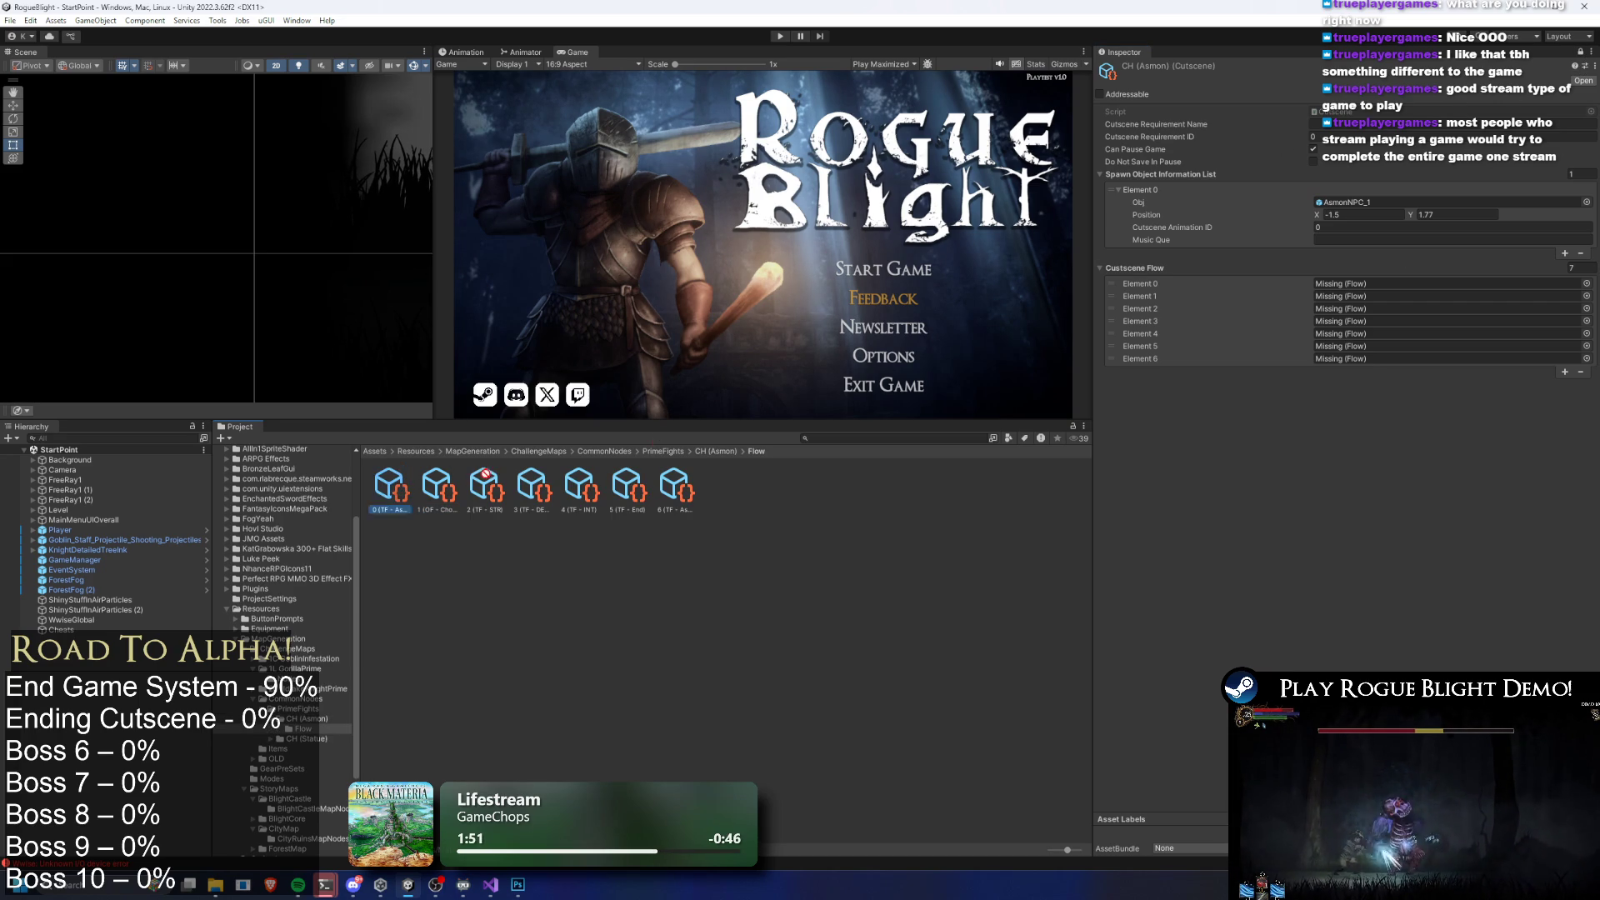
# Link the Asmon Intro1, Choice Asmon, STR and DEX flows into Cutscene Flow elements 0–3
pyautogui.moveTo(1333, 273); pyautogui.dragTo(1367, 283)
pyautogui.moveTo(426, 510); pyautogui.dragTo(1374, 296)
pyautogui.moveTo(487, 487)
pyautogui.mouseDown()
pyautogui.moveTo(1373, 345)
pyautogui.moveTo(1366, 309)
pyautogui.mouseUp()
pyautogui.moveTo(1096, 391)
pyautogui.mouseDown()
pyautogui.moveTo(1366, 320)
pyautogui.moveTo(1358, 358)
pyautogui.mouseUp()
pyautogui.click(786, 549)
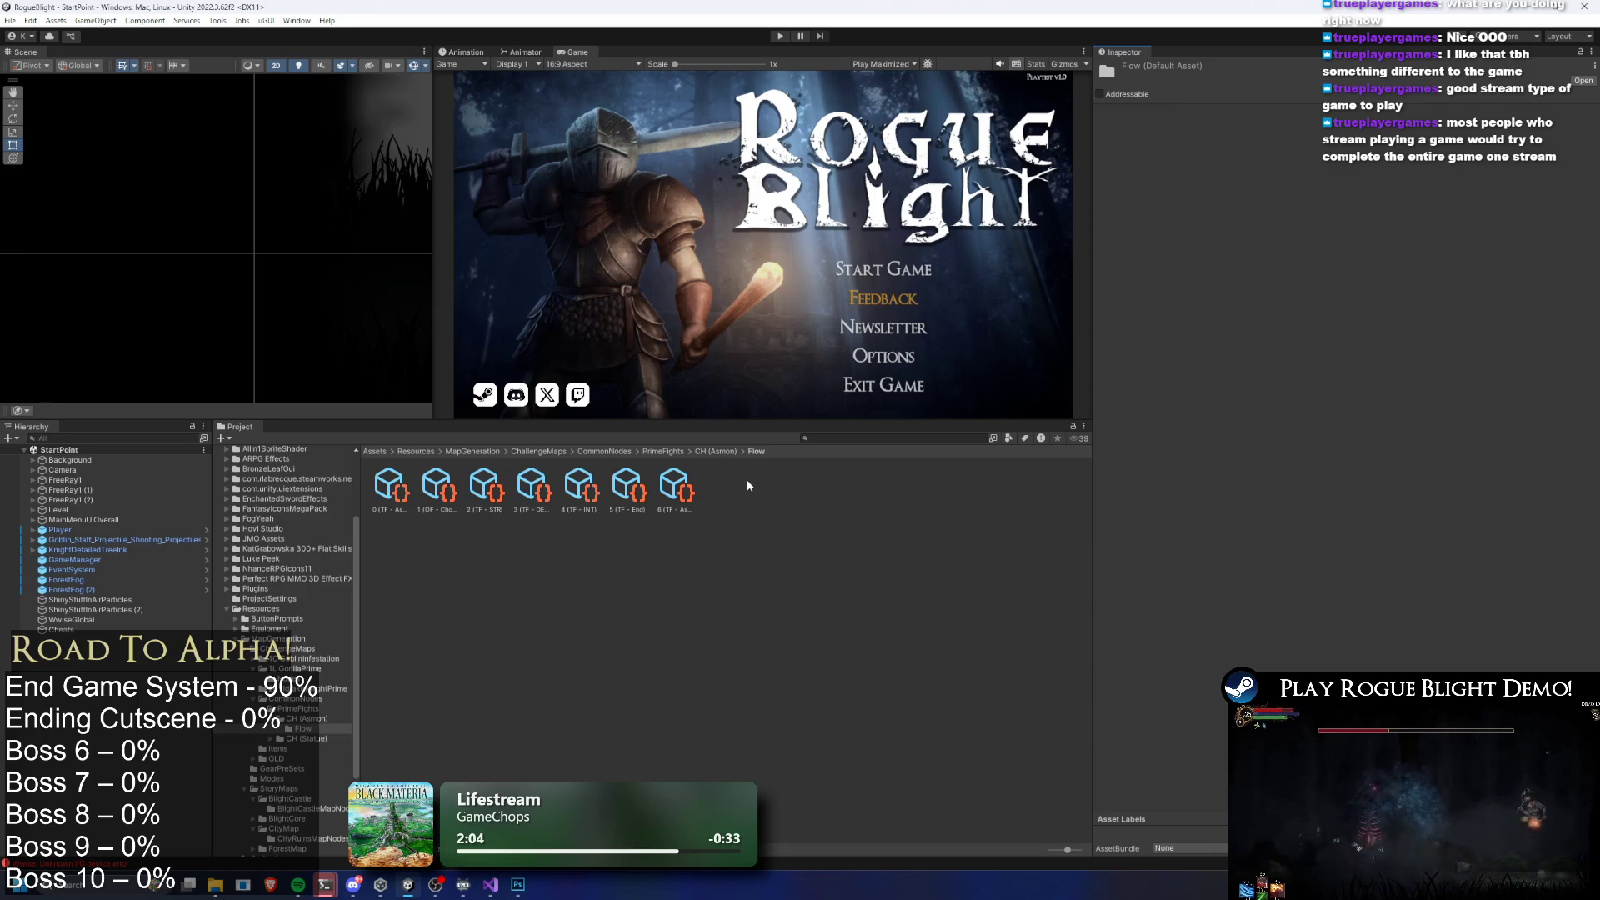
# Check the completed CH (Asmon) flow list and inspect the CH_Asmon Node settings
pyautogui.click(717, 451)
pyautogui.click(425, 487)
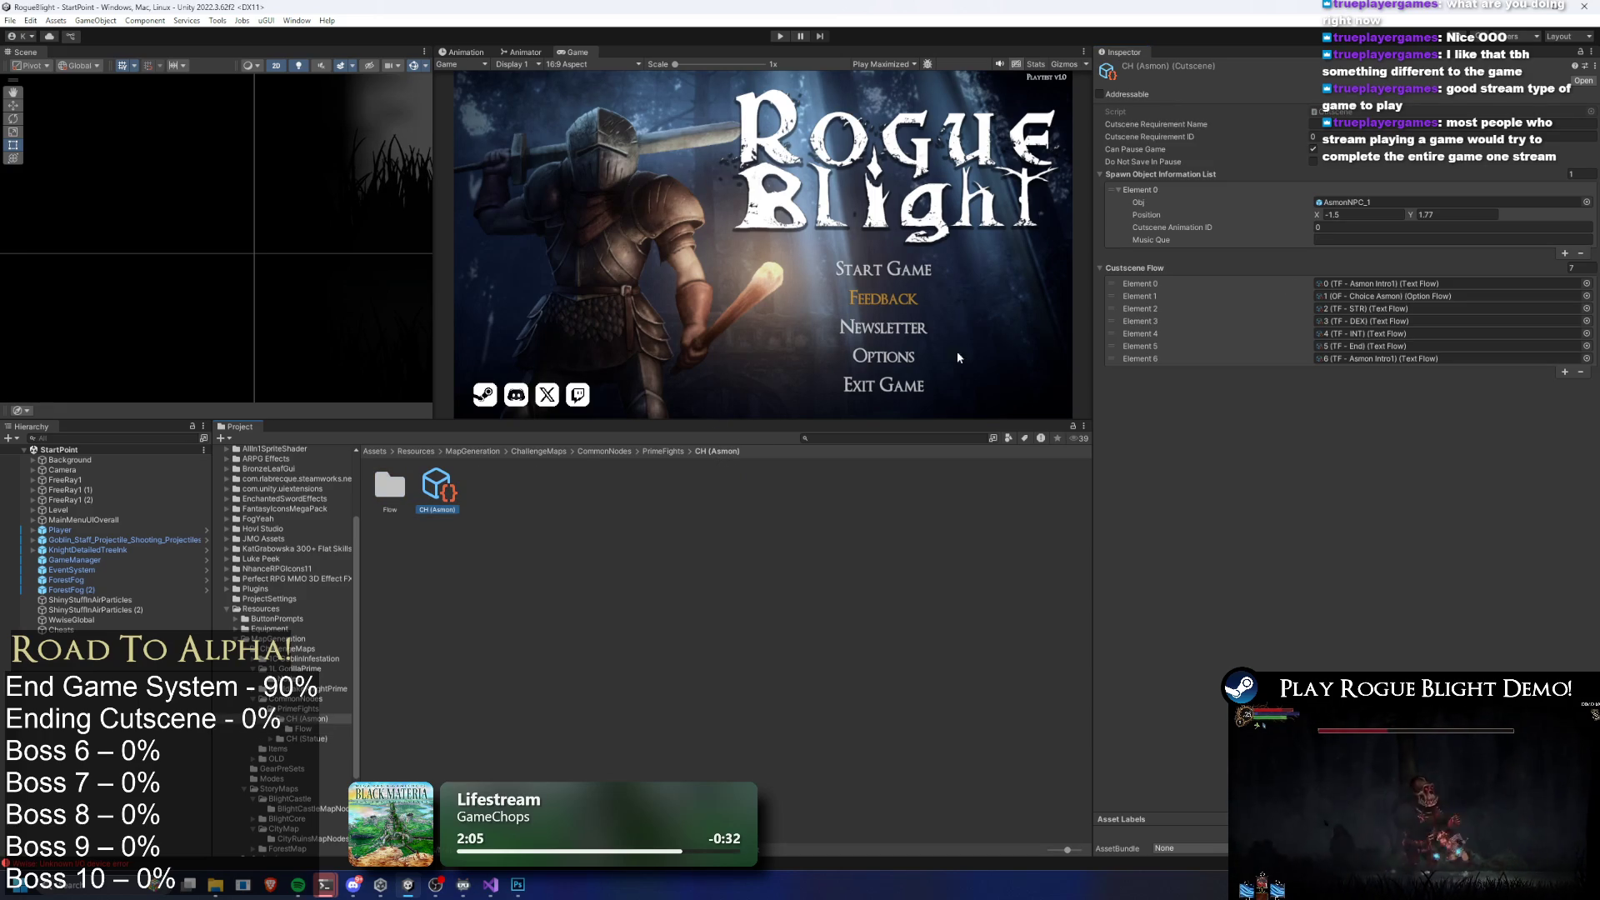
pyautogui.click(664, 451)
pyautogui.click(486, 488)
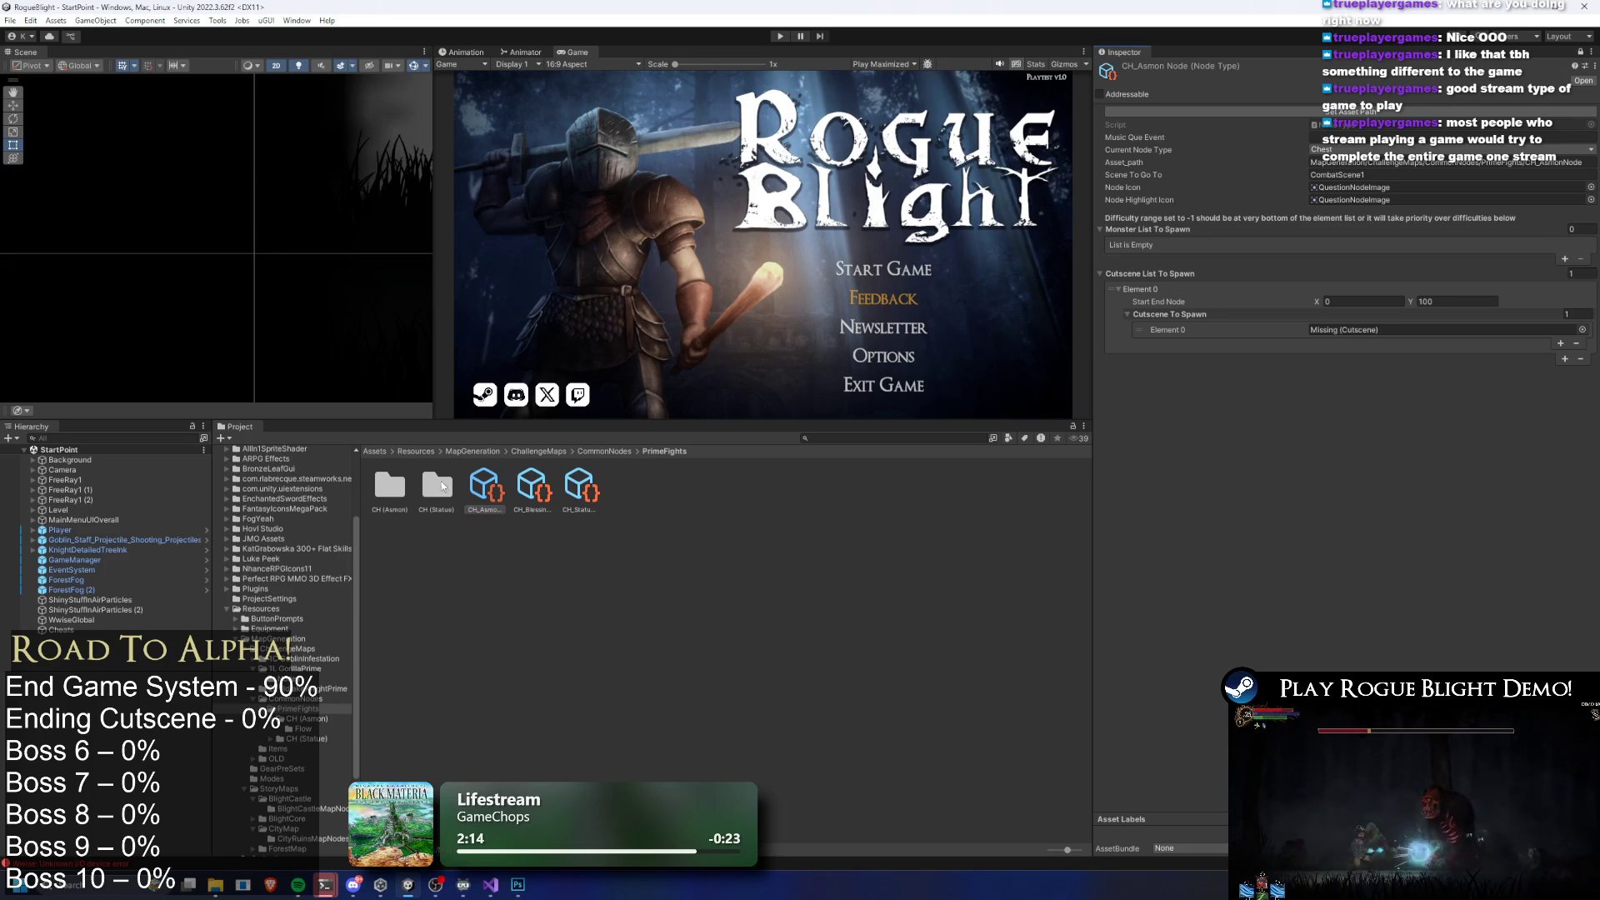
# Assign the CH (Asmon) cutscene to the Asmon node's Cutscene To Spawn
pyautogui.doubleClick(391, 490)
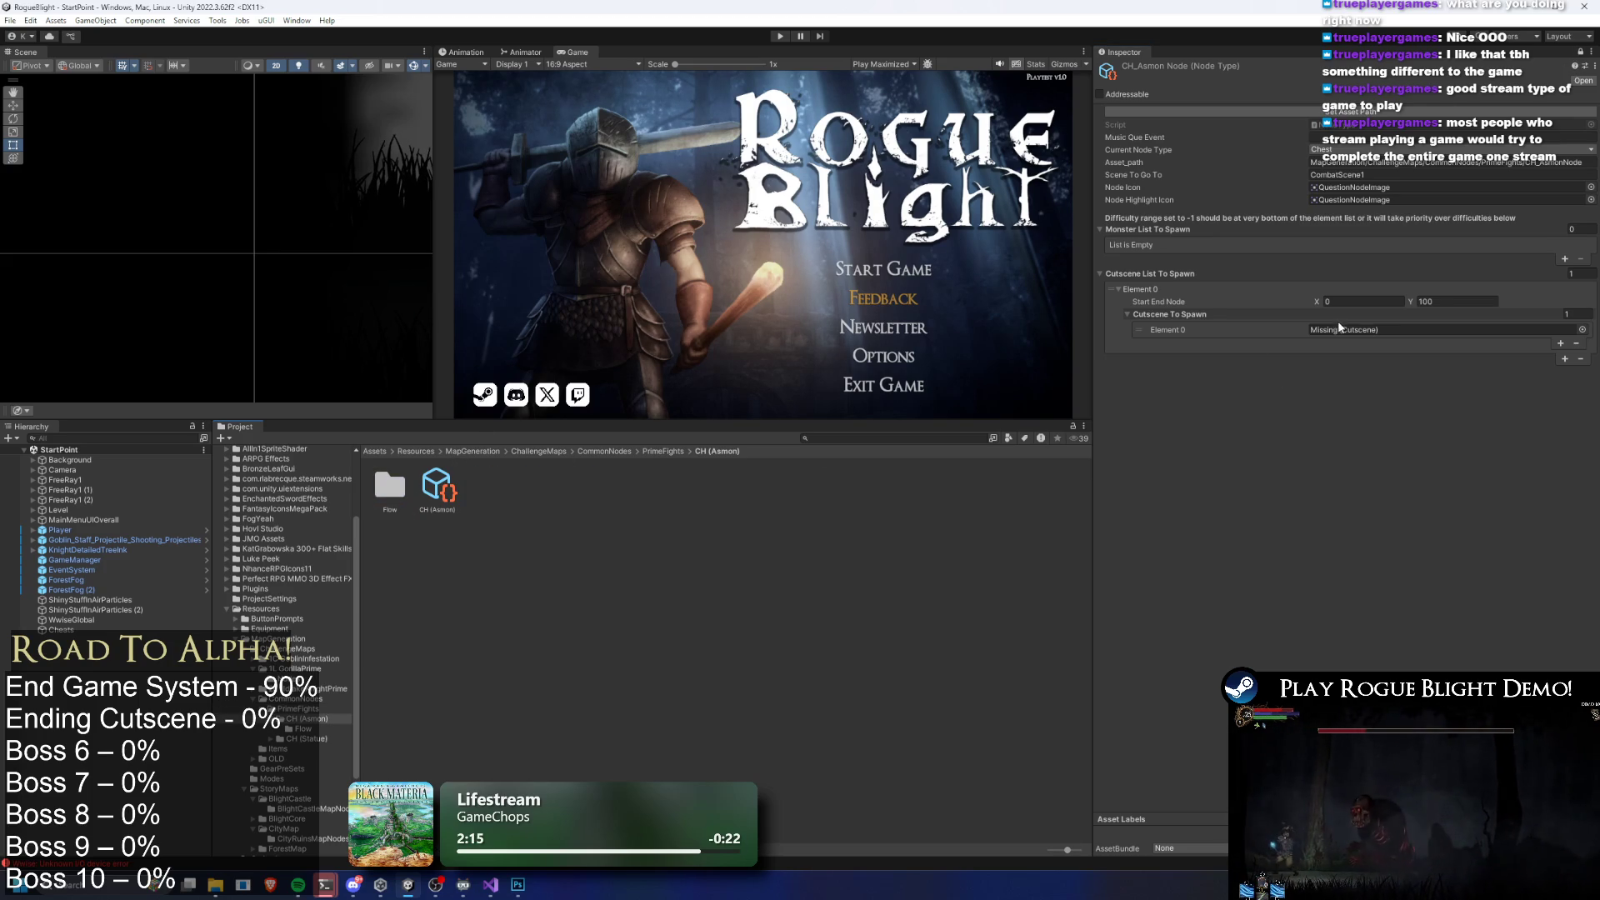
pyautogui.moveTo(1389, 340); pyautogui.dragTo(1366, 330)
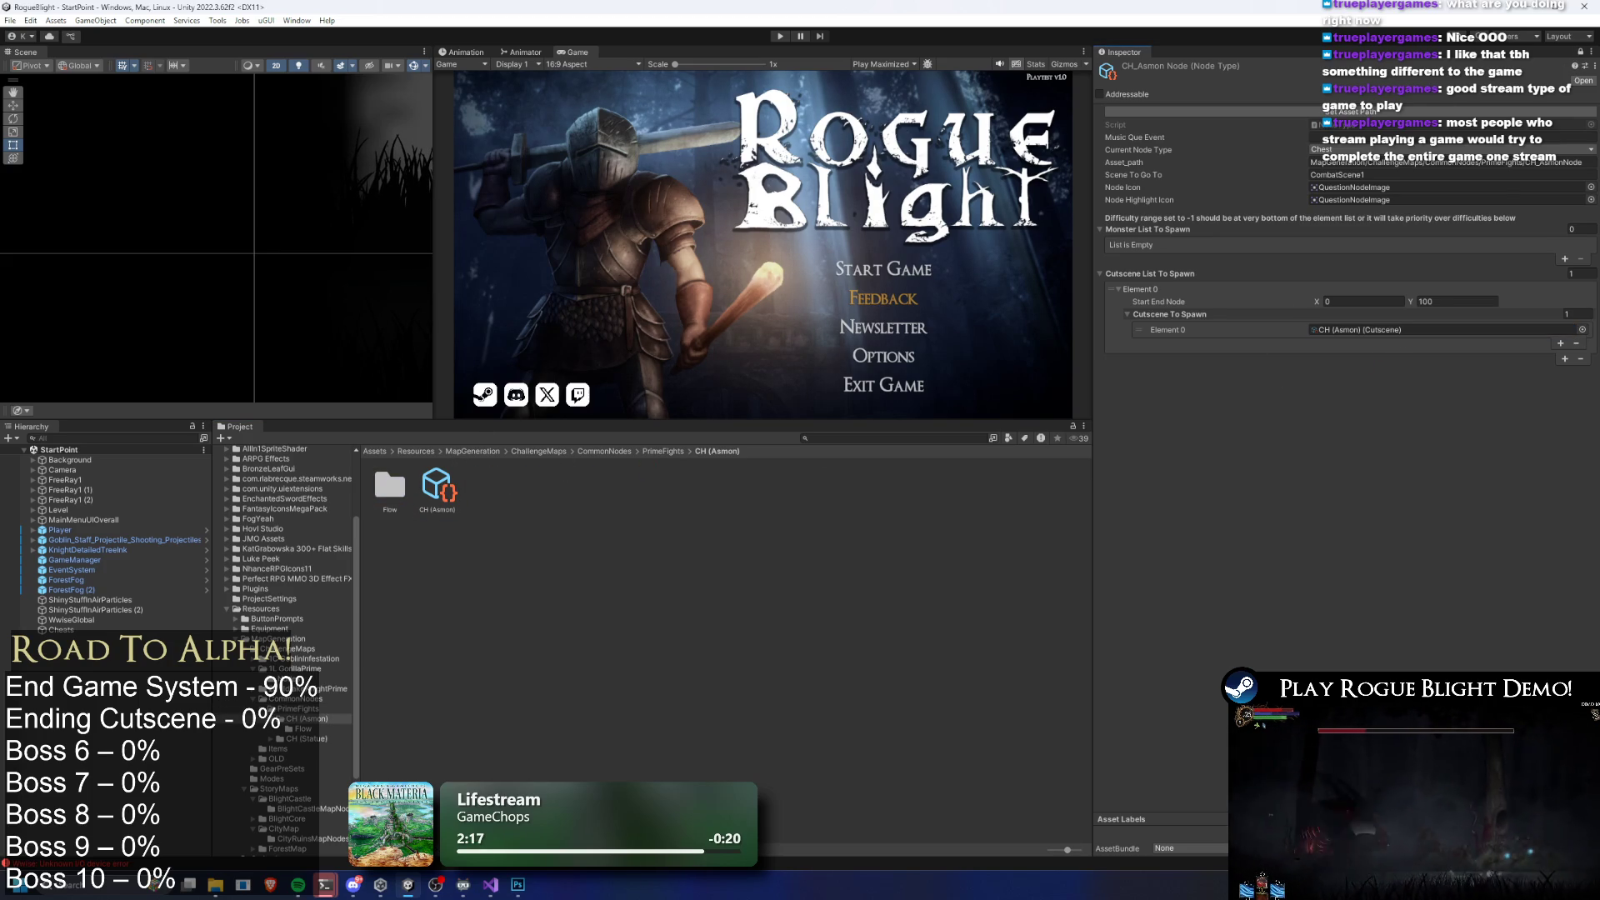
pyautogui.click(652, 453)
# Assign the CH (Statue) cutscene to the Statue node's Cutscene To Spawn
pyautogui.click(534, 486)
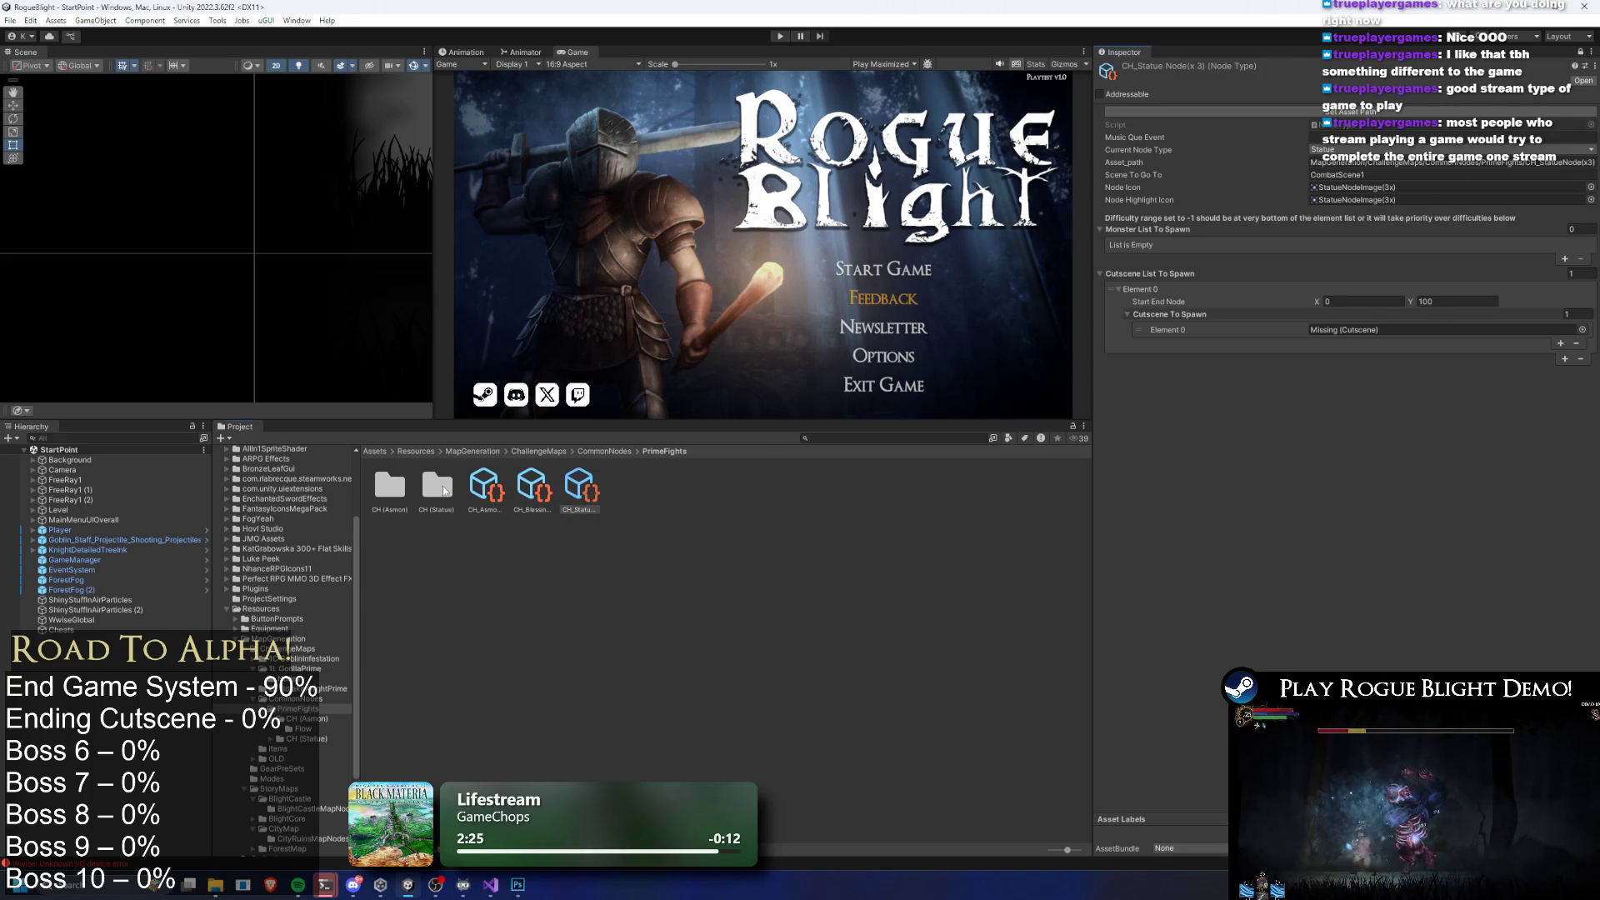
pyautogui.doubleClick(444, 490)
pyautogui.moveTo(1512, 286); pyautogui.dragTo(1445, 329)
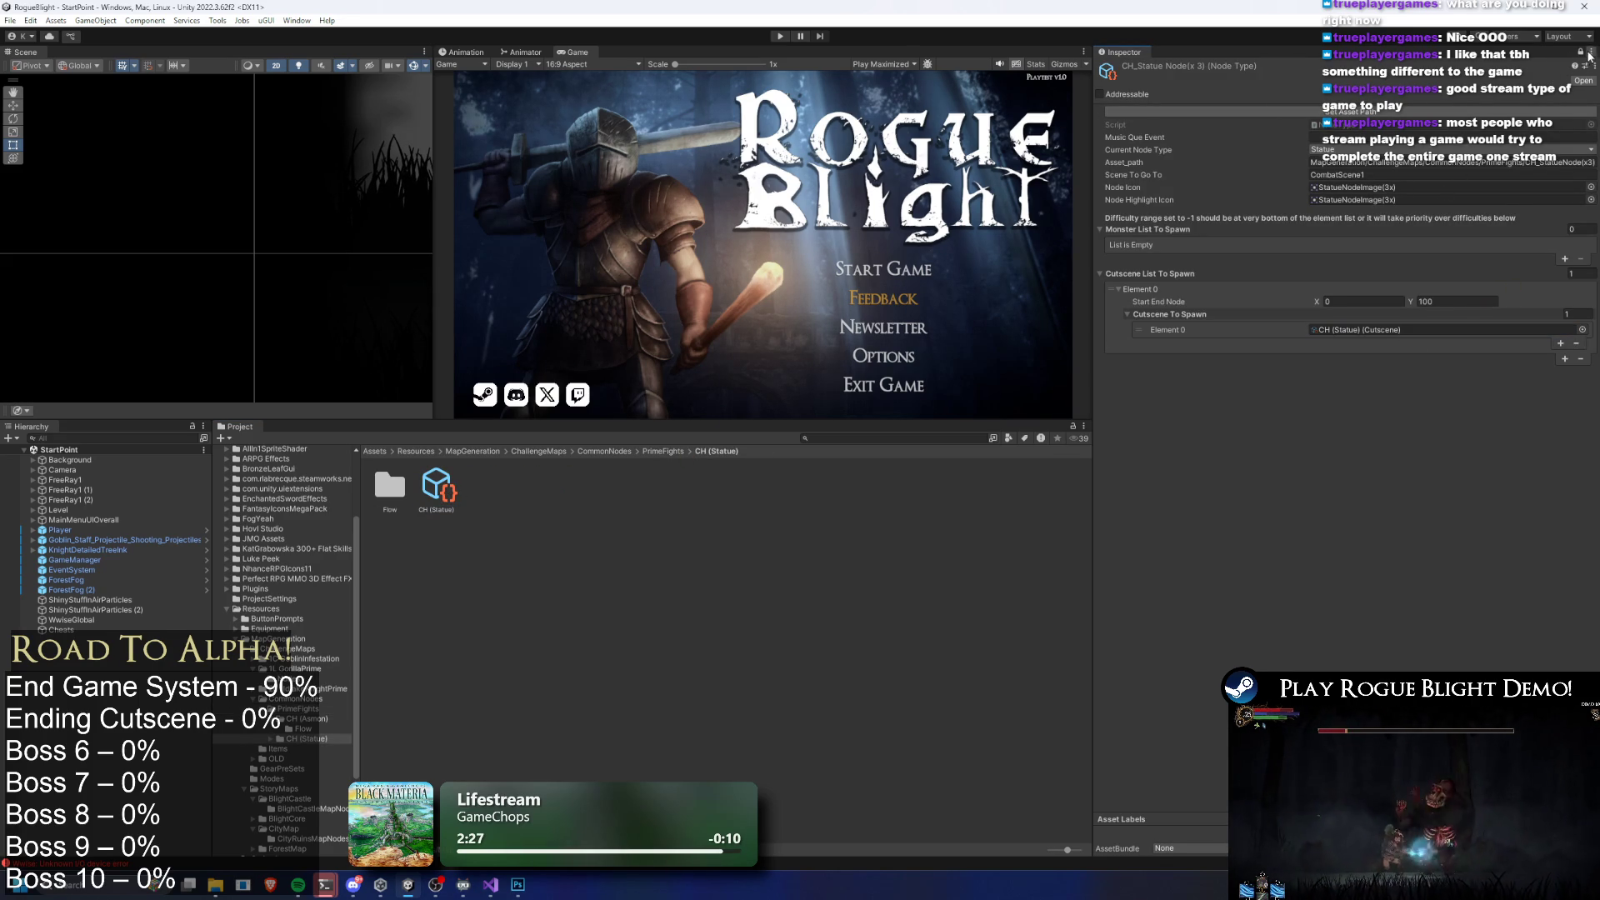
# Link the Statue Opening option flow as element 0 of CH (Statue)'s Cutscene Flow
pyautogui.click(454, 488)
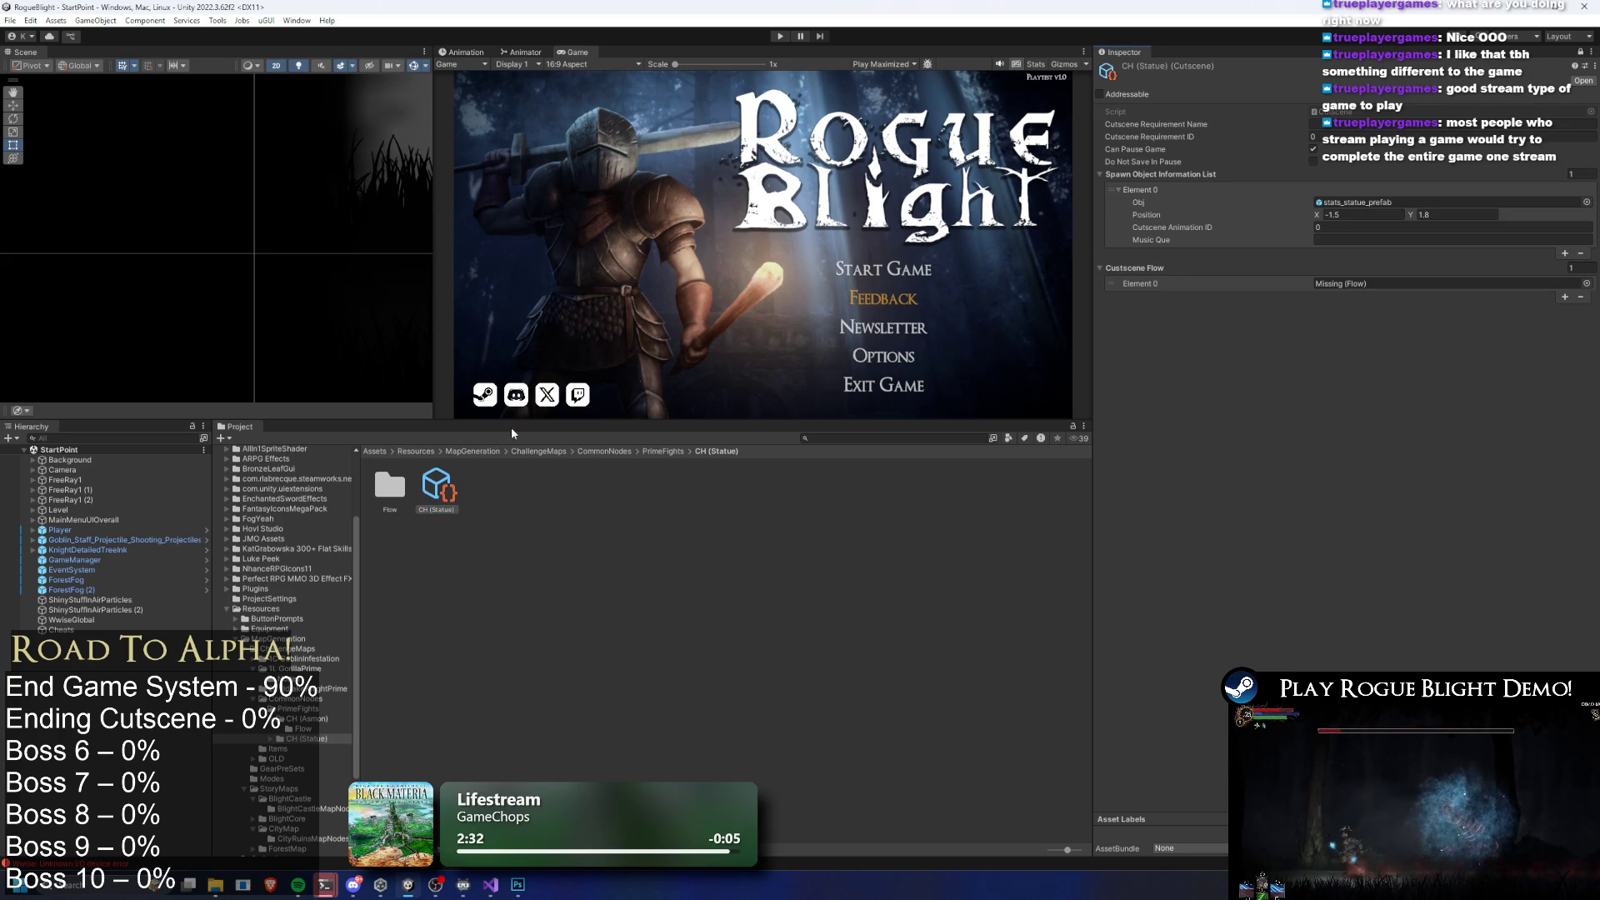
pyautogui.doubleClick(393, 493)
pyautogui.moveTo(393, 494); pyautogui.dragTo(718, 432)
pyautogui.moveTo(1370, 288); pyautogui.dragTo(1371, 288)
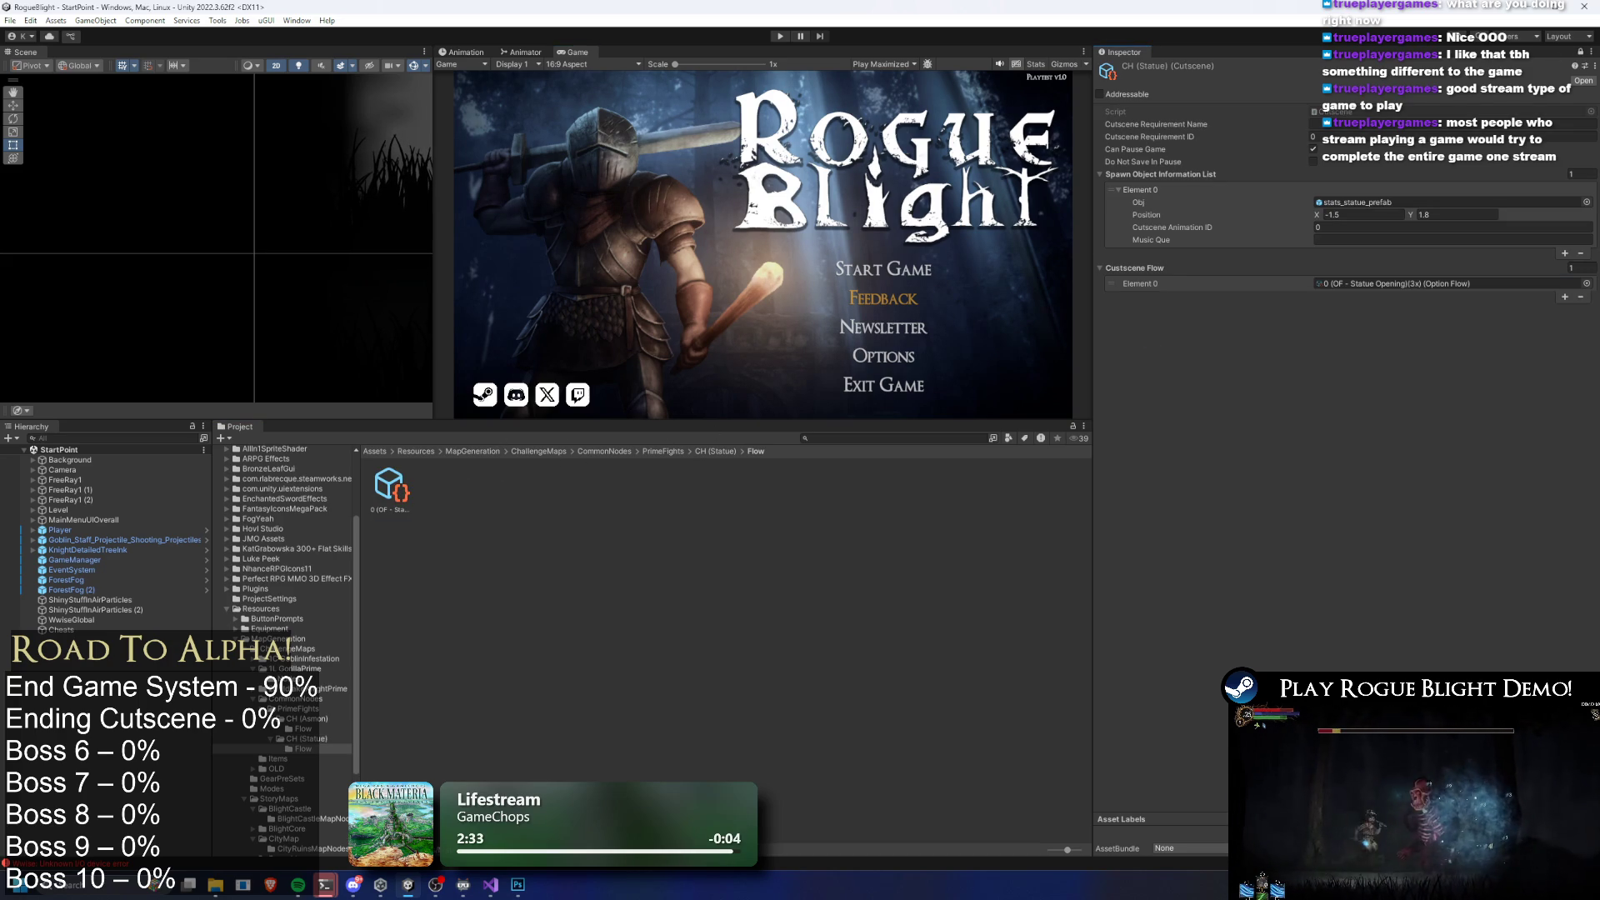
pyautogui.click(391, 487)
pyautogui.scroll(-5, 1433, 378)
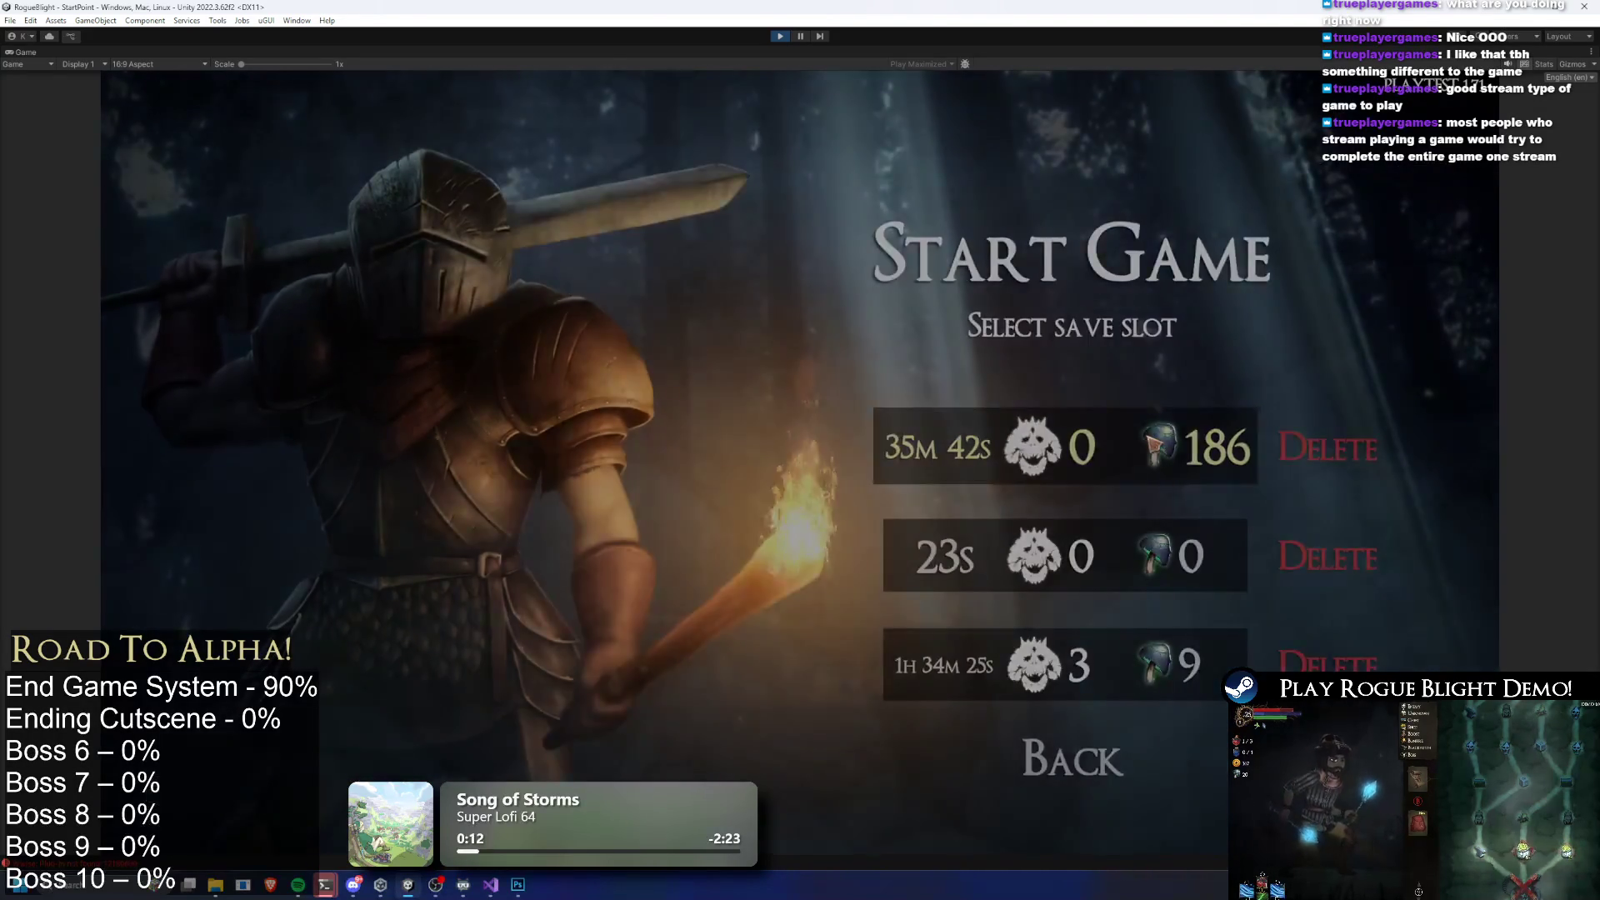
# Start a new game, answer the stat-choice question and take all the loot
pyautogui.click(1153, 444)
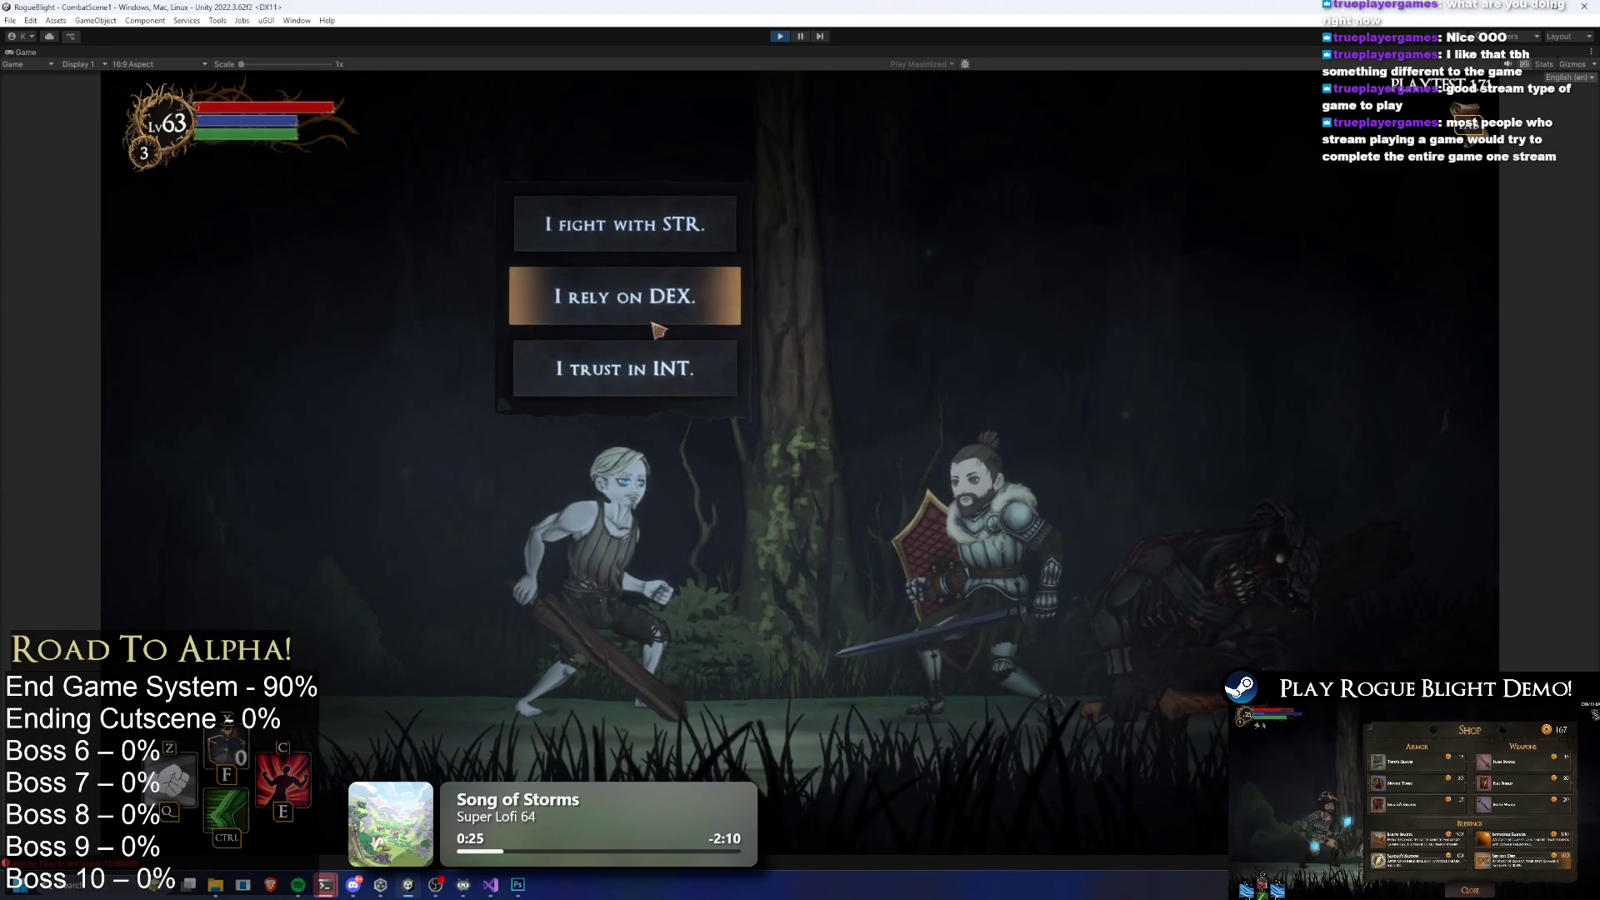
pyautogui.click(669, 389)
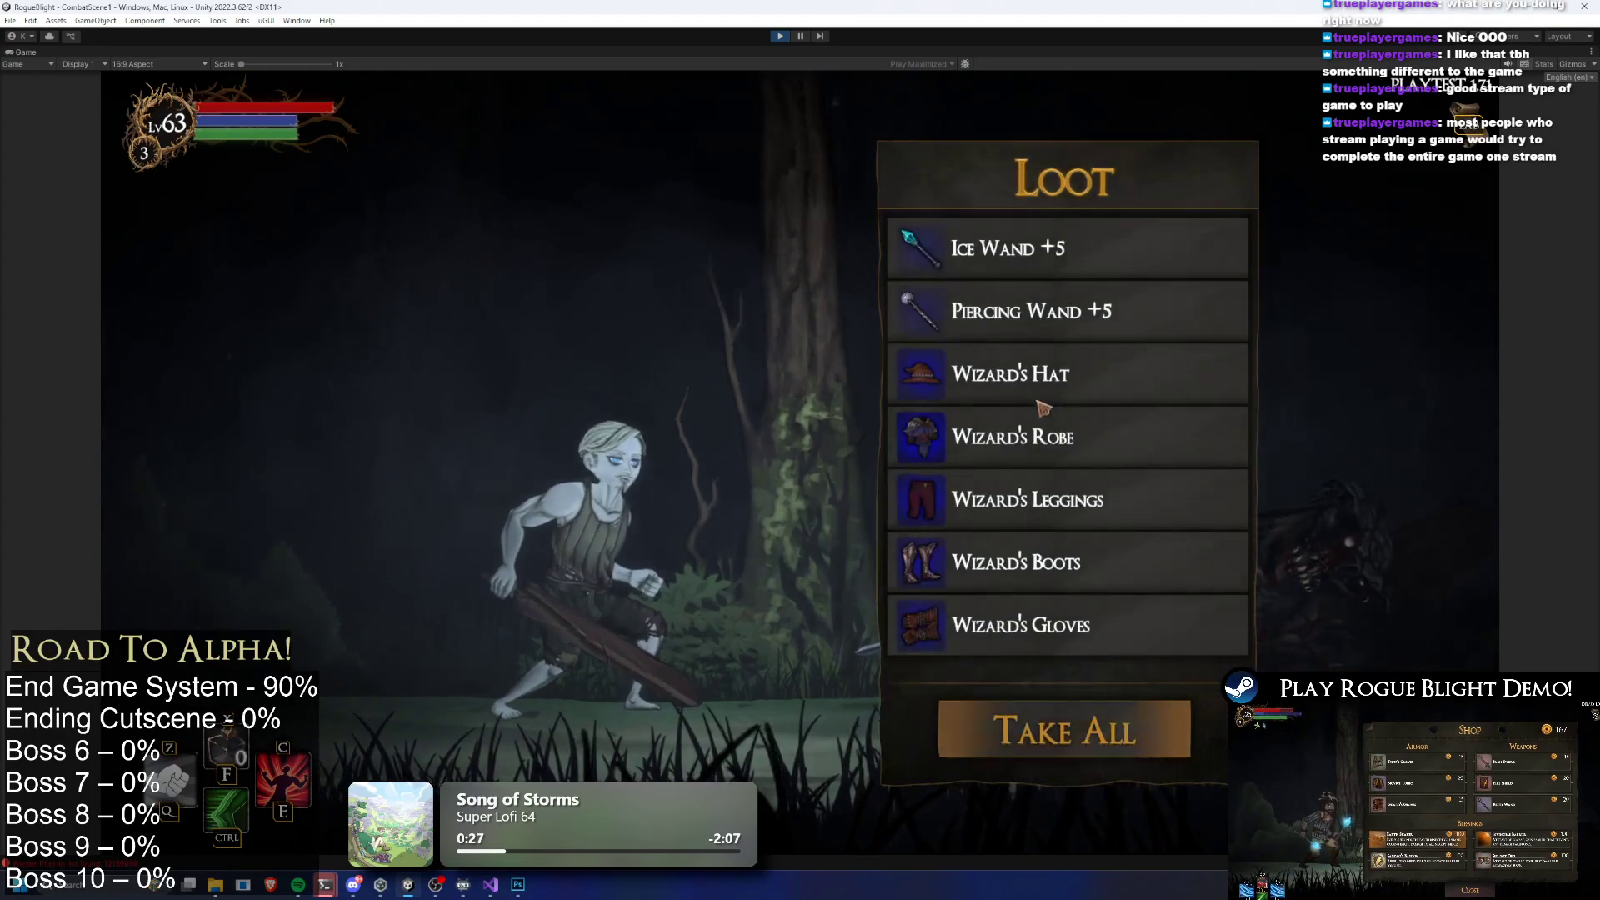
pyautogui.click(1108, 748)
# Equip a +5 wand in each hand from the inventory
pyautogui.press('Escape')
pyautogui.press('Tab')
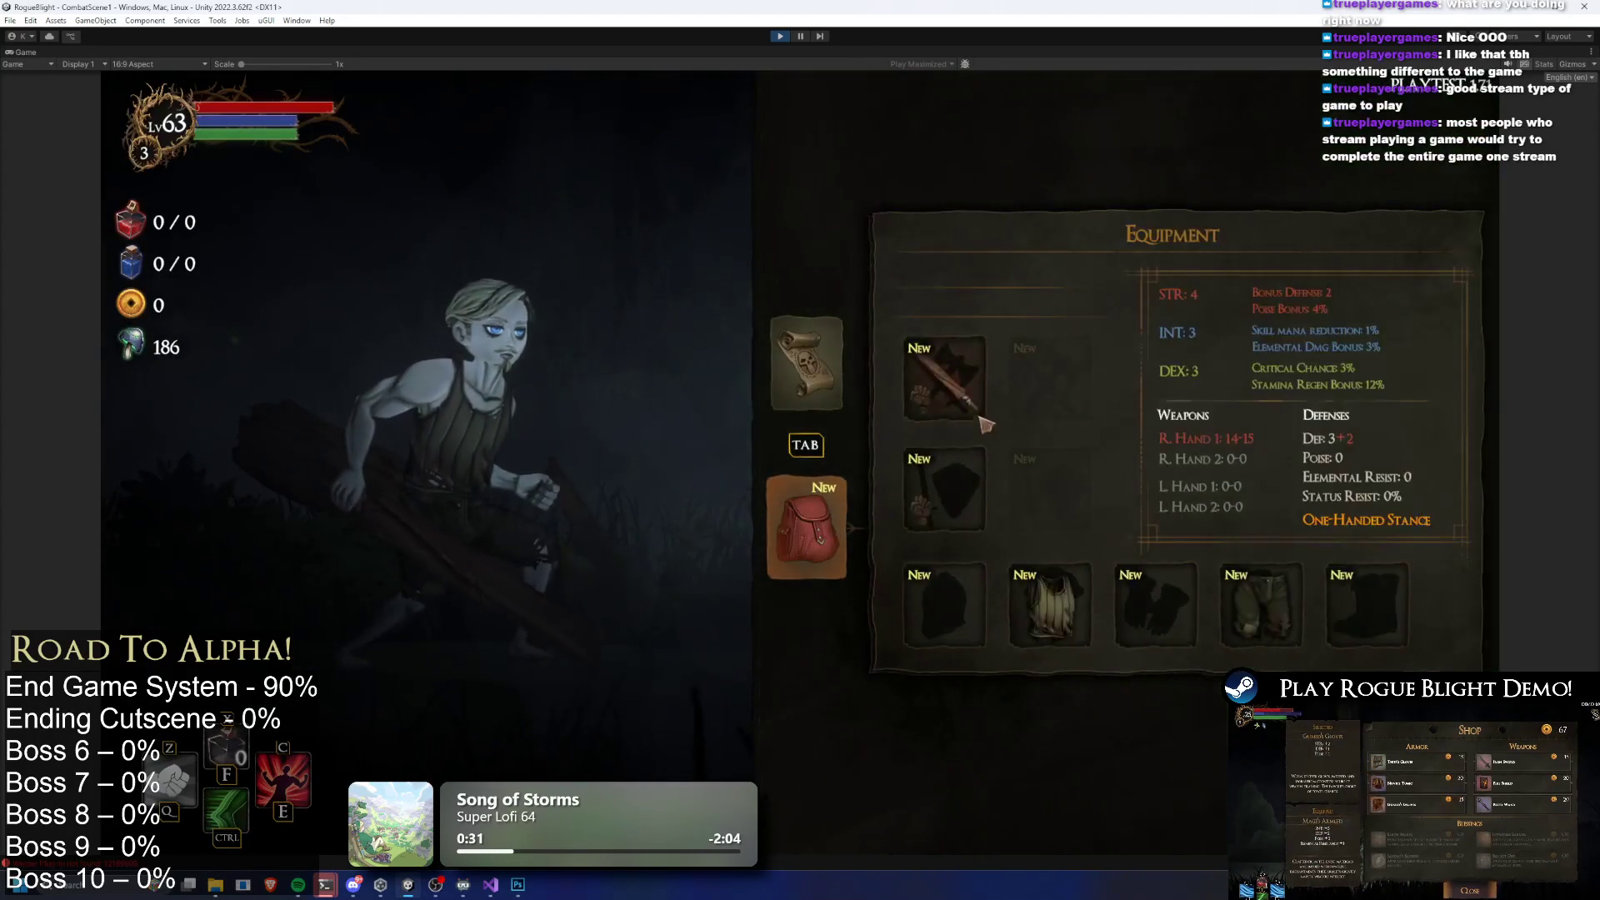
pyautogui.click(1175, 213)
pyautogui.click(1179, 217)
pyautogui.click(944, 378)
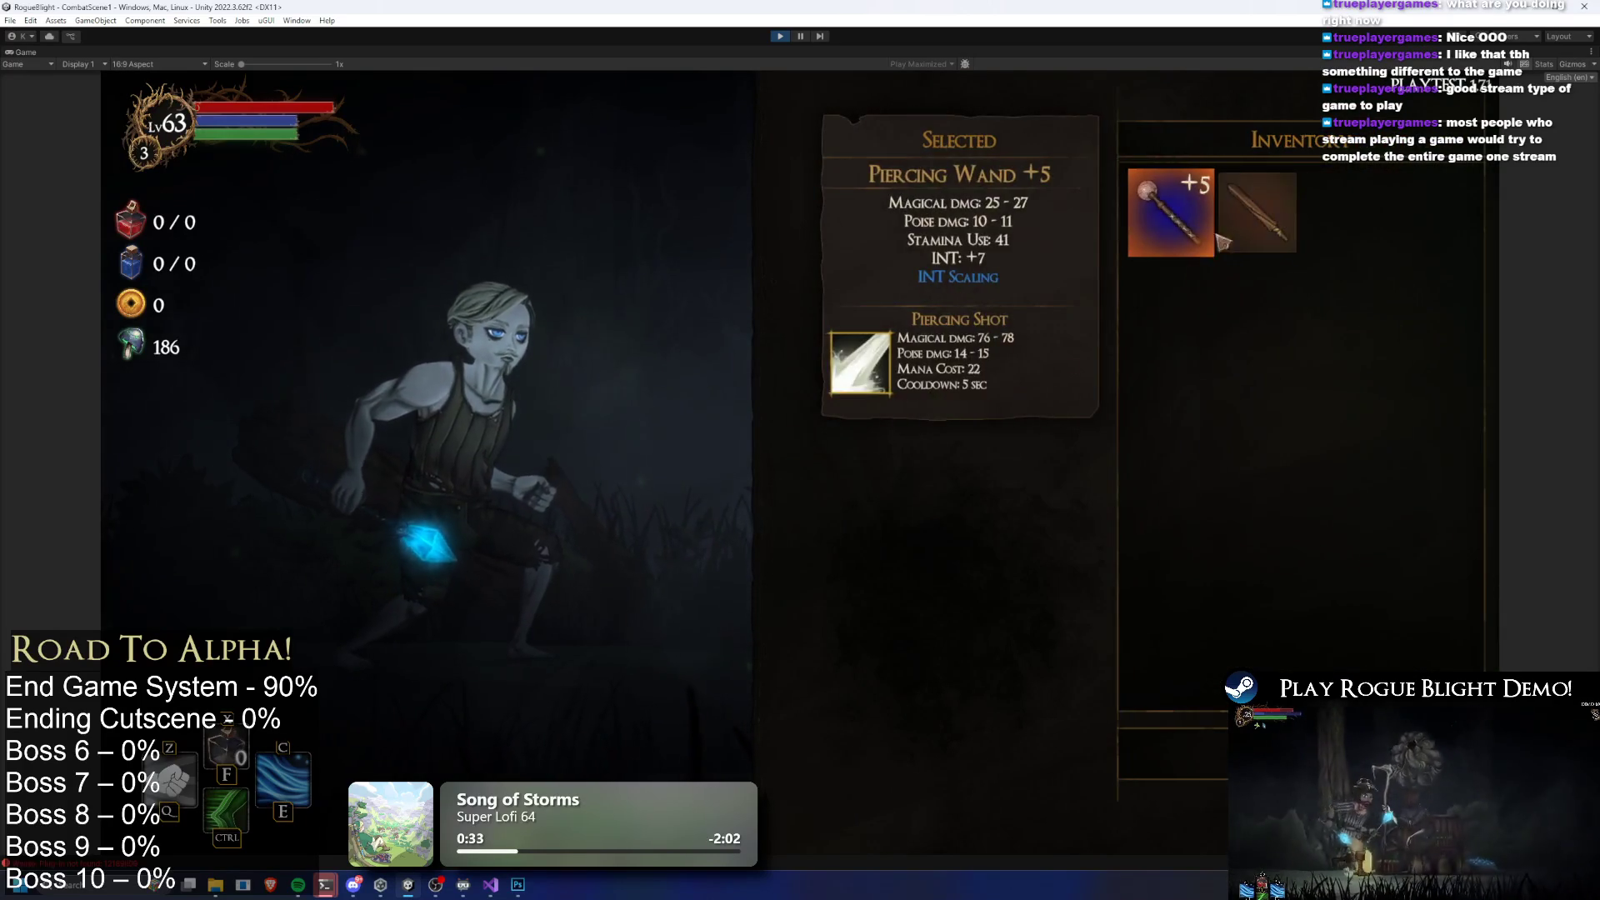
pyautogui.click(1175, 212)
# Equip the Wizard's Hat, Wizard's Robe, Wizard's Gloves and the leggings
pyautogui.click(1150, 245)
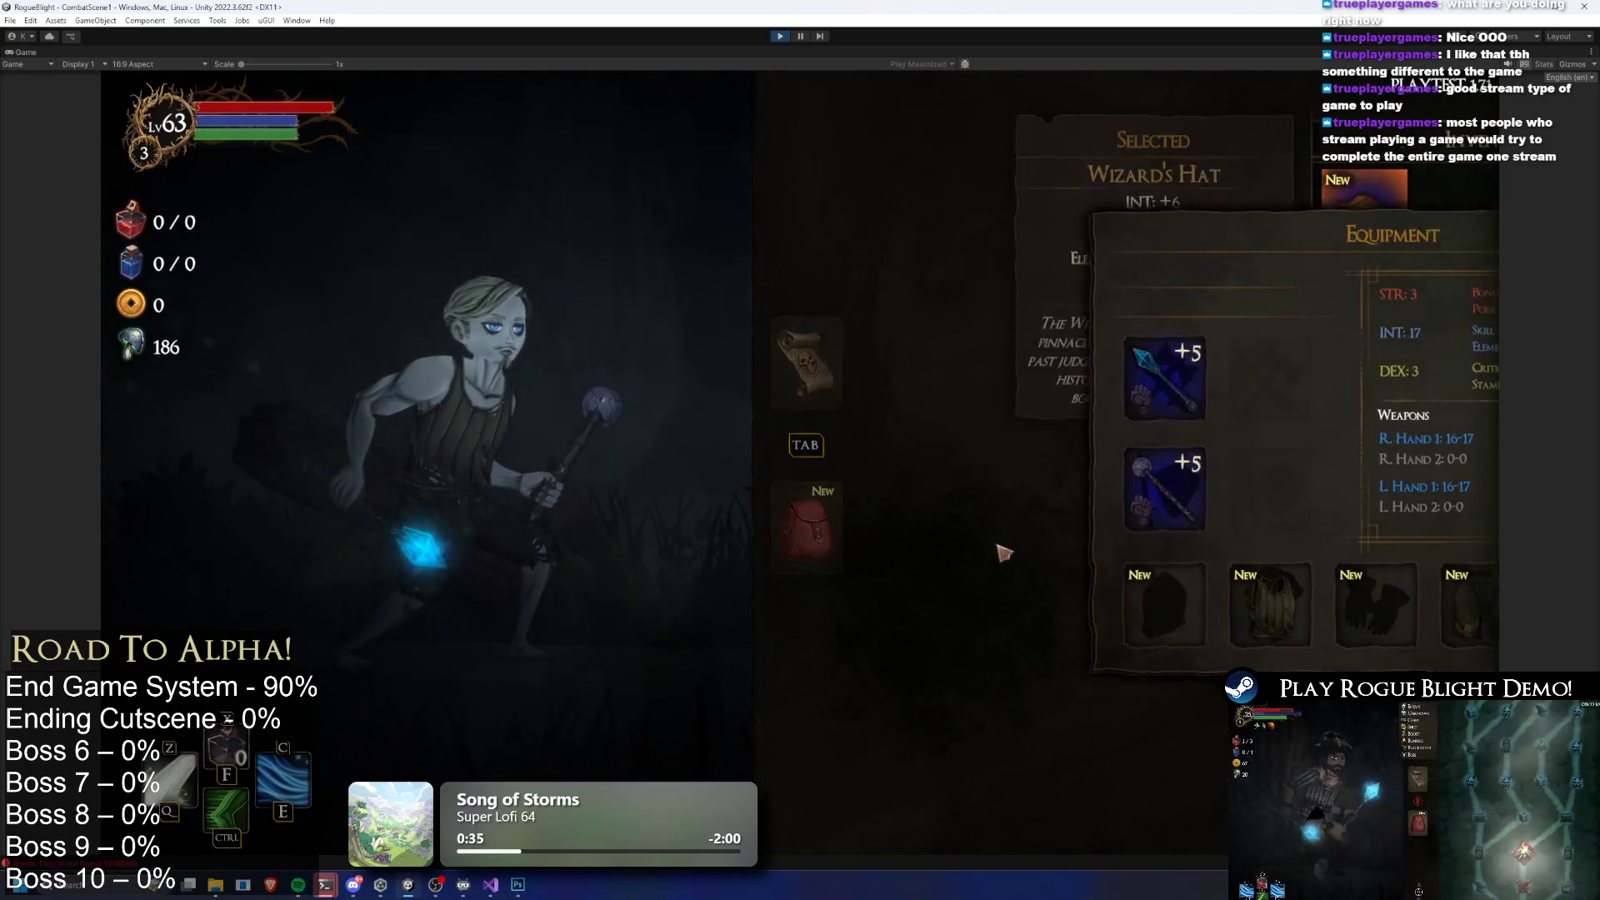
pyautogui.click(1150, 246)
pyautogui.click(1150, 245)
pyautogui.click(1150, 245)
pyautogui.click(1167, 246)
pyautogui.click(1187, 245)
pyautogui.click(1187, 244)
pyautogui.click(1175, 229)
pyautogui.click(1170, 218)
# Close the inventory and map, then walk right into the forest
pyautogui.click(1166, 210)
pyautogui.press('Tab')
pyautogui.press('Escape')
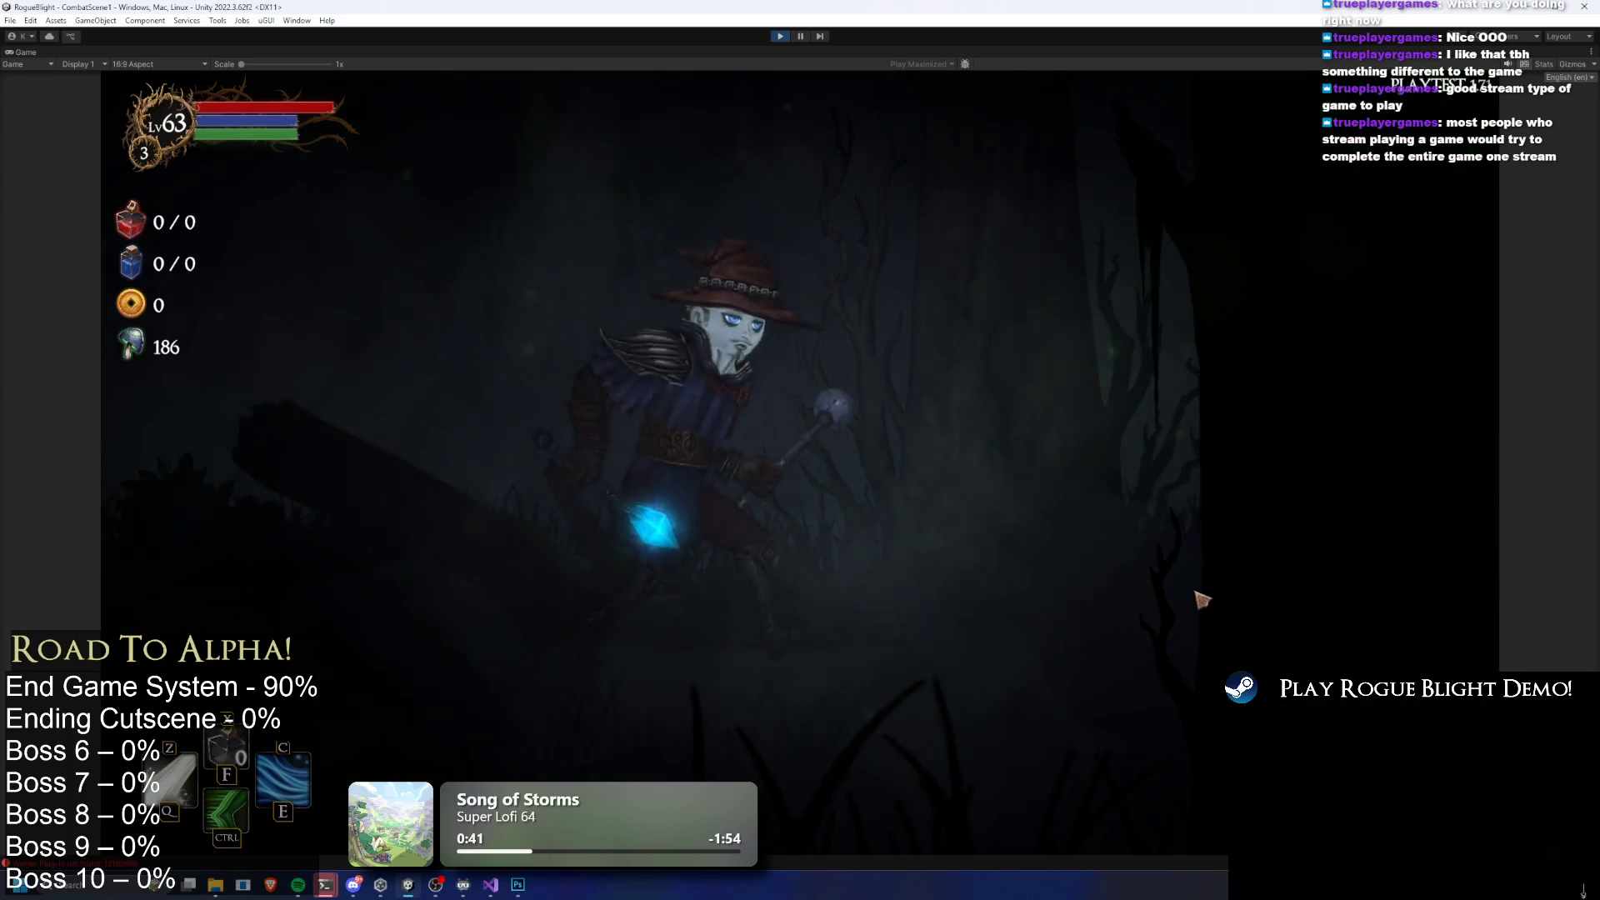
pyautogui.press('d')
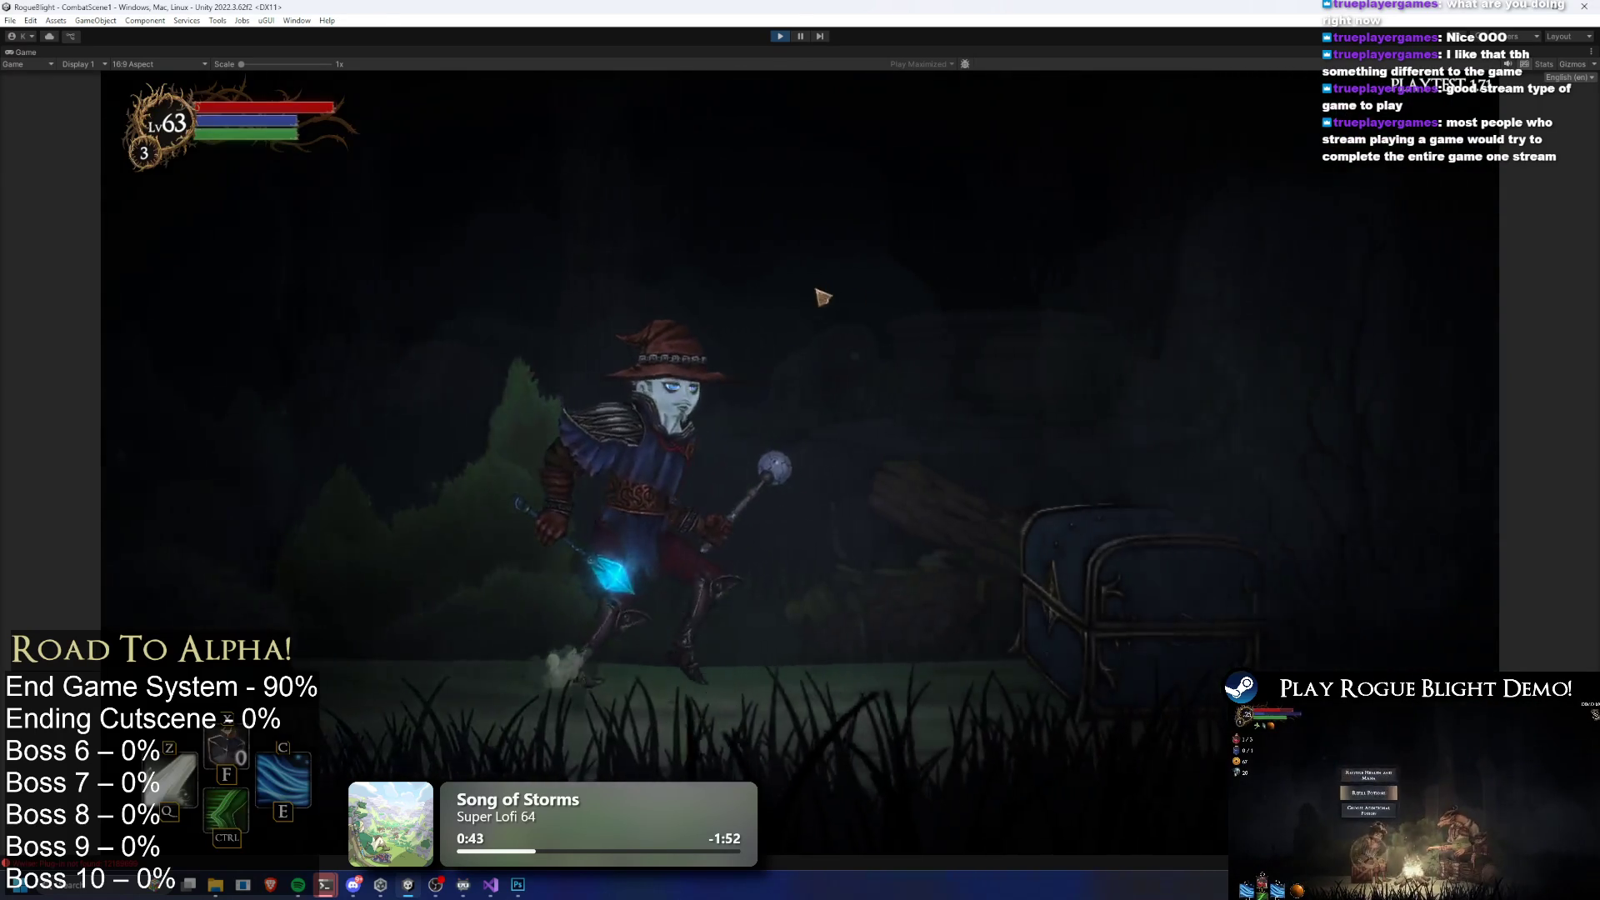
# Choose the Wind Ring, Mora's Wit, Attack Speed Increase and Increase Crit Damage blessings
pyautogui.click(816, 498)
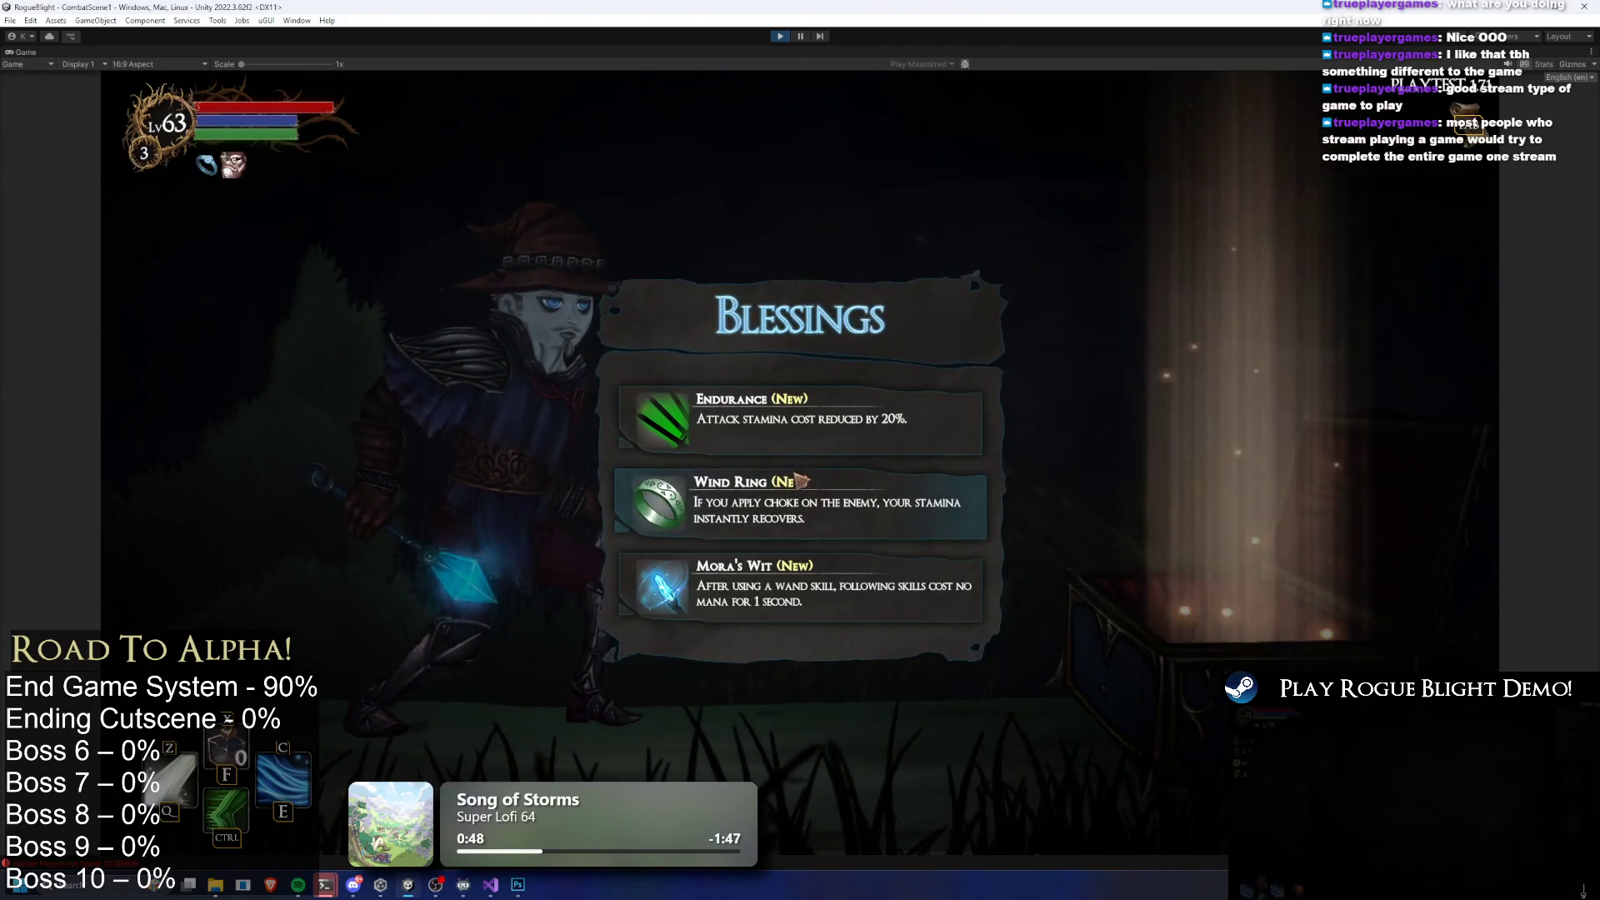
pyautogui.click(804, 596)
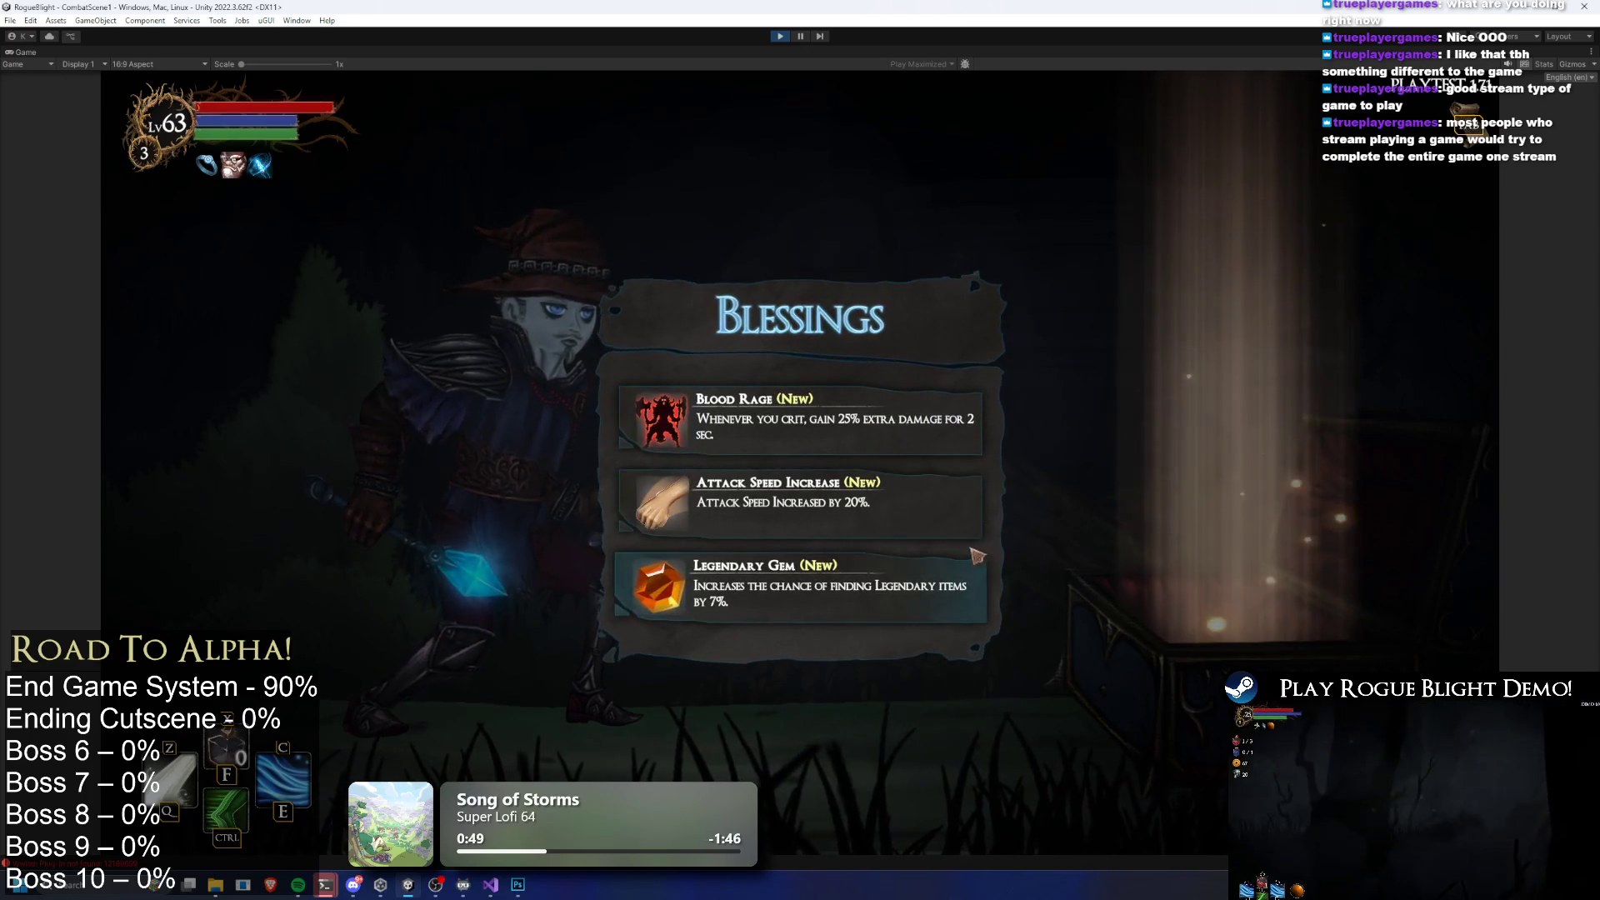
pyautogui.click(812, 500)
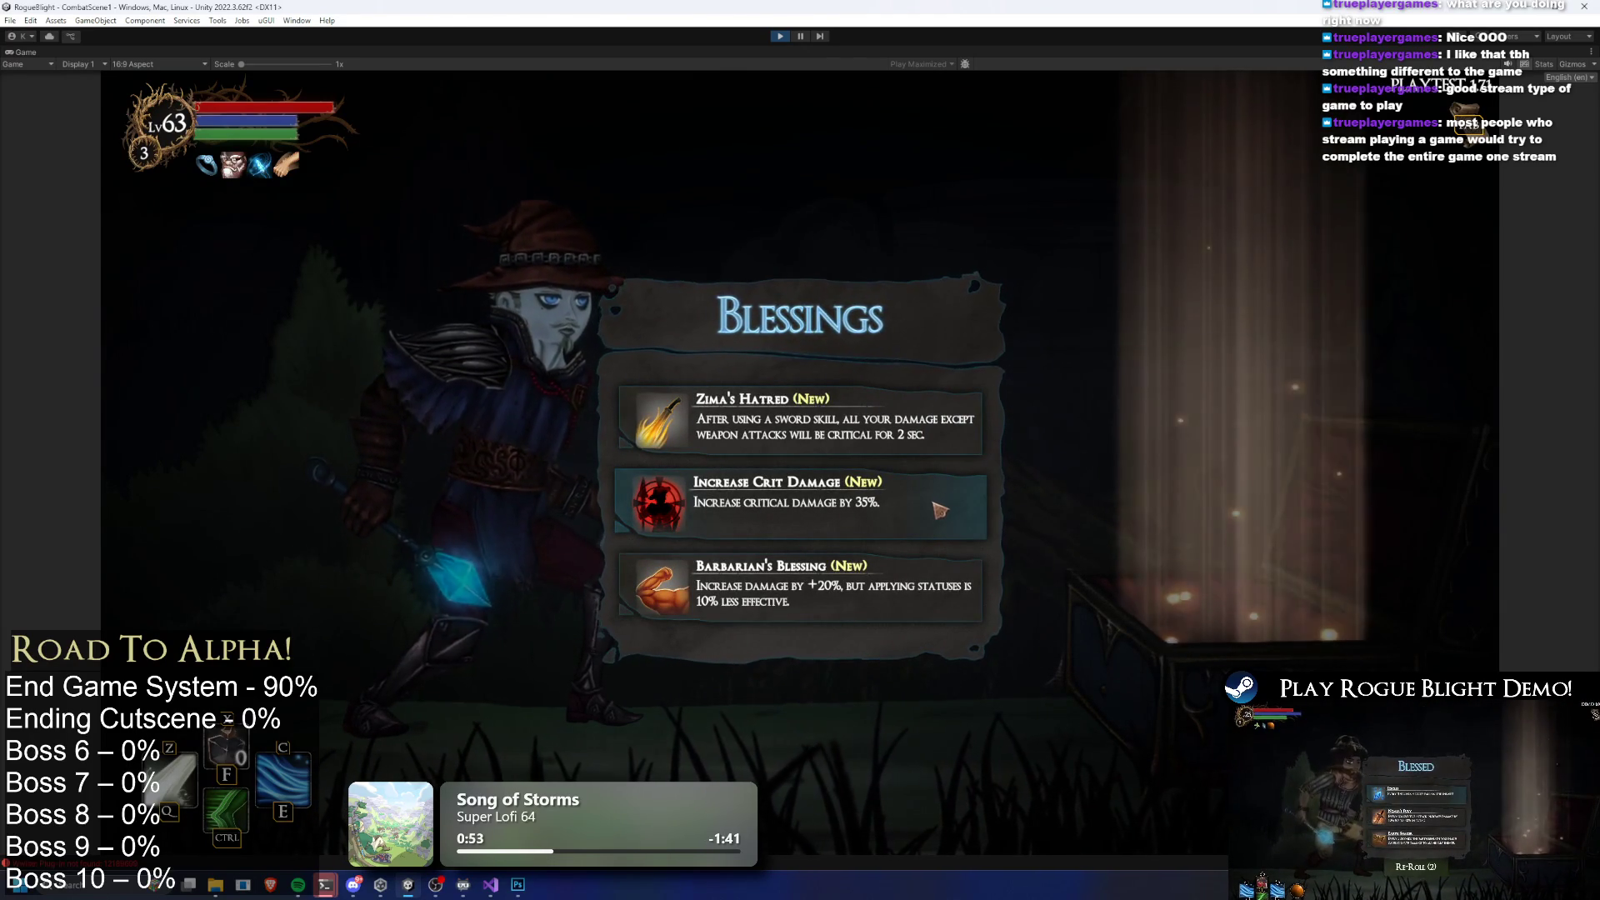
pyautogui.click(933, 504)
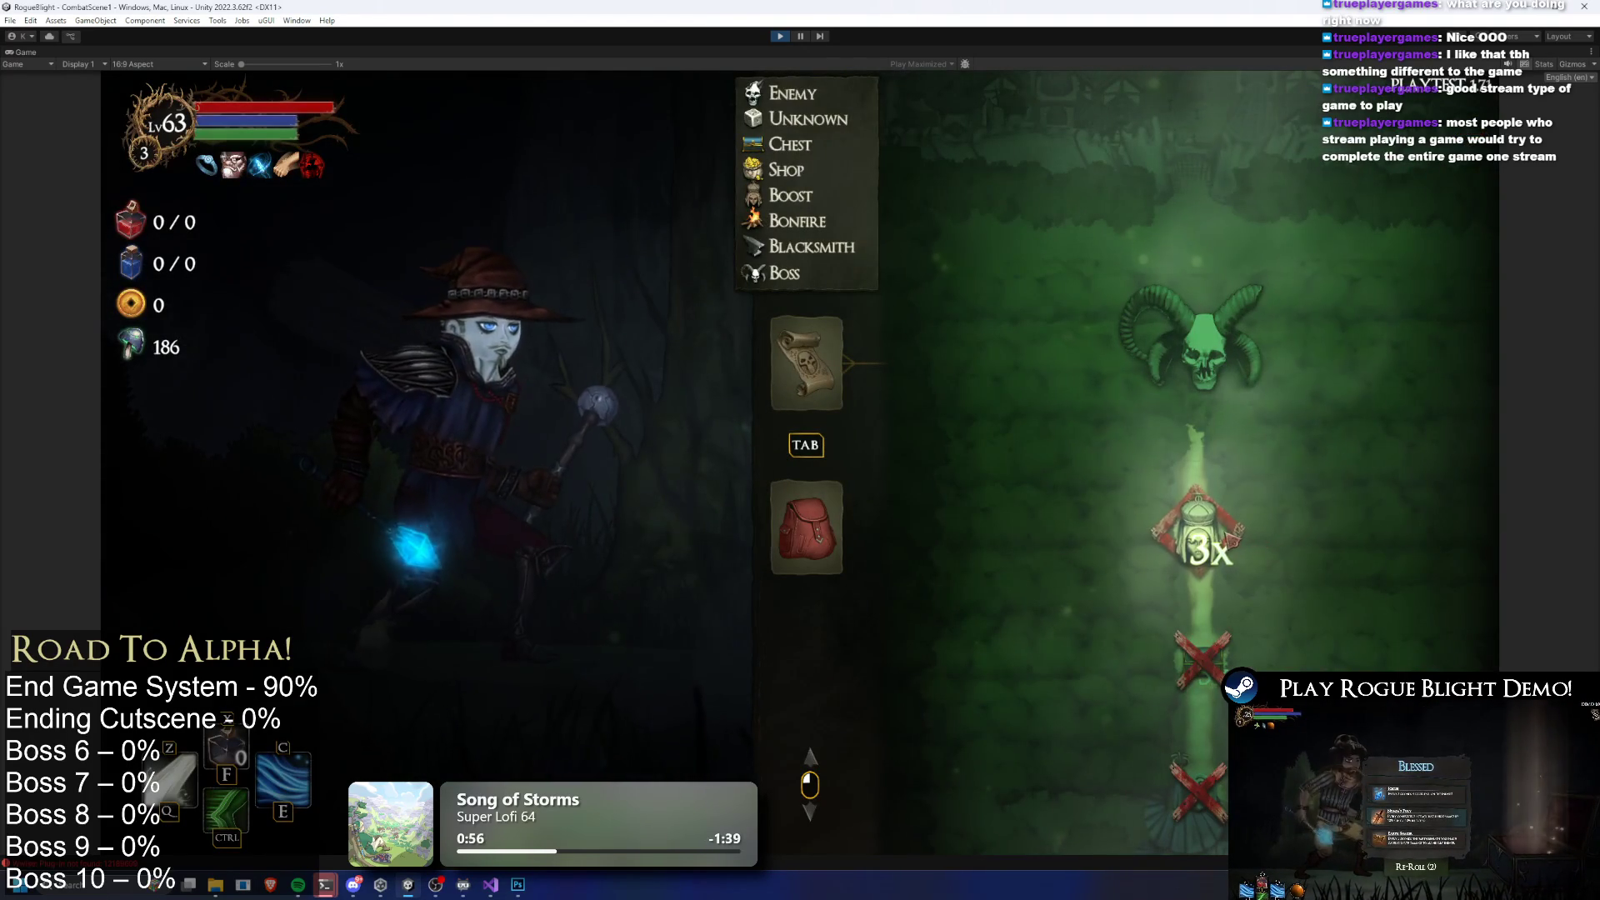
# Pray at the statue and take the Bonus Mana boost
pyautogui.press('Tab')
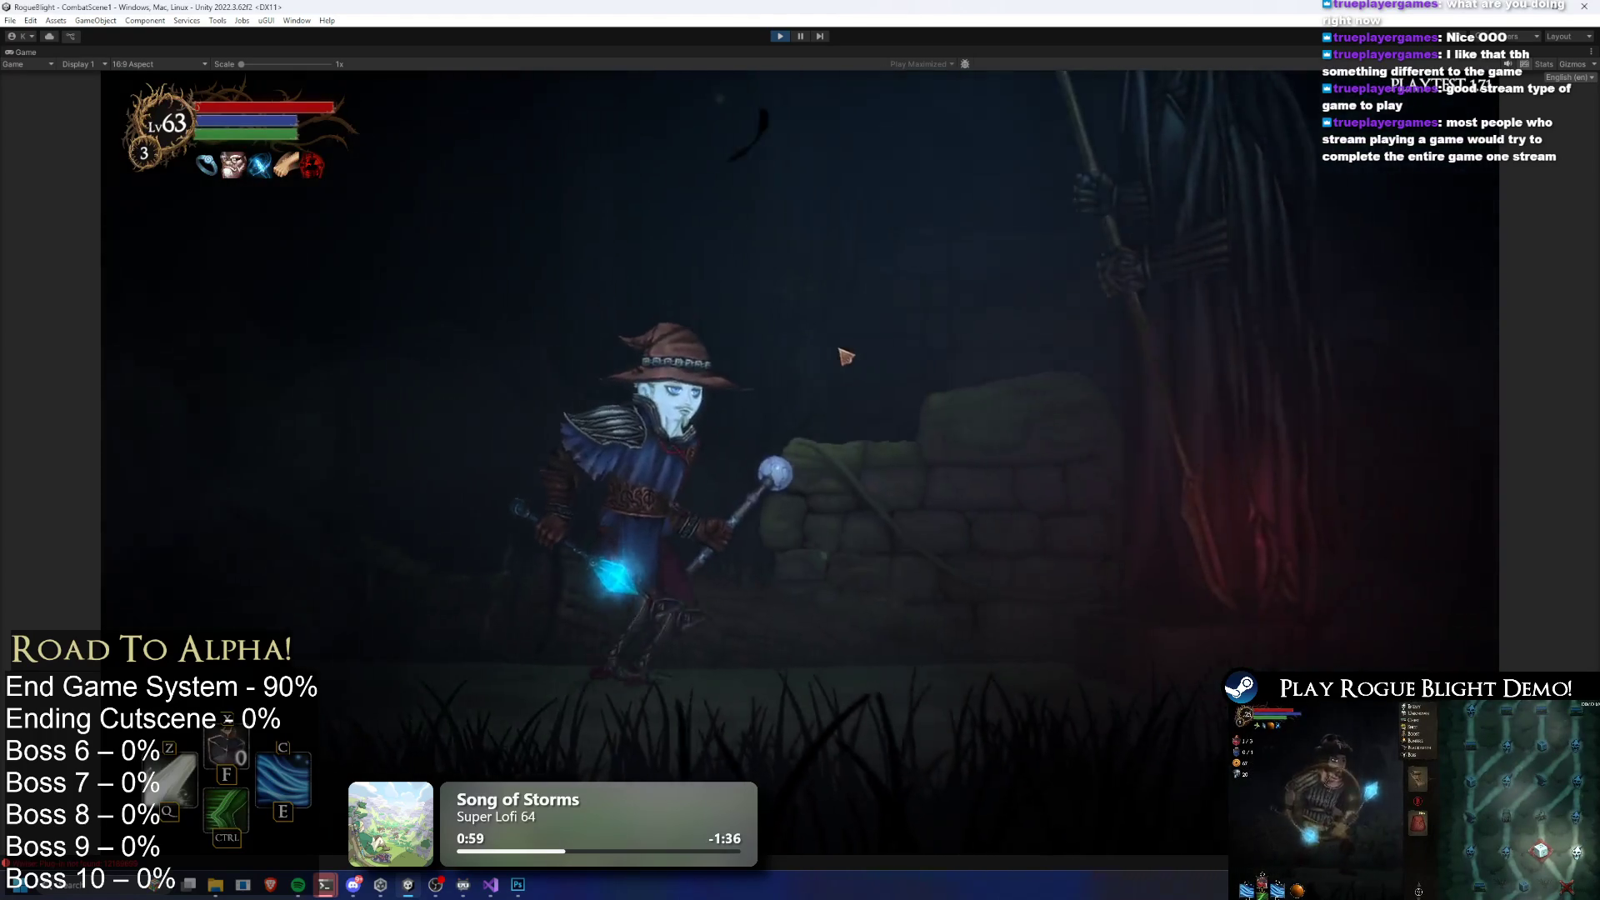
pyautogui.press('w')
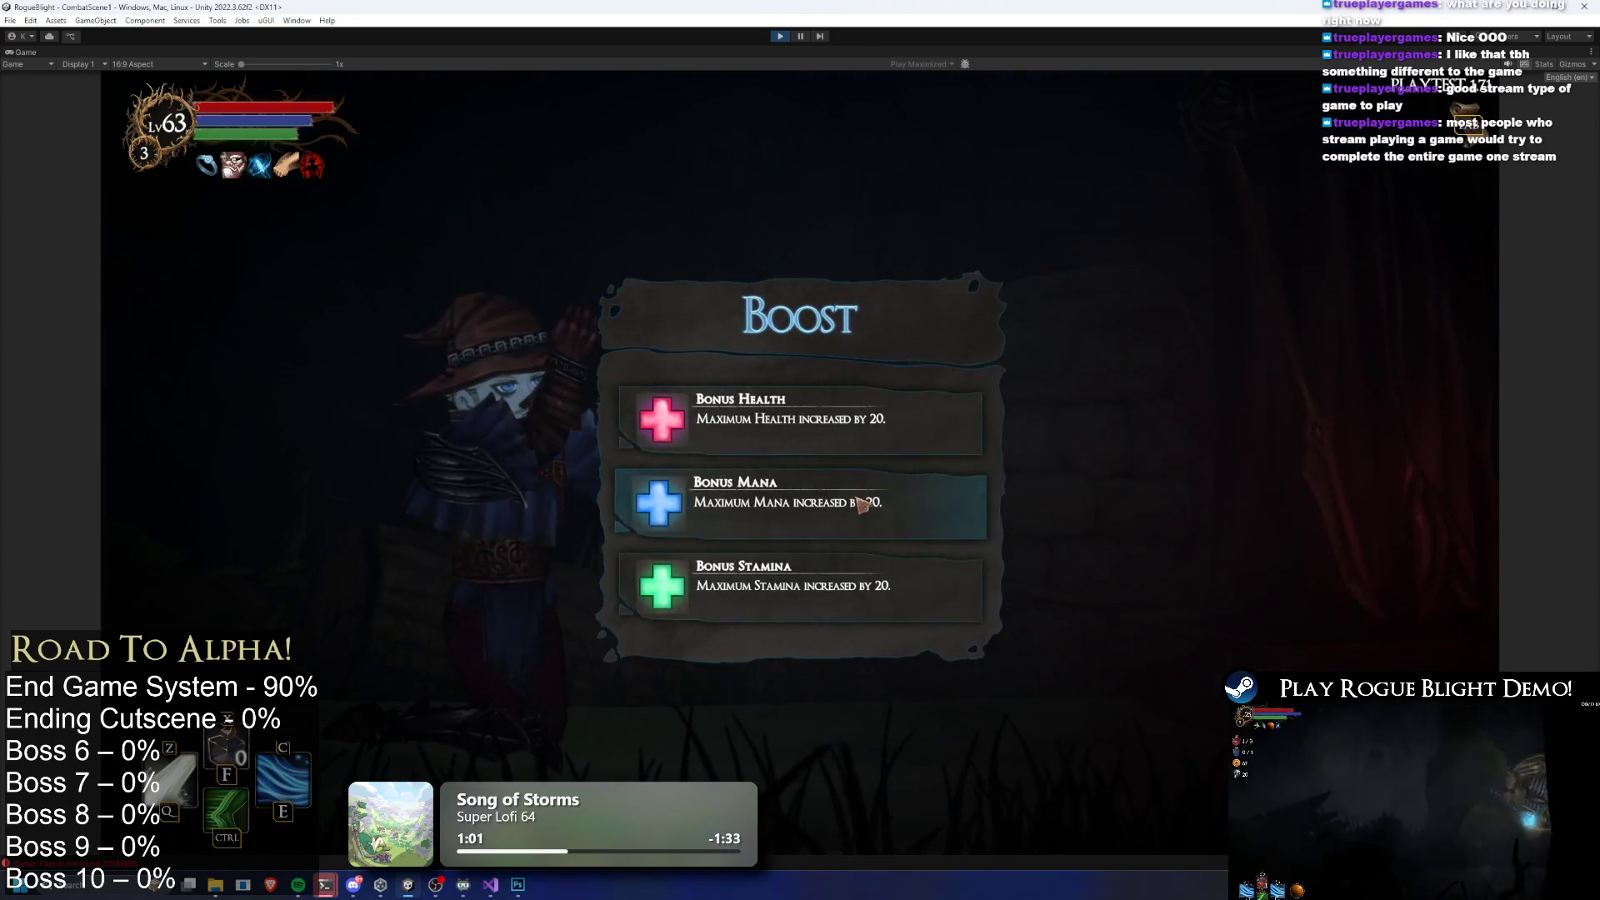
pyautogui.click(853, 510)
# Advance right into the boss room and cast magic at the boss
pyautogui.press('Tab')
pyautogui.press('Tab')
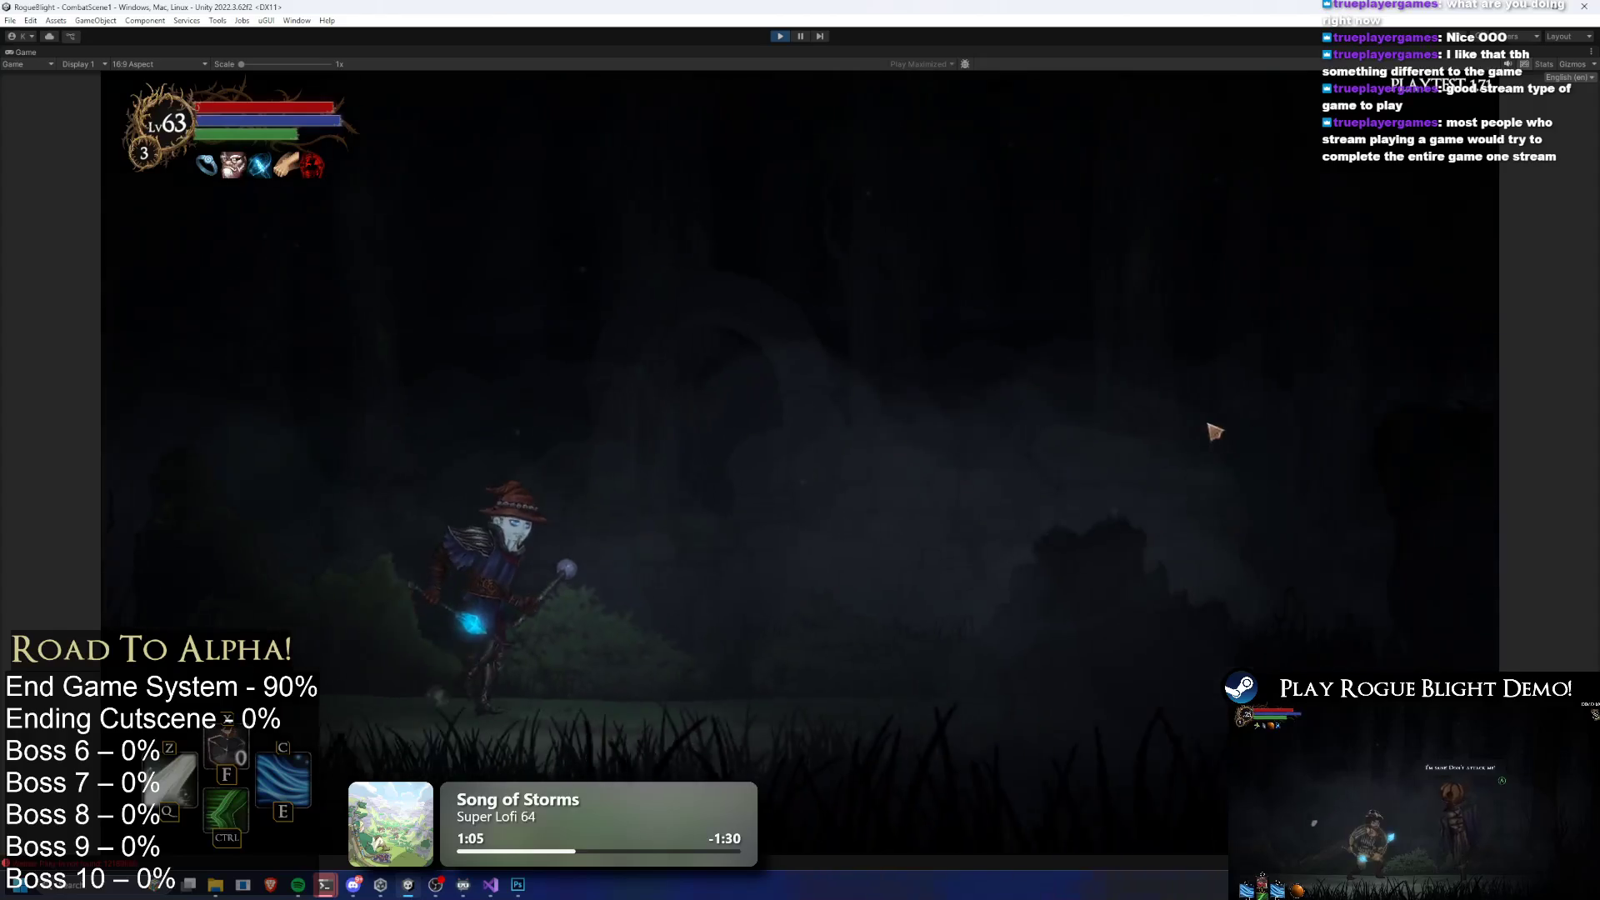
pyautogui.press('d')
pyautogui.click(1154, 550)
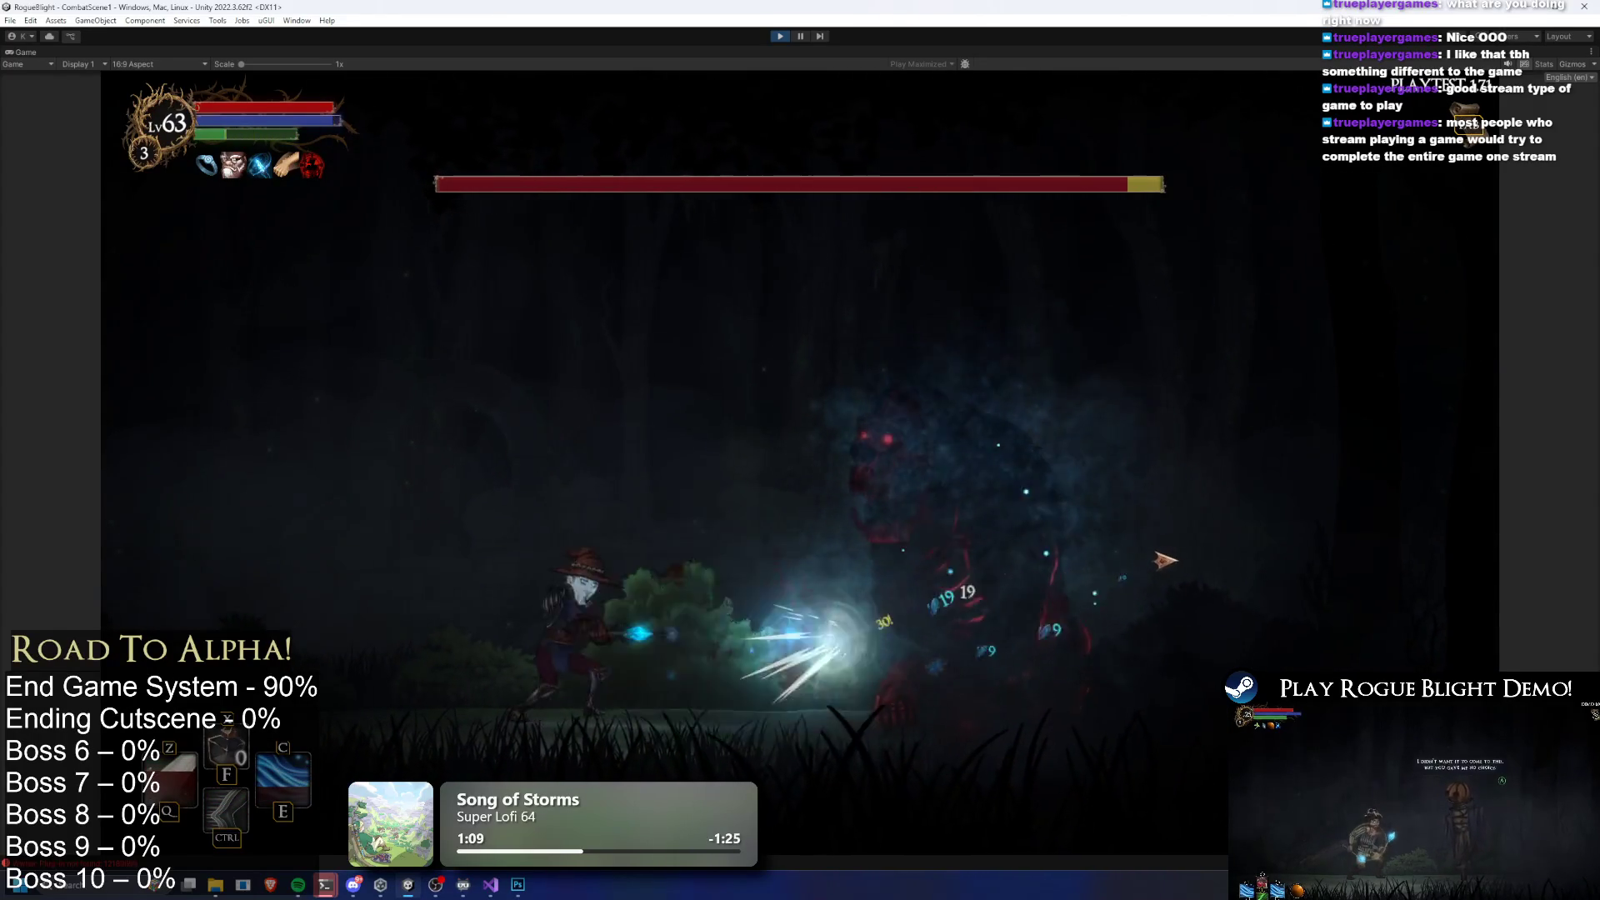
# Hit the boss with magic and beam attacks while leaping and dashing past it
pyautogui.click(1165, 557)
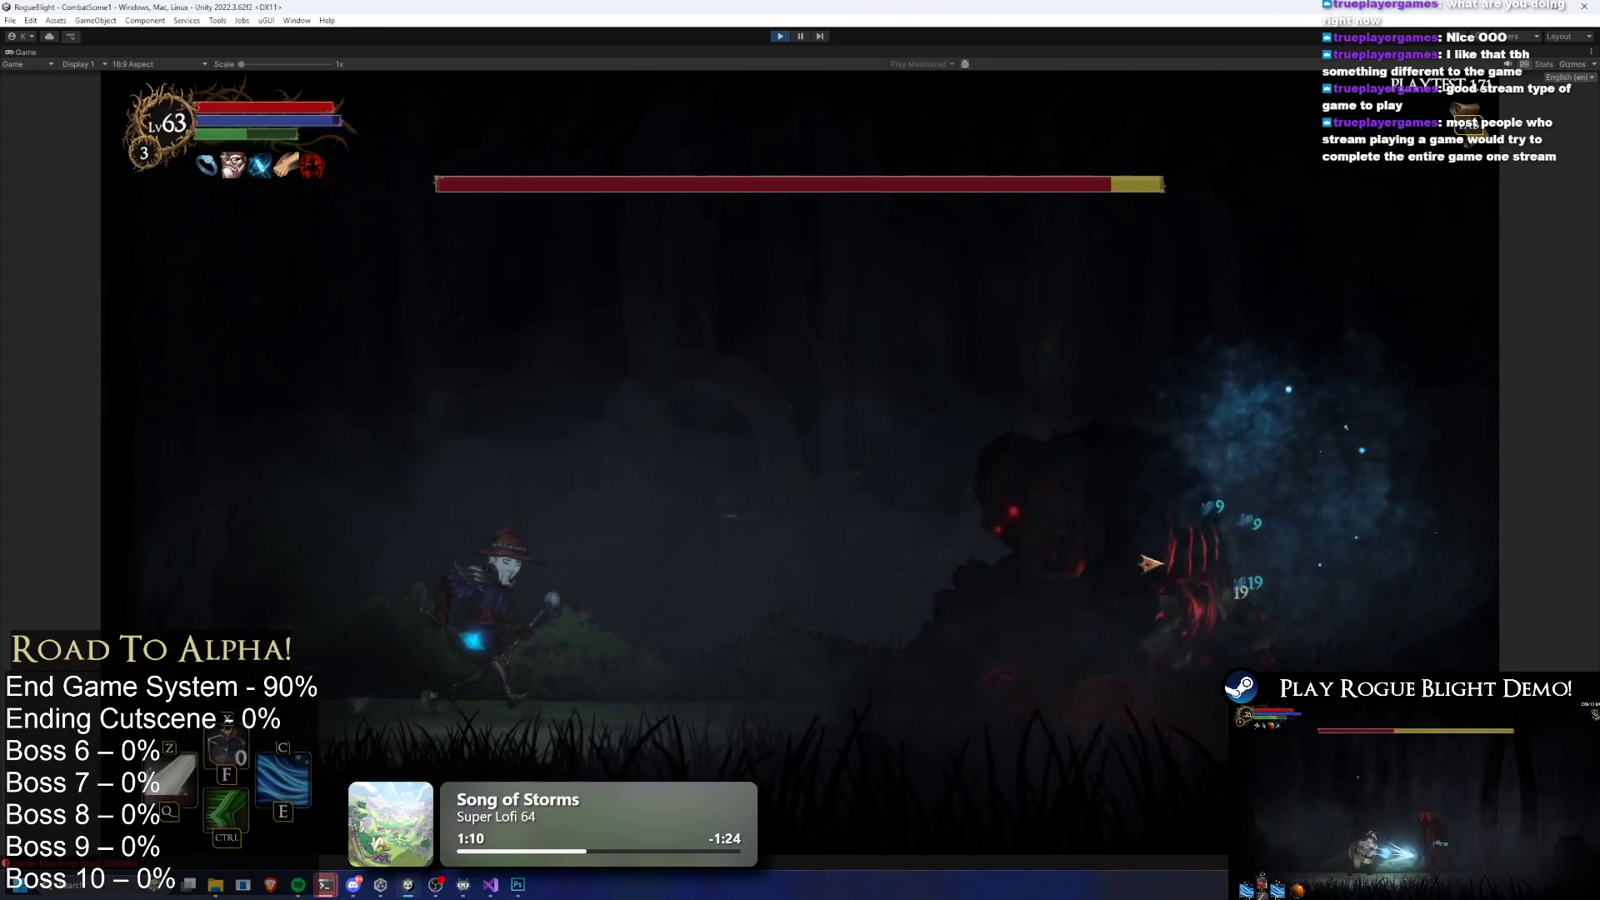
pyautogui.press('space')
pyautogui.click(1138, 550)
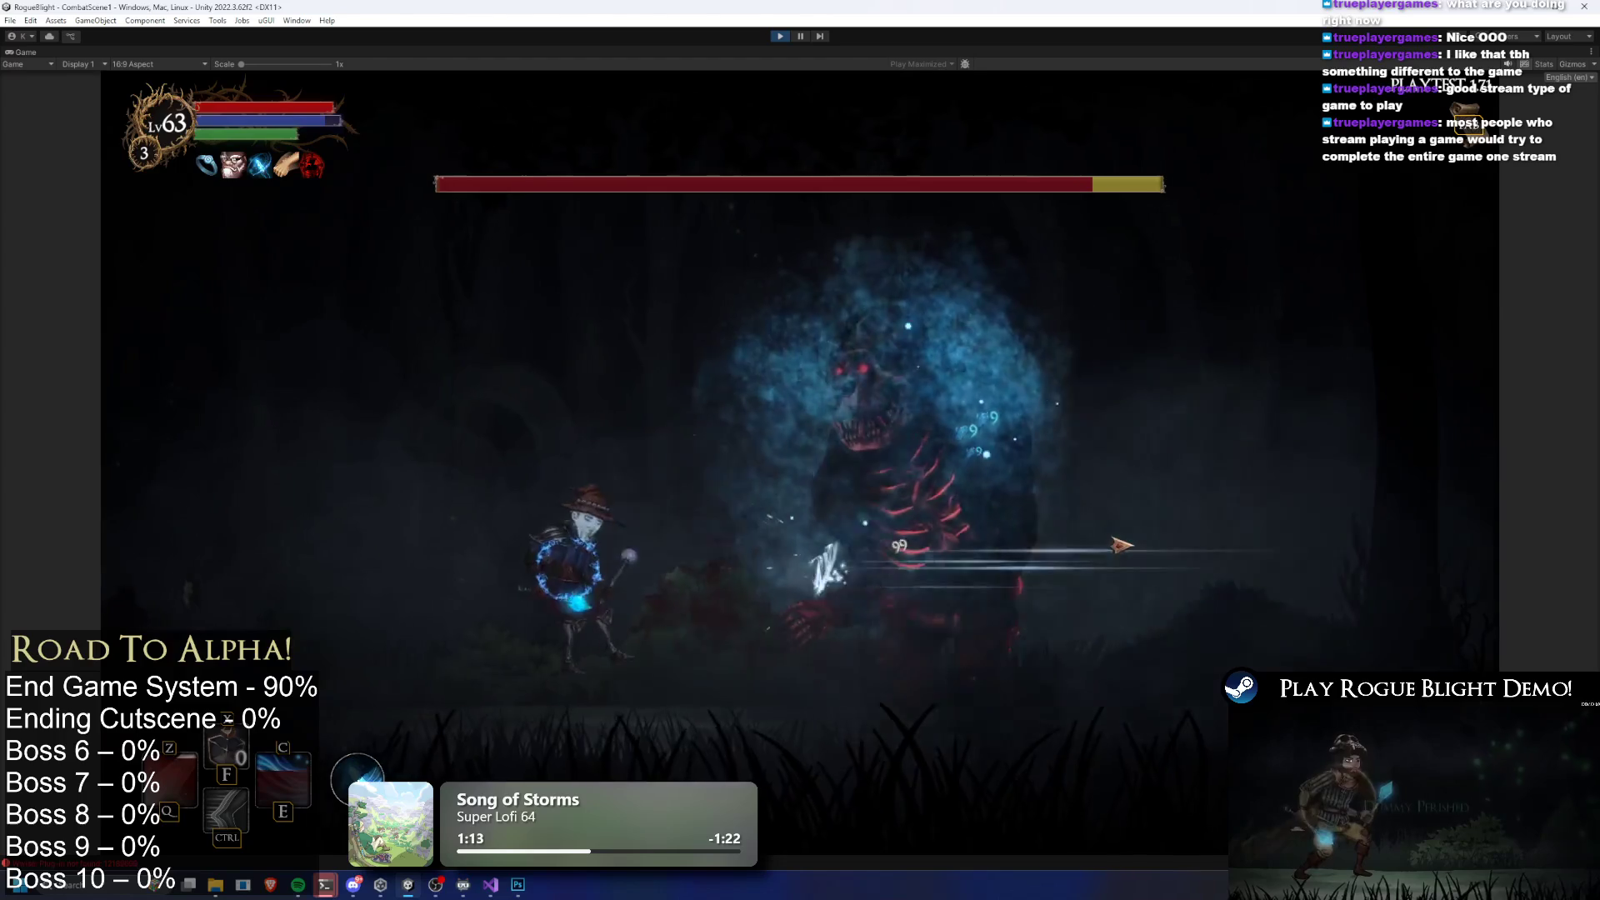
pyautogui.press('ctrl')
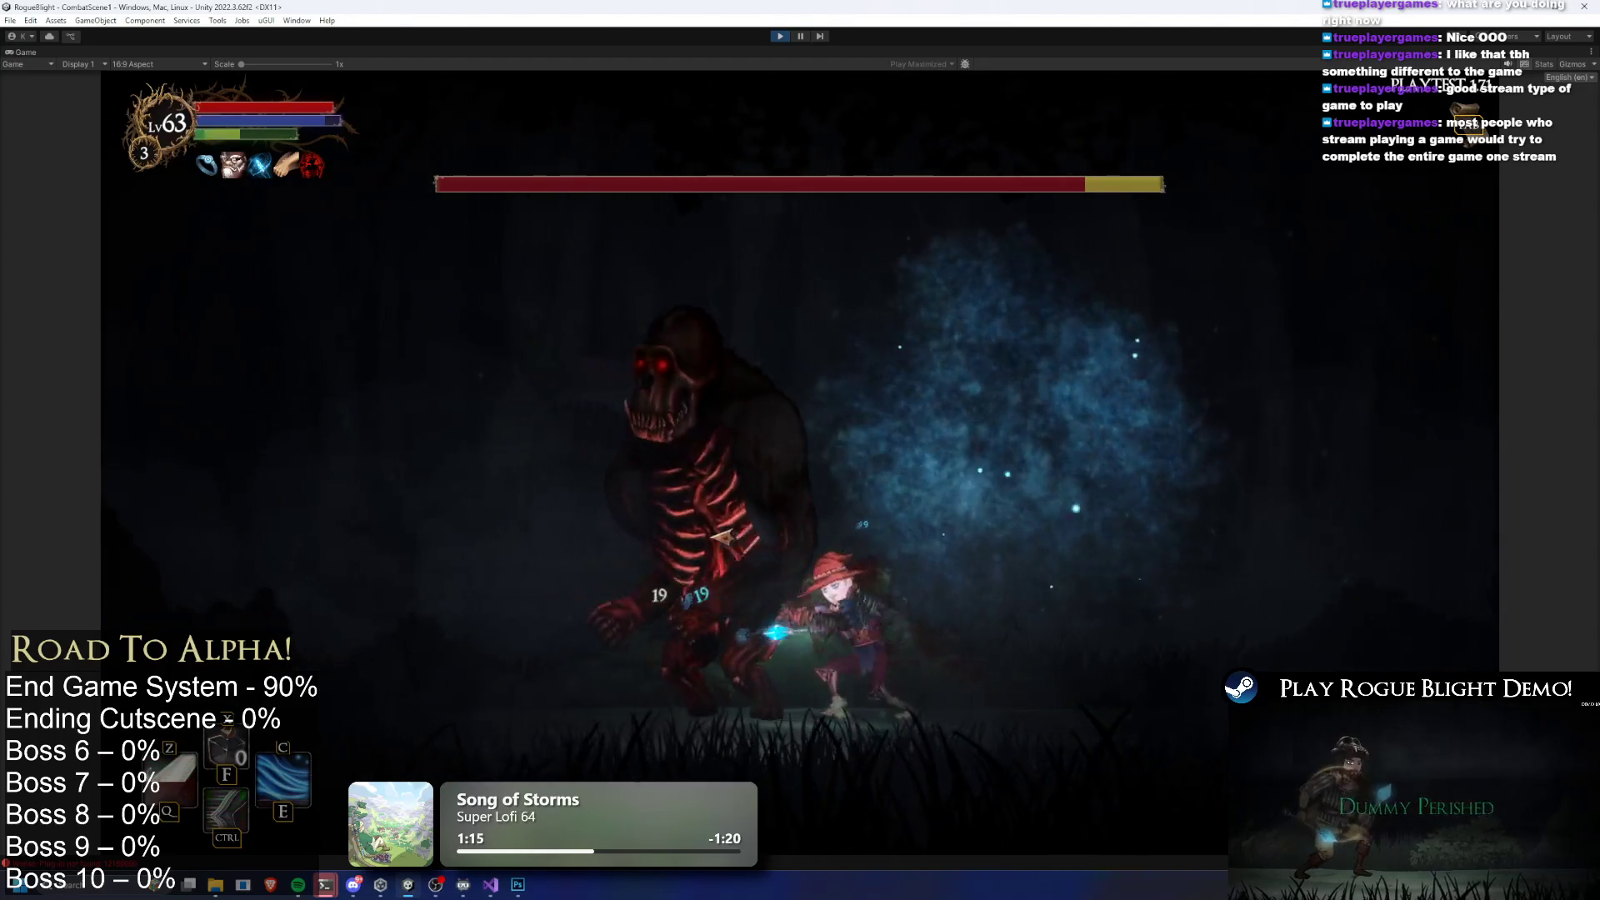
pyautogui.click(888, 530)
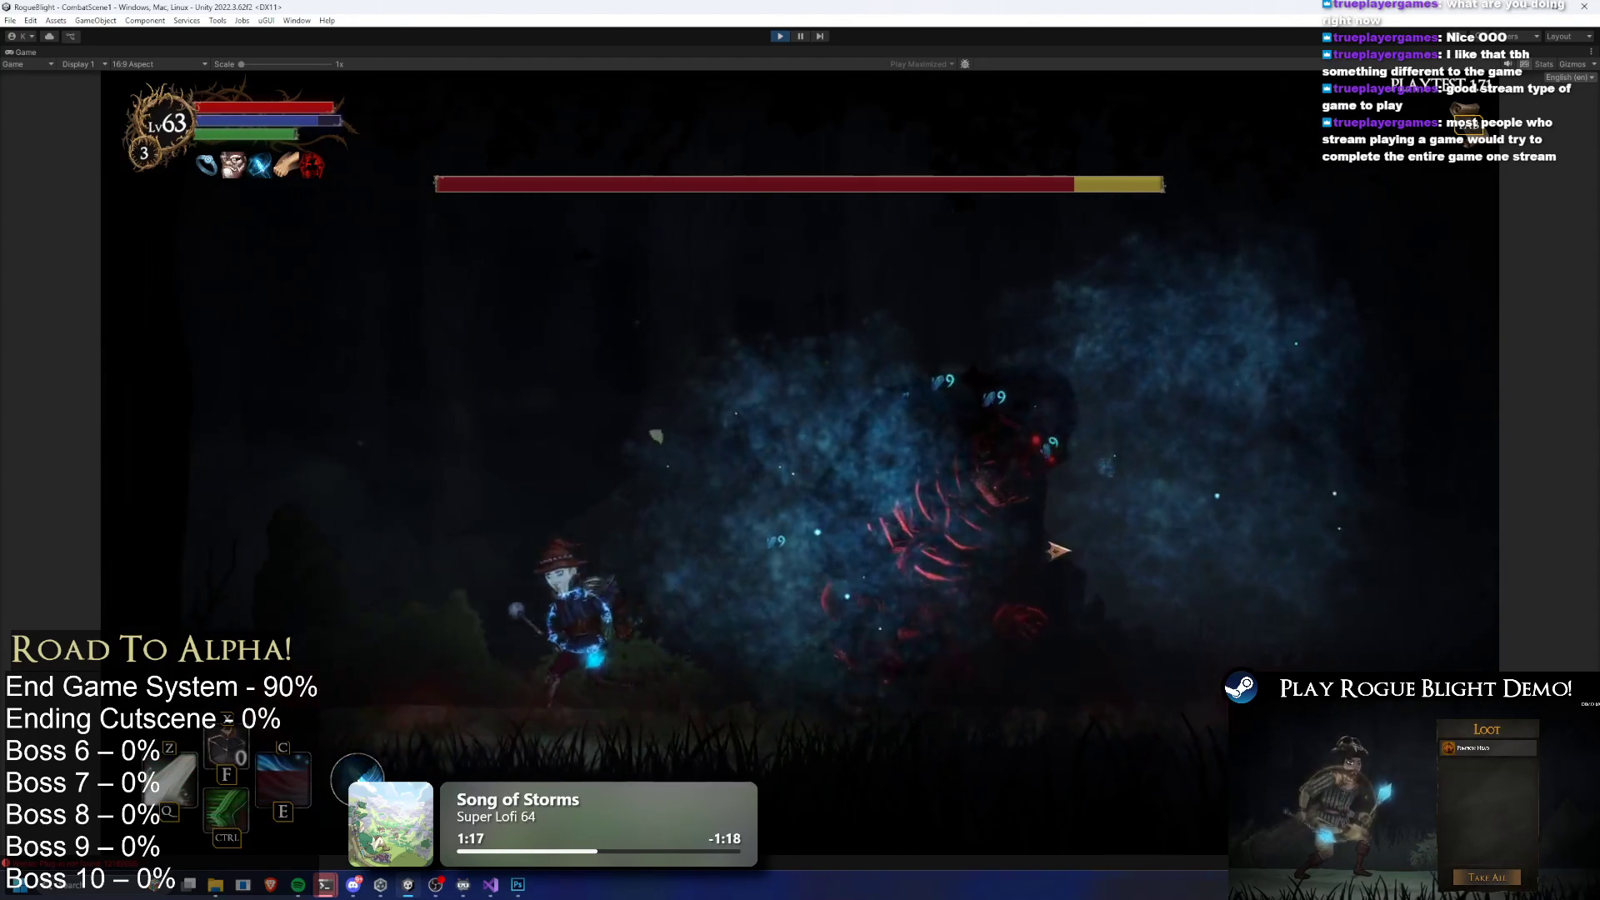
pyautogui.click(1061, 553)
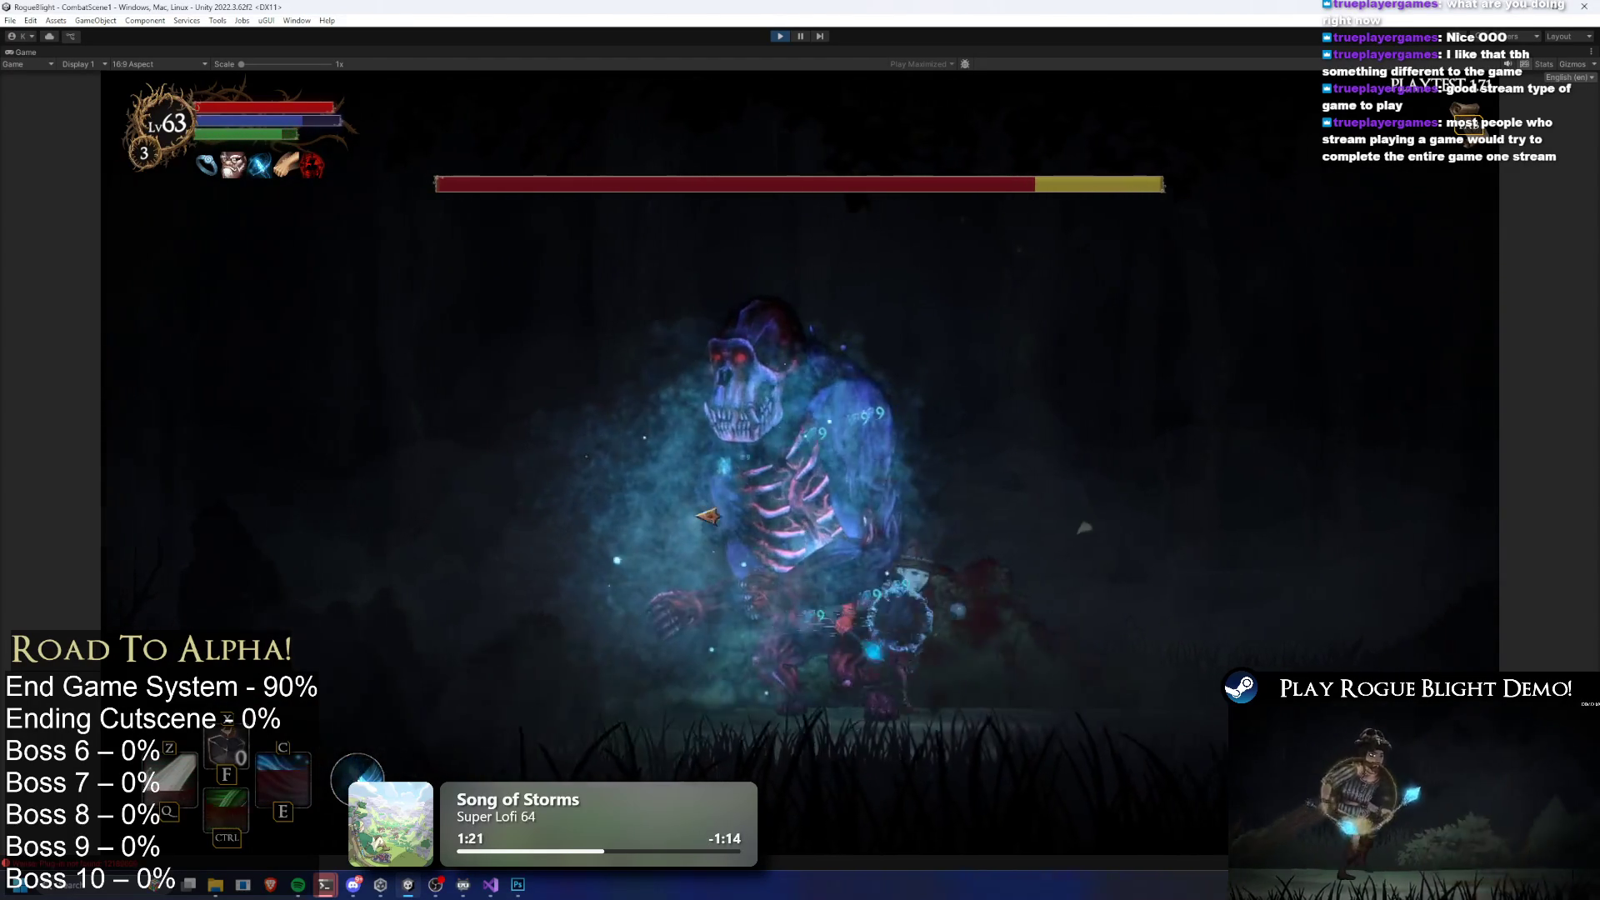
pyautogui.press('ctrl')
pyautogui.click(790, 509)
pyautogui.press('z')
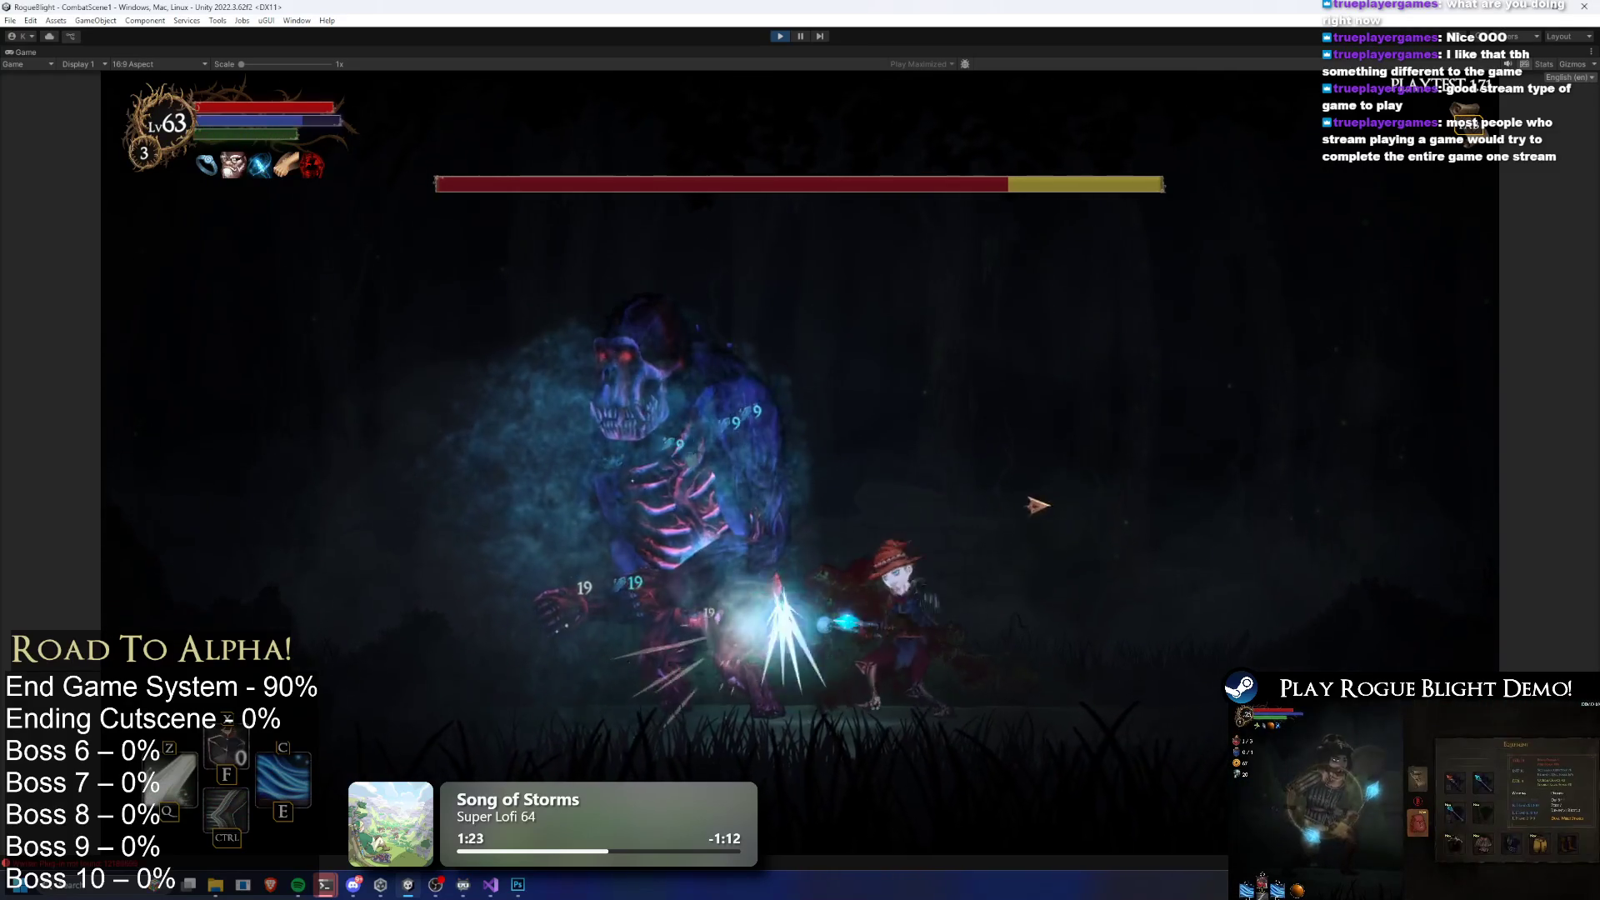
pyautogui.click(1018, 504)
# Keep damaging the boss with the protective ring and orb attacks, then pause the game
pyautogui.press('d')
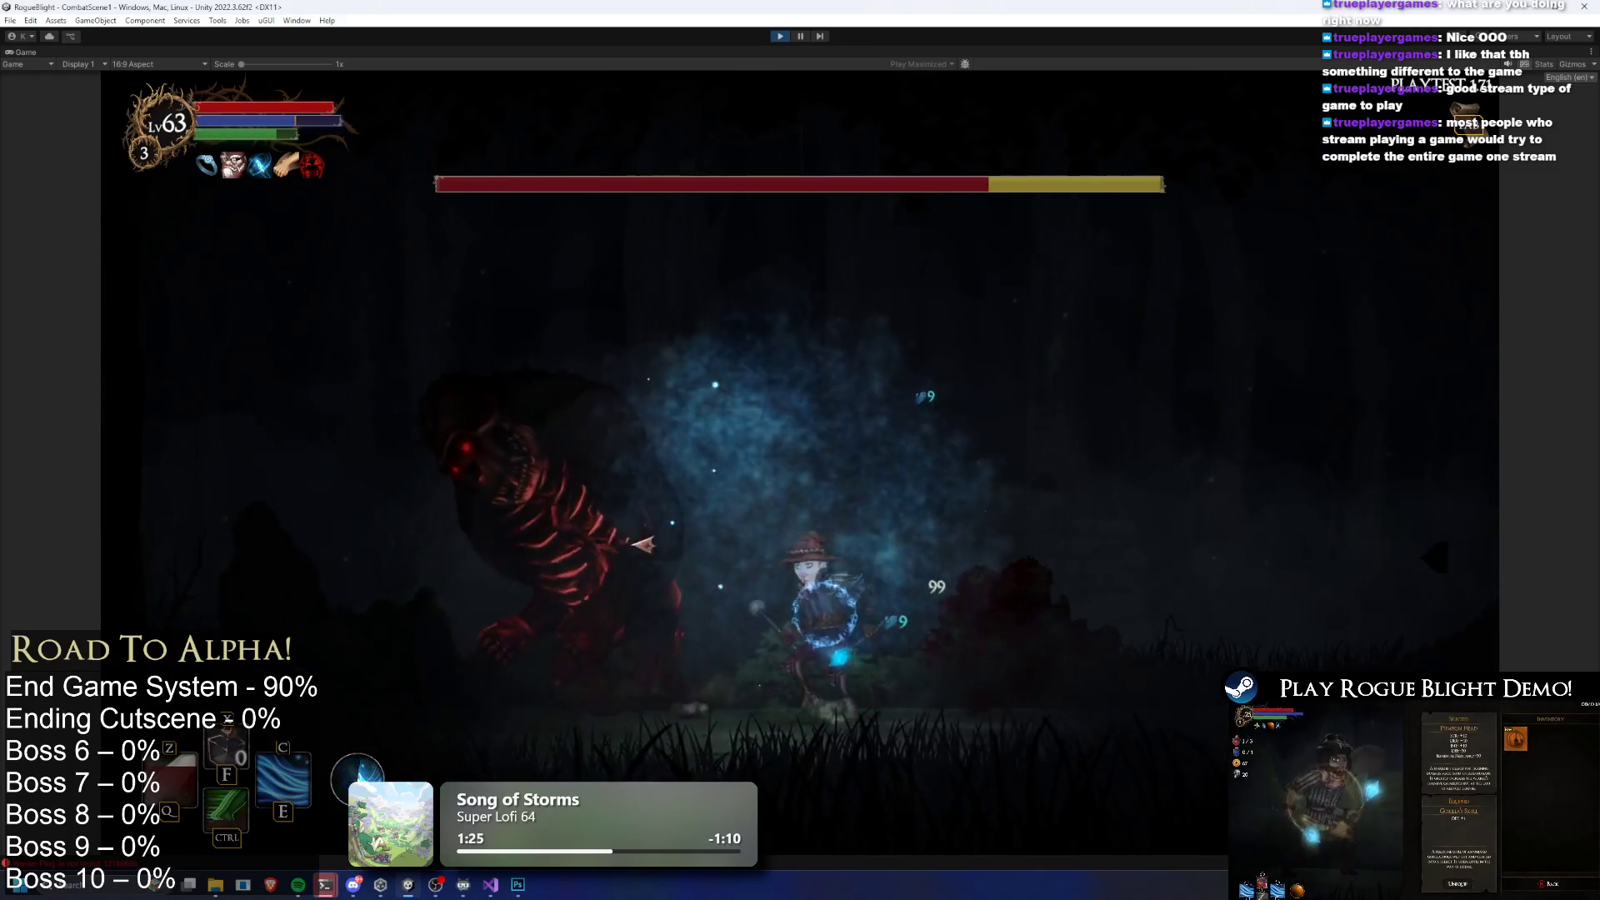
pyautogui.click(669, 549)
pyautogui.press('d')
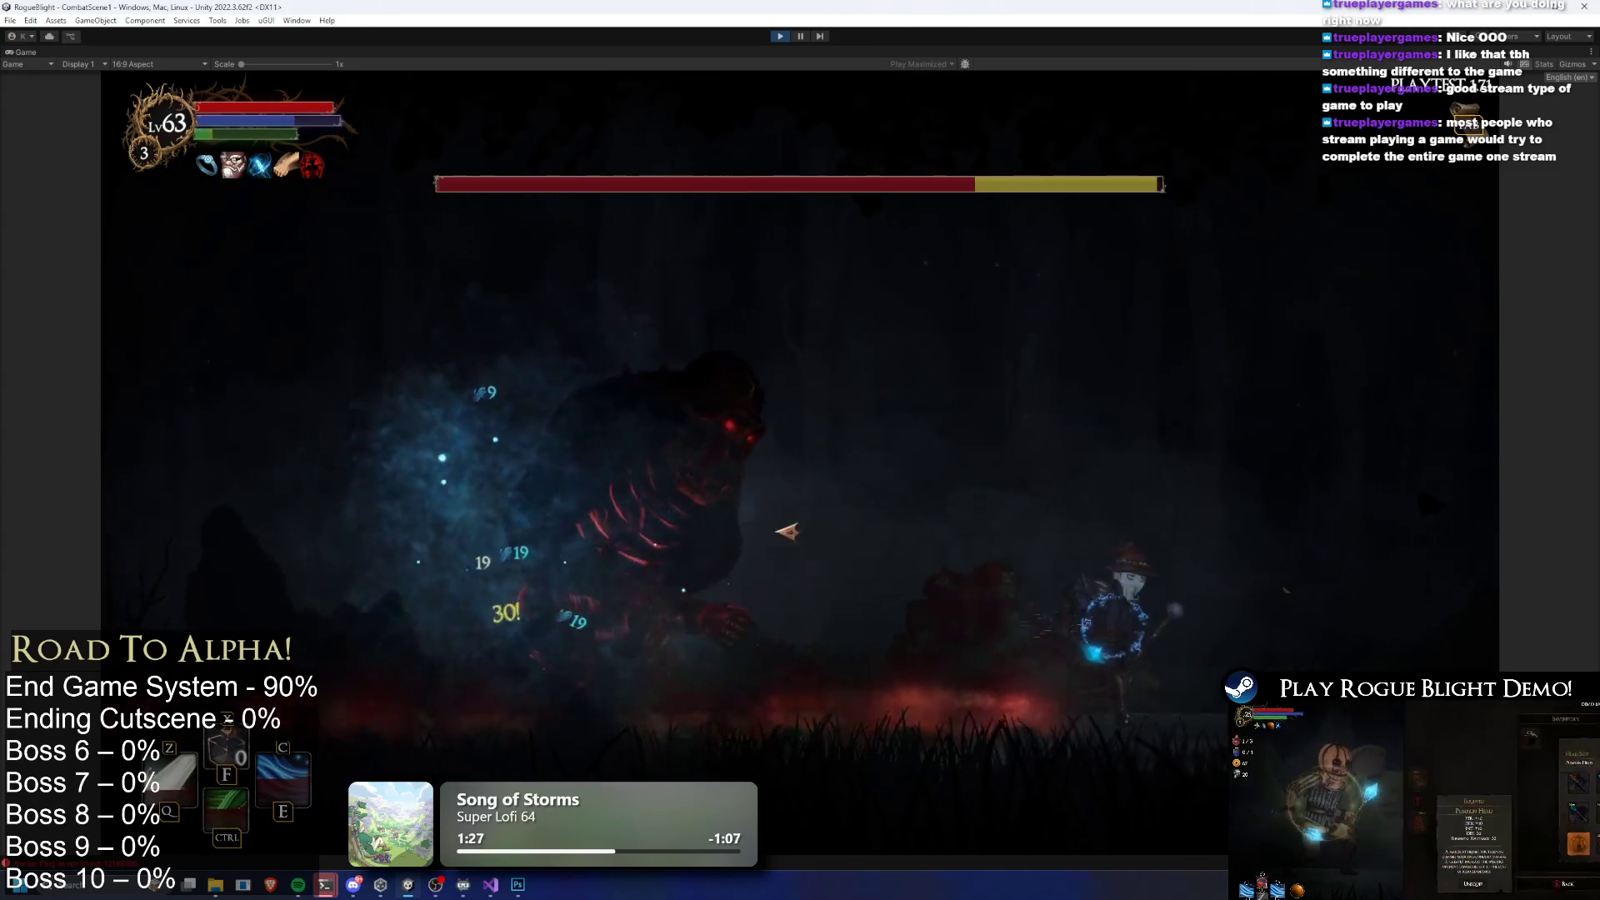
pyautogui.click(788, 530)
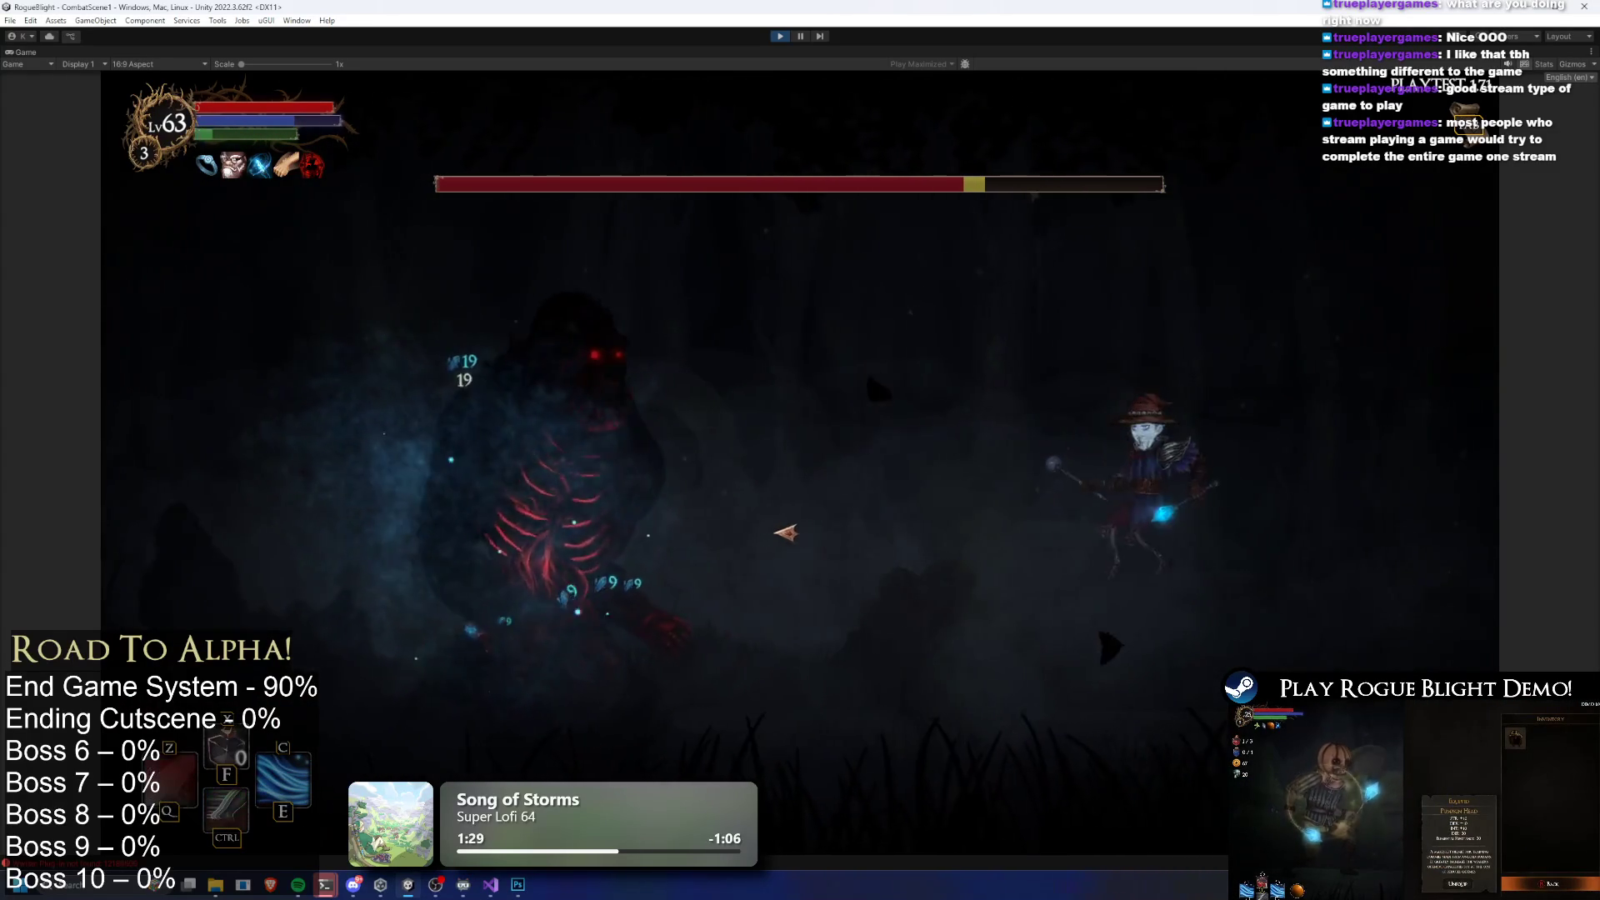
pyautogui.press('a')
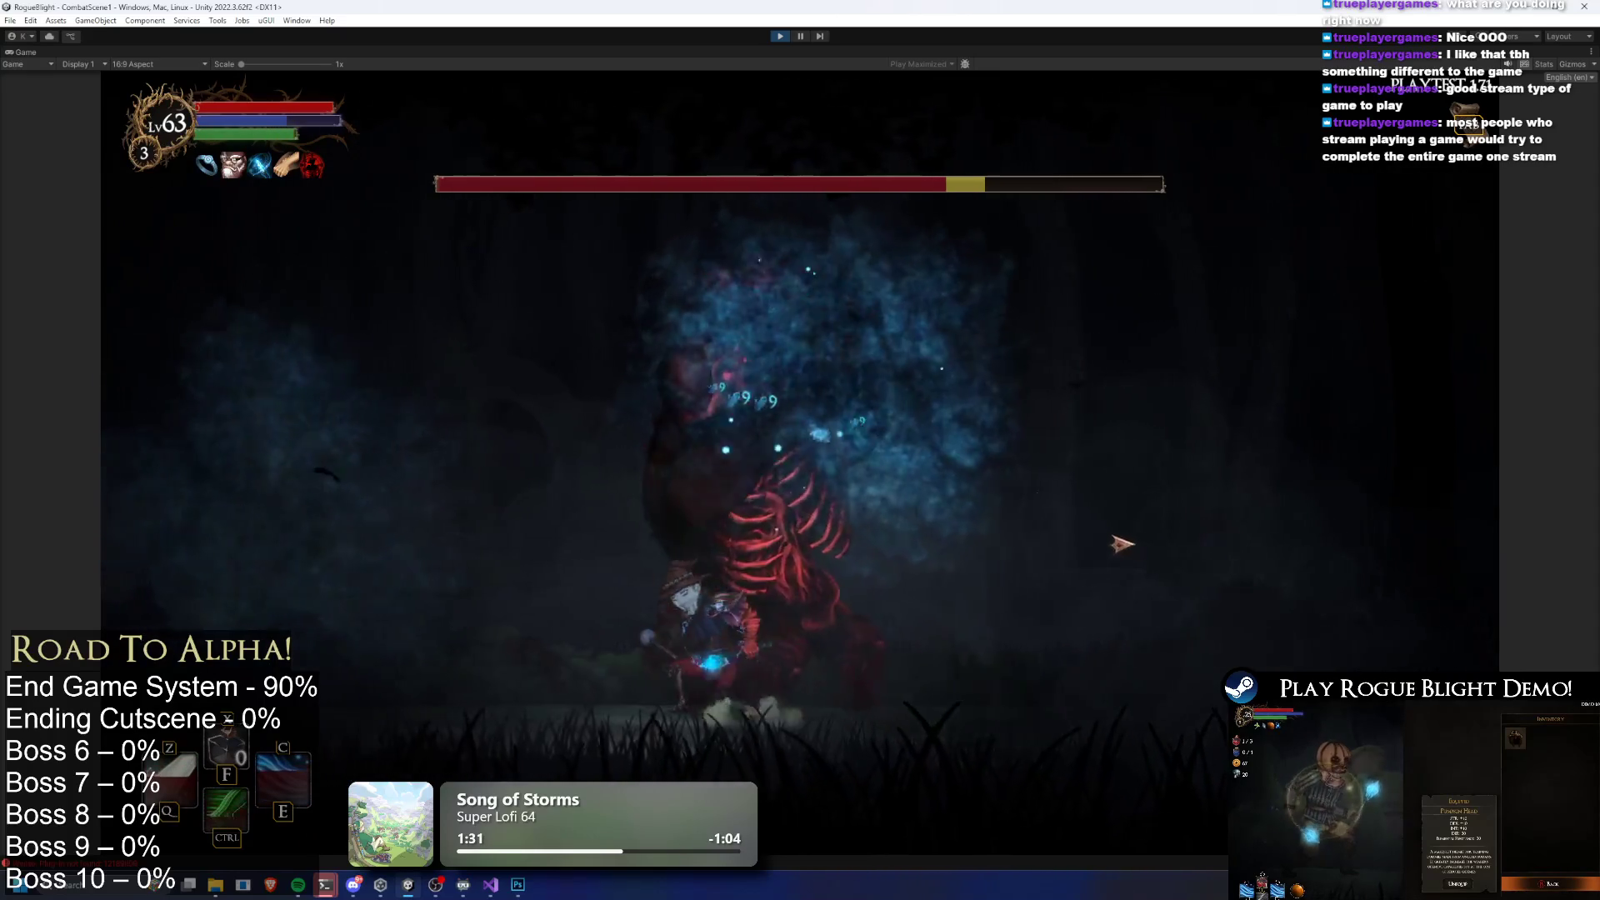
pyautogui.press('a')
pyautogui.click(1116, 545)
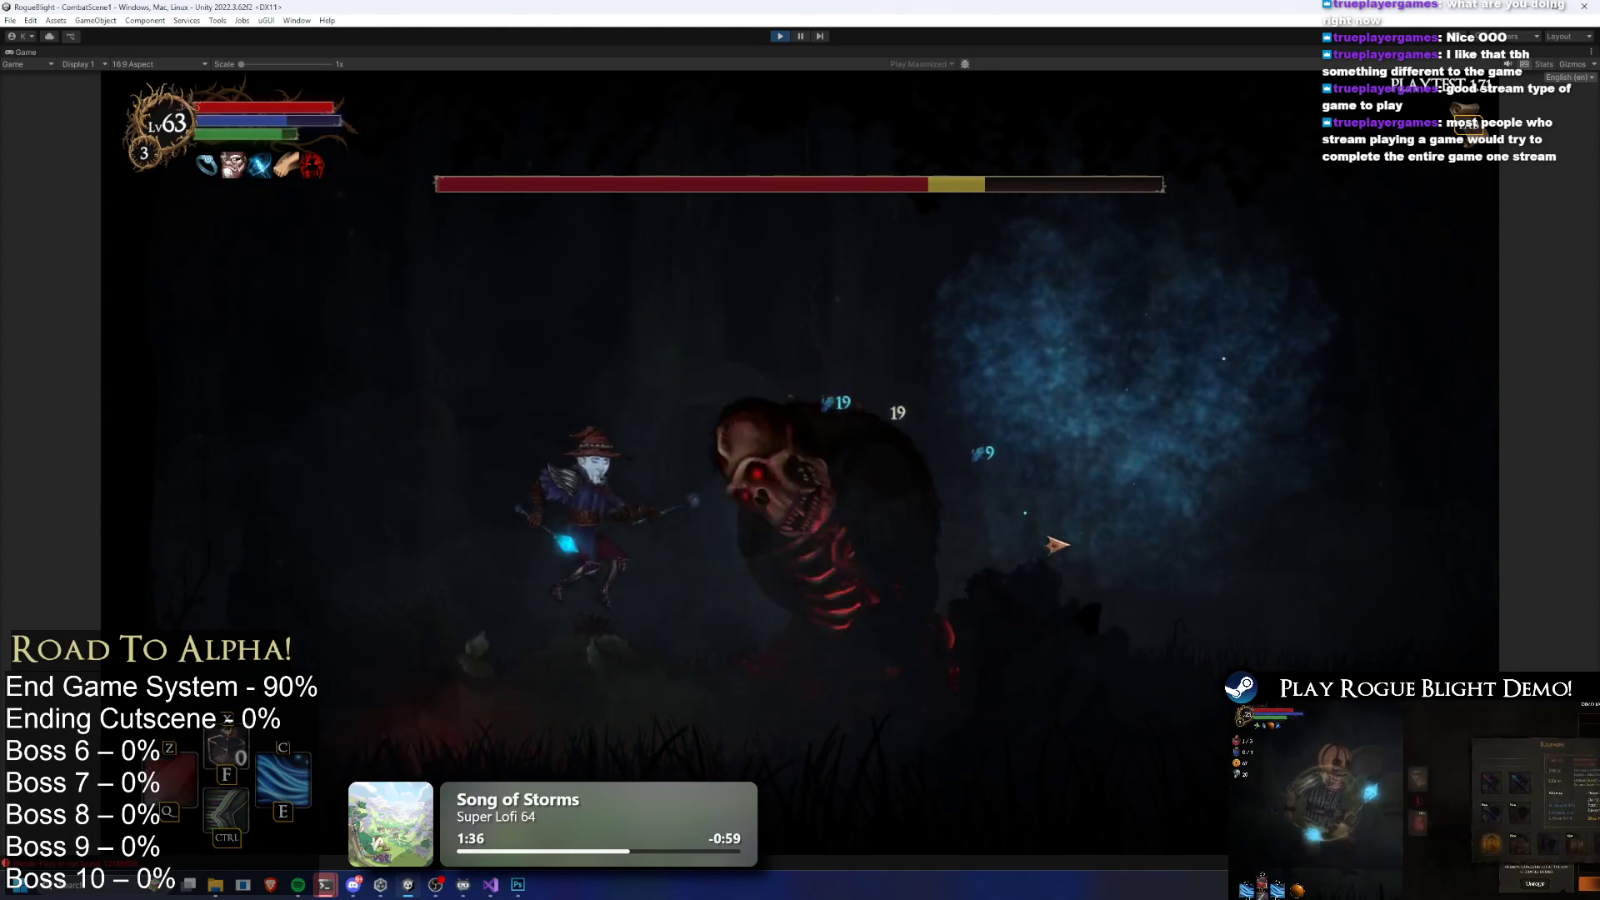
pyautogui.click(1058, 543)
pyautogui.press('Escape')
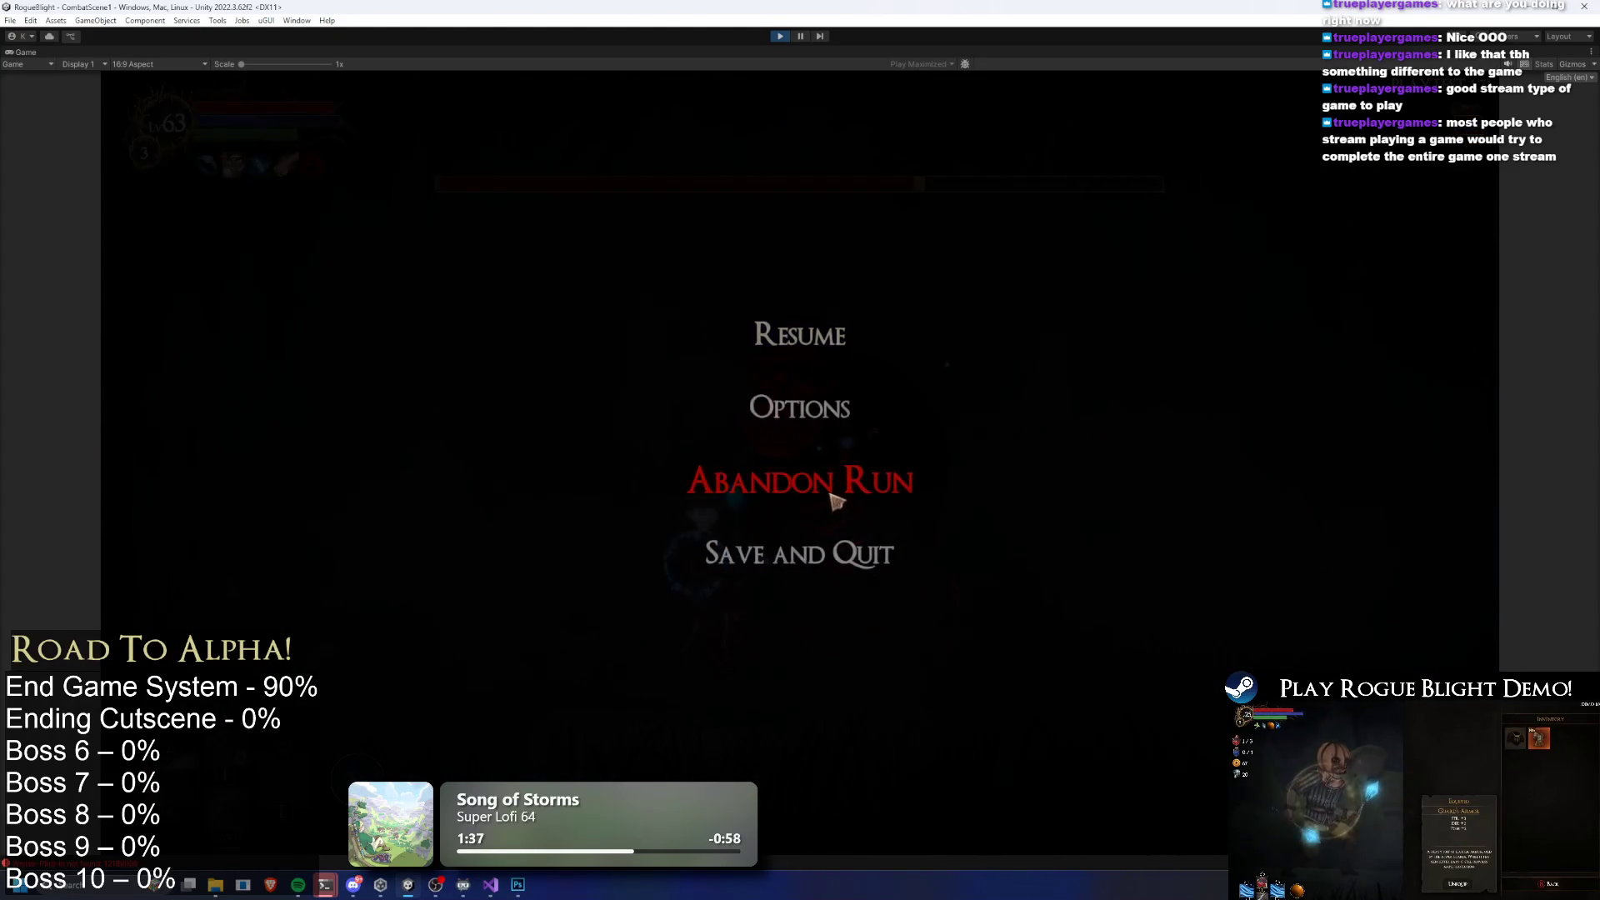
pyautogui.click(813, 479)
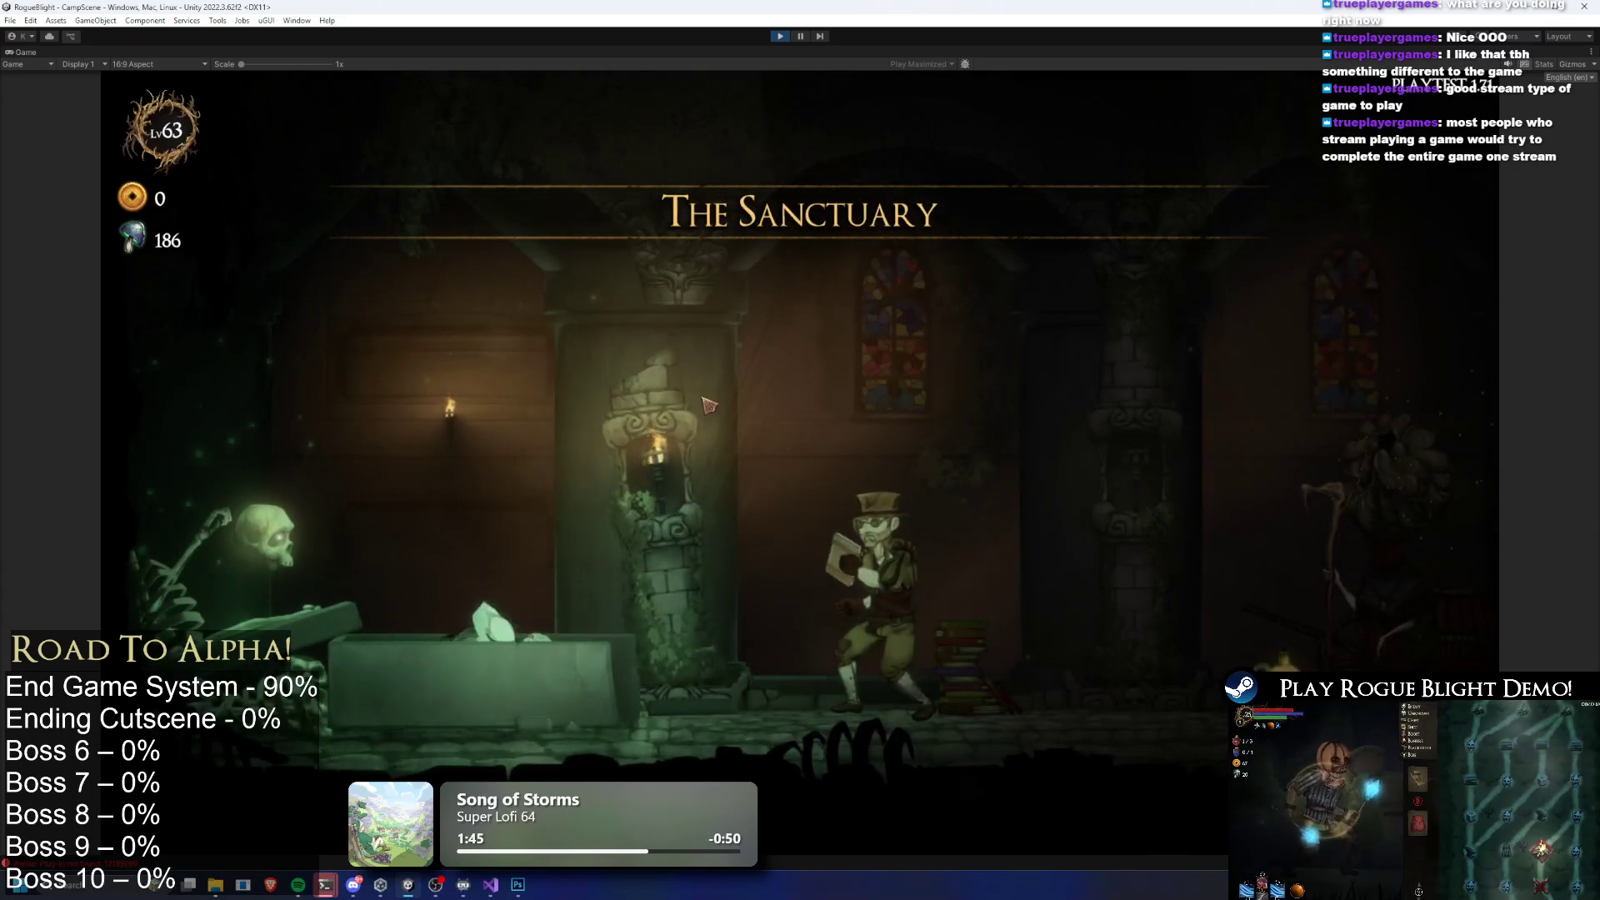
pyautogui.press('d')
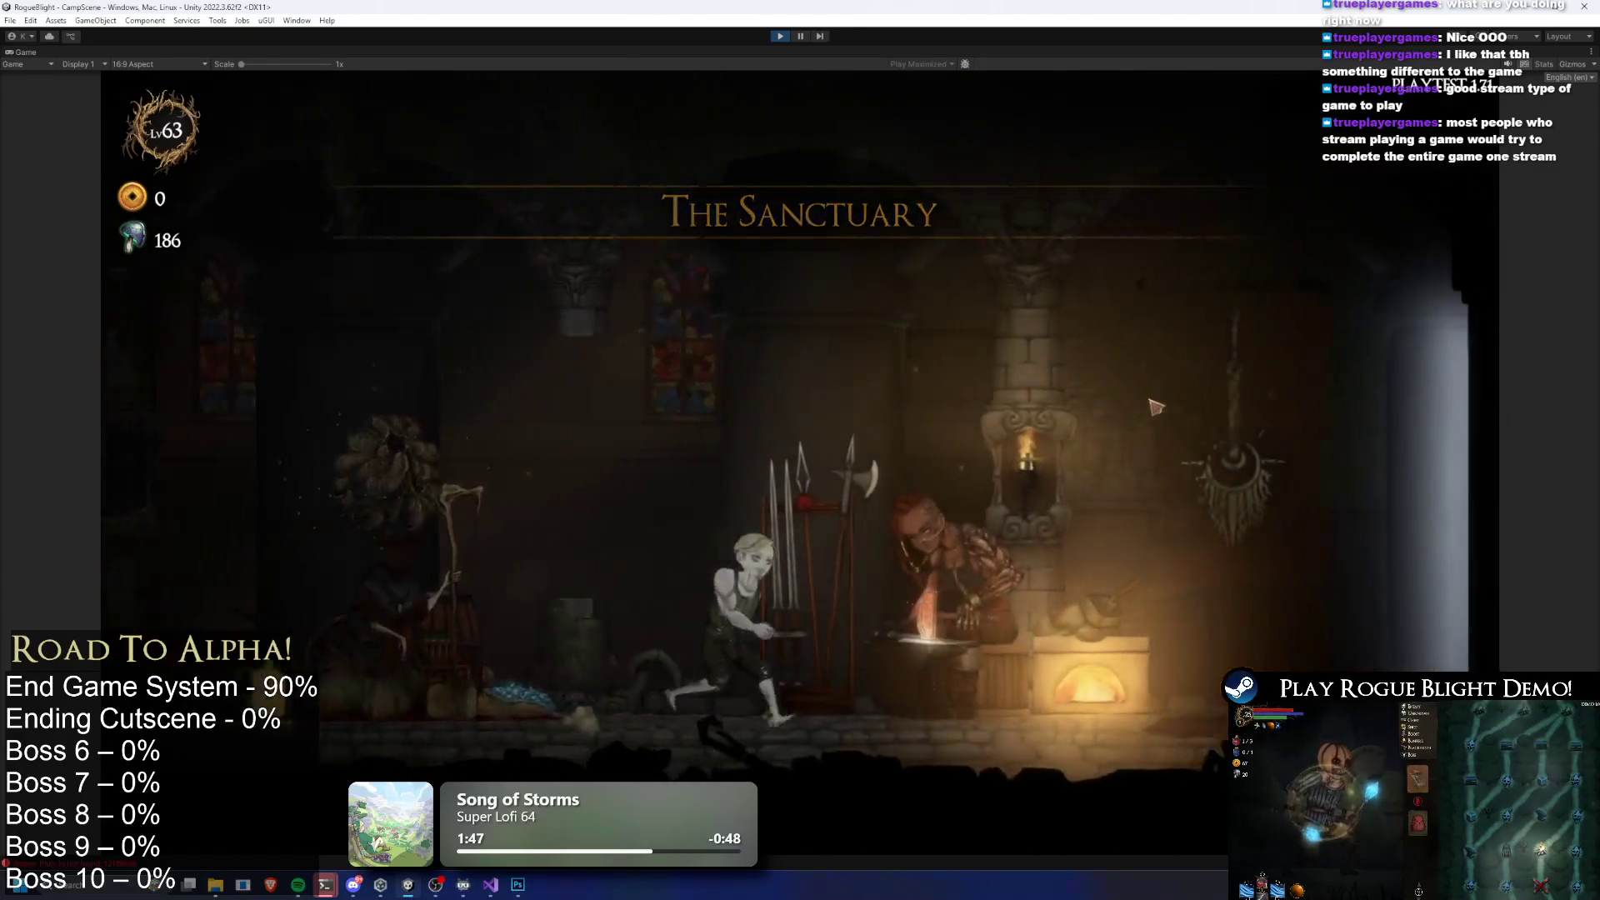
pyautogui.press('d')
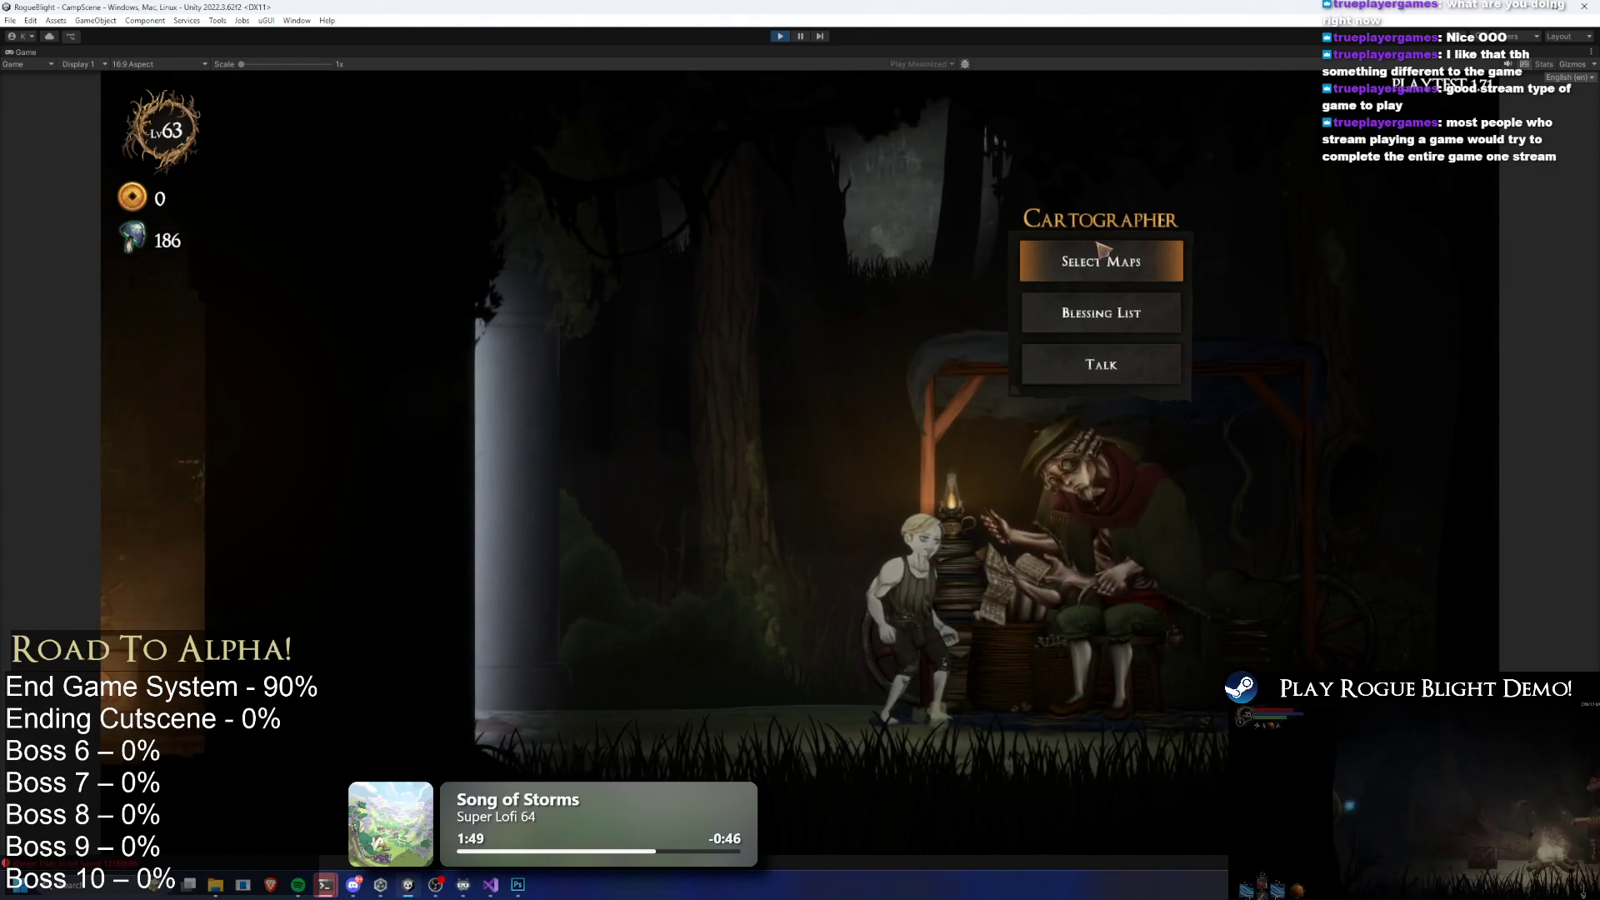
pyautogui.click(1098, 254)
pyautogui.click(916, 383)
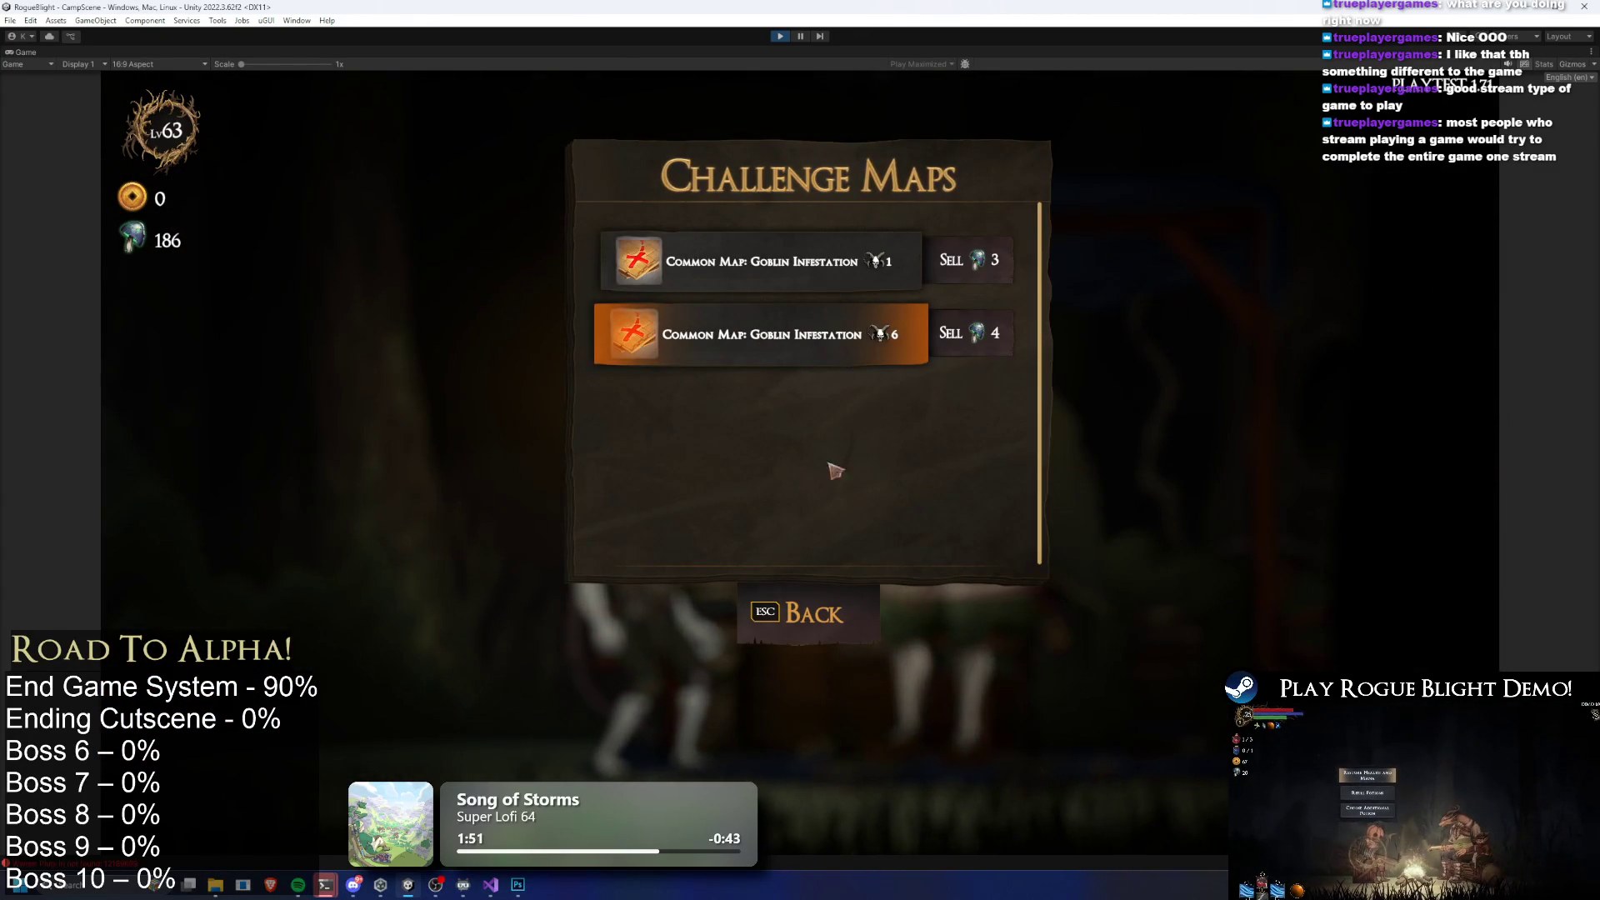
pyautogui.click(792, 262)
pyautogui.click(821, 502)
pyautogui.click(805, 357)
pyautogui.click(948, 426)
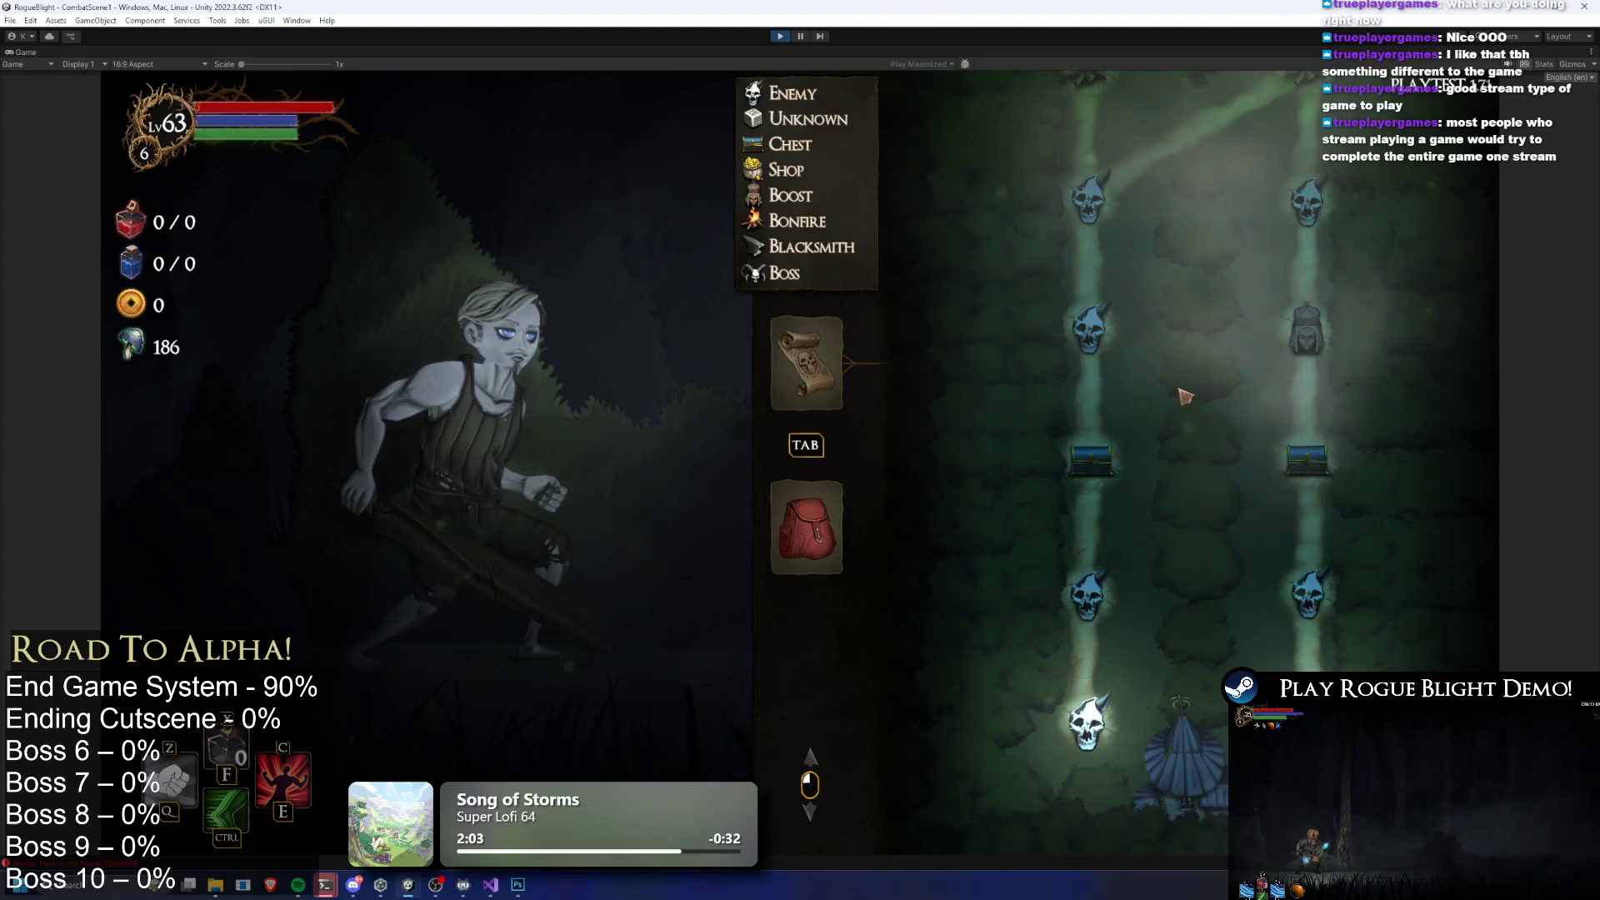
pyautogui.scroll(3, 1184, 396)
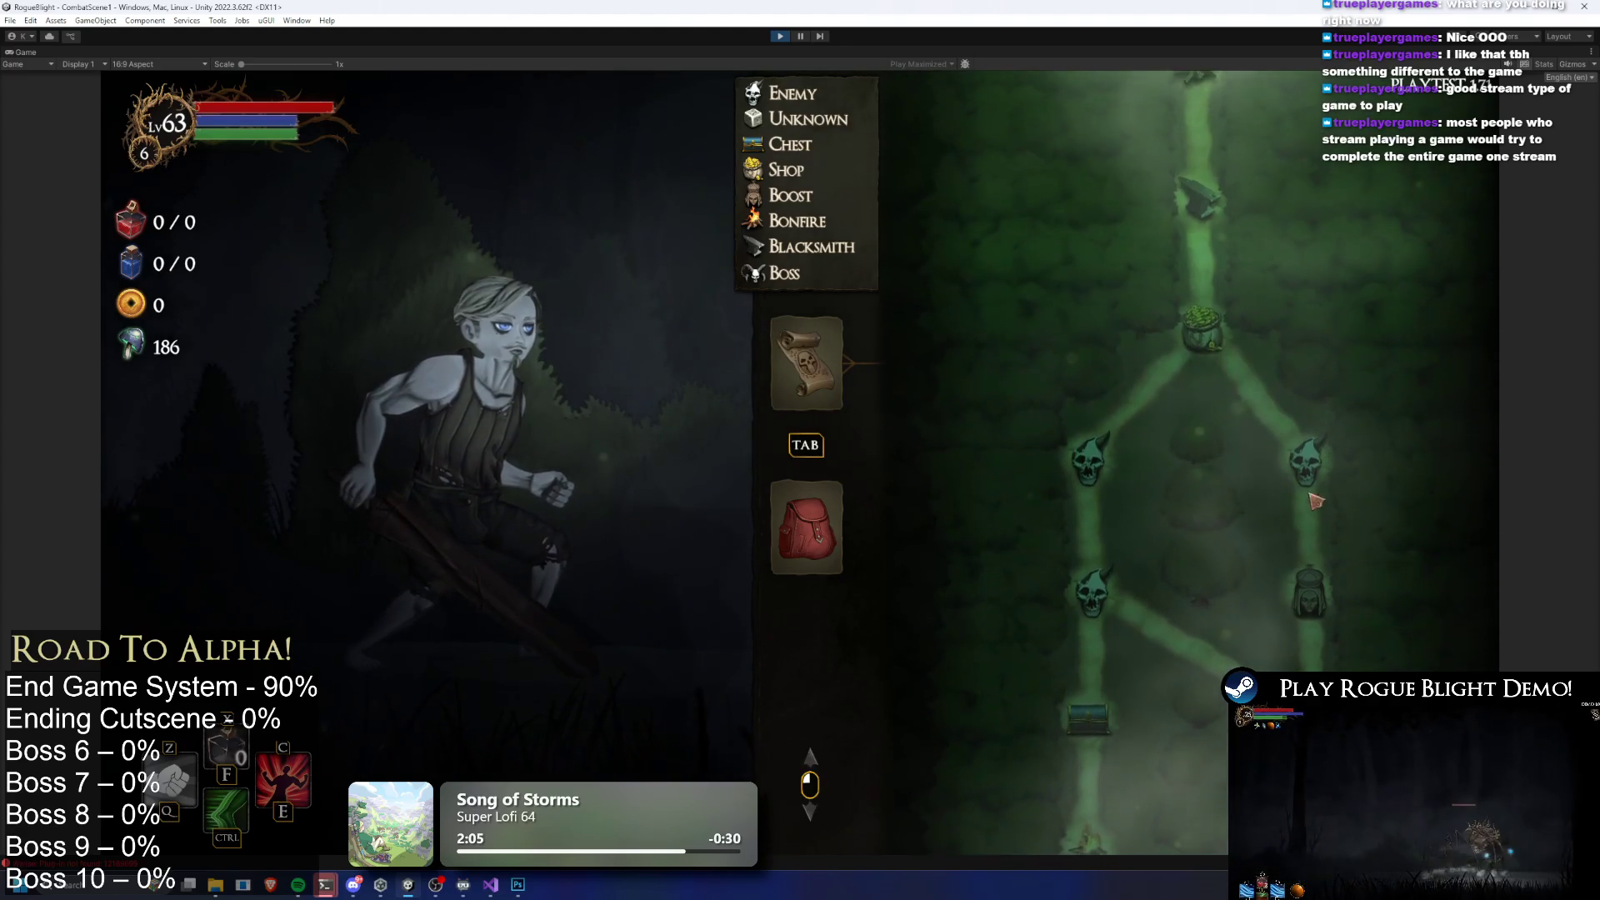
pyautogui.scroll(-3, 1320, 506)
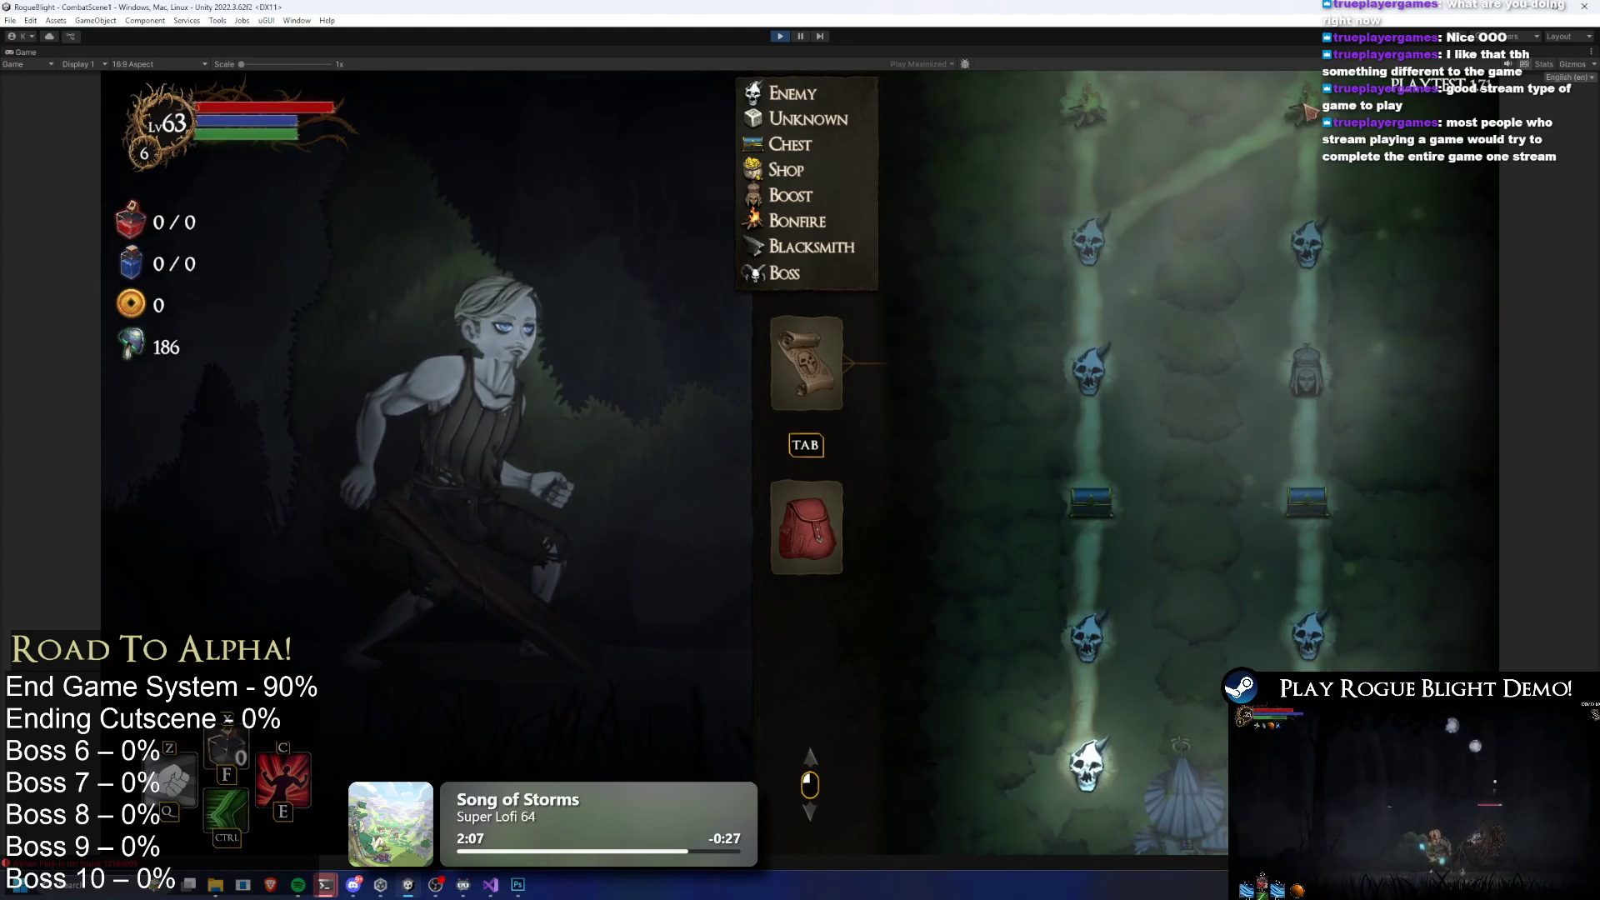
pyautogui.scroll(1, 1262, 487)
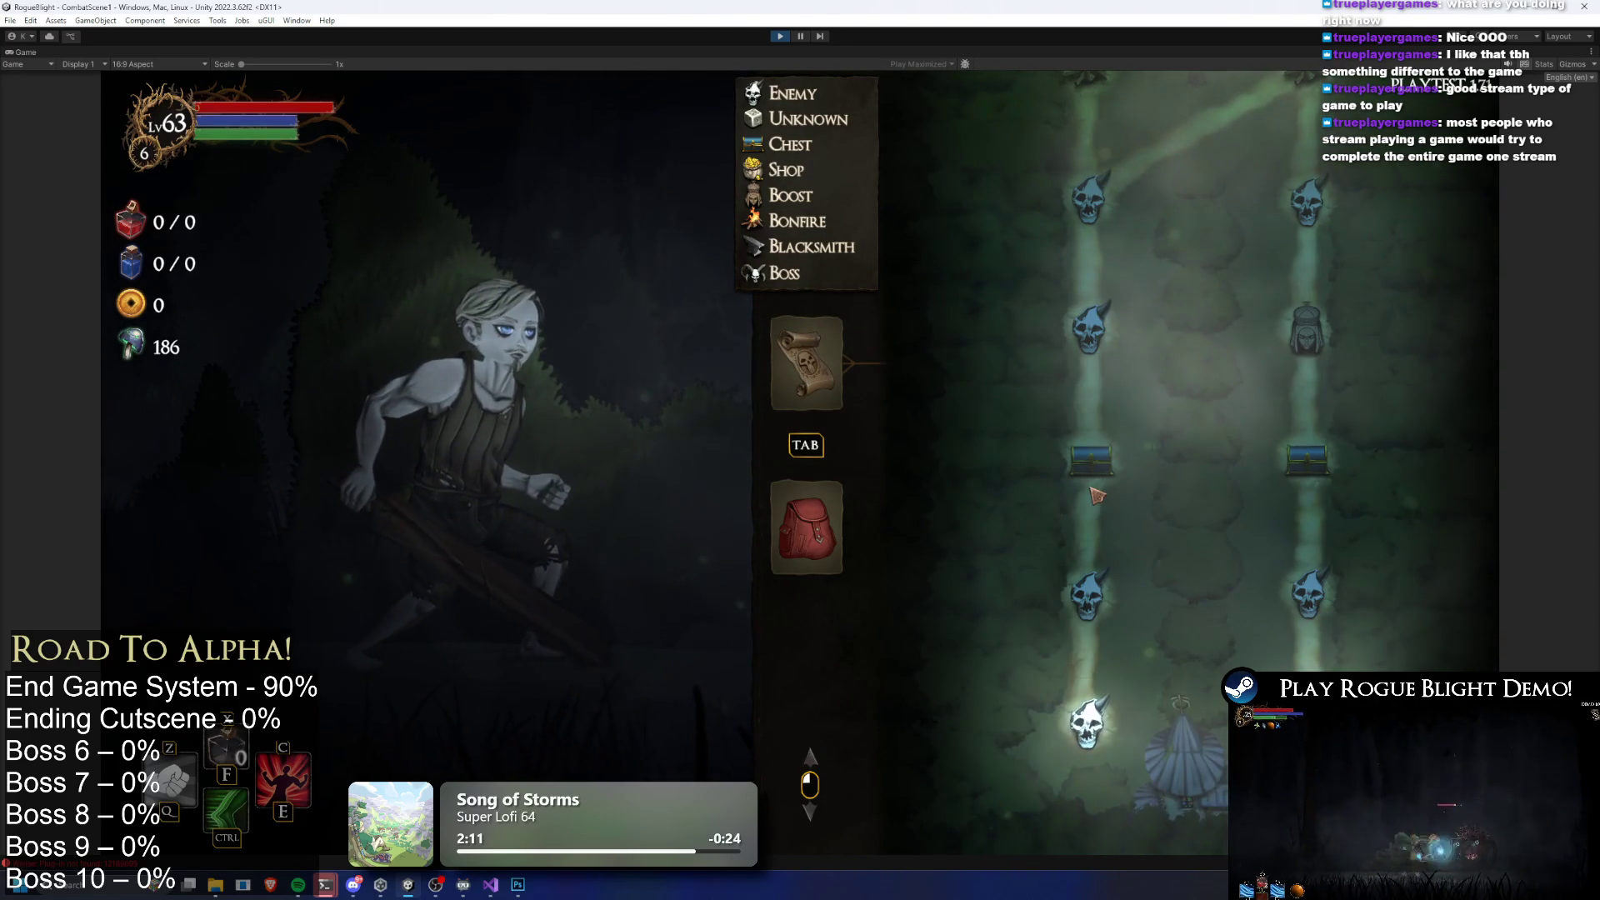
pyautogui.click(781, 37)
pyautogui.write('prime')
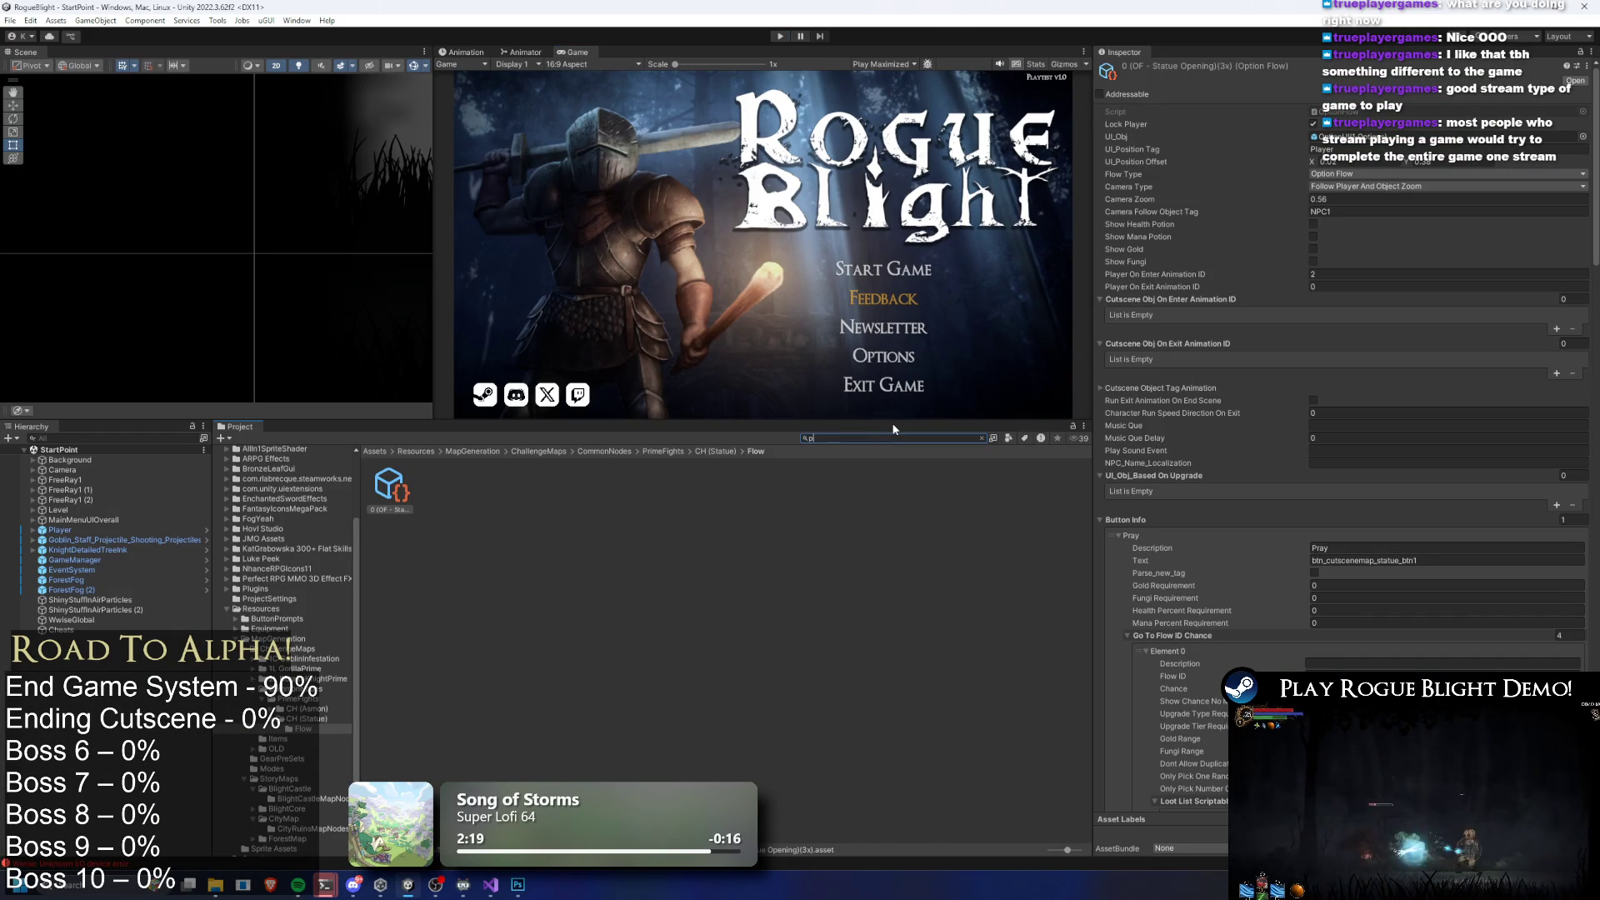
# Clear the Project search text and start the game in play mode again
pyautogui.press('BackSpace')
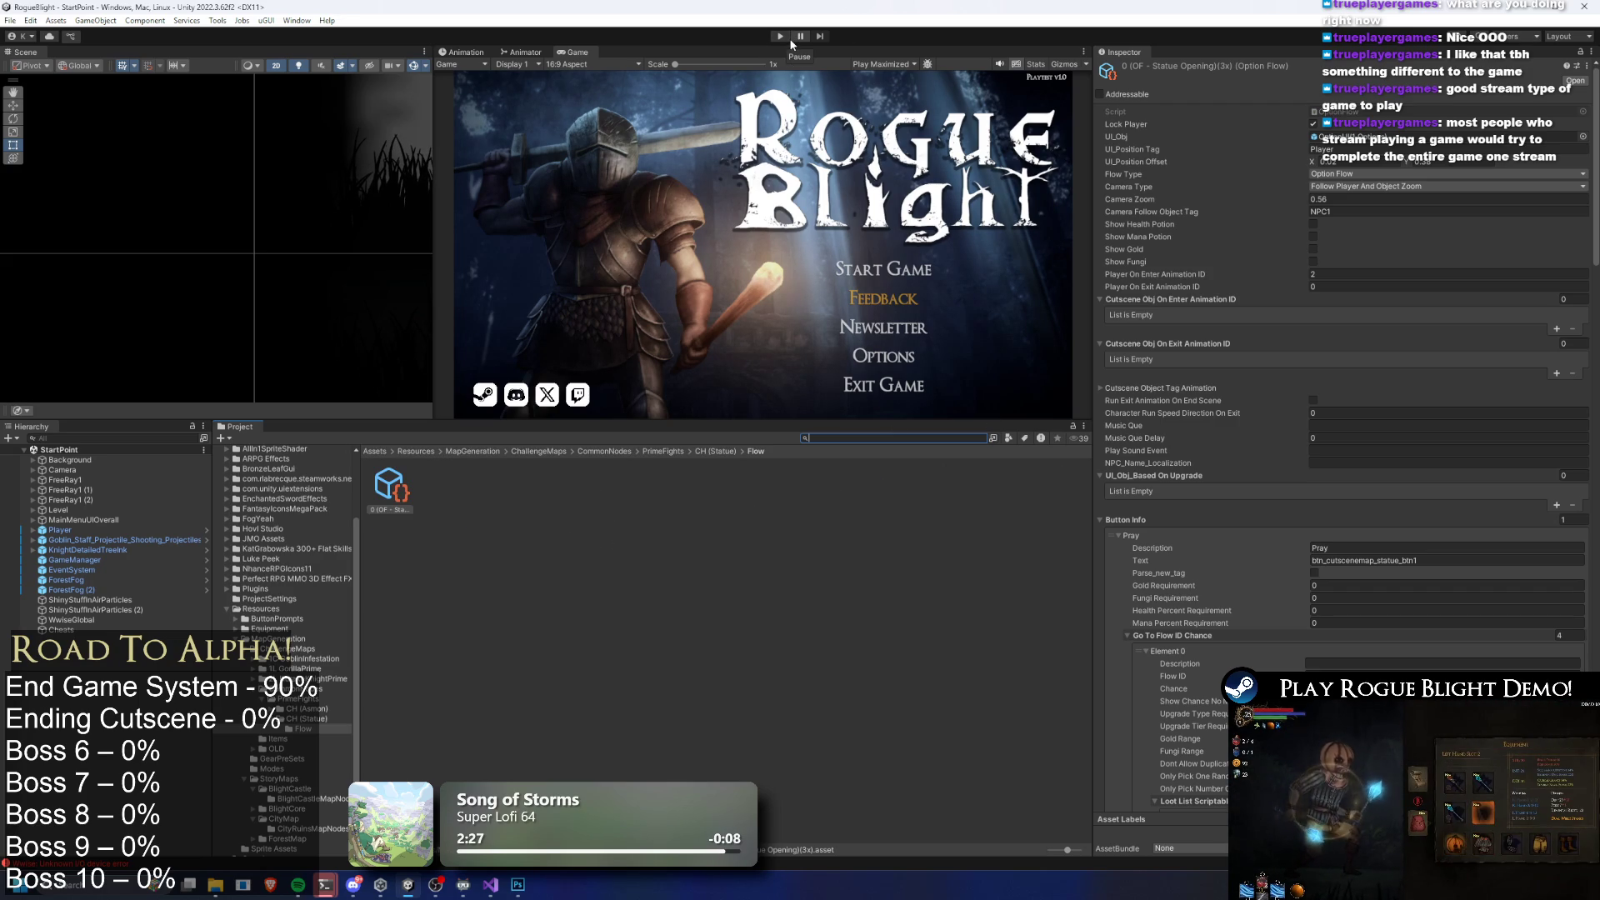
pyautogui.click(782, 38)
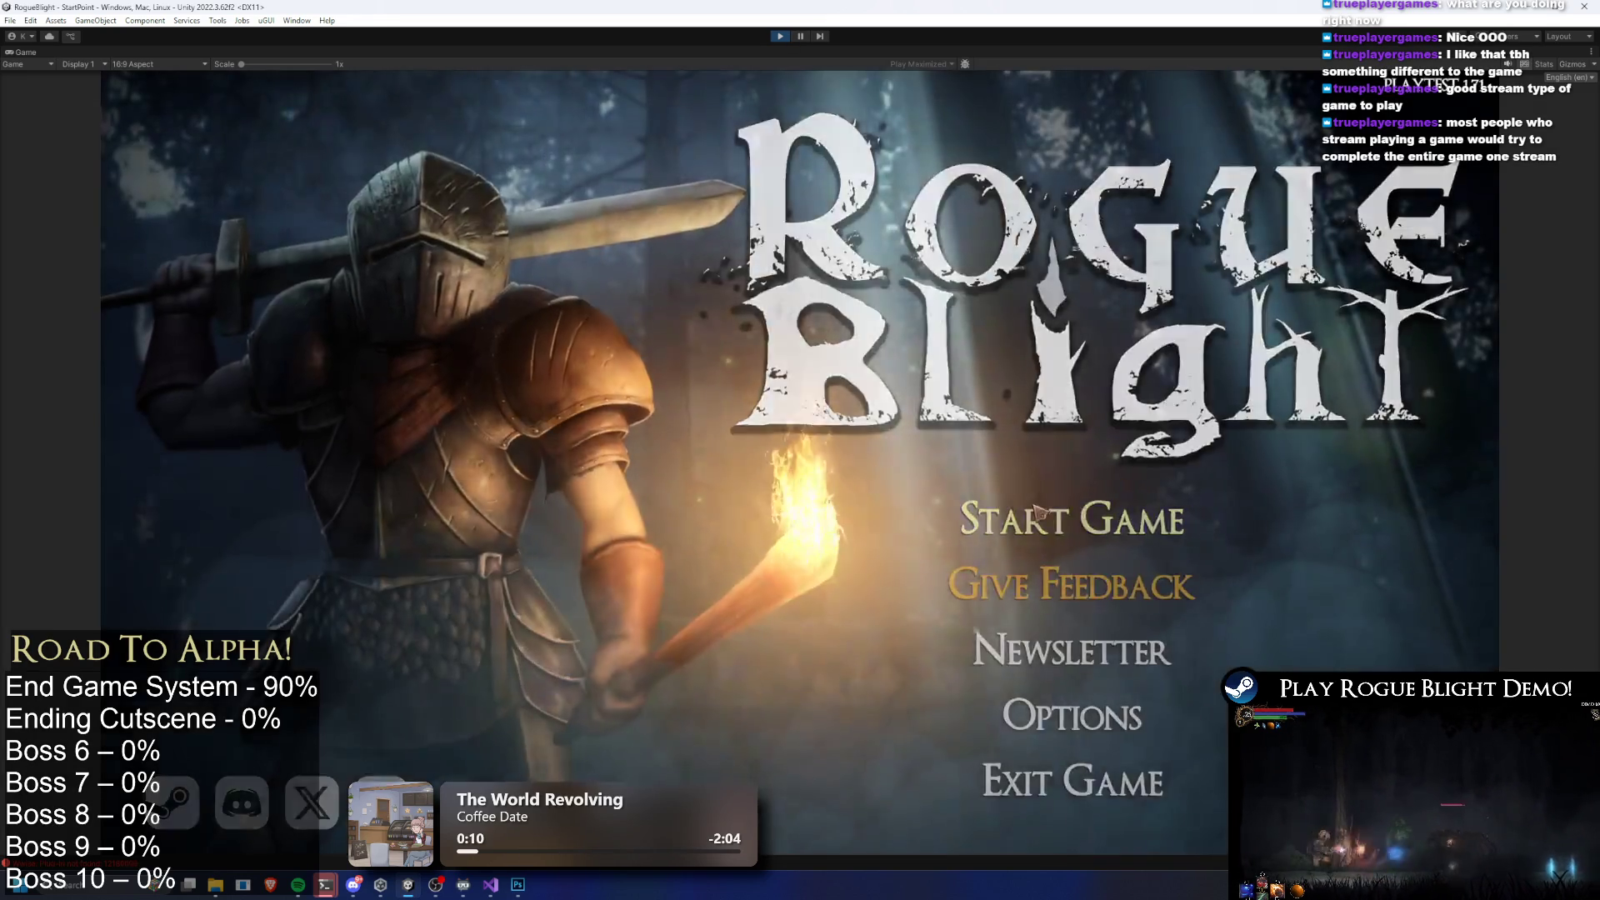
# Start a game from the first save slot and abandon the run
pyautogui.click(1038, 513)
pyautogui.click(1200, 454)
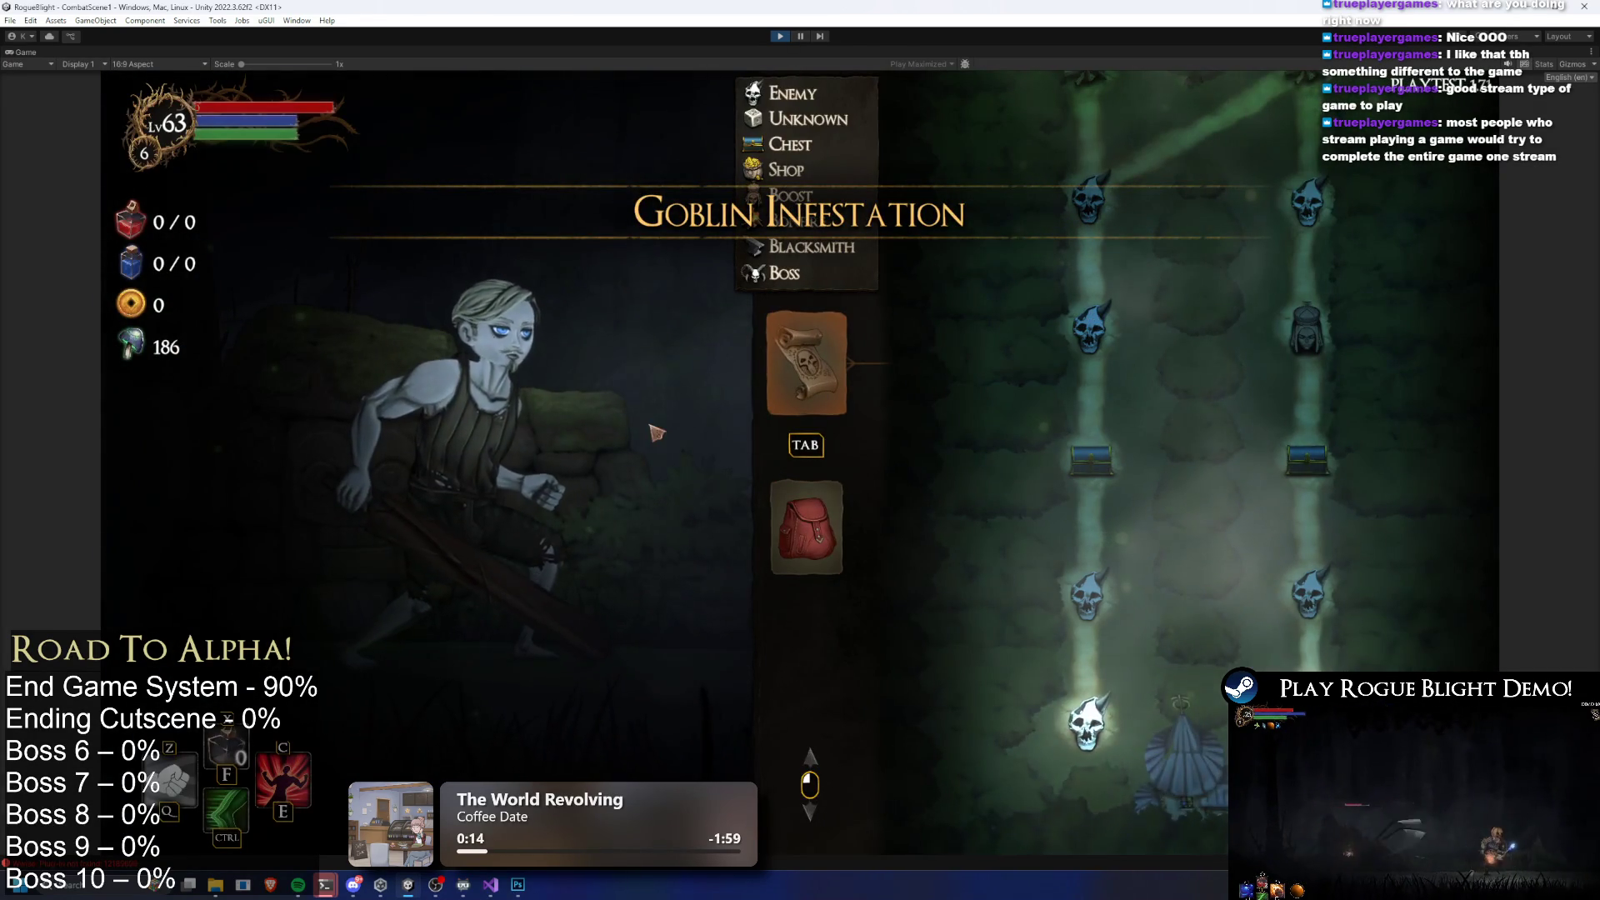
pyautogui.press('Escape')
pyautogui.click(801, 490)
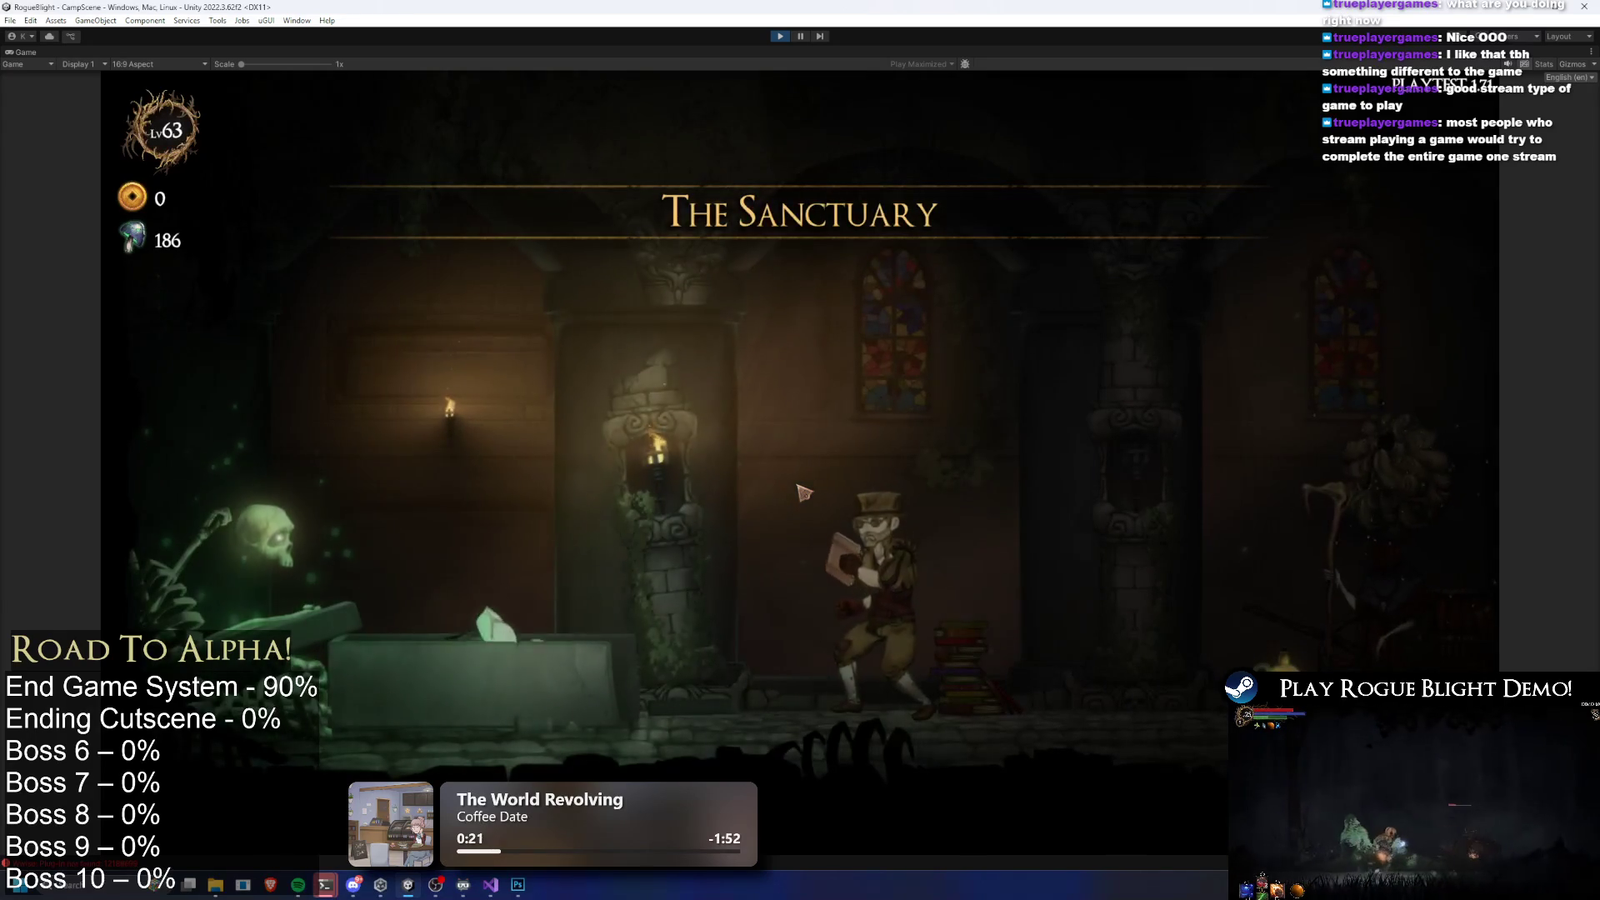
# Walk to the Cartographer, view the Challenge Maps list, then stop play mode
pyautogui.press('a')
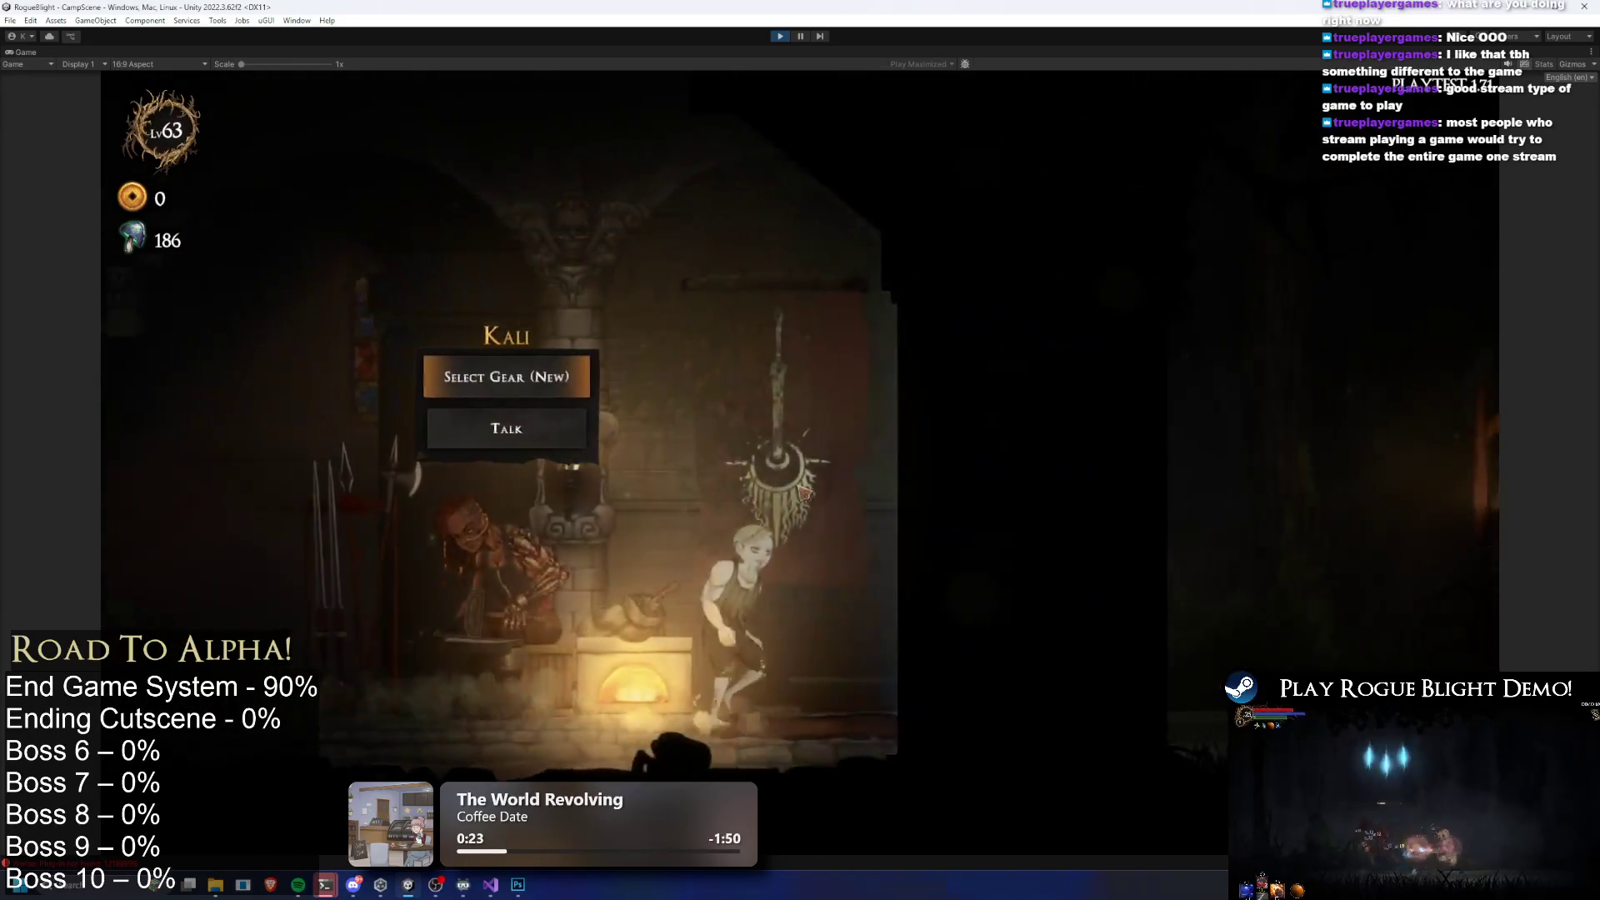
pyautogui.press('d')
pyautogui.press('e')
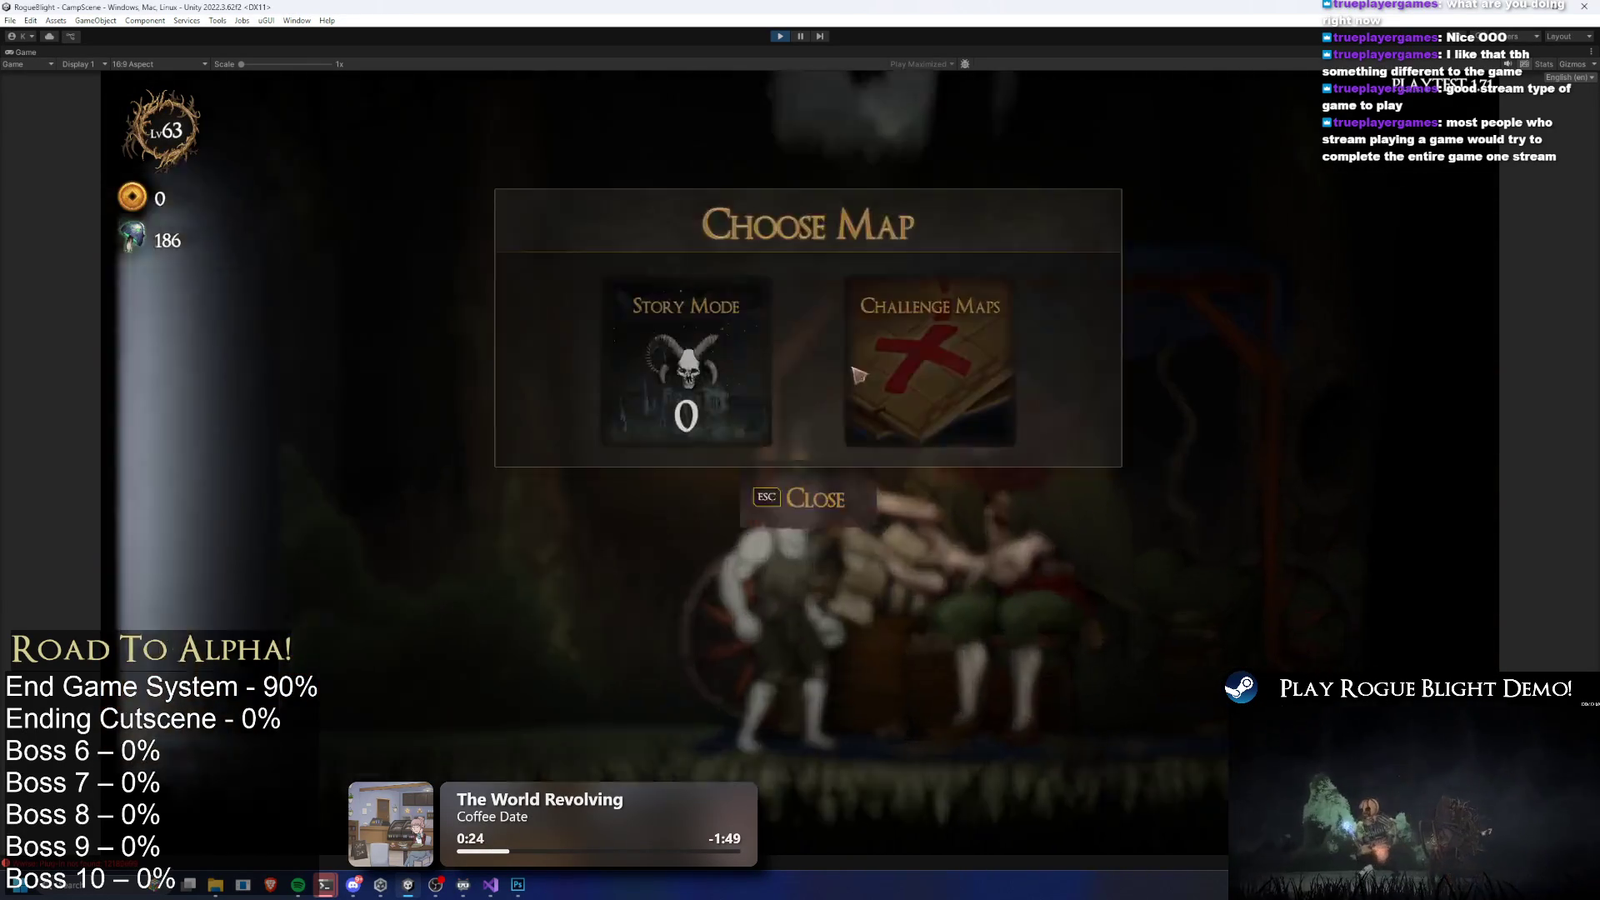
pyautogui.click(898, 377)
pyautogui.press('Escape')
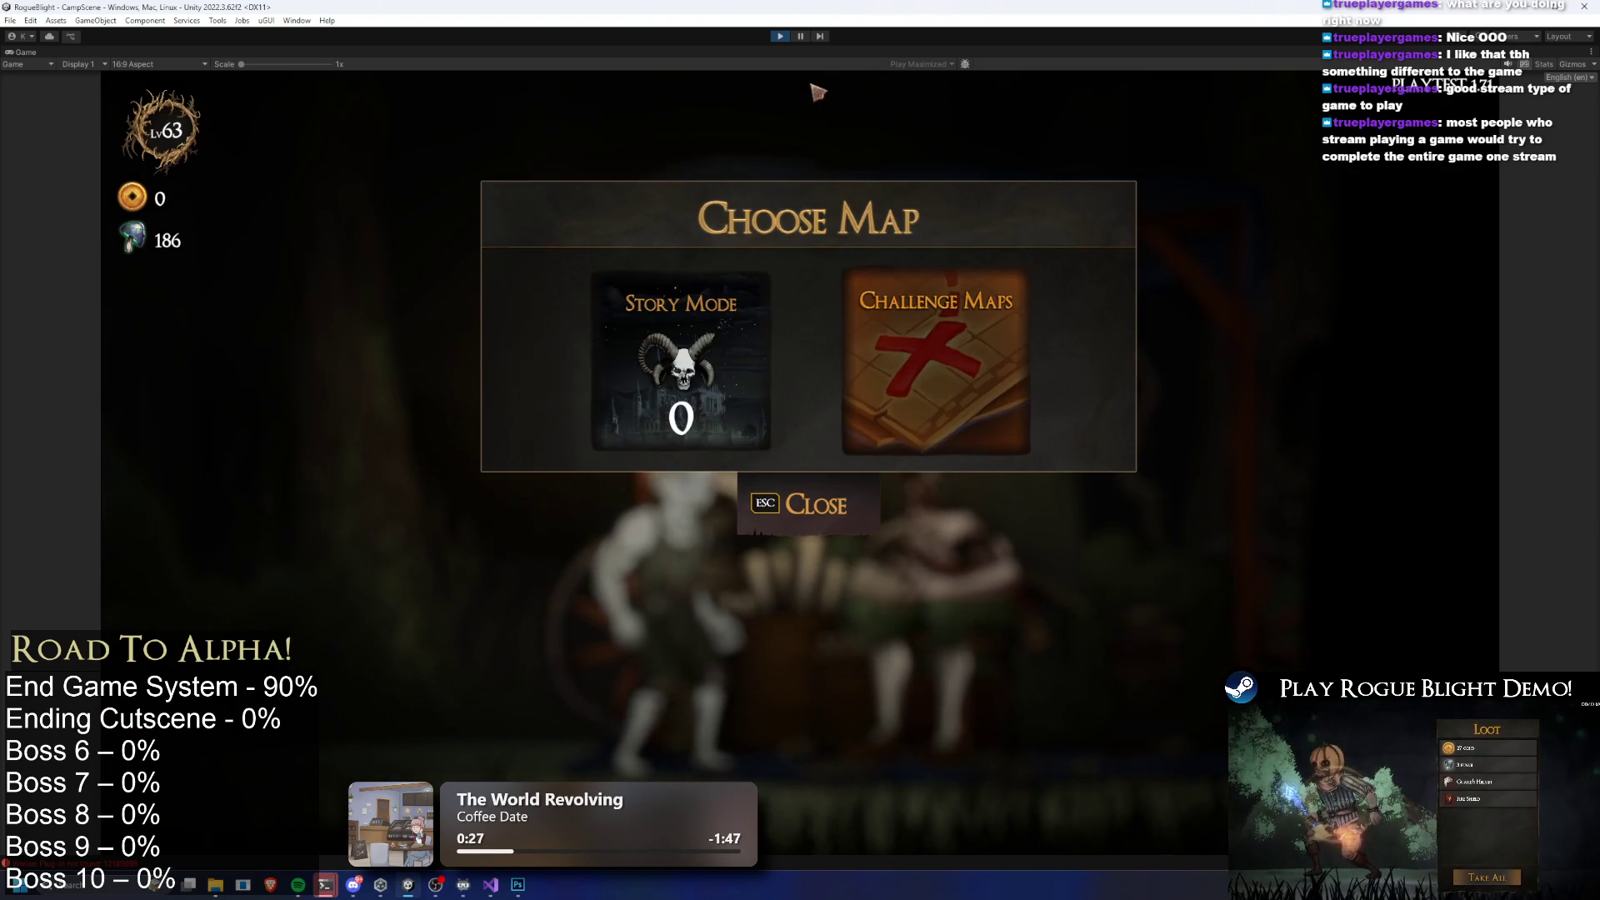
pyautogui.click(782, 36)
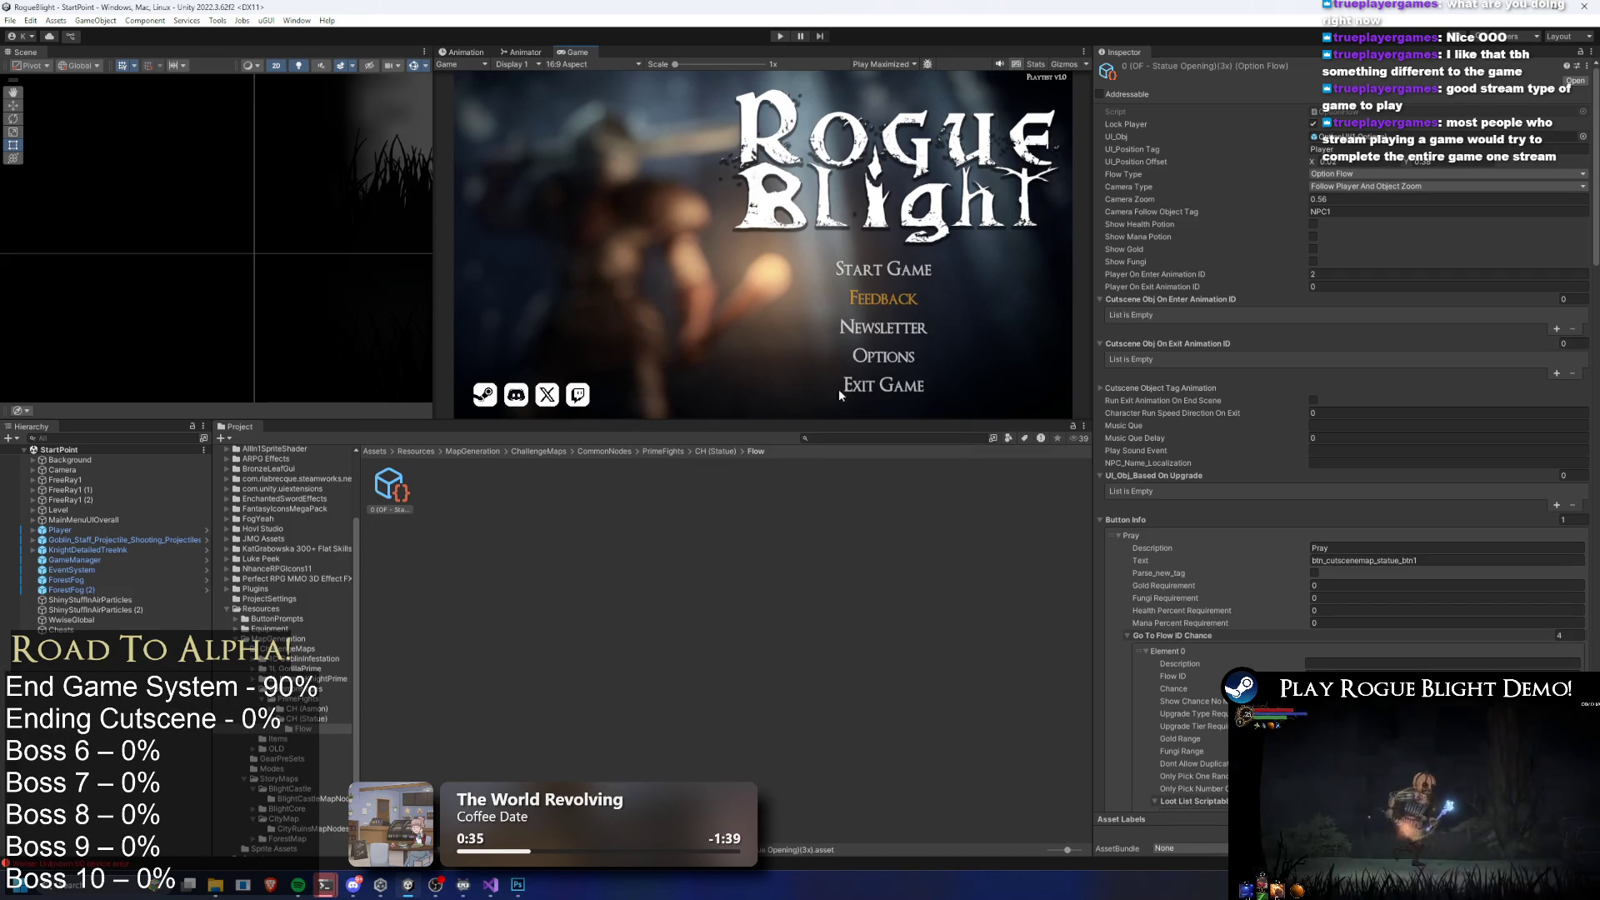
# Navigate up to ChallengeMaps and check the 1L GorillaPrime challenge map asset
pyautogui.click(897, 439)
pyautogui.click(666, 450)
pyautogui.click(604, 454)
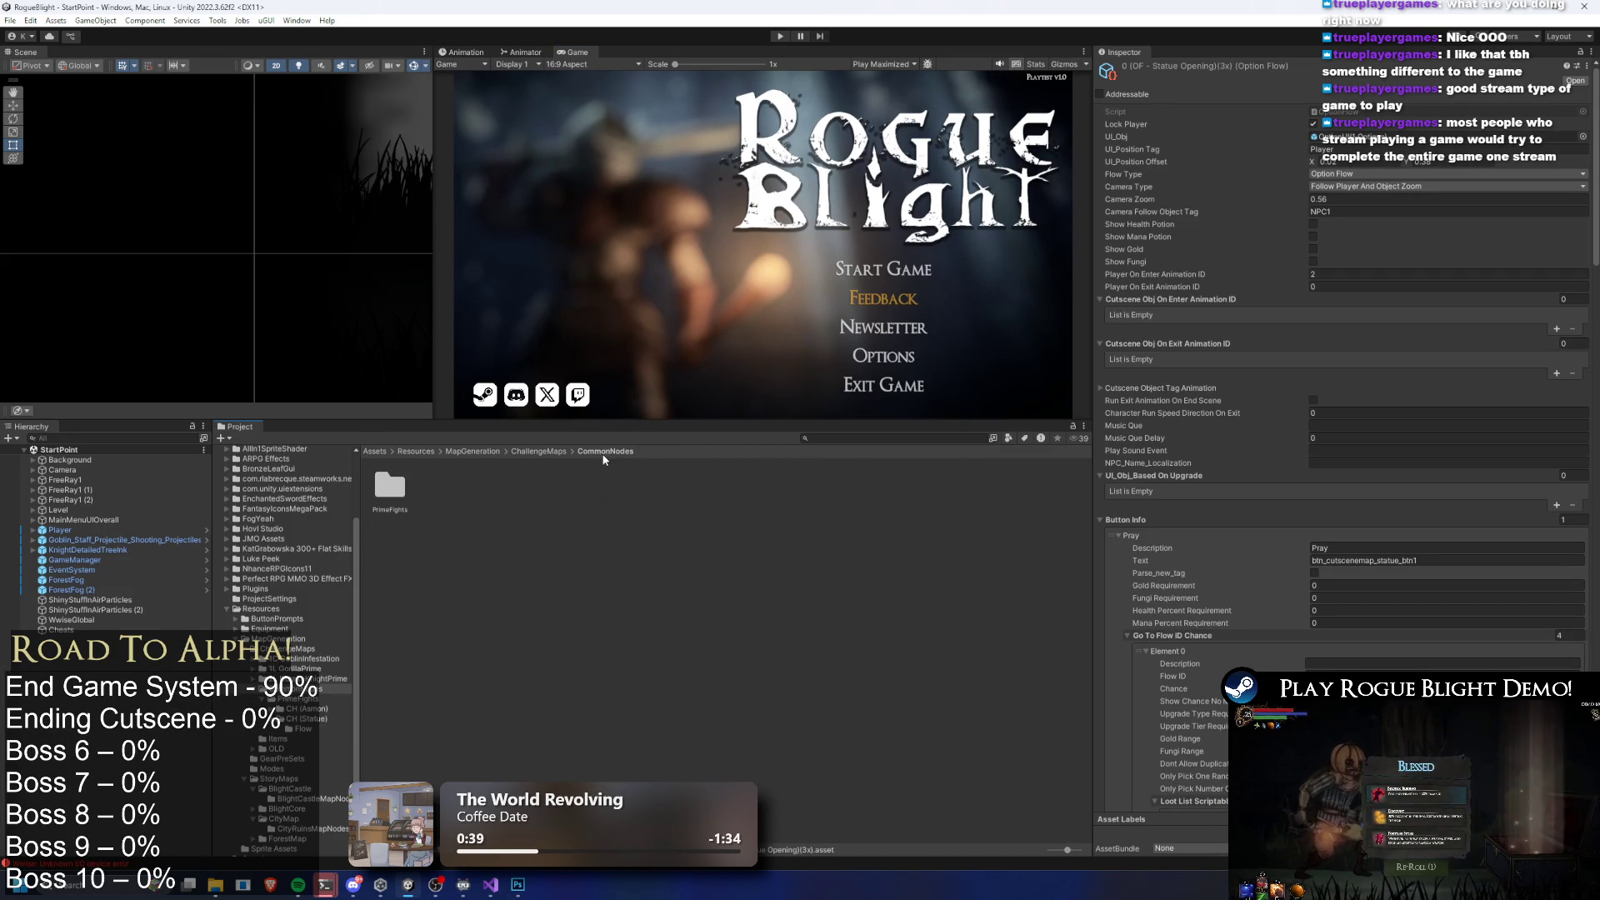
pyautogui.click(550, 451)
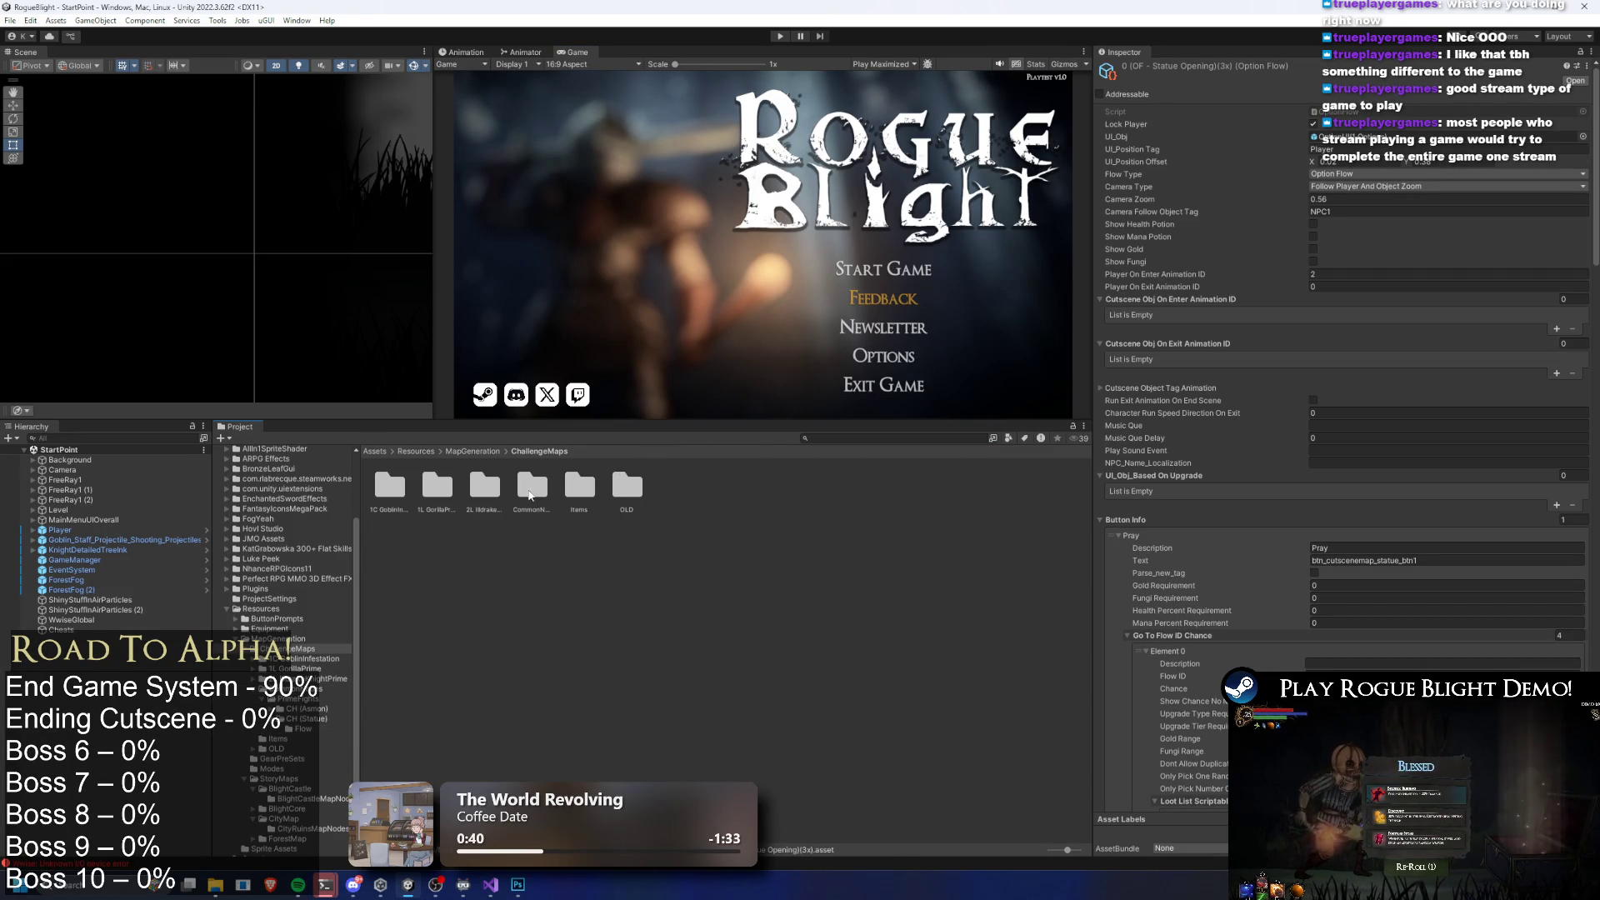
pyautogui.doubleClick(436, 485)
pyautogui.click(435, 485)
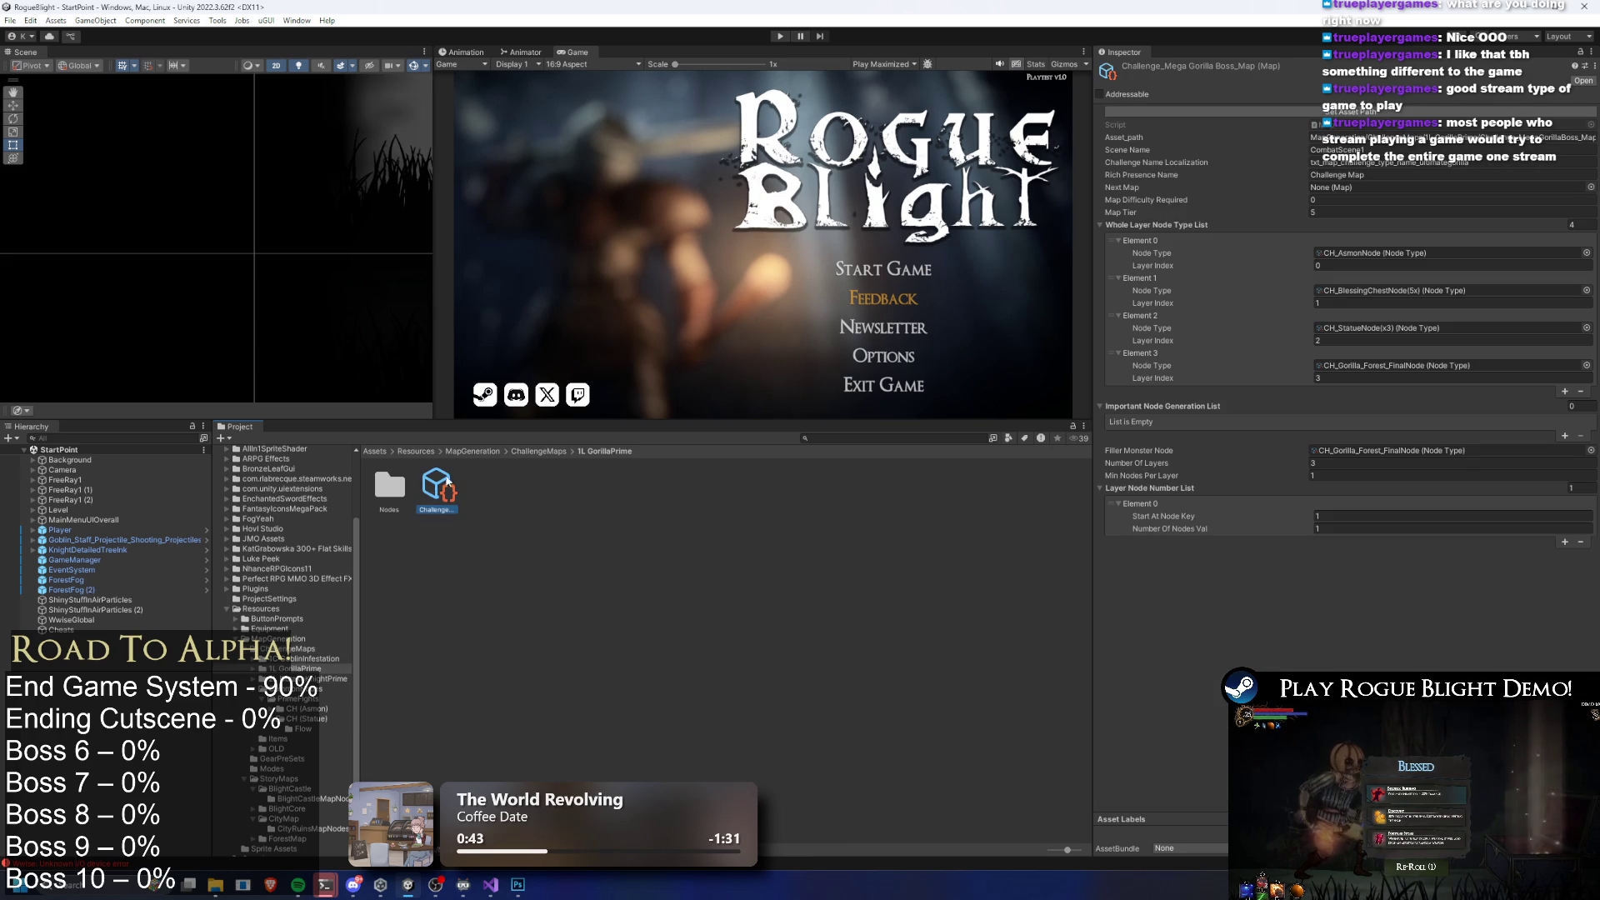
pyautogui.click(554, 451)
# Open 2L IlldrakeKnightPrime and select its copied challenge map asset
pyautogui.doubleClick(485, 488)
pyautogui.click(435, 485)
pyautogui.click(1142, 206)
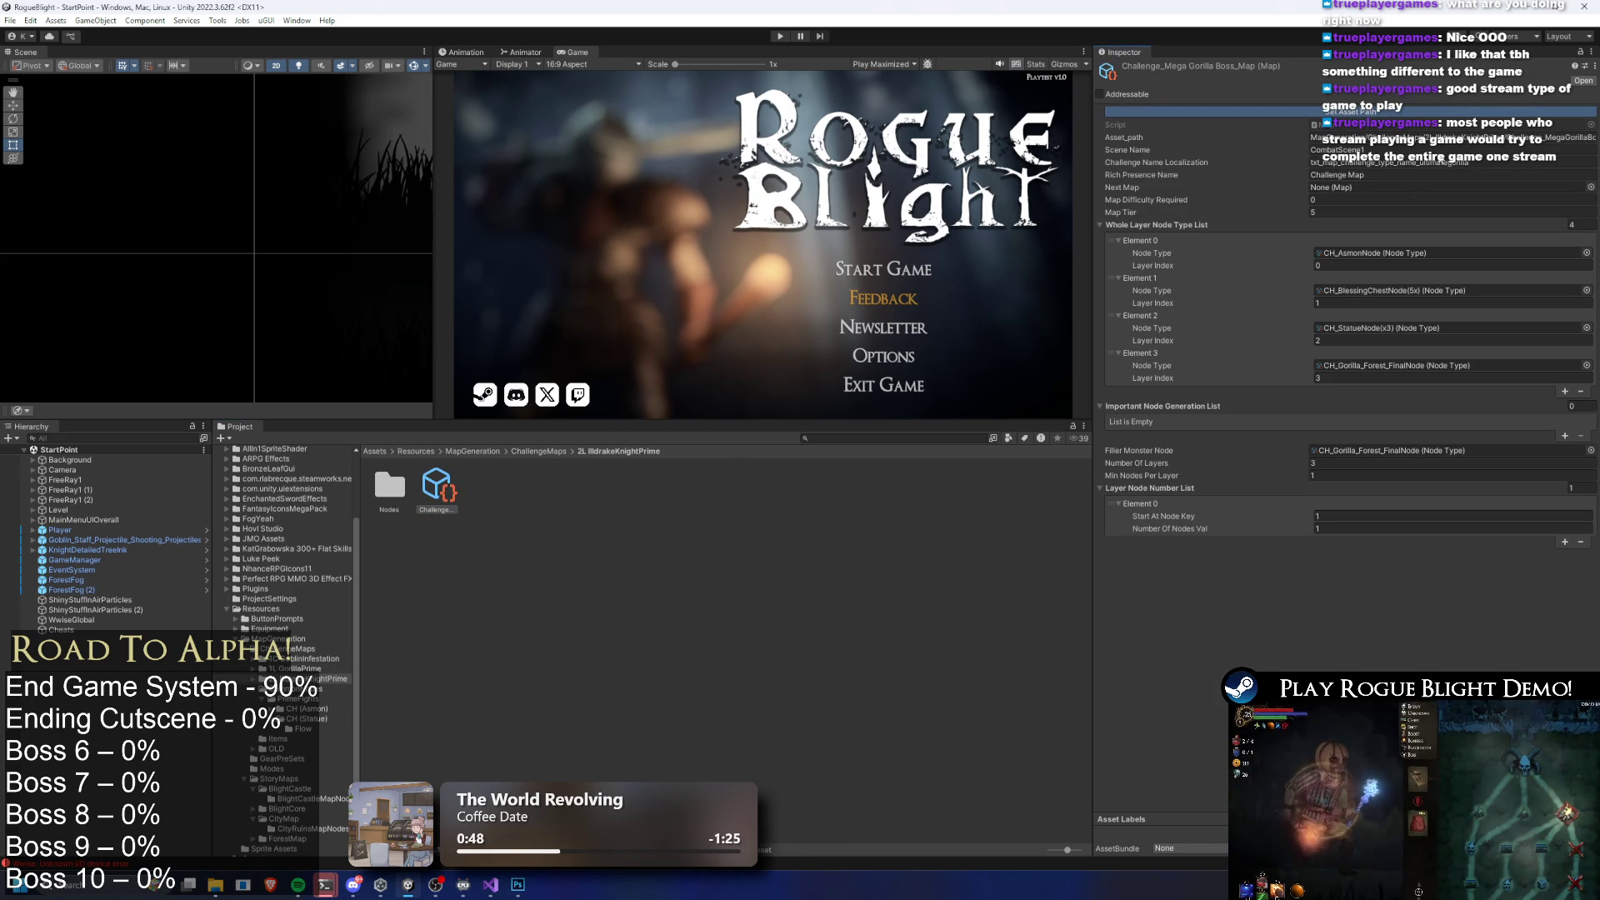
pyautogui.rightClick(421, 498)
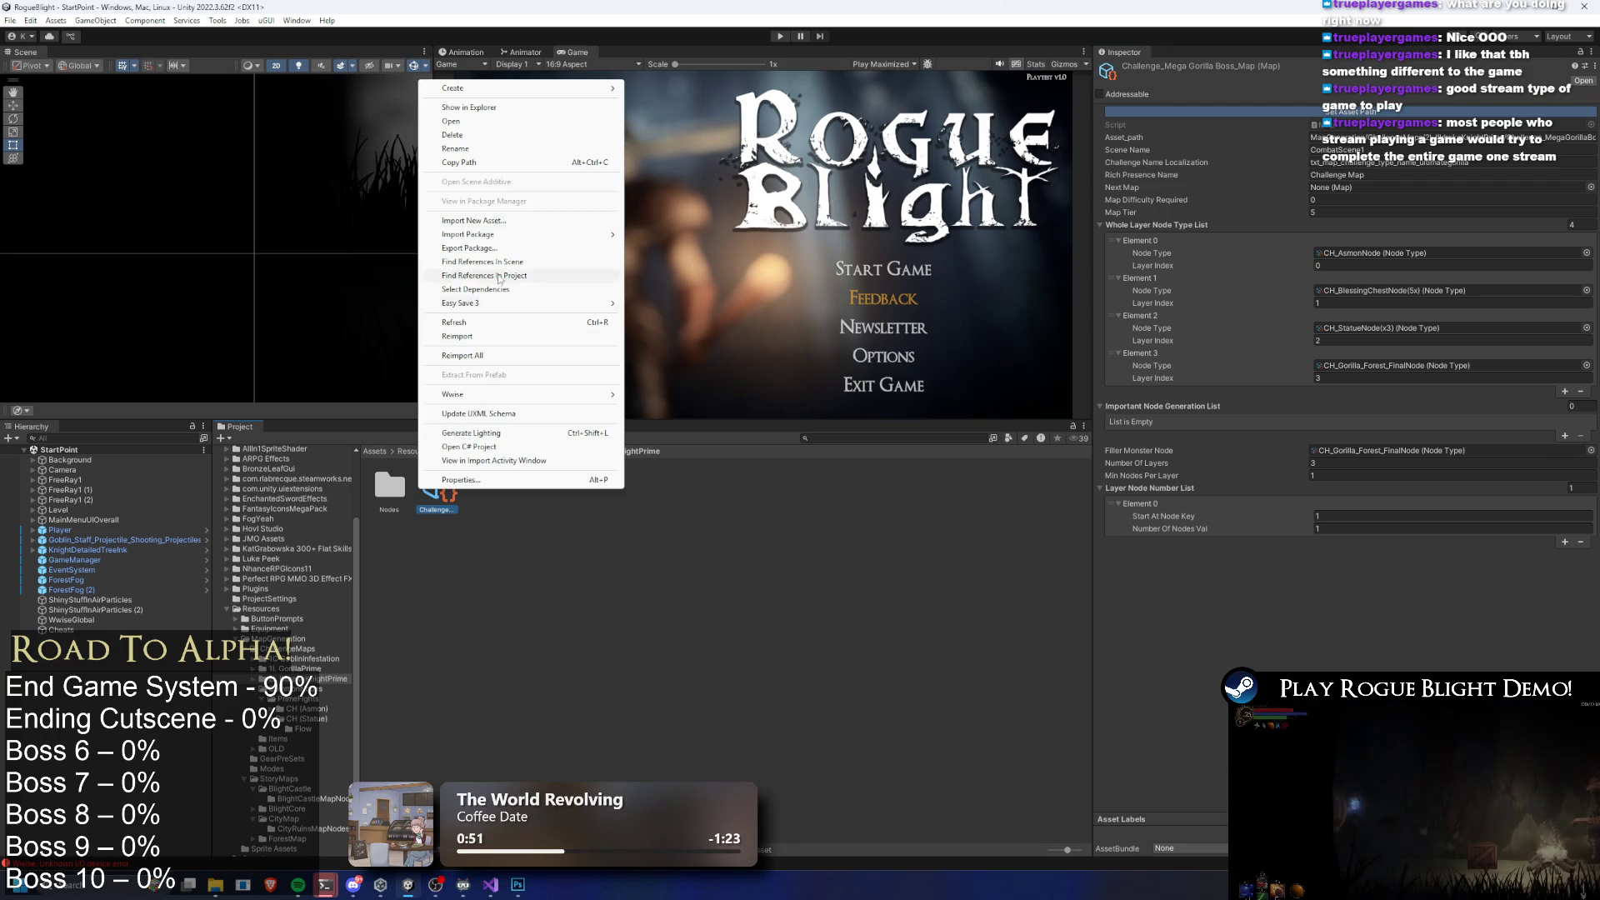
# Rename the maps Challenge_Illdrake Knight_Prime_Boss_Map and Challenge_Gorilla_Prime_Boss_Map
pyautogui.click(492, 162)
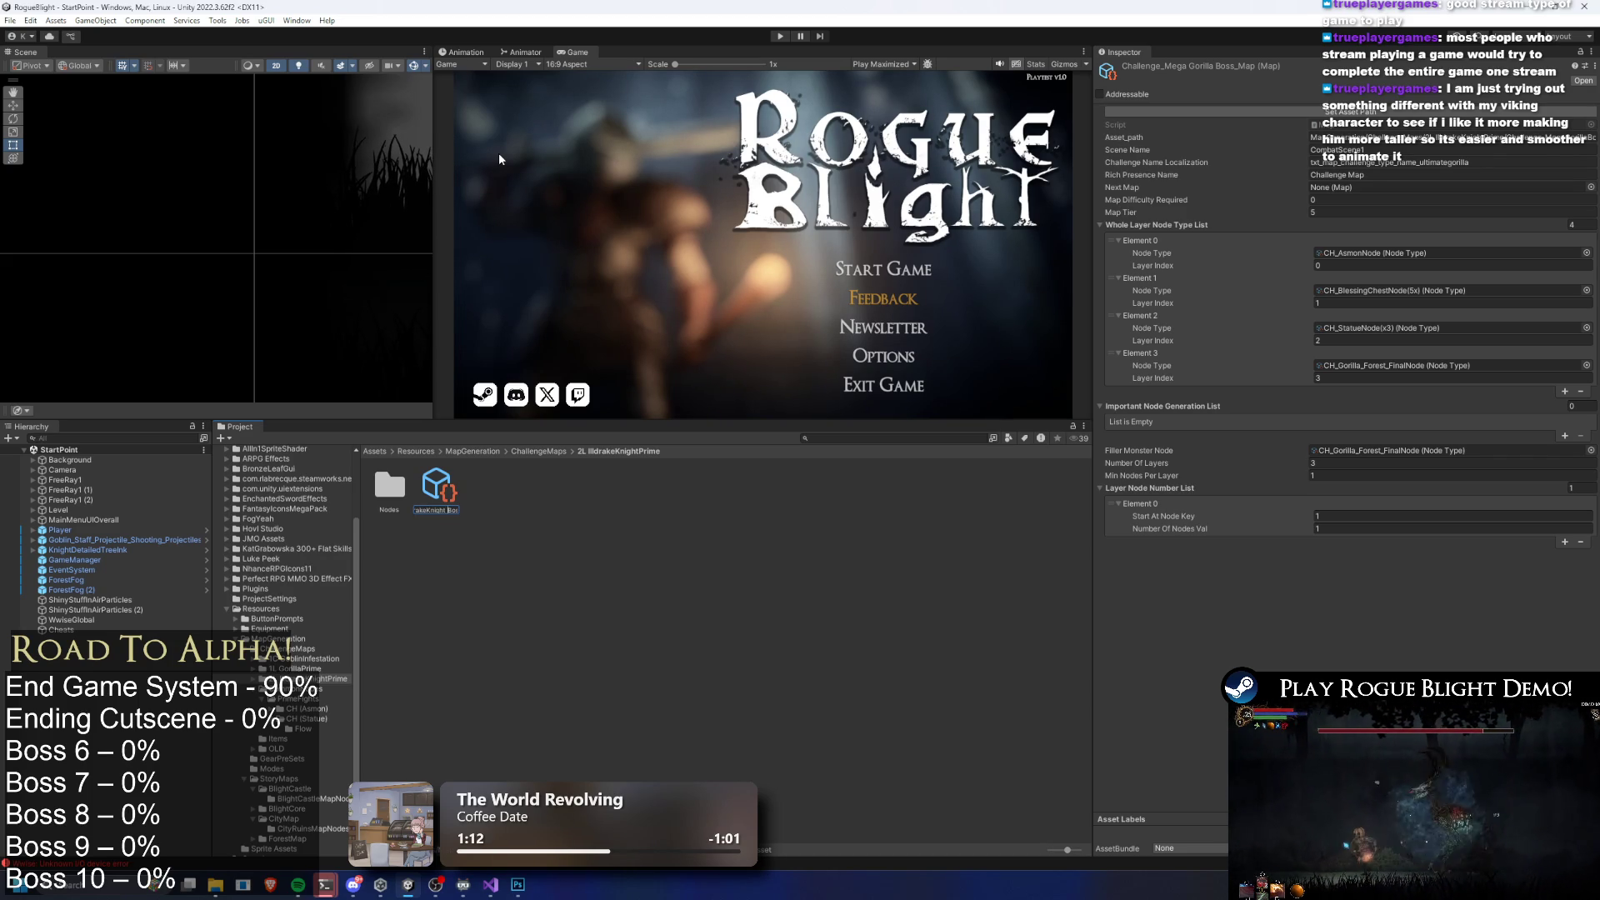
pyautogui.press('Return')
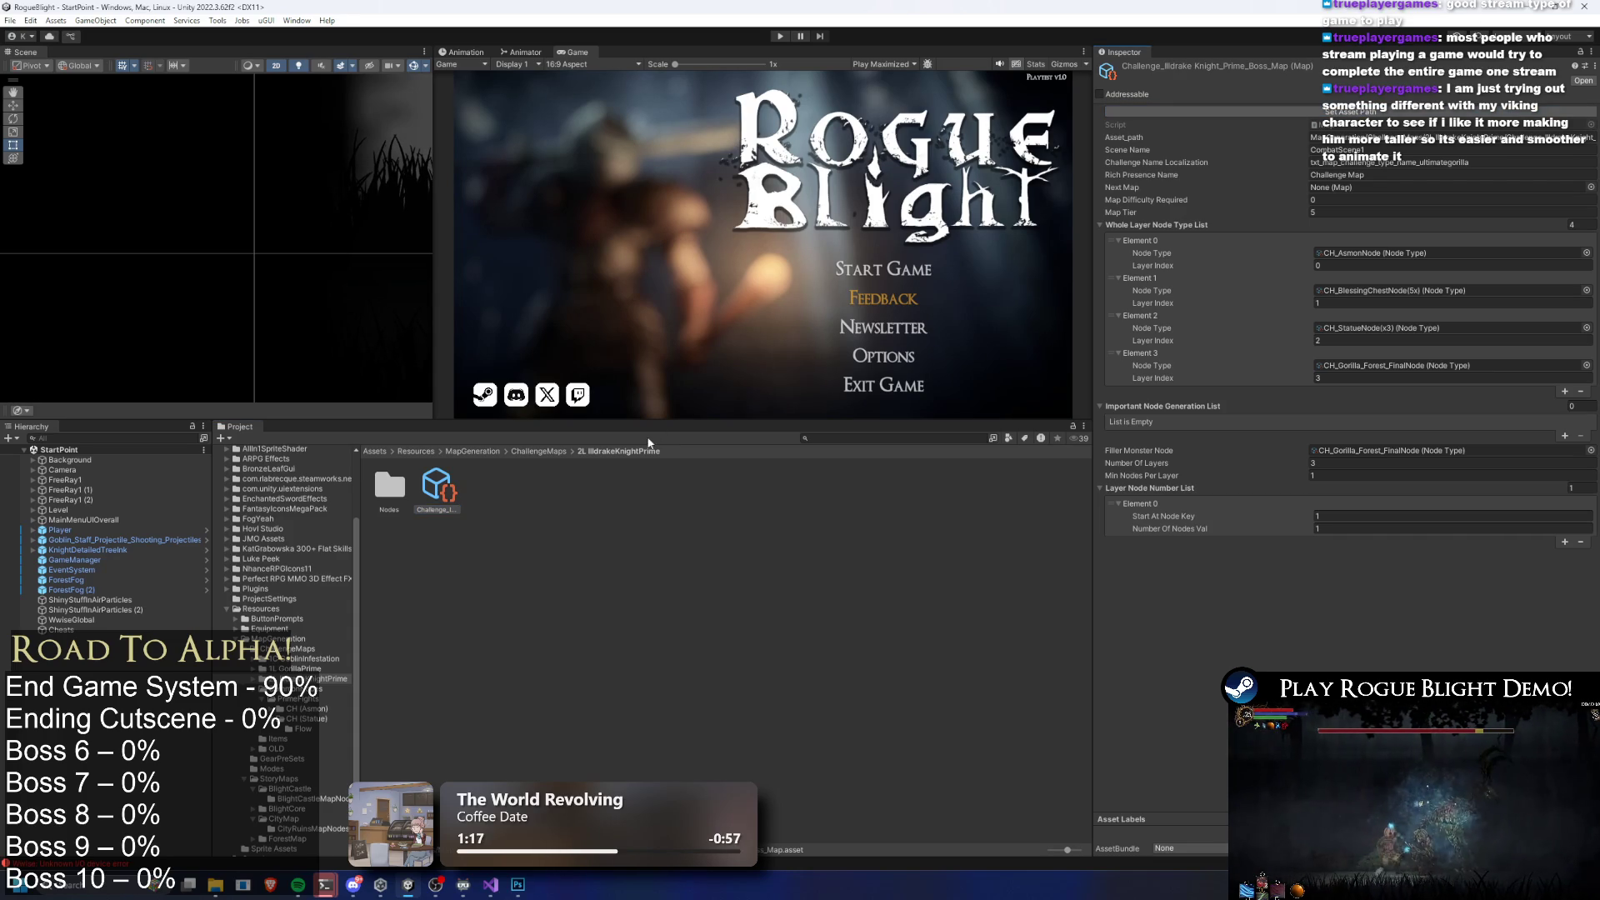
pyautogui.click(534, 450)
pyautogui.doubleClick(438, 493)
pyautogui.rightClick(437, 490)
pyautogui.click(477, 150)
pyautogui.write('Challenge_Gor')
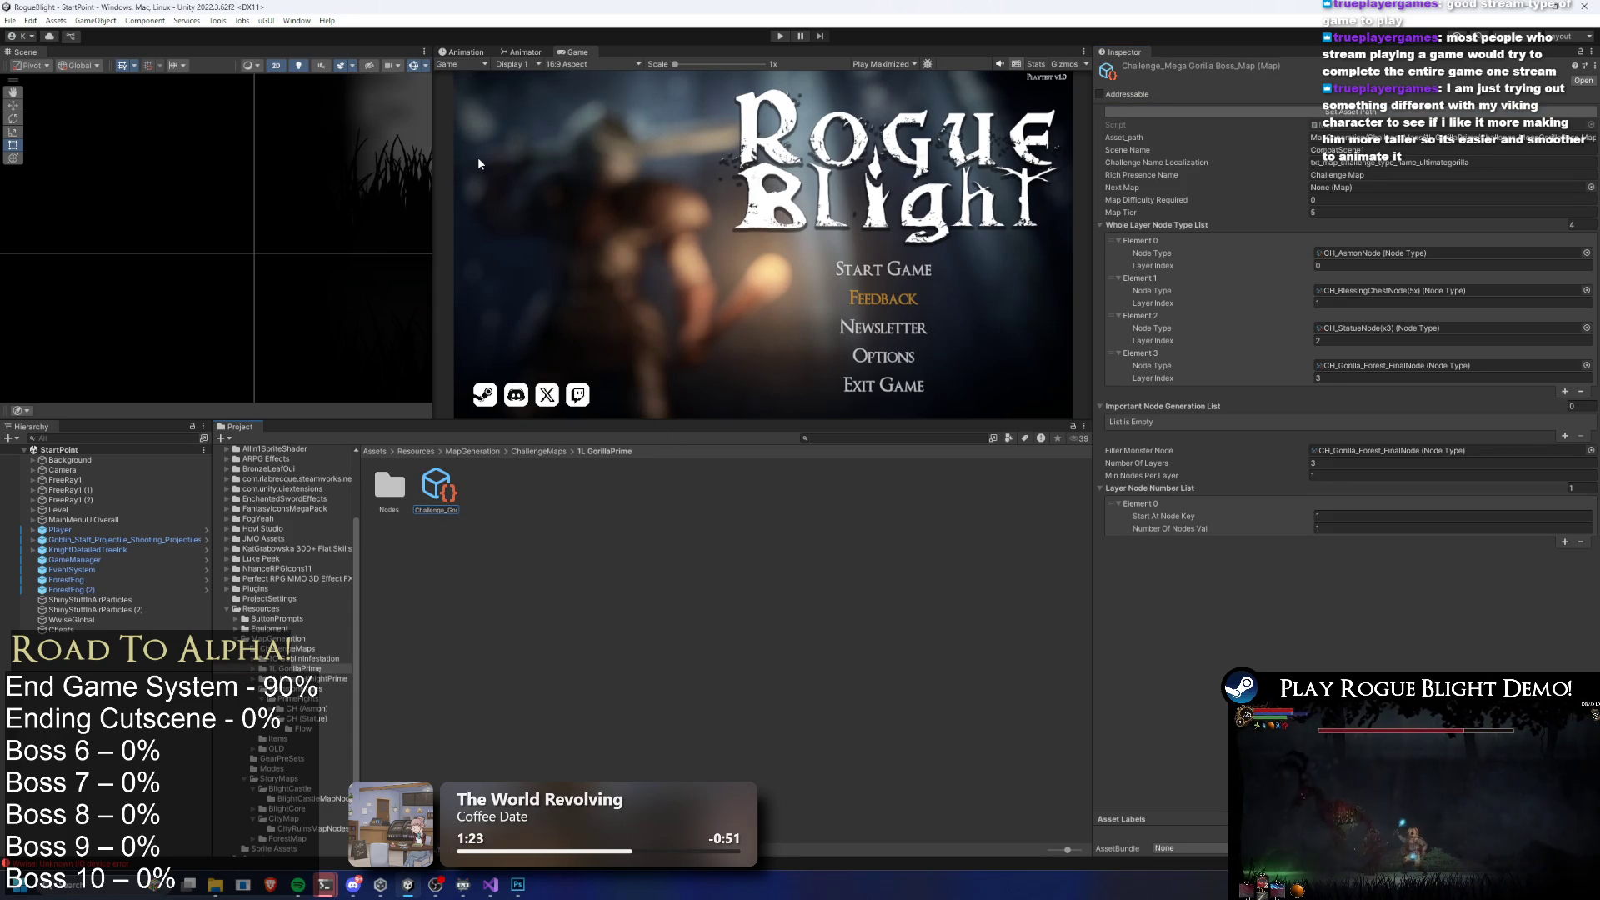
pyautogui.write('laPrime')
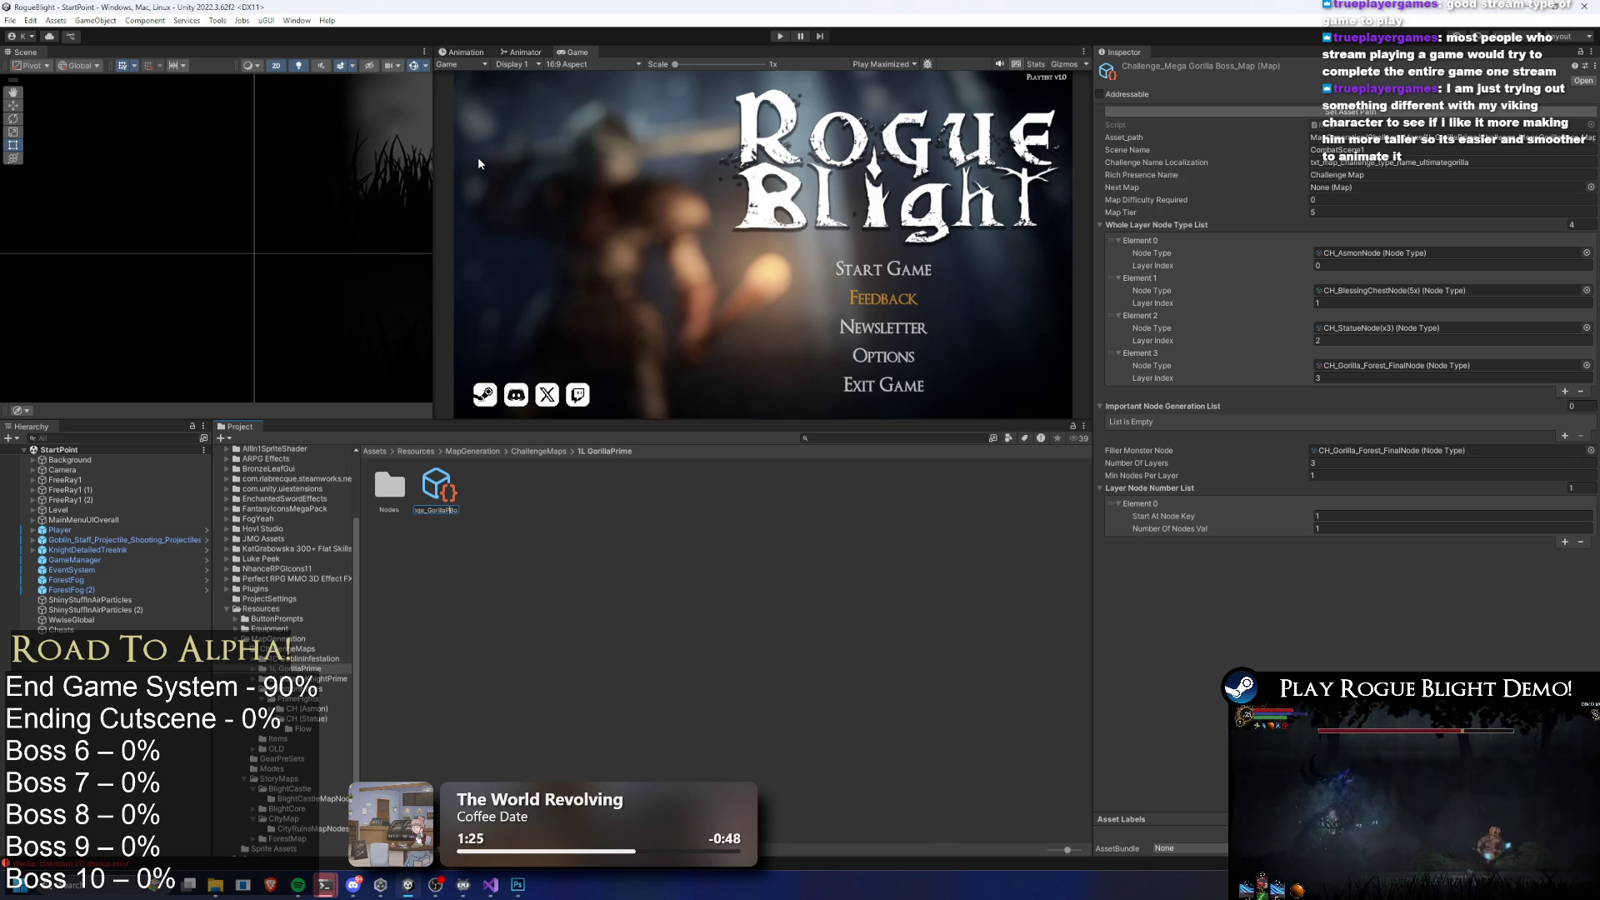
pyautogui.write('_')
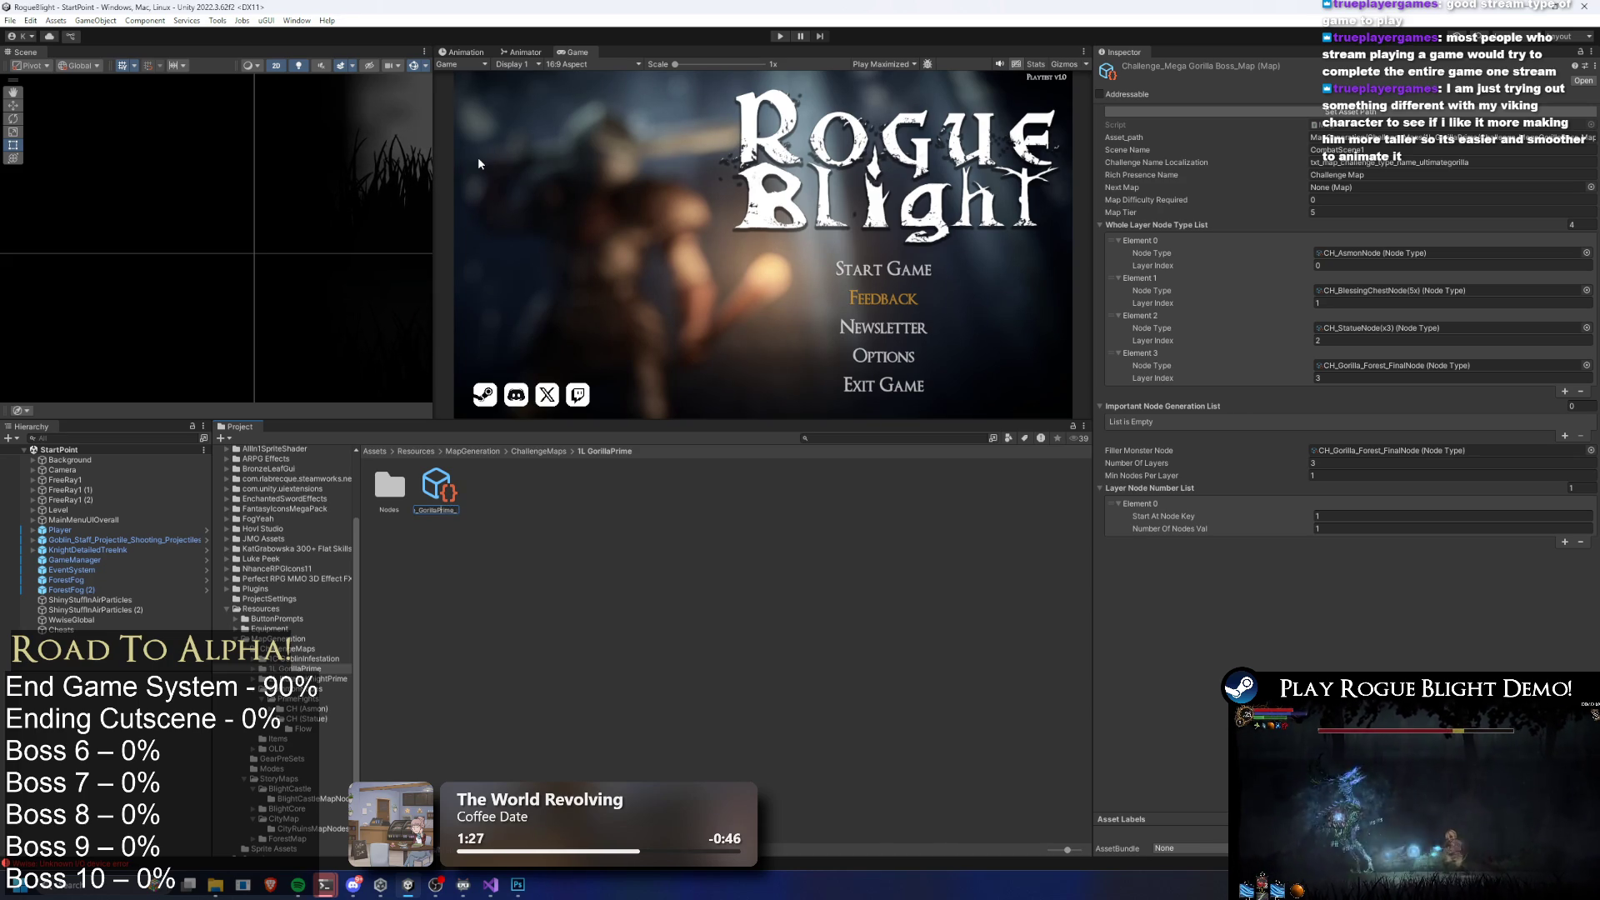
pyautogui.press('Left')
pyautogui.press('Left')
pyautogui.press('Left')
pyautogui.write('_')
pyautogui.press('Return')
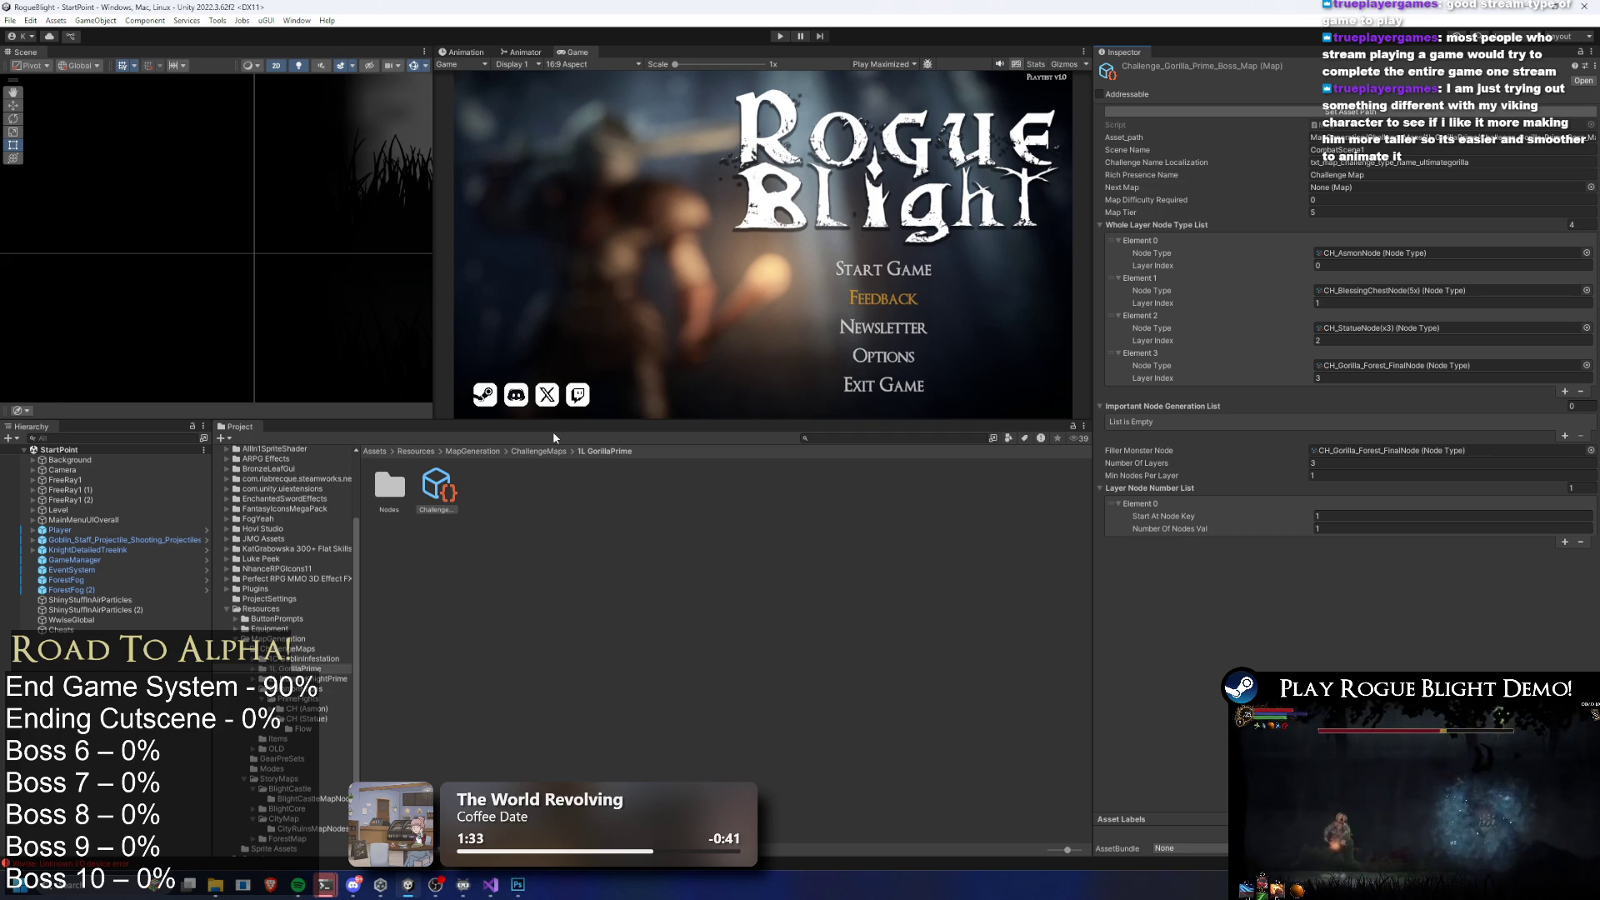
# Save the project and set the Illdrake Knight map's Scene Name to CombatScene2
pyautogui.hotkey('ctrl', 's')
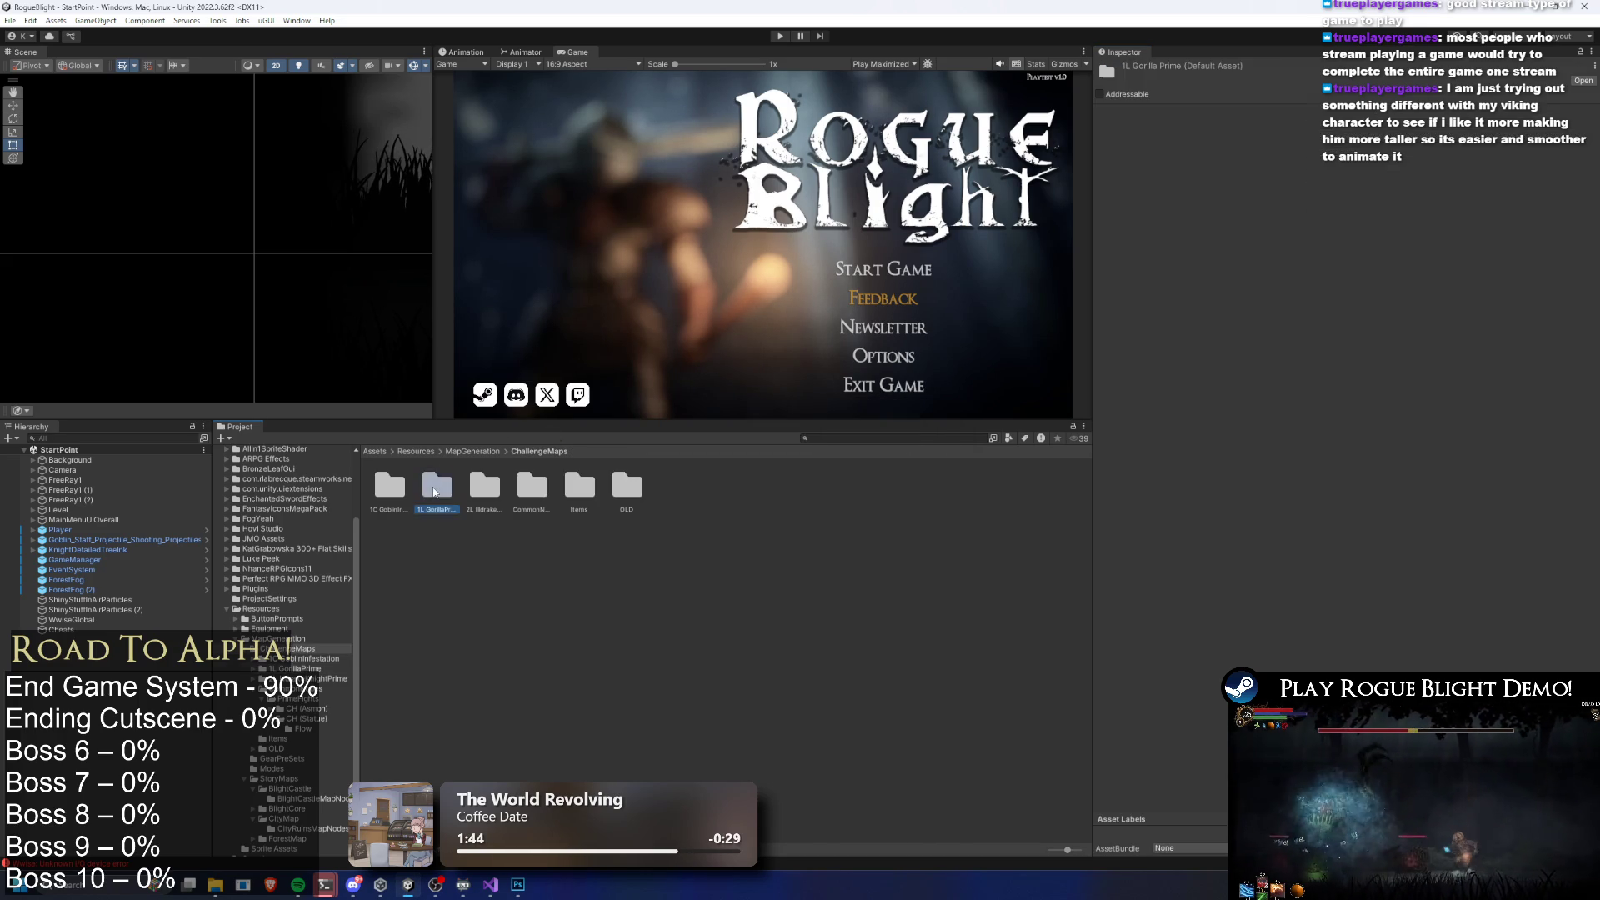
pyautogui.doubleClick(448, 496)
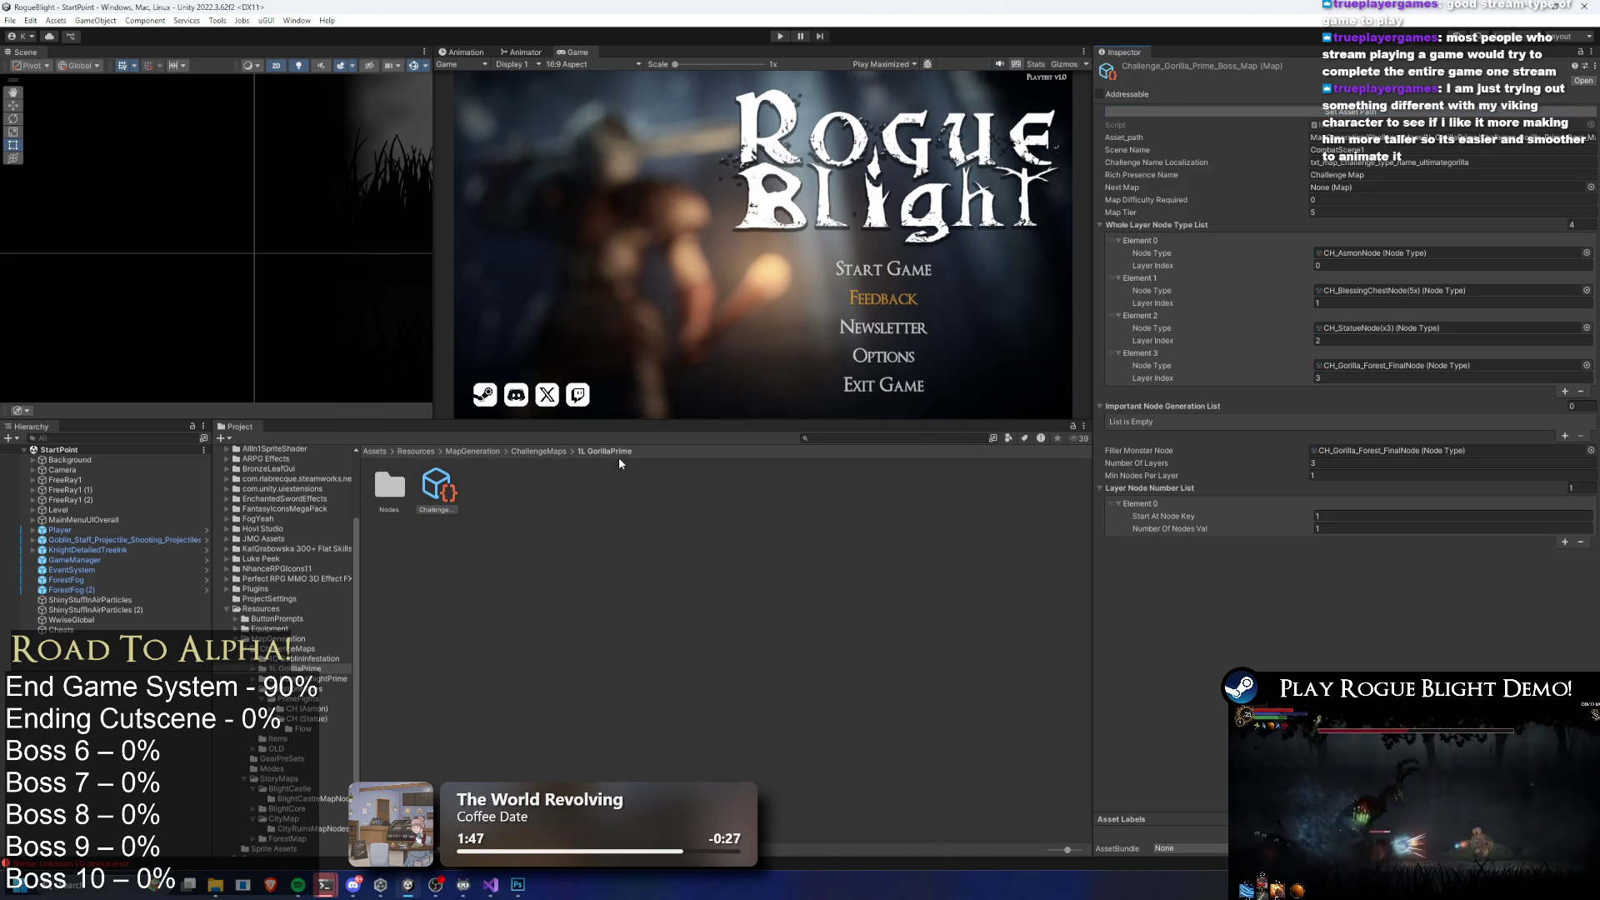
pyautogui.click(542, 449)
pyautogui.doubleClick(477, 493)
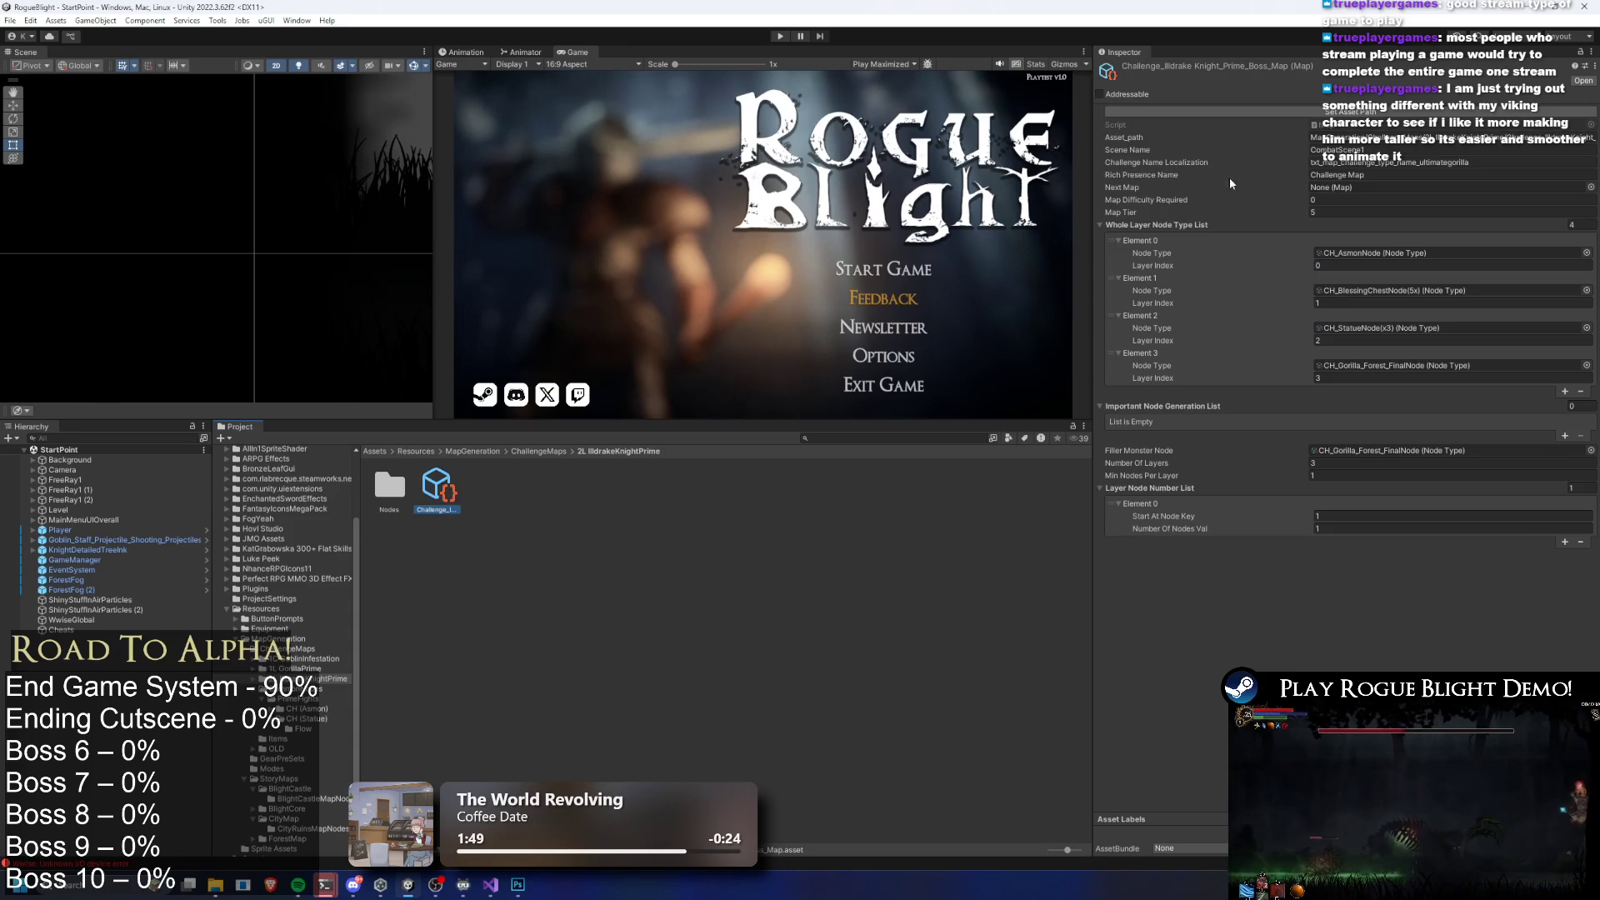
pyautogui.click(1363, 150)
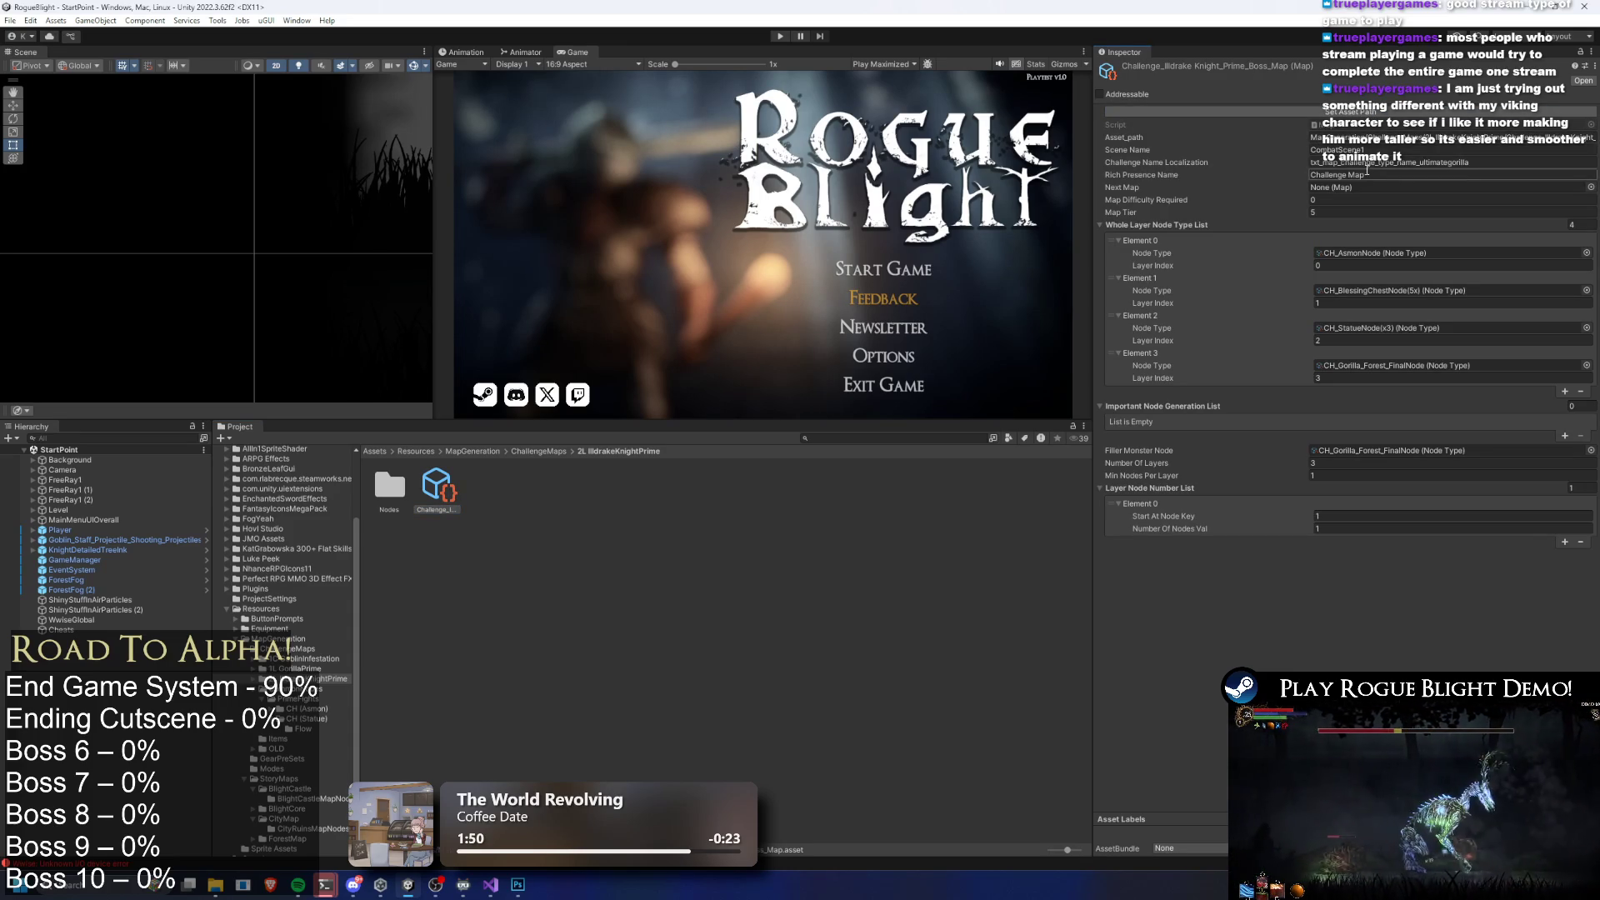
pyautogui.write('2')
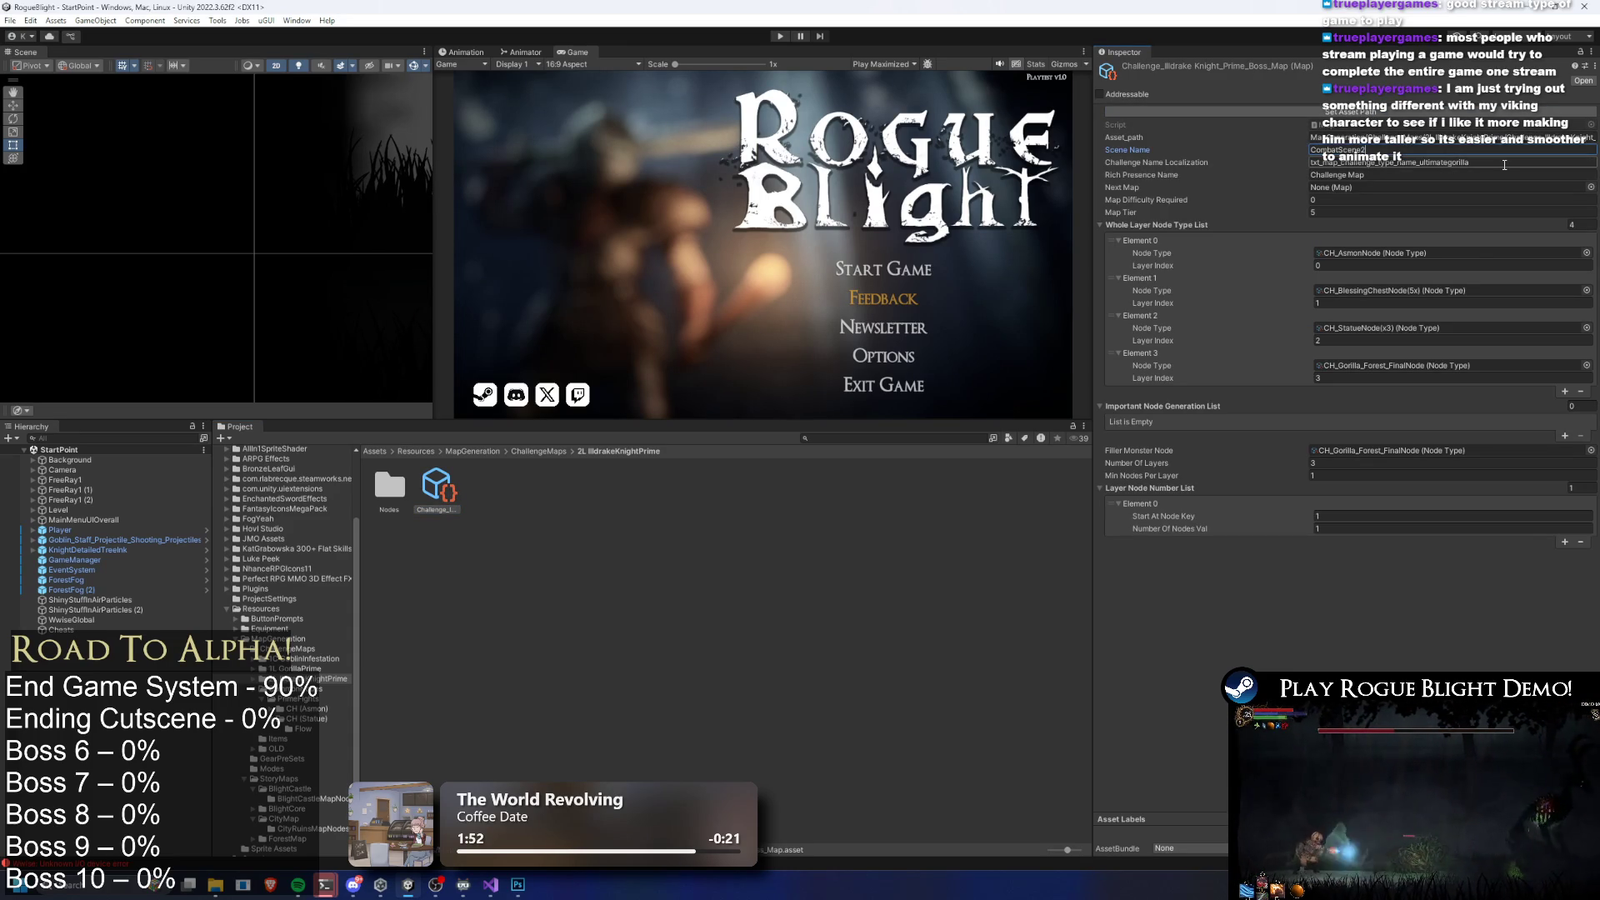
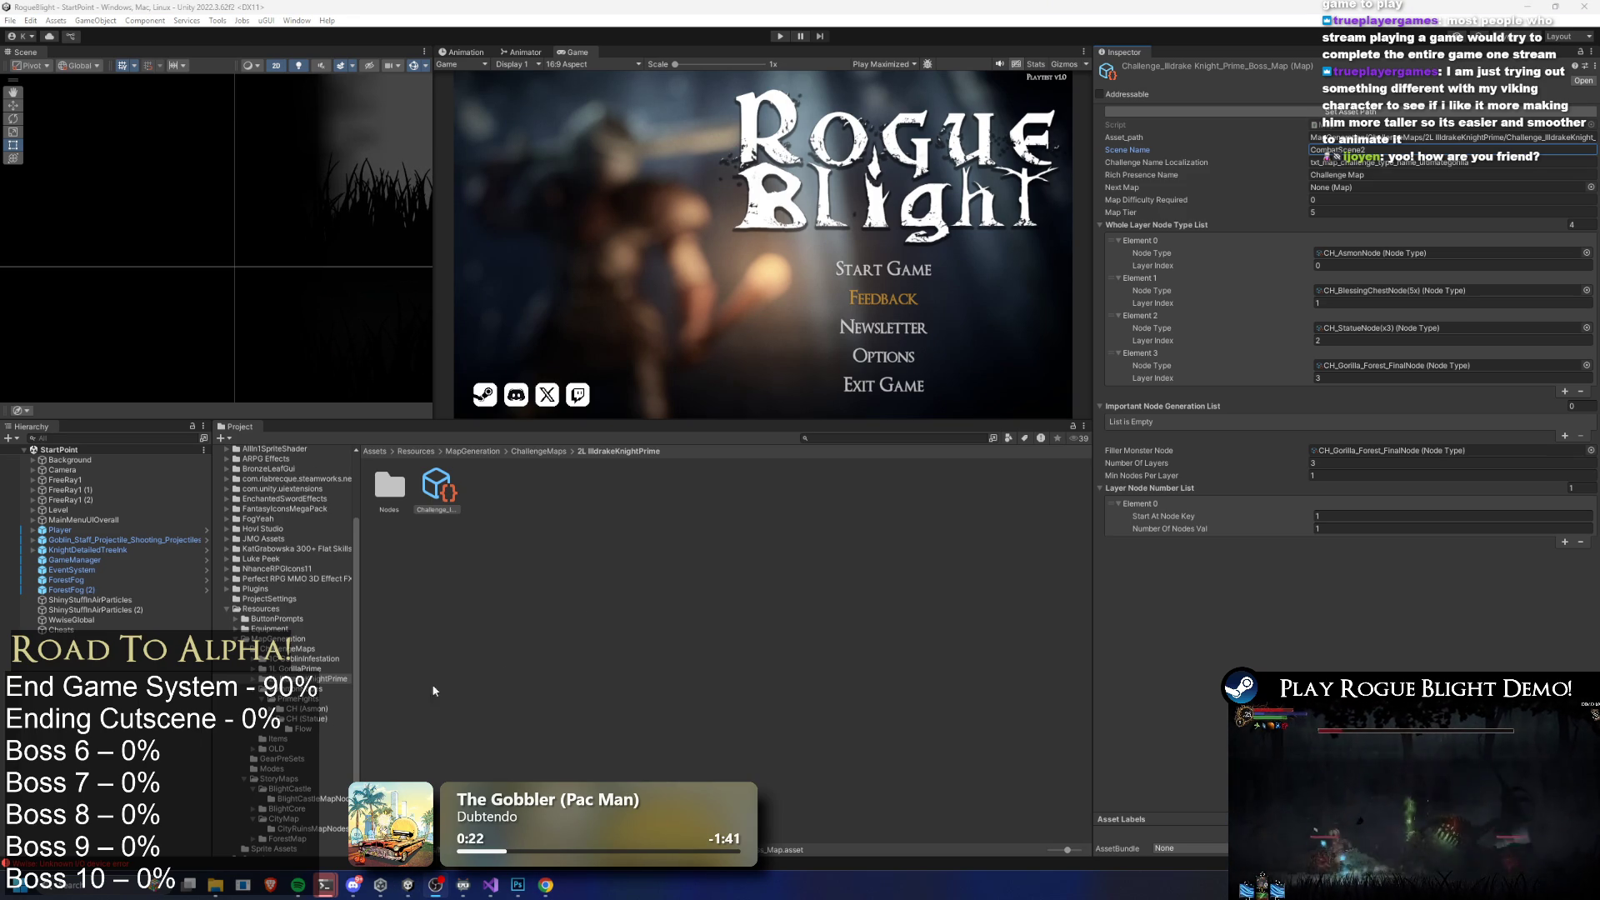
# Ping Element 3's node asset, then browse into the 2L IlldrakeKnightPrime/Nodes folder
pyautogui.click(1508, 161)
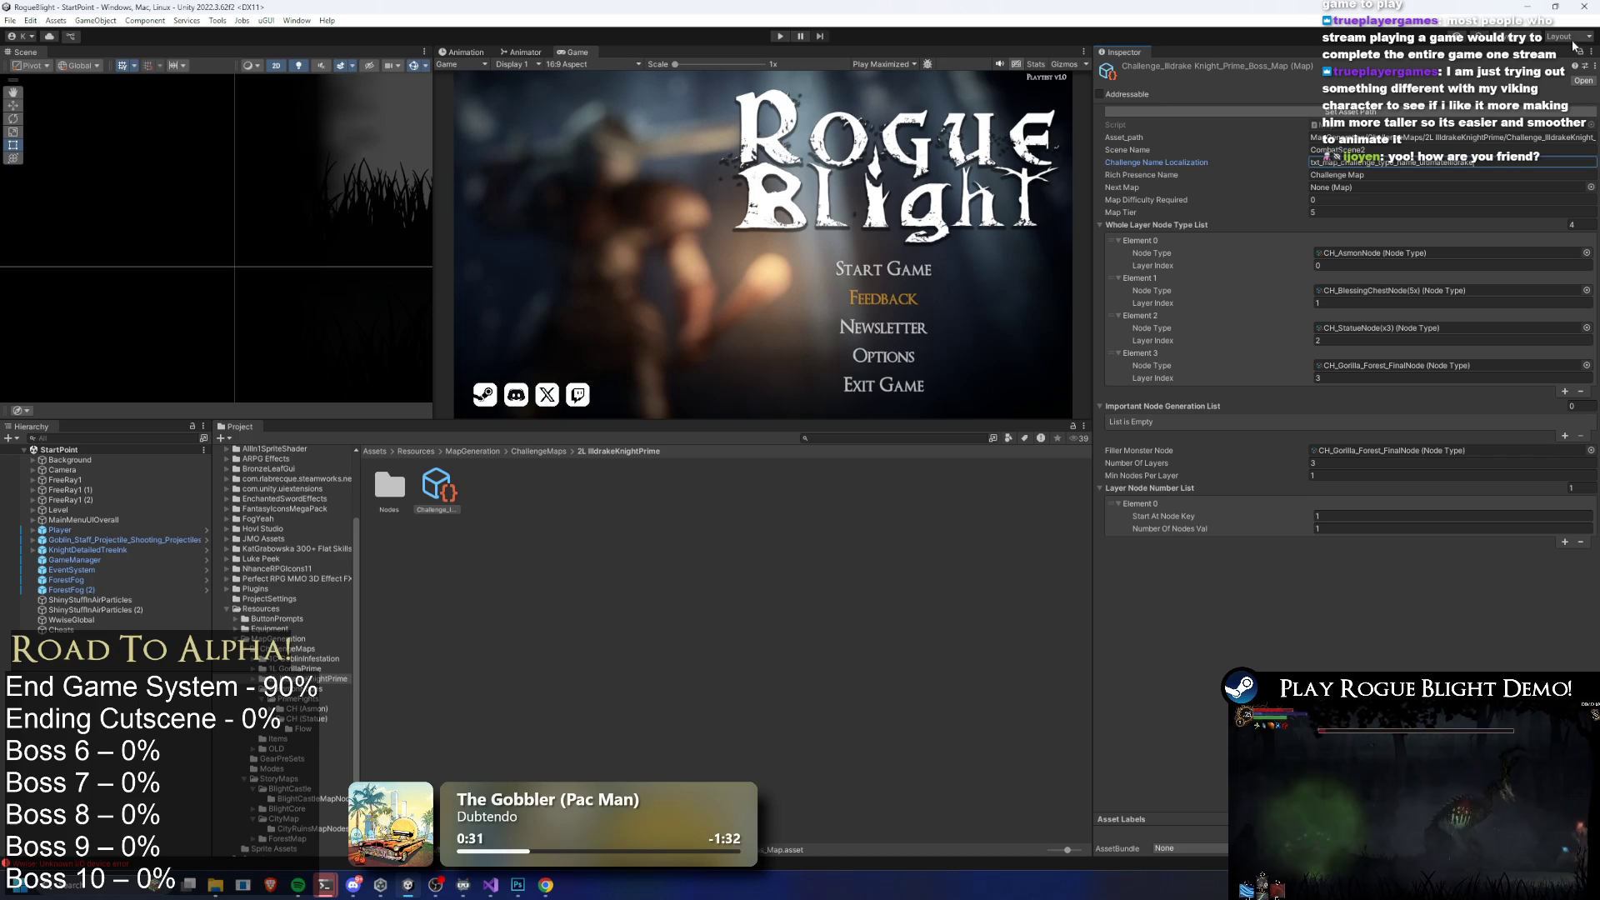
pyautogui.click(1369, 363)
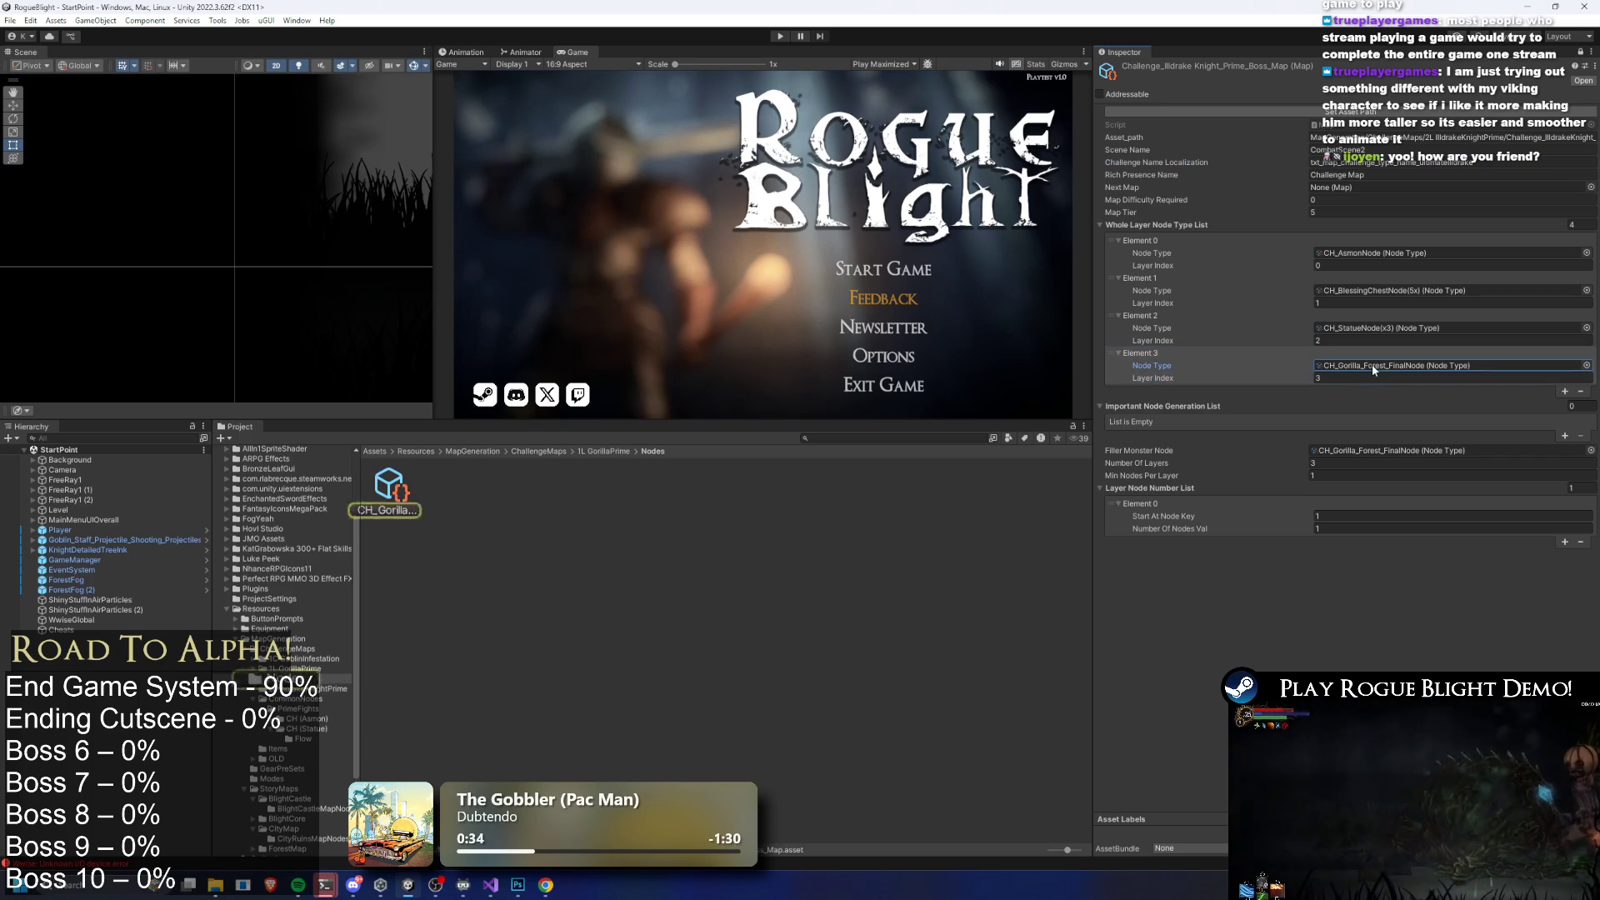
pyautogui.click(526, 450)
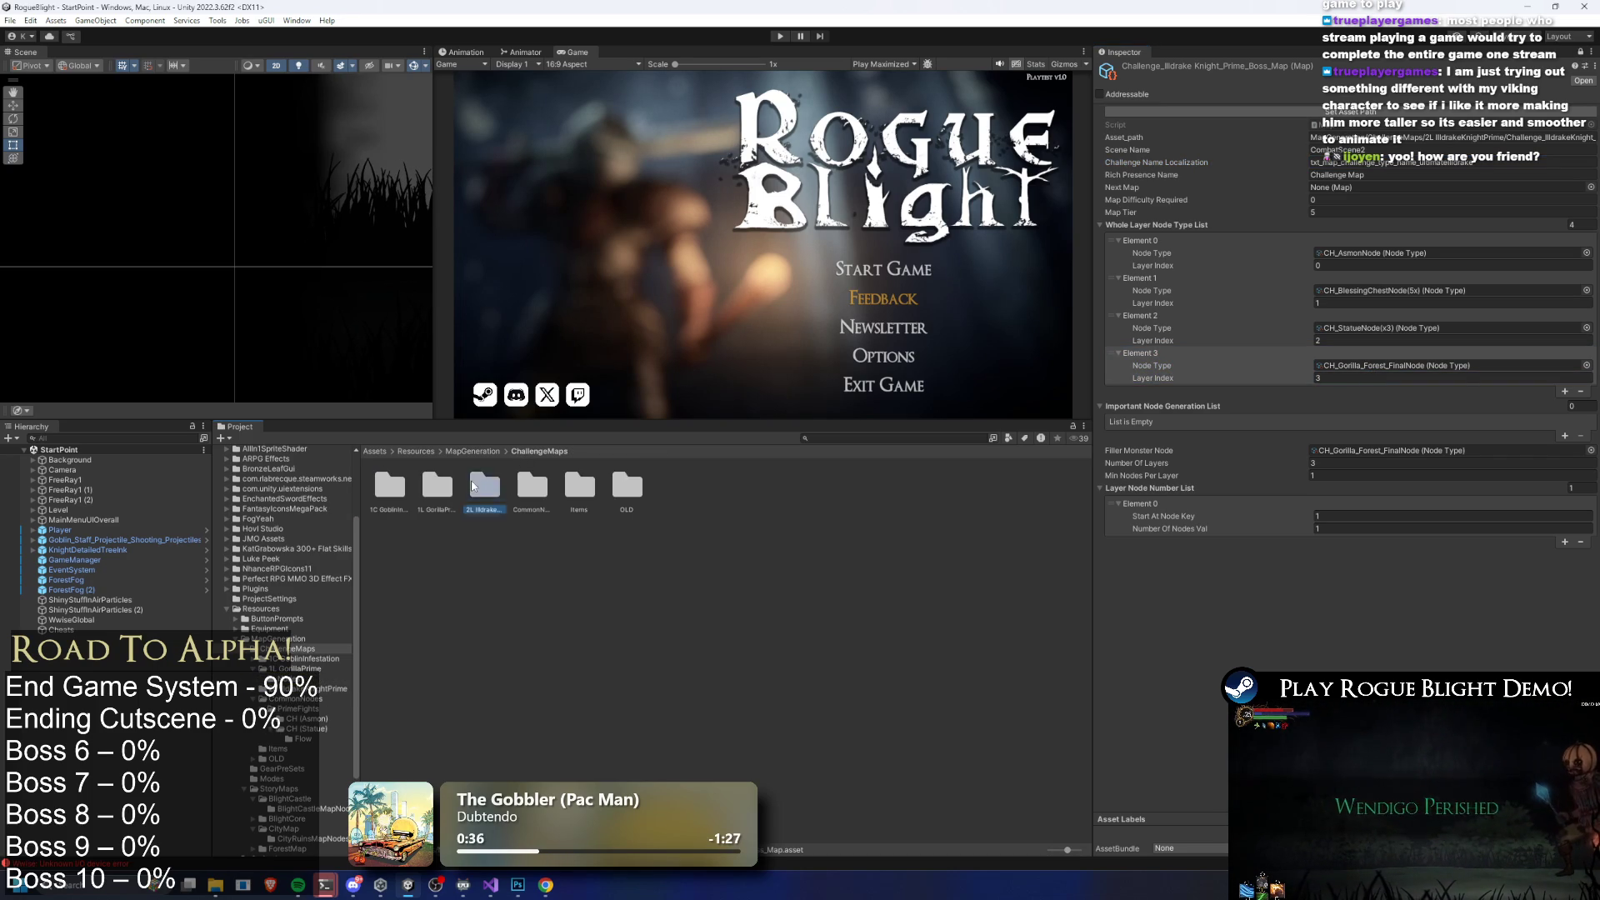
pyautogui.doubleClick(475, 485)
pyautogui.doubleClick(389, 486)
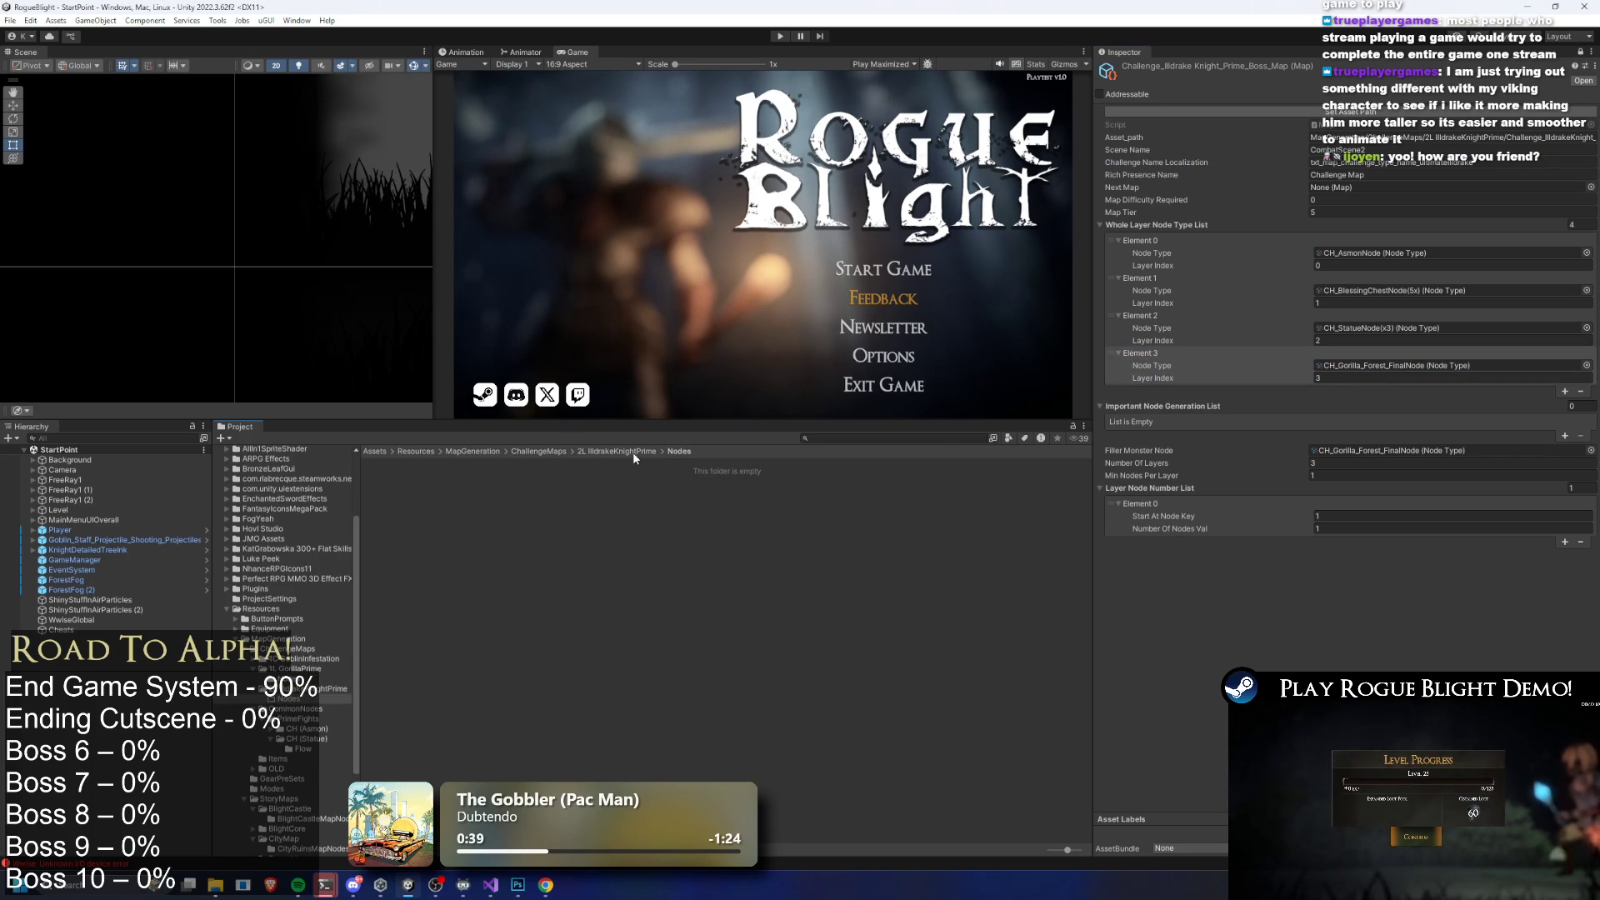
# Go back up to ChallengeMaps and open OLD/MegaIlldrake
pyautogui.click(633, 451)
pyautogui.click(537, 450)
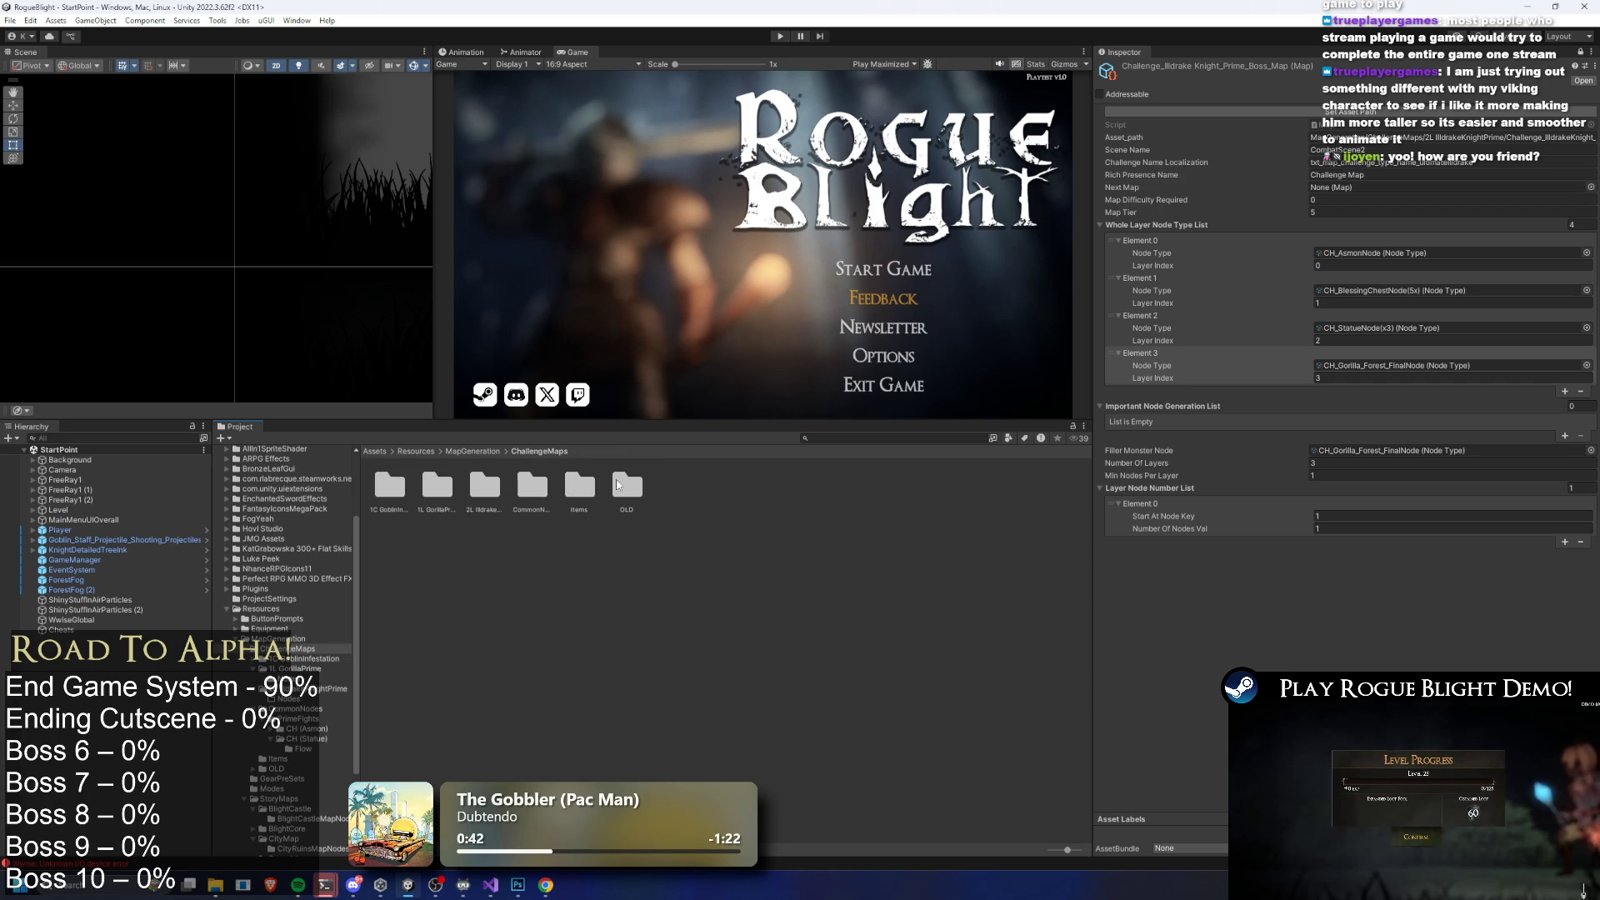
pyautogui.doubleClick(627, 485)
pyautogui.doubleClick(489, 495)
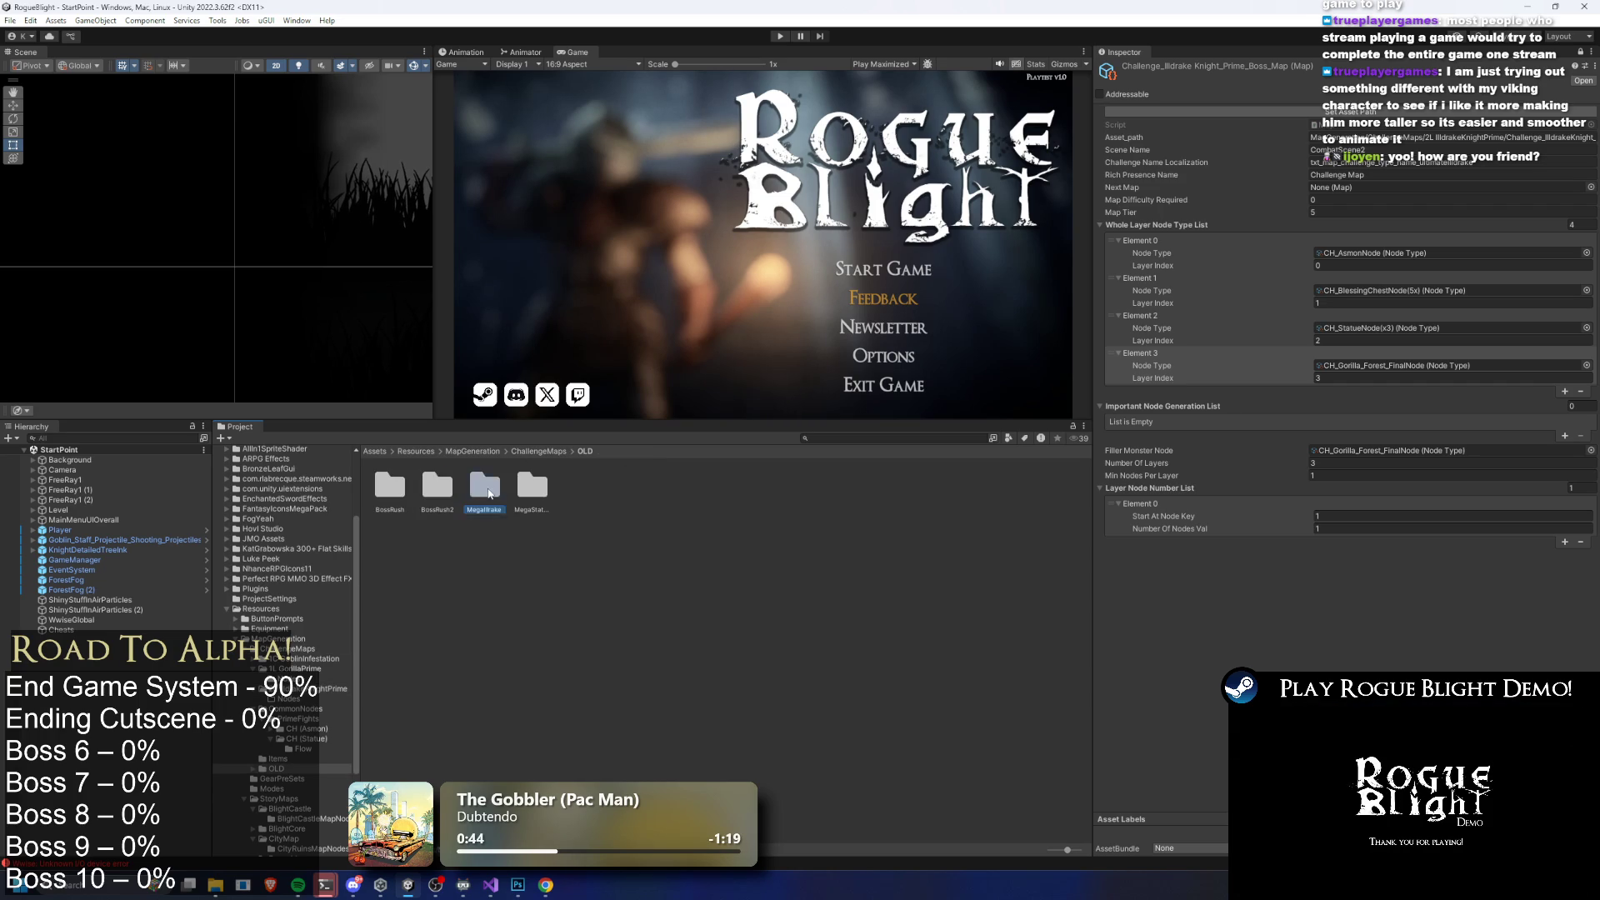
pyautogui.rightClick(433, 487)
# Copy the CH_Illdrake final-node asset from ChallengeMapNodes and review the old Mega Illdrake boss map
pyautogui.doubleClick(389, 487)
pyautogui.rightClick(391, 490)
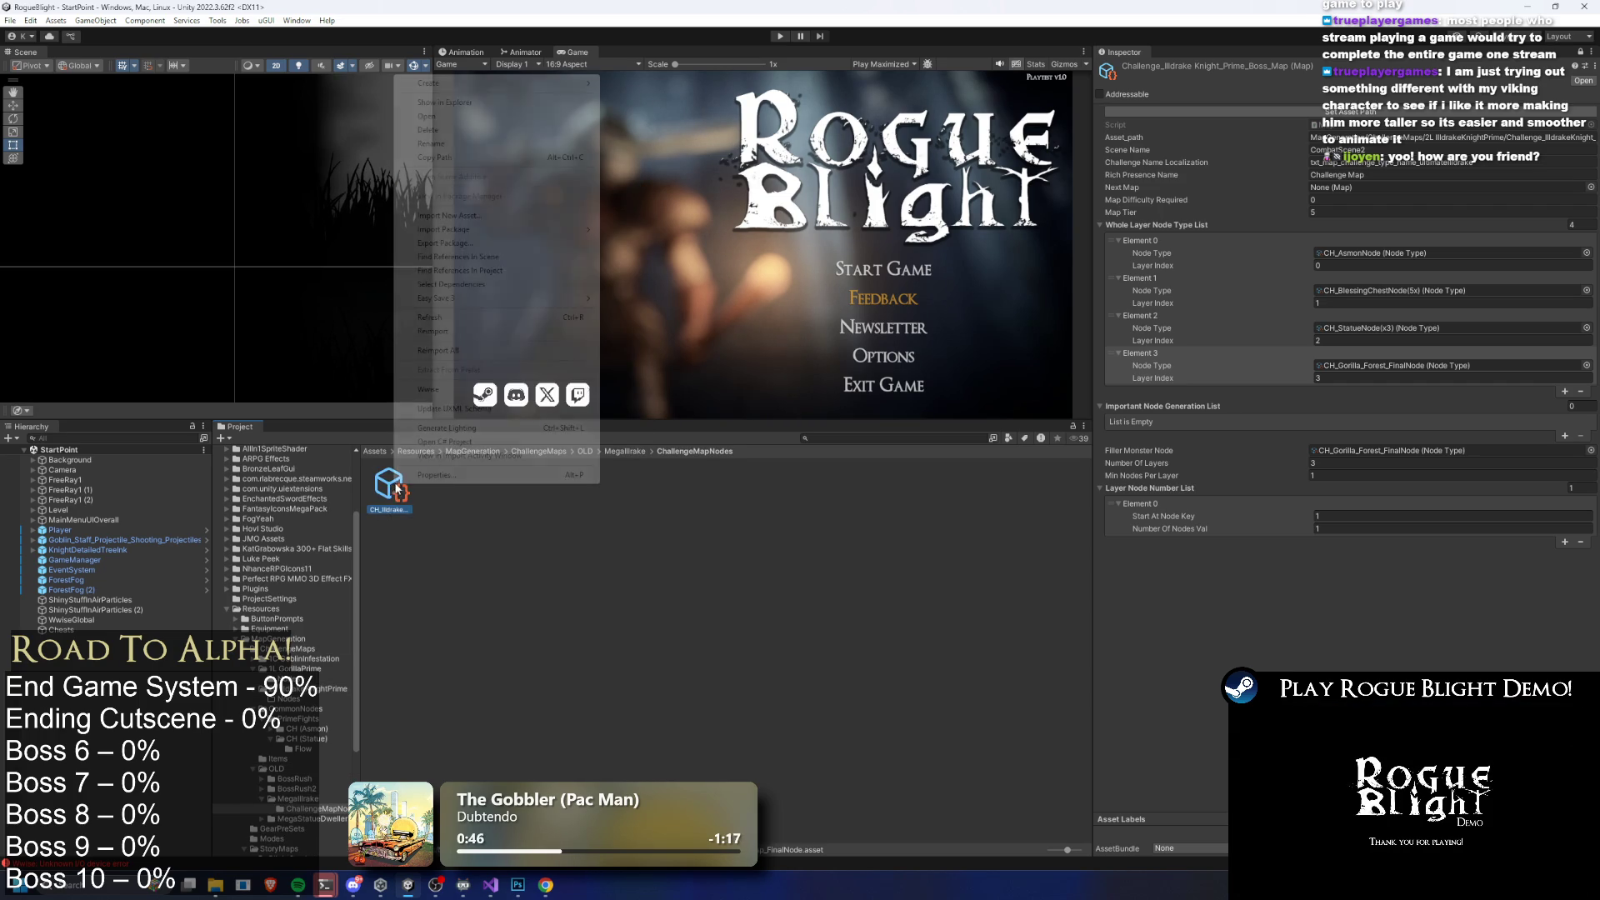
pyautogui.click(510, 332)
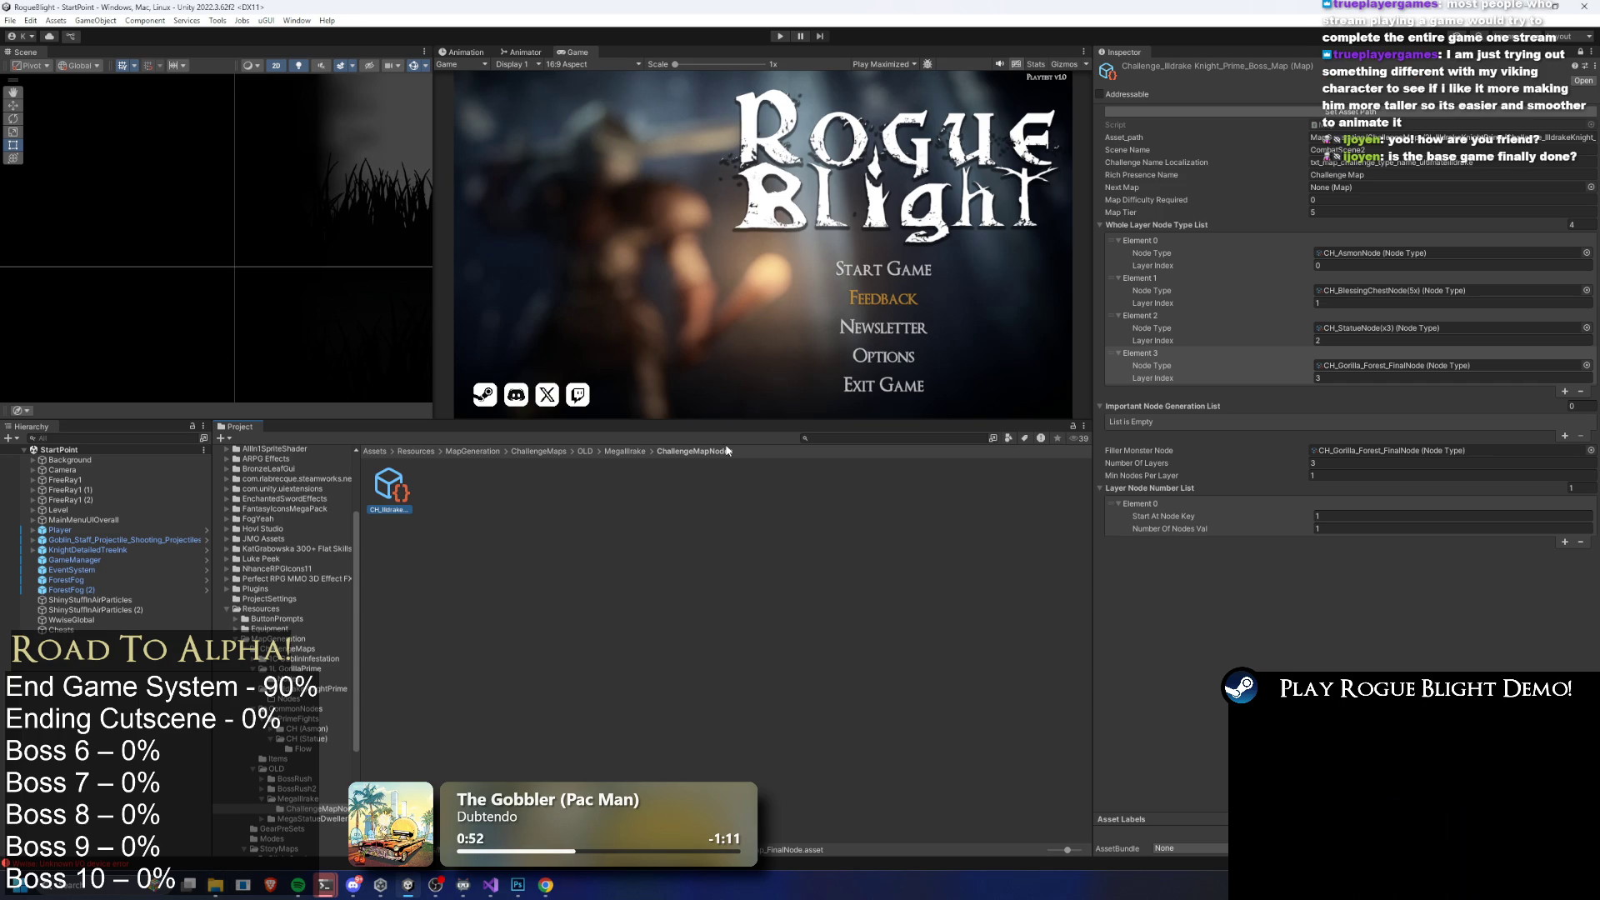
pyautogui.click(626, 452)
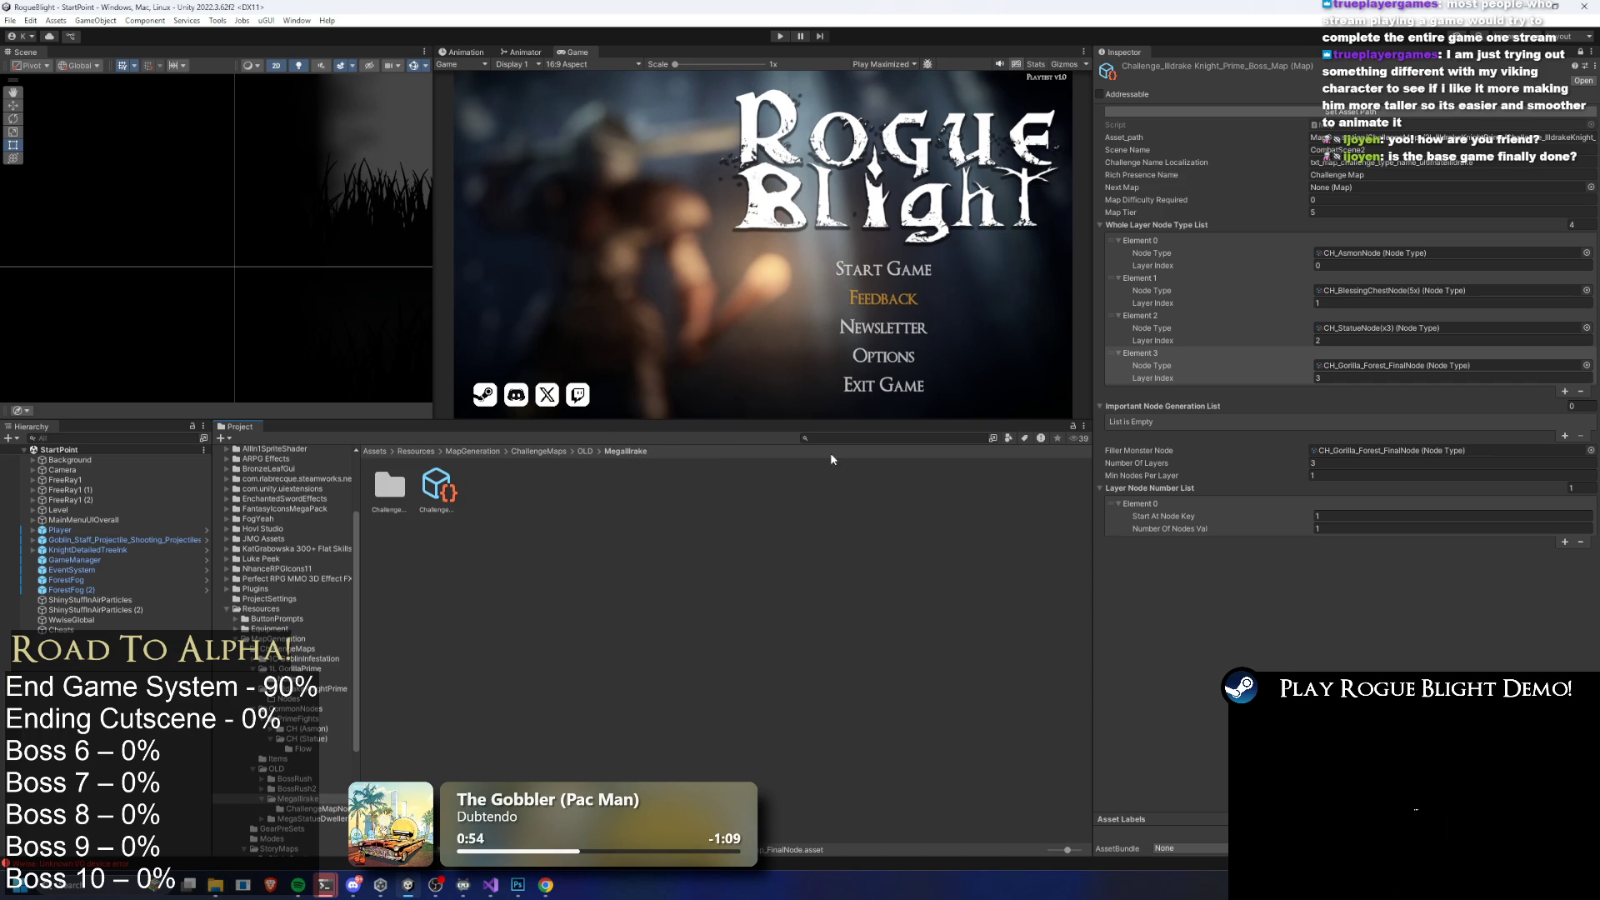
pyautogui.click(1580, 57)
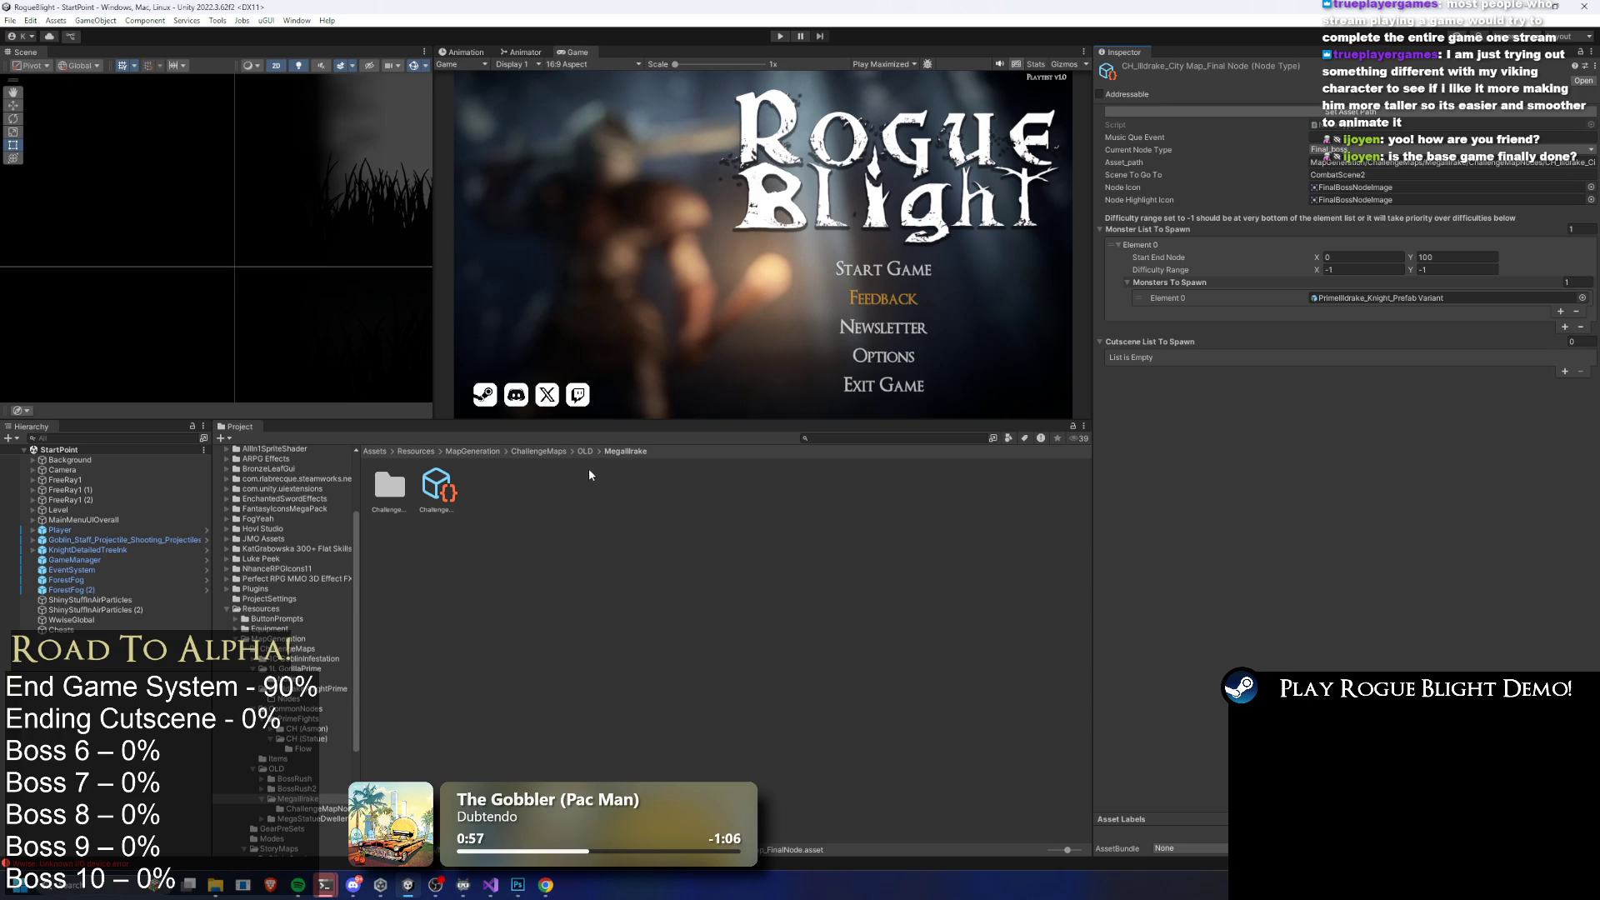
pyautogui.click(450, 490)
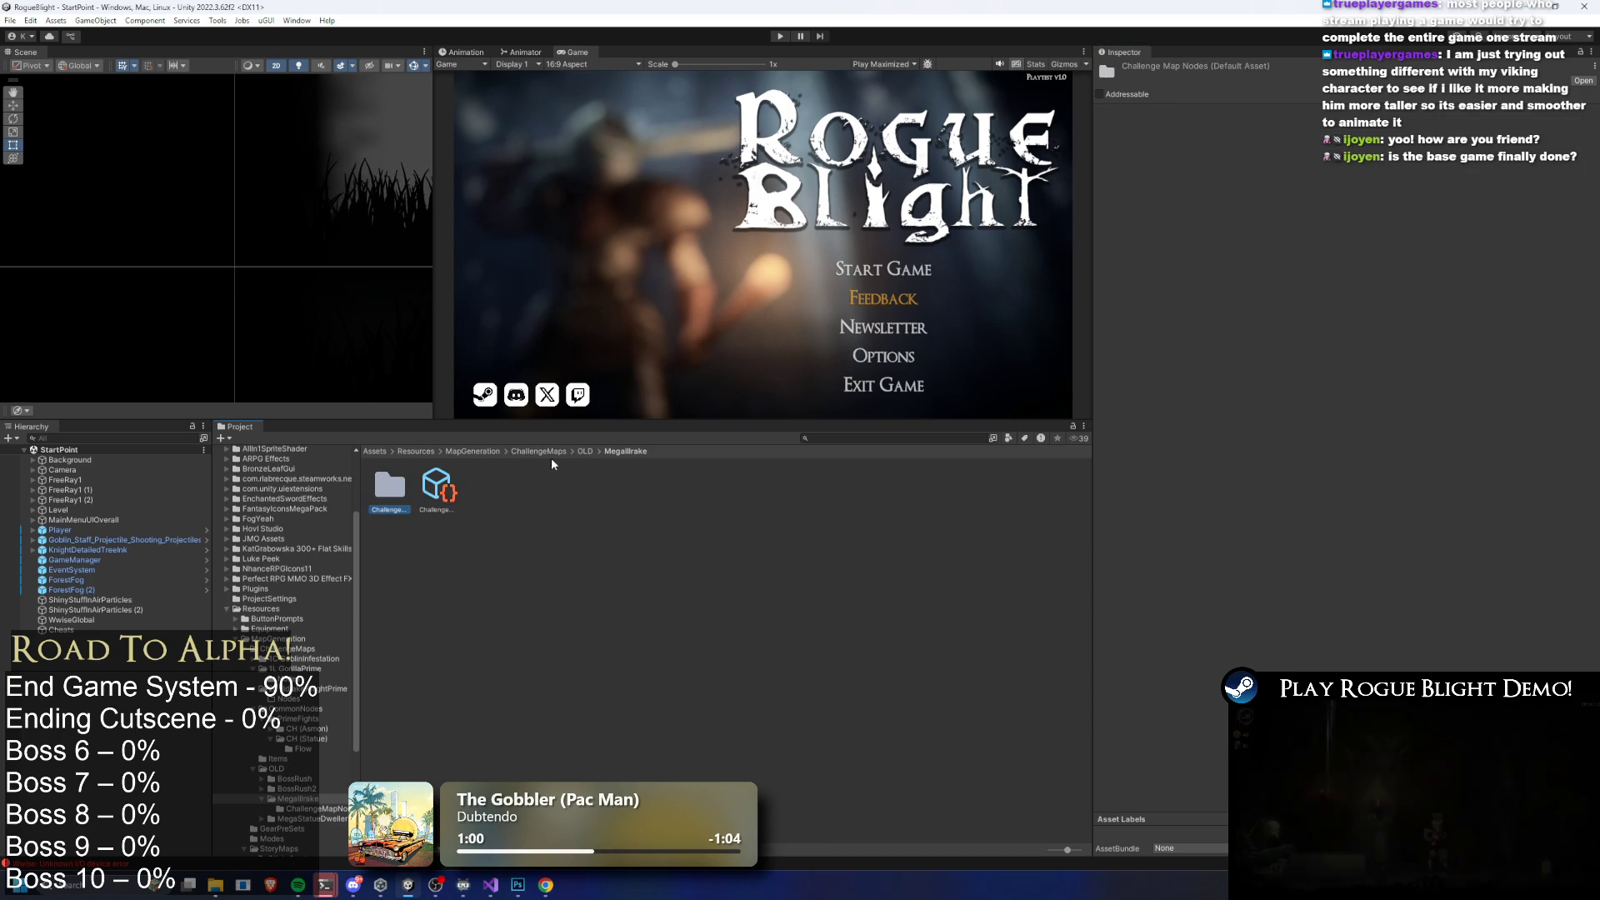
# Paste the copied CH_Illdrake node into the empty 2L IlldrakeKnightPrime/Nodes folder
pyautogui.click(583, 452)
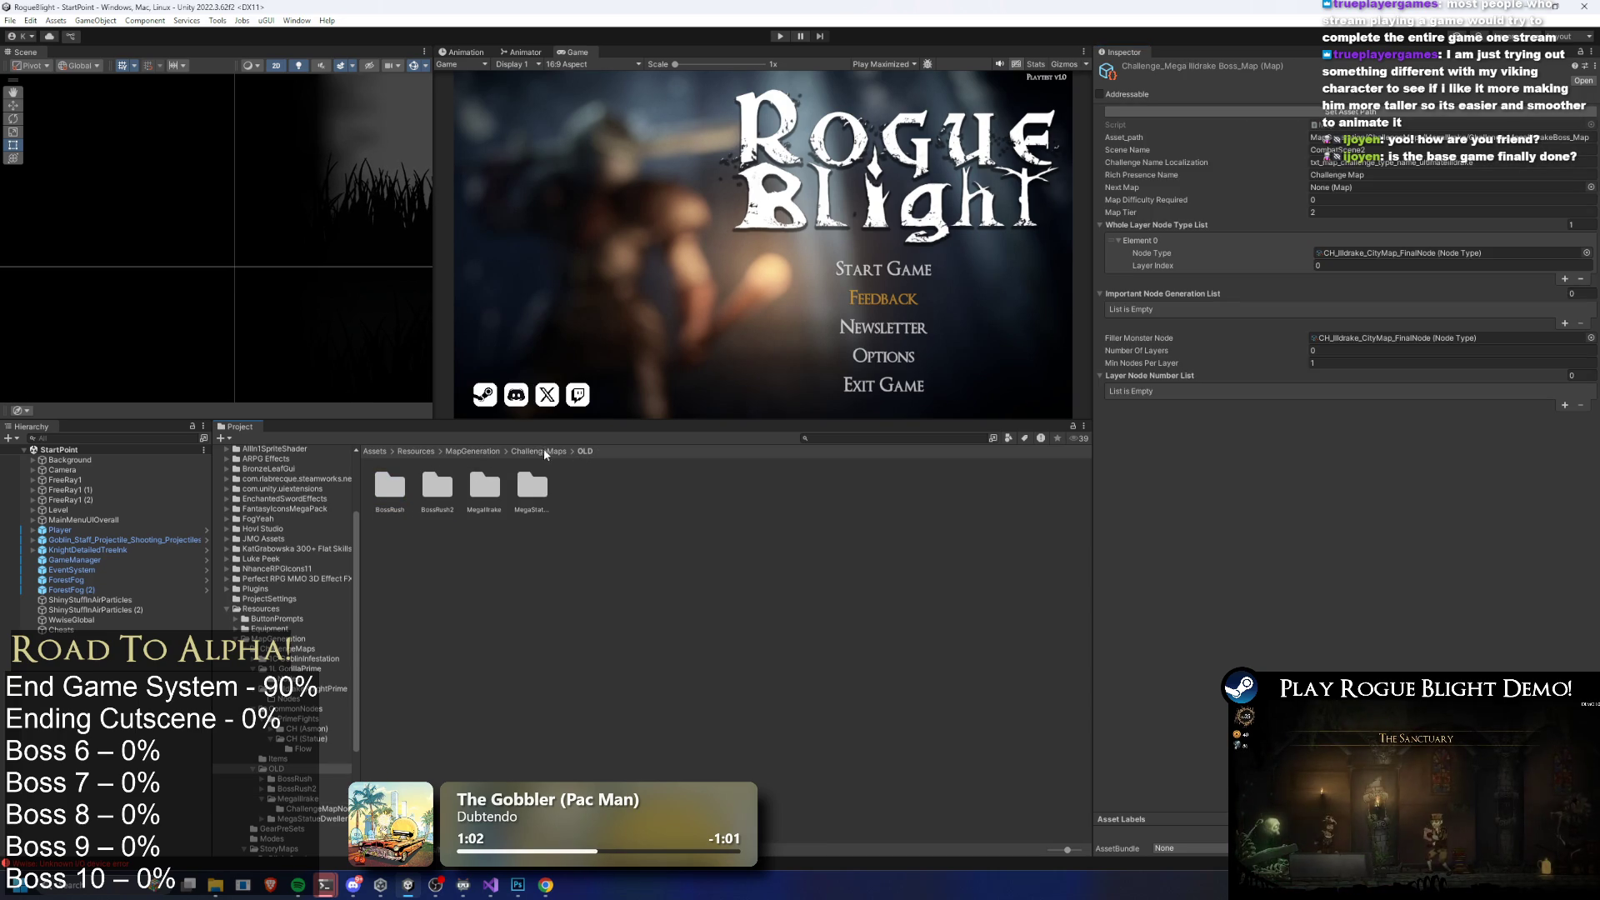
pyautogui.click(541, 451)
pyautogui.doubleClick(469, 500)
pyautogui.doubleClick(402, 475)
pyautogui.rightClick(402, 475)
pyautogui.click(537, 89)
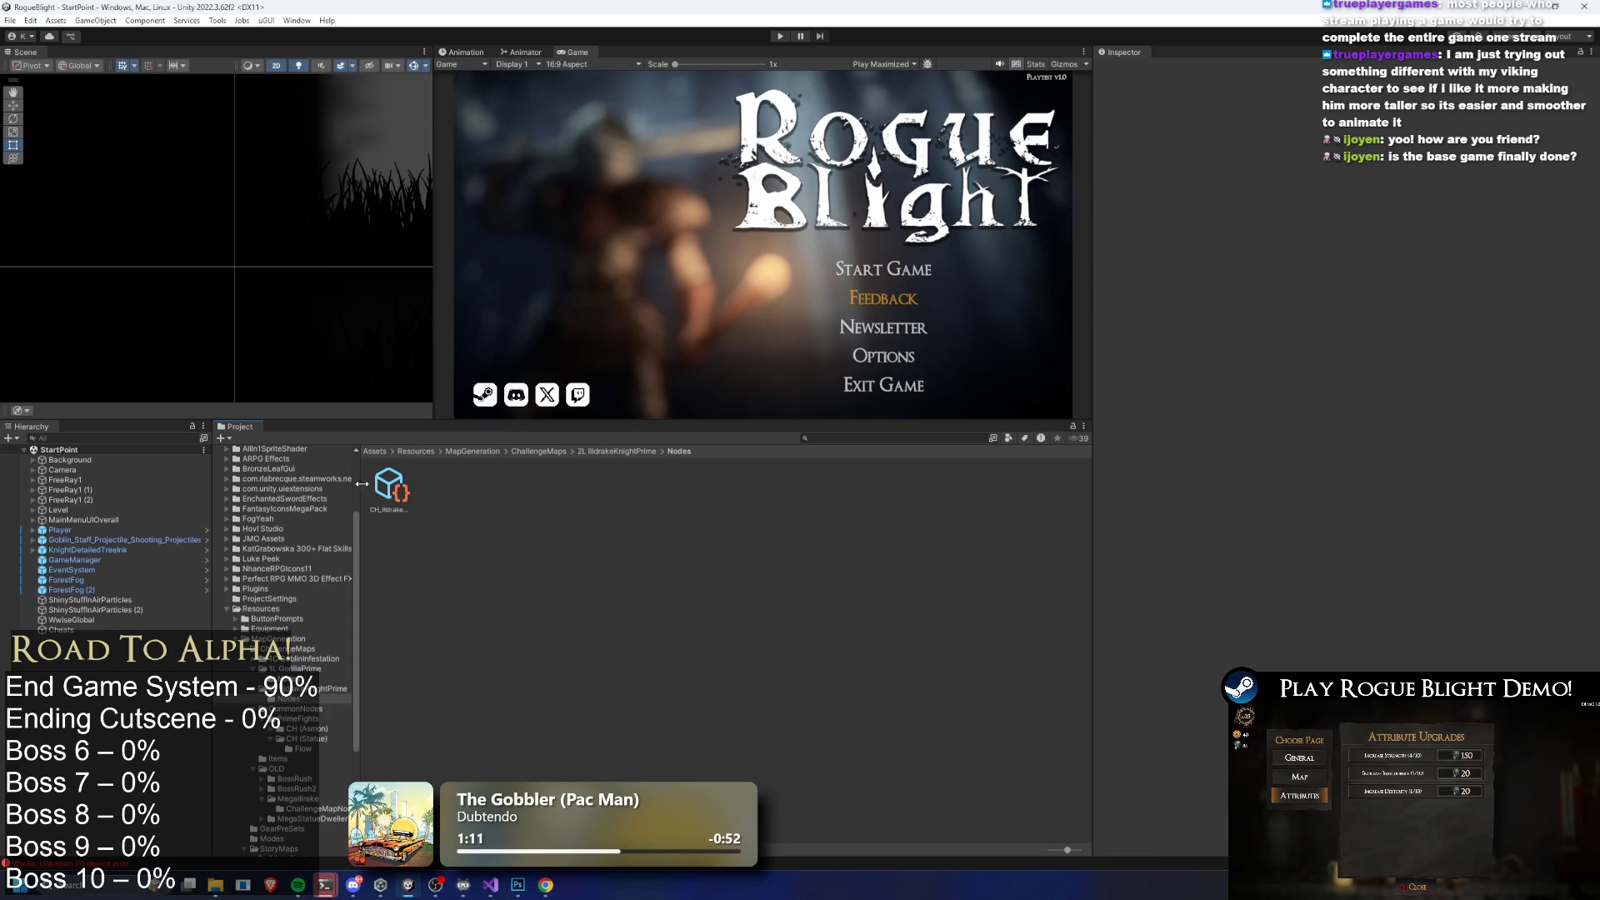
# Check the pasted CH_Illdrake node, then display the Illdrake Knight Prime boss map in the Inspector
pyautogui.click(388, 487)
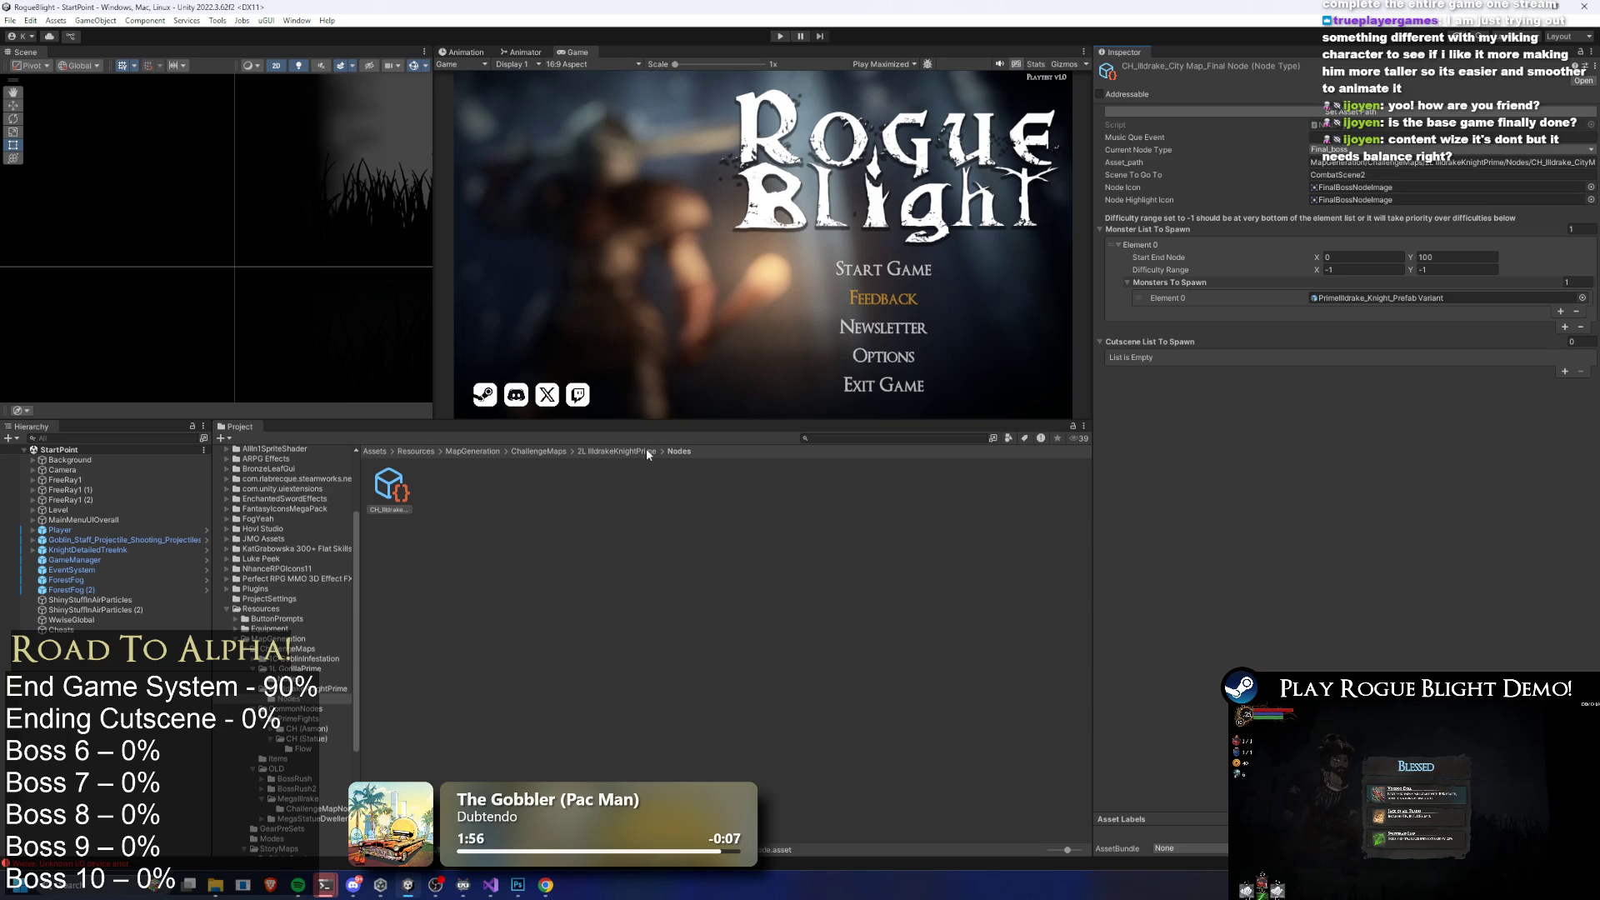
pyautogui.click(613, 452)
pyautogui.click(617, 452)
pyautogui.click(437, 490)
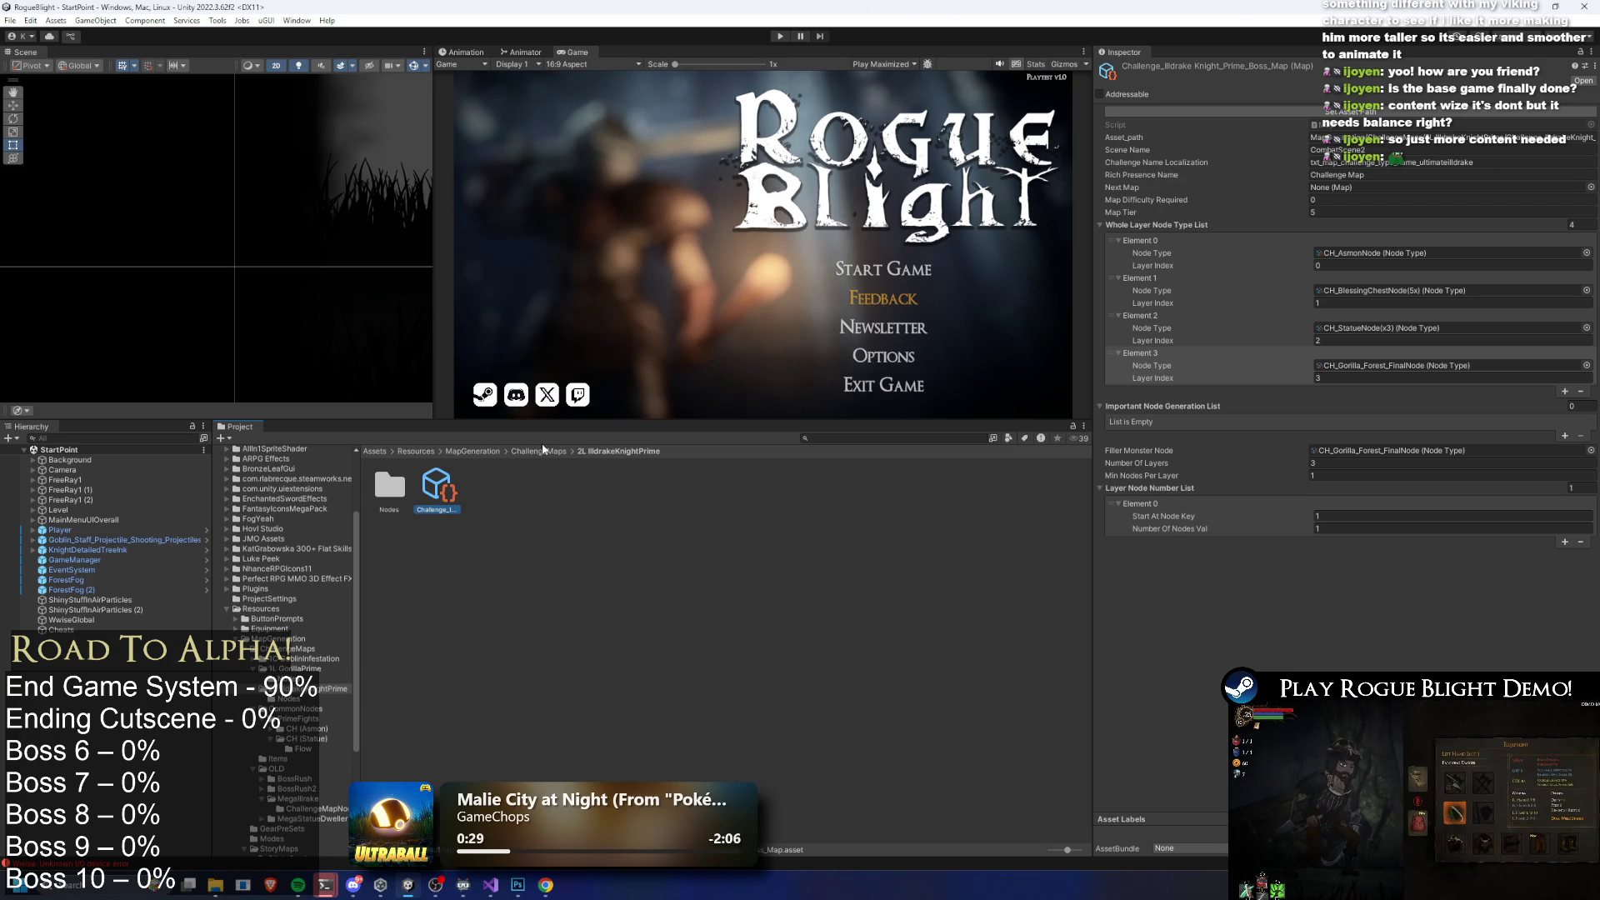
pyautogui.click(1400, 114)
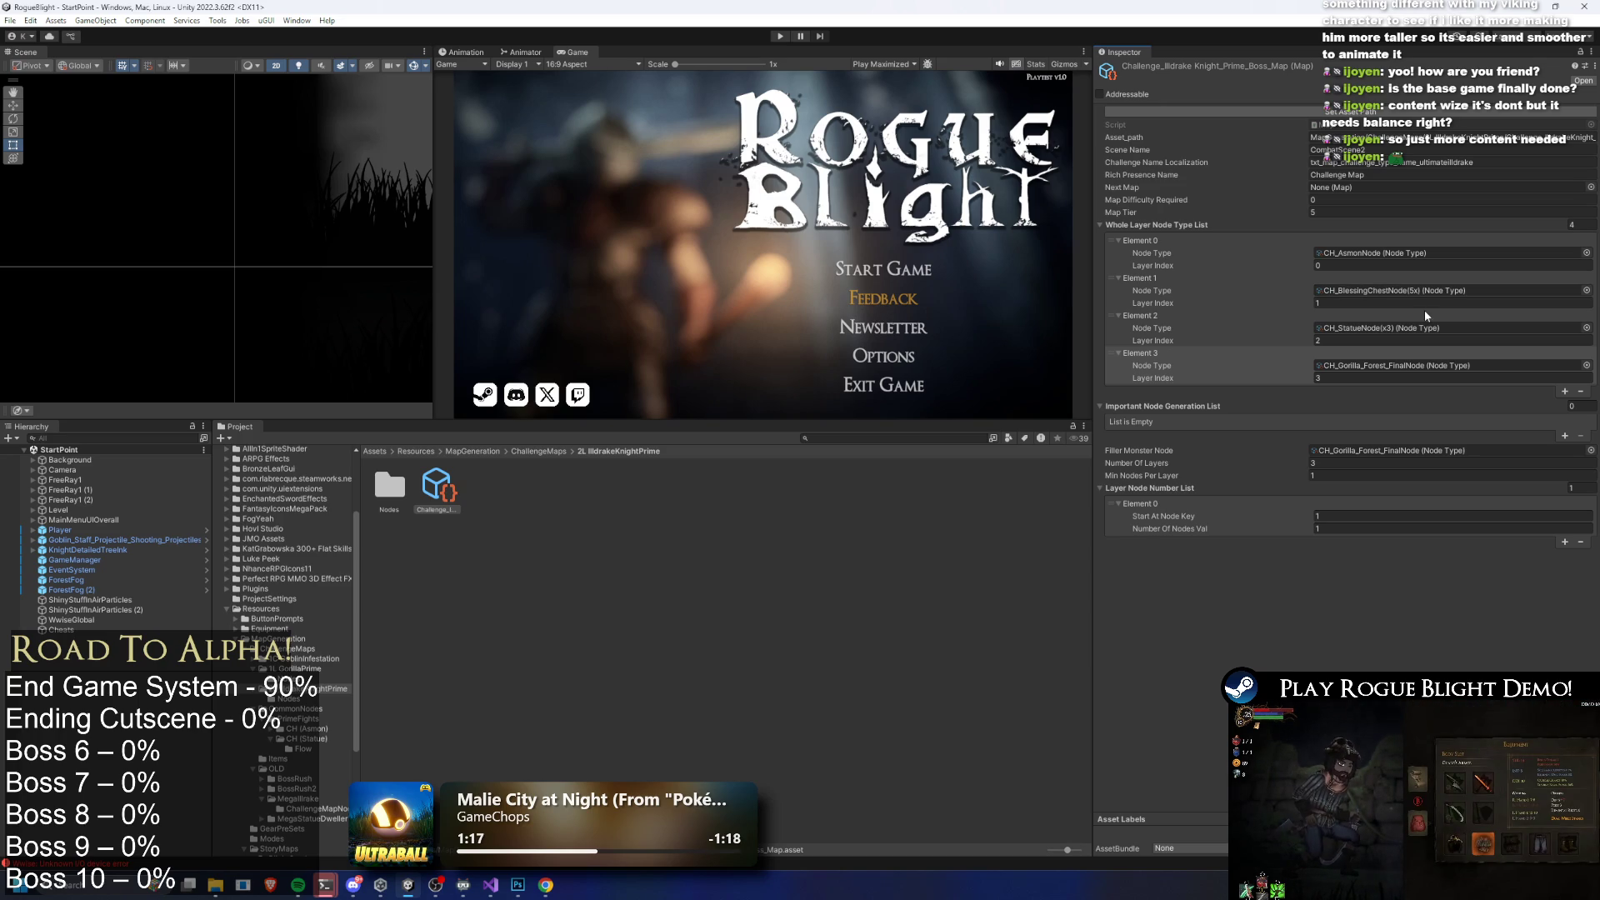
# Open the 2L IlldrakeKnightPrime Nodes folder to reveal the copied CH_Illdrake asset
pyautogui.doubleClick(389, 486)
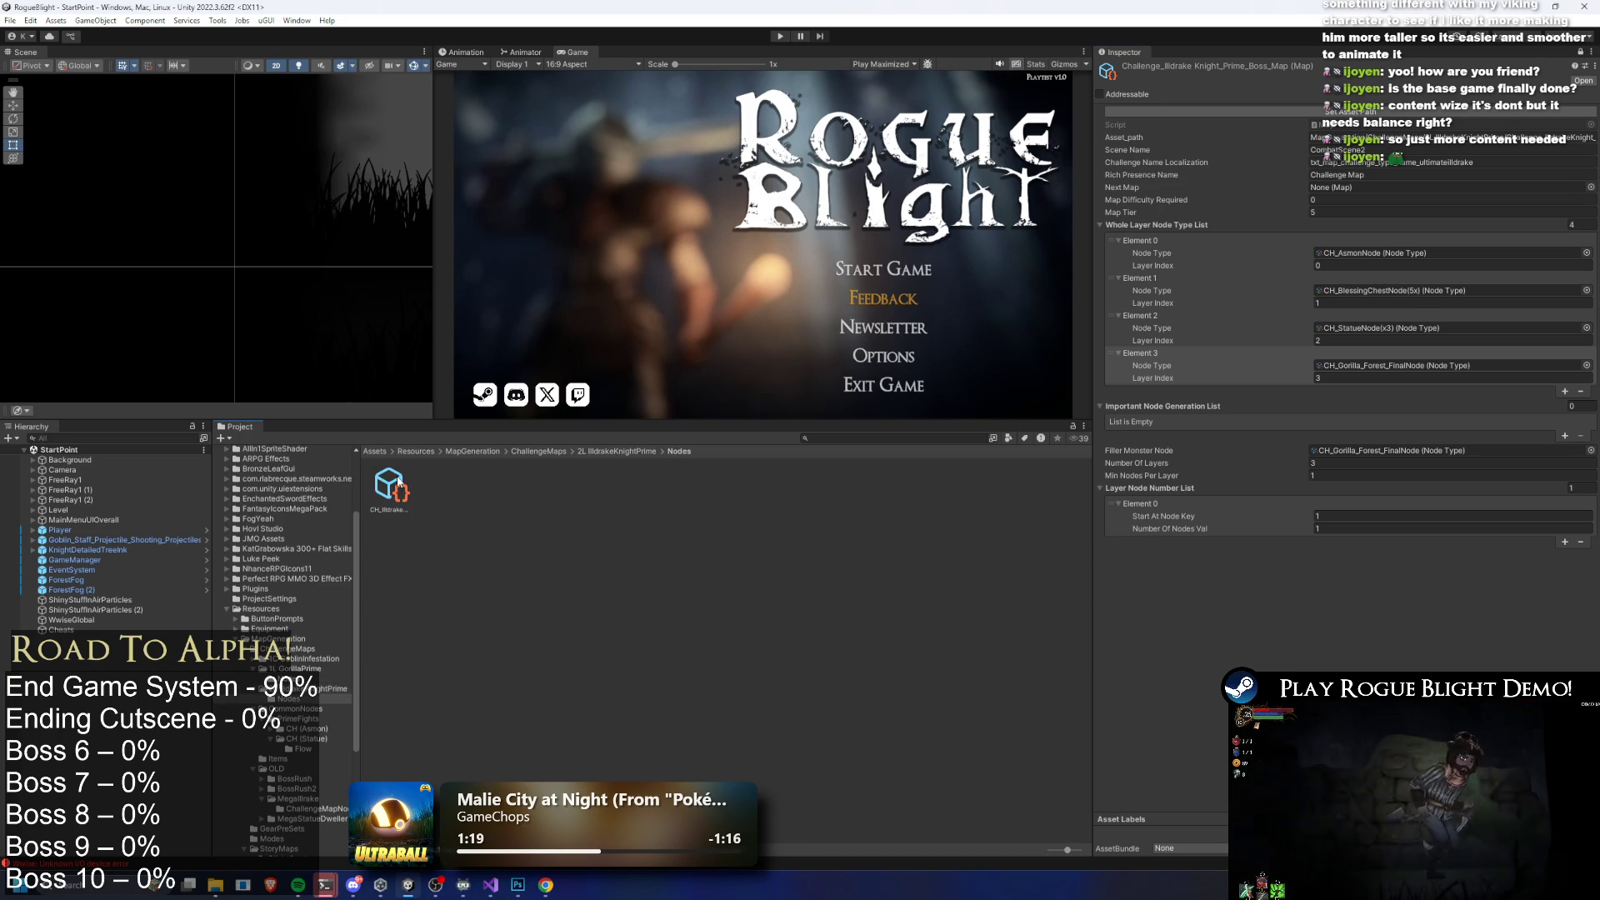